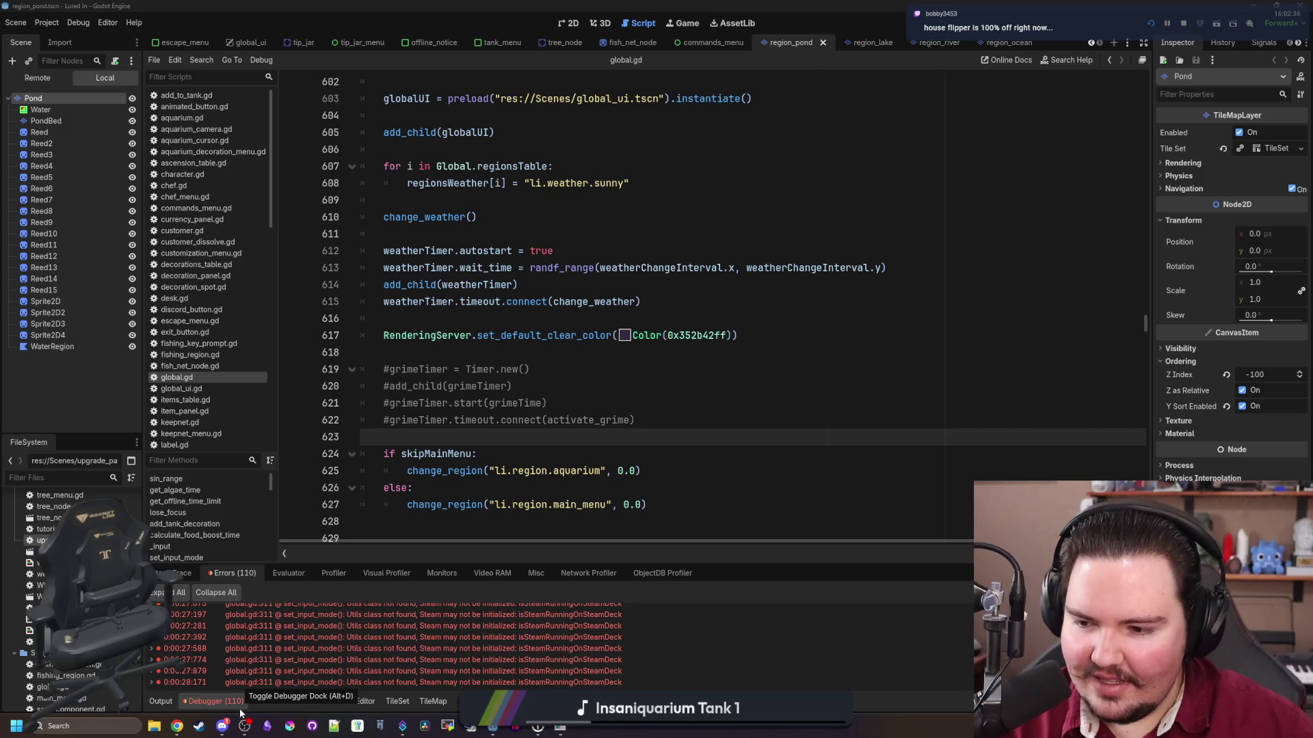
Step: Launch the Steam client from the Windows taskbar
mouse_move(782, 674)
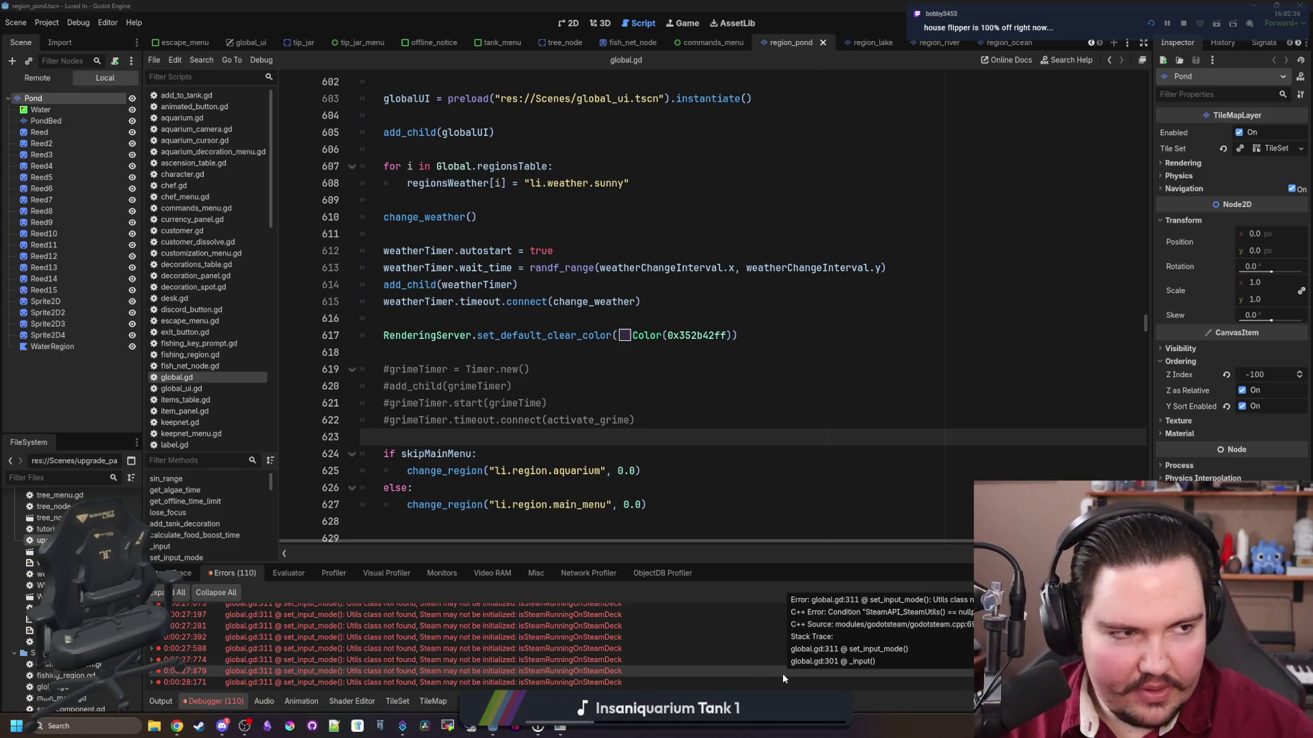
click(199, 726)
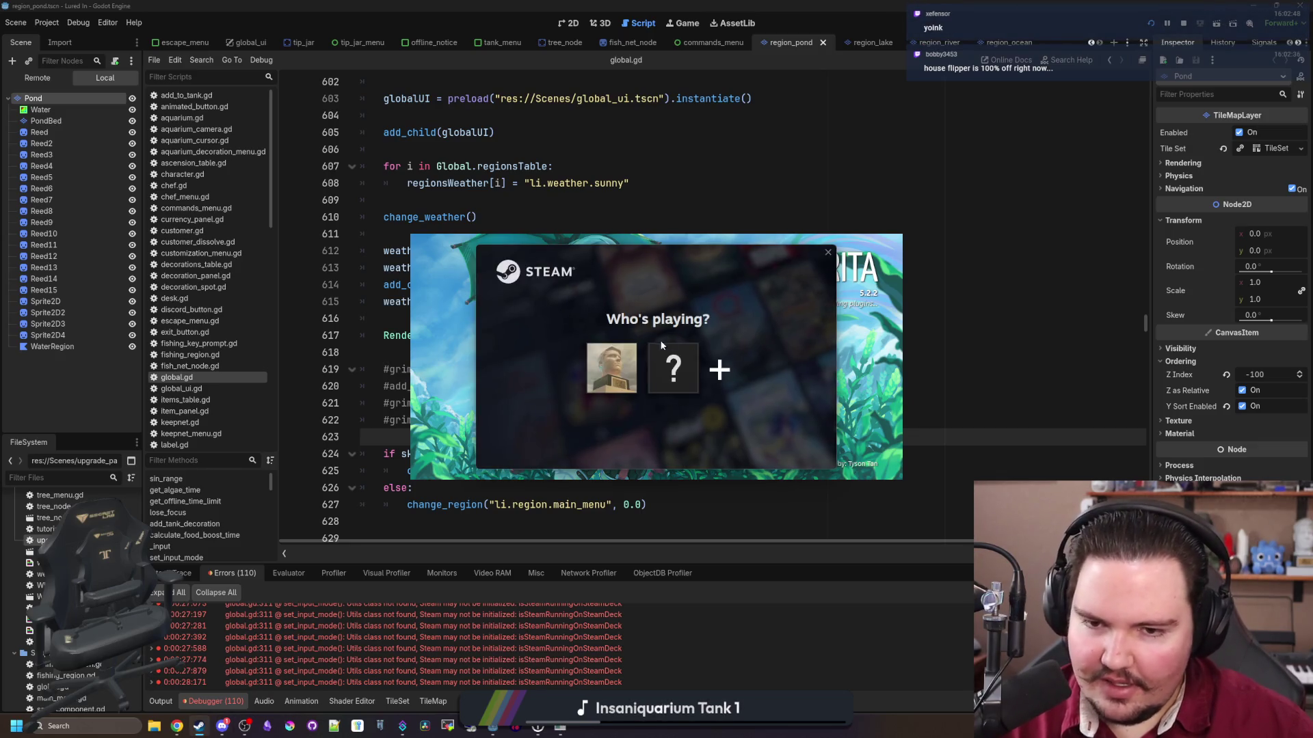
Step: Sign in with the saved Steam profile and arrange the loading and gift notice windows
click(599, 371)
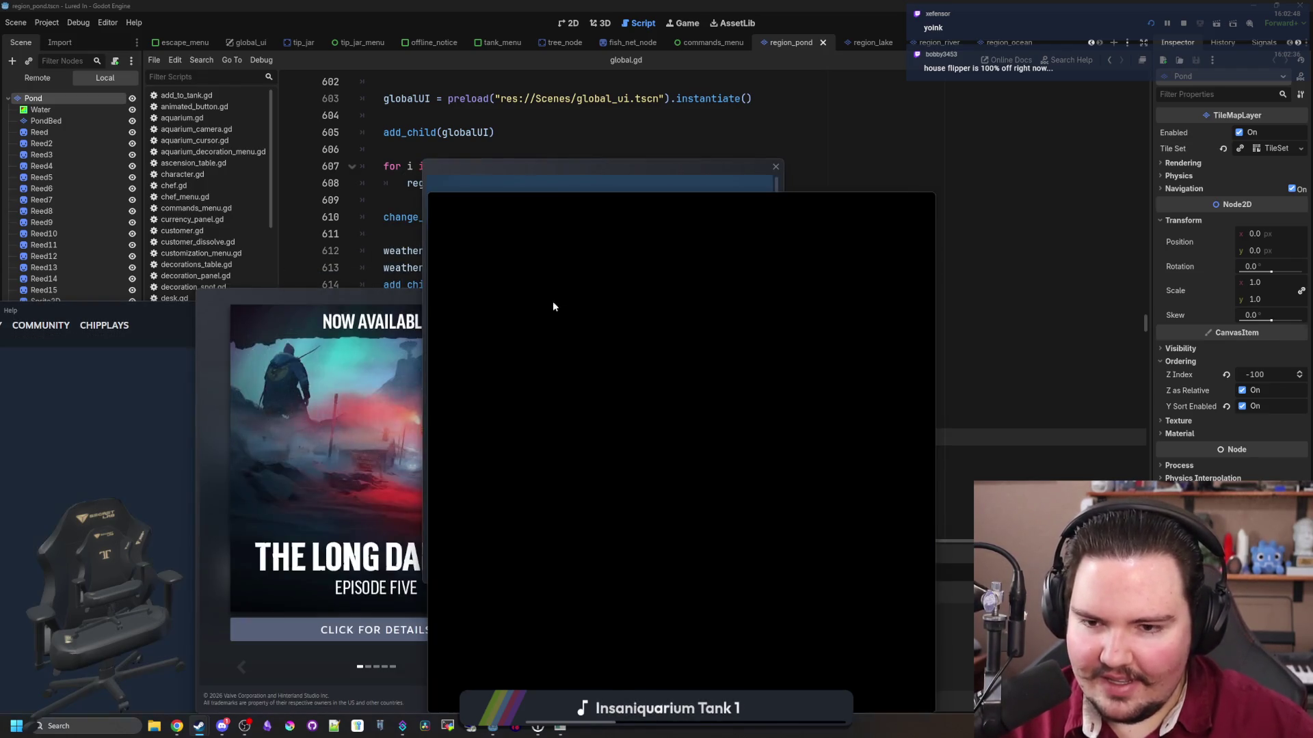
drag(539, 163, 537, 171)
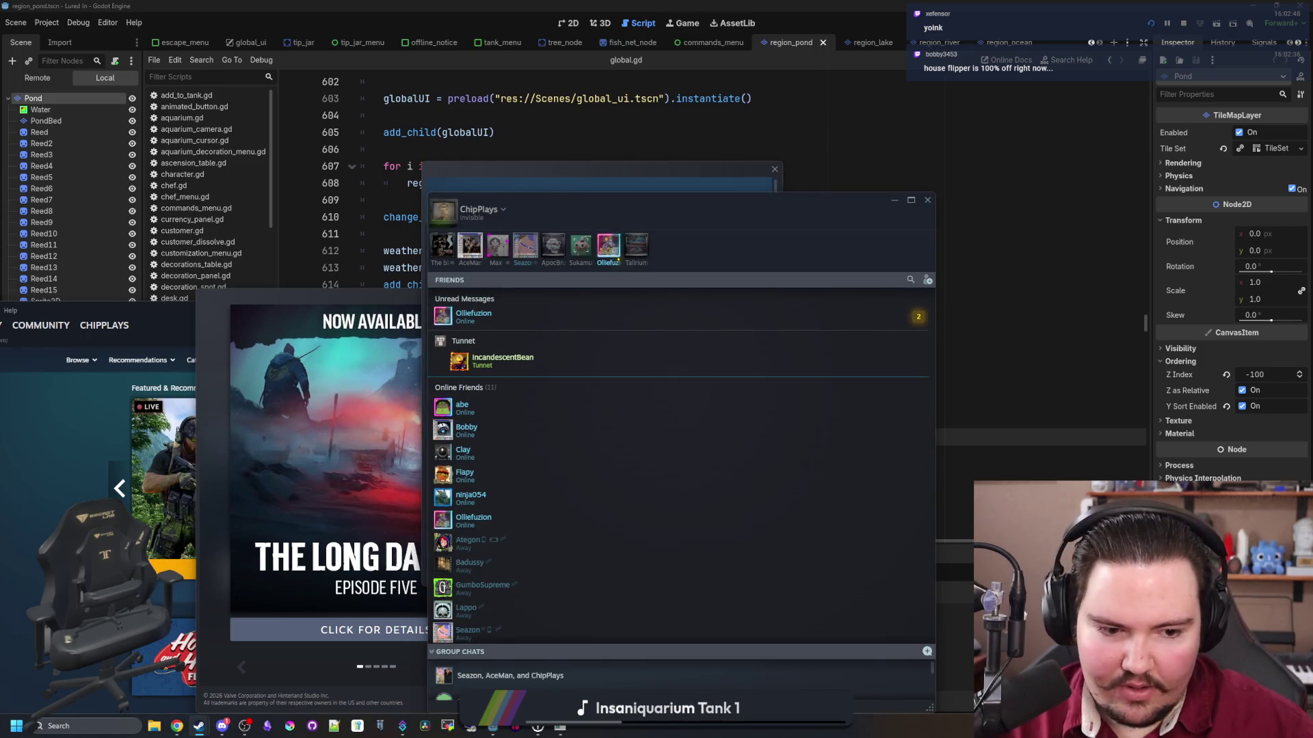
drag(588, 171, 487, 205)
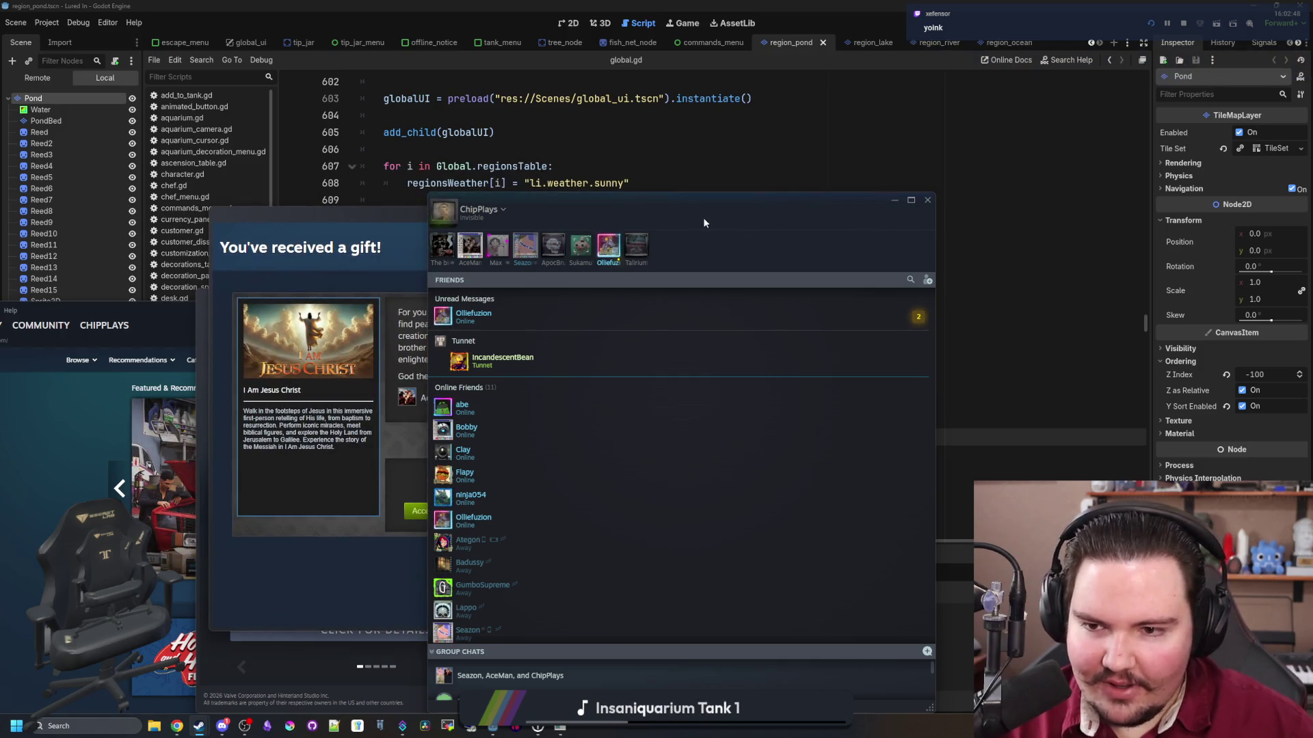
click(377, 208)
Step: Accept the gifted game I Am Jesus Christ and close the gift confirmation
key(Escape)
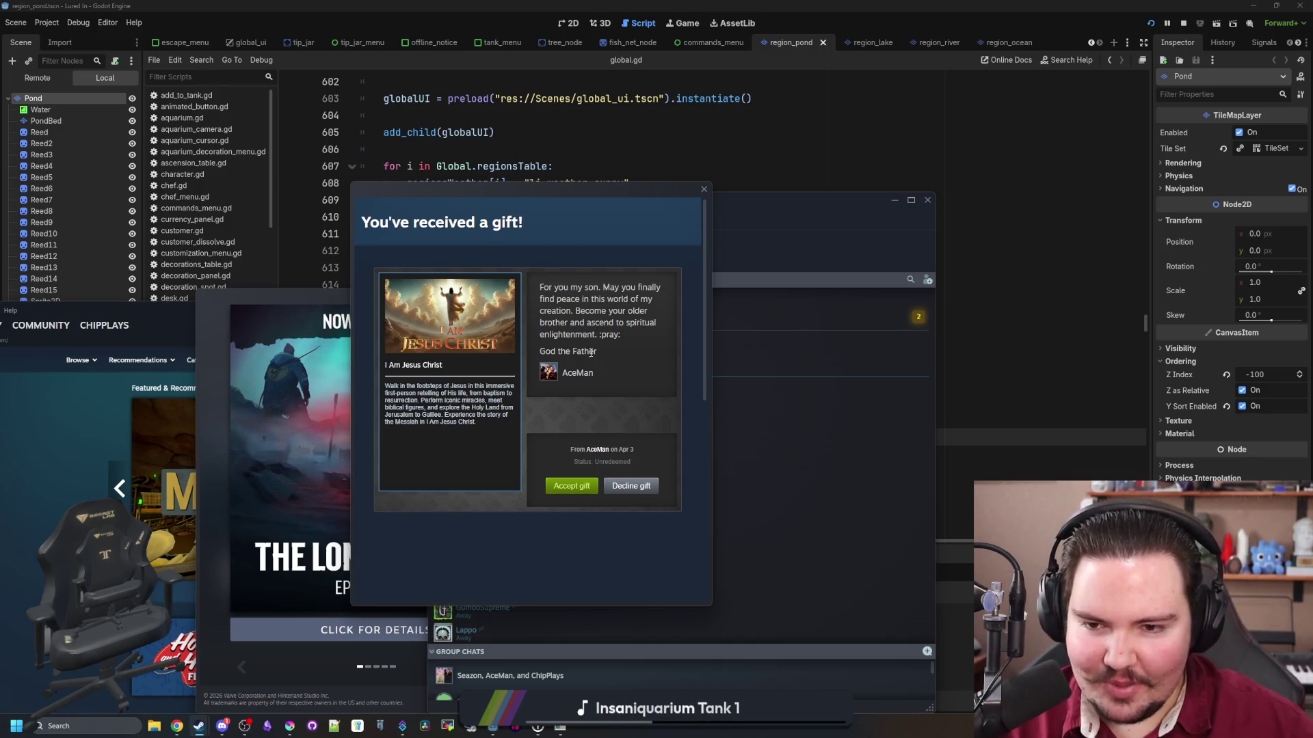
click(566, 490)
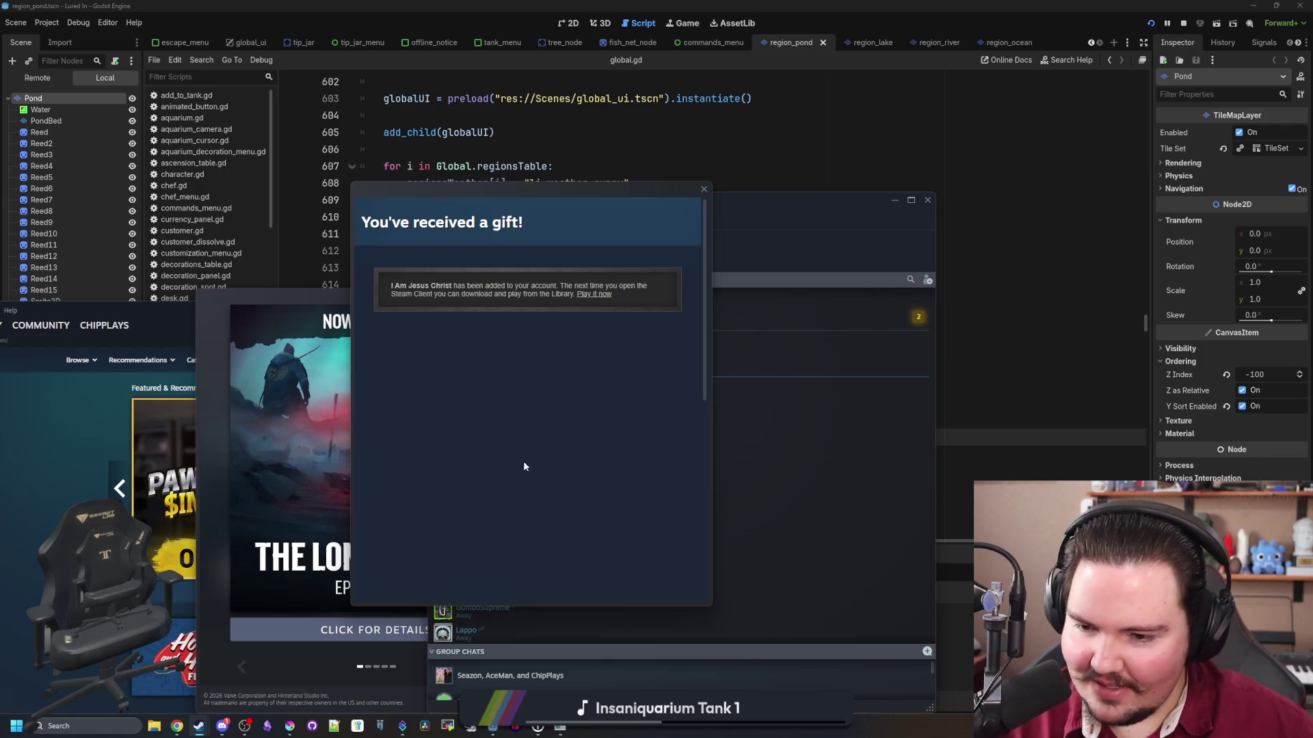
click(704, 190)
Step: Browse the promotions carousel, close it, and move the Store window up and right
click(417, 294)
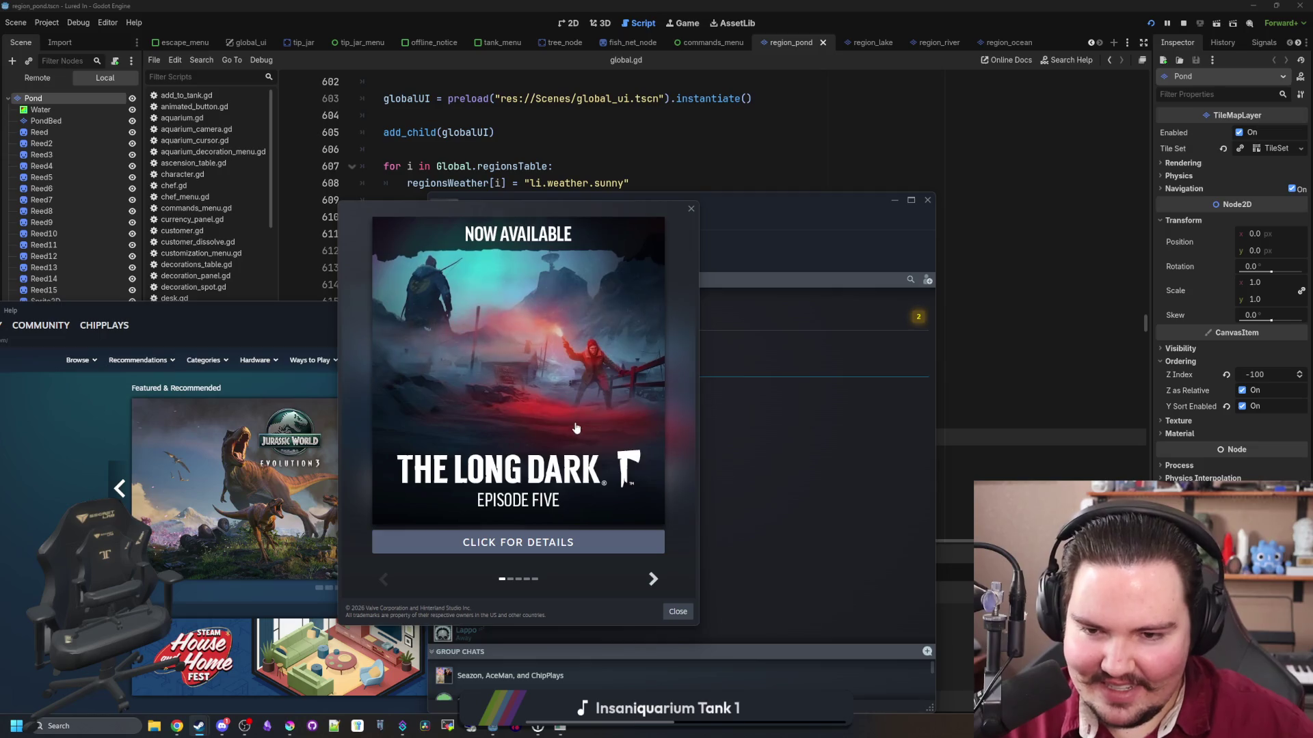
click(654, 579)
click(655, 580)
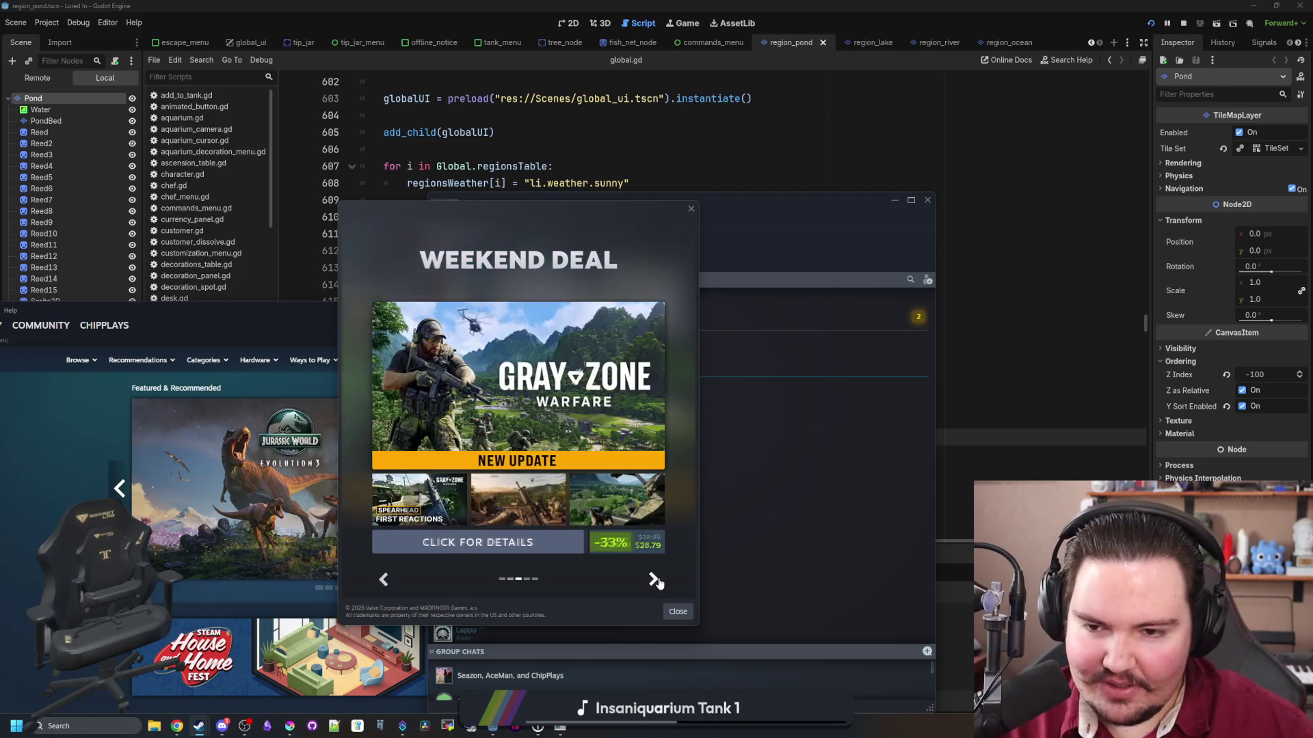
click(655, 579)
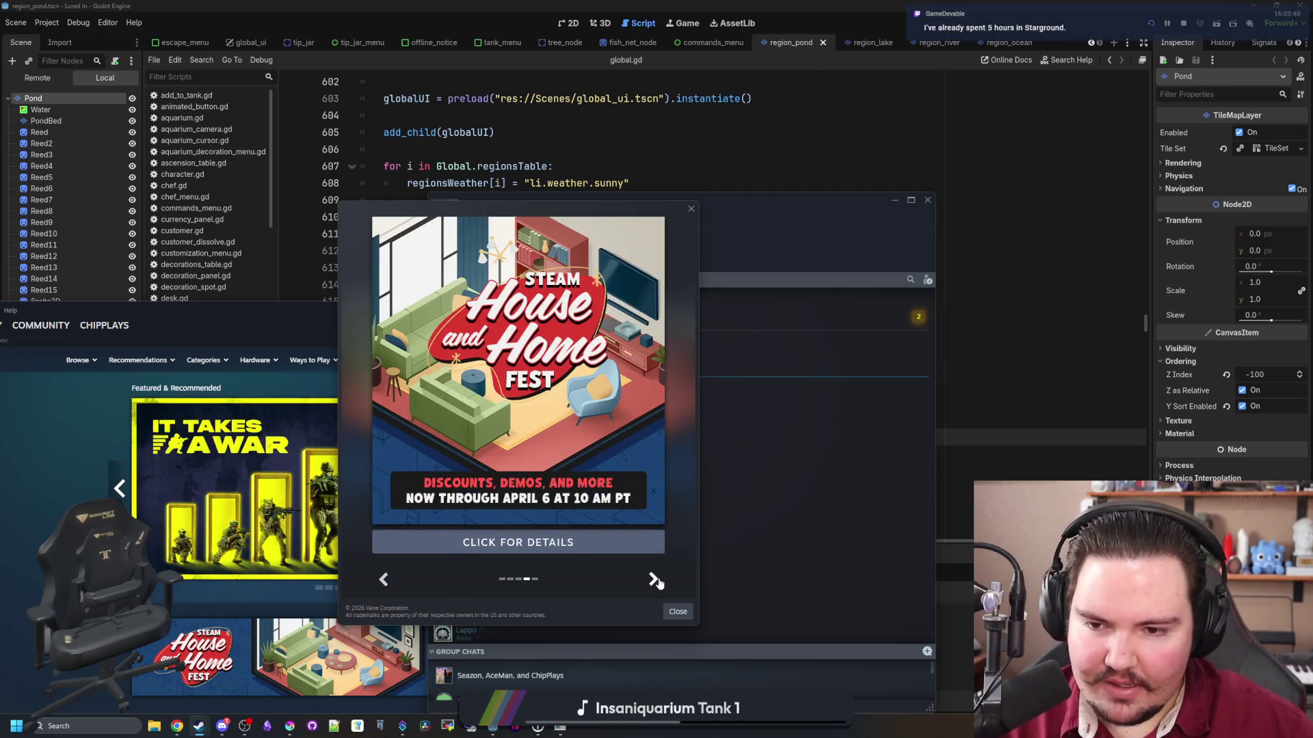
click(657, 579)
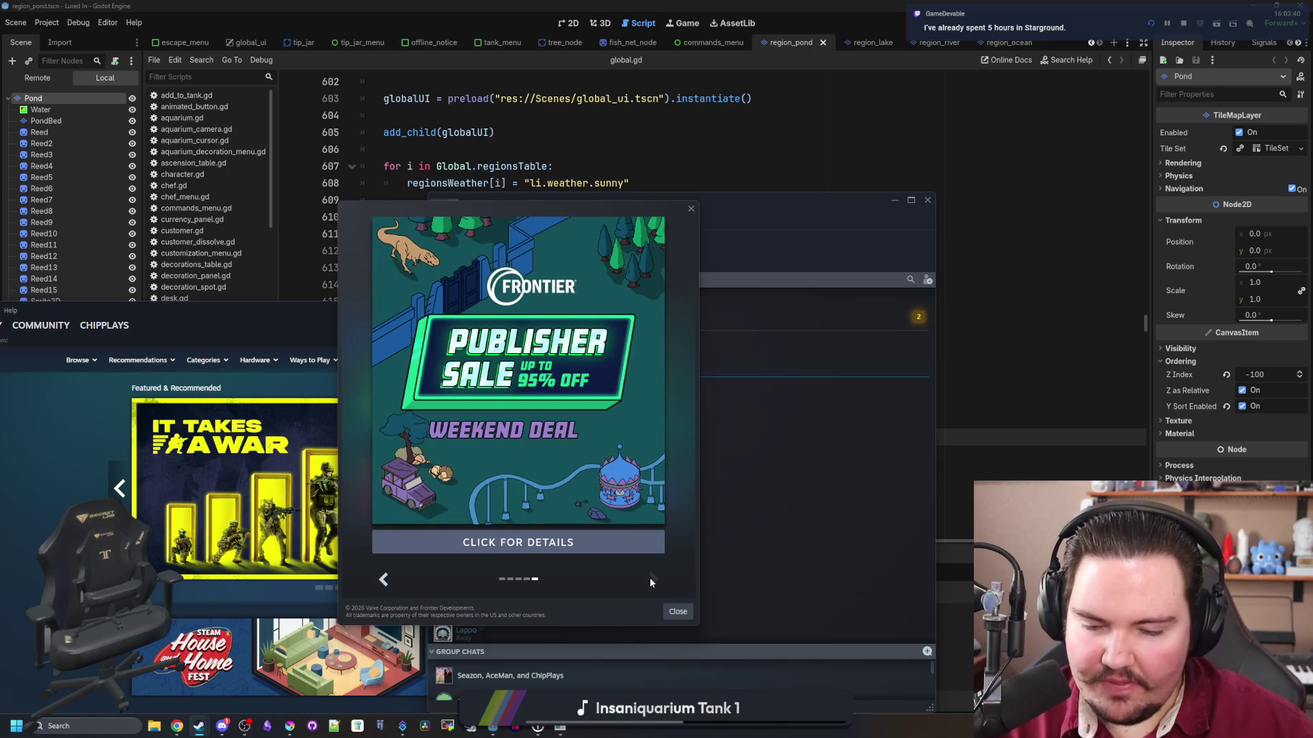
click(384, 579)
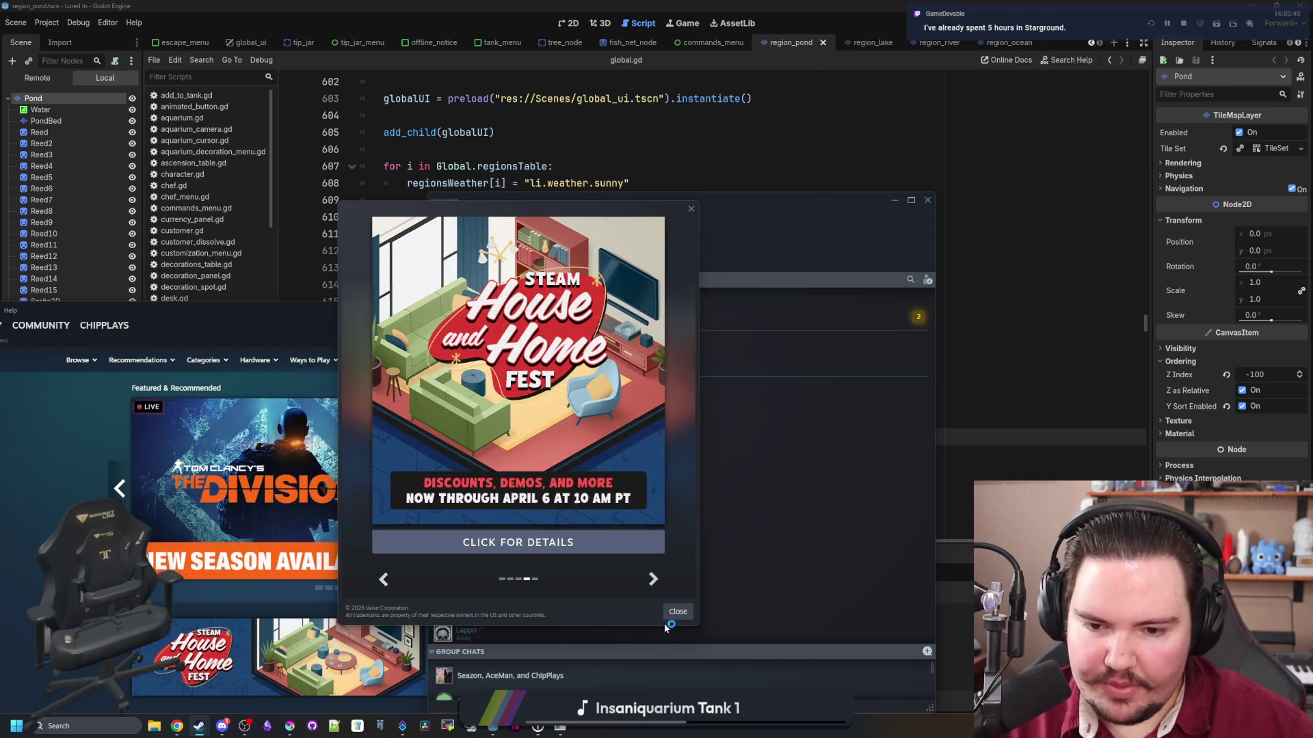
click(677, 612)
click(104, 452)
drag(215, 326, 523, 191)
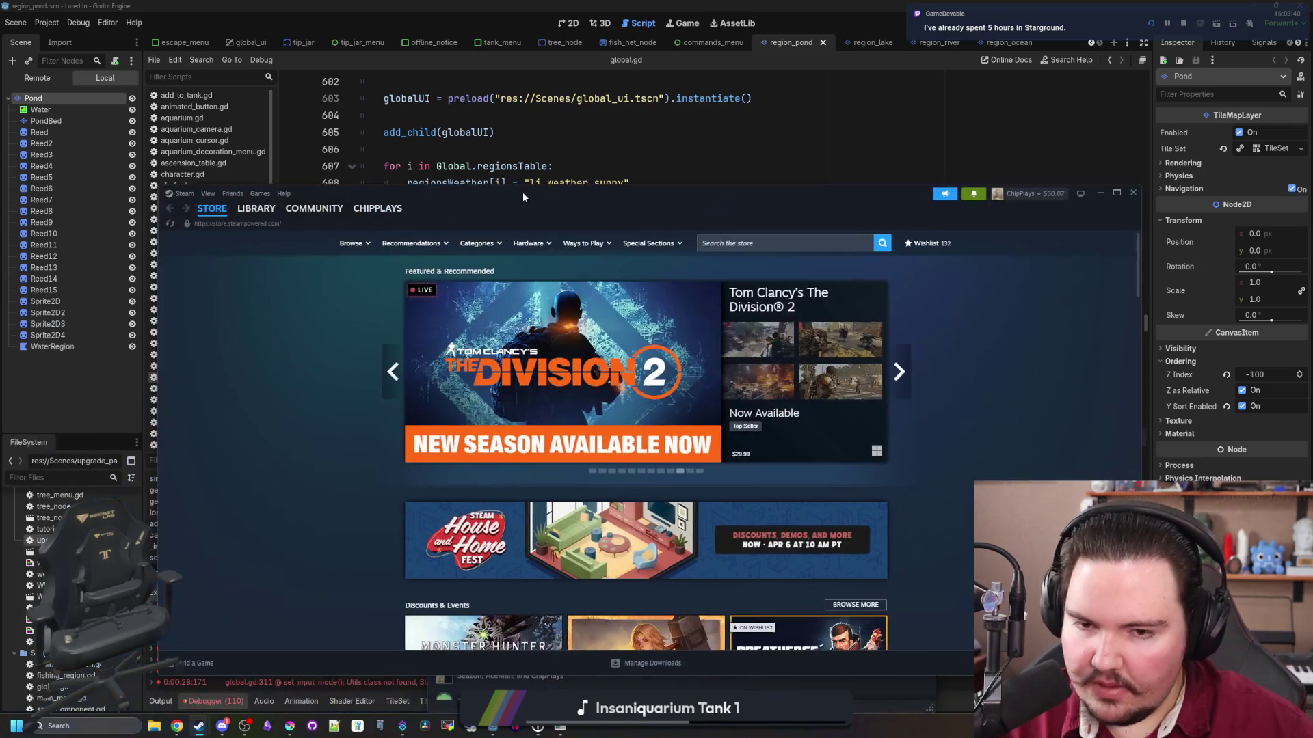
Step: Search the store for 'ho' and open the House Flipper store page
click(821, 245)
text(house)
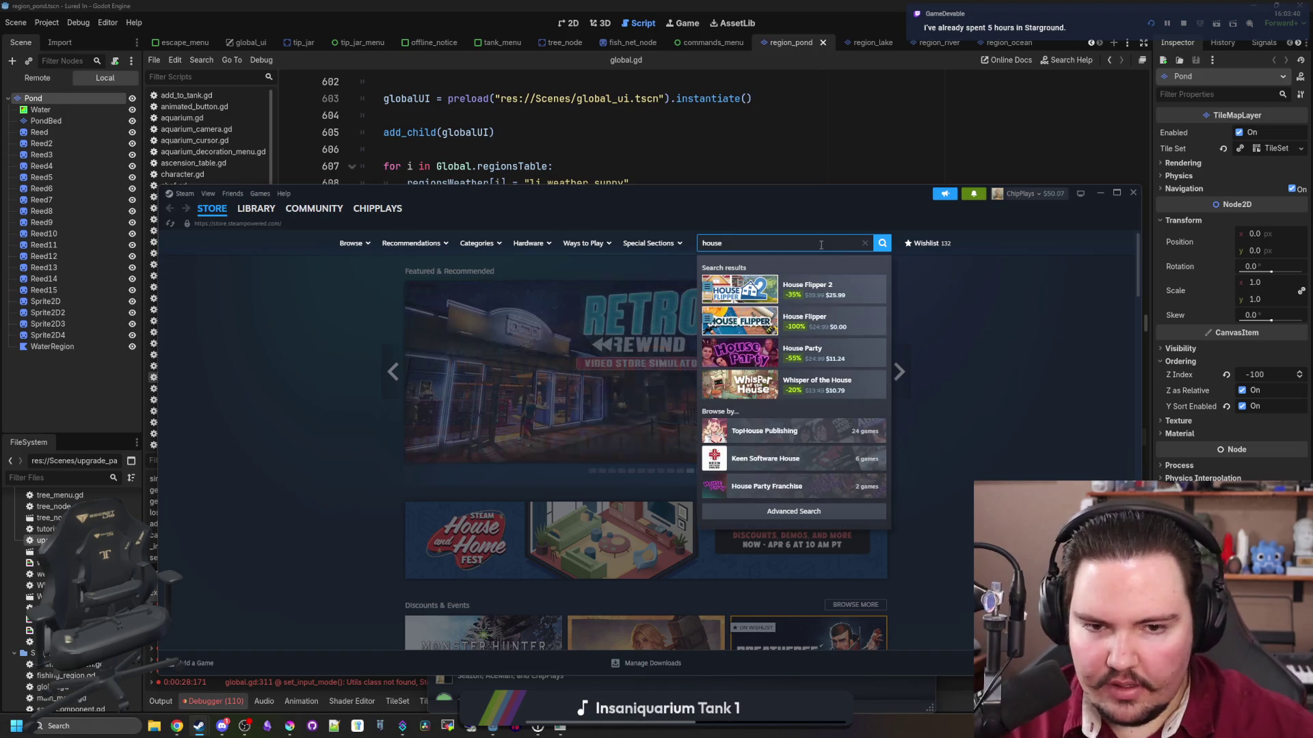
click(809, 324)
scroll(629, 465, down, 10)
scroll(593, 501, down, 4)
scroll(592, 502, up, 6)
scroll(498, 470, up, 4)
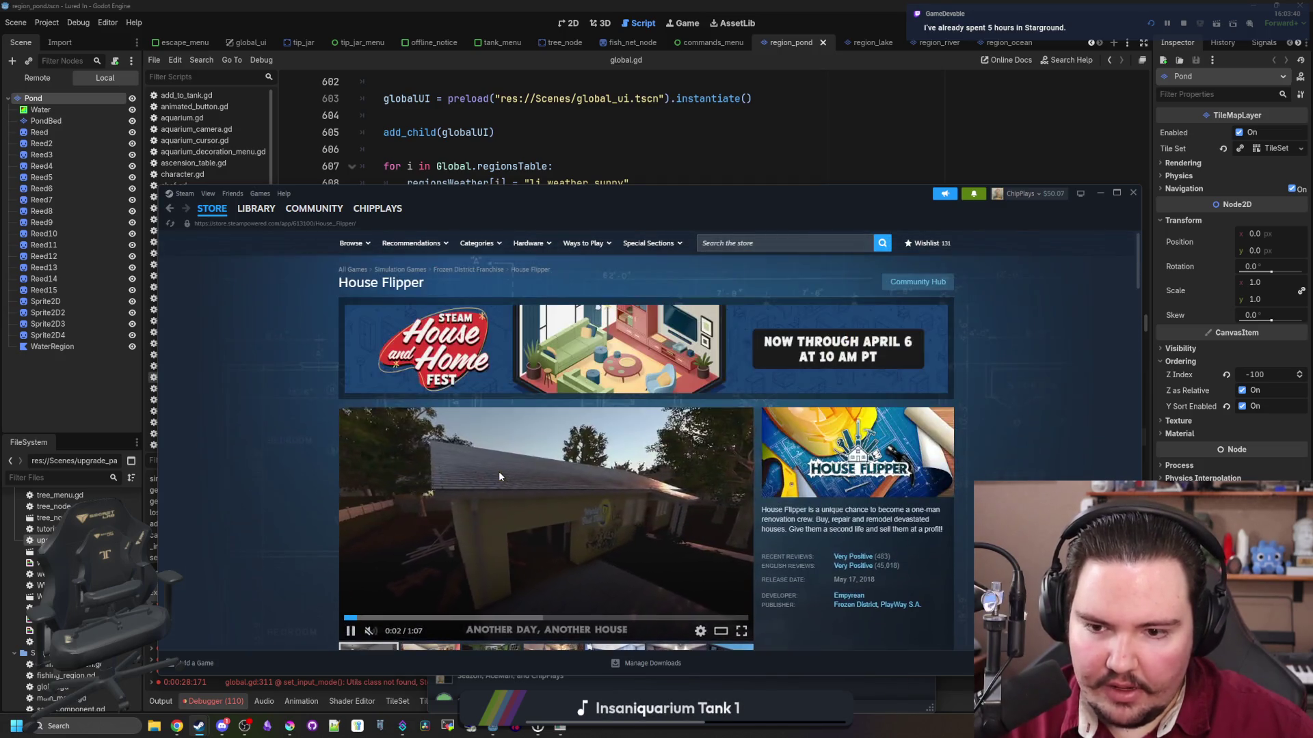
scroll(498, 471, down, 2)
Step: View the third, fourth and fifth House Flipper screenshots, including the bedroom shots
click(479, 537)
click(553, 532)
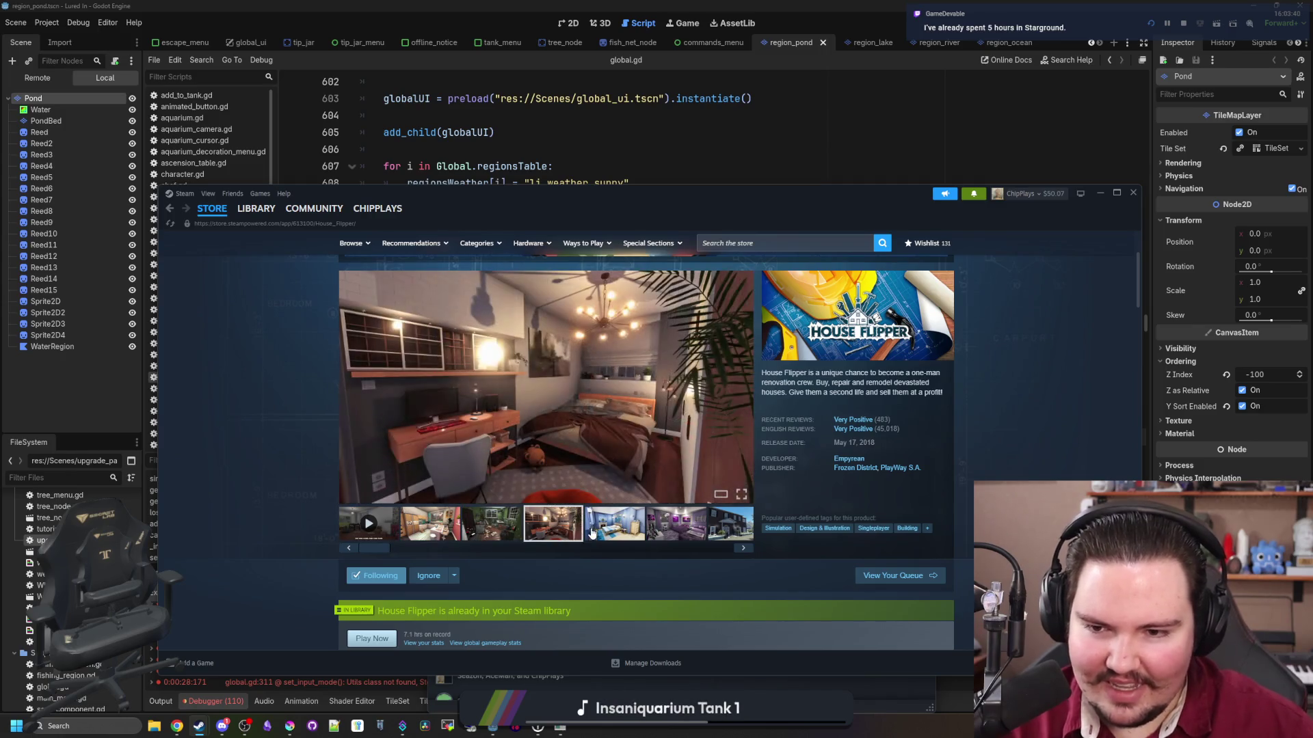
click(592, 534)
scroll(592, 533, down, 5)
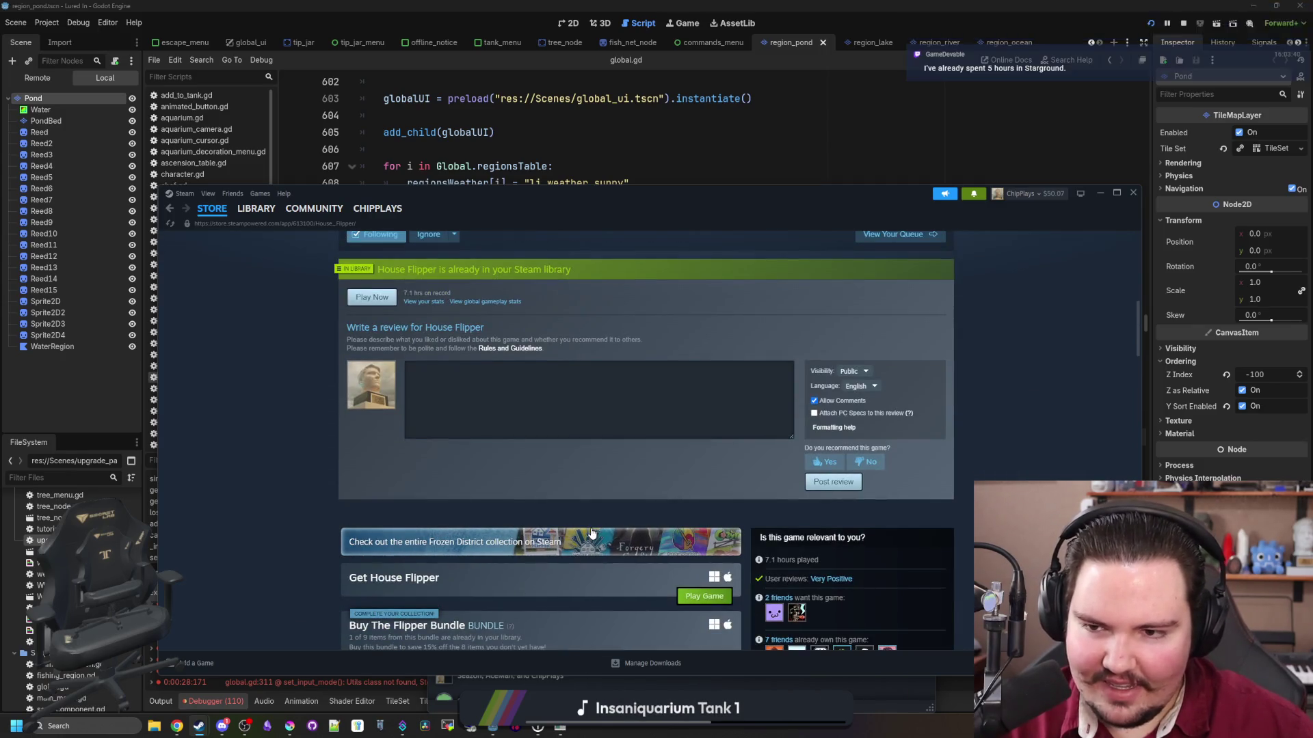
scroll(592, 534, down, 3)
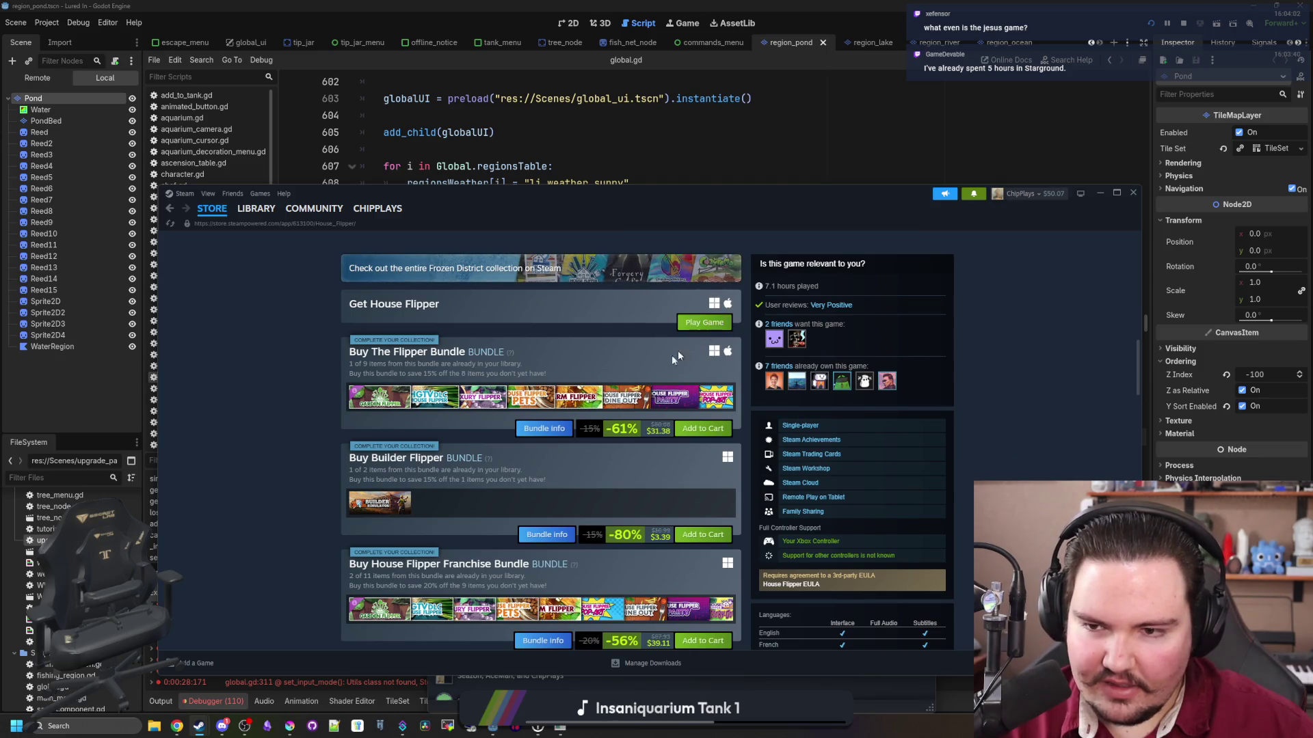
scroll(673, 355, up, 8)
scroll(486, 610, down, 2)
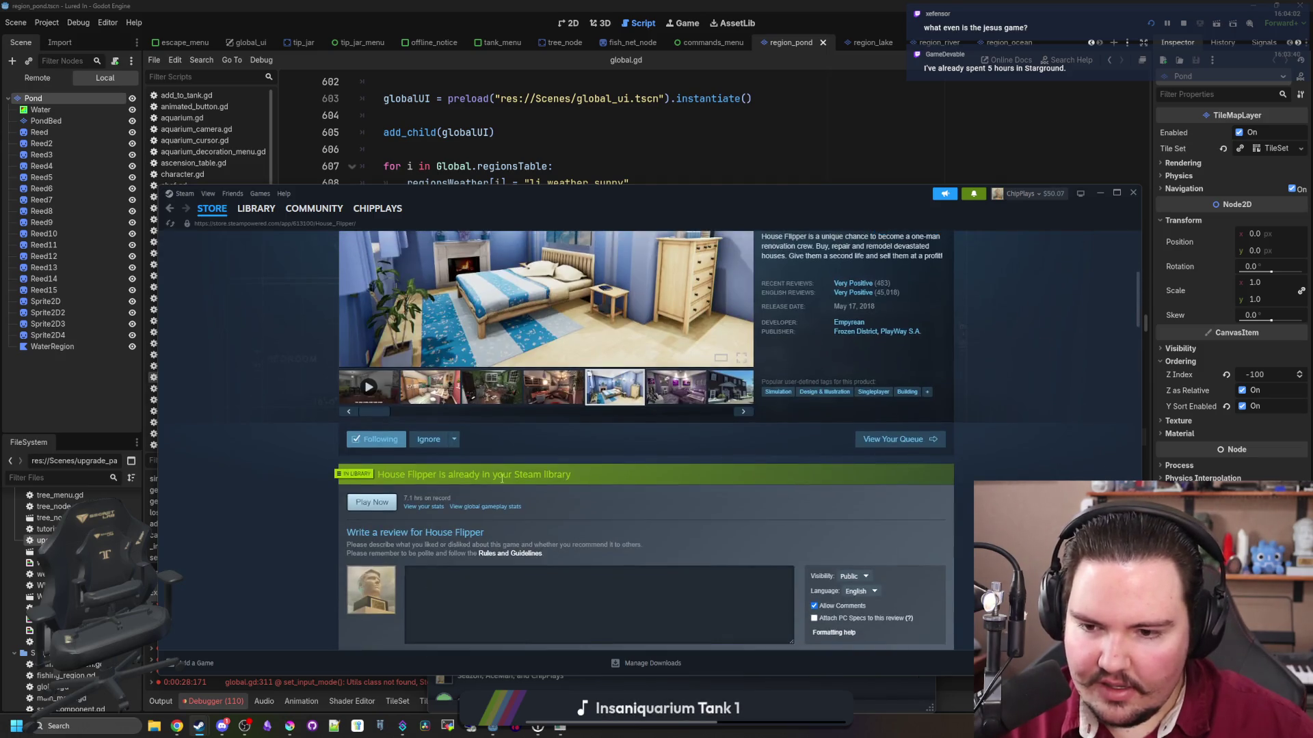
scroll(280, 457, up, 2)
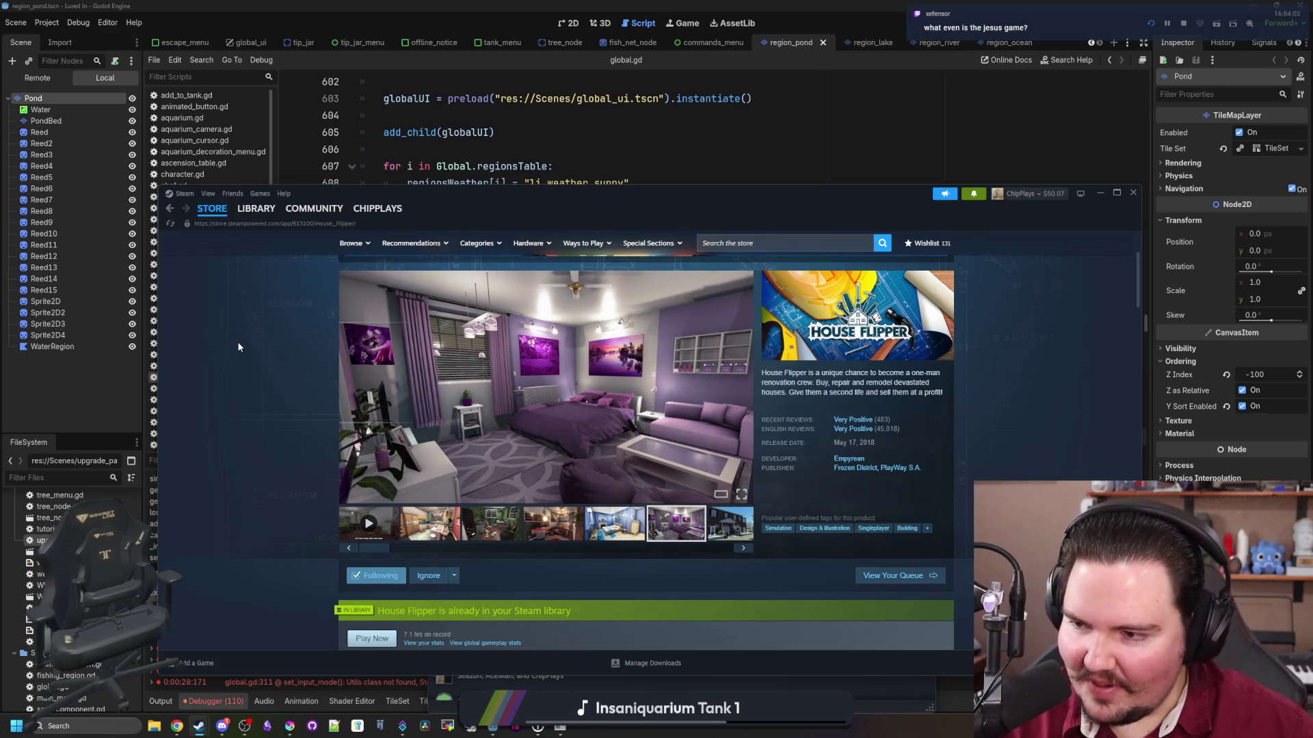
click(738, 243)
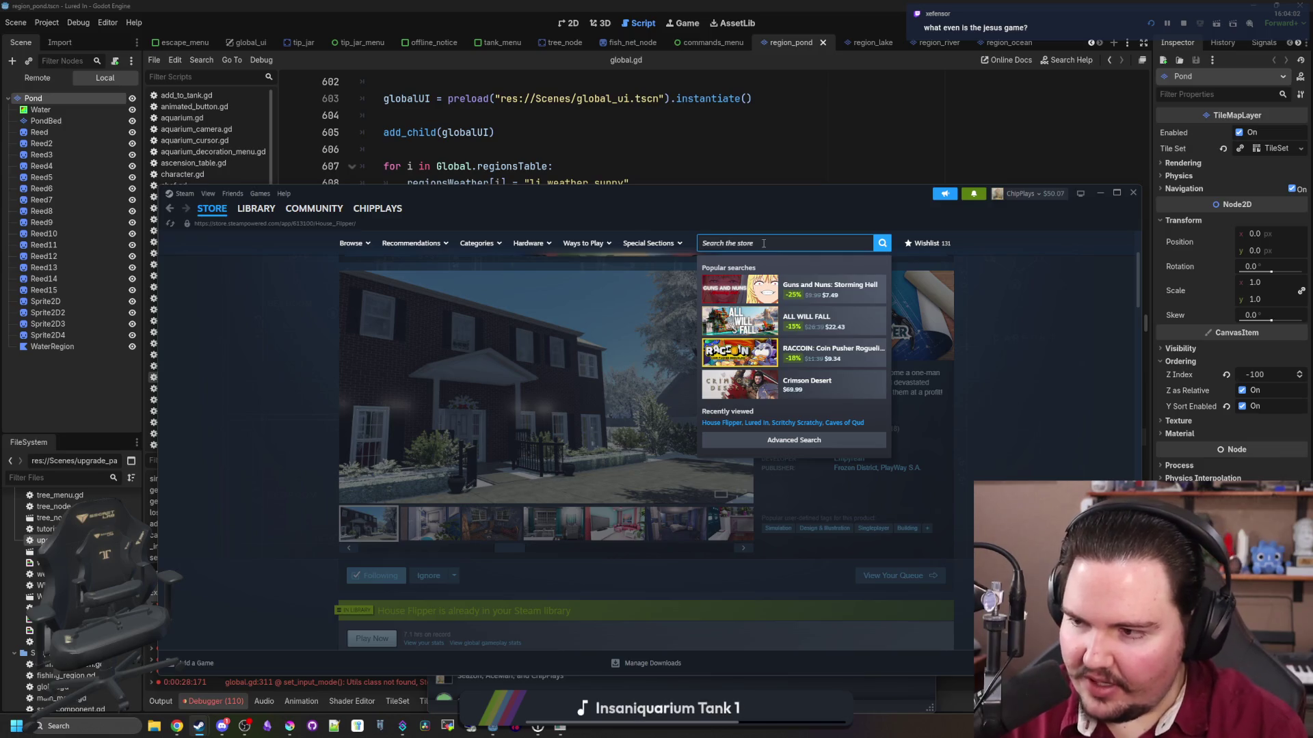
Step: Refine the store search and open the I Am Jesus Christ store page
text(sus)
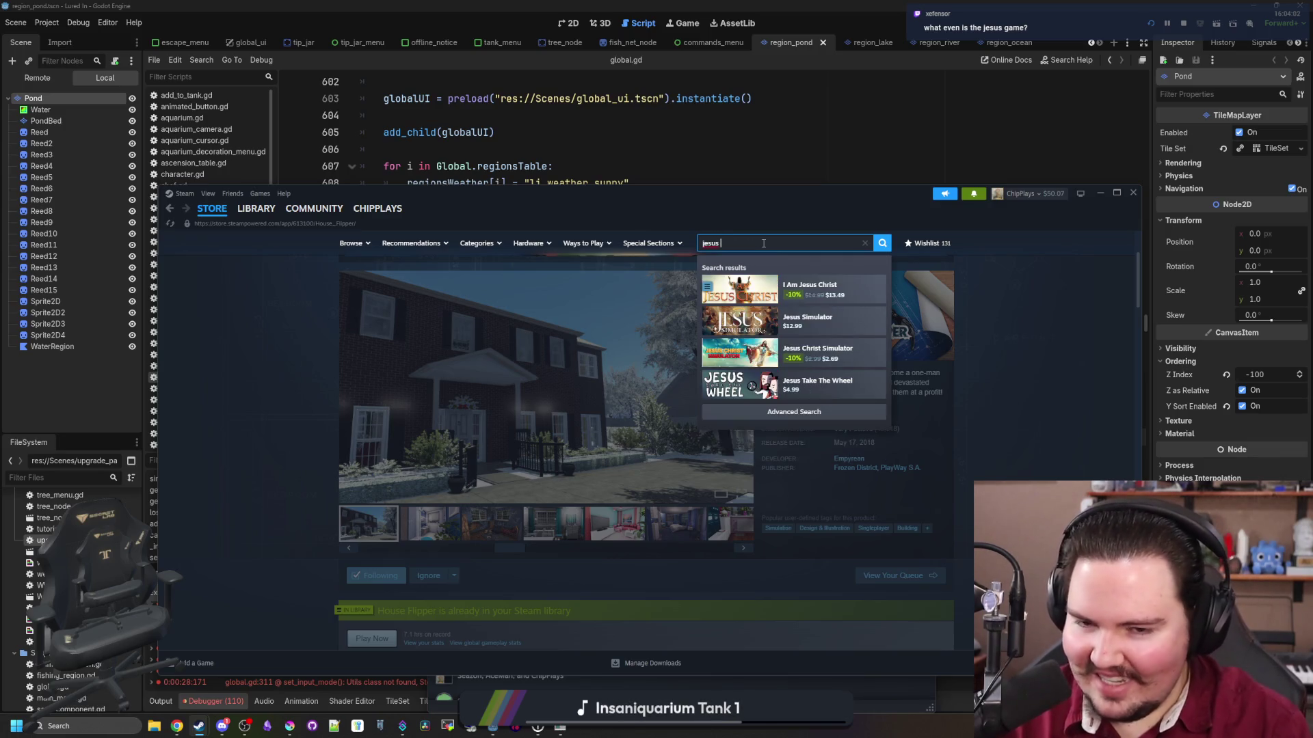
key(BackSpace)
key(BackSpace)
key(BackSpace)
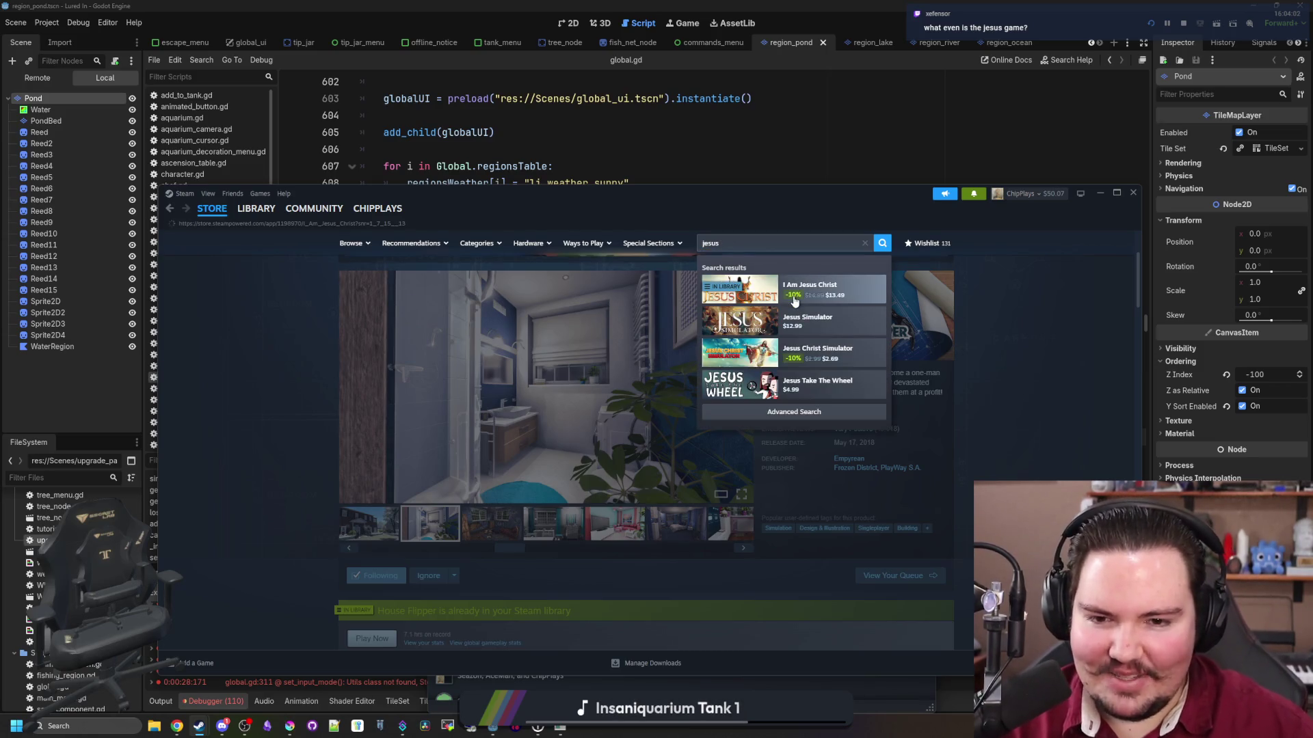
click(794, 302)
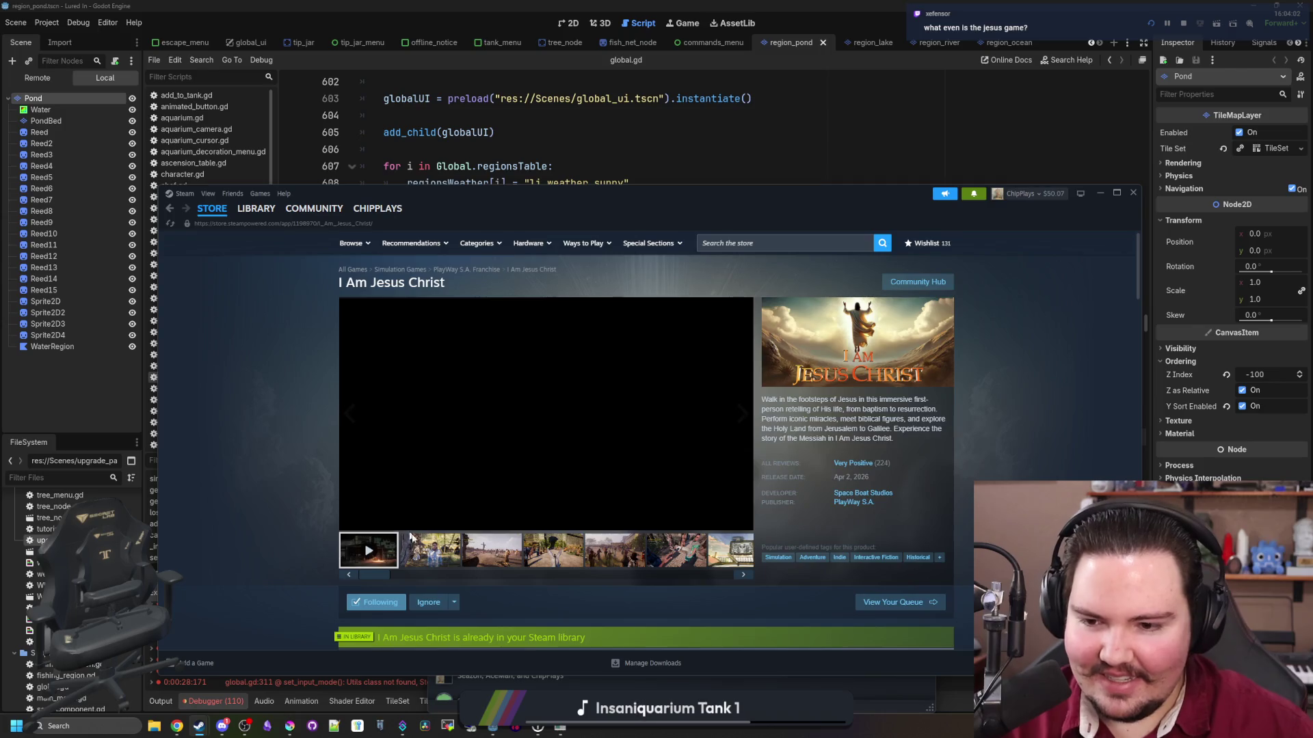
Step: Read the I Am Jesus Christ page and expand its full game description
scroll(445, 540, down, 1)
click(452, 492)
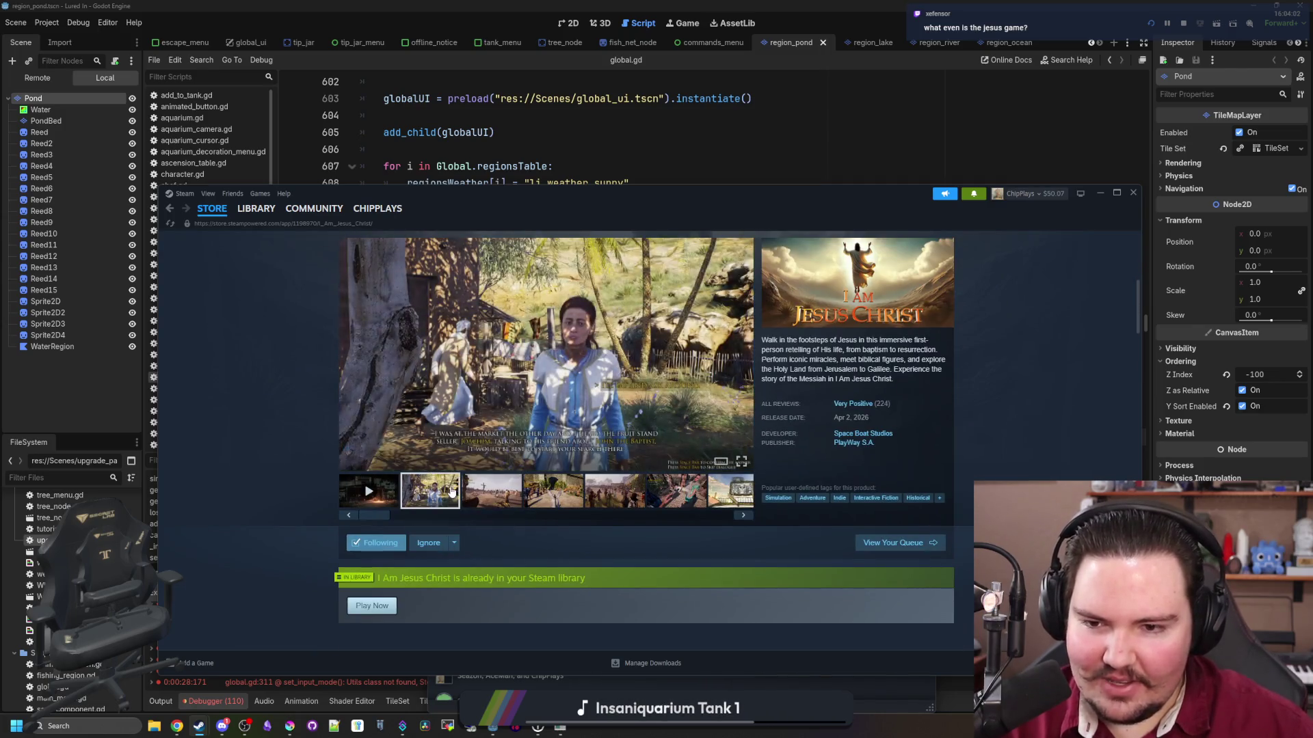
scroll(473, 454, down, 4)
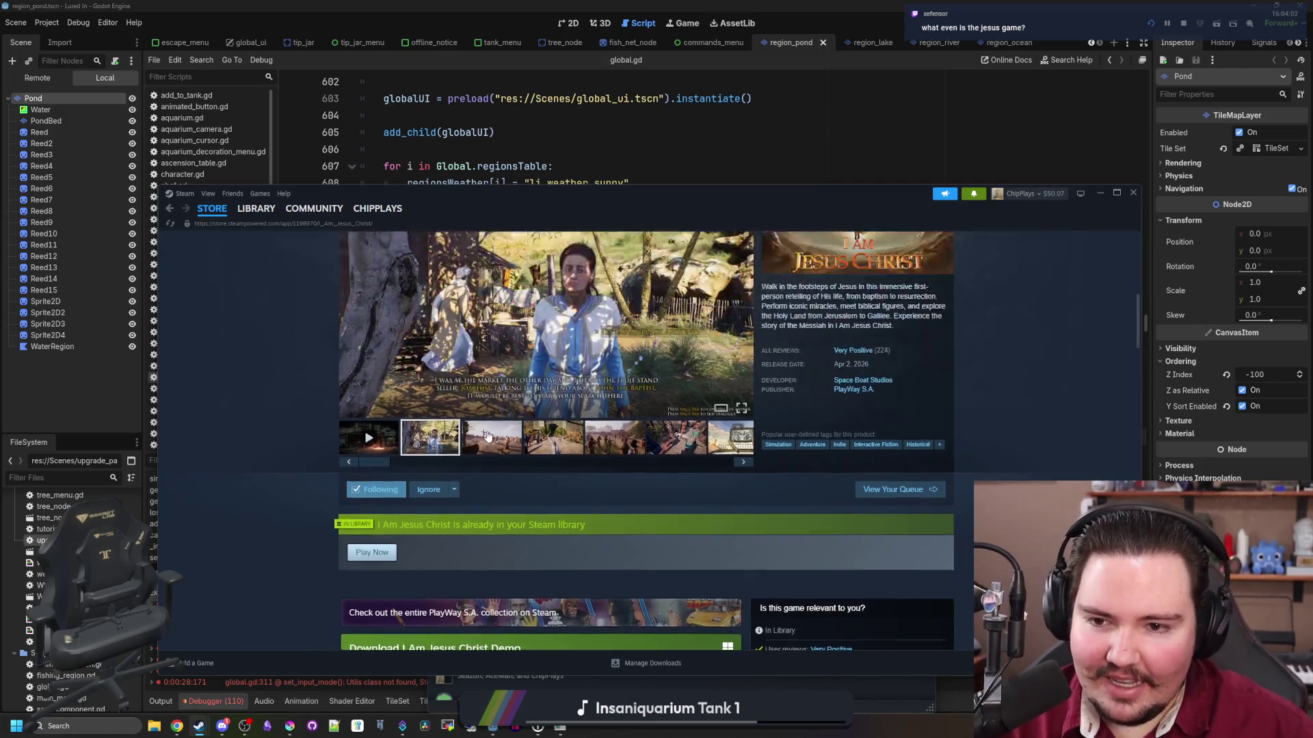
scroll(510, 467, down, 15)
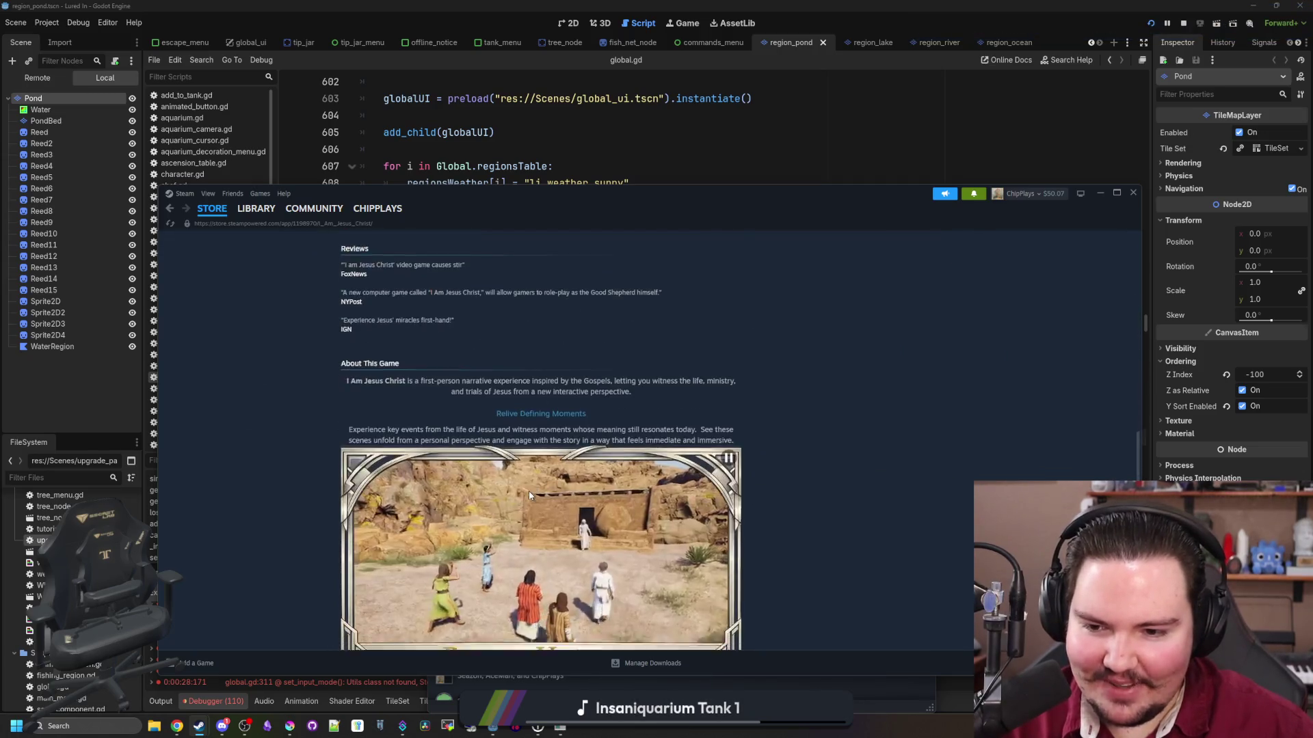
click(531, 449)
scroll(543, 450, down, 9)
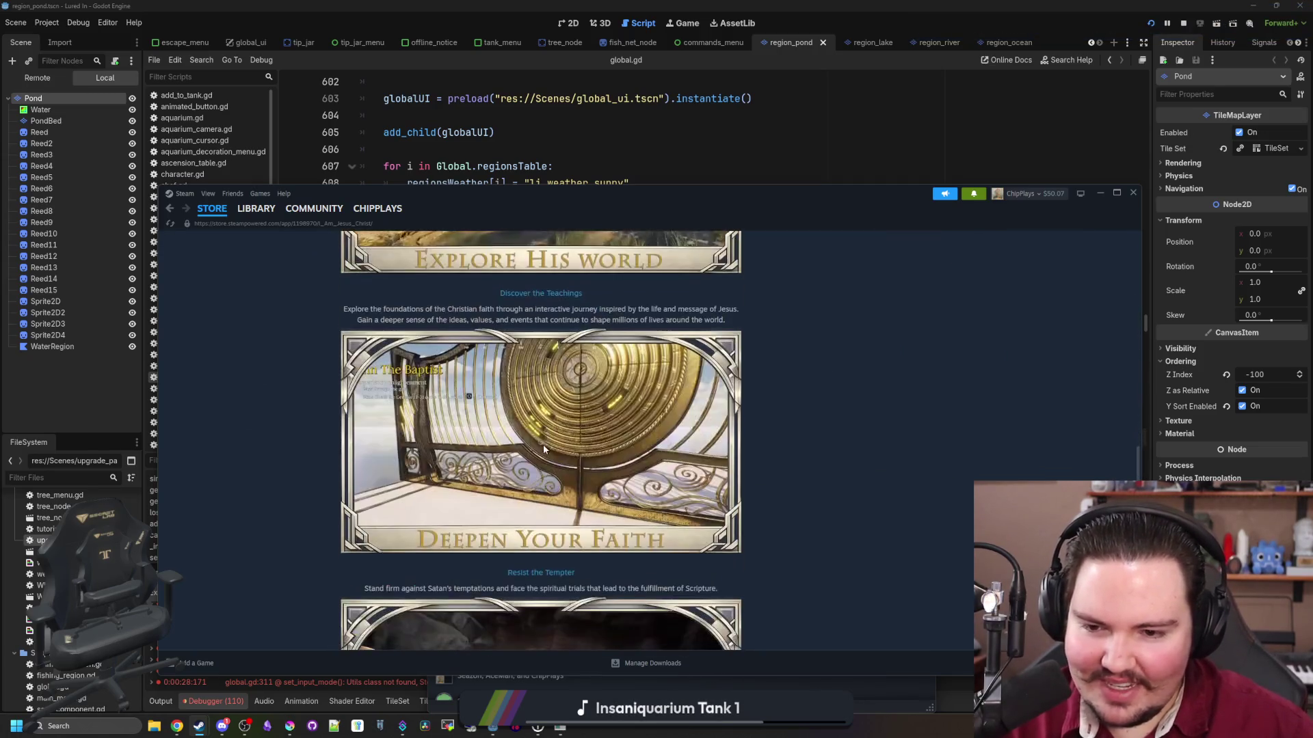
scroll(544, 450, down, 12)
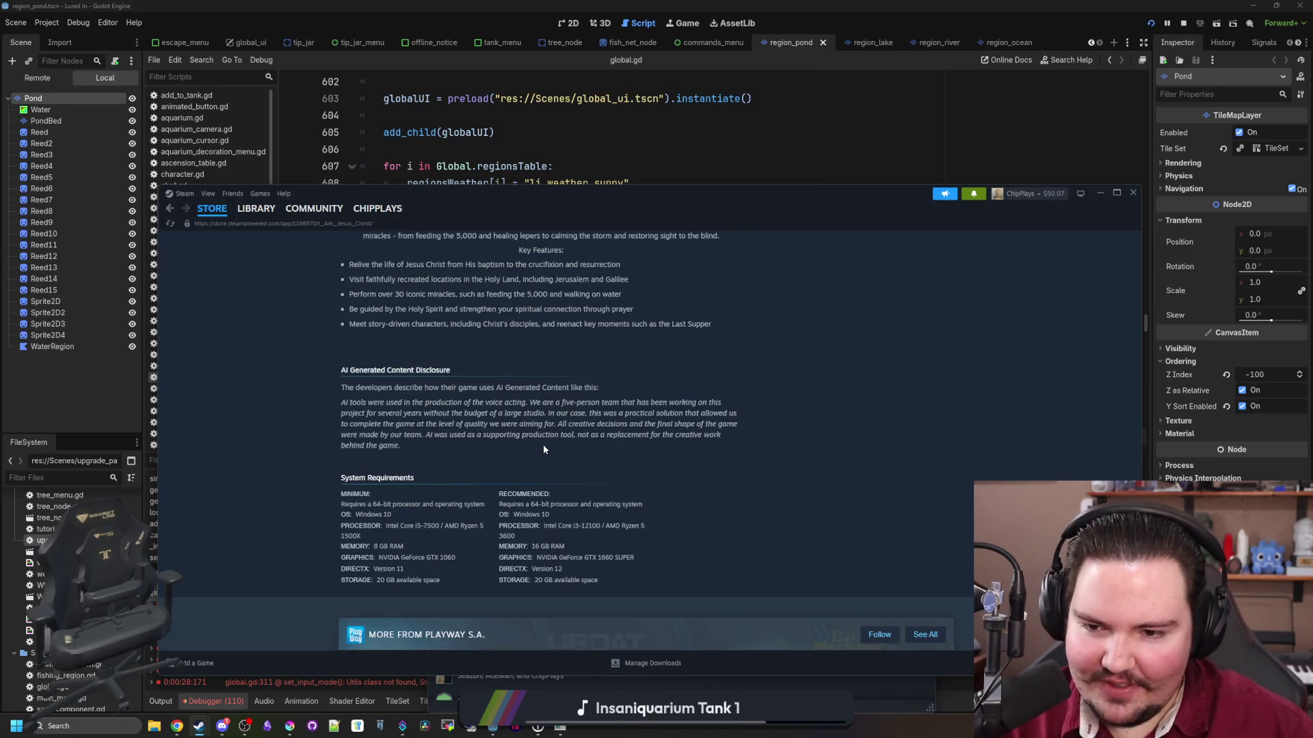
scroll(544, 449, down, 10)
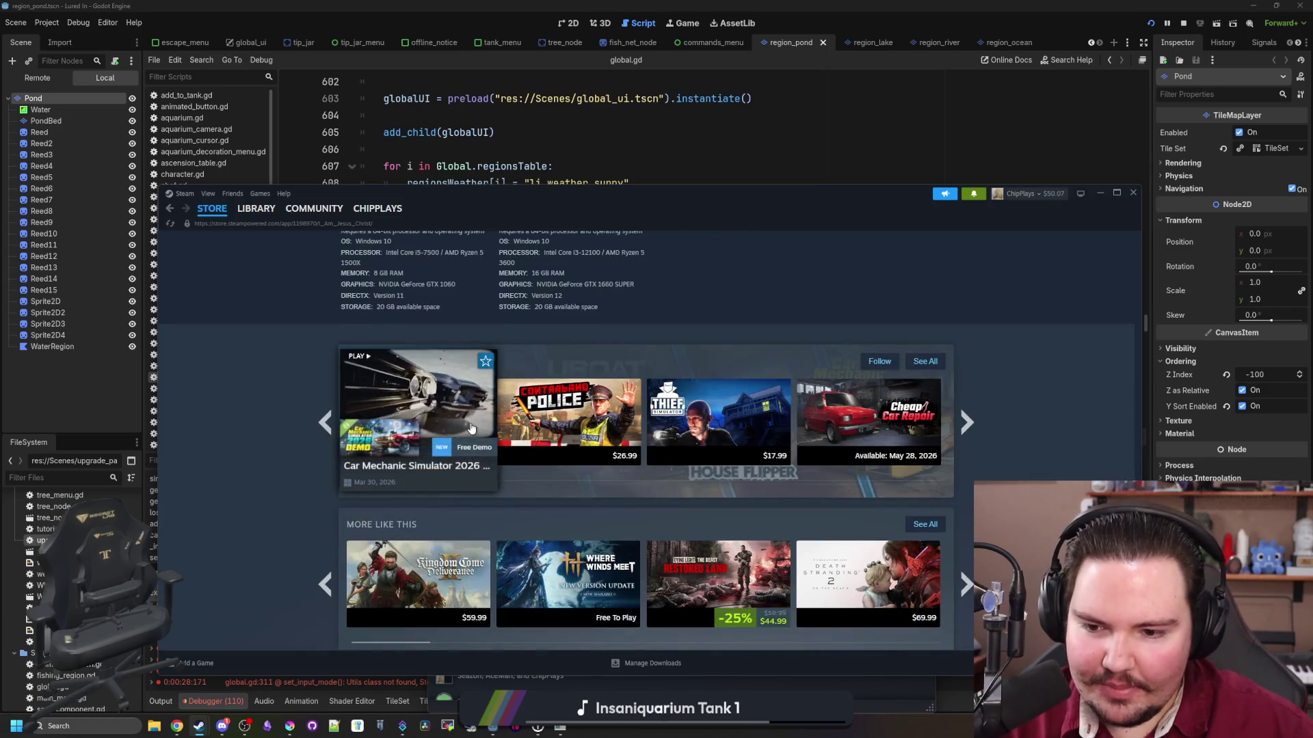
scroll(576, 452, down, 4)
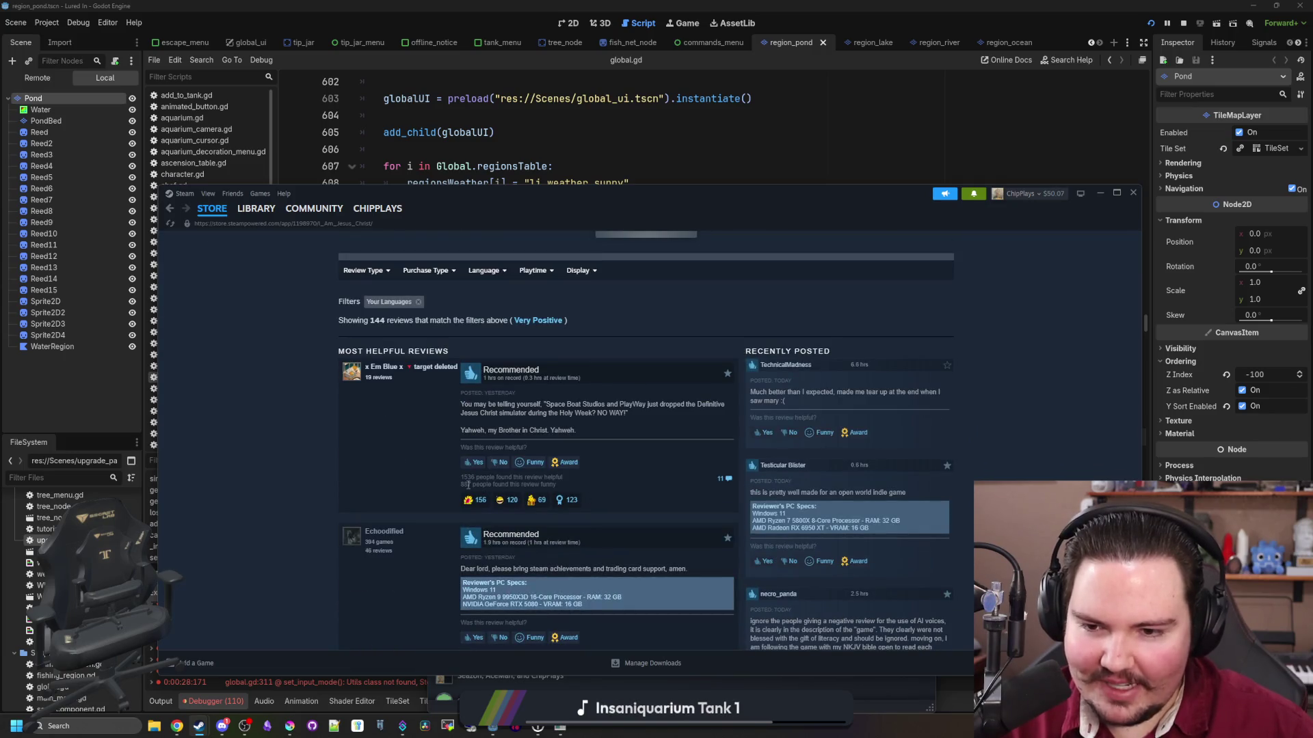
key(Home)
scroll(514, 517, down, 4)
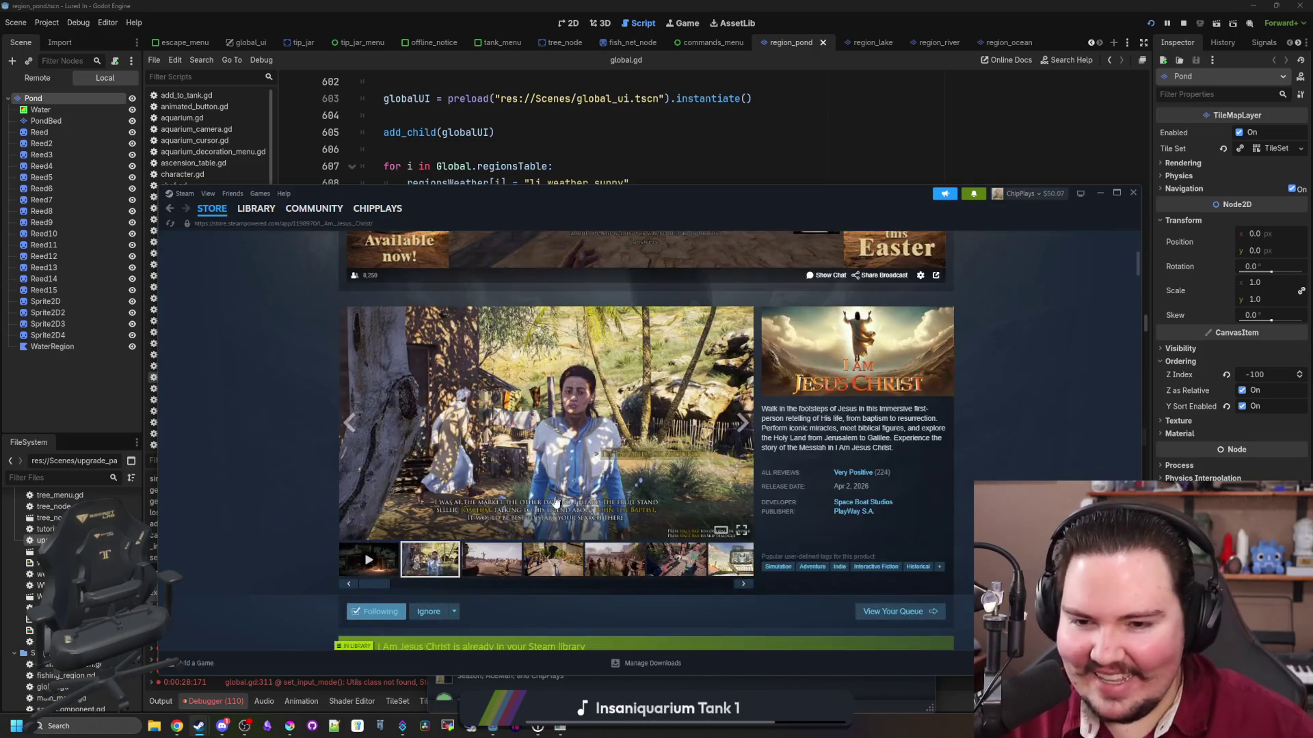
Step: Step through the game's screenshot gallery to the last screenshot
click(510, 504)
scroll(517, 540, up, 1)
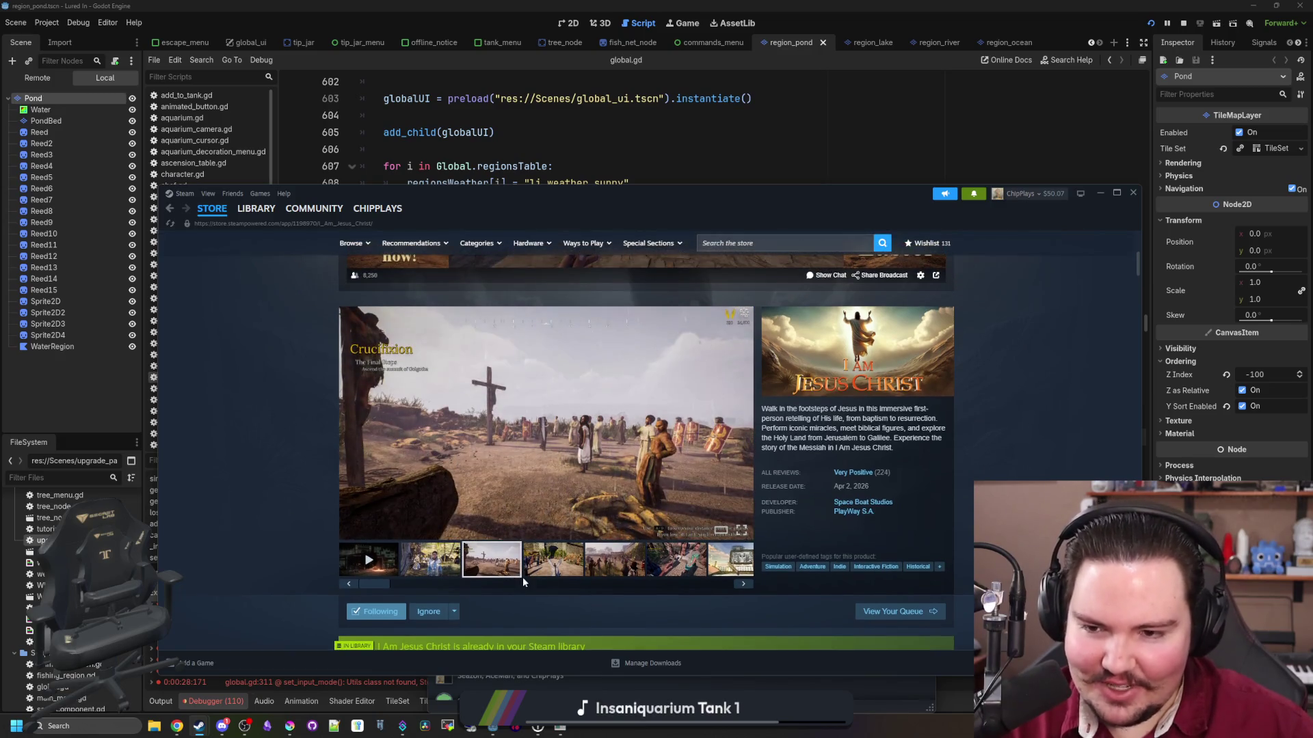
click(619, 578)
click(743, 584)
click(744, 584)
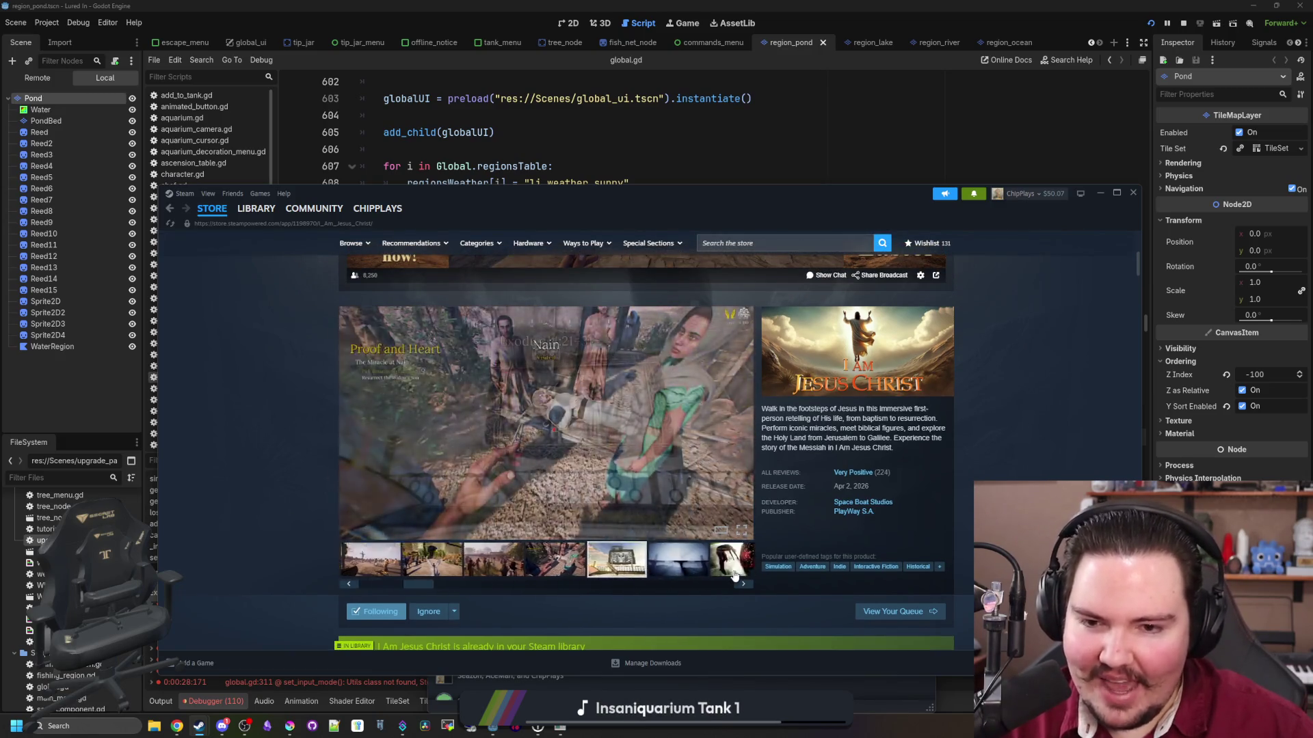
click(743, 584)
click(748, 586)
click(748, 586)
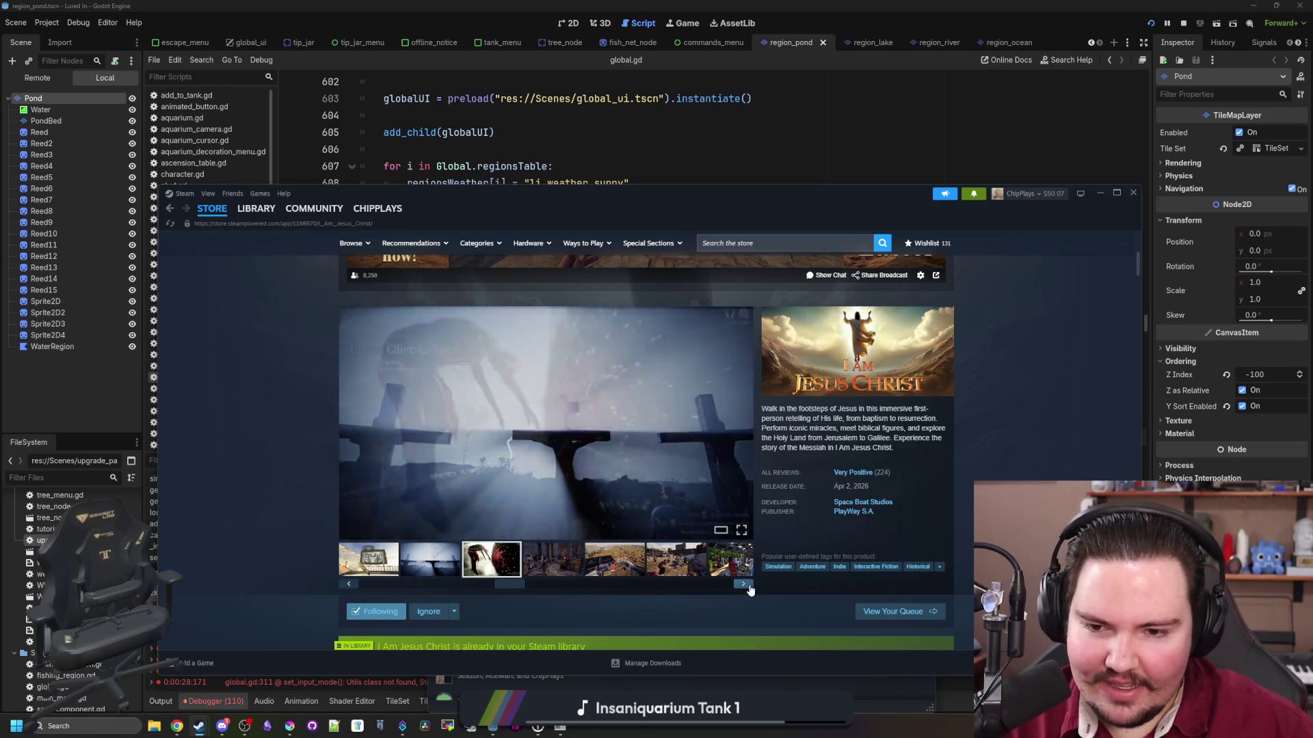
click(748, 587)
click(748, 586)
click(748, 586)
click(748, 586)
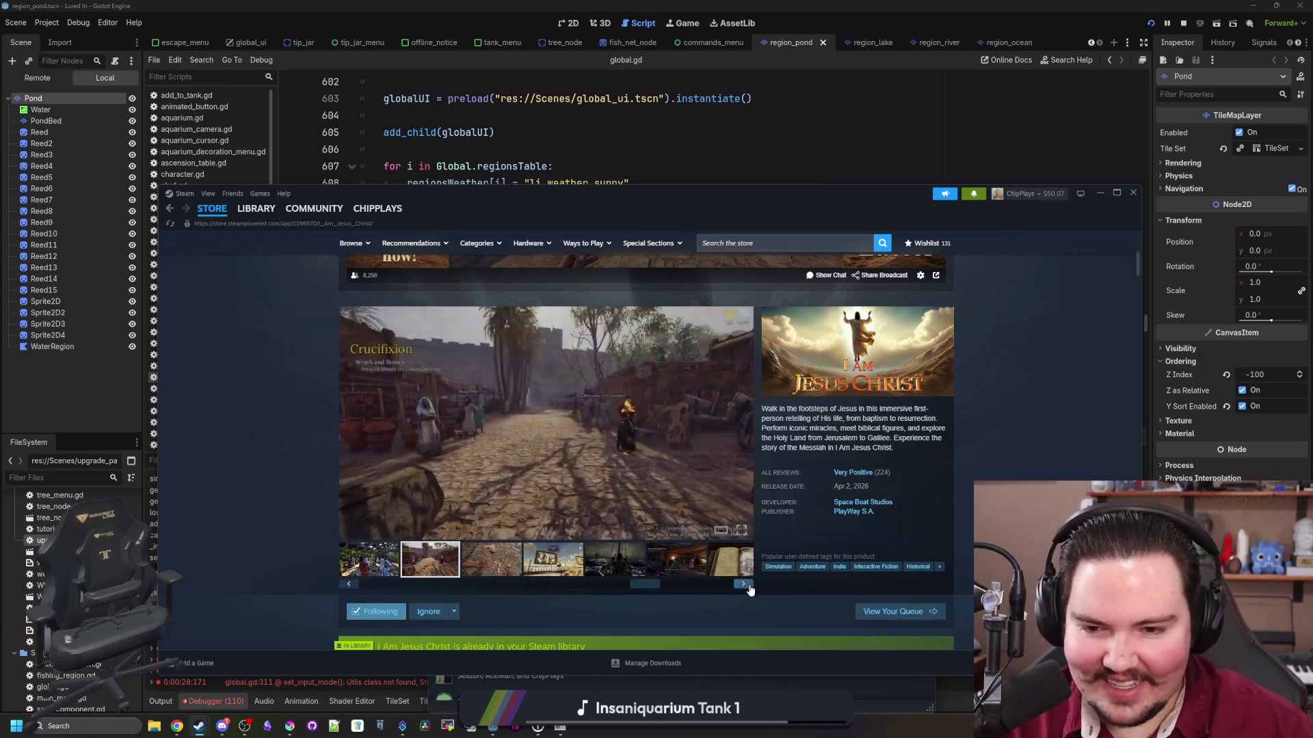
click(748, 586)
click(748, 587)
click(748, 587)
click(743, 584)
click(743, 584)
click(743, 583)
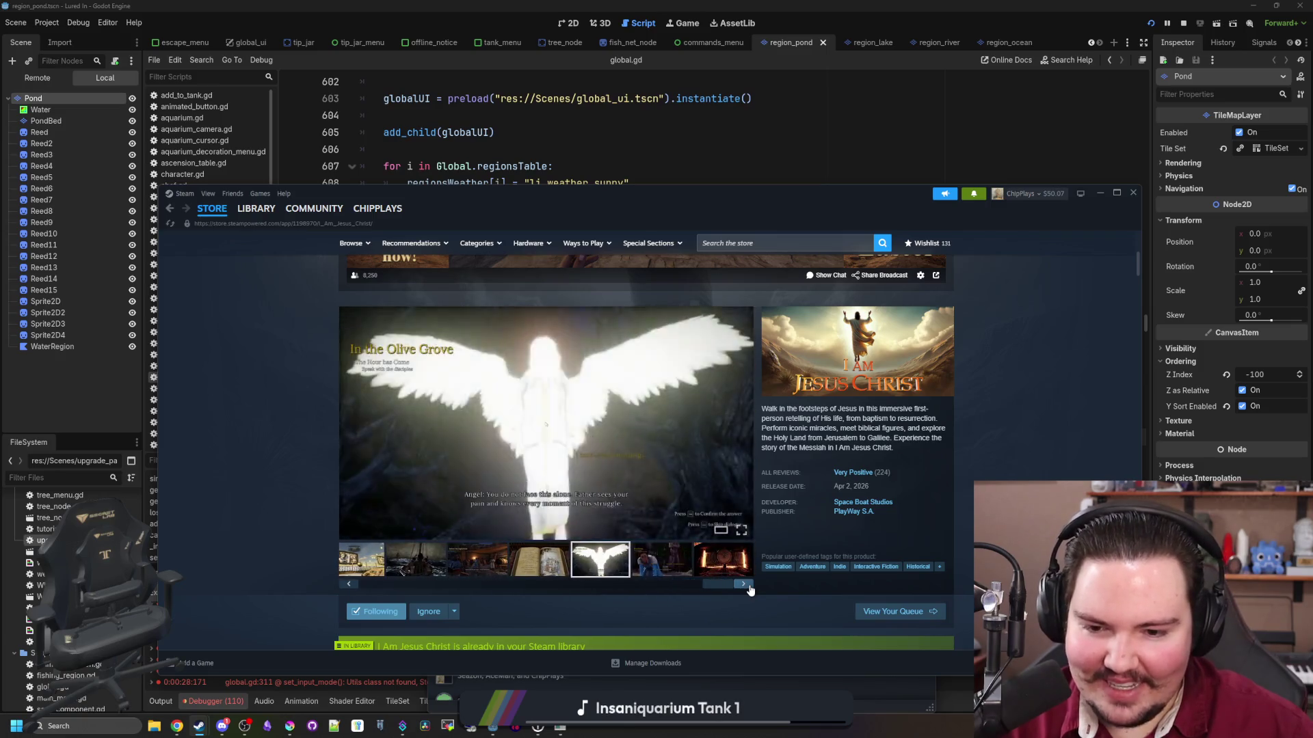
click(743, 584)
click(743, 584)
scroll(749, 587, down, 3)
scroll(749, 586, down, 2)
scroll(749, 587, up, 6)
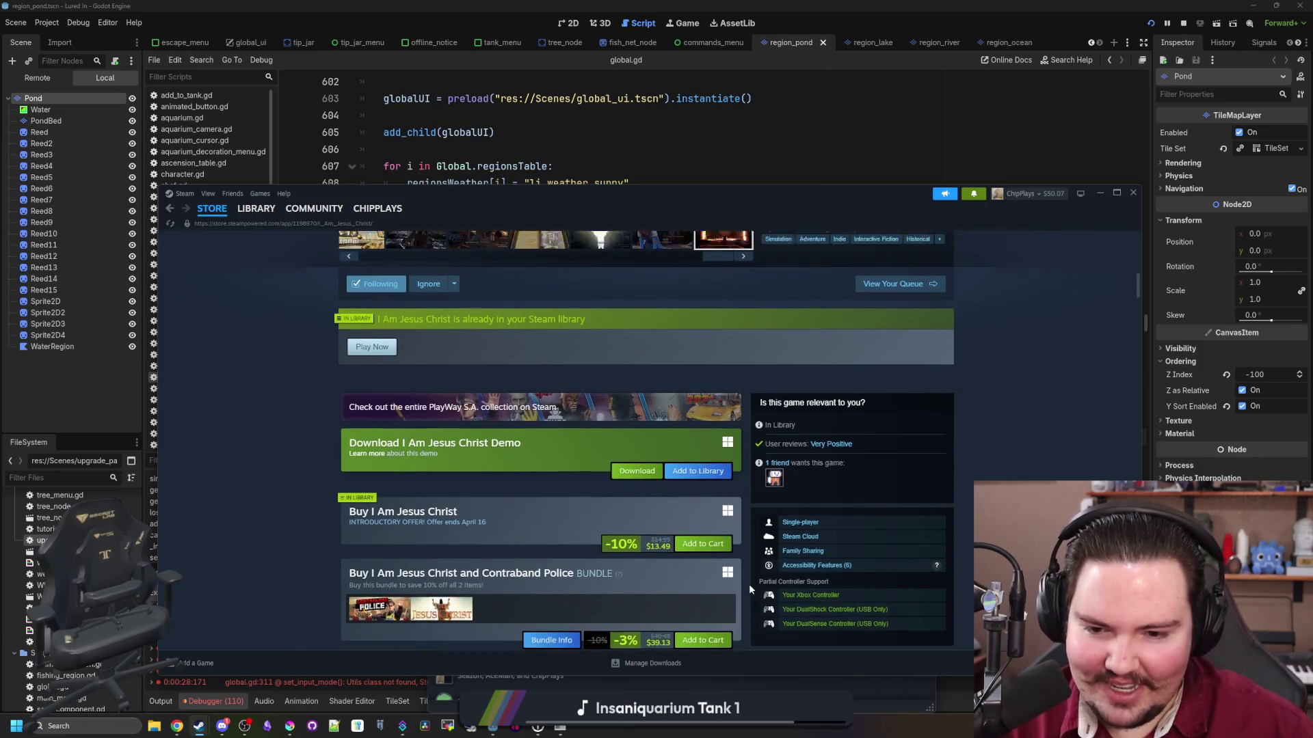
scroll(742, 555, down, 2)
Step: Cycle the gallery again past the Crucifixion screenshot to the trailer video
click(743, 517)
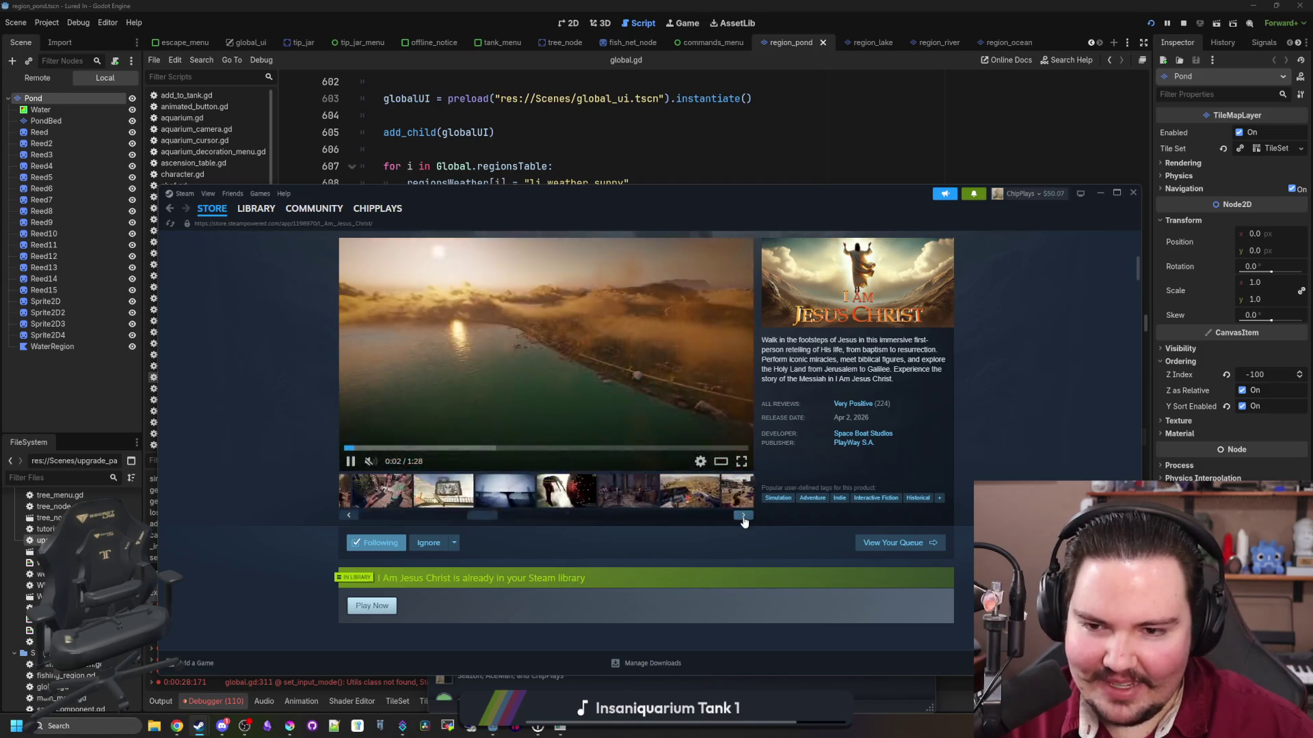
click(743, 517)
click(743, 517)
click(743, 517)
click(743, 517)
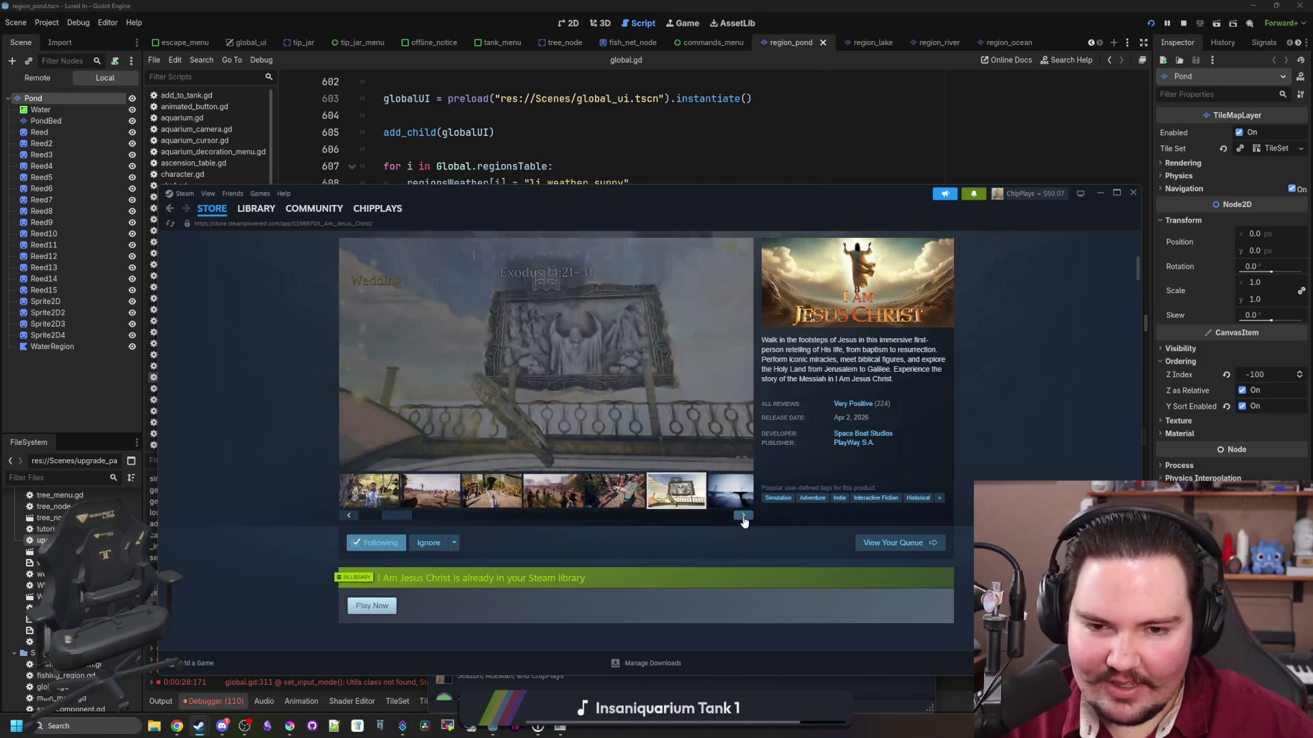
click(743, 517)
click(743, 516)
click(743, 517)
click(743, 517)
click(743, 516)
click(743, 517)
click(743, 516)
click(744, 517)
click(743, 517)
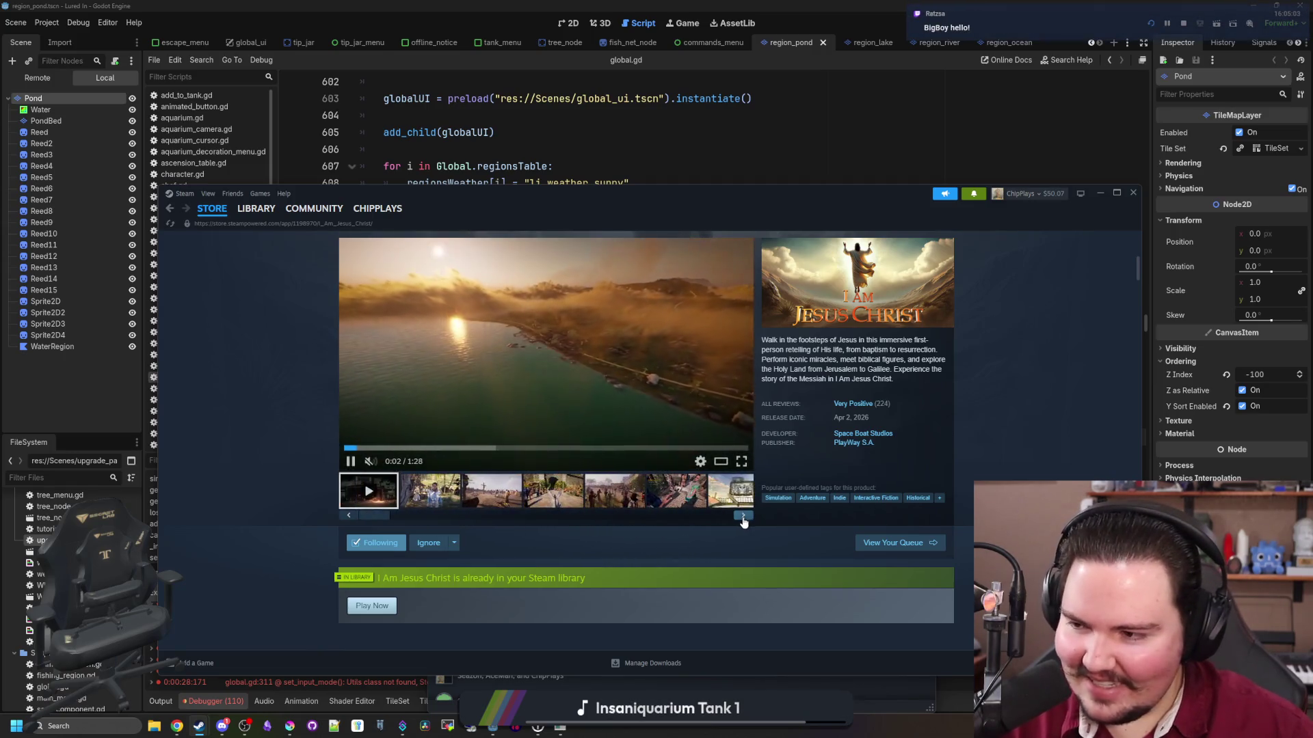
scroll(588, 358, up, 2)
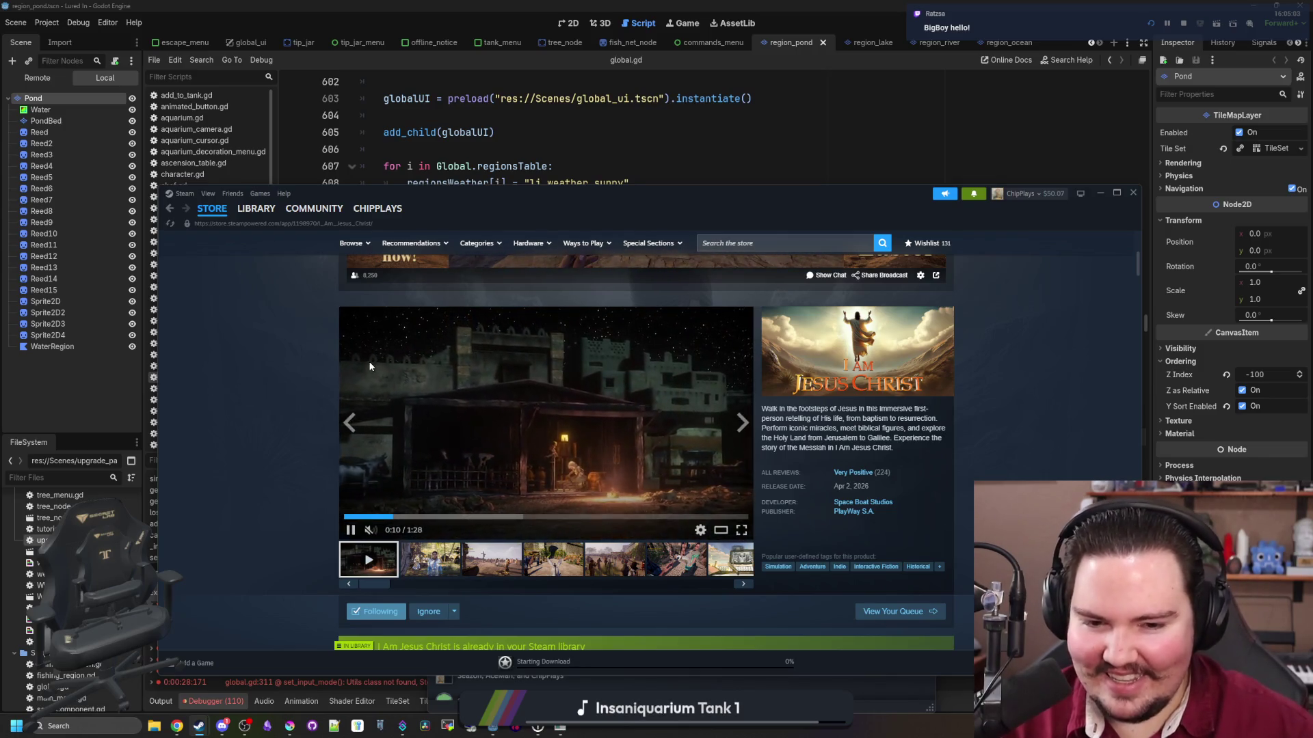
Step: Show the screenshots again, advancing through Cleansing the Temple to the Crucifixion screenshot
mouse_move(270, 218)
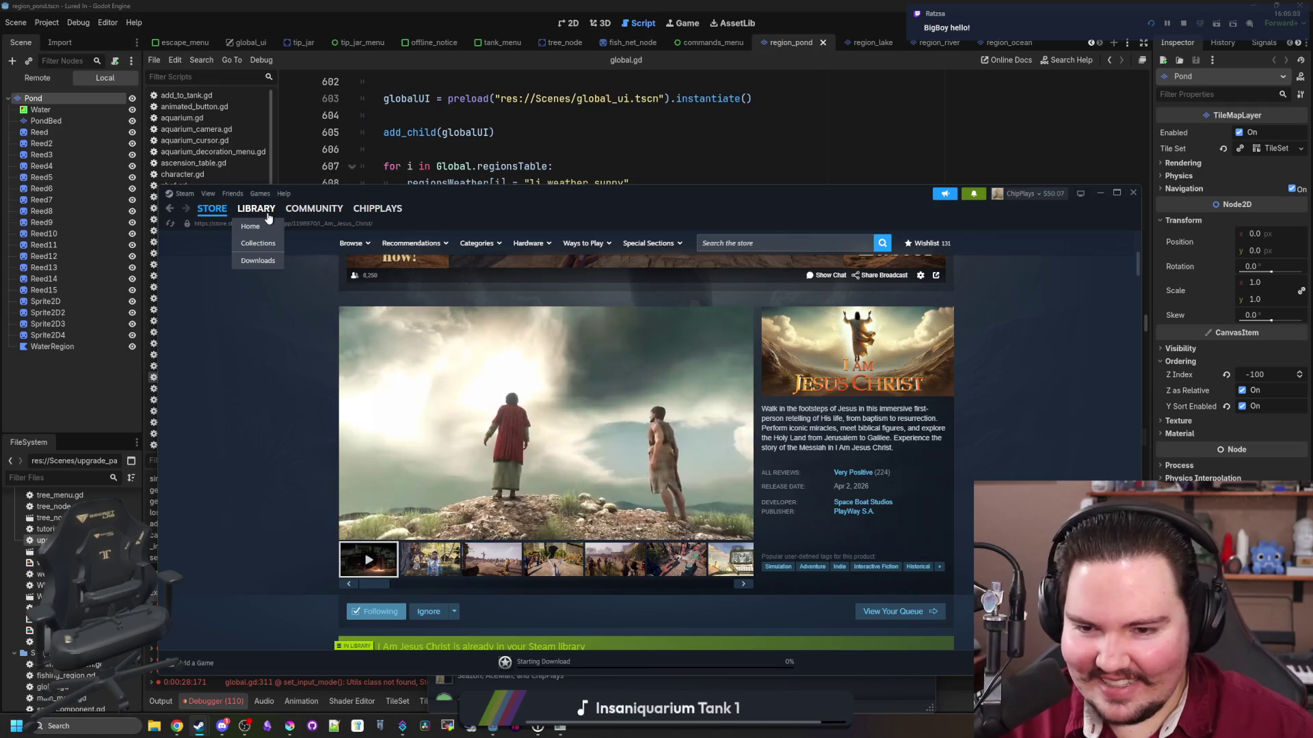
click(430, 559)
click(492, 561)
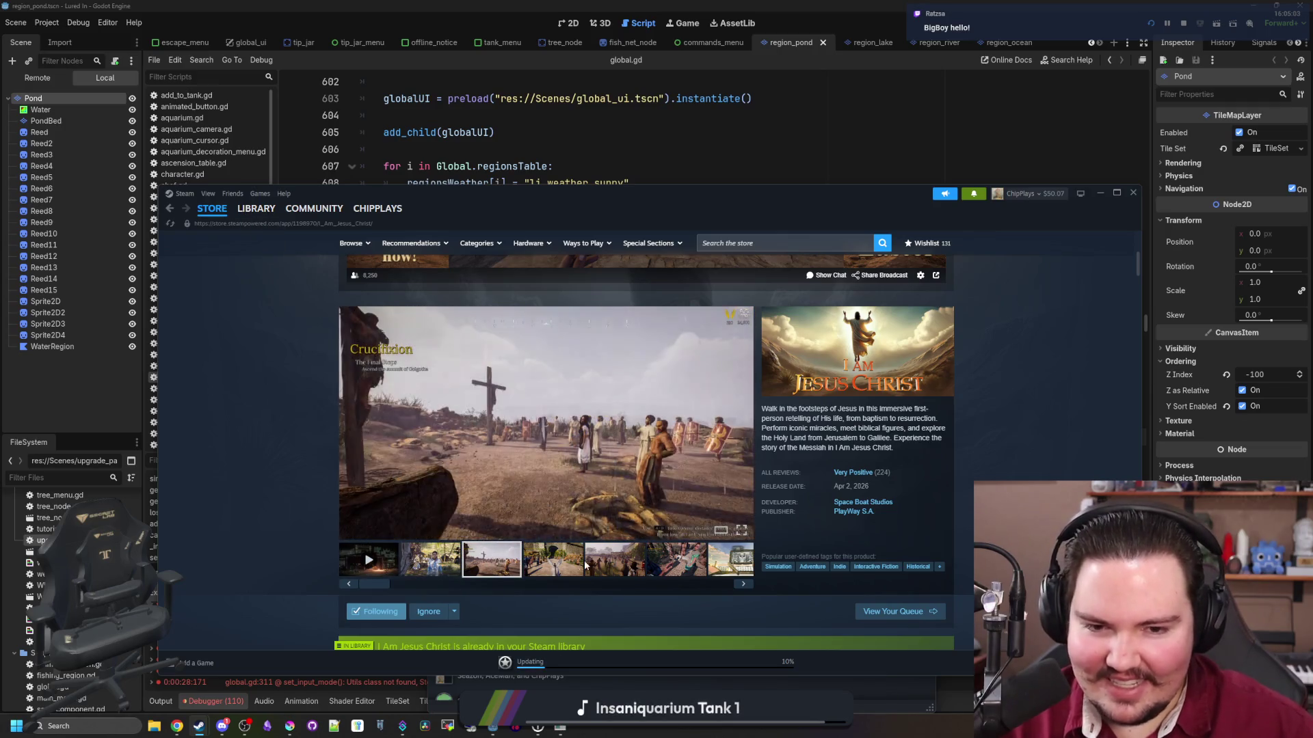
click(614, 559)
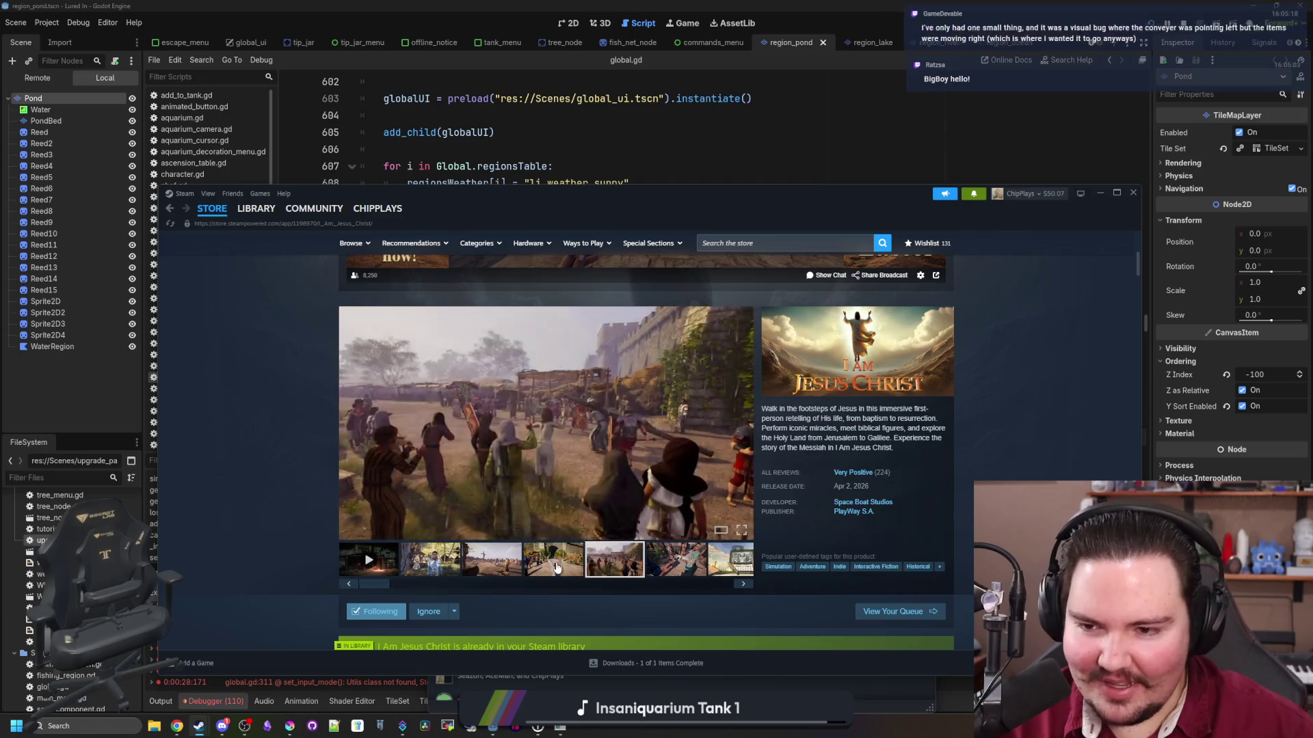
click(676, 559)
click(743, 583)
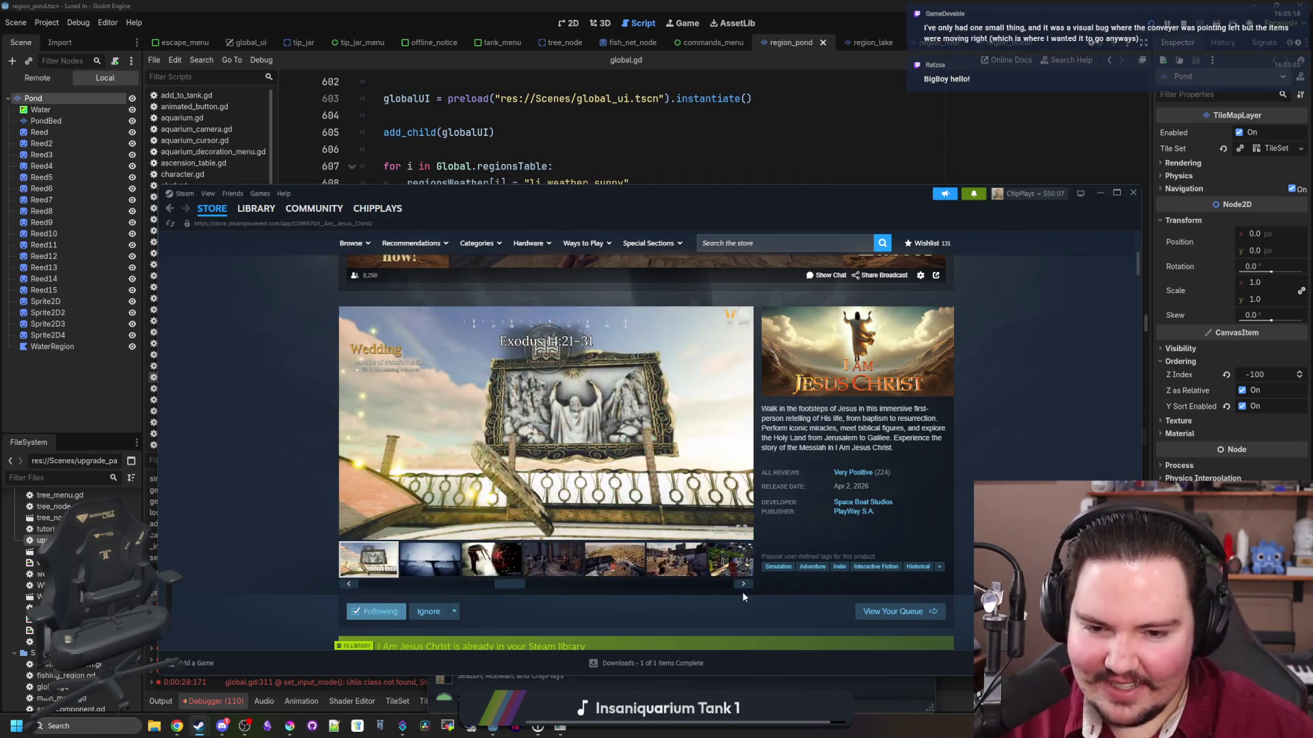
click(743, 583)
click(743, 583)
click(745, 586)
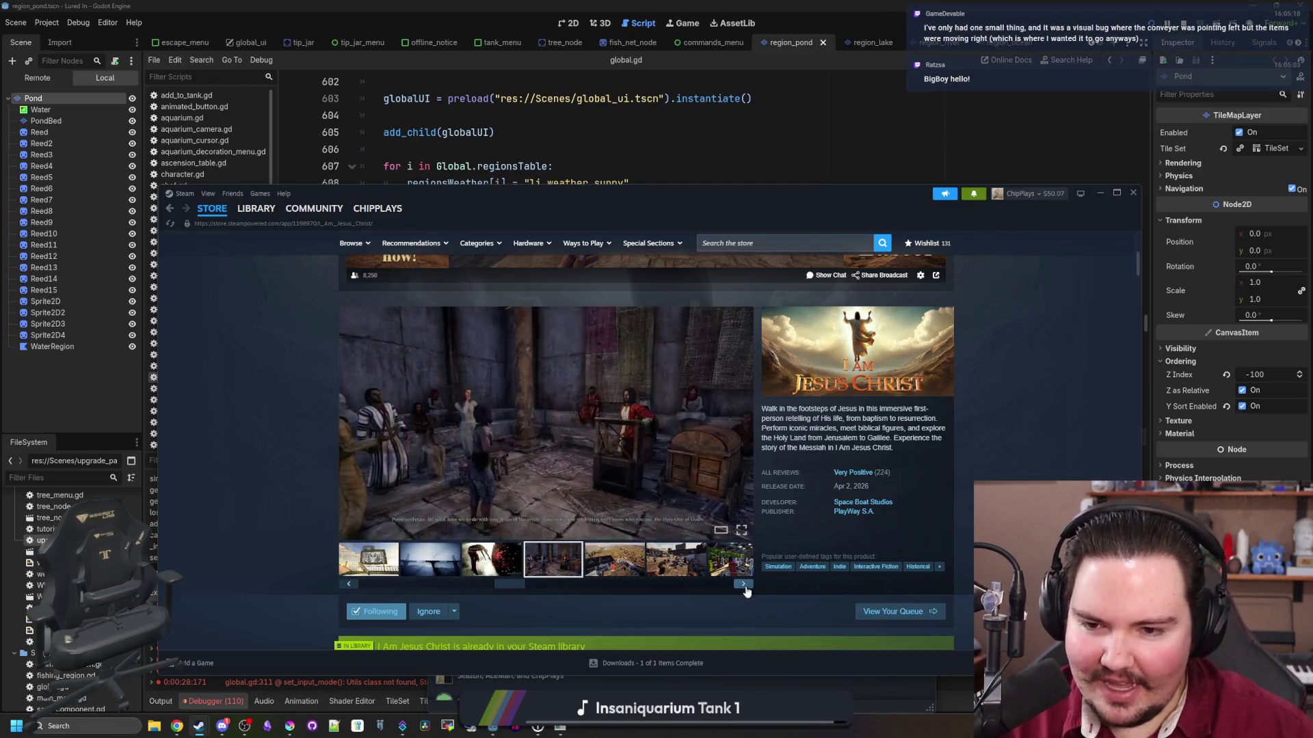
click(745, 586)
click(745, 586)
click(744, 585)
click(744, 585)
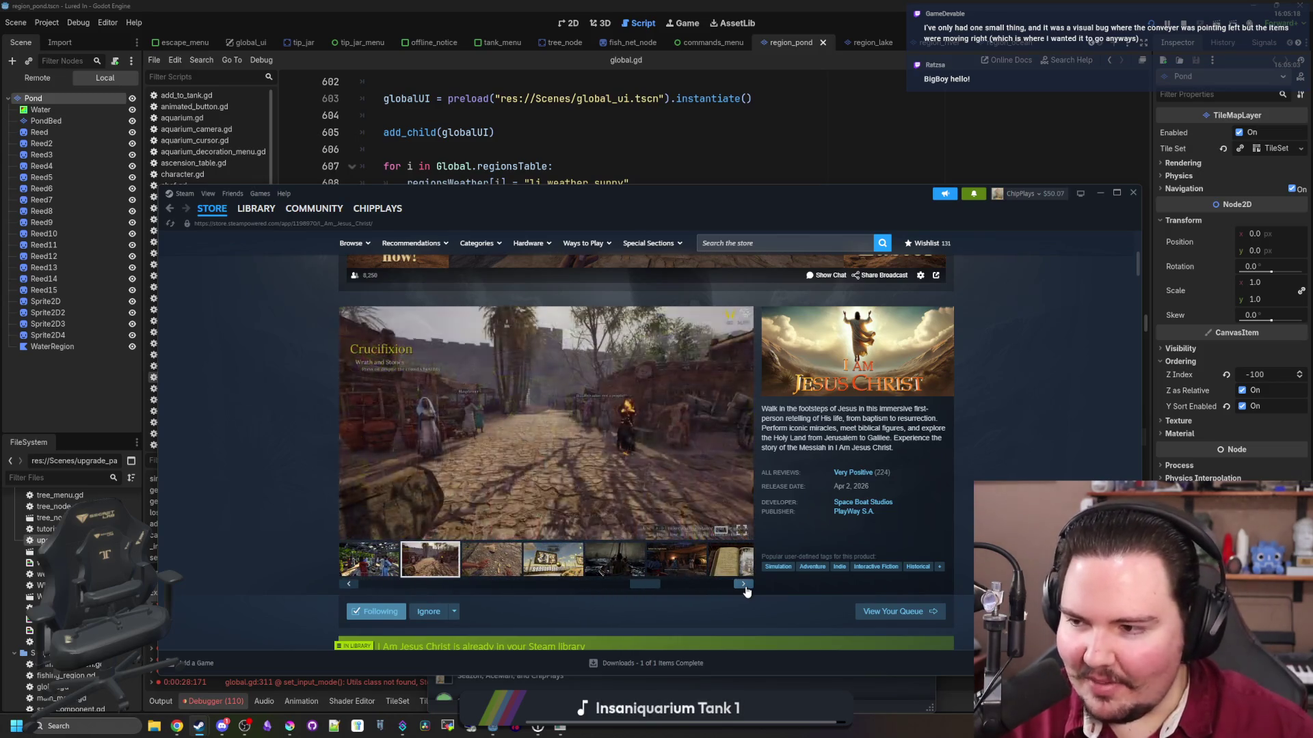
click(744, 586)
Step: Switch Steam to the library home, then return to Godot's script editor
click(257, 209)
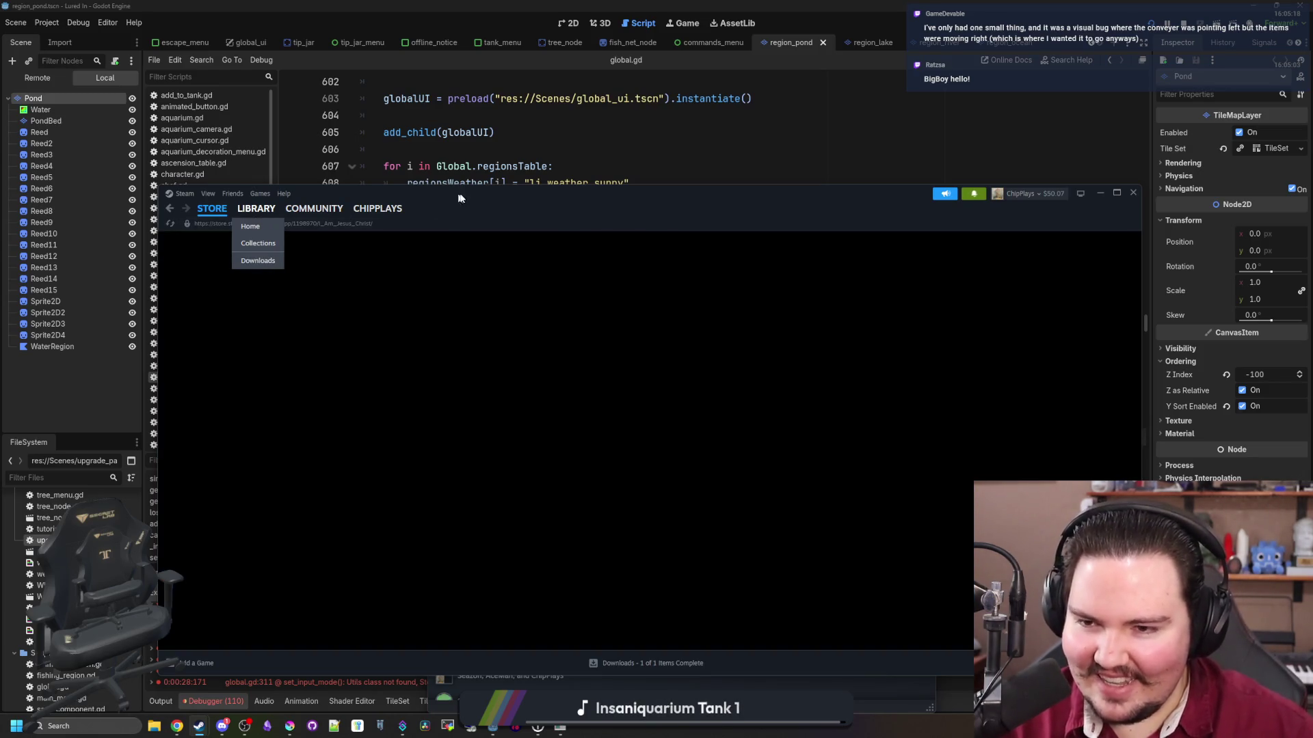
drag(461, 196, 461, 151)
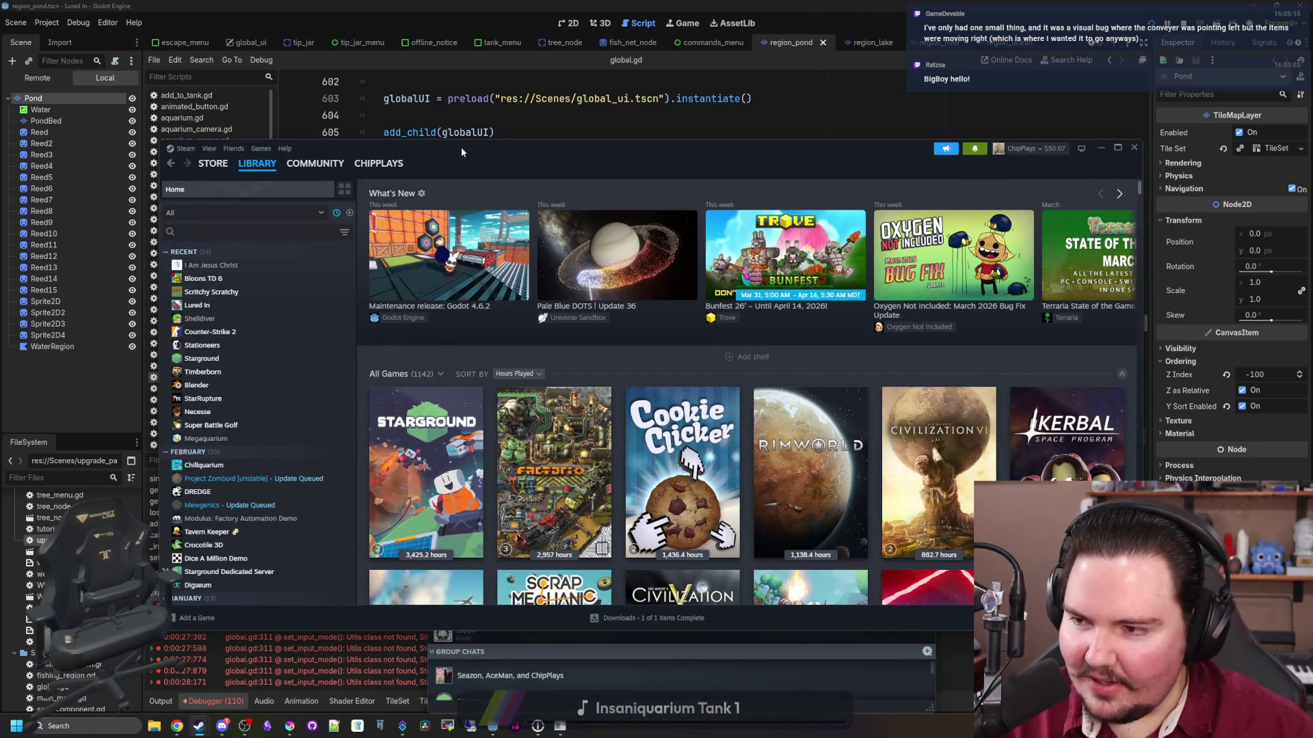
click(576, 98)
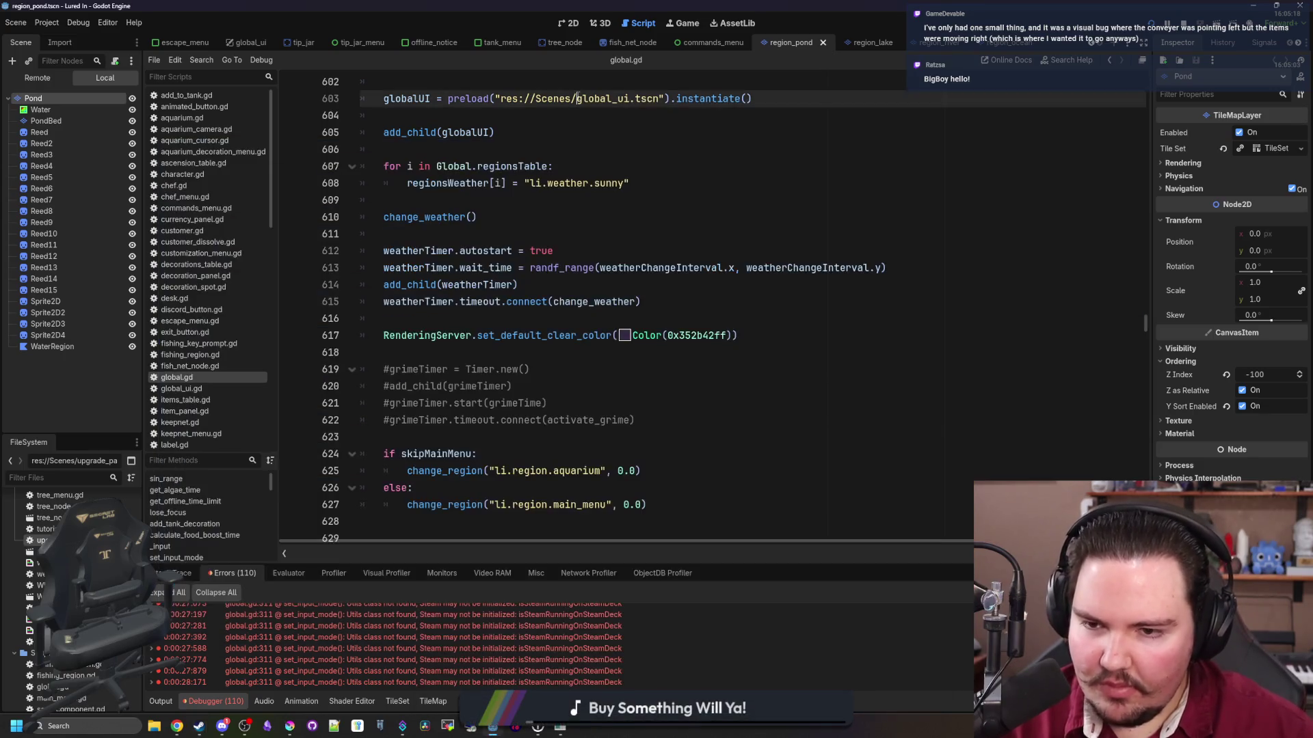
Step: Place the cursor on empty line 616 of global.gd, then switch to Obsidian
click(571, 315)
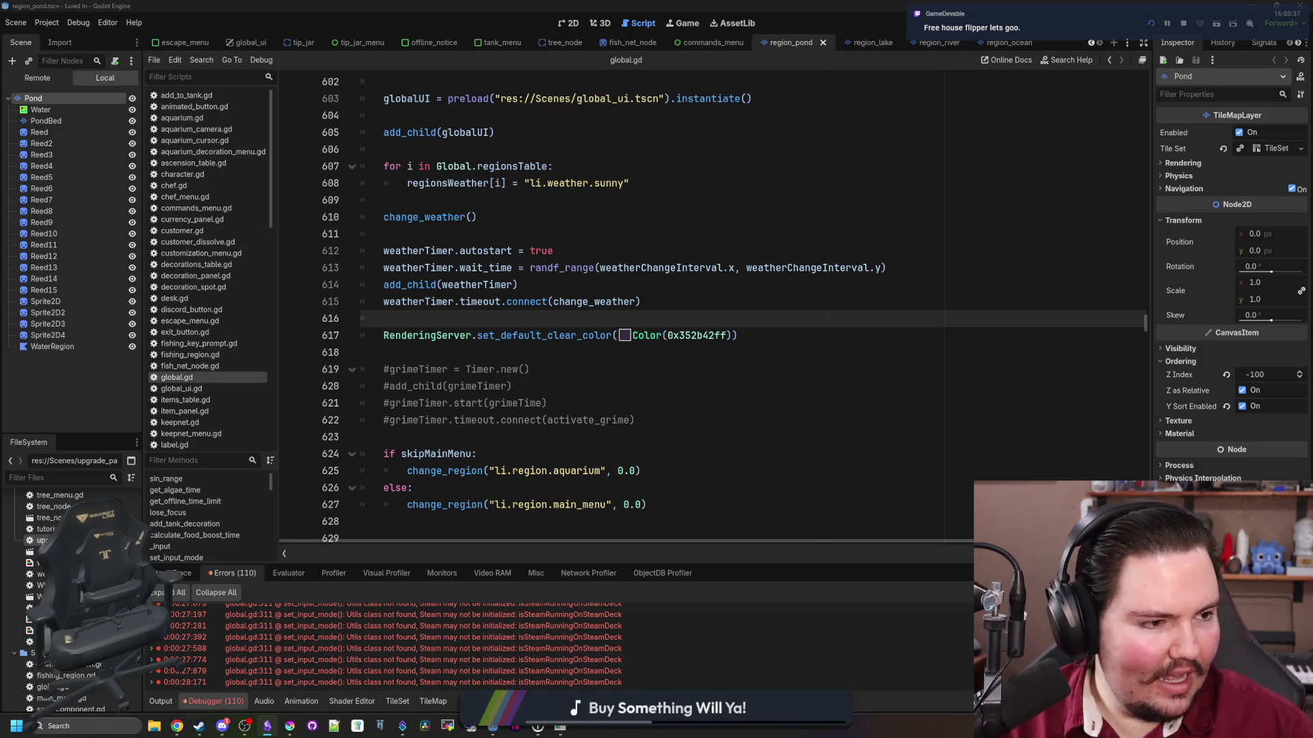
key(alt+Tab)
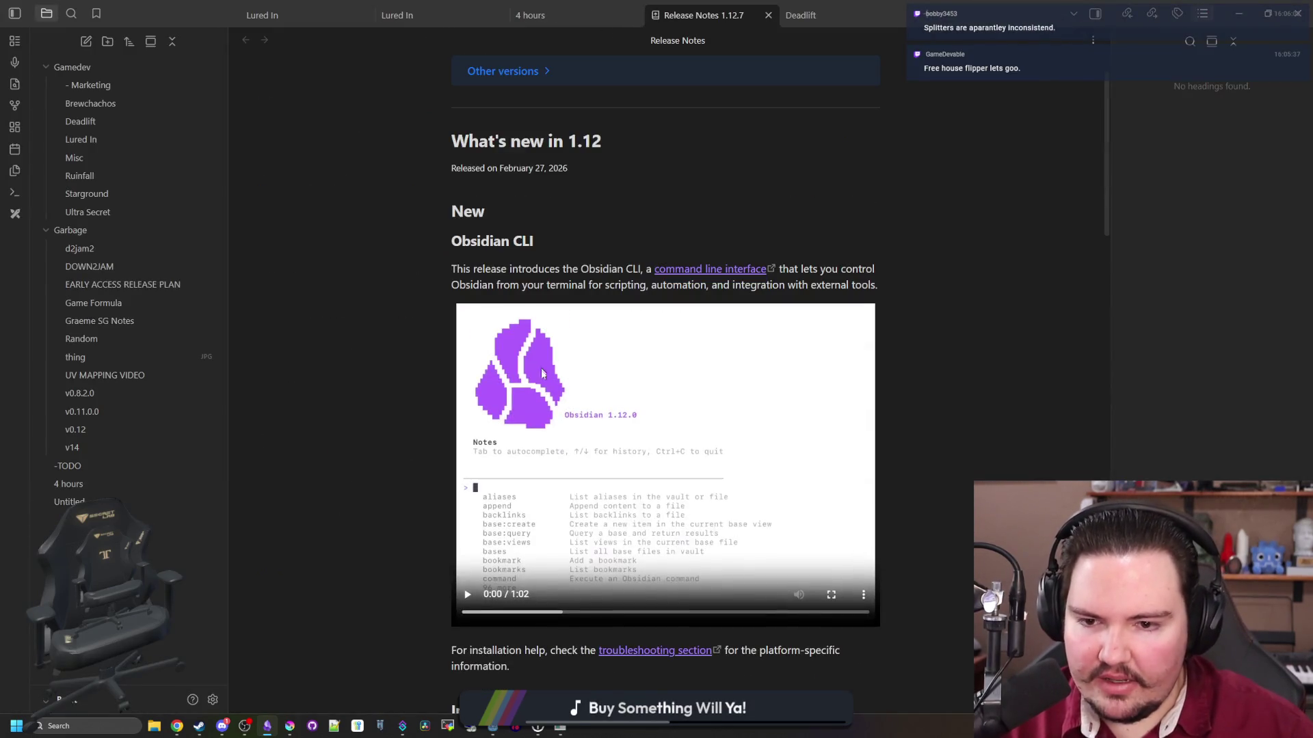
Step: Read down the 1.12.7 release notes, briefly selecting the first Bases bullet
scroll(720, 241, down, 3)
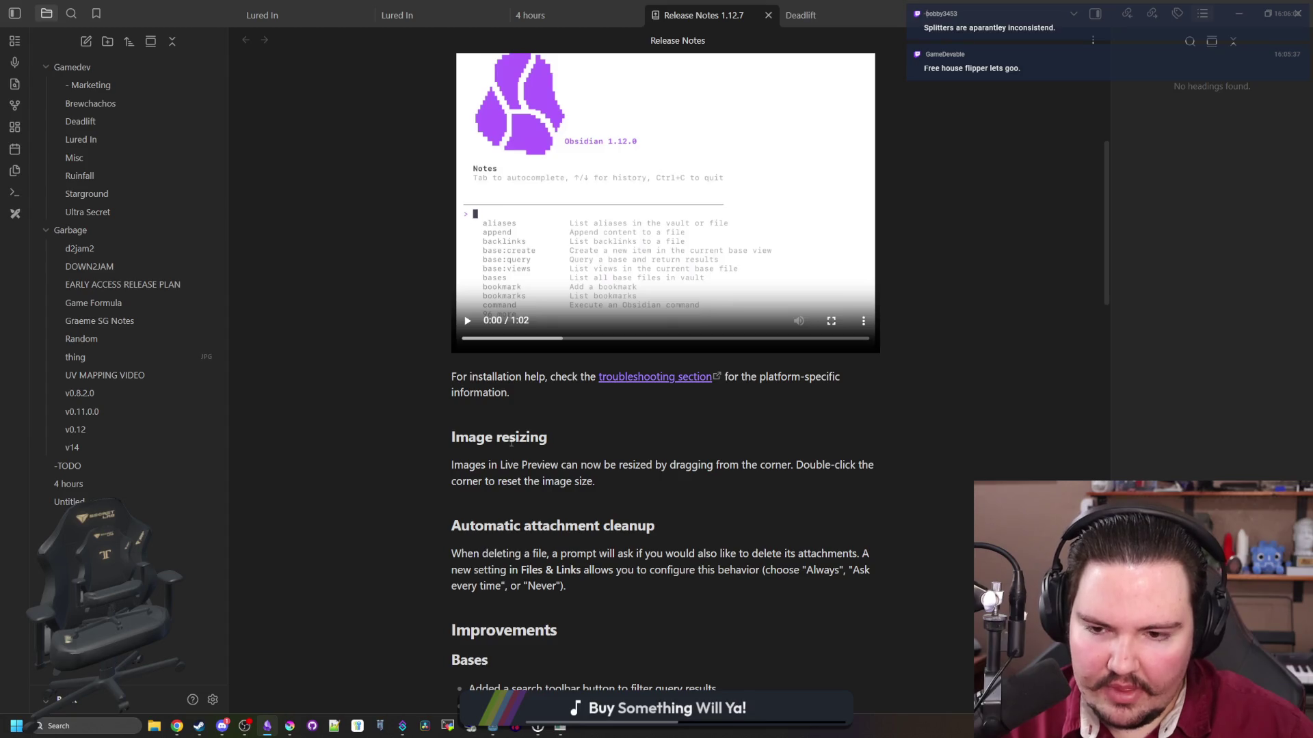
scroll(511, 442, down, 4)
mouse_move(502, 415)
mouse_down()
mouse_move(724, 417)
mouse_move(519, 435)
mouse_move(533, 453)
mouse_move(575, 437)
mouse_move(747, 434)
mouse_move(539, 462)
mouse_move(705, 468)
mouse_up()
click(562, 451)
scroll(616, 475, down, 2)
click(533, 490)
scroll(534, 491, down, 1)
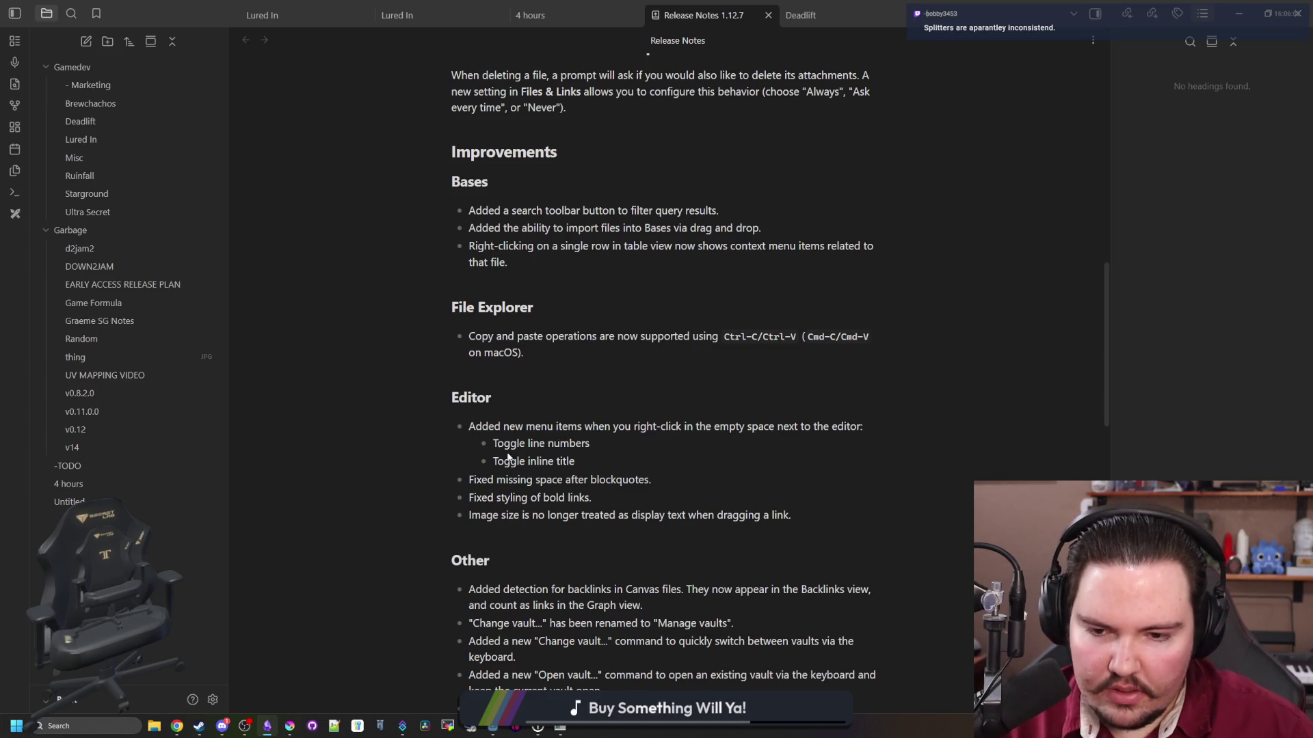
scroll(516, 535, down, 3)
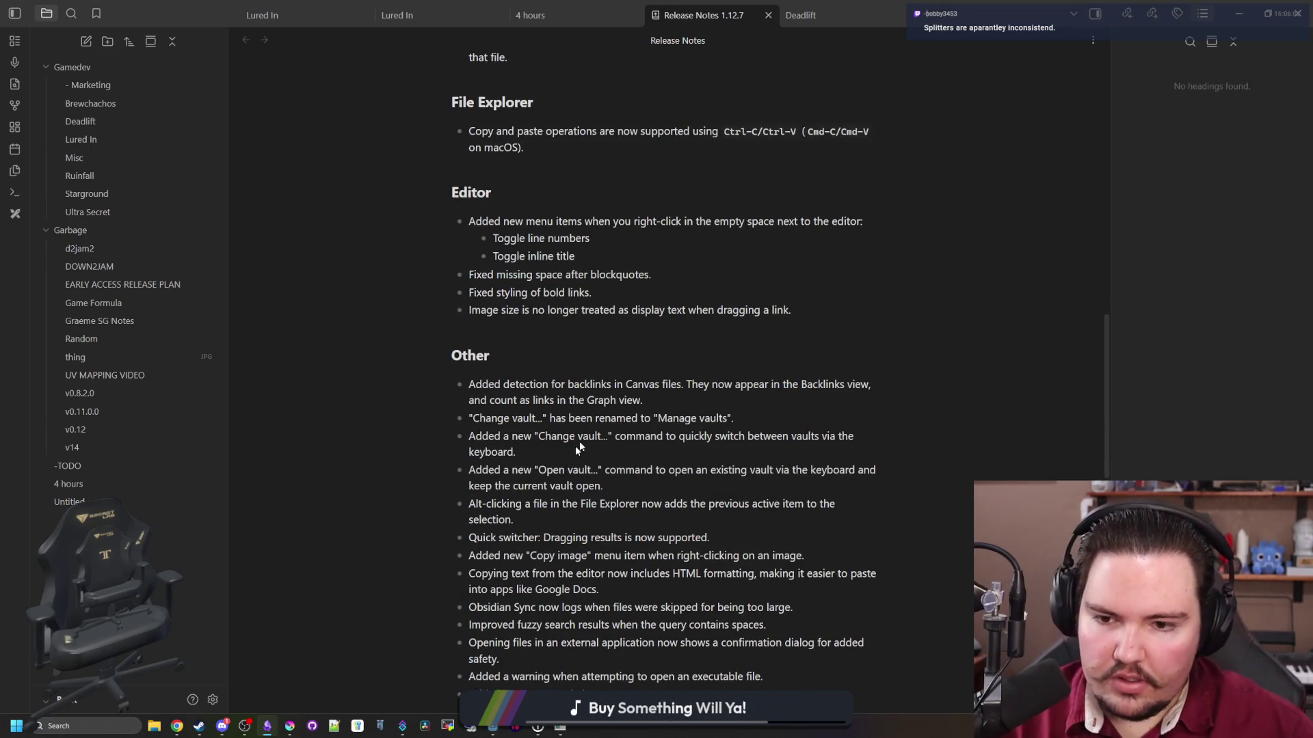
scroll(649, 410, down, 6)
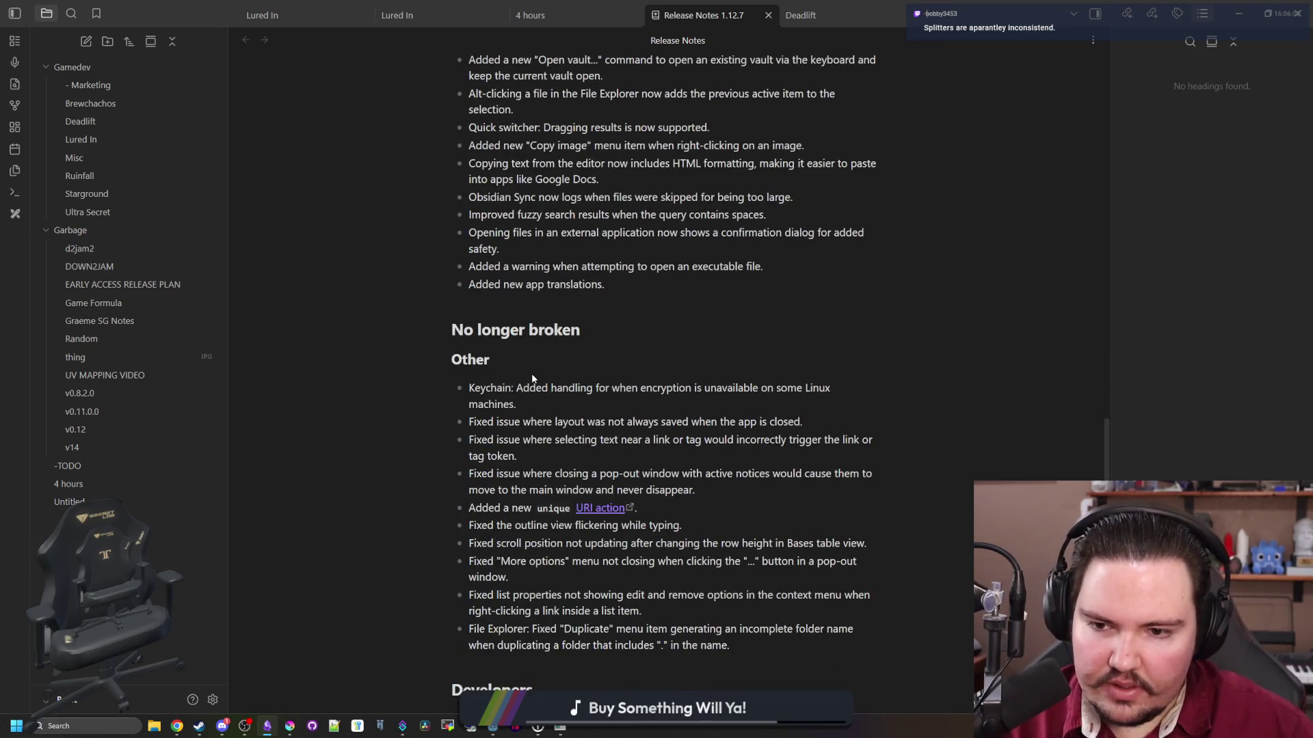
scroll(532, 378, down, 6)
scroll(537, 404, up, 20)
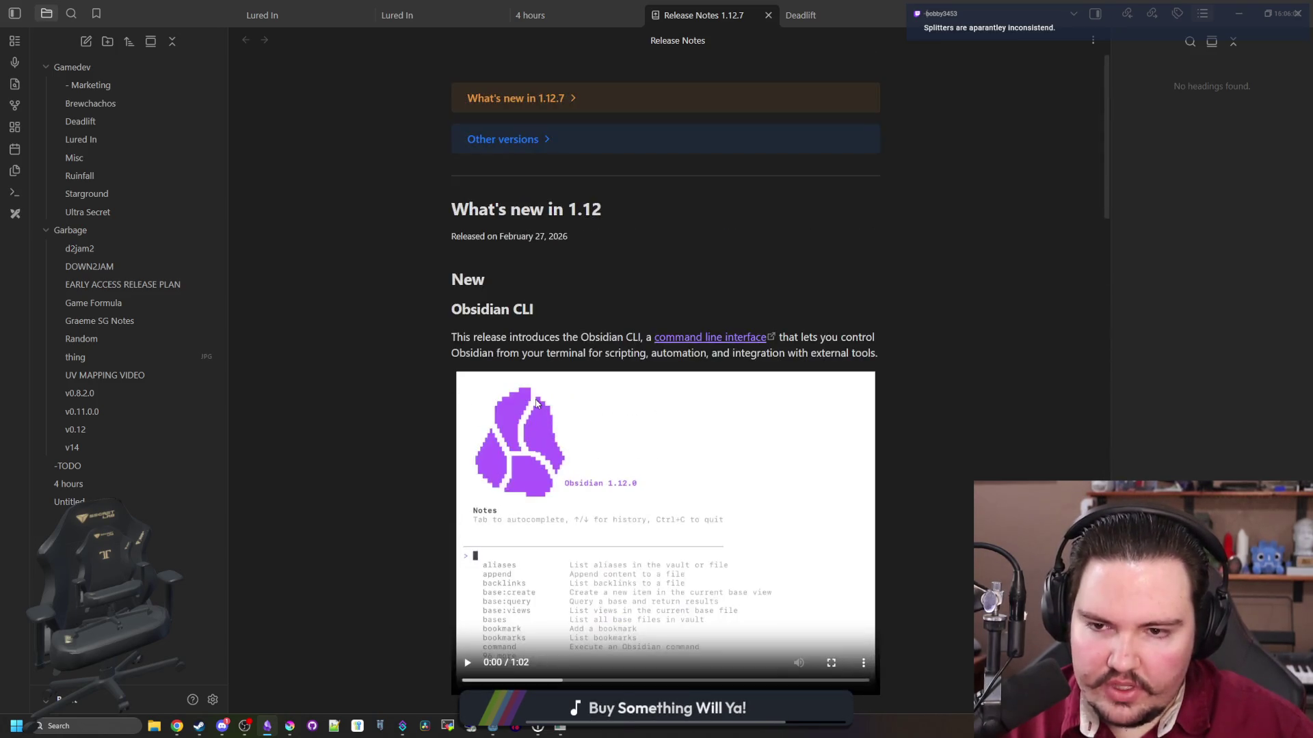
scroll(543, 602, down, 1)
Step: Play the CLI demo video, skipping ahead to 0:44, then open the Lured In note
click(468, 594)
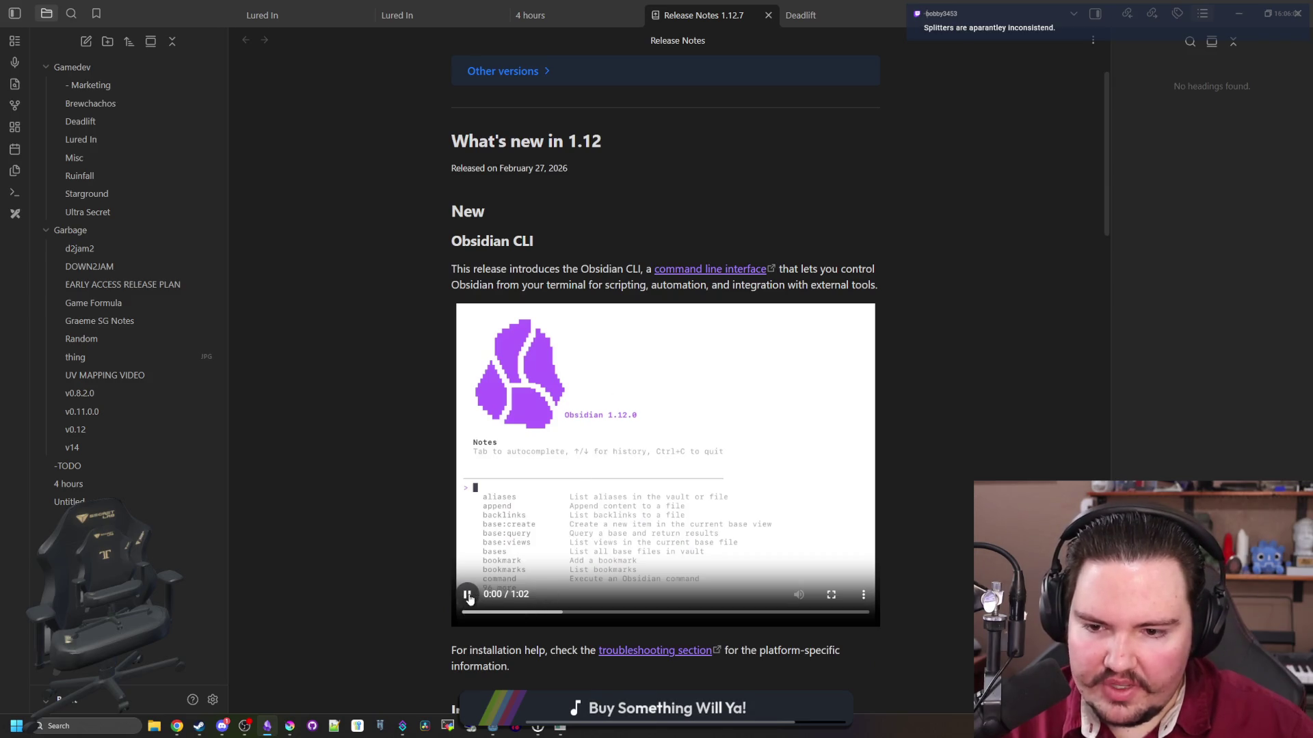
click(552, 614)
click(599, 614)
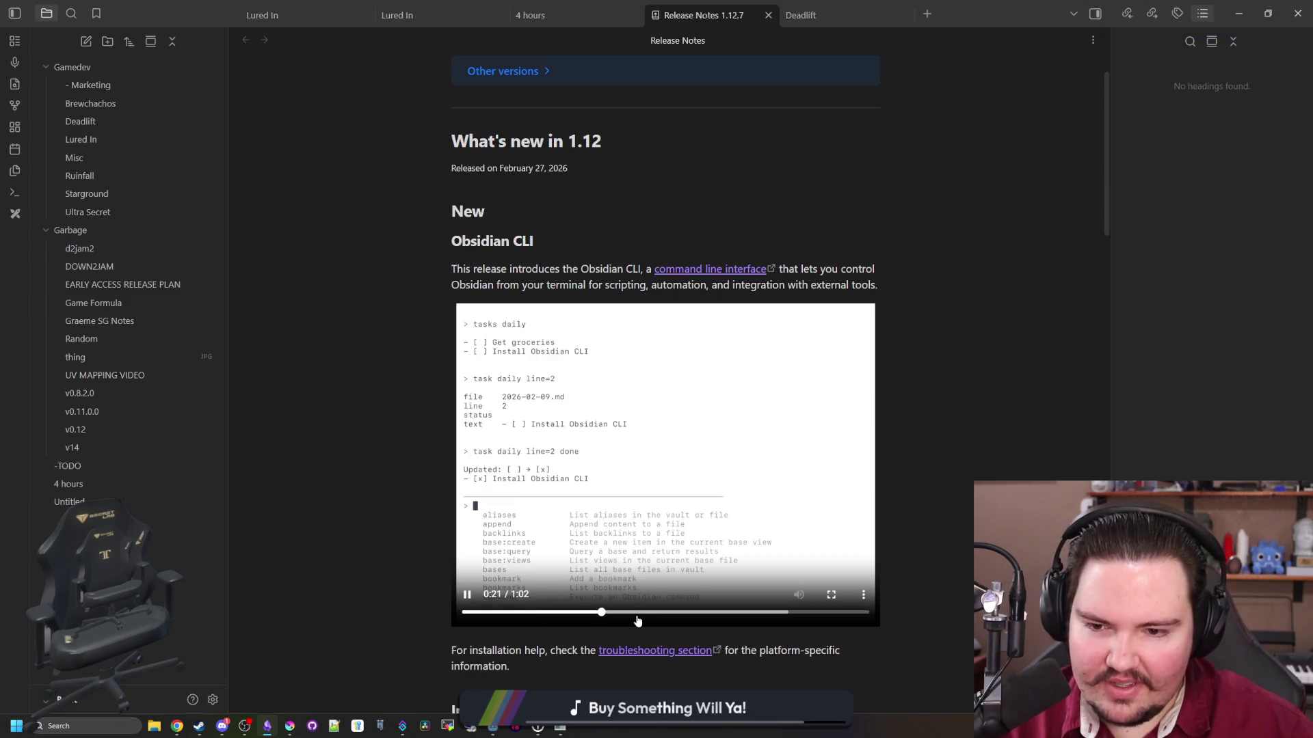
click(697, 612)
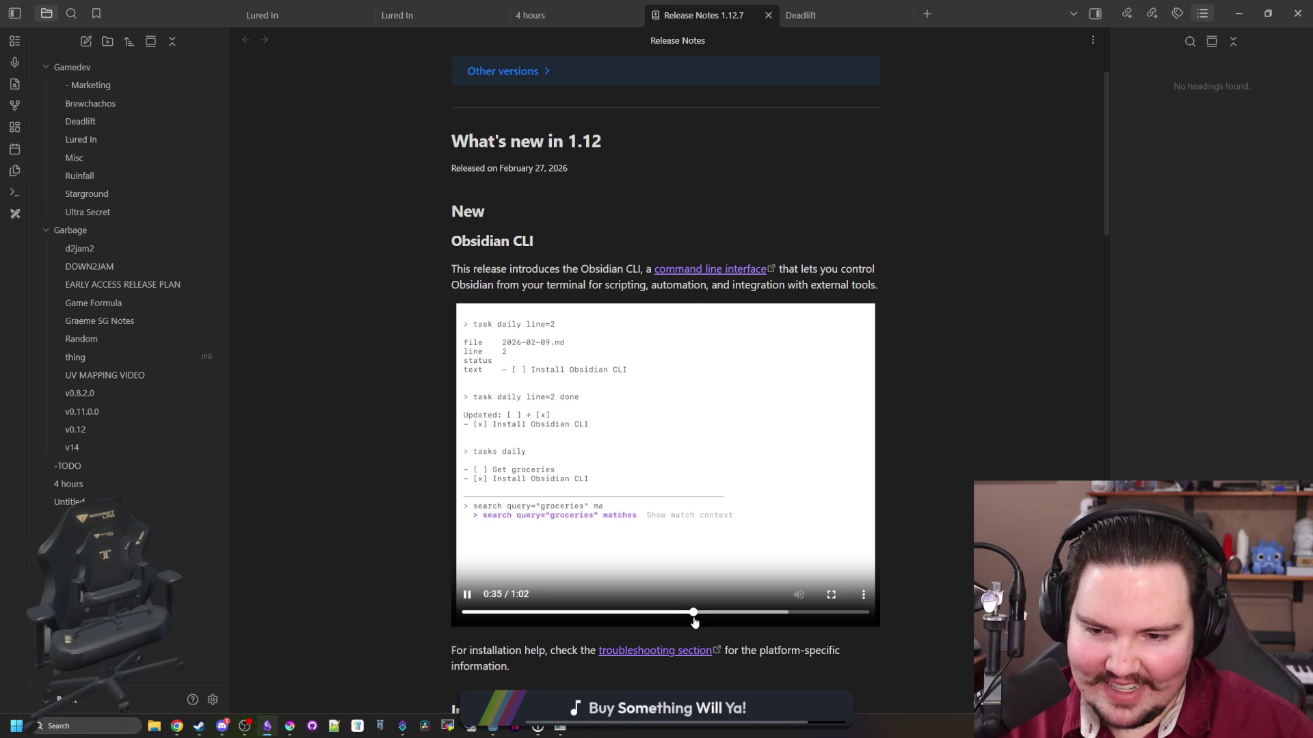
click(748, 613)
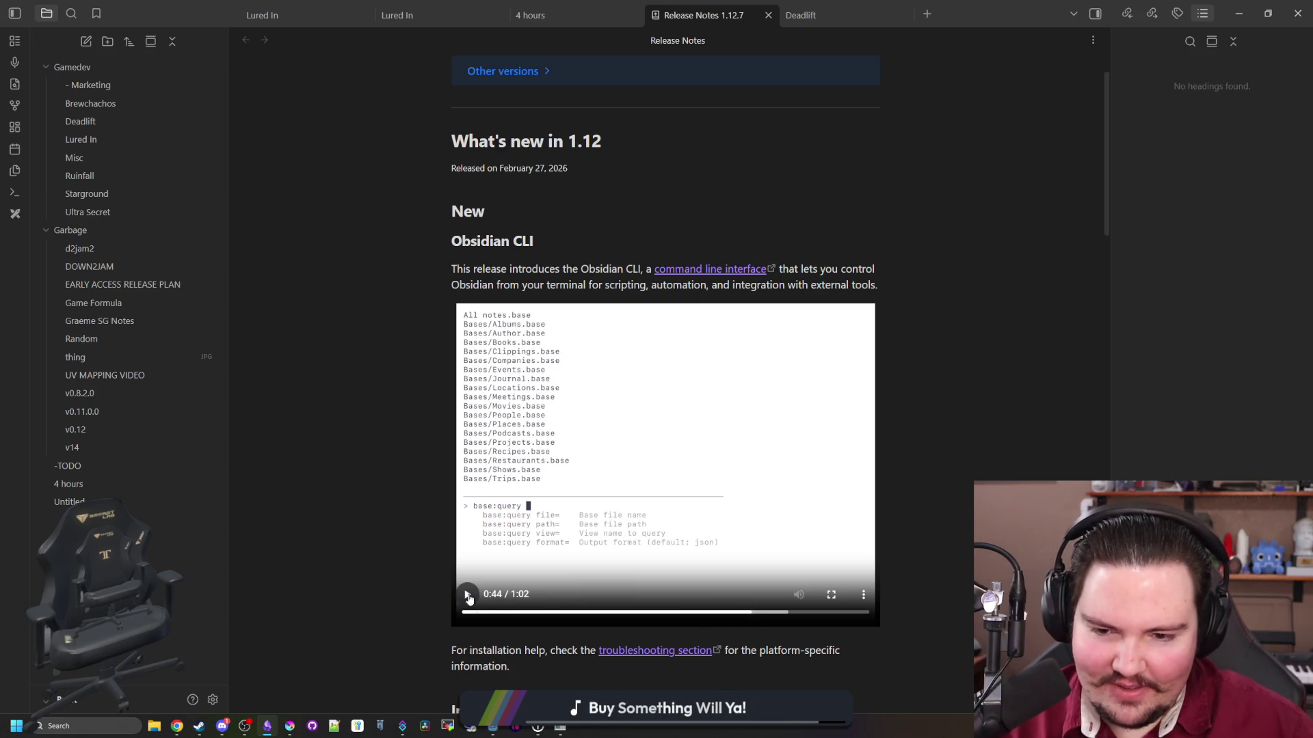
scroll(323, 446, up, 1)
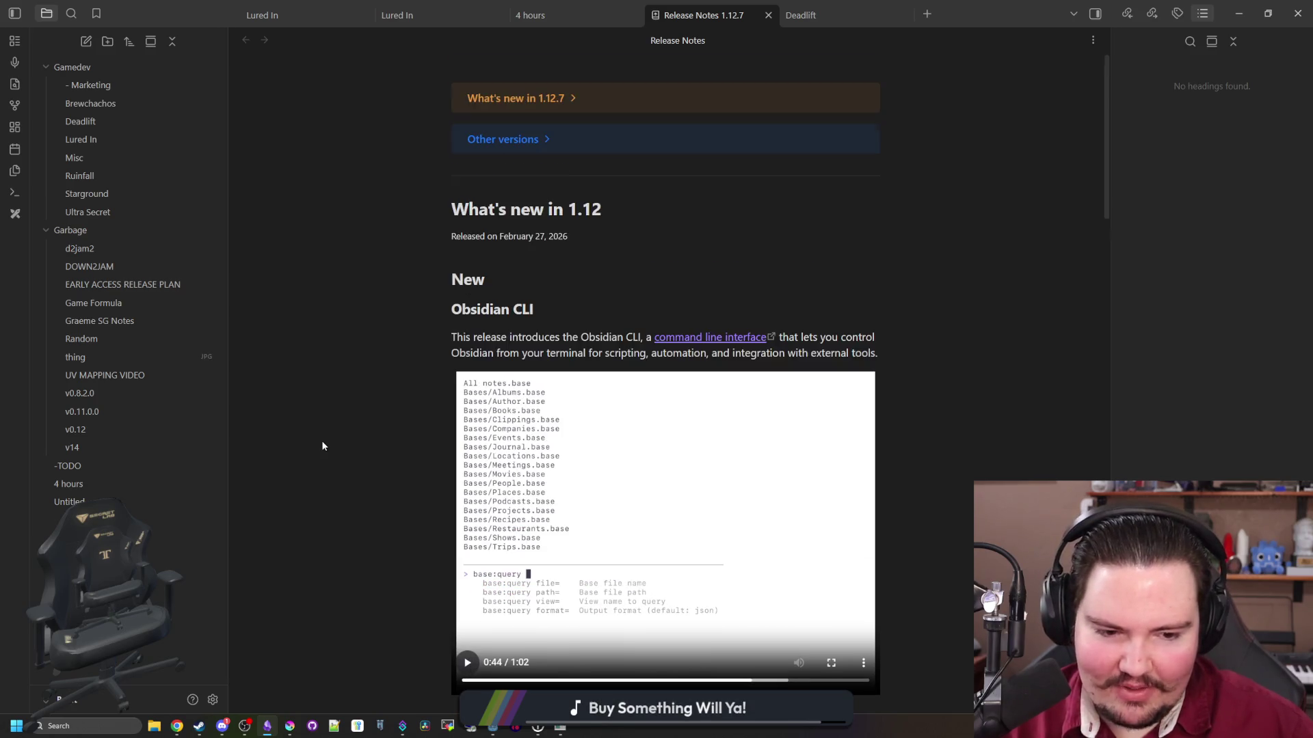
click(120, 141)
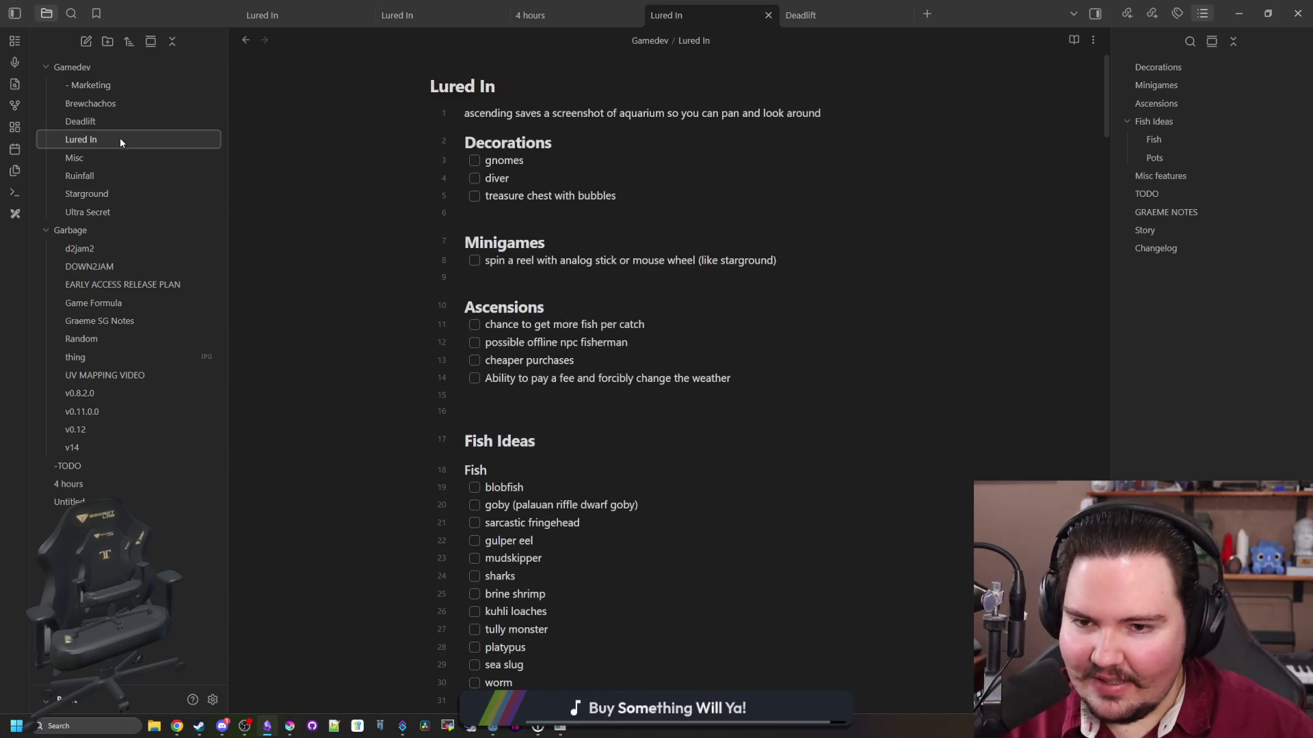
Step: Scroll the Lured In note to GRAEME NOTES and shrink the window to the lower right
scroll(532, 321, down, 20)
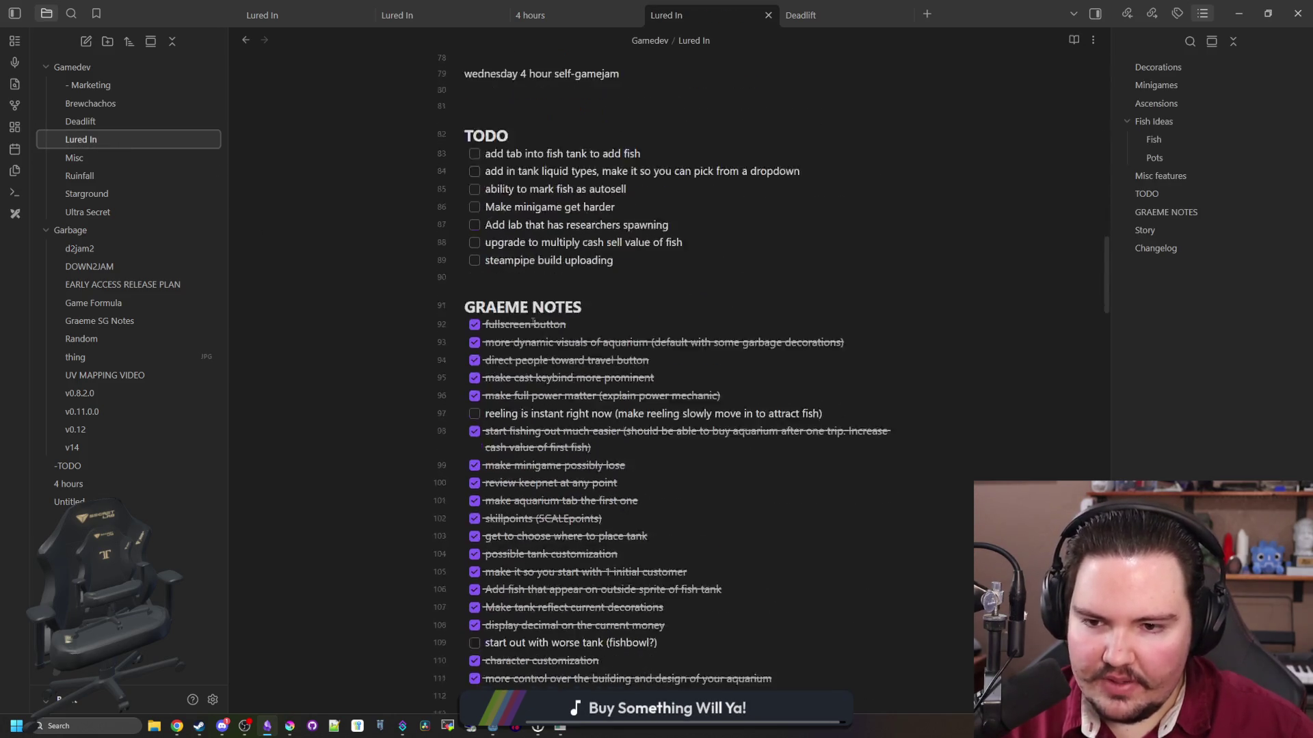
scroll(498, 316, down, 1)
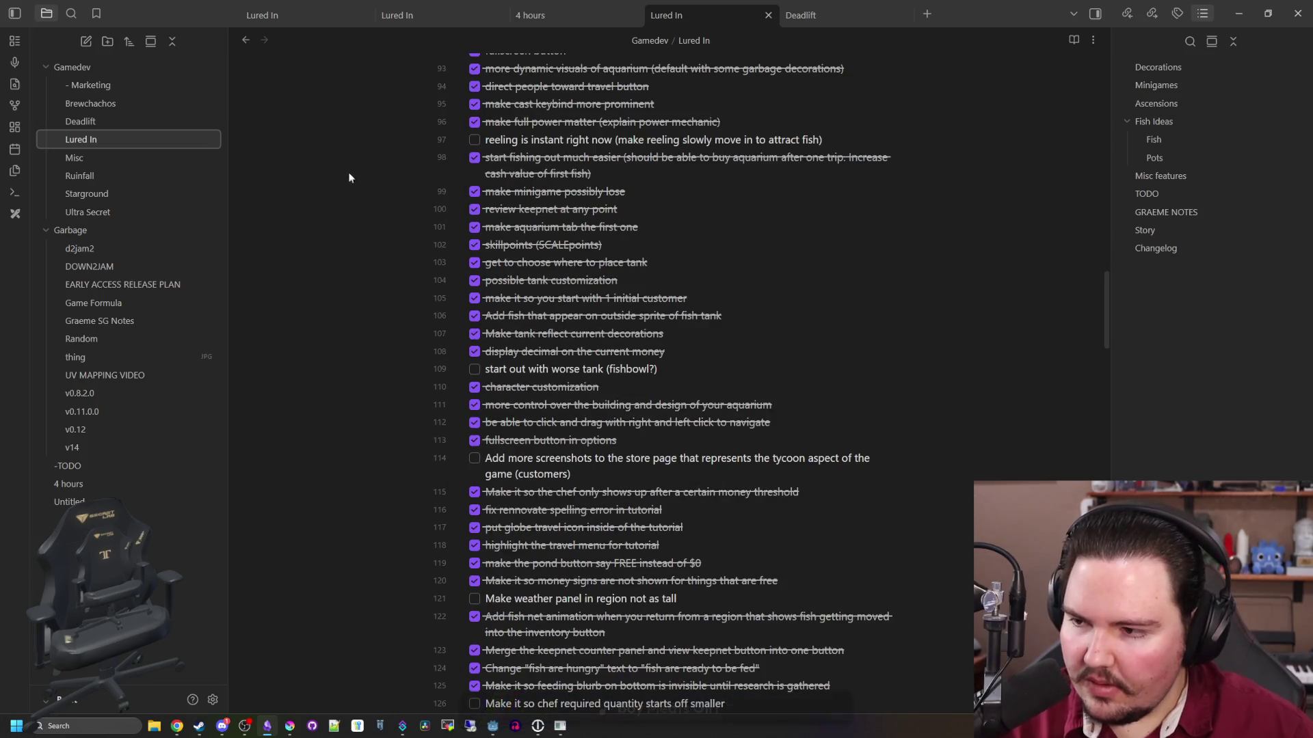
mouse_move(171, 5)
mouse_down()
mouse_move(595, 459)
mouse_move(641, 545)
mouse_up()
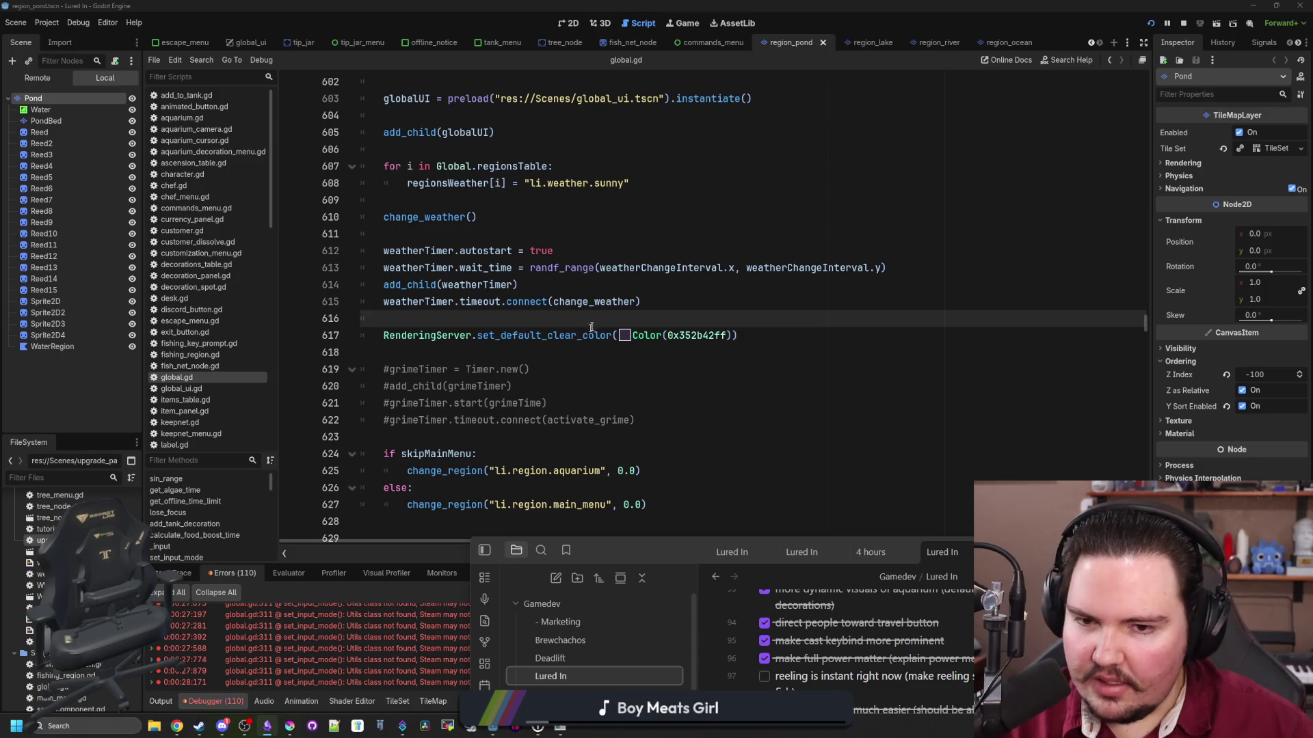
Step: Insert an empty line at line 618 of the global.gd script
click(575, 342)
click(584, 354)
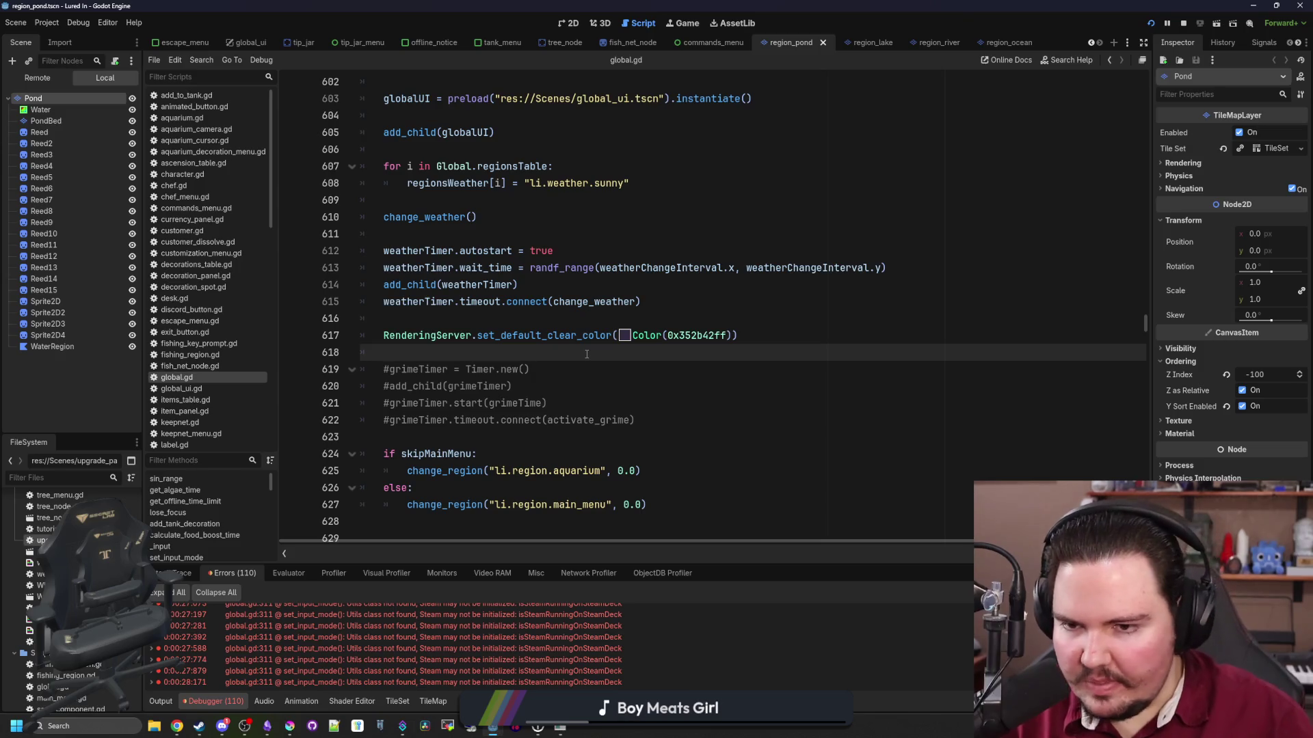
key(Return)
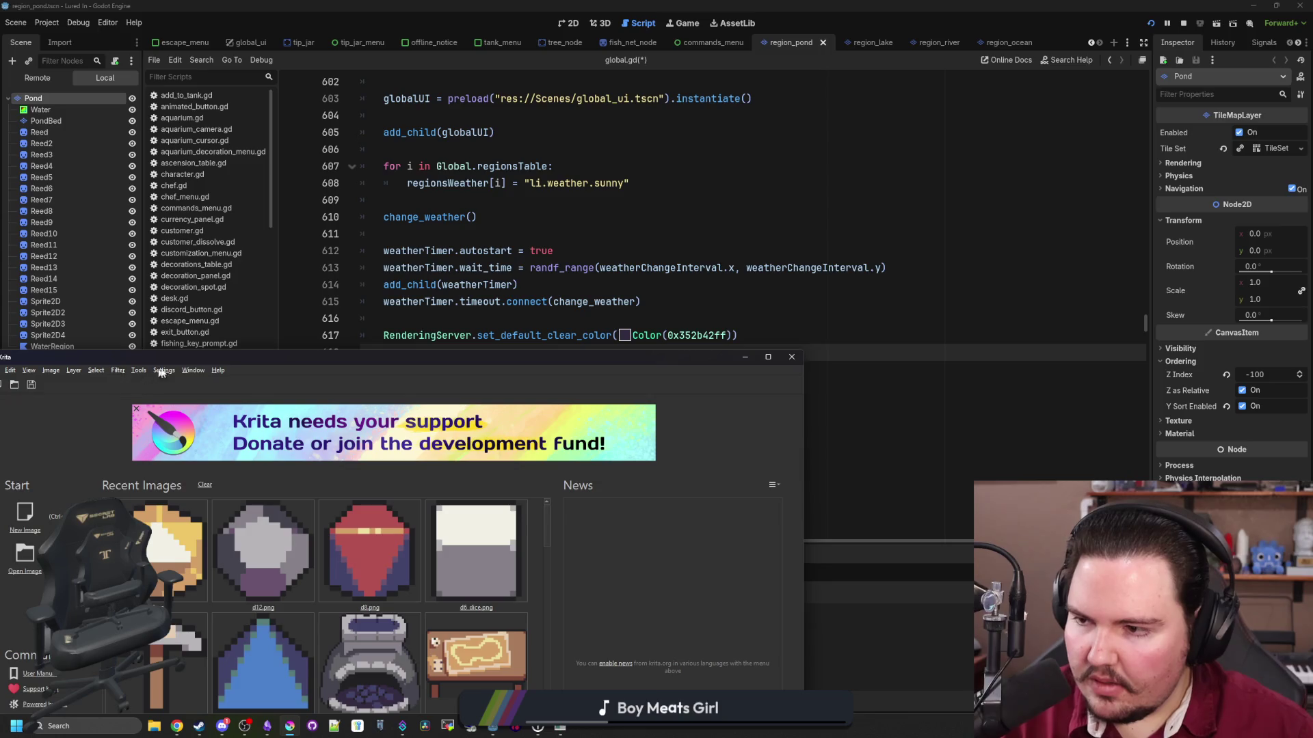
Step: Maximize Krita and open lured-in/Sprites/Icons/icon_river.png
double_click(255, 356)
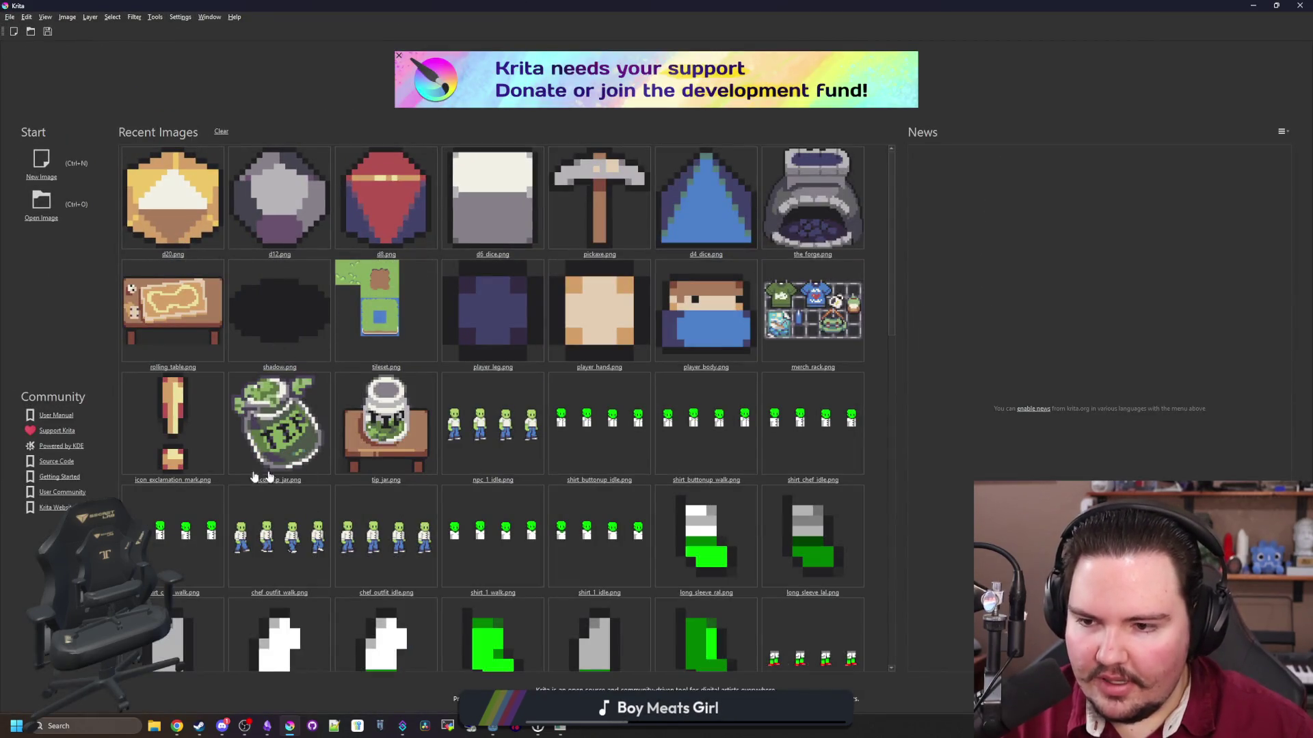
click(63, 197)
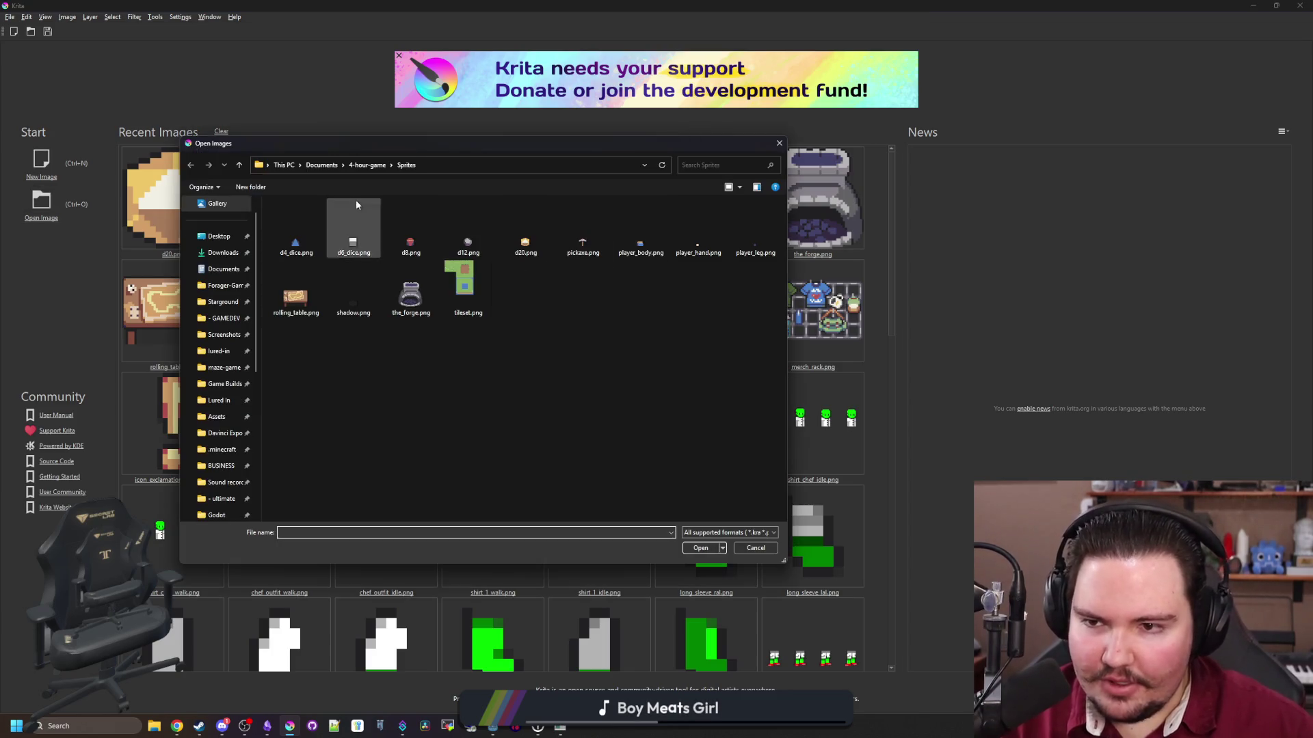
click(220, 351)
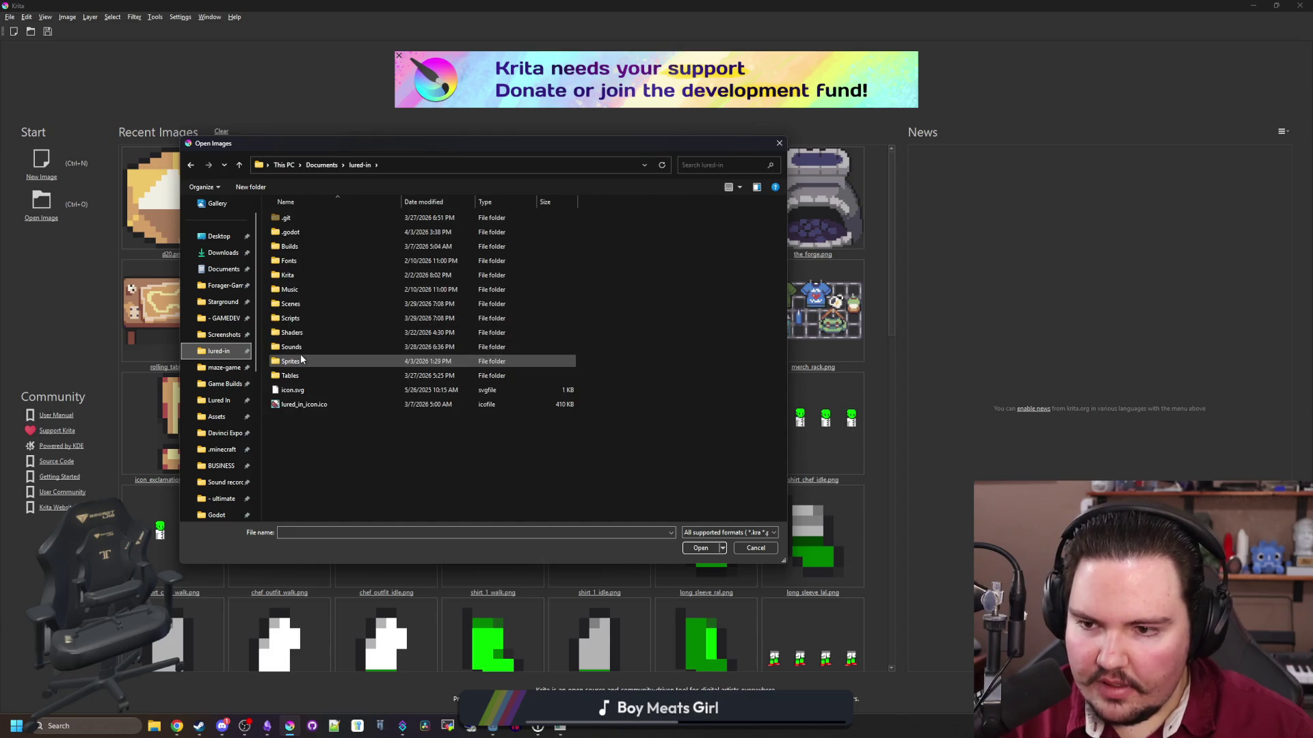
double_click(302, 359)
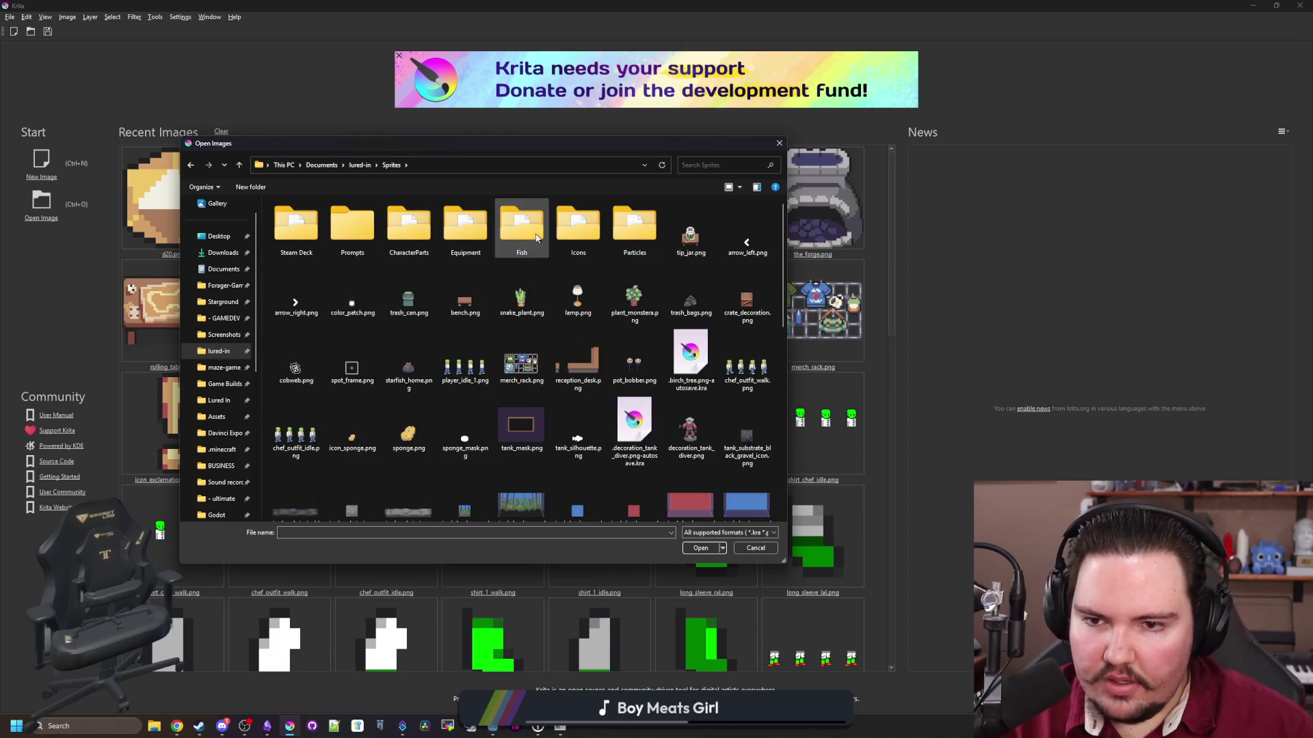
double_click(578, 225)
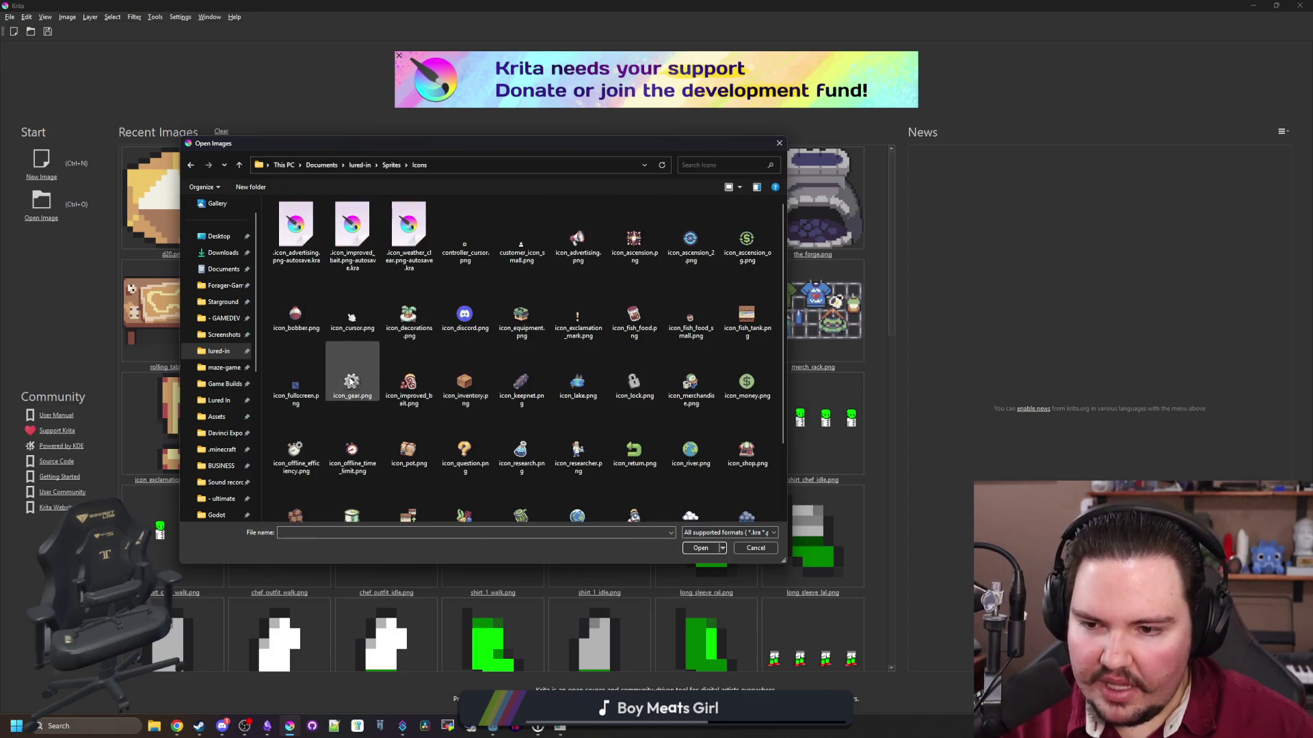
scroll(684, 438, down, 1)
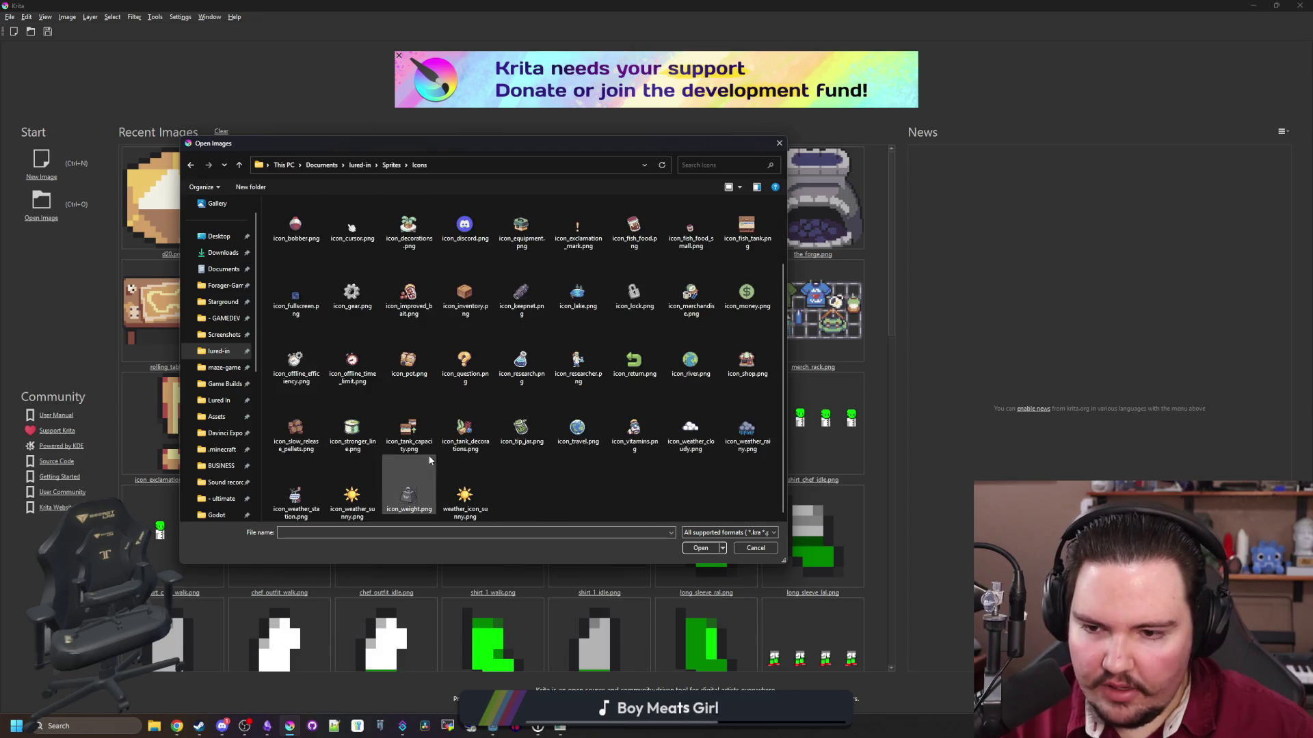
scroll(410, 478, up, 1)
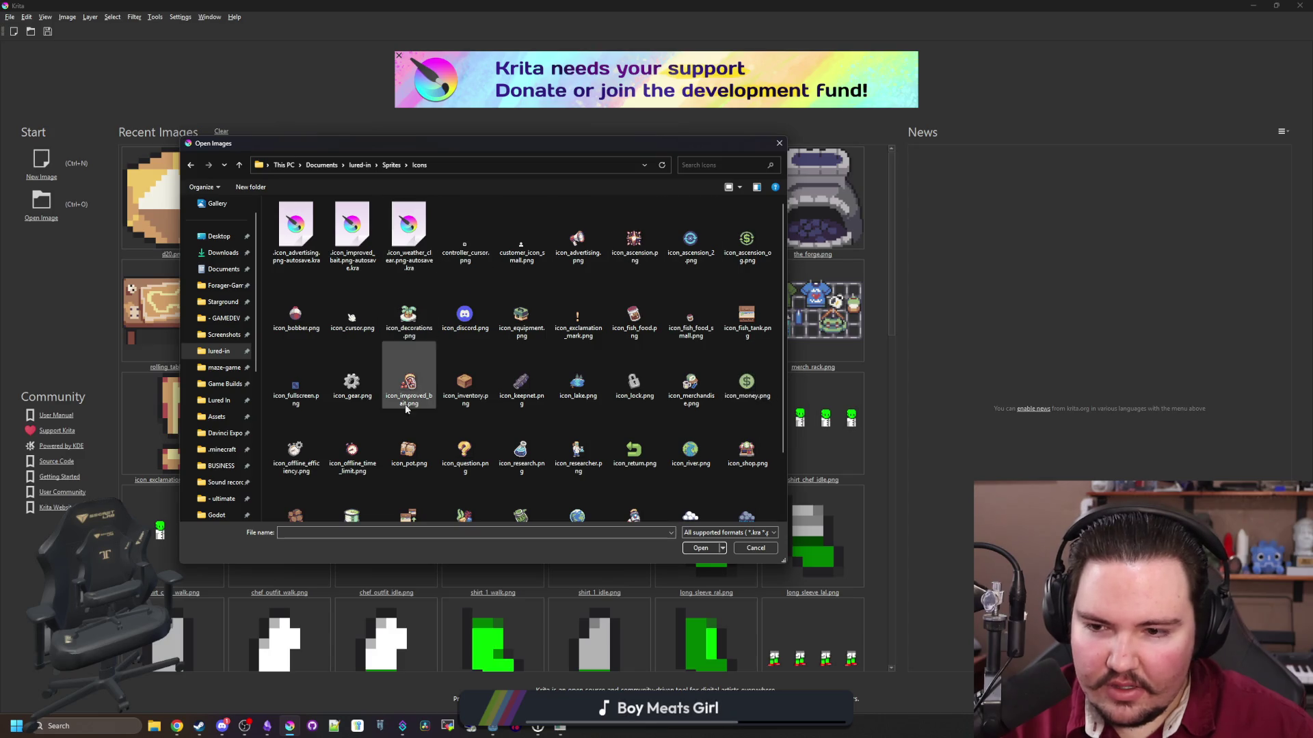
scroll(520, 424, down, 1)
double_click(703, 380)
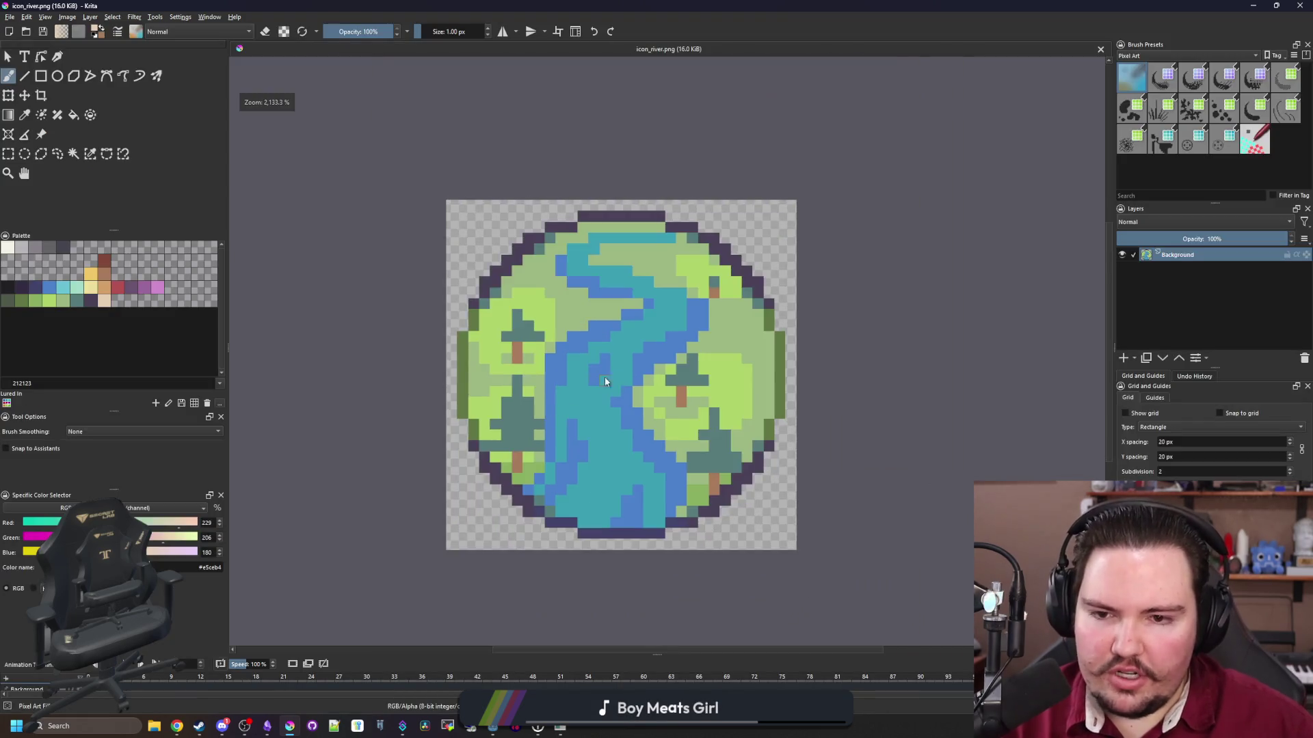
Step: Fill the green land areas of the disc with blue 4b80ca
scroll(605, 382, up, 3)
scroll(604, 381, down, 3)
scroll(604, 382, up, 2)
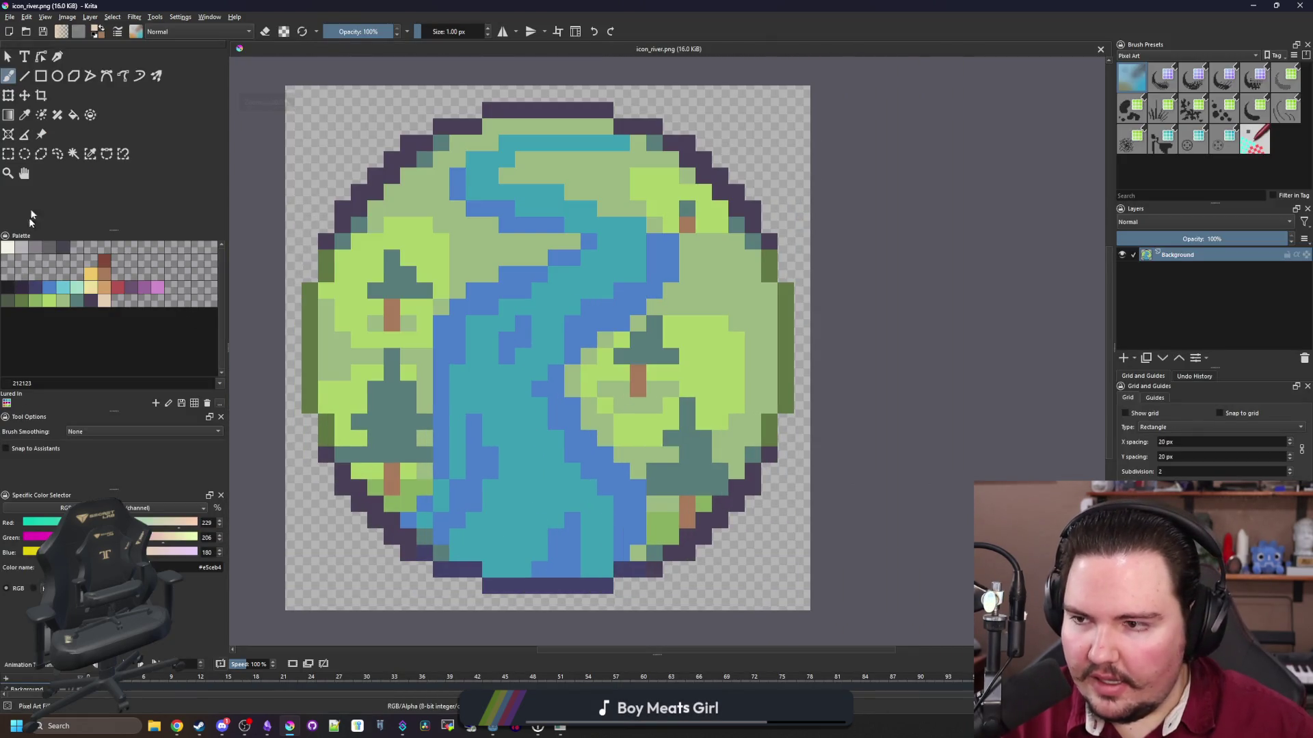
click(8, 154)
click(55, 290)
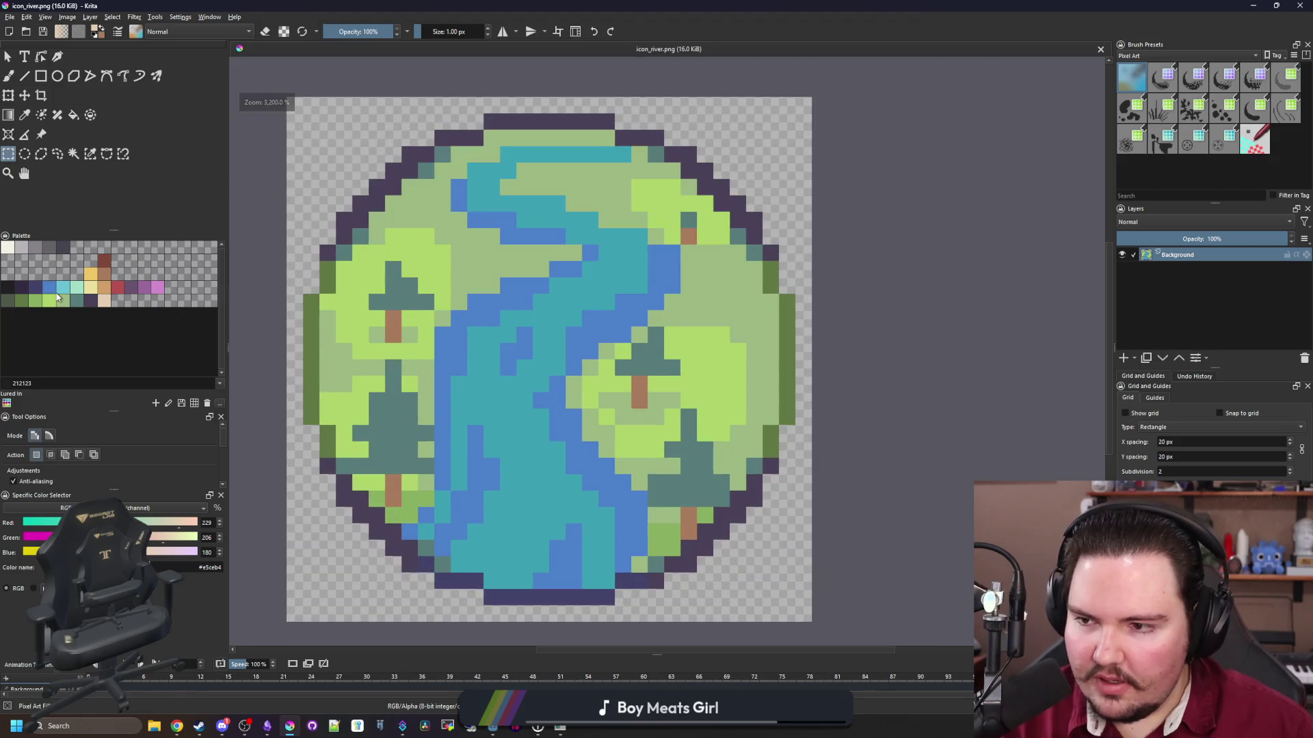
key(f)
click(357, 313)
click(343, 342)
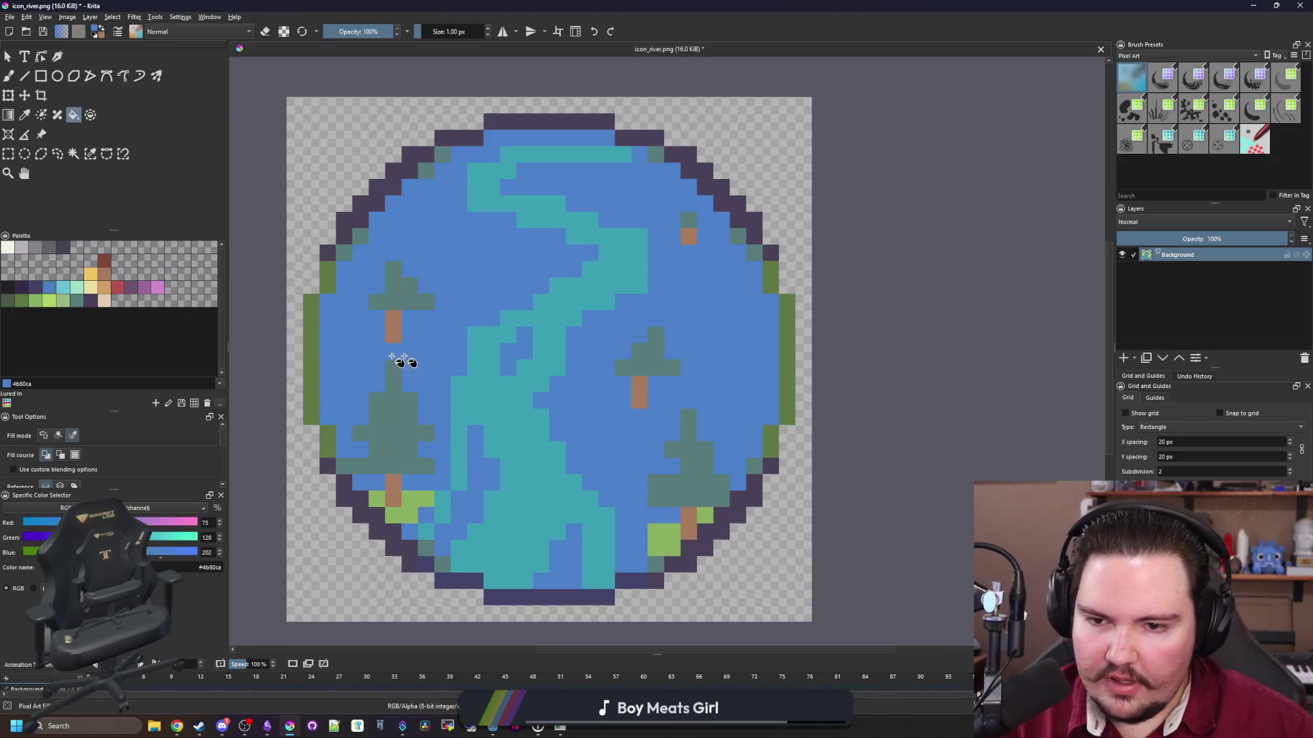
click(413, 515)
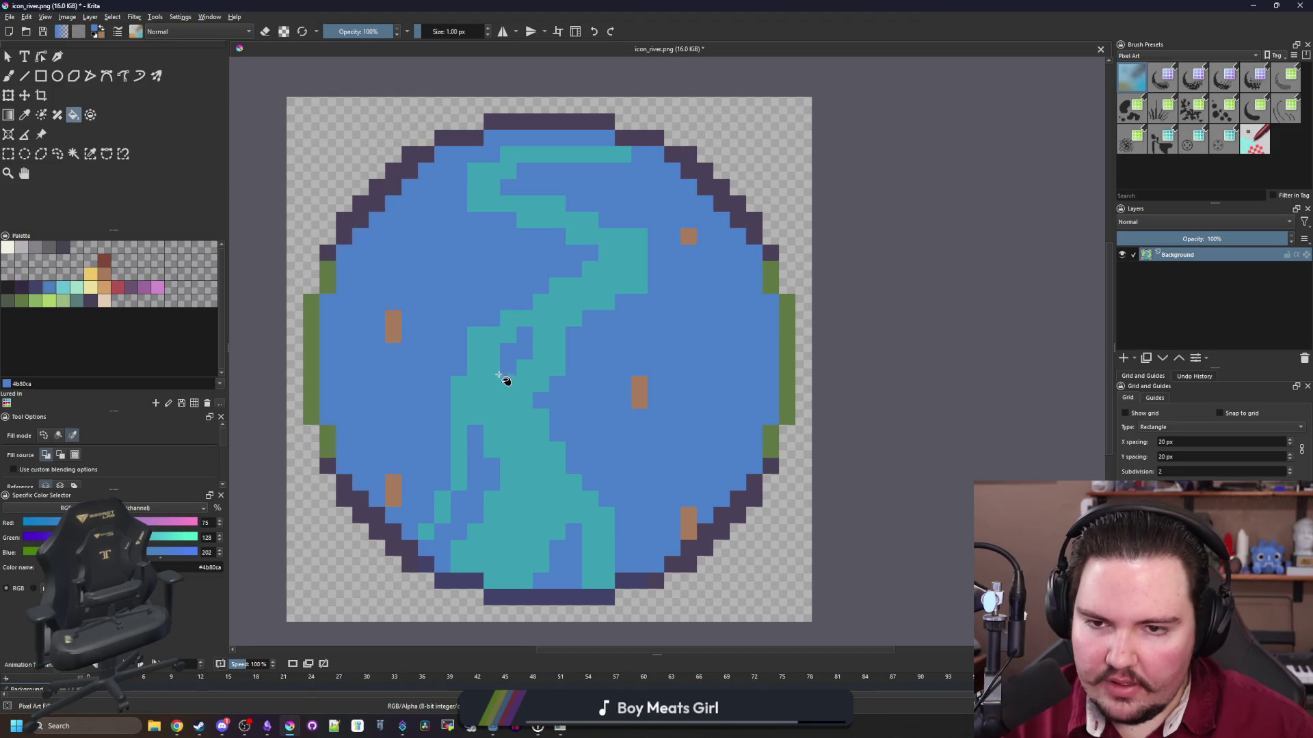
key(b)
scroll(730, 501, up, 1)
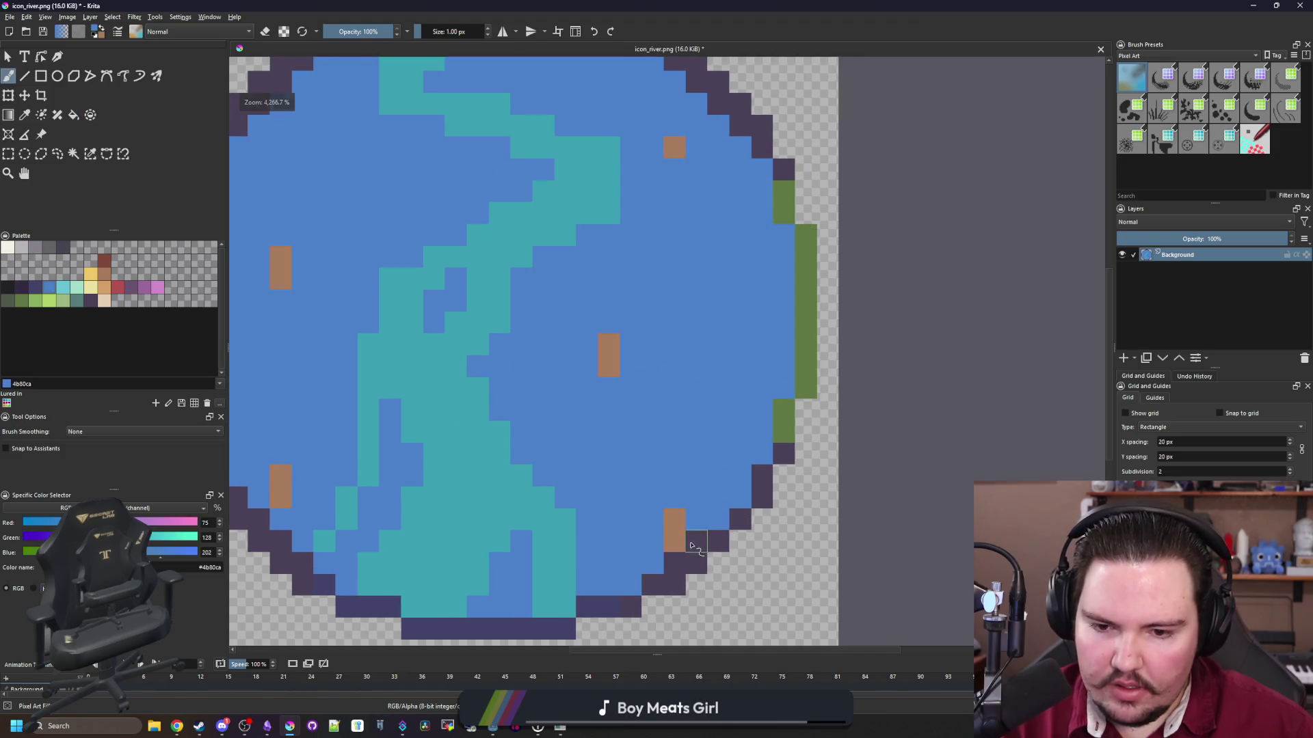
key(2)
Step: Recolour the green rim pixels dark purple and fill the old river shape blue
scroll(519, 543, up, 4)
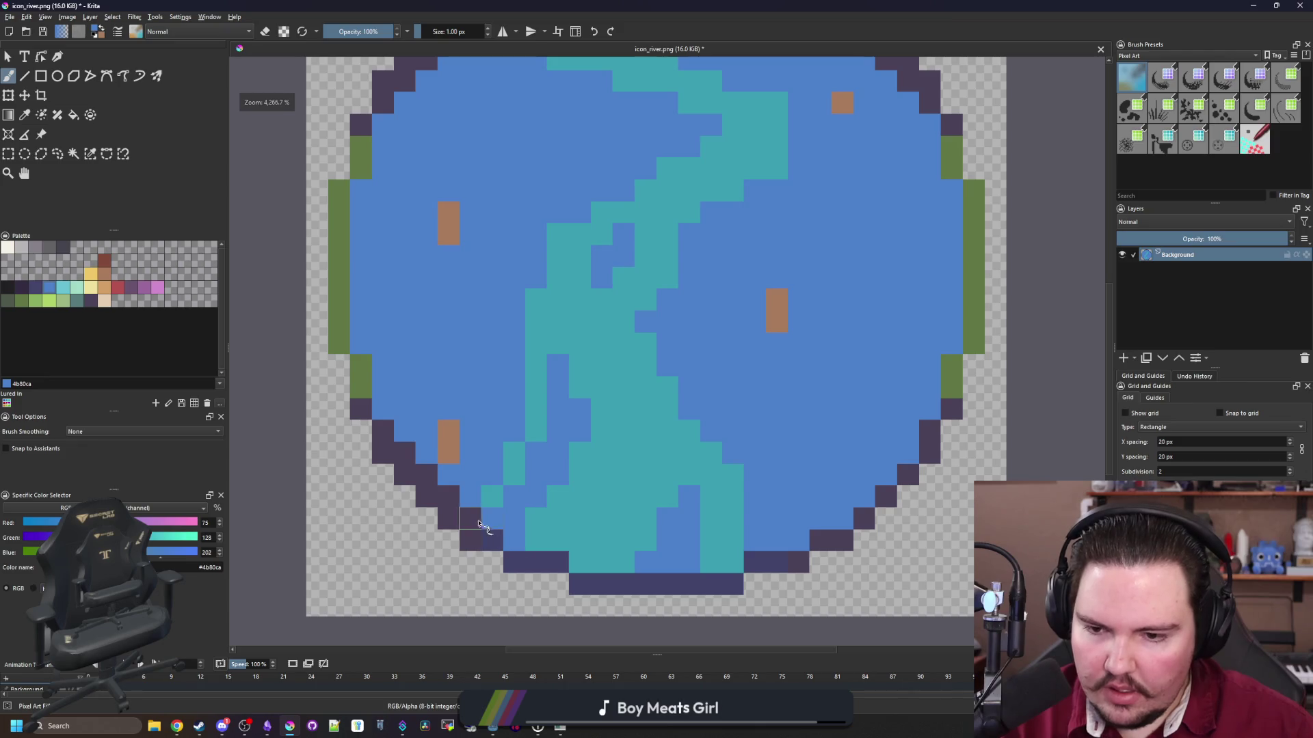
scroll(441, 492, down, 2)
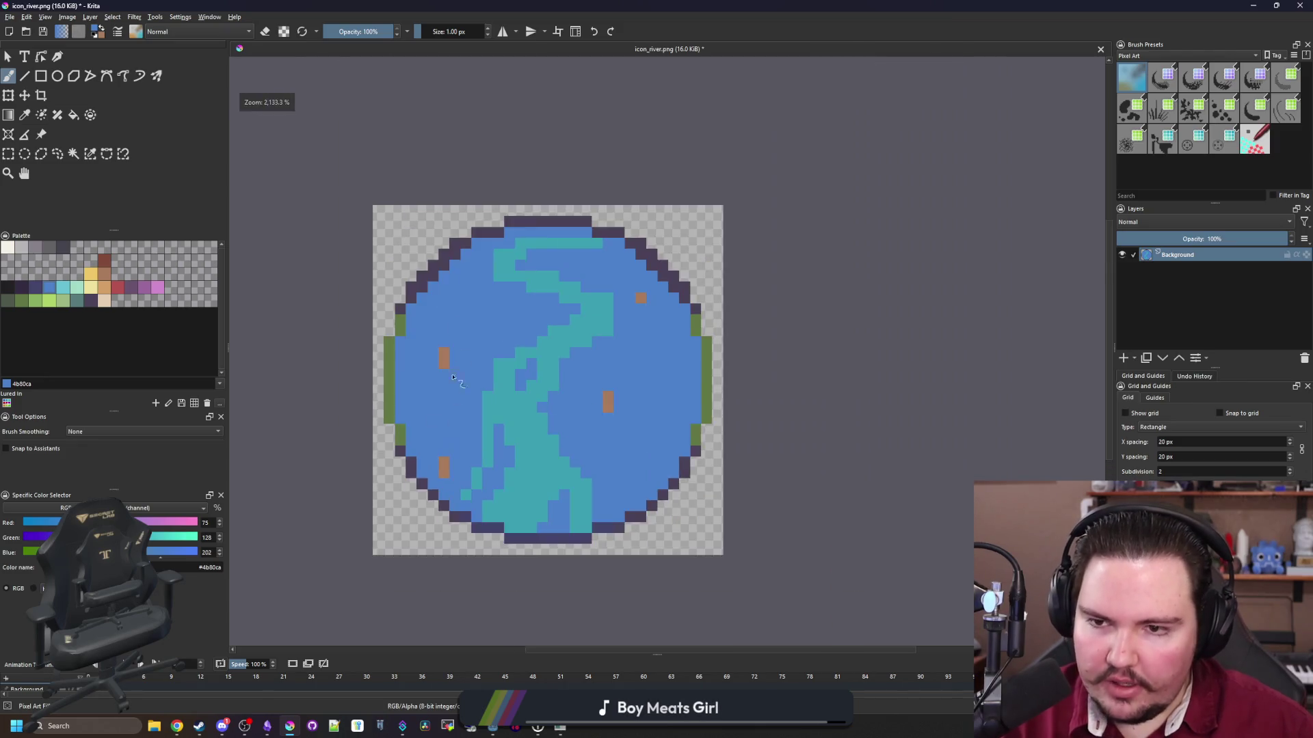
scroll(442, 259, up, 3)
scroll(449, 303, down, 2)
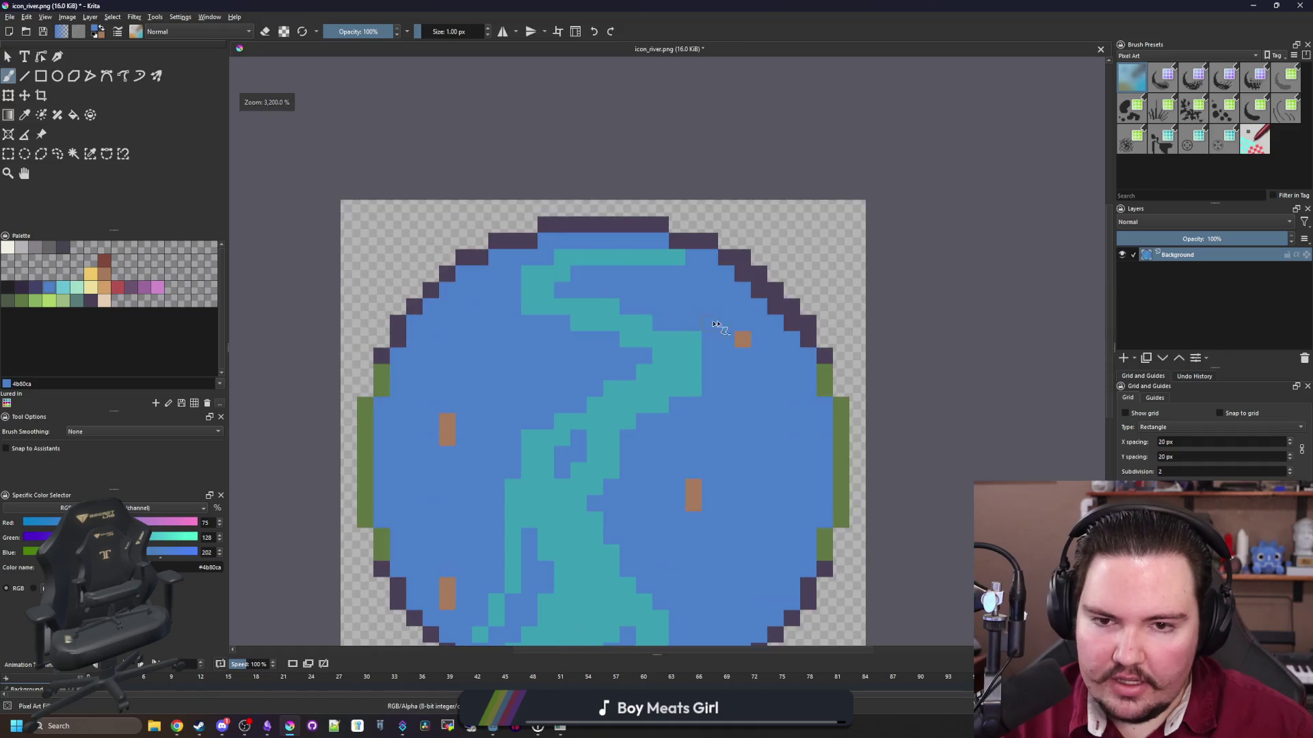
scroll(716, 324, up, 2)
scroll(597, 397, down, 2)
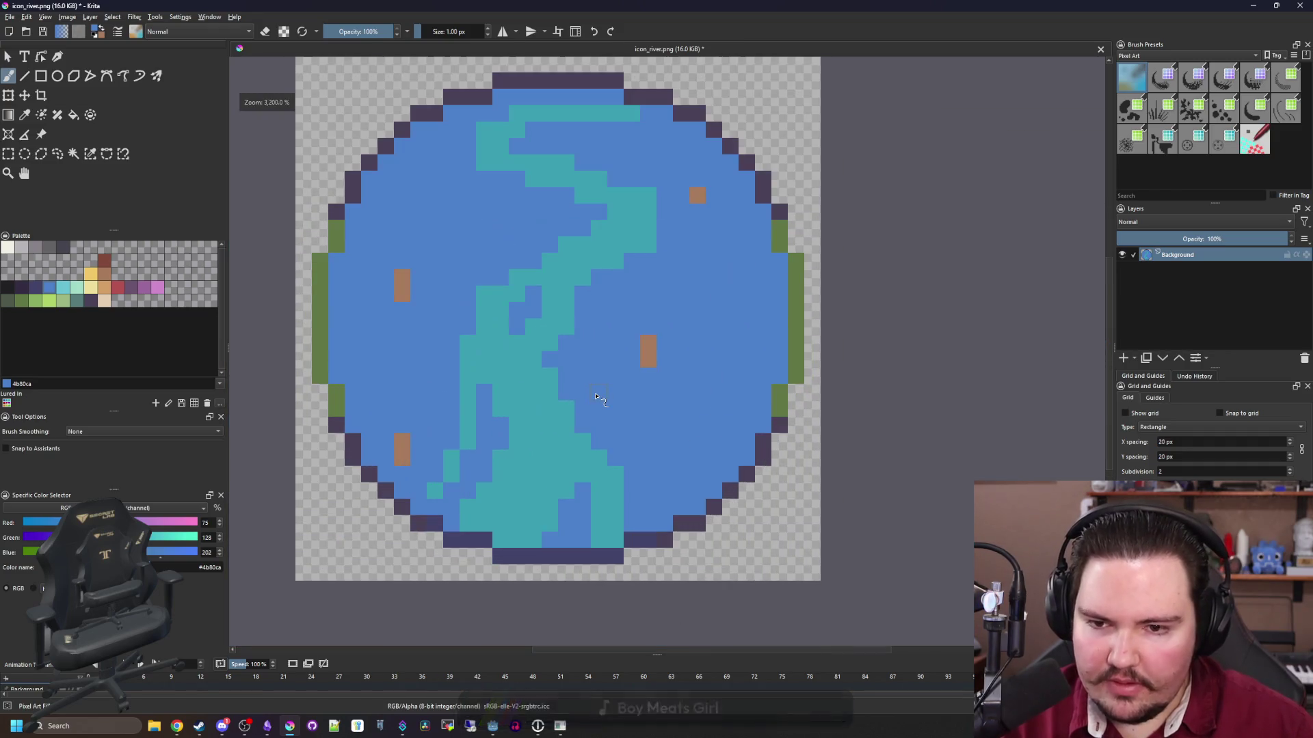
key(f)
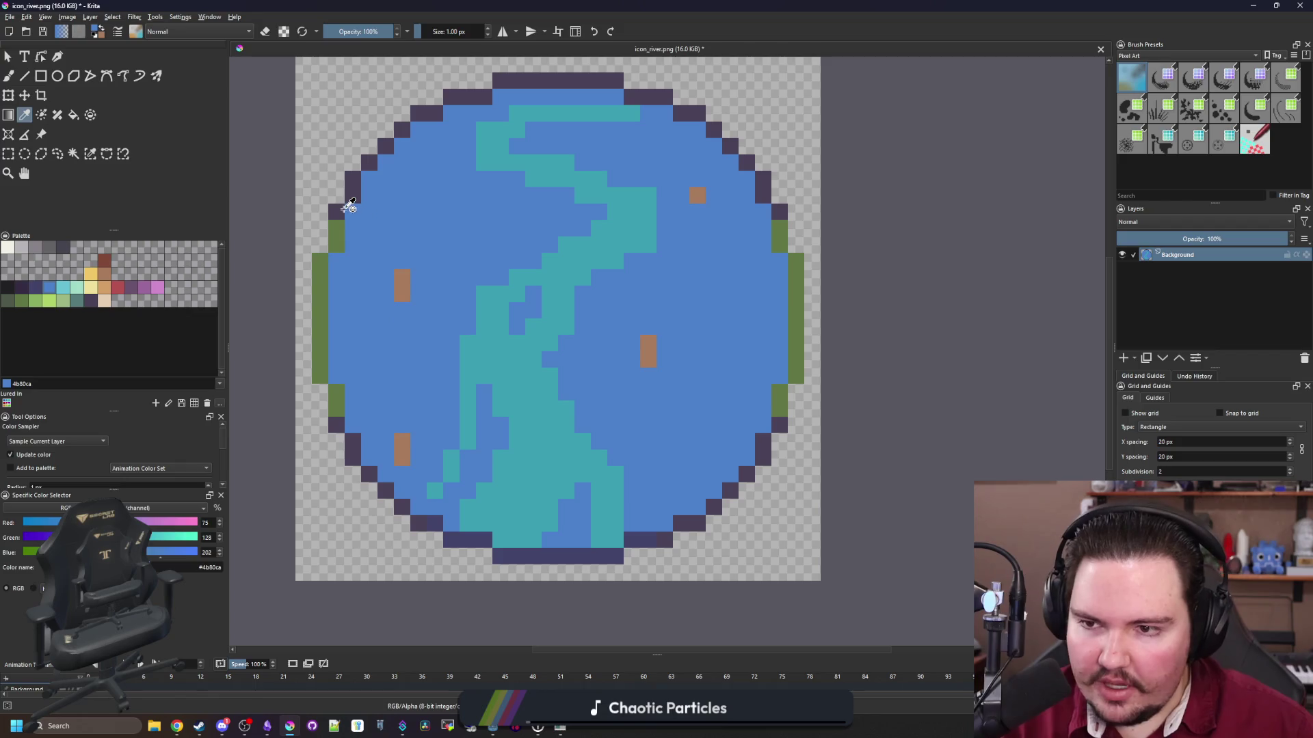
ctrl+click(350, 205)
click(335, 235)
ctrl+click(433, 364)
click(477, 349)
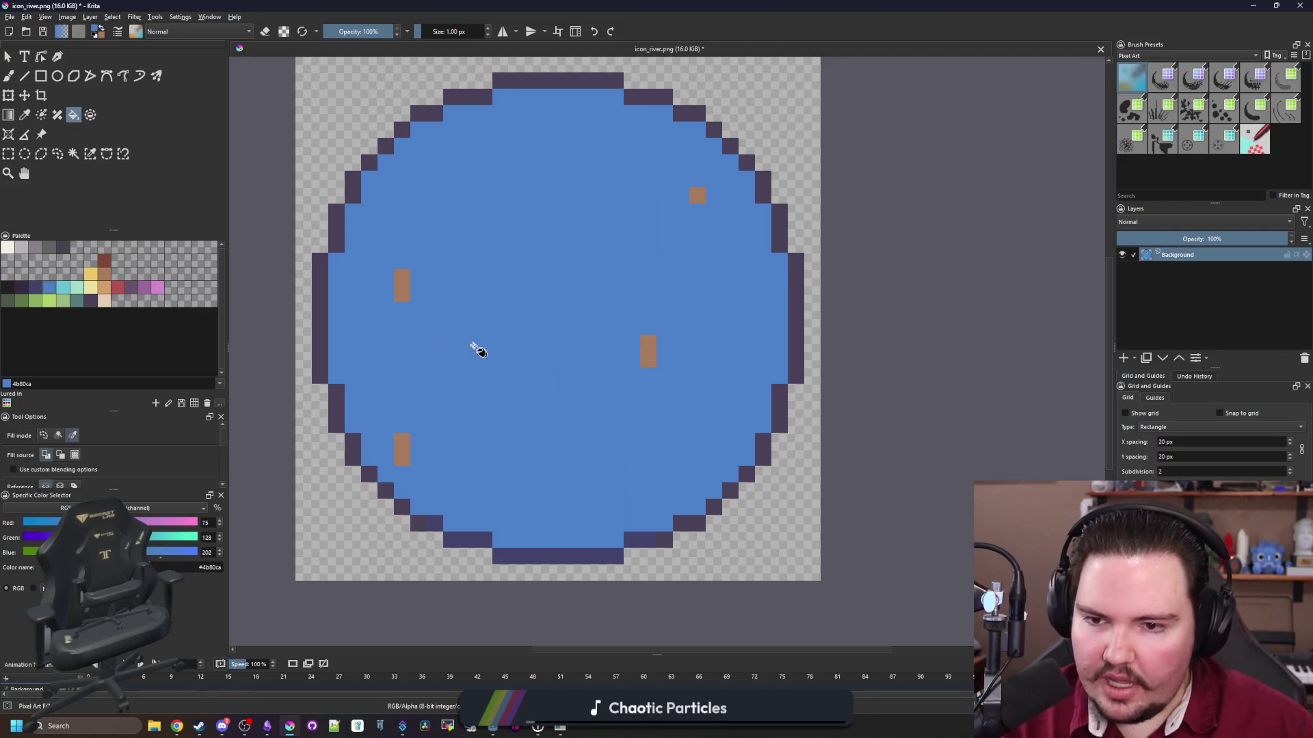
Step: Fill the top half of the disc with light teal as sky
key(b)
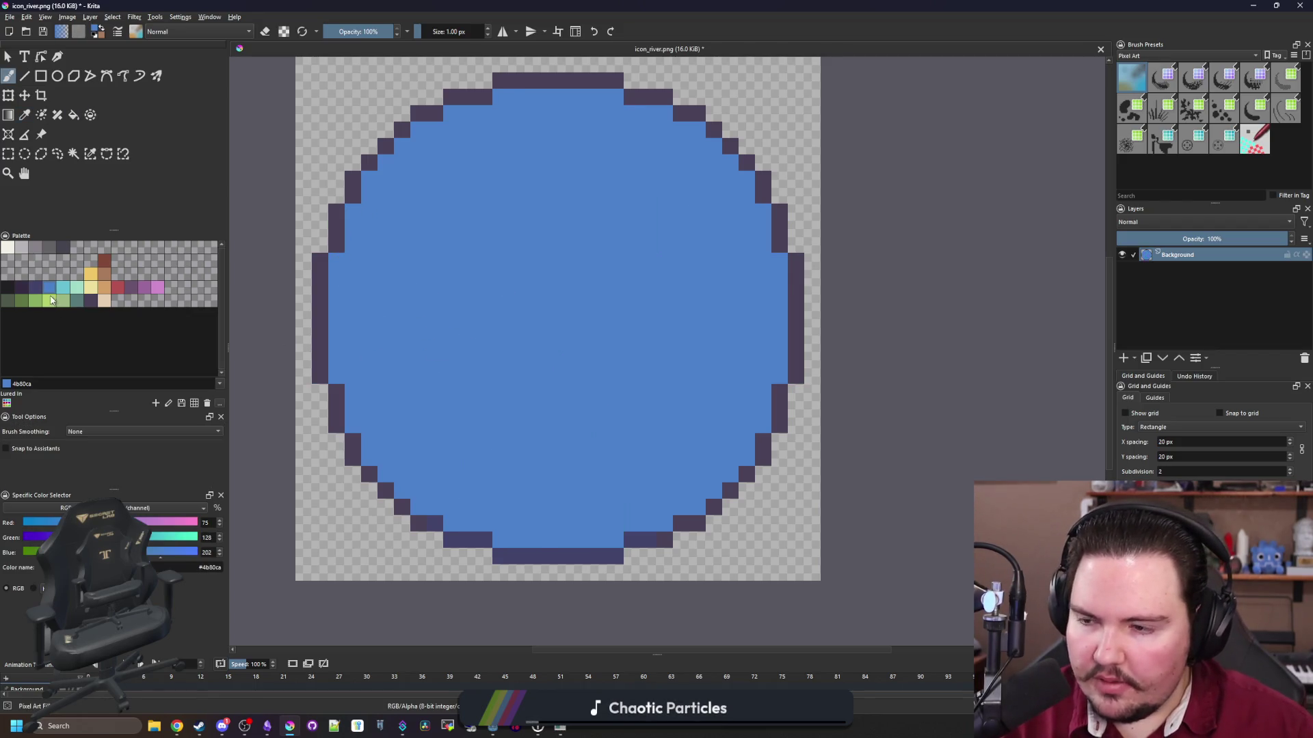
click(60, 288)
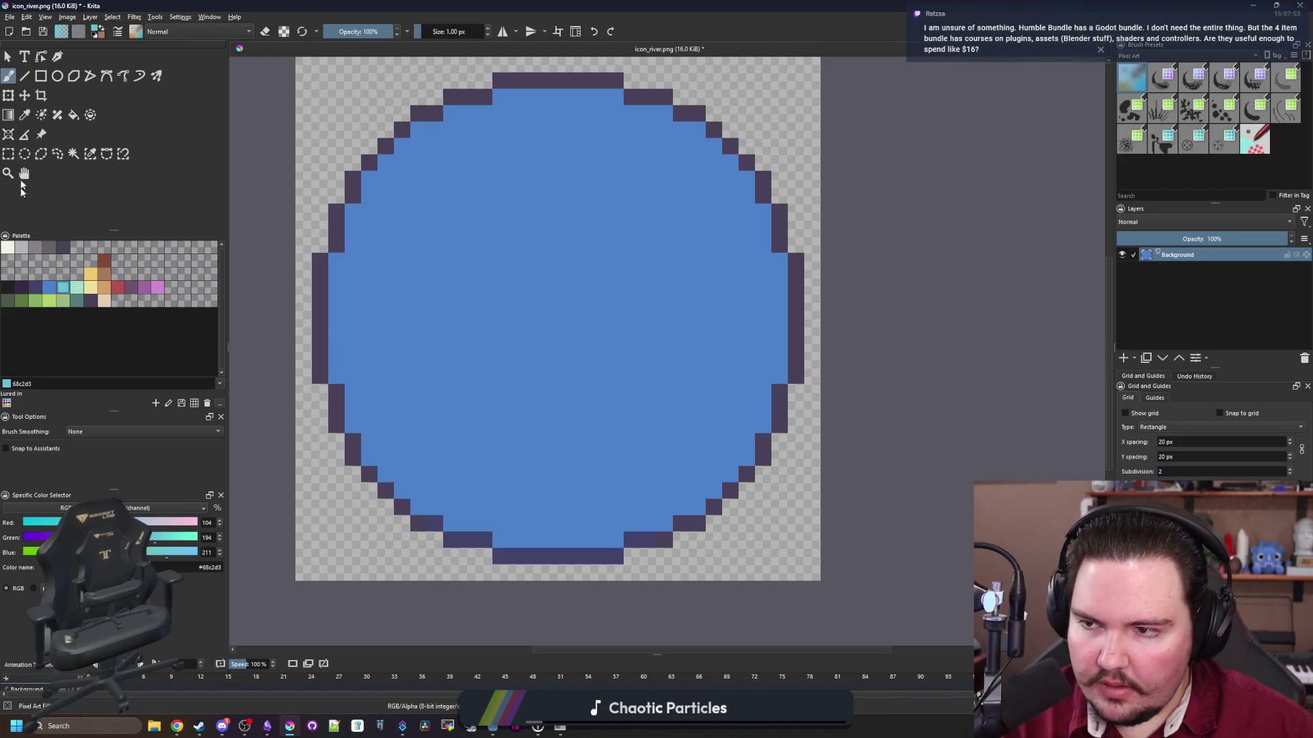
click(41, 76)
drag(330, 320, 790, 255)
key(f)
click(575, 203)
key(ctrl+z)
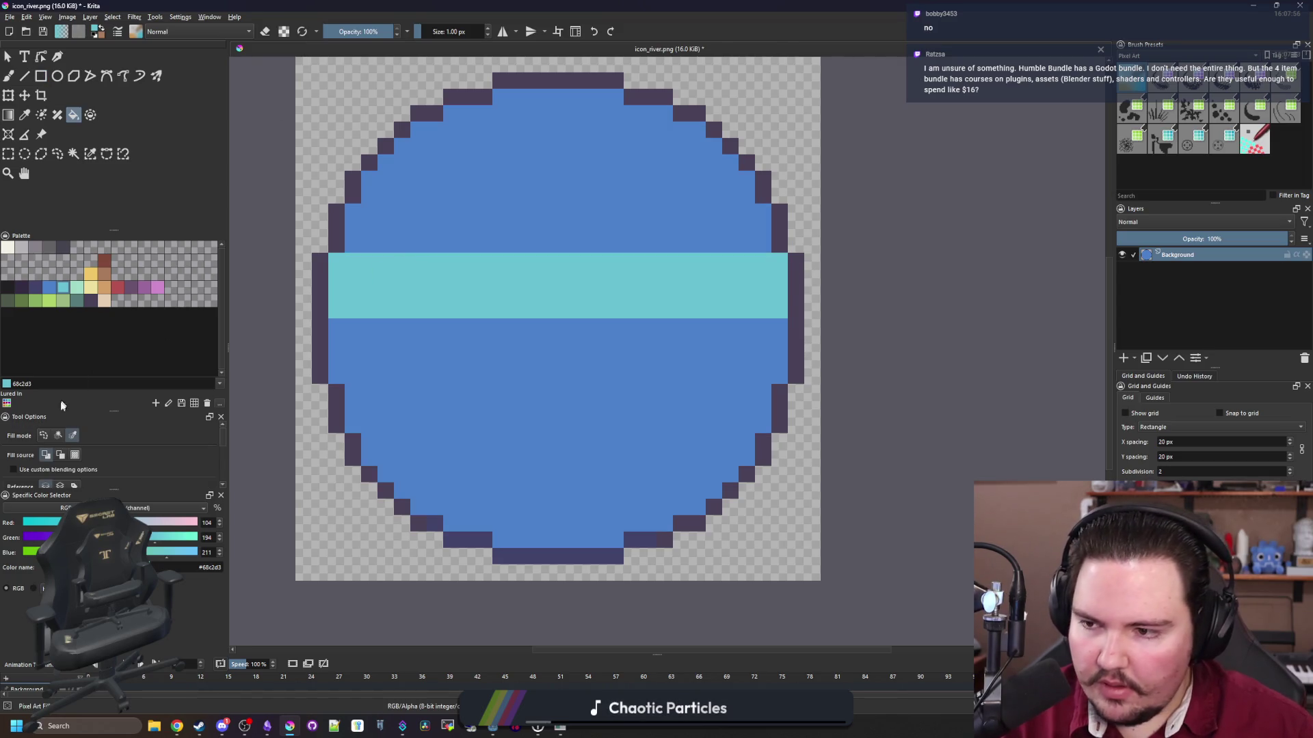
click(534, 205)
scroll(531, 345, down, 5)
scroll(627, 358, up, 5)
Step: Paint a yellow stepped strip along the horizon as the start of the sun
key(b)
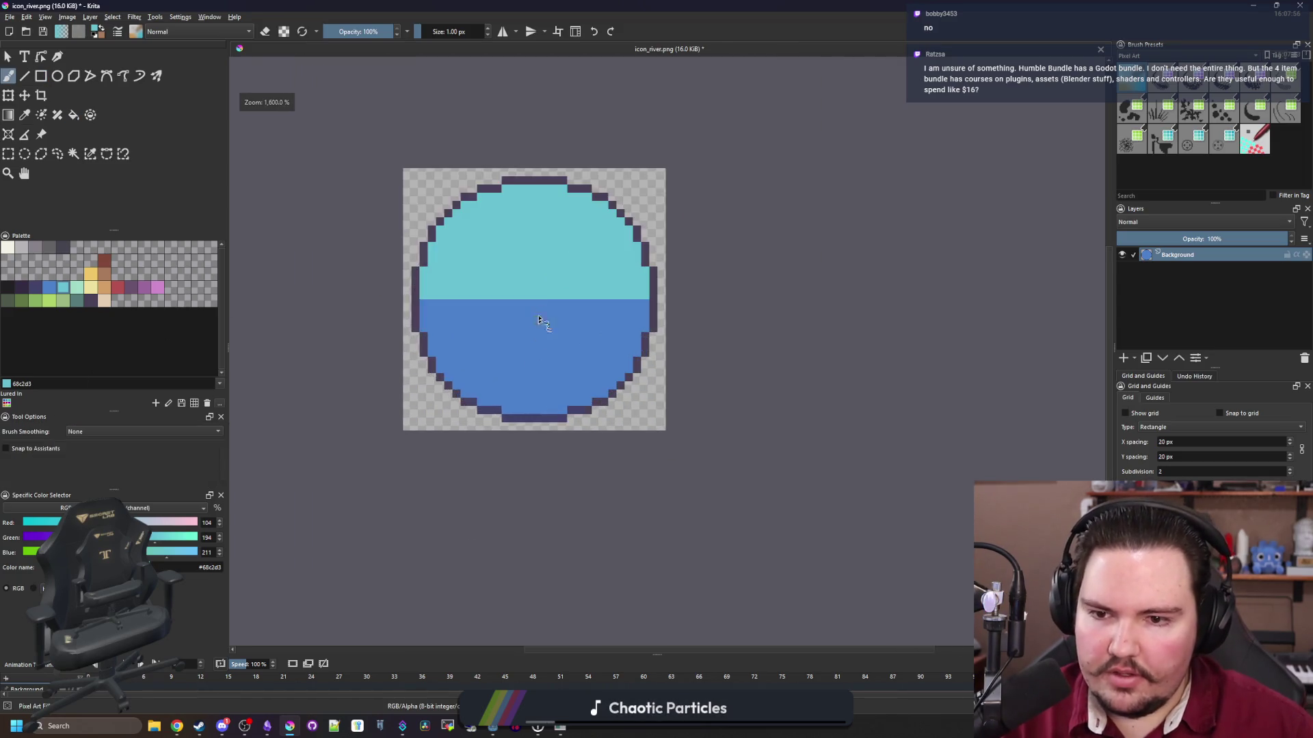
click(91, 274)
scroll(522, 299, up, 1)
drag(530, 305, 455, 305)
mouse_move(544, 314)
mouse_down()
mouse_move(610, 312)
mouse_move(460, 285)
mouse_move(592, 274)
mouse_up()
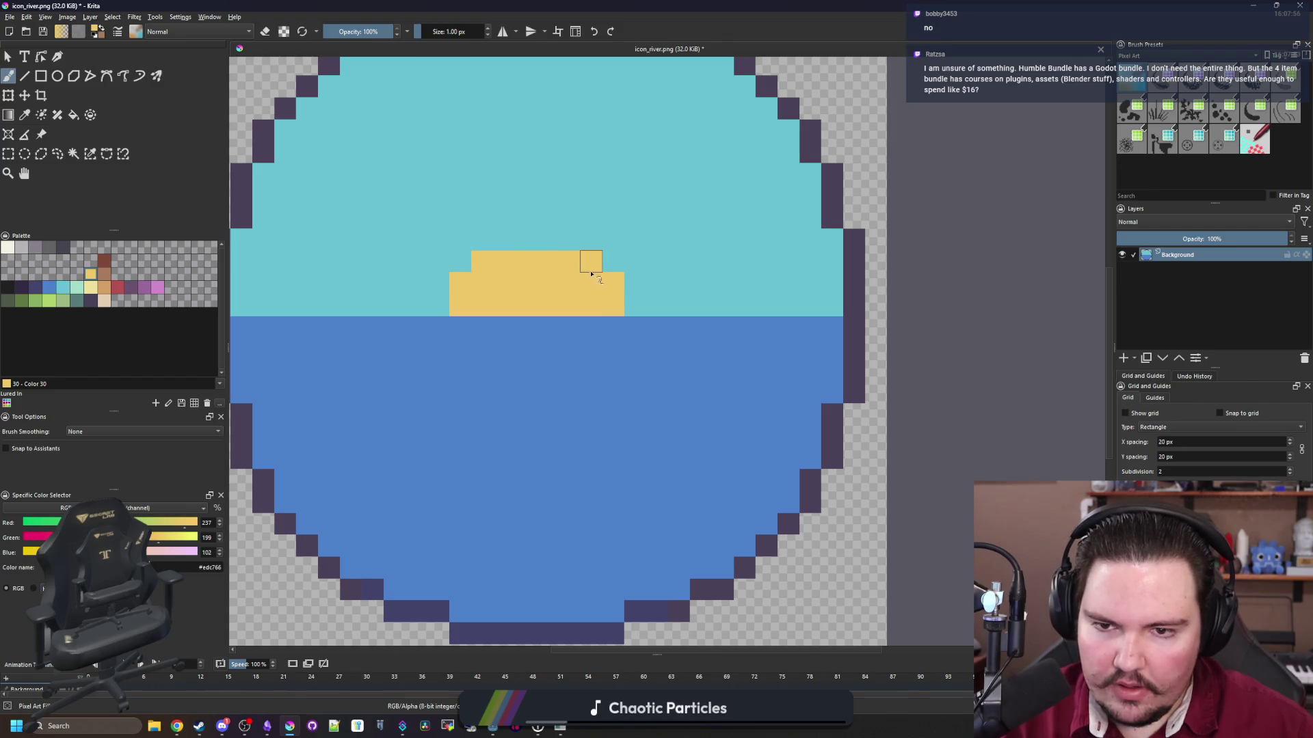
Step: Add yellow ray pixels up-left, above, up-right and left of the sun along the horizon
drag(438, 240, 416, 217)
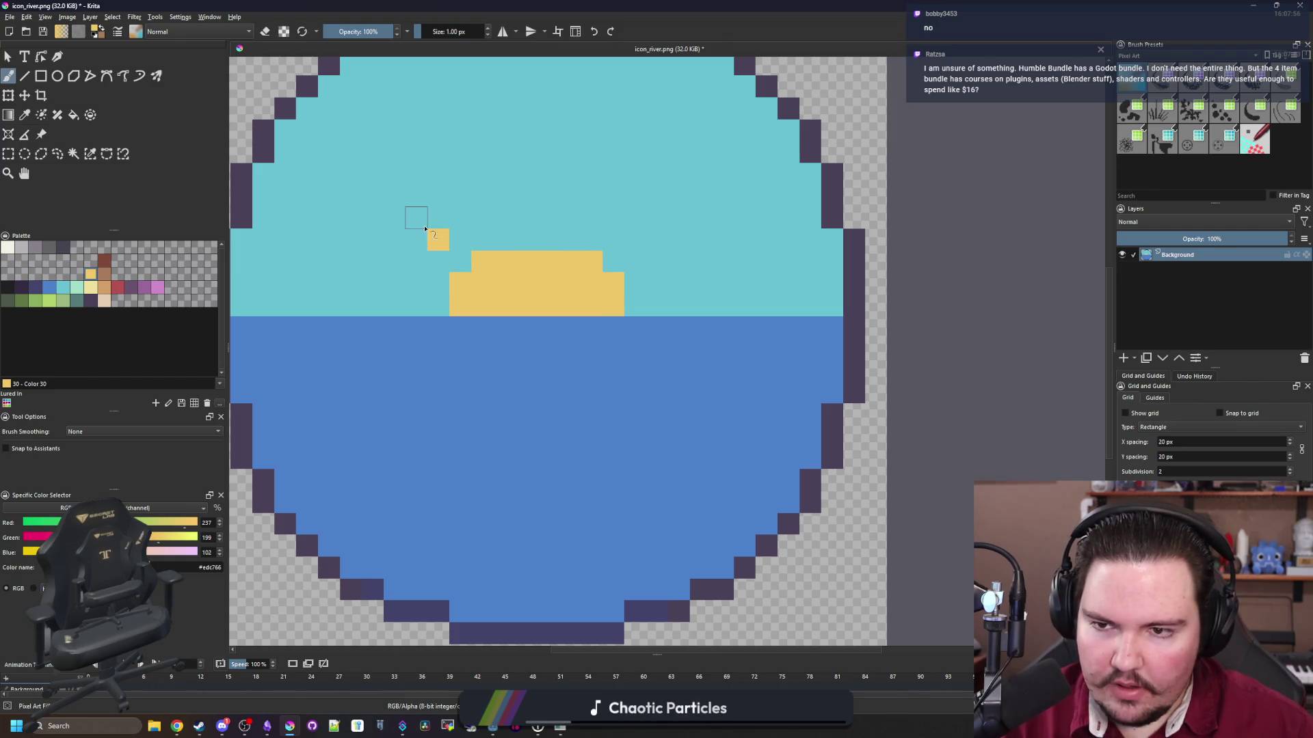
drag(533, 216, 533, 204)
drag(633, 246, 657, 222)
drag(398, 309, 376, 309)
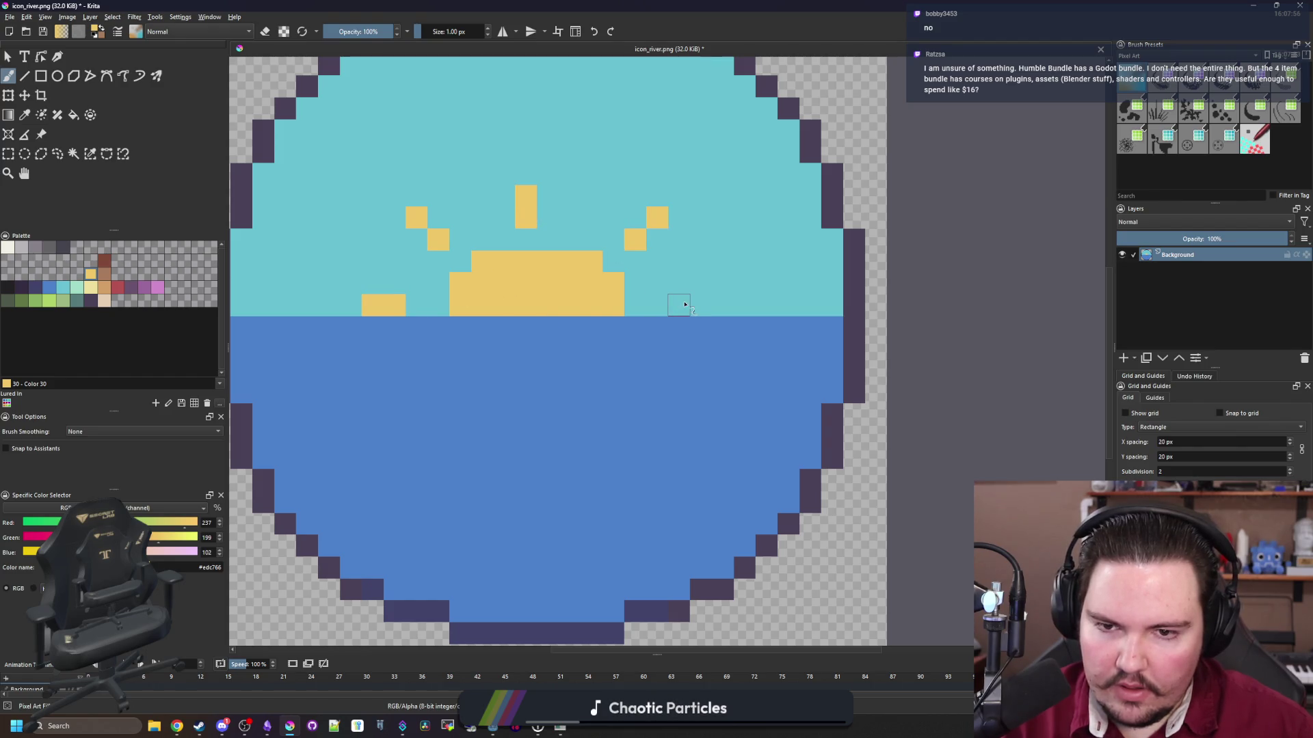
scroll(533, 329, down, 5)
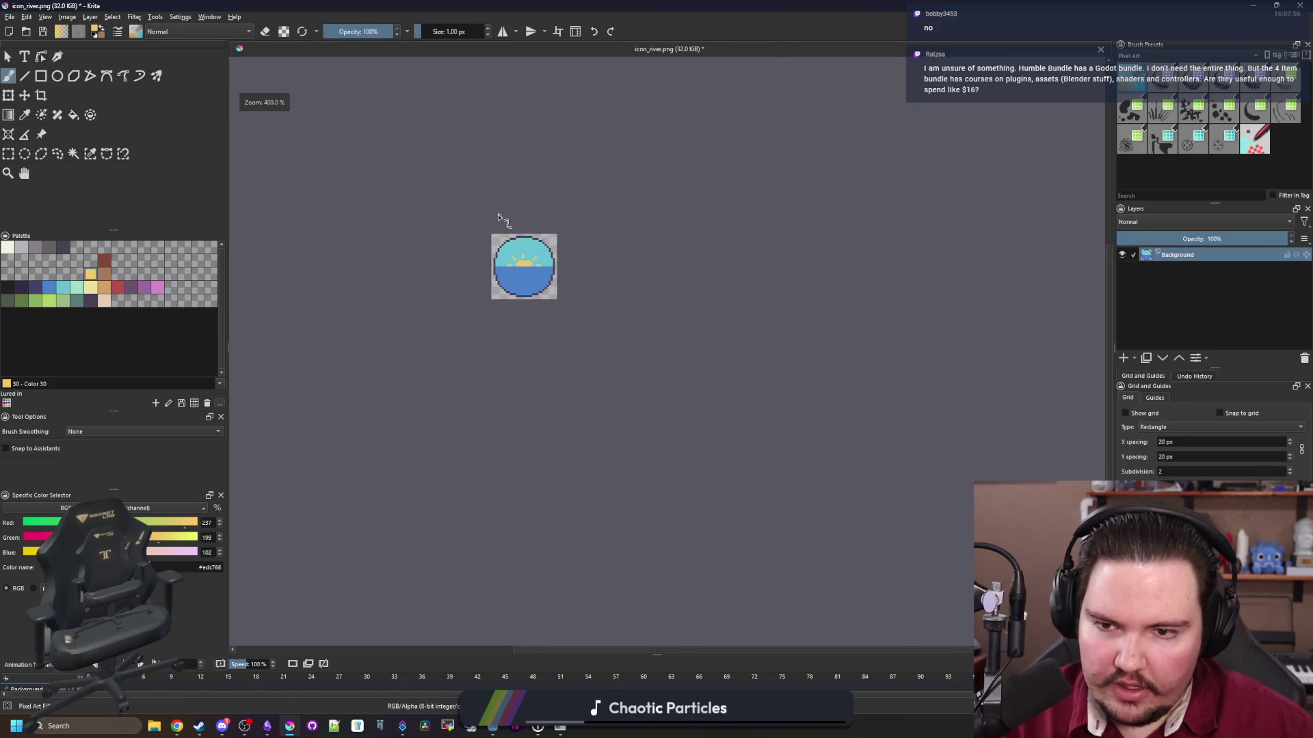
scroll(506, 225, up, 6)
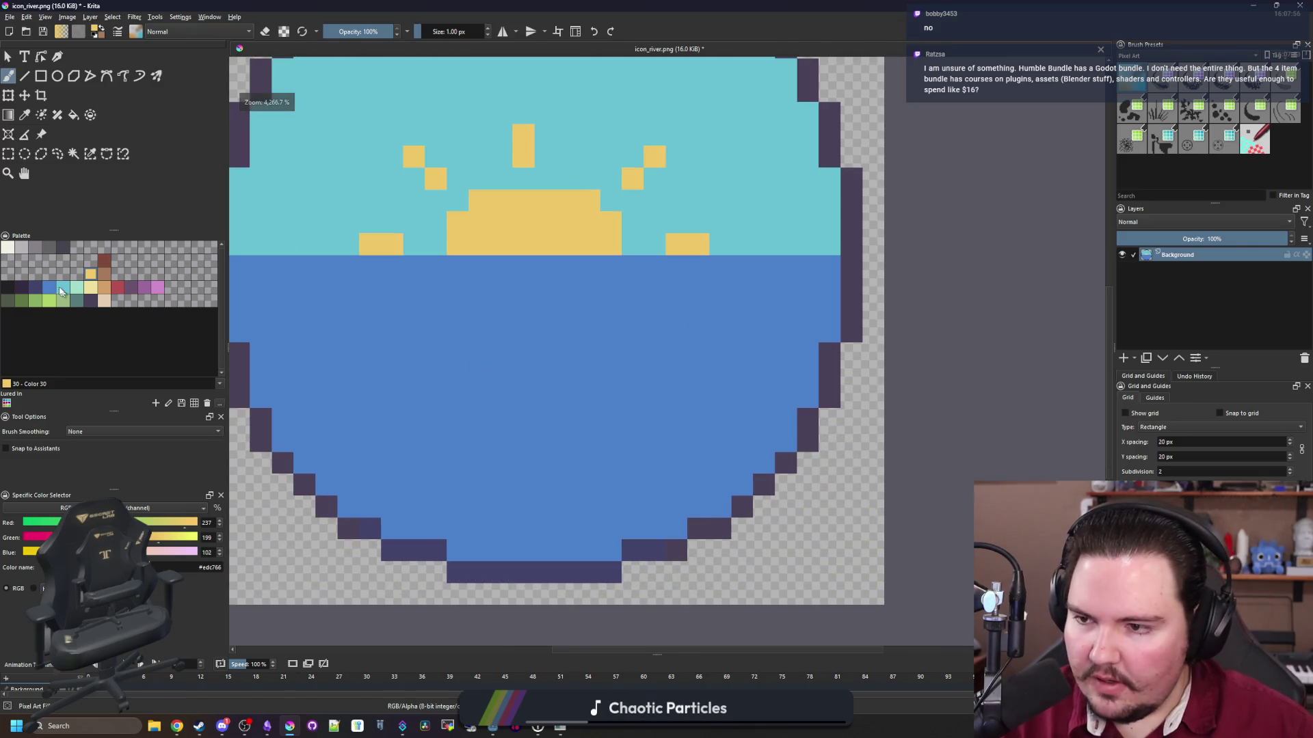
click(7, 247)
click(67, 290)
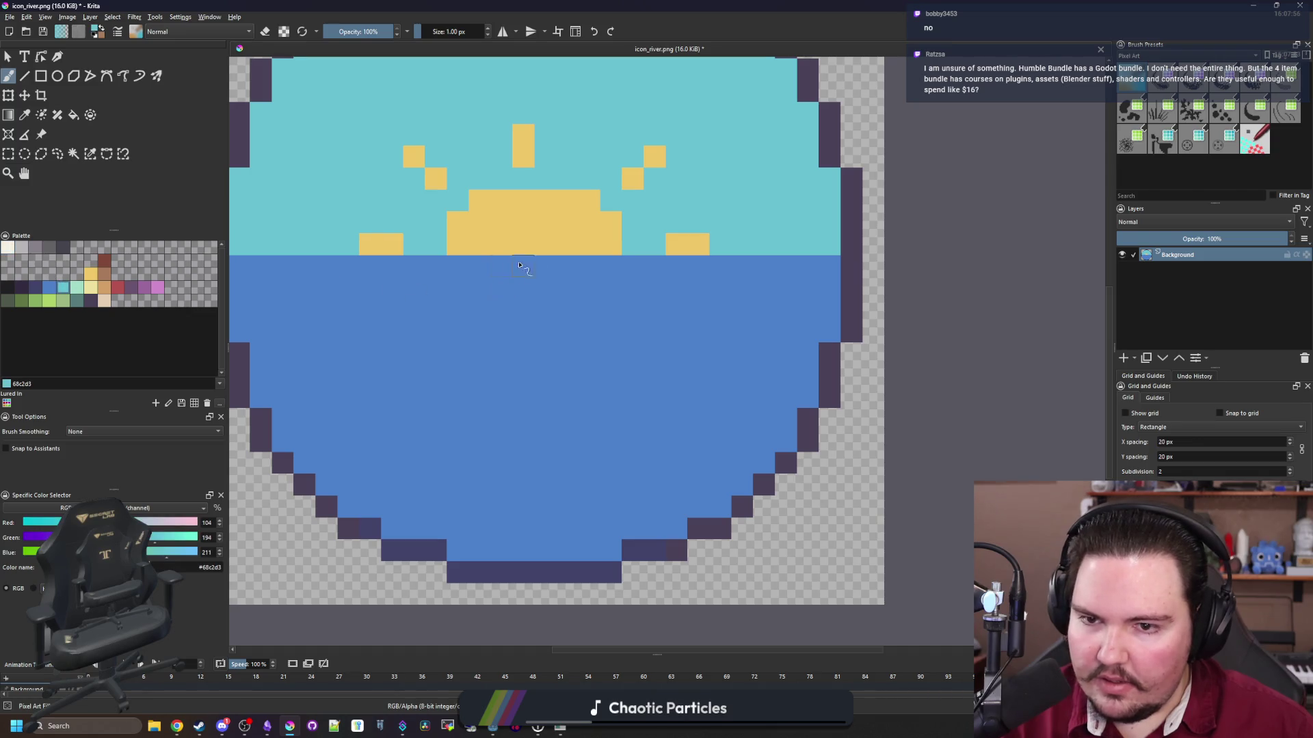
Step: Paint a ragged light-cyan reflection down the water, widening it with ripples on both sides
mouse_move(542, 271)
mouse_down()
mouse_move(451, 300)
mouse_move(615, 340)
mouse_move(560, 417)
mouse_move(434, 500)
mouse_move(540, 551)
mouse_move(482, 543)
mouse_move(437, 516)
mouse_up()
drag(452, 423, 390, 419)
drag(476, 332, 386, 332)
mouse_move(557, 287)
mouse_down()
mouse_move(605, 299)
mouse_move(677, 288)
mouse_up()
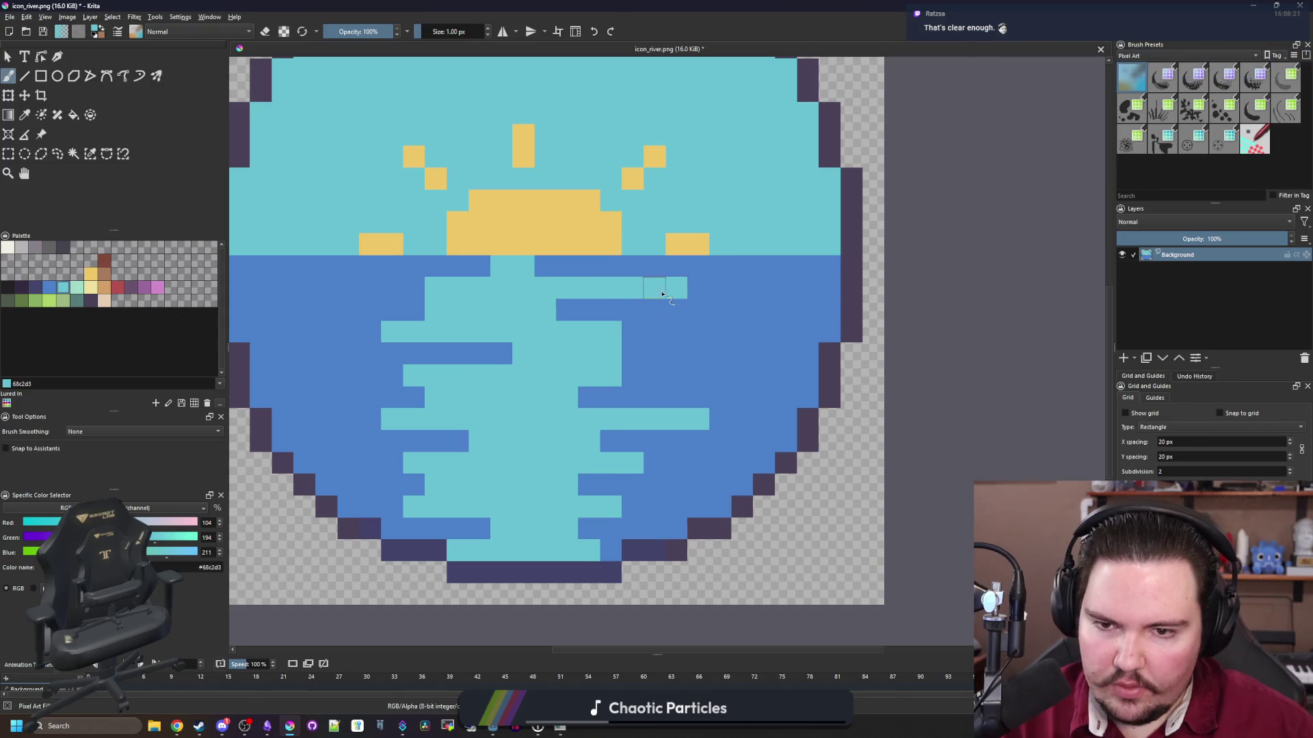
drag(592, 309, 564, 309)
drag(503, 353, 457, 353)
drag(630, 354, 653, 355)
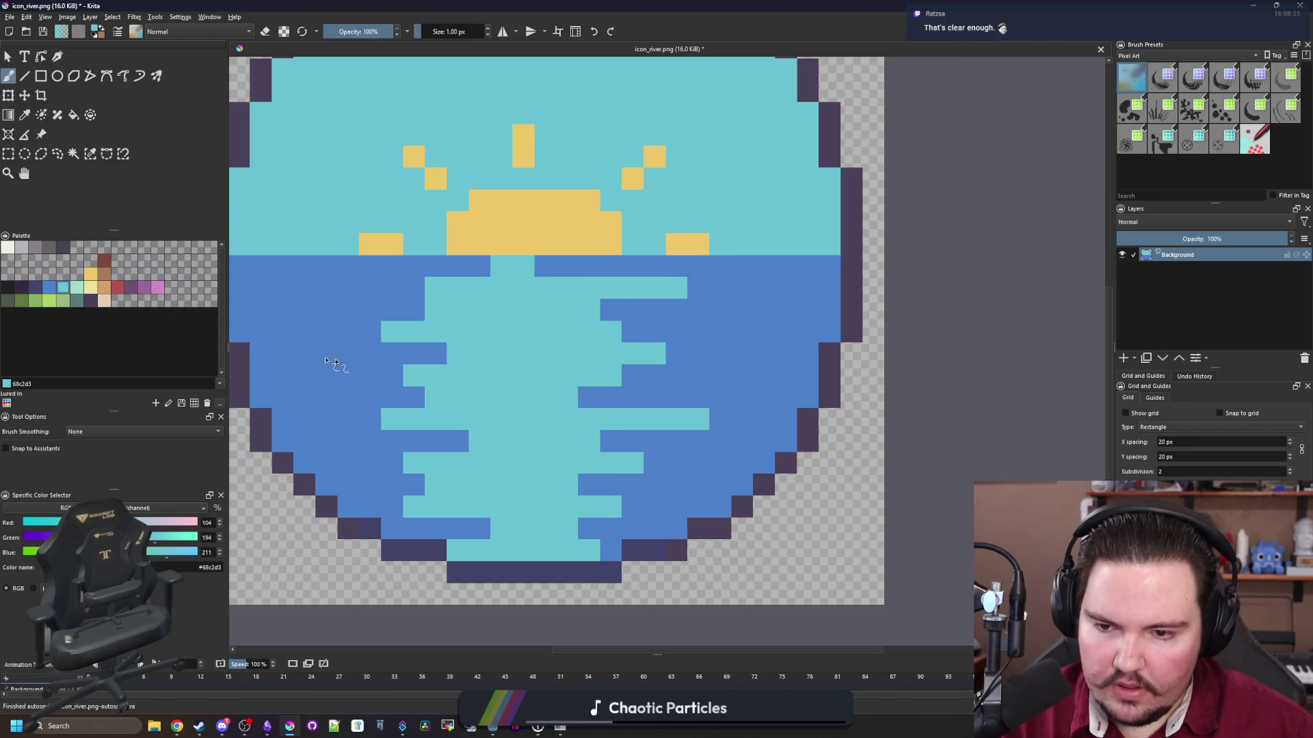
Step: Add cyan ripple dashes left and right of the reflection, plus off-white glint pixels
drag(348, 397, 333, 398)
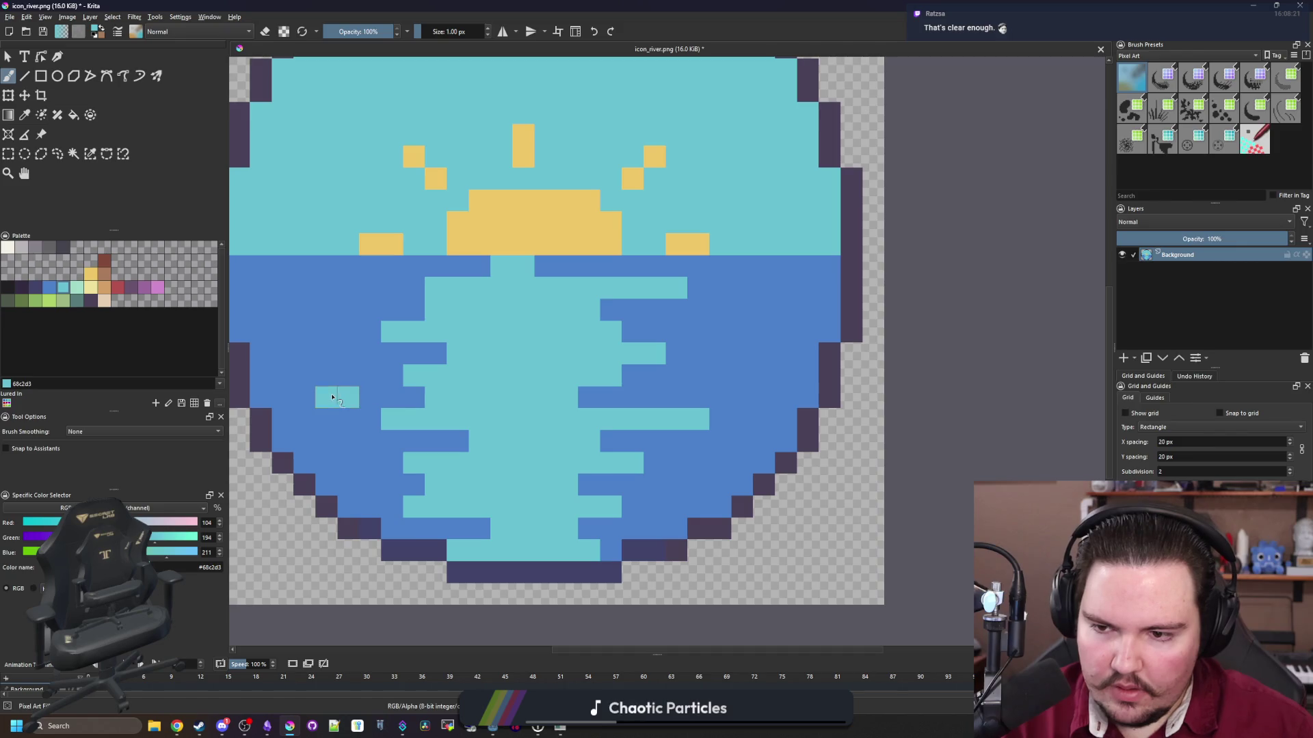
drag(341, 316, 305, 311)
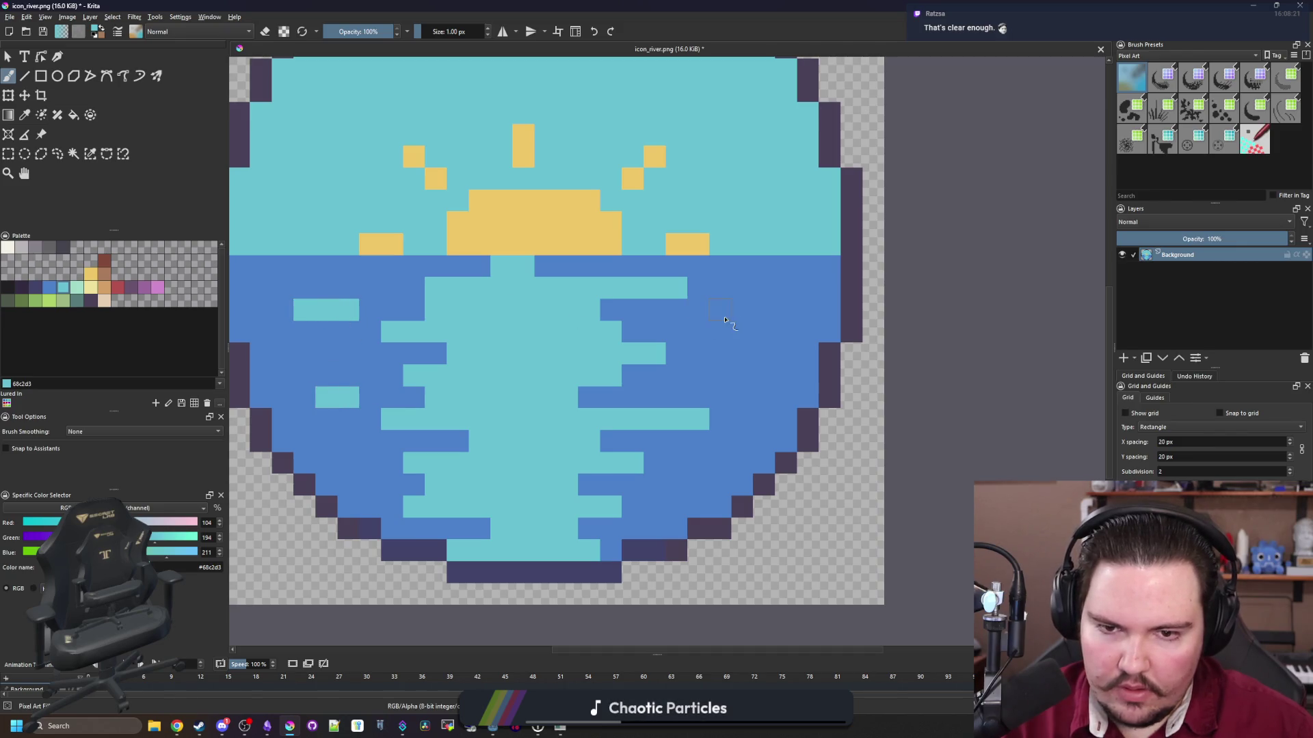
drag(737, 376, 789, 376)
scroll(571, 389, down, 7)
scroll(579, 364, up, 7)
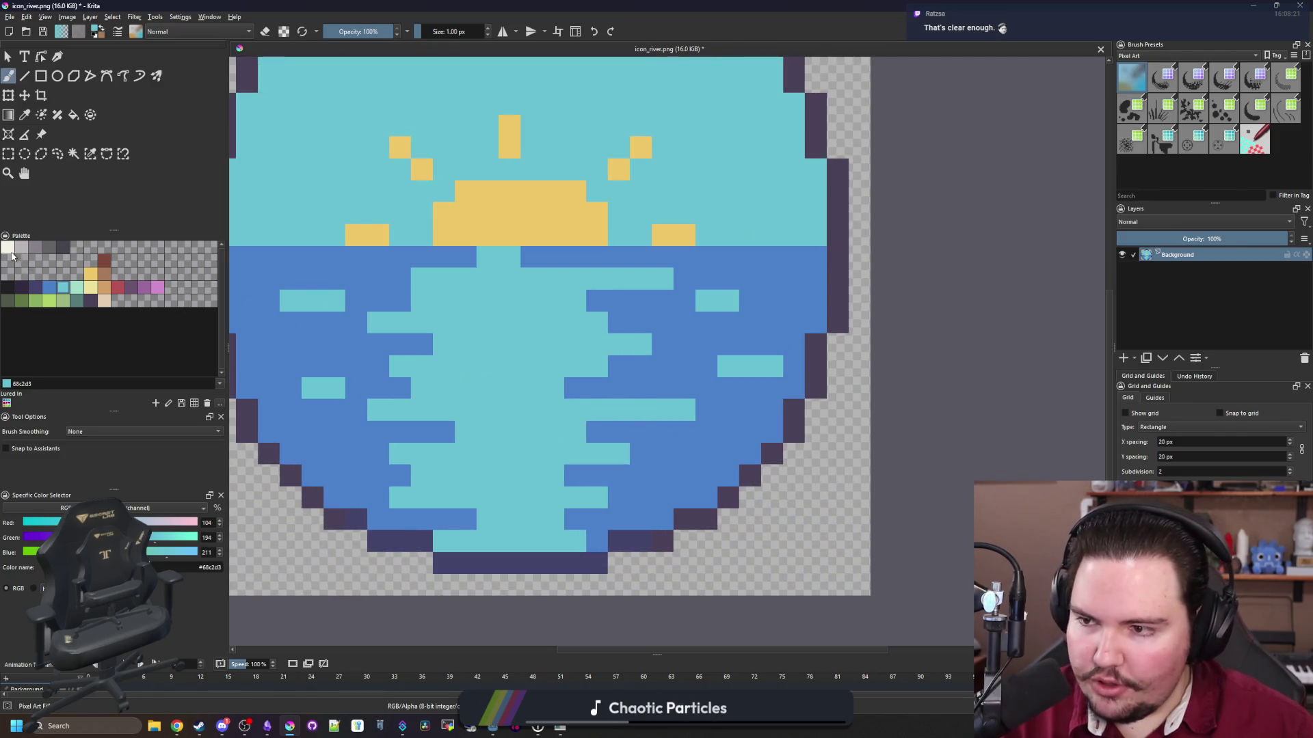
click(7, 246)
scroll(478, 335, up, 1)
mouse_move(463, 286)
mouse_down()
mouse_move(556, 317)
mouse_move(546, 320)
mouse_move(595, 359)
mouse_up()
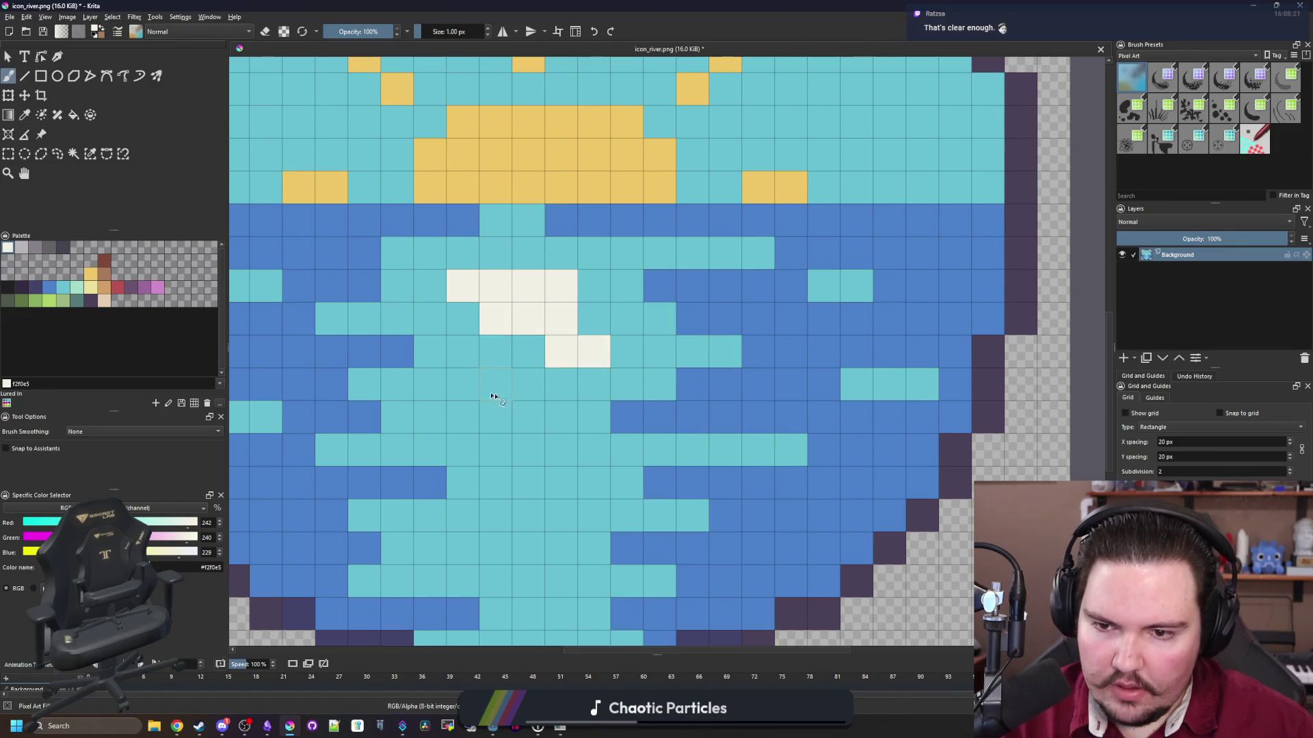
Step: Add more off-white glints lower down the reflection
drag(463, 384, 492, 388)
drag(526, 450, 557, 448)
scroll(545, 352, down, 7)
scroll(545, 353, down, 5)
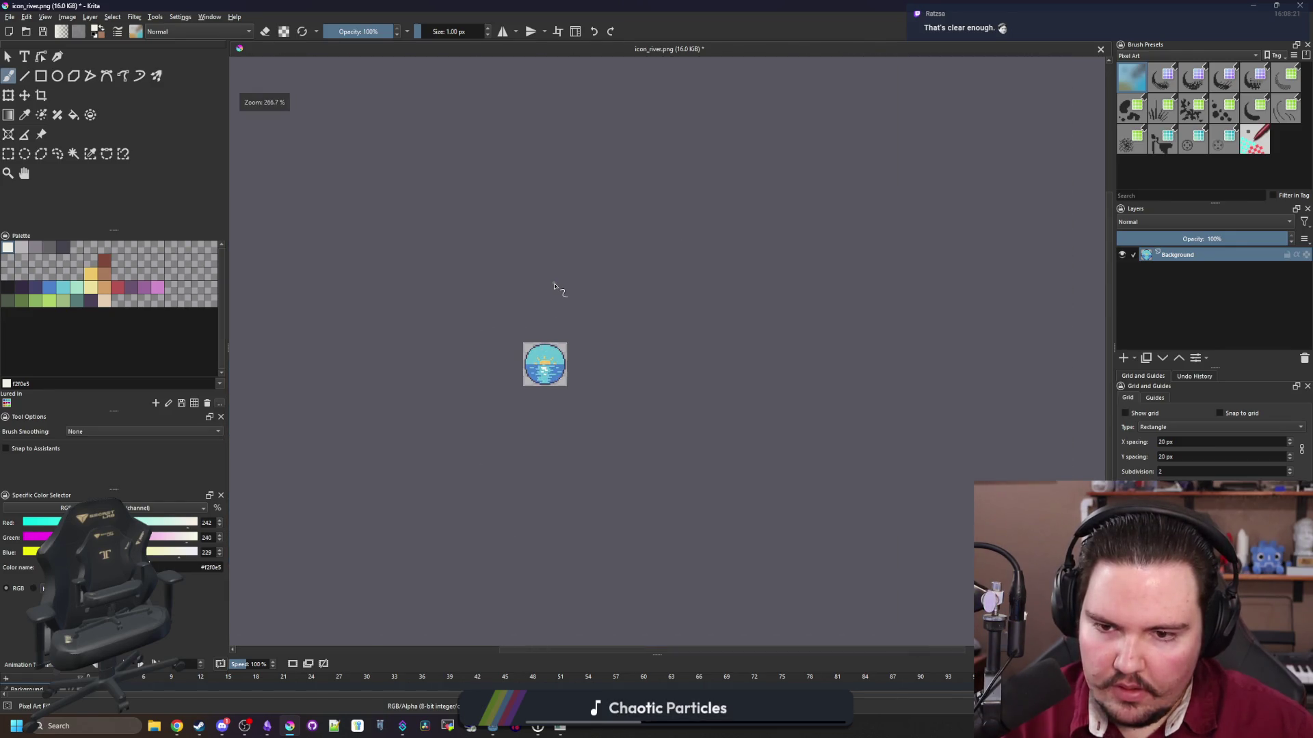
scroll(490, 390, up, 9)
scroll(490, 390, down, 3)
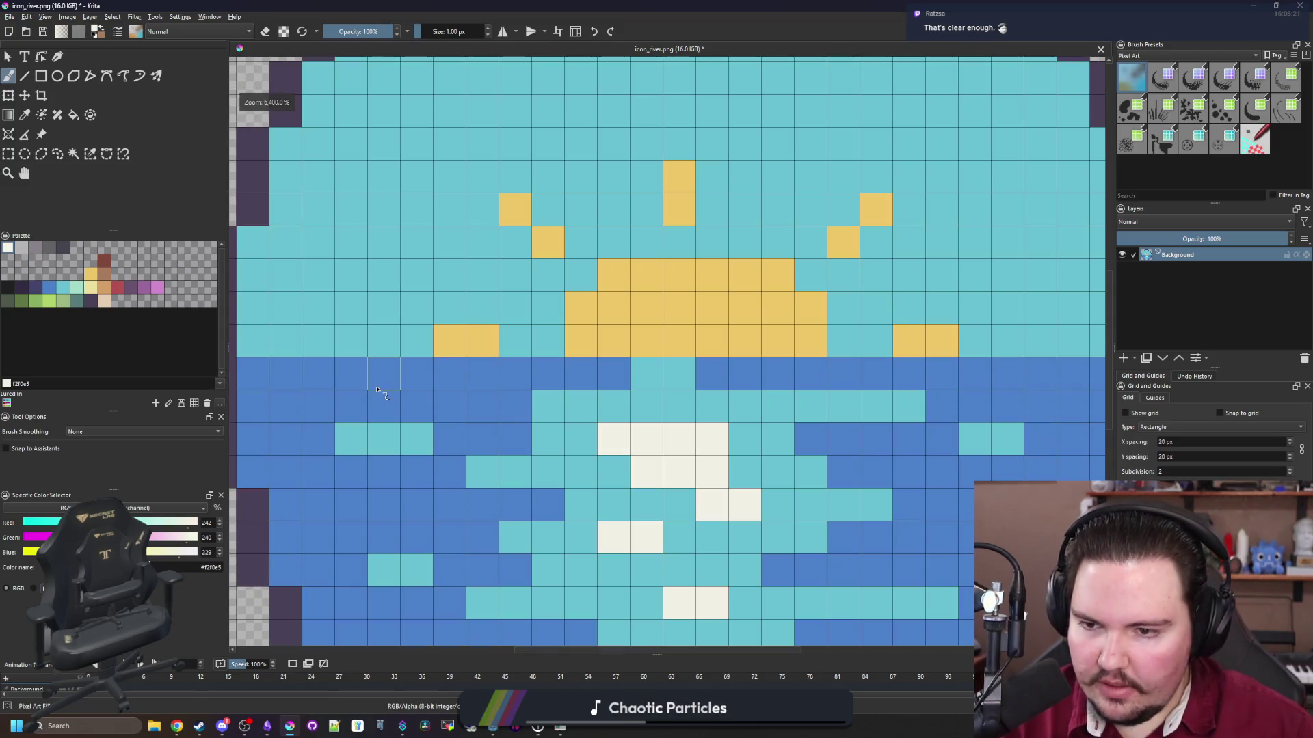
key(p)
click(384, 351)
scroll(384, 352, down, 4)
scroll(388, 322, up, 7)
scroll(388, 322, down, 3)
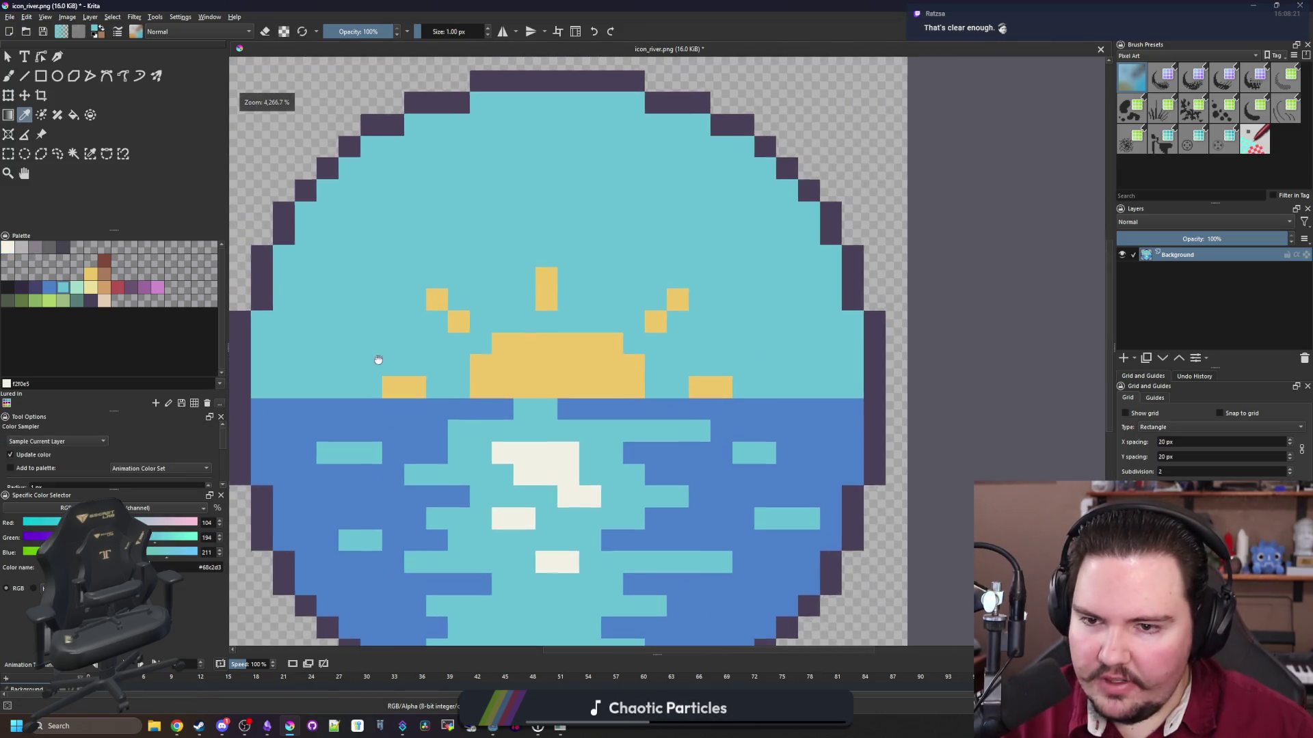
scroll(375, 363, up, 3)
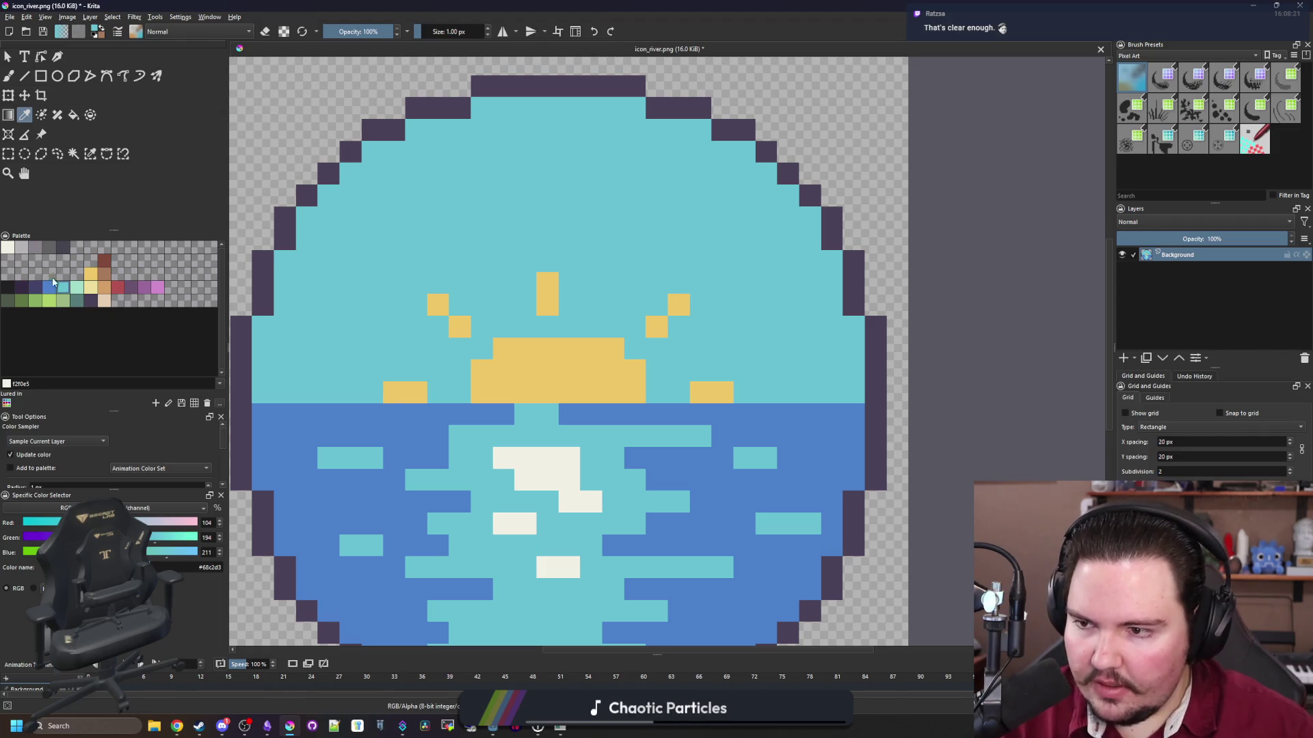
Step: Fill the sun body and all its rays with pale yellow
click(31, 249)
click(91, 287)
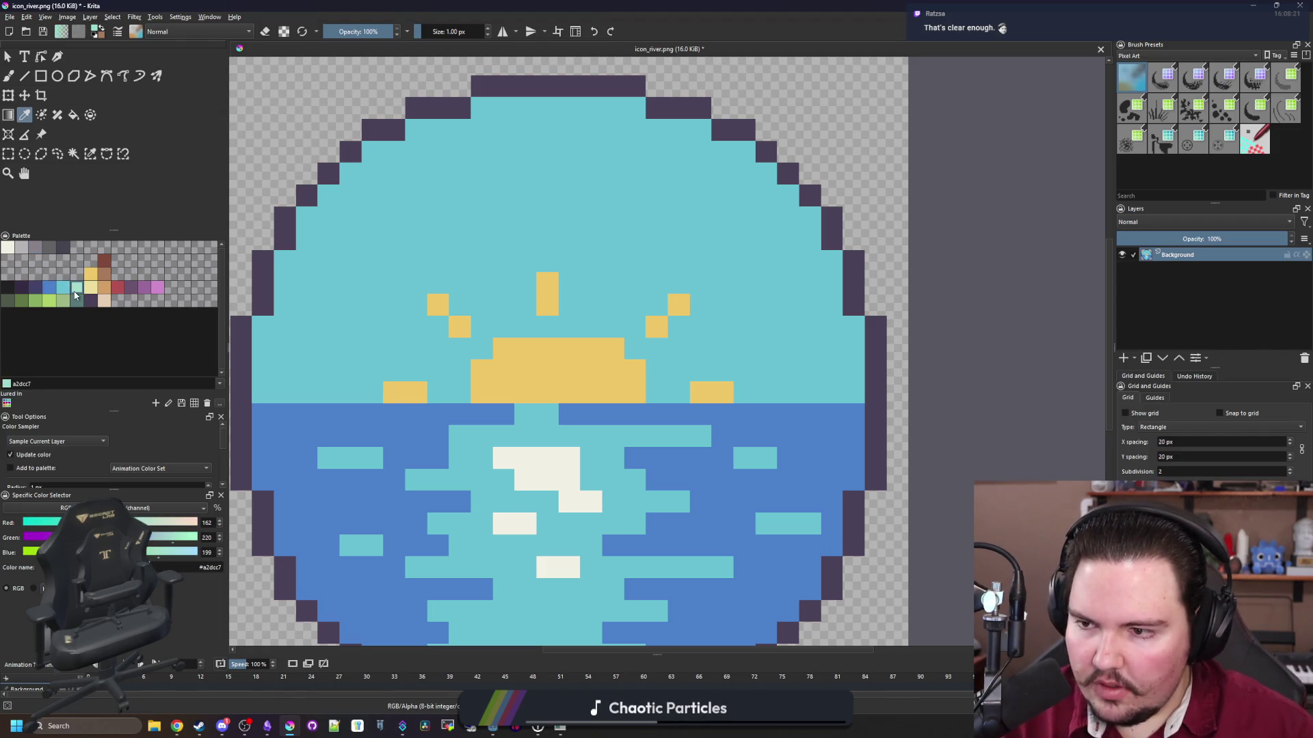
key(f)
click(557, 371)
click(547, 294)
click(460, 326)
click(440, 303)
click(411, 391)
click(712, 392)
click(656, 326)
click(678, 305)
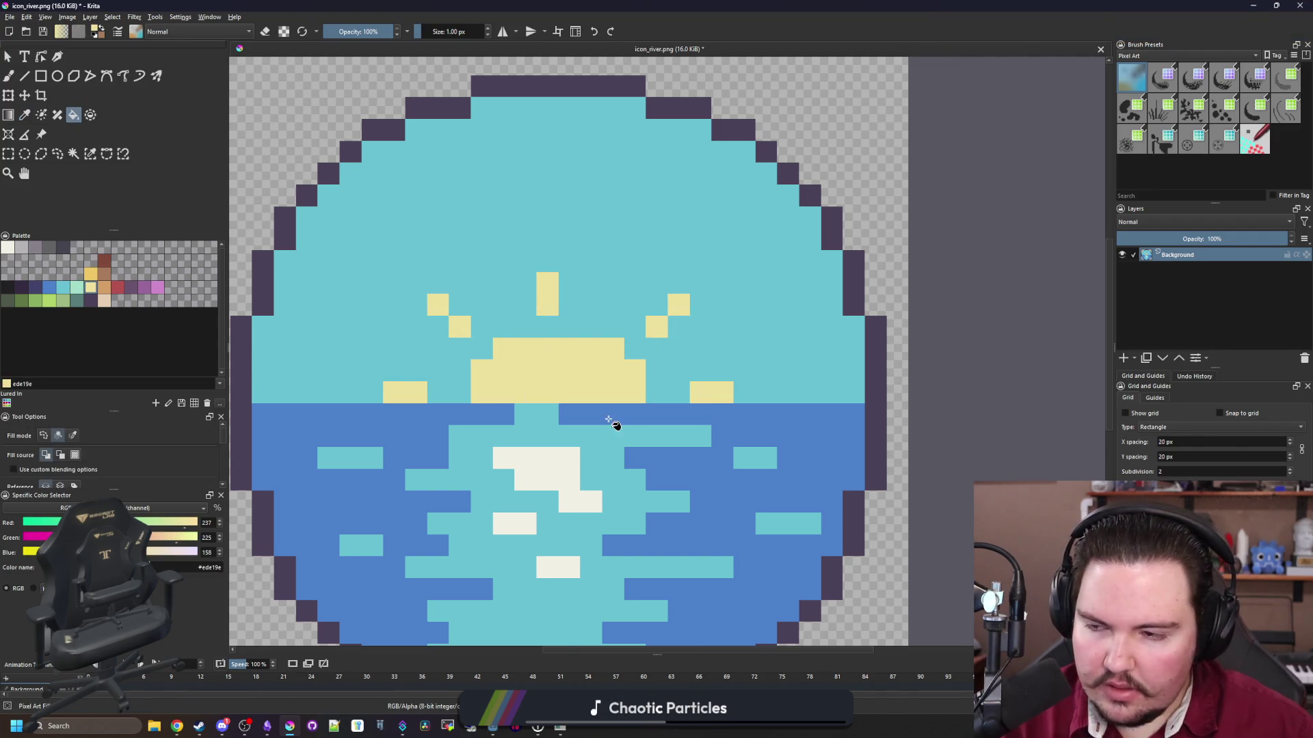
scroll(609, 419, up, 3)
Step: Shade the sun's side edges with deeper yellow
click(91, 273)
key(b)
mouse_move(487, 381)
mouse_down()
mouse_move(545, 346)
mouse_move(504, 376)
mouse_move(607, 375)
mouse_move(484, 368)
mouse_up()
scroll(484, 368, down, 6)
scroll(506, 359, up, 4)
key(ctrl+z)
key(ctrl+z)
key(ctrl+z)
scroll(517, 353, up, 2)
click(471, 326)
click(443, 358)
click(636, 328)
click(673, 359)
scroll(648, 369, down, 2)
scroll(648, 369, down, 5)
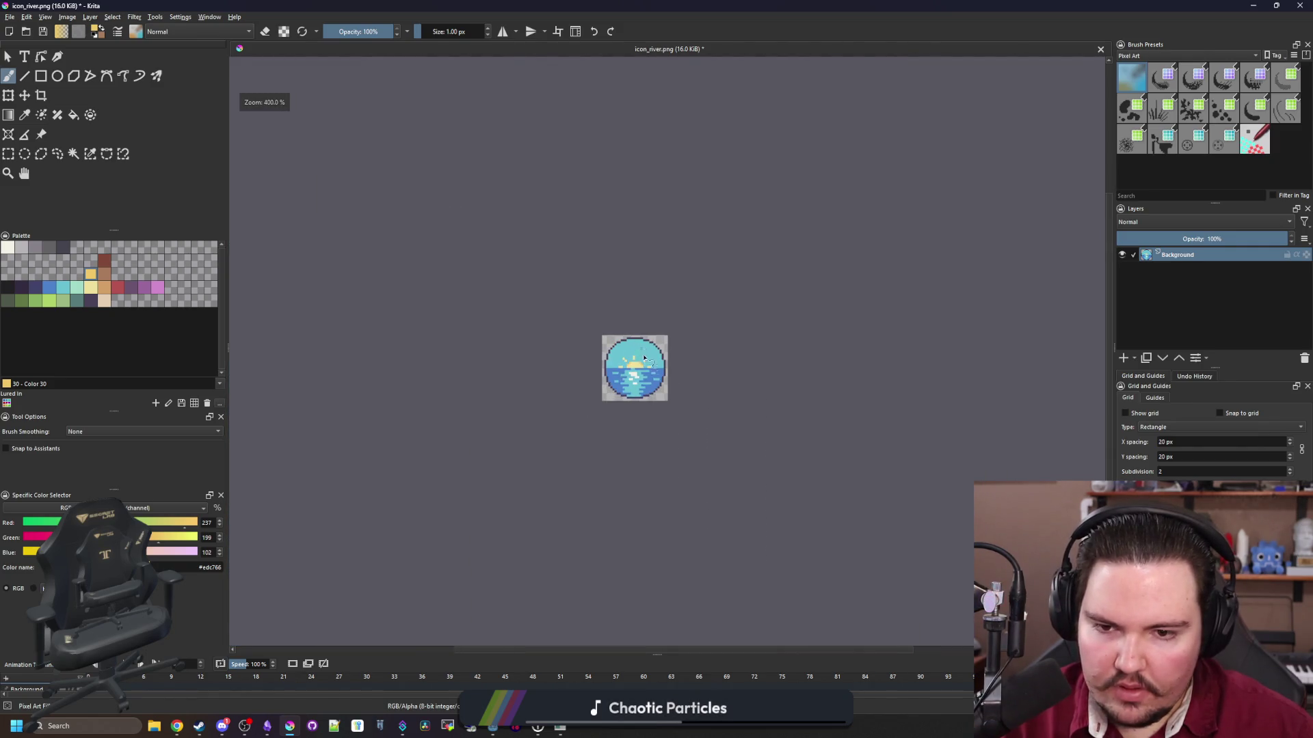
scroll(656, 383, up, 7)
Step: Shade the right horizon ray and the upper ray pixels with deeper yellow
click(678, 395)
click(393, 308)
click(503, 285)
click(635, 307)
scroll(532, 299, down, 5)
scroll(532, 298, up, 7)
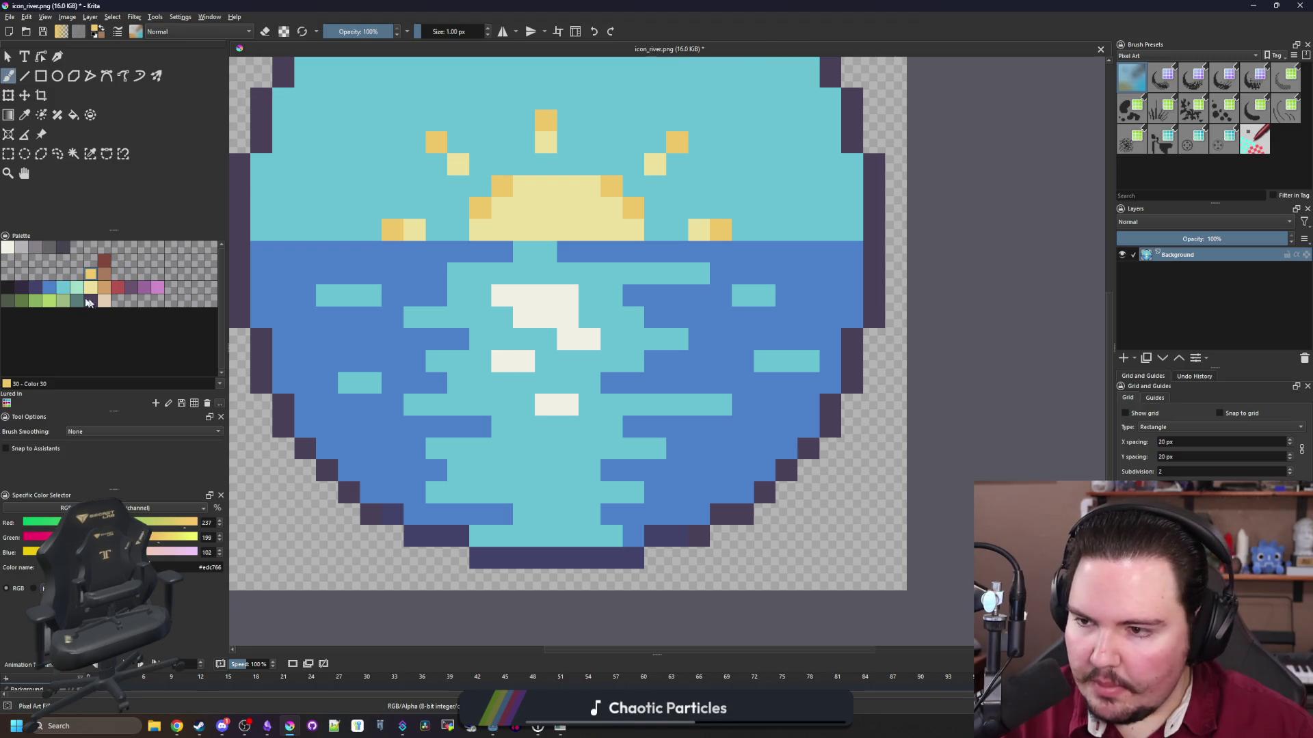
Step: Darken the left outline edge and select the outline pixels by colour
click(38, 291)
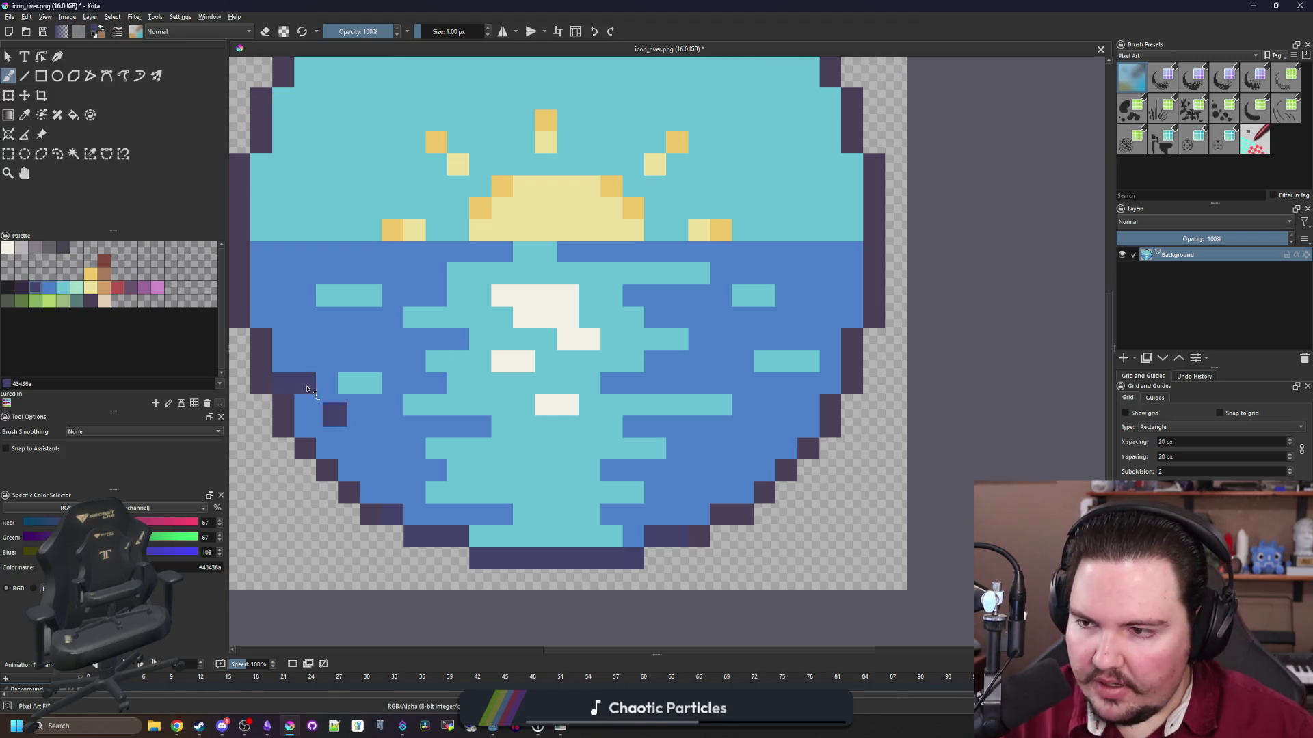
click(21, 287)
drag(240, 319, 243, 258)
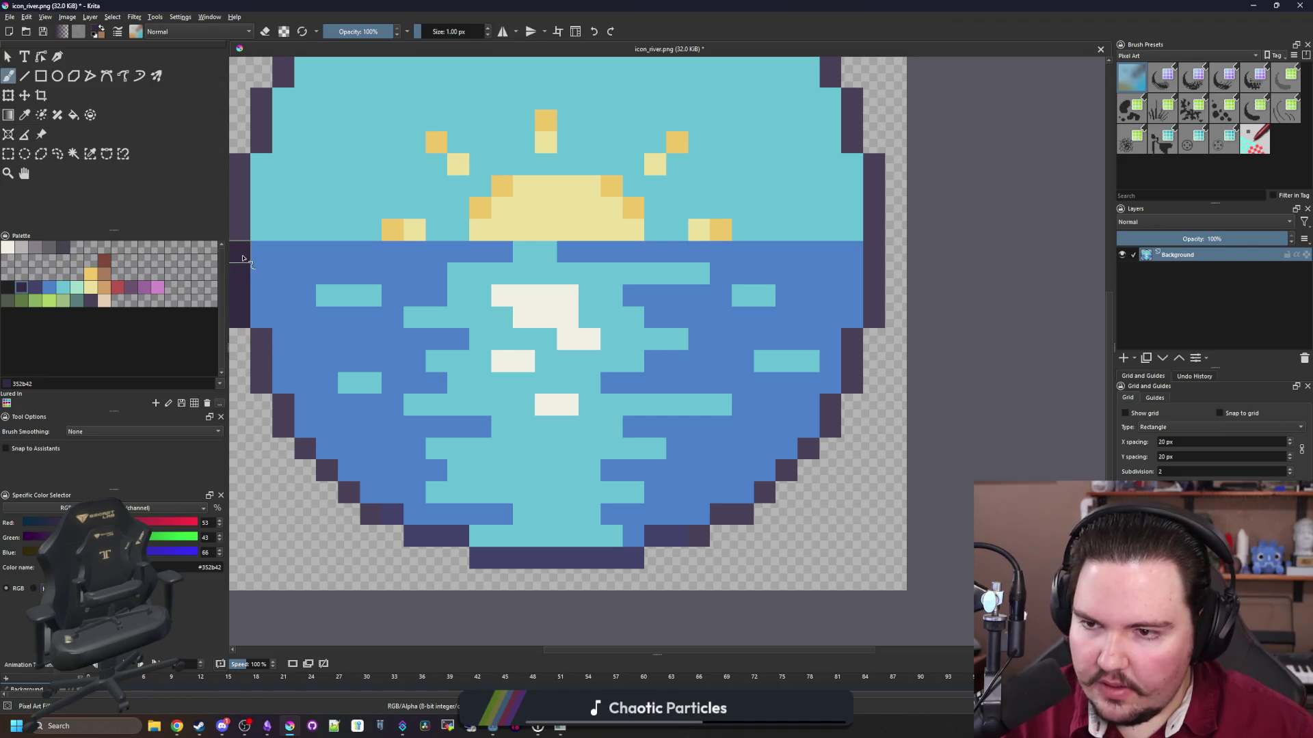
click(74, 153)
click(261, 356)
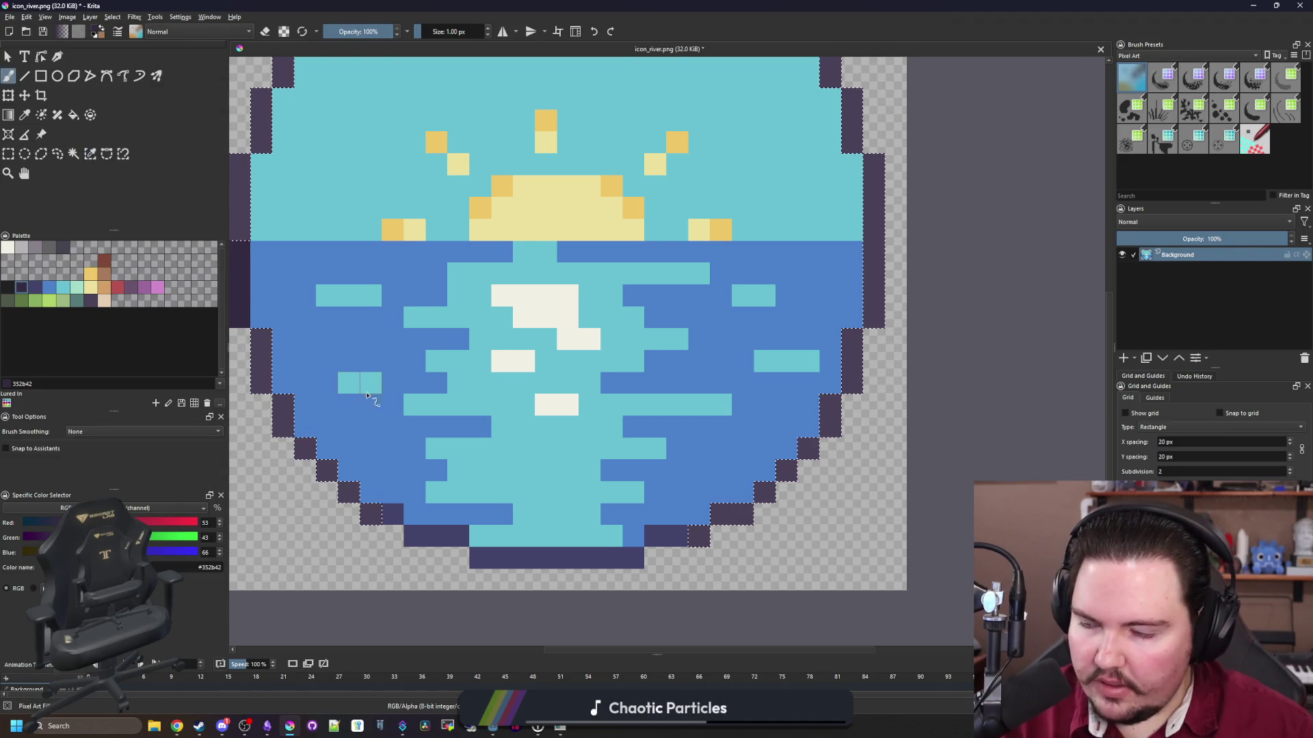
key(b)
scroll(307, 370, down, 1)
key(bracketright)
key(bracketright)
key(bracketright)
key(bracketright)
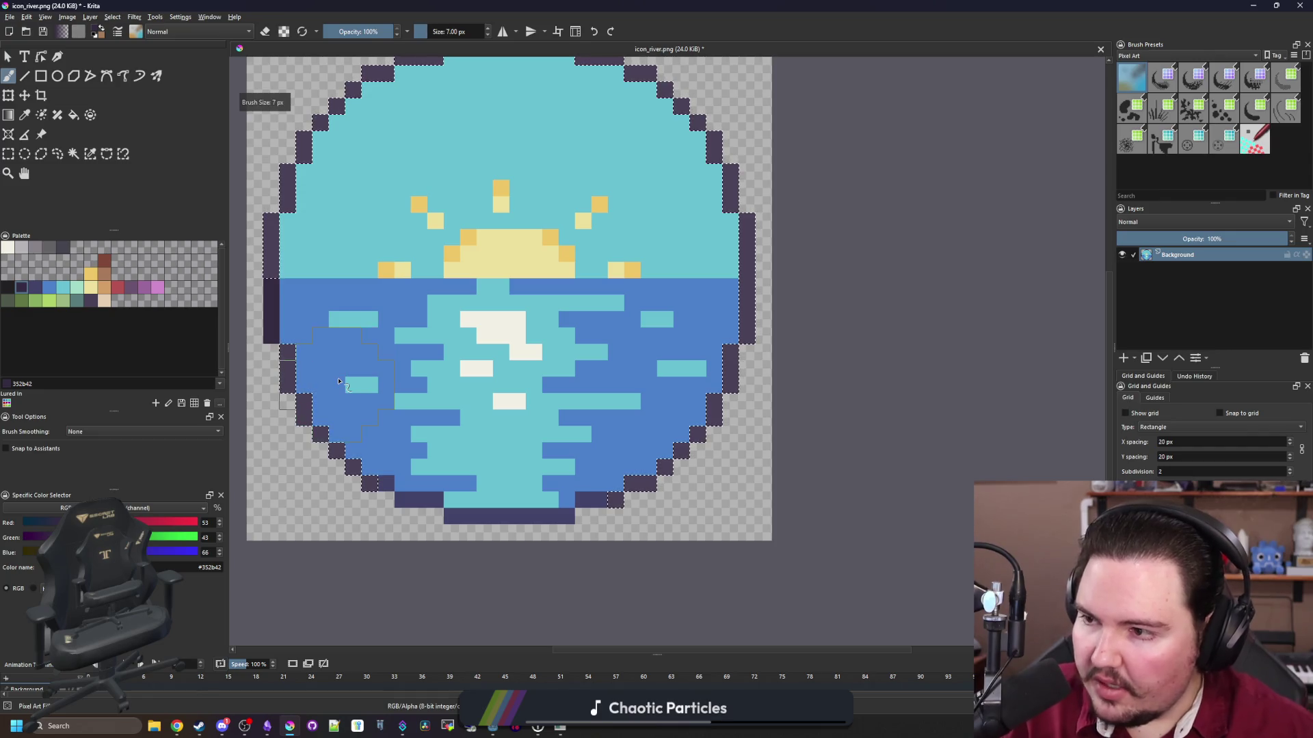
drag(364, 374, 431, 389)
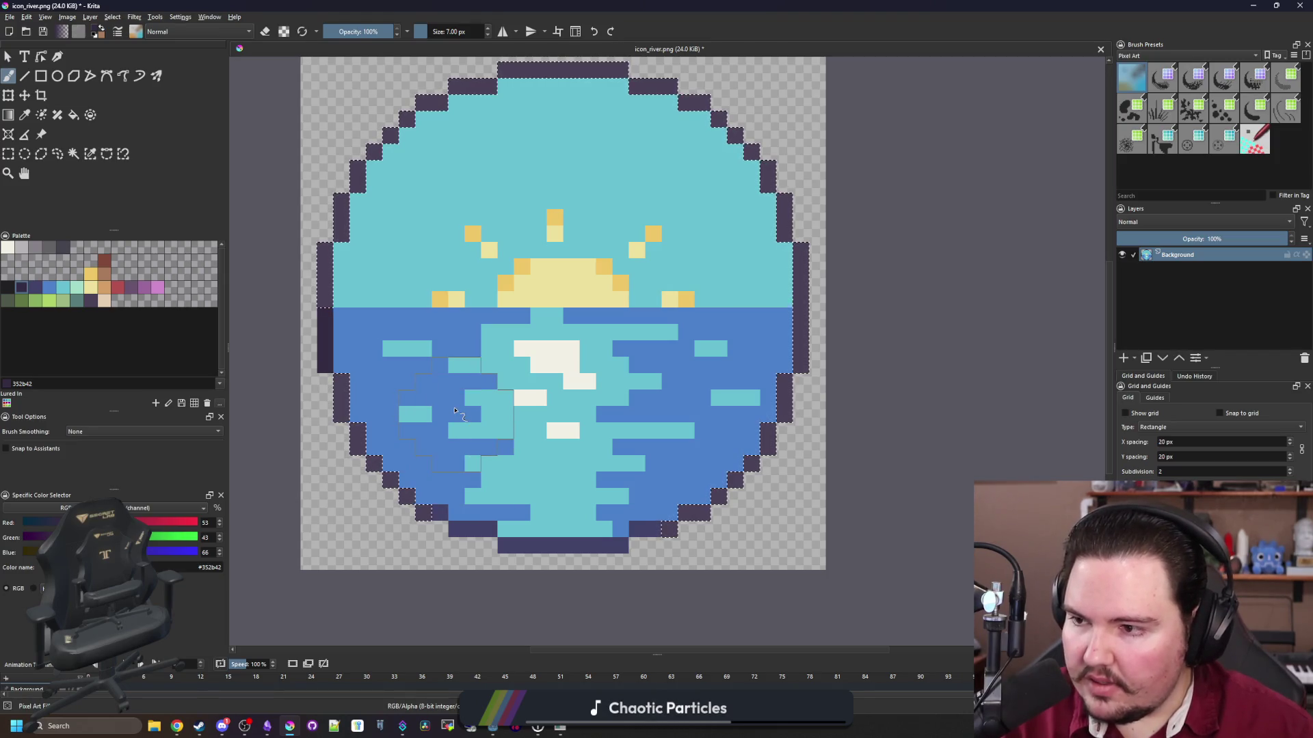
Step: Move the water pixel block to the bottom edge and paint the bottom outline with a 3 px brush
drag(454, 410, 441, 453)
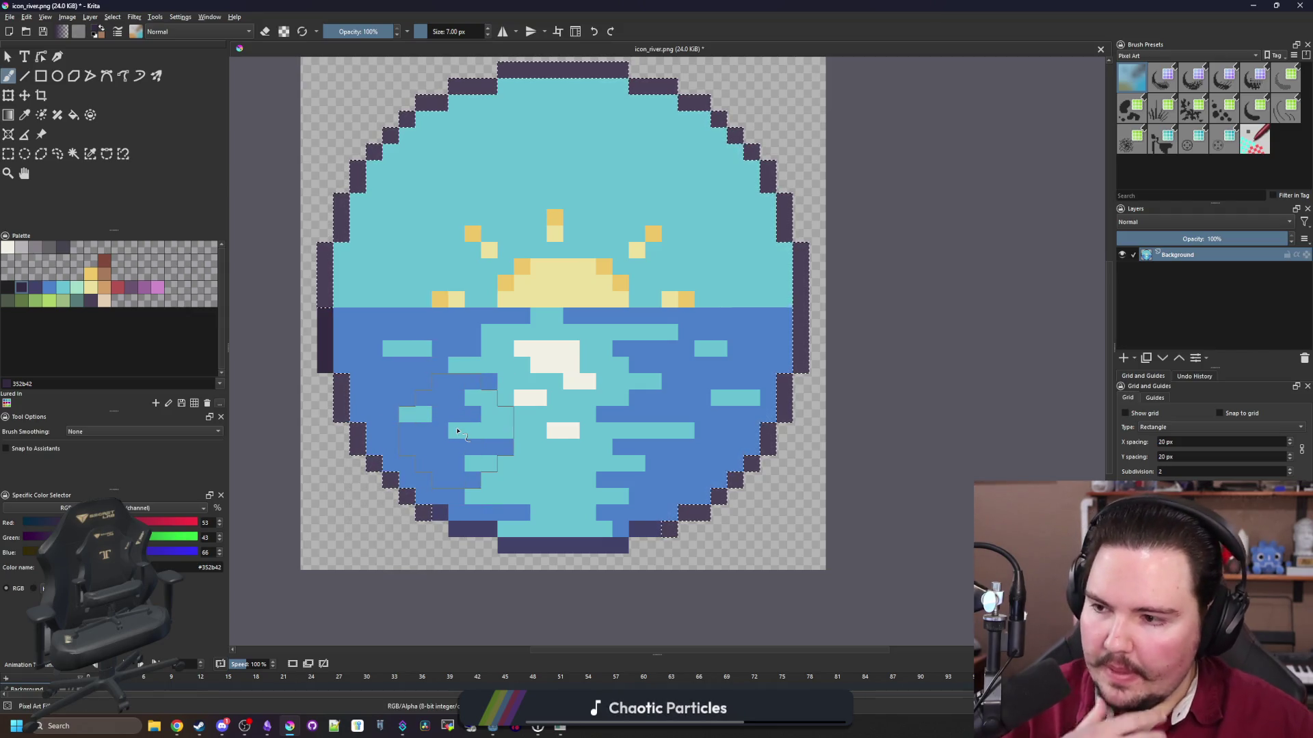
mouse_move(458, 432)
mouse_down()
mouse_move(615, 532)
mouse_move(663, 531)
mouse_up()
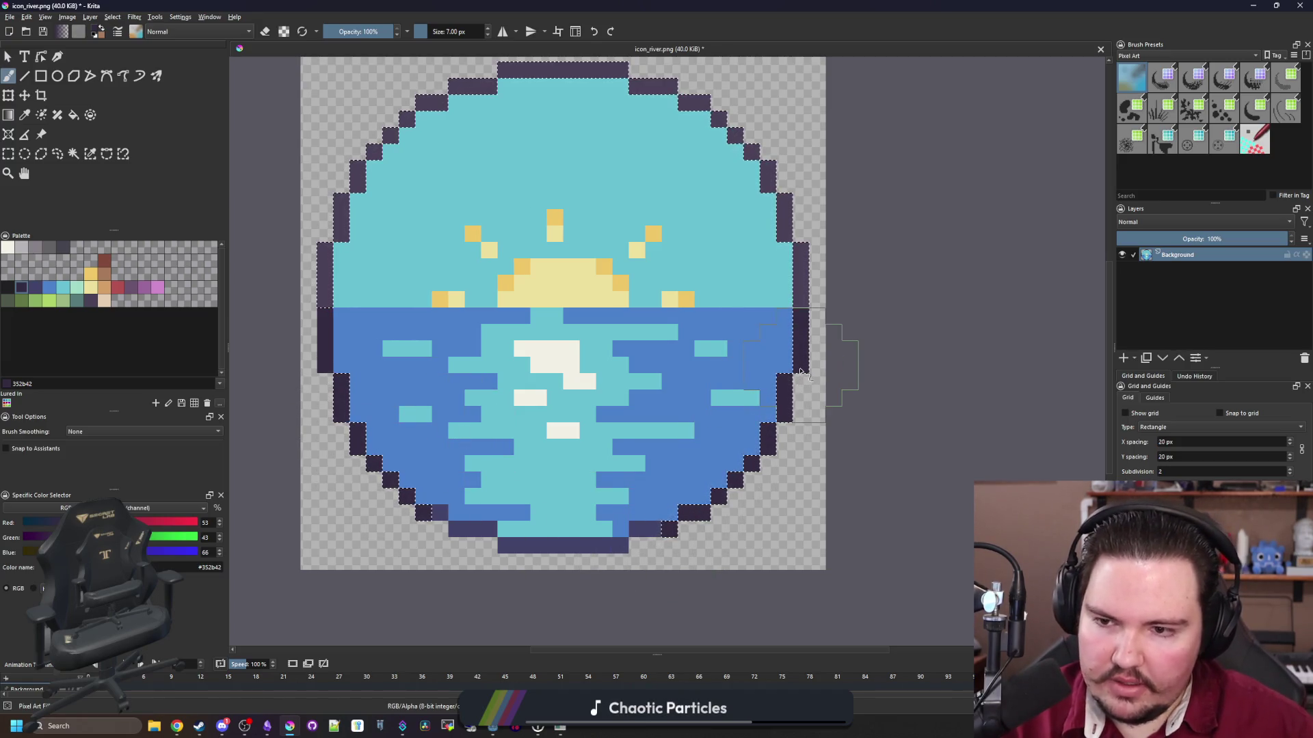
key(bracketleft)
key(bracketleft)
key(bracketleft)
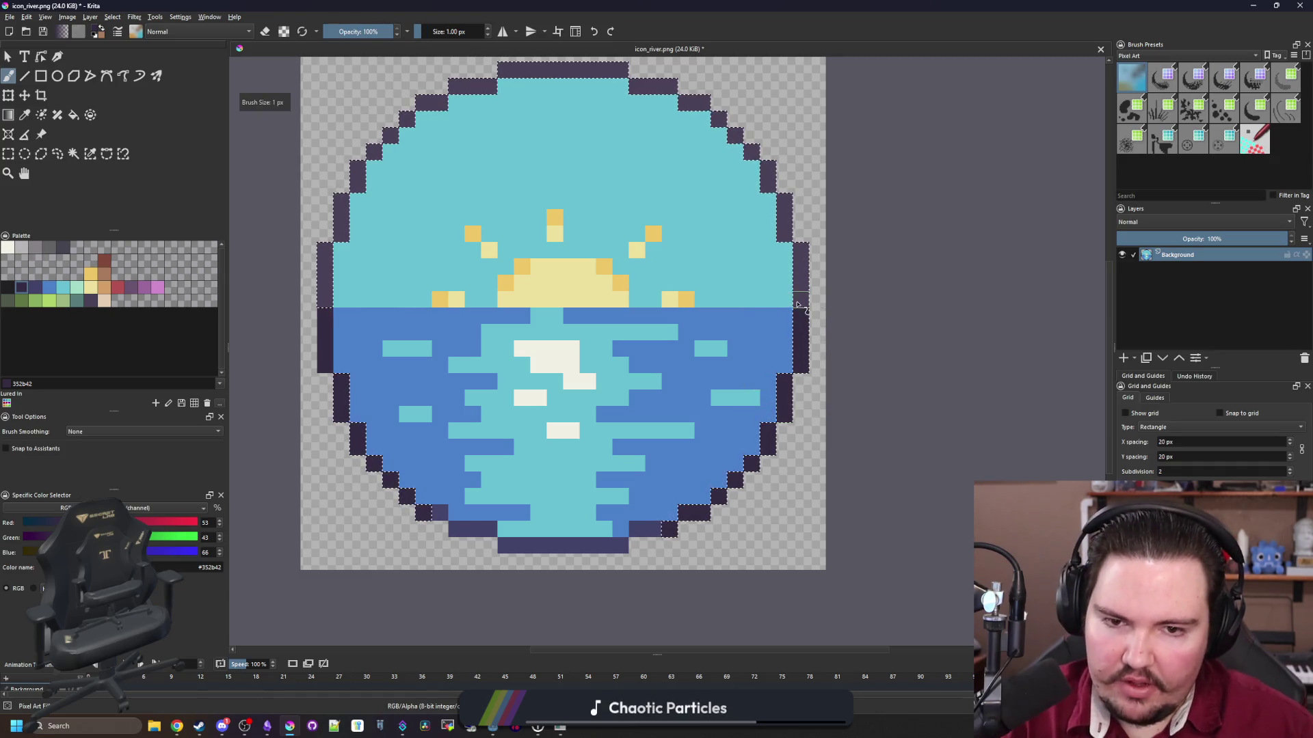
key(ctrl+shift+a)
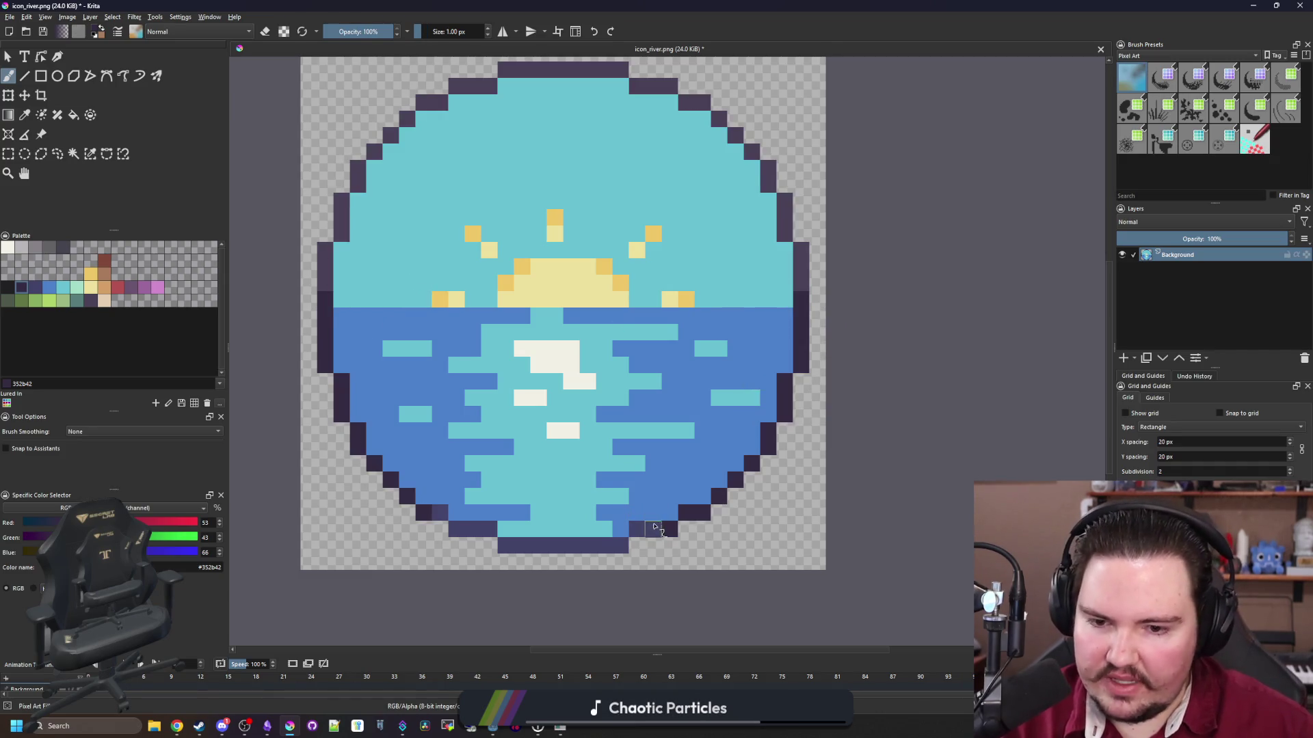
drag(621, 548, 462, 530)
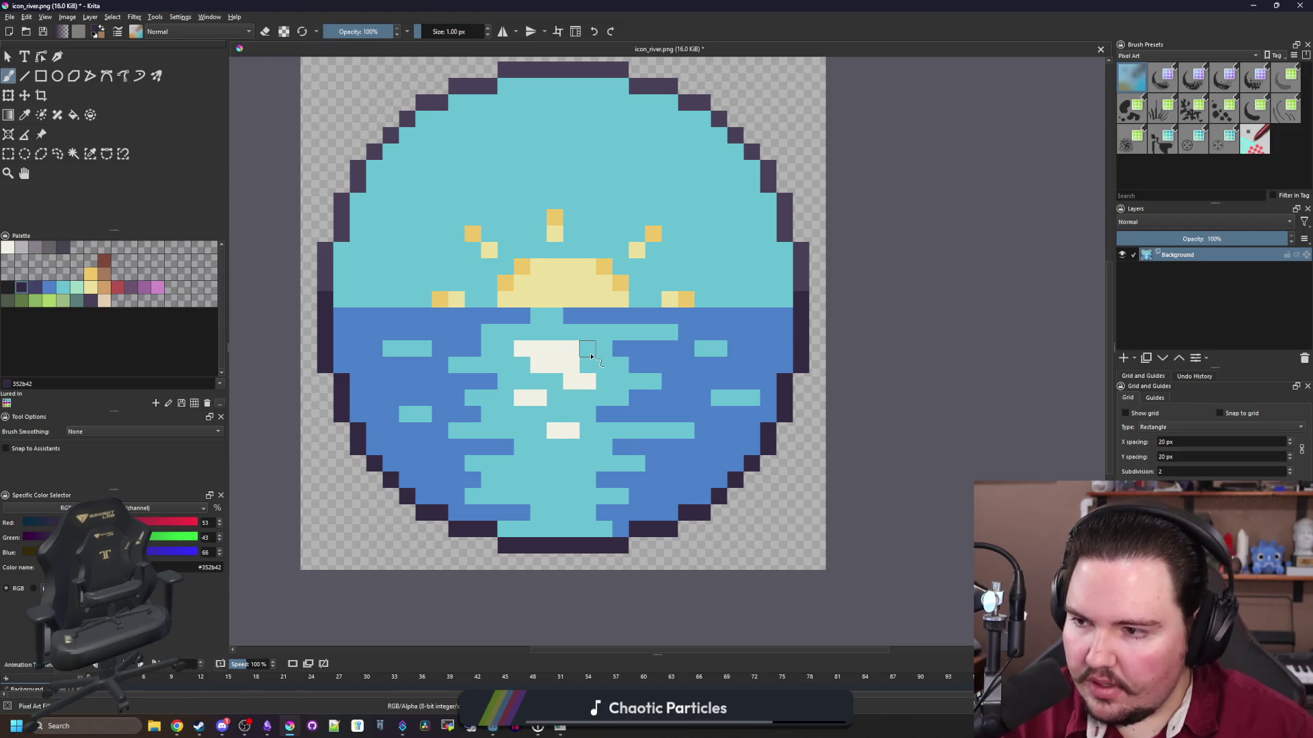
Step: Sample the dark purple #43436a outline colour and paint it along the water's top edge
key(p)
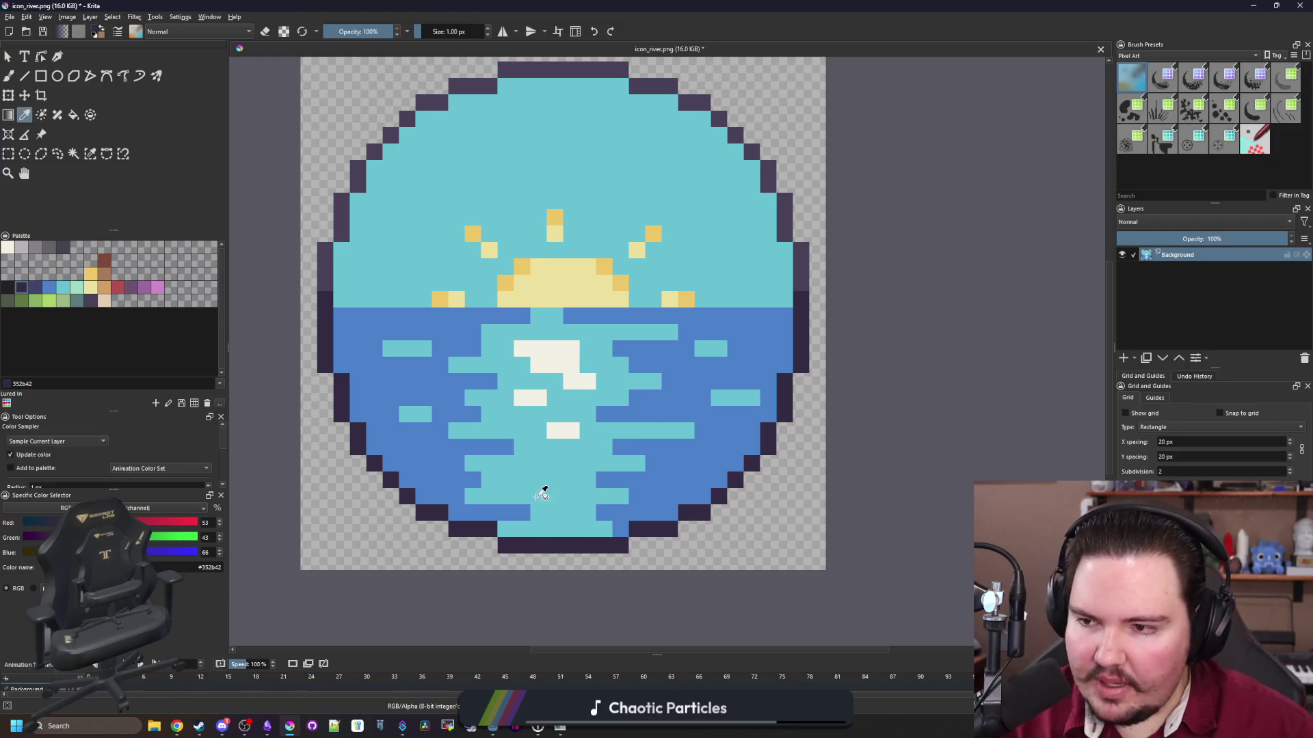
click(35, 287)
key(b)
scroll(380, 369, up, 1)
drag(325, 363, 395, 366)
click(351, 385)
mouse_move(330, 340)
mouse_down()
mouse_move(396, 319)
mouse_move(351, 296)
mouse_up()
Step: Add dark purple pixels along the water's right and lower-left edges
mouse_move(921, 362)
mouse_down()
mouse_move(920, 307)
mouse_move(899, 297)
mouse_move(850, 321)
mouse_up()
drag(901, 359, 876, 362)
click(898, 427)
click(876, 472)
click(808, 542)
click(482, 565)
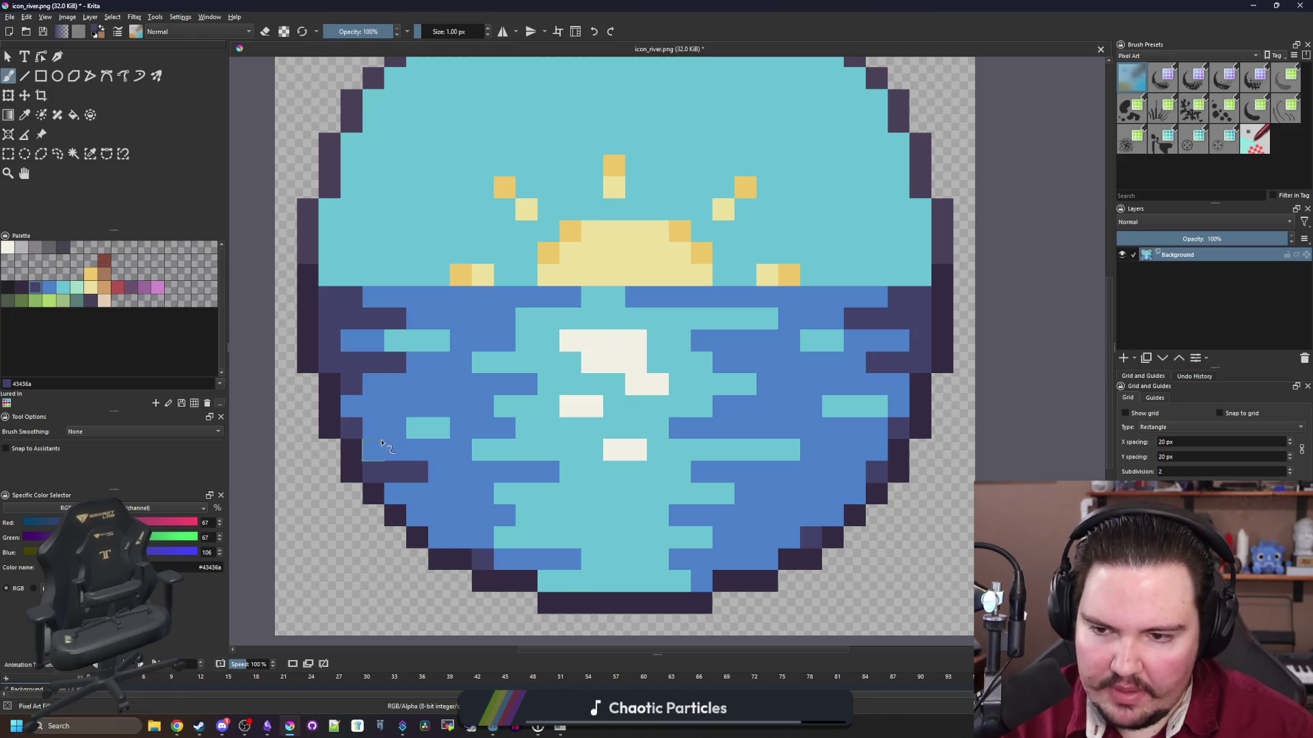
scroll(507, 449, down, 6)
scroll(520, 472, up, 6)
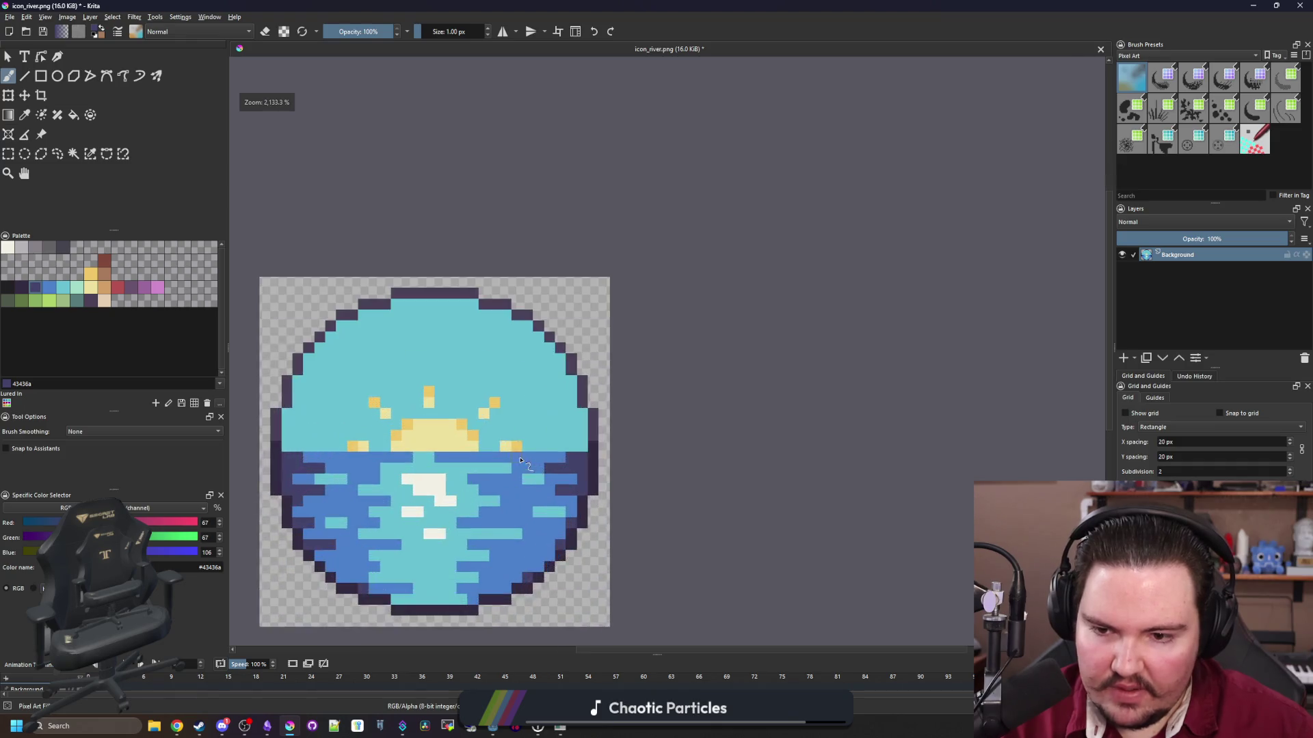
click(606, 489)
scroll(602, 484, down, 6)
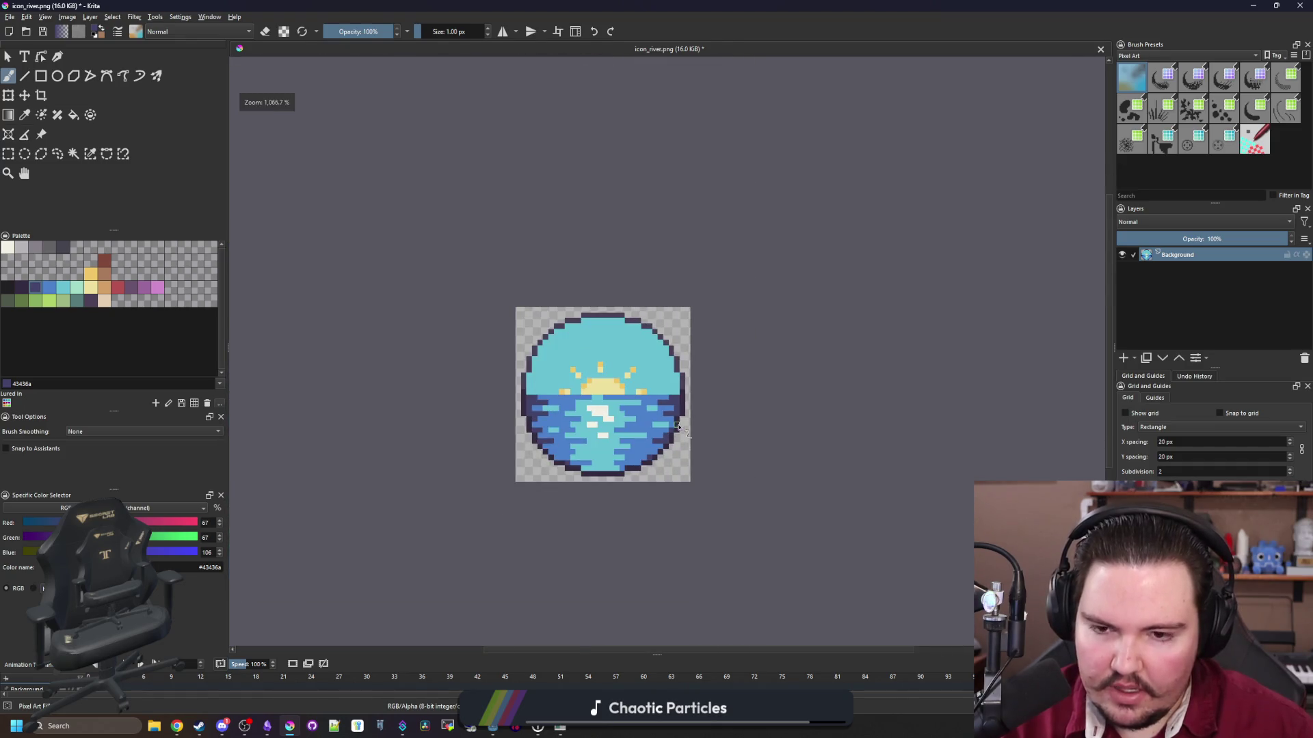
scroll(636, 443, up, 6)
scroll(657, 465, down, 4)
scroll(633, 486, up, 4)
scroll(634, 486, down, 4)
scroll(551, 494, up, 5)
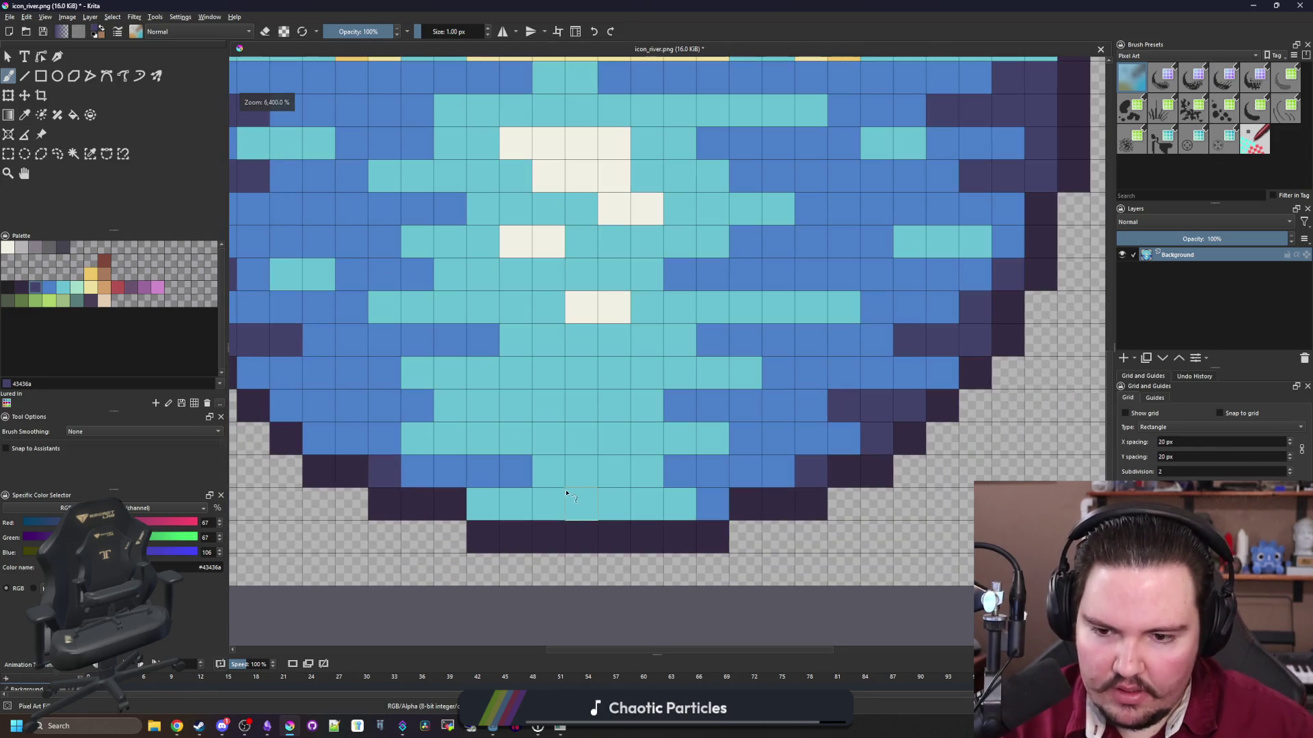
Step: Sample the water's medium blue and paint a row of it across the water
key(p)
click(514, 473)
key(b)
drag(482, 504, 683, 504)
scroll(586, 456, down, 6)
scroll(586, 456, down, 4)
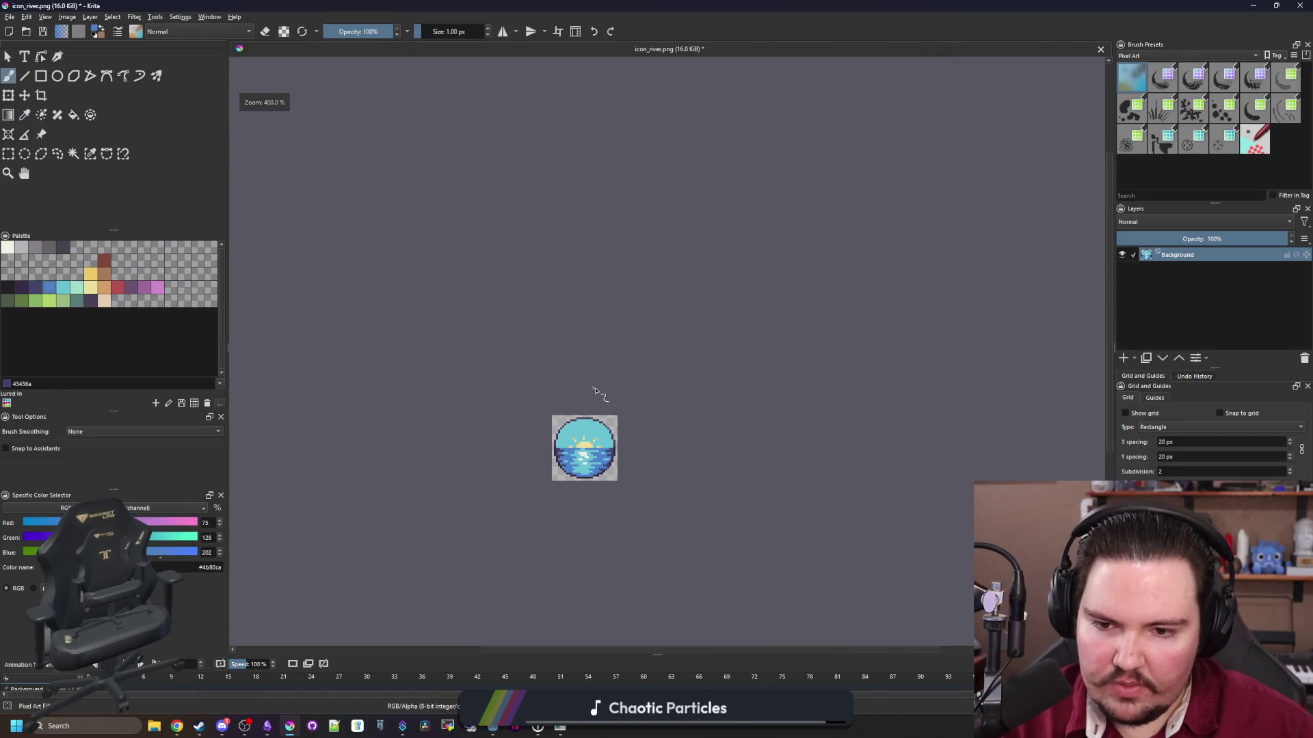
scroll(600, 424, up, 6)
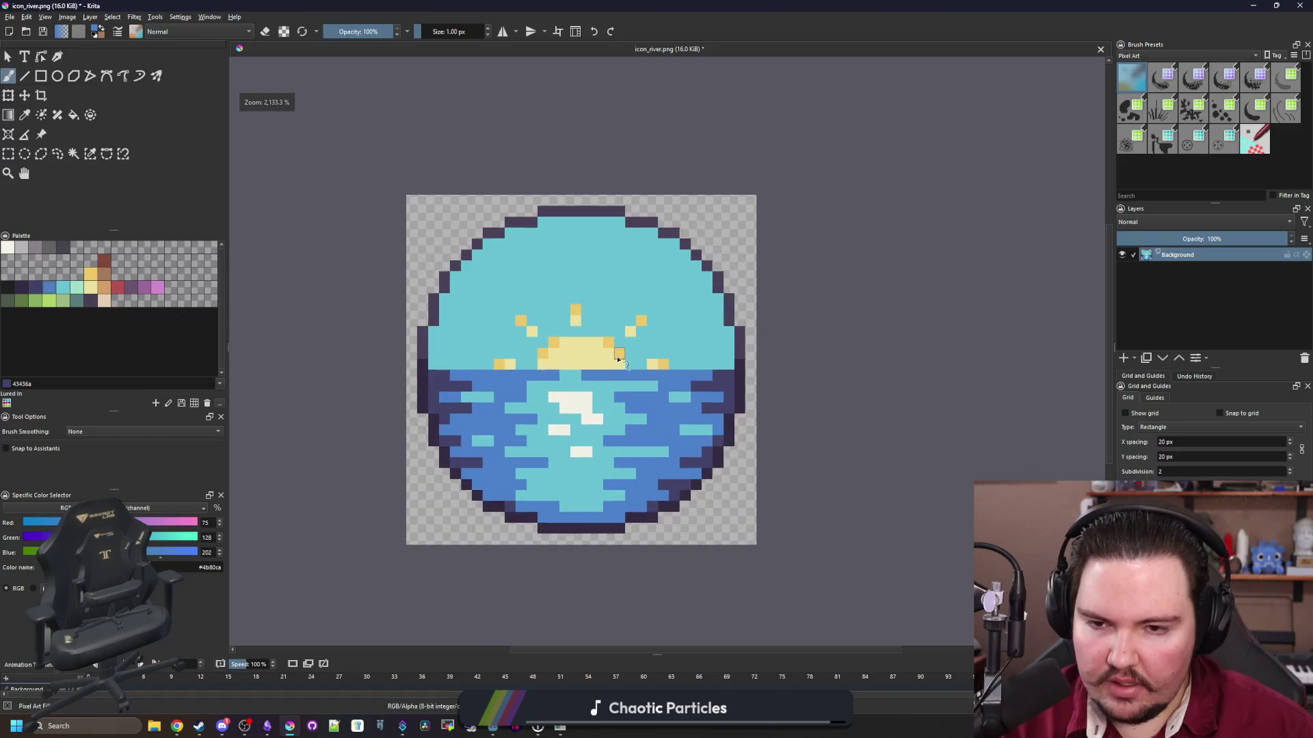
scroll(608, 289, up, 2)
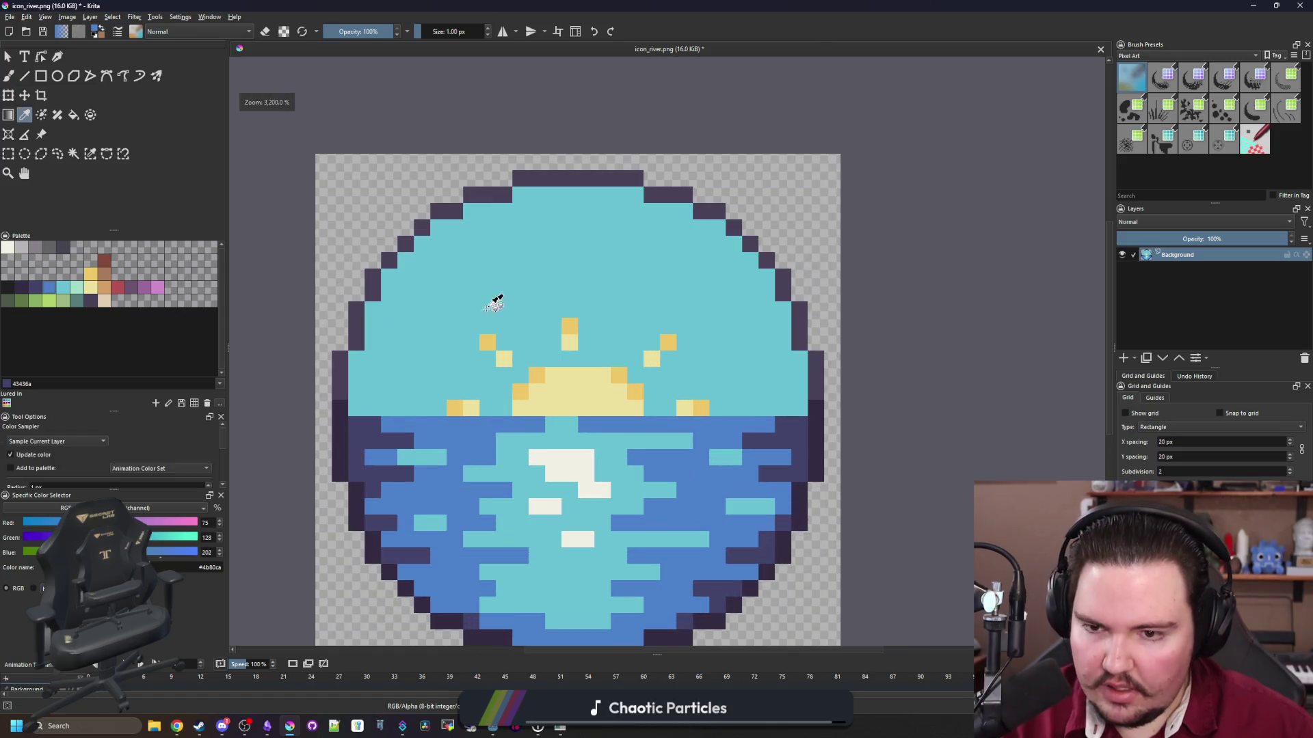
Step: Select the sky's dark outline by similar colour and repaint it blue with a 5 px brush
click(89, 153)
click(397, 267)
key(b)
key(bracketright)
key(bracketright)
key(bracketright)
mouse_move(362, 376)
mouse_down()
mouse_move(465, 198)
mouse_move(762, 249)
mouse_move(850, 341)
mouse_move(848, 383)
mouse_up()
key(ctrl+shift+a)
key(ctrl+r)
scroll(602, 362, up, 1)
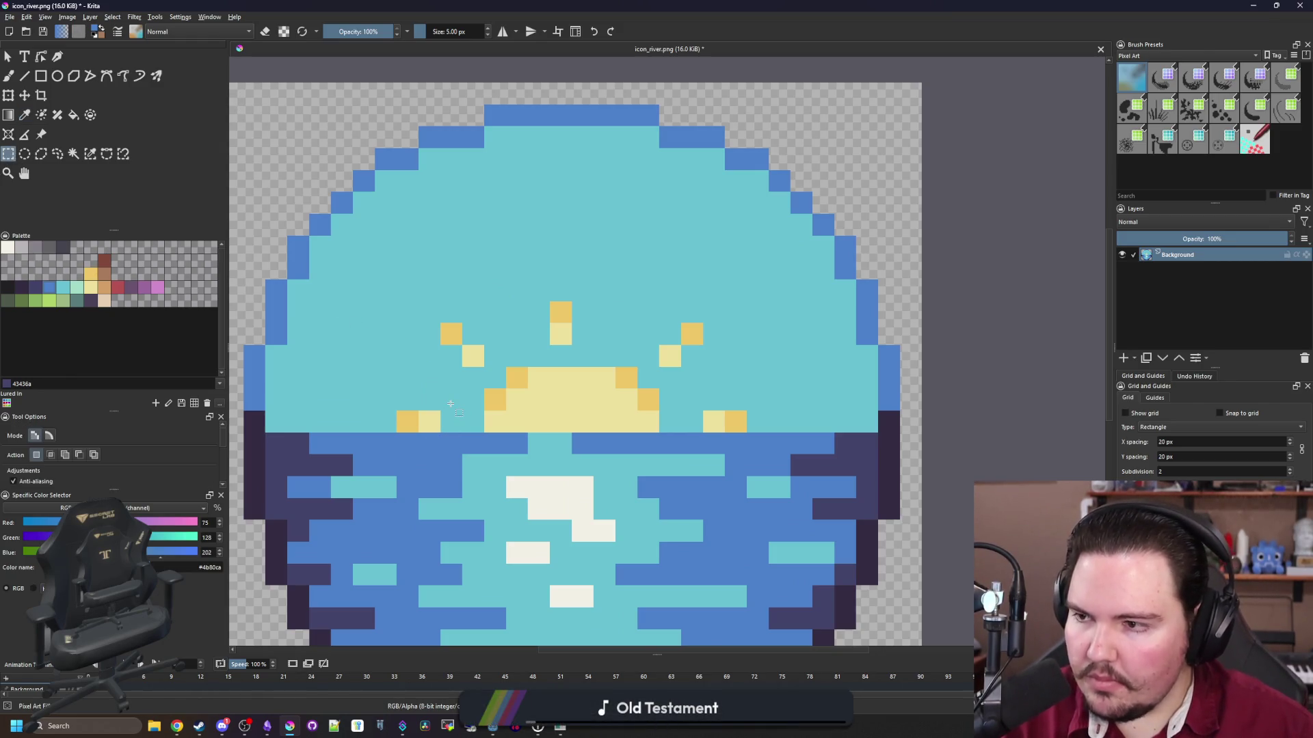
Step: Select the sun with a rectangle and move it up one pixel
drag(395, 431, 769, 279)
key(t)
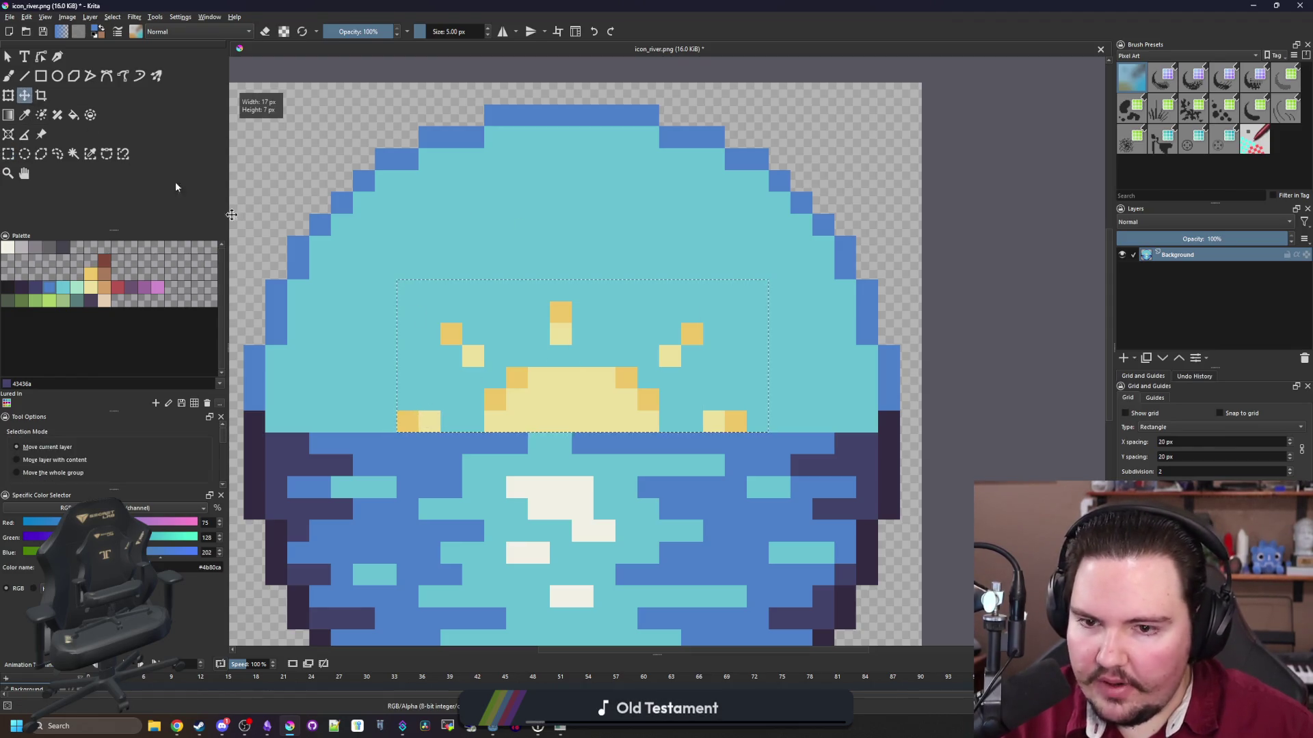
drag(637, 399, 636, 376)
key(b)
Step: Fill the gap under the sun with yellow and its sides with sky blue using a 1 px brush
ctrl+click(637, 377)
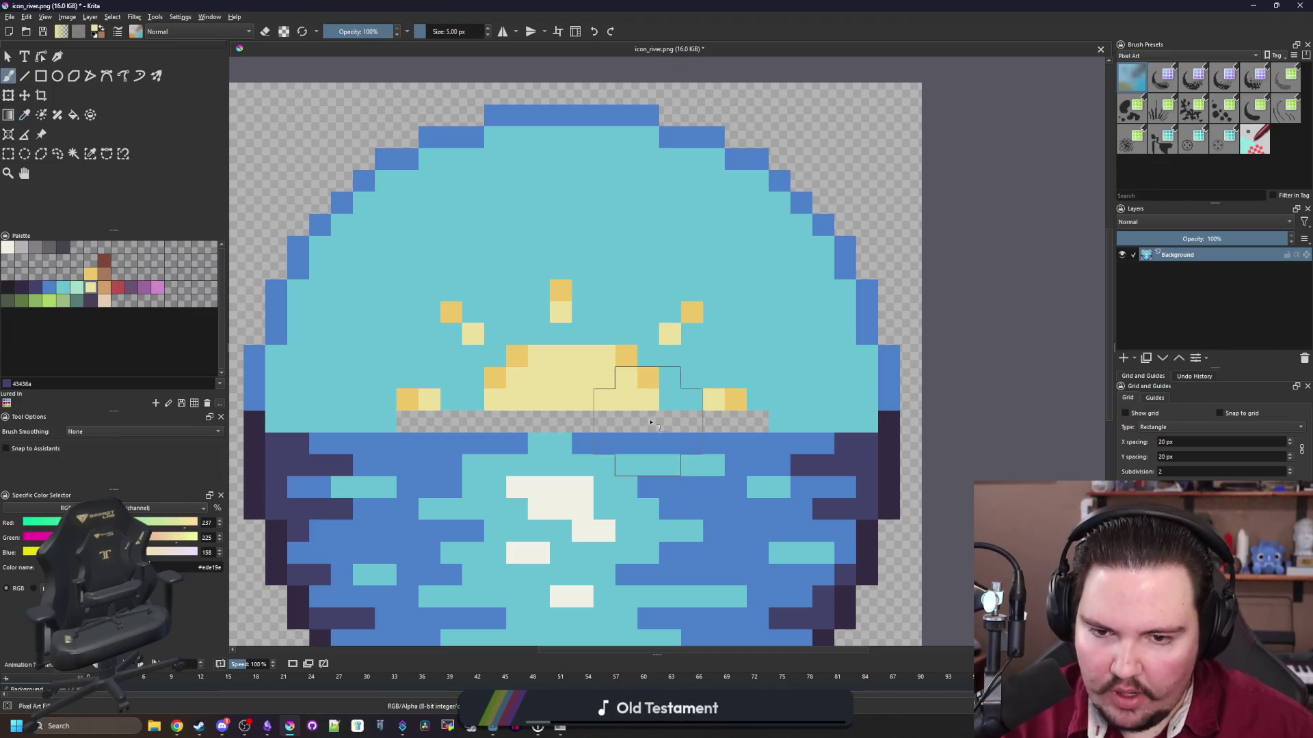
key(bracketleft)
key(bracketleft)
key(bracketleft)
drag(649, 421, 497, 420)
ctrl+click(375, 404)
drag(404, 421, 479, 422)
drag(677, 421, 766, 421)
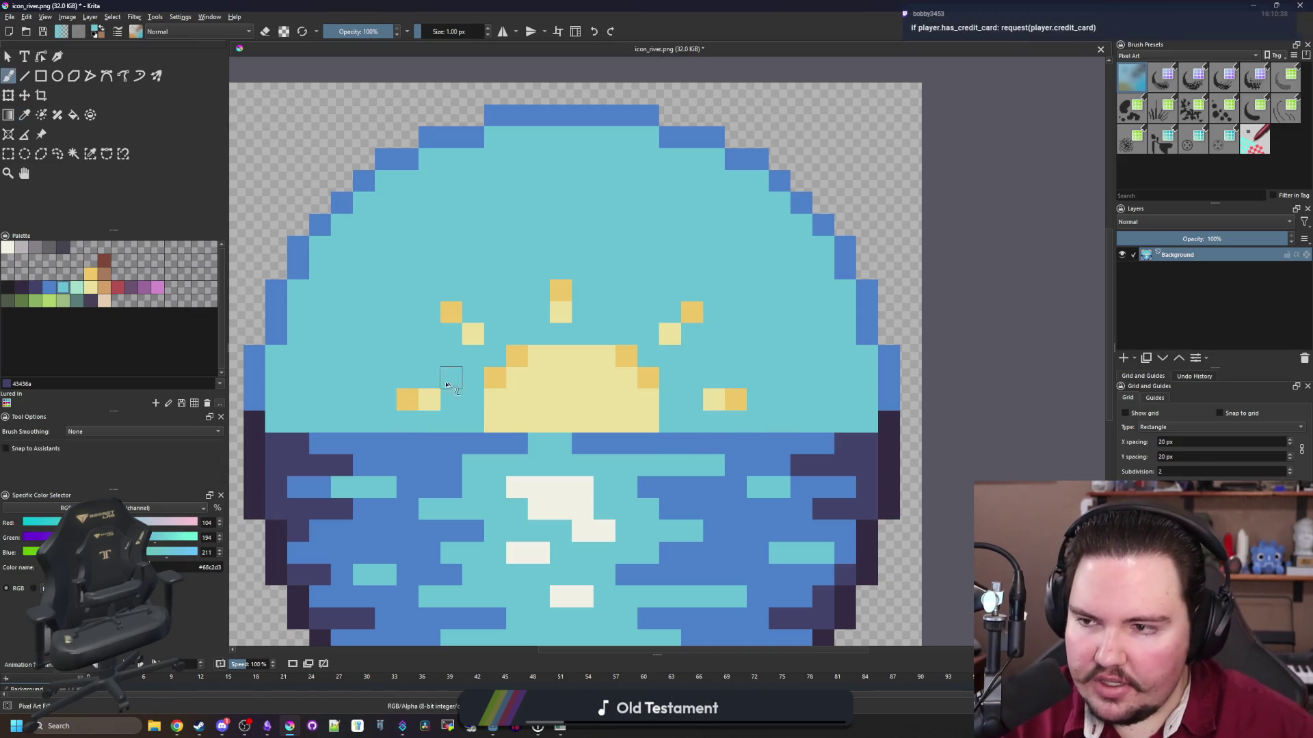
Step: Choose off-white and try a rectangle in the lower sky, then undo it
click(8, 249)
click(73, 153)
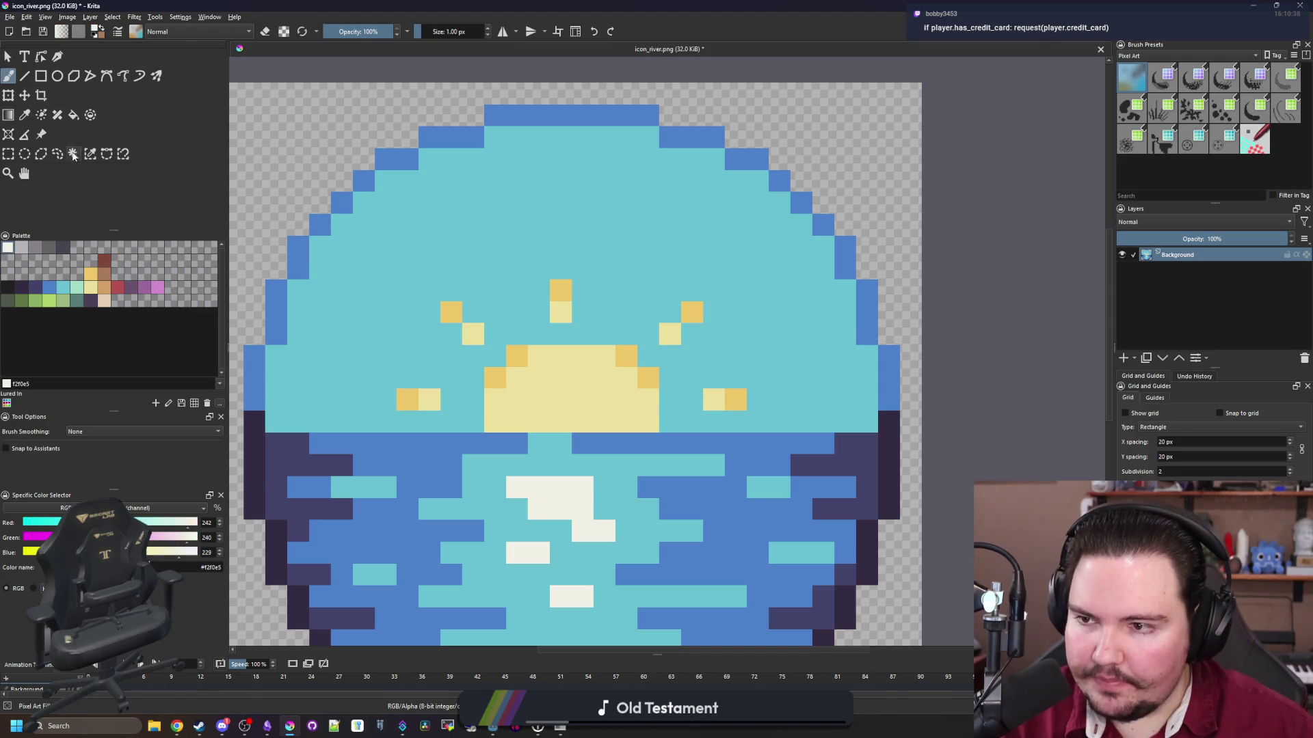
click(448, 290)
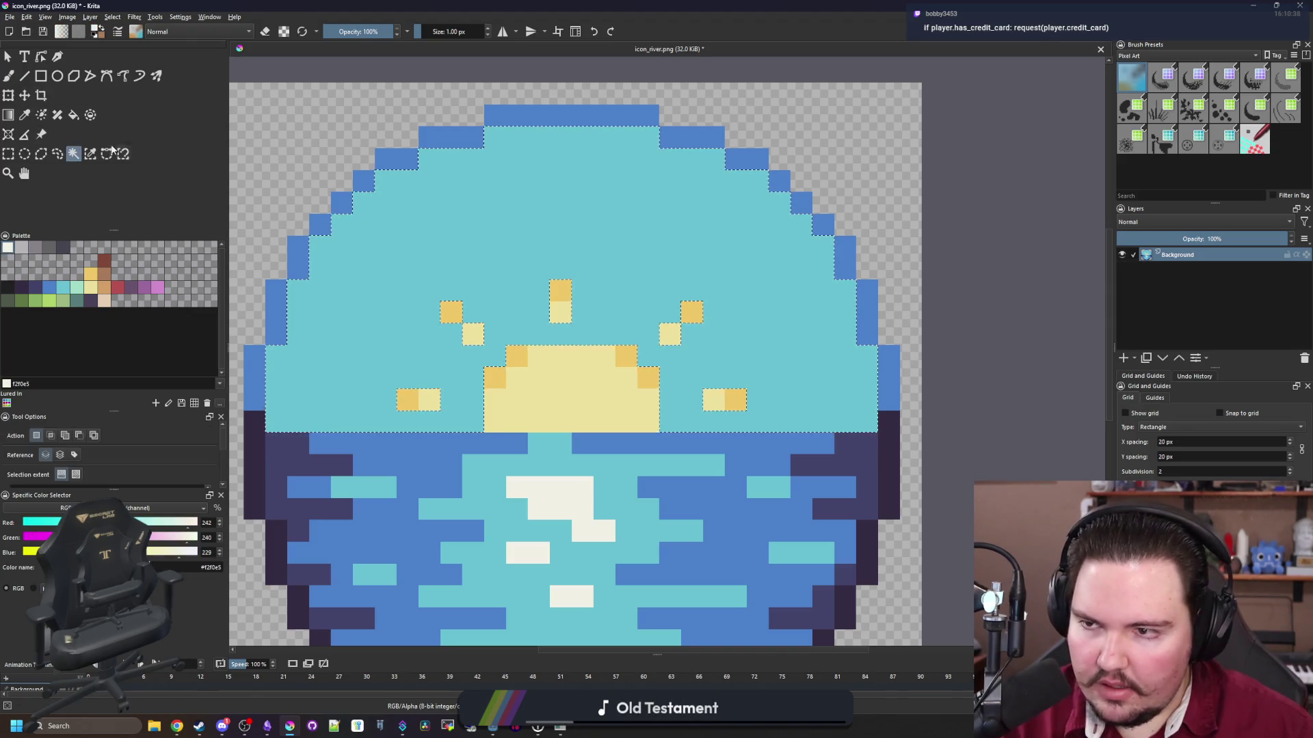
click(41, 75)
mouse_move(281, 428)
mouse_down()
mouse_move(656, 355)
mouse_move(900, 258)
mouse_up()
scroll(526, 323, down, 6)
key(ctrl+z)
scroll(479, 335, up, 8)
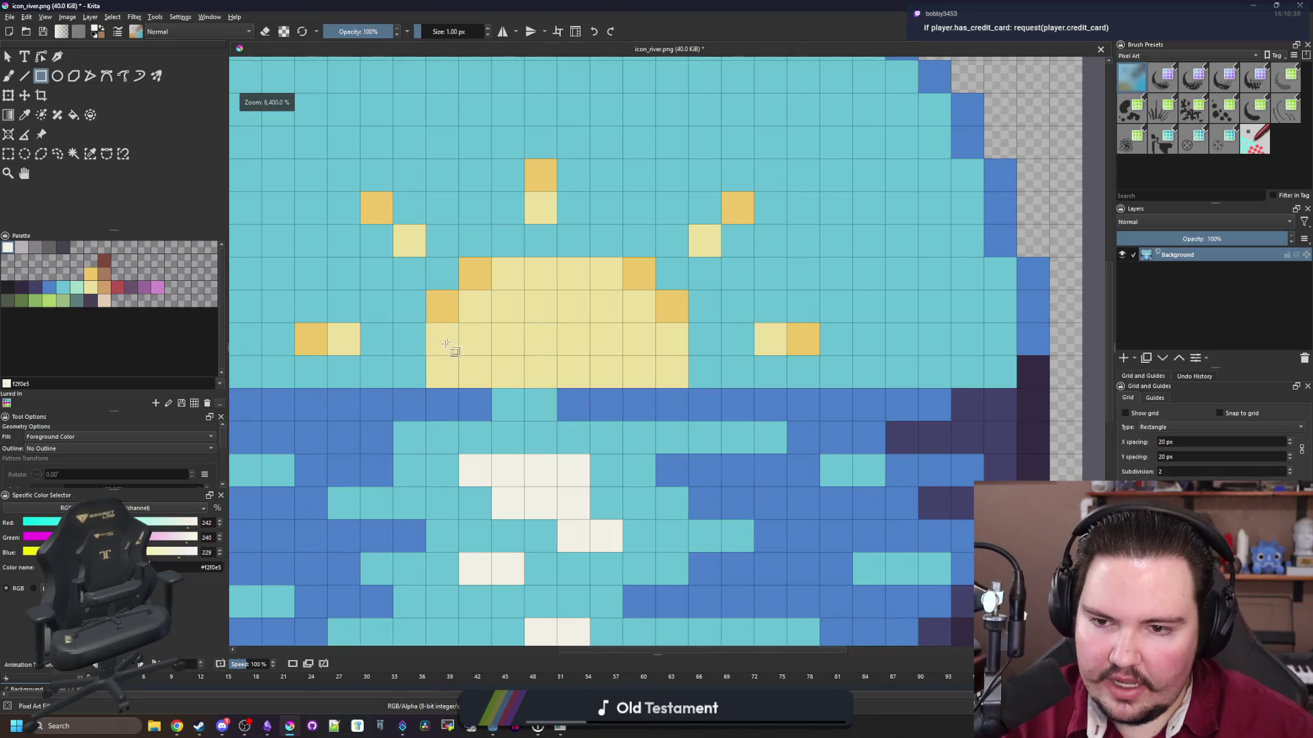
Step: Paint an off-white #f2f0e5 line along the water's top row, then sample the dark purple
key(b)
drag(301, 373, 410, 372)
key(ctrl+z)
drag(515, 401, 375, 381)
scroll(376, 381, down, 3)
key(ctrl+z)
mouse_move(512, 404)
mouse_down()
mouse_move(401, 402)
mouse_move(731, 403)
mouse_up()
scroll(542, 376, down, 10)
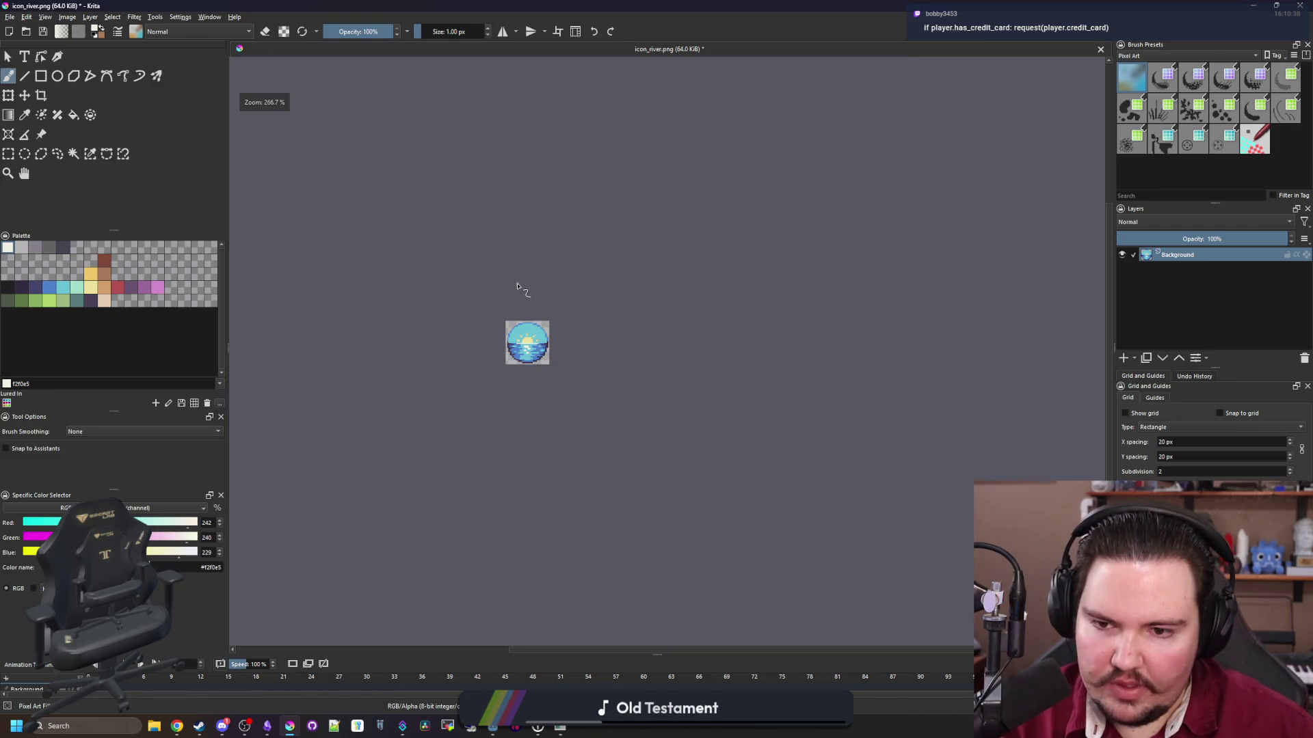
scroll(517, 287, down, 1)
scroll(514, 326, up, 8)
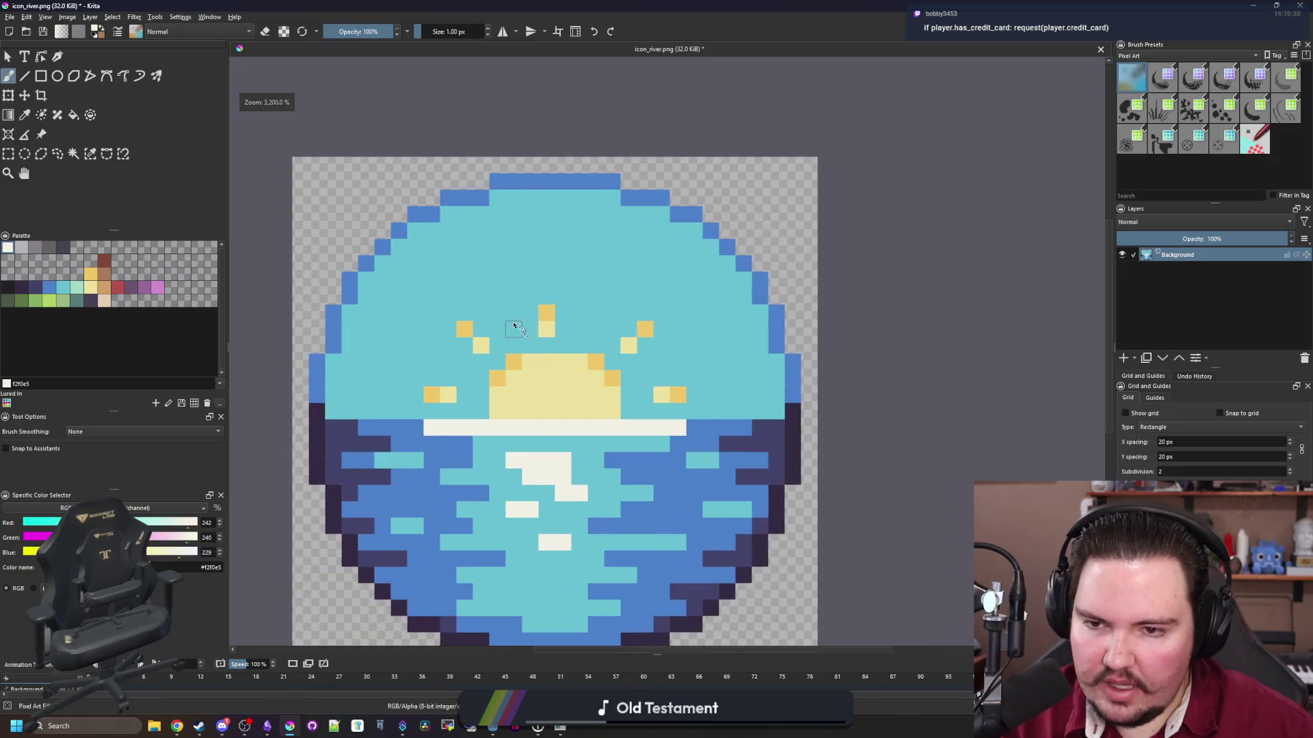
scroll(515, 326, up, 1)
key(p)
click(747, 512)
click(849, 469)
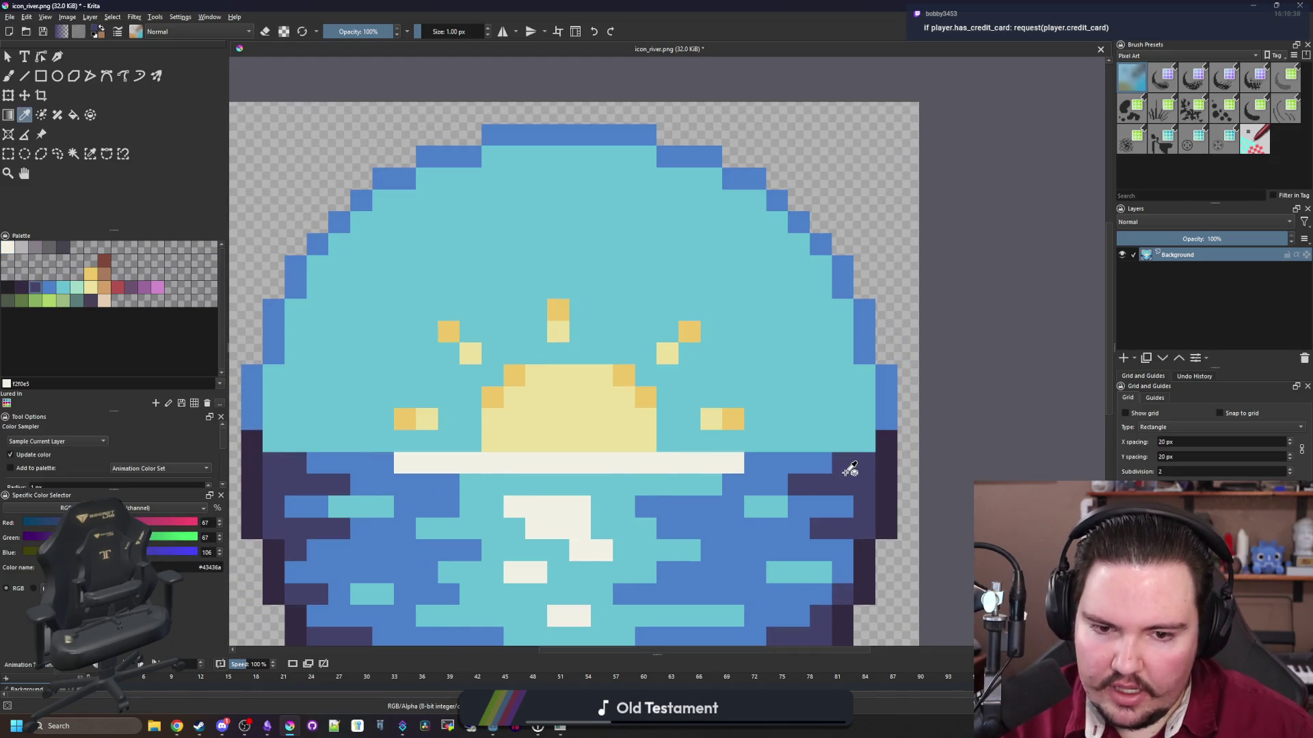
Step: Select the light cyan sky by colour and test painting grey onto it with a 2 px brush
click(35, 247)
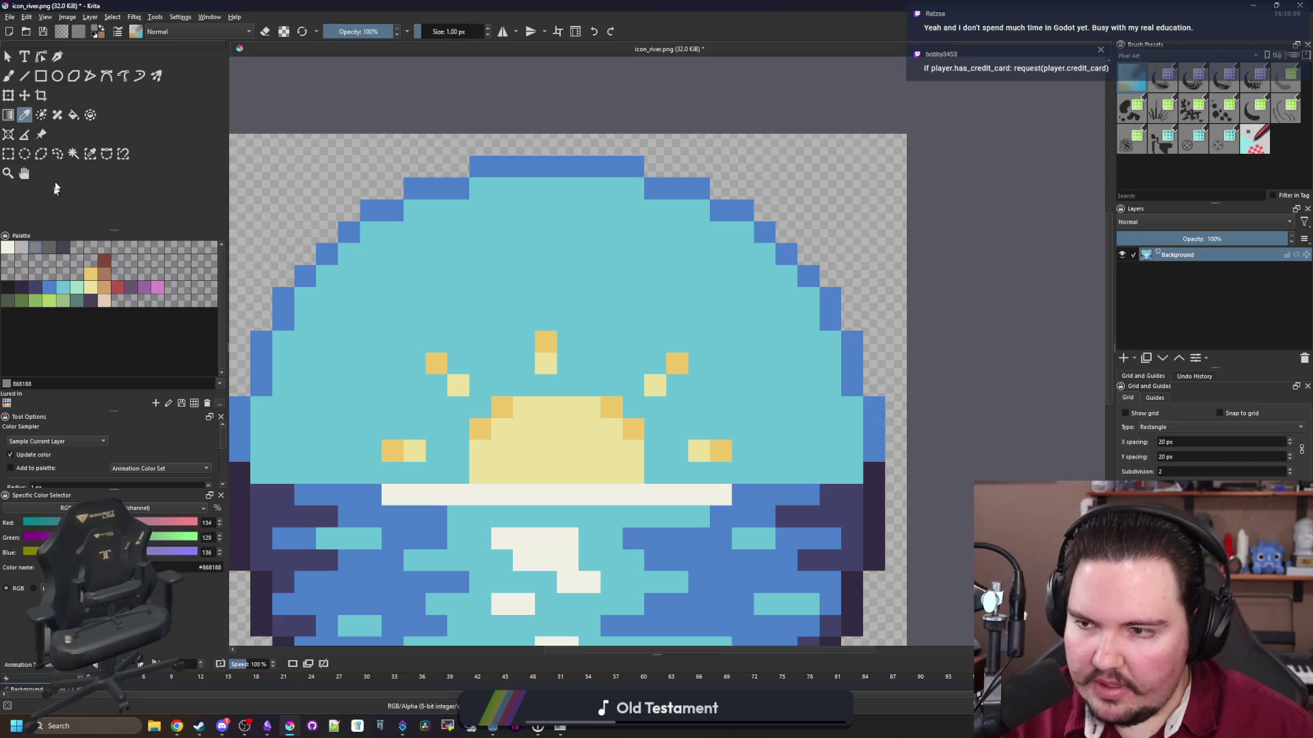
click(74, 153)
click(469, 278)
key(b)
key(bracketright)
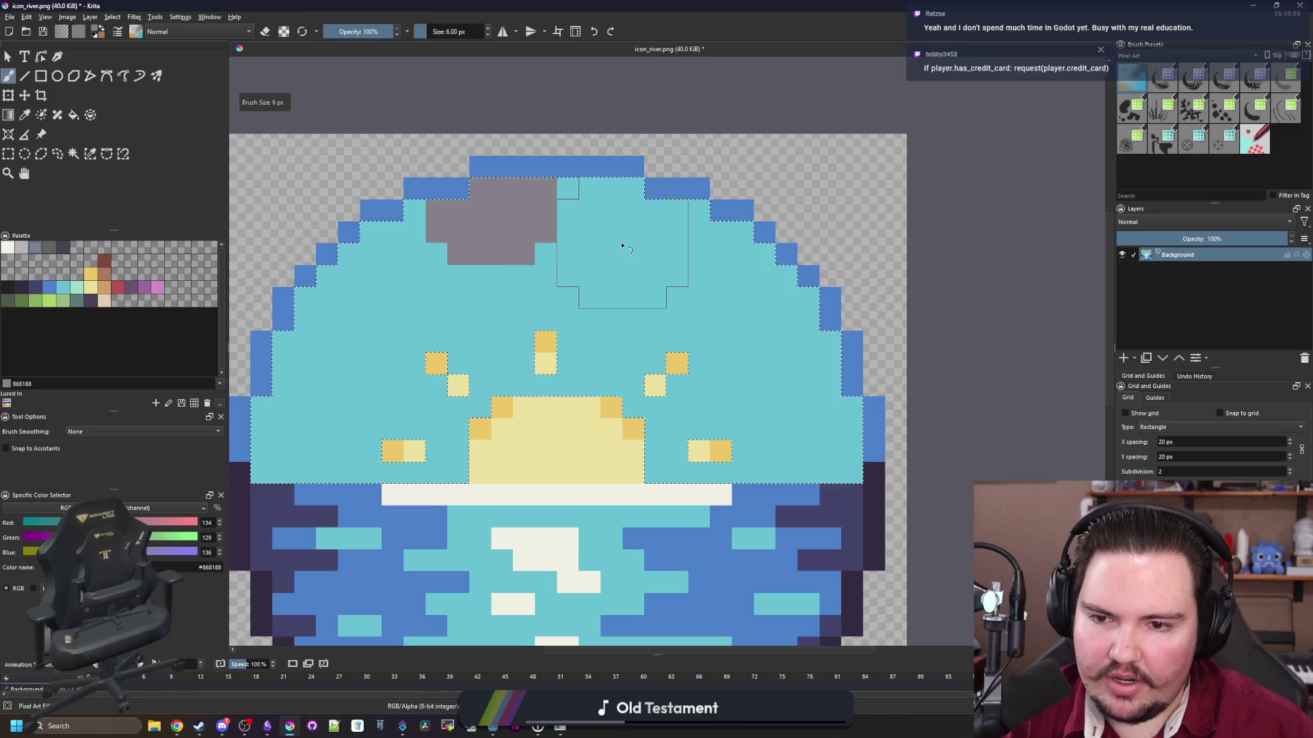
click(449, 304)
Step: Paint off-white across the upper sky with a 4 px brush, touching up leftover cells at 1 px
click(9, 246)
key(bracketleft)
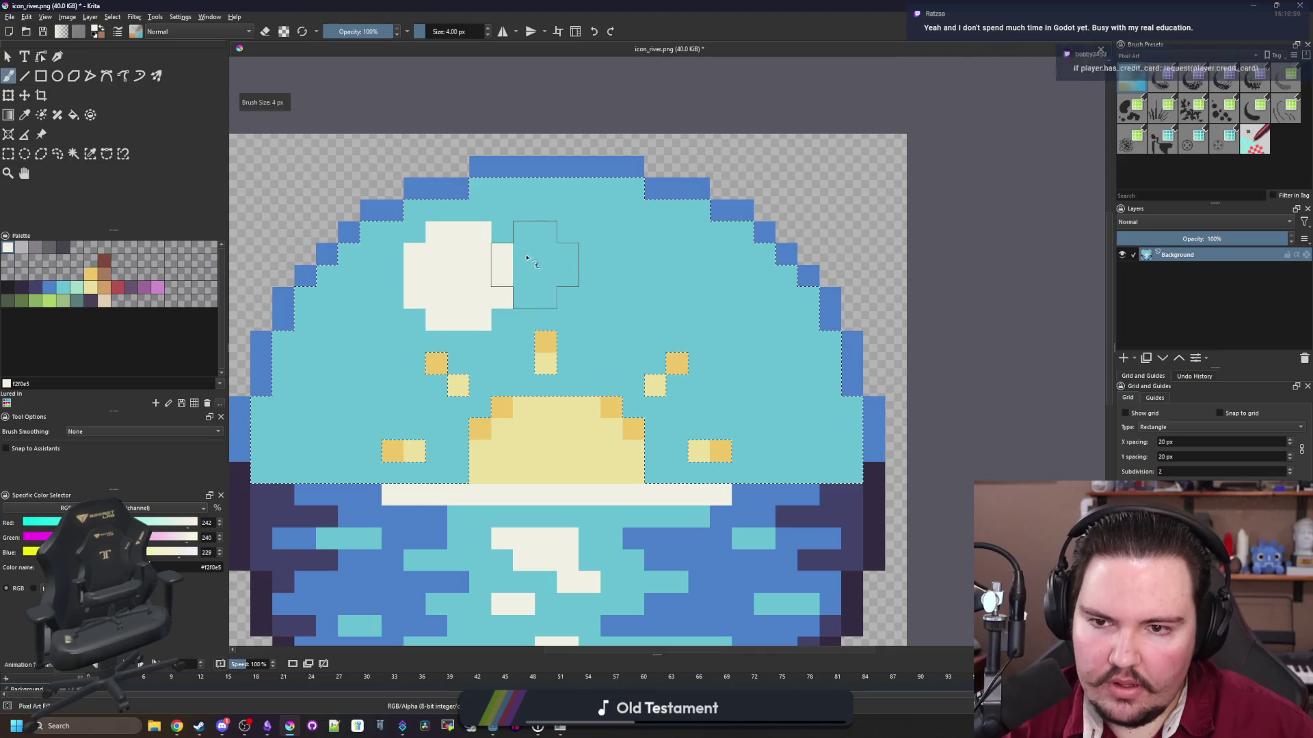
key(bracketleft)
click(535, 265)
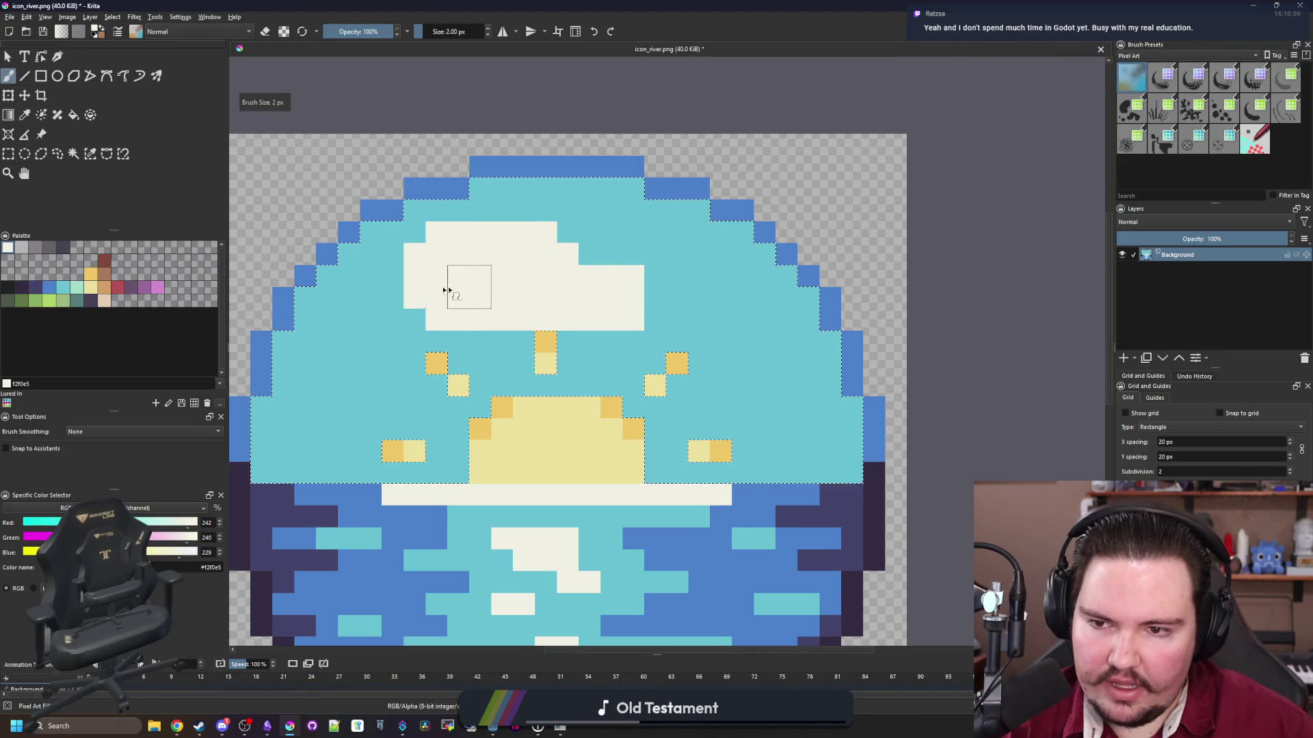
mouse_move(324, 273)
mouse_down()
mouse_move(586, 211)
mouse_move(719, 215)
mouse_up()
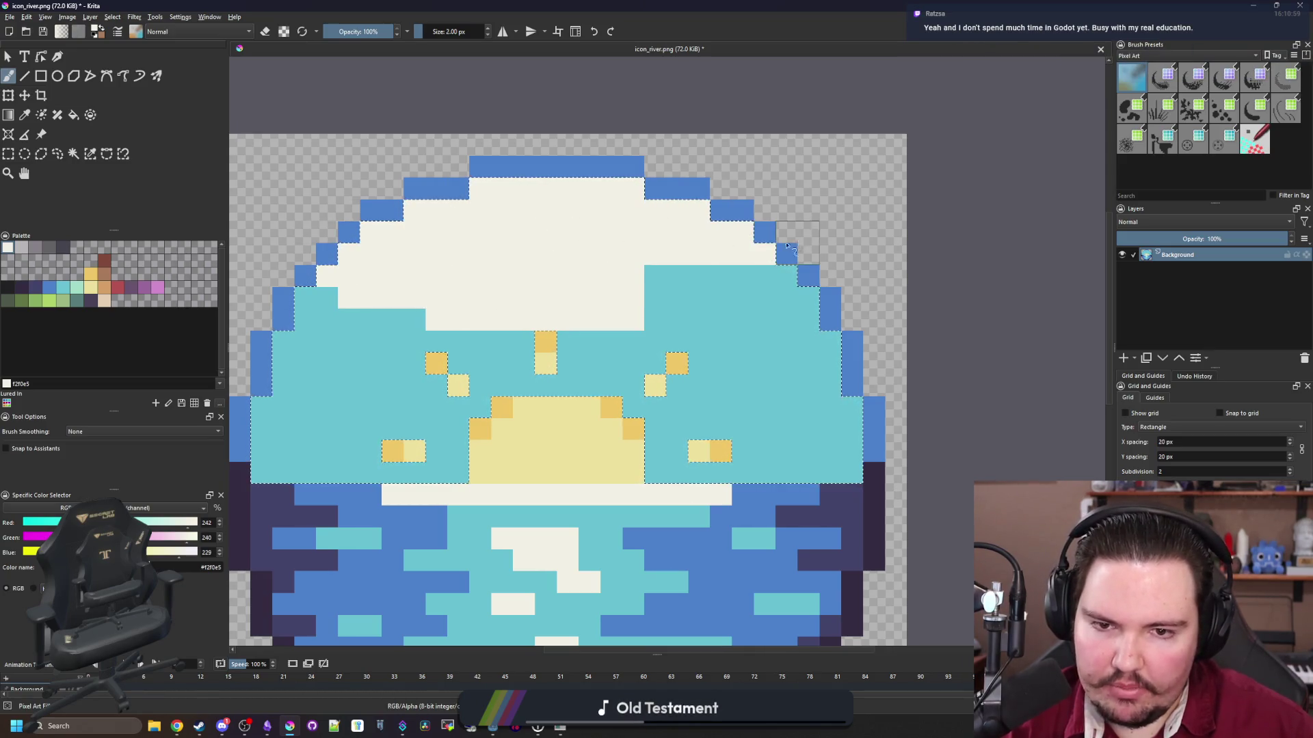
ctrl+click(776, 354)
key(bracketleft)
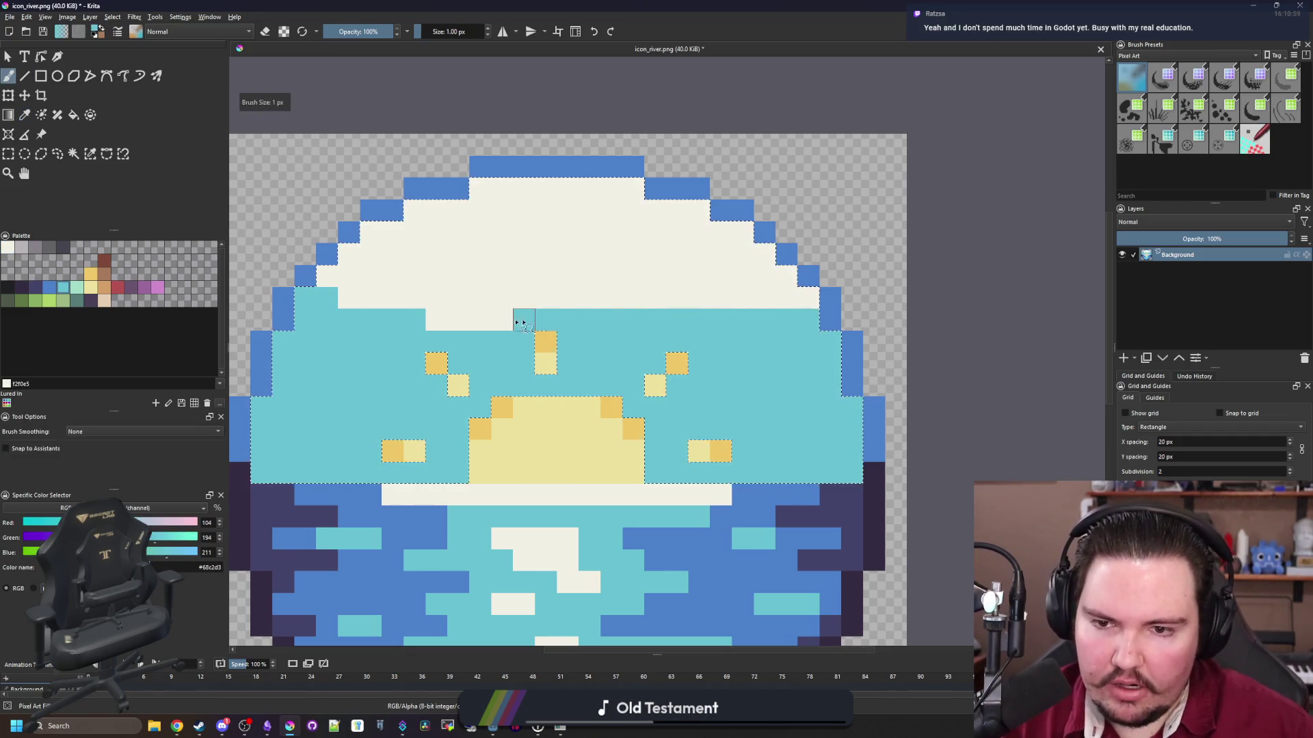
ctrl+click(331, 278)
mouse_move(305, 298)
mouse_down()
mouse_move(317, 309)
mouse_move(305, 299)
mouse_up()
Step: Sample the sky cyan and paint over the cloud's off-white pixels with it
ctrl+click(492, 349)
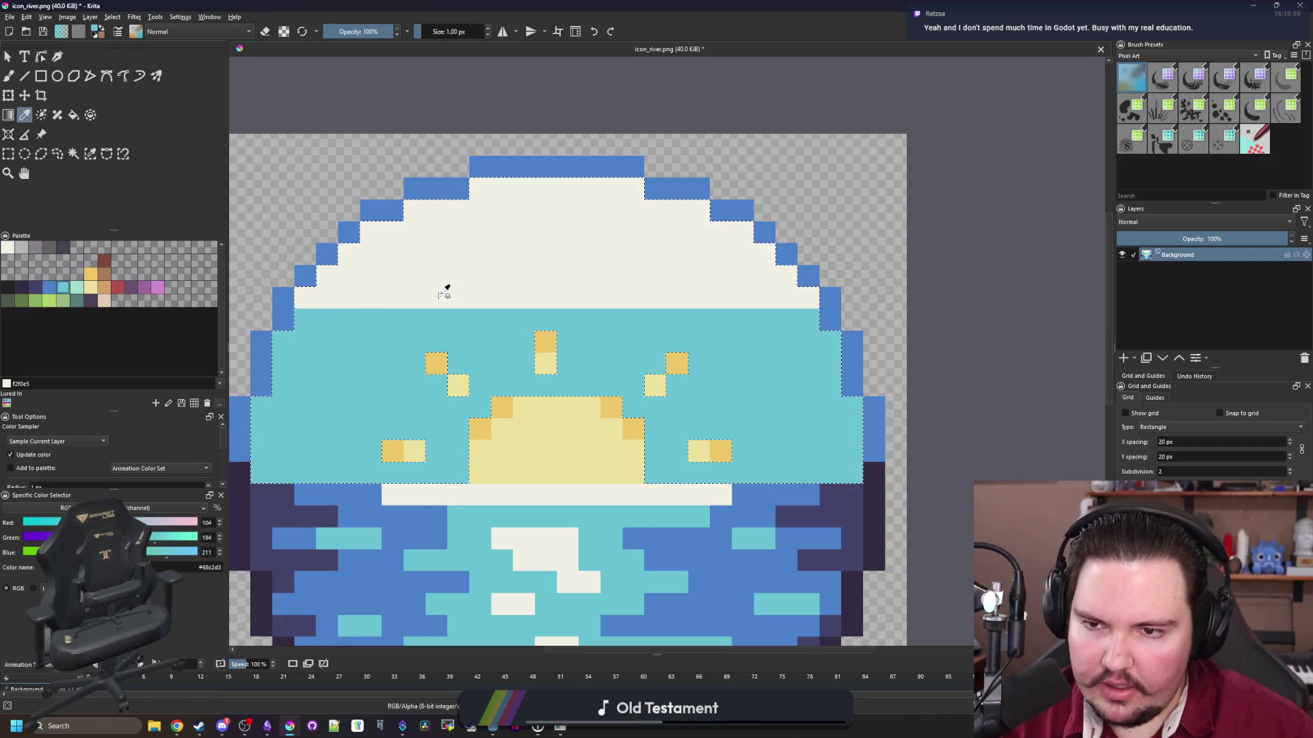
key(ctrl+shift+a)
mouse_move(379, 241)
mouse_down()
mouse_move(390, 249)
mouse_move(419, 212)
mouse_move(510, 209)
mouse_up()
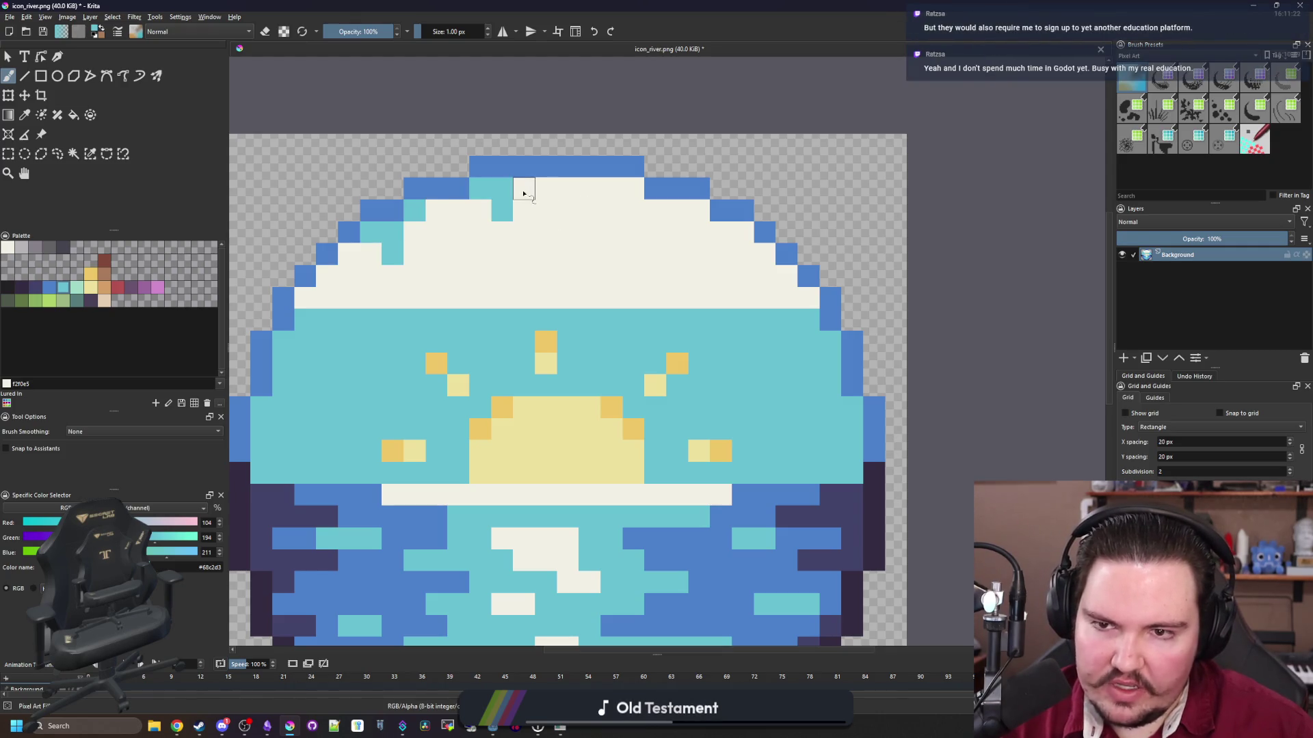
click(523, 189)
drag(634, 188, 634, 212)
click(633, 232)
click(612, 188)
click(655, 211)
click(743, 255)
click(743, 232)
drag(796, 303, 793, 303)
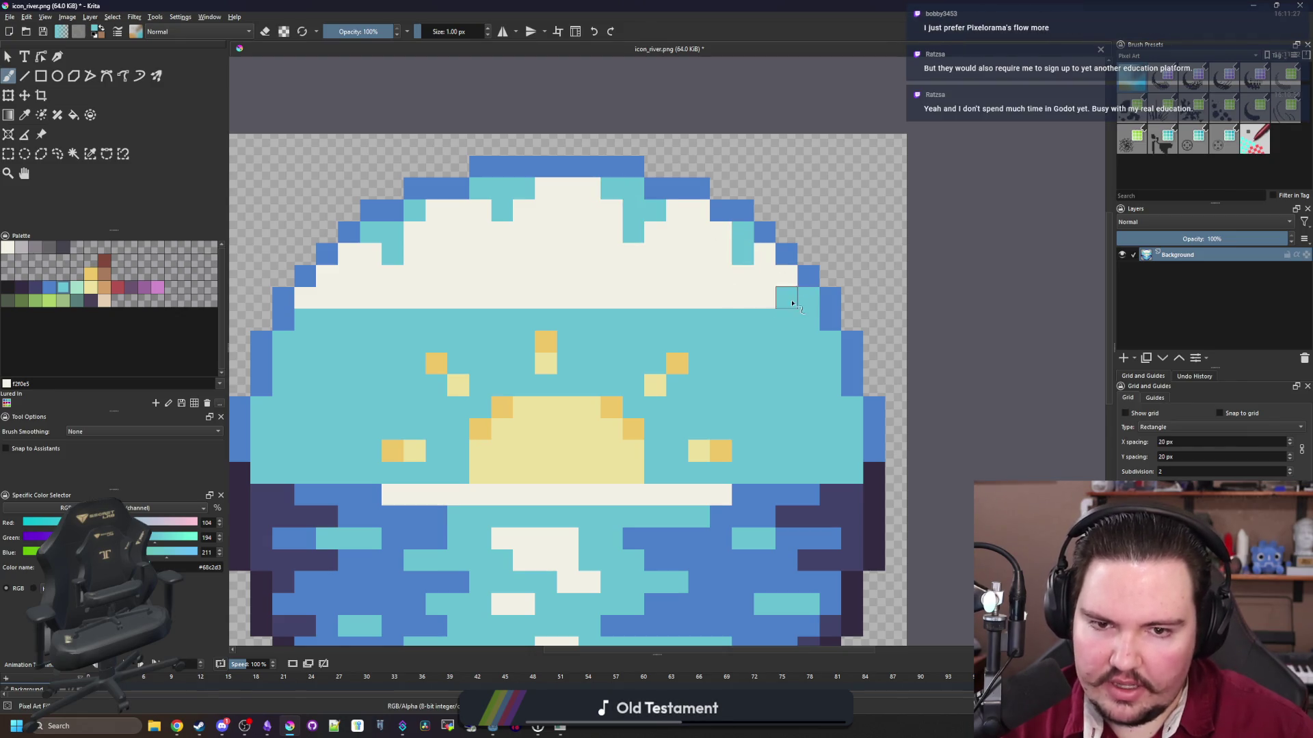
drag(305, 298, 326, 298)
Step: Flood-fill the remaining off-white cloud with cyan
scroll(513, 240, down, 5)
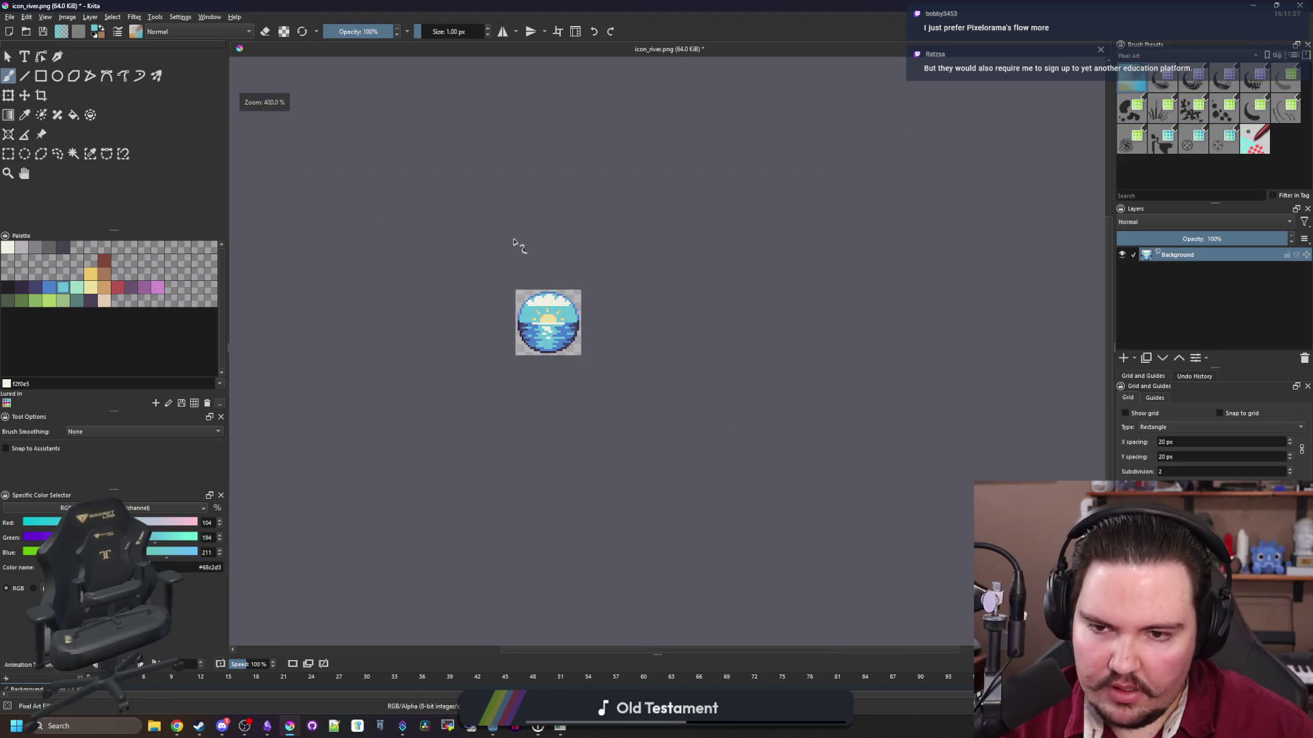
scroll(499, 290, up, 10)
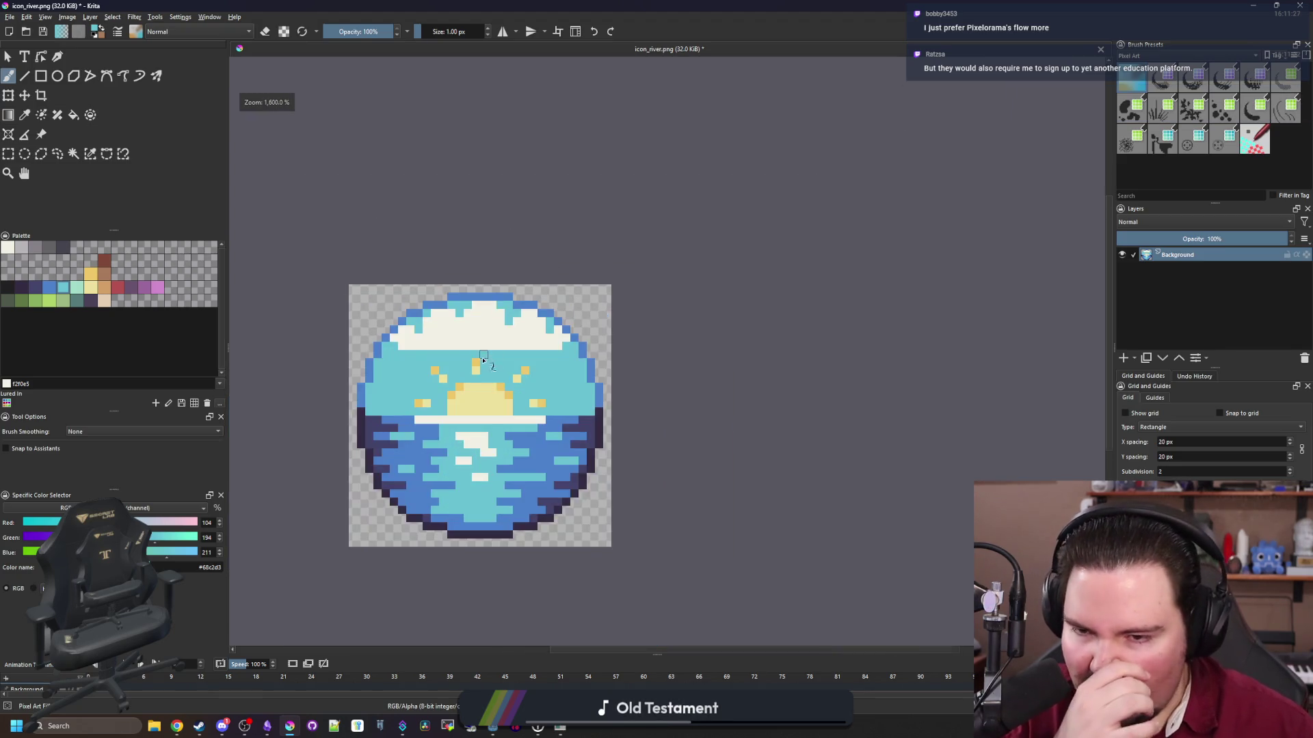
scroll(431, 307, down, 5)
key(f)
click(486, 304)
scroll(478, 314, up, 5)
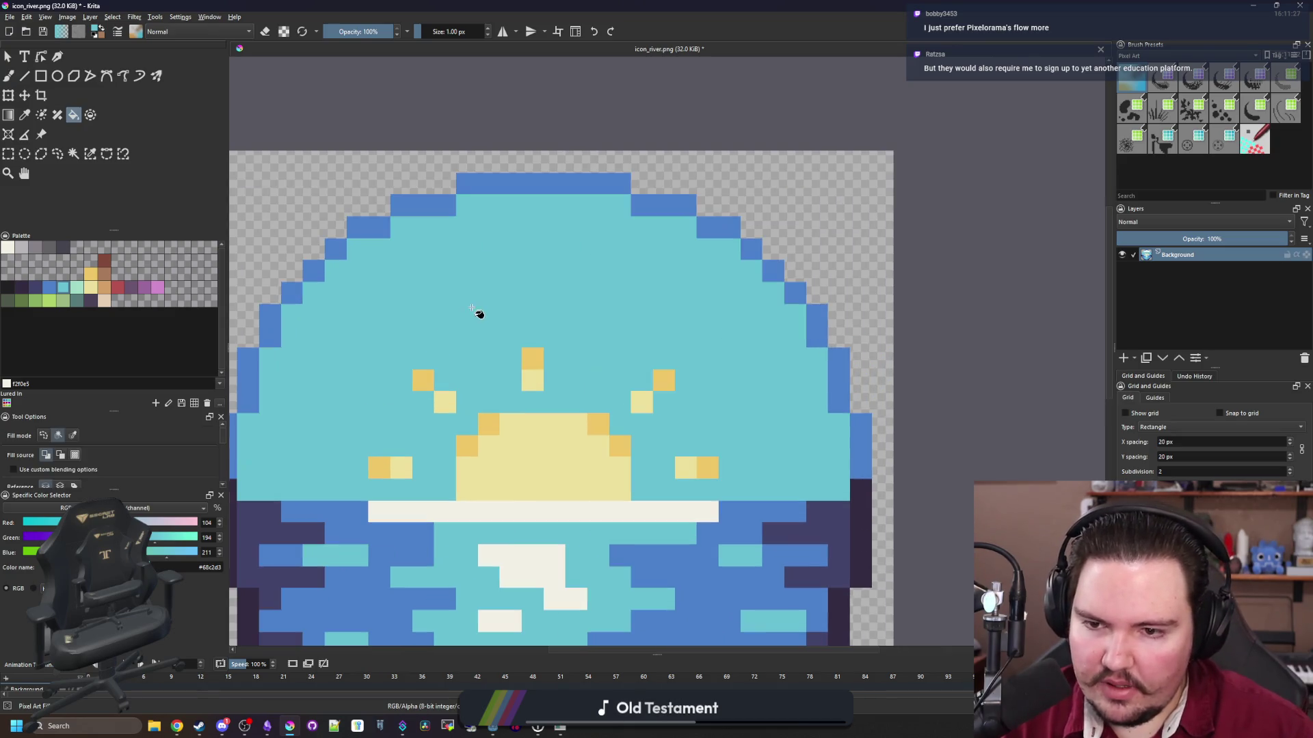
Step: Draw off-white clouds in the upper-left and upper-right sky with the brush
click(7, 247)
key(b)
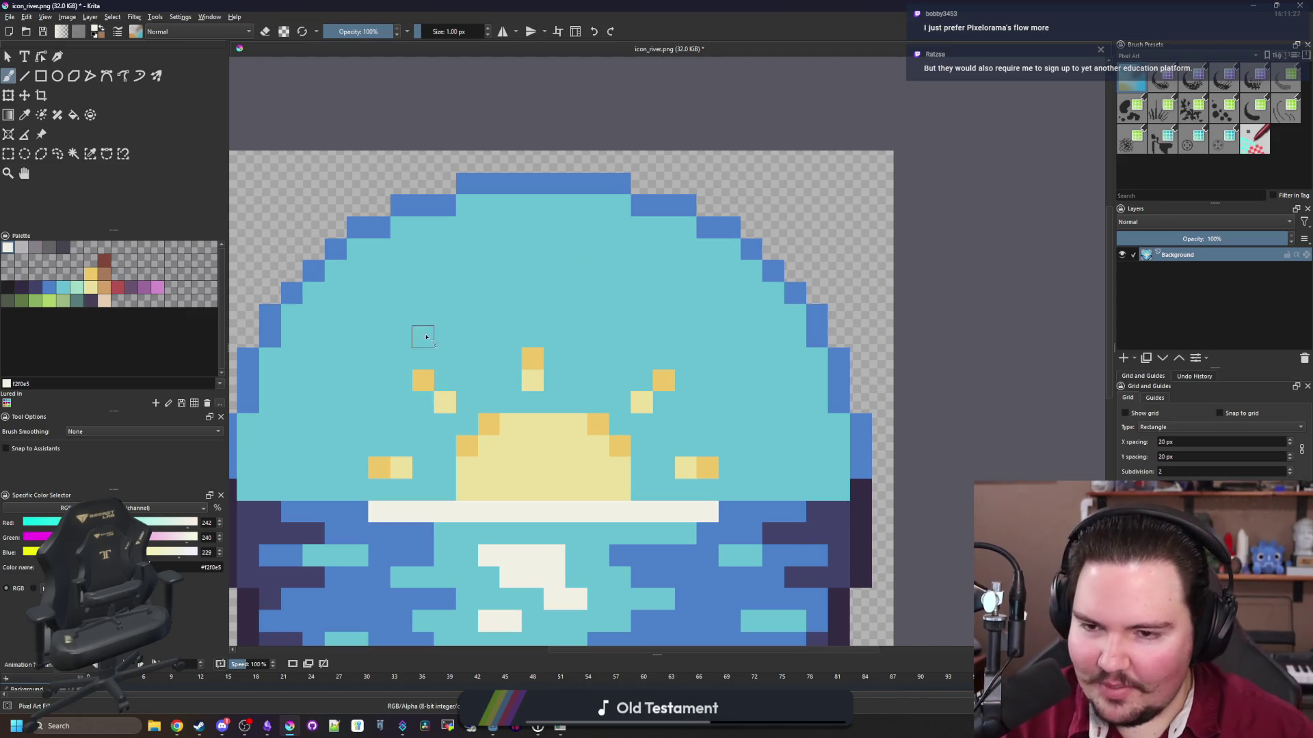
scroll(426, 337, up, 1)
scroll(460, 311, down, 1)
scroll(527, 311, up, 2)
mouse_move(550, 316)
mouse_down()
mouse_move(513, 278)
mouse_move(463, 272)
mouse_move(557, 284)
mouse_up()
mouse_move(730, 317)
mouse_down()
mouse_move(772, 292)
mouse_move(829, 305)
mouse_move(908, 281)
mouse_move(921, 314)
mouse_up()
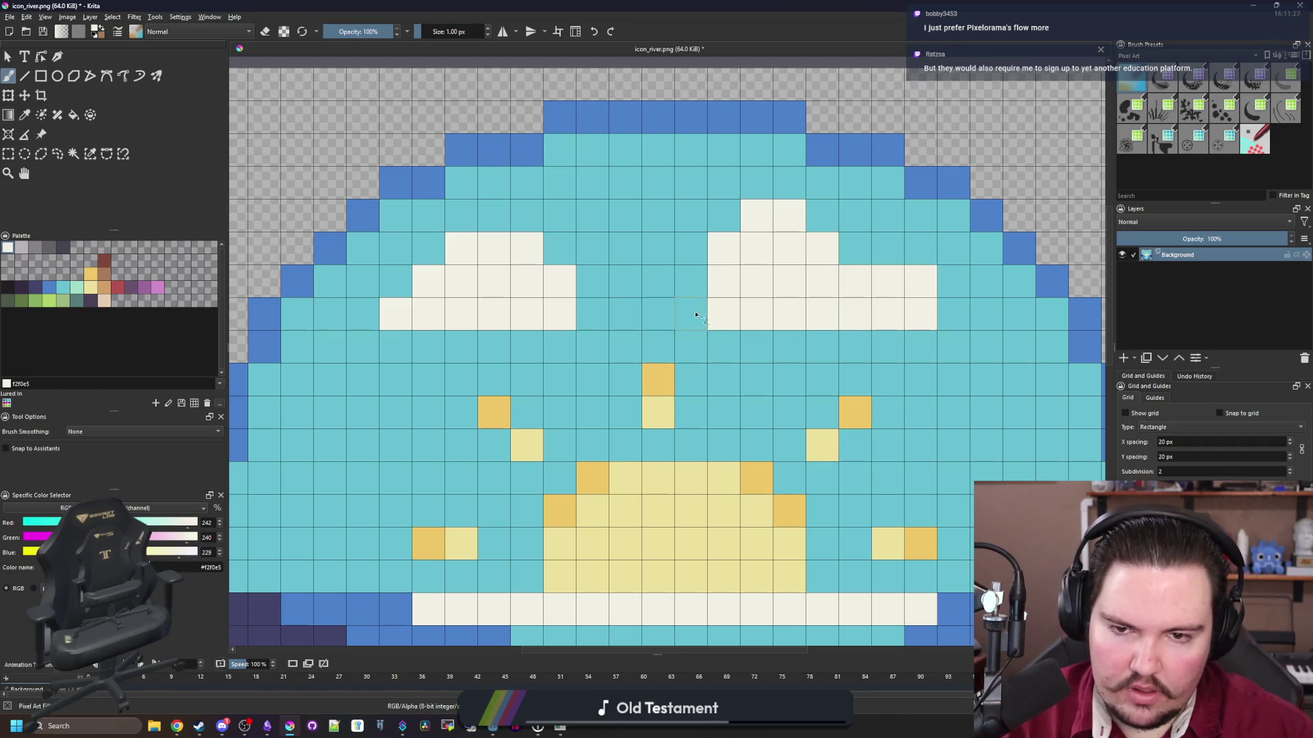
Step: Add a small off-white cloud and extend it with a few more pixels
scroll(696, 315, down, 8)
scroll(725, 274, up, 10)
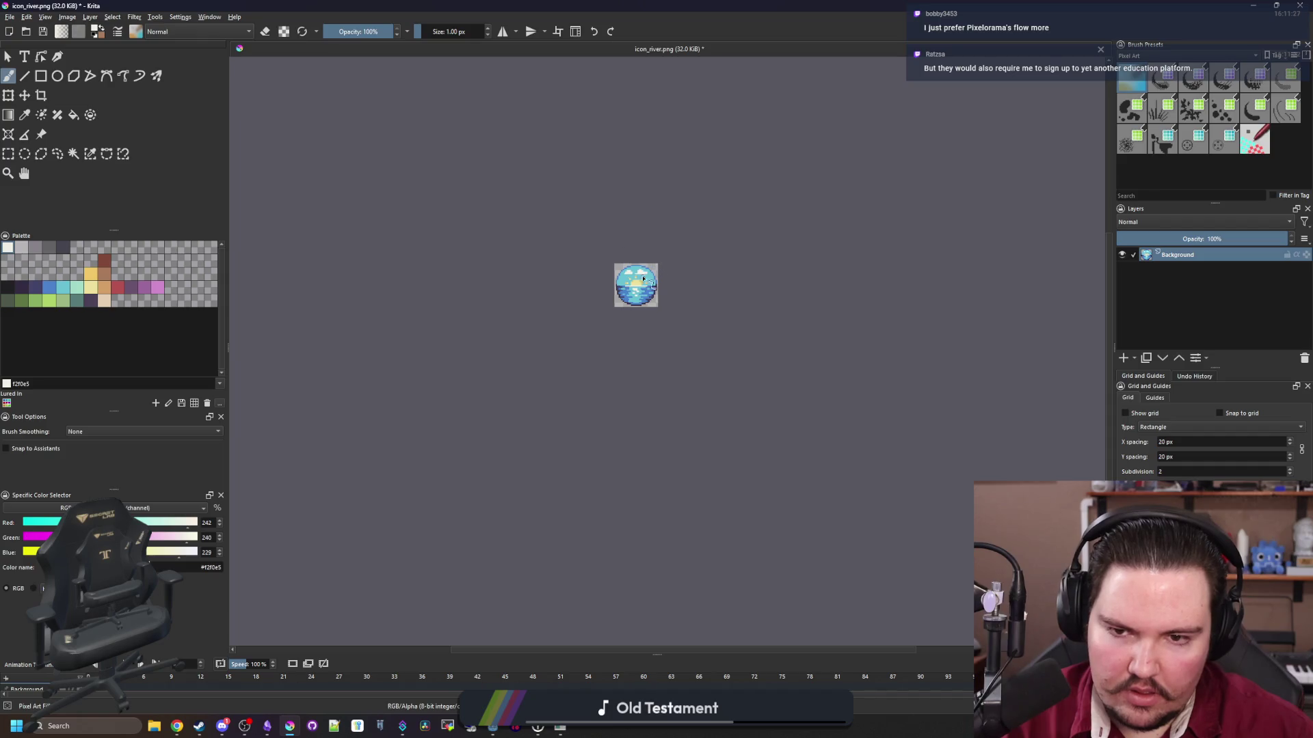
mouse_move(793, 301)
mouse_down()
mouse_move(760, 287)
mouse_move(829, 297)
mouse_up()
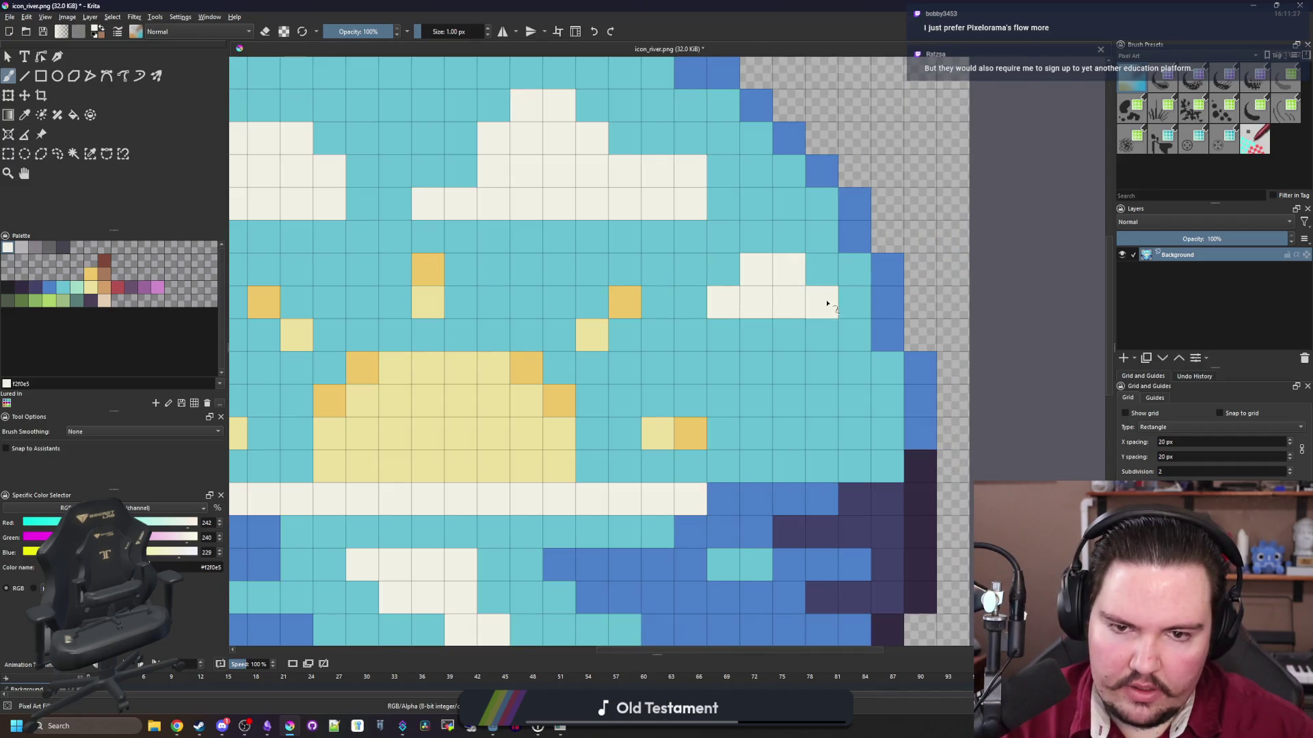
scroll(829, 296, down, 8)
scroll(513, 299, up, 10)
mouse_move(465, 332)
mouse_down()
mouse_move(402, 339)
mouse_move(504, 293)
mouse_move(463, 331)
mouse_up()
click(520, 332)
scroll(510, 273, down, 10)
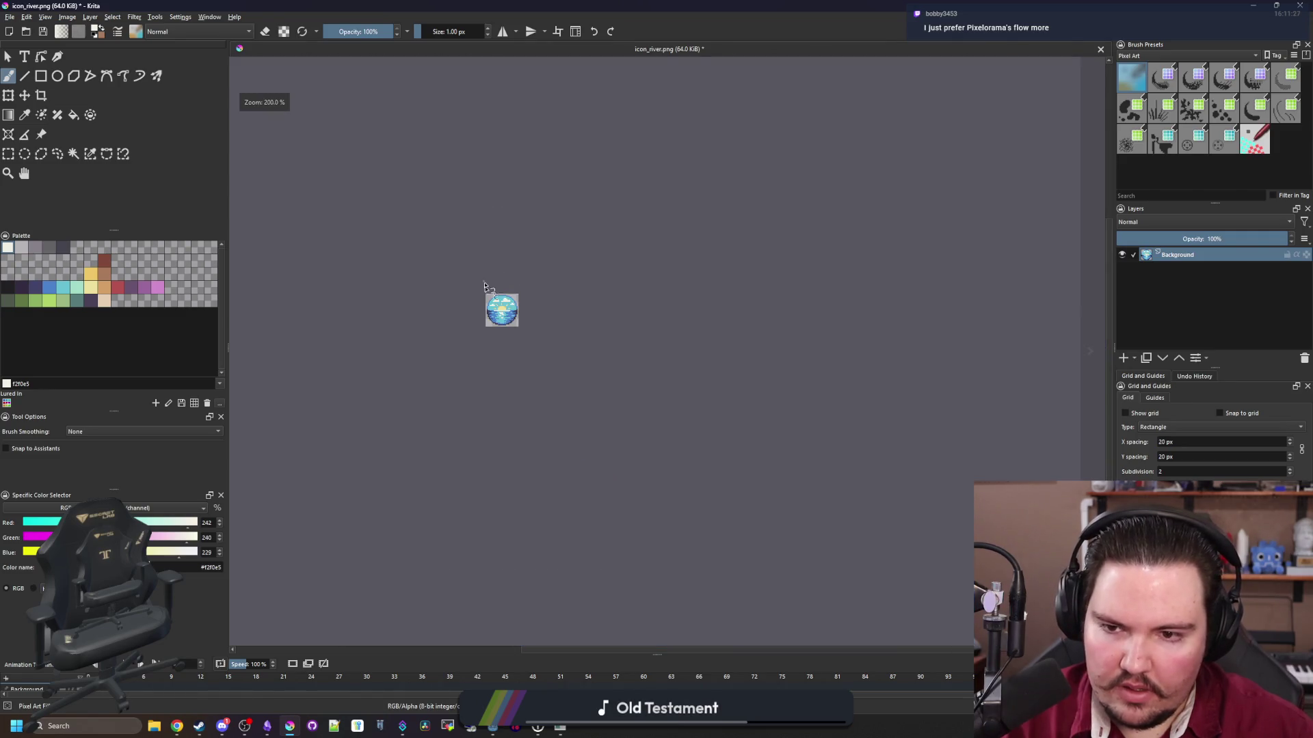
scroll(504, 301, up, 10)
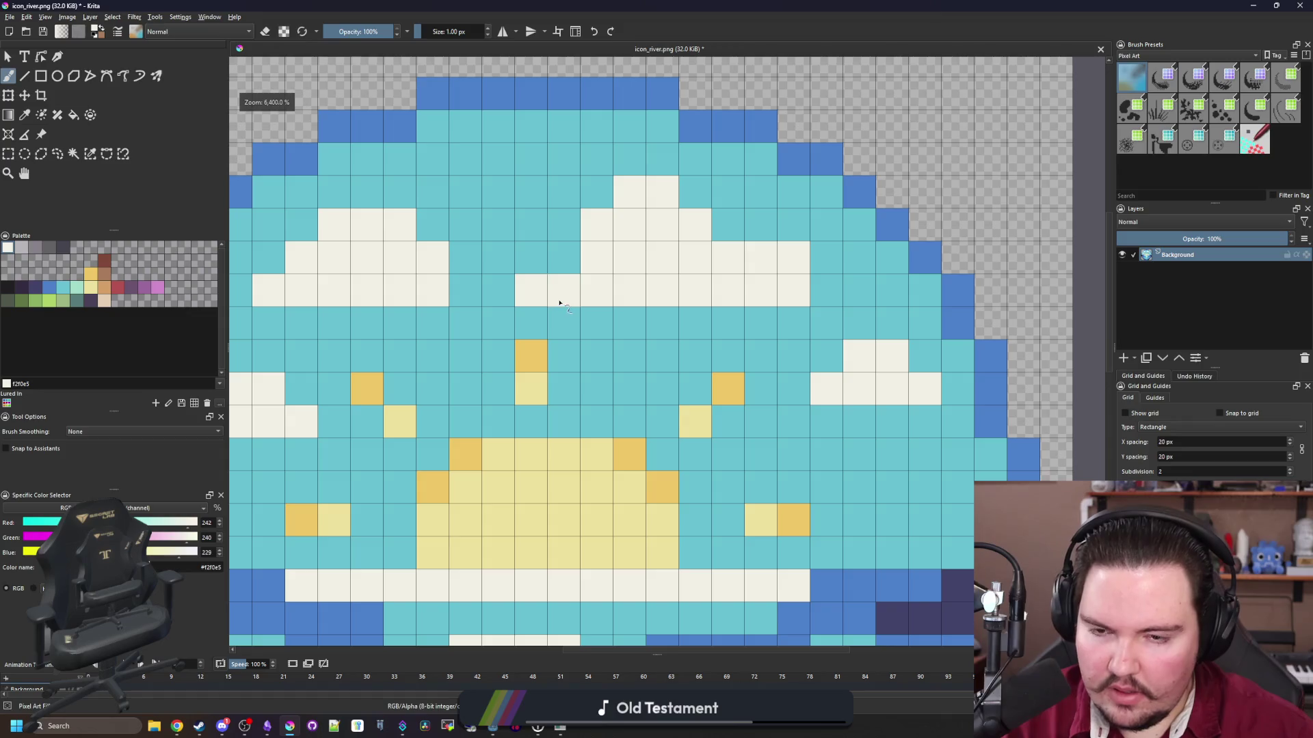
Step: Add off-white pixels to the cloud's left edge and top, trying and undoing grey shading
drag(560, 303, 639, 342)
click(642, 305)
click(640, 271)
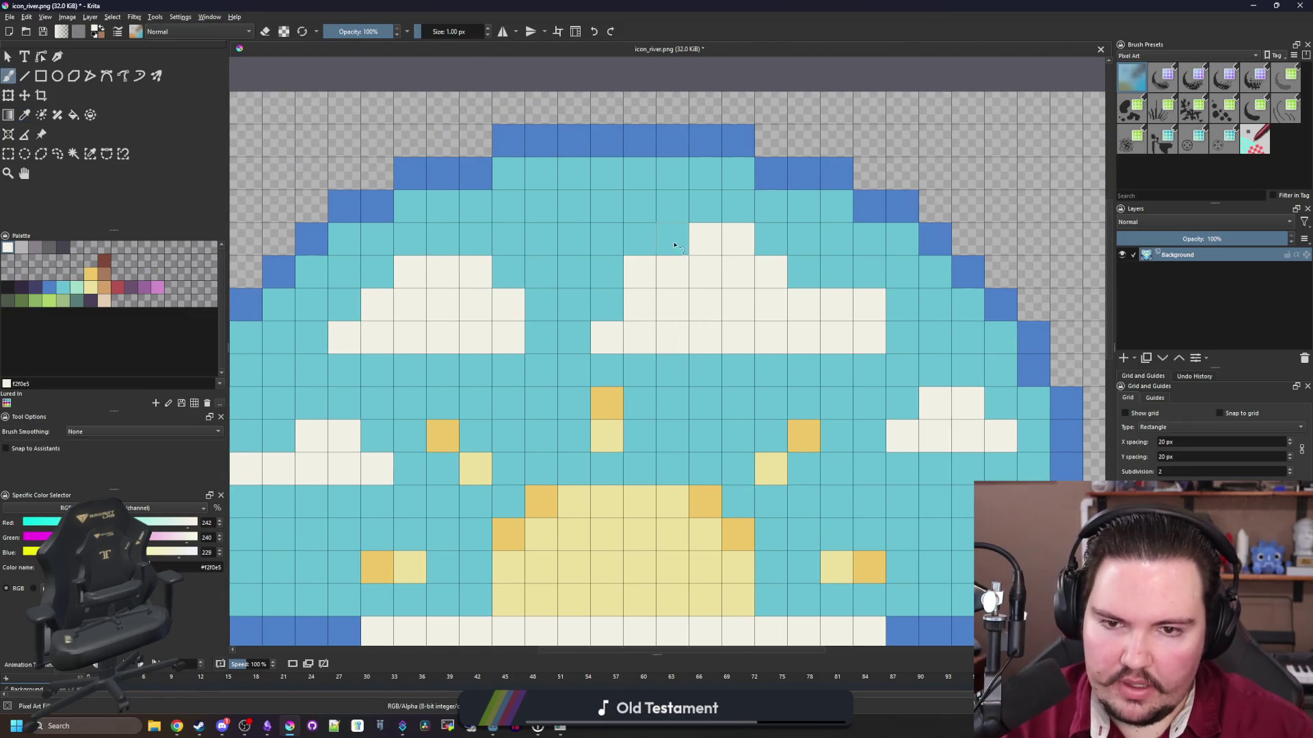
click(674, 245)
scroll(674, 245, down, 2)
scroll(622, 307, up, 1)
click(352, 424)
key(ctrl+z)
Step: Pick the mint #a2dcc7 swatch and shade the lower edges of the left and right clouds
click(80, 290)
click(348, 416)
mouse_move(400, 409)
mouse_down()
mouse_move(417, 396)
mouse_move(438, 417)
mouse_up()
mouse_move(792, 404)
mouse_down()
mouse_move(851, 395)
mouse_move(820, 377)
mouse_up()
click(807, 374)
Step: Add mint pixels to the clouds' top corners and a mint row beneath the left cloud
click(763, 307)
click(588, 307)
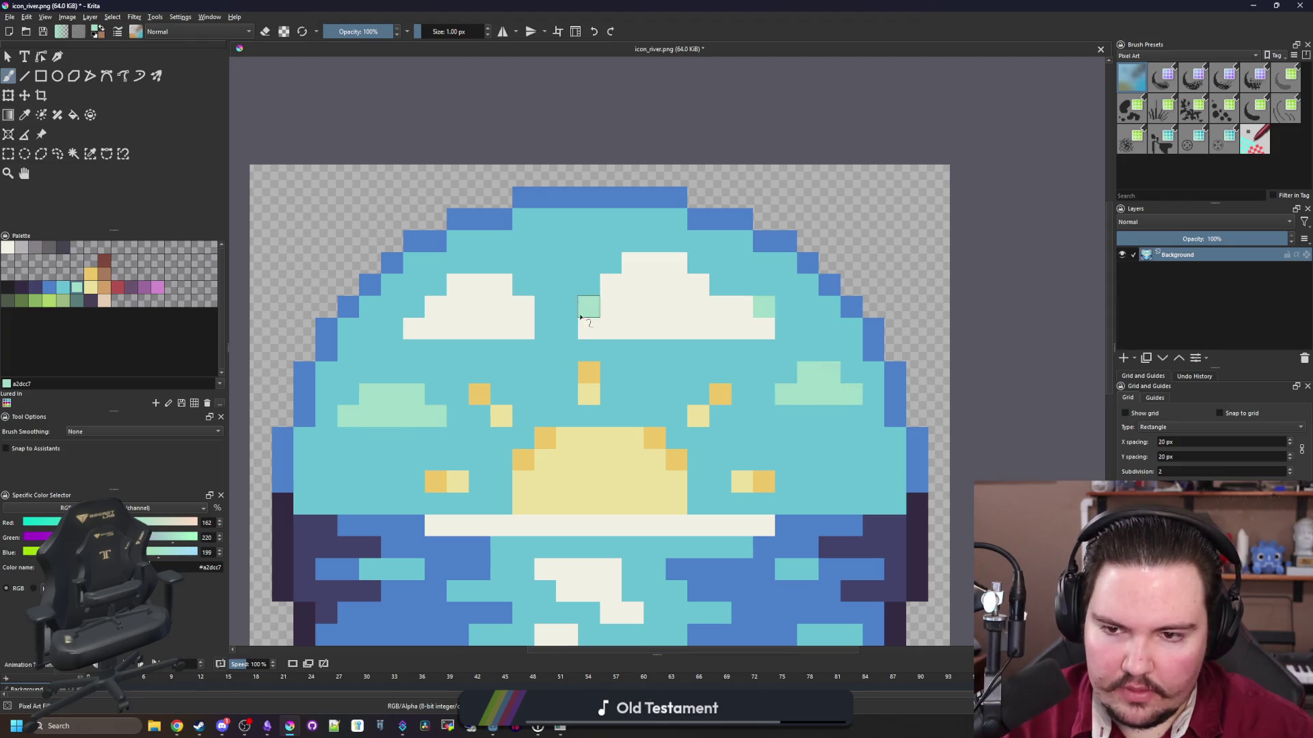
click(438, 309)
click(457, 286)
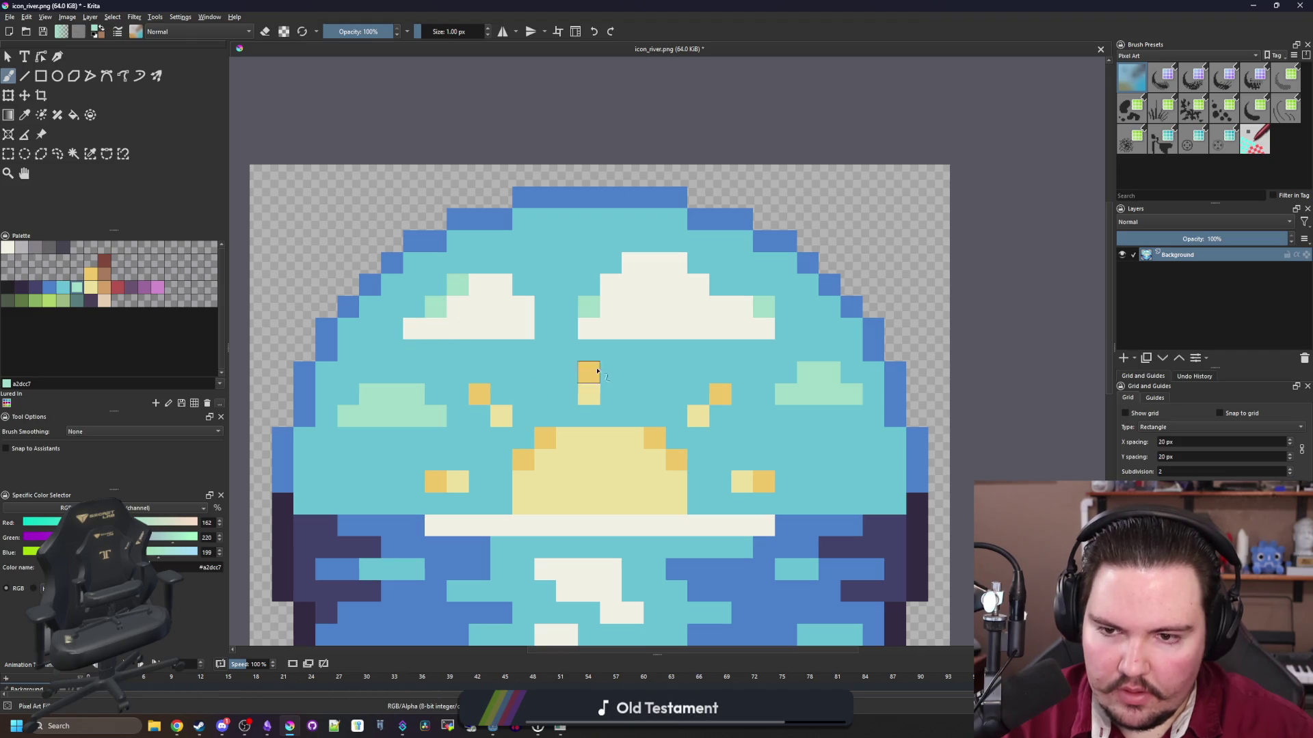
scroll(588, 359, down, 10)
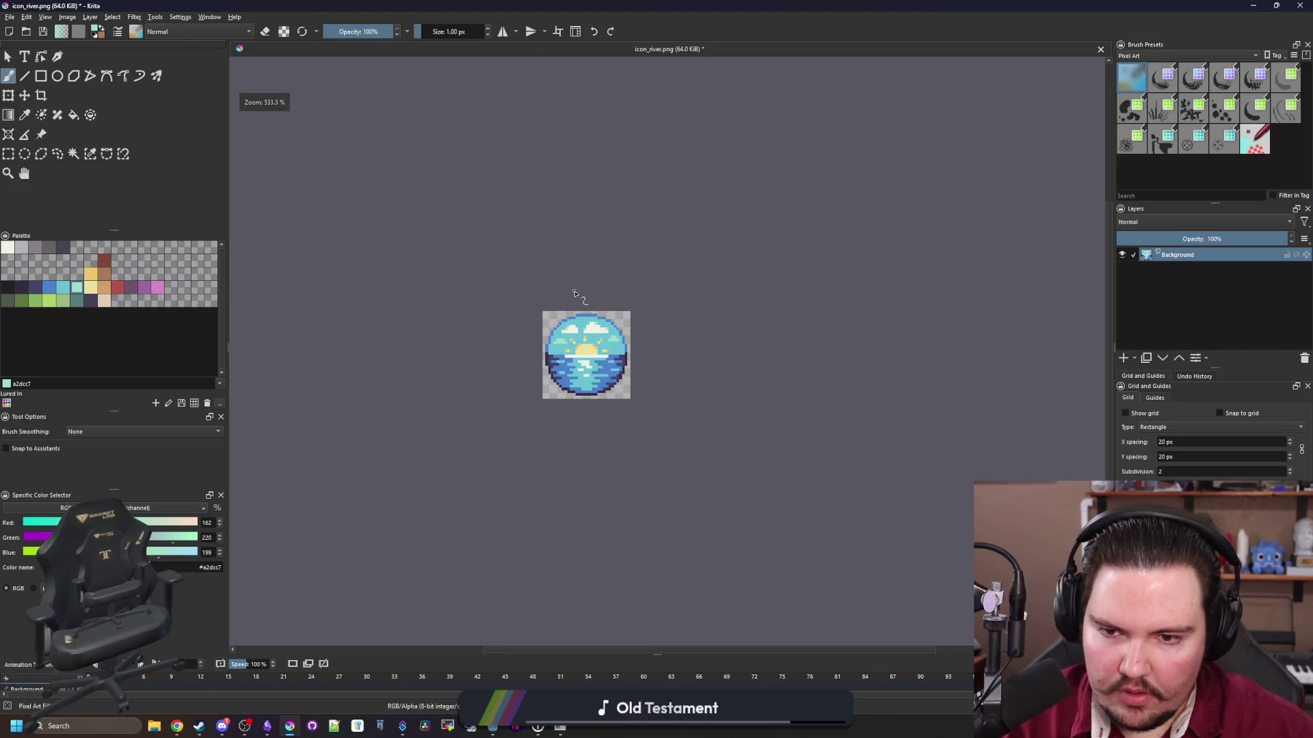
scroll(582, 298, up, 10)
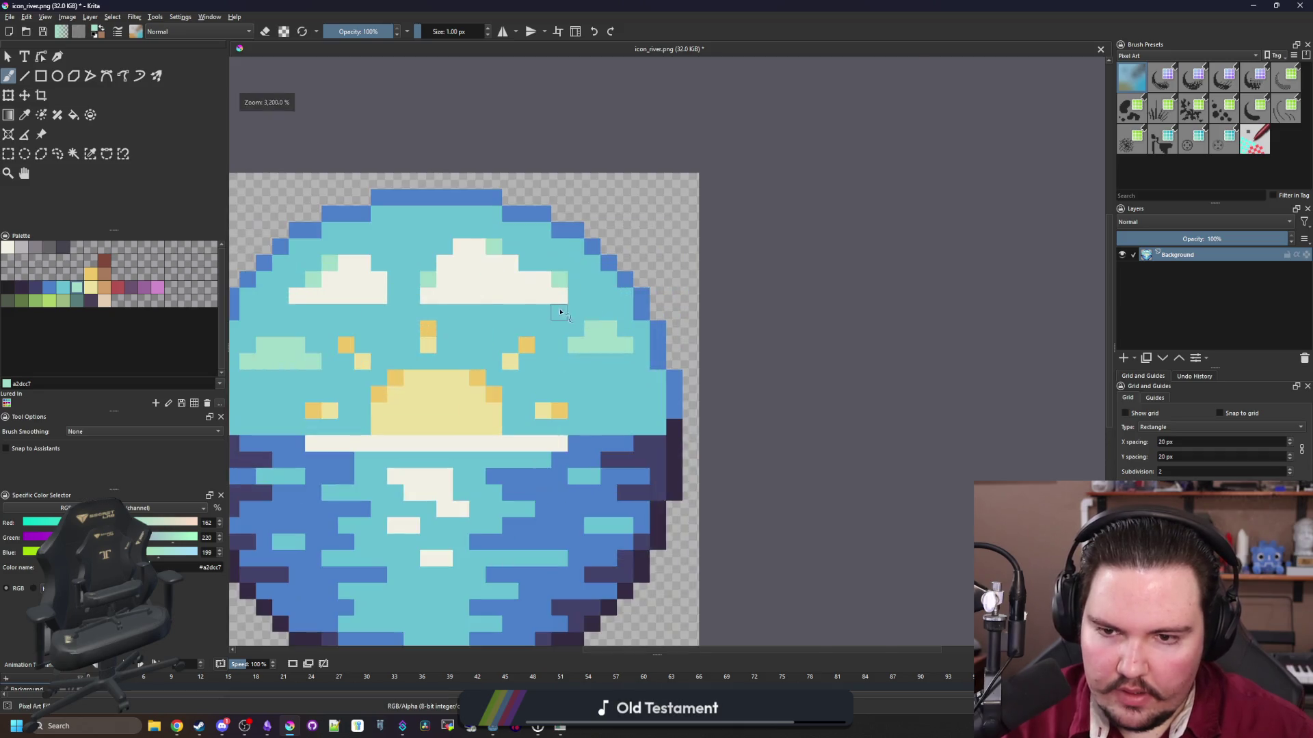
mouse_move(409, 321)
mouse_down()
mouse_move(511, 320)
mouse_move(460, 299)
mouse_up()
scroll(511, 320, down, 10)
scroll(511, 320, up, 10)
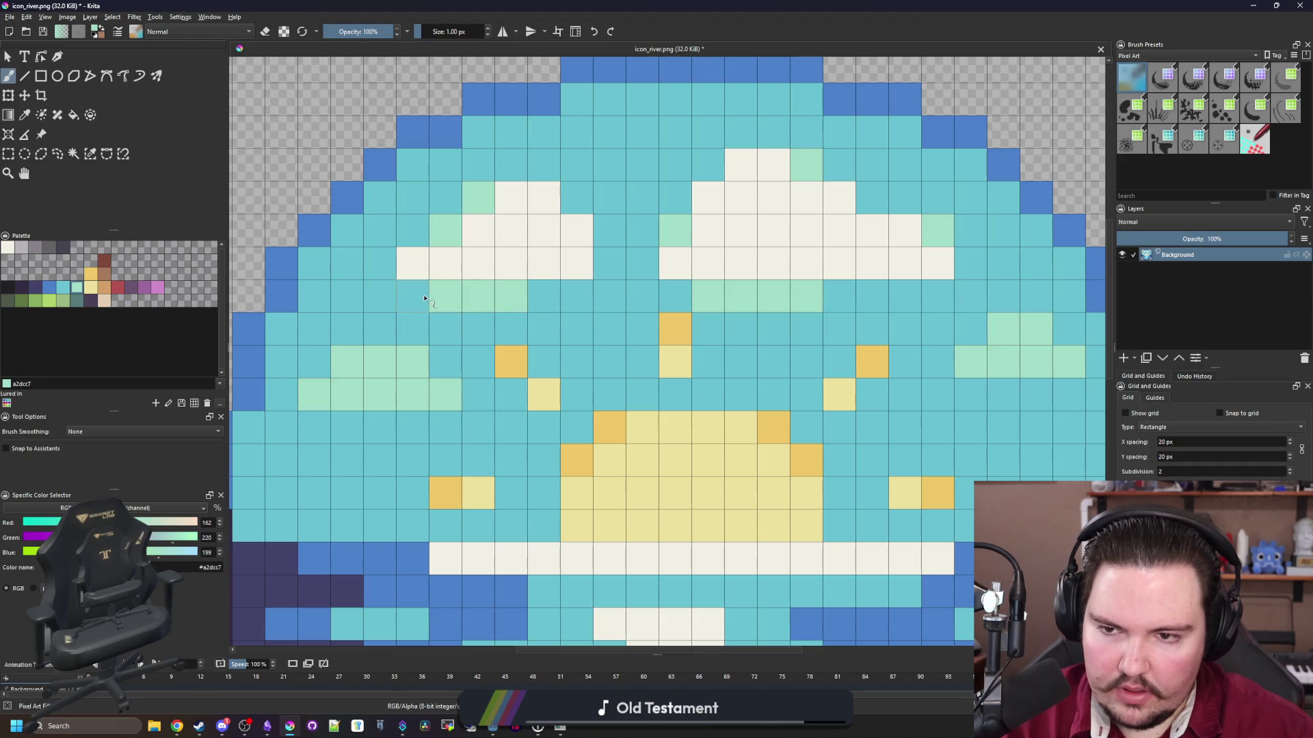
scroll(424, 299, down, 10)
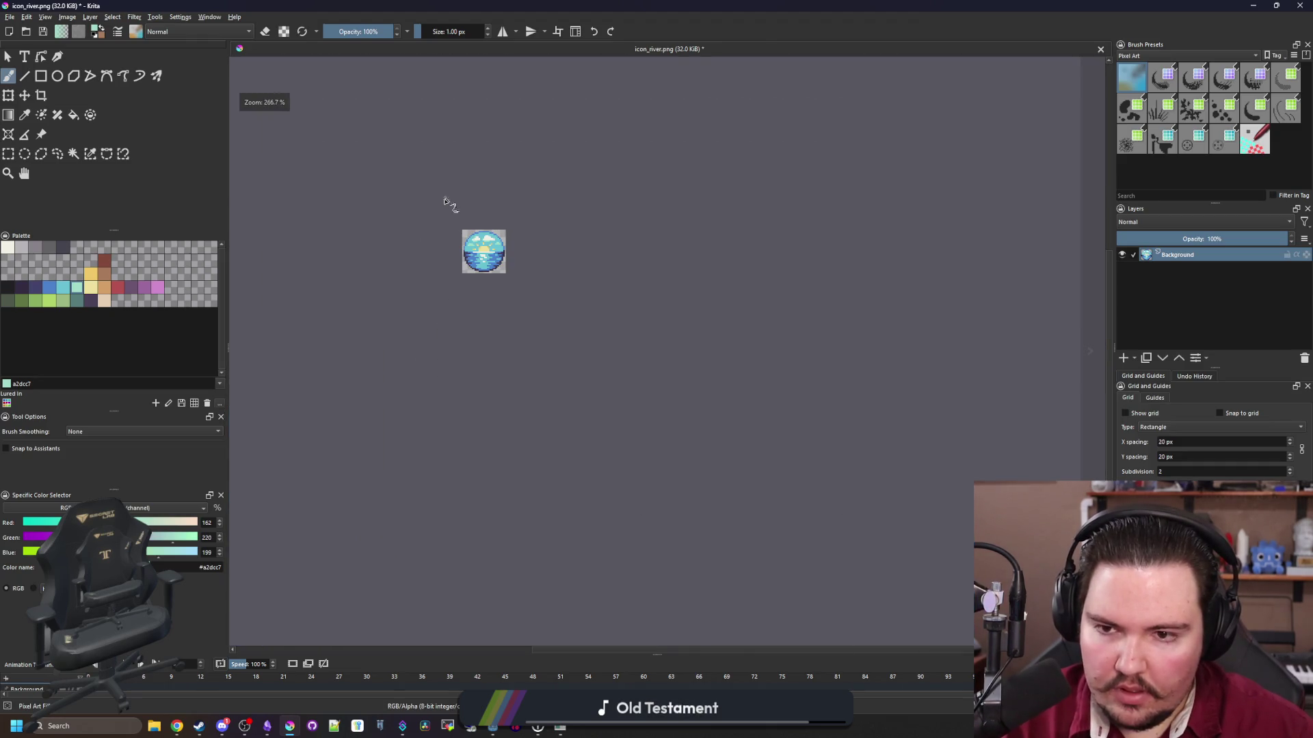
scroll(447, 203, up, 10)
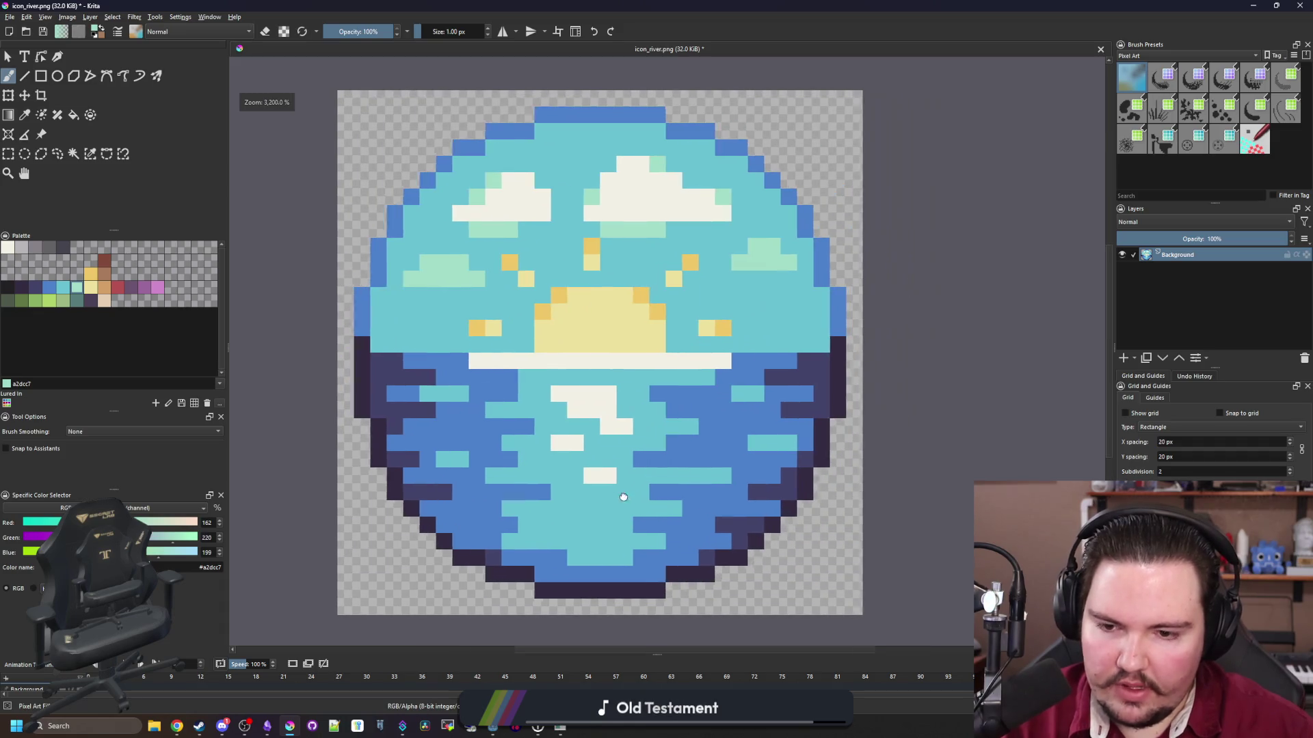
click(10, 16)
key(Escape)
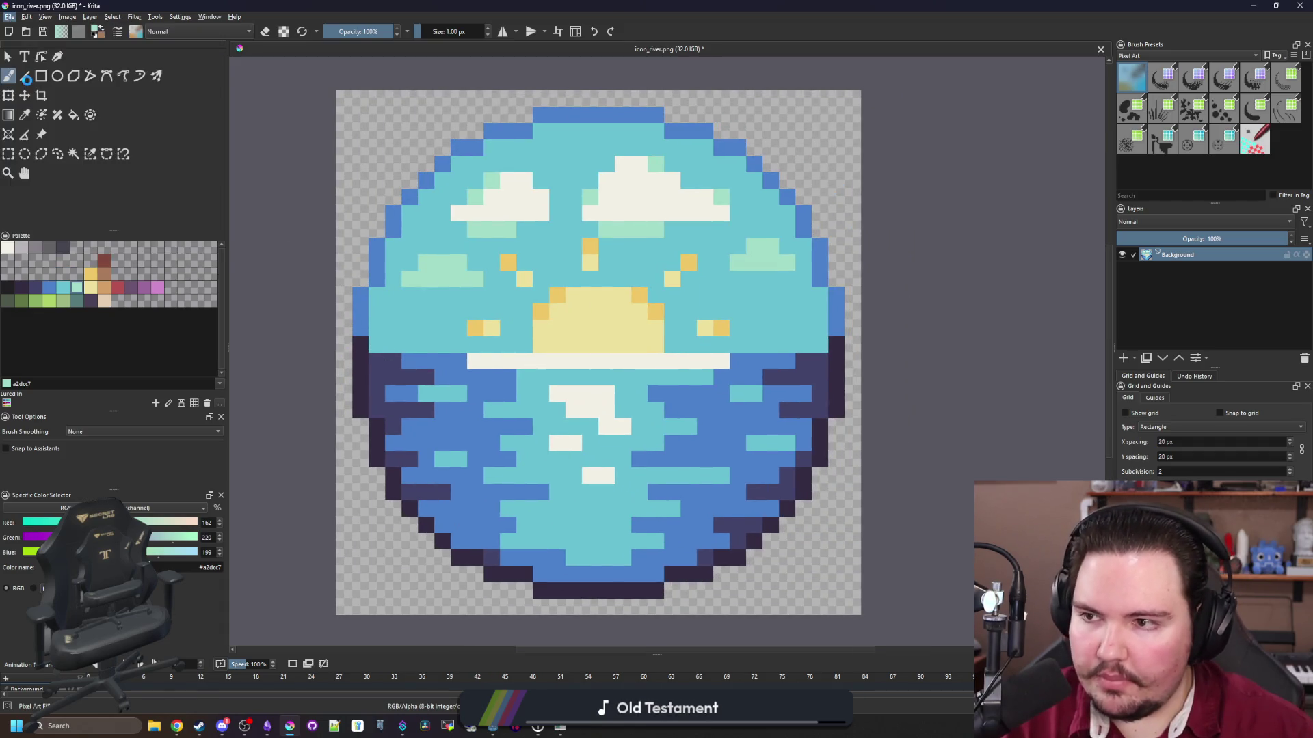
Step: Save the artwork as icon_ocean.png in the Icons folder, accepting the PNG export settings
key(ctrl+shift+s)
text(icon_opcean)
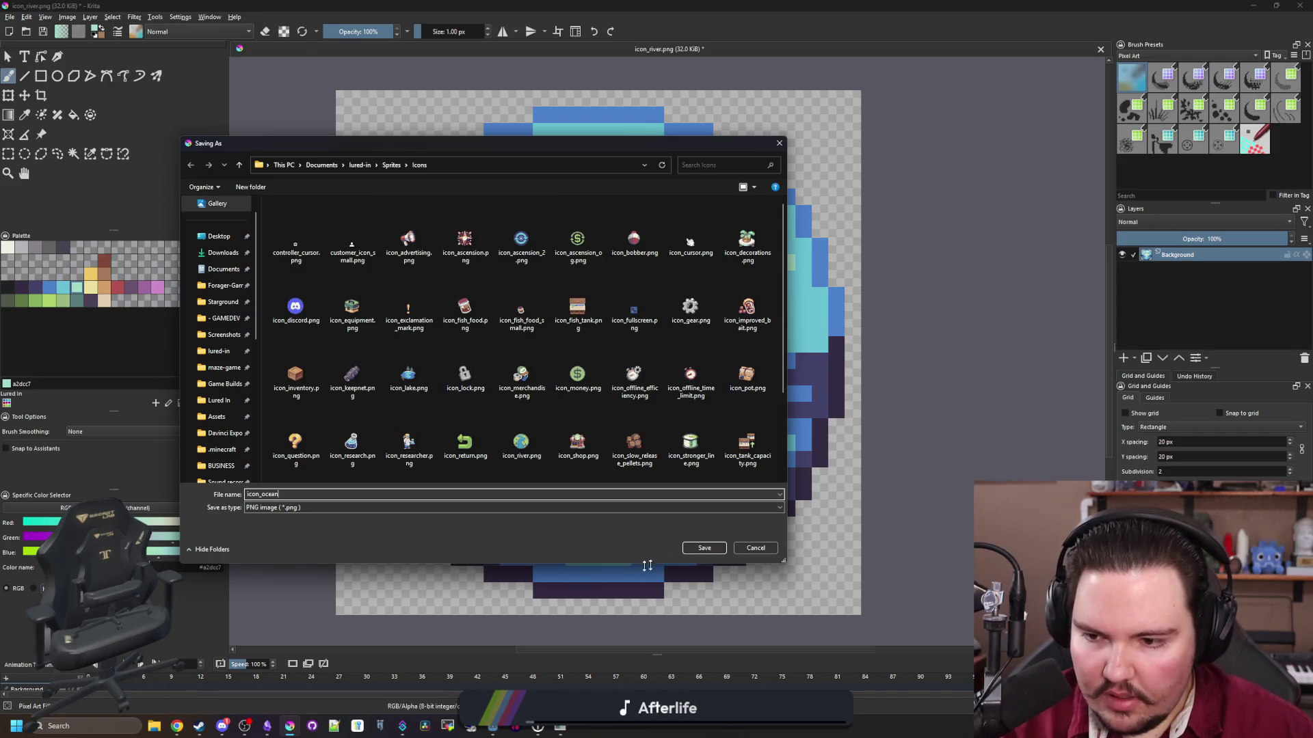
click(704, 547)
click(698, 457)
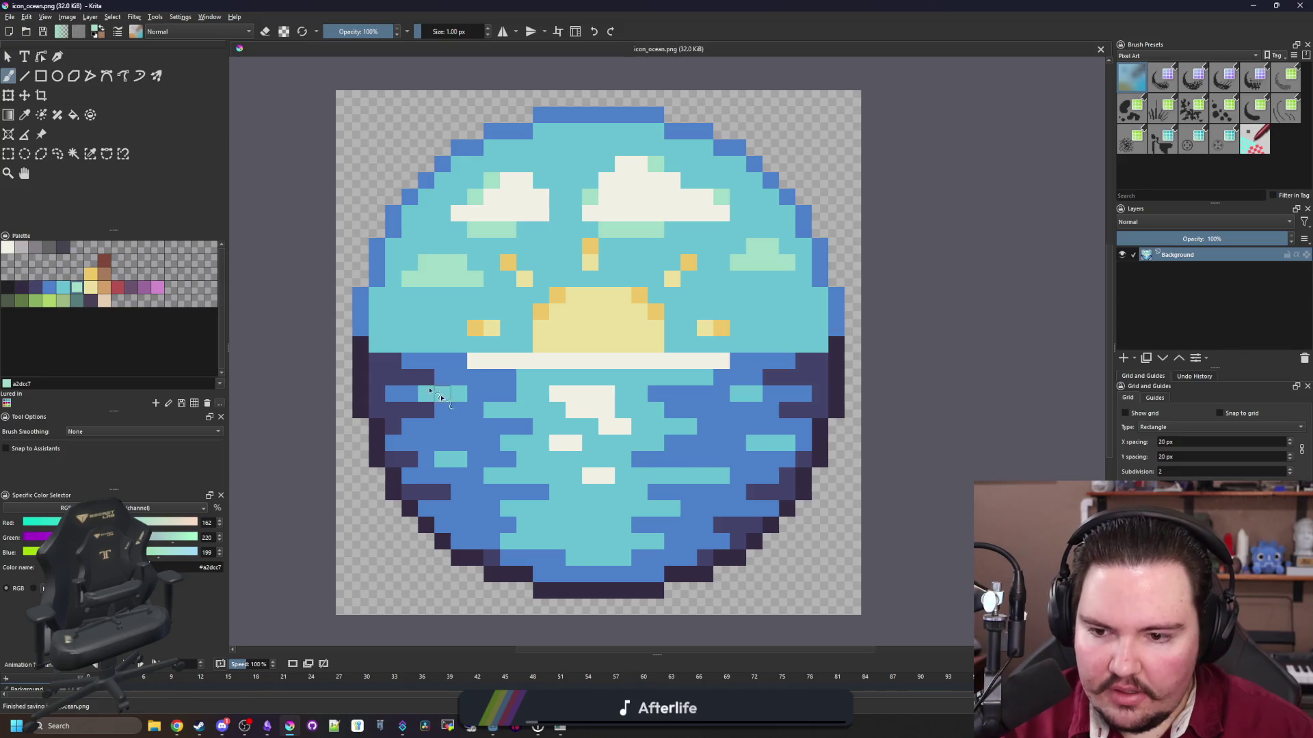
scroll(415, 381, down, 3)
scroll(415, 381, up, 5)
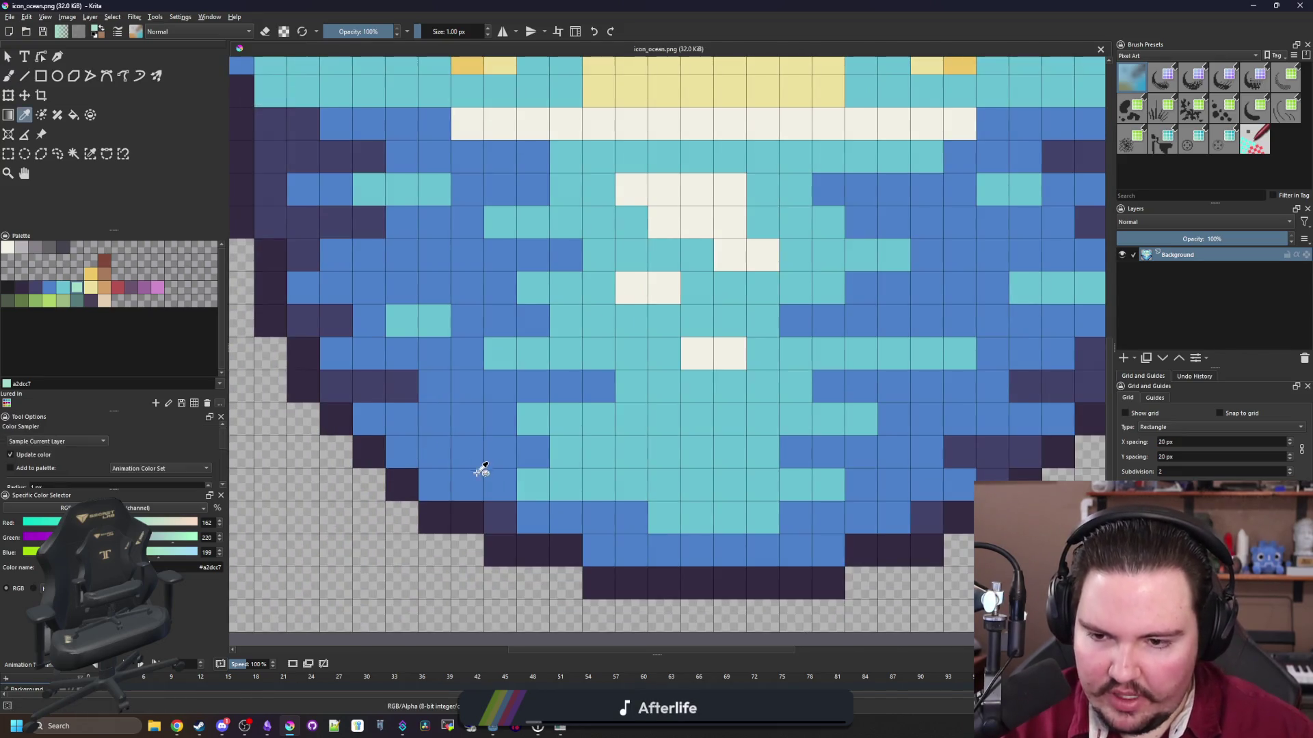
scroll(475, 472, down, 3)
scroll(471, 486, up, 3)
Step: Sample the dark purple outline colour, then switch over to the Godot editor
ctrl+click(469, 492)
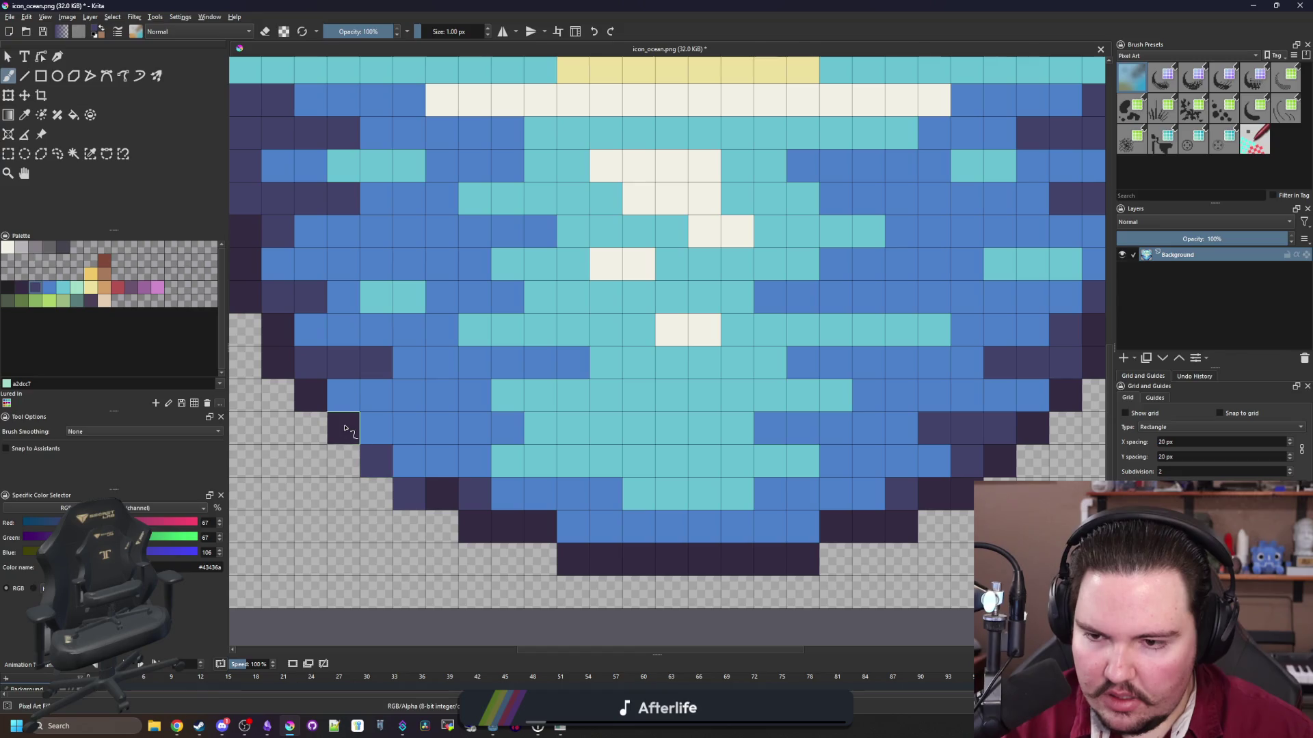
scroll(444, 489, down, 6)
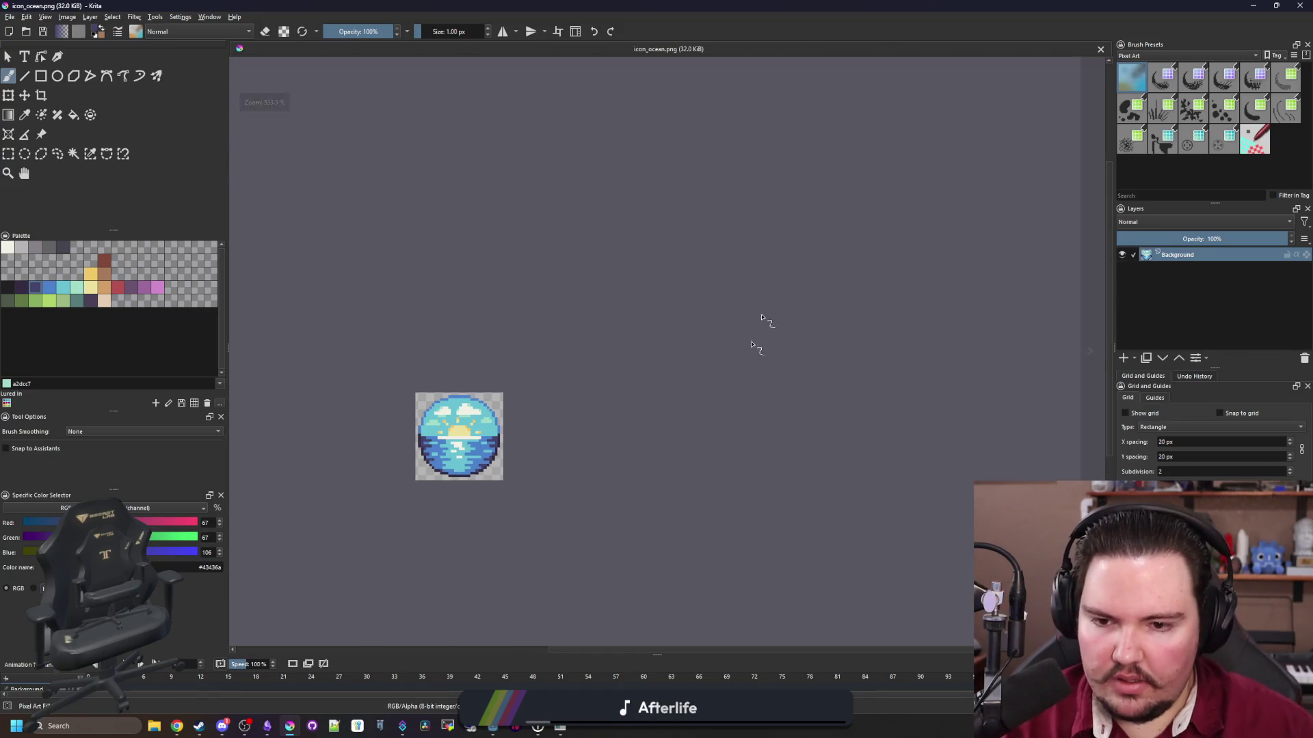
key(alt+Tab)
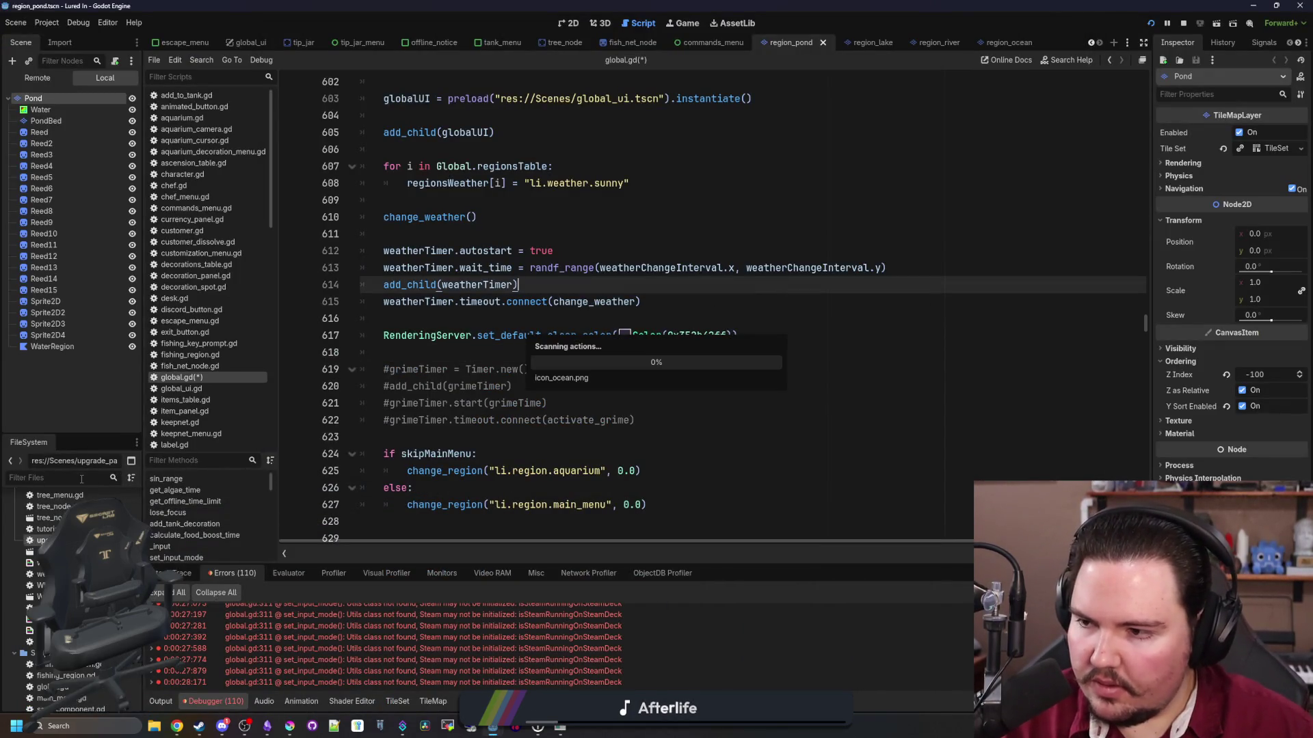
Step: Filter the project files by 'rese' and open the research_table.gd script
click(81, 477)
text(rese)
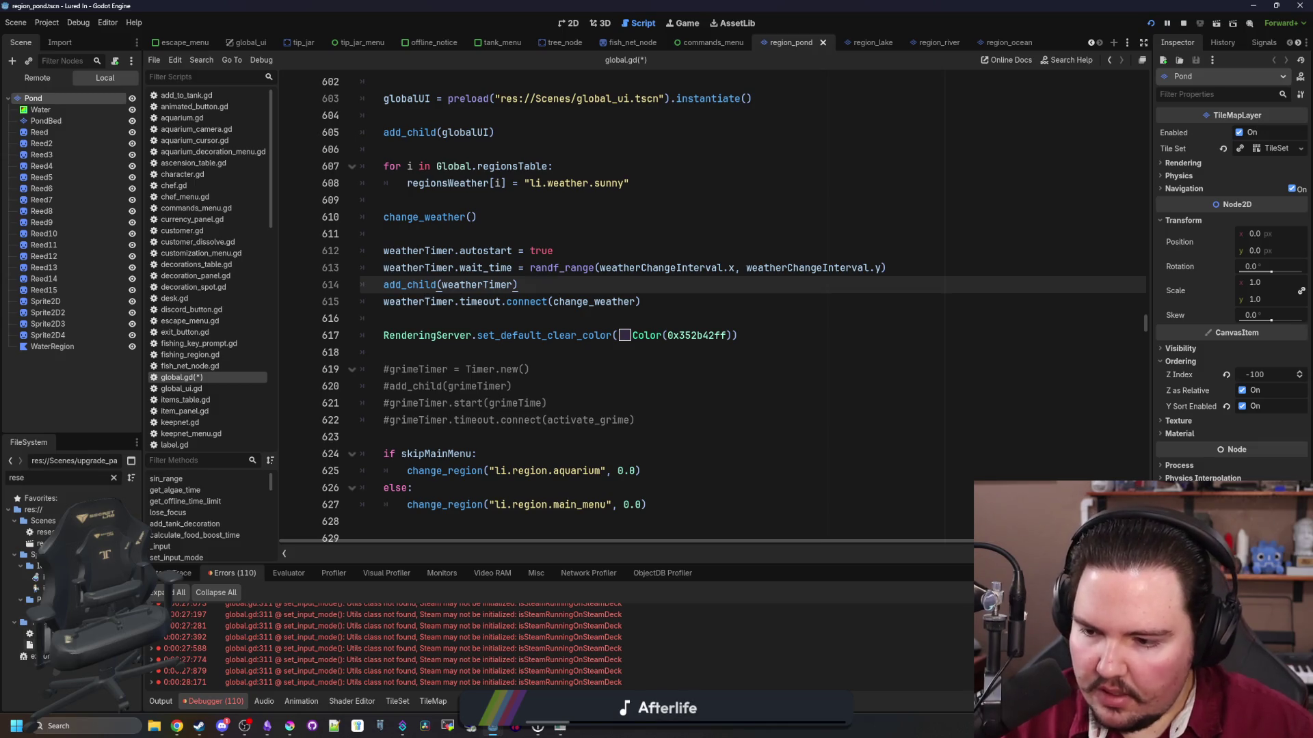
double_click(41, 633)
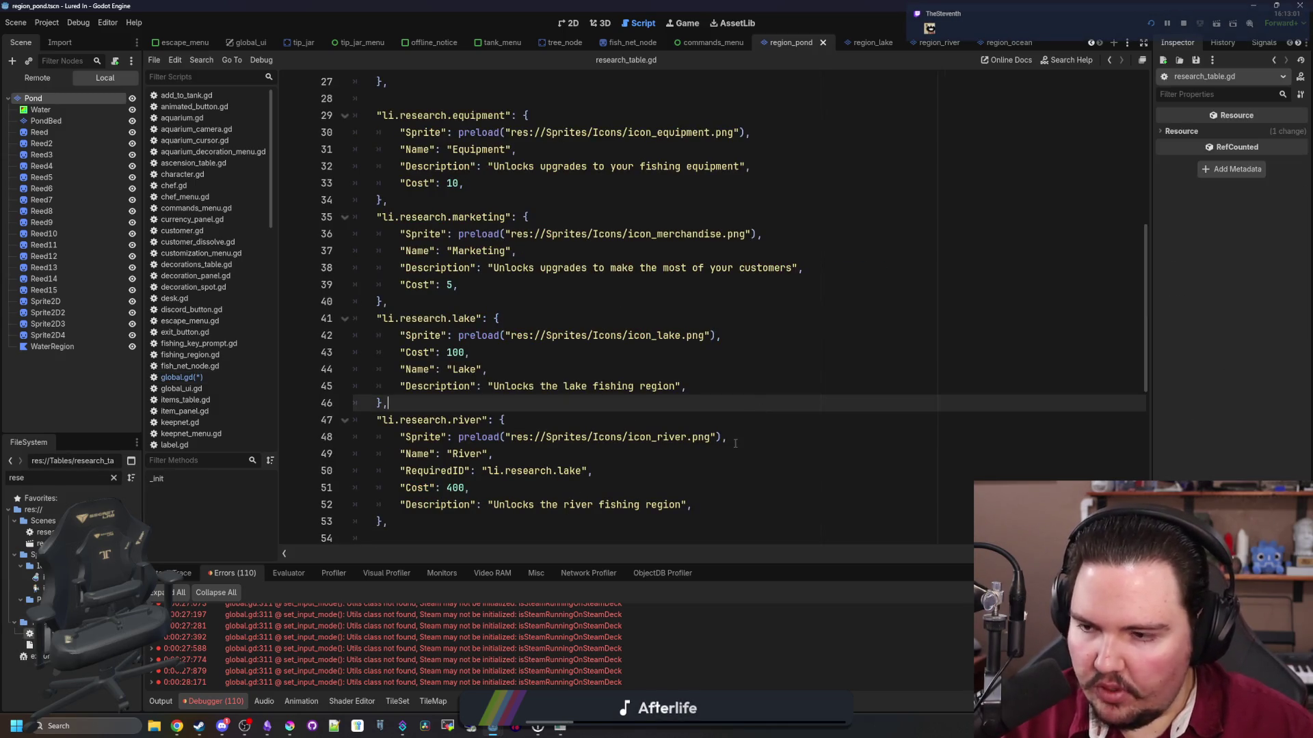
key(ctrl+s)
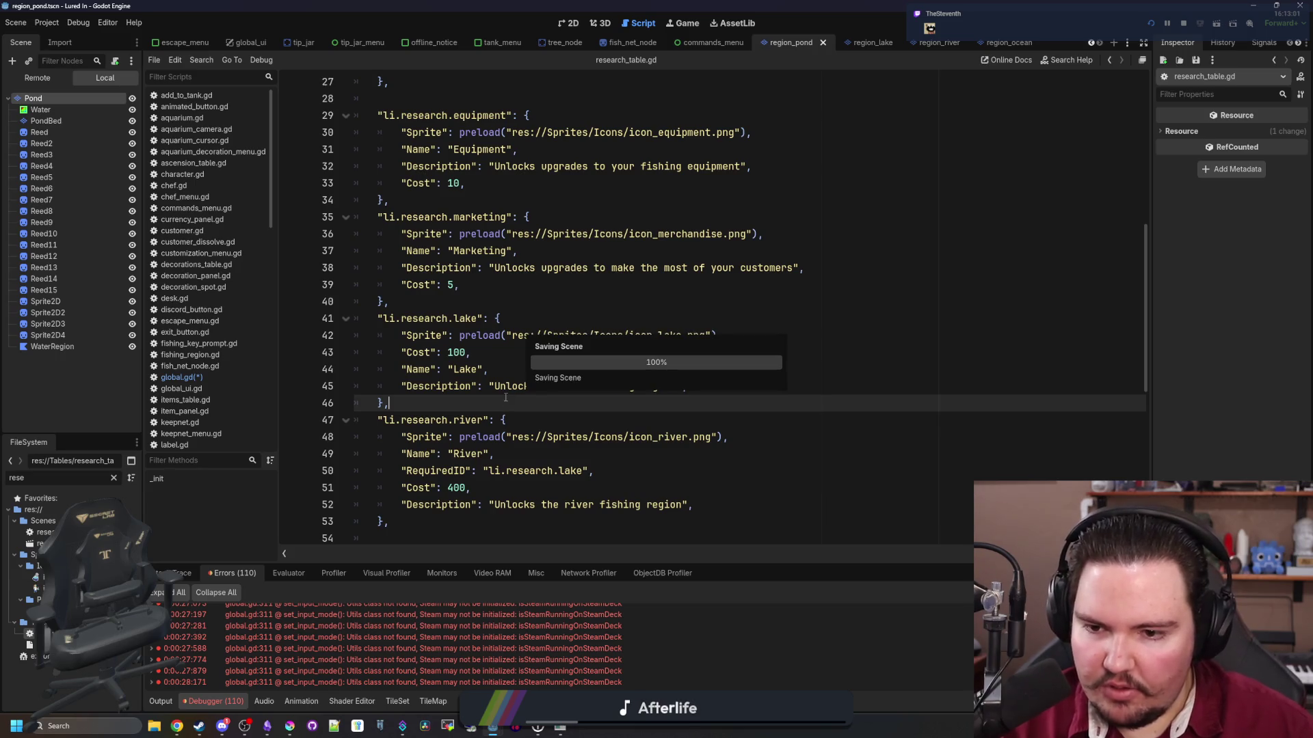
Step: Change the Ocean entry's sprite path to icon_ocean.png, save the script, and stop the running game
scroll(624, 399, down, 4)
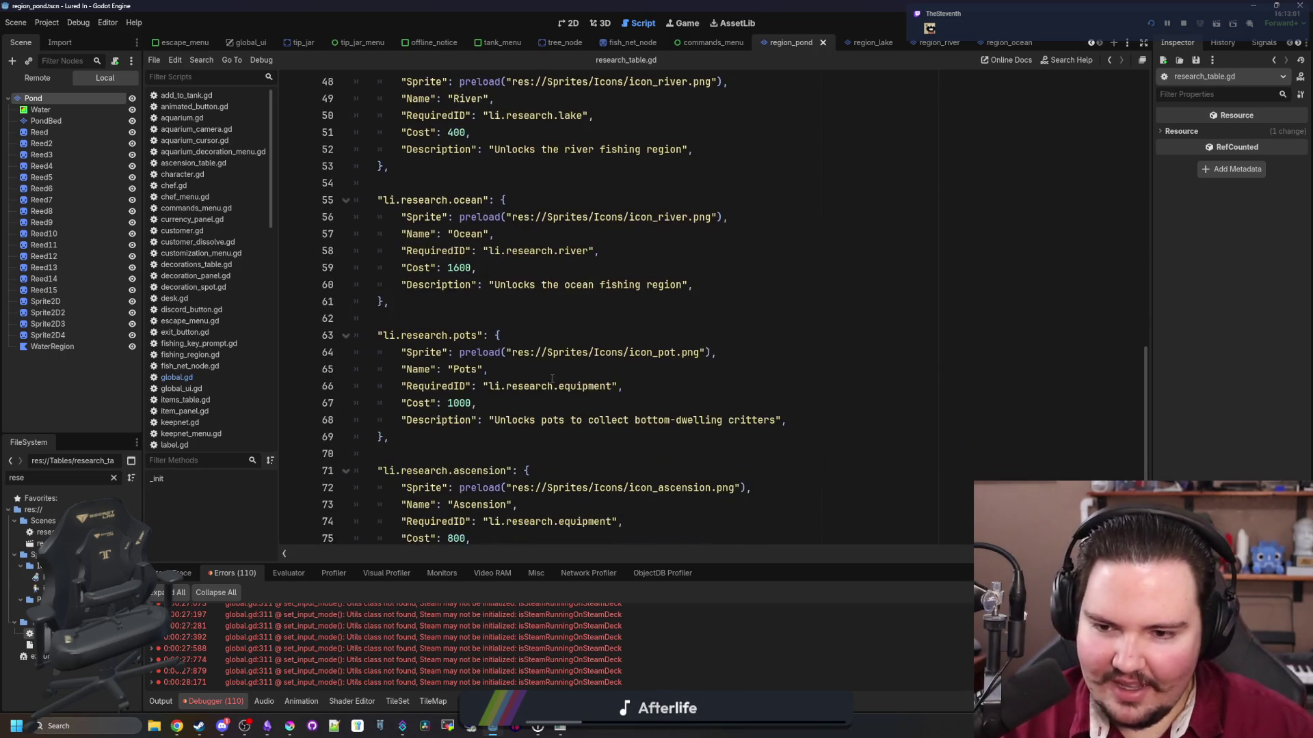
click(511, 505)
click(540, 478)
click(687, 369)
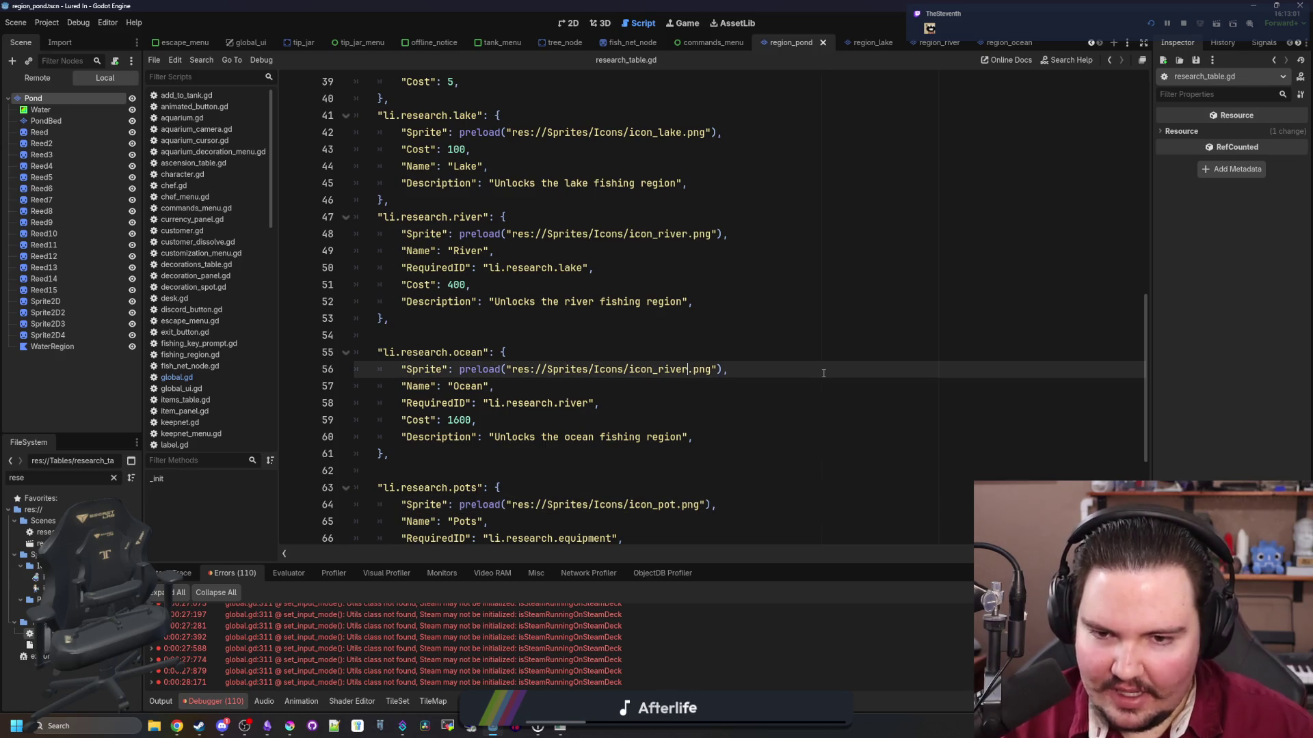
key(BackSpace)
key(BackSpace)
text(ocean)
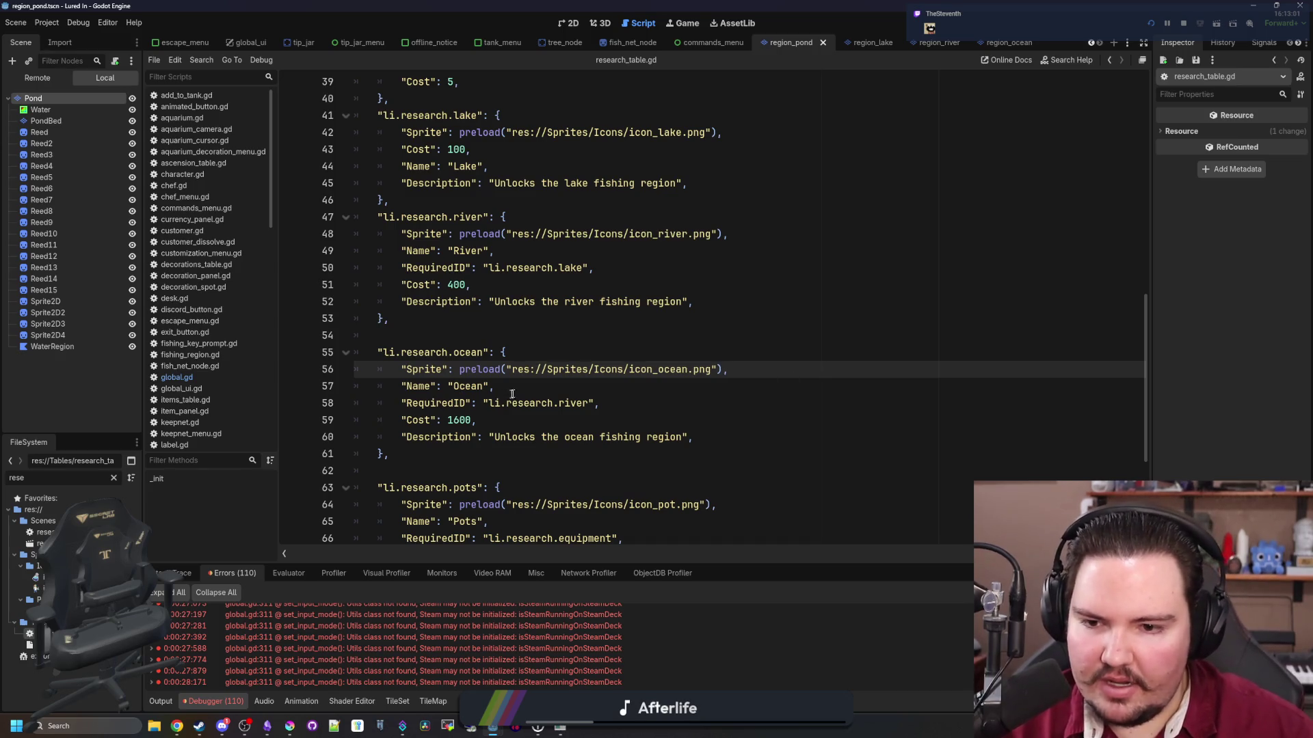
key(ctrl+s)
key(Up)
key(Up)
key(ctrl+s)
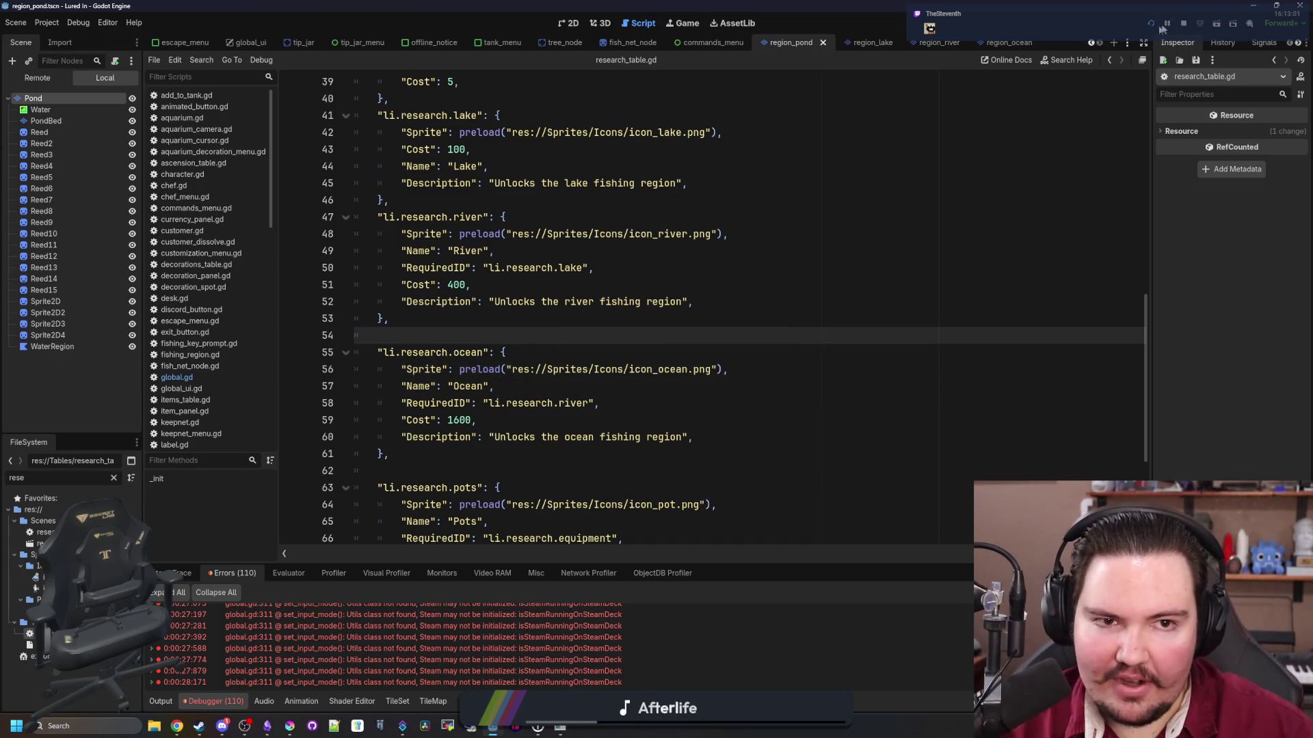
click(1184, 24)
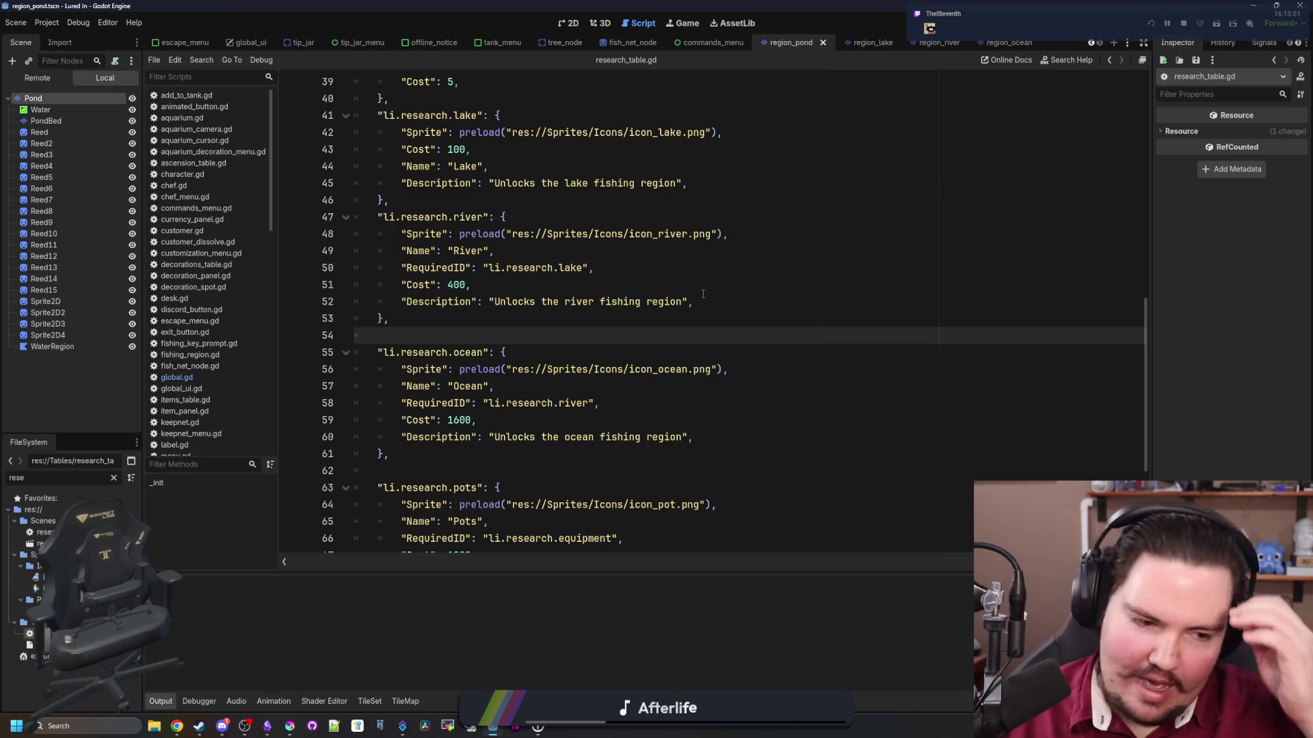
Step: Run the project with F5, dismiss the Welcome Back message, and make the game fullscreen
key(F5)
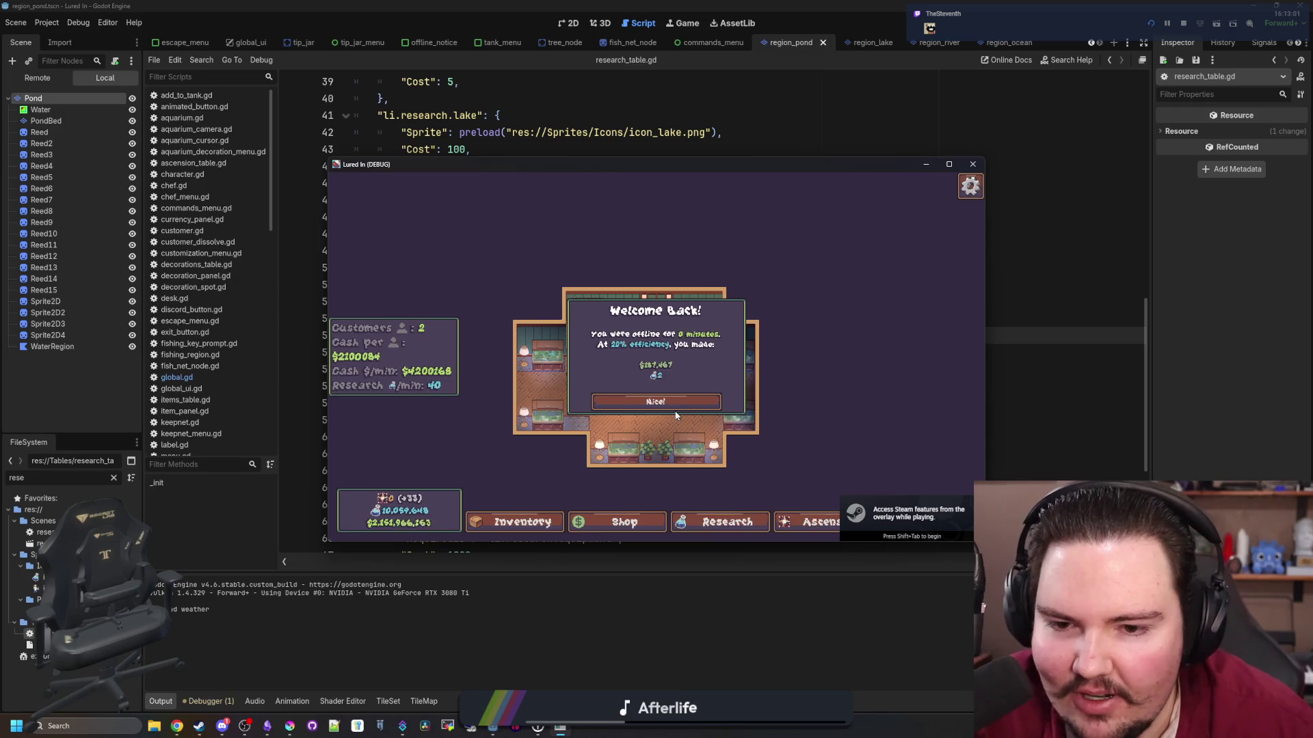
click(711, 386)
scroll(769, 320, up, 3)
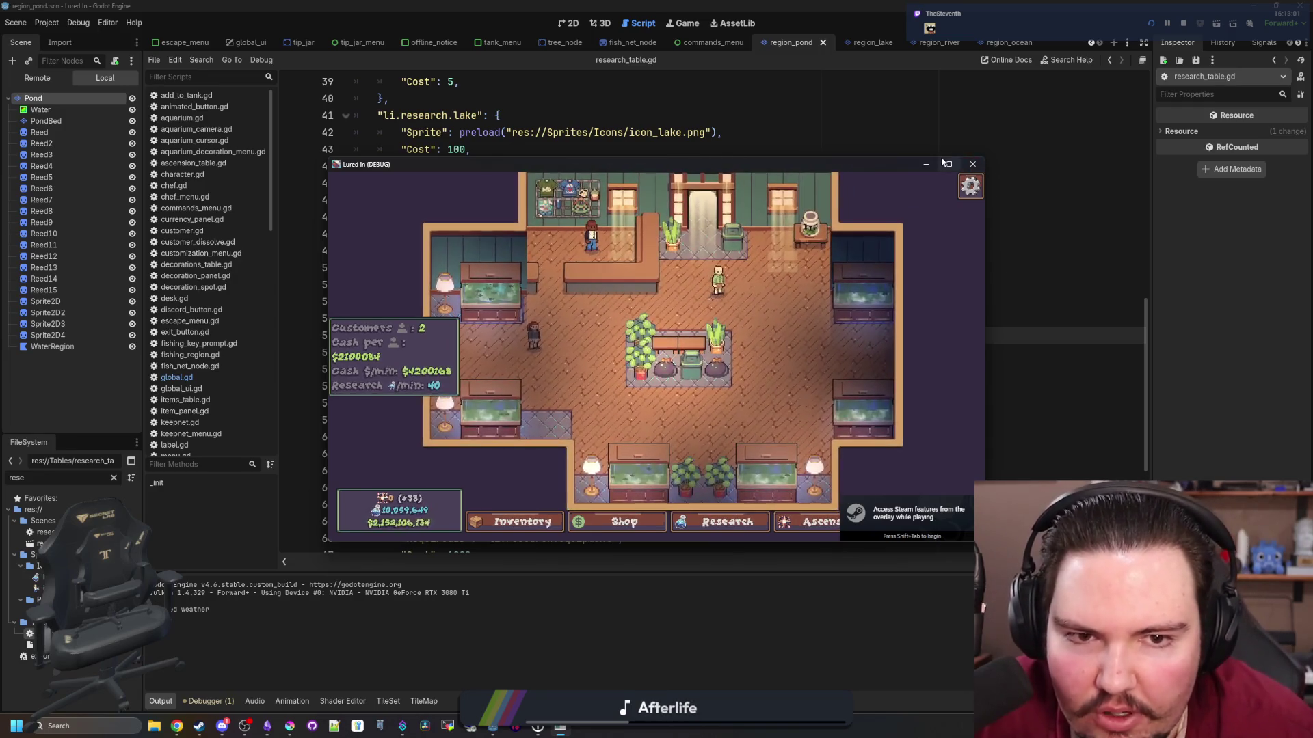
key(F11)
scroll(777, 334, down, 3)
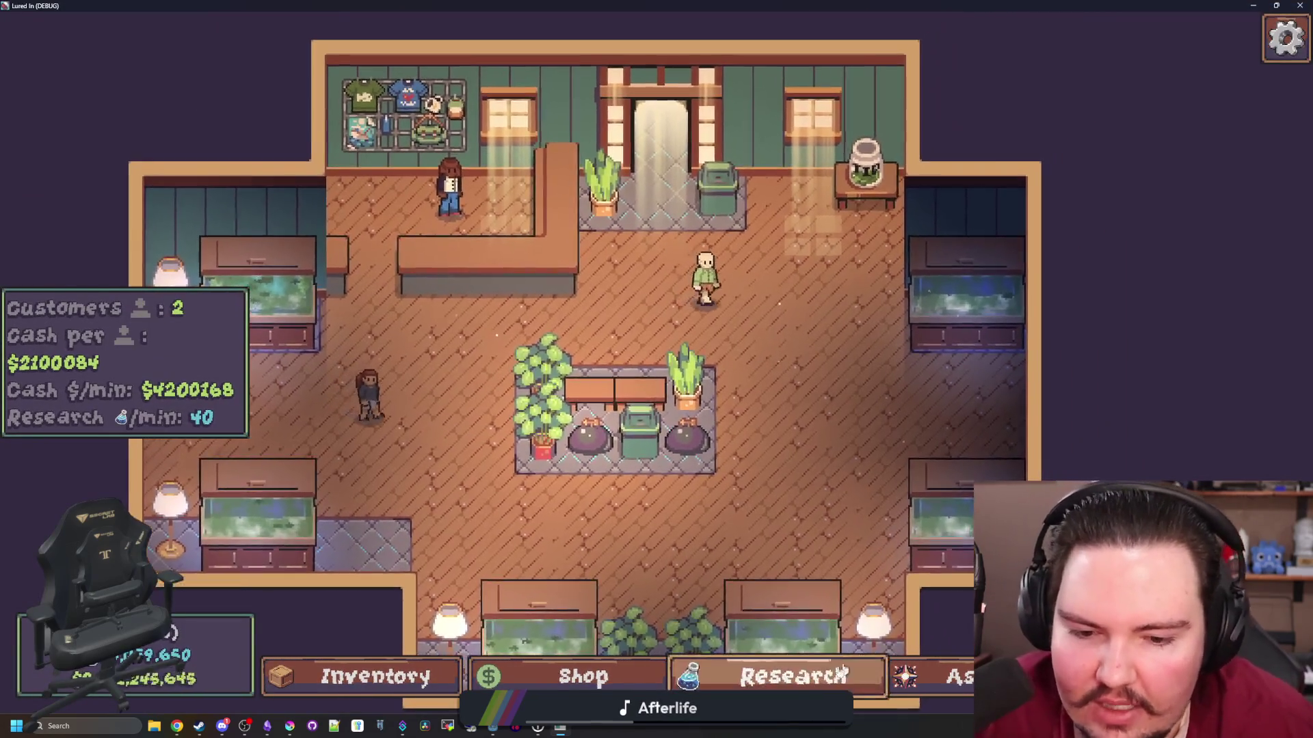
Step: Check that the Ocean node in the Research window shows the new ocean icon, then close the window
click(792, 677)
scroll(756, 460, up, 5)
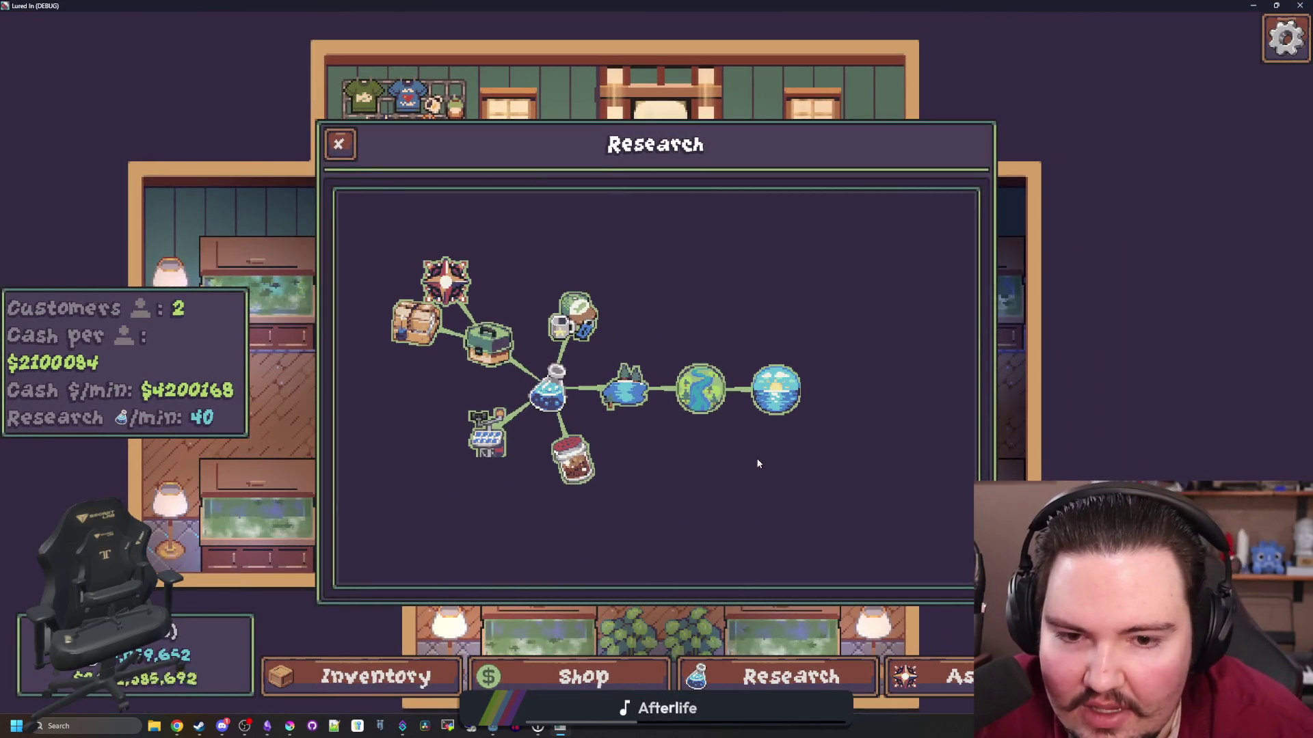
scroll(757, 460, up, 3)
click(711, 390)
scroll(659, 402, up, 2)
scroll(659, 402, down, 2)
scroll(671, 445, up, 3)
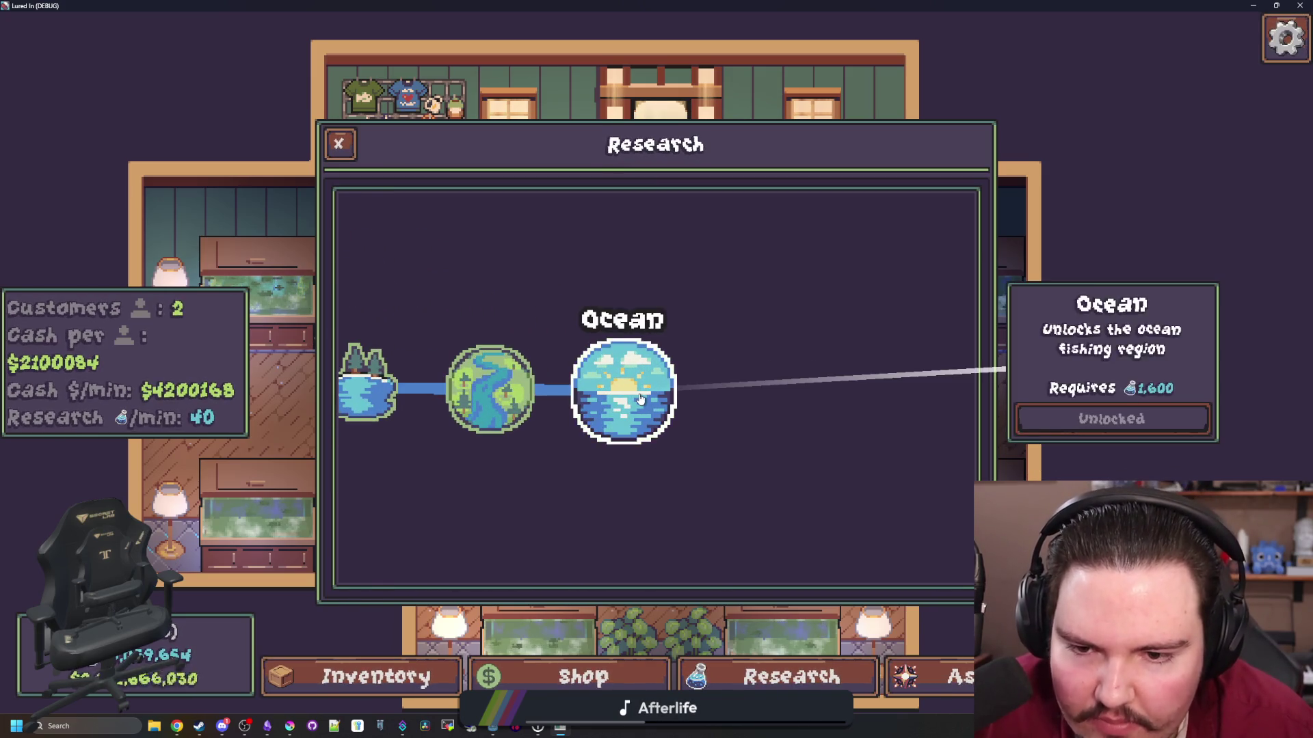
scroll(684, 407, down, 4)
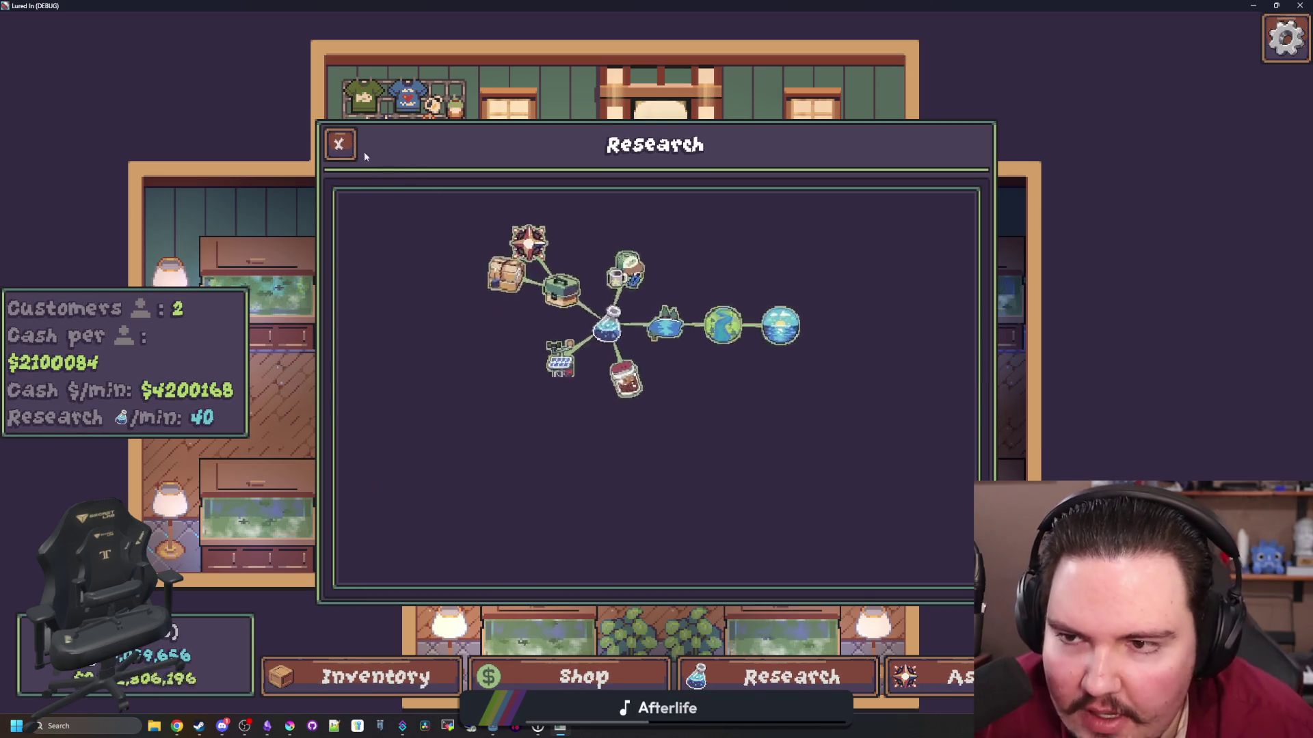
click(340, 143)
Step: Quit the game, save the scene in Godot, and return to Krita
key(F8)
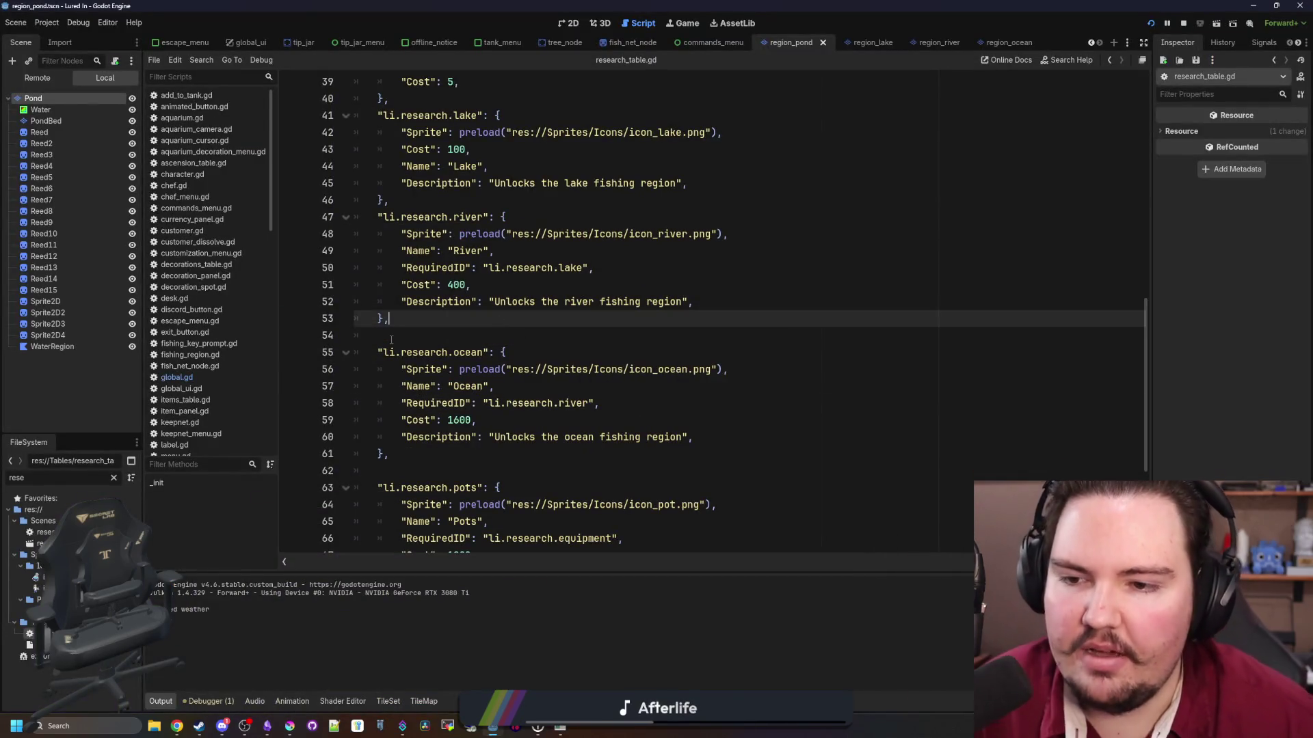
click(401, 339)
key(ctrl+s)
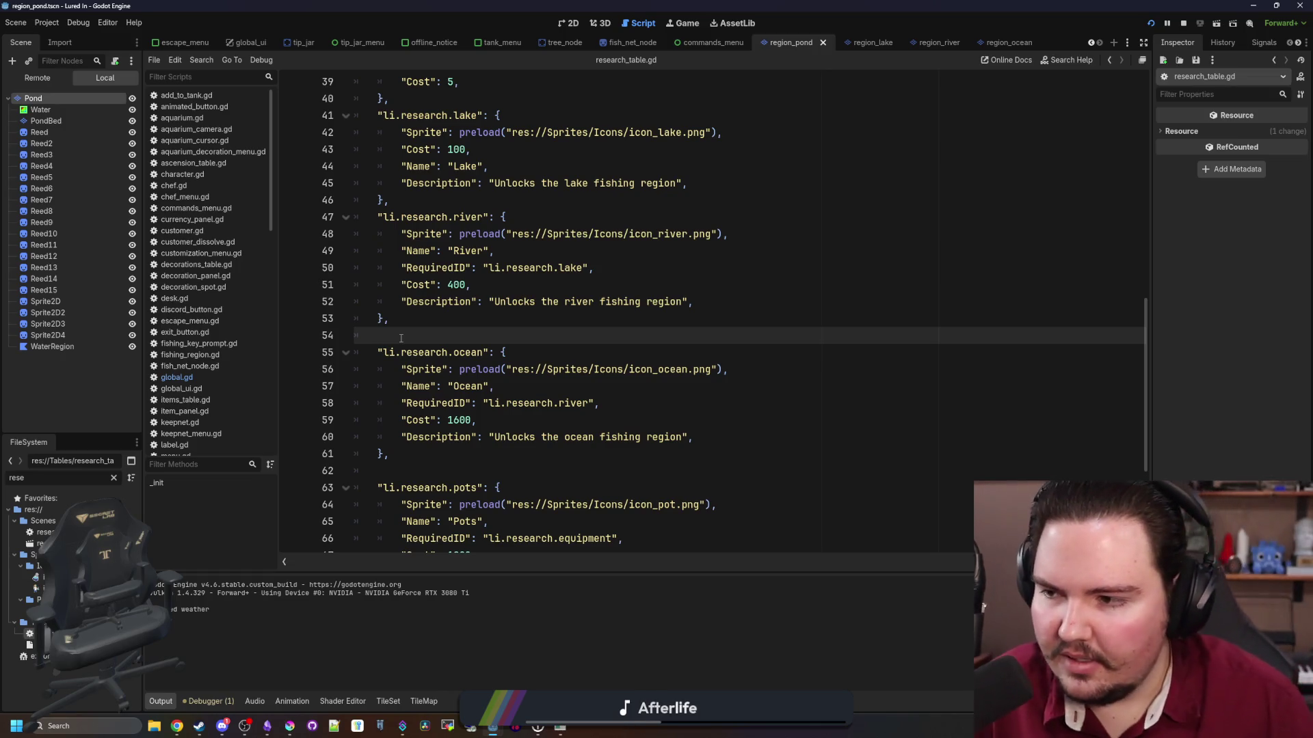
click(290, 726)
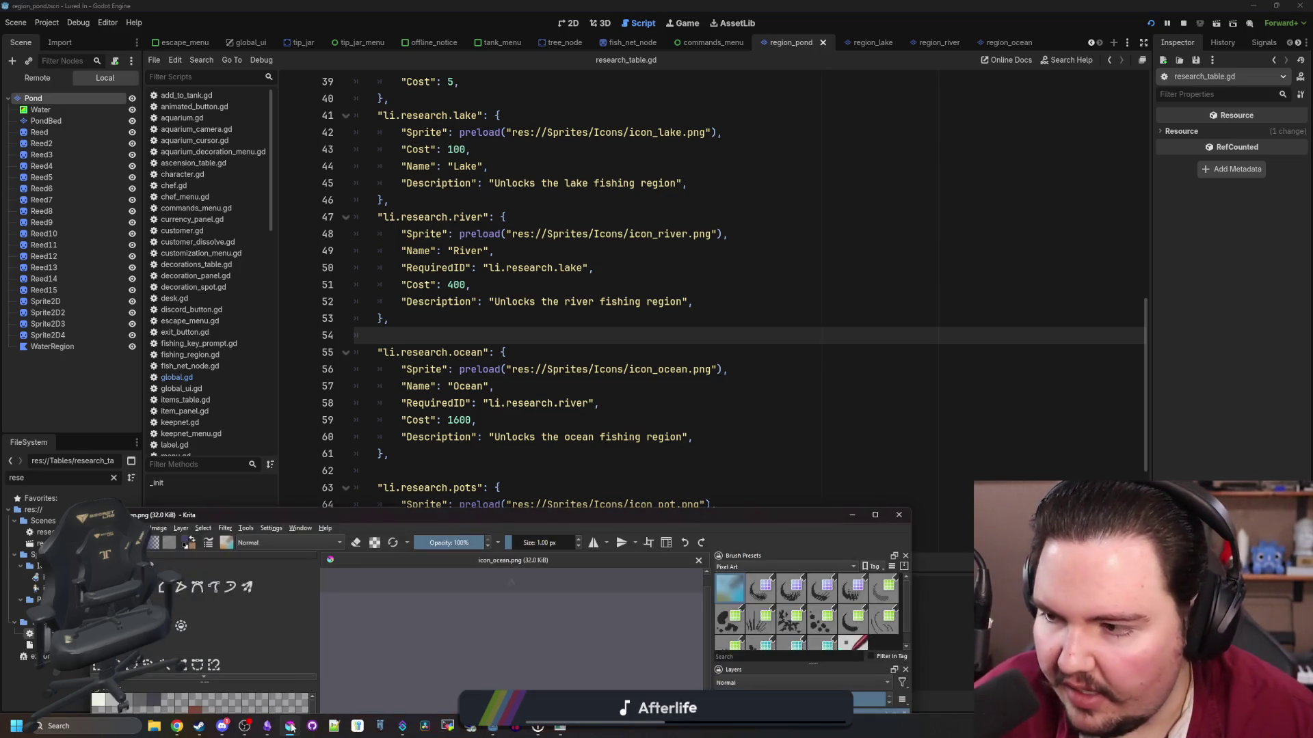
Step: Maximize Krita and create a new 32×32 document with its white background deleted to transparency
mouse_move(410, 515)
mouse_down()
mouse_move(411, 379)
mouse_move(294, 1)
mouse_up()
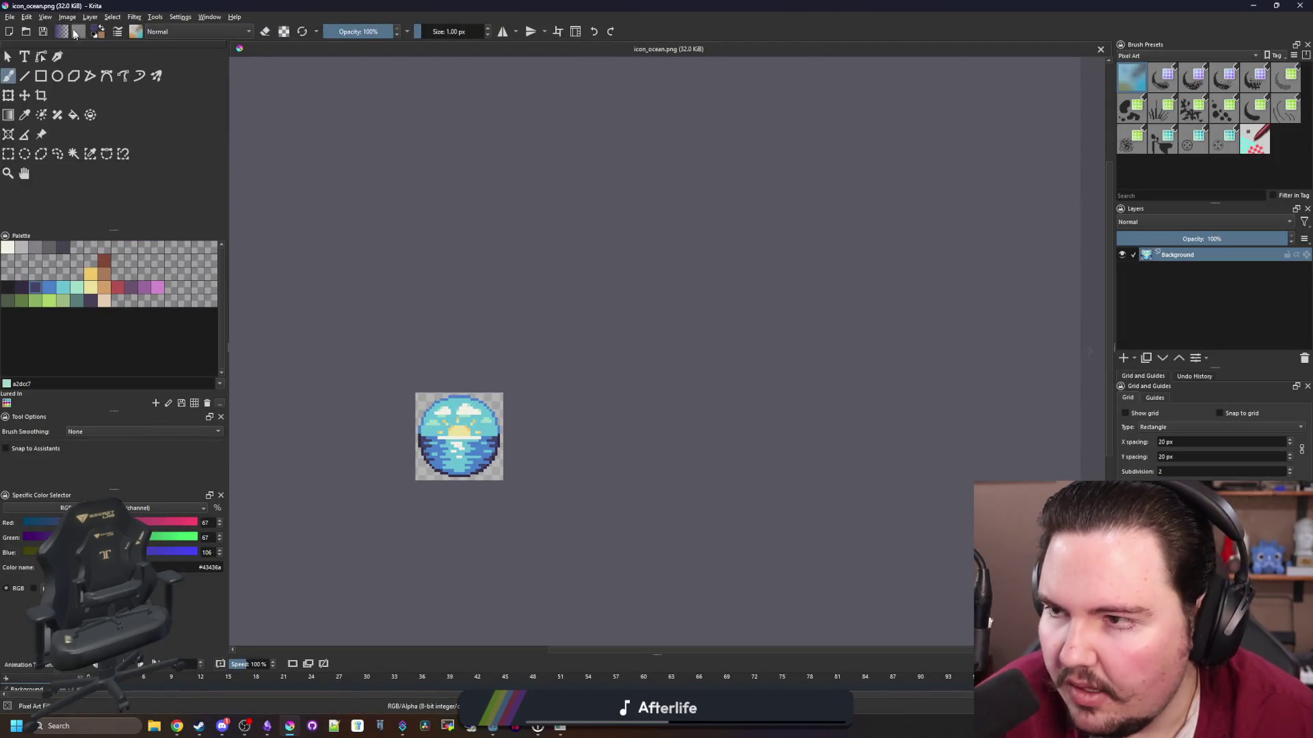
click(10, 17)
key(Escape)
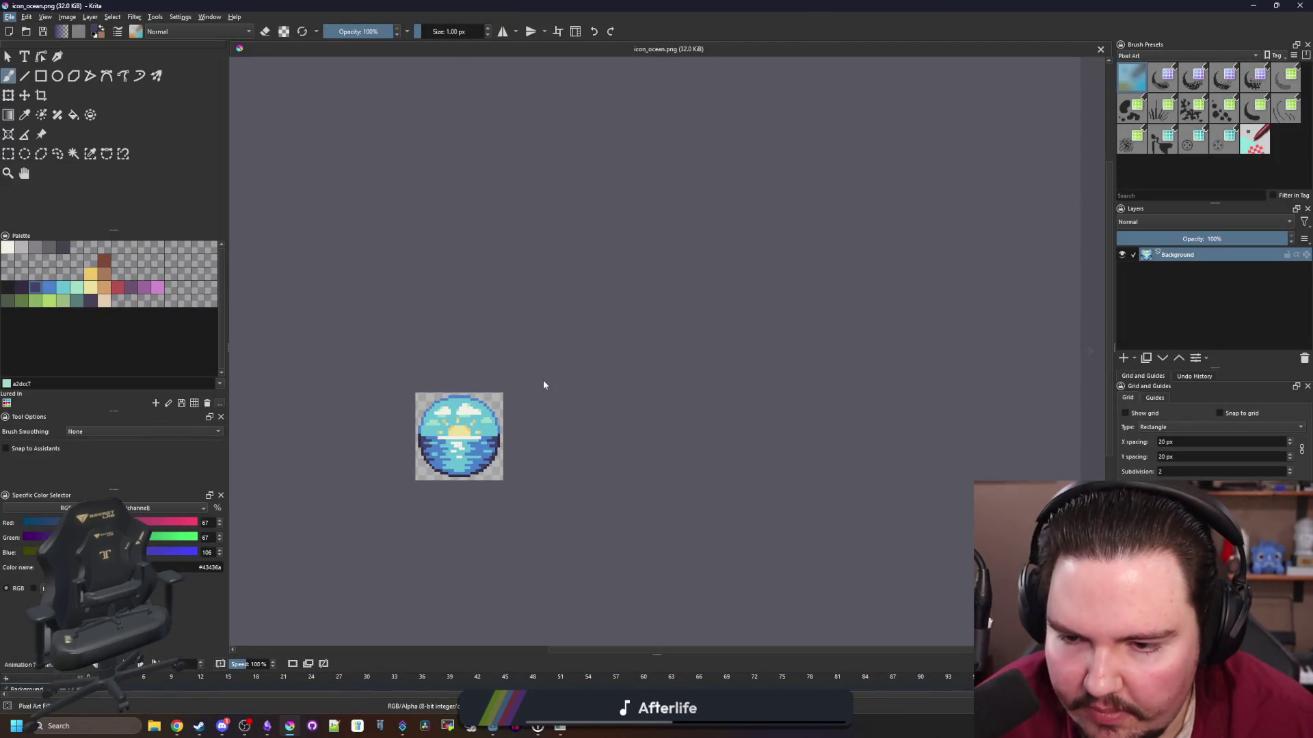
key(ctrl+n)
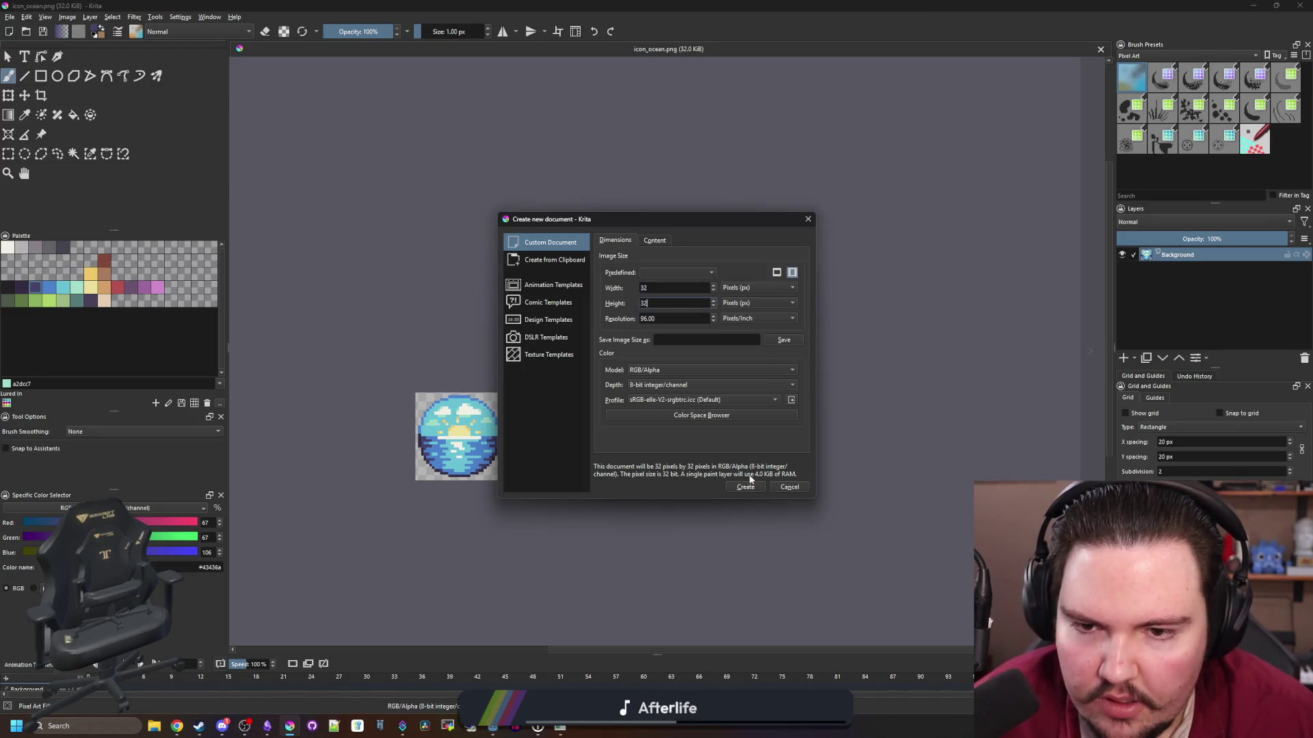
key(Return)
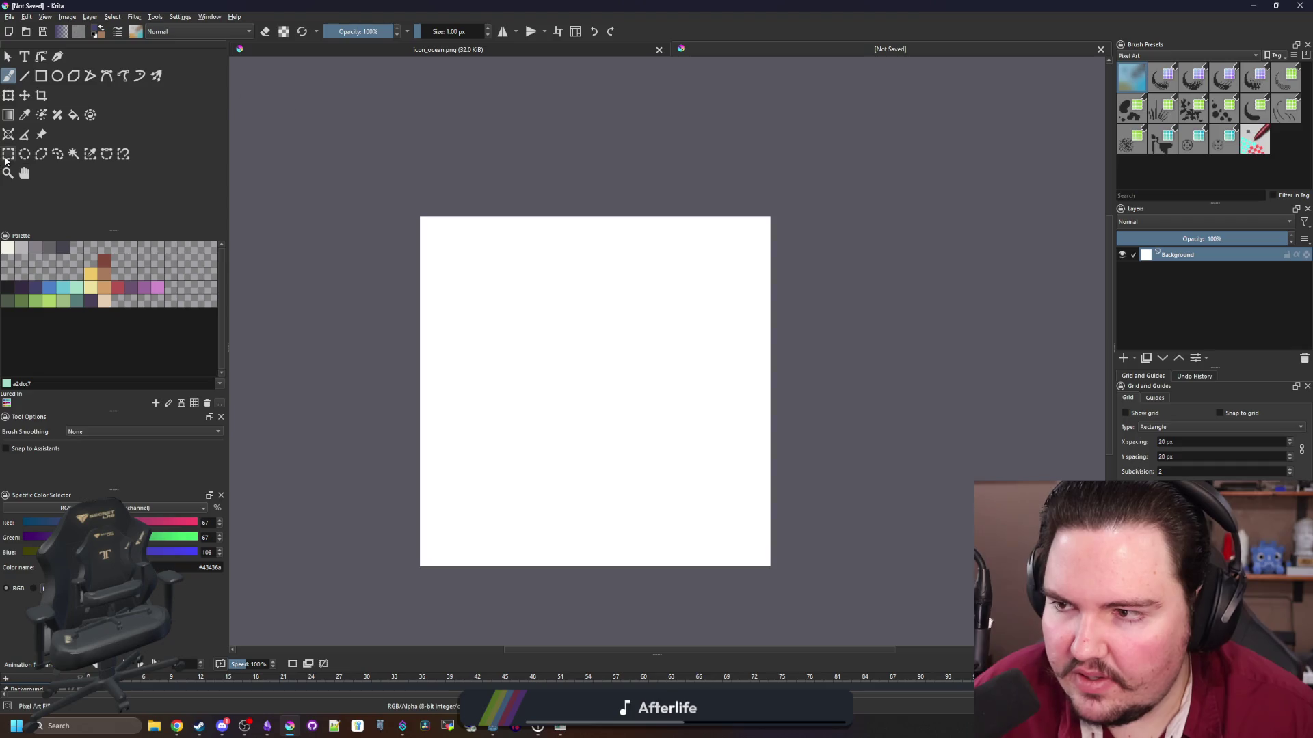
click(8, 154)
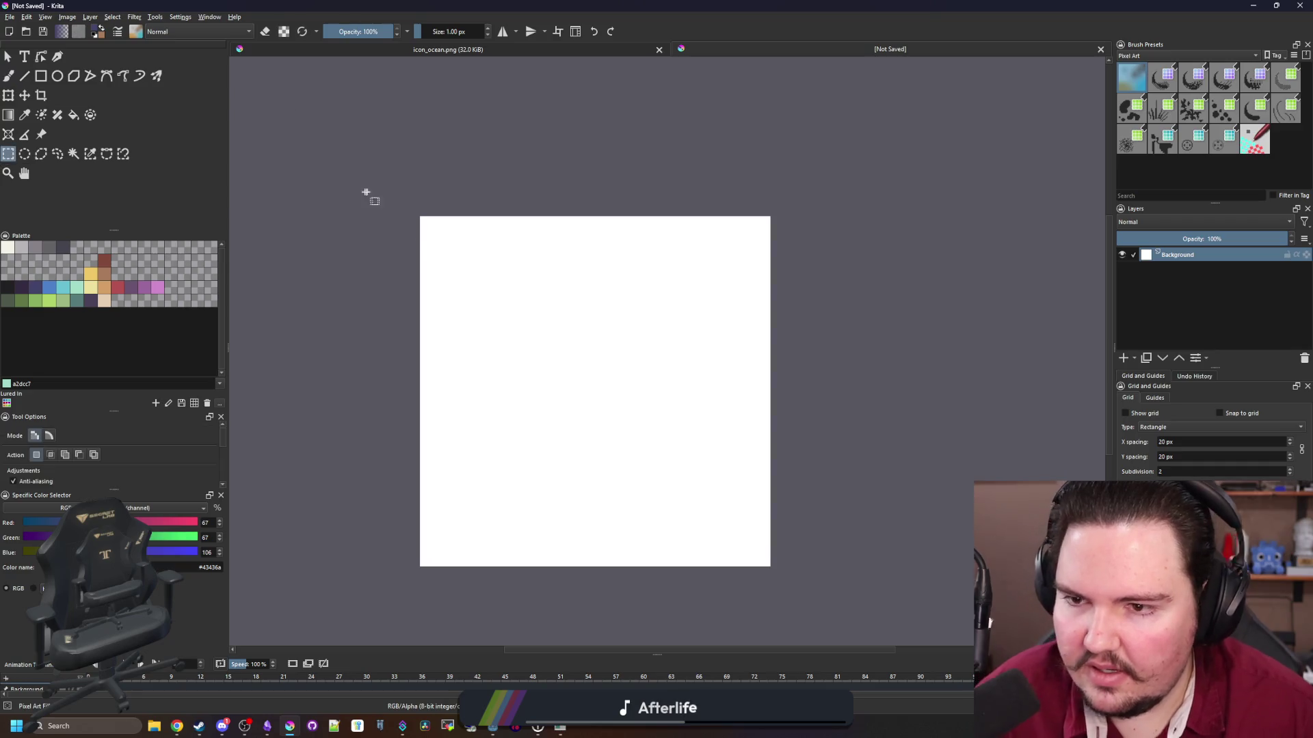
drag(366, 195, 945, 600)
key(Delete)
key(ctrl+shift+a)
key(b)
Step: Pick the light grey palette colour and try a filled rectangle, then undo it
scroll(632, 472, up, 2)
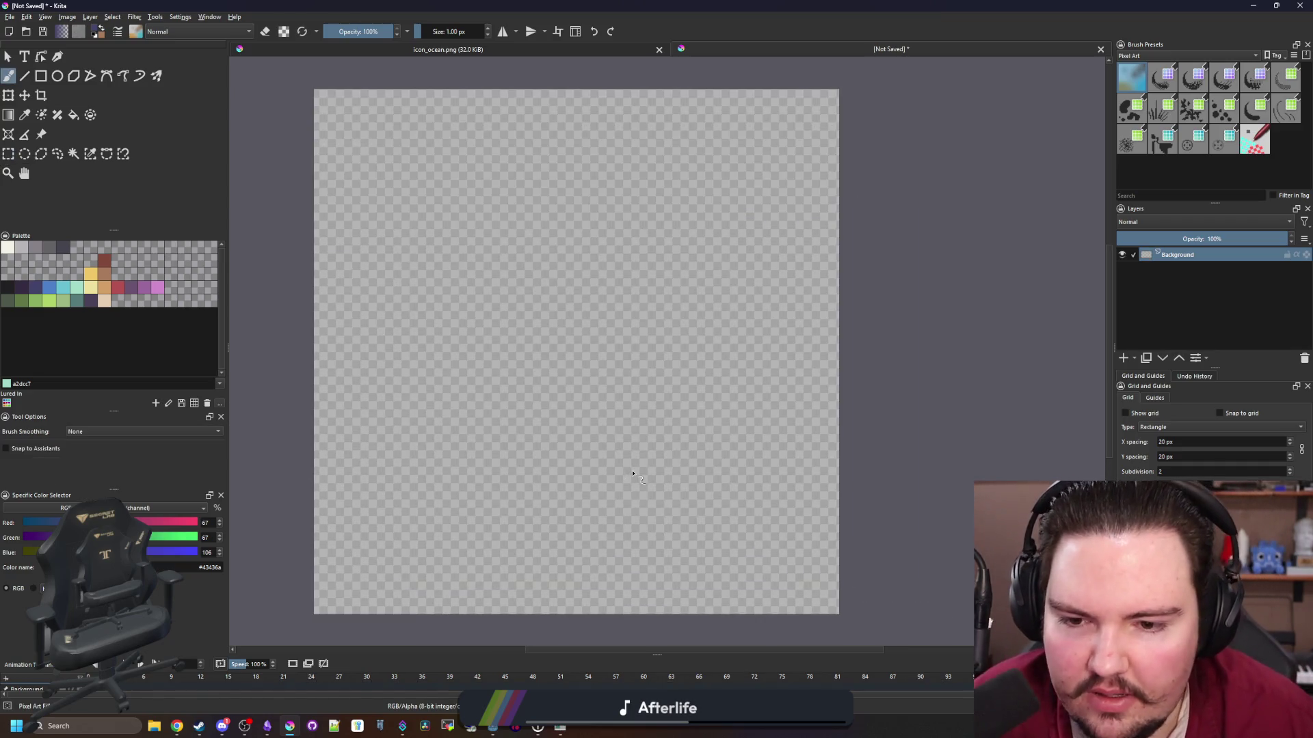
click(8, 247)
scroll(588, 321, up, 1)
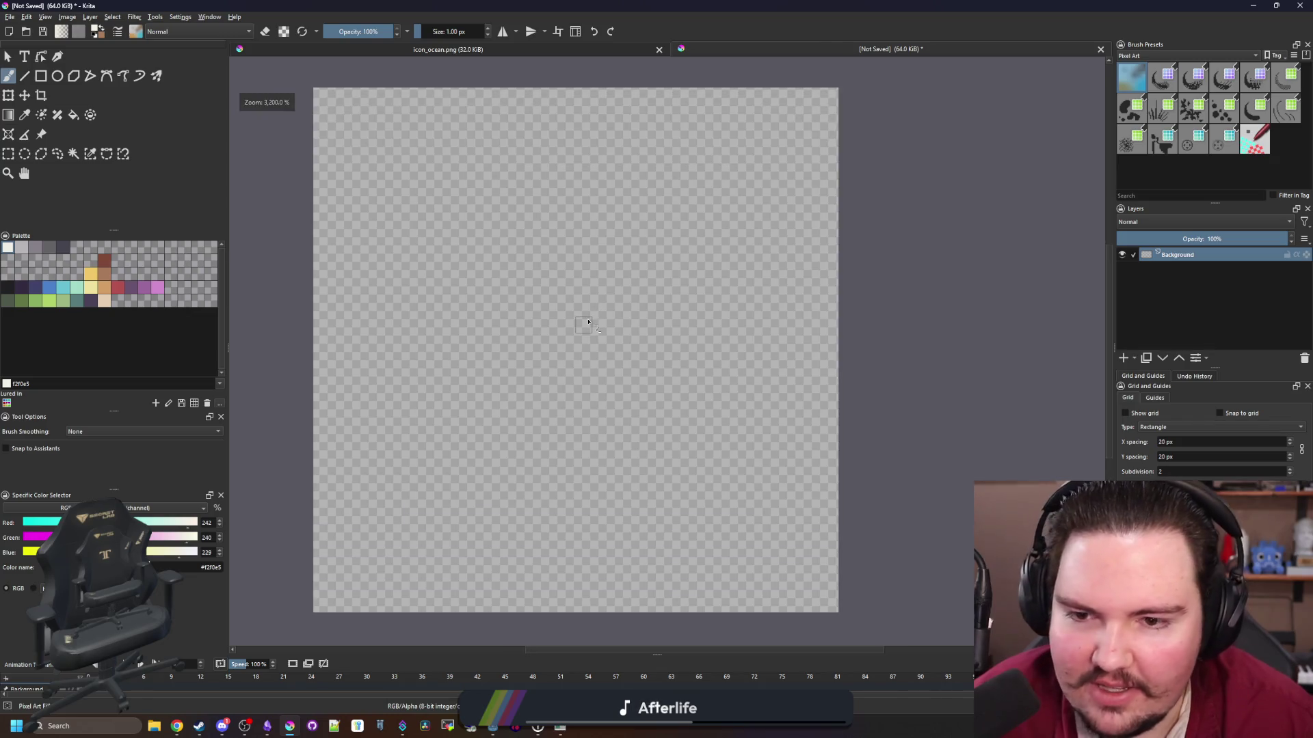
scroll(595, 331, down, 1)
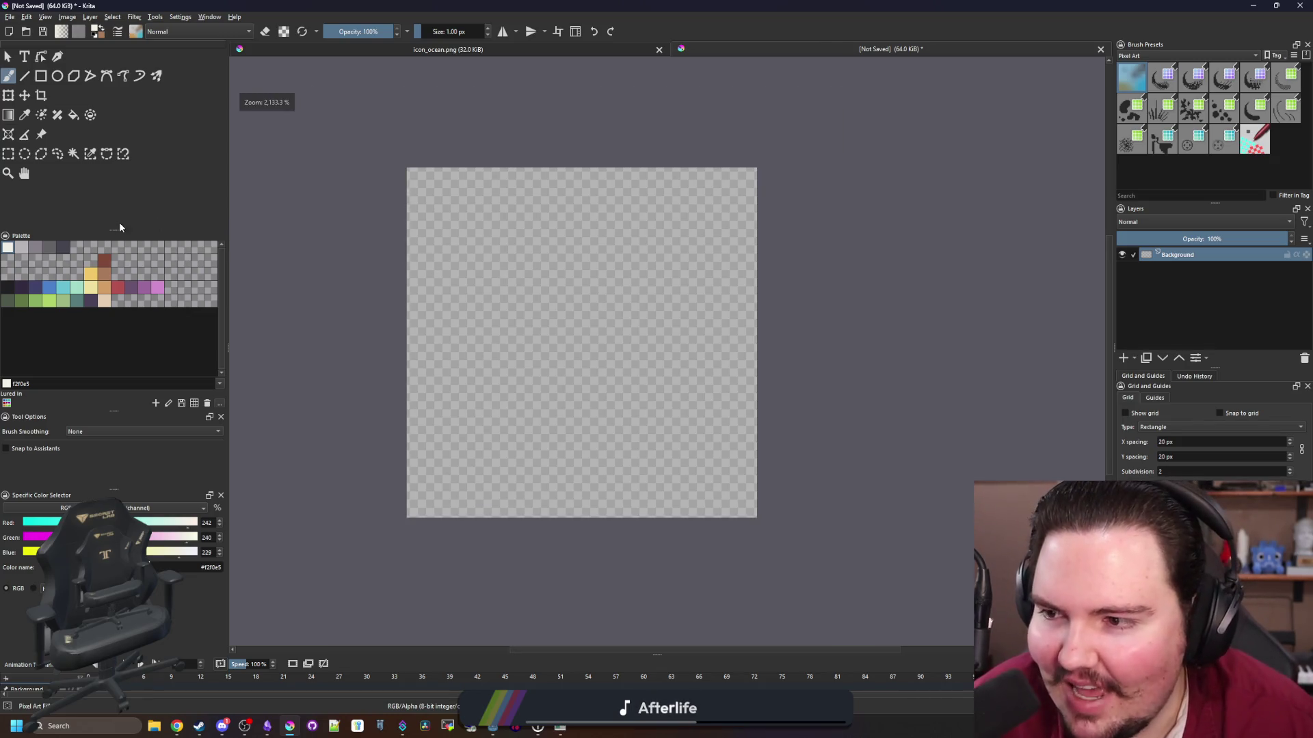
click(21, 249)
key(ctrl+r)
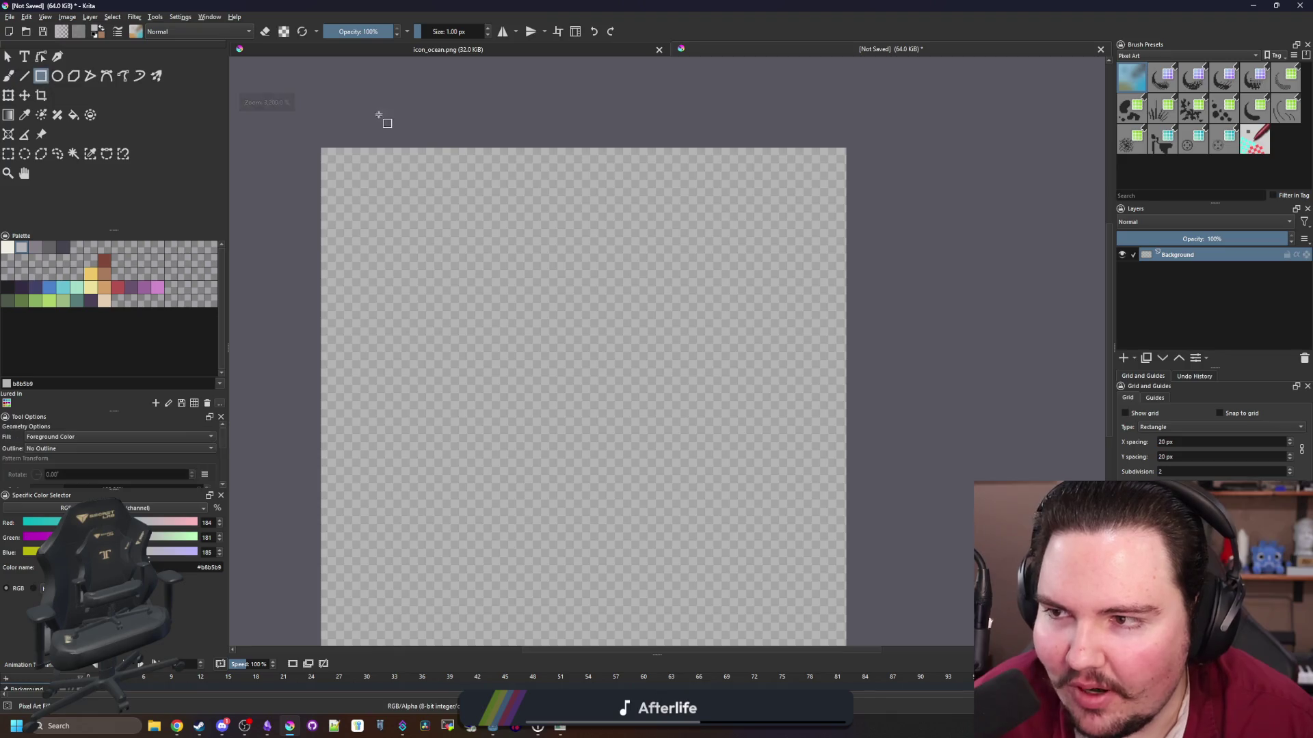
scroll(745, 191, up, 2)
drag(752, 161, 530, 339)
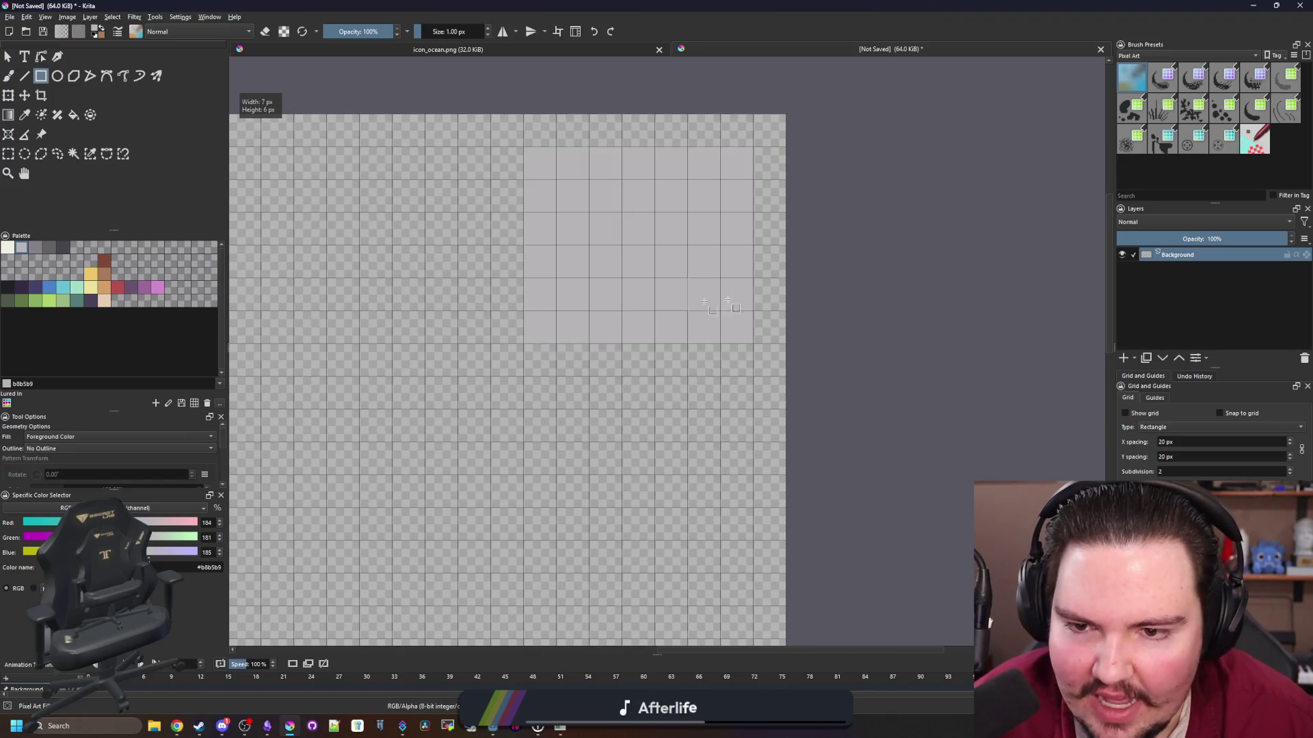
scroll(716, 322, down, 1)
scroll(716, 321, up, 1)
key(ctrl+z)
key(b)
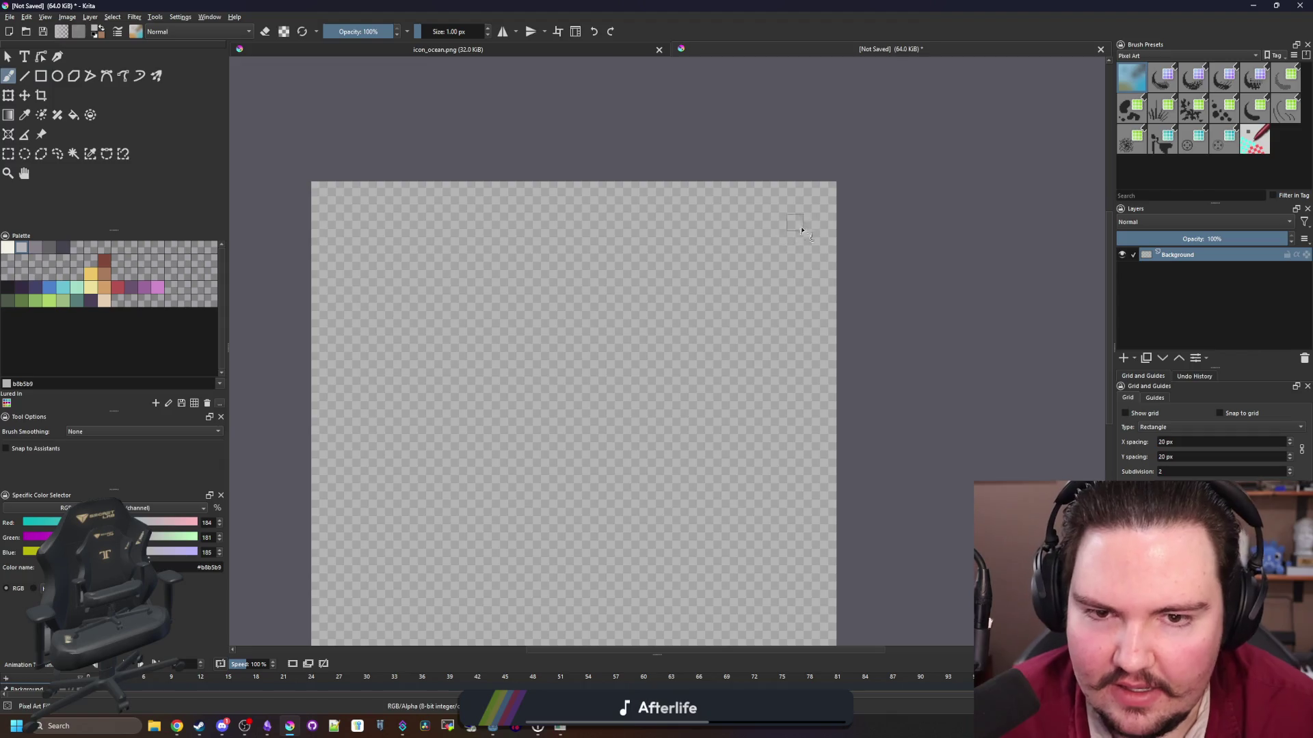
Step: Draw a grey rounded loop, fill its interior, and erase stray pixels off its edge
drag(755, 327, 675, 357)
mouse_move(742, 213)
mouse_down()
mouse_move(622, 284)
mouse_move(686, 357)
mouse_up()
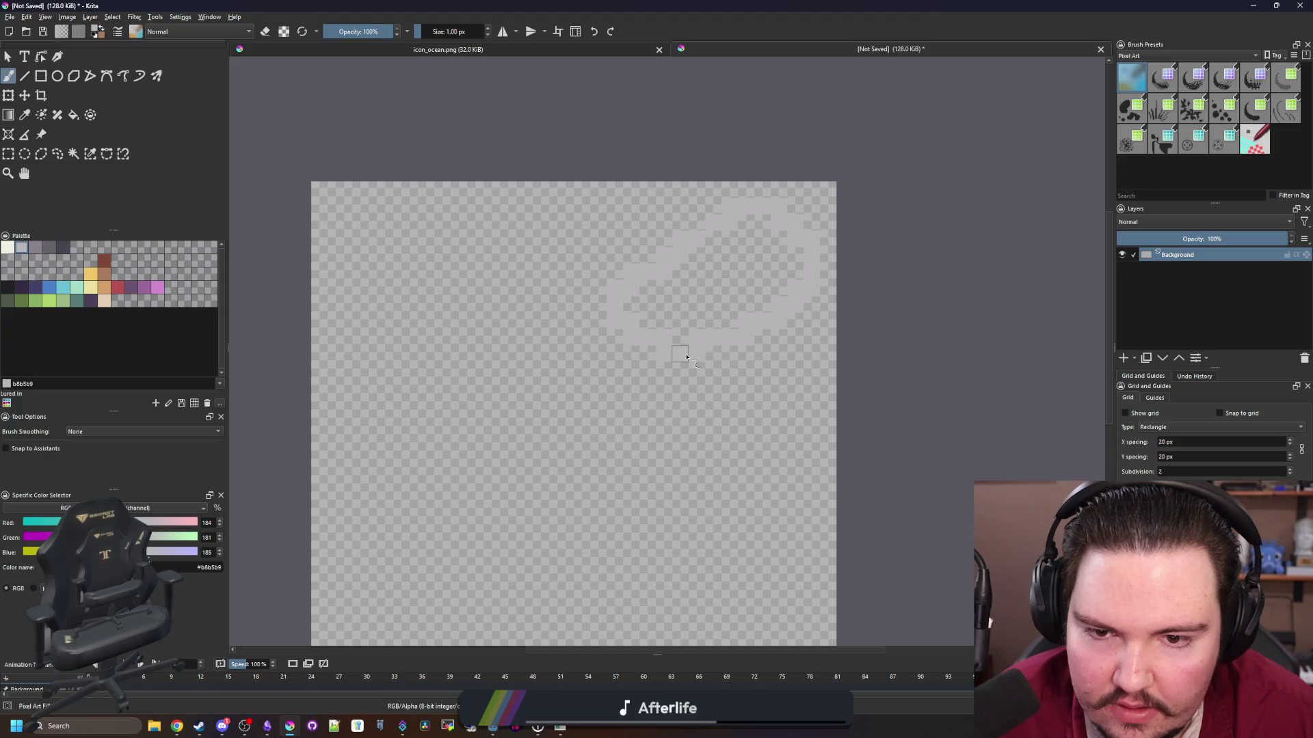
scroll(711, 321, up, 1)
click(697, 285)
scroll(797, 246, up, 1)
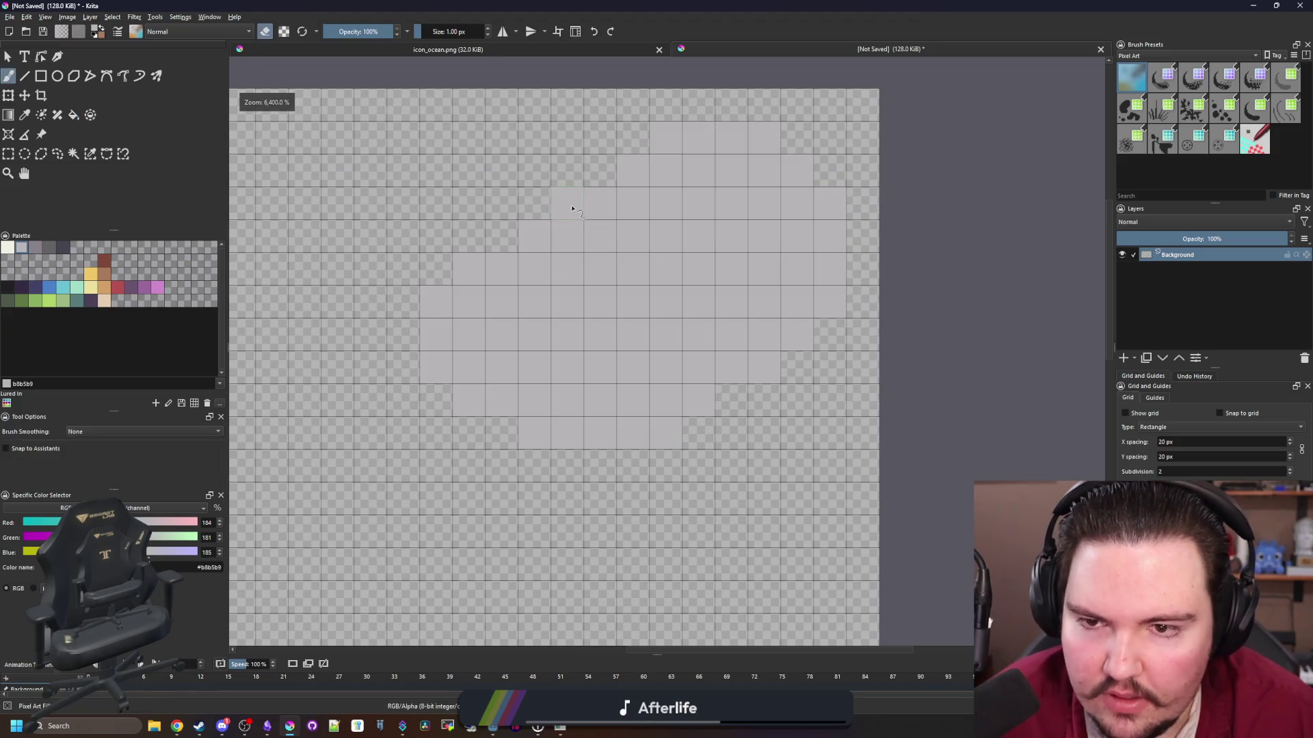
key(e)
drag(477, 270, 542, 241)
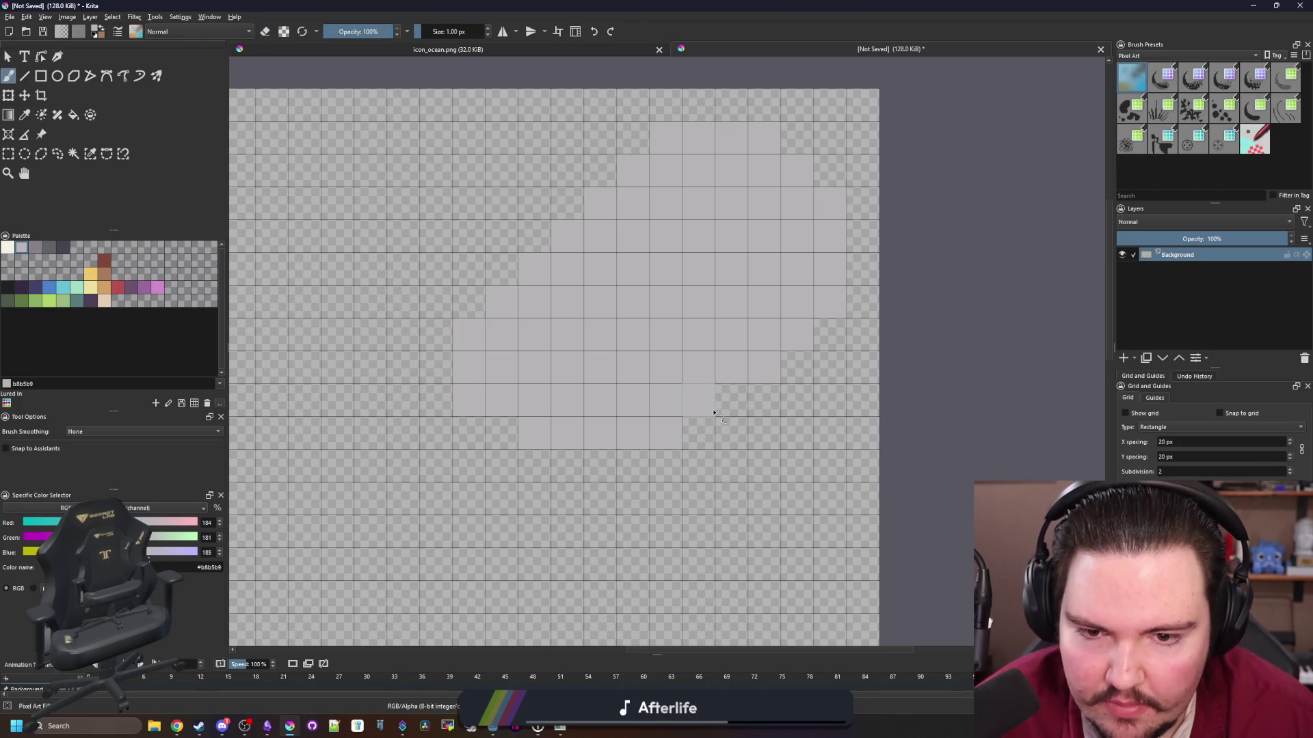
Step: Extend the pale shape down and left along its bottom edge
mouse_move(653, 460)
mouse_down()
mouse_move(536, 465)
mouse_move(519, 435)
mouse_up()
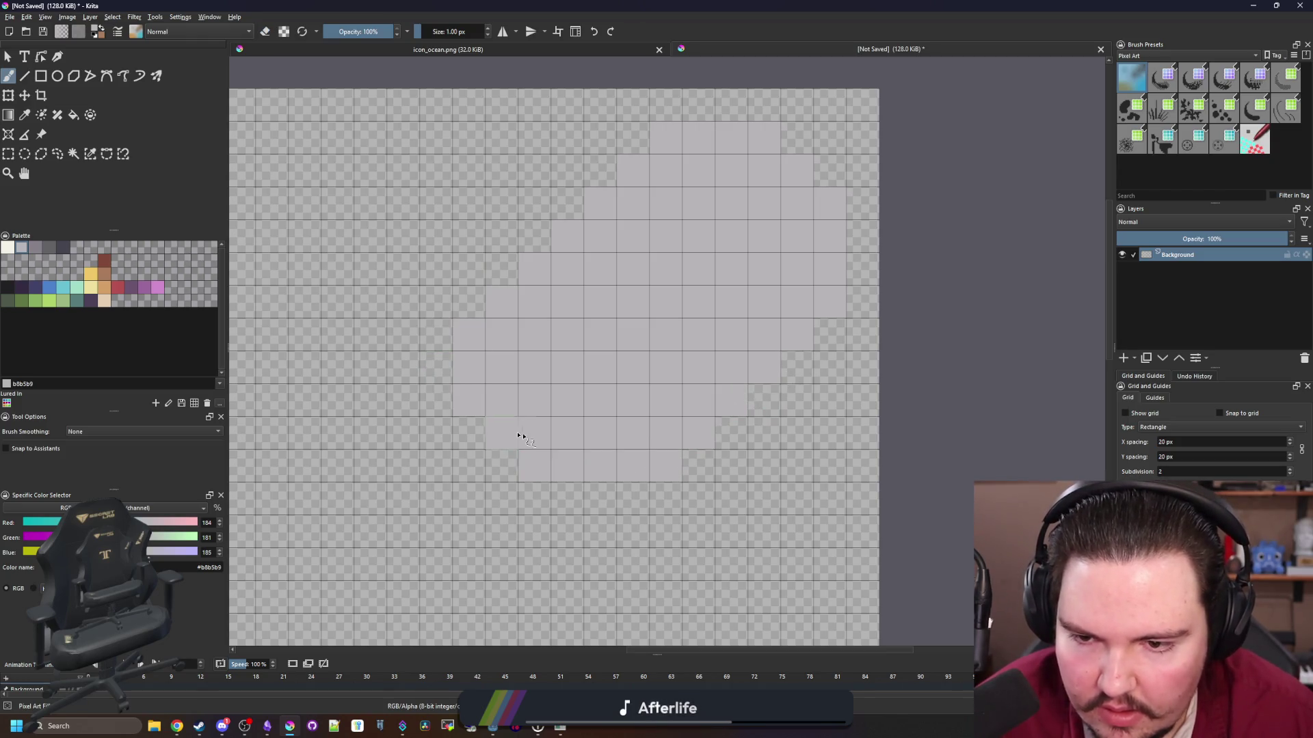
mouse_move(625, 493)
mouse_down()
mouse_move(548, 492)
mouse_move(470, 432)
mouse_up()
scroll(670, 335, down, 2)
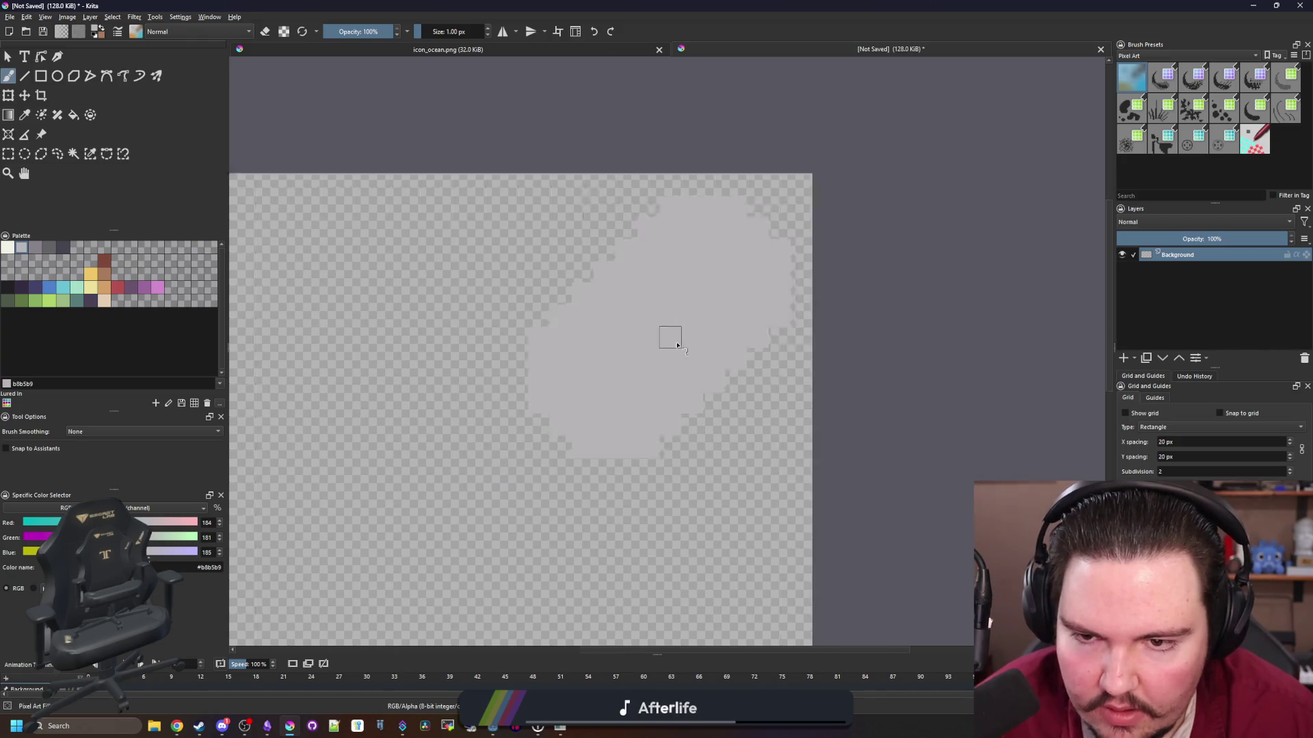
scroll(621, 429, up, 2)
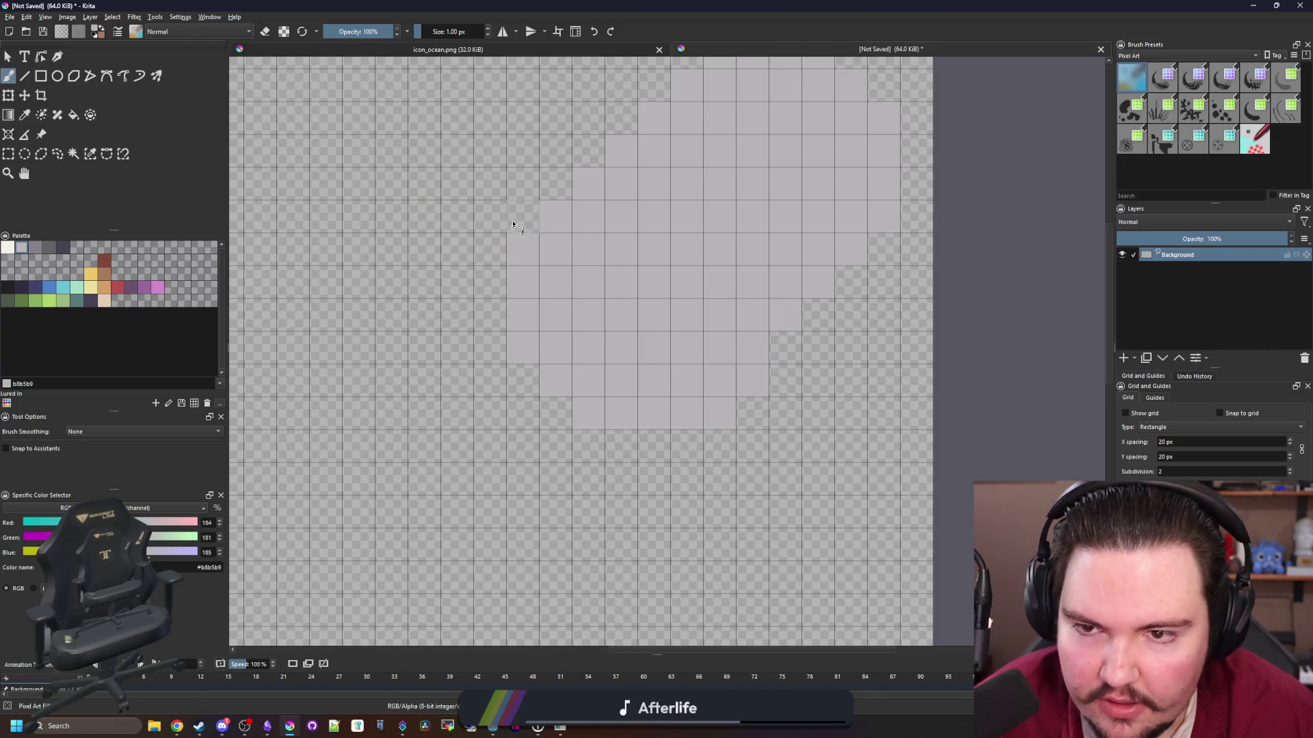
scroll(642, 407, down, 3)
scroll(680, 375, up, 3)
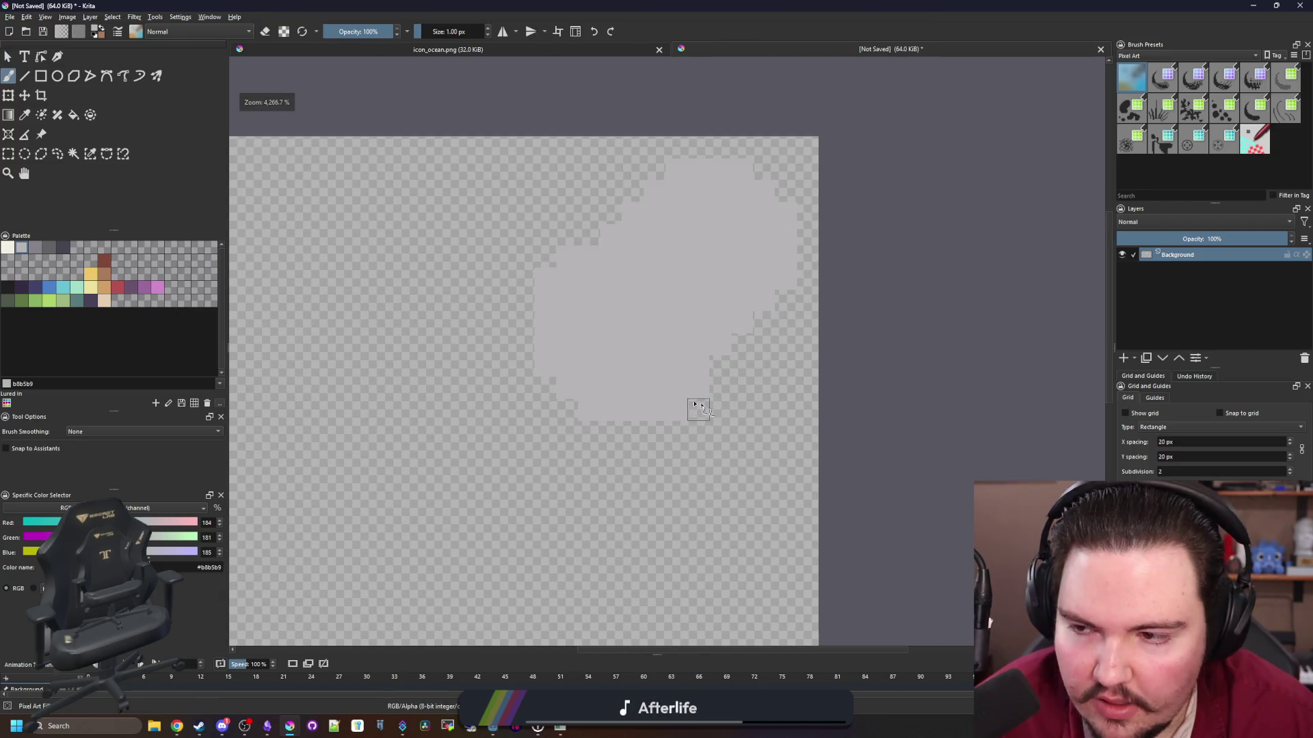
Step: Pick the darker gray #868188 and outline a circle overlapping the pale shape's lower left
click(35, 247)
scroll(586, 331, up, 2)
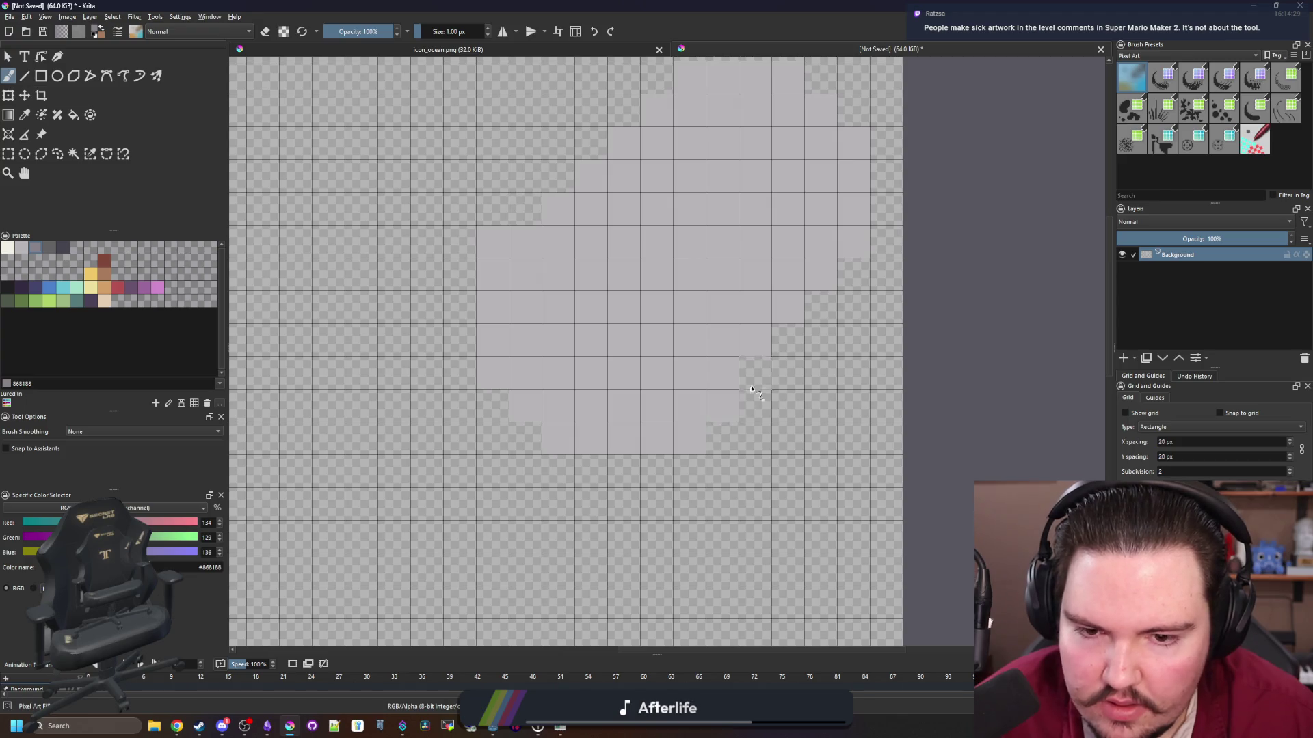
click(783, 411)
key(ctrl+z)
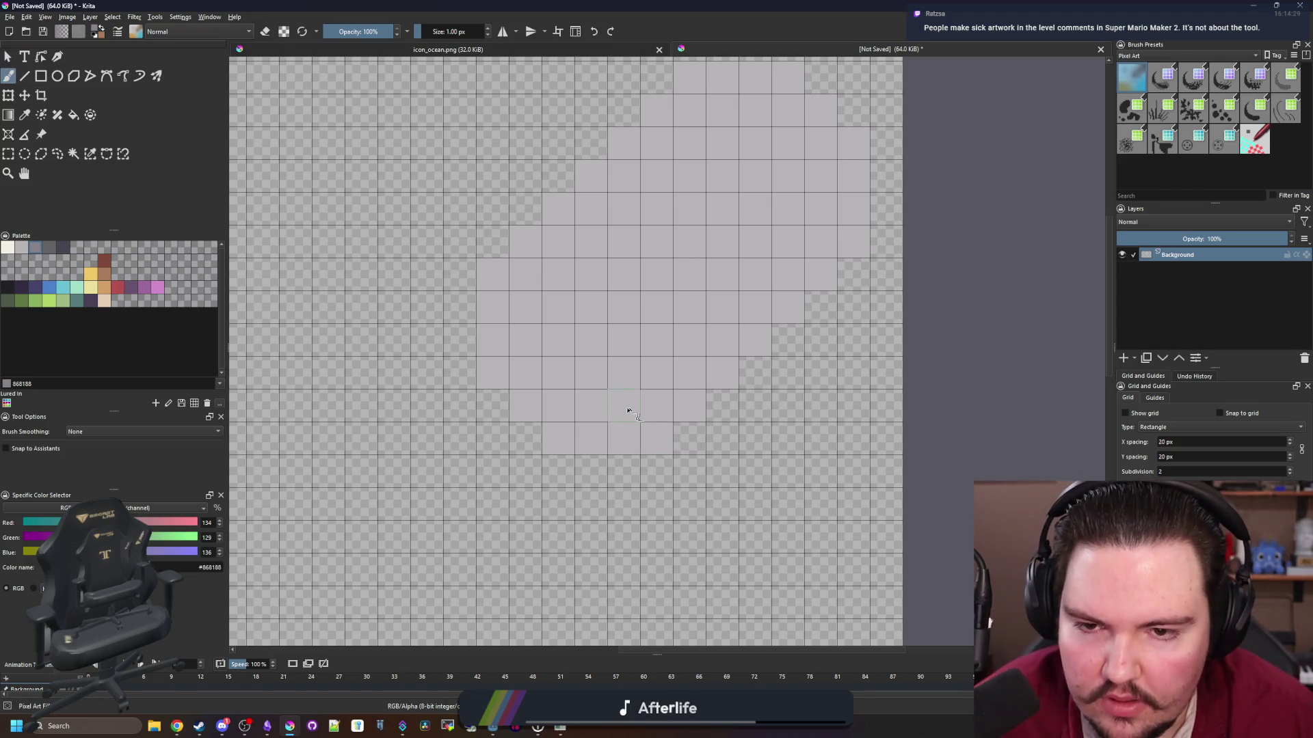
mouse_move(561, 438)
mouse_down()
mouse_move(658, 441)
mouse_move(700, 392)
mouse_up()
mouse_move(525, 406)
mouse_down()
mouse_move(493, 390)
mouse_move(492, 274)
mouse_move(526, 240)
mouse_move(654, 216)
mouse_move(726, 281)
mouse_move(723, 383)
mouse_up()
Step: Fill the circle's interior with darker gray using the Fill tool
key(f)
click(588, 399)
scroll(589, 399, down, 1)
scroll(633, 360, up, 1)
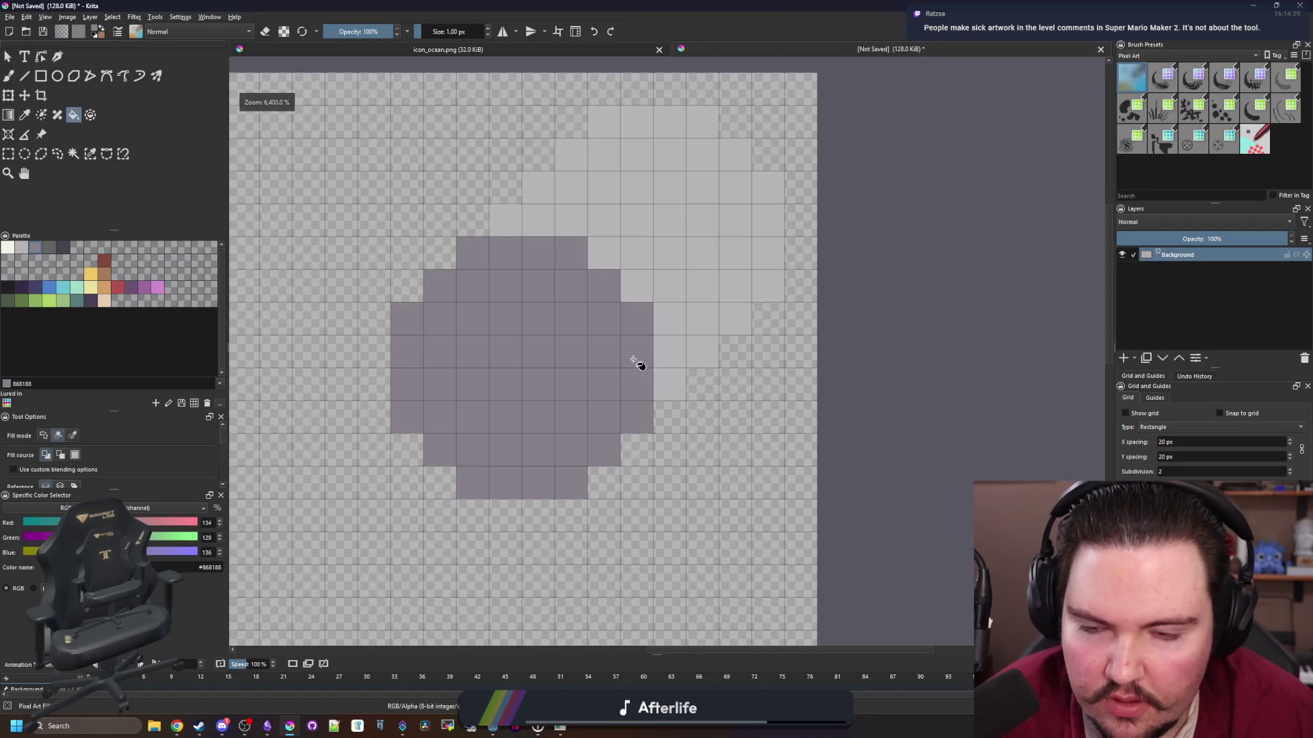
Step: Paint seven near-black #212123 dots across the disc in three rows
click(10, 290)
key(b)
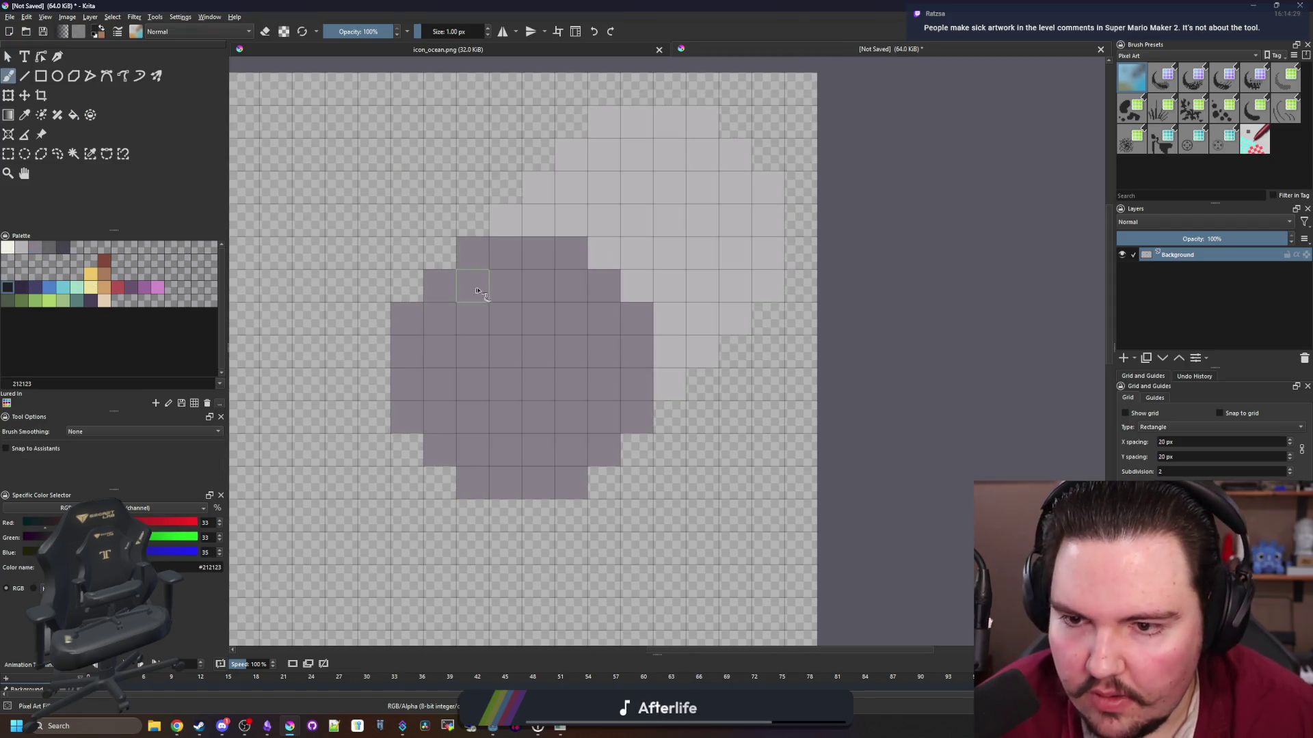
click(472, 285)
click(538, 285)
click(438, 347)
click(505, 352)
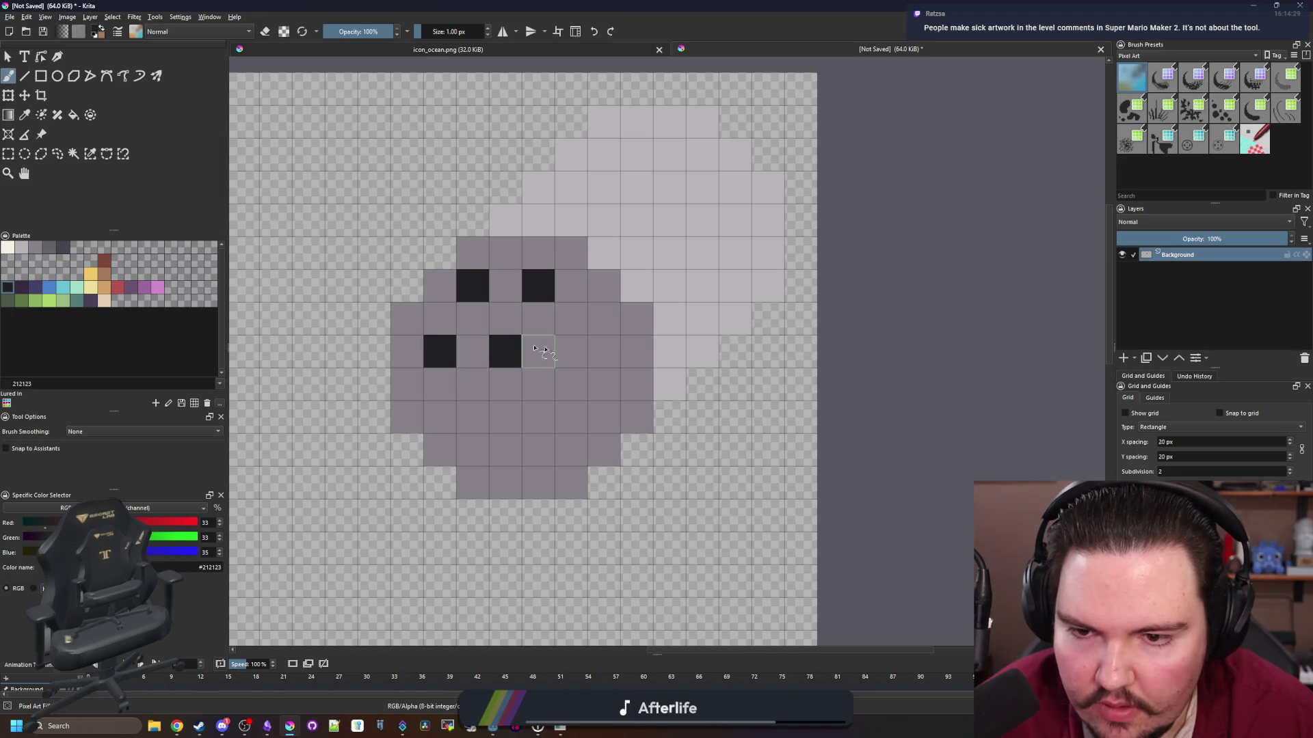
click(579, 351)
click(538, 417)
click(473, 418)
scroll(567, 423, down, 4)
scroll(567, 422, up, 4)
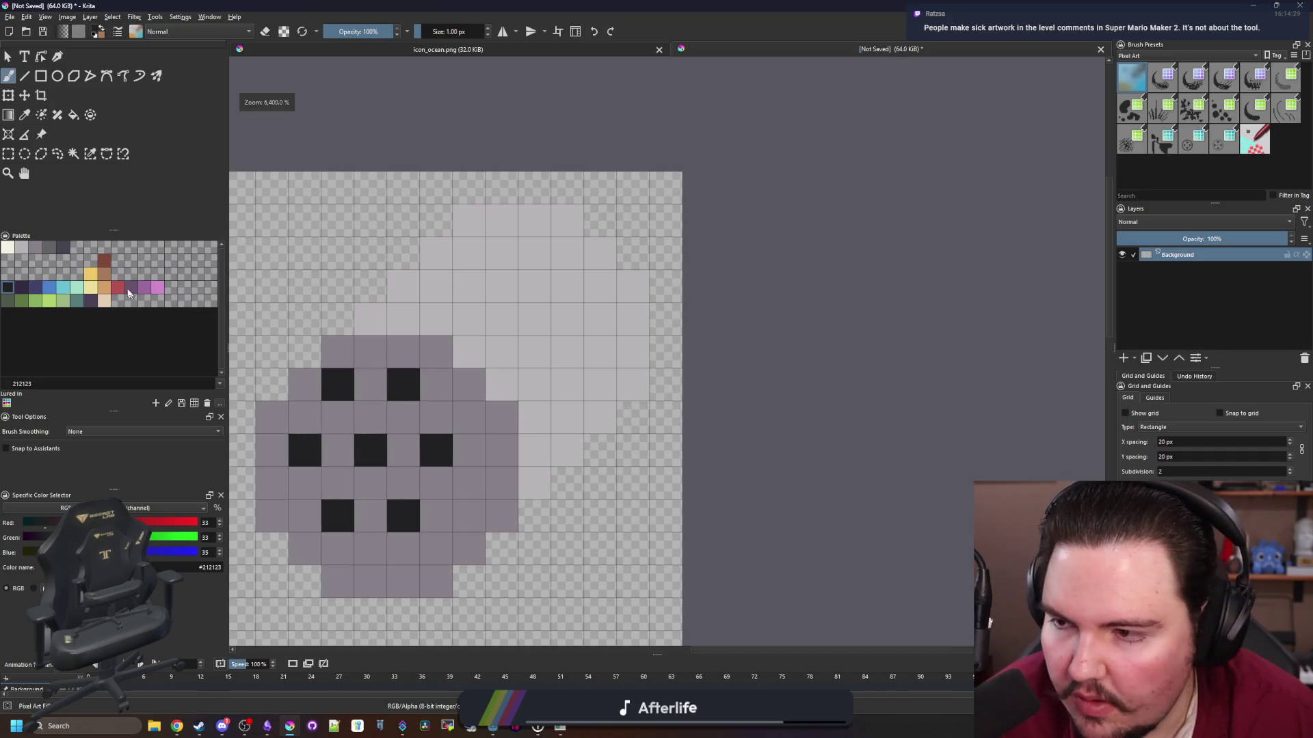
Step: Edge the pale shape's upper-left diagonal, top and right side with cream #f2f0e5
click(8, 246)
click(370, 318)
click(402, 286)
click(436, 252)
click(468, 220)
mouse_move(502, 220)
mouse_down()
mouse_move(577, 219)
mouse_move(633, 287)
mouse_move(605, 403)
mouse_move(567, 450)
mouse_up()
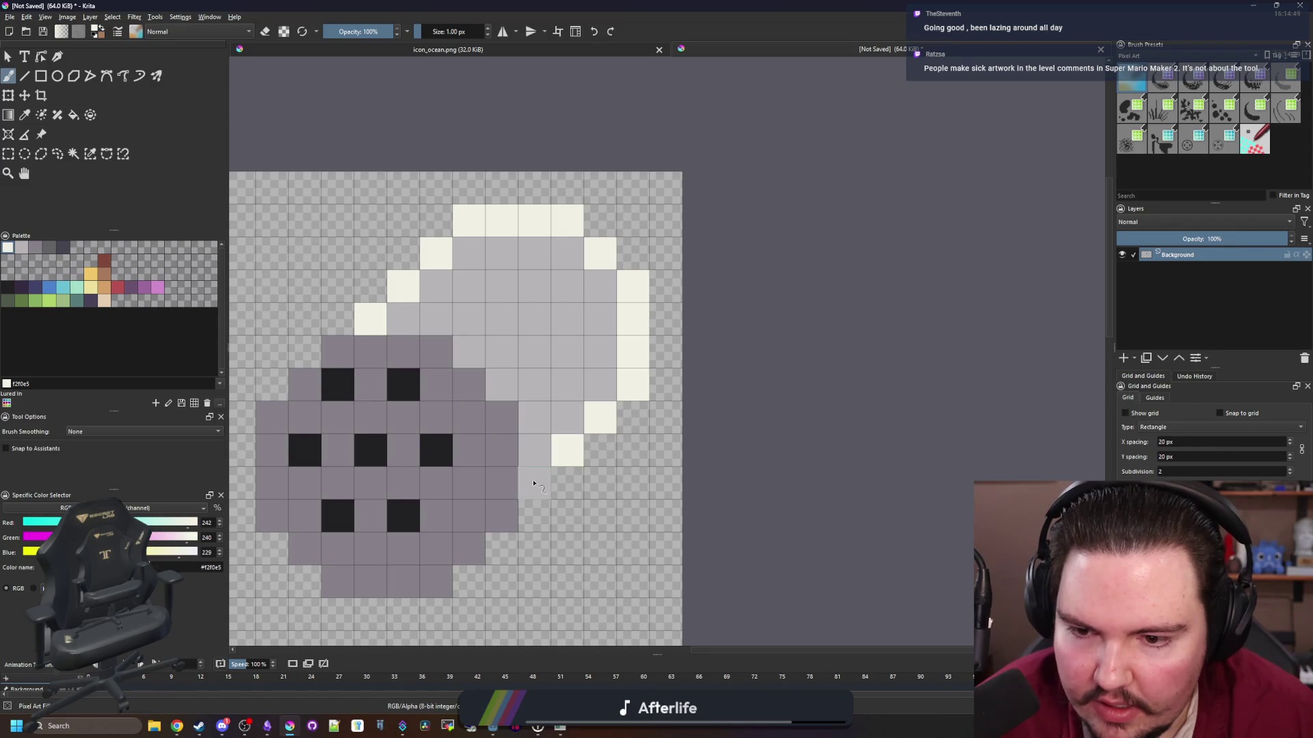
Step: Add a last cream edge pixel, then brush the disc's body over in light gray #b8b5b9
click(534, 484)
scroll(534, 485, down, 3)
scroll(534, 484, up, 3)
click(23, 248)
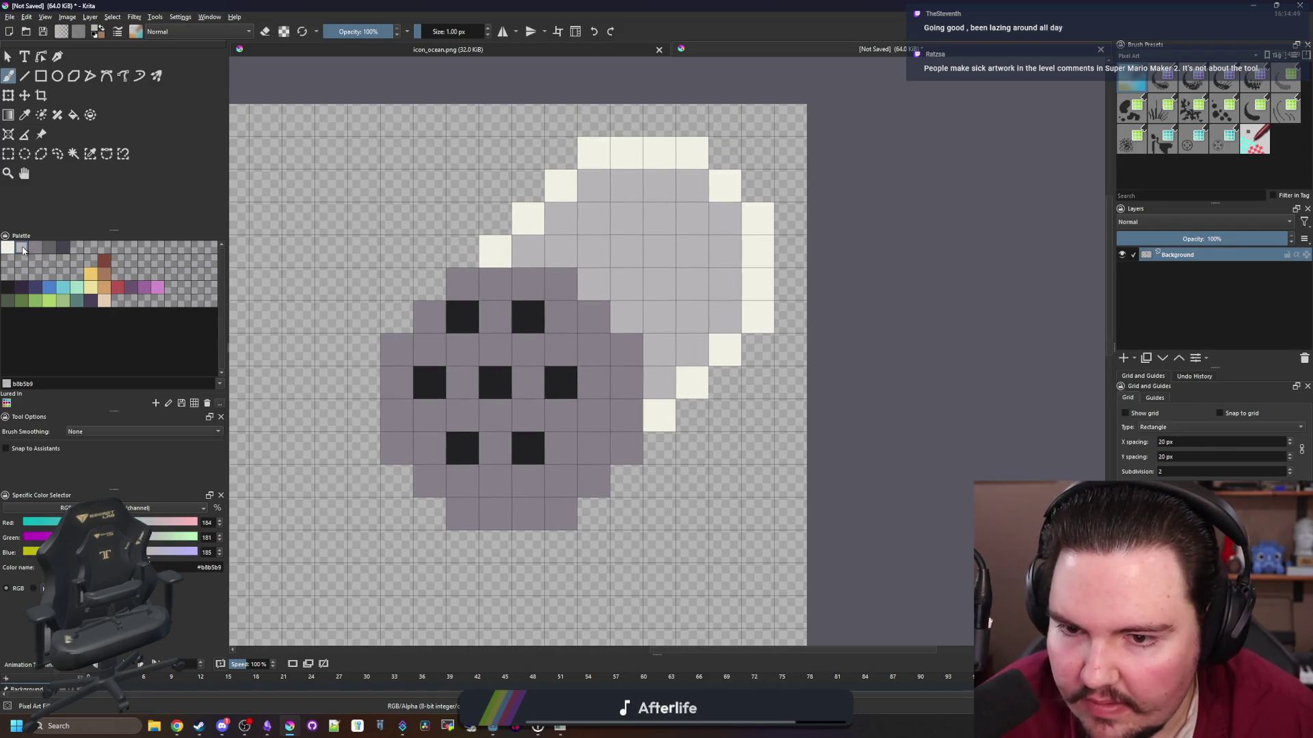
mouse_move(560, 512)
mouse_down()
mouse_move(454, 498)
mouse_move(397, 465)
mouse_move(432, 354)
mouse_move(491, 348)
mouse_move(581, 354)
mouse_move(587, 459)
mouse_move(561, 482)
mouse_move(548, 448)
mouse_move(434, 410)
mouse_move(528, 350)
mouse_up()
scroll(526, 348, down, 5)
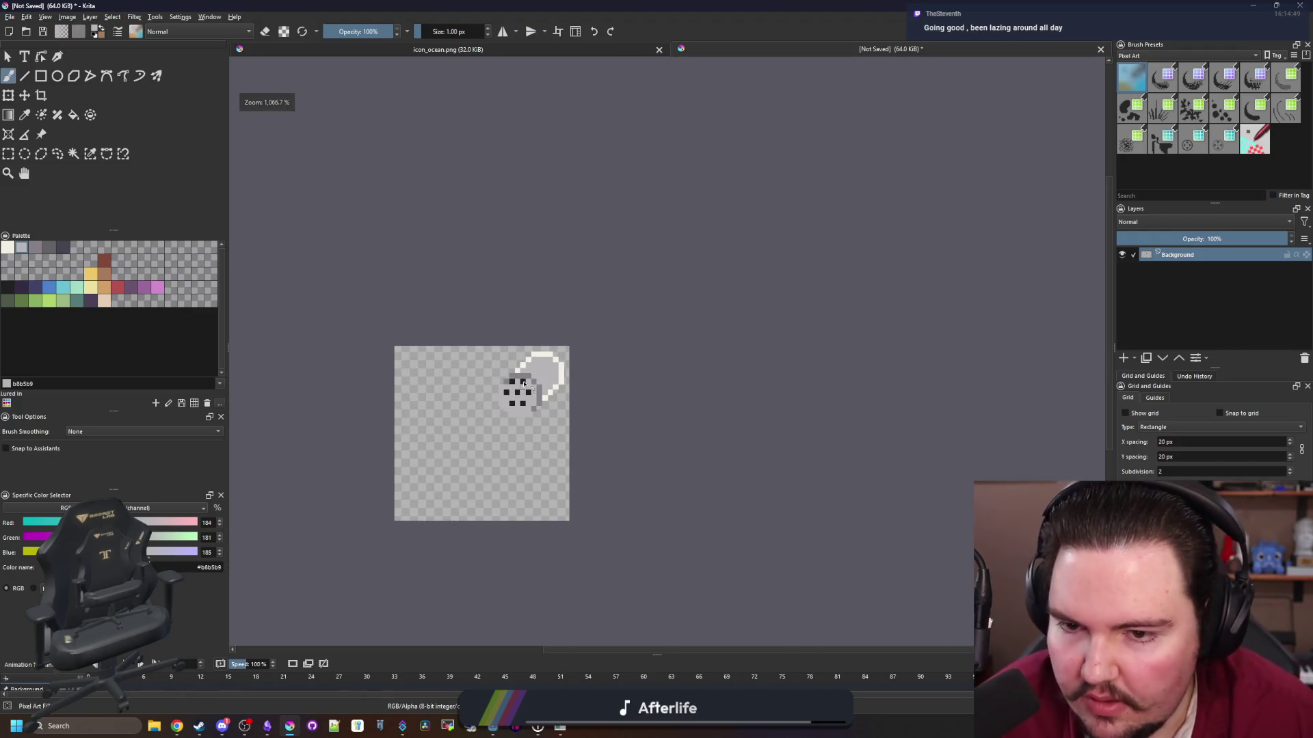
scroll(525, 348, up, 3)
scroll(540, 354, up, 2)
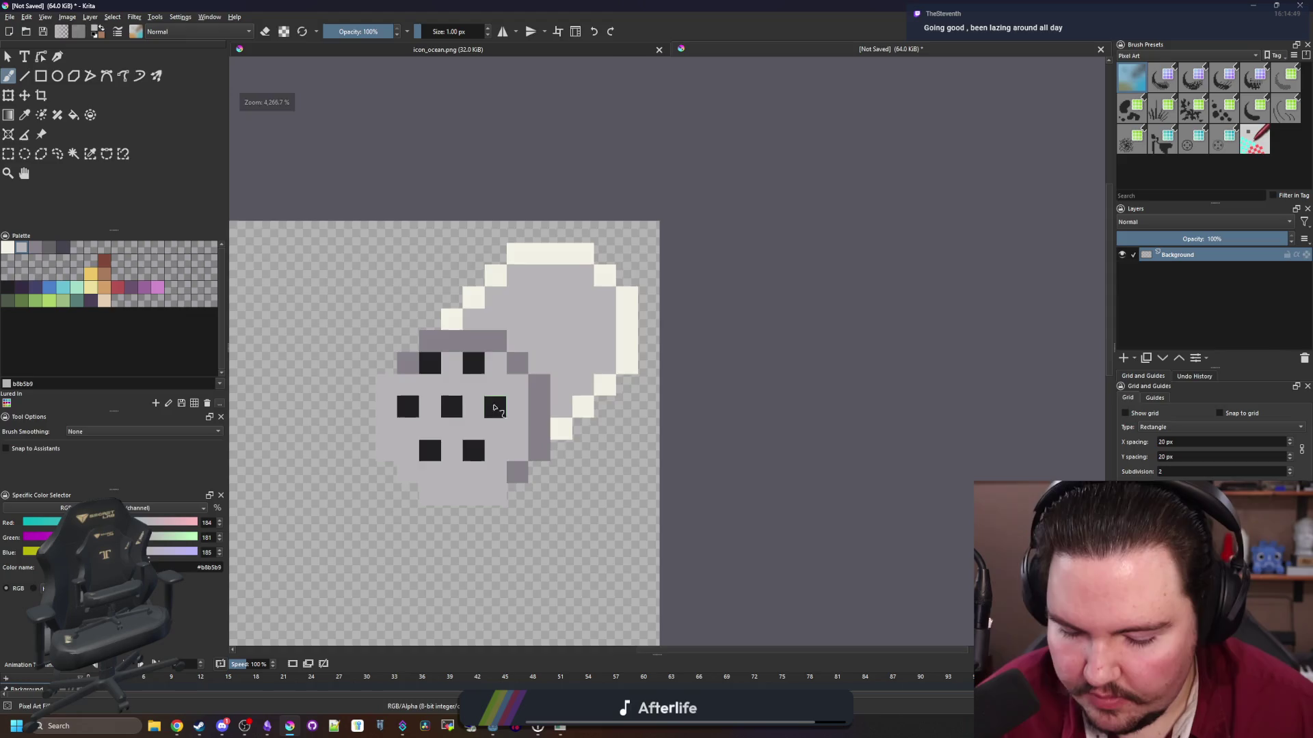
scroll(560, 361, up, 1)
key(p)
scroll(565, 360, up, 1)
Step: Repaint the leftover darker pixels beside the dots light gray with the pixel brush
key(b)
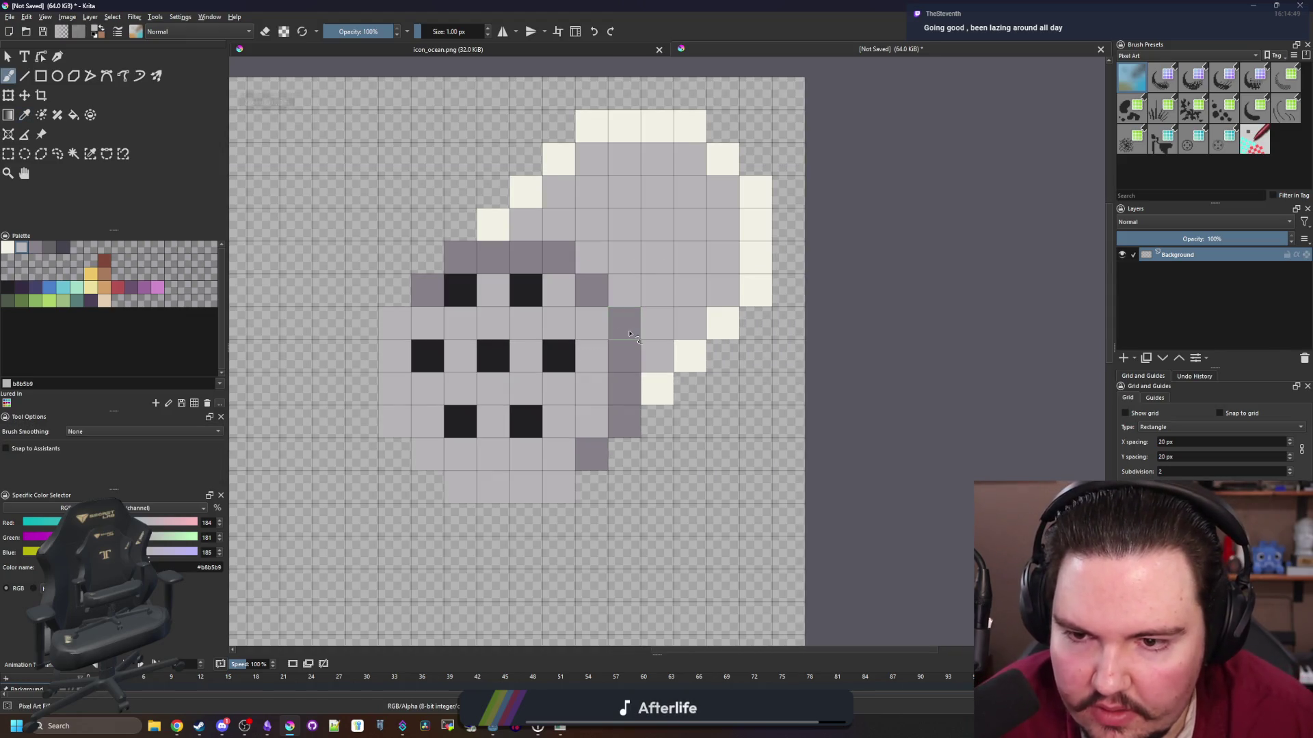
scroll(624, 342, down, 4)
scroll(624, 338, up, 5)
mouse_move(609, 348)
mouse_down()
mouse_move(574, 313)
mouse_move(575, 347)
mouse_up()
Step: Sample the darker gray #868188 from the rim and paint it along the bottom edge
ctrl+click(608, 380)
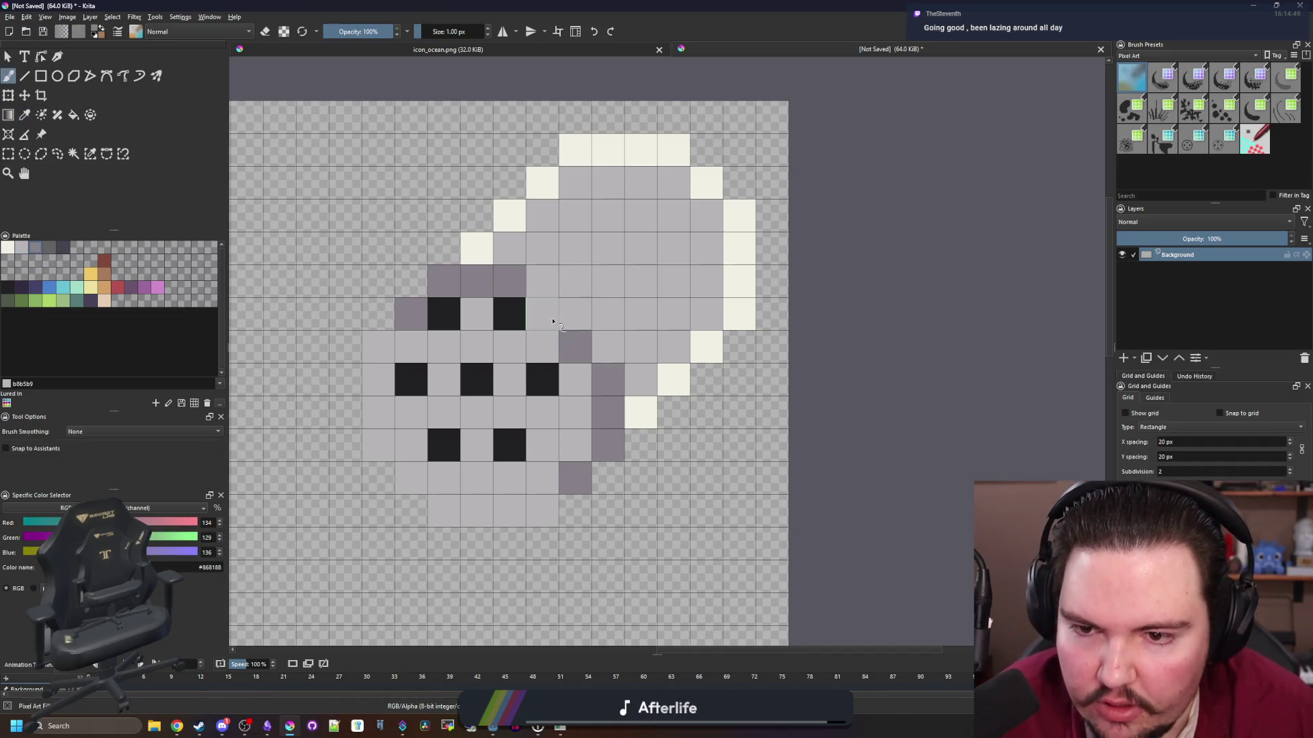
key(e)
click(412, 478)
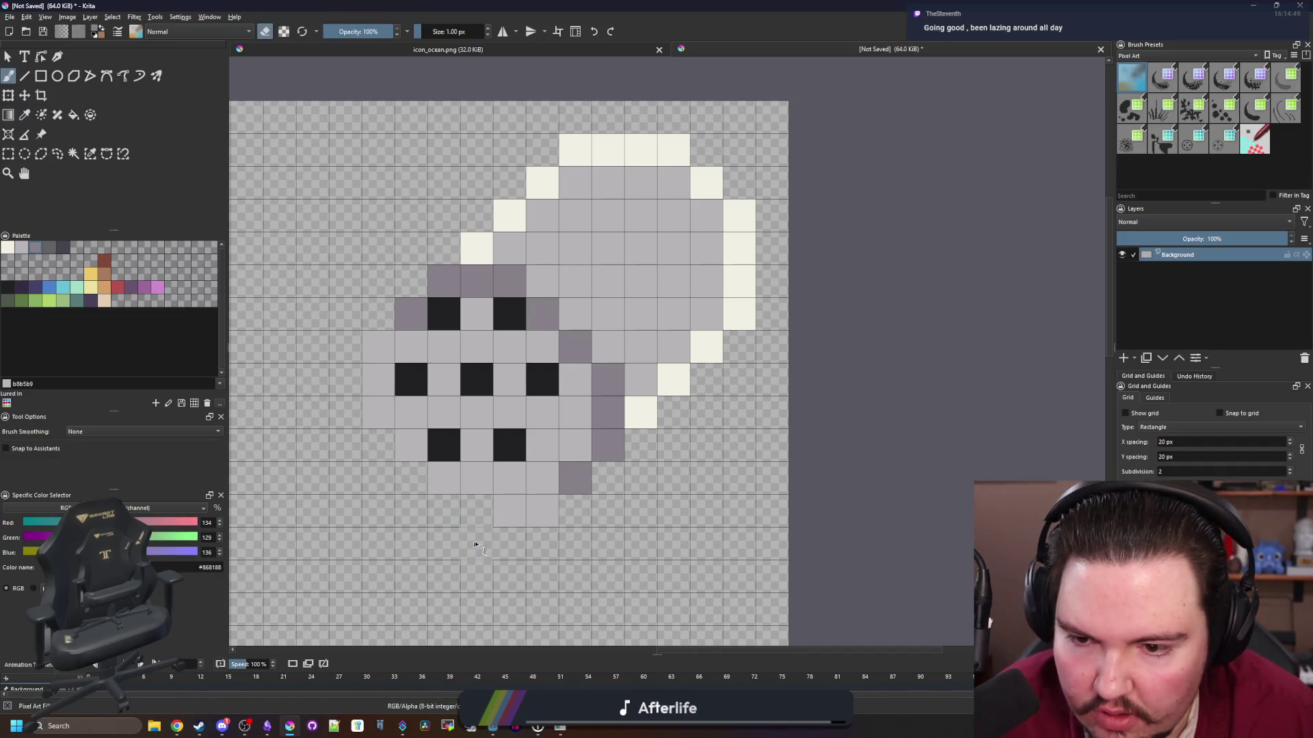
key(ctrl+z)
scroll(512, 391, down, 3)
scroll(540, 478, up, 3)
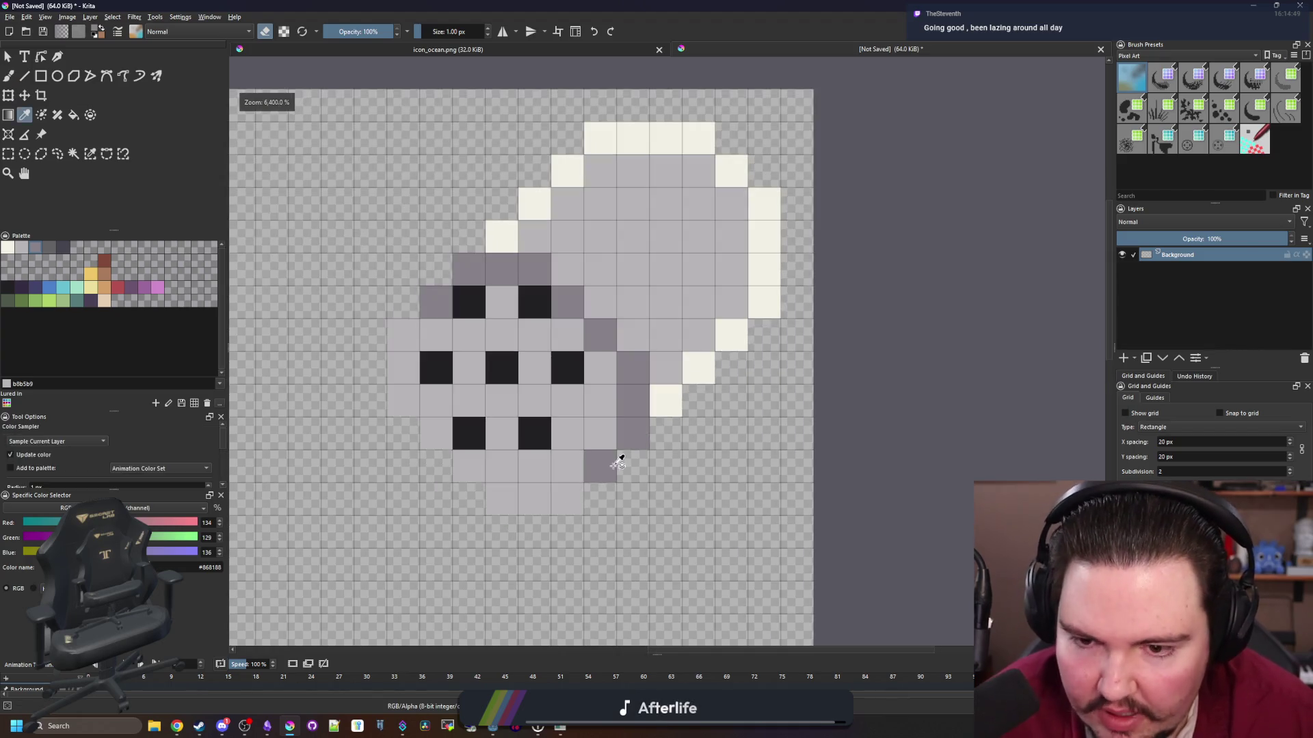
key(e)
drag(567, 500, 539, 502)
click(502, 500)
Step: Extend the darker gray rim down the left side, lower left, right and bottom
drag(409, 406, 407, 340)
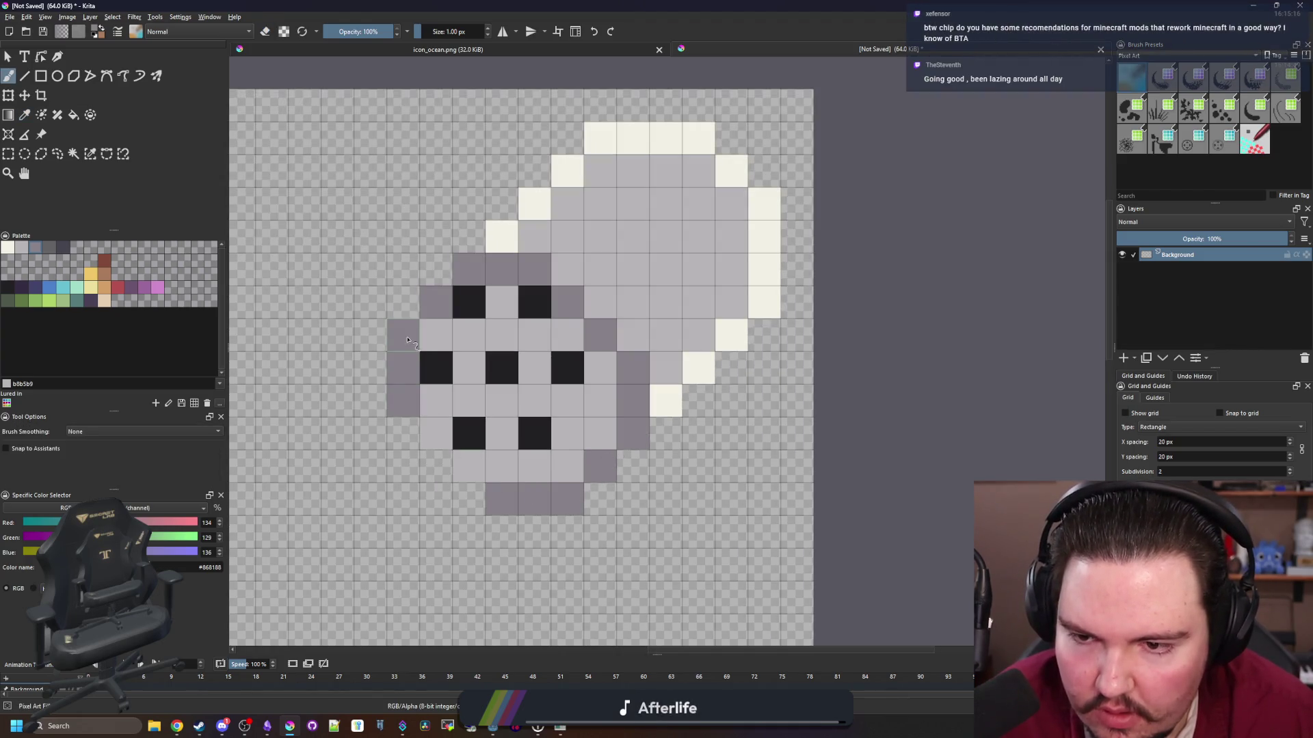
drag(438, 433, 469, 467)
scroll(506, 465, down, 3)
scroll(531, 415, up, 3)
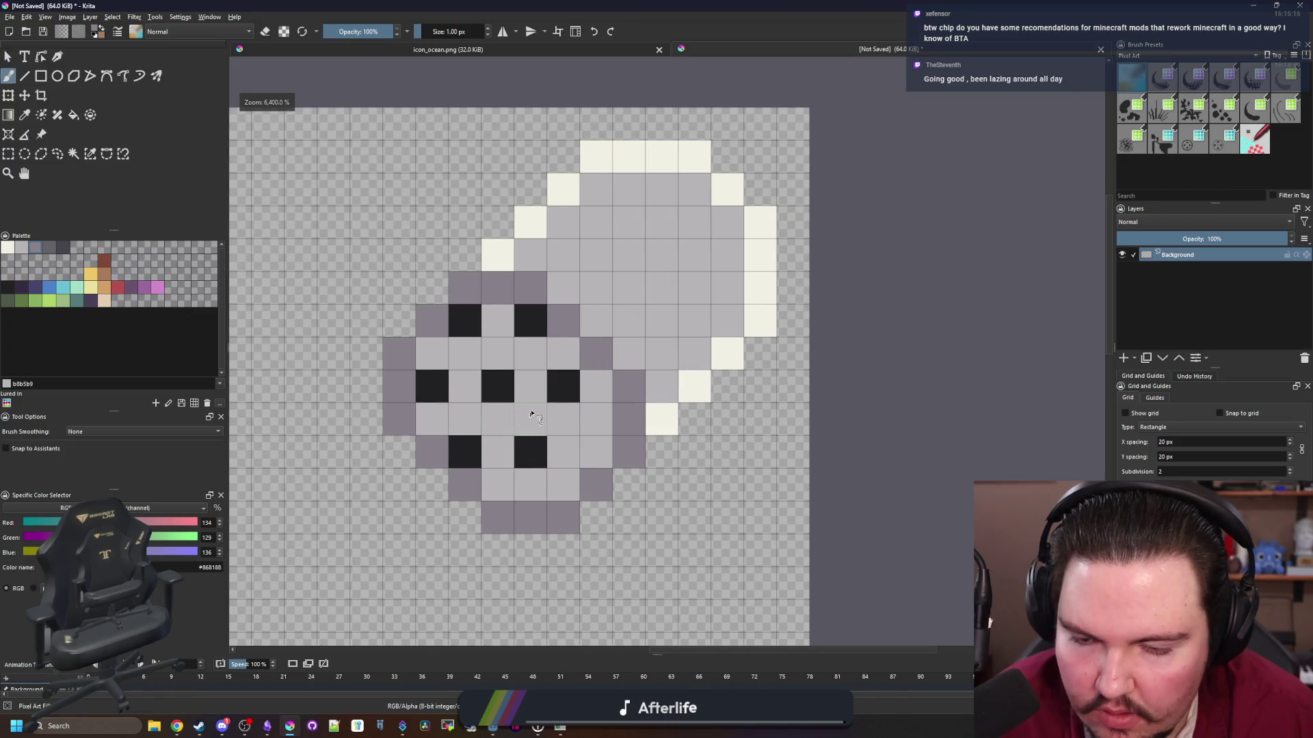
mouse_move(563, 353)
mouse_down()
mouse_move(600, 454)
mouse_move(595, 478)
mouse_move(498, 485)
mouse_up()
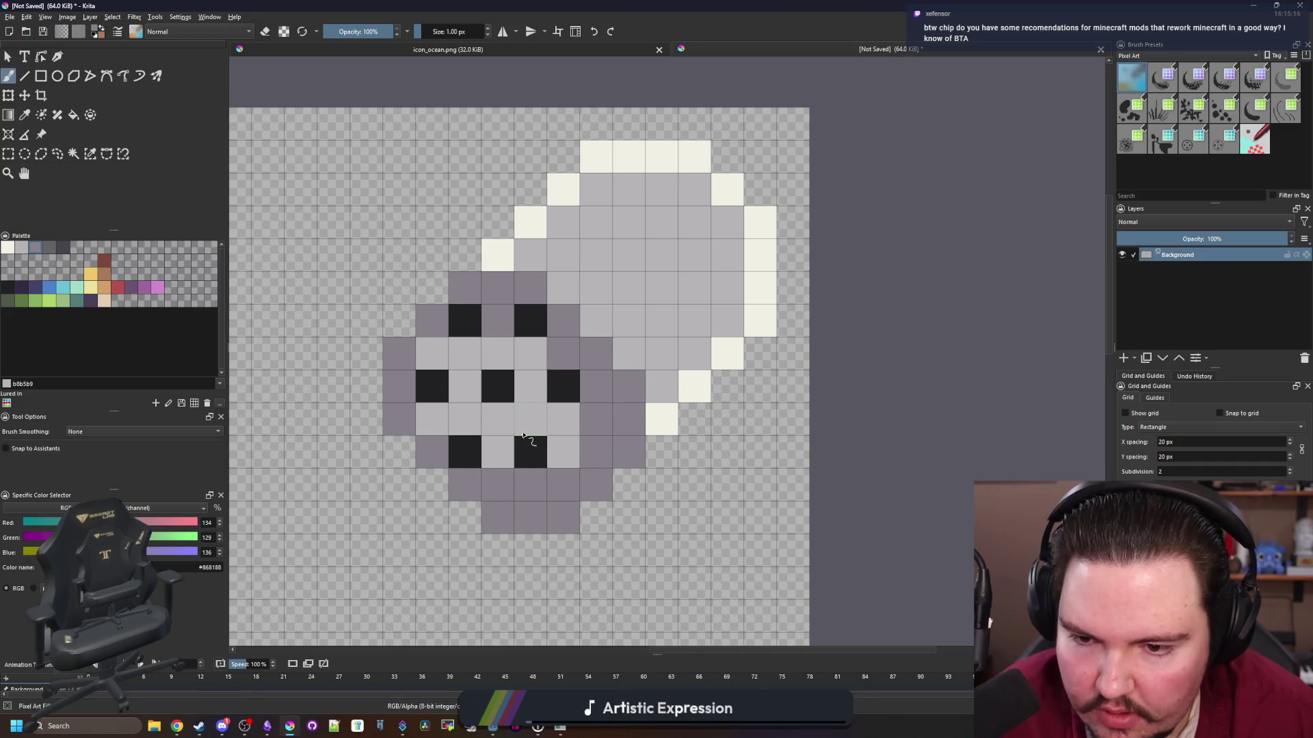
scroll(519, 385, down, 8)
scroll(519, 427, up, 6)
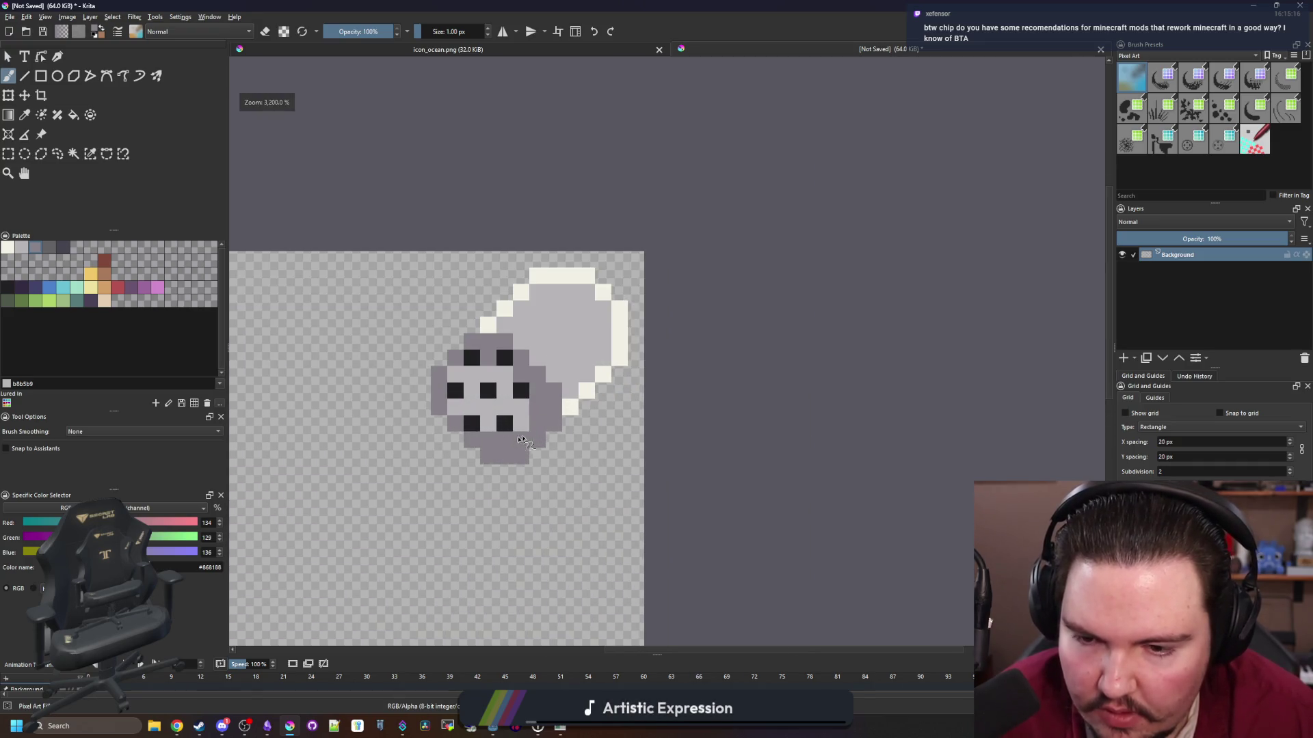
scroll(555, 426, down, 2)
scroll(532, 455, up, 1)
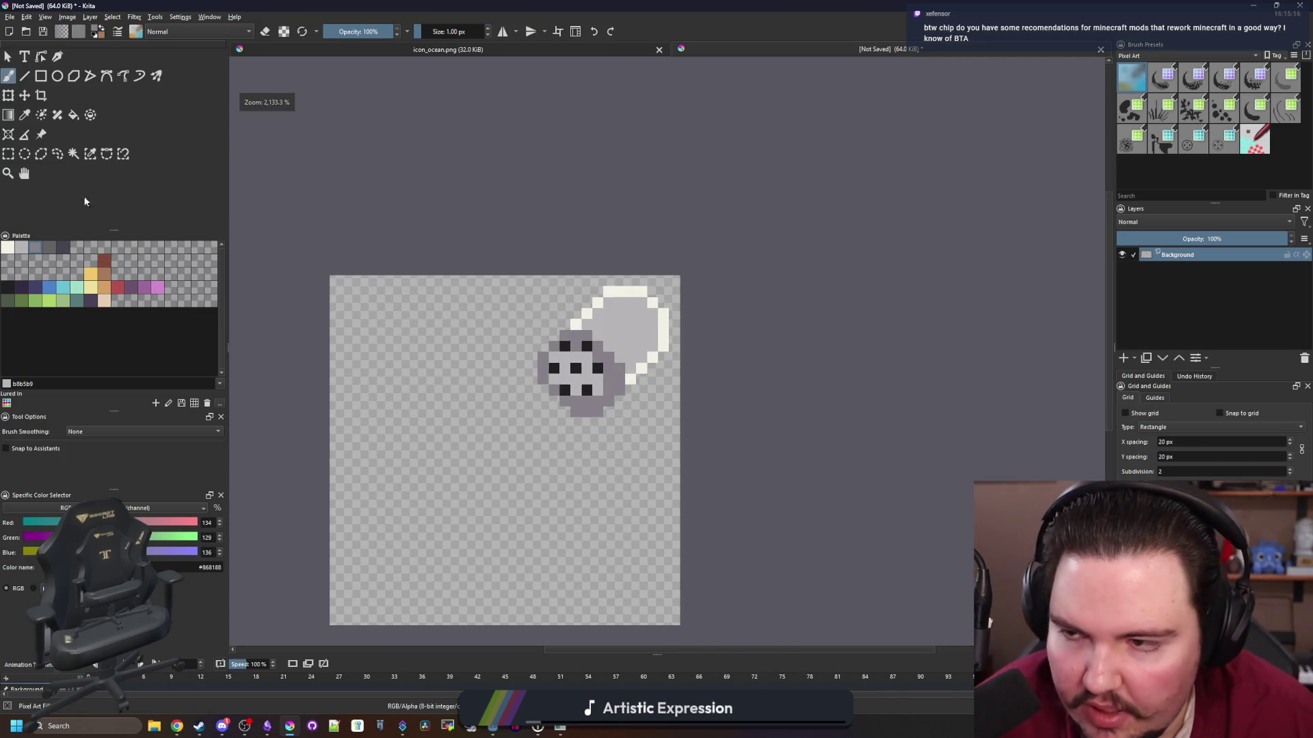
Step: Shift the icon layer slightly left and down with the Move tool
click(25, 96)
drag(599, 372, 592, 386)
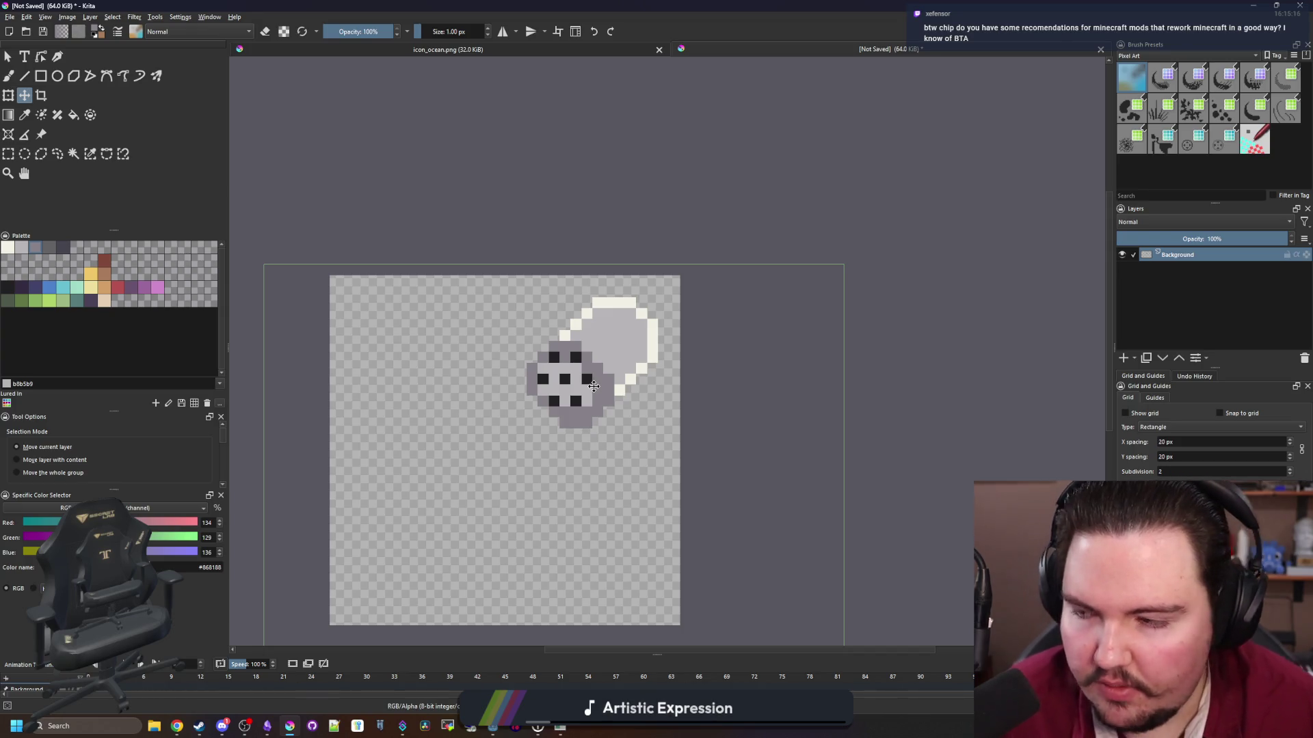
drag(474, 451, 527, 421)
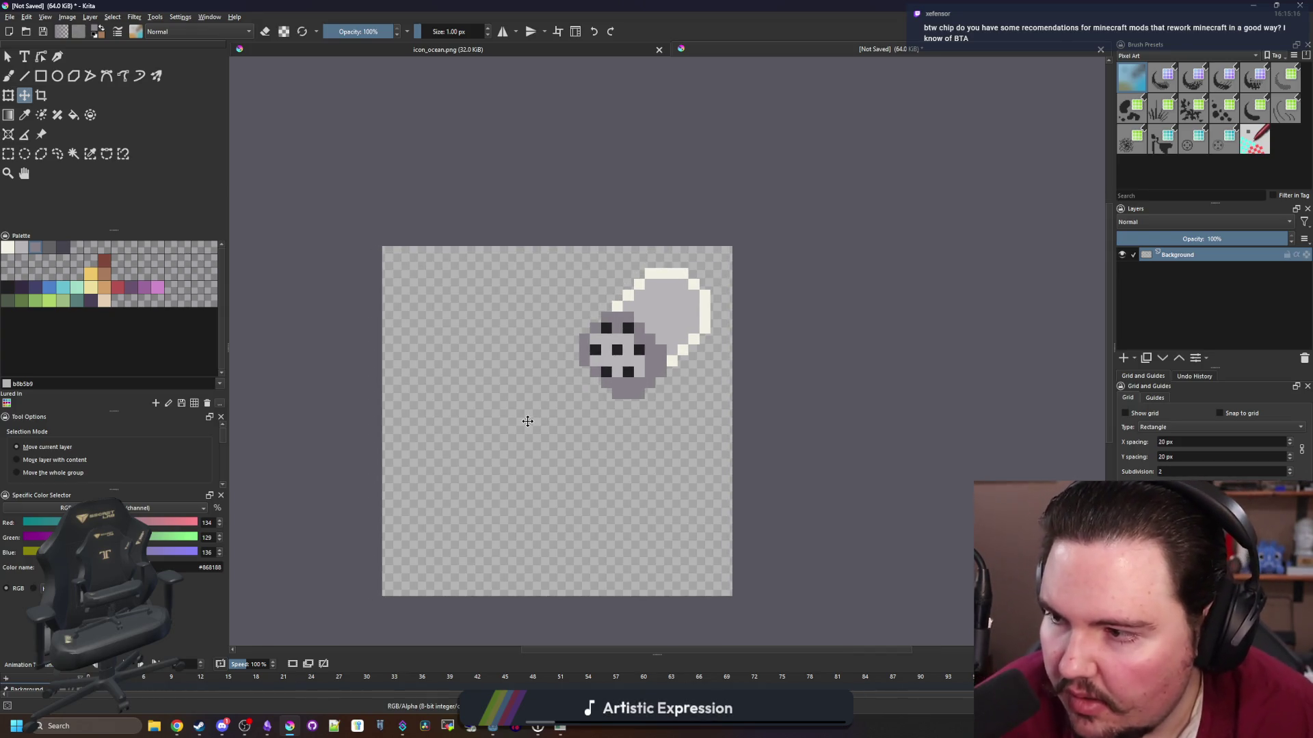
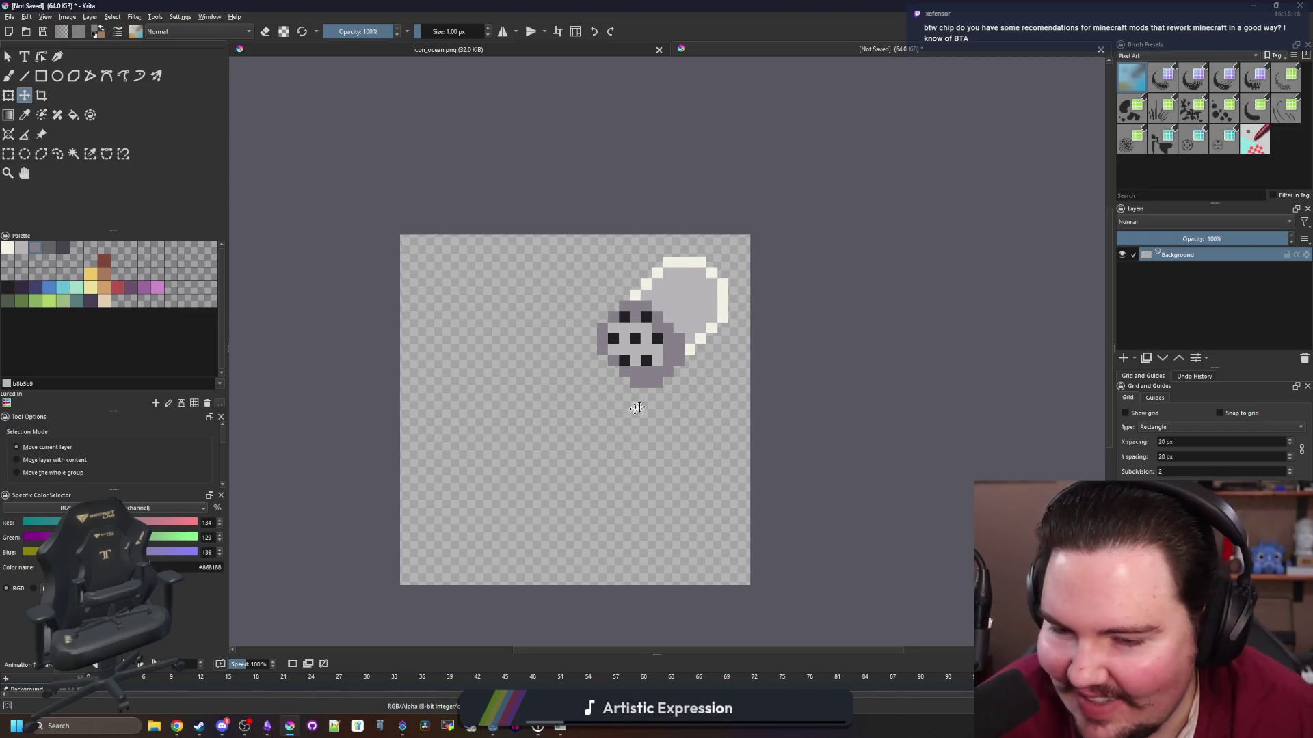
Step: Sample cream from the artwork and paint cream highlights on the icon's face and top-right edge
scroll(687, 463, up, 2)
scroll(847, 331, up, 2)
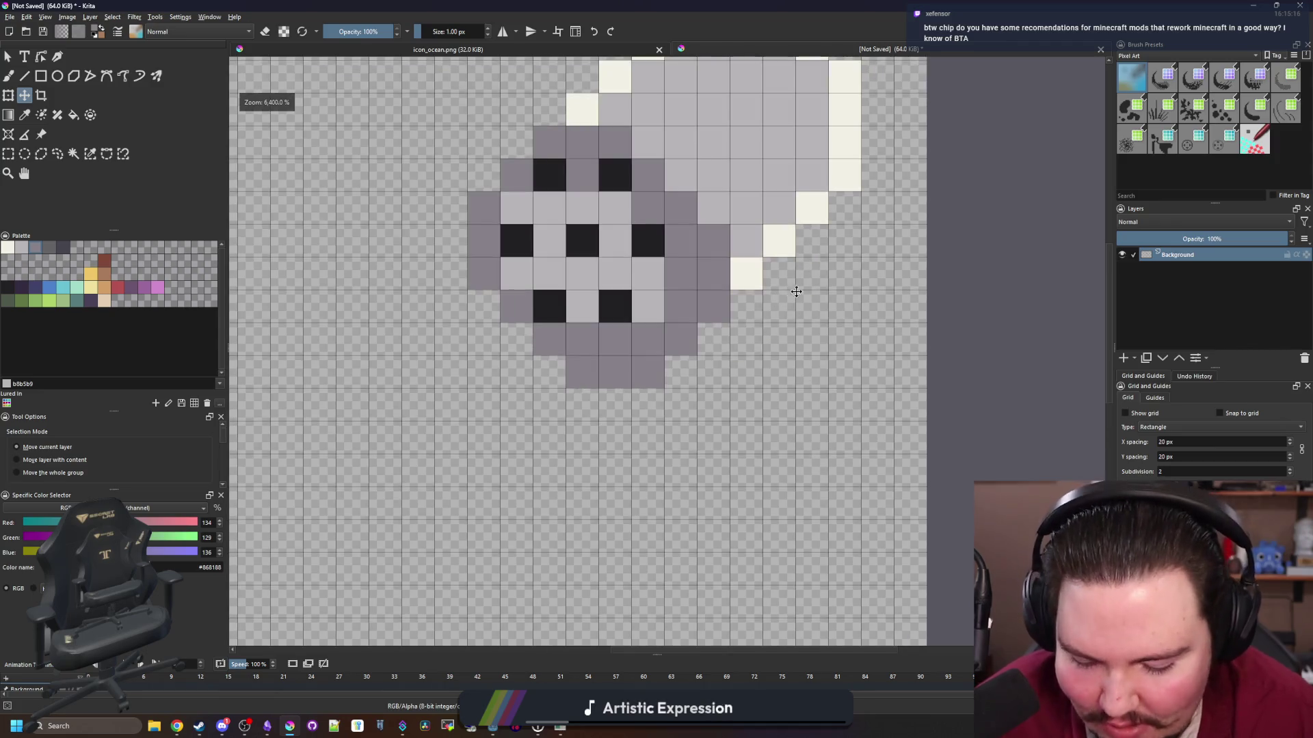
key(p)
click(749, 273)
key(b)
mouse_move(582, 273)
mouse_down()
mouse_move(551, 272)
mouse_move(549, 241)
mouse_up()
scroll(563, 340, down, 8)
scroll(562, 315, up, 7)
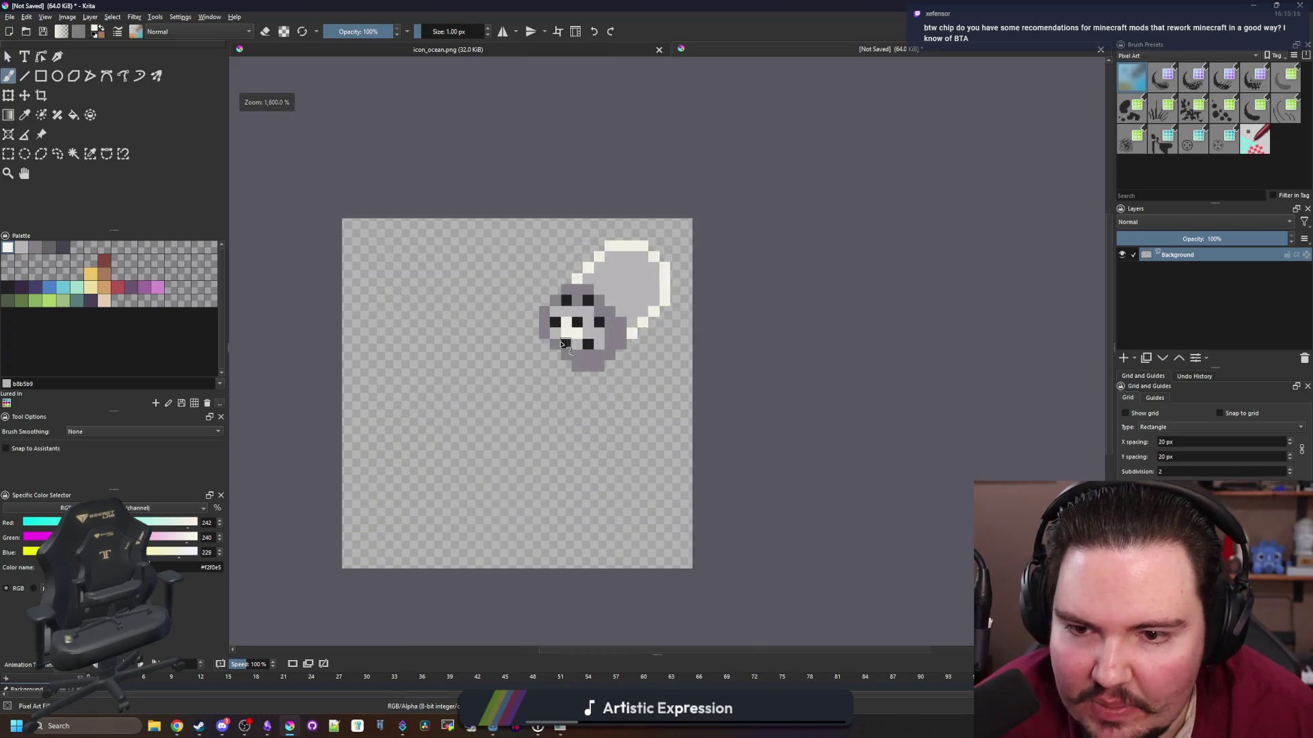
scroll(623, 358, down, 7)
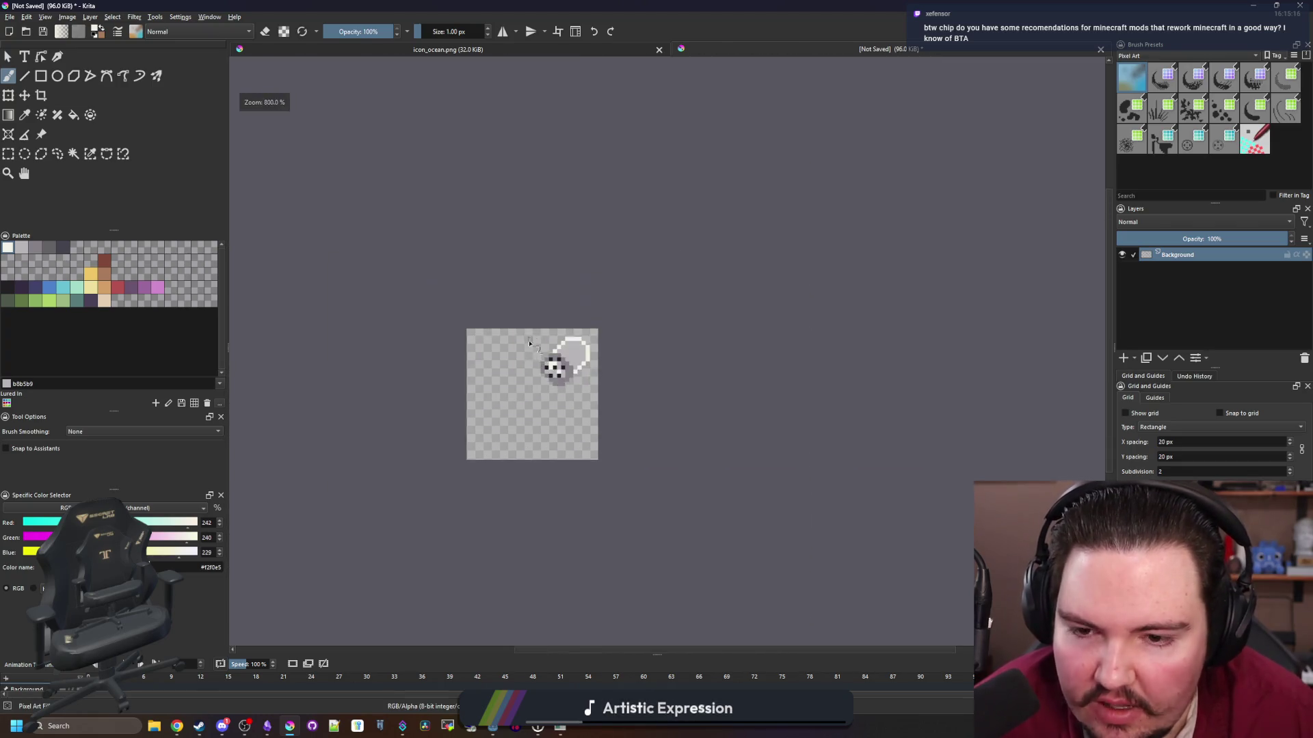
scroll(534, 370, up, 8)
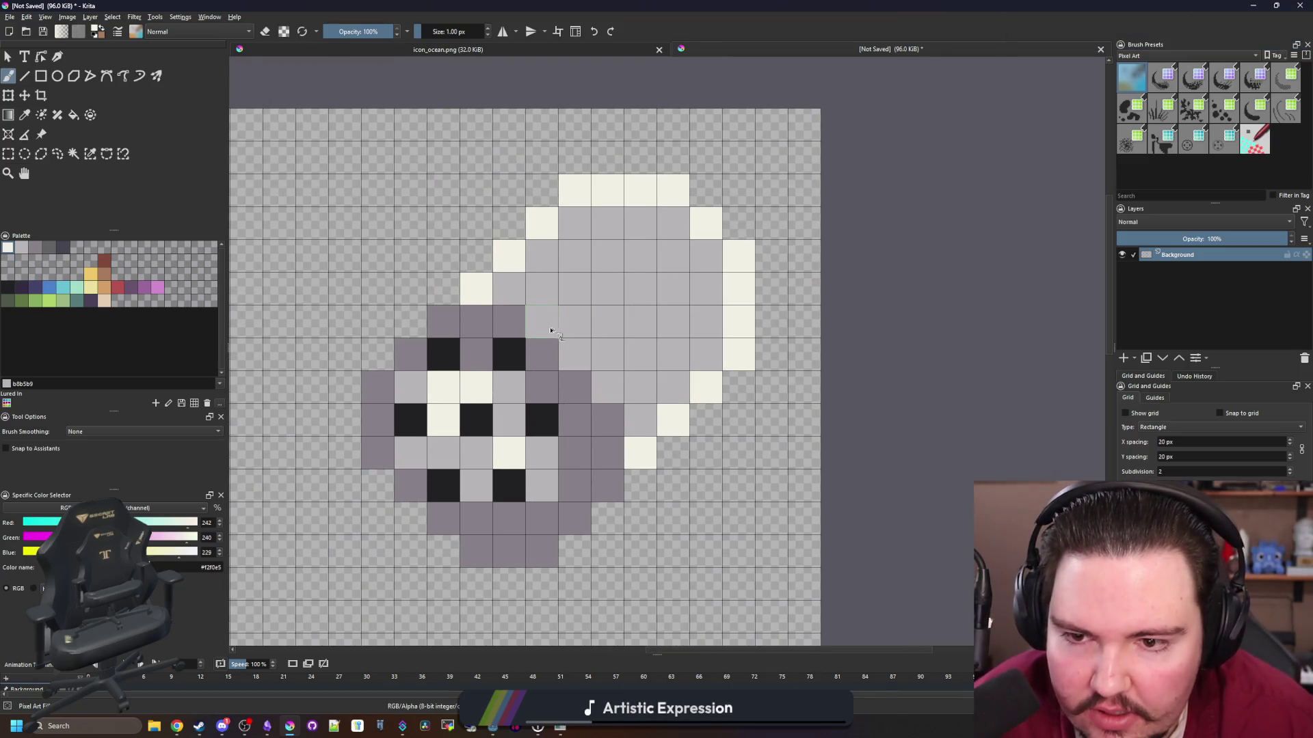
drag(545, 322, 544, 298)
drag(607, 255, 636, 255)
Step: Paint dark-grey shading pixels across the pale upper lobe of the grey icon
scroll(581, 296, down, 8)
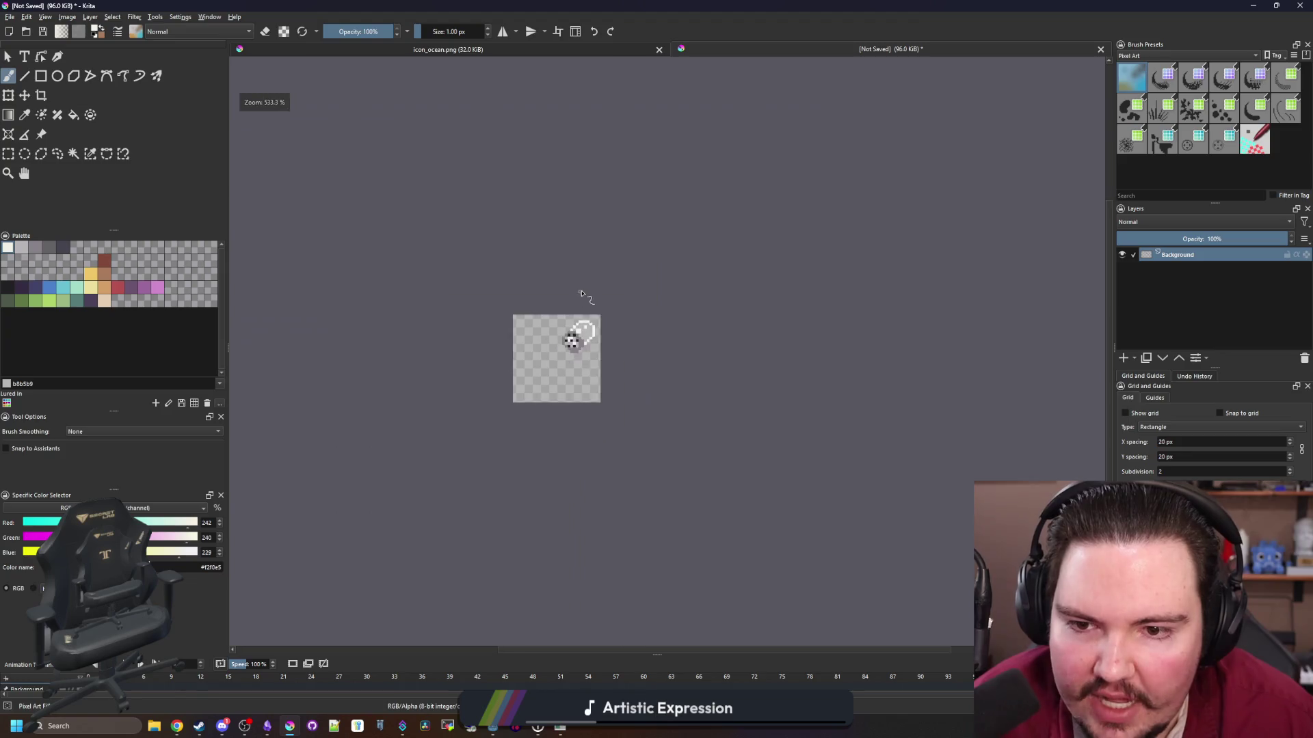
scroll(586, 298, up, 2)
scroll(586, 298, up, 3)
scroll(725, 194, up, 2)
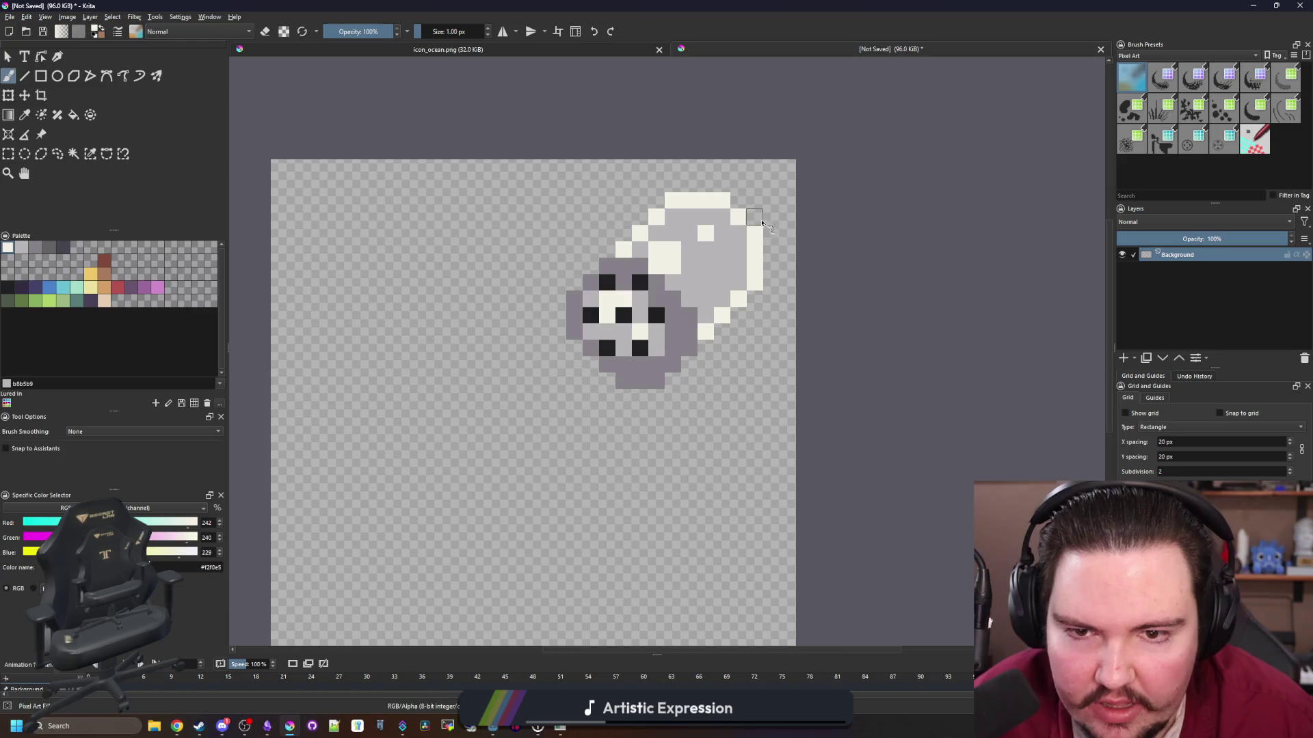
scroll(763, 225, up, 2)
click(30, 252)
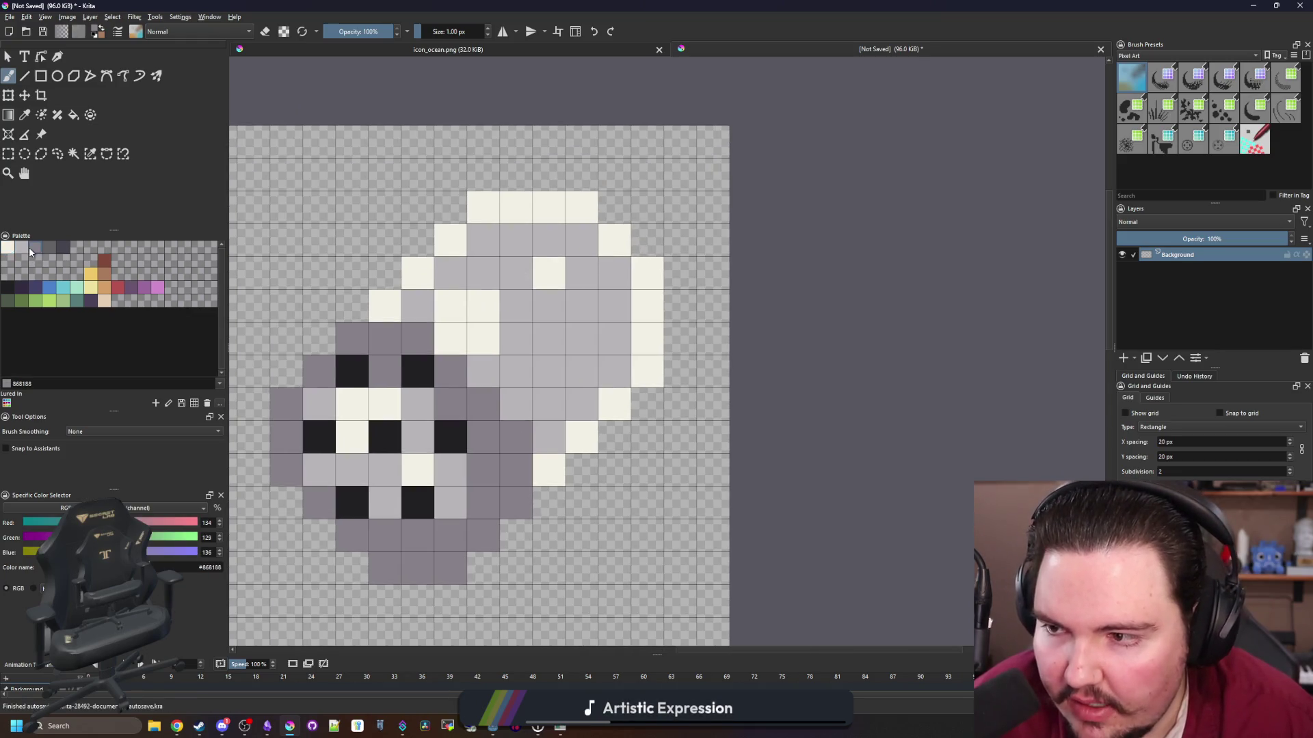
mouse_move(617, 333)
mouse_down()
mouse_move(578, 338)
mouse_move(486, 273)
mouse_move(554, 244)
mouse_up()
Step: Select the cream colour from the palette and the rectangle tool
scroll(600, 305, down, 8)
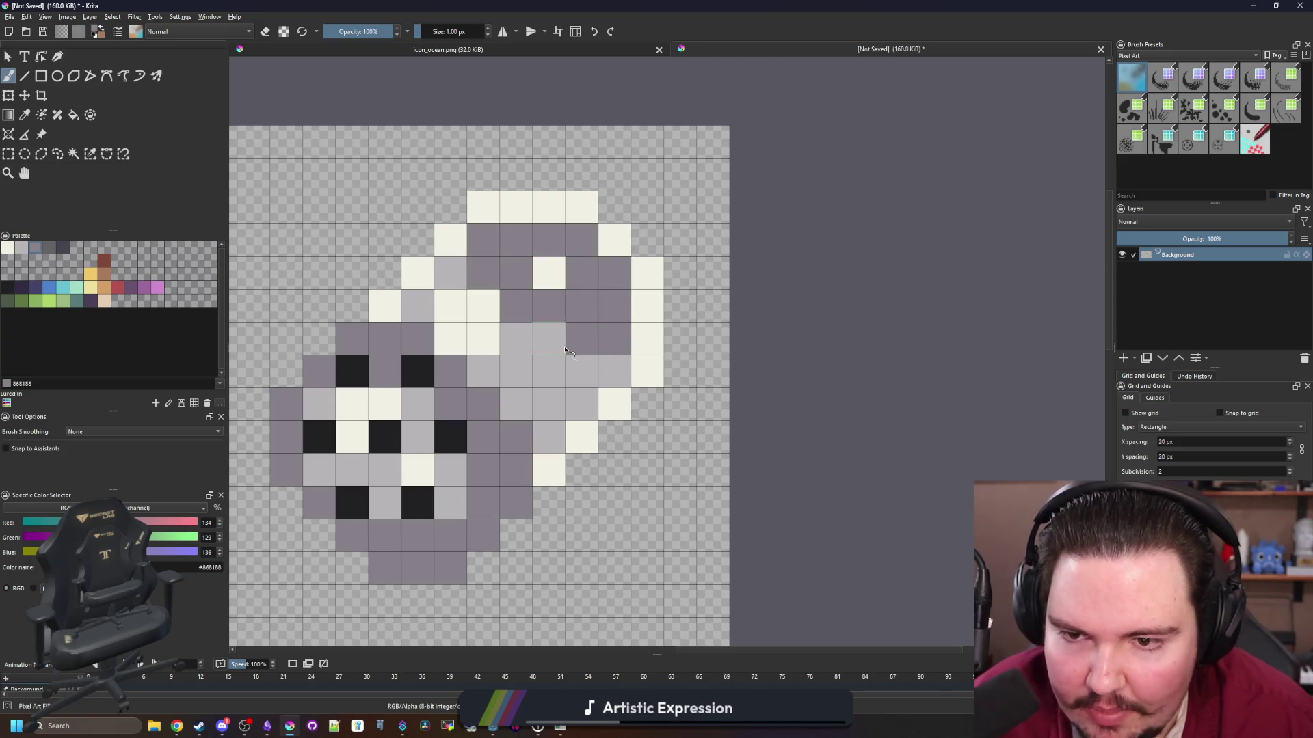
scroll(573, 348, up, 2)
scroll(536, 320, up, 4)
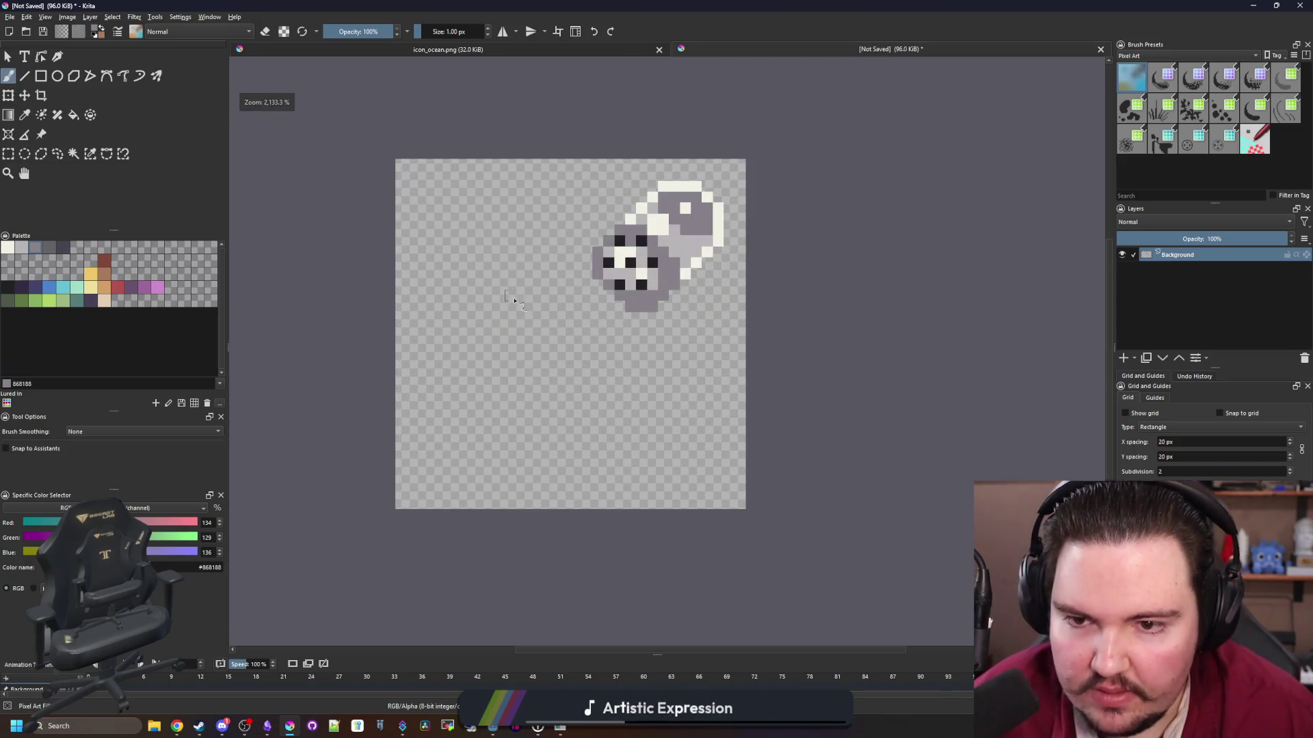
scroll(641, 270, up, 1)
click(9, 247)
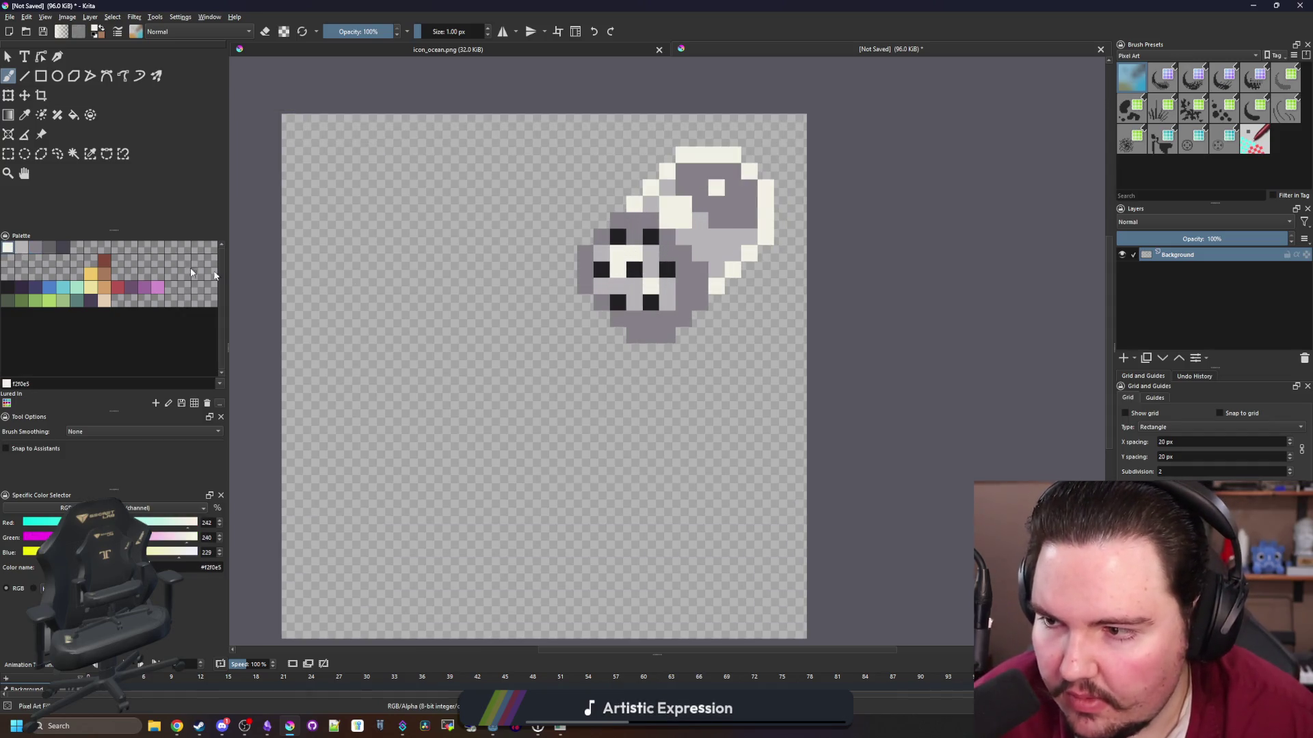
scroll(447, 298, down, 2)
click(42, 76)
scroll(383, 472, up, 2)
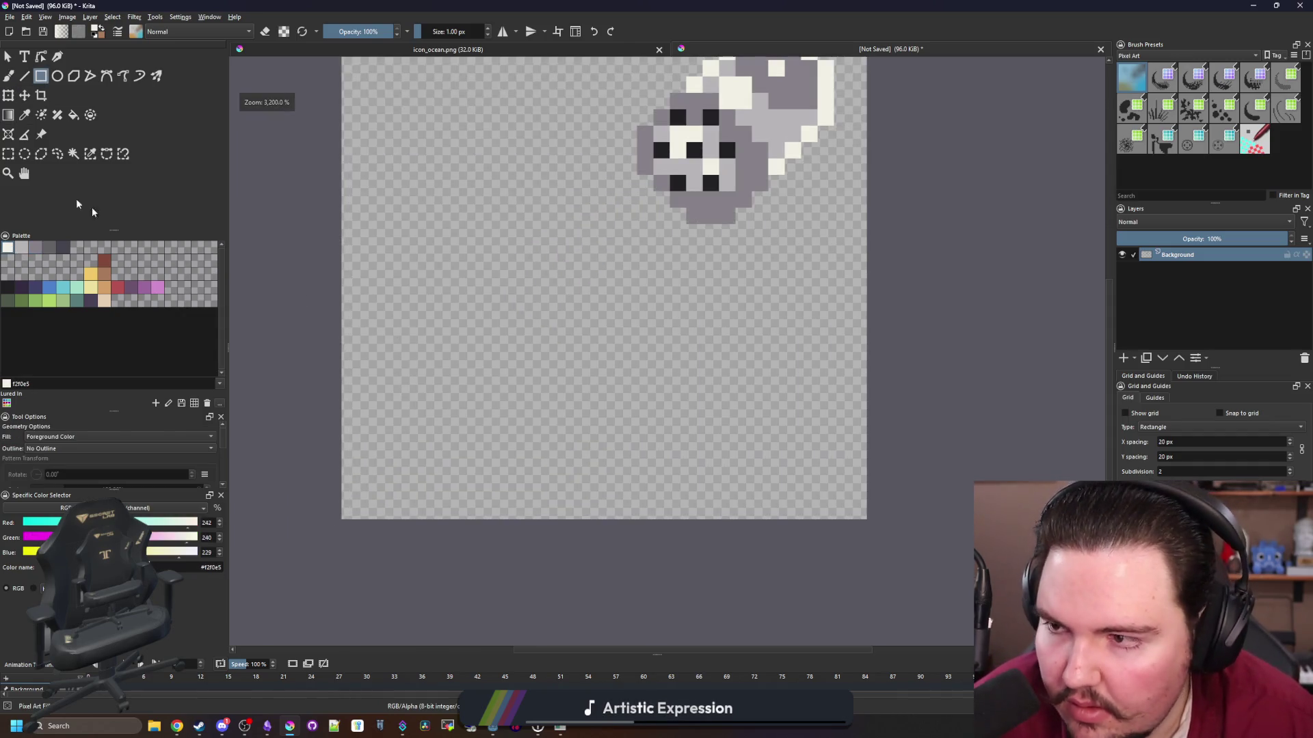
Step: Draw a cream rectangular tank frame below the icon from four straight-line edges
click(24, 76)
drag(373, 449, 387, 337)
drag(383, 483, 814, 480)
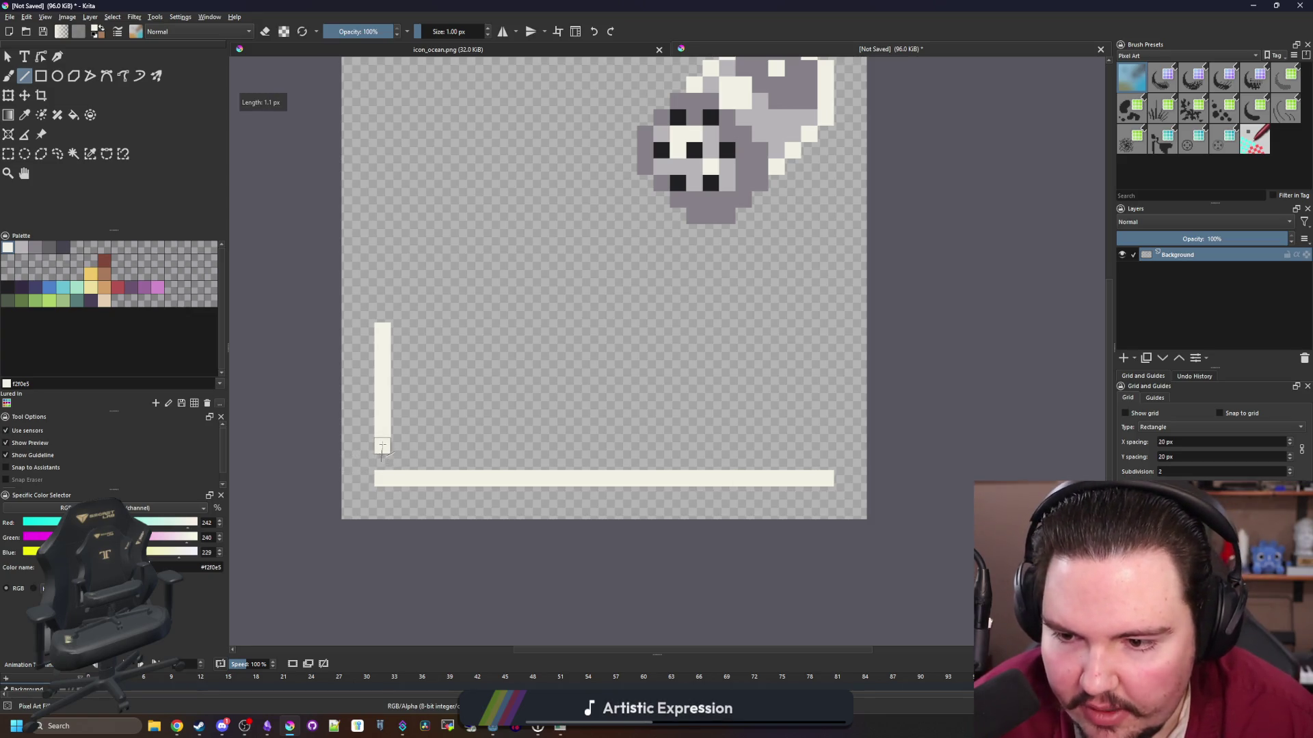
mouse_move(801, 516)
mouse_down()
mouse_move(802, 305)
mouse_move(359, 313)
mouse_up()
drag(359, 316, 358, 382)
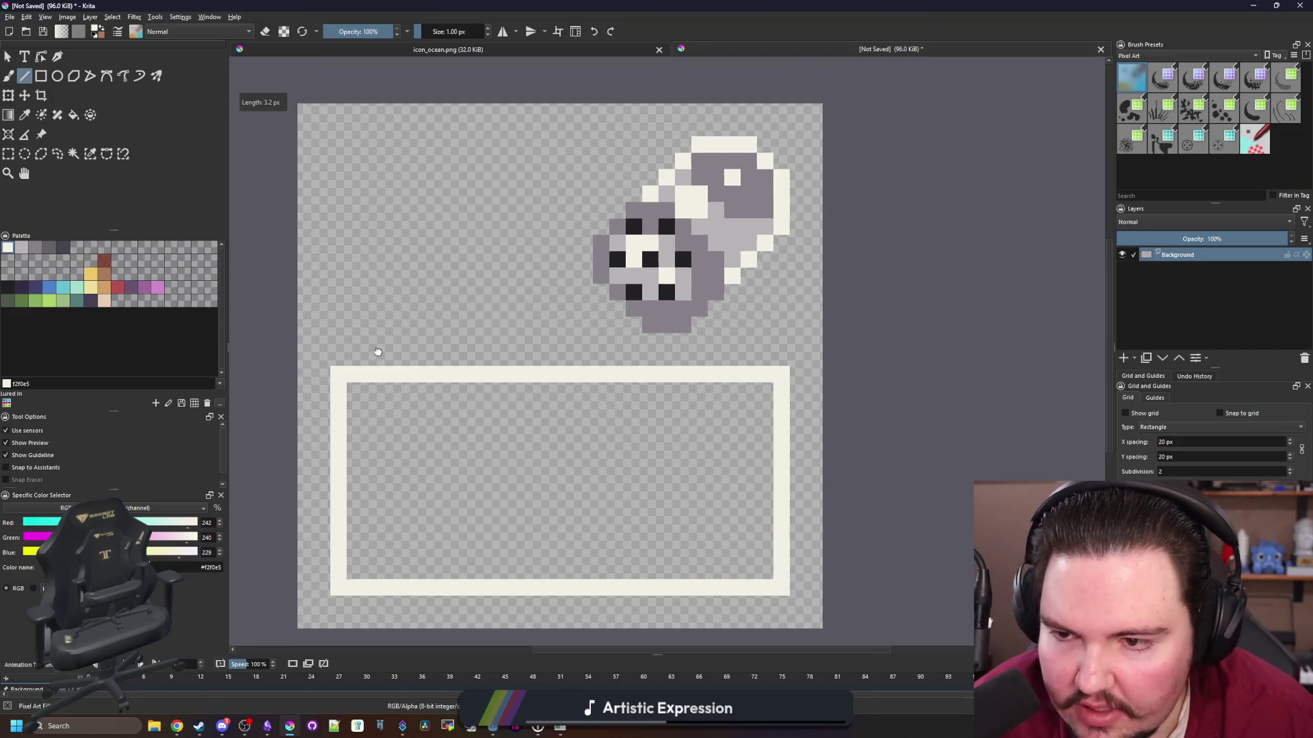
Step: Sketch light-grey guide lines above the frame and along an inner rectangle reaching the sprite
key(b)
click(23, 248)
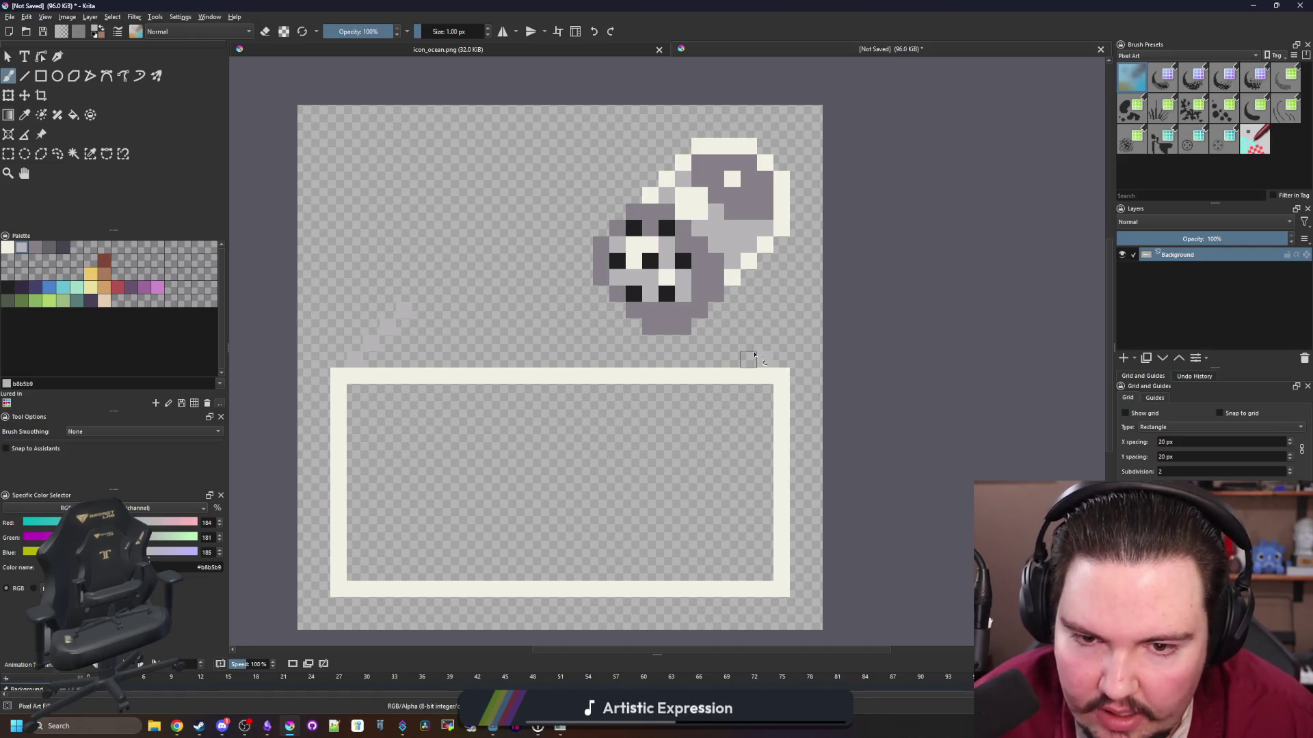
drag(415, 300, 602, 294)
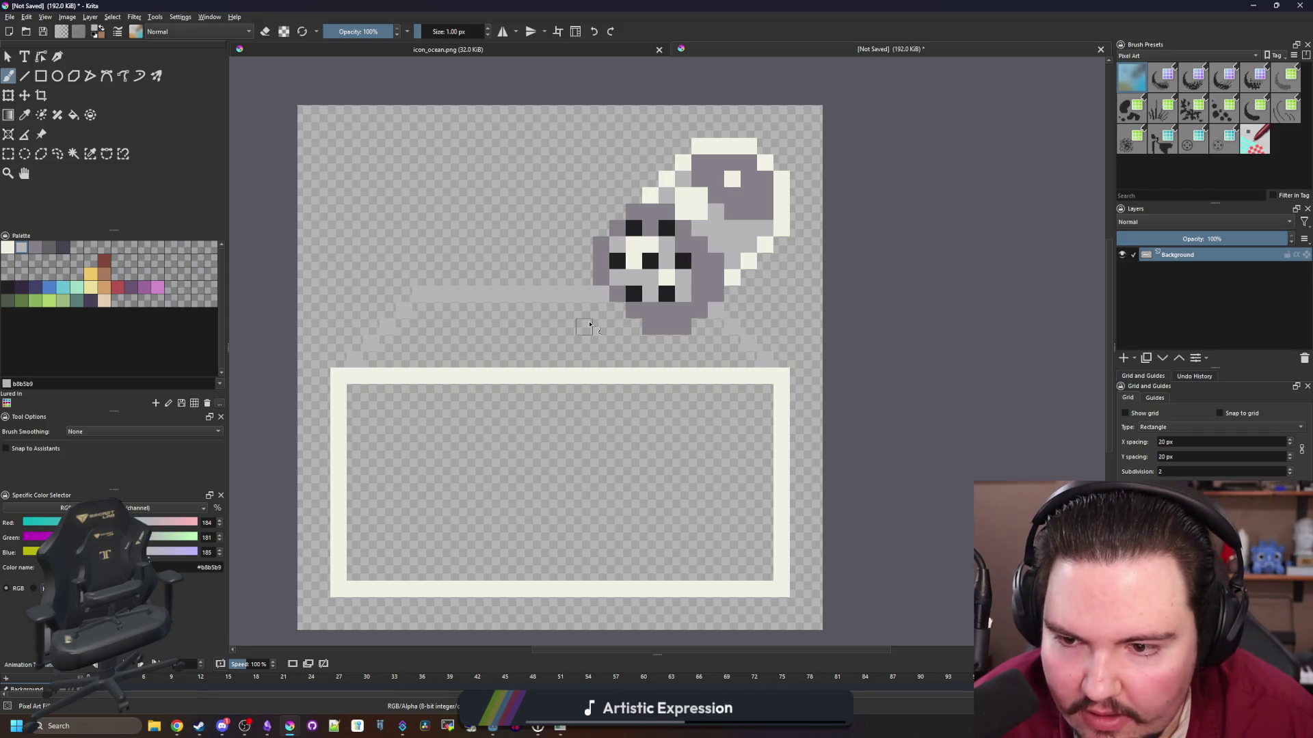
scroll(469, 366, down, 1)
ctrl+scroll(369, 478, up, 1)
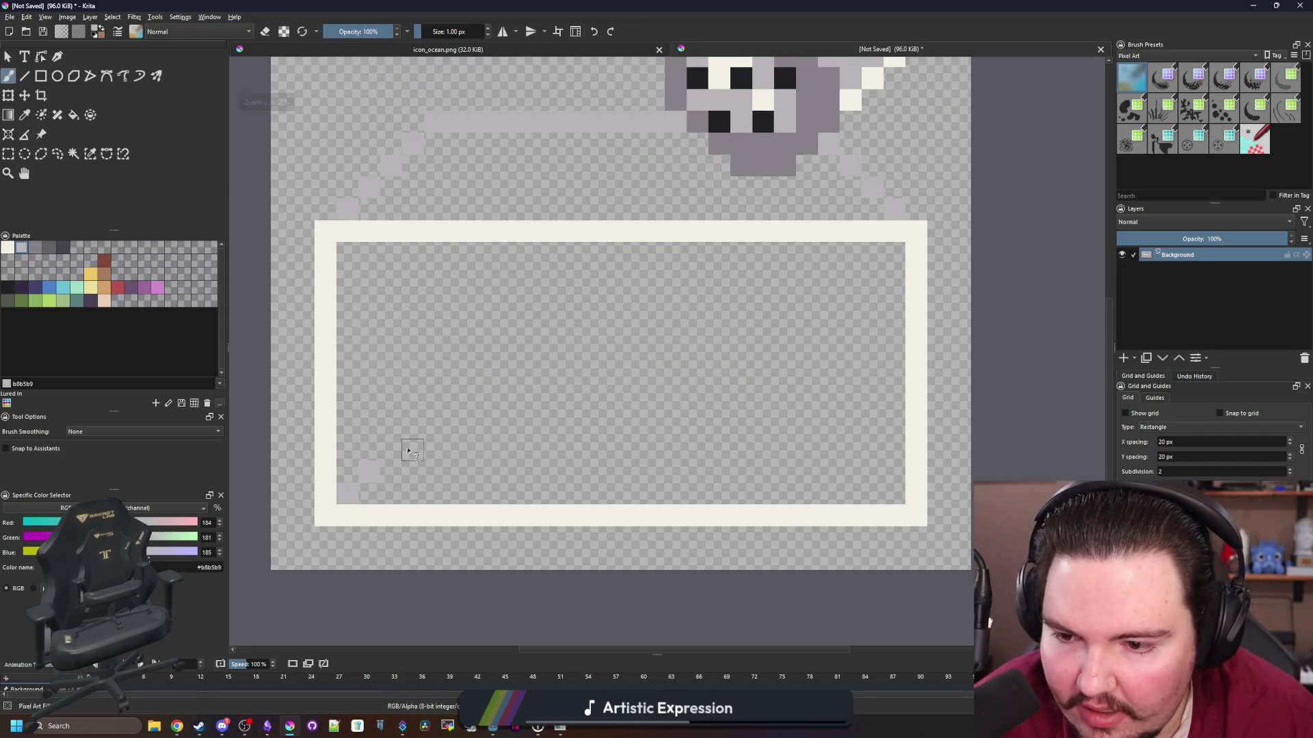
drag(436, 403, 441, 260)
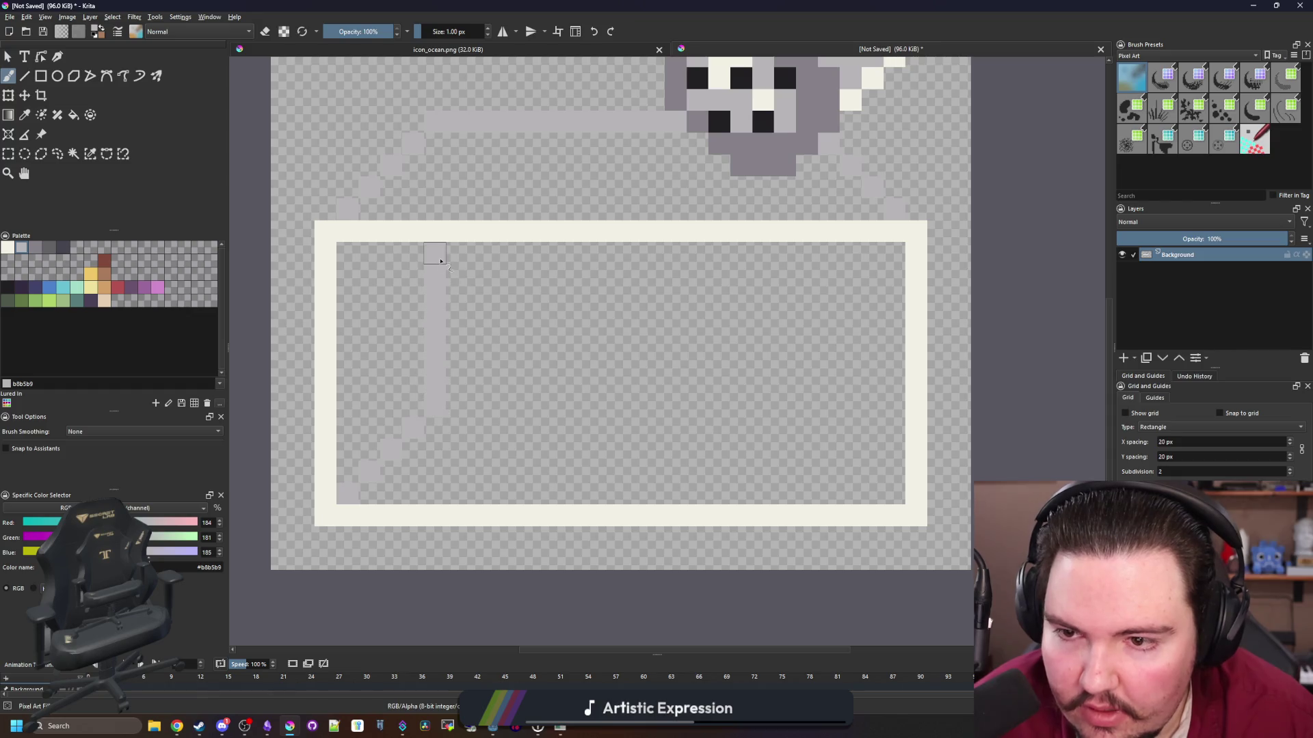
drag(474, 405, 718, 406)
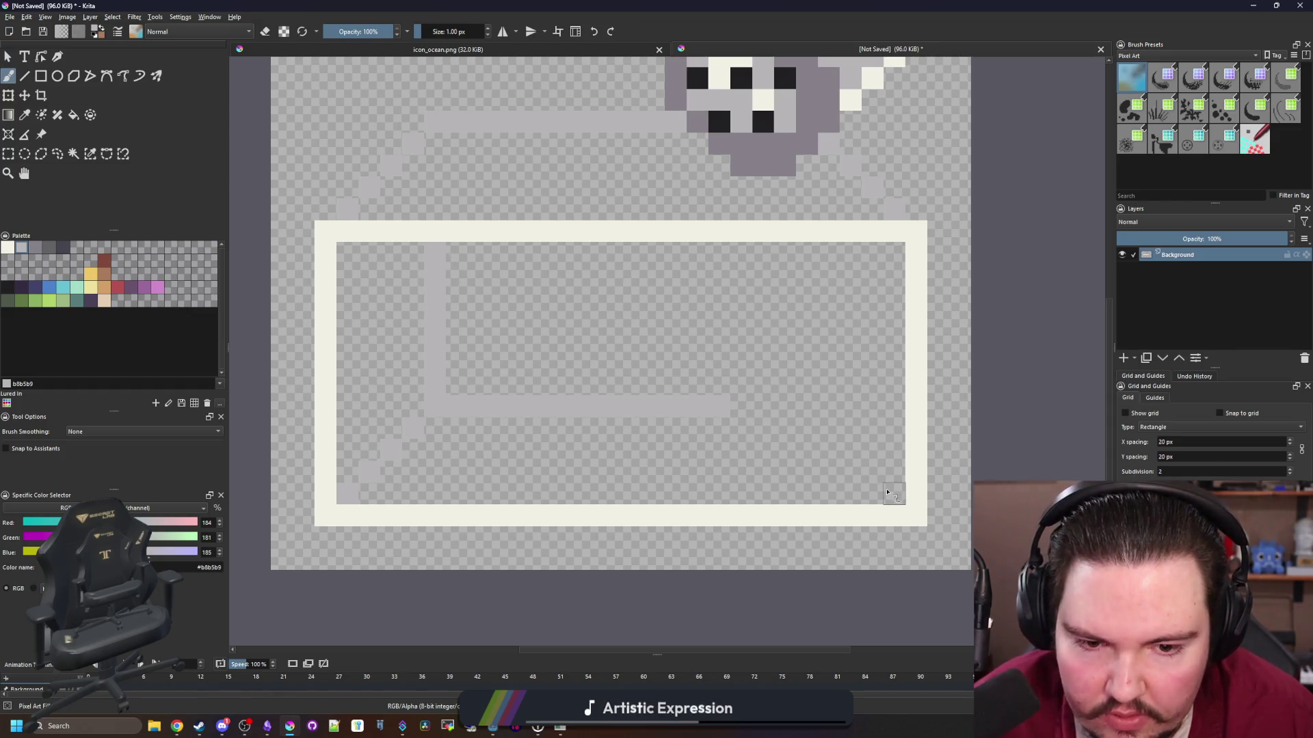
mouse_move(809, 409)
mouse_down()
mouse_move(786, 405)
mouse_move(806, 331)
mouse_move(815, 173)
mouse_up()
drag(443, 218, 435, 133)
scroll(543, 340, down, 4)
scroll(546, 328, up, 3)
scroll(540, 335, down, 3)
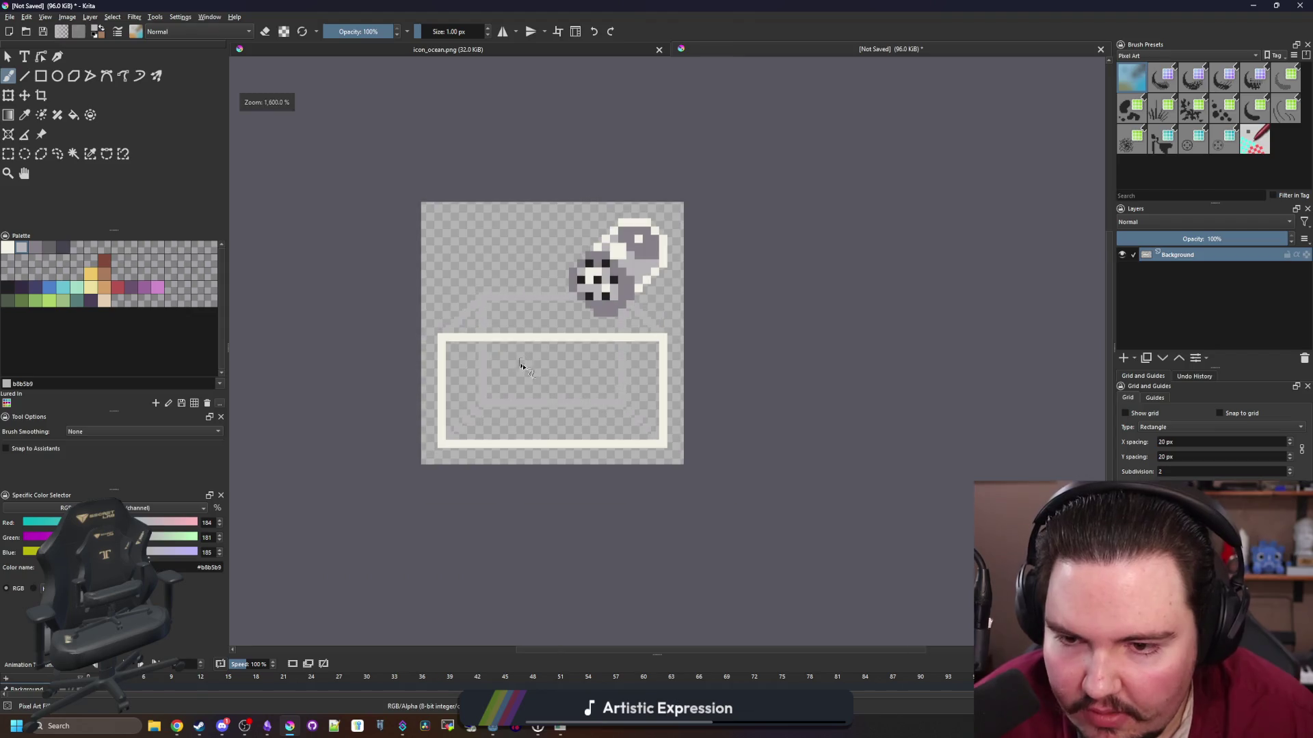
Step: Outline a stepped dark-grey base along the tank bottom and fill it in
scroll(537, 369, up, 3)
key(f)
scroll(451, 455, up, 1)
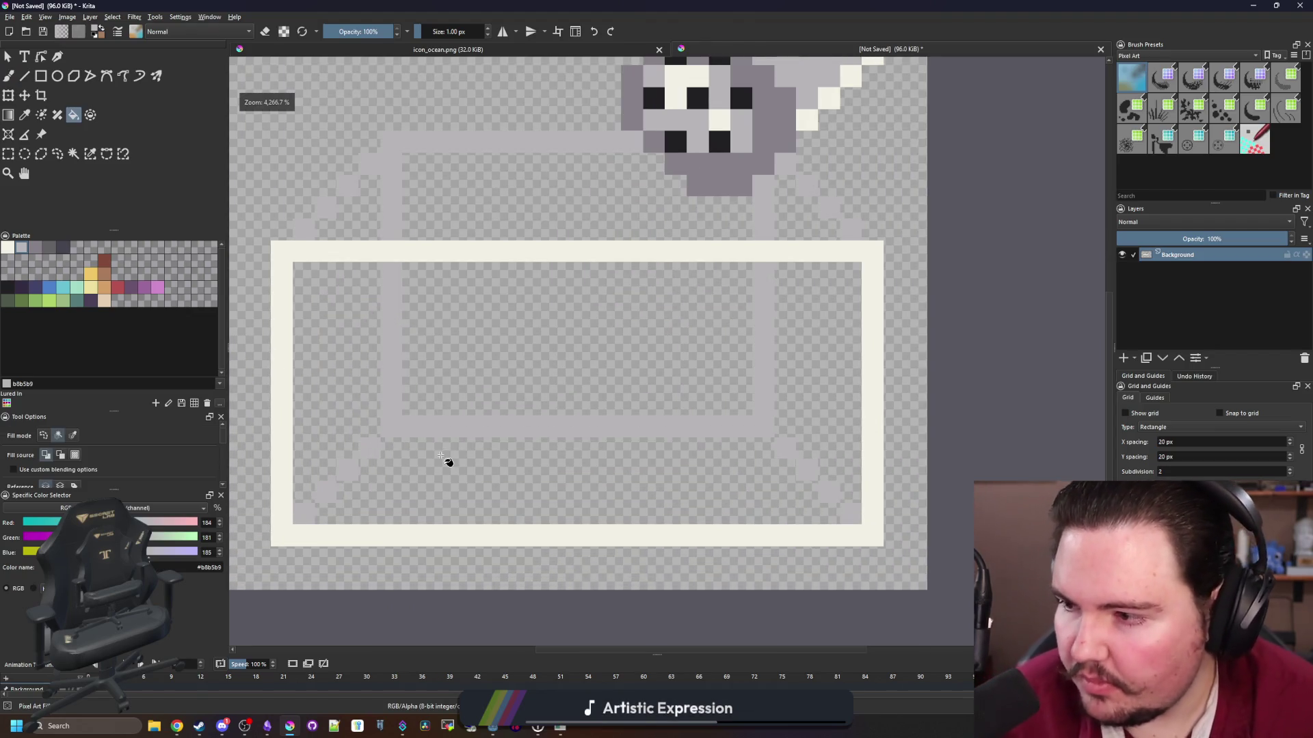
scroll(443, 457, down, 1)
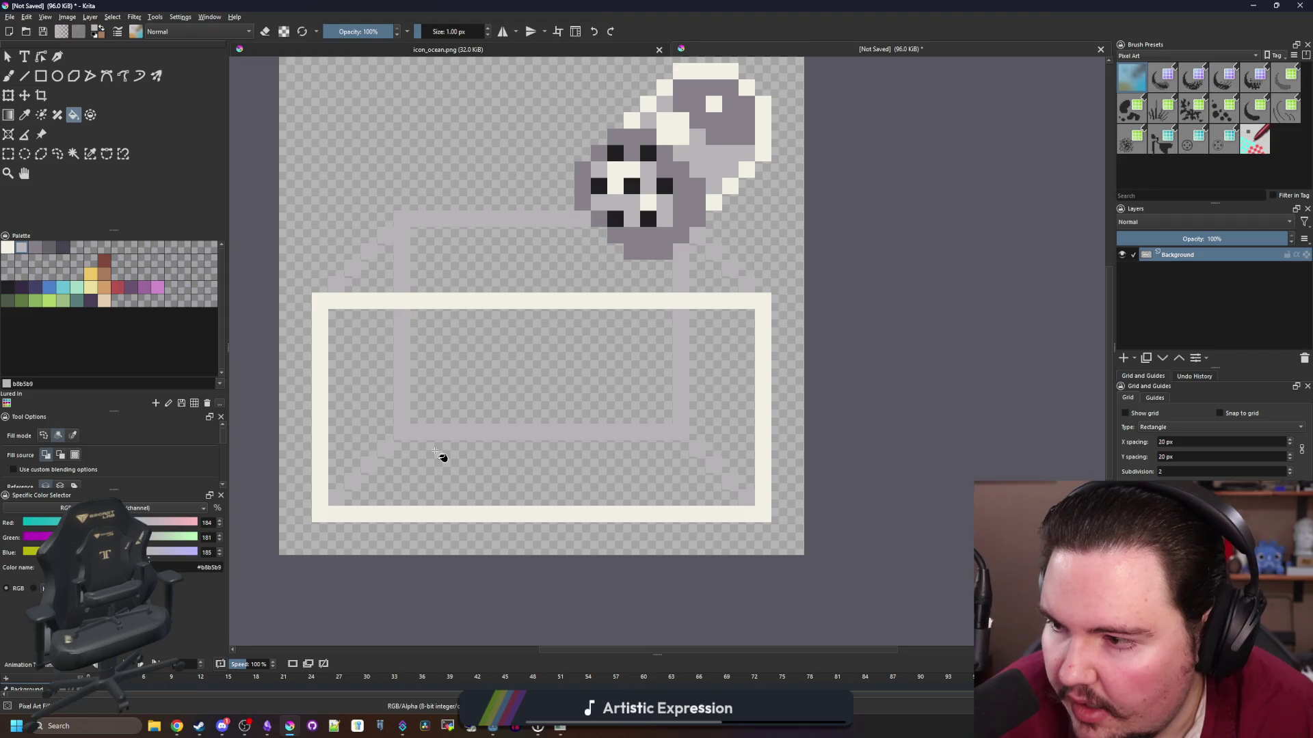
scroll(424, 465, up, 1)
scroll(342, 479, up, 2)
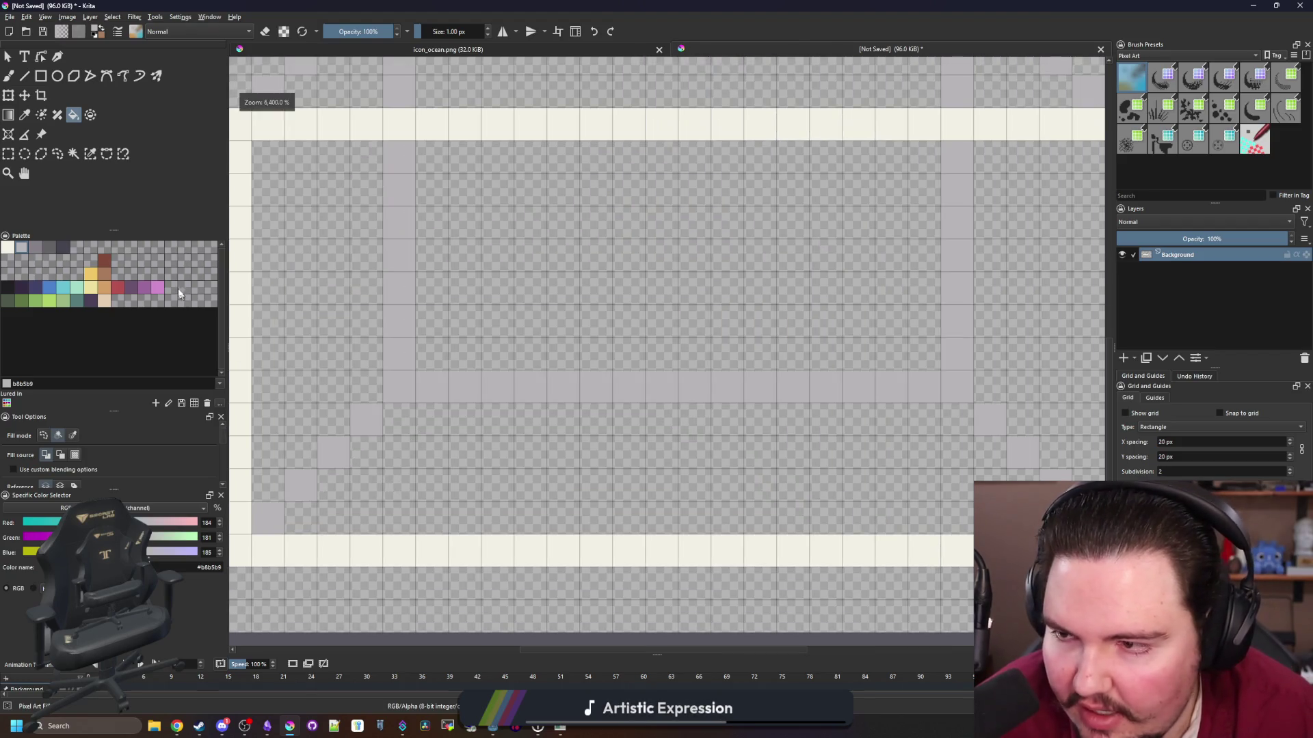
key(b)
mouse_move(268, 518)
mouse_down()
mouse_move(403, 387)
mouse_move(971, 388)
mouse_move(725, 380)
mouse_move(837, 513)
mouse_up()
key(f)
click(683, 493)
Step: Paint two cream vertical bars inside the frame at its left and right sides
scroll(589, 492, down, 3)
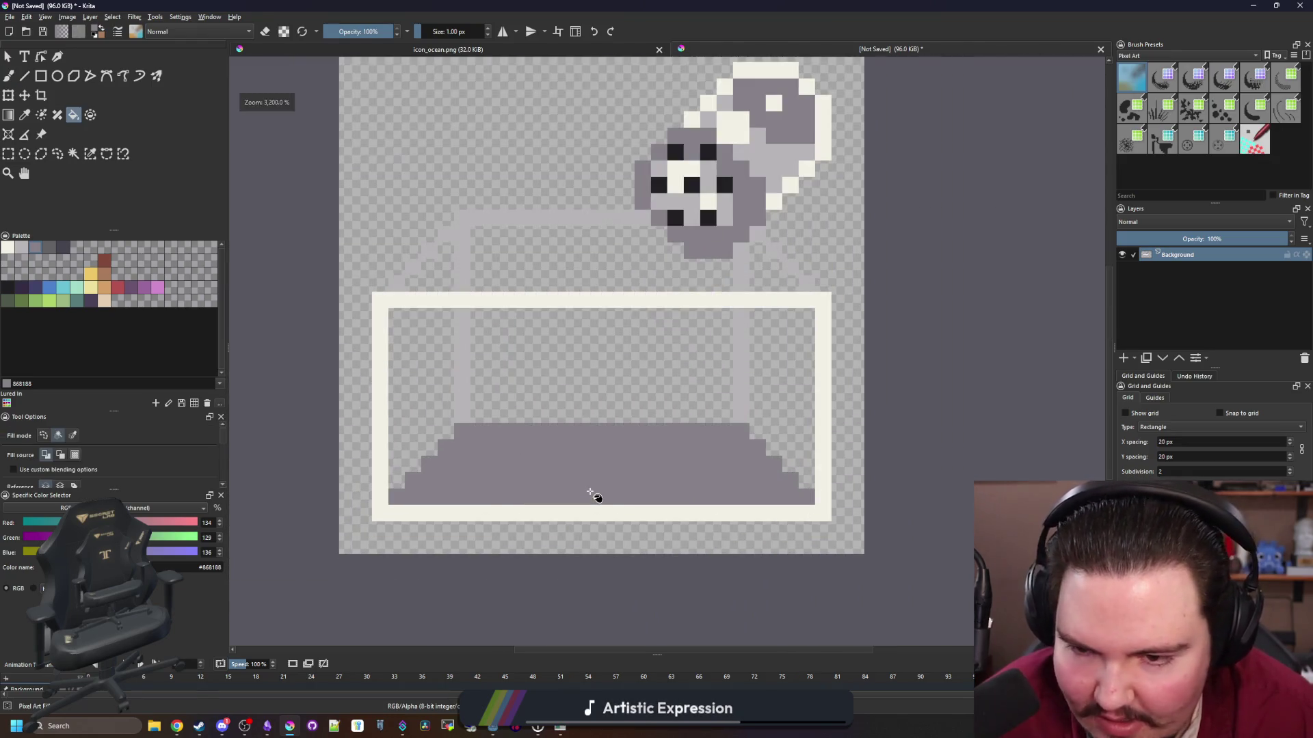
key(p)
scroll(464, 389, up, 2)
click(464, 390)
key(f)
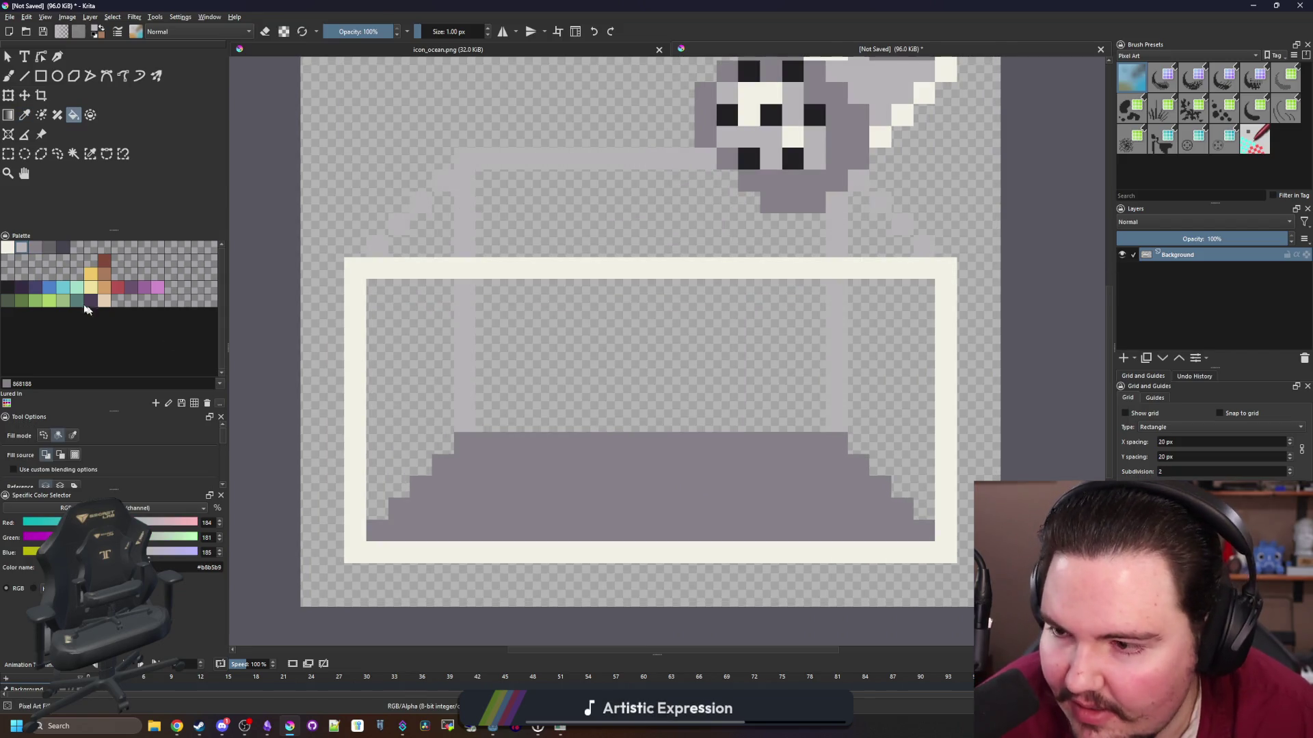
click(8, 248)
key(b)
drag(465, 407, 465, 280)
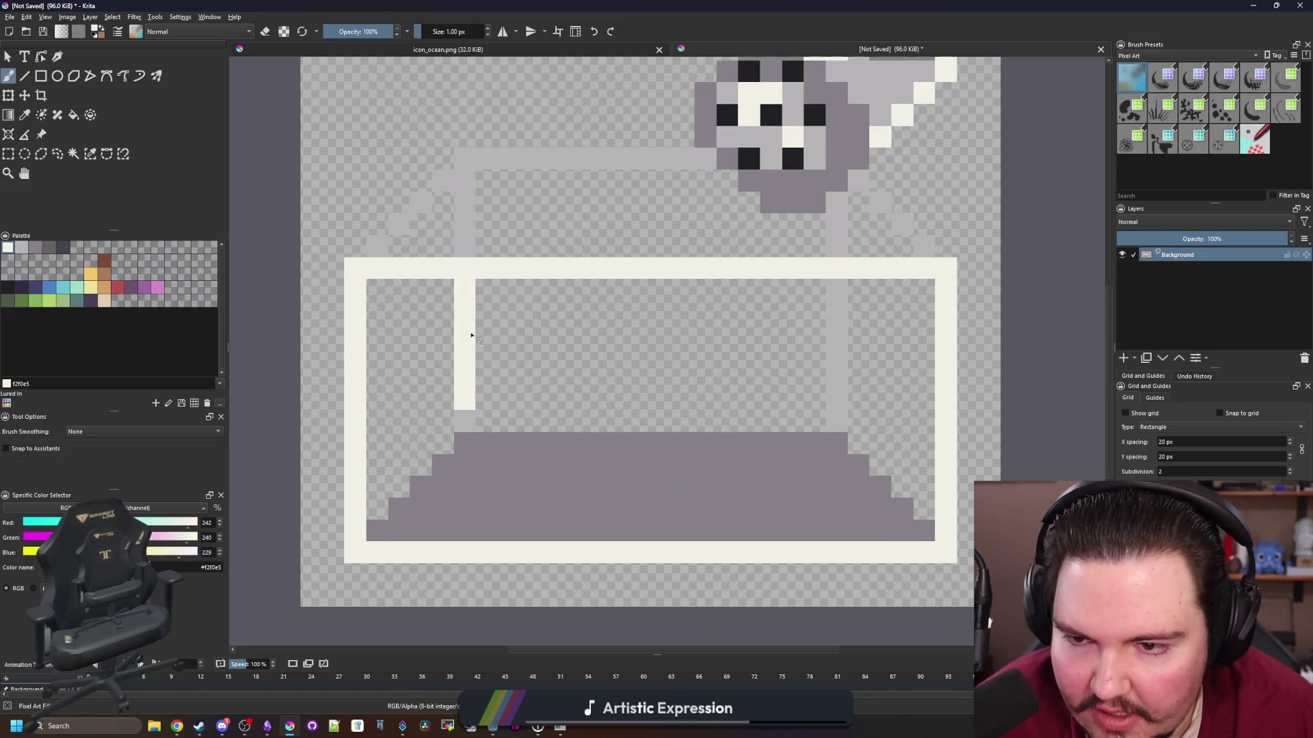
key(ctrl+z)
drag(469, 400, 465, 302)
drag(838, 410, 841, 323)
key(p)
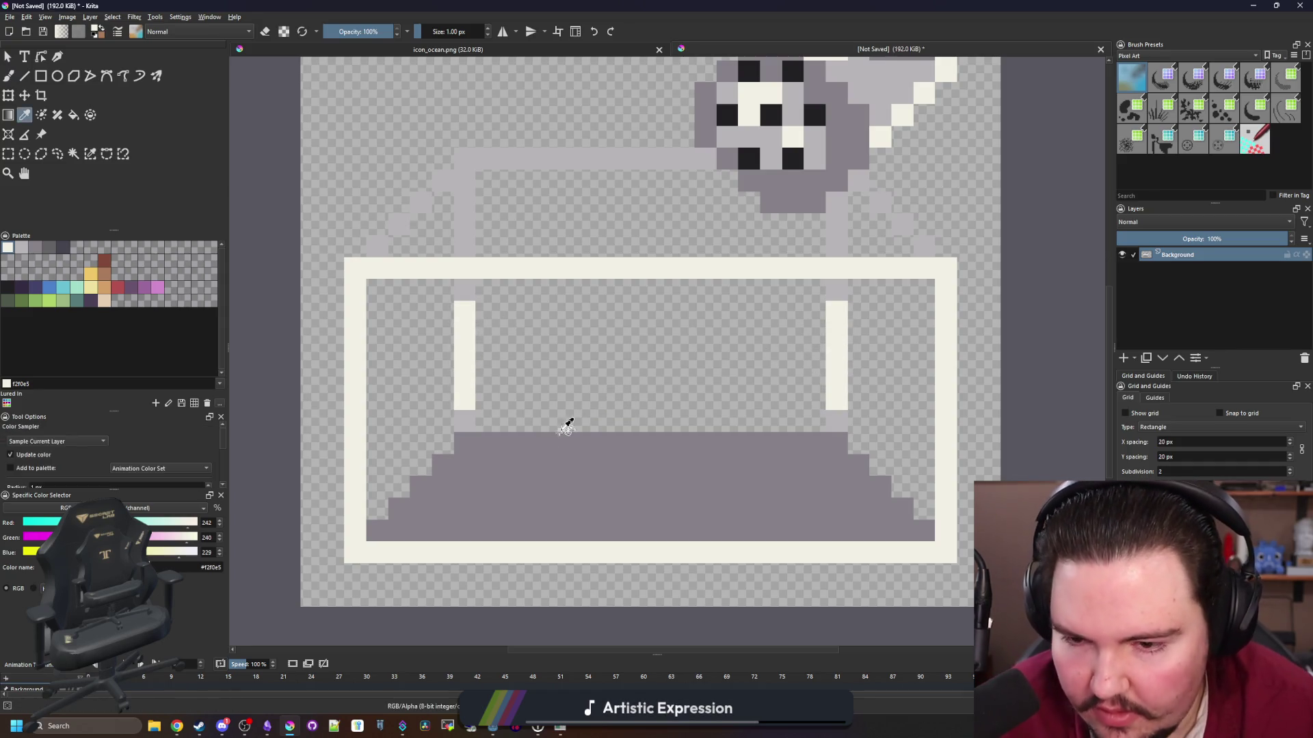
click(63, 287)
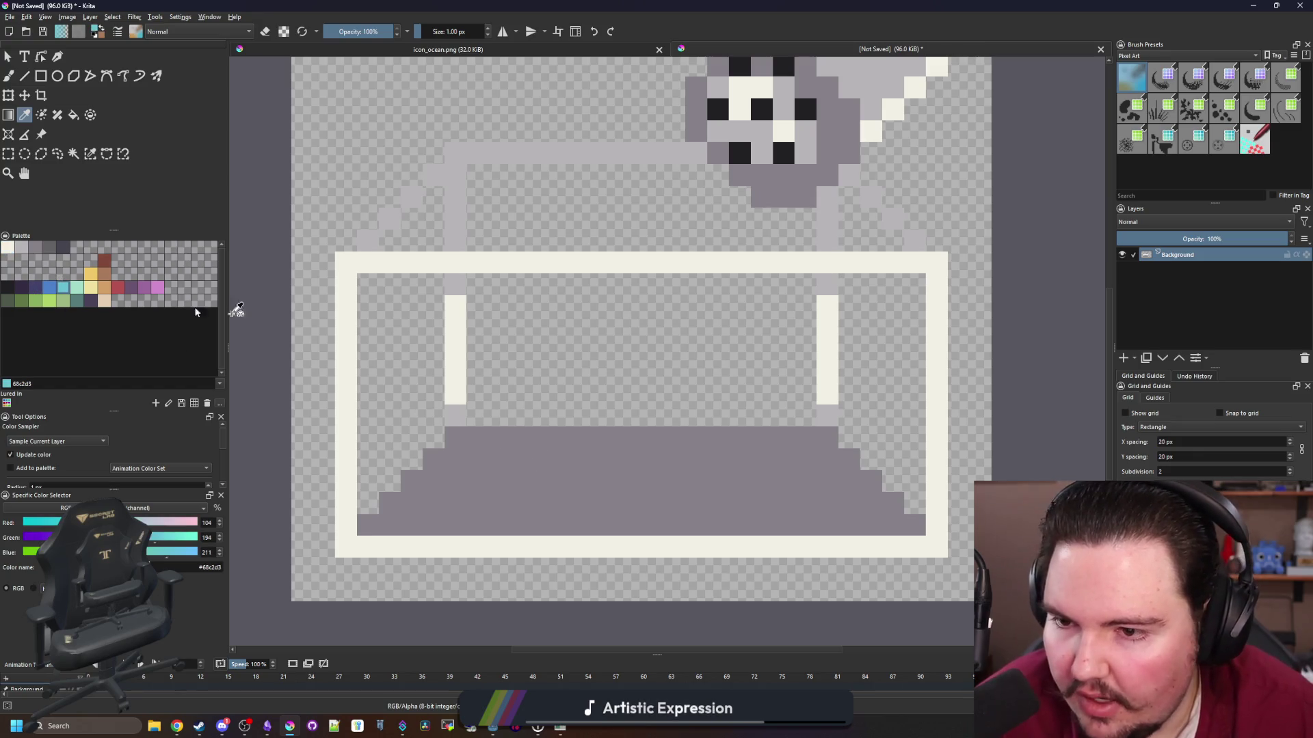
Step: Flood-fill the tank interior and the area above the frame with teal water
key(b)
key(f)
click(484, 377)
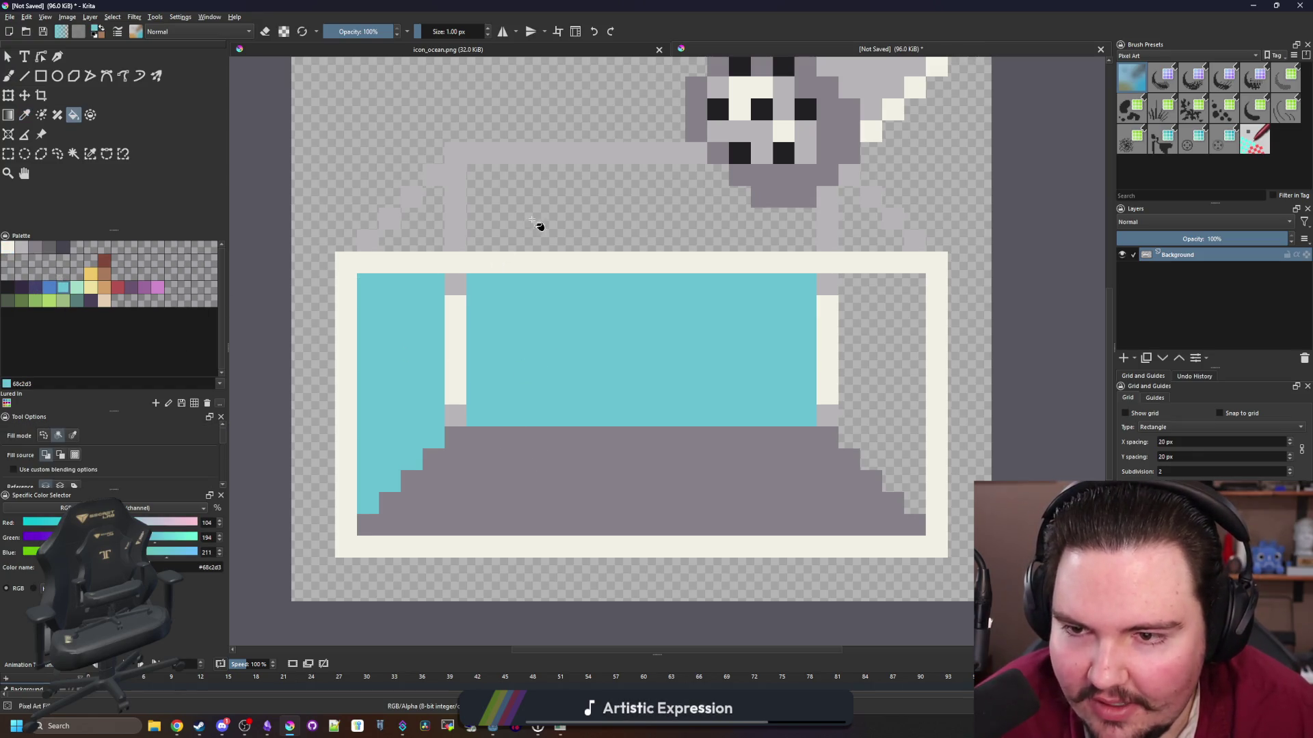
scroll(586, 417, down, 1)
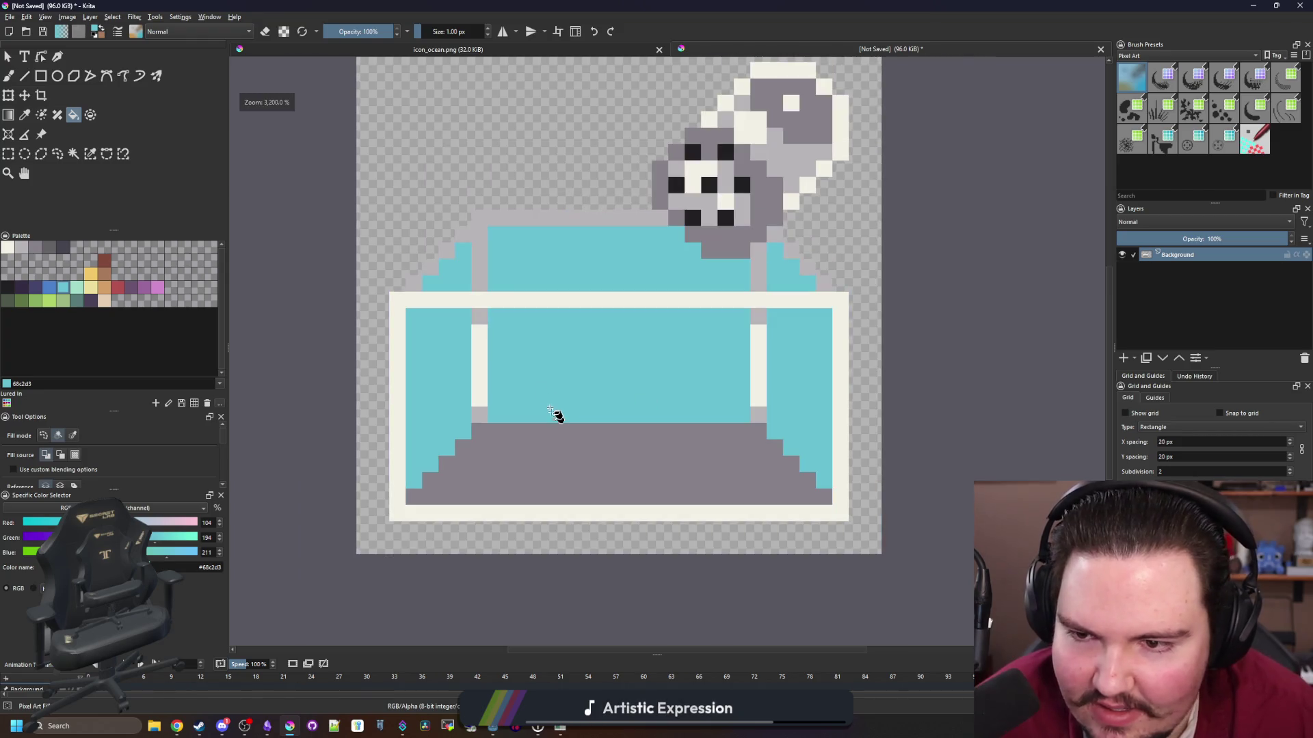
scroll(526, 343, down, 2)
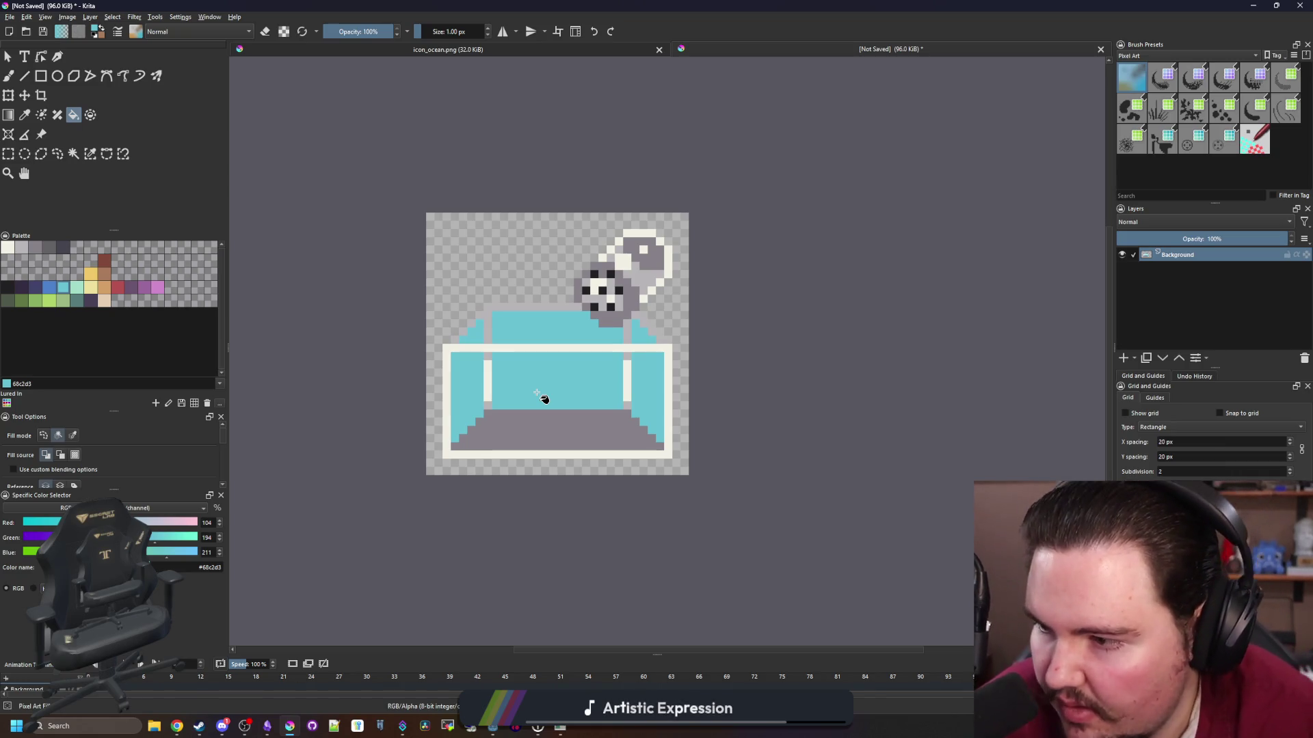
scroll(544, 399, up, 2)
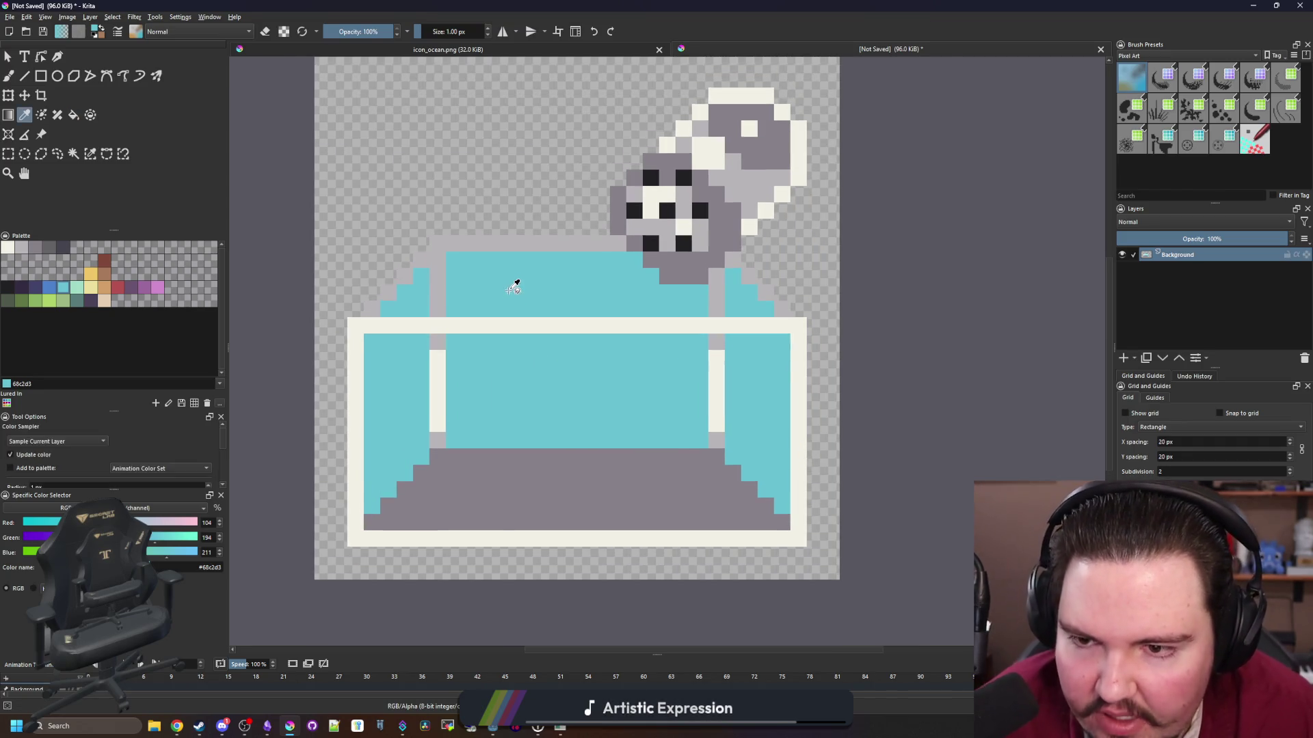
scroll(515, 281, up, 1)
click(50, 287)
Step: Erase the upper water rows above the frame and paint cyan over both grey pillar tops
key(p)
key(b)
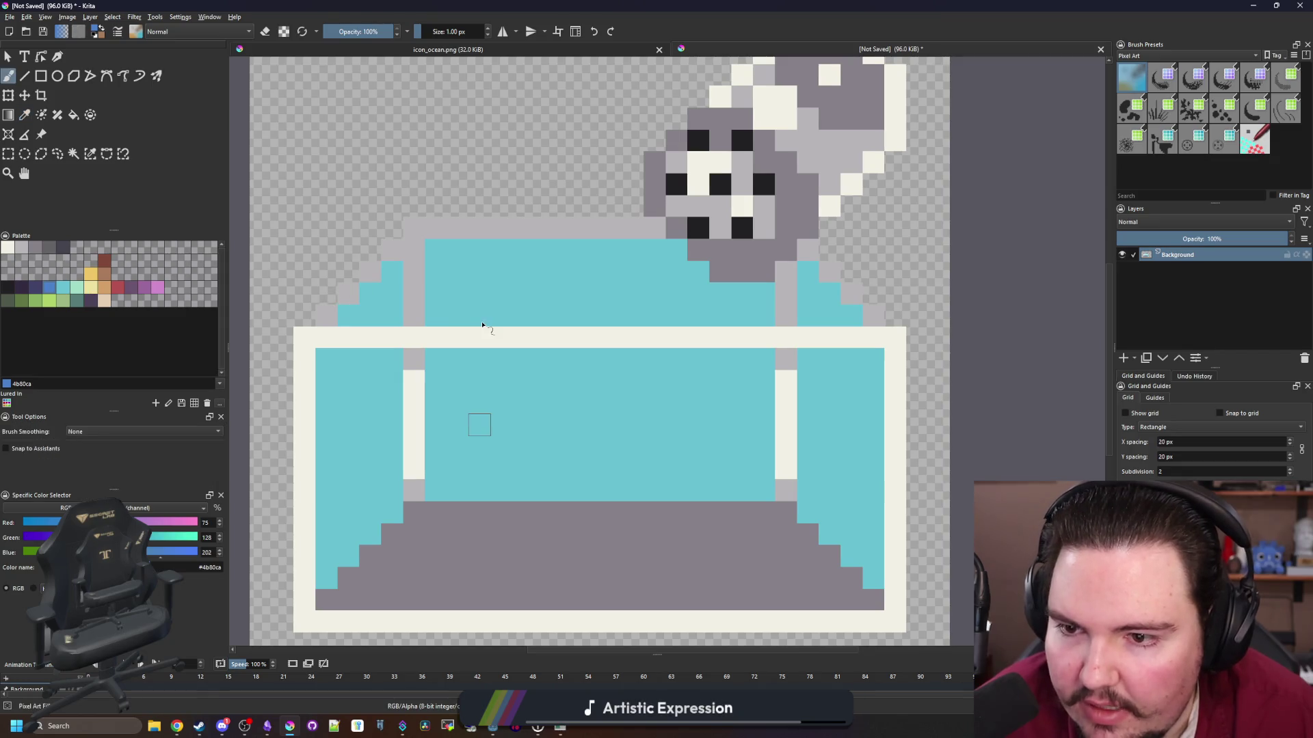
key(e)
drag(358, 301, 376, 306)
mouse_move(442, 264)
mouse_down()
mouse_move(483, 249)
mouse_move(620, 271)
mouse_up()
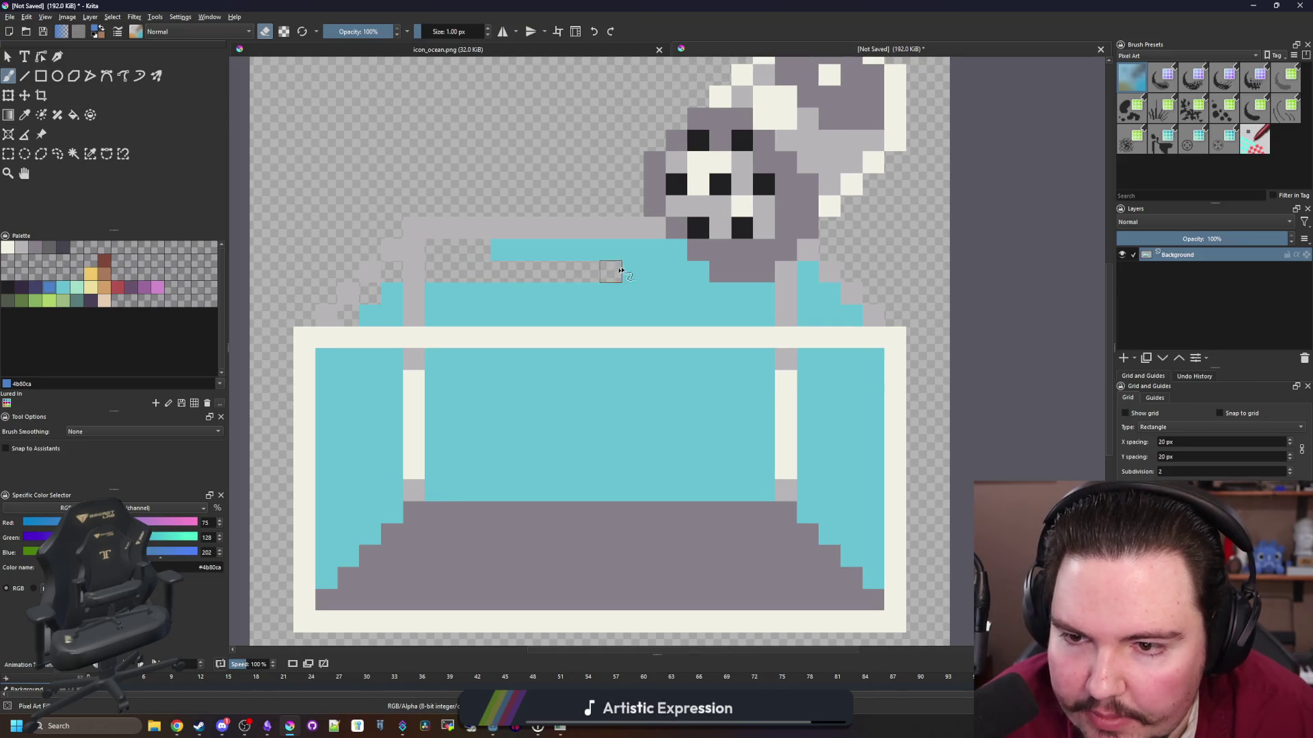
key(e)
ctrl+click(496, 290)
drag(413, 286, 411, 313)
drag(786, 283, 787, 314)
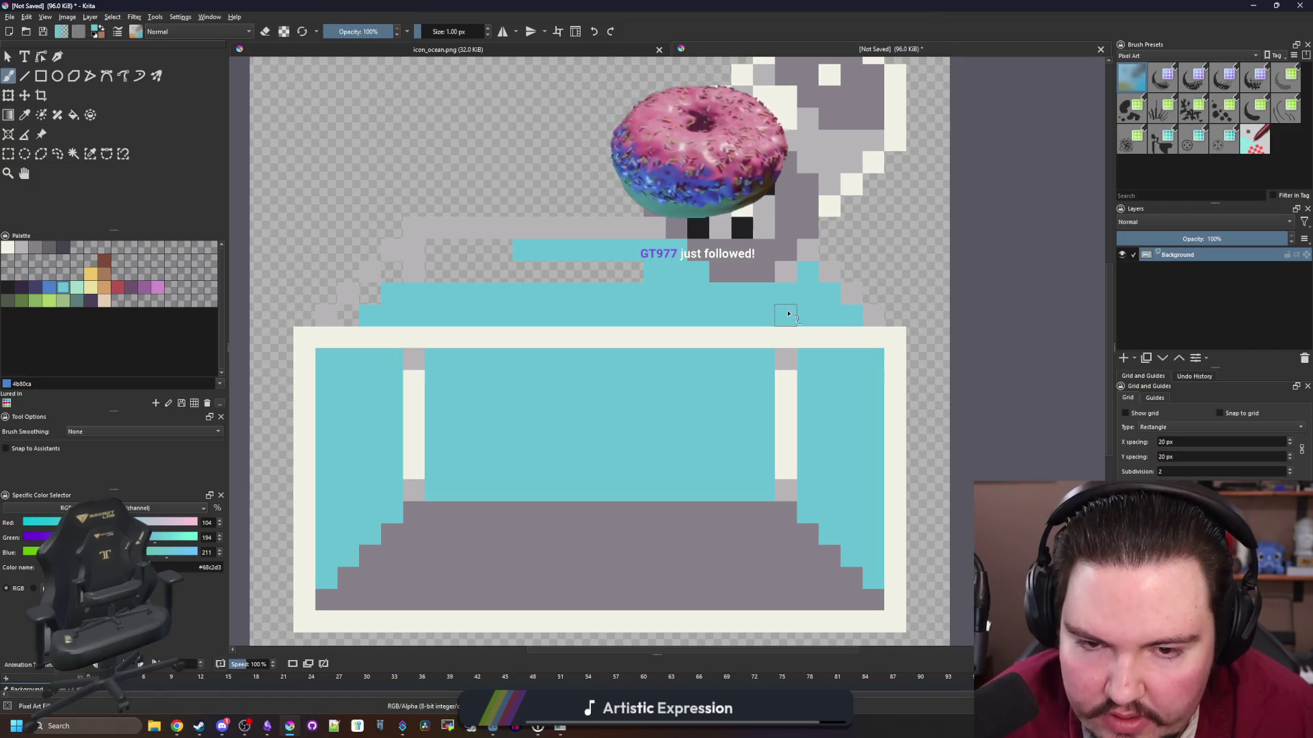
key(e)
drag(690, 272, 506, 258)
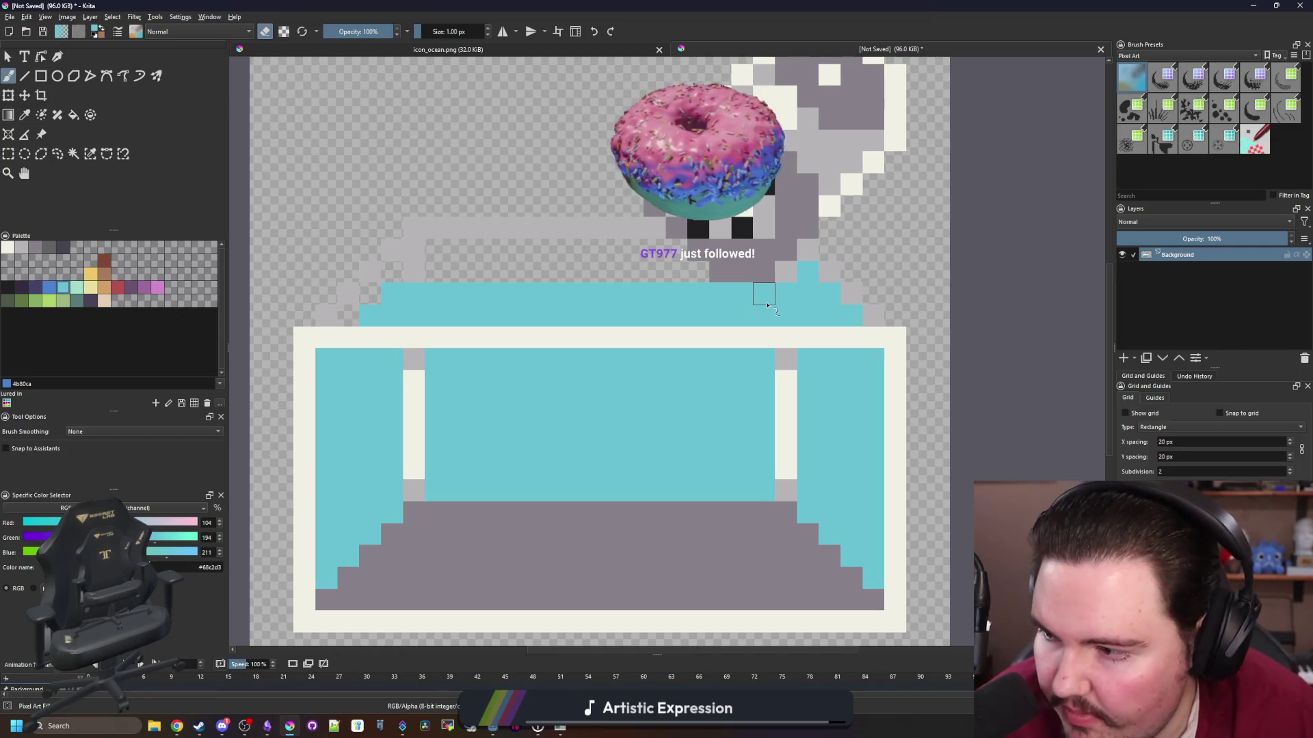
drag(828, 305, 807, 273)
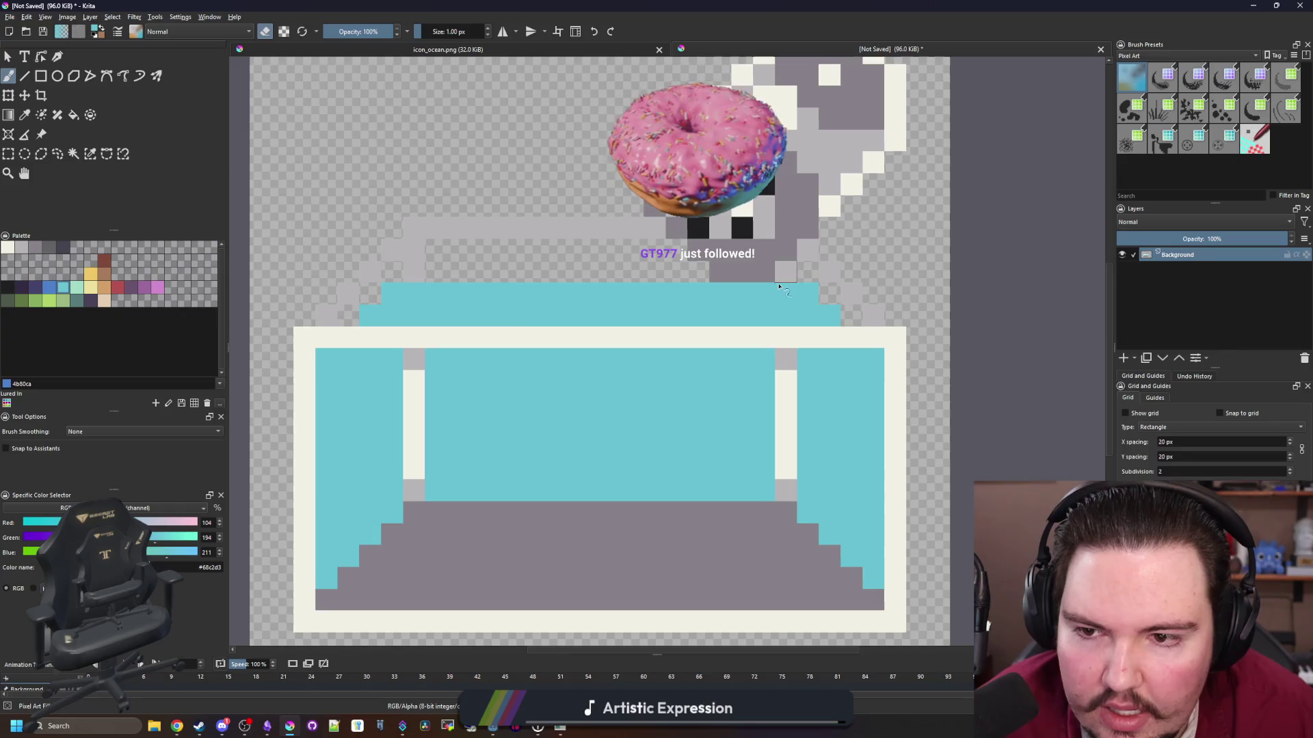
Step: Draw a cream rim above the water, extending diagonally down-left and adding pixels at the right end
scroll(779, 285, down, 5)
scroll(489, 298, up, 3)
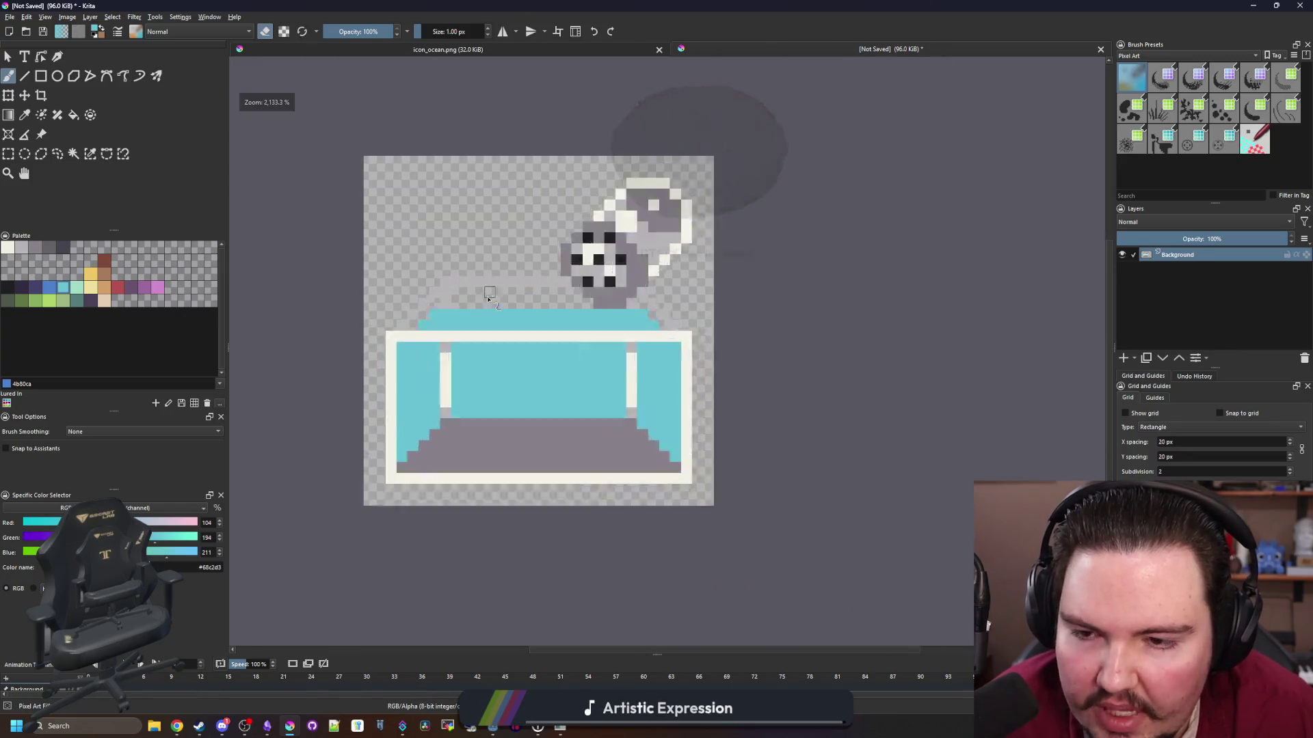
scroll(490, 298, up, 3)
ctrl+click(423, 404)
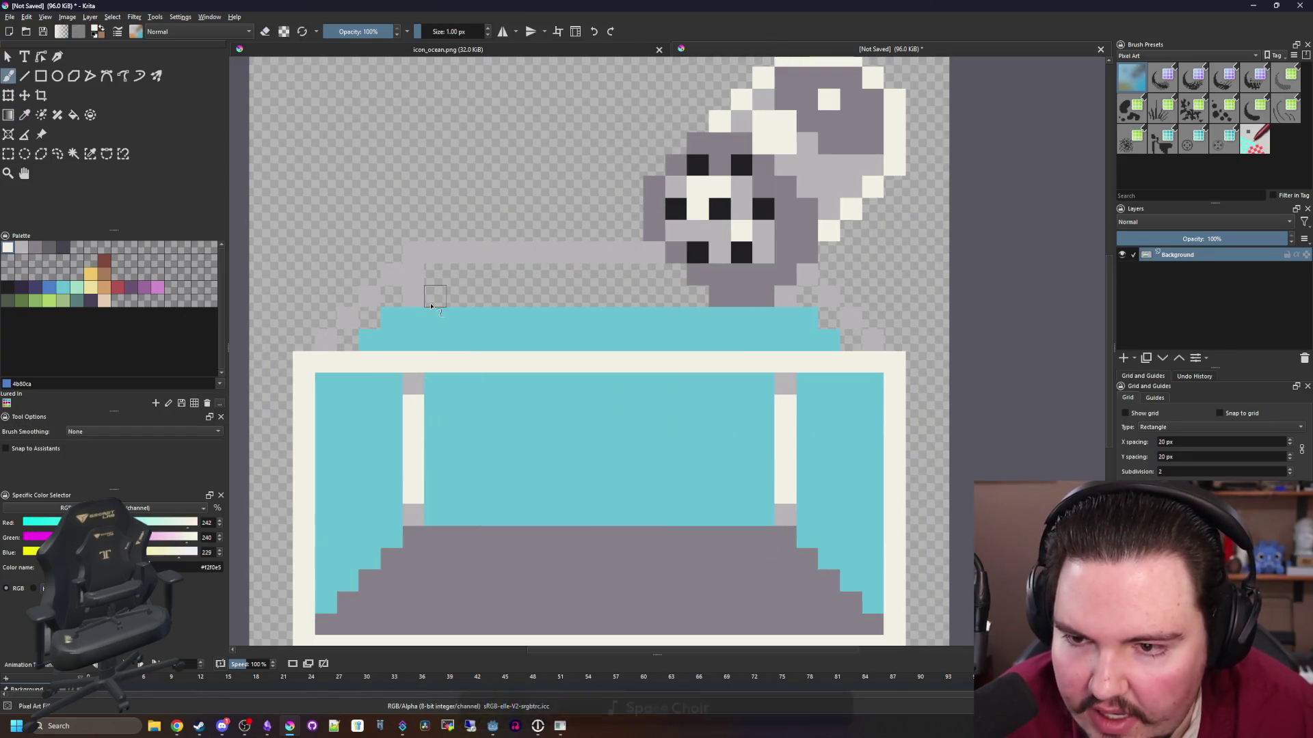
drag(430, 306, 668, 293)
scroll(531, 262, down, 4)
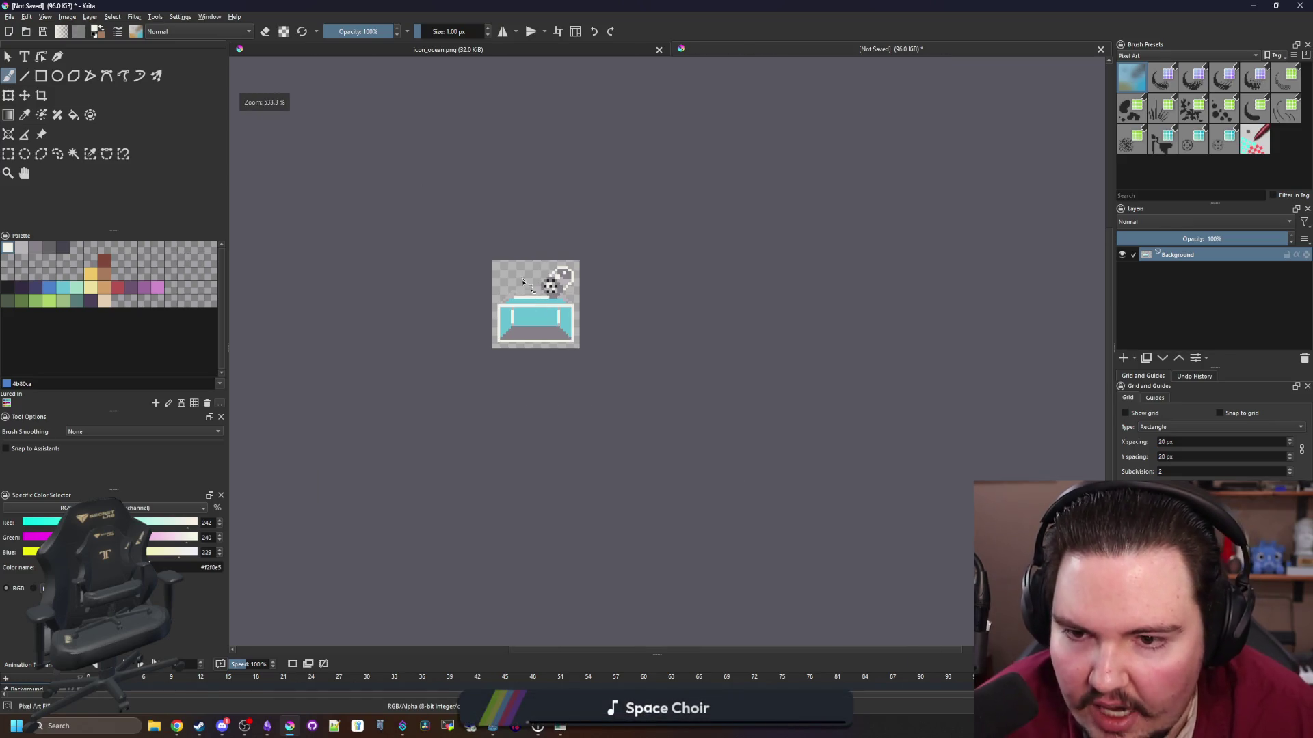
scroll(523, 283, up, 5)
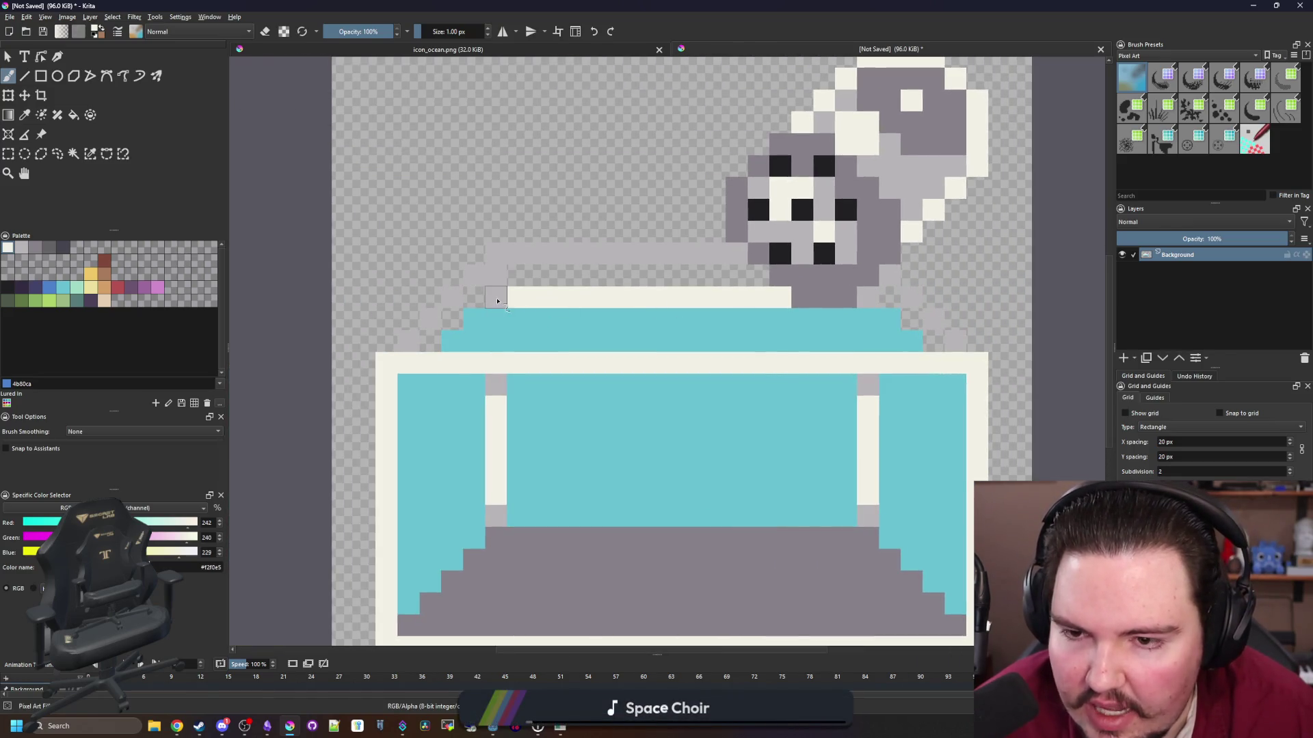
drag(497, 301, 463, 335)
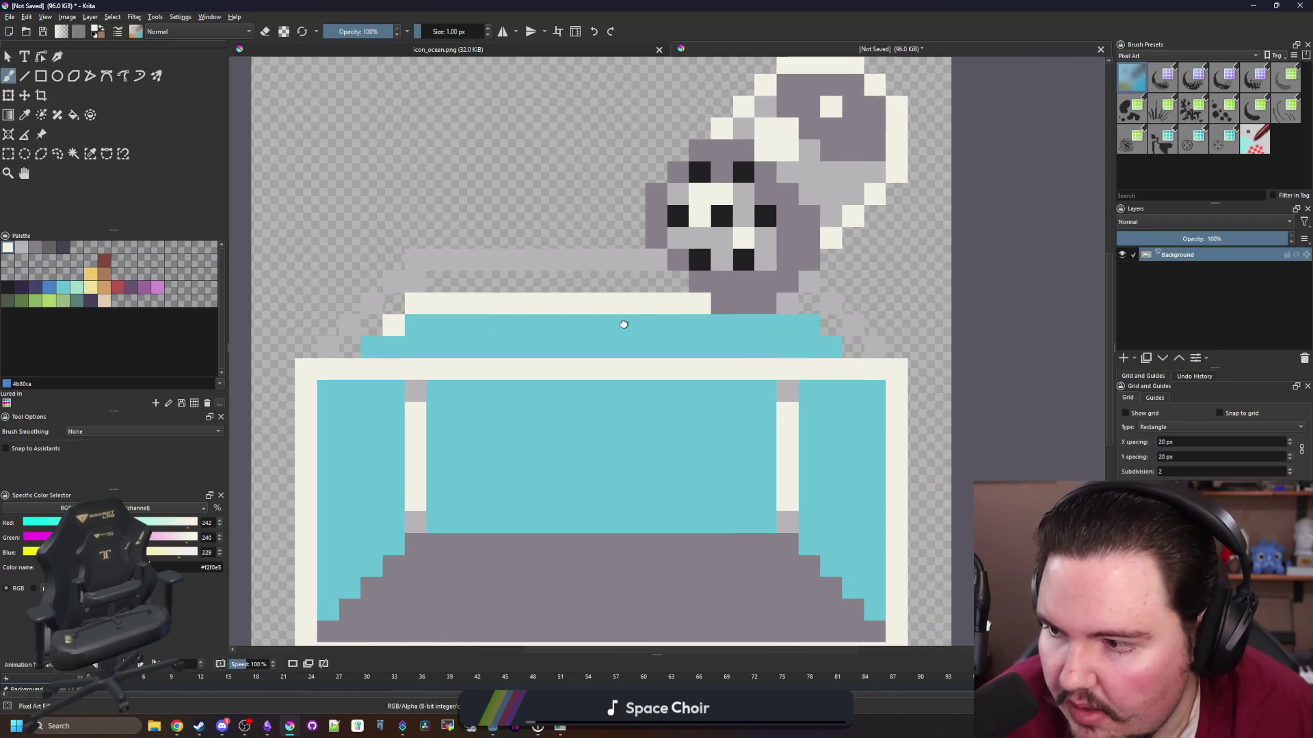
click(800, 319)
click(790, 311)
scroll(615, 335, down, 6)
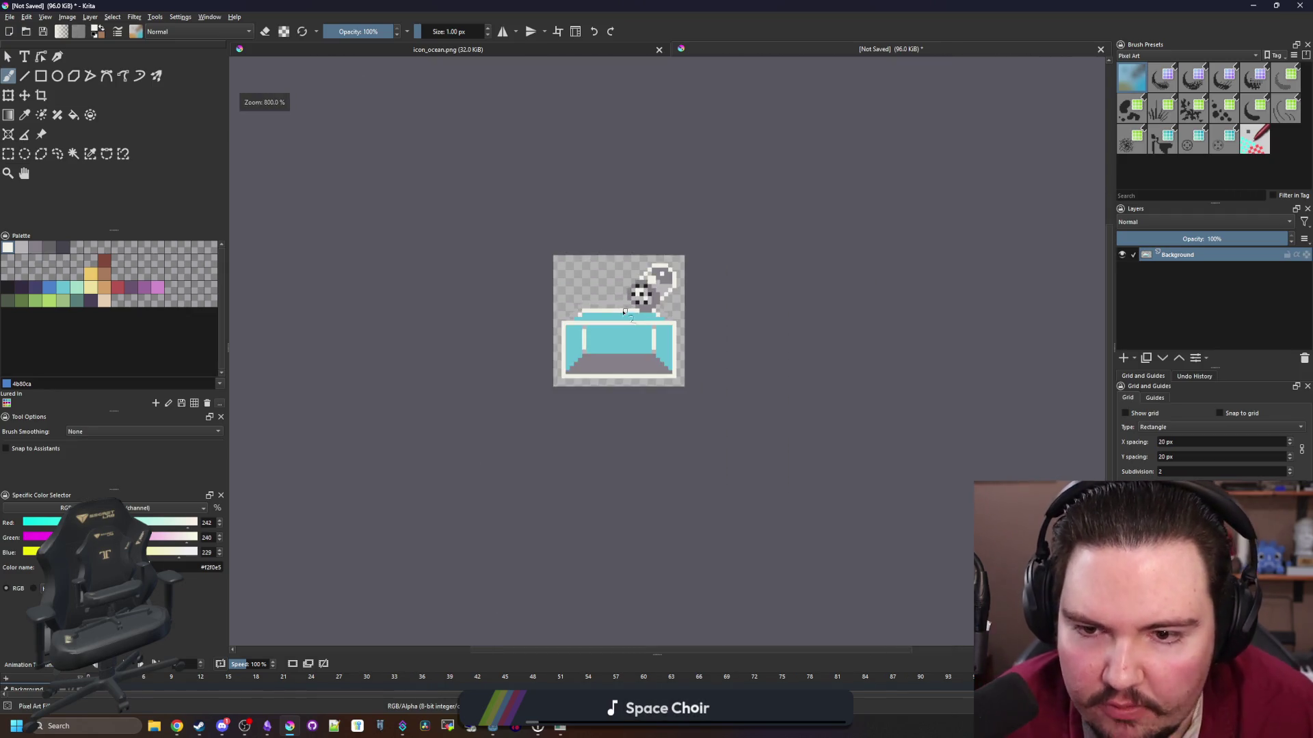
scroll(615, 340, up, 5)
scroll(616, 339, up, 1)
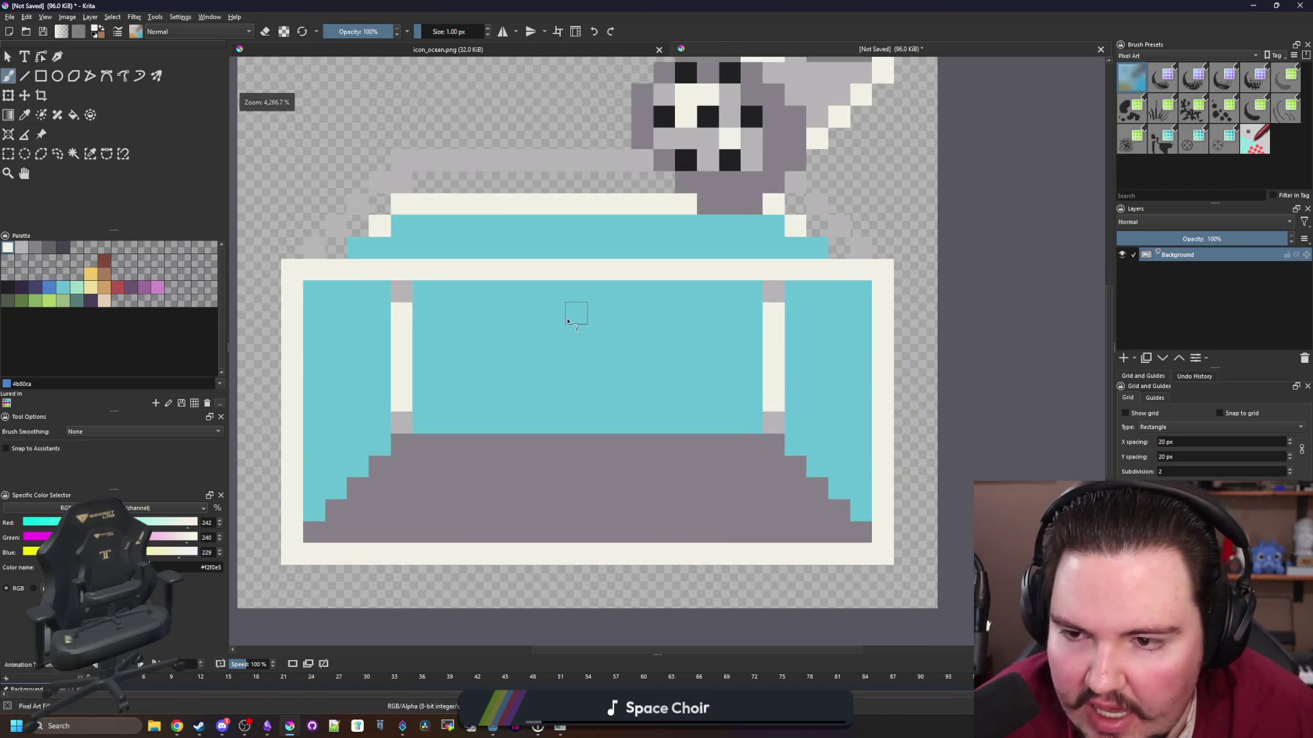
Step: Erase the top water row inside the frame across its full width
key(e)
drag(431, 296, 681, 294)
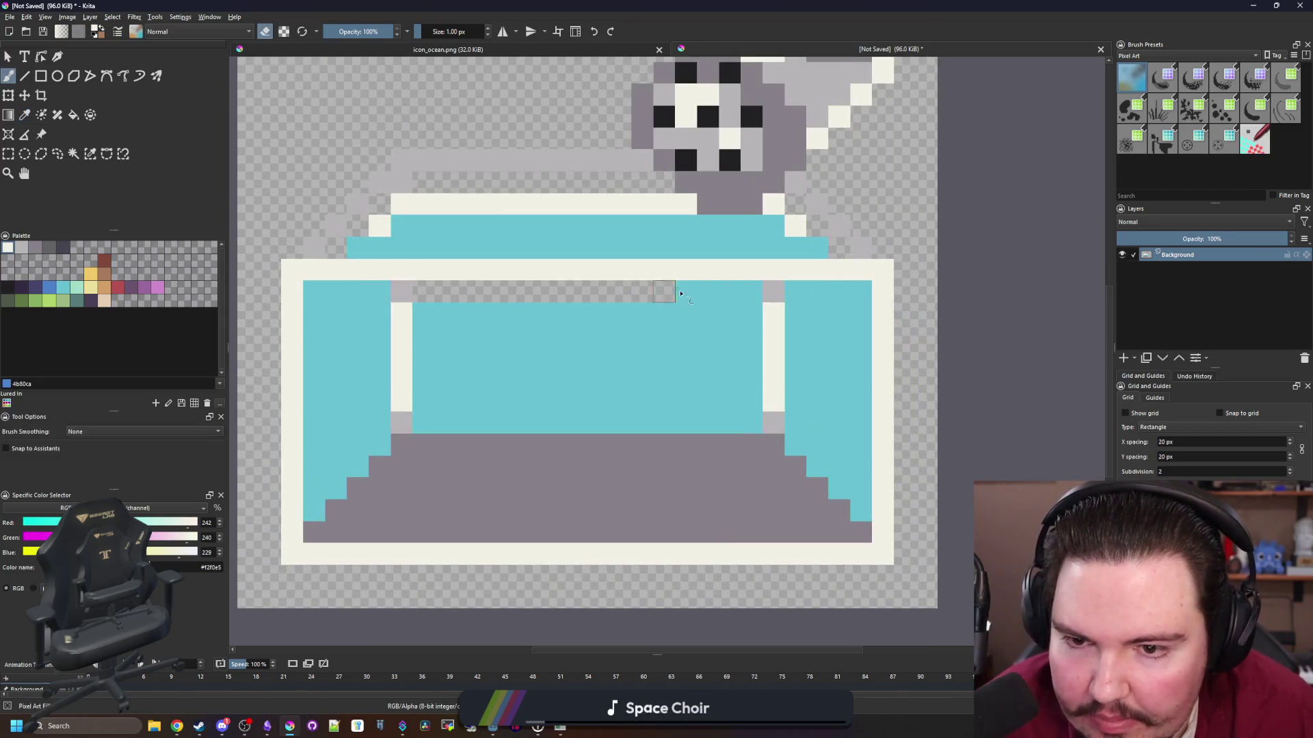
drag(380, 301, 318, 296)
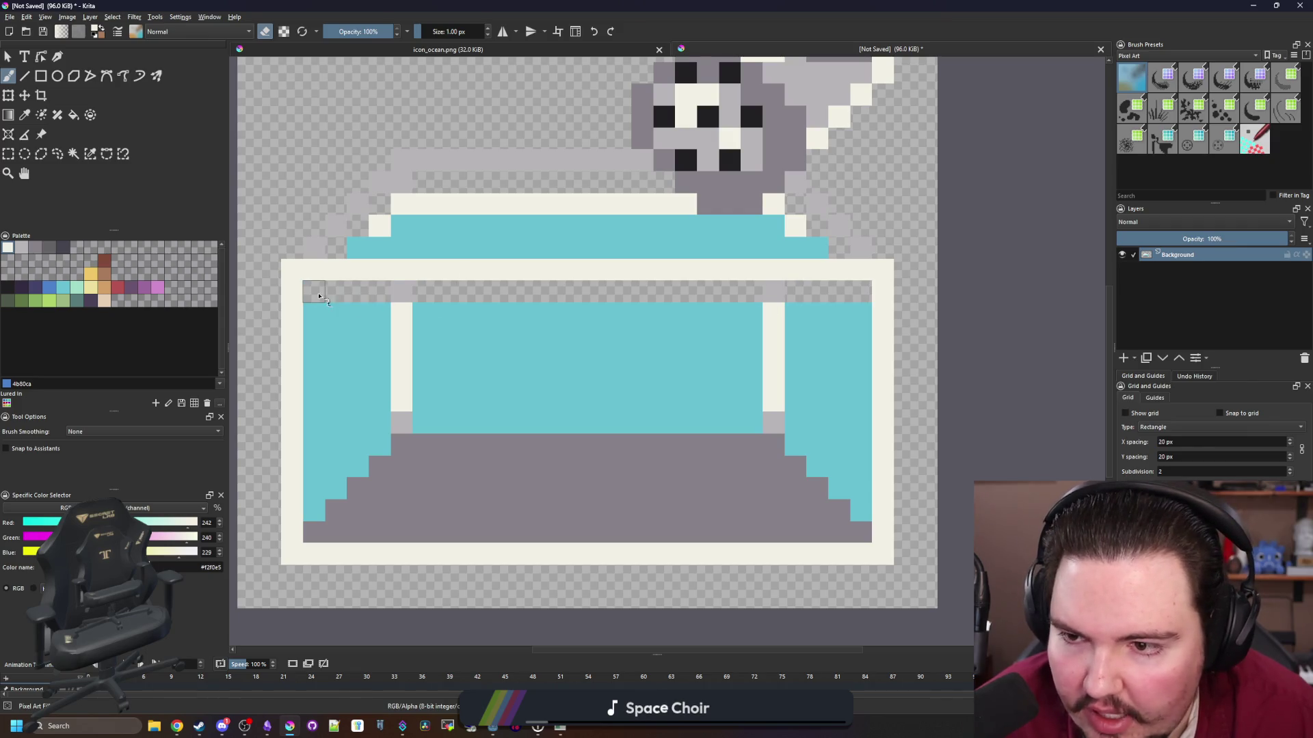
key(p)
click(347, 314)
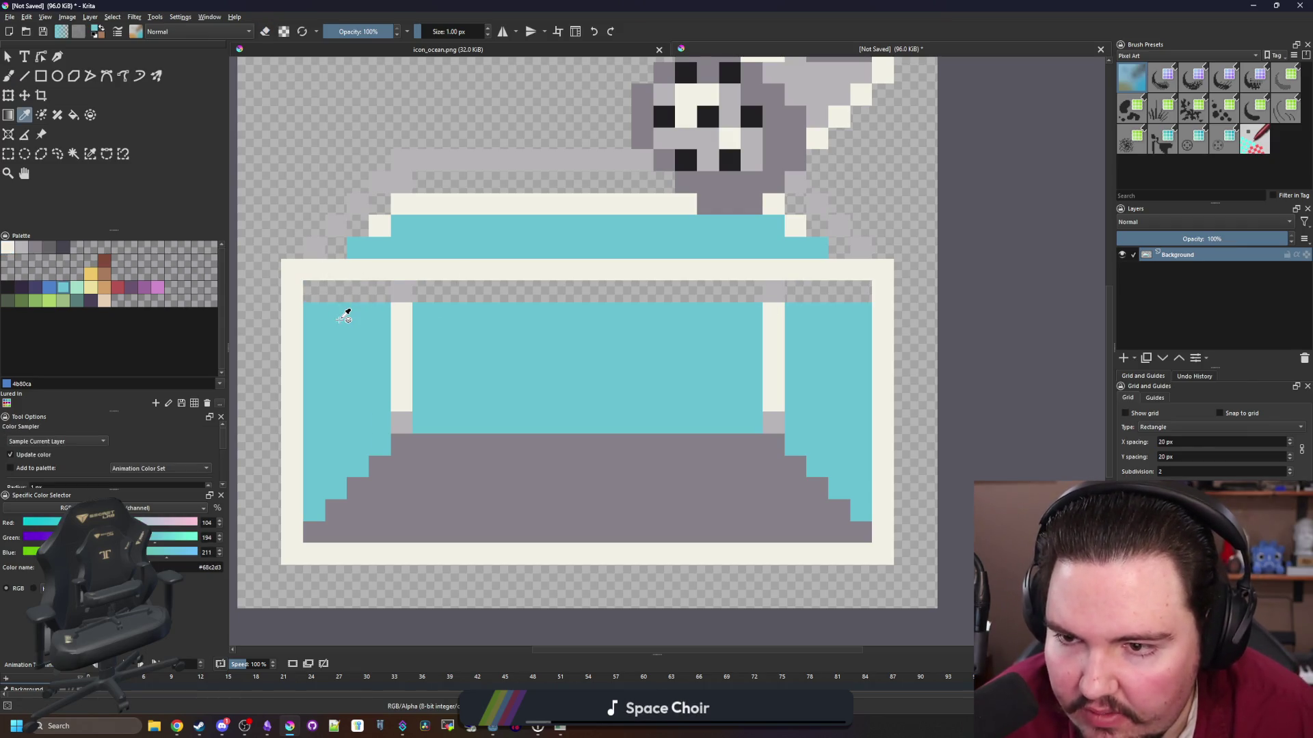
key(b)
scroll(490, 334, down, 1)
scroll(490, 334, up, 1)
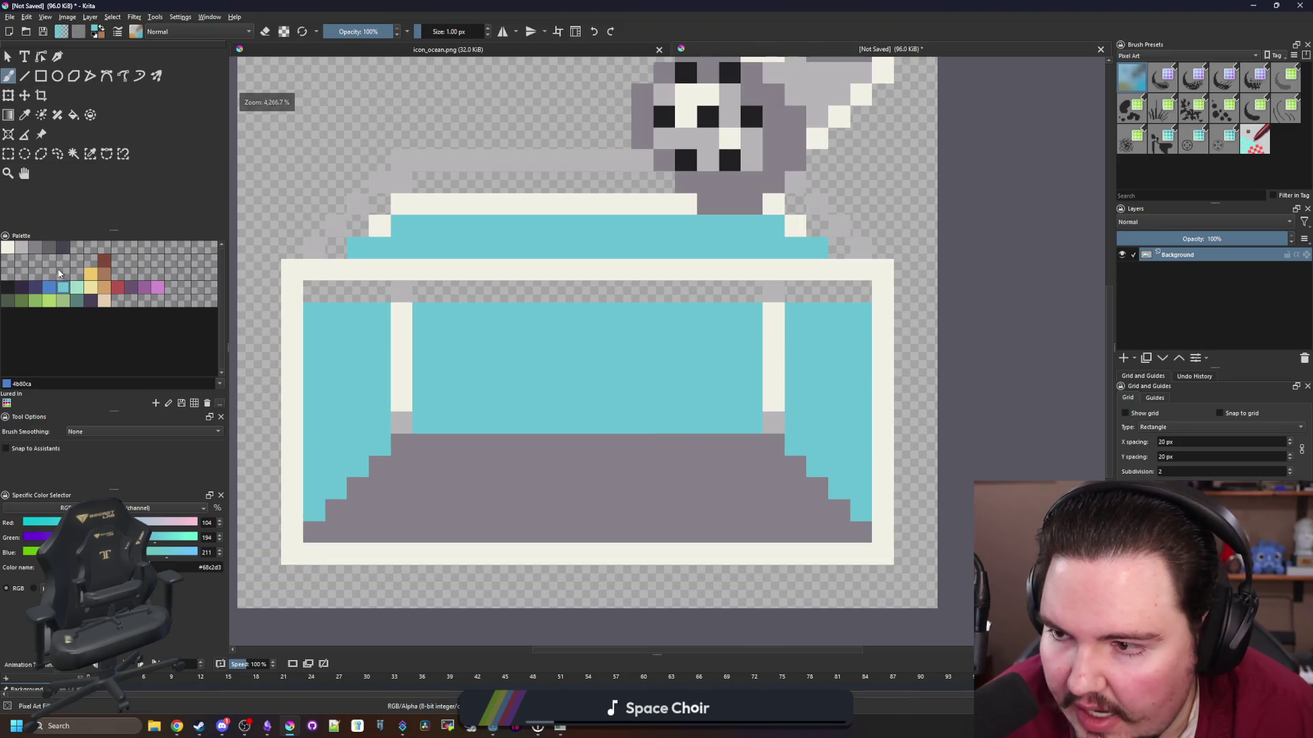
Step: Draw an off-white bar across the tank, a cyan row above it, and a blue waterline stripe
click(8, 247)
click(27, 80)
drag(313, 313, 863, 315)
key(b)
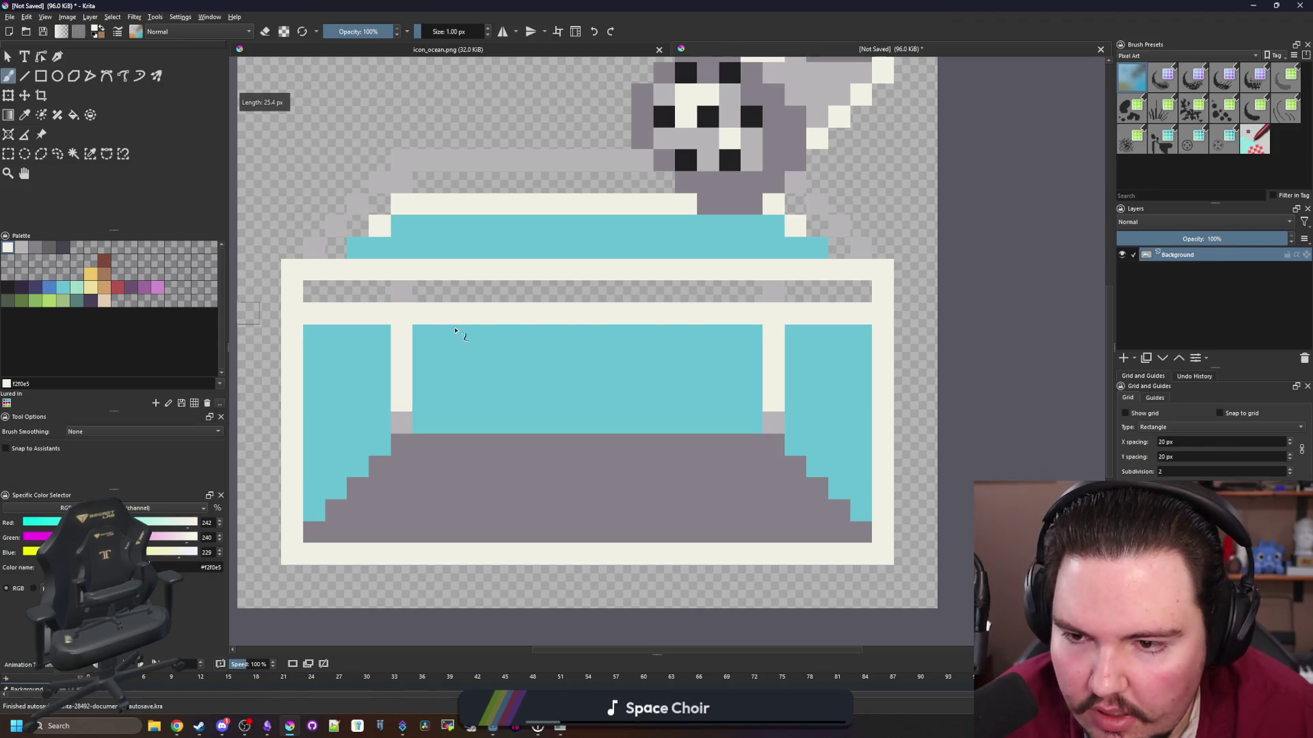
ctrl+click(320, 332)
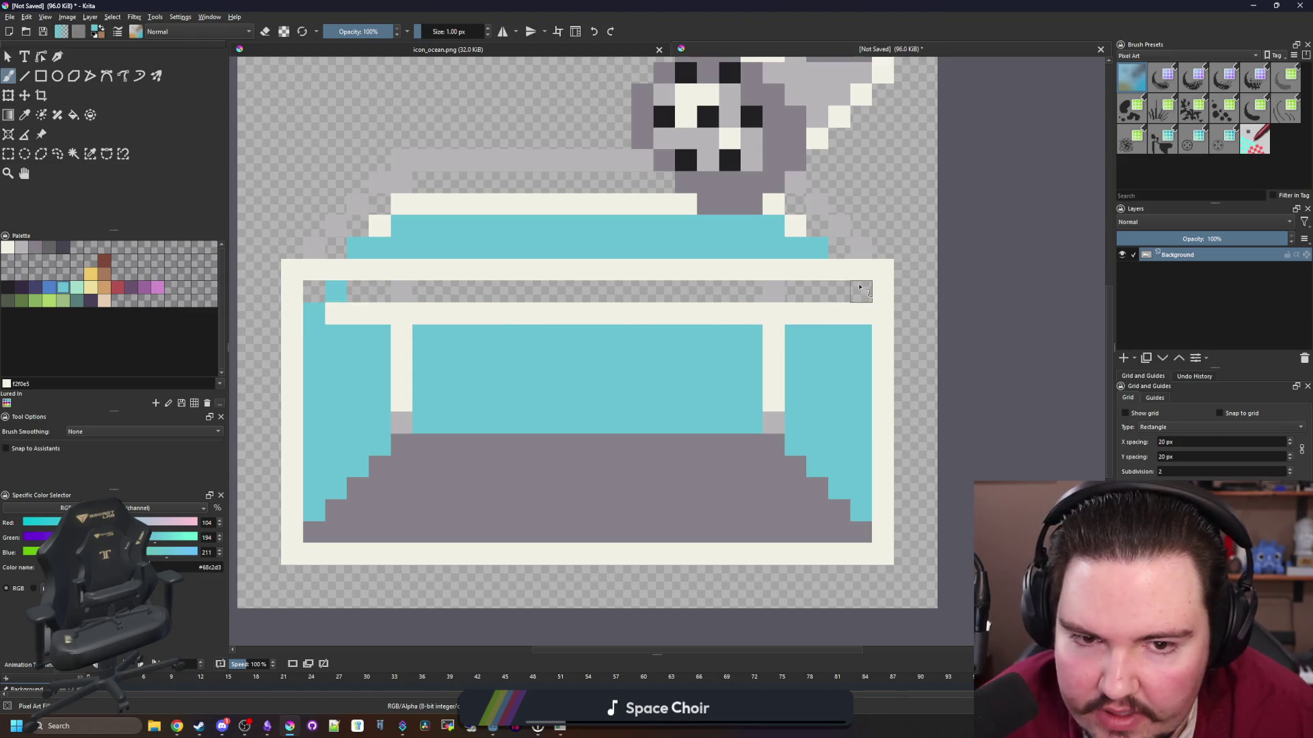
drag(817, 292, 351, 292)
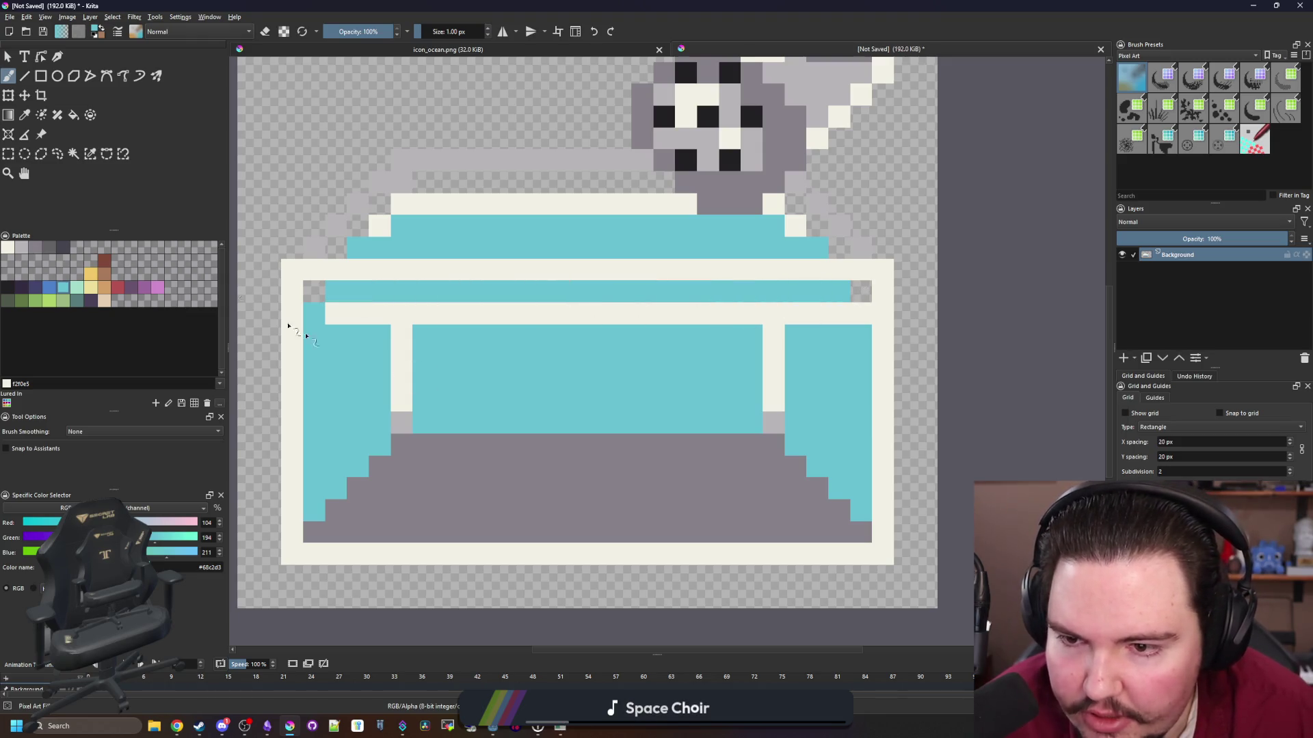
click(49, 287)
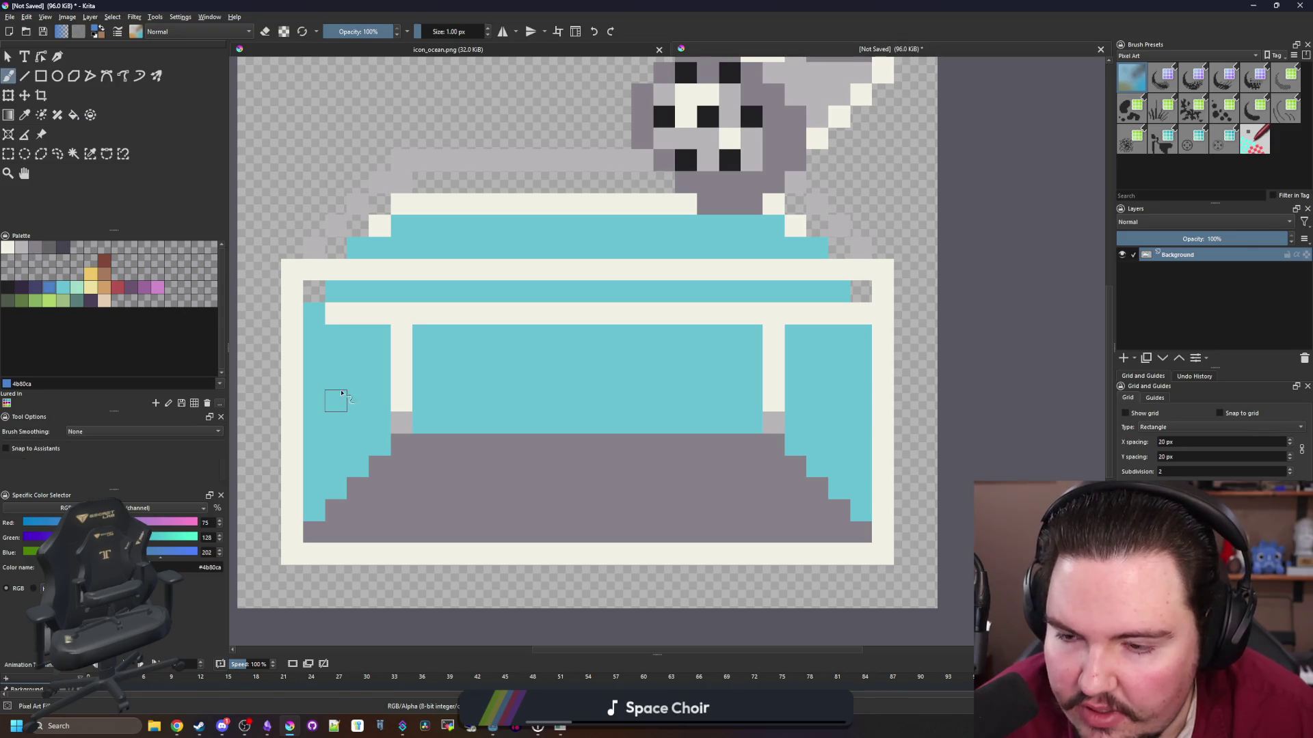
drag(315, 334, 863, 336)
Step: Fill the right, middle and left water sections deep blue
key(f)
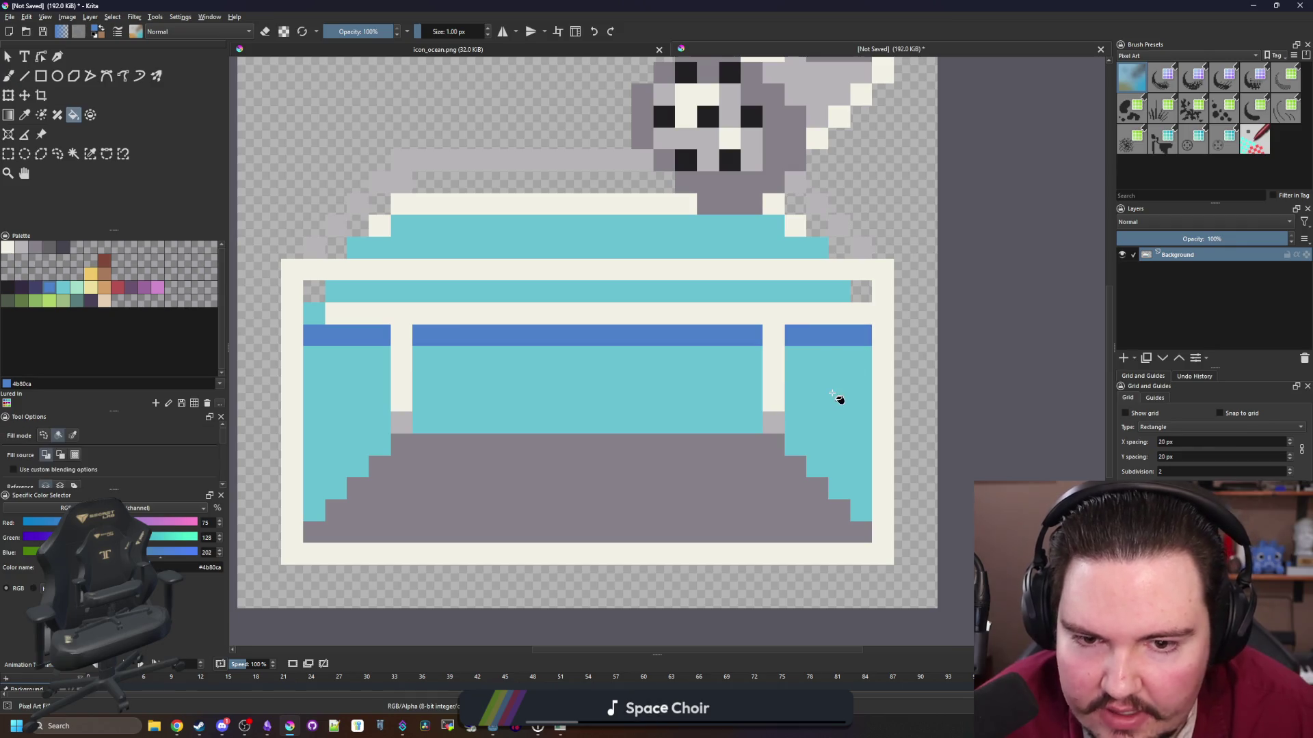
click(835, 399)
click(645, 408)
click(349, 415)
scroll(421, 410, down, 5)
scroll(454, 375, up, 7)
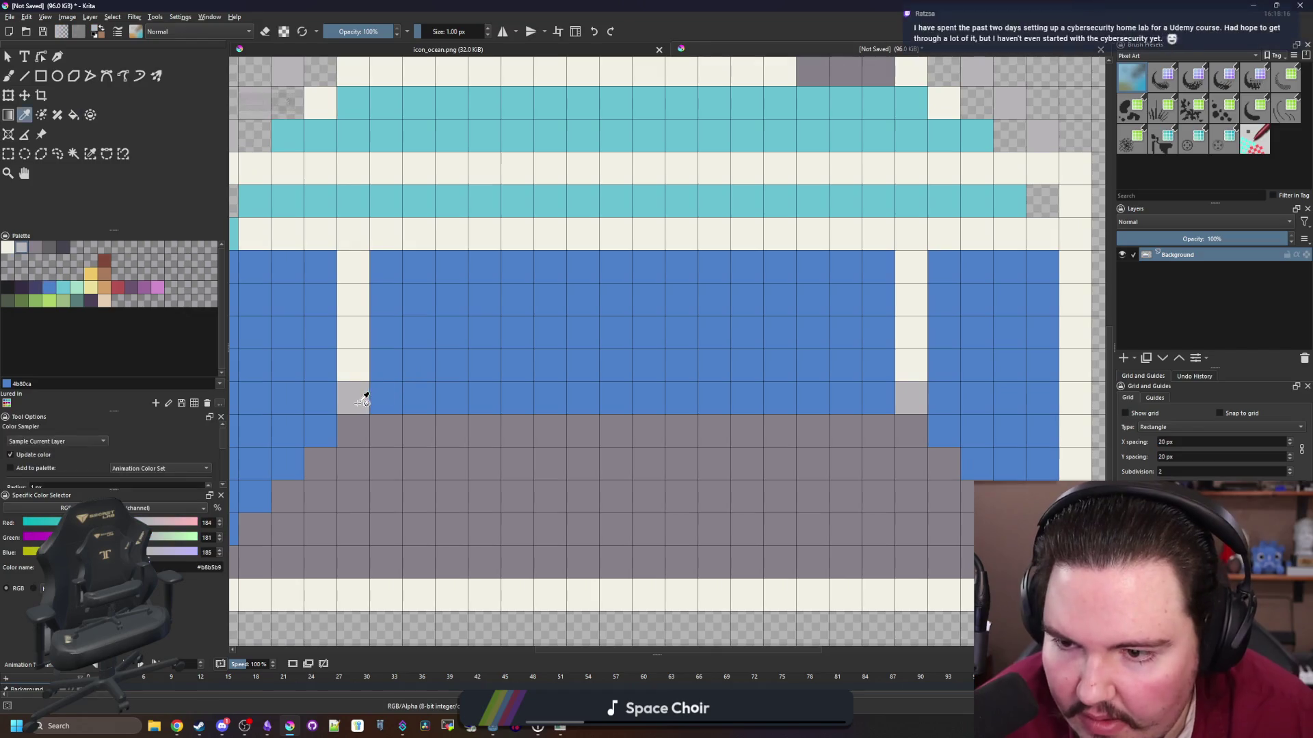
Step: Paint the left and right pillars light grey #b8b5b9
key(b)
ctrl+click(363, 390)
drag(353, 383, 353, 257)
drag(912, 264, 911, 386)
scroll(755, 384, down, 2)
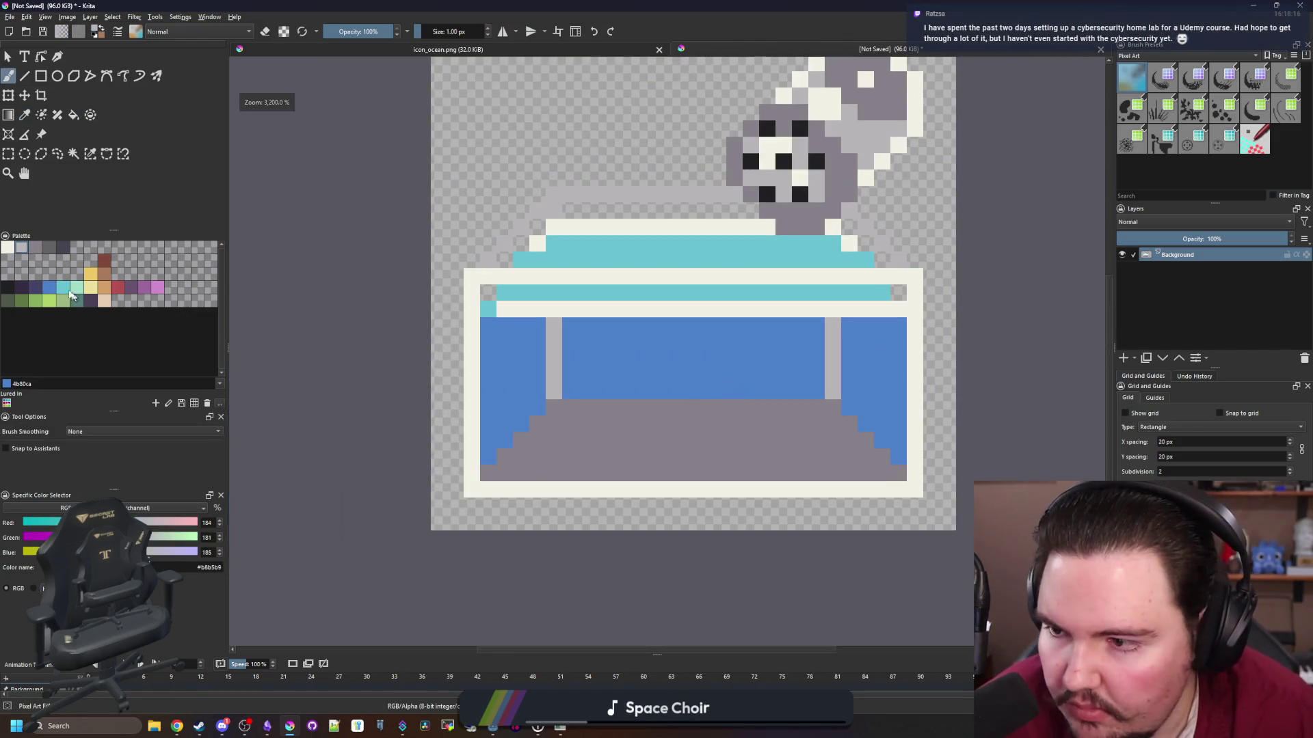
Step: Fill the stepped grey floor with navy #43436a
click(40, 292)
key(f)
click(668, 460)
scroll(503, 445, down, 4)
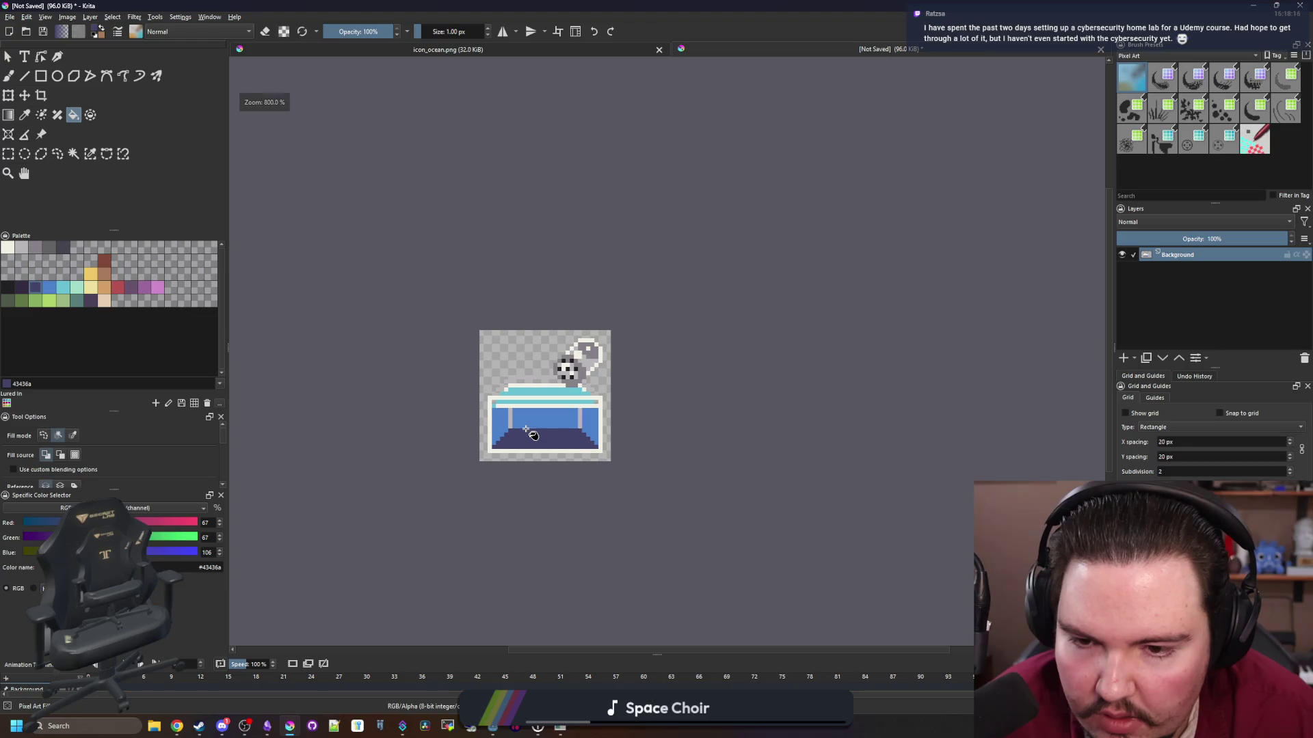
scroll(513, 411, up, 4)
Step: Paint a cream pixel staircase rising rightward above the tank's upper left
key(p)
click(492, 360)
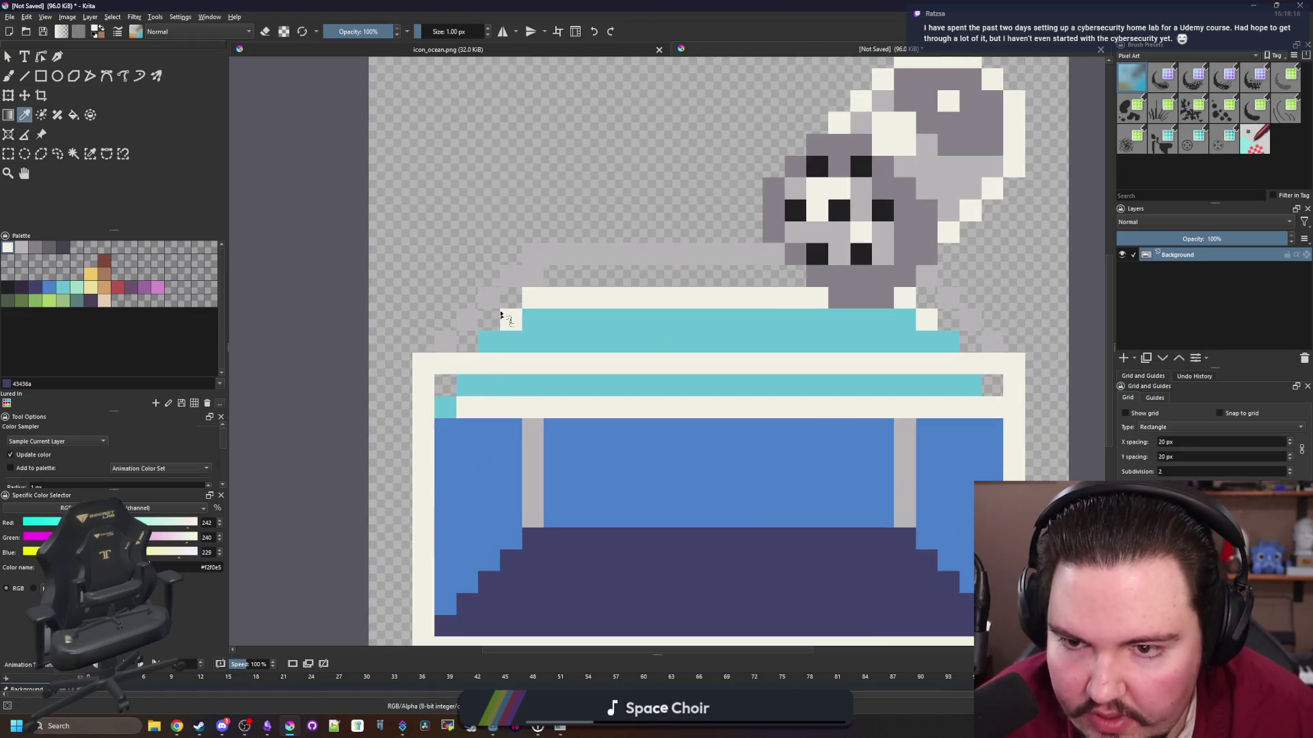
key(b)
click(501, 316)
mouse_move(467, 319)
mouse_down()
mouse_move(555, 256)
mouse_move(666, 254)
mouse_up()
scroll(557, 176, down, 8)
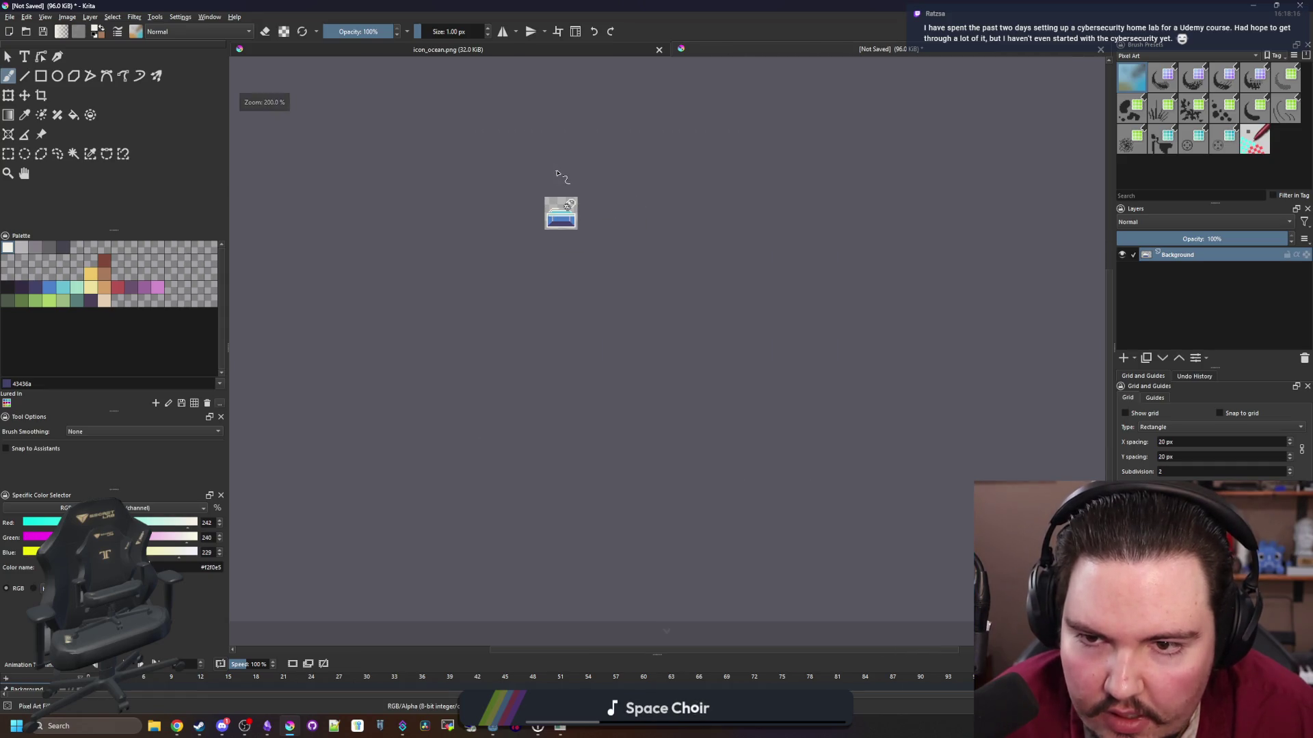
Step: Shift the canvas view and place the Lured In game window over Krita to compare the icon
scroll(561, 213, up, 10)
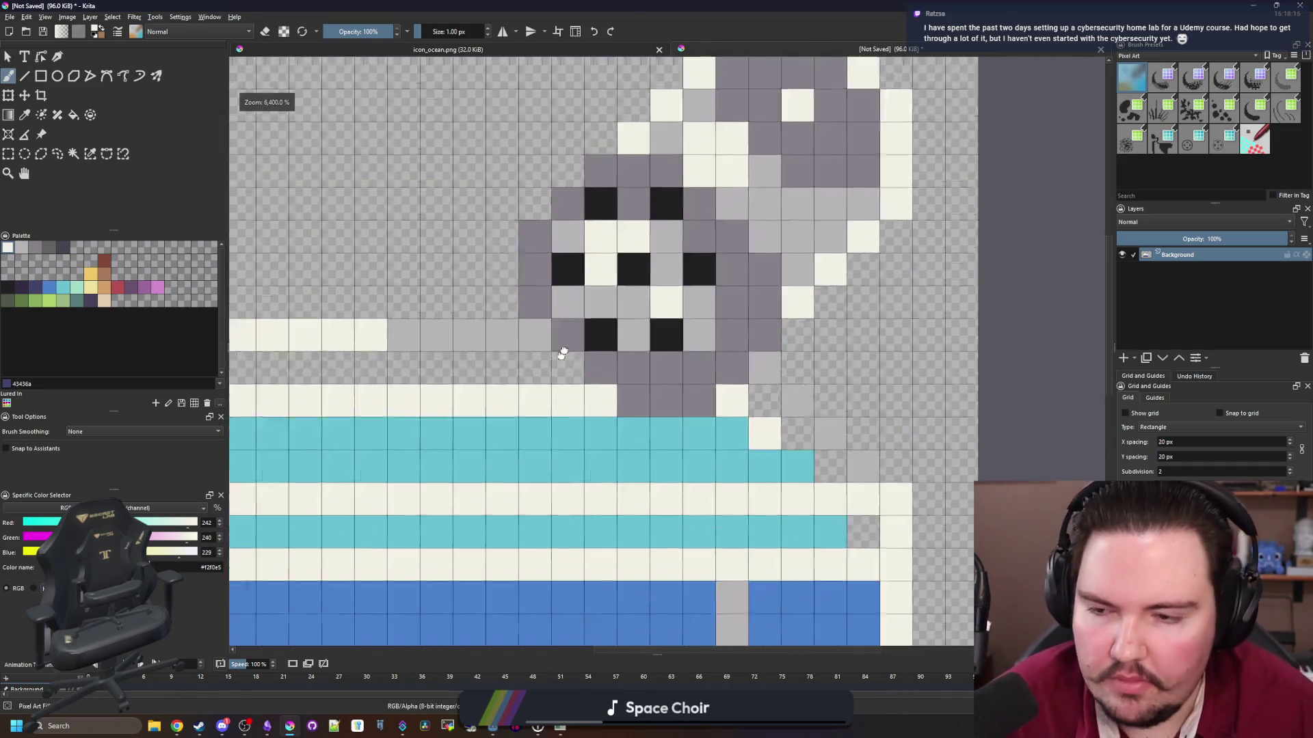
scroll(562, 352, down, 3)
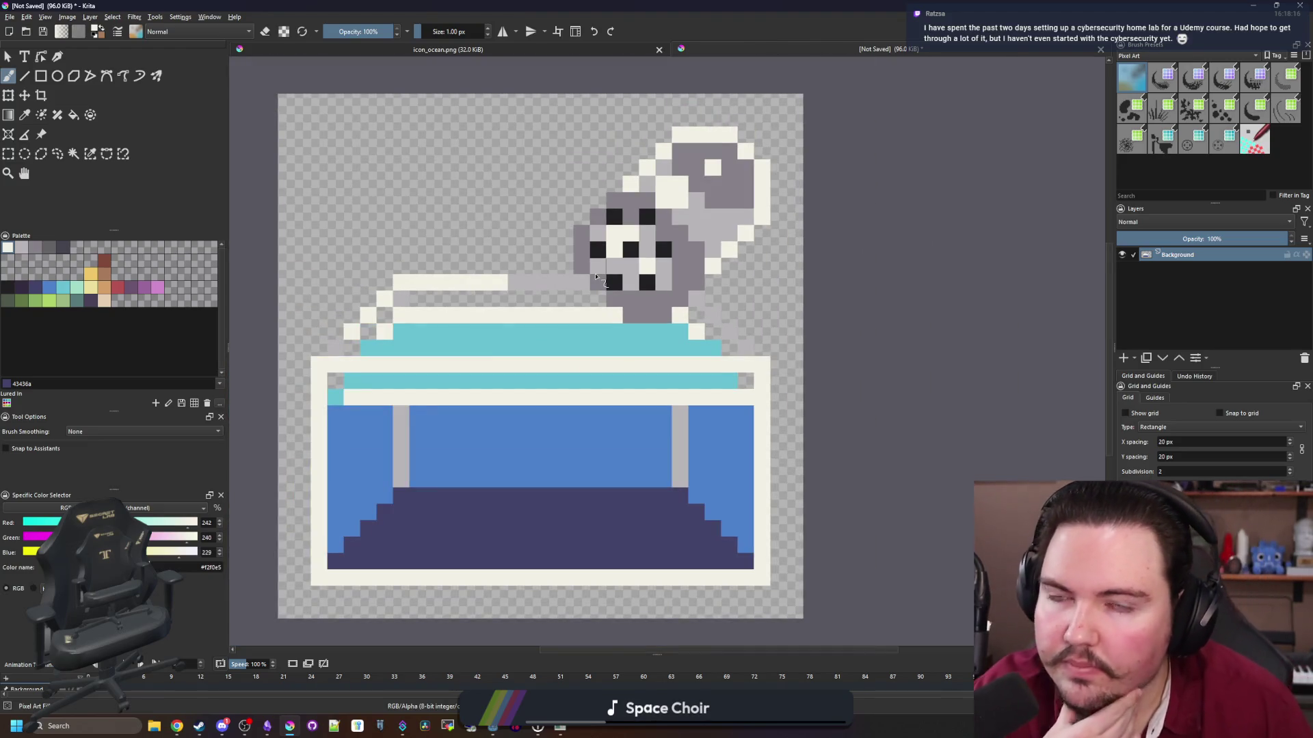
drag(409, 265, 470, 274)
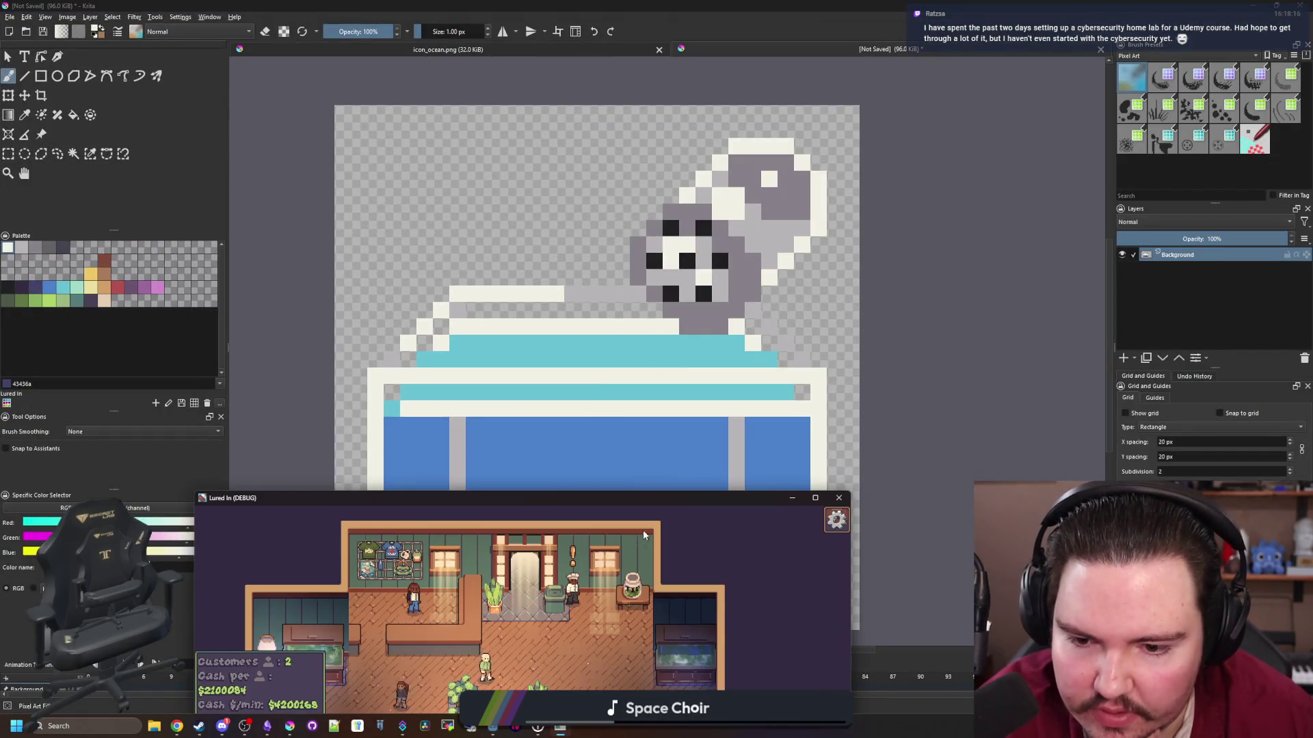
mouse_move(660, 503)
mouse_down()
mouse_move(663, 92)
mouse_move(709, 290)
mouse_up()
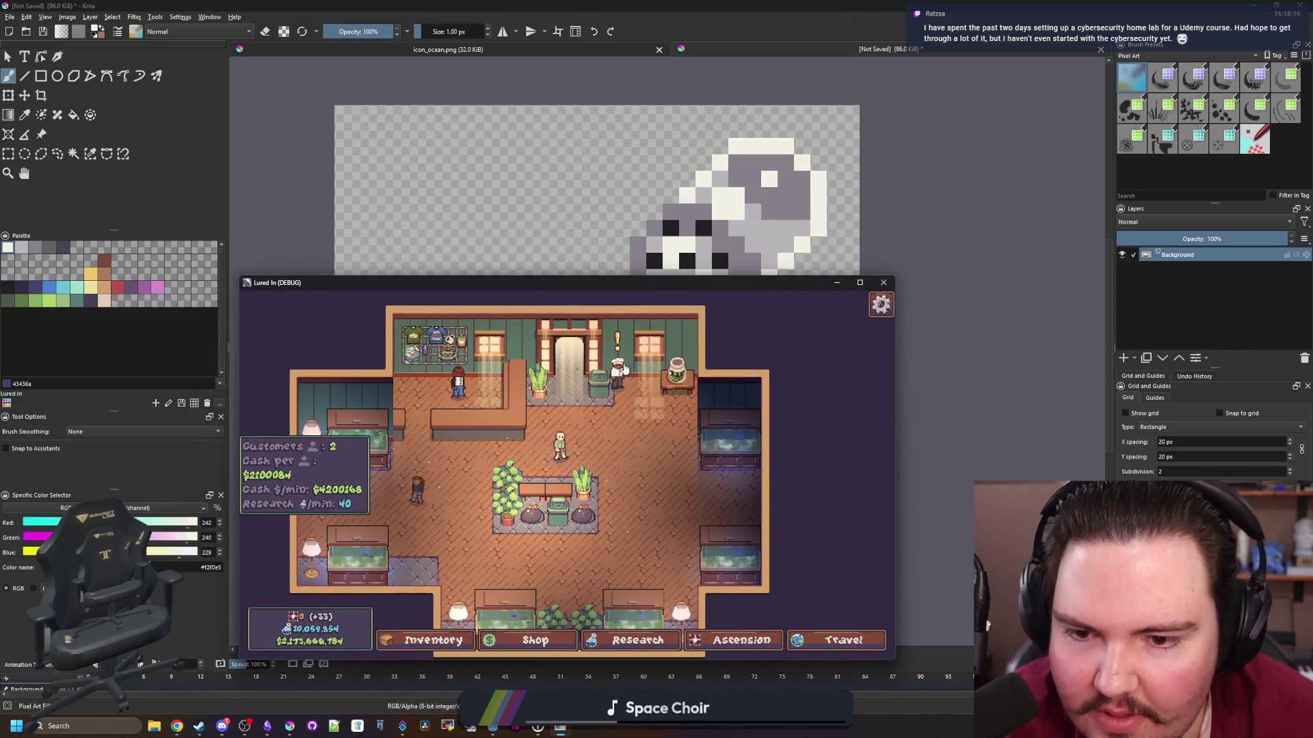
click(591, 210)
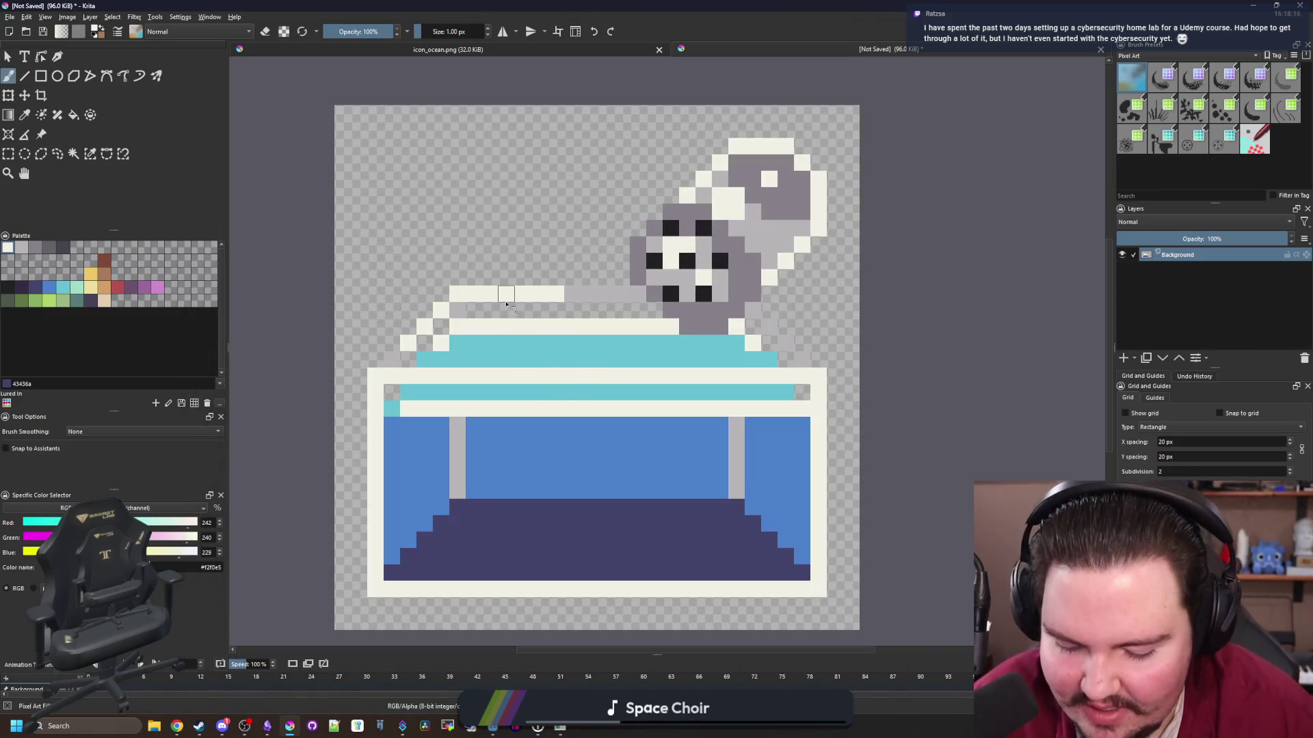
Step: Sample the cyan water colour and paint it over the left part of the cream row
scroll(506, 356, up, 1)
ctrl+click(478, 357)
mouse_move(417, 335)
mouse_down()
mouse_move(445, 314)
mouse_move(528, 312)
mouse_up()
key(p)
click(478, 572)
Step: Paint a blue column up through the cyan water above the rim
key(b)
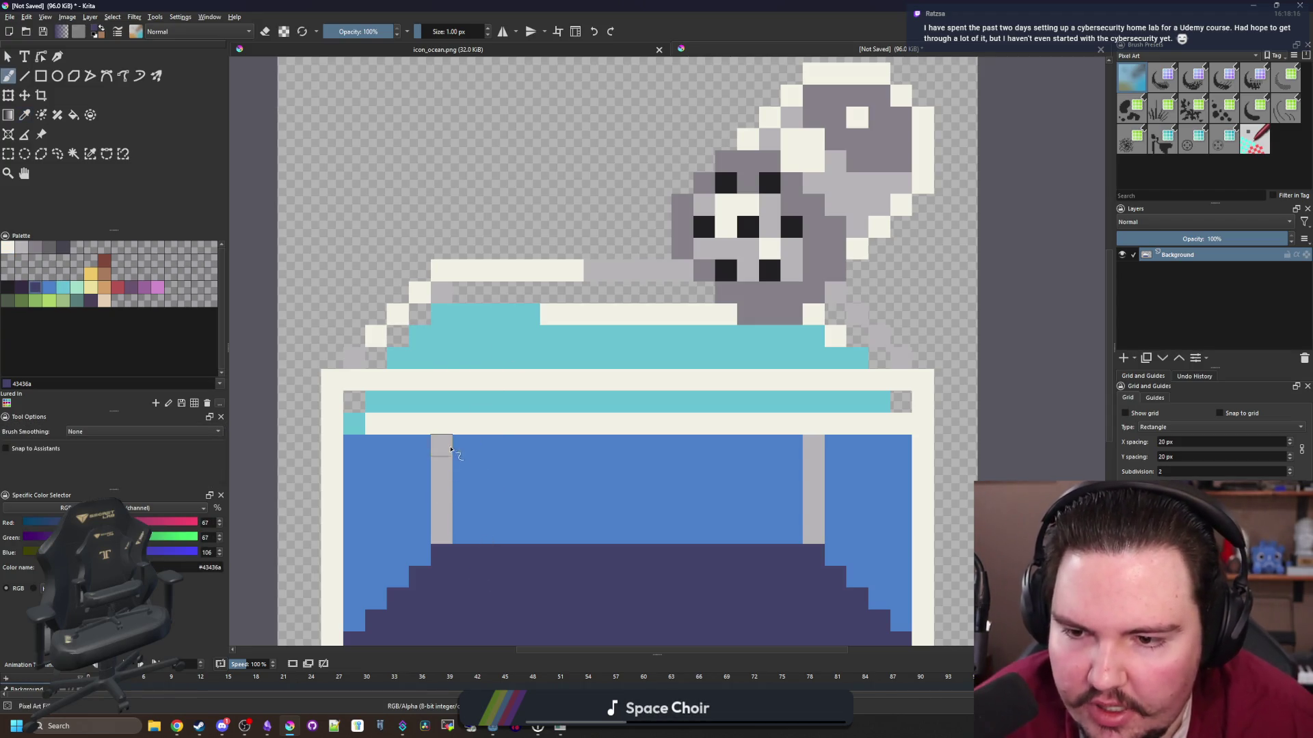
ctrl+click(469, 439)
click(441, 401)
drag(441, 358, 441, 313)
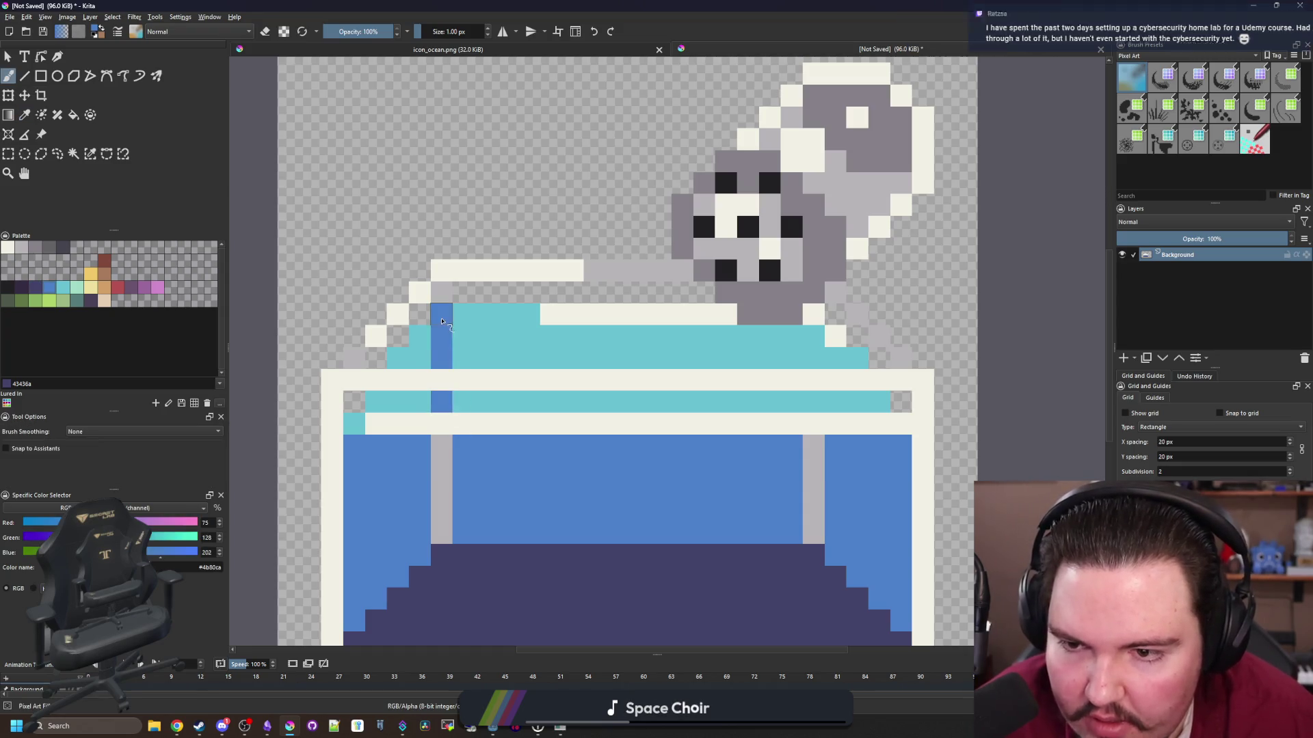
scroll(545, 355, down, 6)
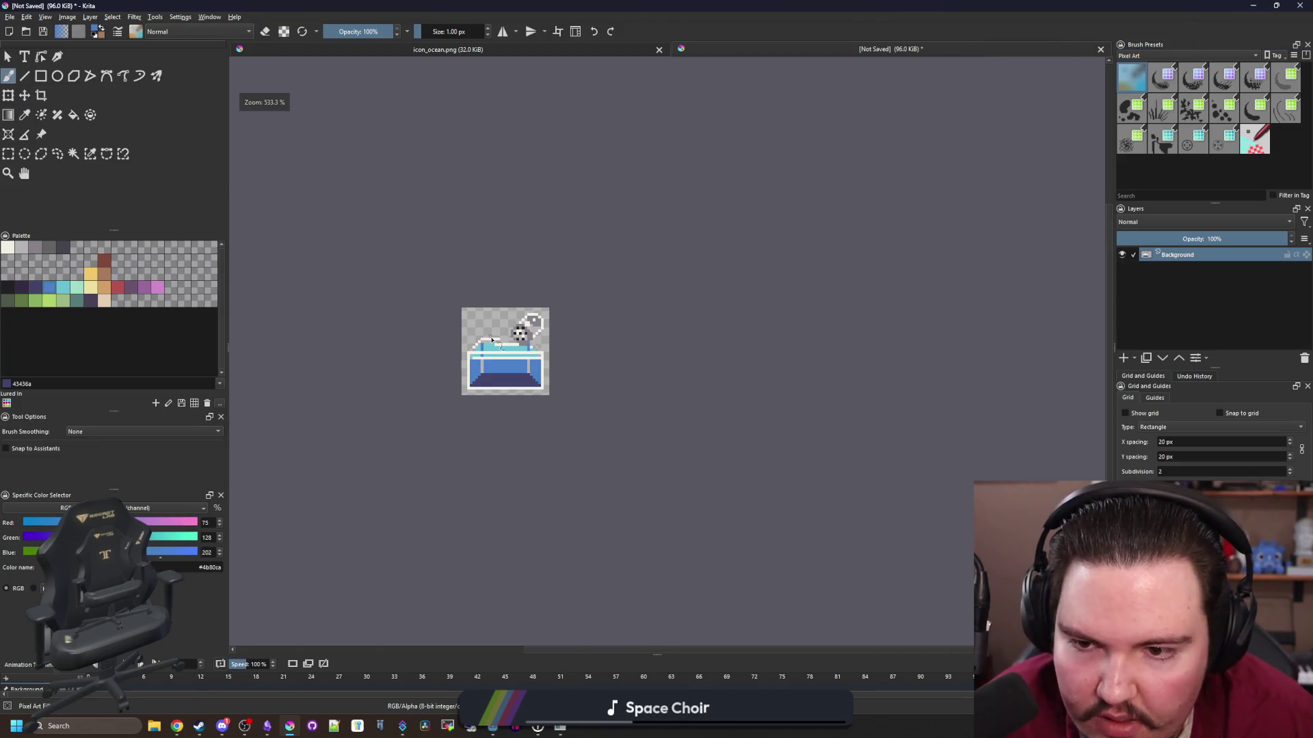
scroll(481, 347, up, 6)
Step: Repaint the stray blue rim pixels with the sampled grey
click(538, 267)
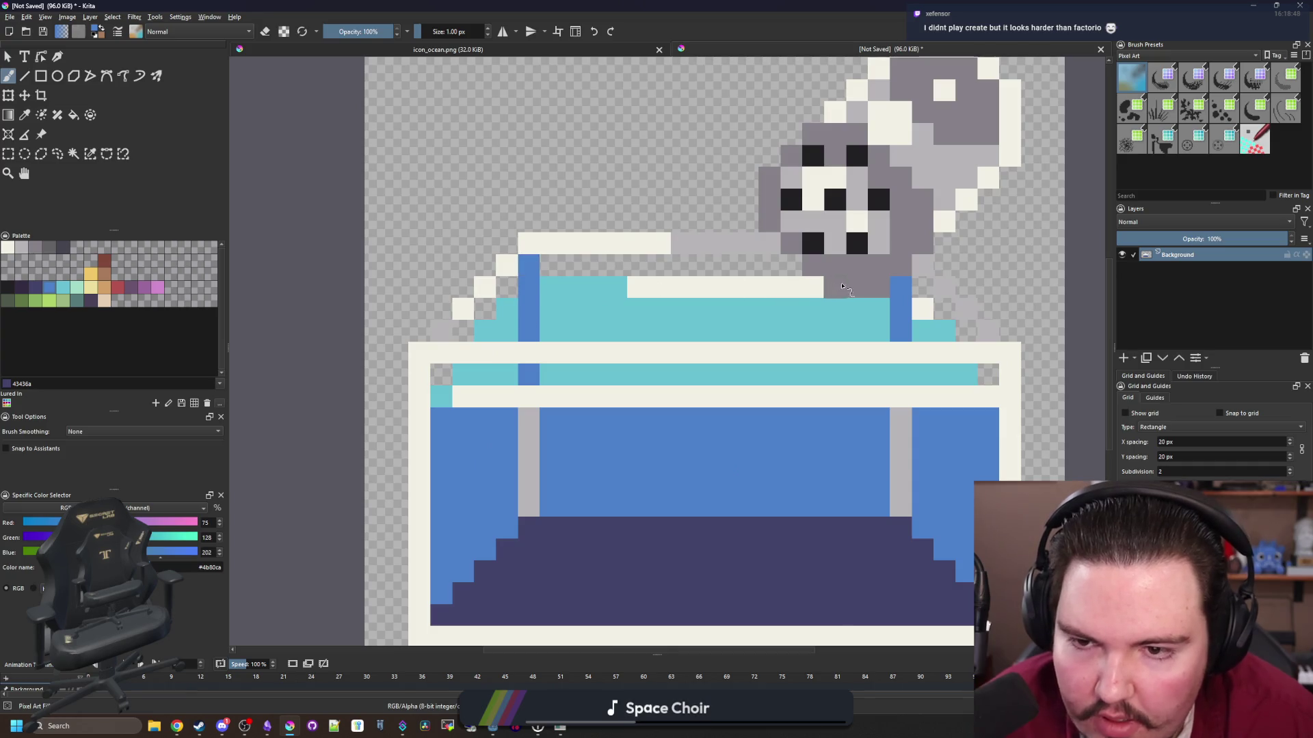
drag(588, 301, 551, 296)
ctrl+click(493, 277)
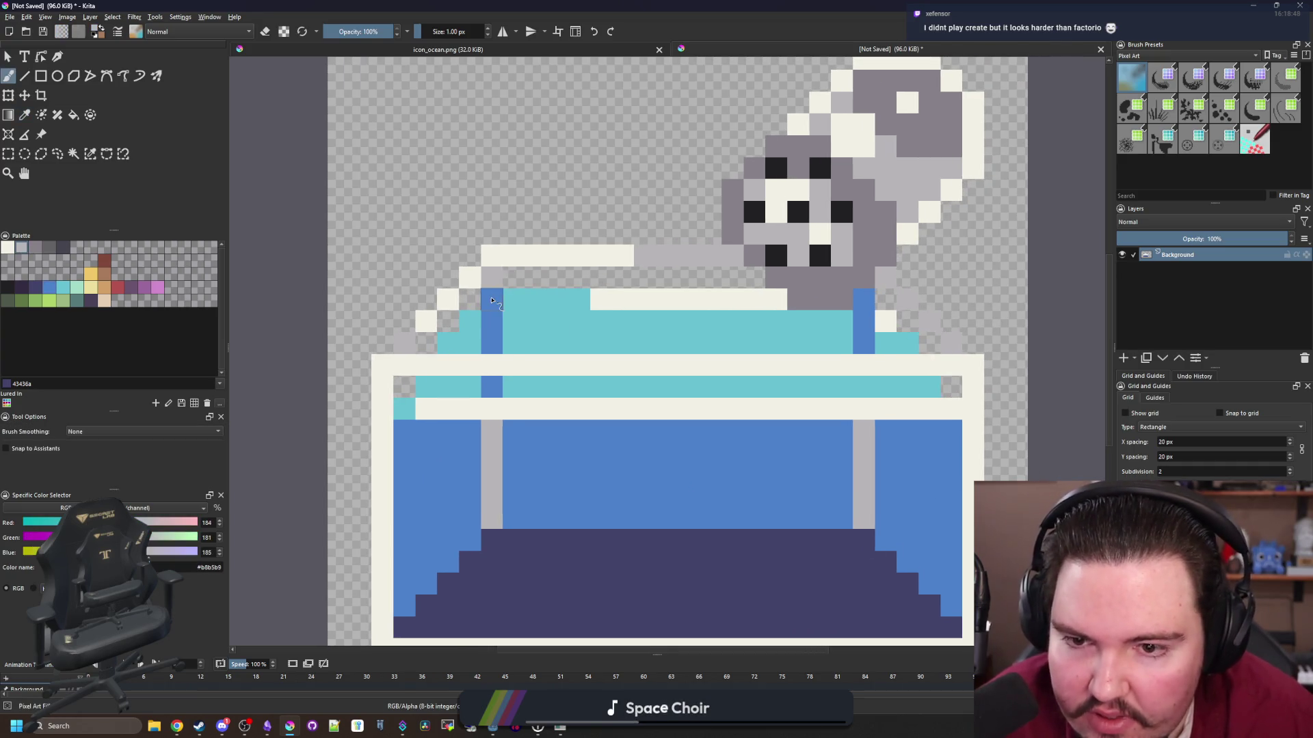
click(493, 300)
Step: Try painting the cyan stripe's left end cream, undo it, and select the dark outline colour
ctrl+click(623, 300)
drag(514, 299, 470, 321)
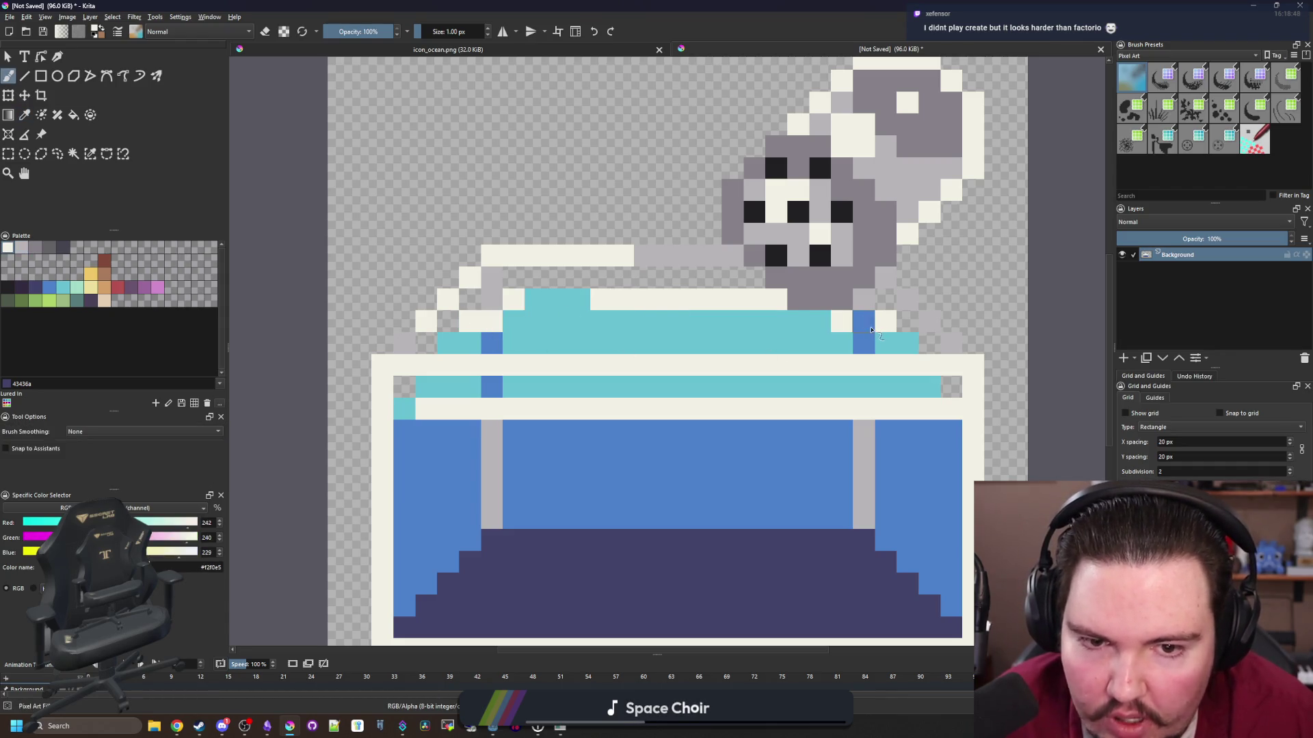
scroll(554, 294, down, 5)
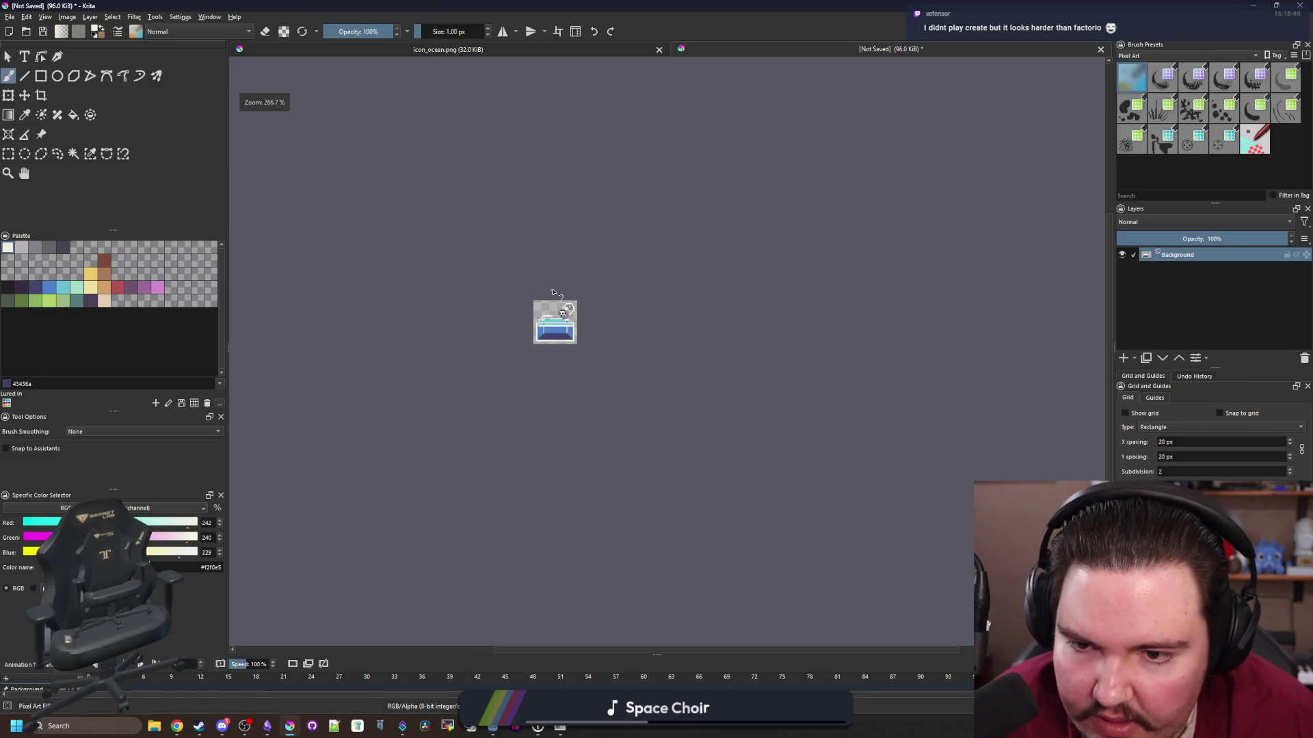
scroll(553, 294, up, 5)
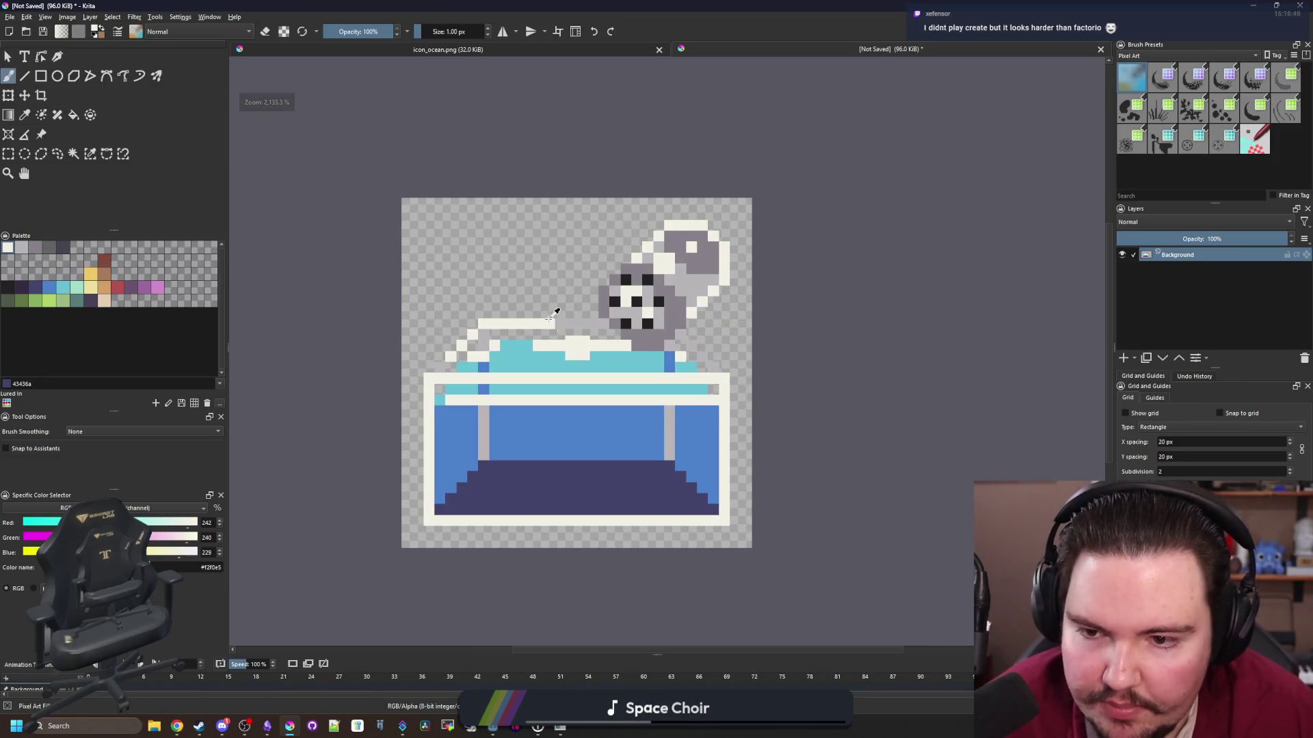
key(ctrl+z)
scroll(562, 415, up, 1)
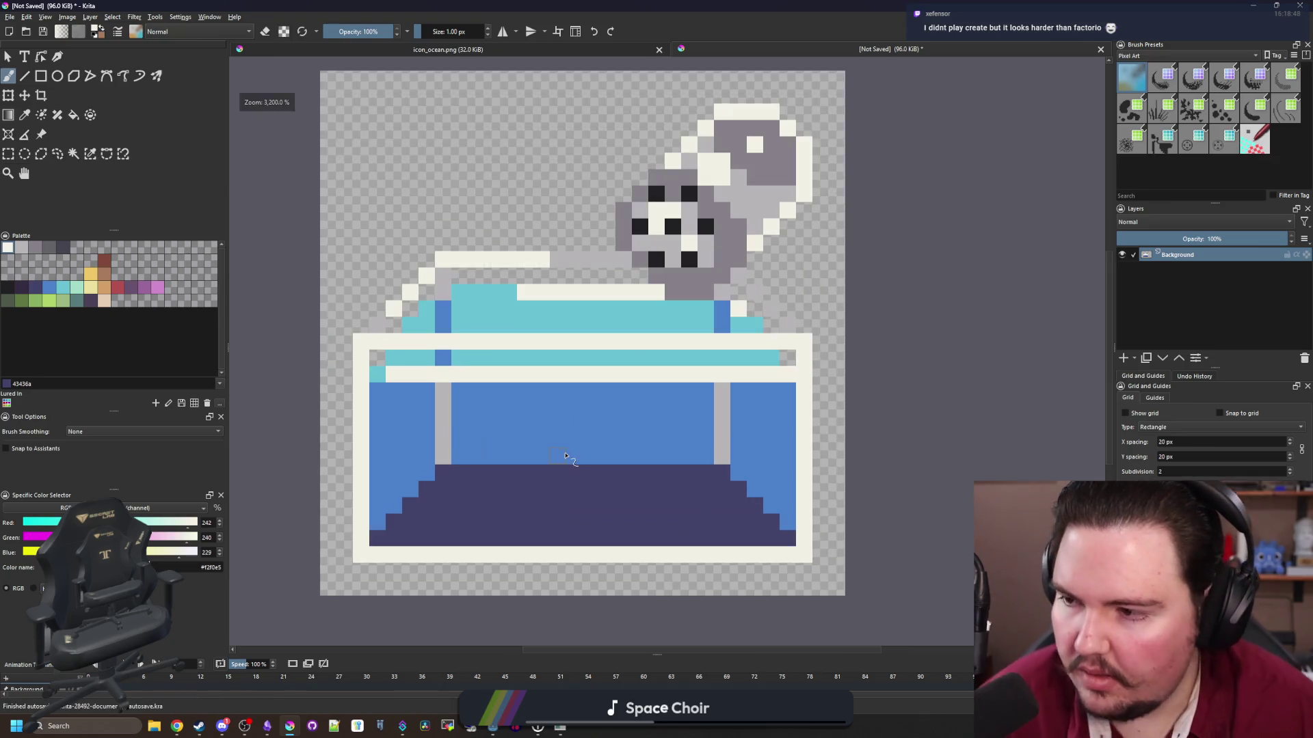
scroll(548, 437, up, 1)
scroll(562, 335, down, 1)
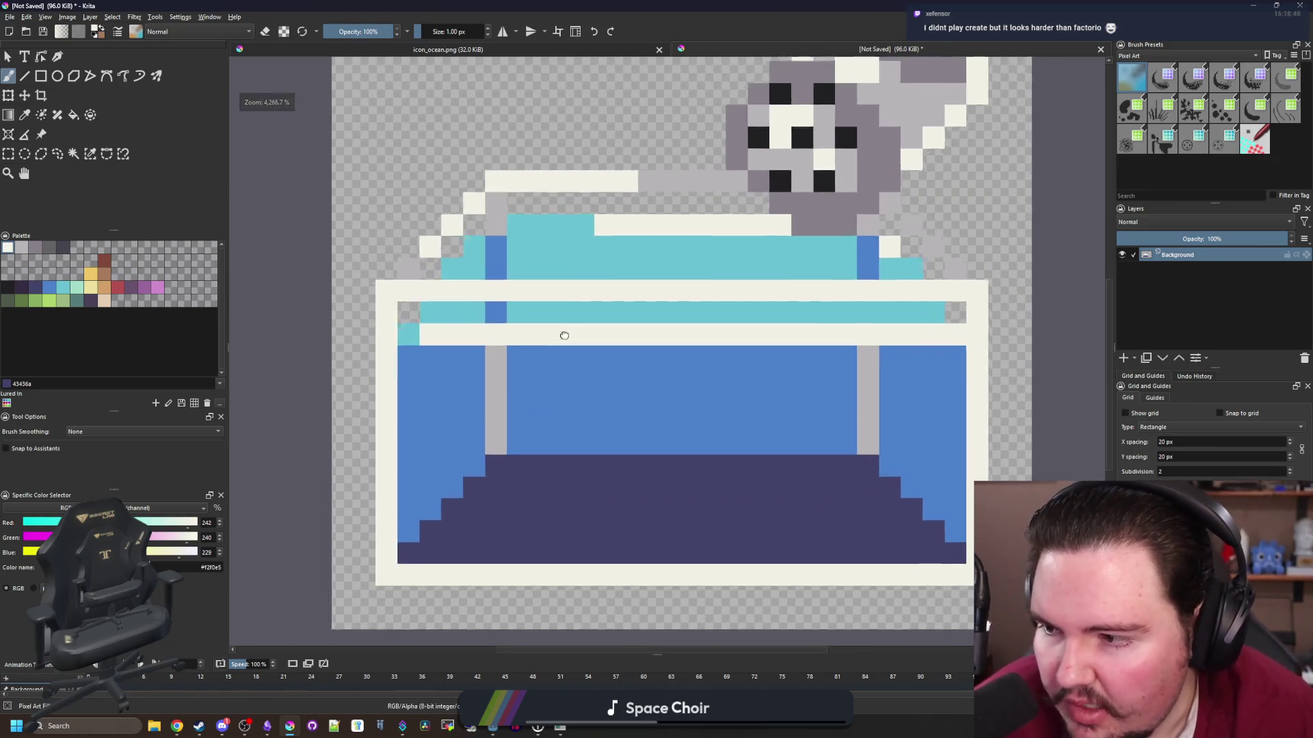
scroll(520, 335, up, 1)
click(7, 288)
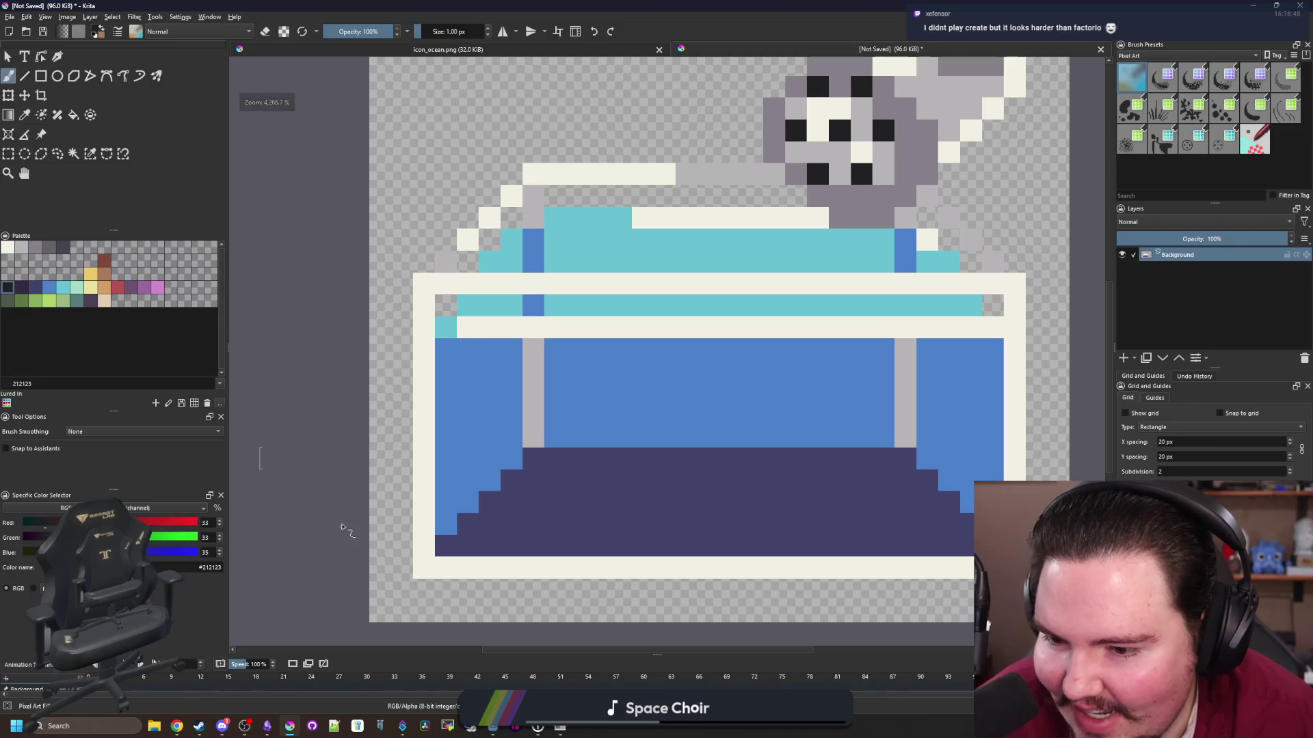
Step: Draw three dark straight outline lines along the tank's edges and top
scroll(440, 396, down, 1)
scroll(440, 395, up, 1)
click(24, 76)
mouse_move(335, 552)
mouse_down()
mouse_move(969, 552)
mouse_move(983, 218)
mouse_move(982, 229)
mouse_move(895, 160)
mouse_up()
drag(724, 133, 483, 134)
mouse_move(472, 156)
mouse_down()
mouse_move(384, 244)
mouse_move(363, 572)
mouse_up()
Step: Trace the remaining dark outline freehand up the tank side and diagonally around the fish
key(b)
click(407, 287)
mouse_move(428, 243)
mouse_down()
mouse_move(518, 177)
mouse_move(755, 172)
mouse_up()
mouse_move(691, 183)
mouse_down()
mouse_move(512, 178)
mouse_move(756, 179)
mouse_up()
key(ctrl+z)
drag(942, 239, 887, 198)
mouse_move(913, 156)
mouse_down()
mouse_move(681, 405)
mouse_move(765, 291)
mouse_move(745, 229)
mouse_move(674, 194)
mouse_move(612, 209)
mouse_move(527, 273)
mouse_move(527, 307)
mouse_move(482, 361)
mouse_up()
scroll(685, 312, down, 5)
scroll(685, 312, down, 2)
scroll(630, 299, up, 7)
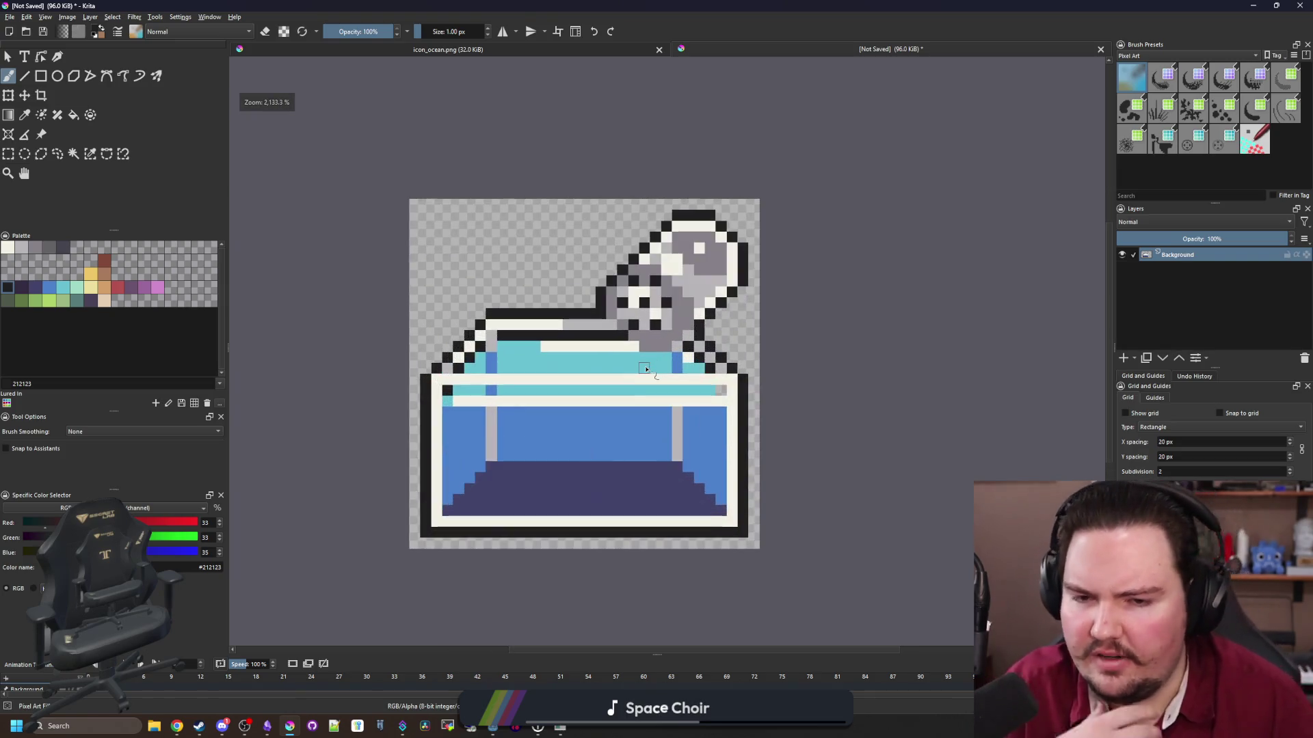
Step: Erase the black bottom-left corner pixel and paint the bottom corner pixels light grey
scroll(643, 463, up, 2)
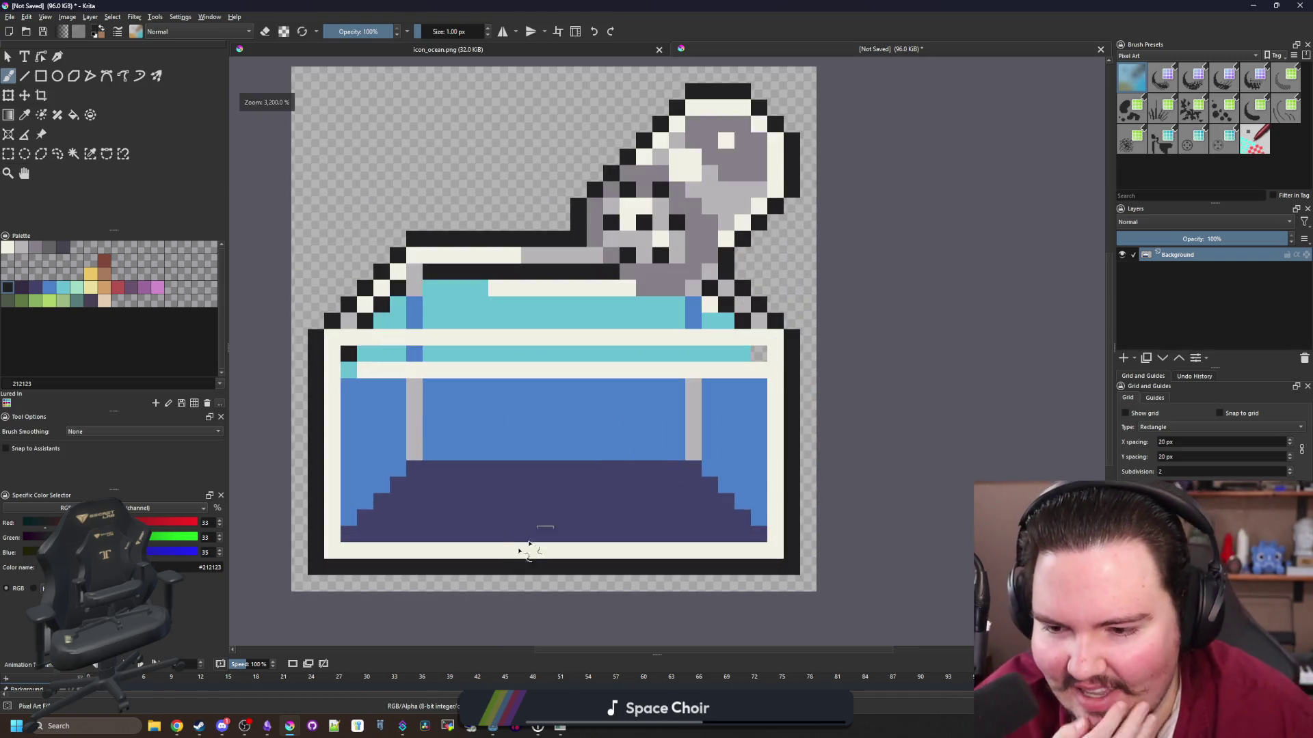
key(e)
click(317, 569)
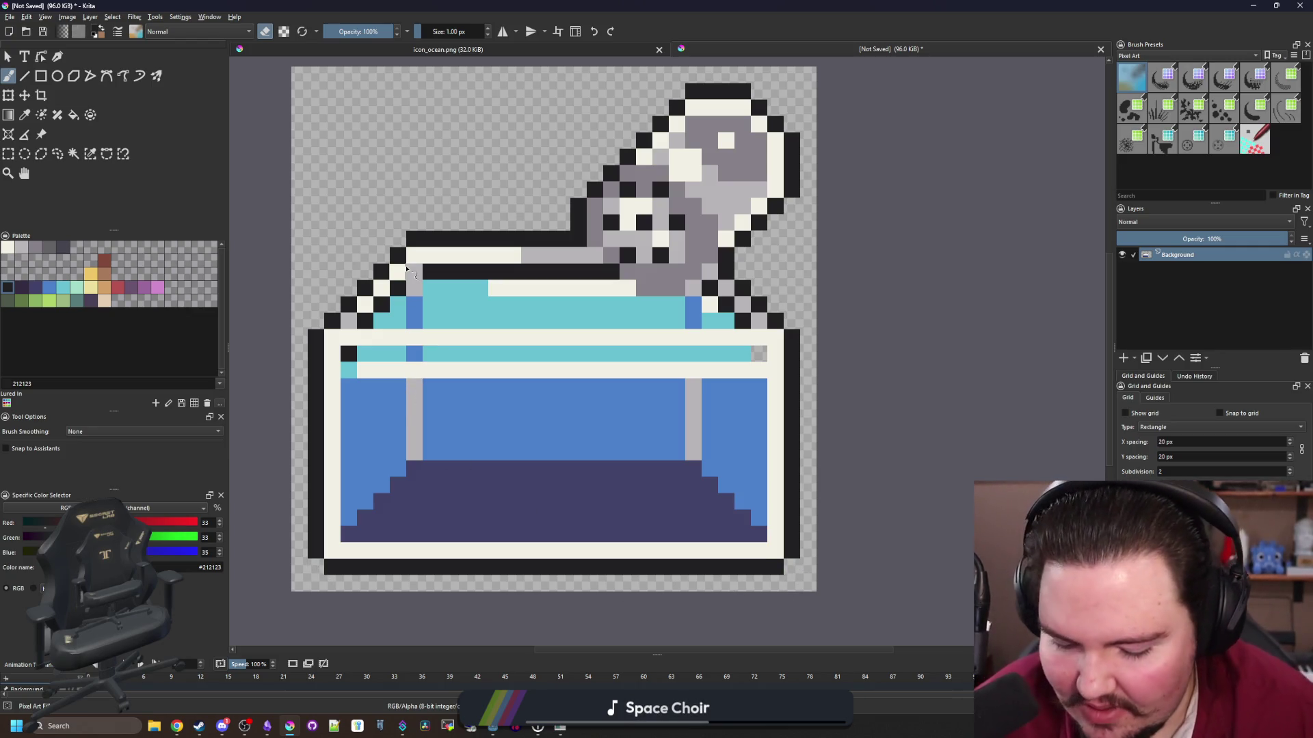
key(p)
click(421, 373)
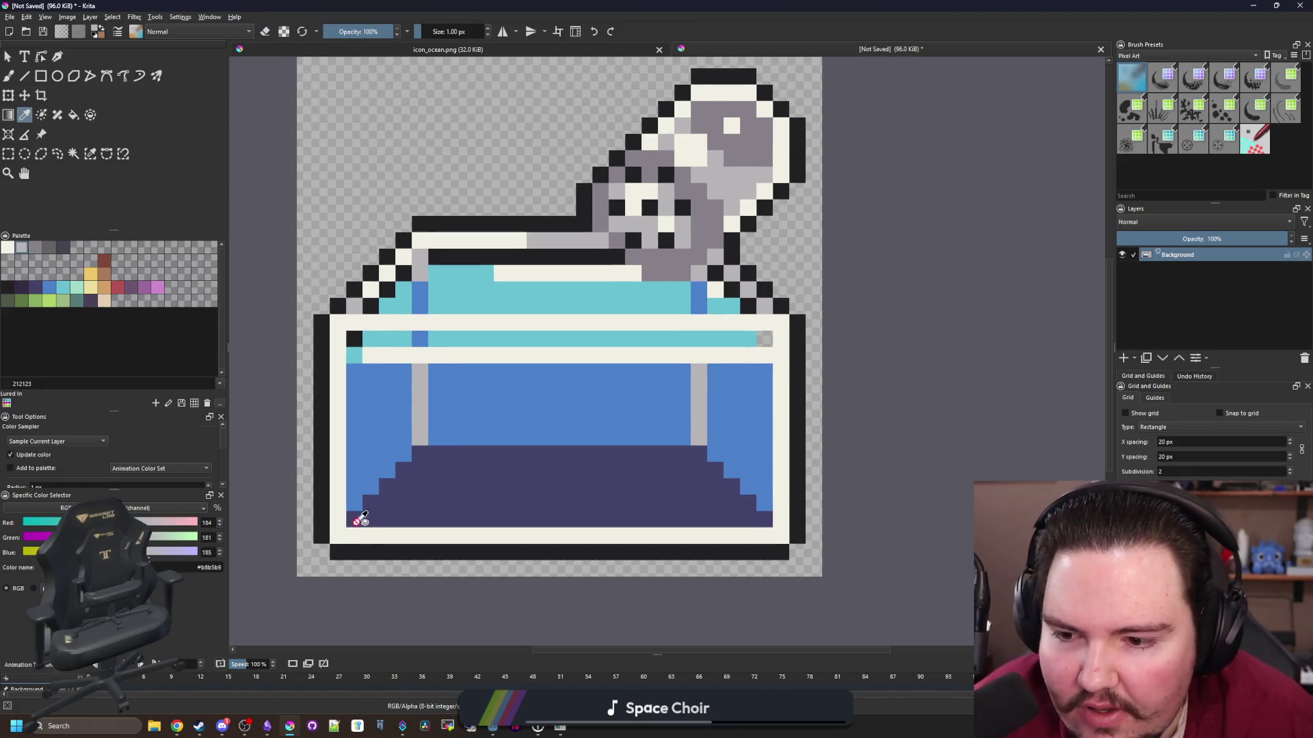
key(b)
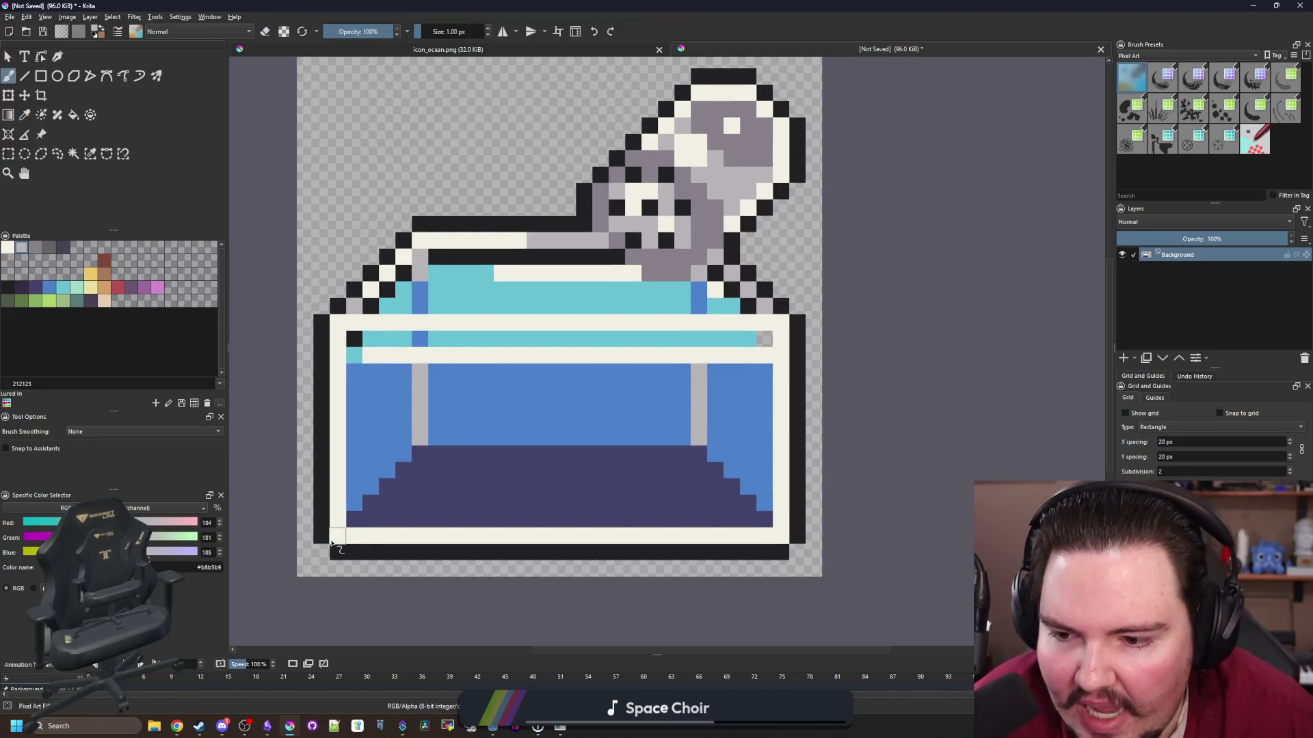
click(350, 519)
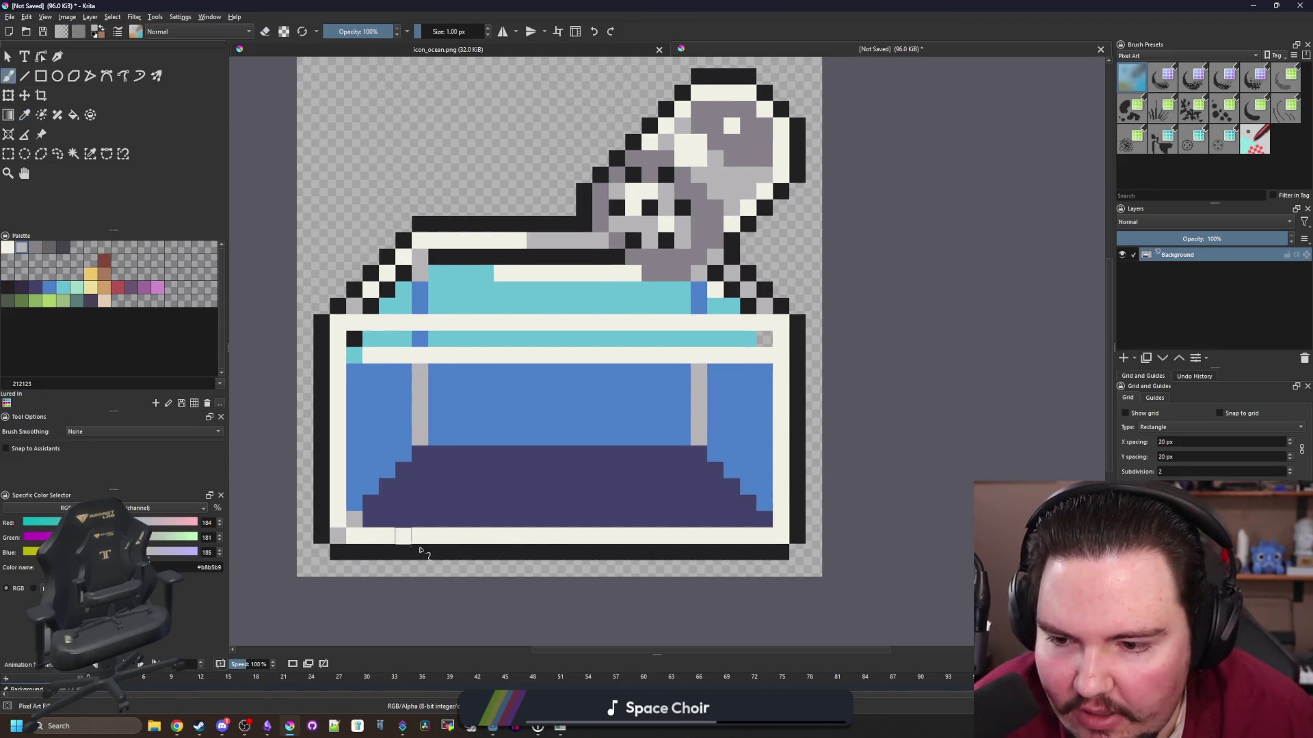
click(782, 535)
click(763, 522)
Step: Paint the cream strip's top-right corner grey and its right end black
scroll(479, 361, up, 1)
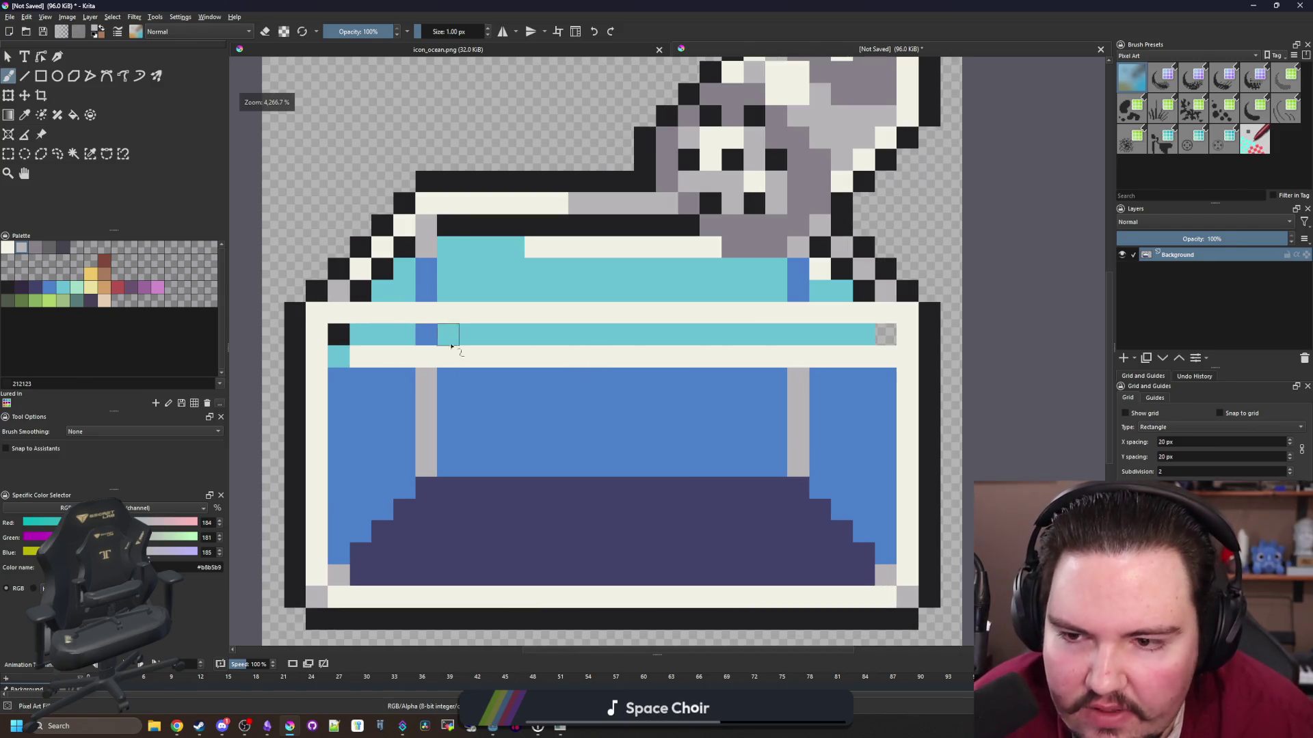
click(892, 362)
ctrl+click(943, 337)
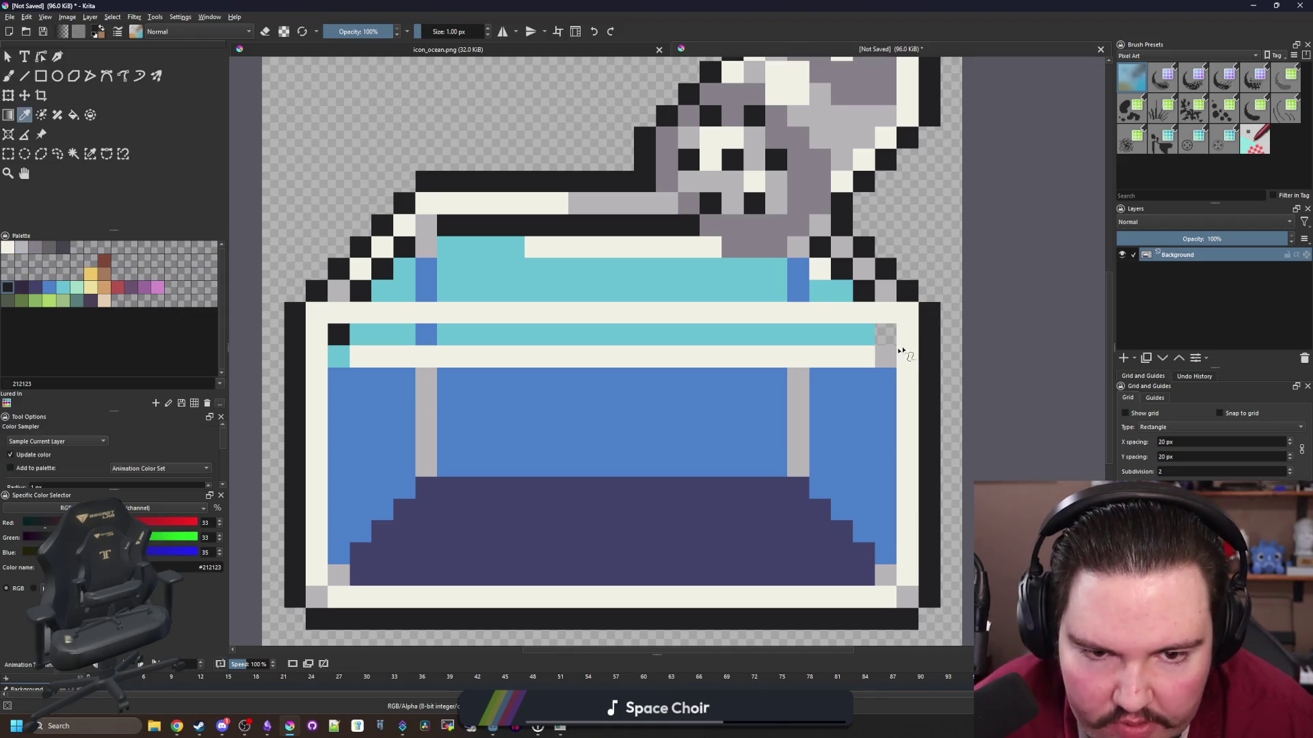
drag(886, 357, 889, 346)
Step: Paint the cyan pixels left of the blue column and the row above the water black
ctrl+click(869, 338)
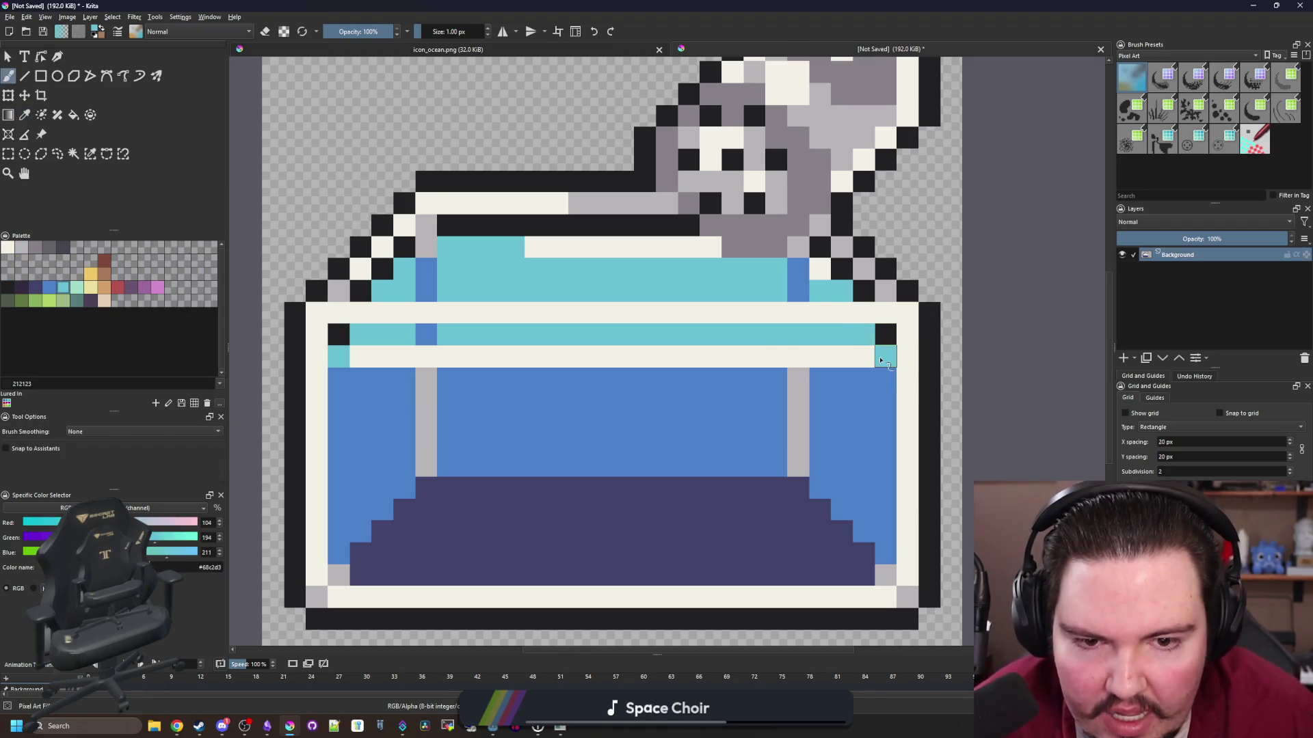
scroll(595, 366, down, 3)
scroll(540, 346, up, 3)
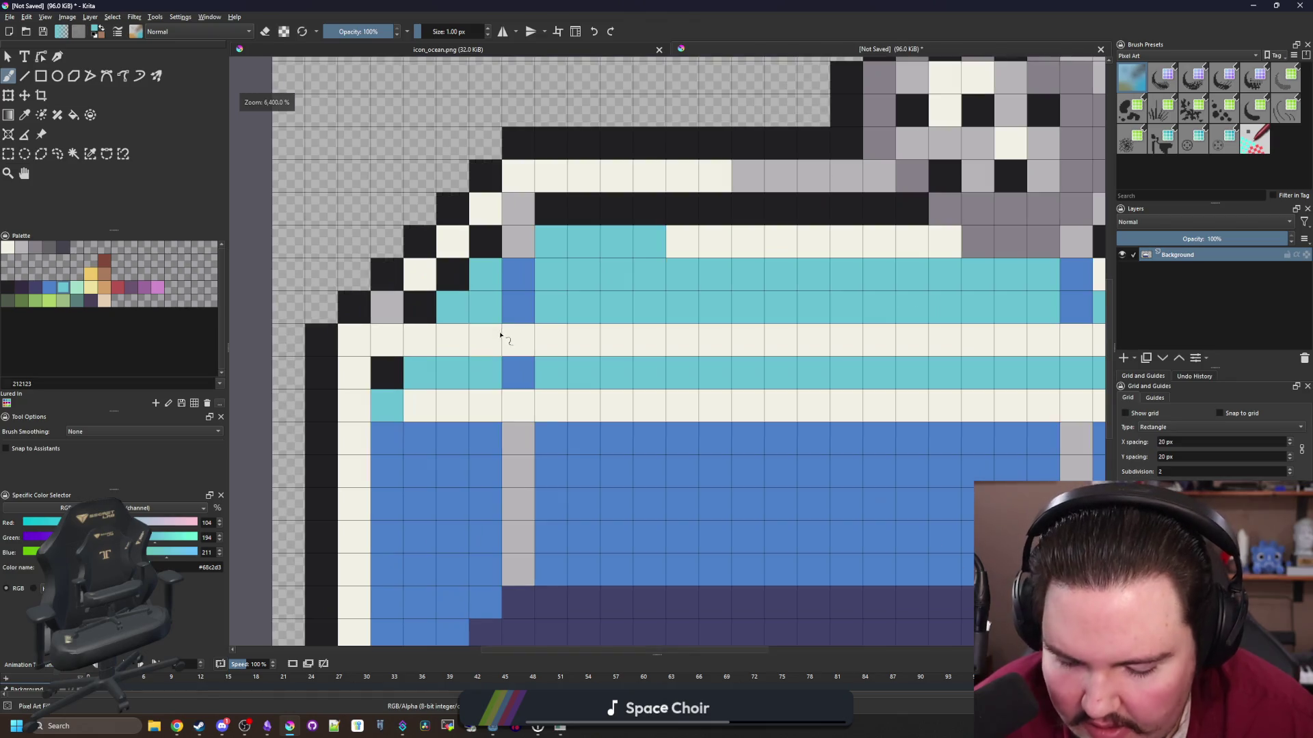
ctrl+click(577, 199)
drag(594, 258, 523, 275)
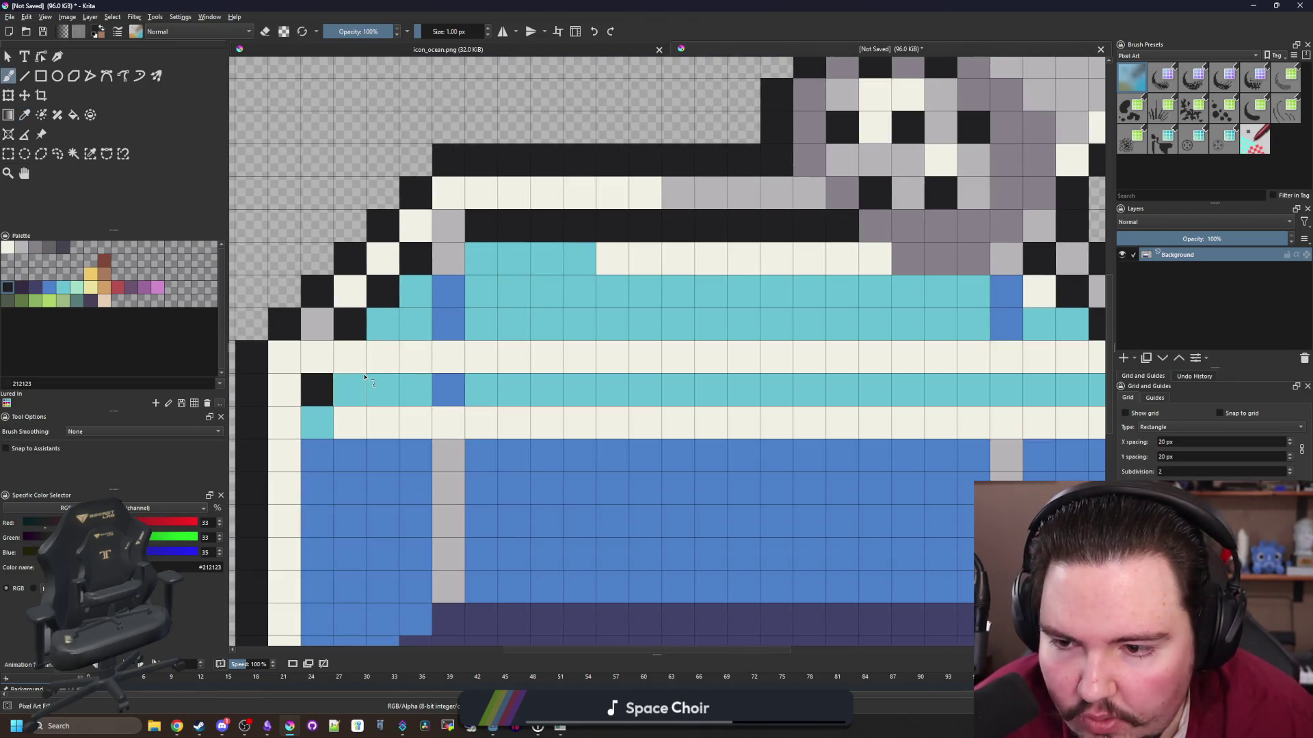
scroll(365, 377, down, 2)
scroll(365, 377, up, 2)
click(374, 339)
click(407, 307)
drag(474, 280, 877, 286)
Step: Paint two diagonal corner pixels black, then sample the light grey from the artwork
scroll(668, 337, down, 3)
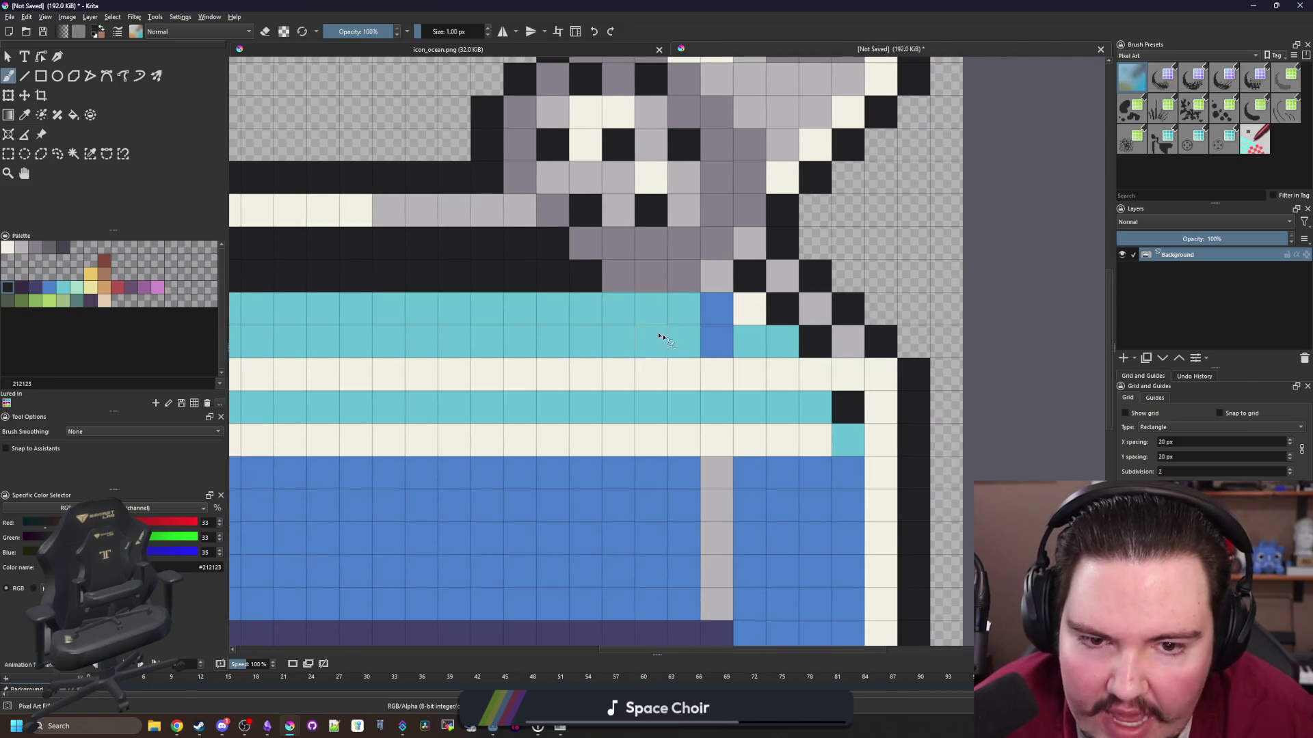
scroll(844, 342, up, 2)
drag(844, 342, 819, 321)
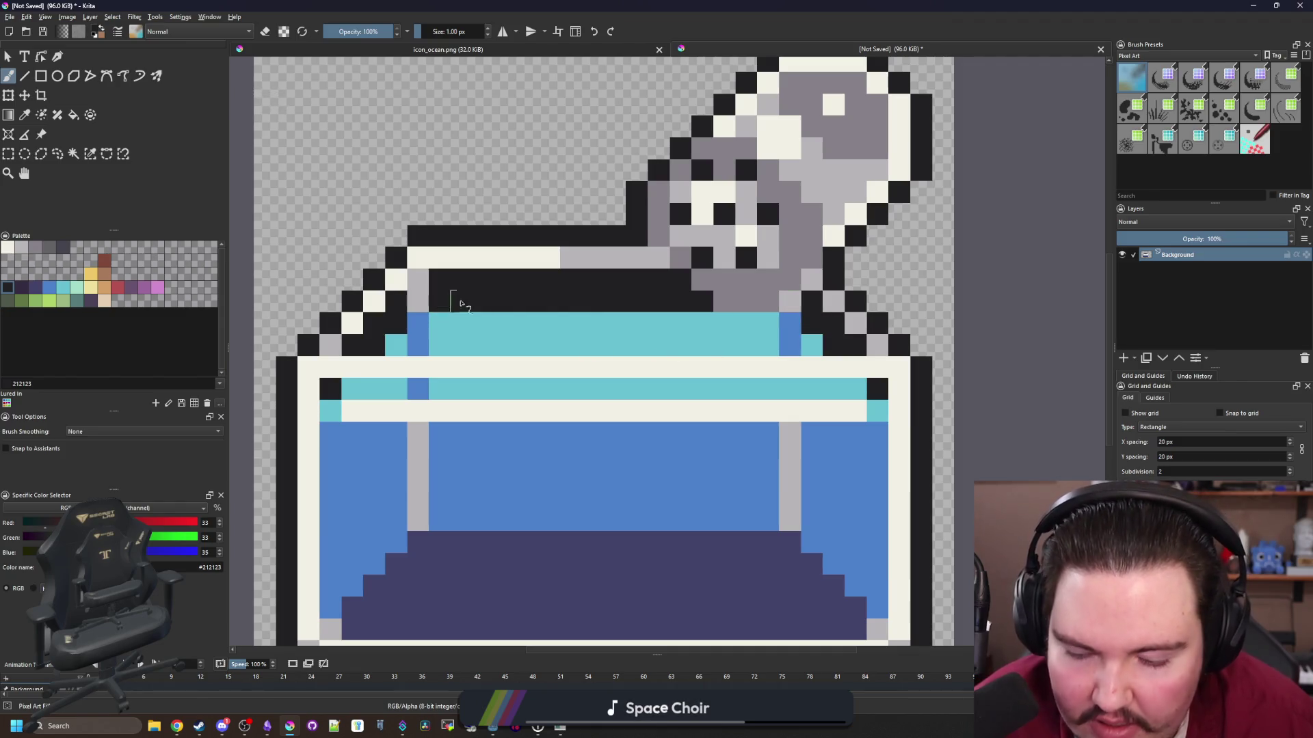
key(p)
click(798, 326)
click(793, 301)
scroll(783, 296, down, 2)
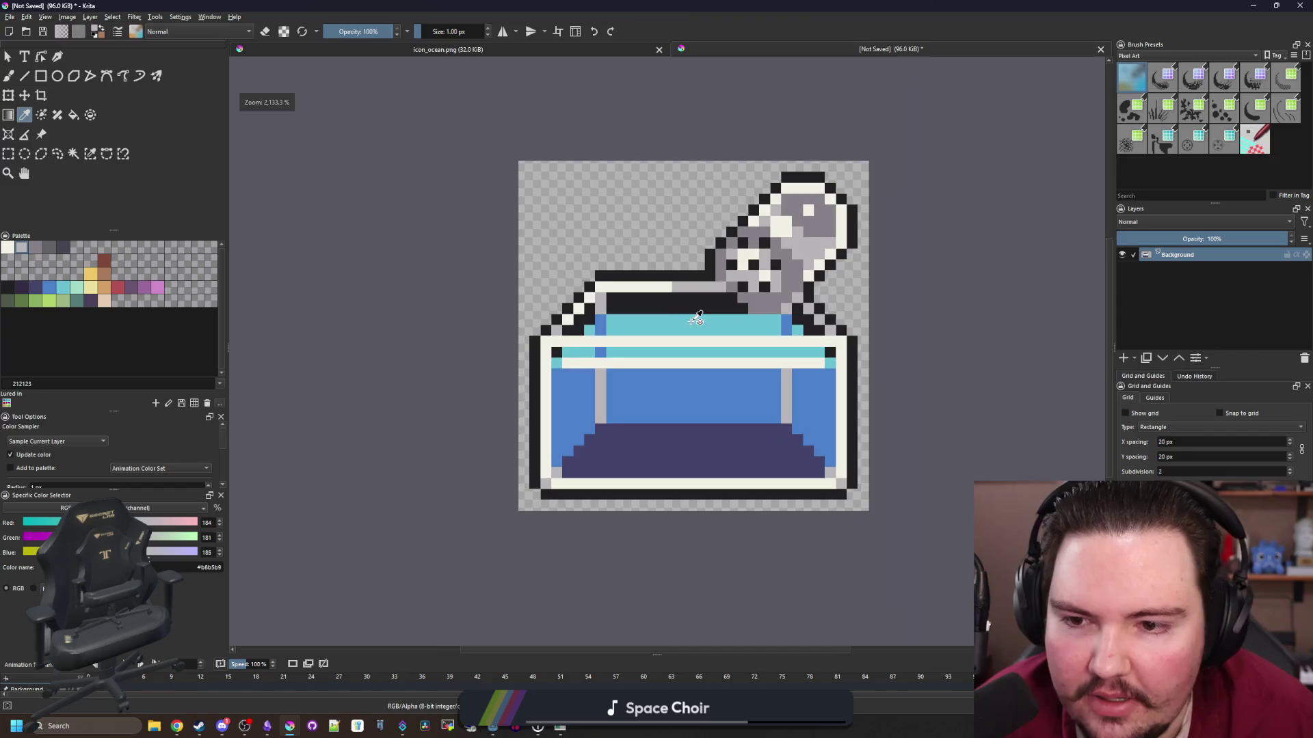
scroll(695, 318, down, 4)
scroll(630, 321, up, 3)
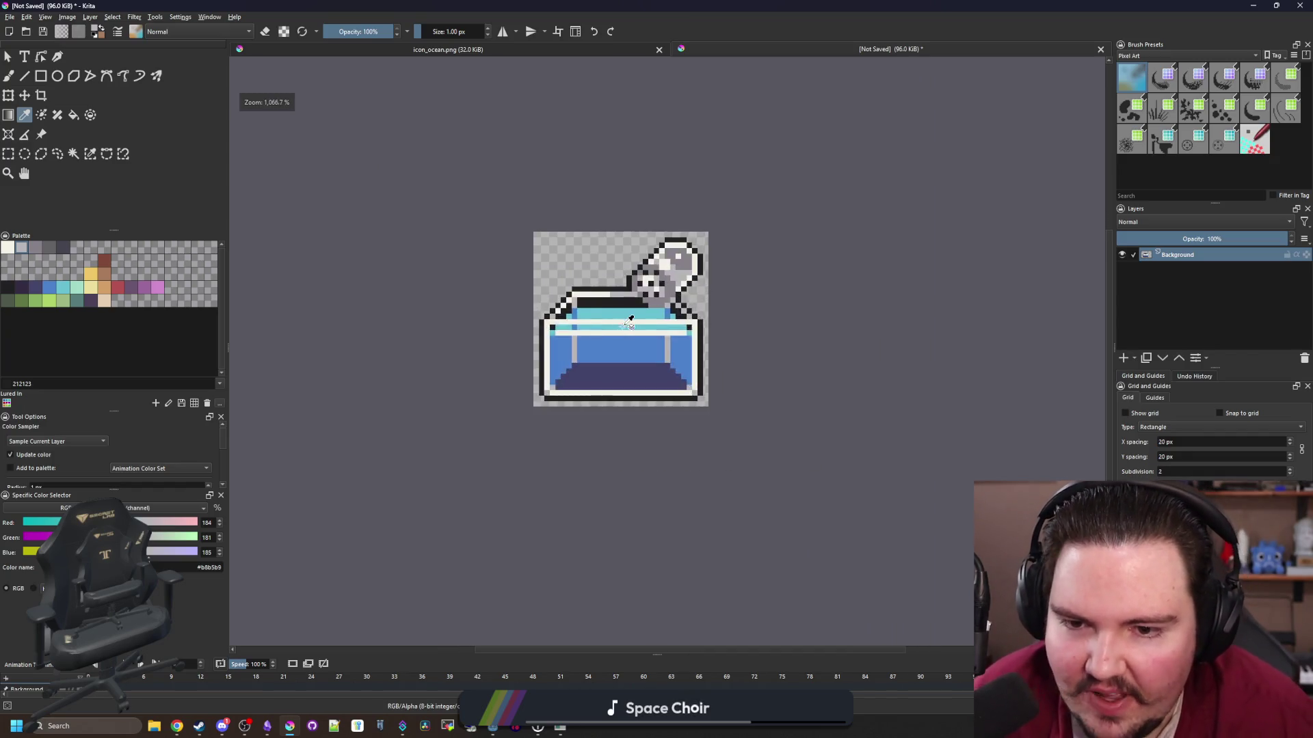
scroll(629, 321, up, 4)
scroll(551, 337, down, 2)
scroll(553, 335, down, 1)
scroll(546, 335, up, 2)
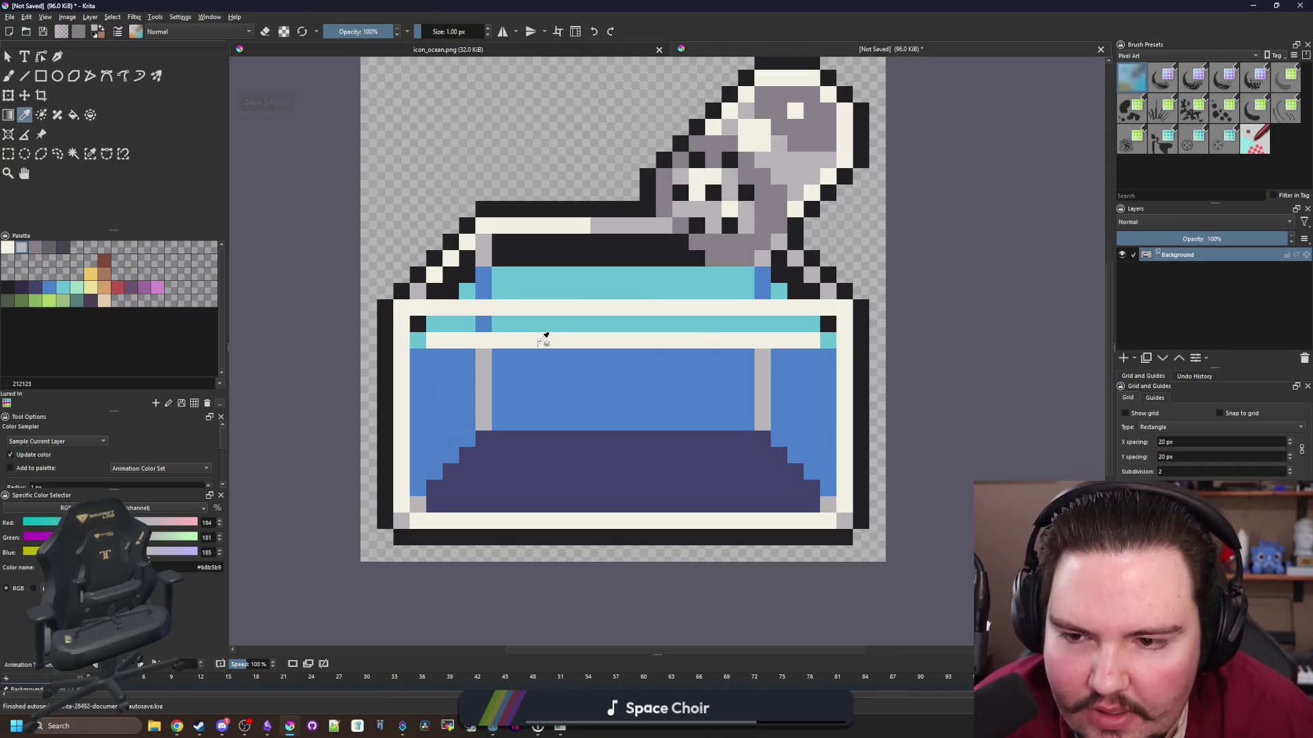
scroll(462, 312, down, 2)
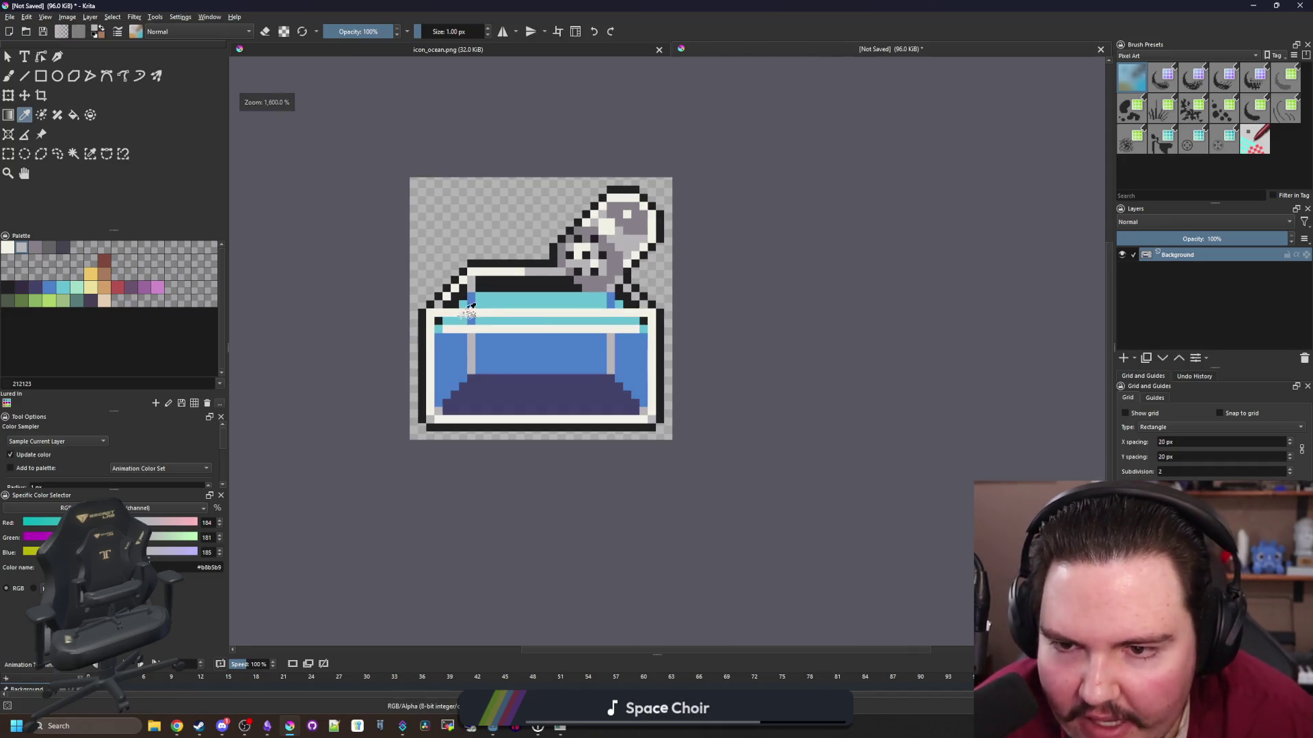
scroll(519, 309, up, 2)
scroll(561, 307, down, 3)
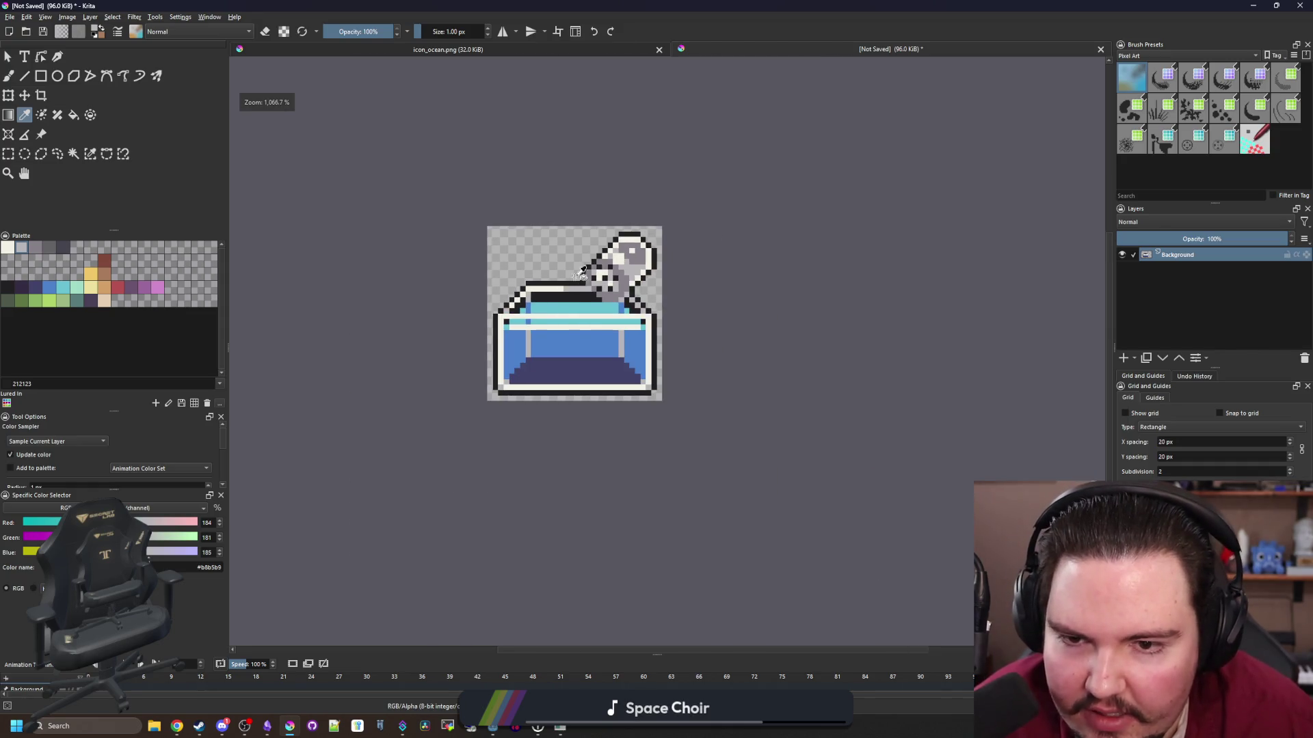
scroll(581, 274, up, 6)
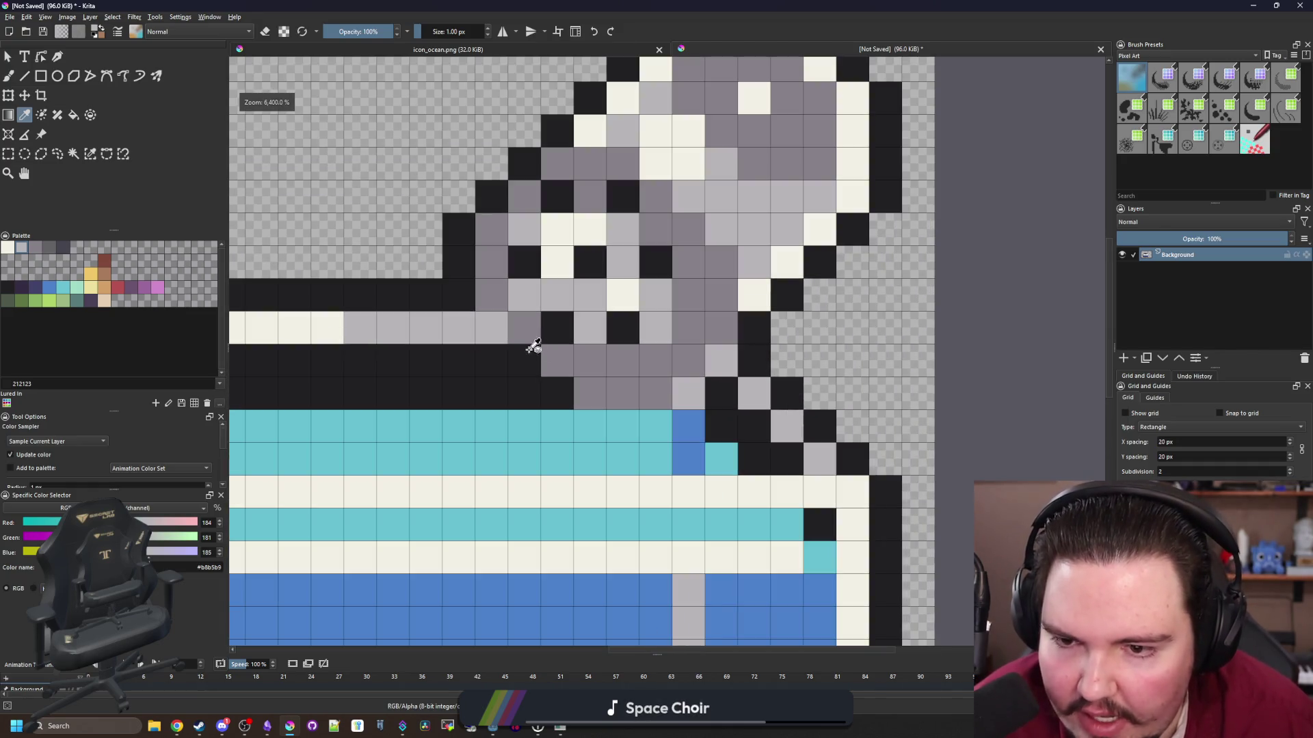
Step: Paint the light-grey pixels beside the fish with the dark slate palette colour
click(529, 342)
click(62, 247)
key(b)
drag(491, 328, 457, 326)
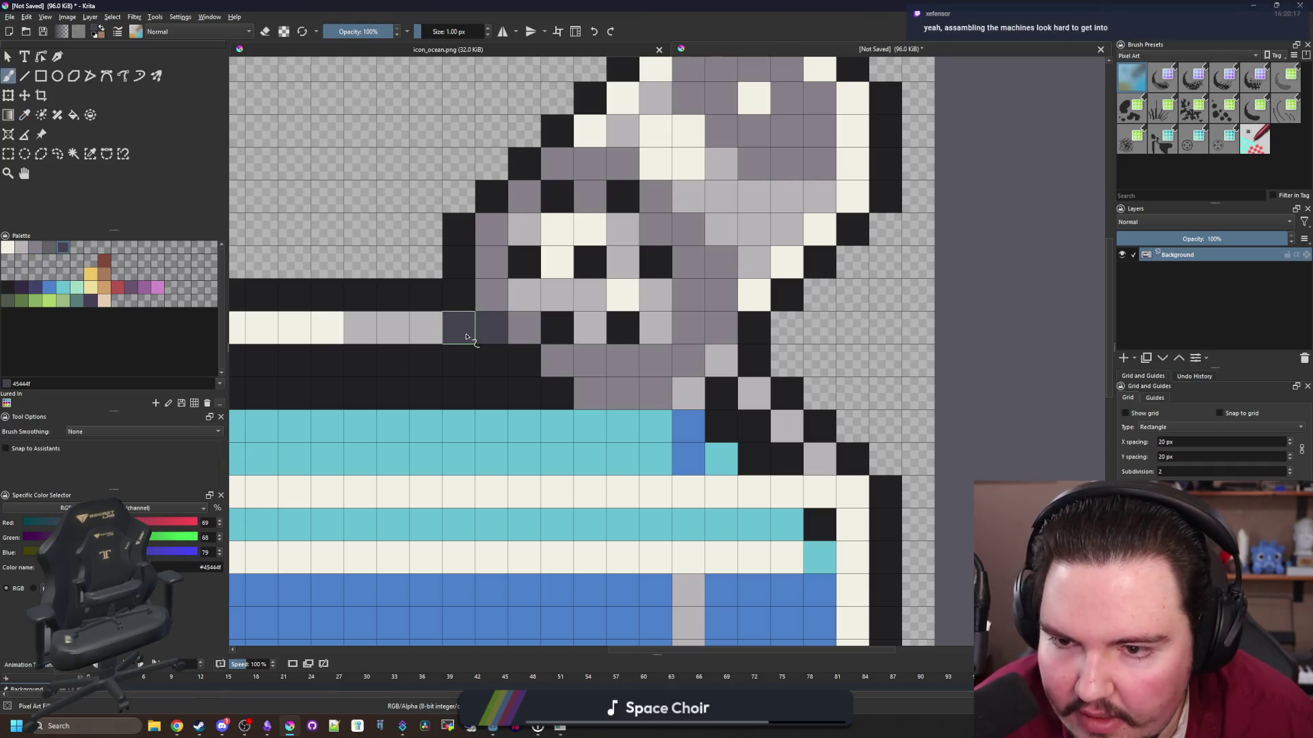
drag(728, 372, 756, 400)
drag(454, 324, 441, 346)
scroll(514, 344, down, 7)
scroll(532, 293, down, 2)
scroll(489, 315, up, 2)
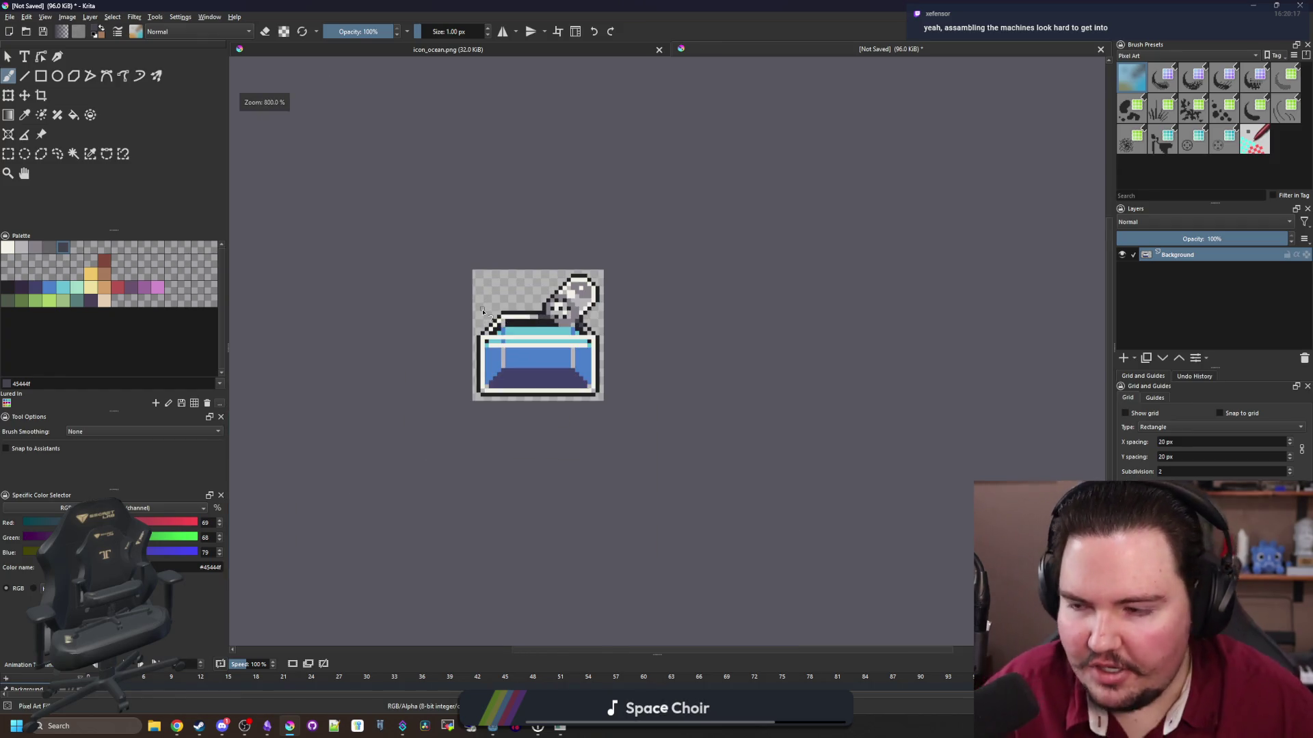
scroll(544, 307, up, 4)
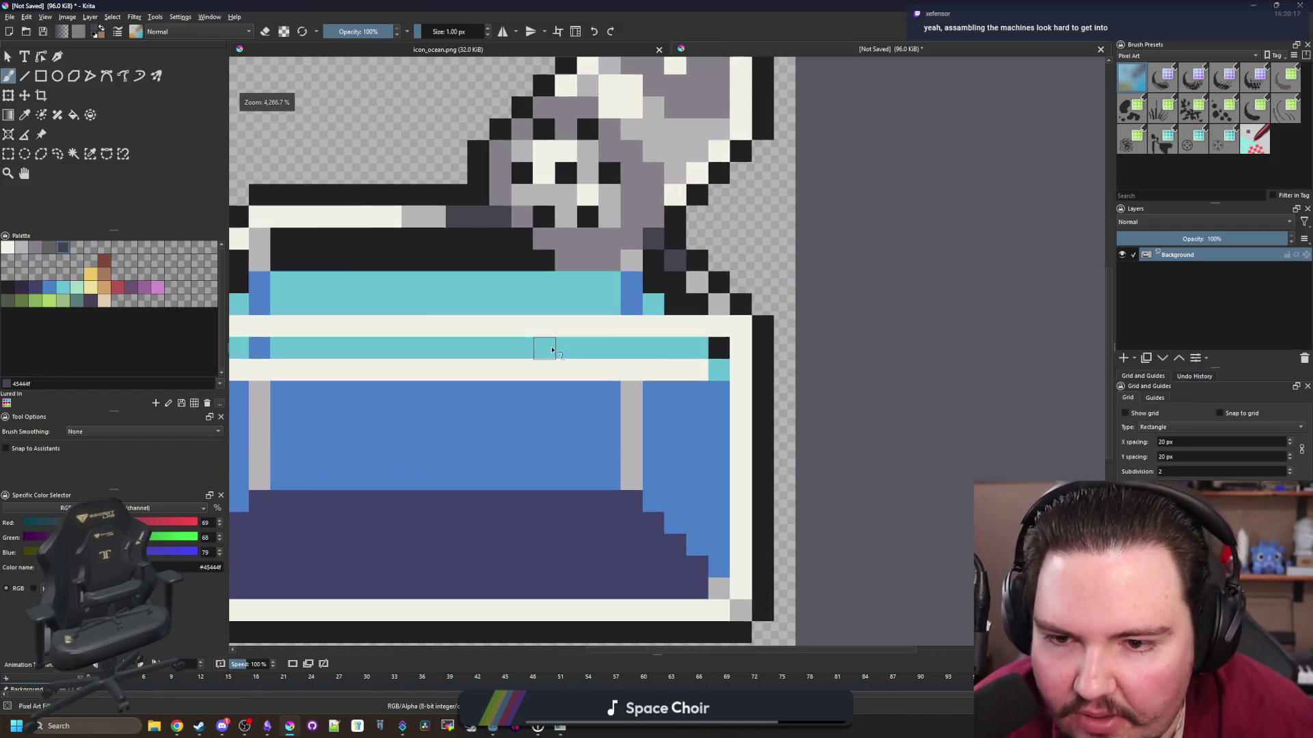
Step: Sample the icon's dark grey and repaint the light-grey pixel beside the shaker with it
key(p)
scroll(602, 273, down, 1)
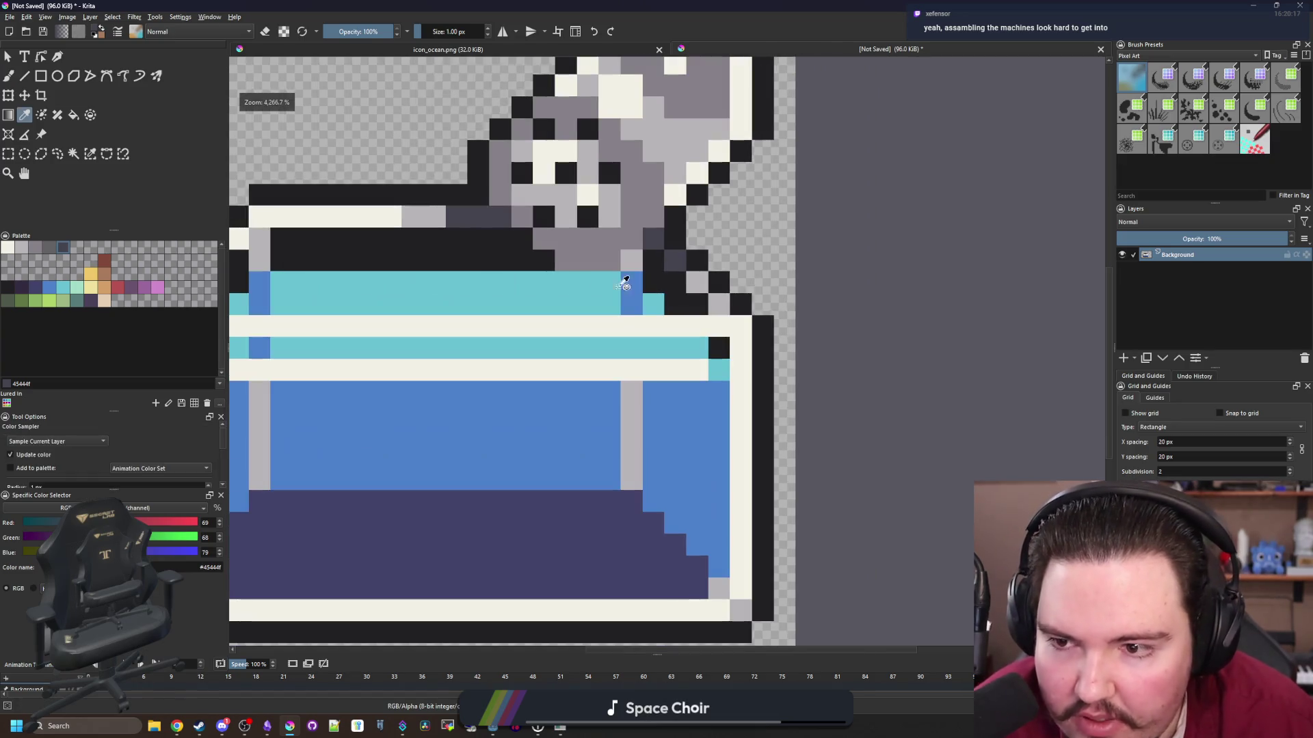
scroll(540, 236, up, 2)
click(560, 236)
key(b)
click(664, 274)
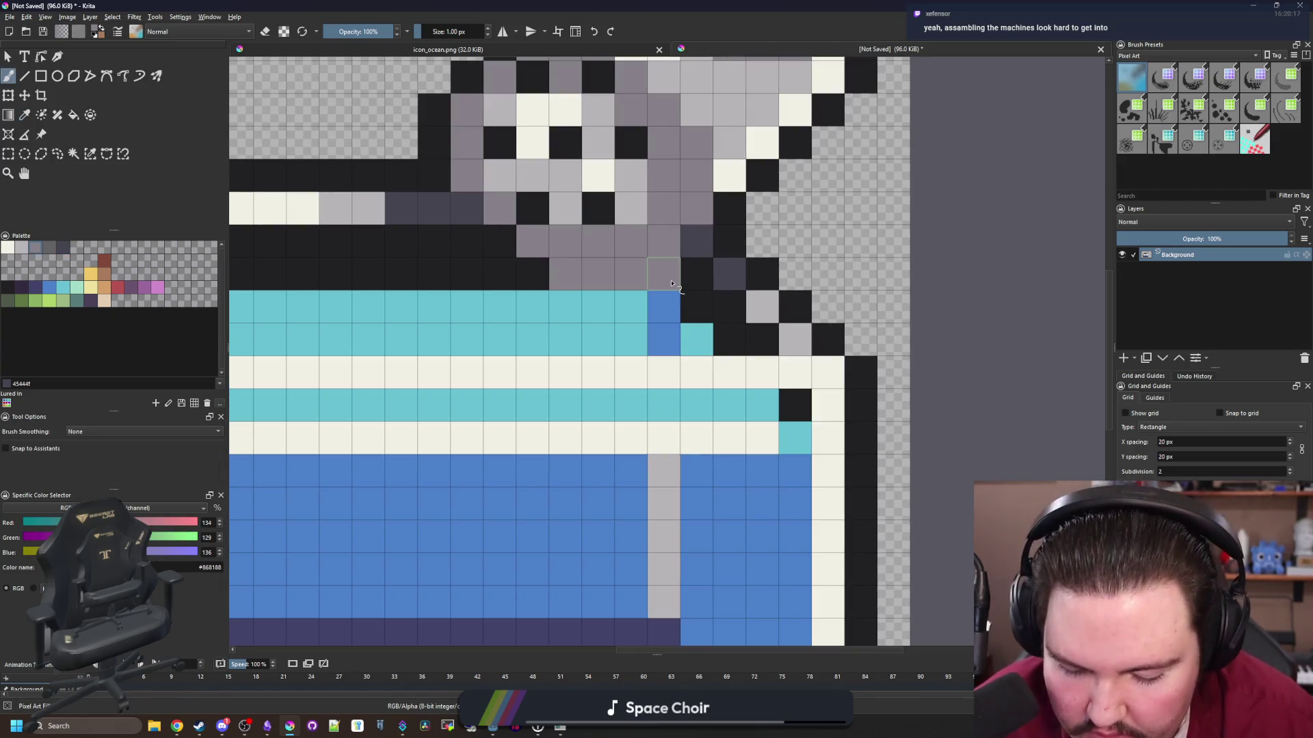
key(p)
click(697, 241)
key(b)
click(663, 273)
scroll(662, 392, down, 5)
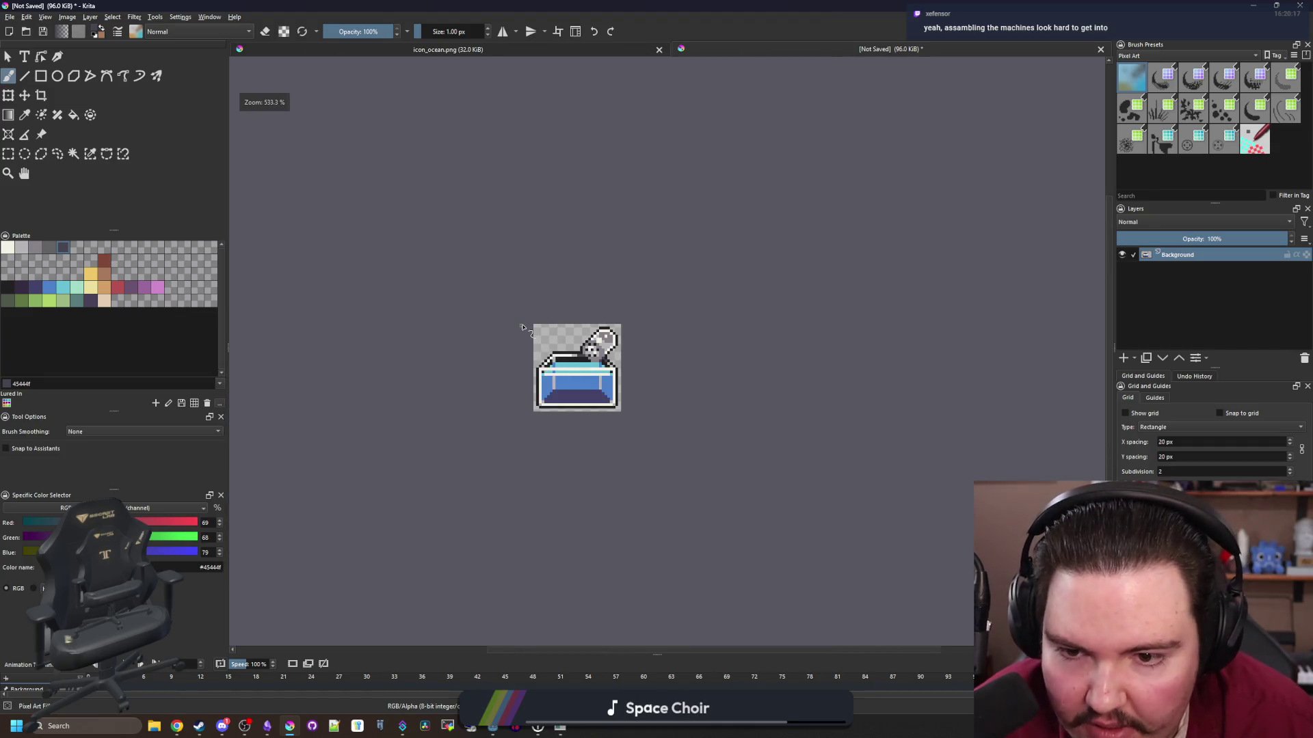
scroll(579, 356, up, 5)
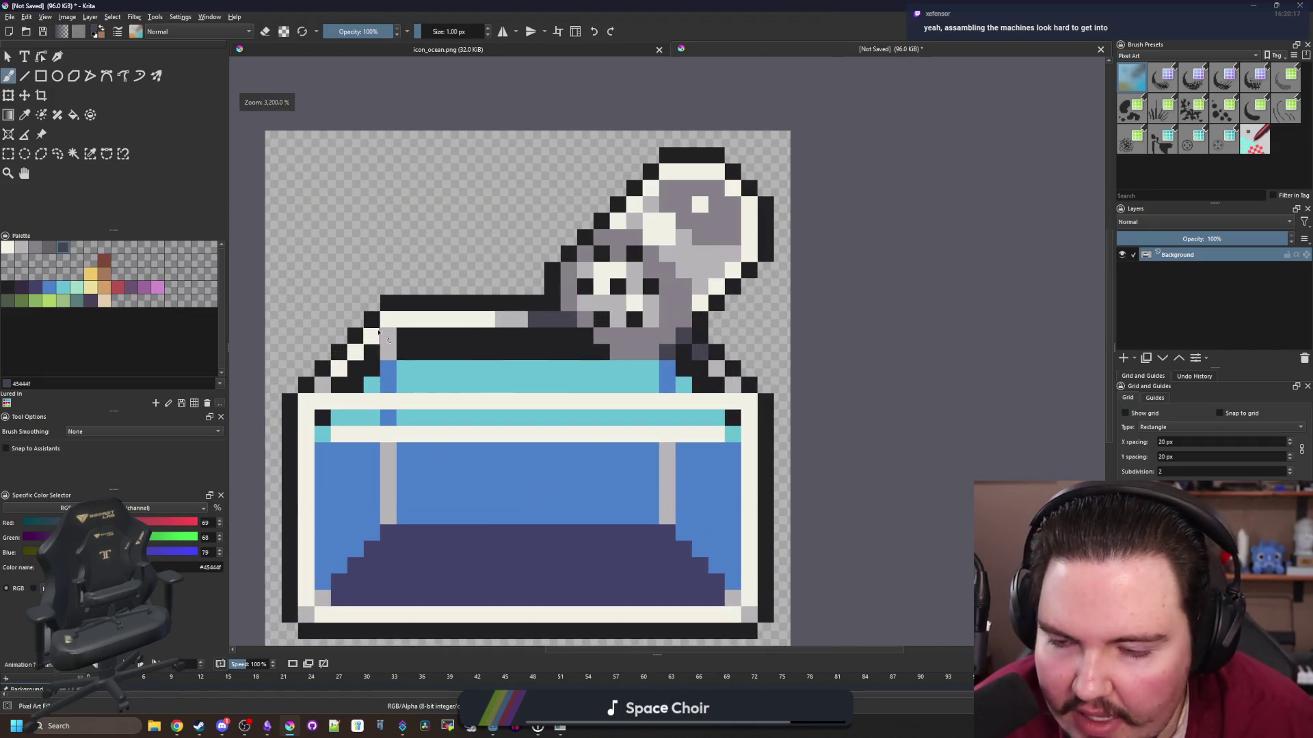
Step: Try filling the tank's black top band dark purple, undo it, and choose cream
click(35, 287)
key(f)
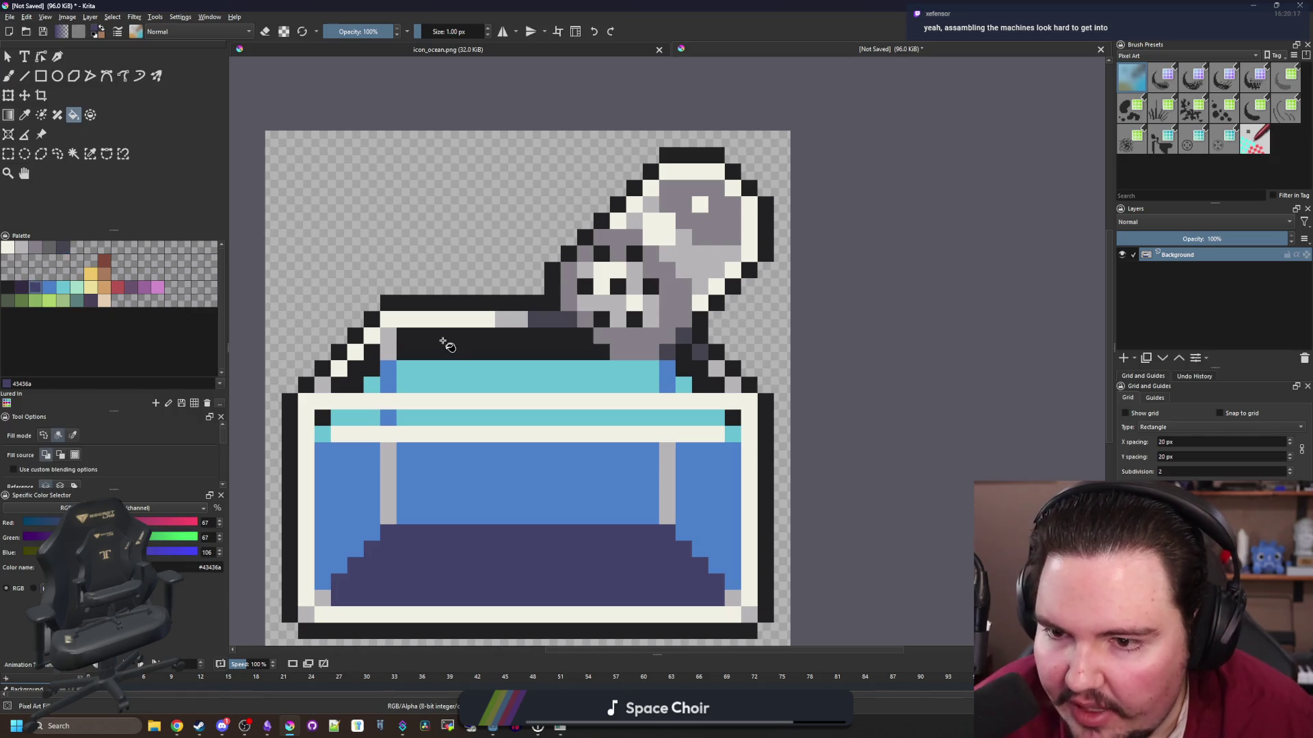
click(439, 342)
scroll(440, 343, down, 4)
scroll(431, 342, up, 4)
key(ctrl+z)
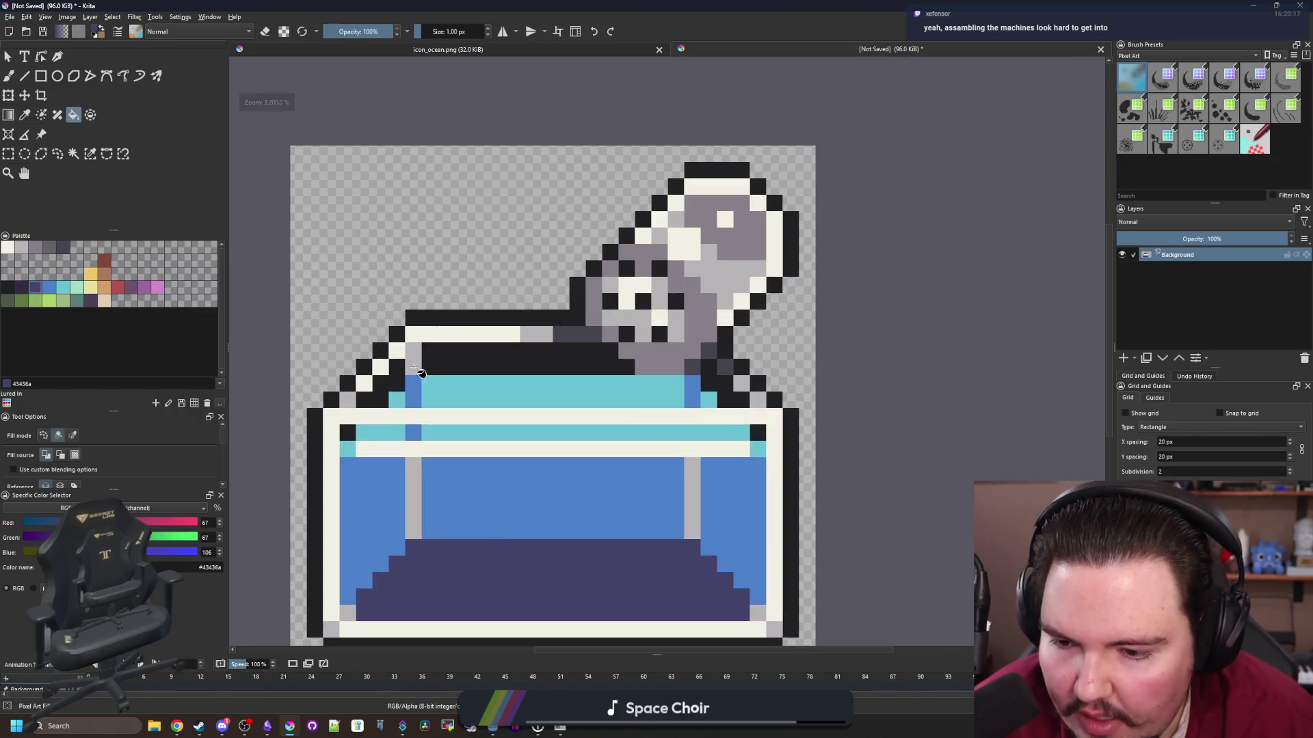
scroll(431, 328, down, 2)
scroll(430, 326, down, 2)
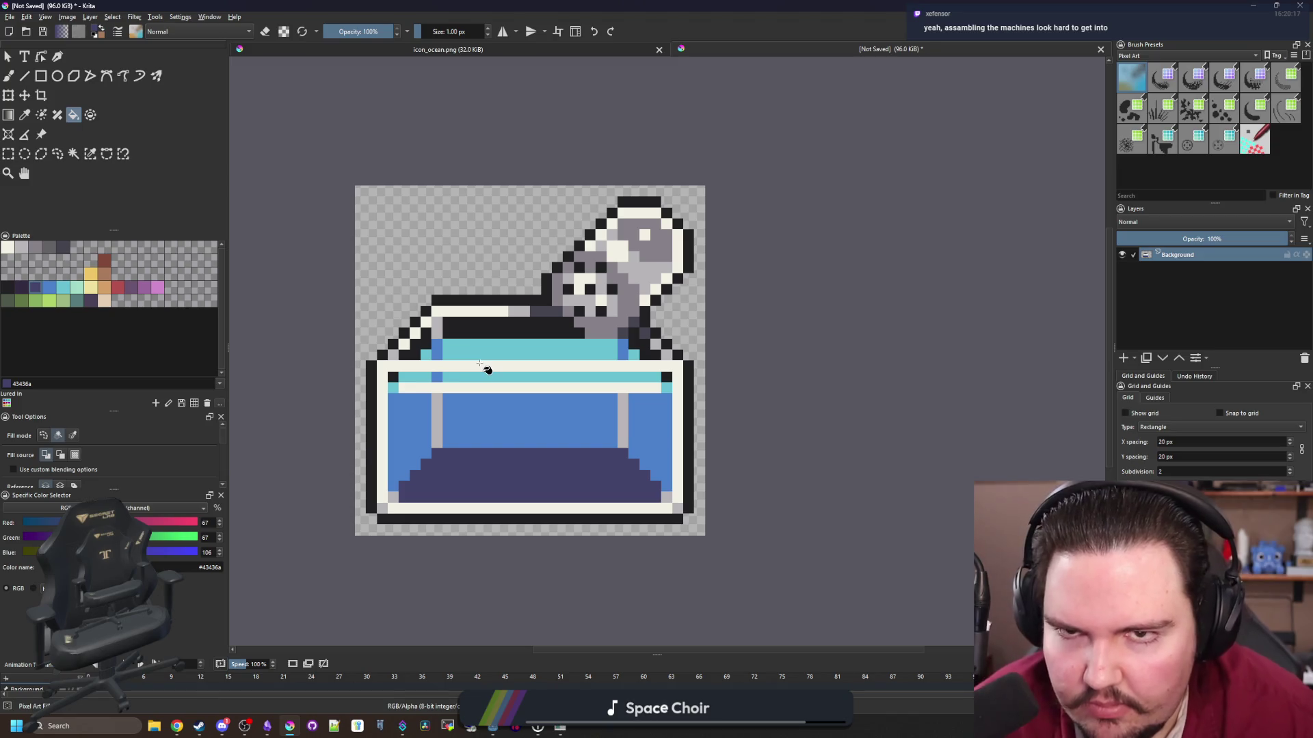
scroll(515, 266, up, 2)
ctrl+click(643, 317)
scroll(632, 420, up, 1)
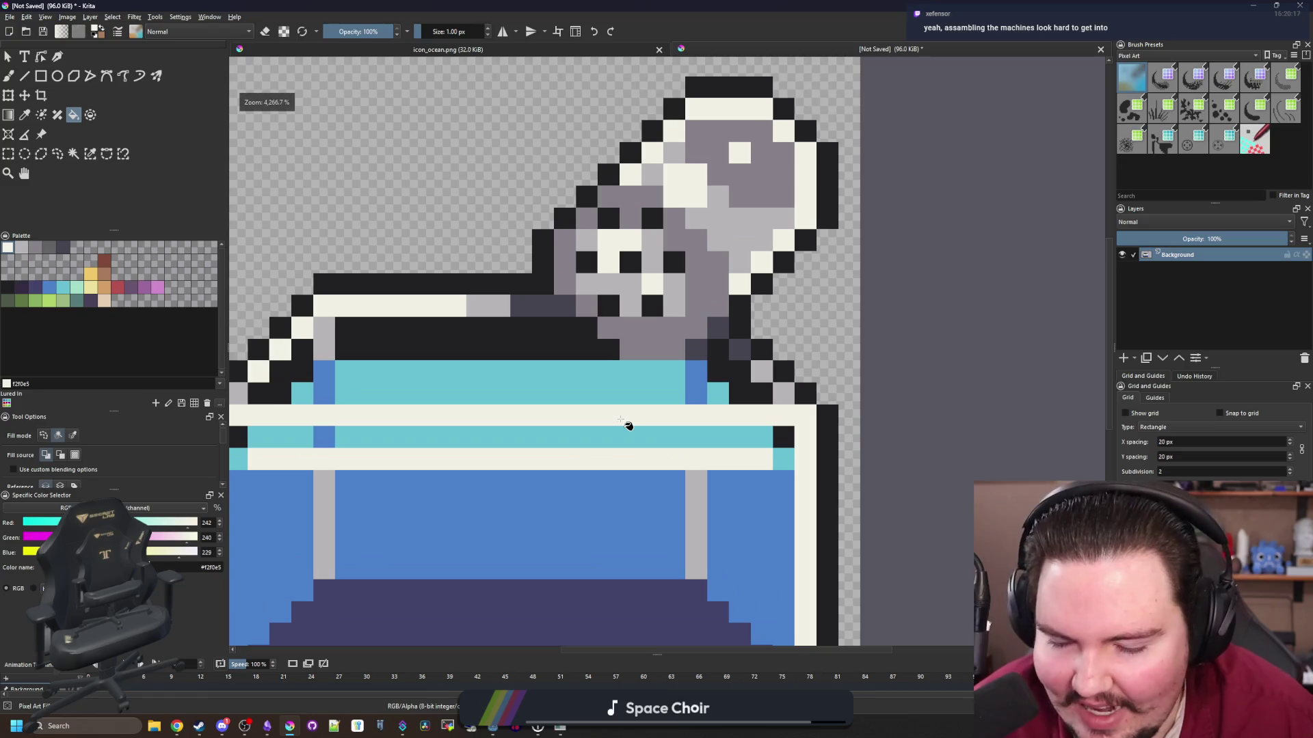
Step: Paint cream salt pixels over the black band and cyan cells under the shaker
key(b)
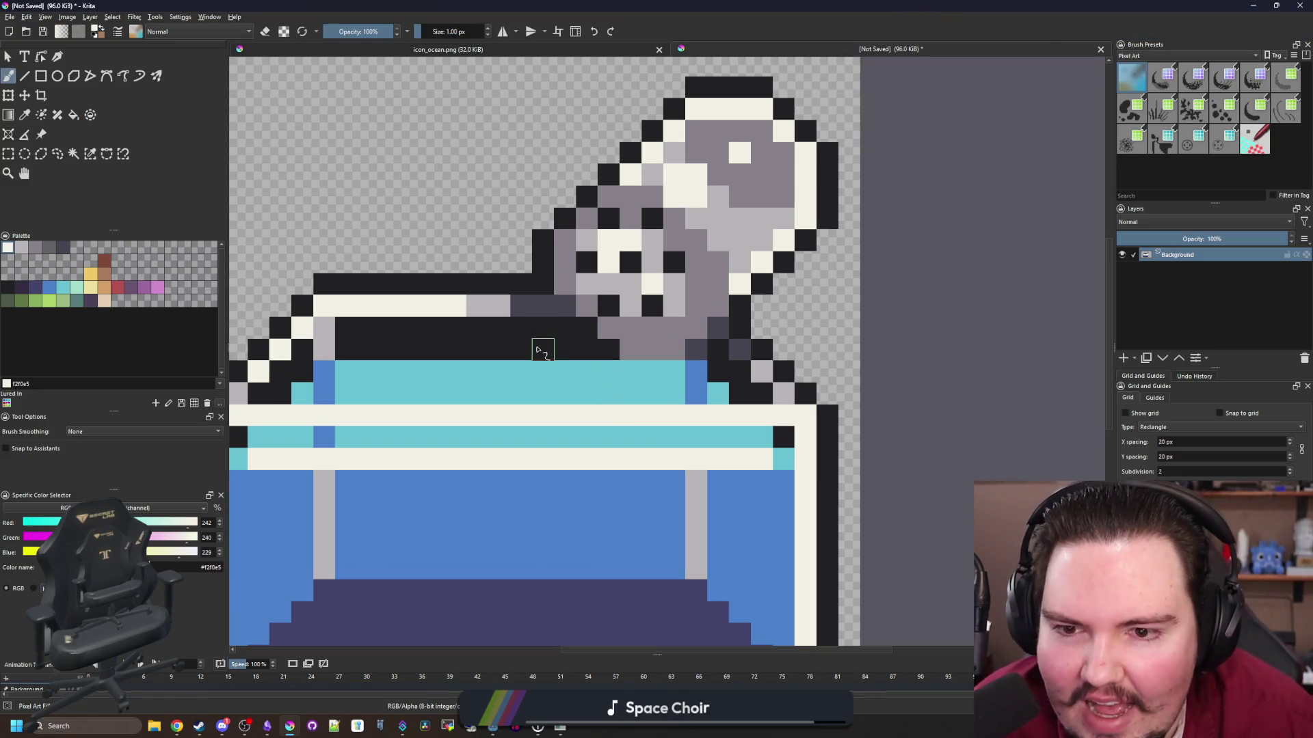
scroll(544, 374, down, 1)
mouse_move(588, 334)
mouse_down()
mouse_move(563, 372)
mouse_move(542, 375)
mouse_move(543, 315)
mouse_up()
click(500, 361)
click(477, 313)
mouse_move(671, 363)
mouse_down()
mouse_move(674, 376)
mouse_move(631, 363)
mouse_up()
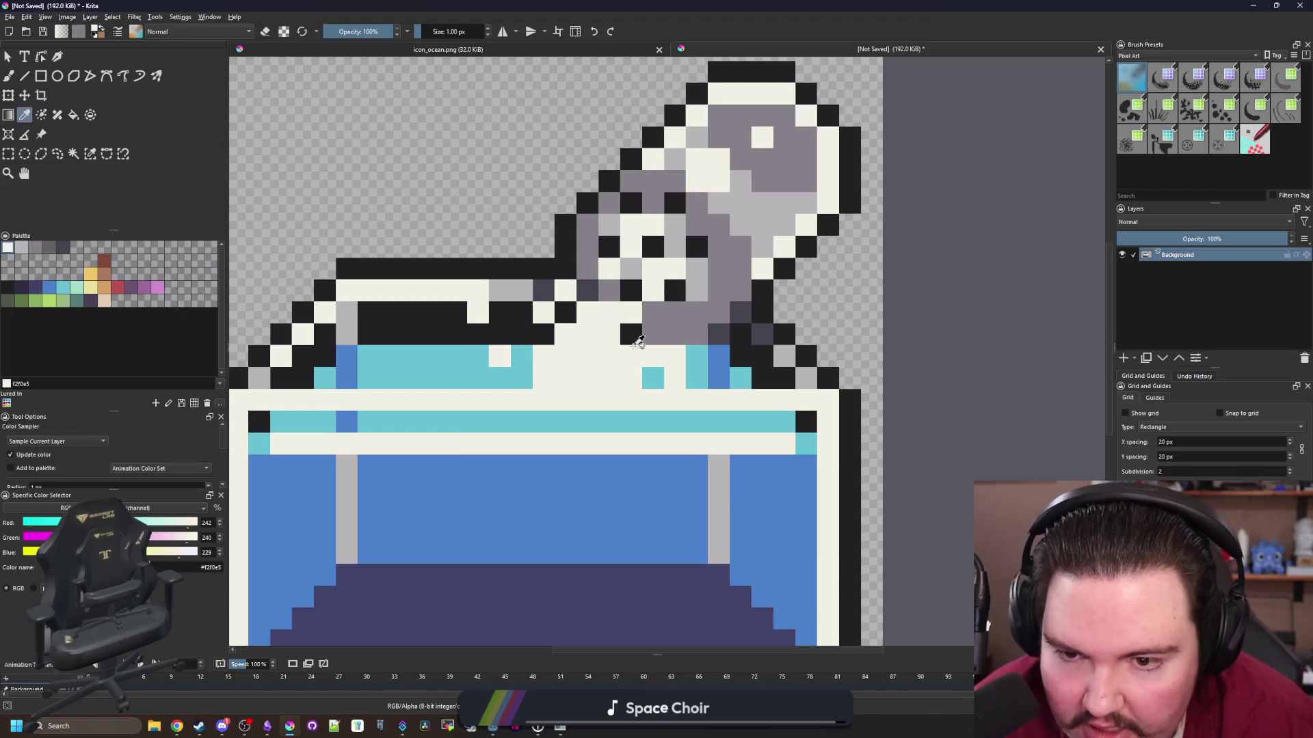
Step: Shade several salt pile pixels with the sampled light grey
ctrl+click(687, 274)
click(631, 335)
drag(549, 360, 567, 357)
click(609, 378)
click(588, 334)
scroll(571, 302, down, 8)
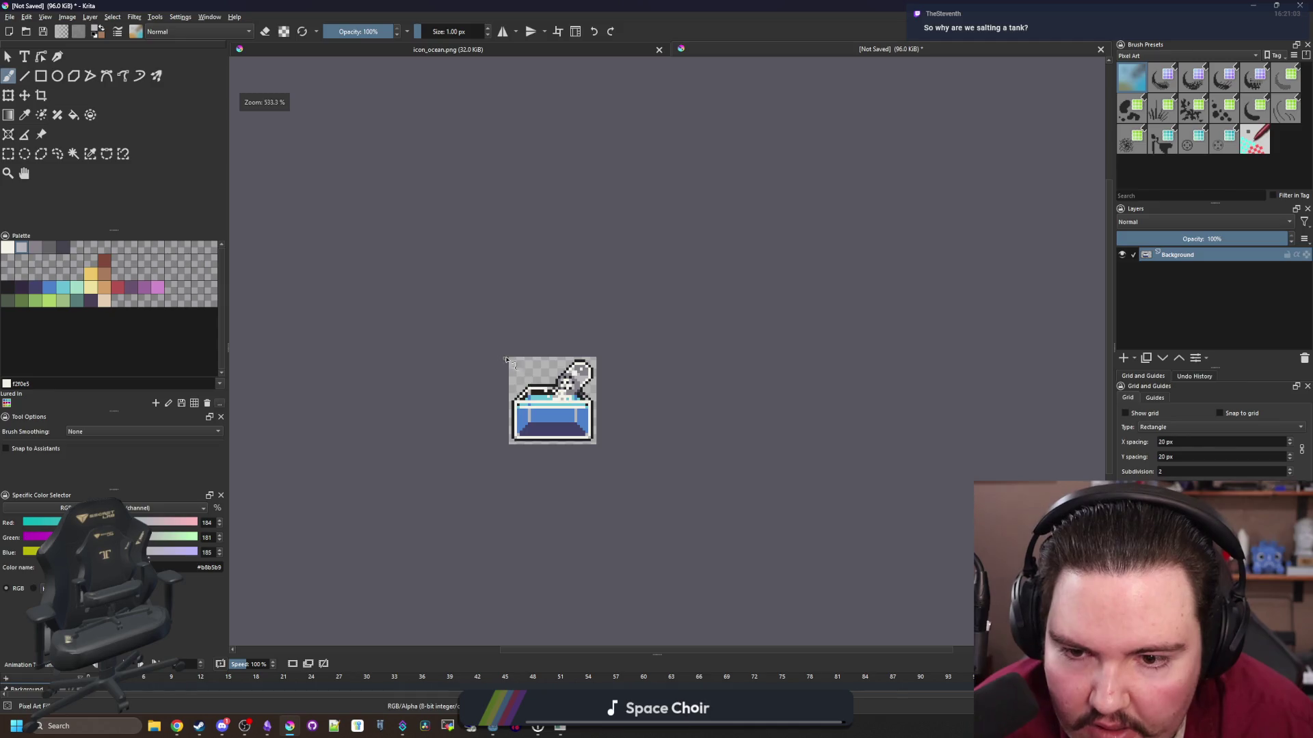
scroll(503, 388, up, 2)
scroll(504, 388, up, 3)
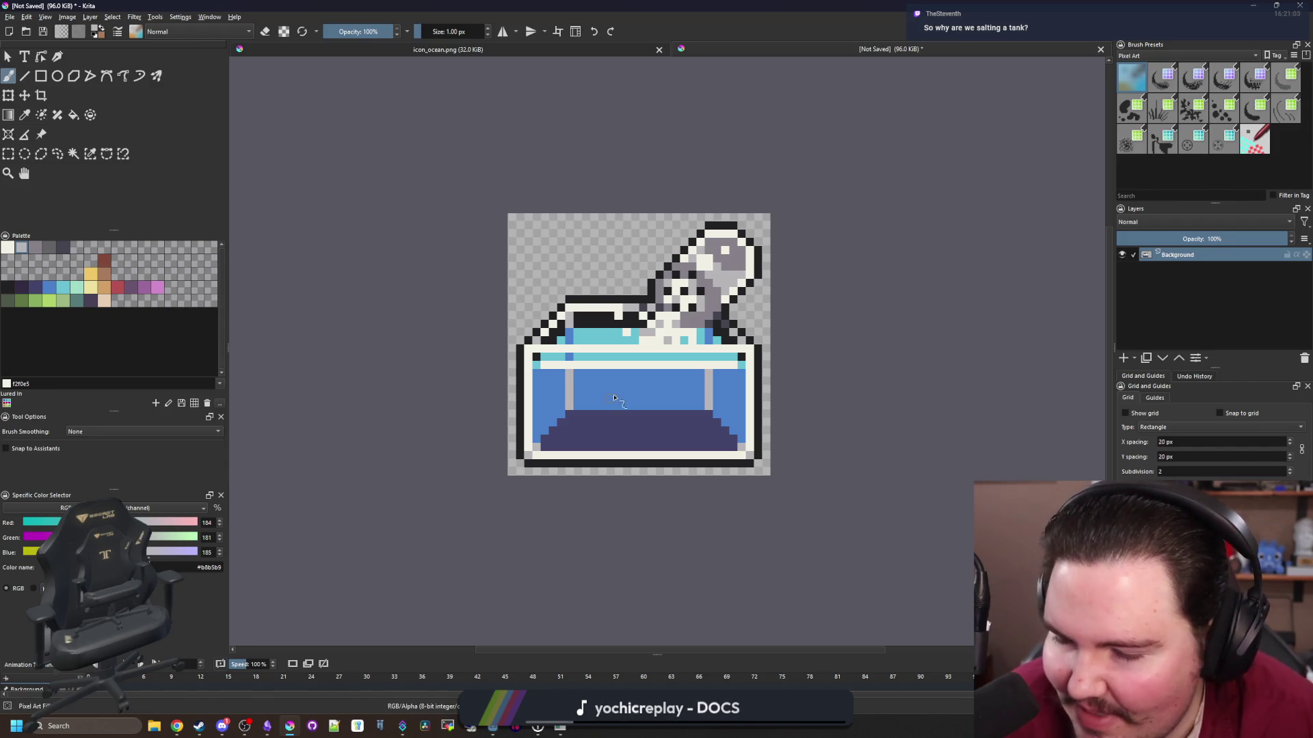
Step: Sample the cream colour from the tank icon with the Color Sampler
scroll(614, 399, up, 2)
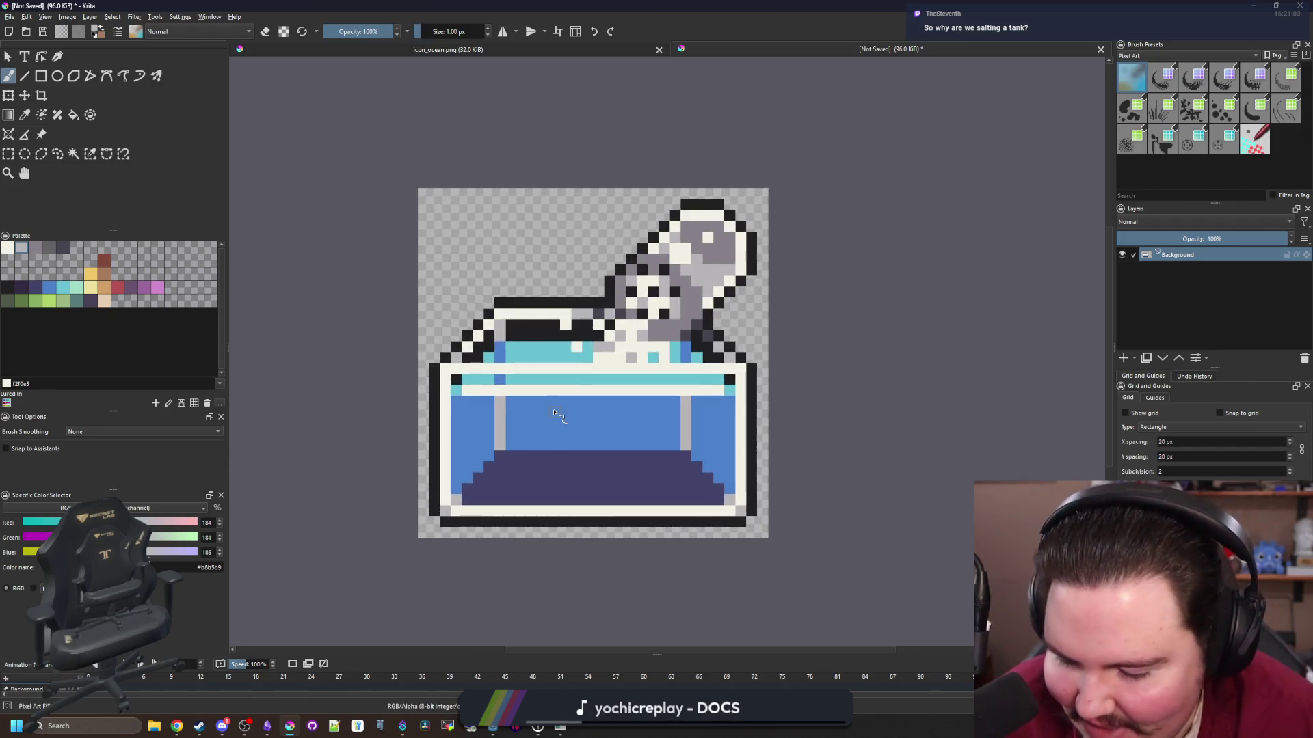
key(p)
scroll(547, 435, up, 1)
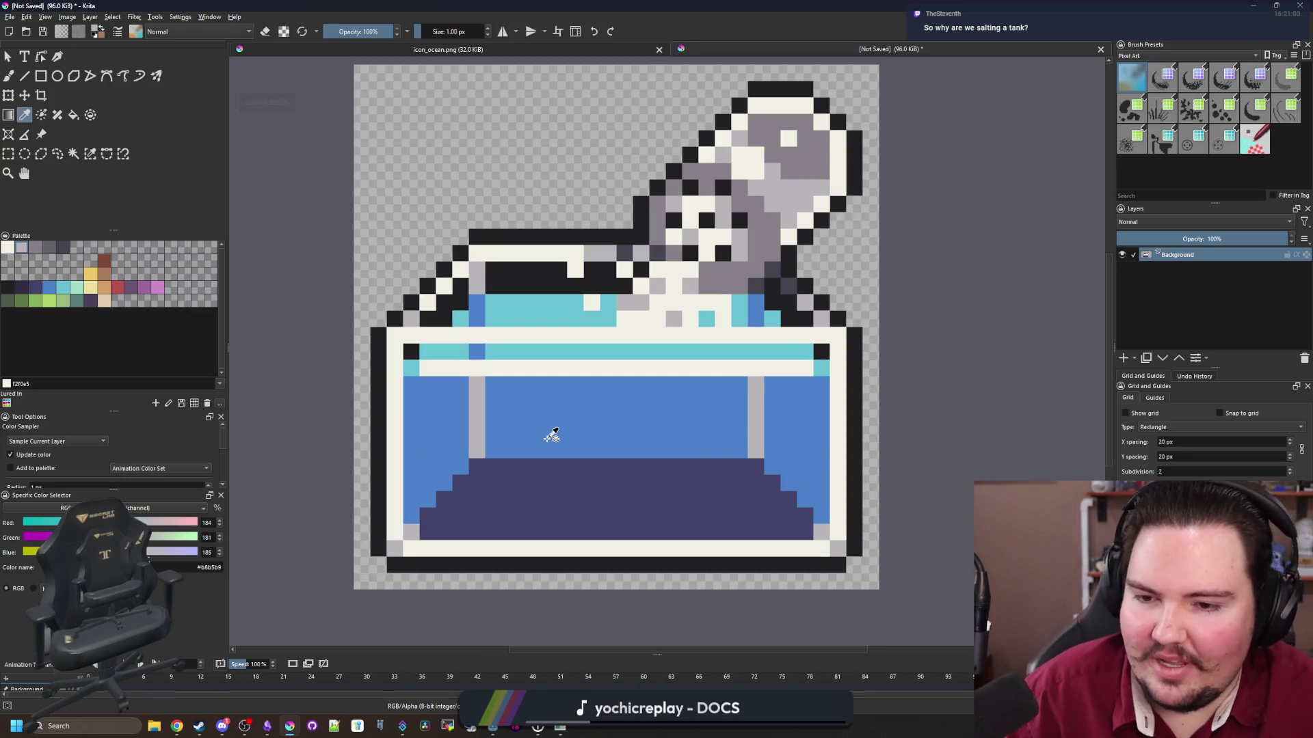
scroll(636, 431, down, 1)
scroll(653, 429, up, 1)
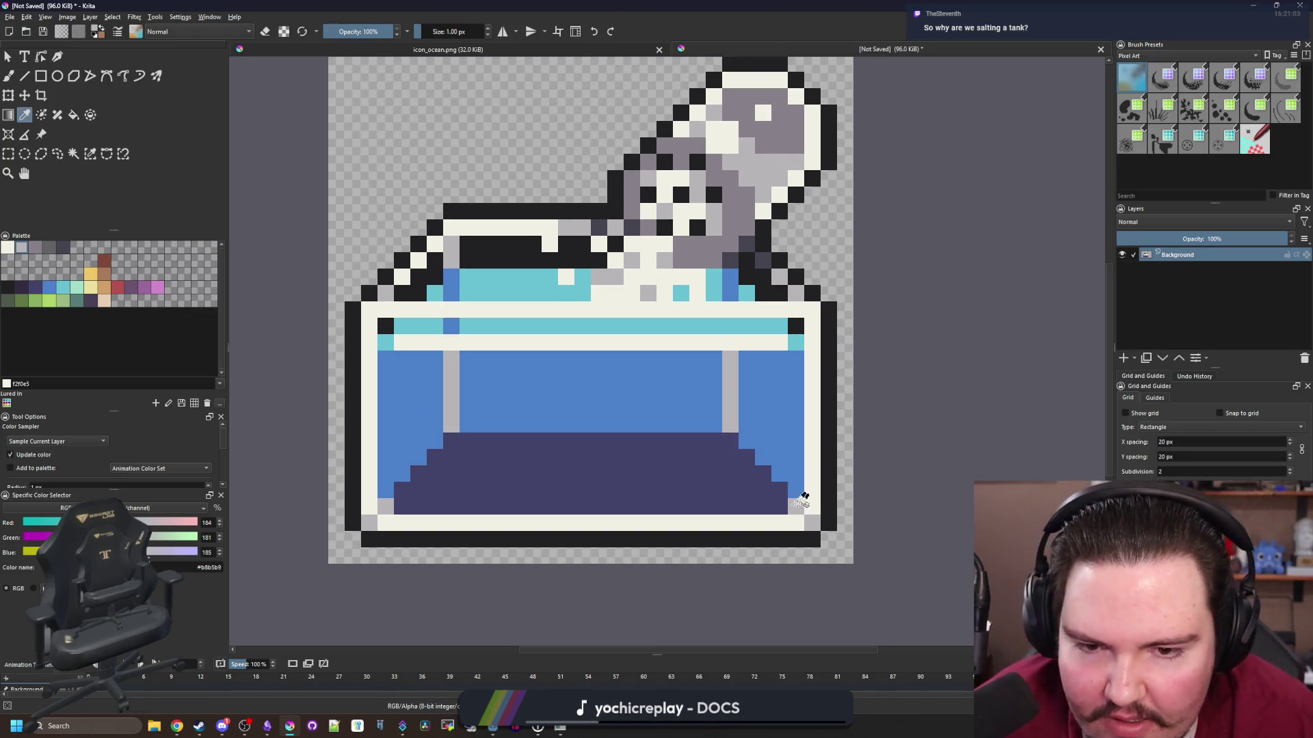
scroll(715, 453, up, 1)
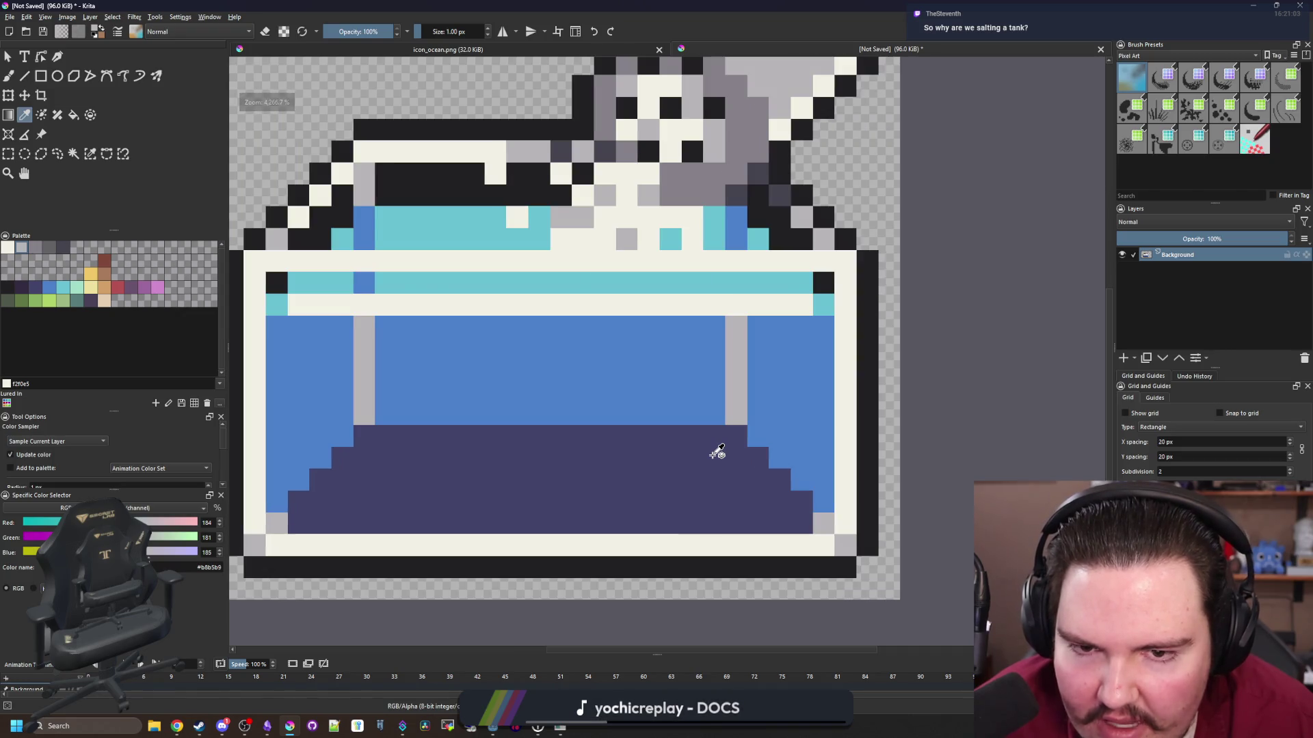
scroll(711, 448, down, 3)
scroll(726, 382, up, 2)
scroll(624, 419, up, 1)
scroll(622, 420, up, 1)
scroll(619, 422, down, 1)
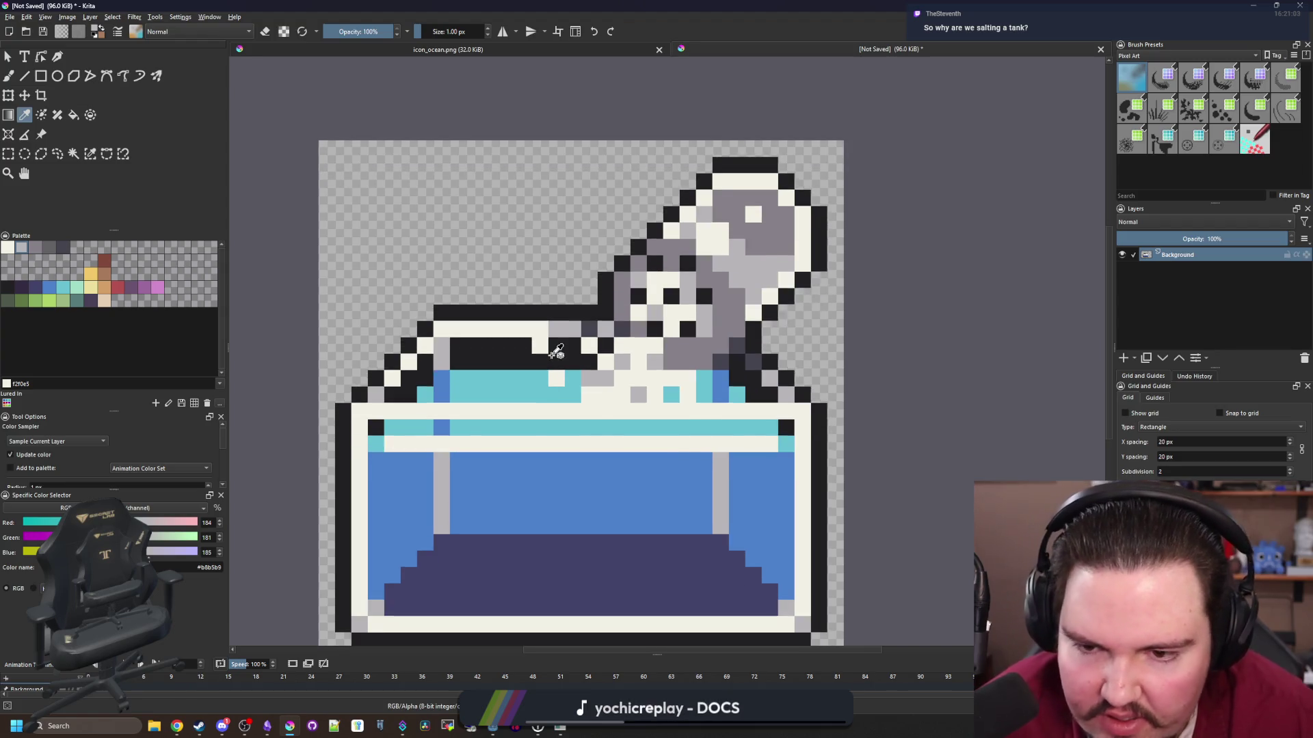
scroll(547, 341, up, 1)
click(600, 342)
Step: Shade two salt pile pixels grey with the pixel brush, then sample the dark grey
key(b)
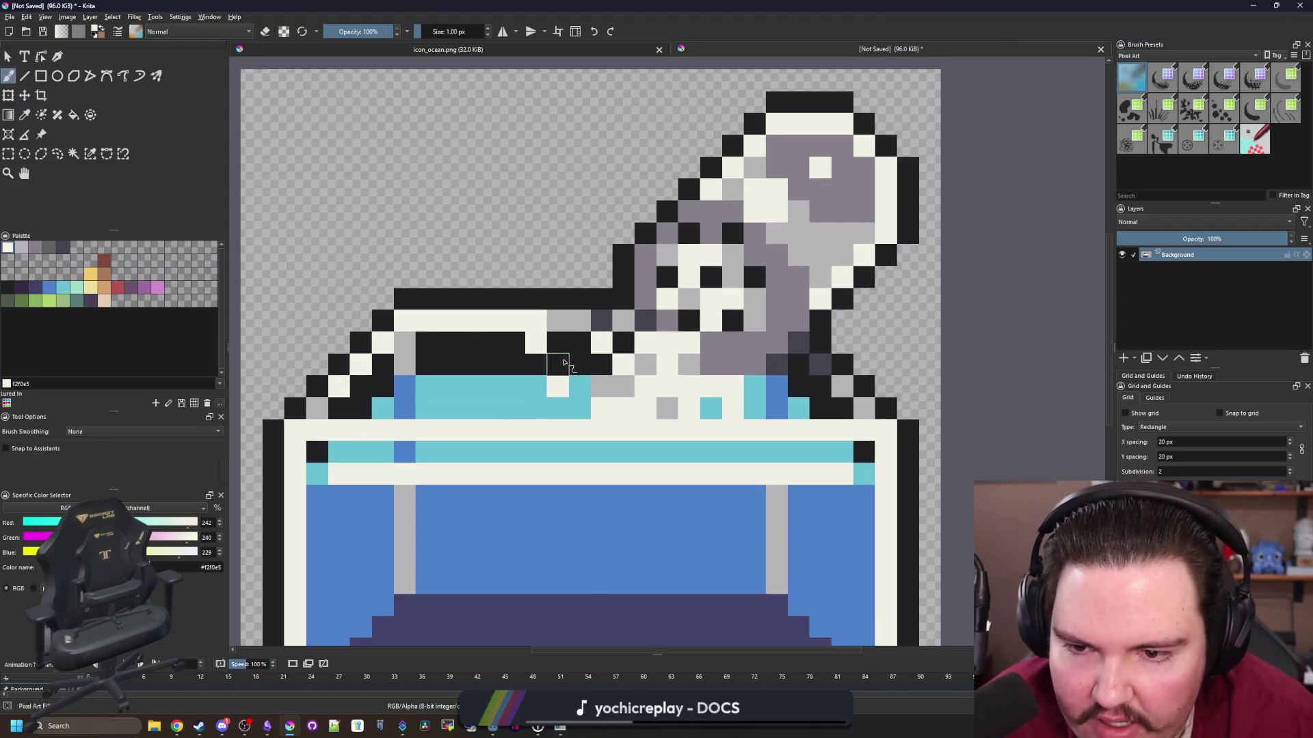
ctrl+click(567, 327)
click(558, 364)
scroll(560, 368, down, 8)
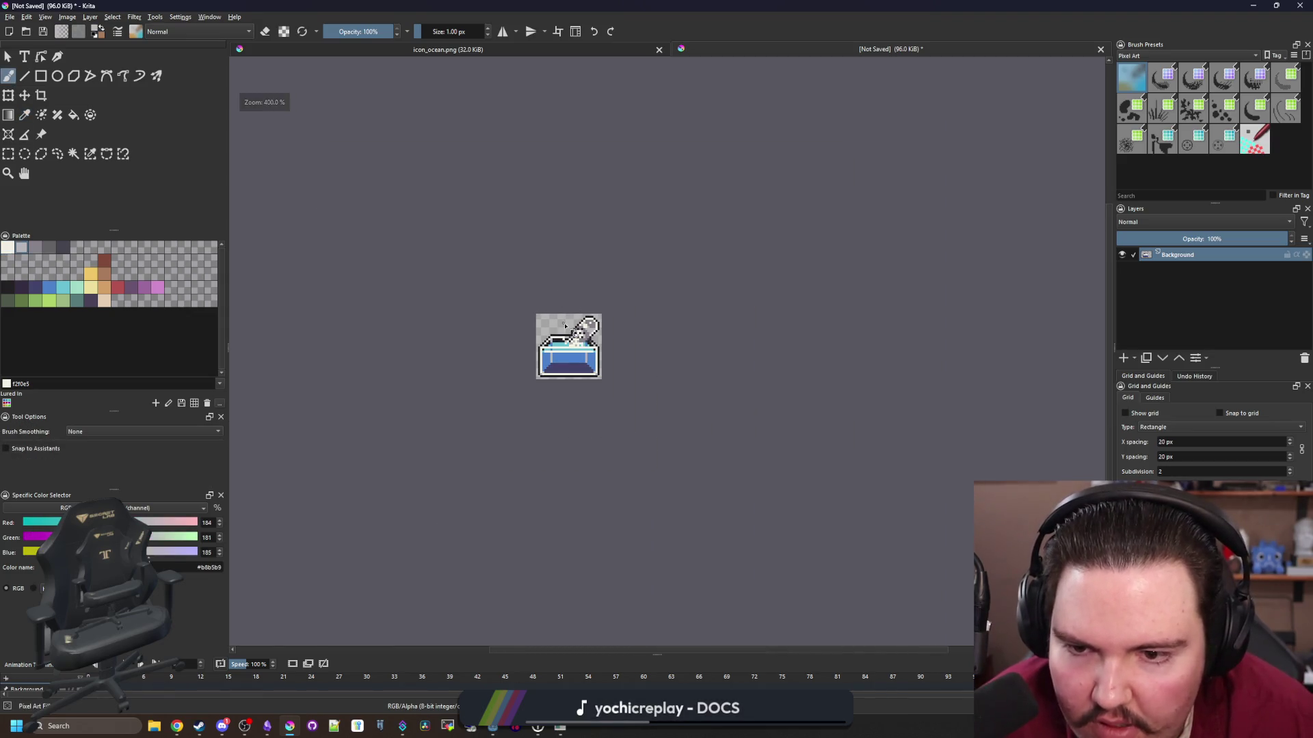
scroll(564, 326, up, 10)
scroll(557, 363, down, 5)
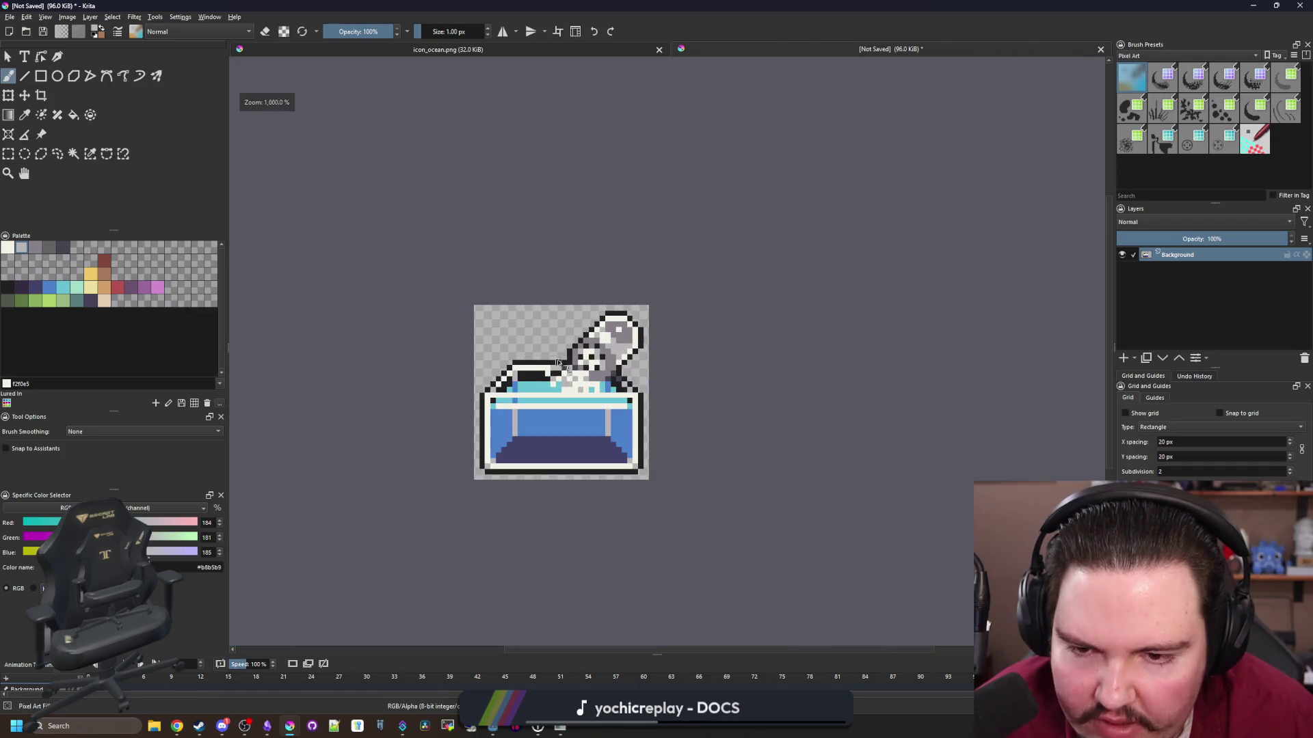
scroll(558, 363, up, 5)
ctrl+click(571, 372)
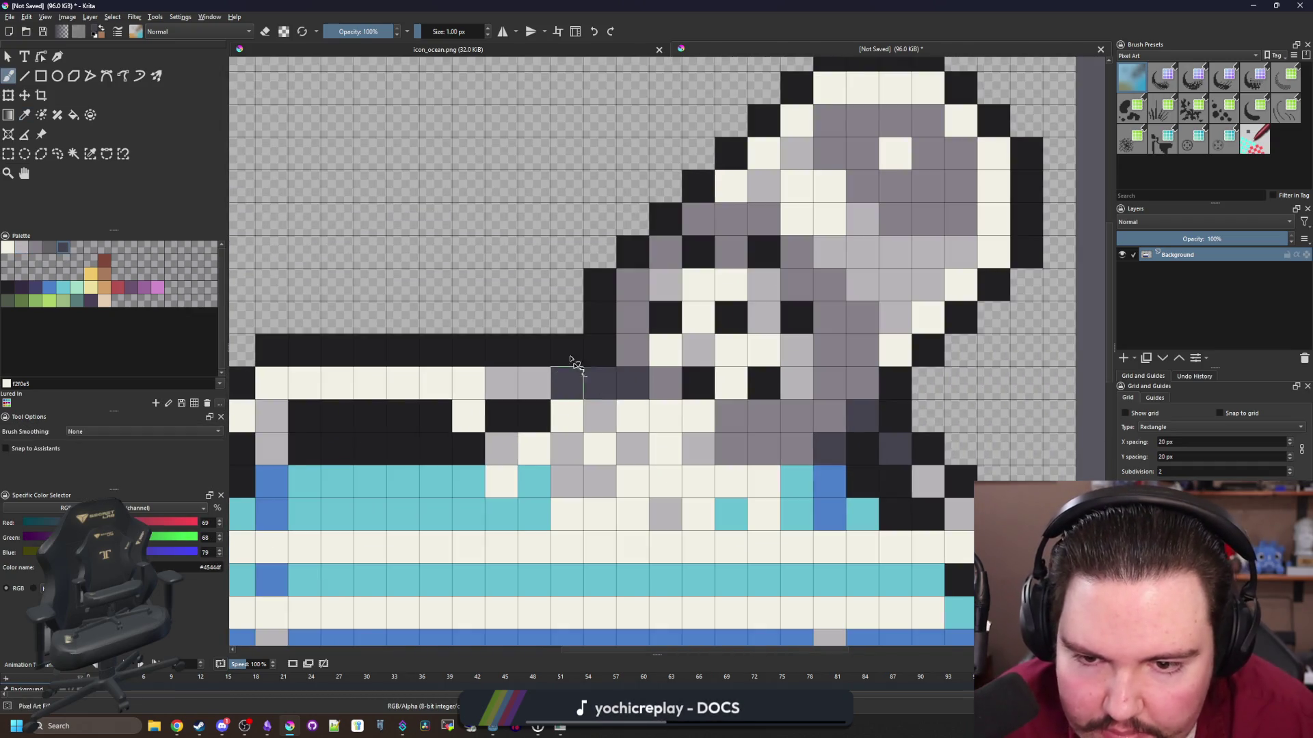
Step: Sample the cream and then the near-black colour from the tank
scroll(574, 366, down, 8)
scroll(581, 329, up, 9)
ctrl+click(590, 307)
scroll(592, 306, down, 8)
scroll(613, 365, up, 2)
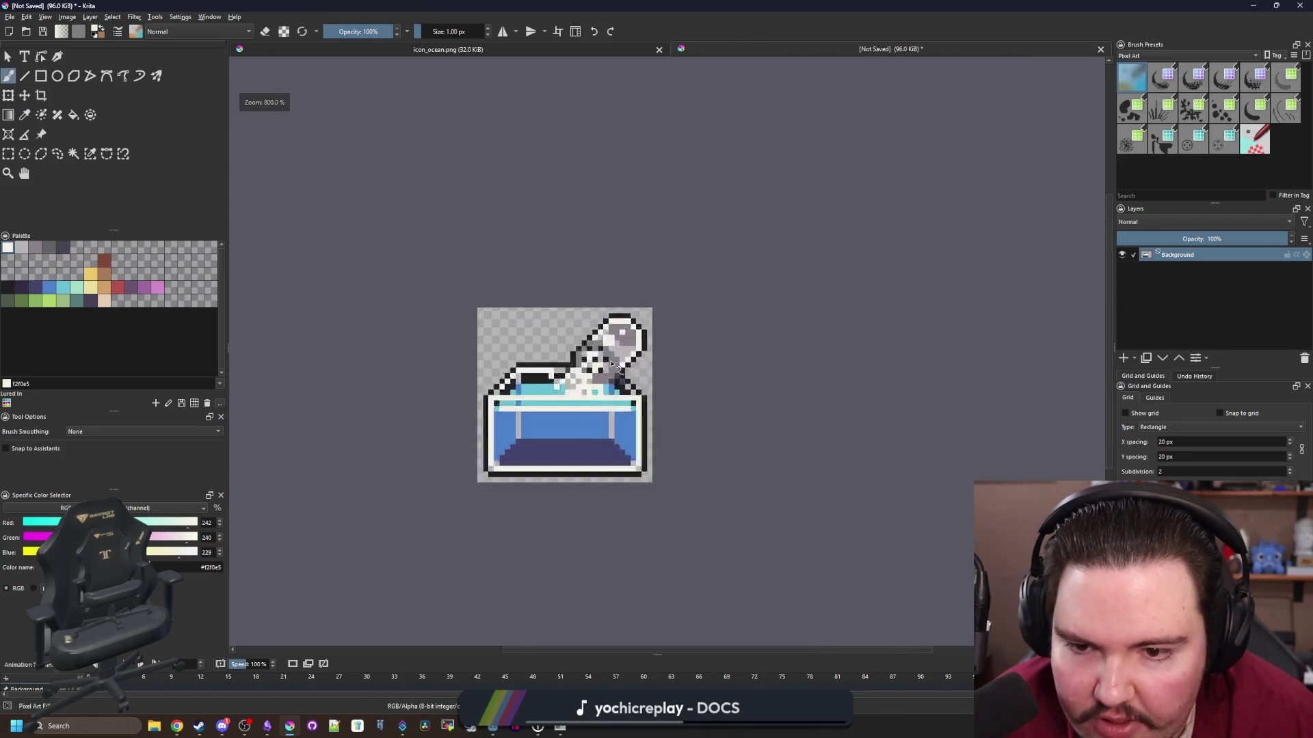
scroll(614, 365, up, 5)
scroll(619, 370, down, 3)
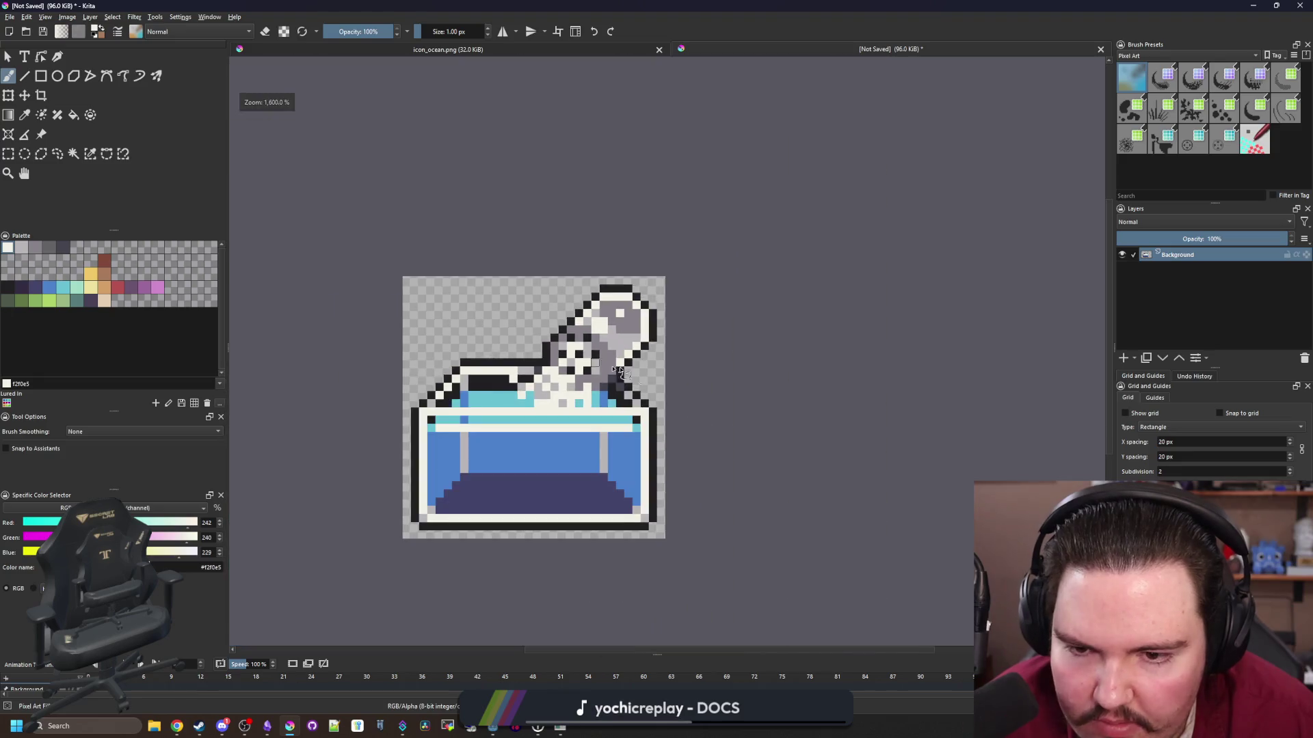
scroll(618, 370, down, 5)
scroll(605, 388, up, 7)
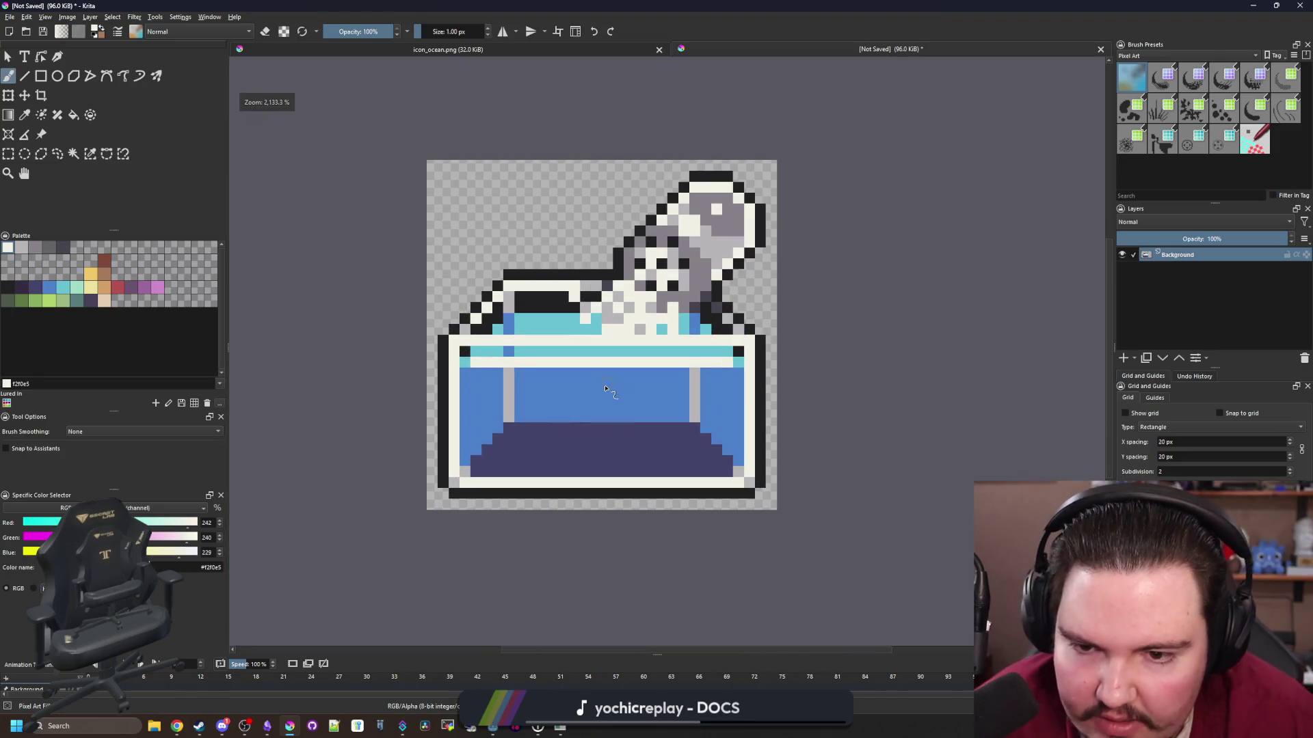
scroll(606, 342, up, 4)
key(p)
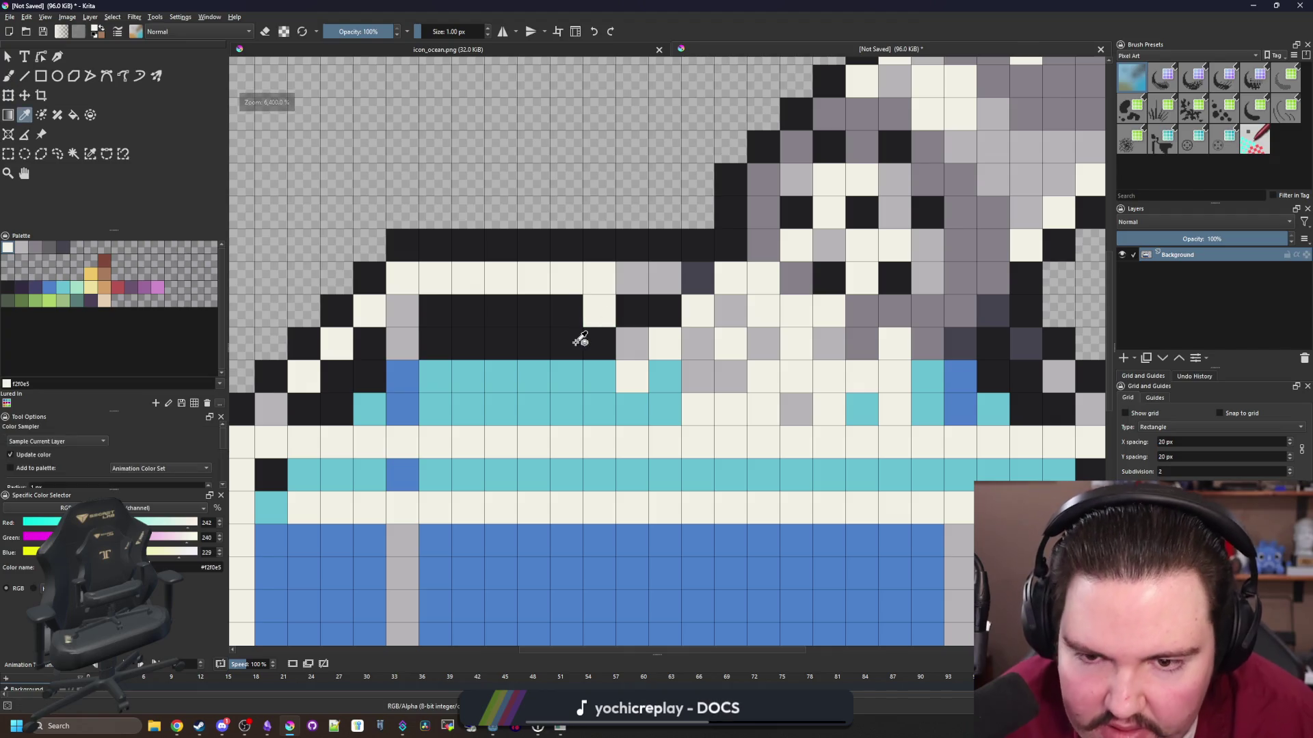
click(583, 337)
scroll(562, 346, down, 5)
scroll(562, 345, down, 4)
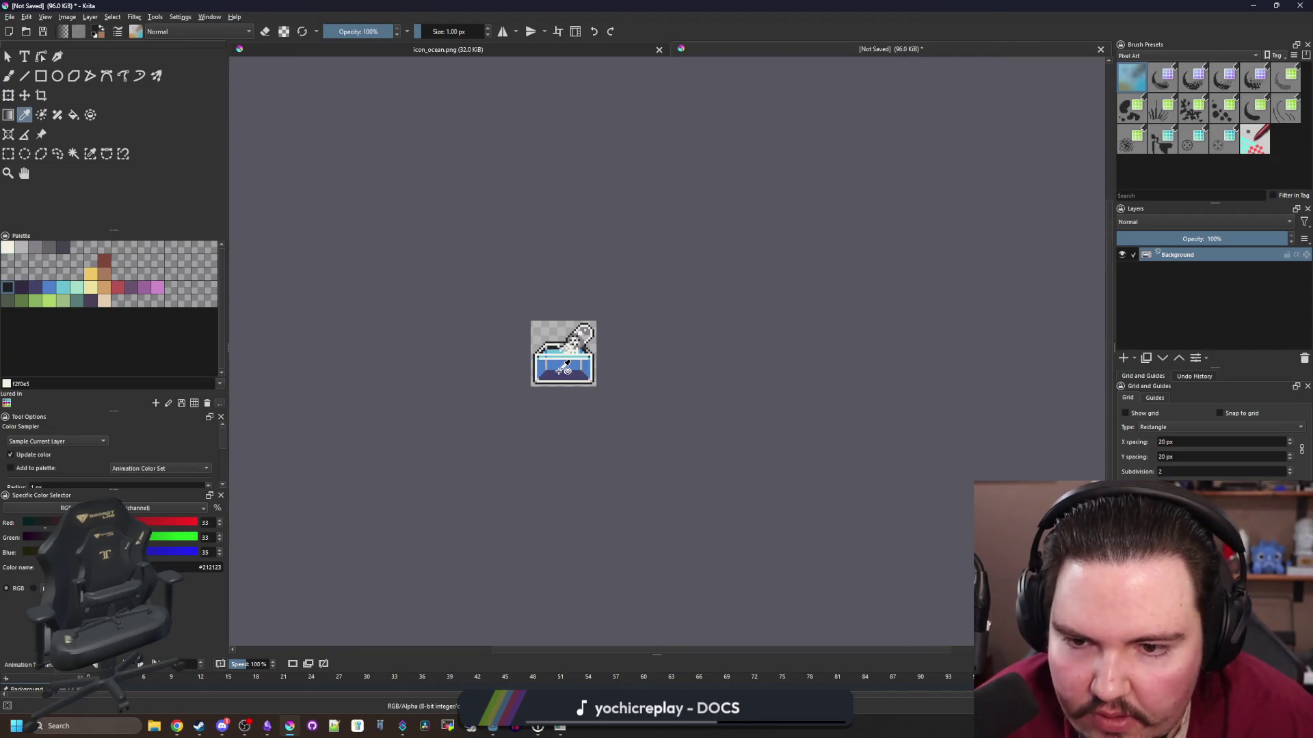
scroll(580, 368, up, 4)
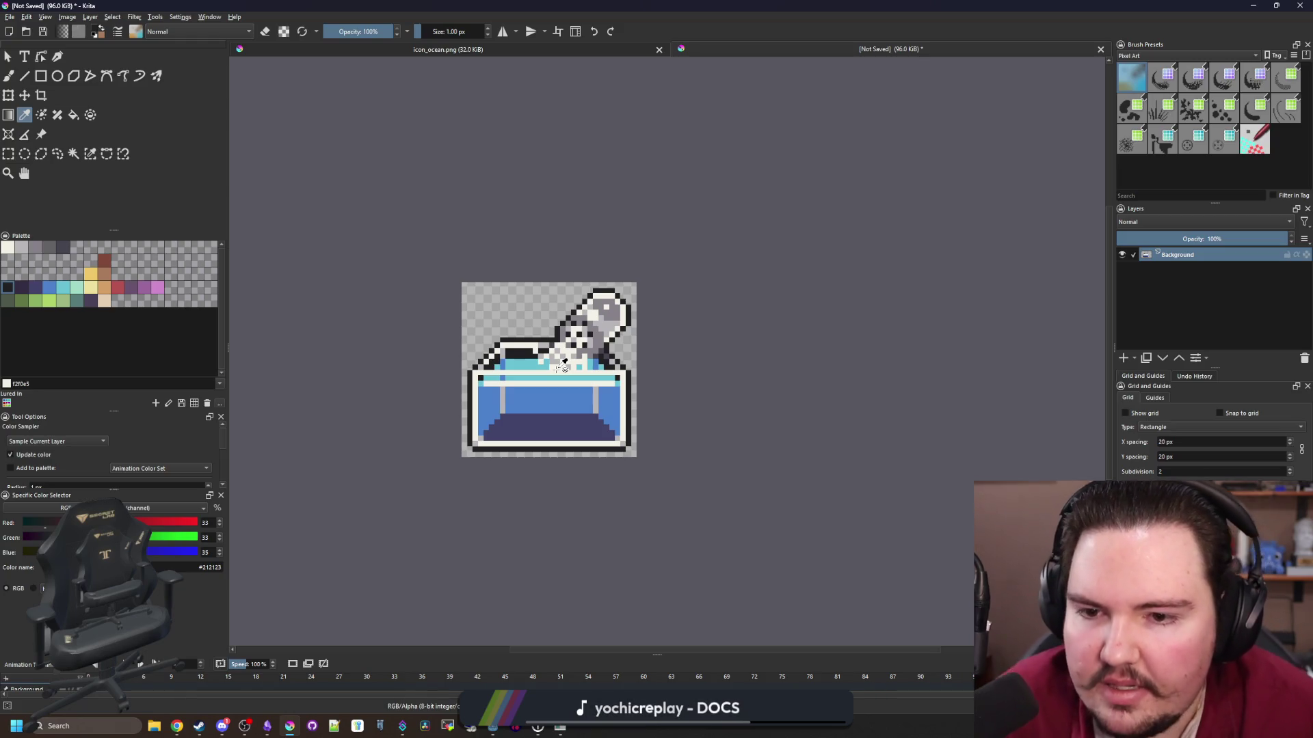
scroll(563, 364, up, 3)
scroll(526, 301, up, 2)
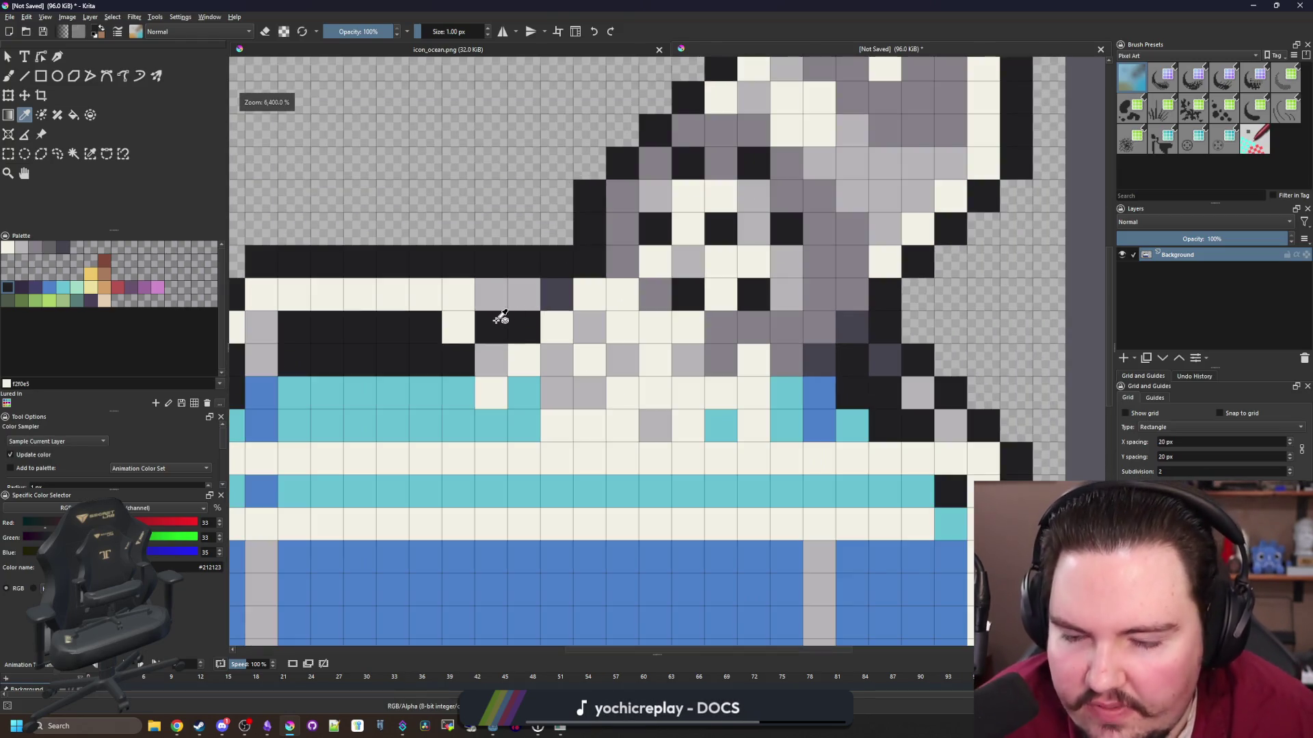
Step: Paint a pixel light grey with the brush, then repaint it the shaker's darker grey
key(b)
scroll(547, 361, down, 3)
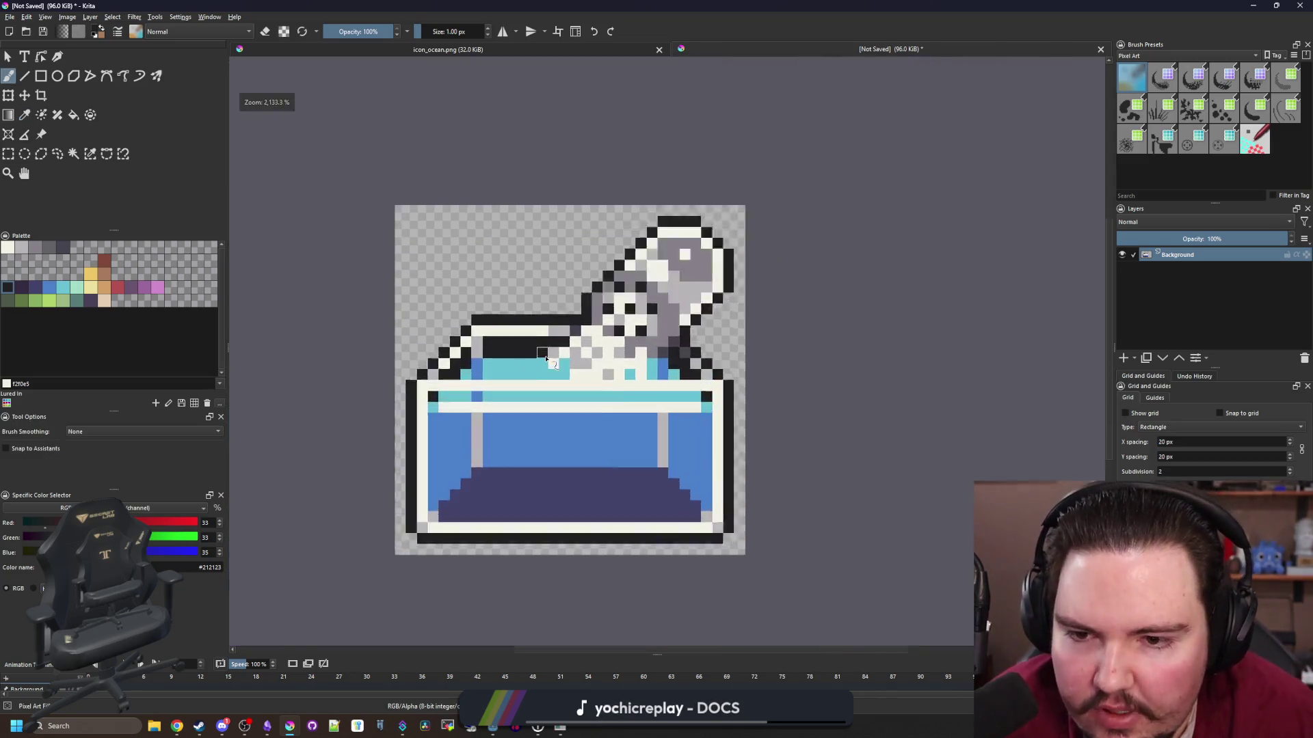
scroll(545, 356, up, 2)
ctrl+click(562, 348)
click(590, 332)
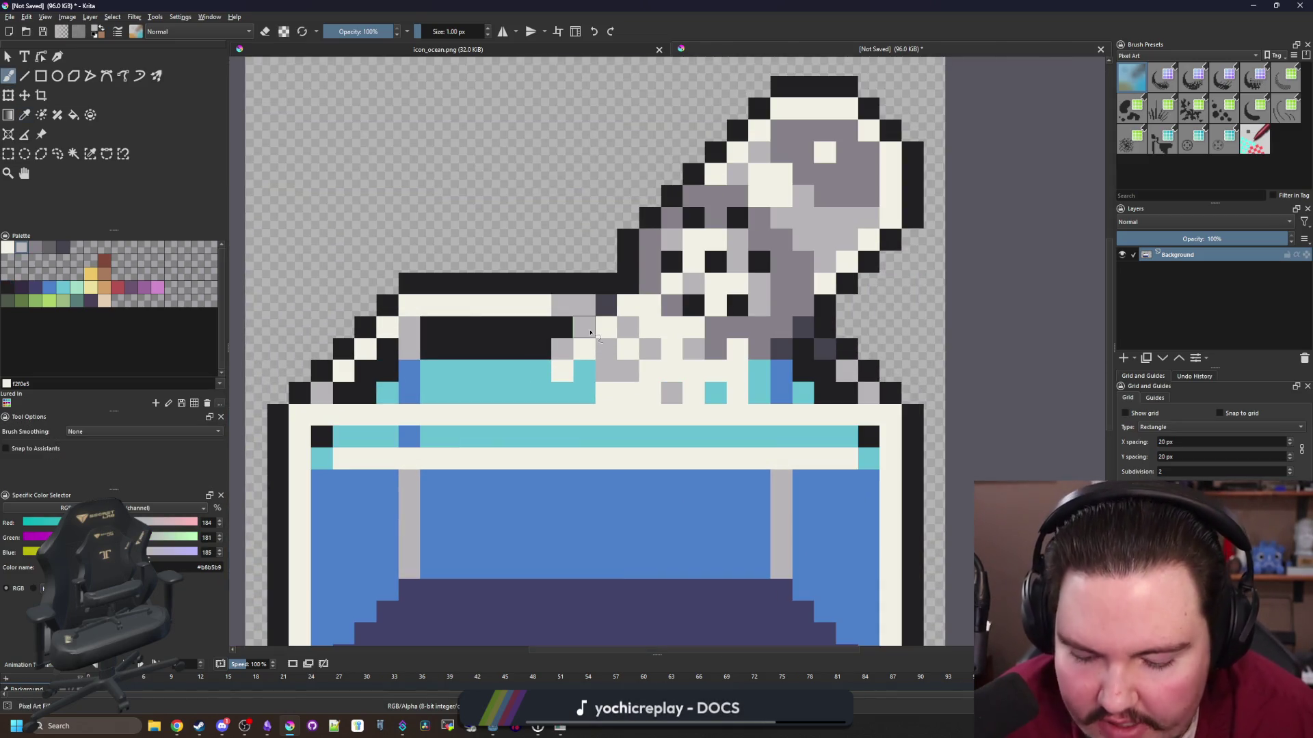
ctrl+click(669, 305)
click(586, 328)
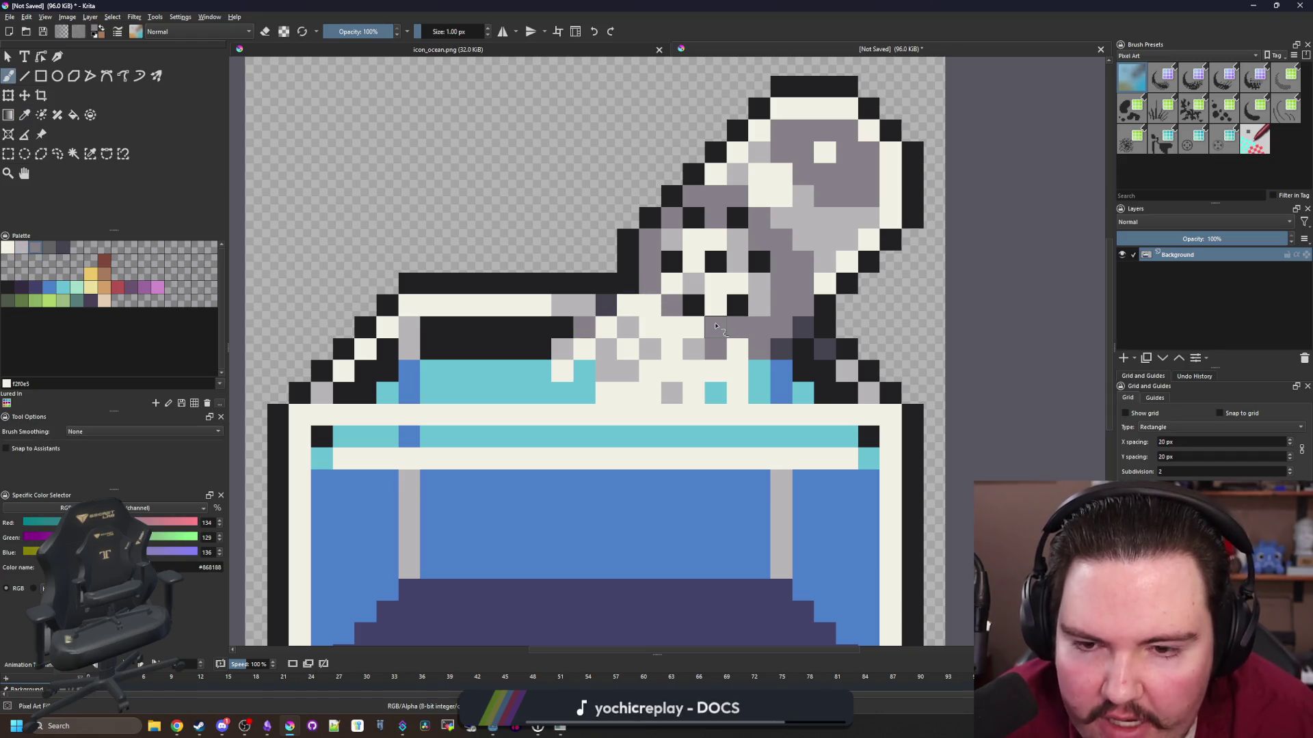
Step: Paint two corner cells and the cyan stripe's end cell light grey
scroll(582, 366, down, 4)
scroll(570, 329, down, 2)
scroll(660, 350, up, 7)
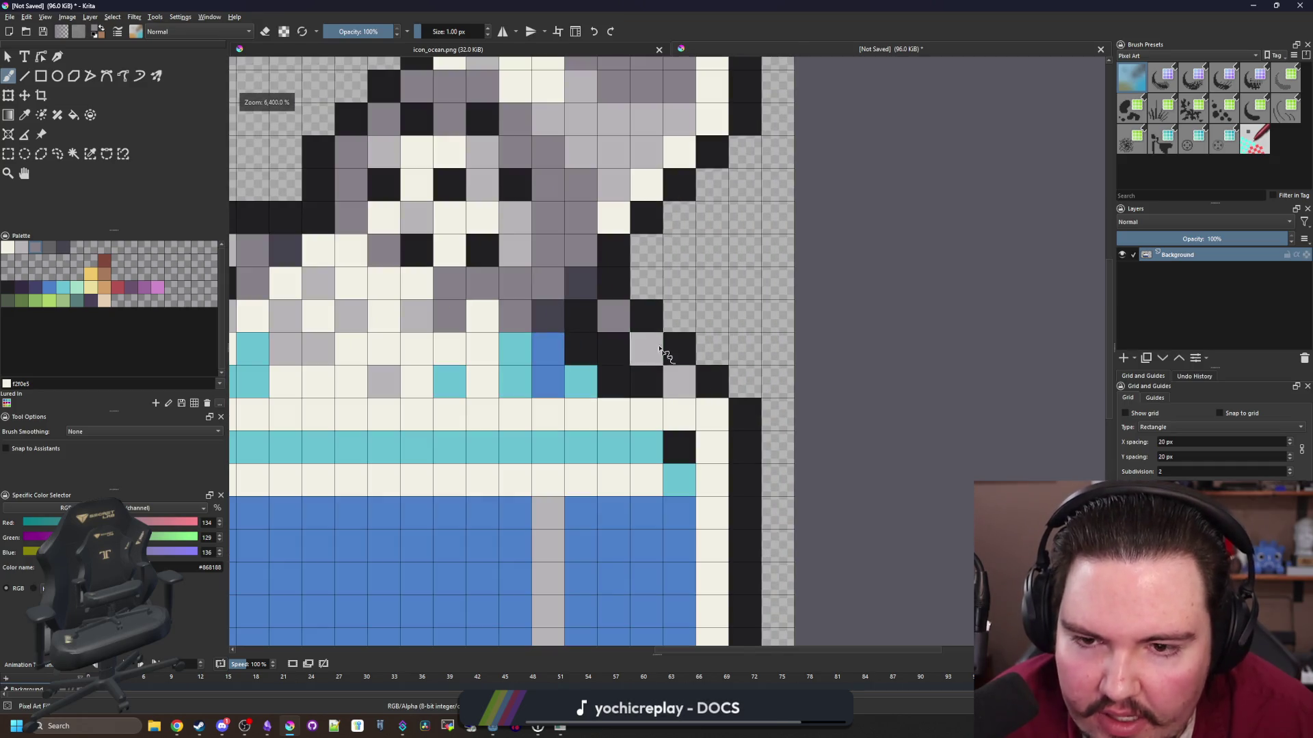
scroll(635, 367, down, 4)
scroll(451, 370, up, 3)
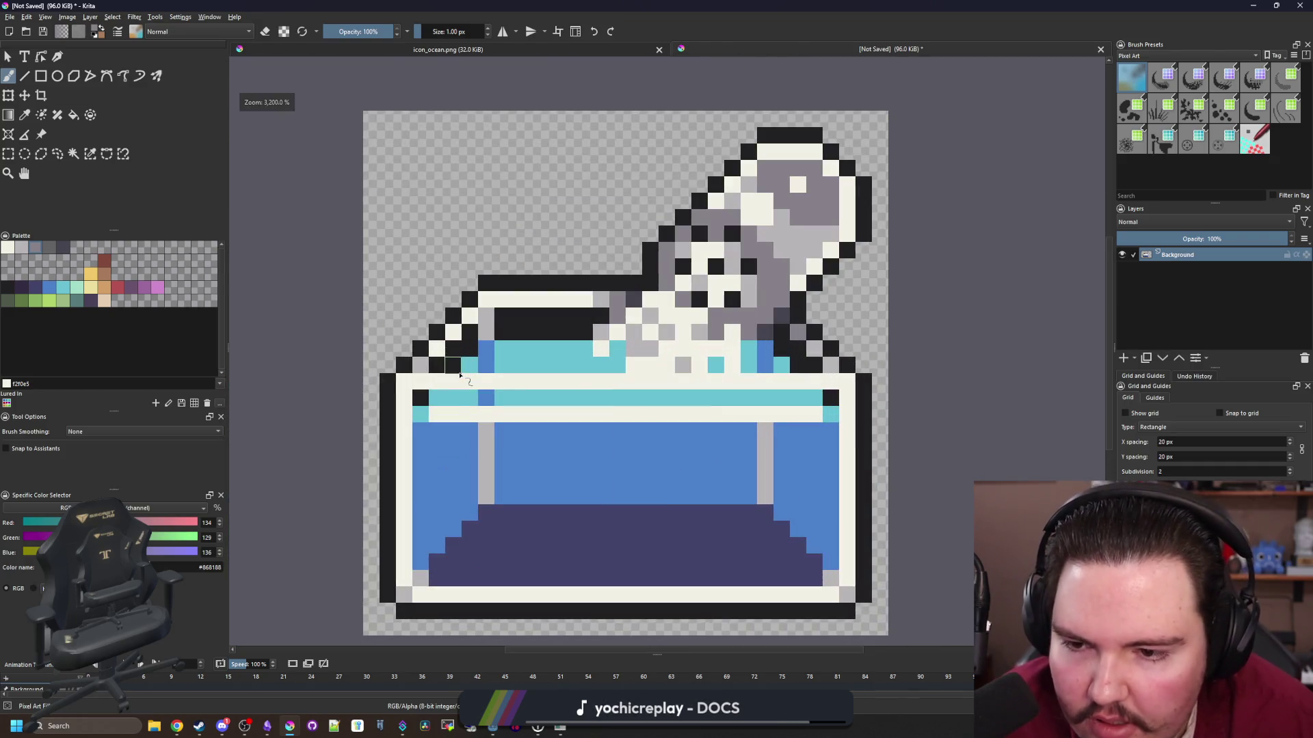
ctrl+click(402, 338)
click(380, 360)
click(402, 382)
click(948, 381)
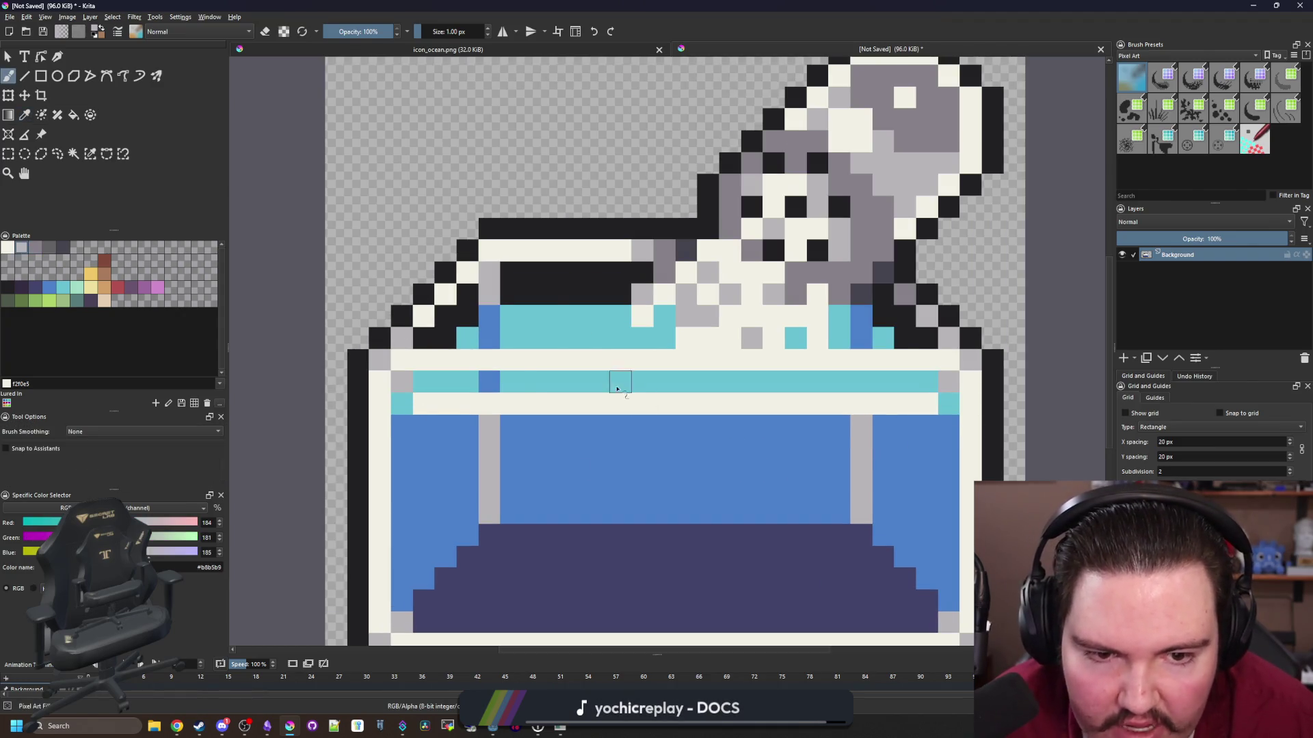
Step: Paint a cyan cell with the black outline colour and pick dark purple #43436a
scroll(615, 386, down, 3)
scroll(573, 404, up, 3)
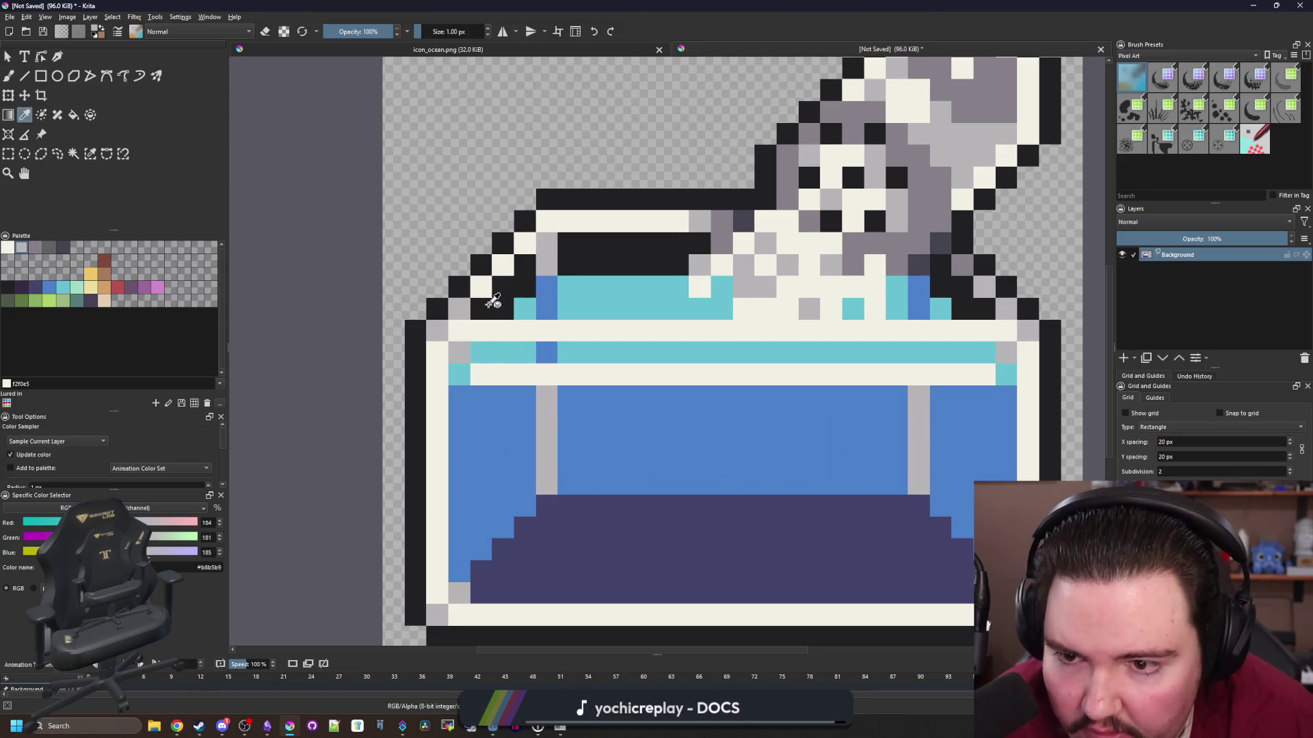
ctrl+click(480, 304)
click(480, 352)
scroll(506, 387, down, 3)
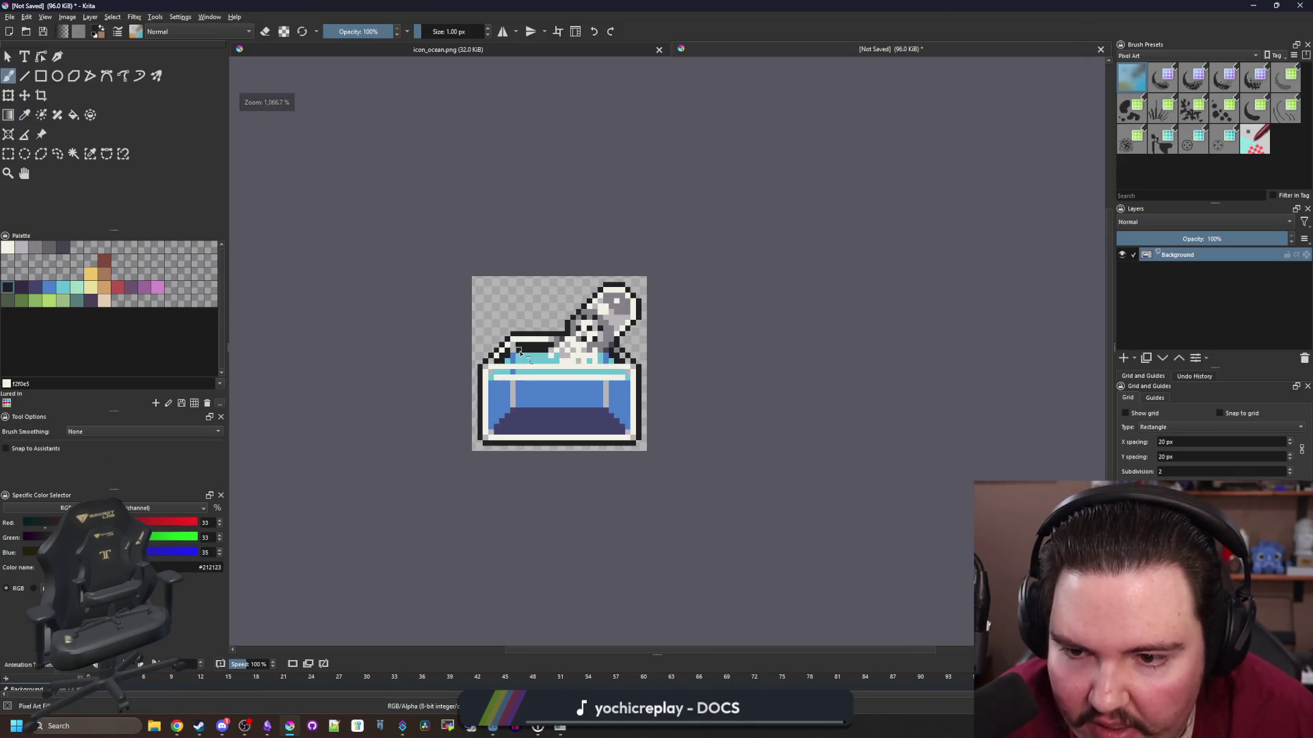
scroll(518, 351, down, 2)
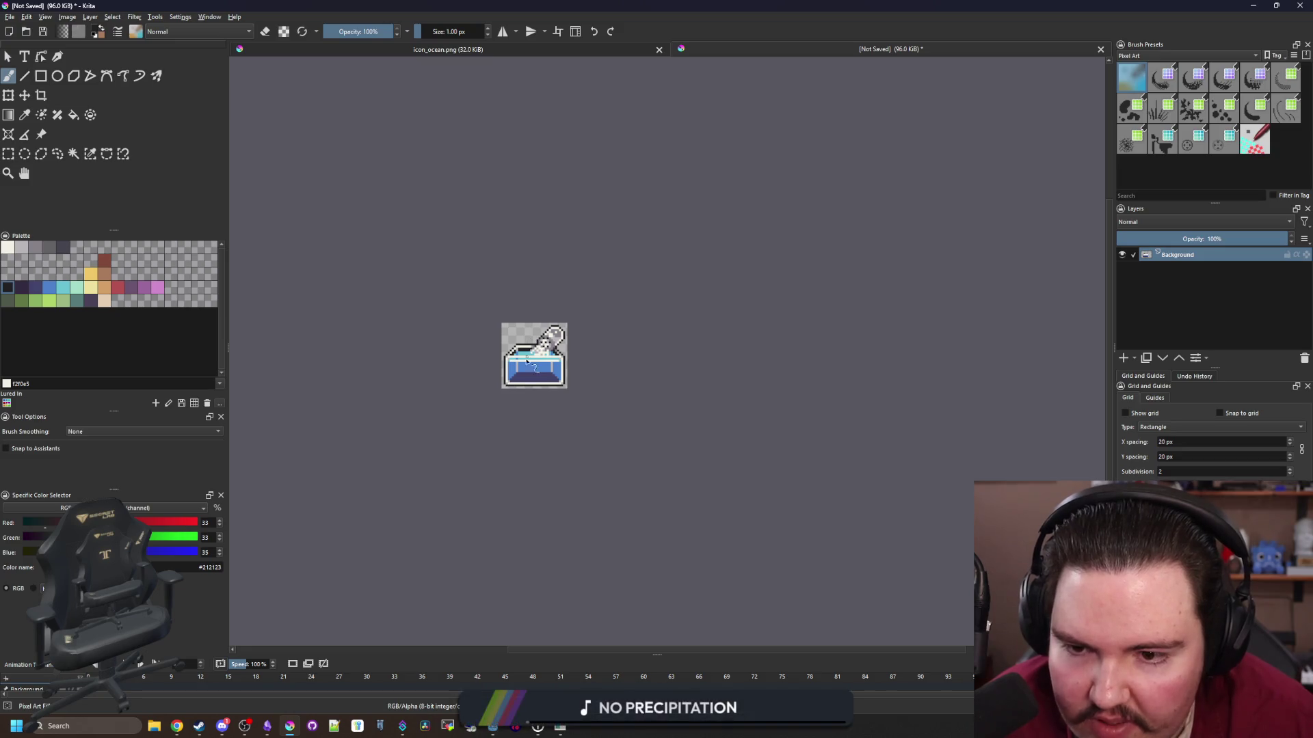
scroll(527, 361, up, 4)
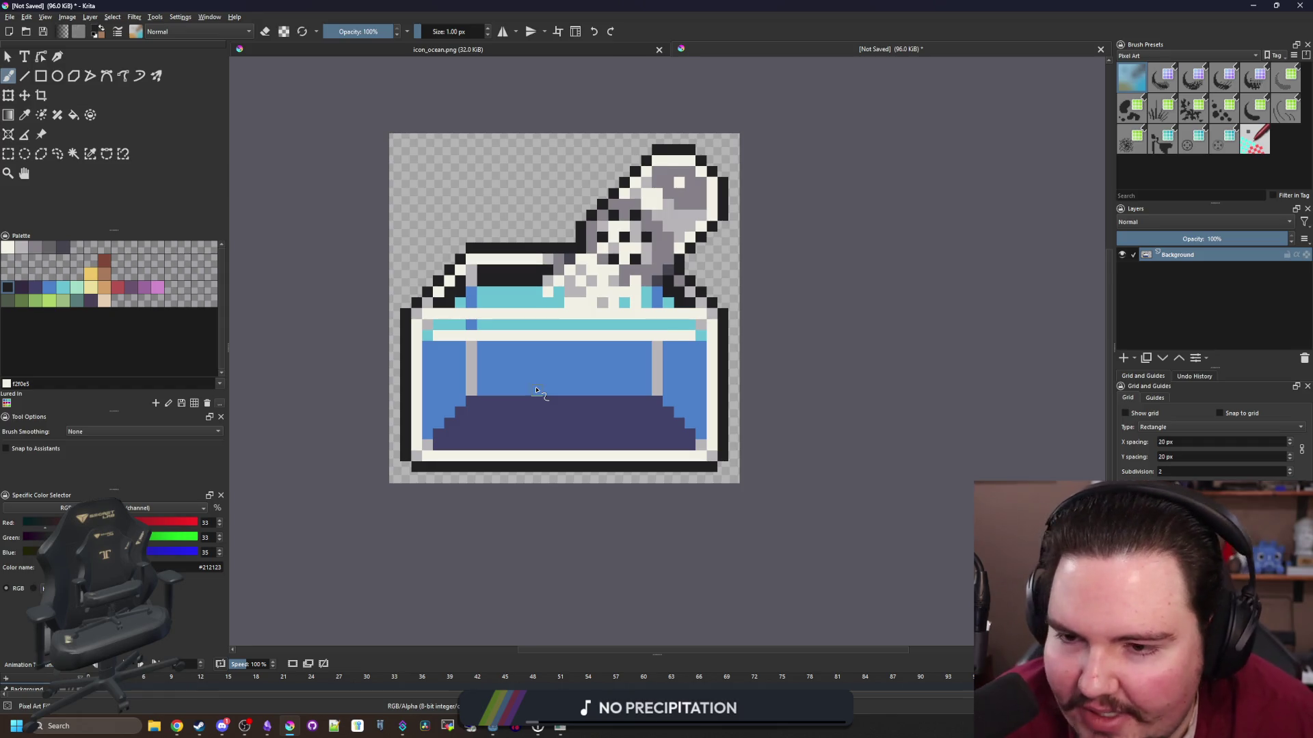
scroll(536, 392, up, 1)
click(36, 288)
scroll(504, 245, up, 1)
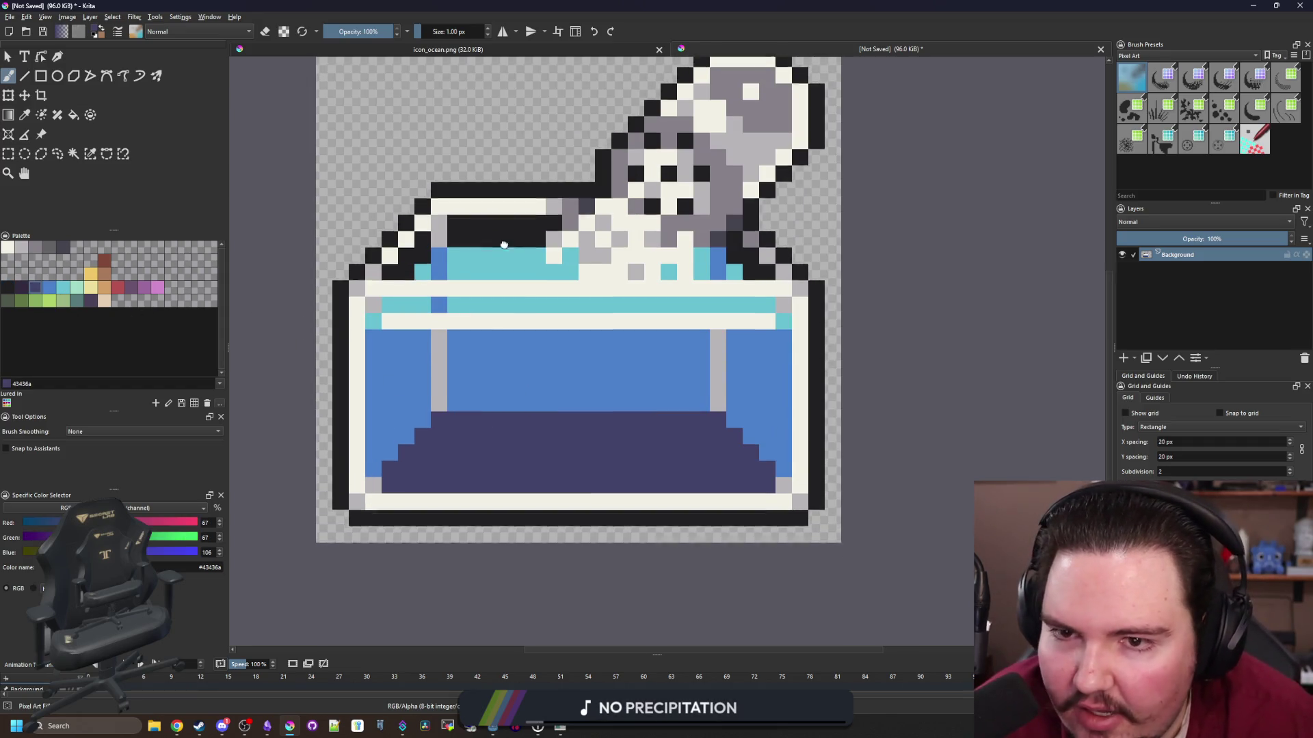
scroll(504, 245, down, 1)
click(89, 153)
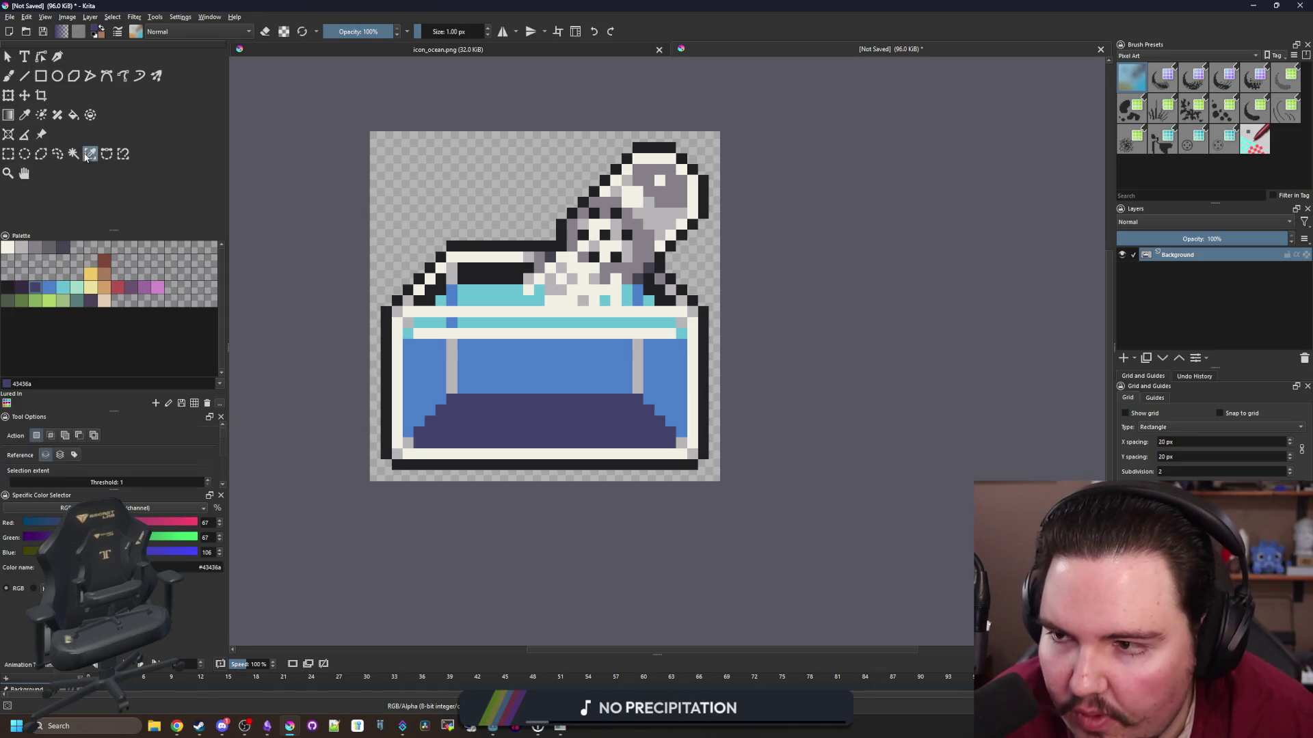
Step: Select the black outline by similar colour; repaint the left #43436a and right/bottom grey #868188
scroll(434, 234, up, 1)
click(481, 250)
key(b)
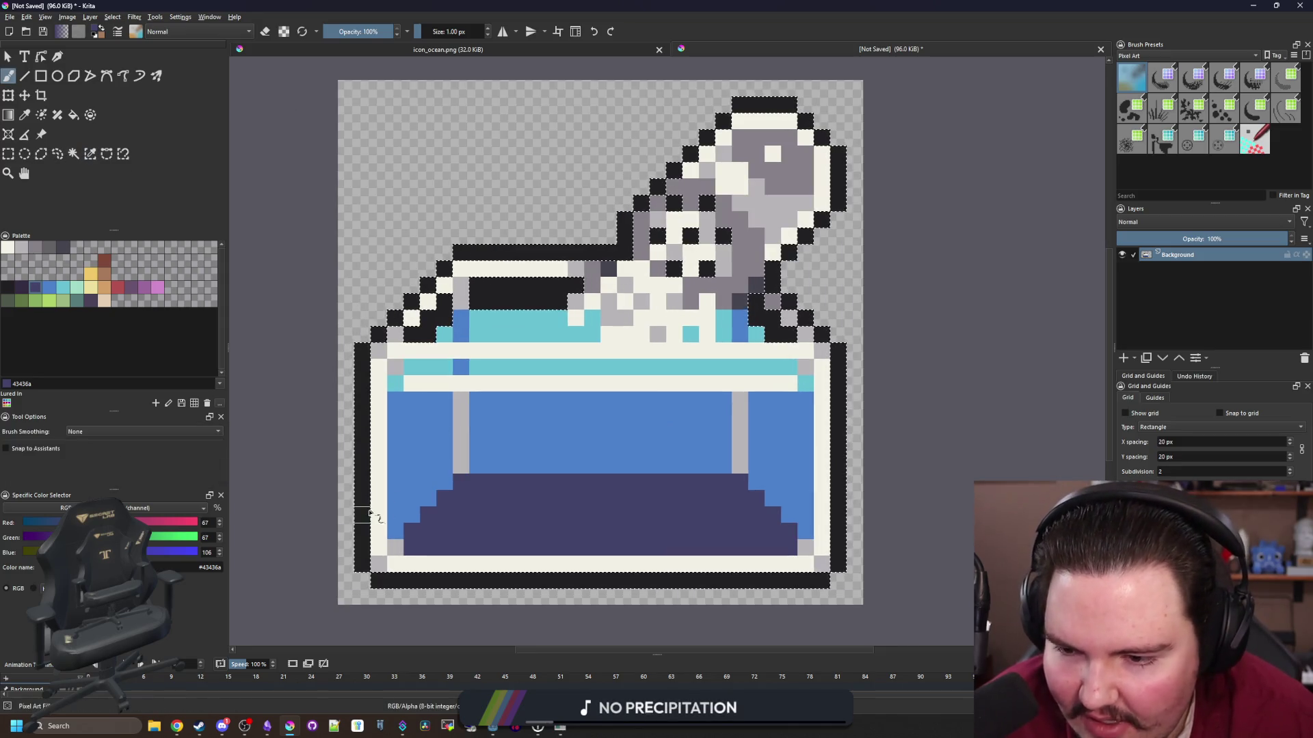
drag(363, 522, 364, 349)
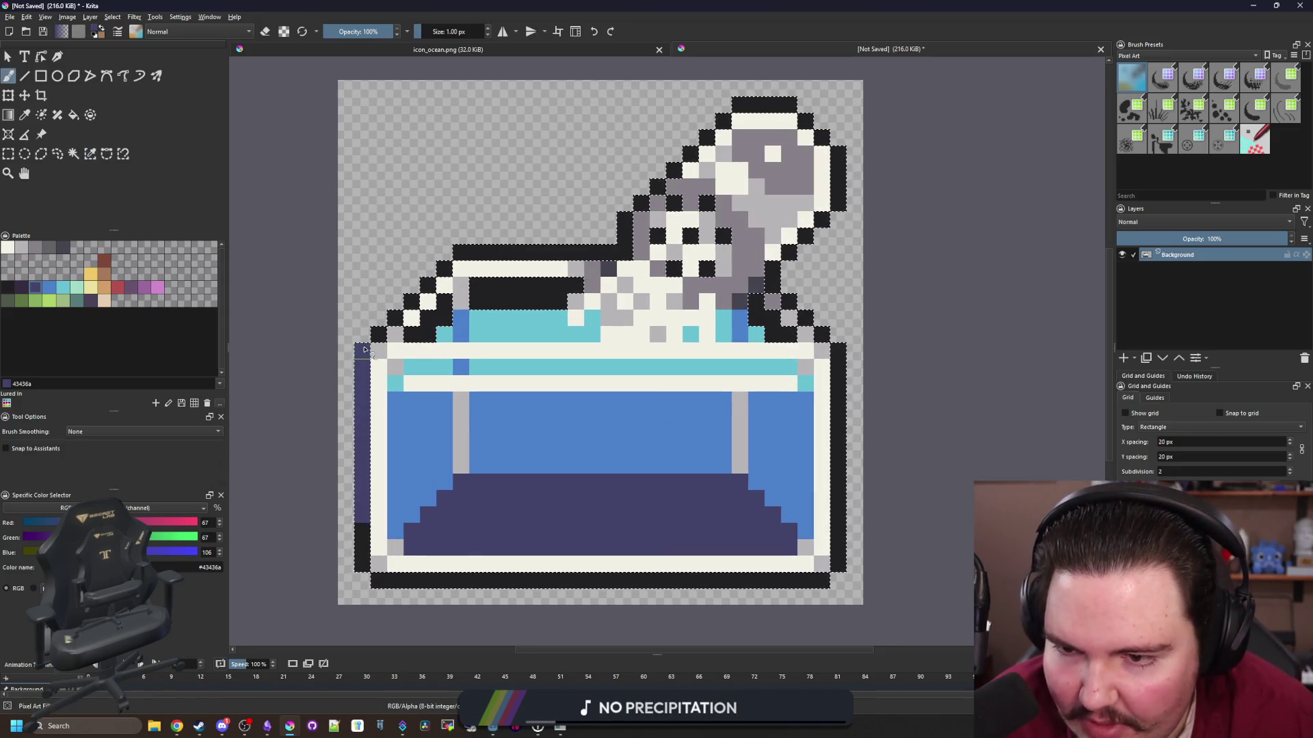
click(41, 250)
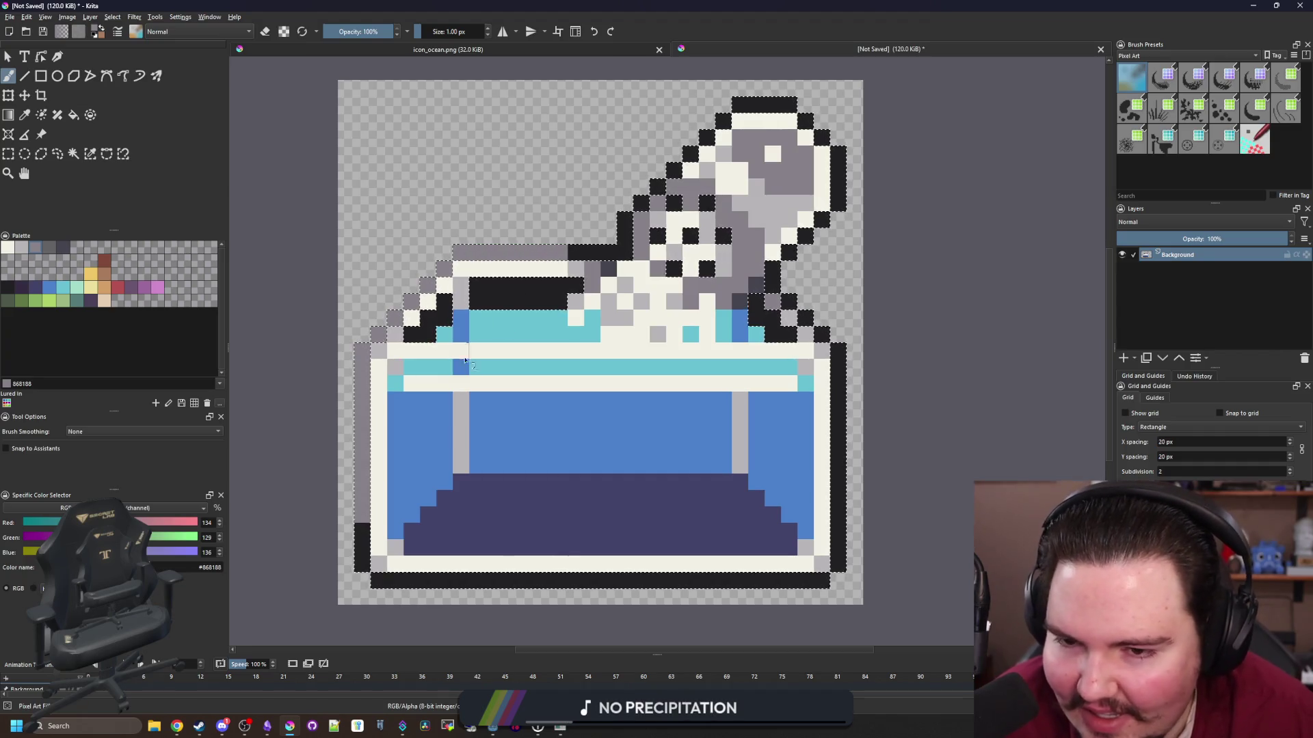
drag(838, 540, 789, 581)
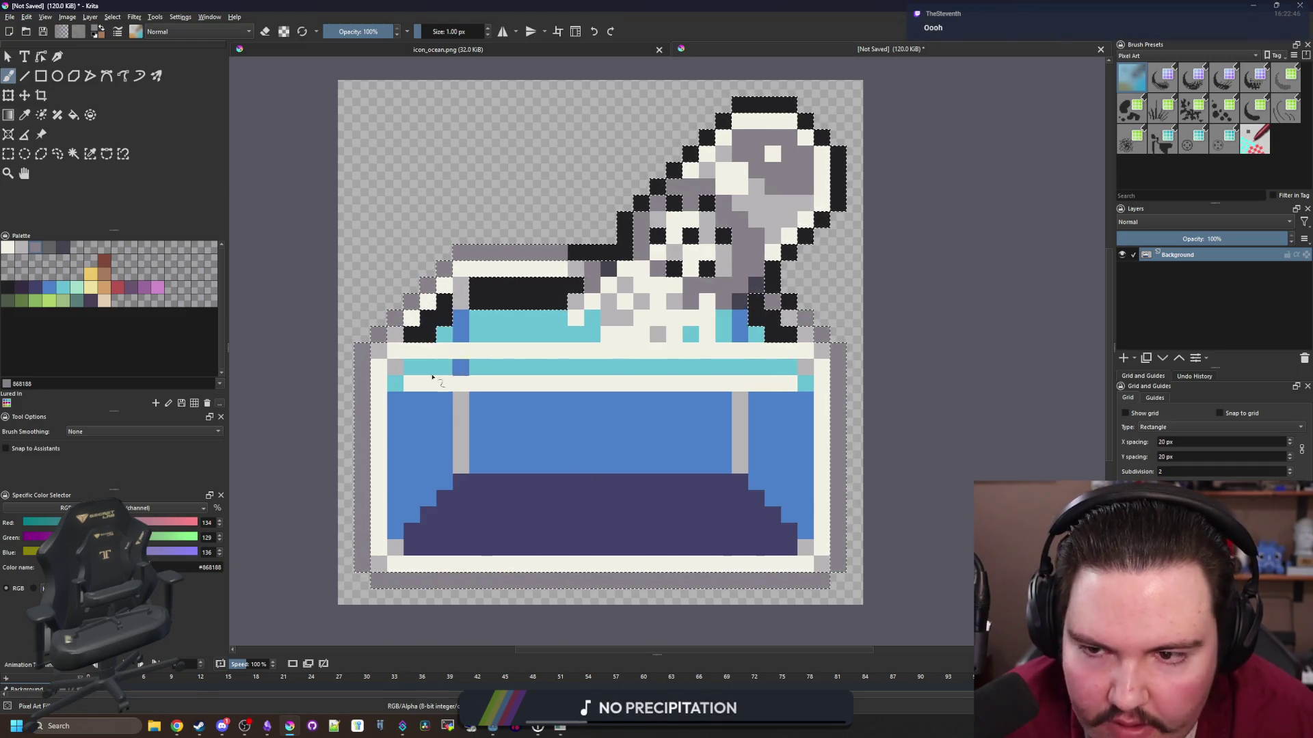
scroll(569, 268, up, 1)
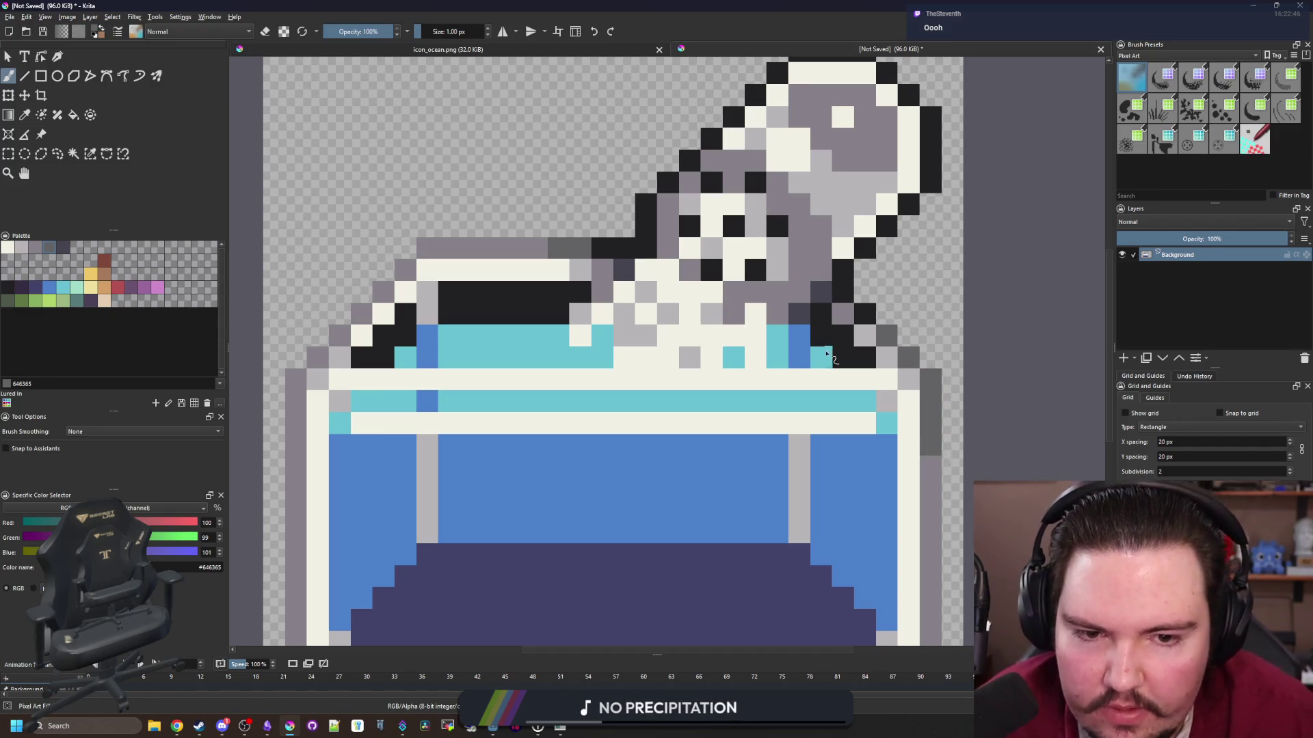
scroll(818, 352, down, 5)
scroll(763, 345, up, 4)
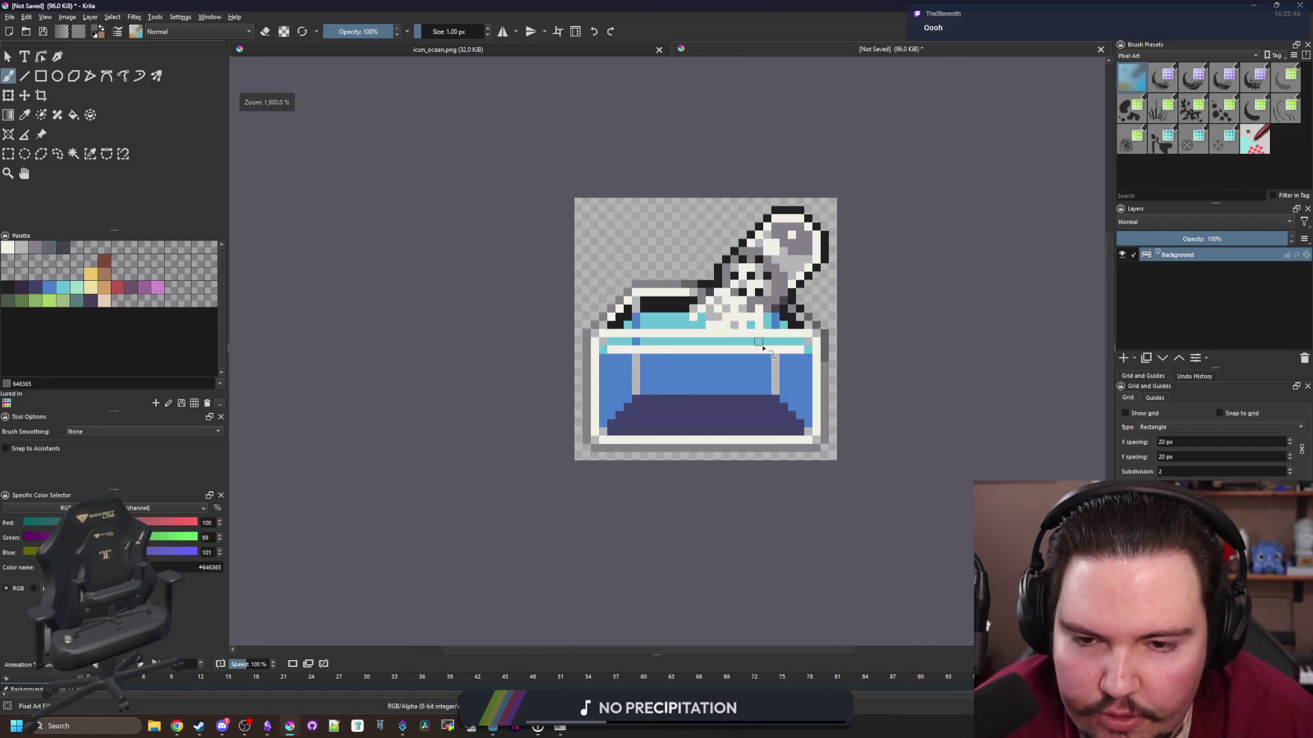
Step: Pick off-white #f2f0e5, paint a block in the water, then undo it
click(6, 248)
scroll(380, 421, up, 1)
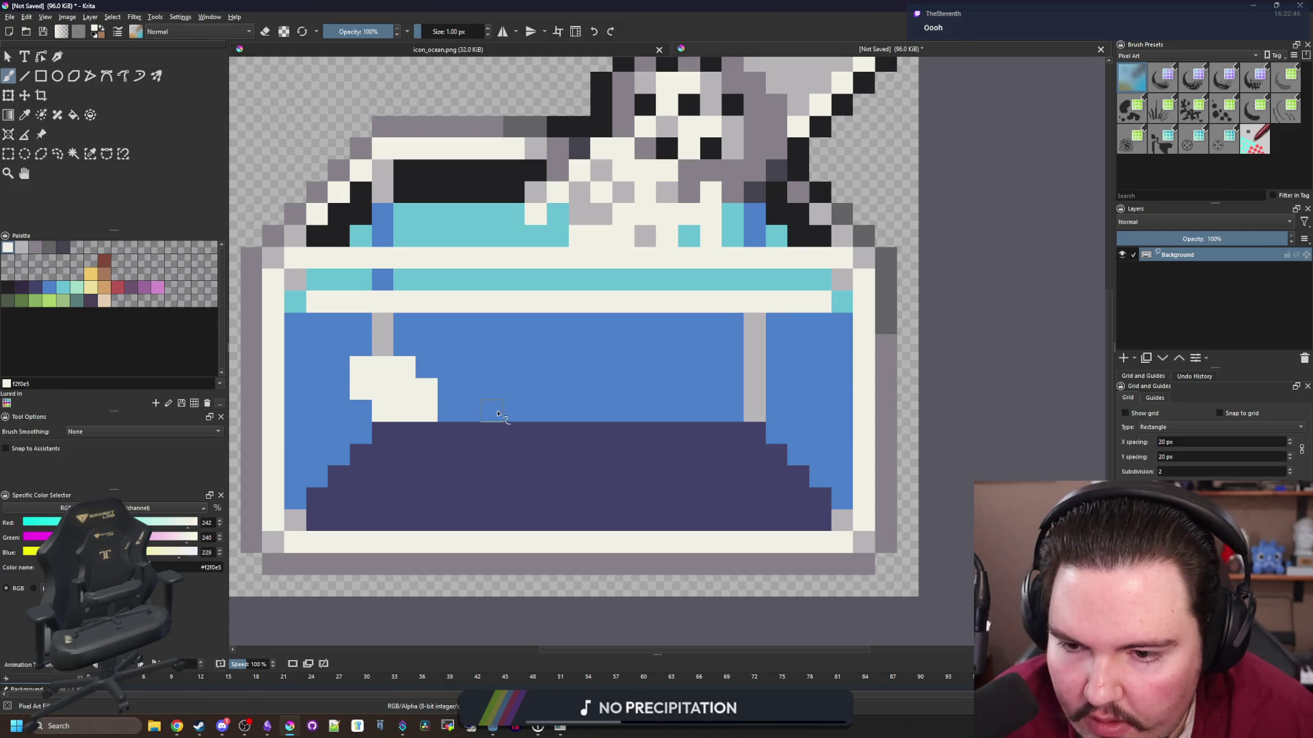
scroll(497, 414, down, 7)
key(ctrl+z)
scroll(445, 342, up, 7)
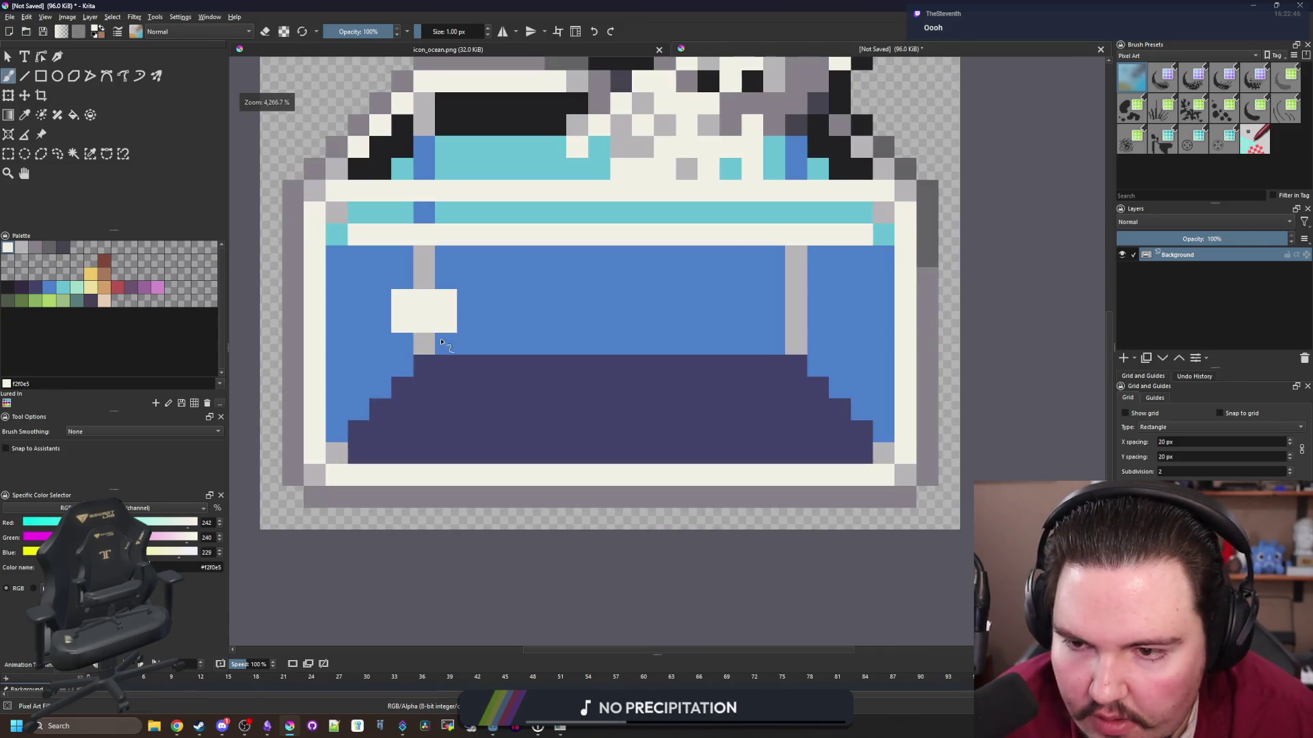
key(ctrl+z)
Step: Pick dark purple #43436a from the palette and take the Fill tool (F)
scroll(457, 347, down, 6)
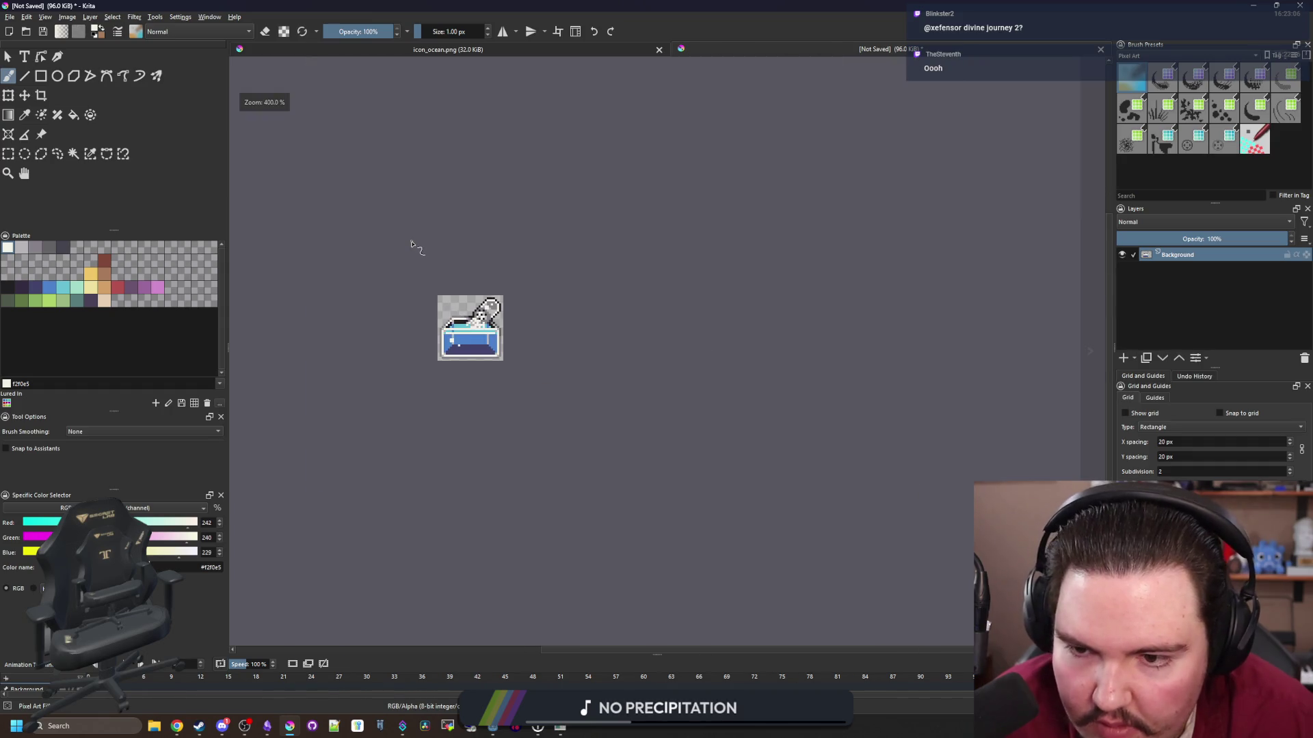
scroll(438, 284, up, 8)
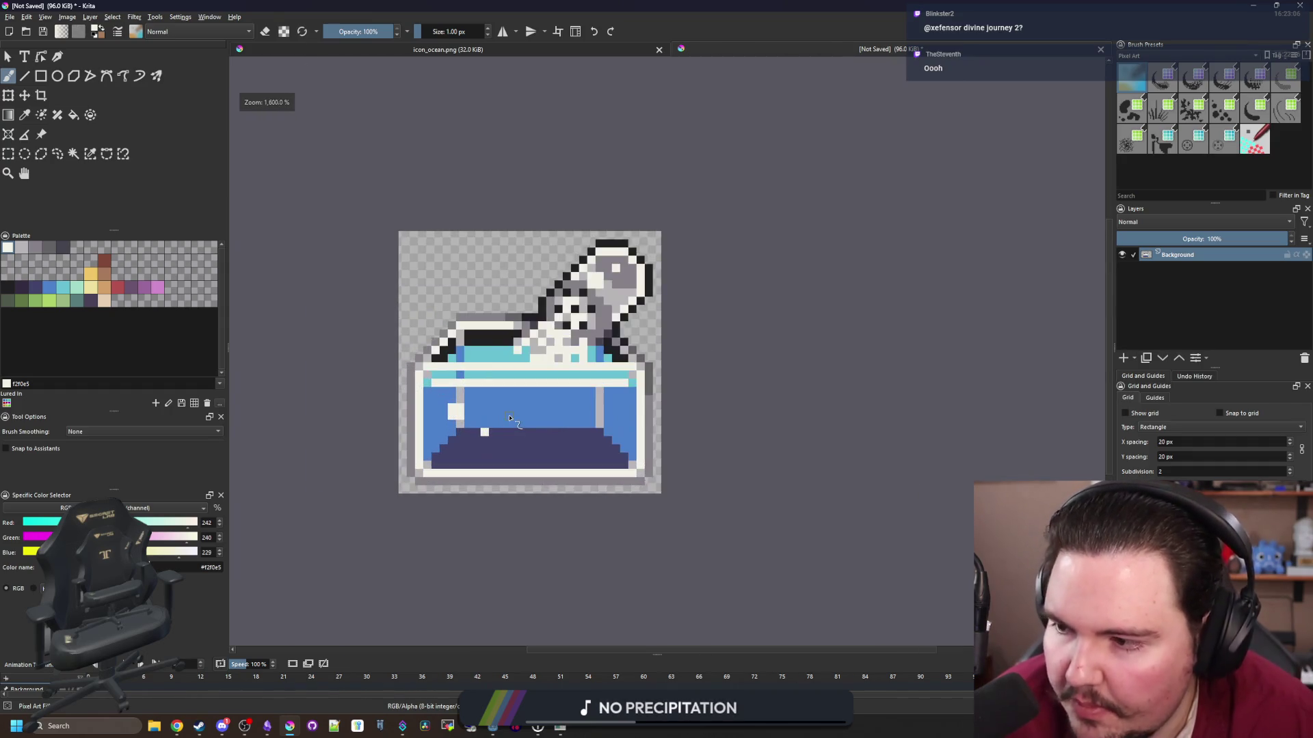
scroll(509, 419, down, 1)
scroll(448, 310, up, 3)
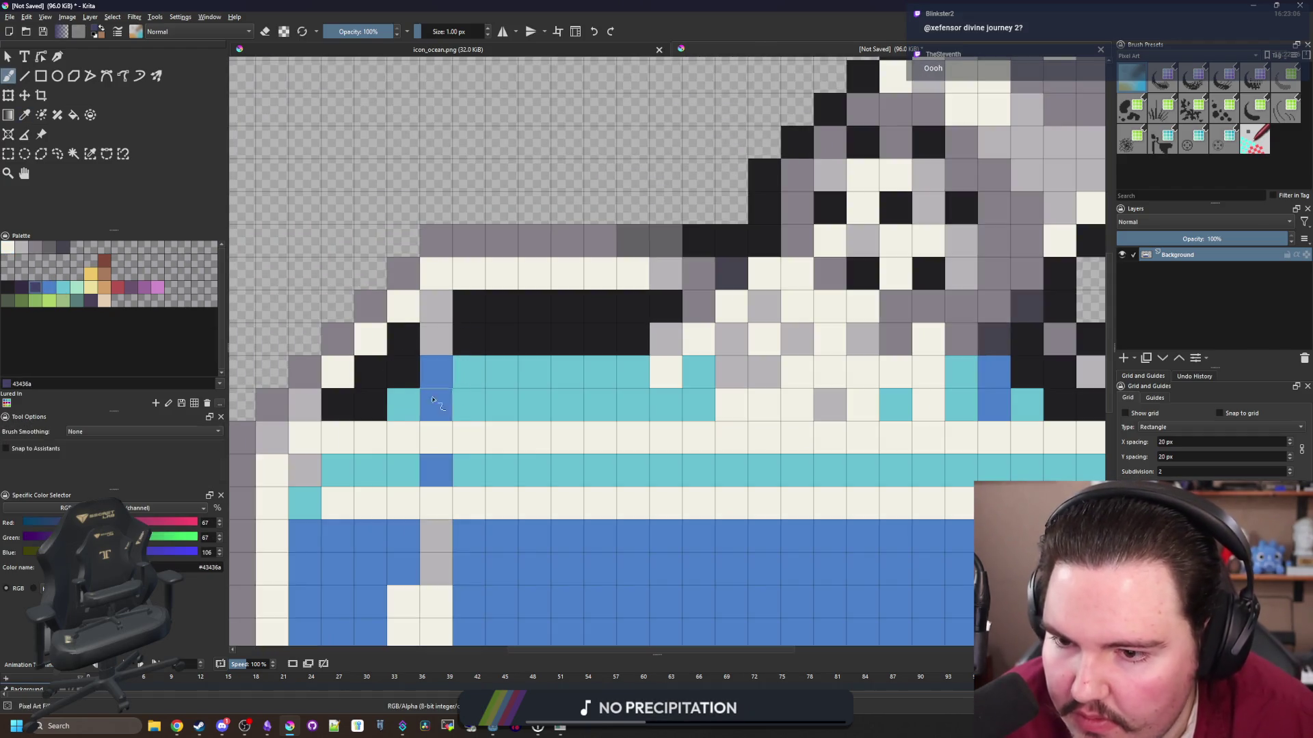
scroll(385, 410, down, 4)
scroll(737, 376, up, 3)
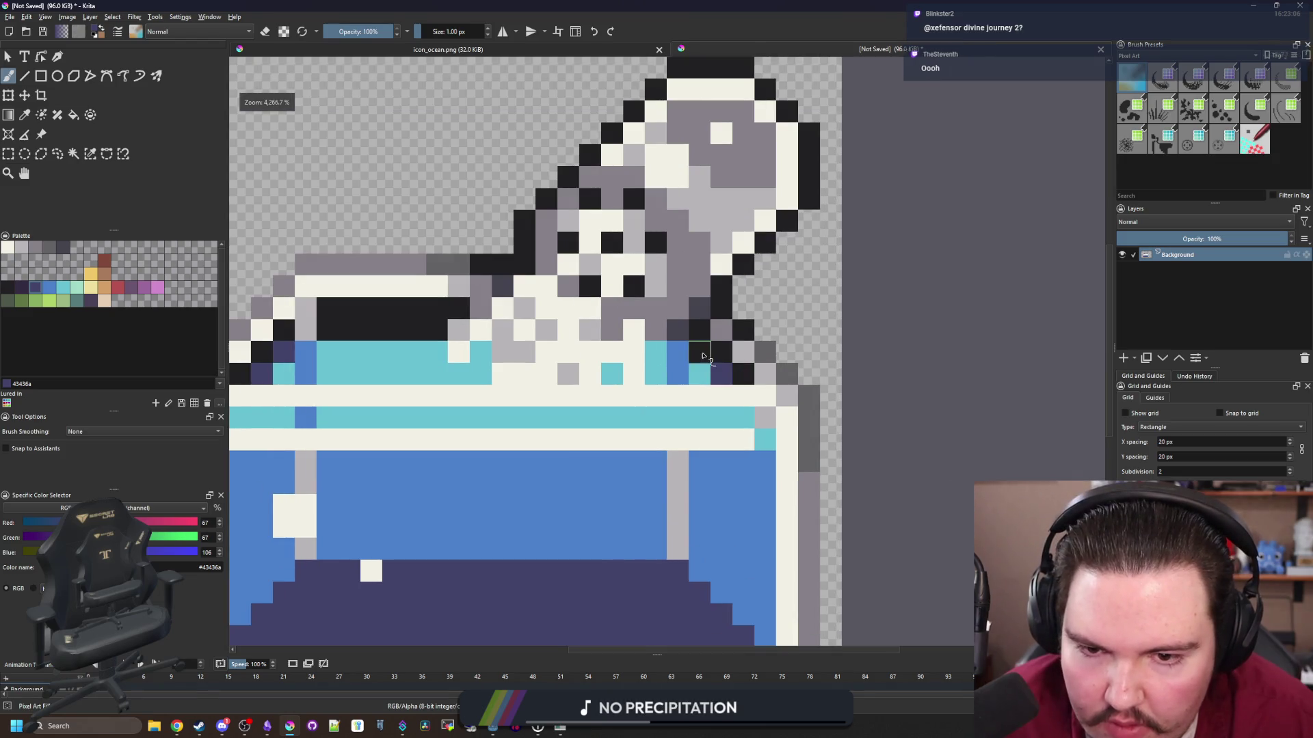
scroll(704, 355, down, 6)
scroll(574, 294, up, 5)
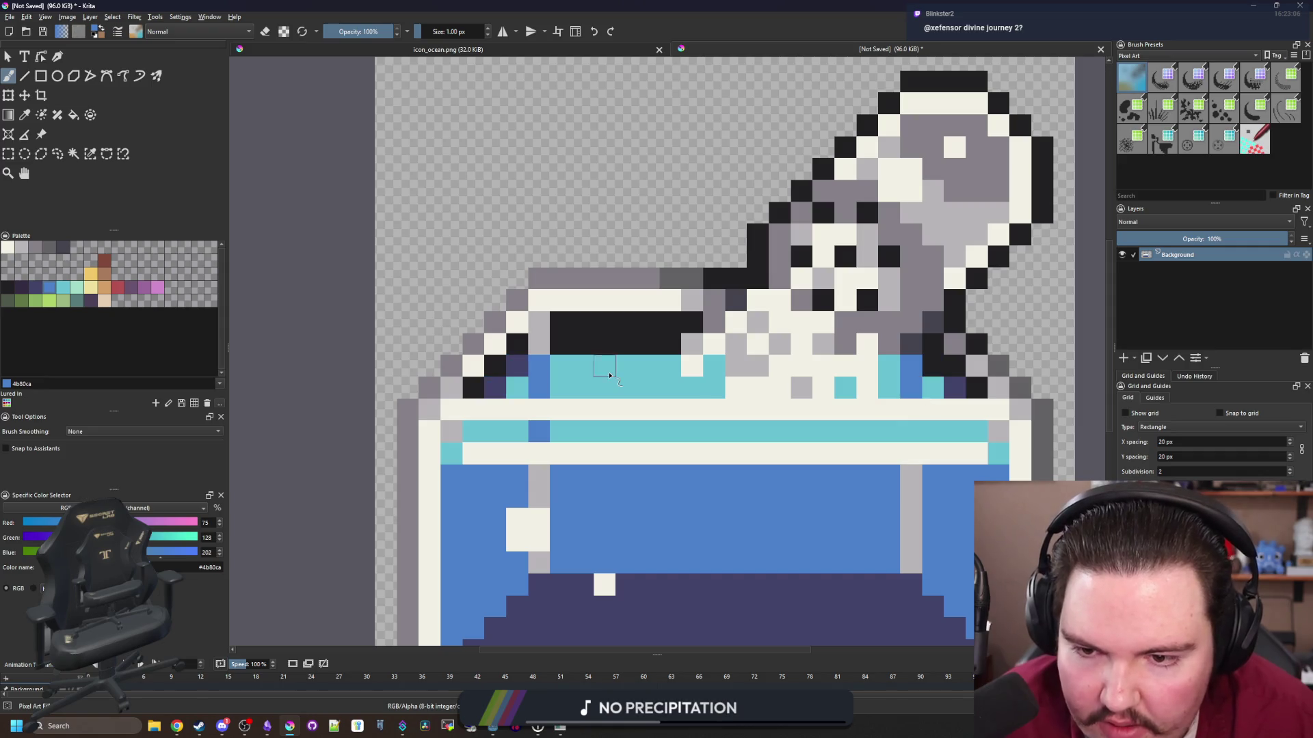
scroll(392, 326, down, 1)
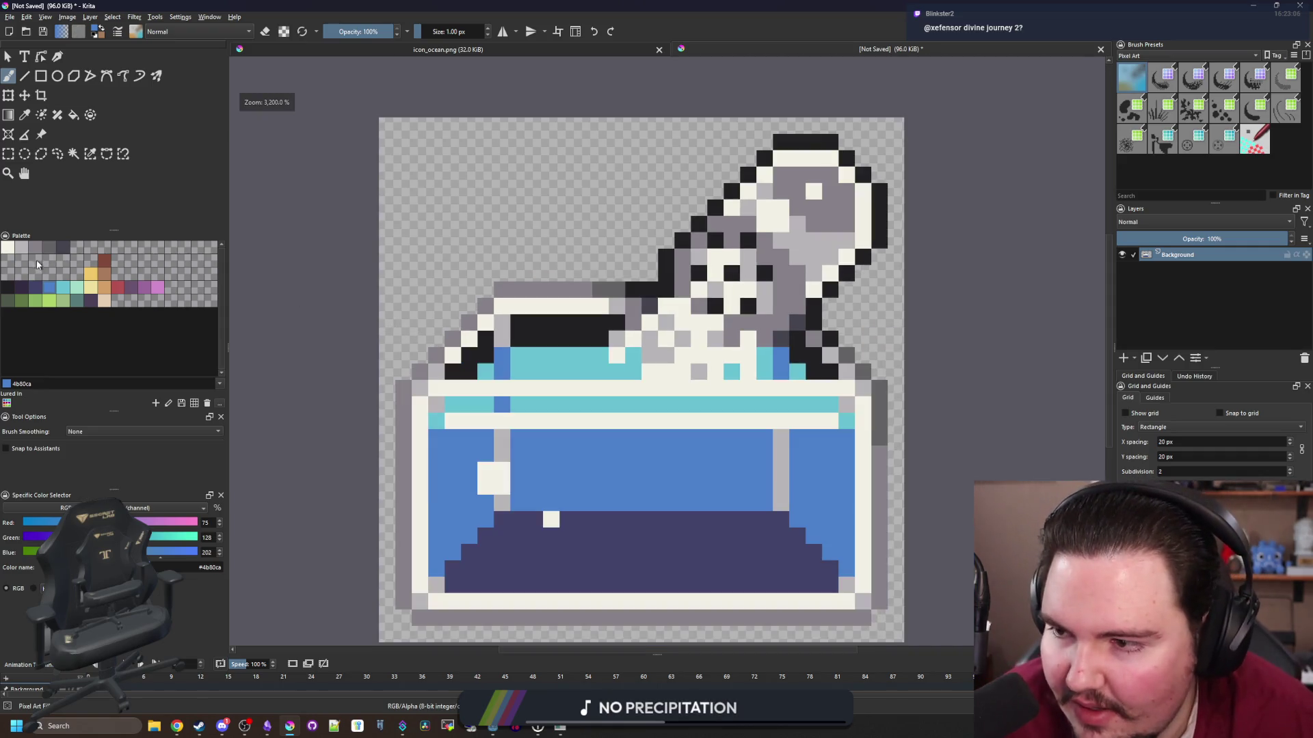
click(36, 288)
key(f)
scroll(555, 333, up, 1)
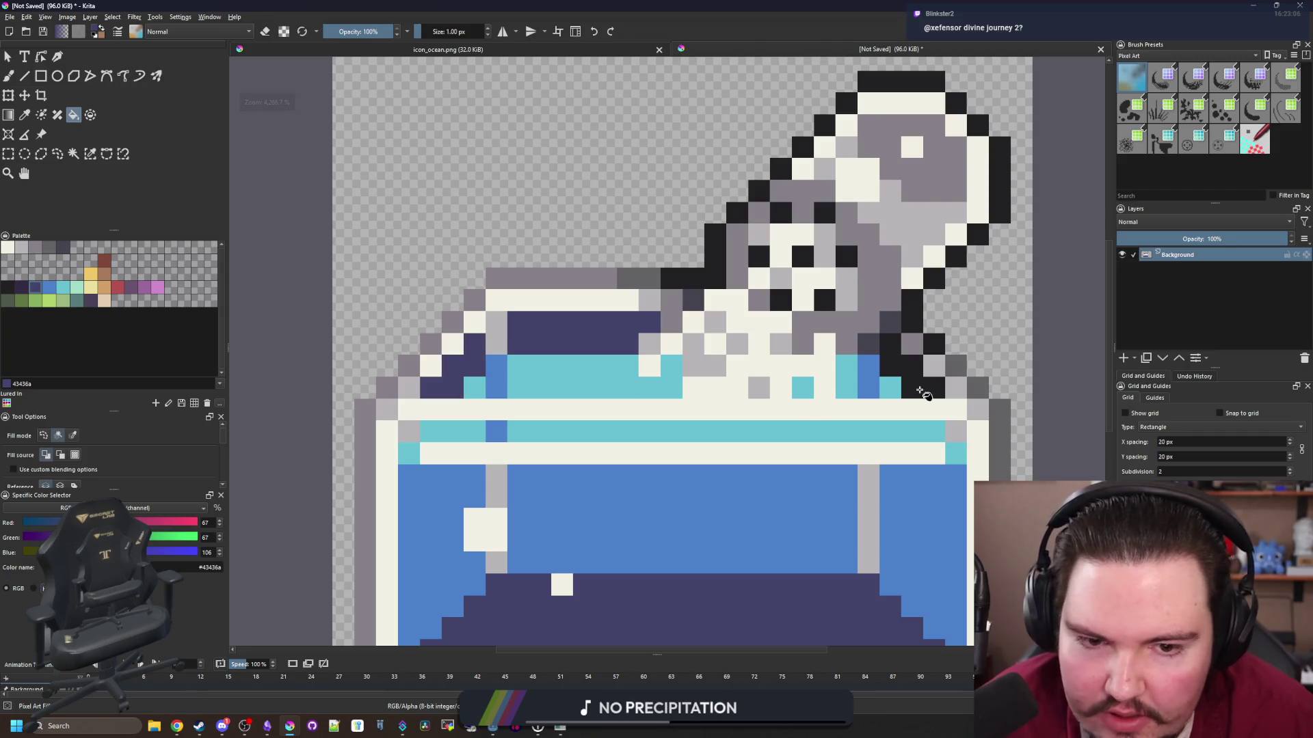
Step: Fill the black area inside the tank top with #43436a, then take the Color Sampler
scroll(723, 350, down, 5)
scroll(687, 326, up, 6)
scroll(621, 301, up, 1)
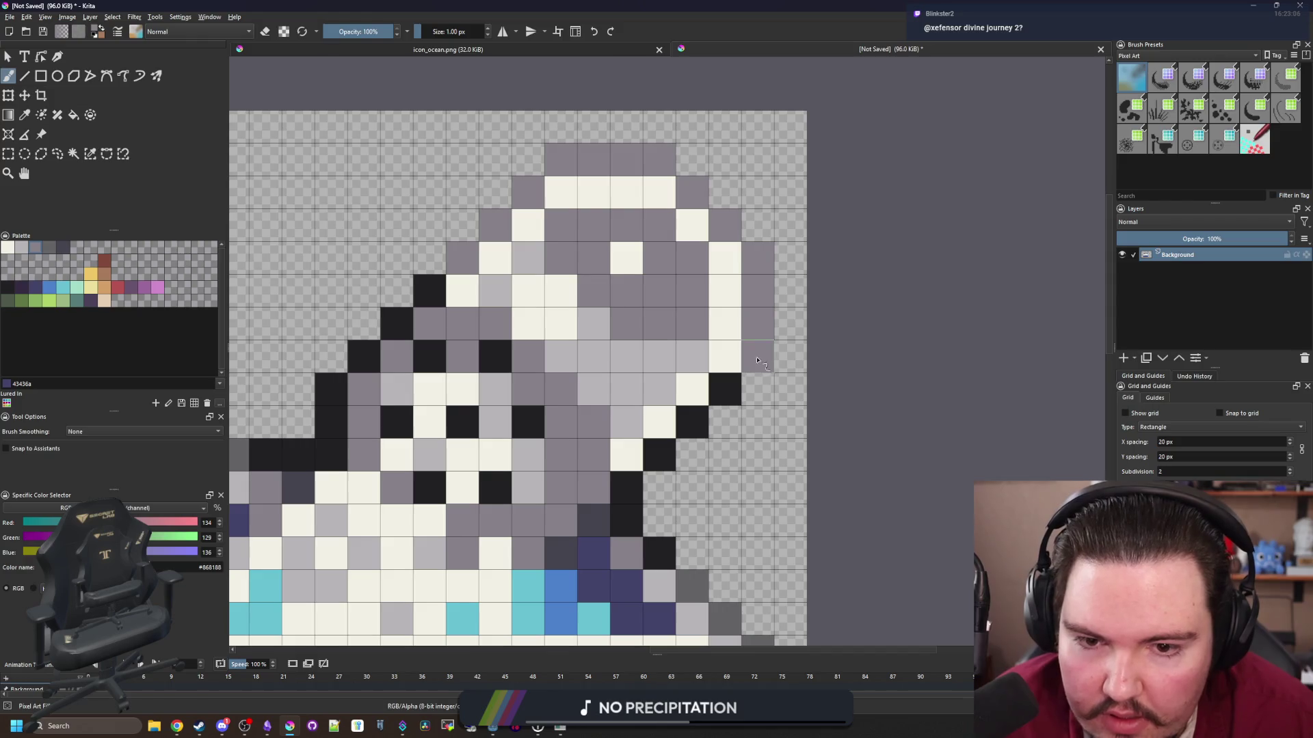
key(p)
scroll(663, 424, down, 2)
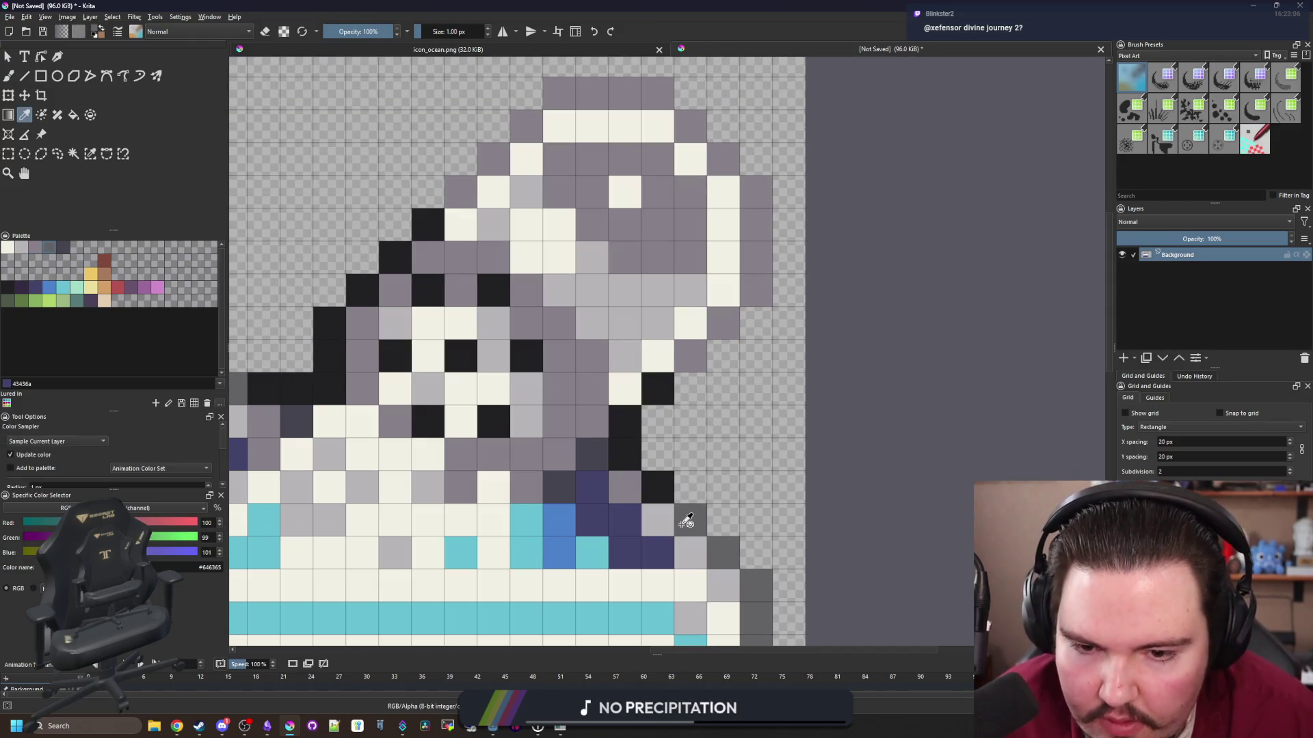
scroll(514, 272, down, 8)
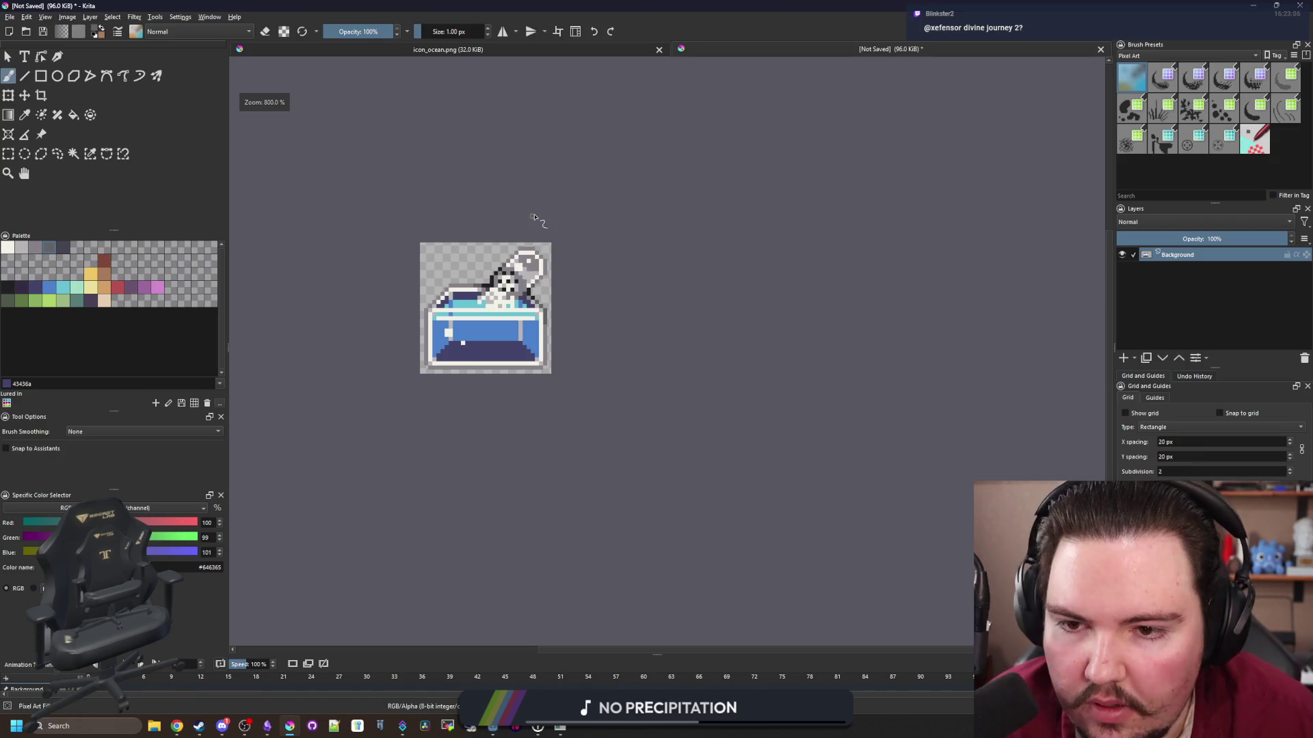
scroll(476, 249, up, 2)
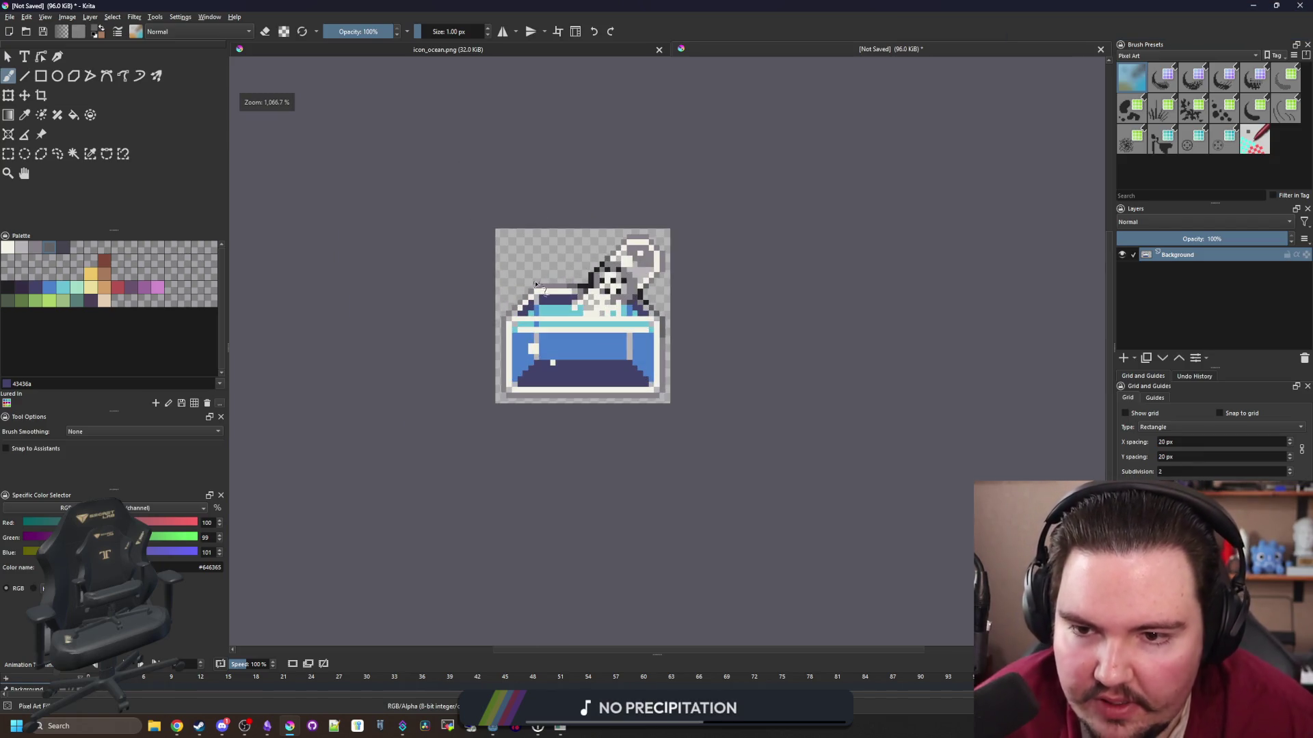
click(9, 17)
Step: Save the icon as icon_salt_water.png in PNG format
click(41, 77)
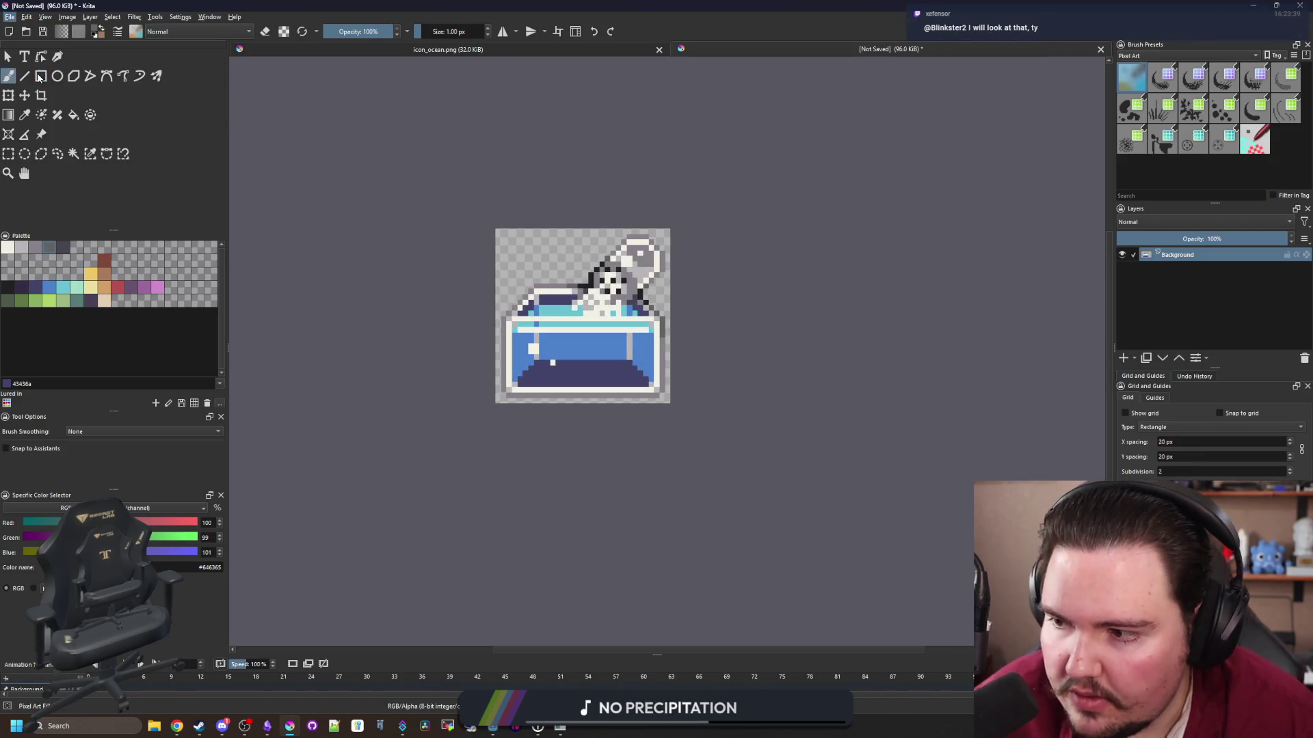
text(icon_salt_water)
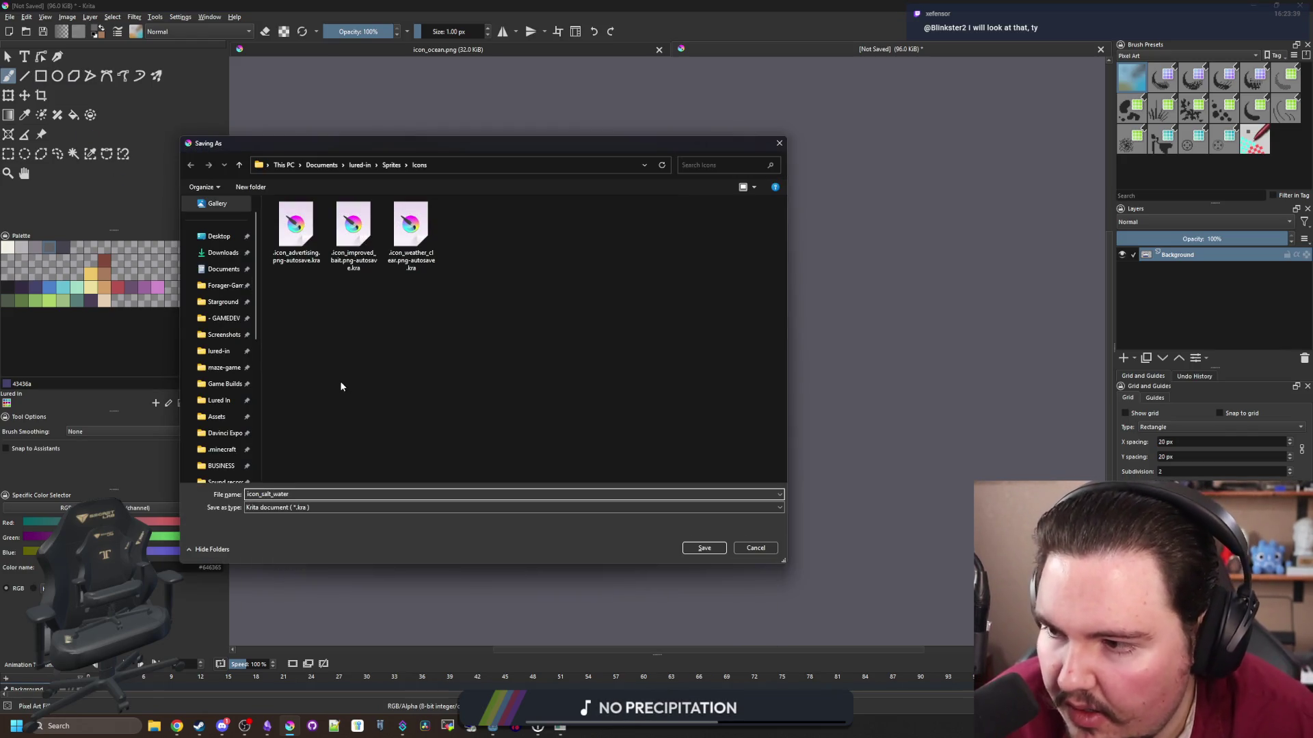
click(274, 510)
click(274, 397)
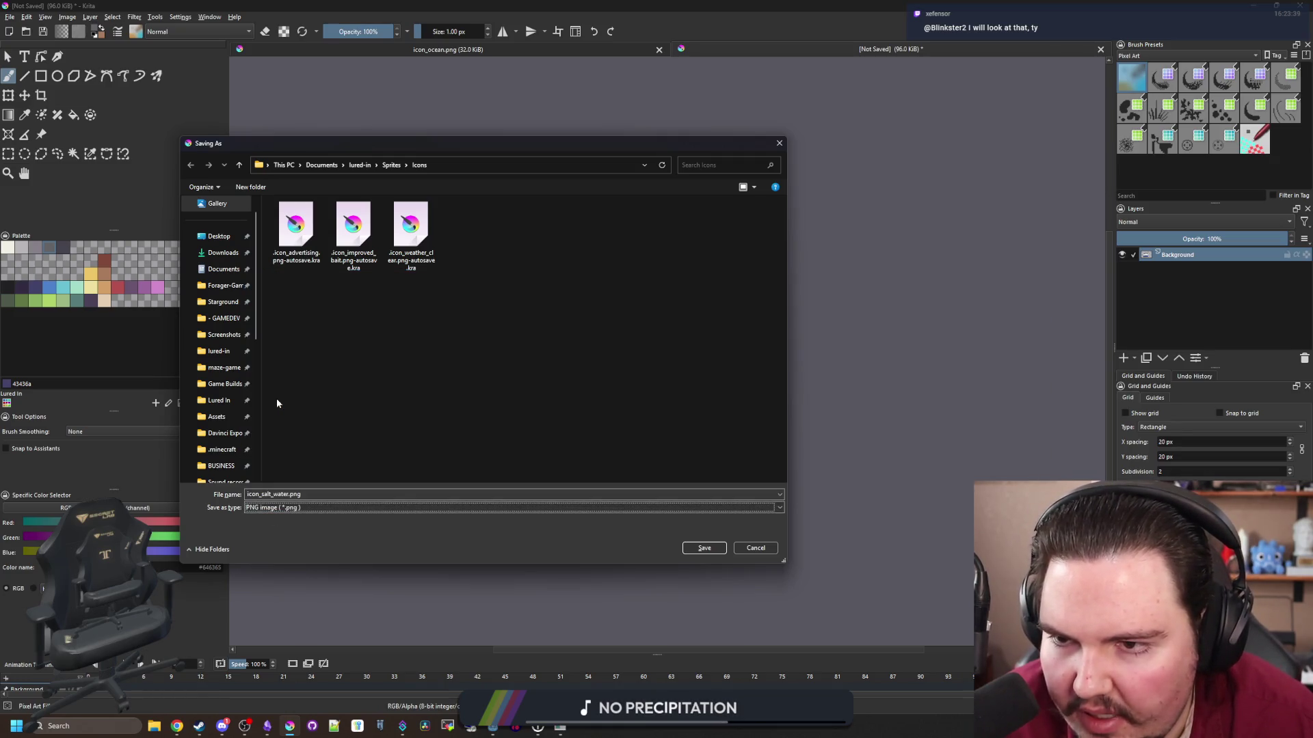
click(708, 550)
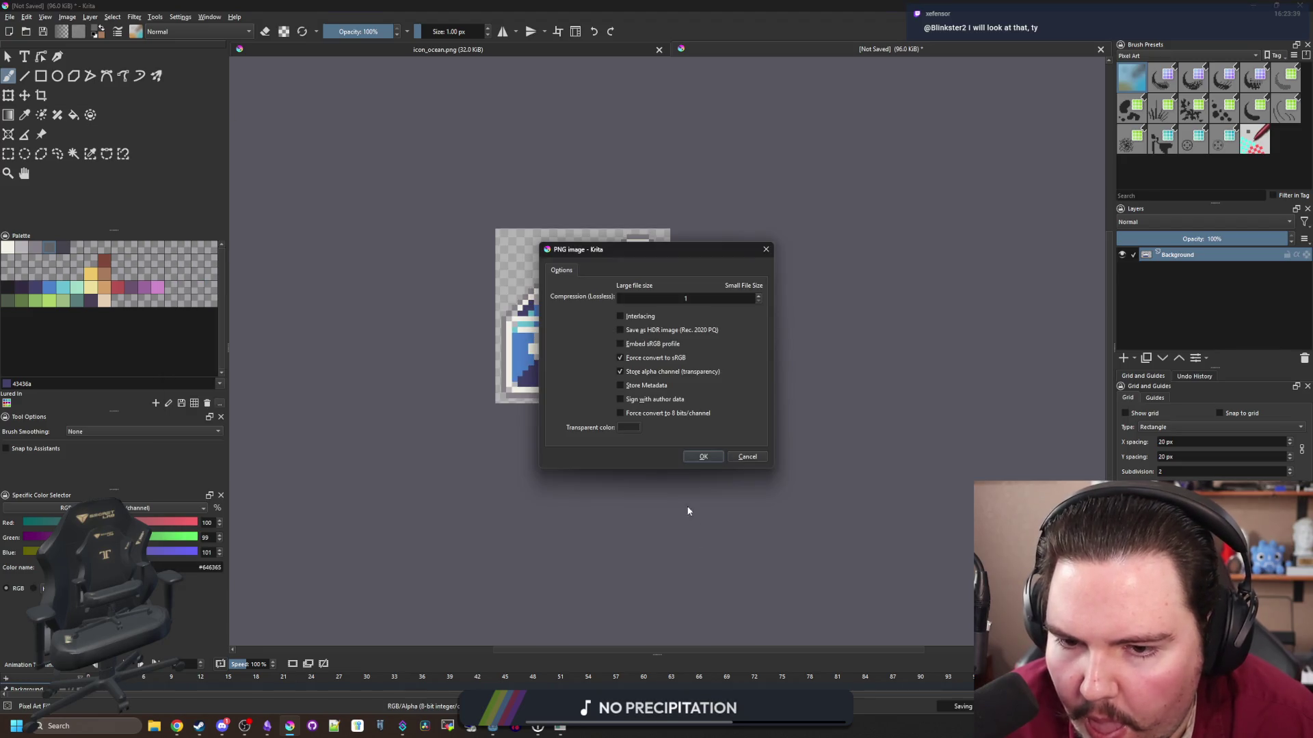
click(712, 459)
Step: Zoom in to check the icon, then return to the Godot script editor
scroll(601, 355, up, 3)
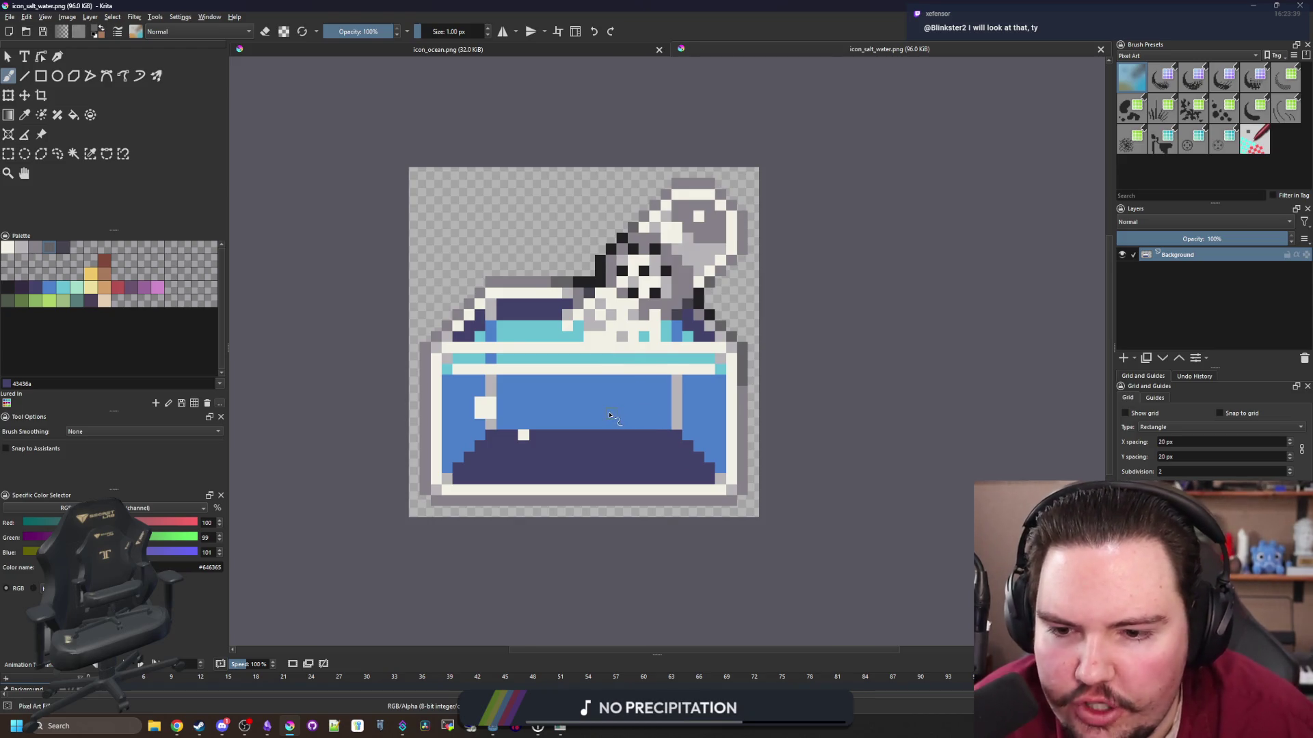
scroll(612, 423, up, 1)
scroll(483, 506, up, 2)
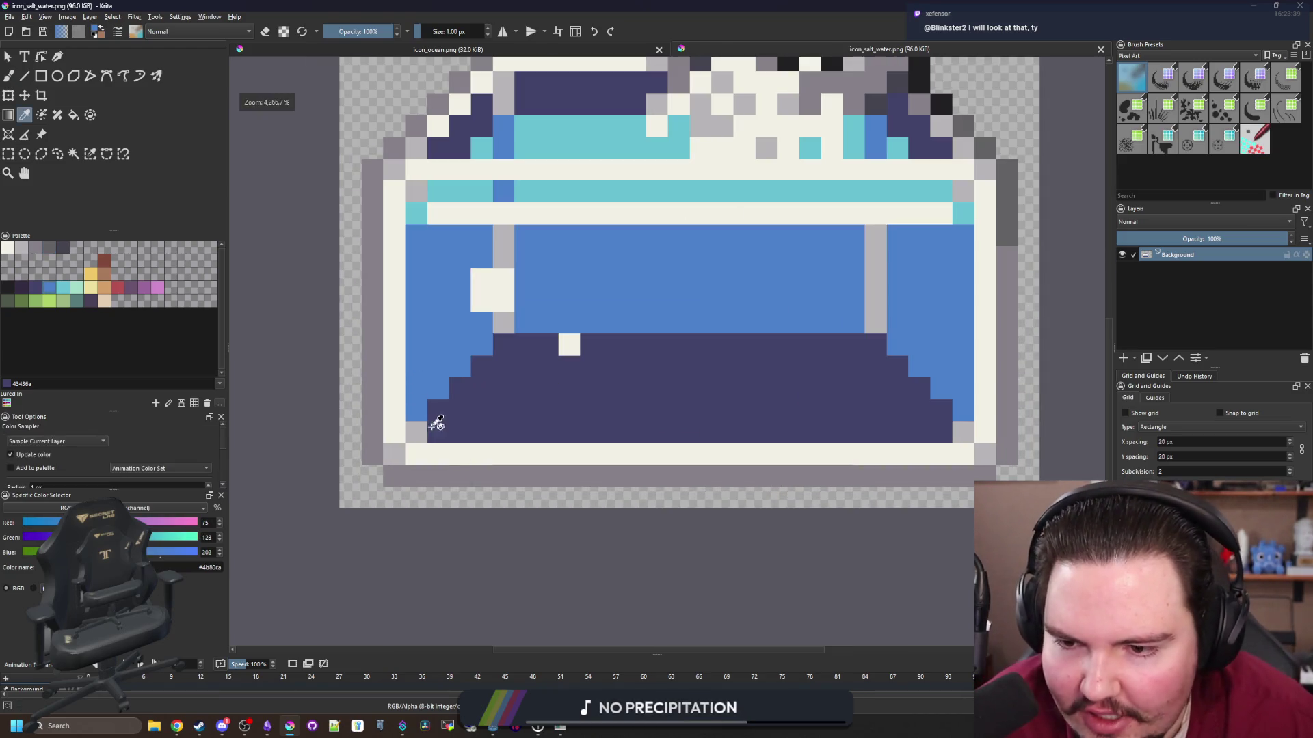
scroll(509, 381, down, 6)
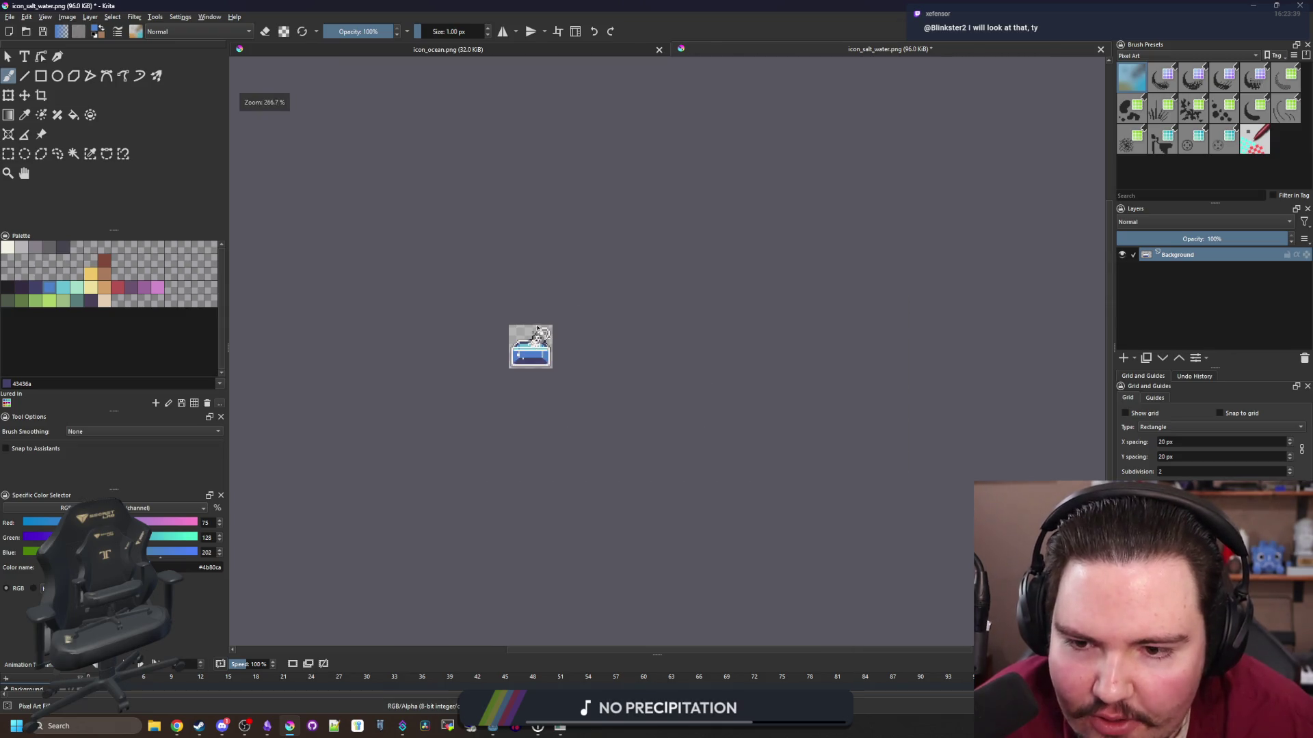
scroll(537, 329, up, 4)
scroll(483, 389, up, 2)
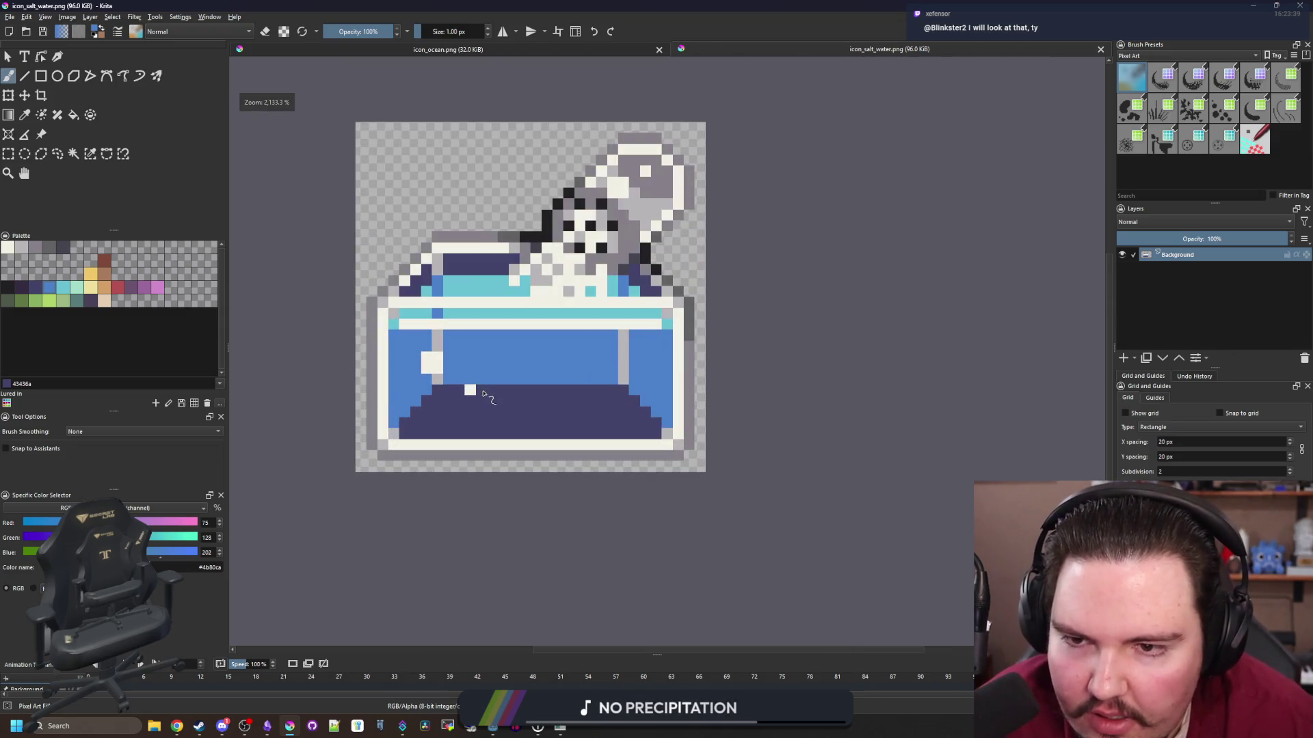
scroll(497, 370, up, 1)
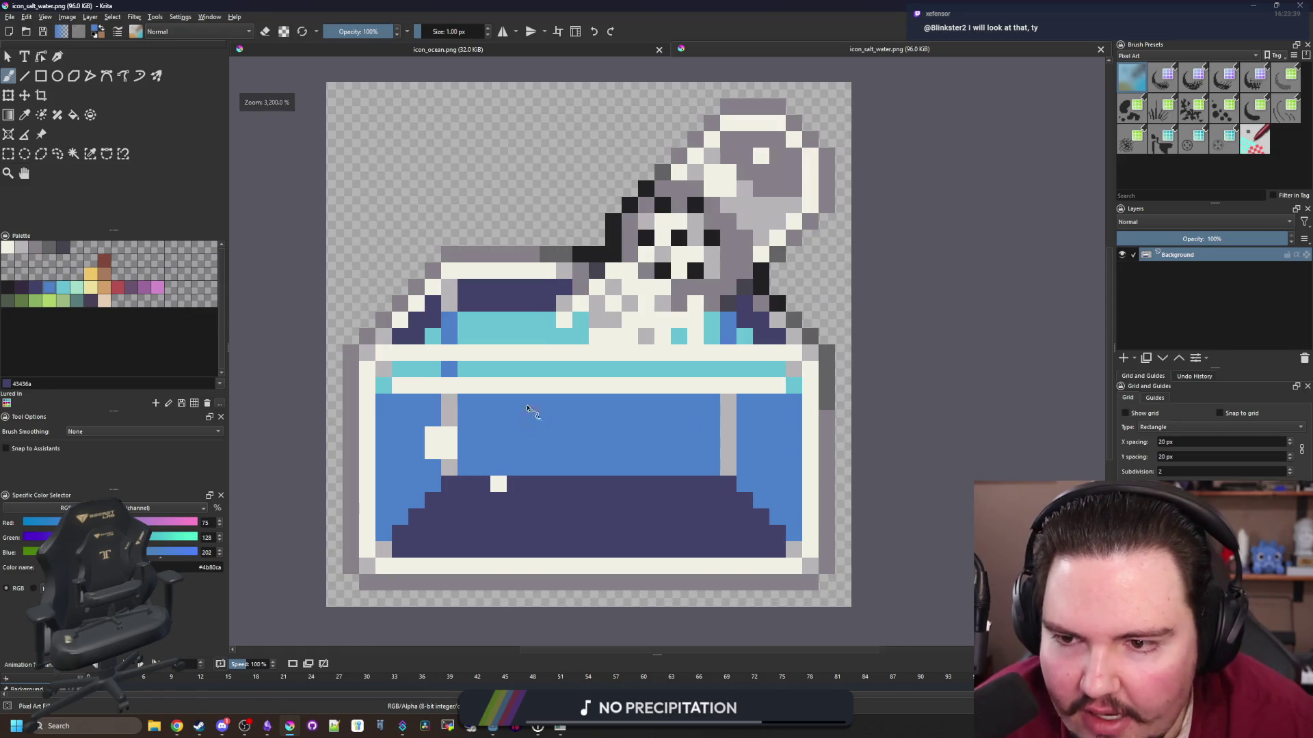
scroll(507, 399, down, 2)
key(alt+Tab)
click(585, 268)
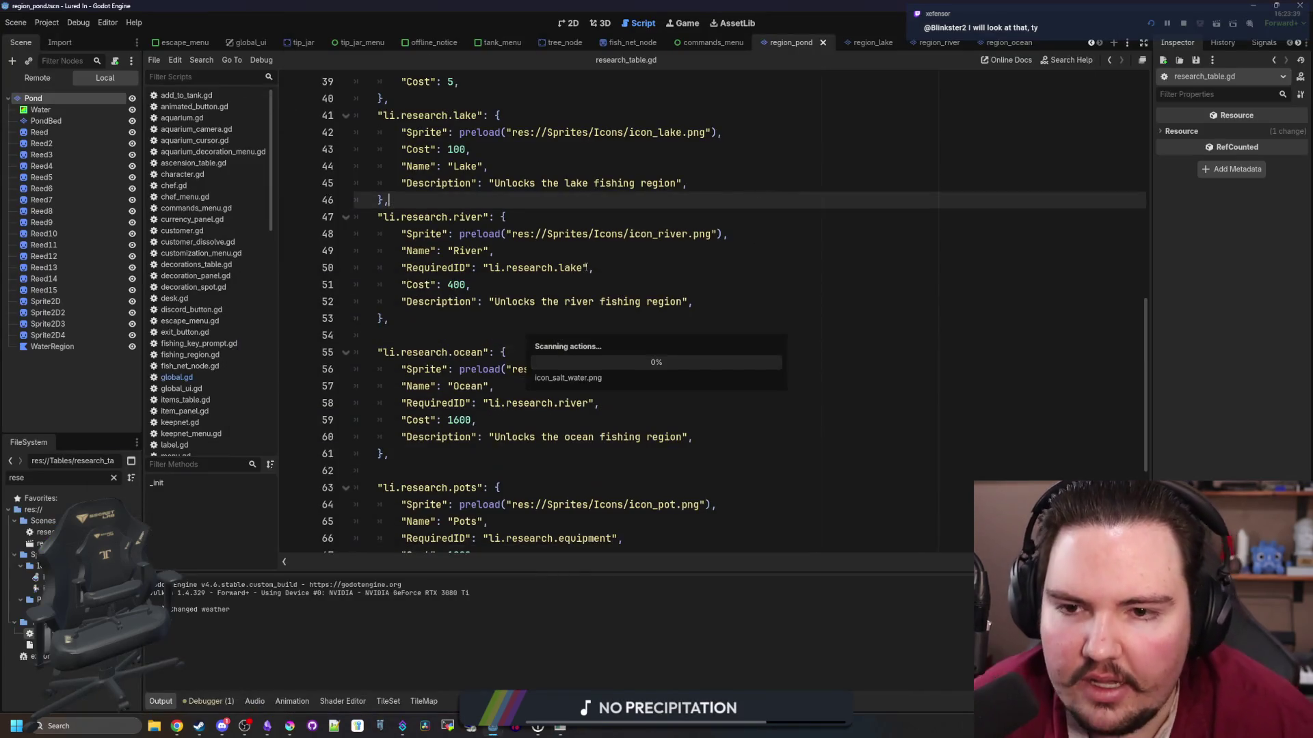
Step: Duplicate the li.research.ocean entry directly below the original in research_table.gd
click(432, 317)
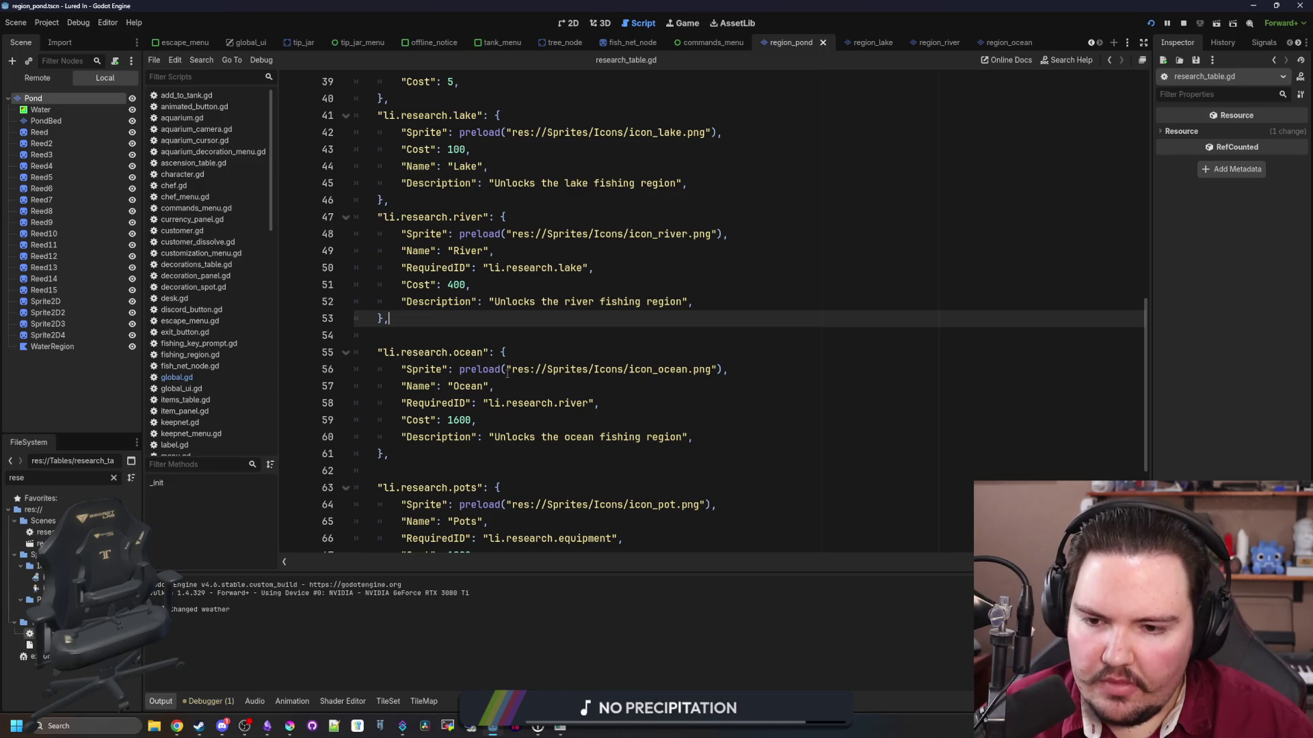
mouse_move(451, 462)
mouse_down()
mouse_move(342, 354)
mouse_move(272, 360)
mouse_up()
key(ctrl+c)
scroll(402, 418, down, 2)
click(413, 354)
key(Return)
key(Return)
key(ctrl+v)
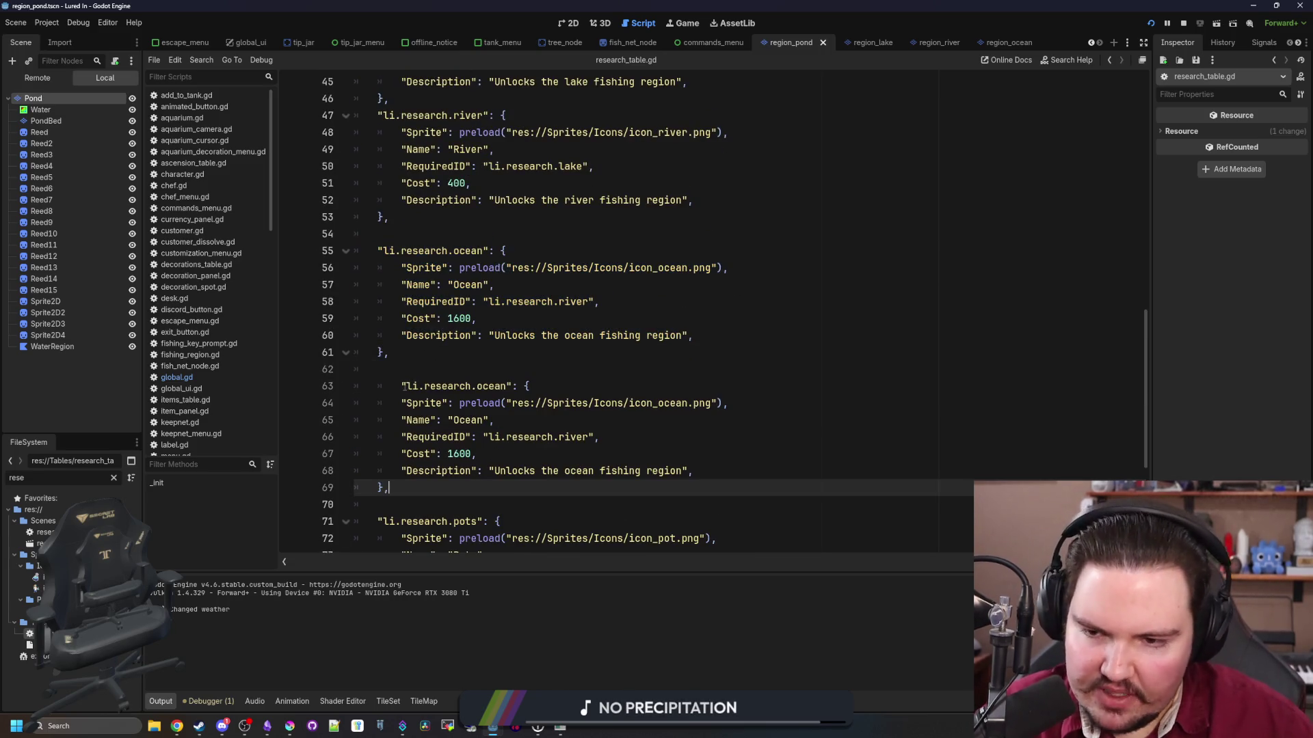
click(403, 387)
key(BackSpace)
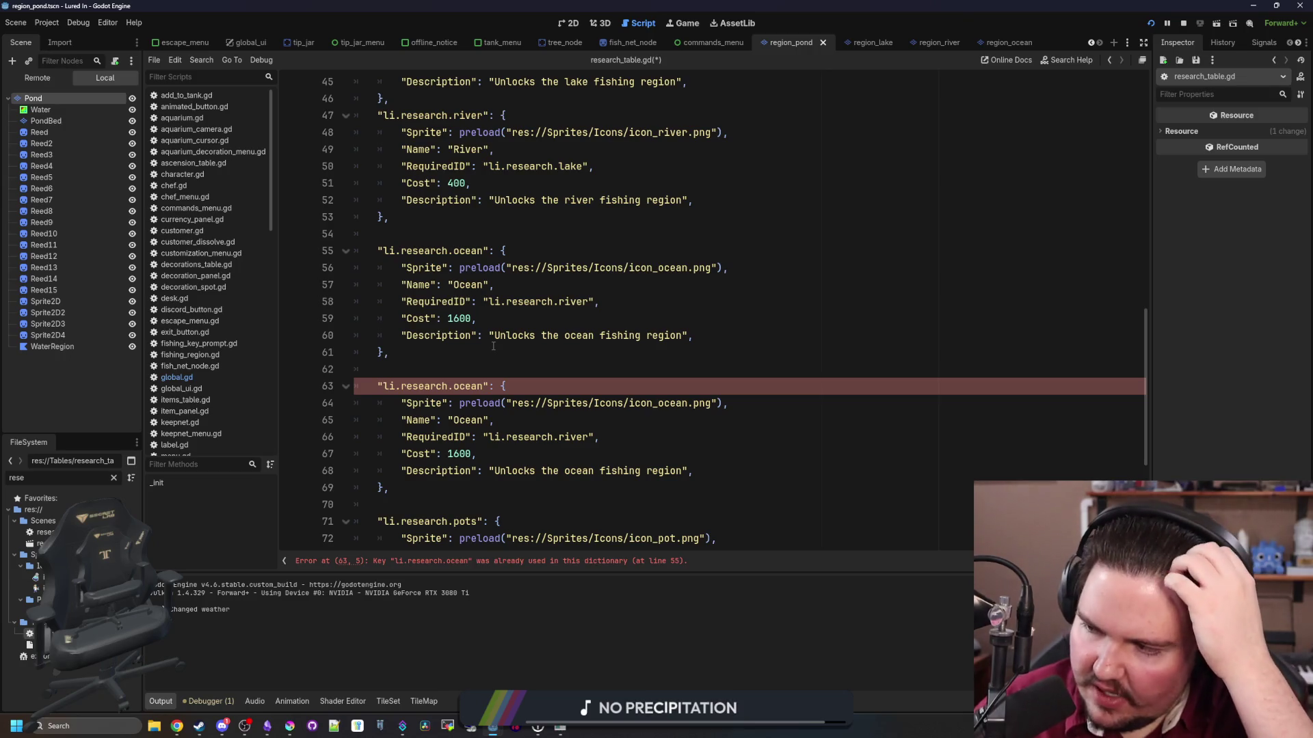
Step: Rename the copy's key to salt_water, use icon_salt_water.png, and name it 'Salt Water'
scroll(644, 322, down, 2)
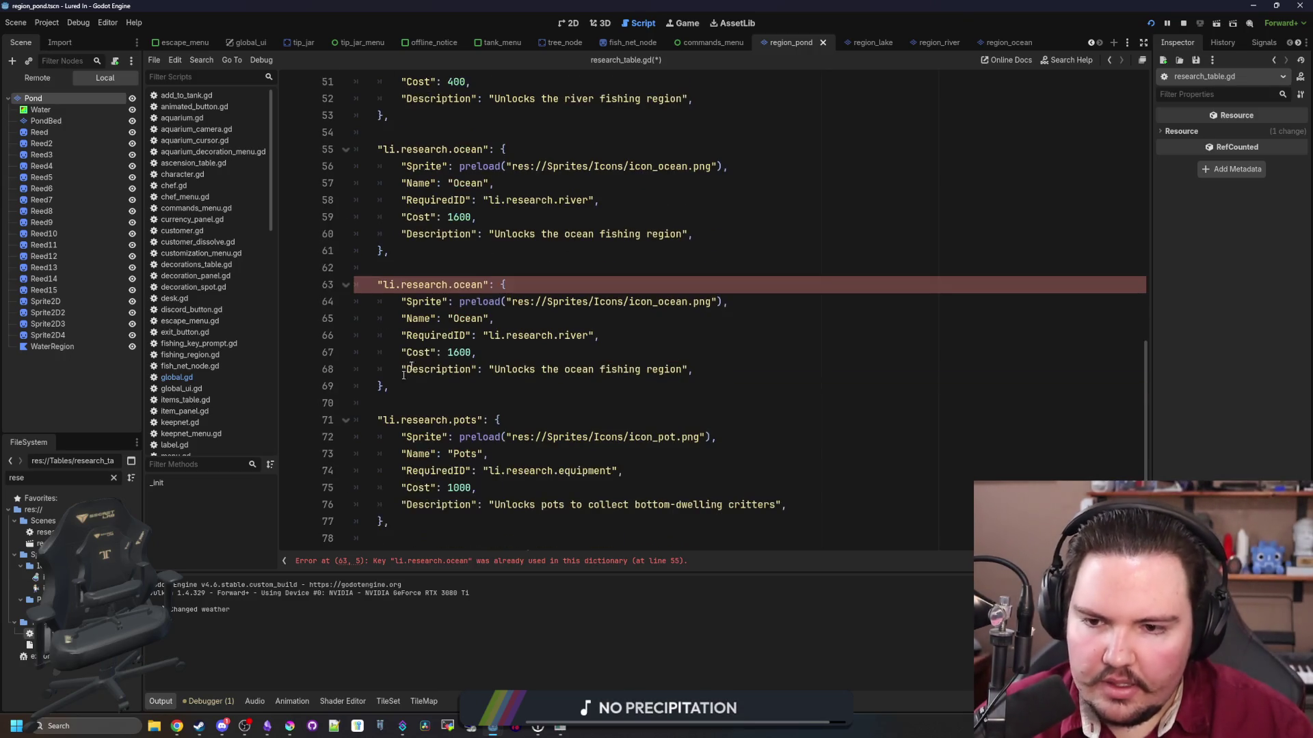
click(461, 286)
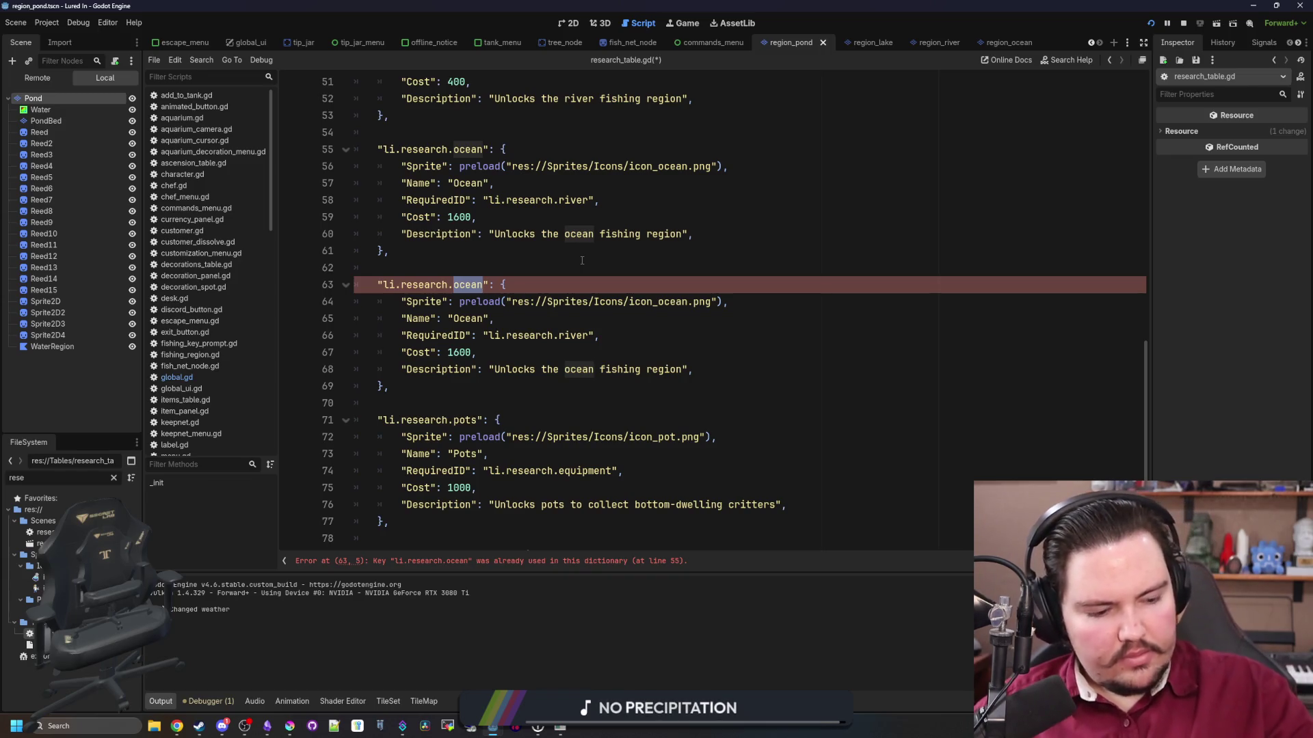
click(477, 286)
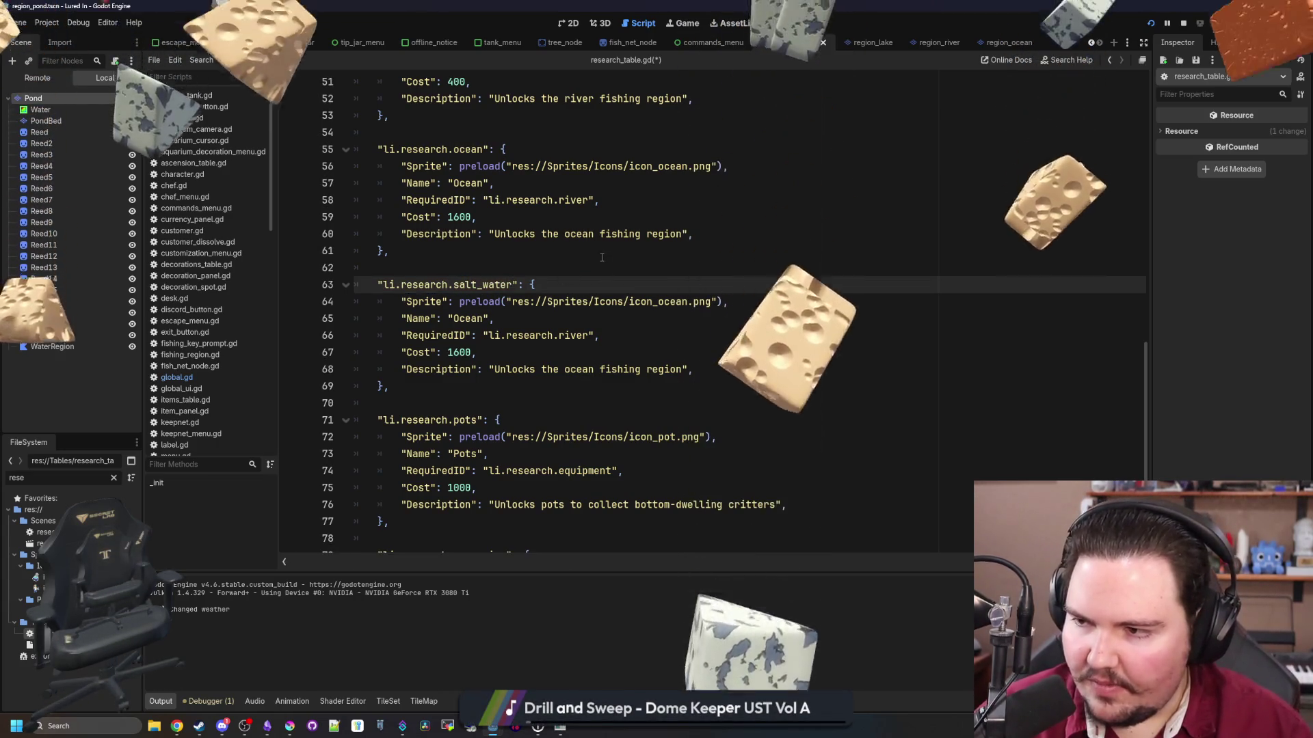
double_click(677, 302)
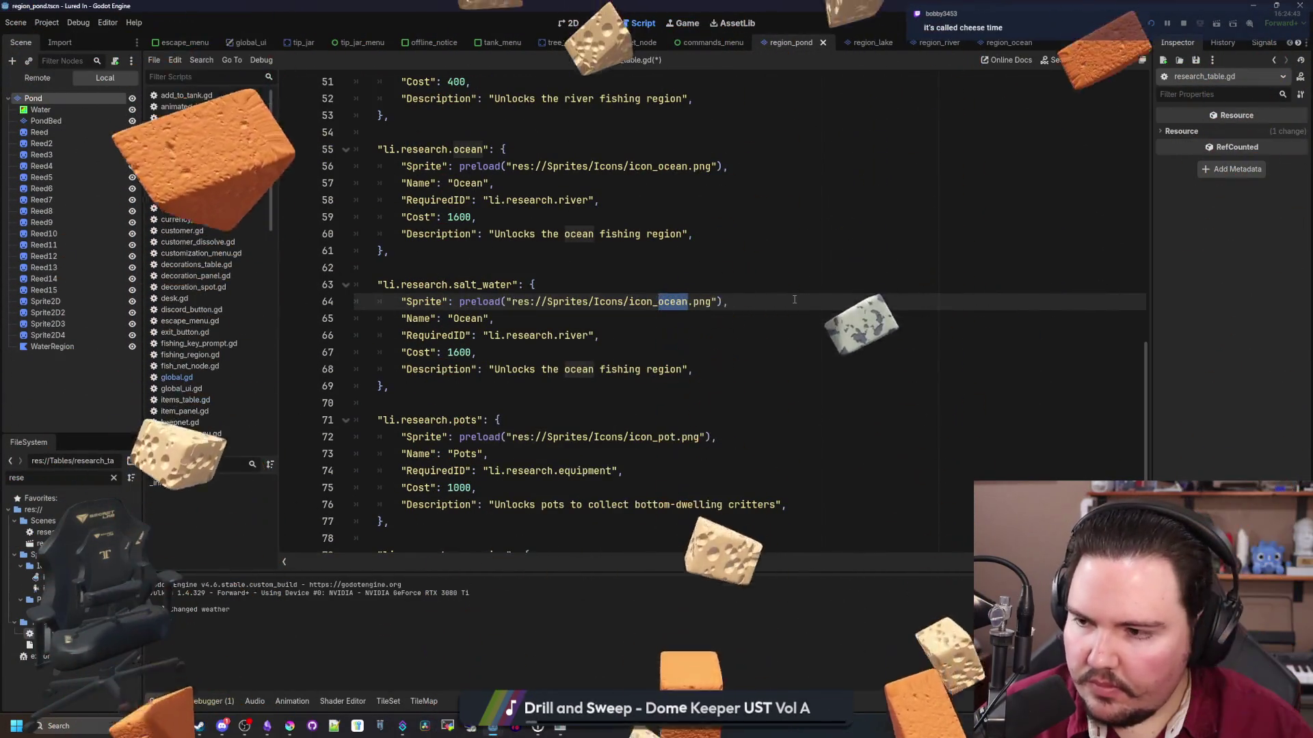
text(salt)
key(Return)
double_click(469, 318)
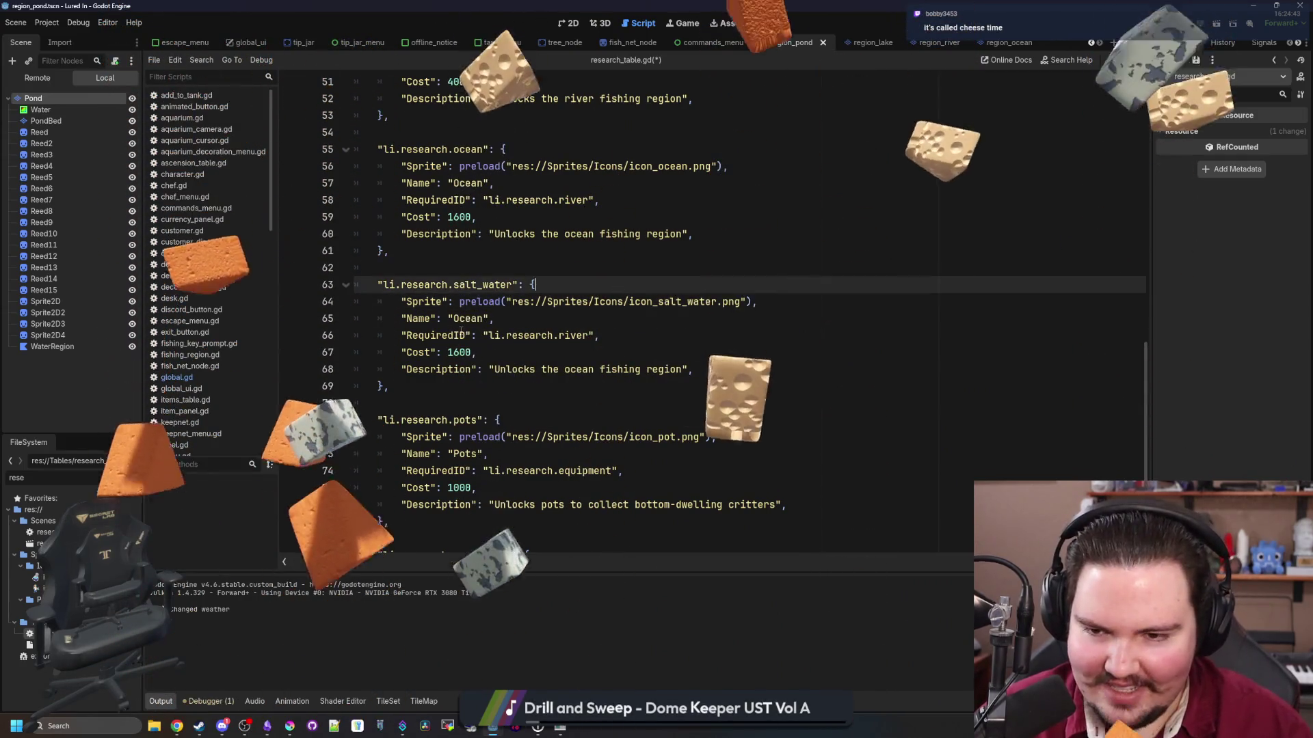
text(Salt Water)
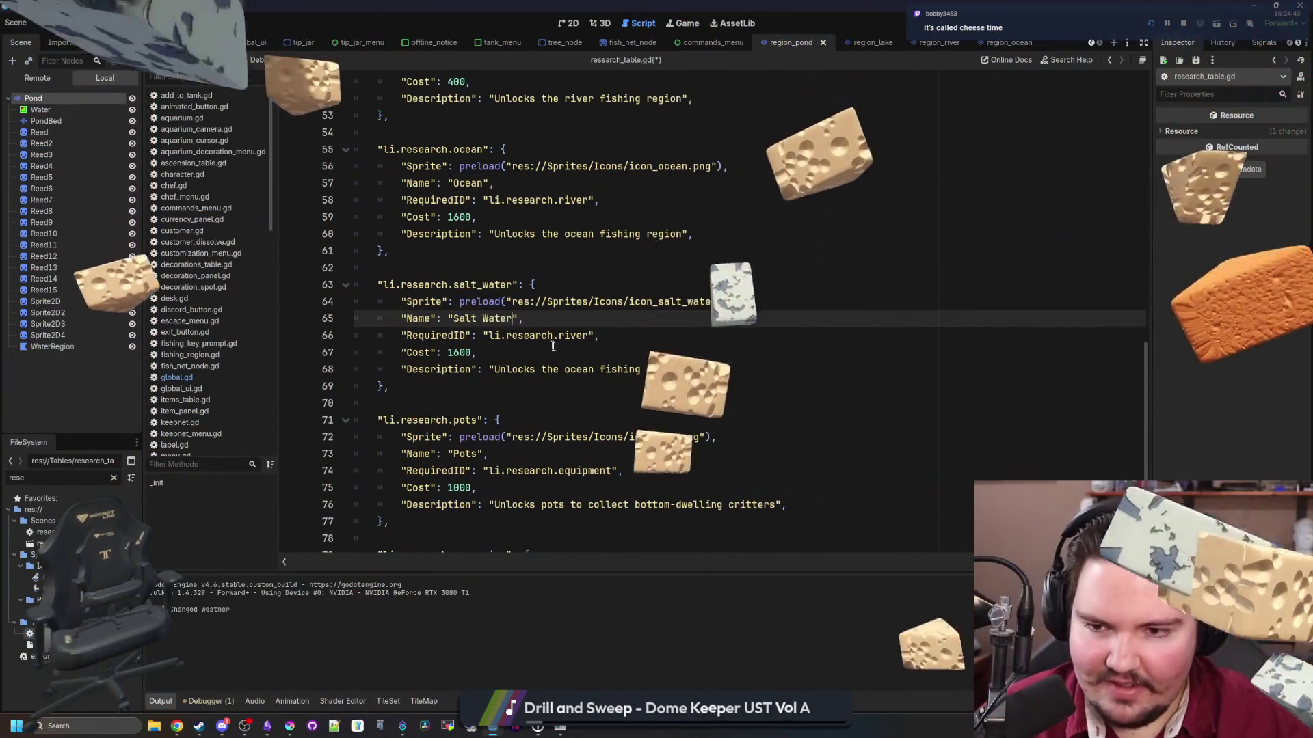
Step: Make it require ocean, cost 1000, described as 'Lets you fill your tanks with salt water'
double_click(573, 335)
text(ocean)
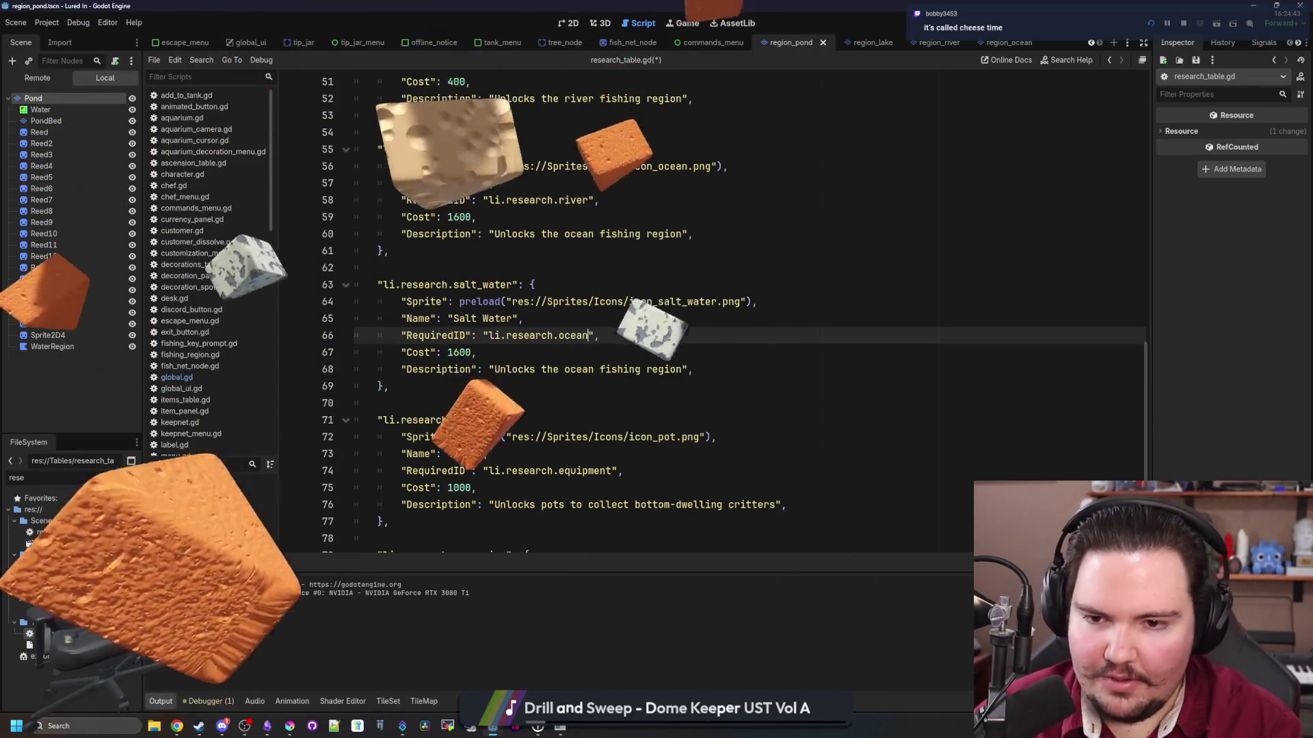
click(672, 348)
drag(682, 369, 494, 370)
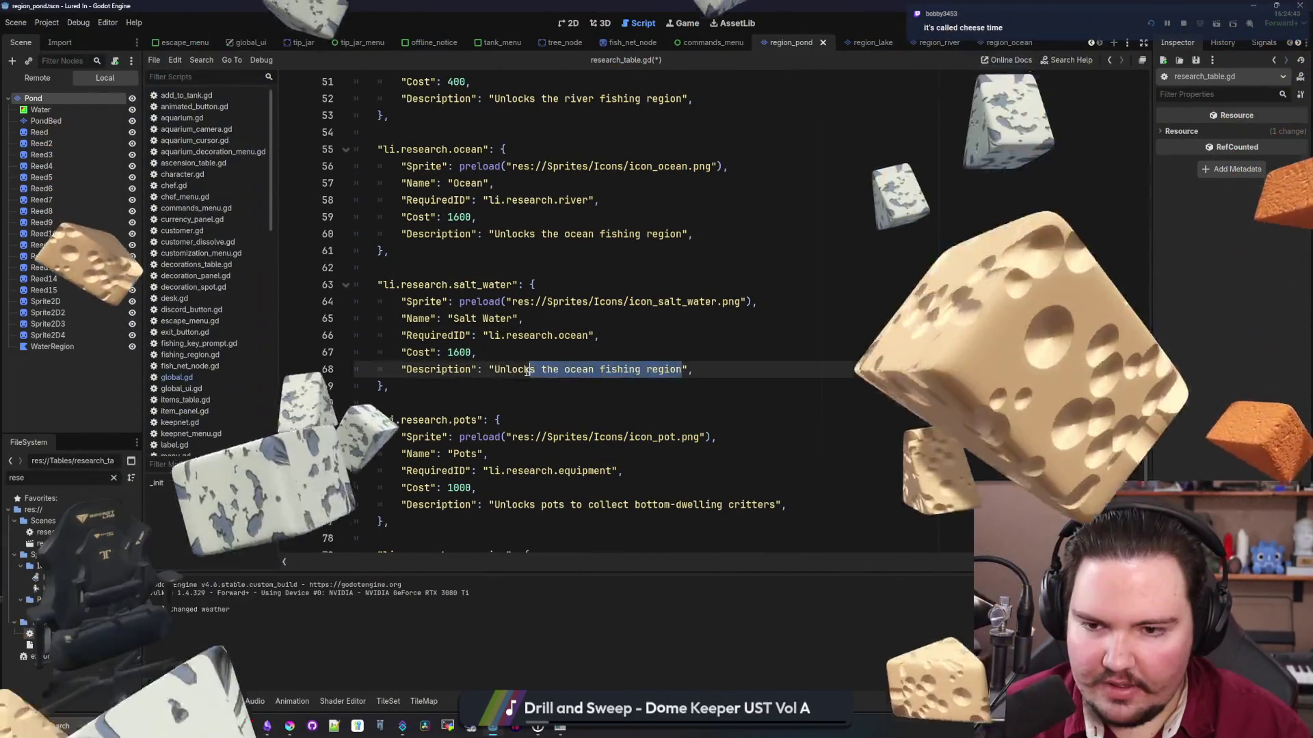
text(Lets you fill your tanks )
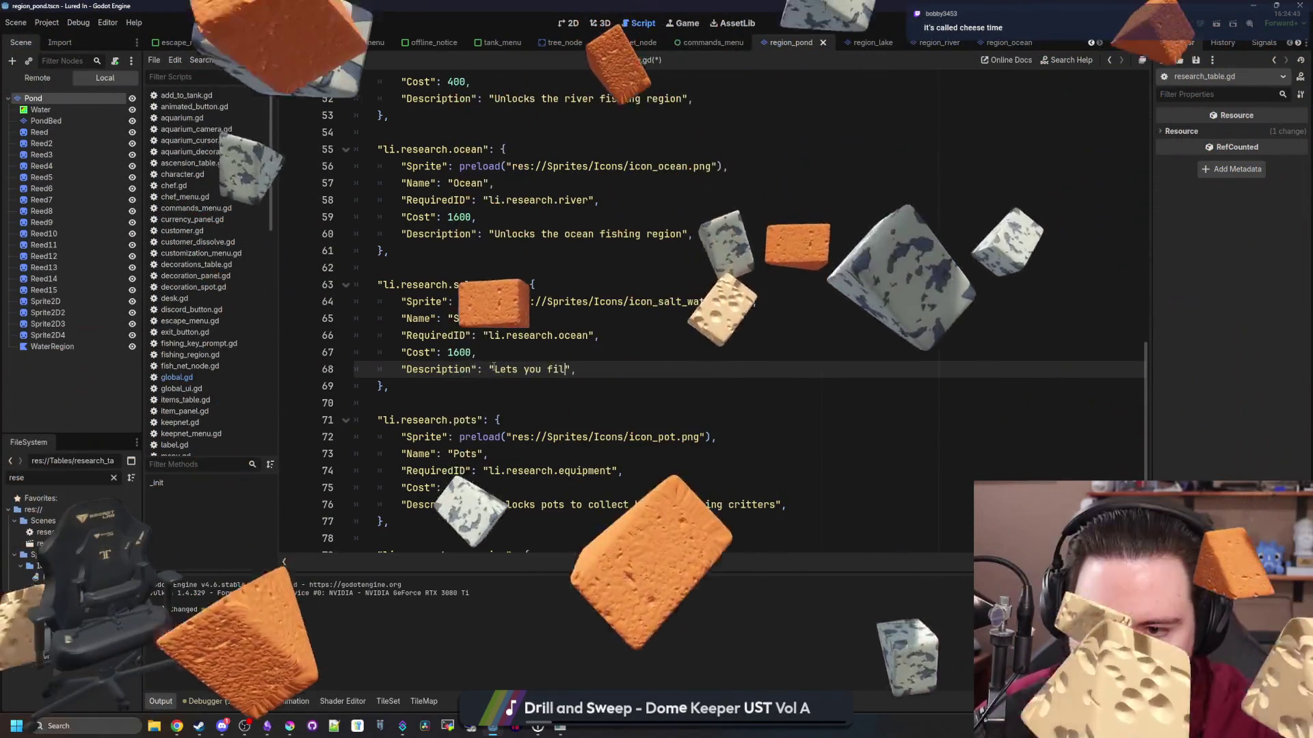
text(with salt water)
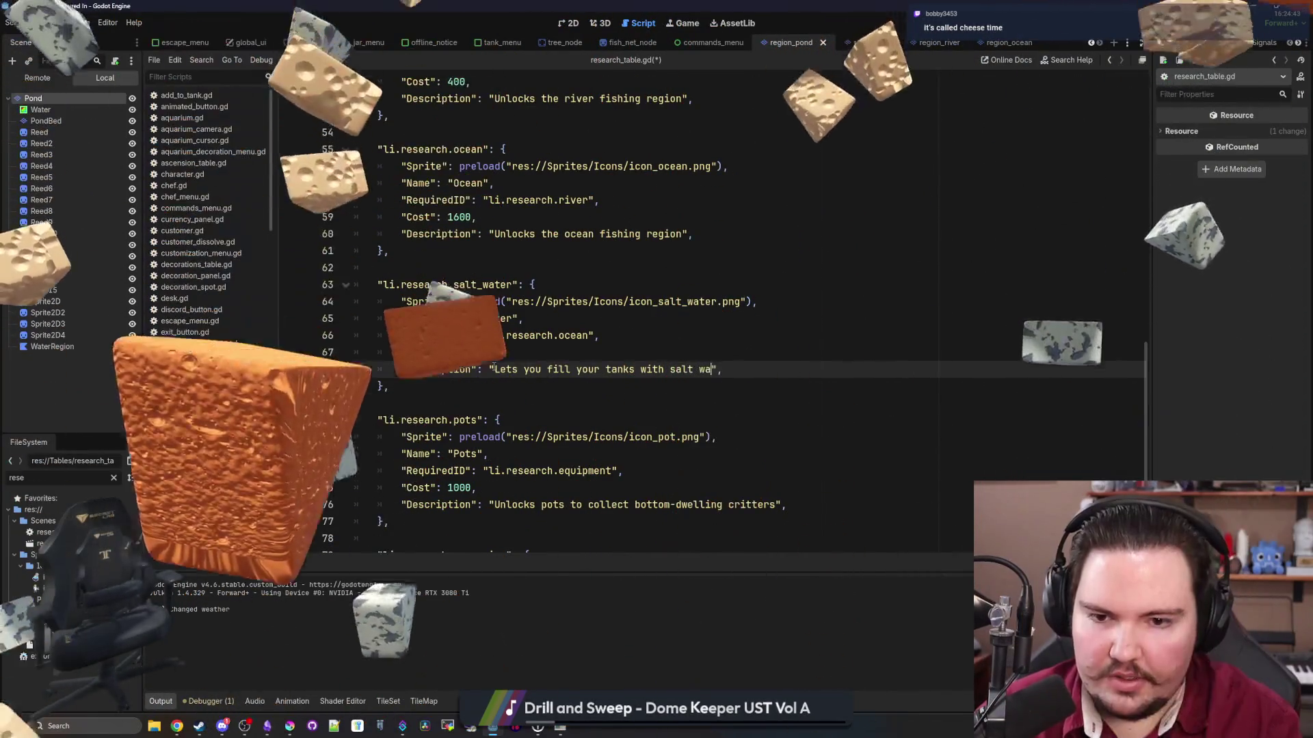
click(458, 352)
key(BackSpace)
text(000,)
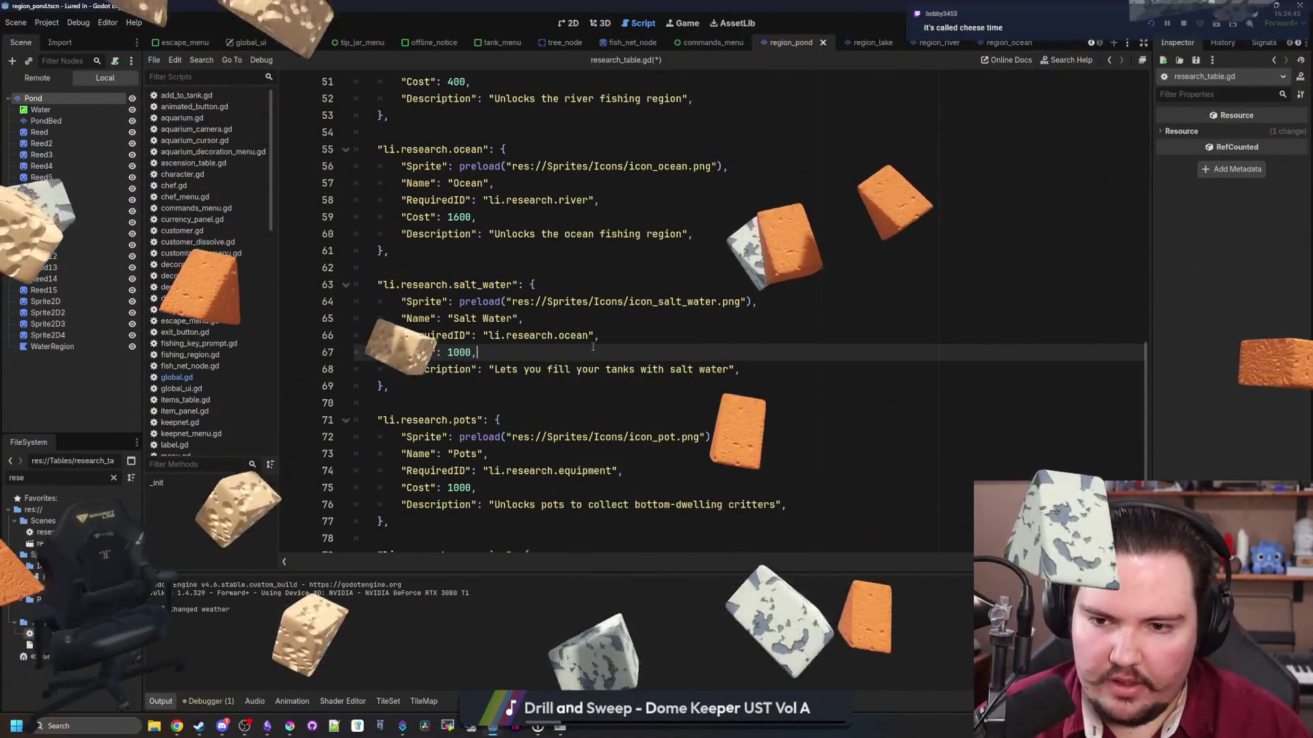
Step: Save research_table.gd and launch the game with F5
key(ctrl+s)
click(524, 256)
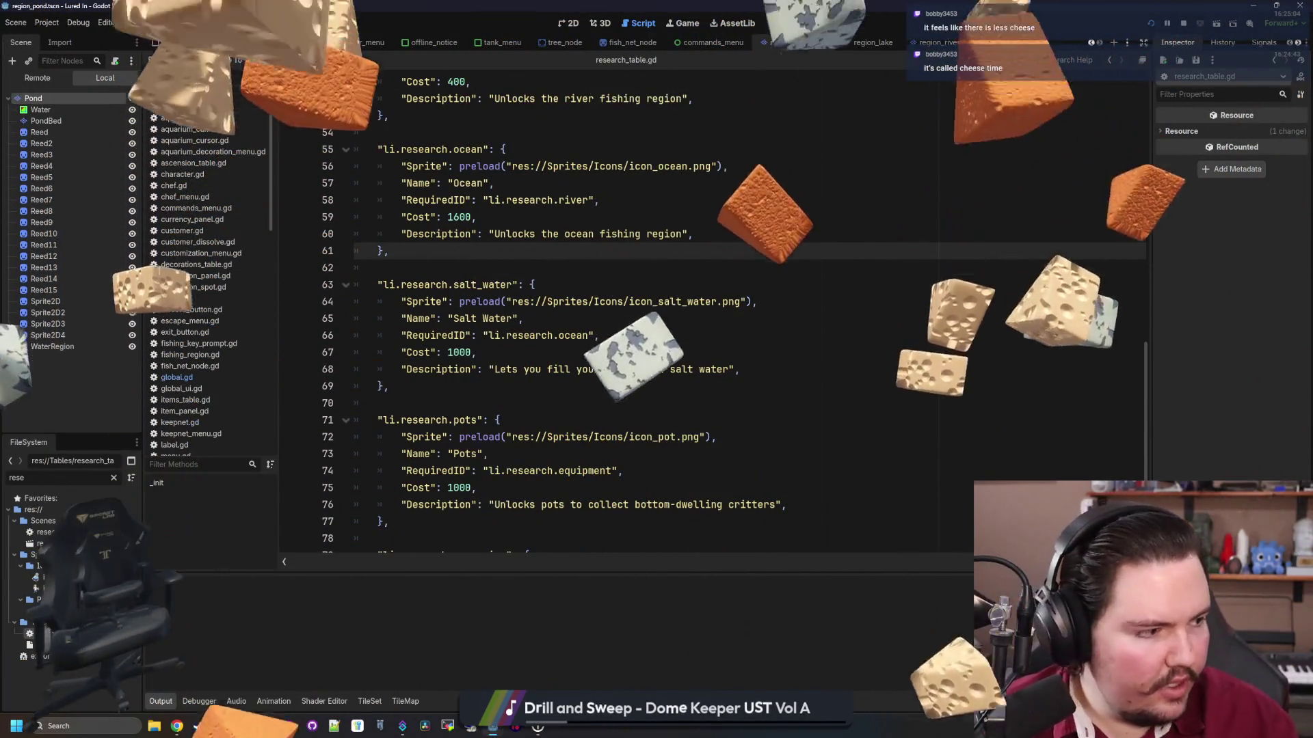
key(F5)
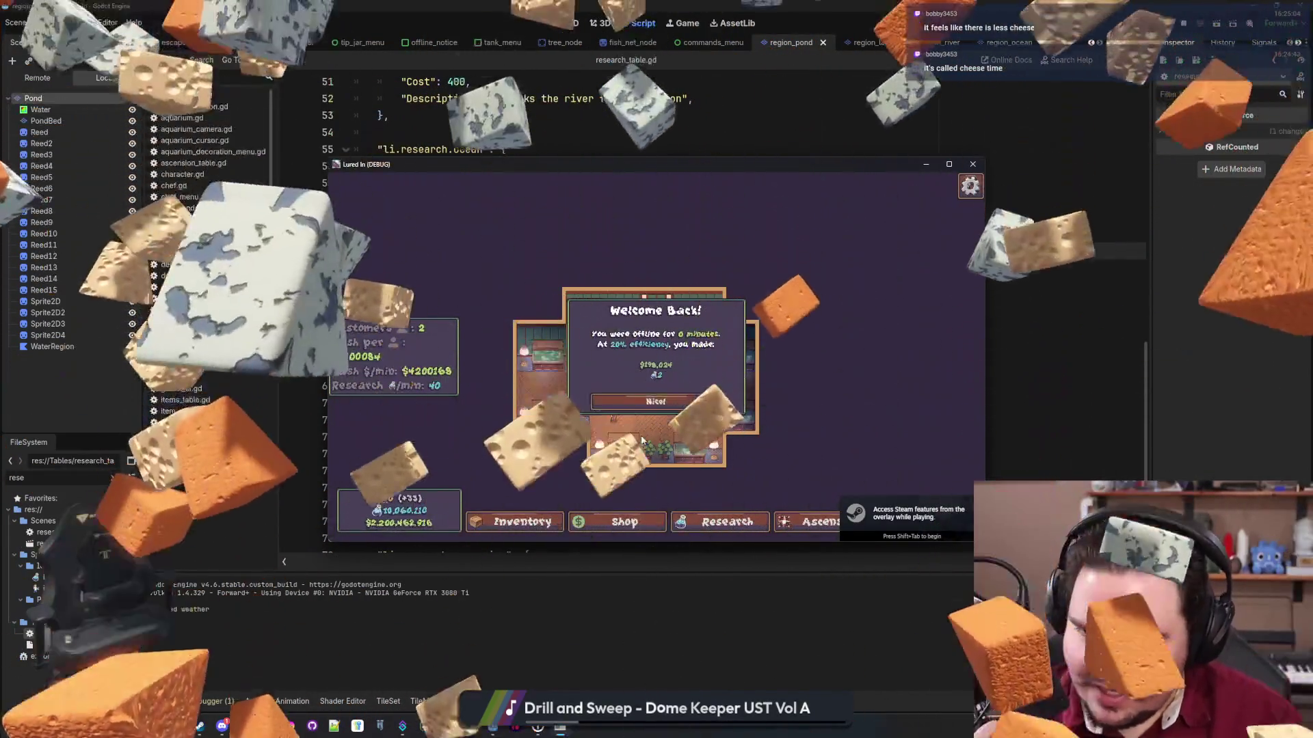
Step: Dismiss the Welcome Back popup and switch the game to fullscreen
click(649, 402)
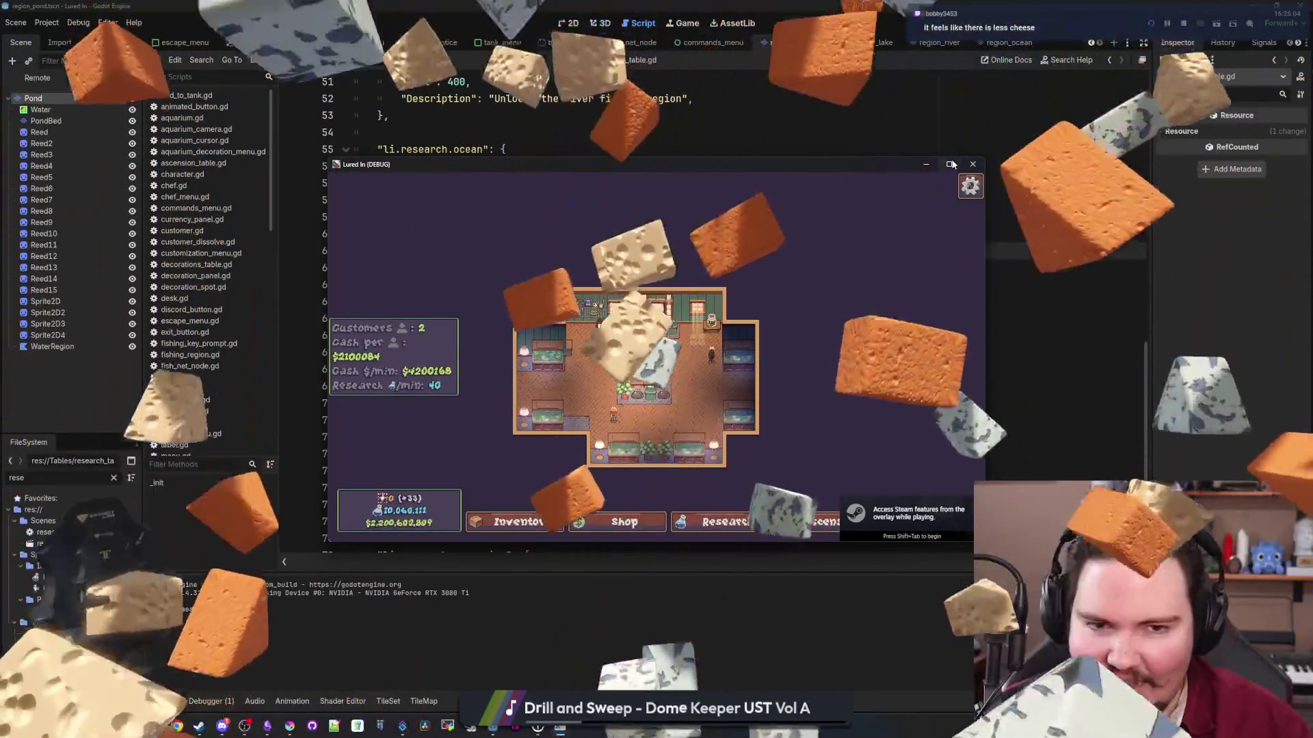
key(F11)
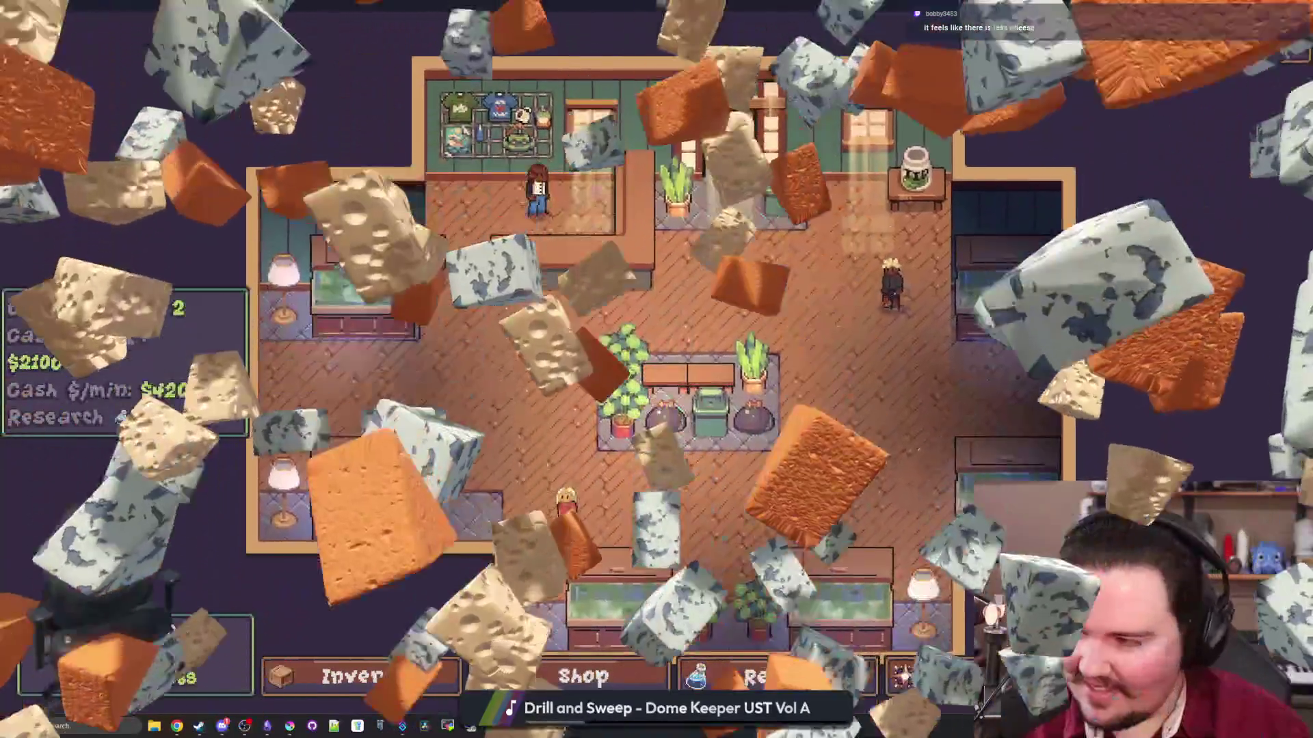
key(t)
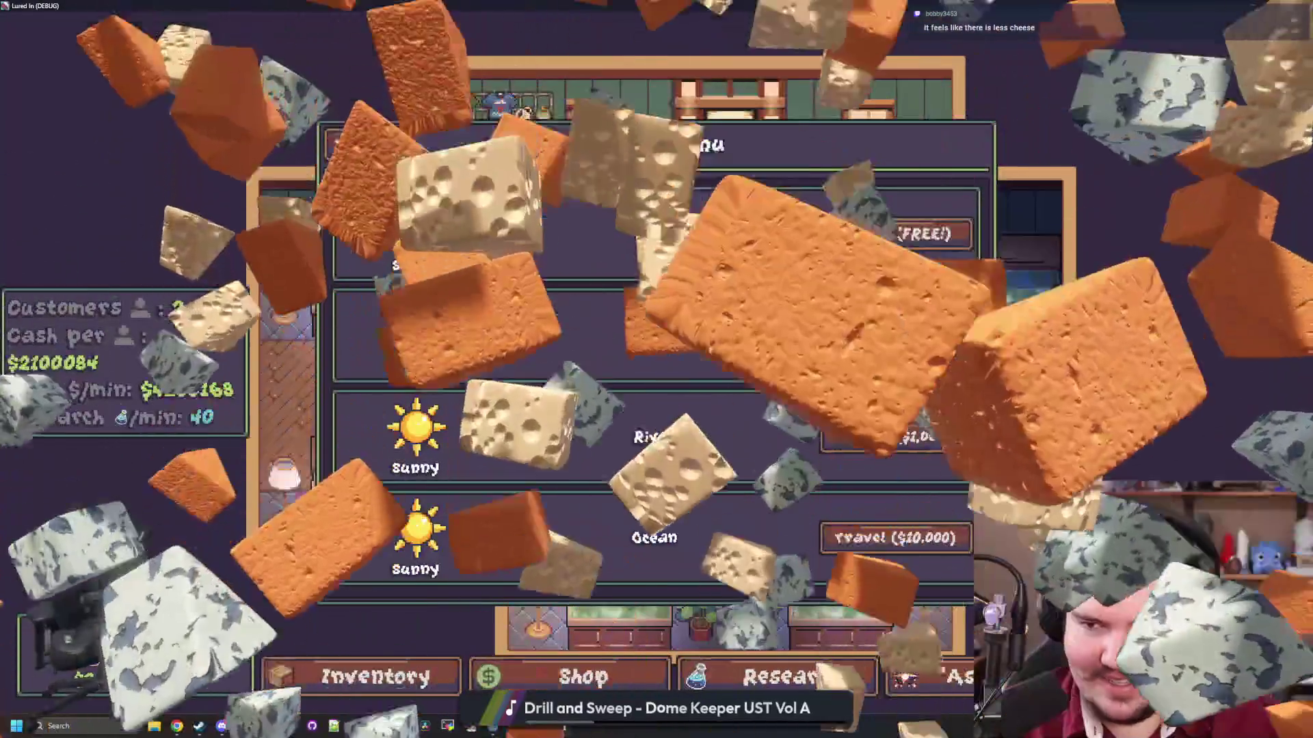
key(Escape)
Step: Check the new Salt Water node in the research tree, then travel to Ocean
key(r)
scroll(781, 482, up, 2)
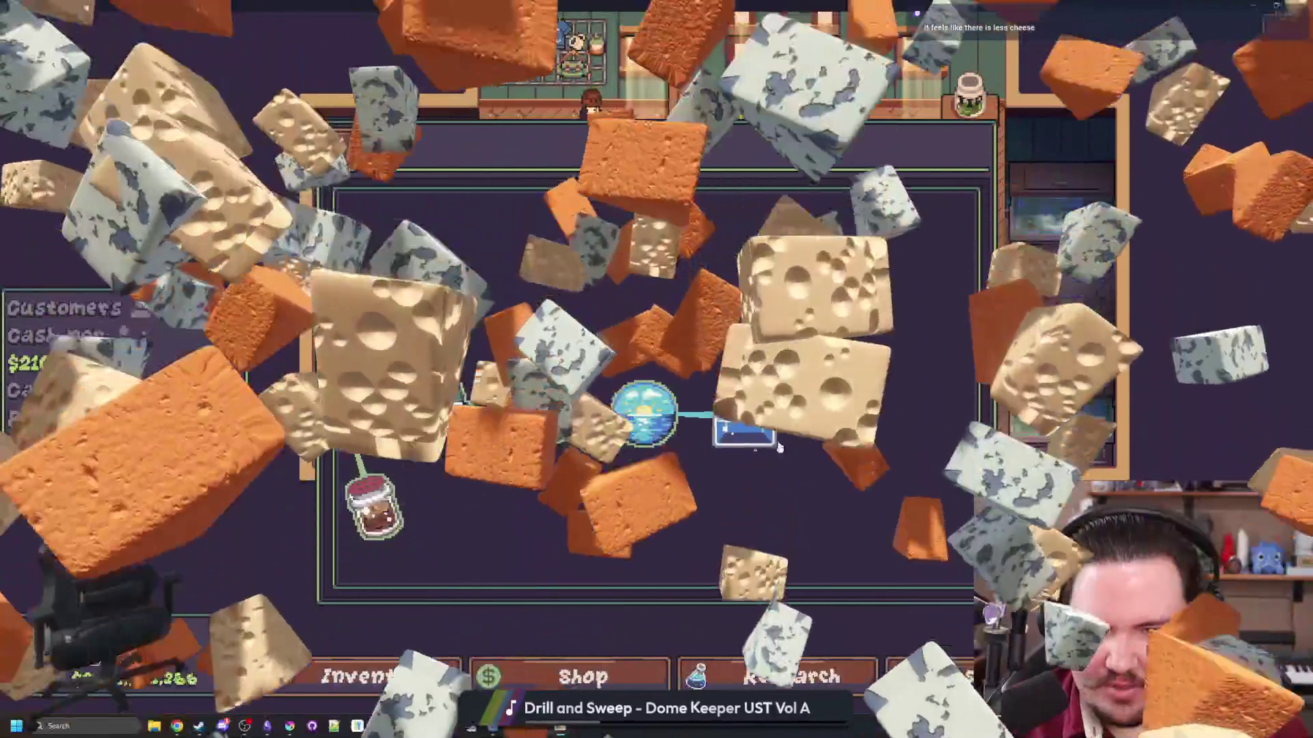
click(735, 423)
scroll(756, 426, down, 2)
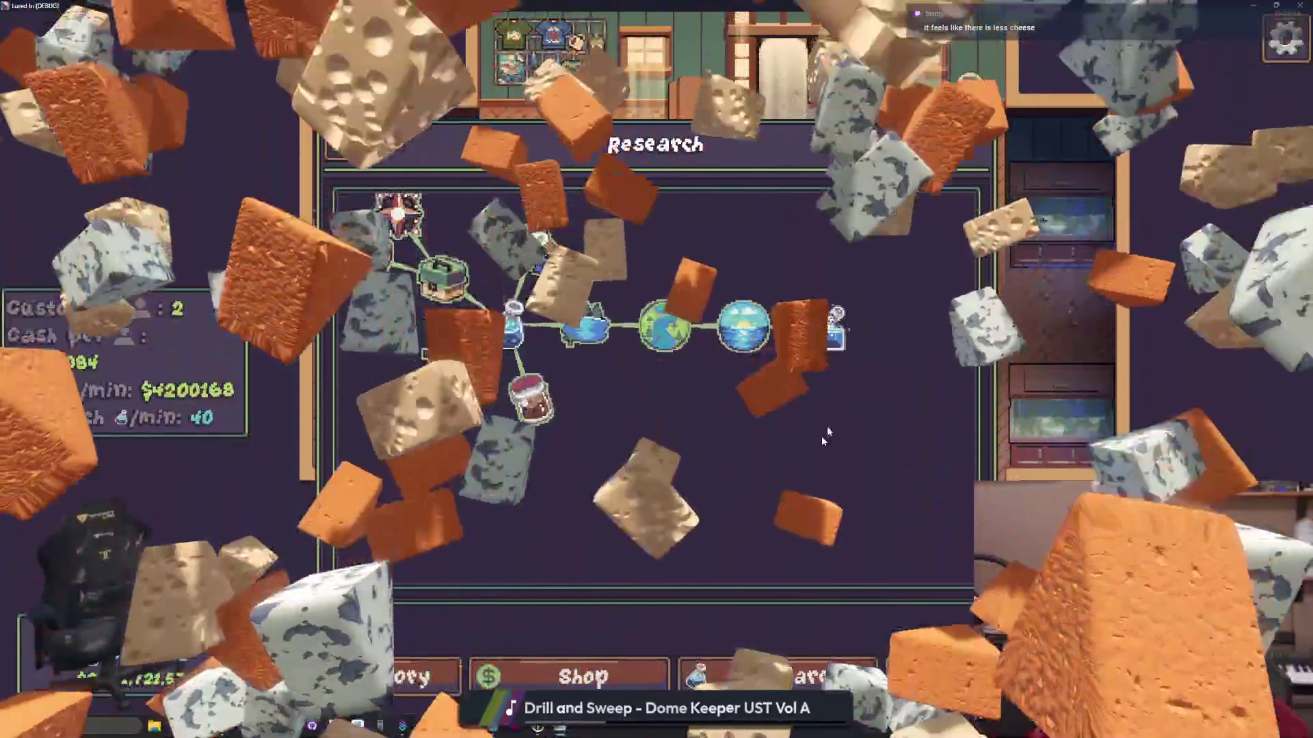
scroll(784, 483, up, 2)
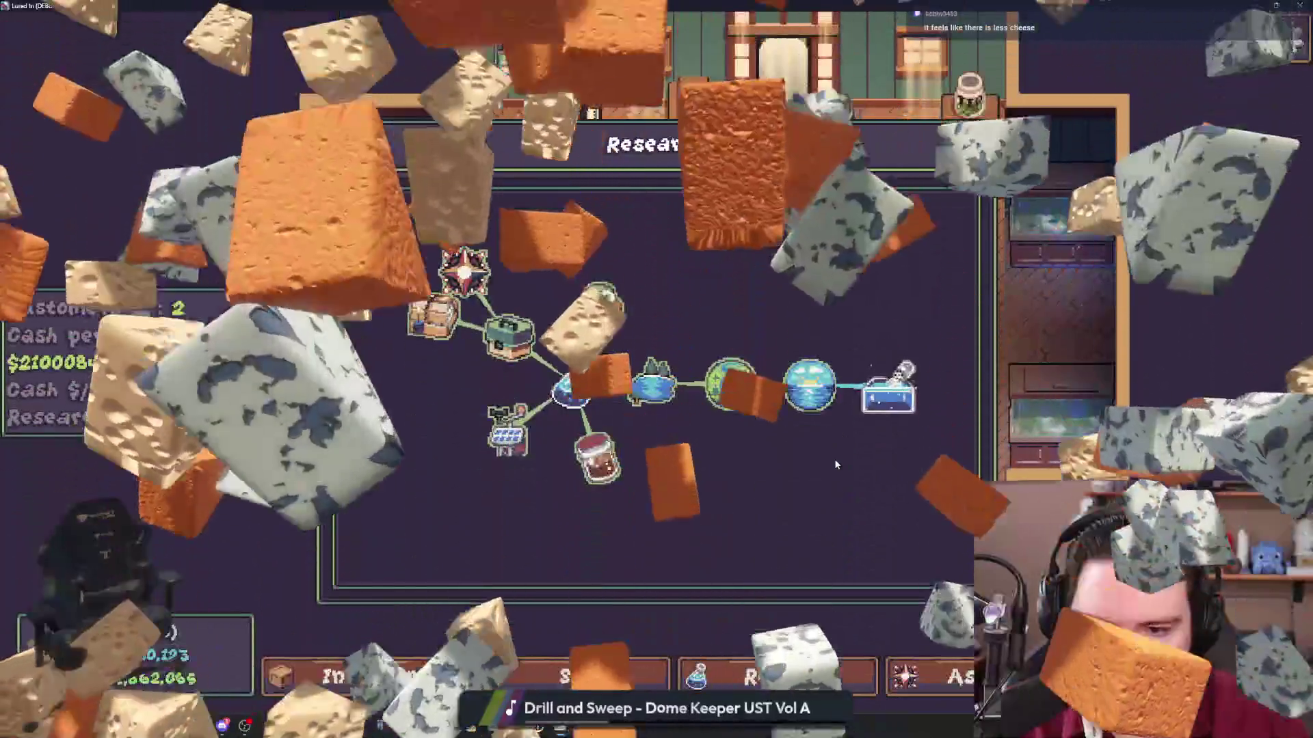
scroll(834, 458, up, 2)
scroll(723, 485, down, 3)
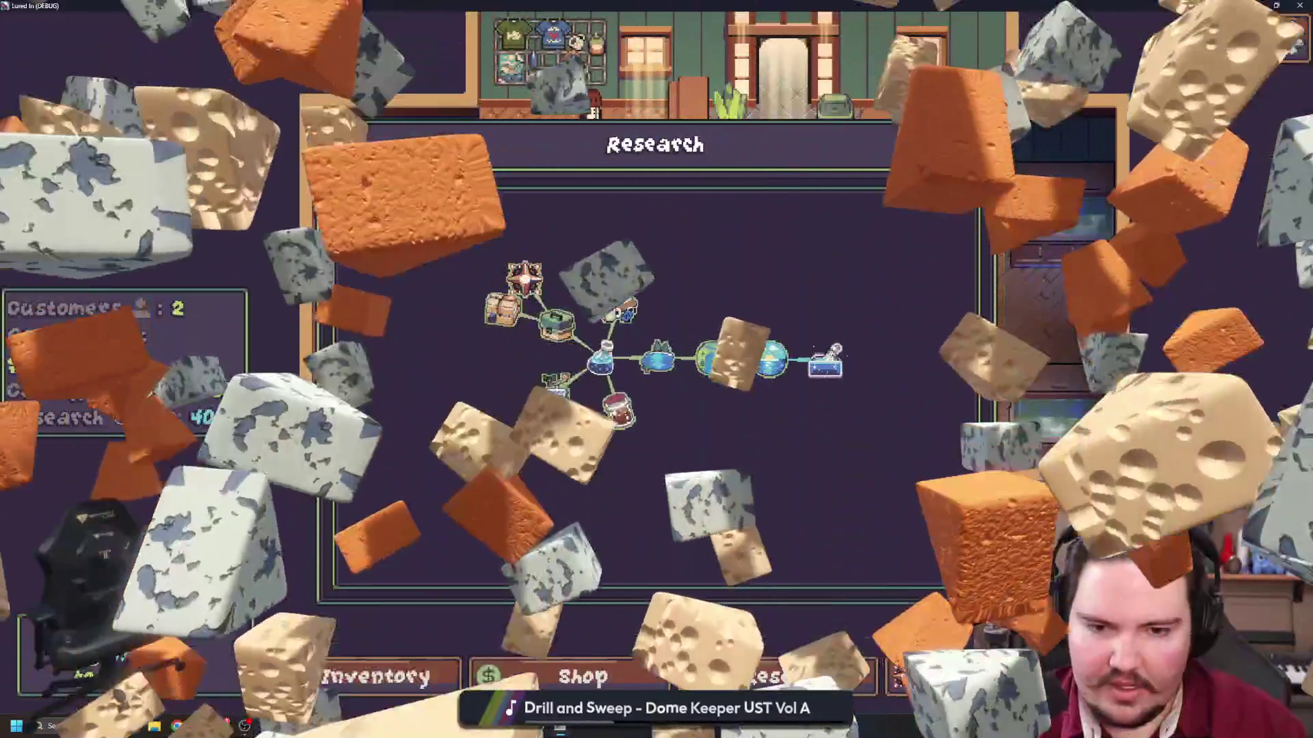
click(916, 677)
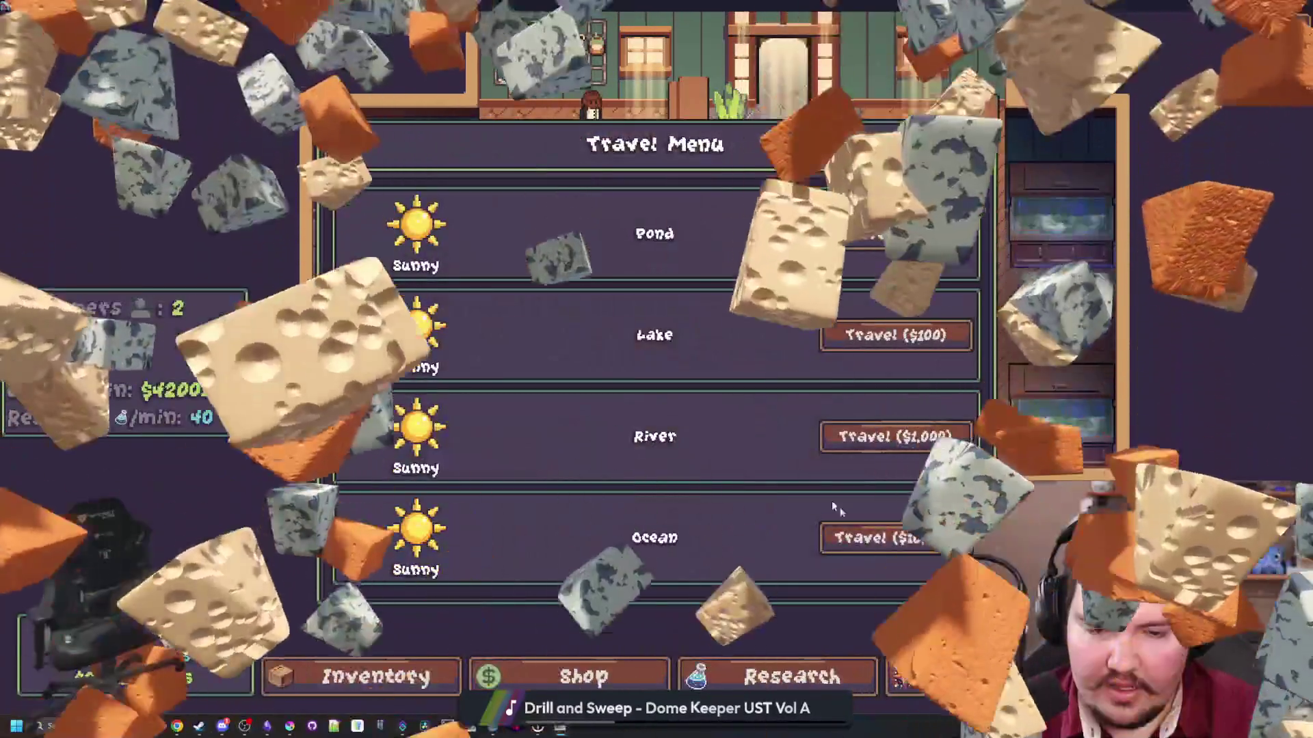
click(855, 536)
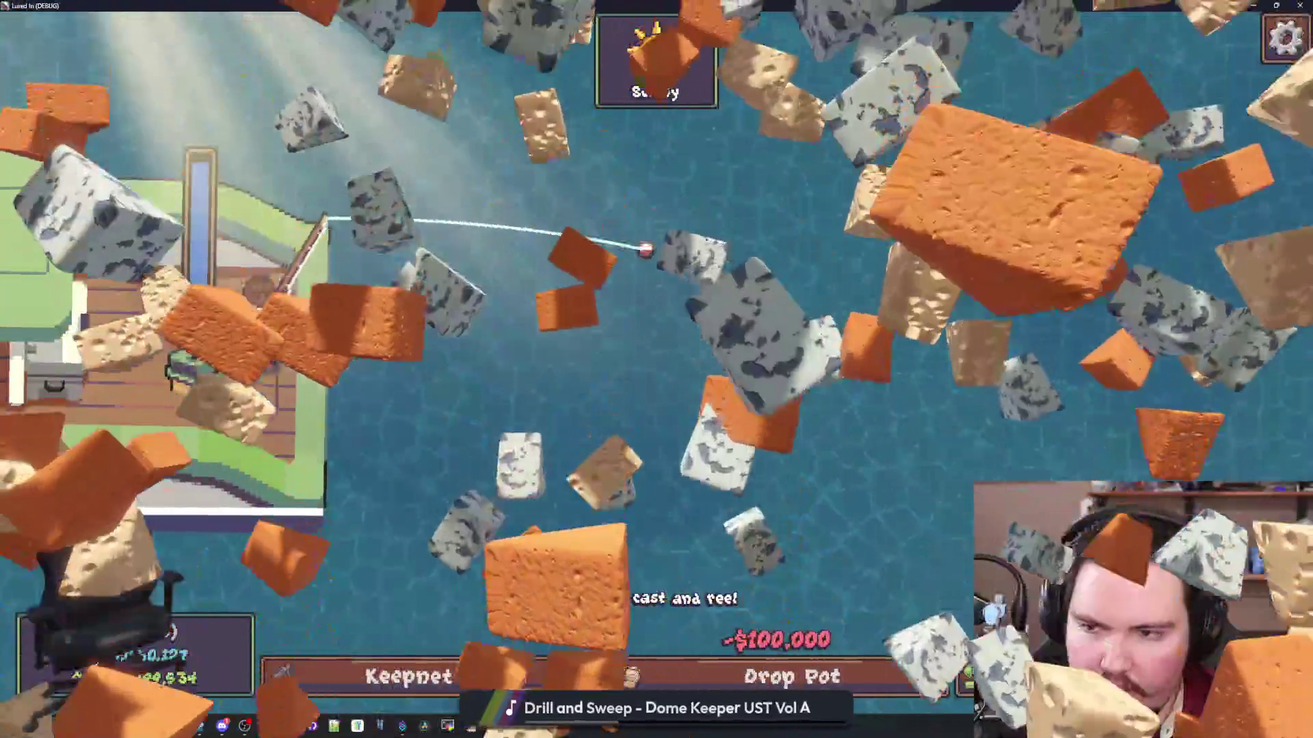
Step: Cast into the ocean and reel in a fish through the minigame
click(769, 305)
click(770, 305)
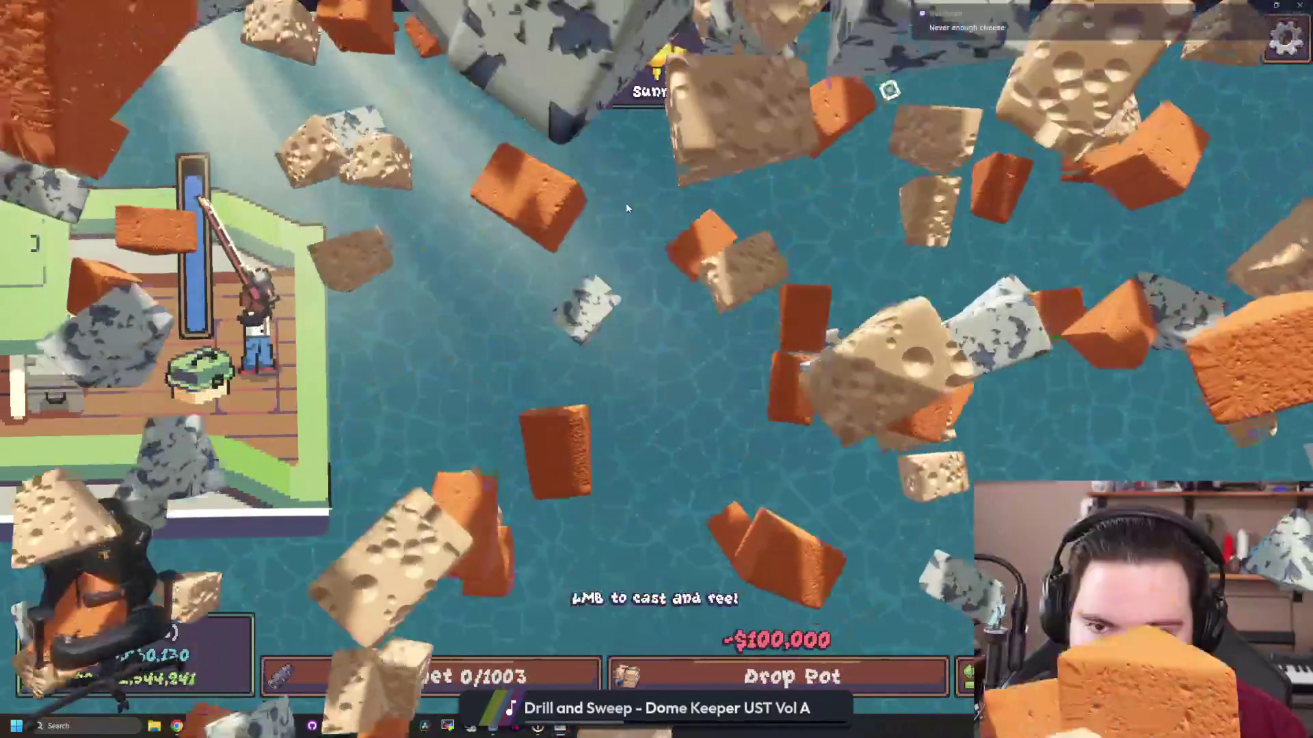
click(625, 202)
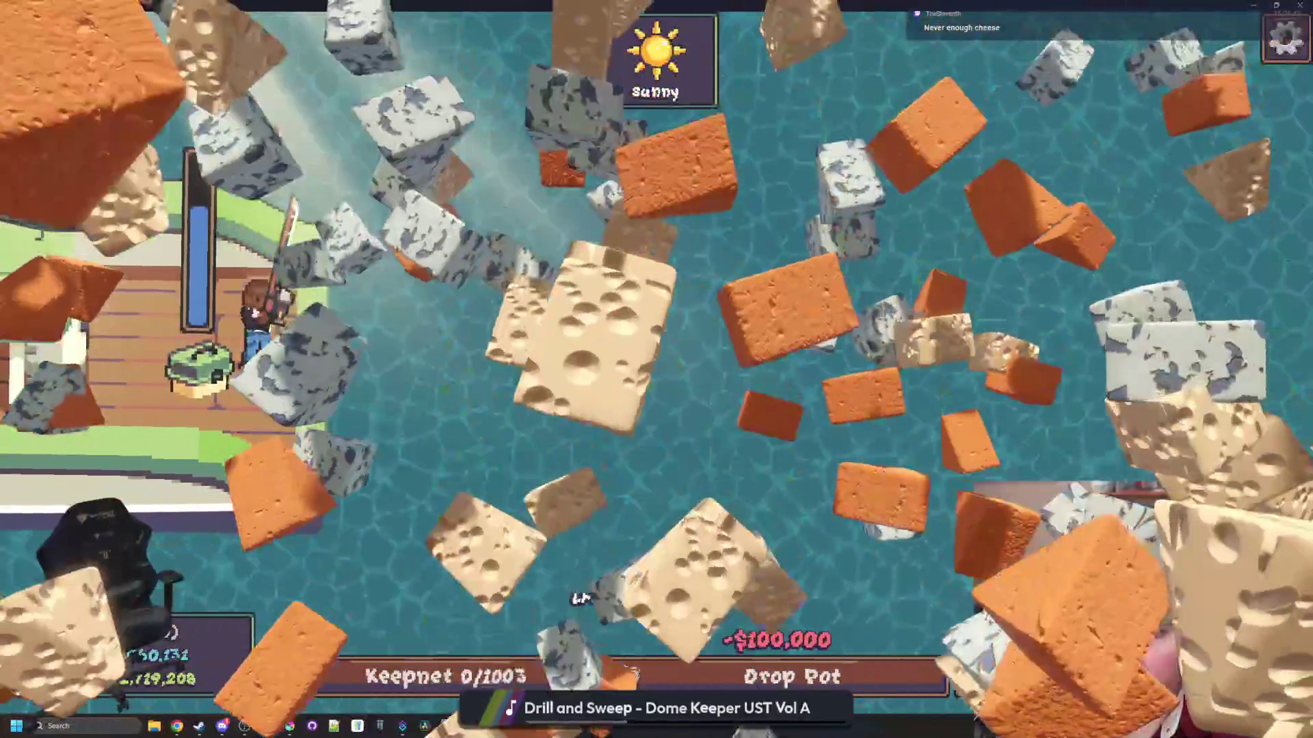
click(724, 326)
click(723, 327)
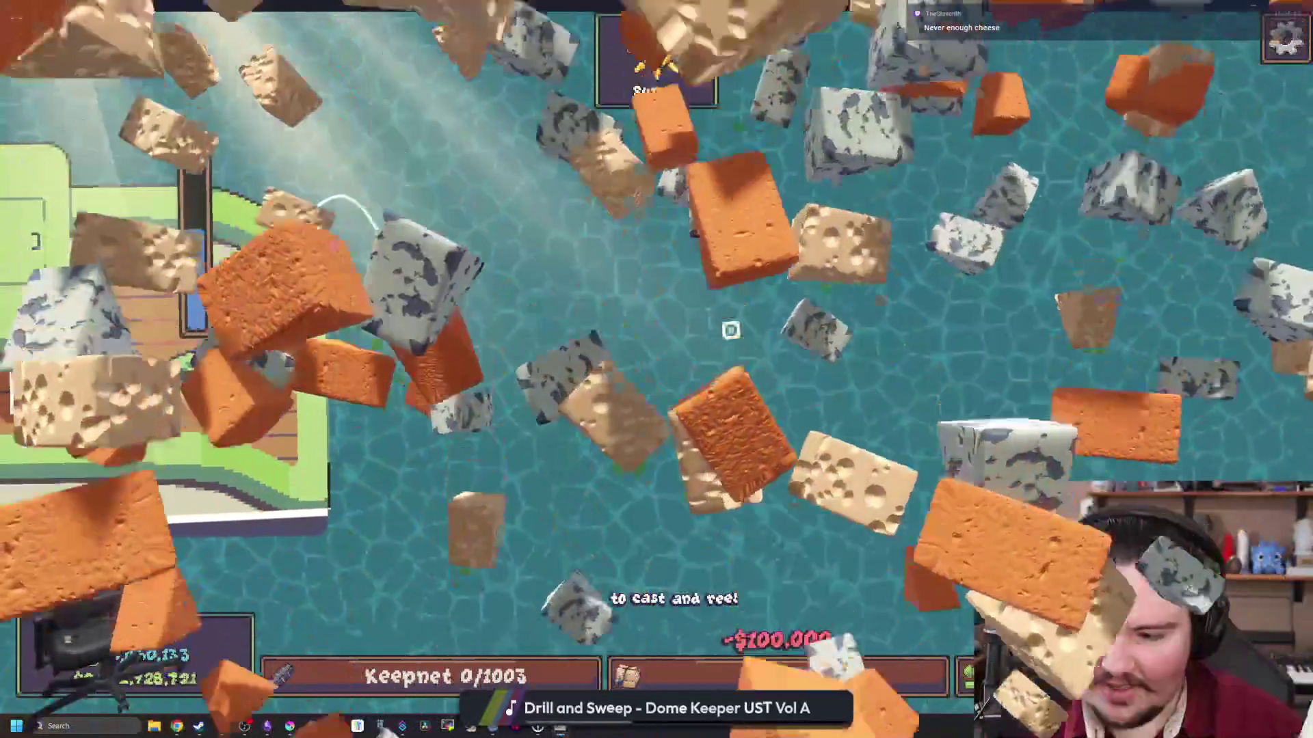
click(730, 330)
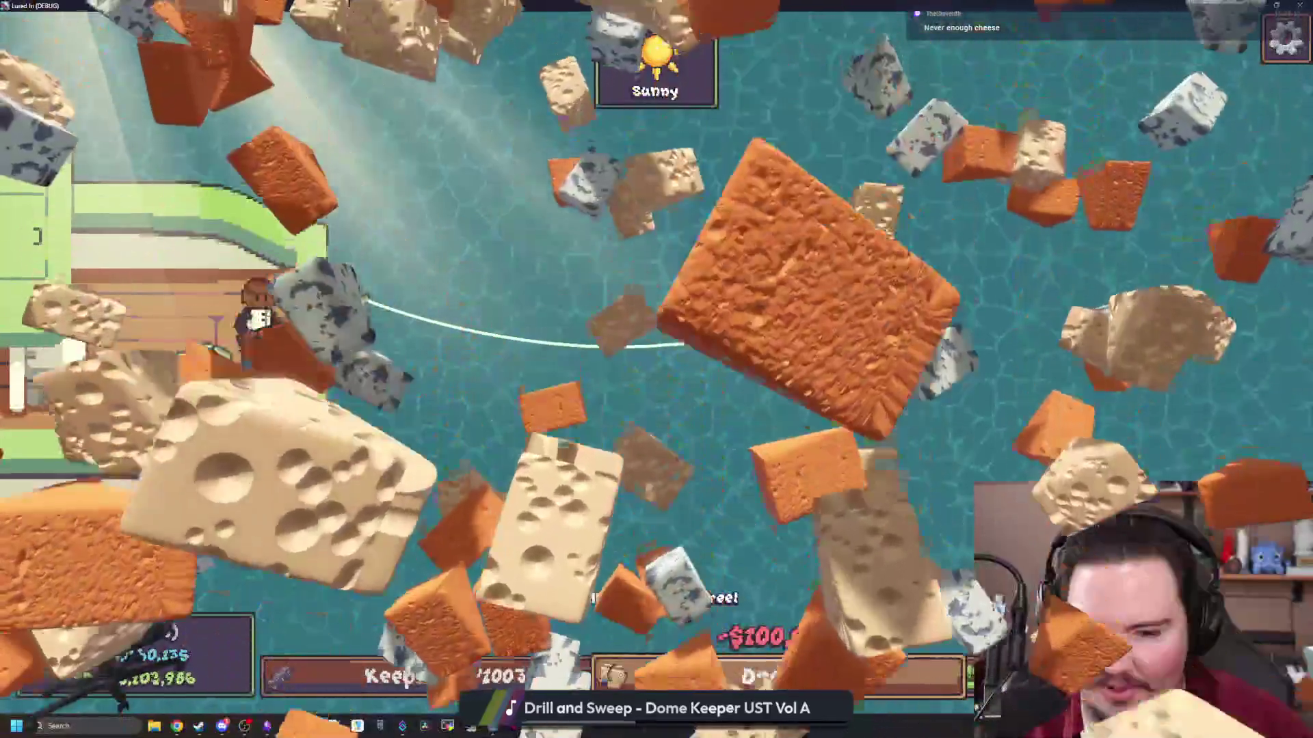
click(653, 614)
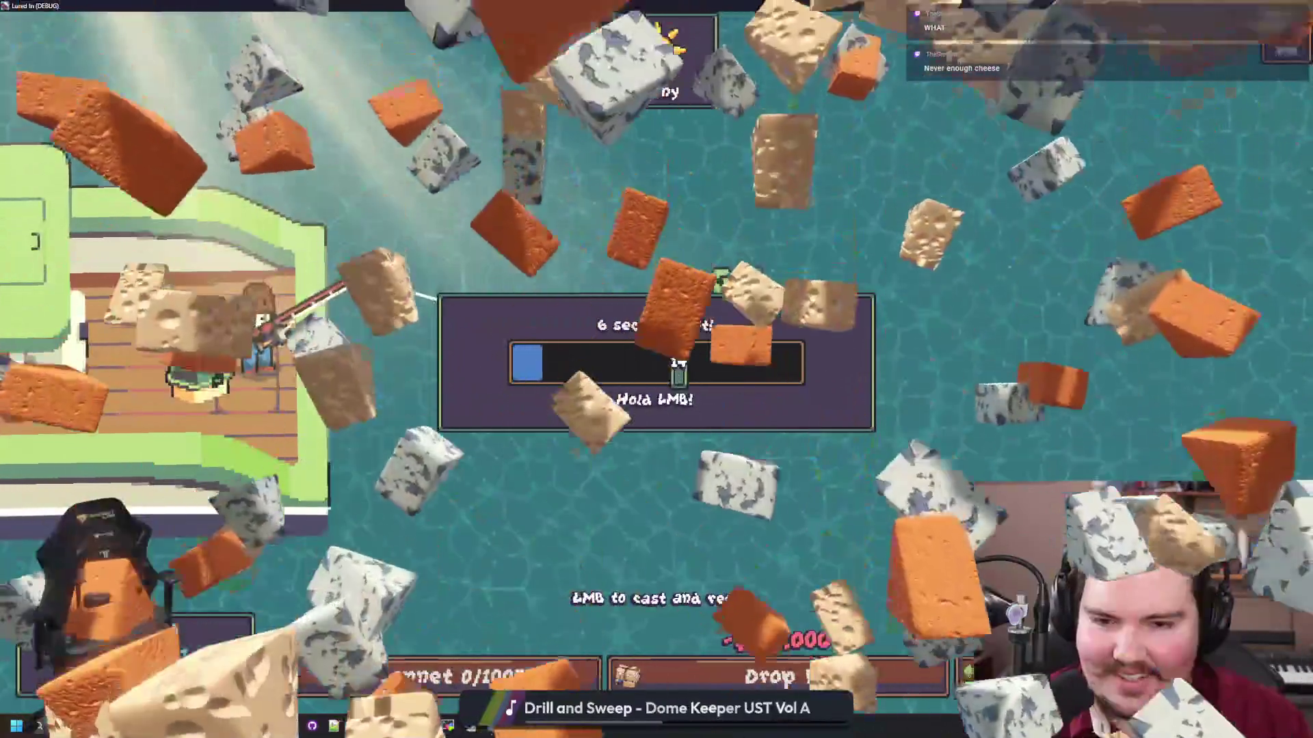
click(748, 342)
click(748, 342)
click(748, 342)
click(748, 342)
click(748, 343)
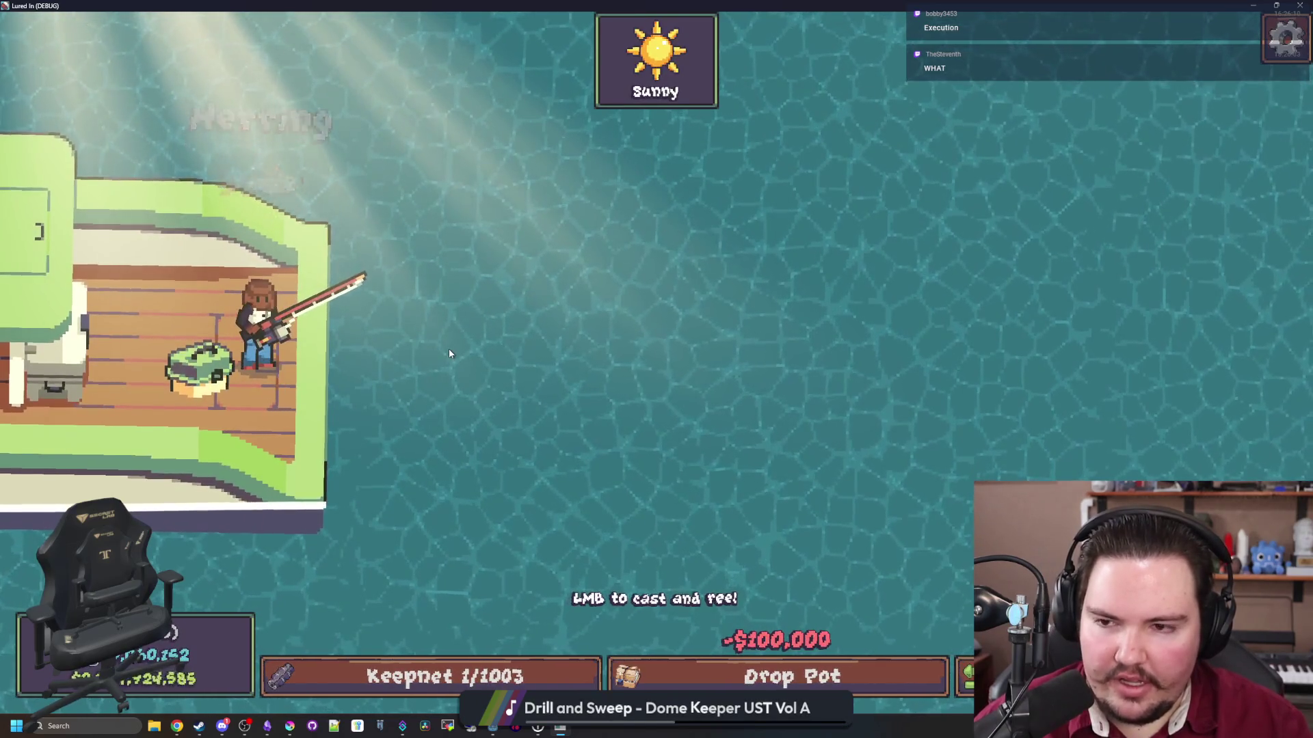
Step: Return to the shop and view Fish Tank 6's Settings page (Sand substrate, Blue background)
drag(718, 331, 687, 315)
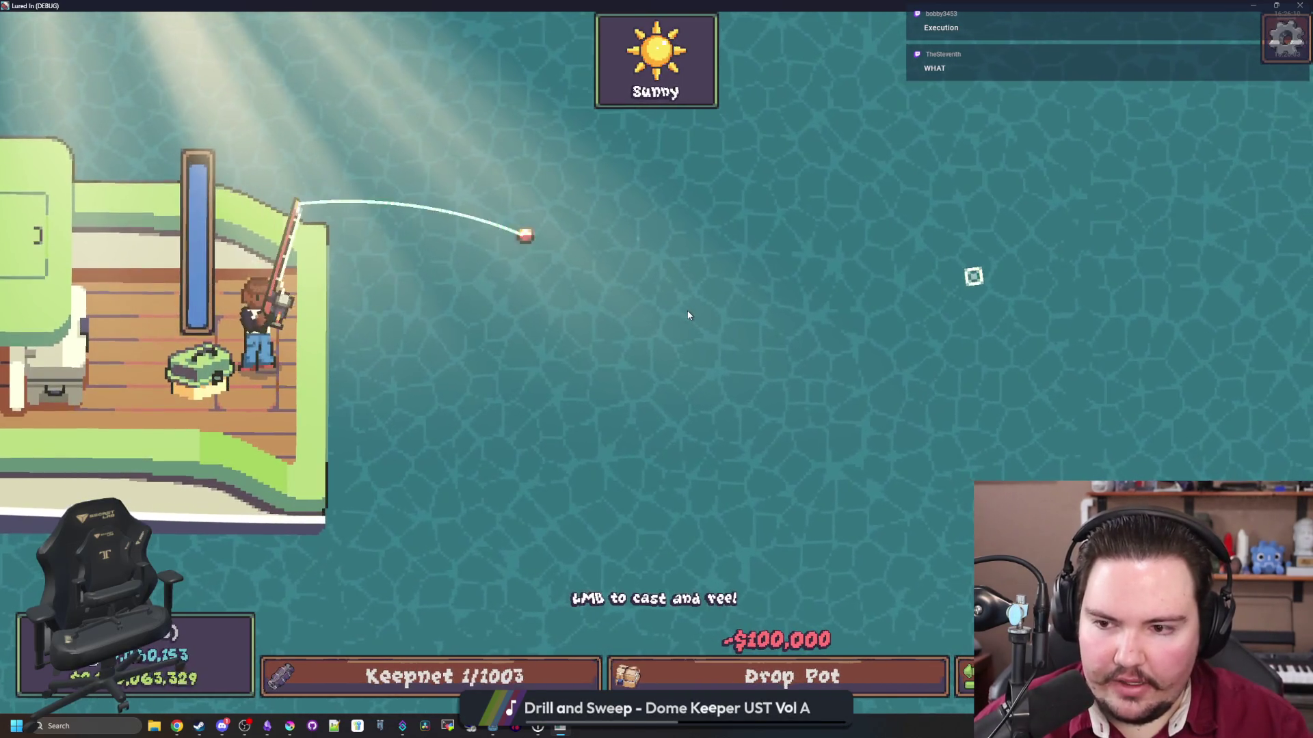
click(677, 320)
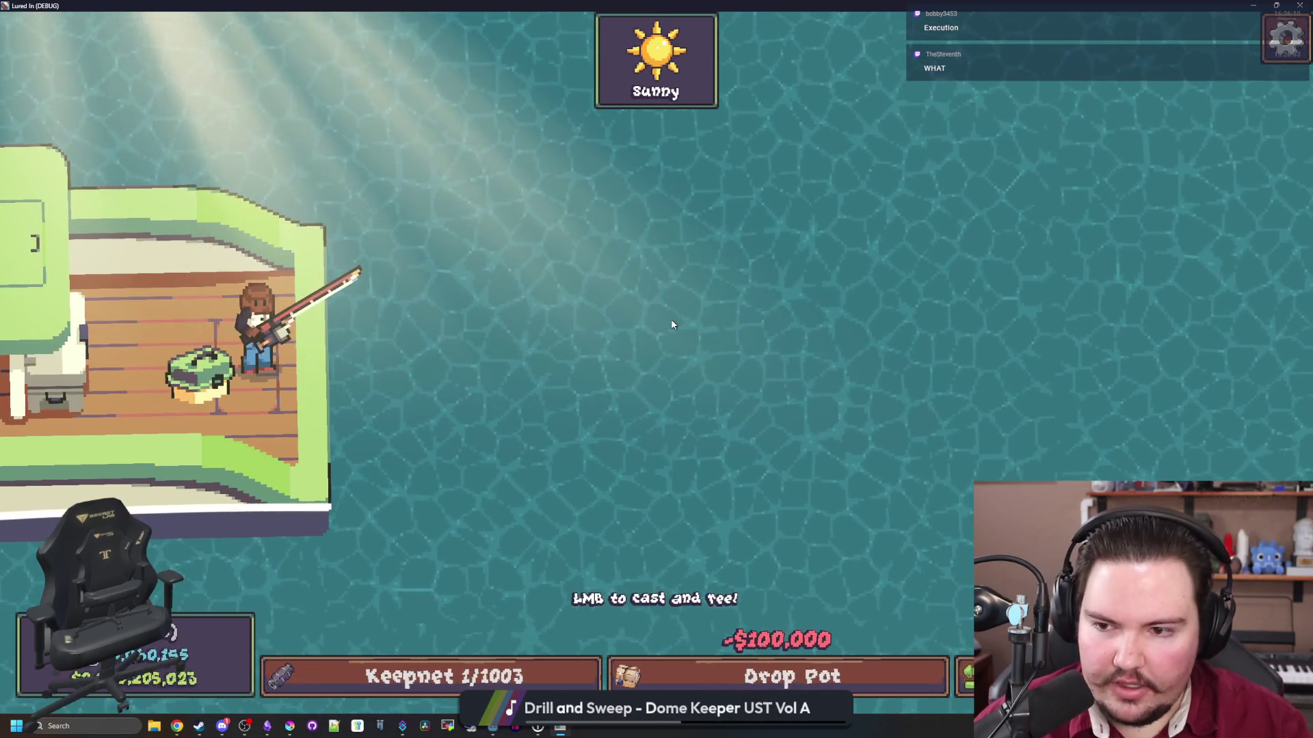
click(669, 328)
click(668, 329)
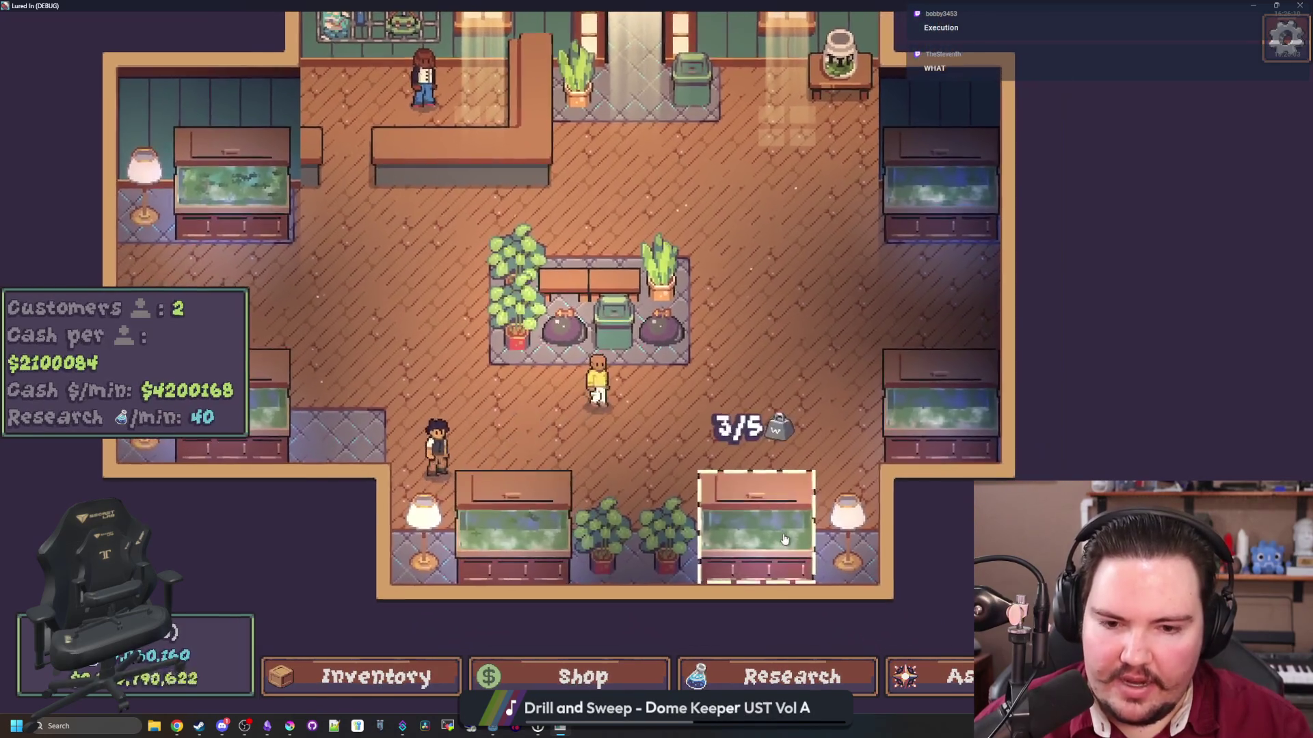
click(766, 540)
click(802, 188)
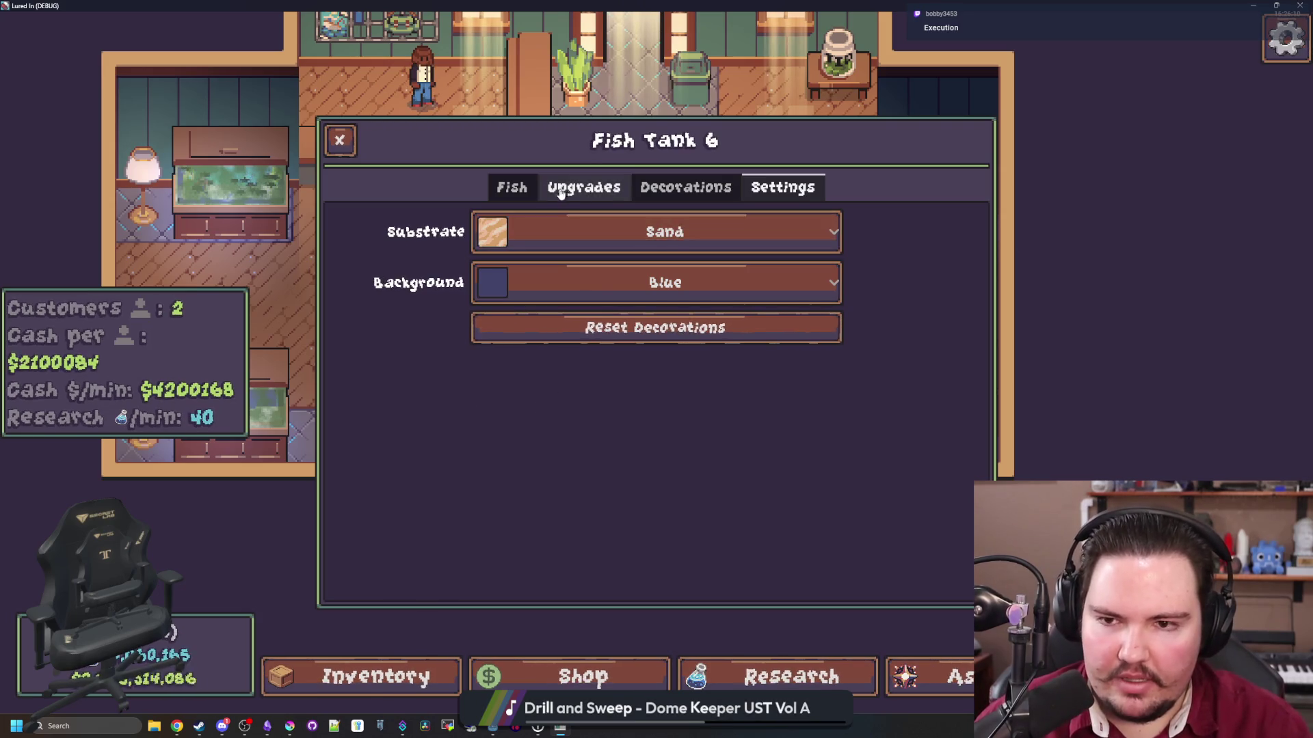
click(516, 190)
Step: Stop the game and open items_table.gd from the FileSystem filter
key(F11)
key(F8)
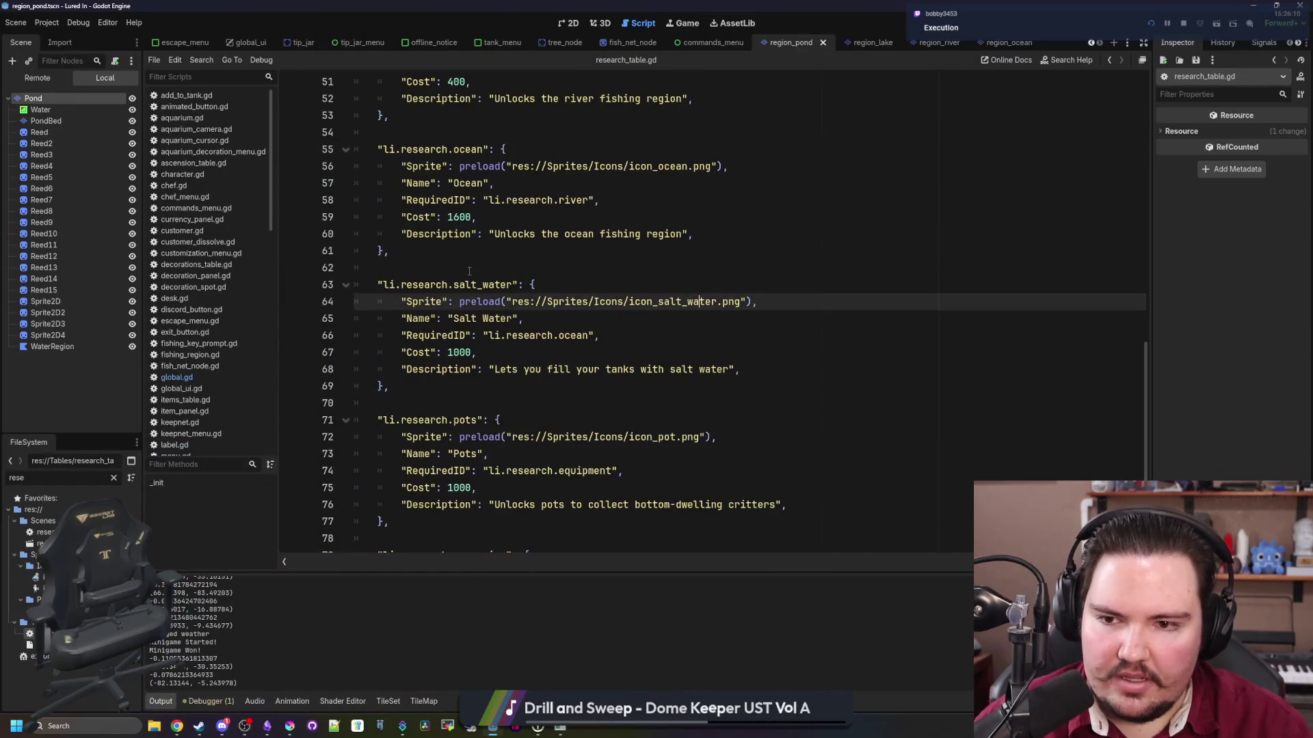
key(ctrl+s)
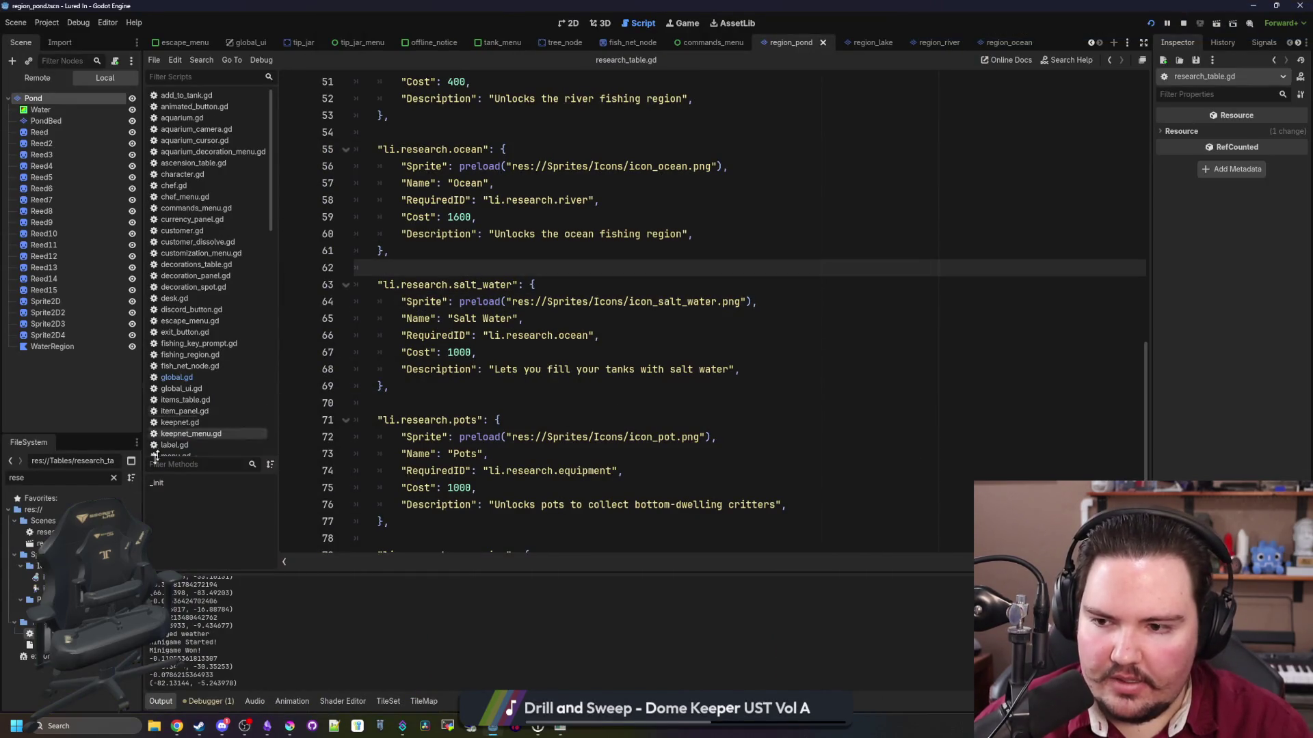
click(113, 477)
text(tems)
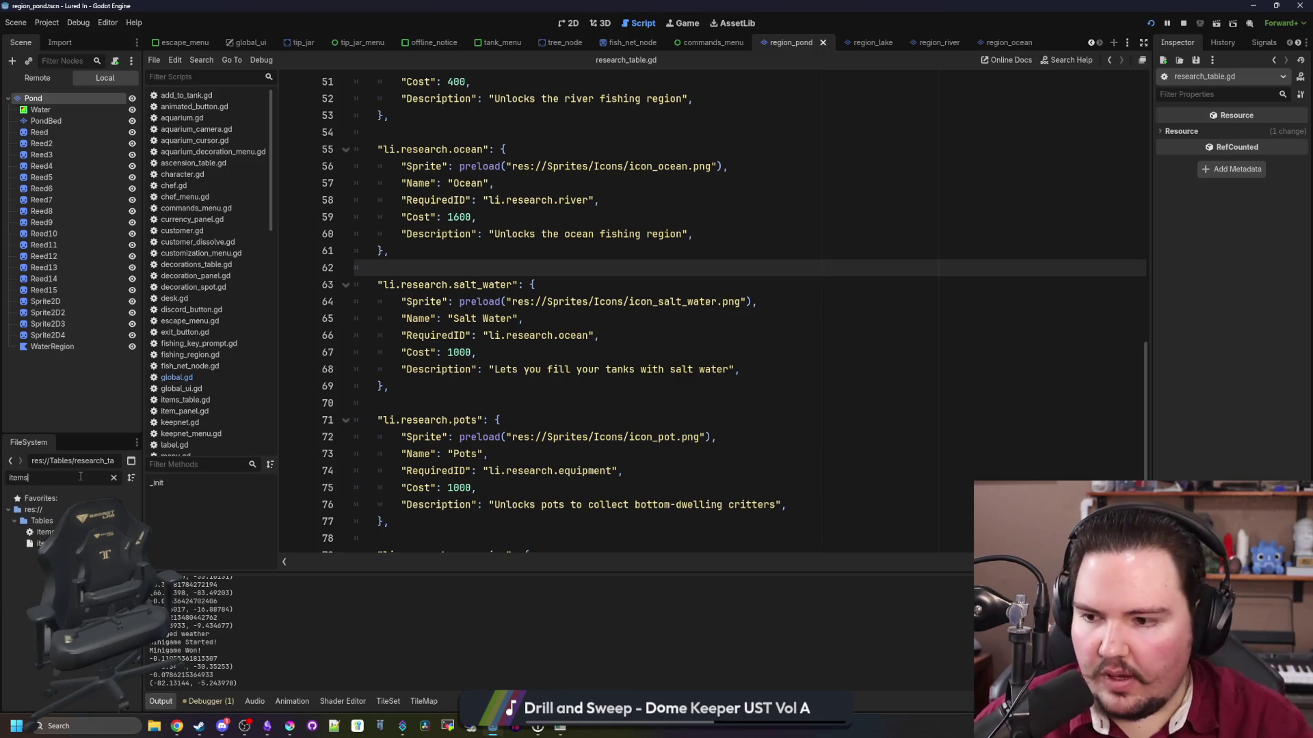
double_click(45, 531)
Step: Add a default "RequiredLiquid": "freshwater" line after SwimmingType and copy it
scroll(734, 304, up, 13)
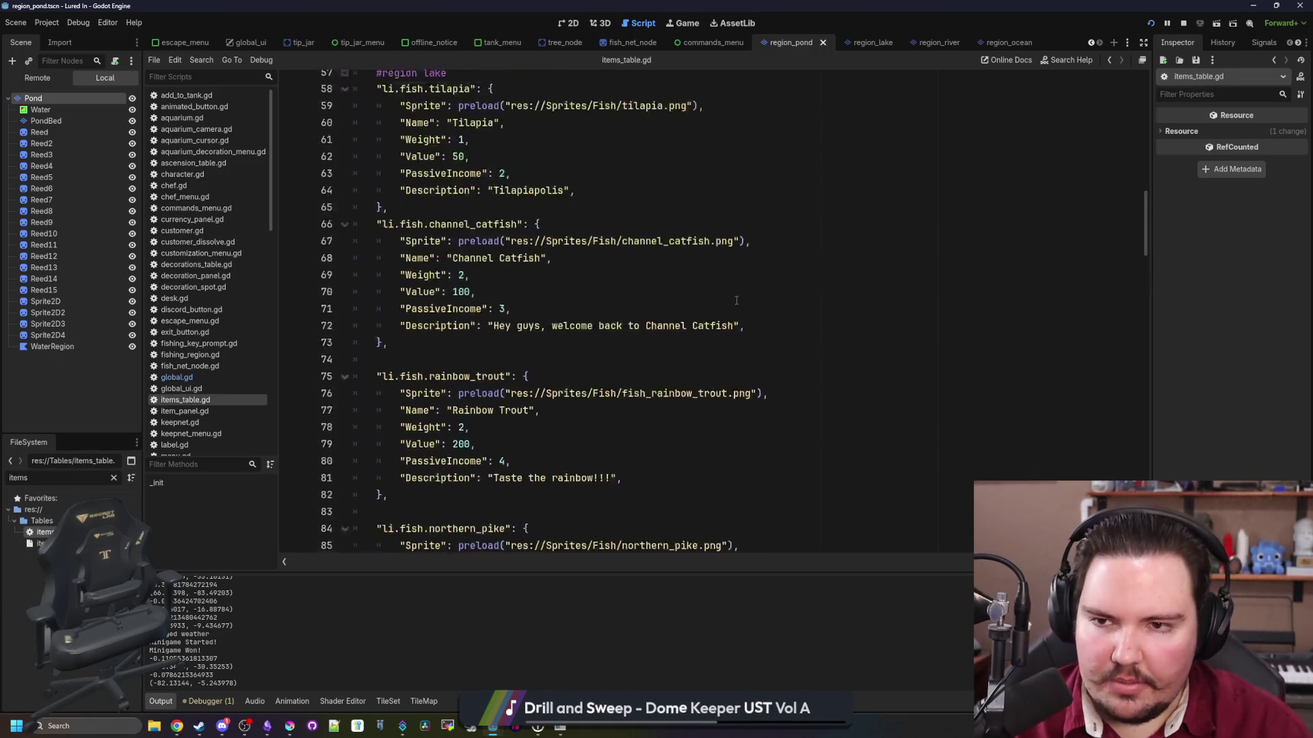
scroll(734, 303, up, 10)
click(683, 285)
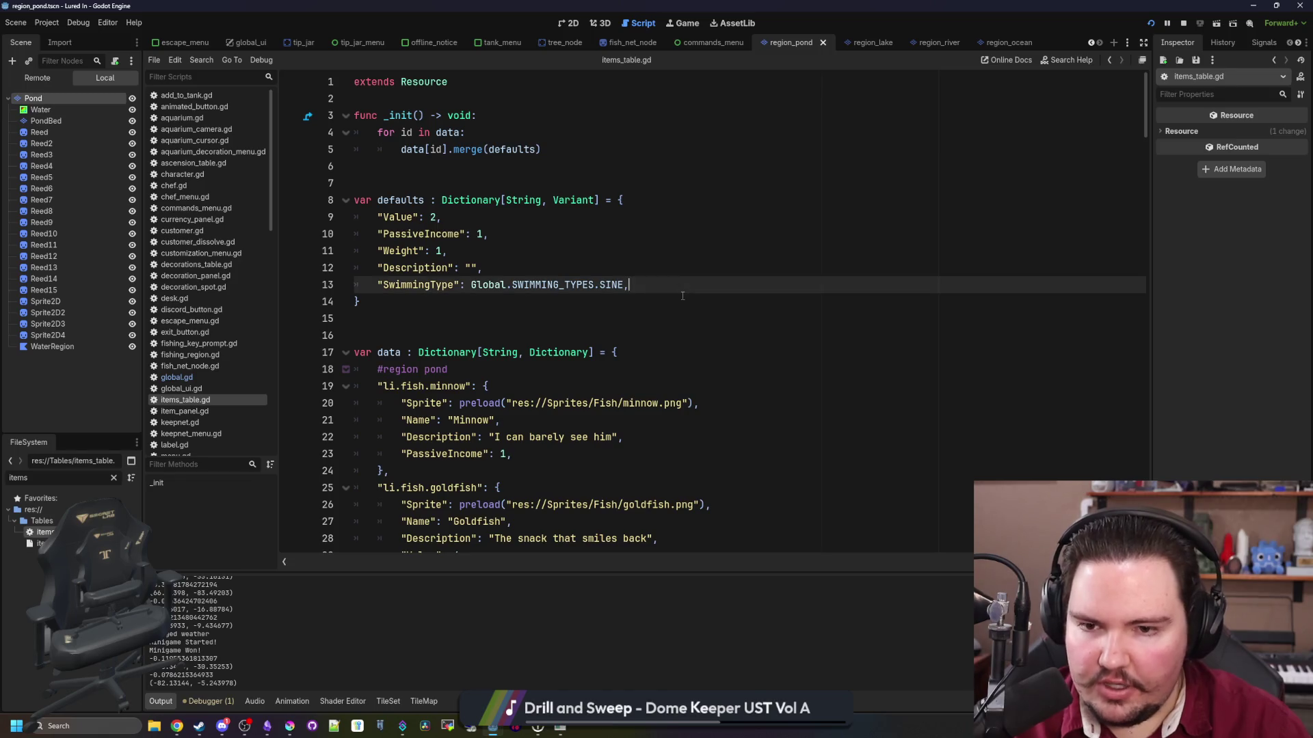
key(Return)
text("RequiredLiquid": "freshwater",)
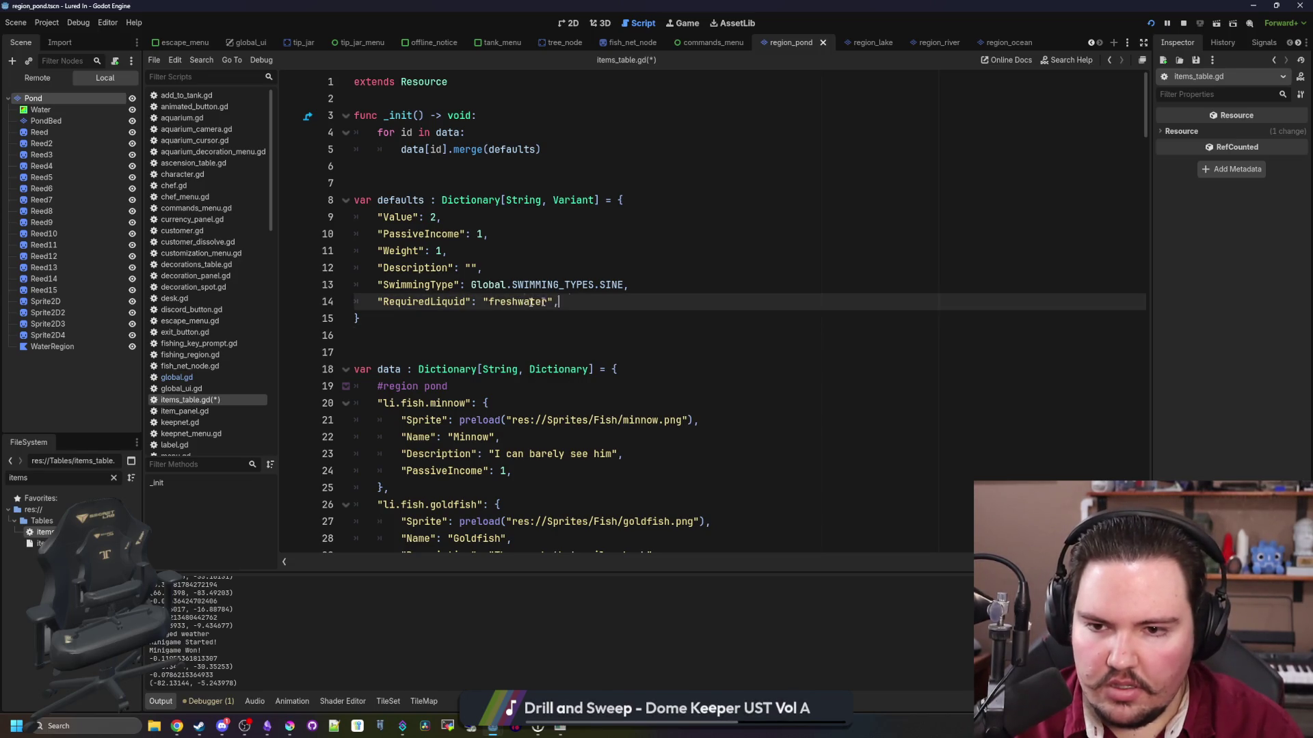
mouse_move(559, 301)
mouse_down()
mouse_move(380, 285)
mouse_move(378, 298)
mouse_up()
key(ctrl+c)
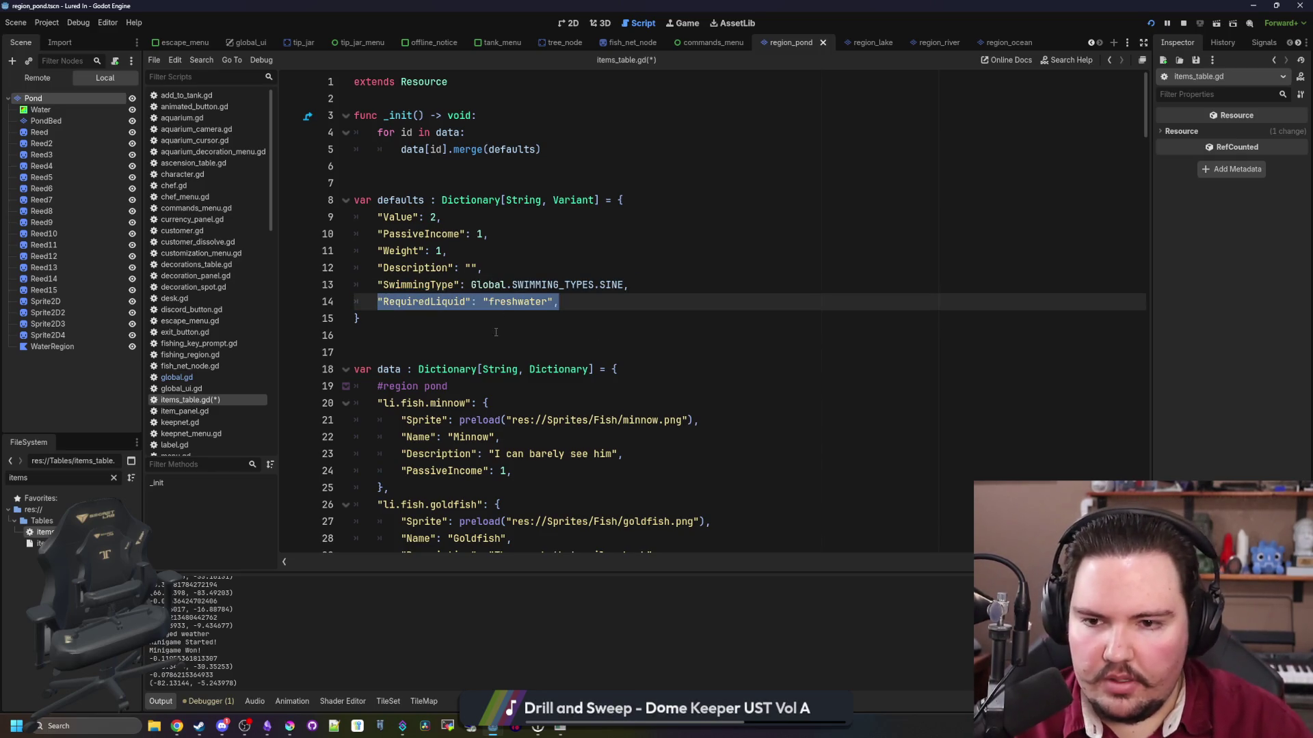
Step: Find the herring entry and paste the RequiredLiquid line after its Description
scroll(577, 307, down, 20)
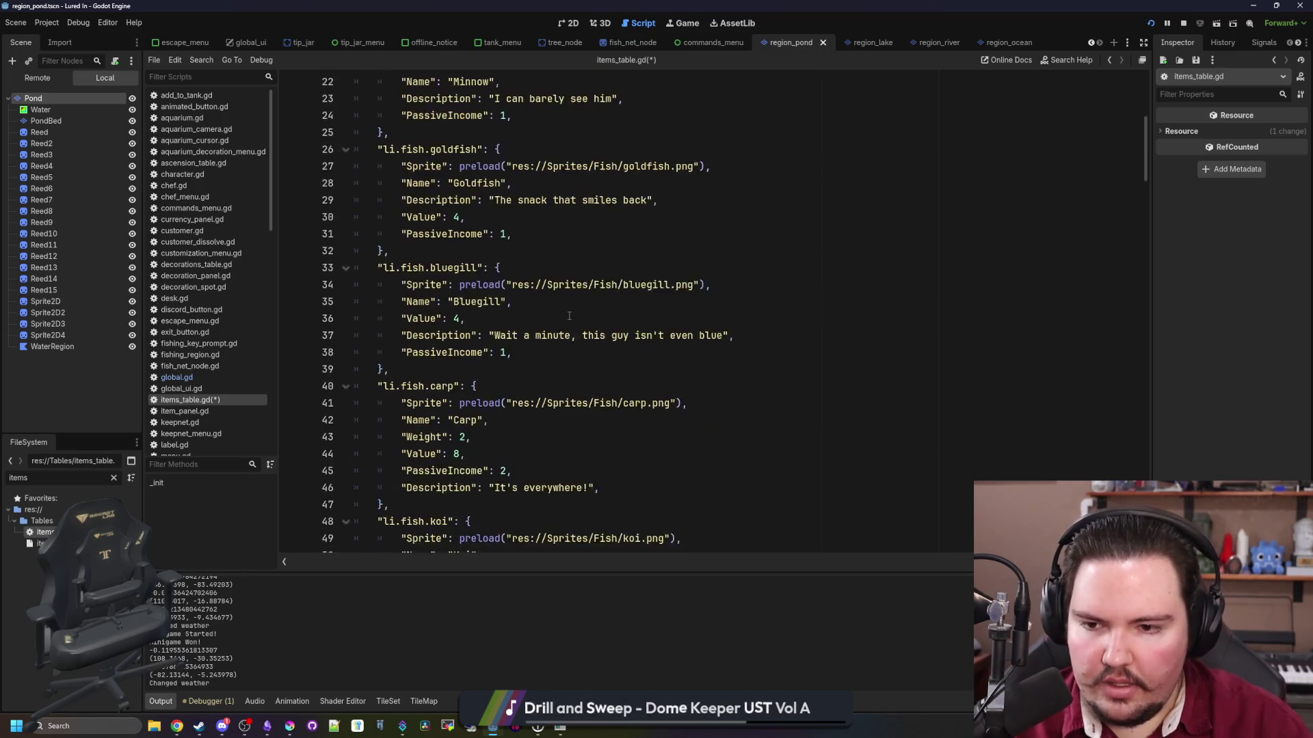
scroll(687, 320, down, 20)
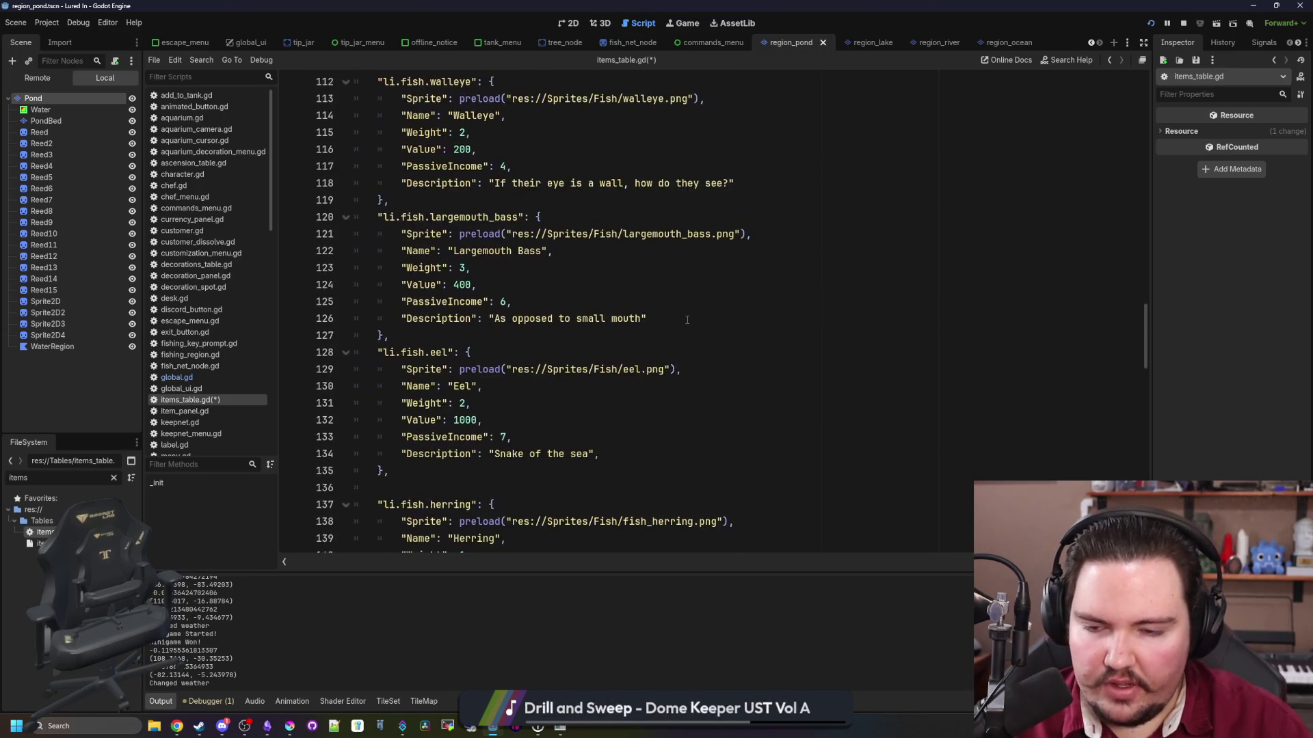
scroll(561, 348, down, 18)
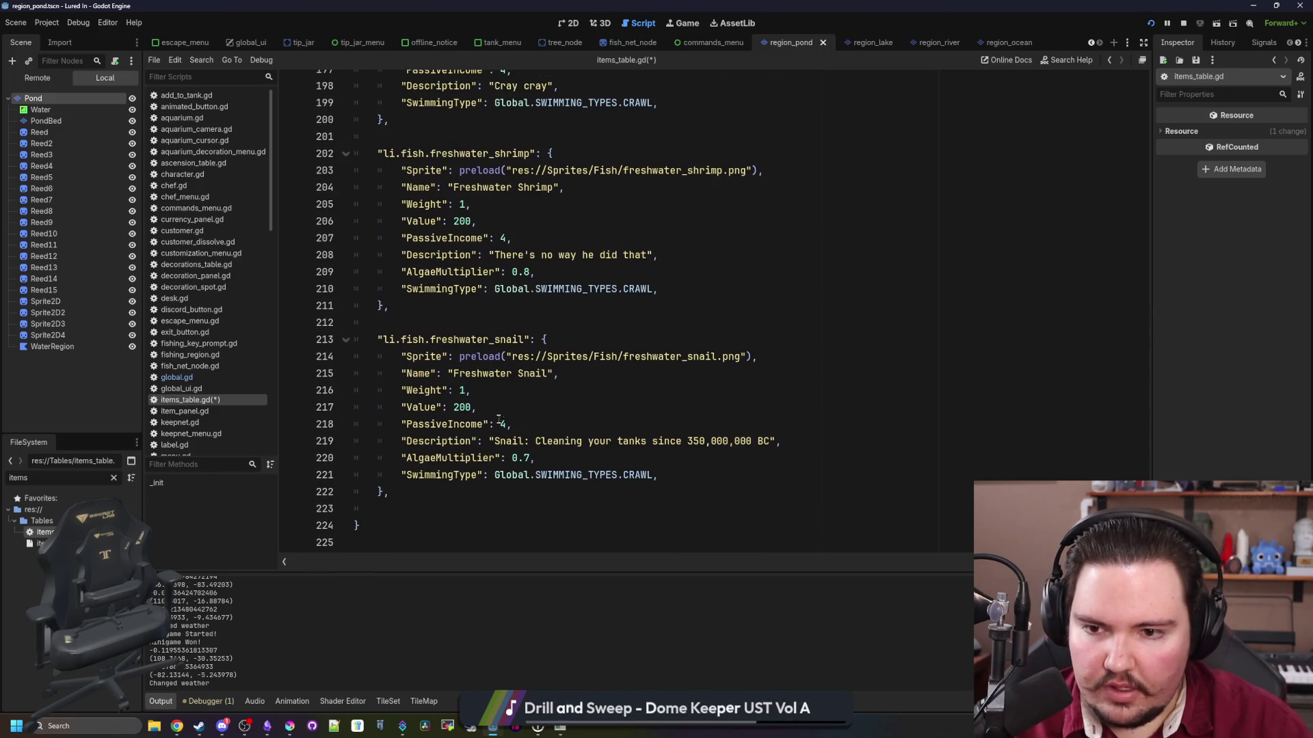
scroll(615, 397, up, 6)
key(ctrl+f)
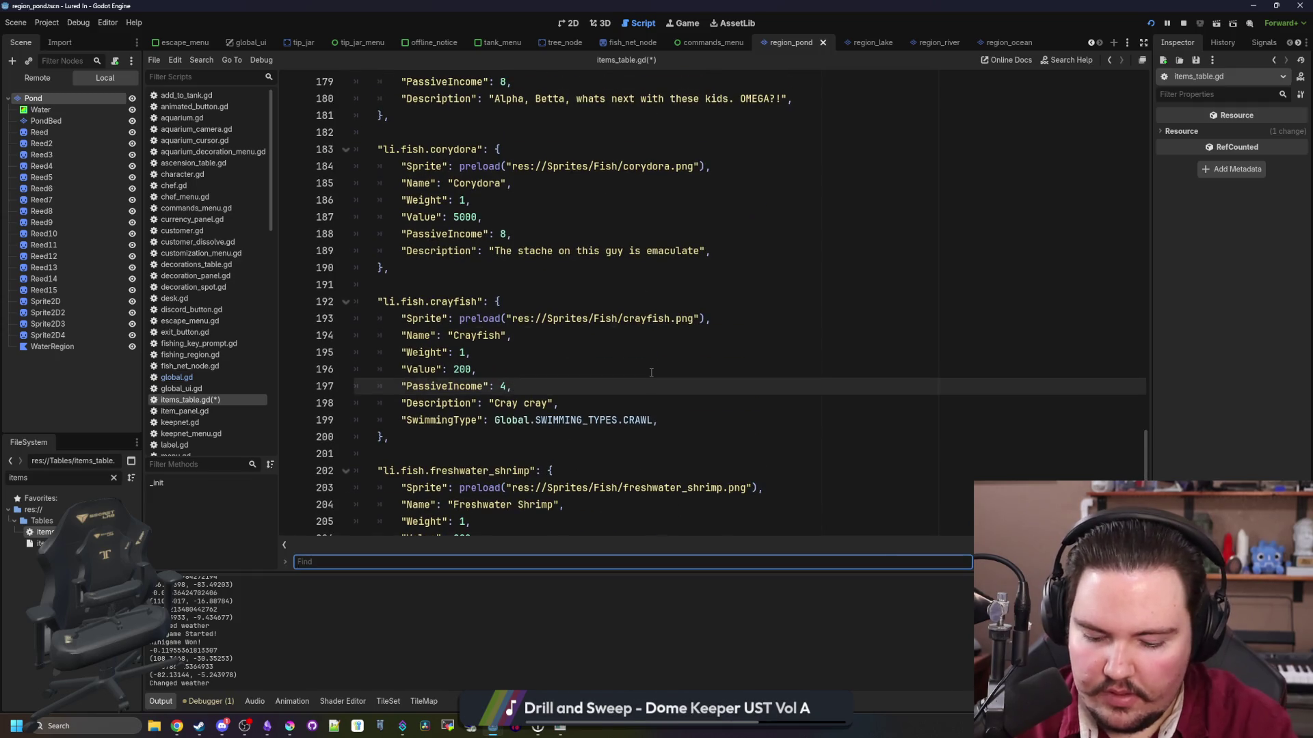
text(herring)
scroll(651, 372, down, 1)
click(704, 356)
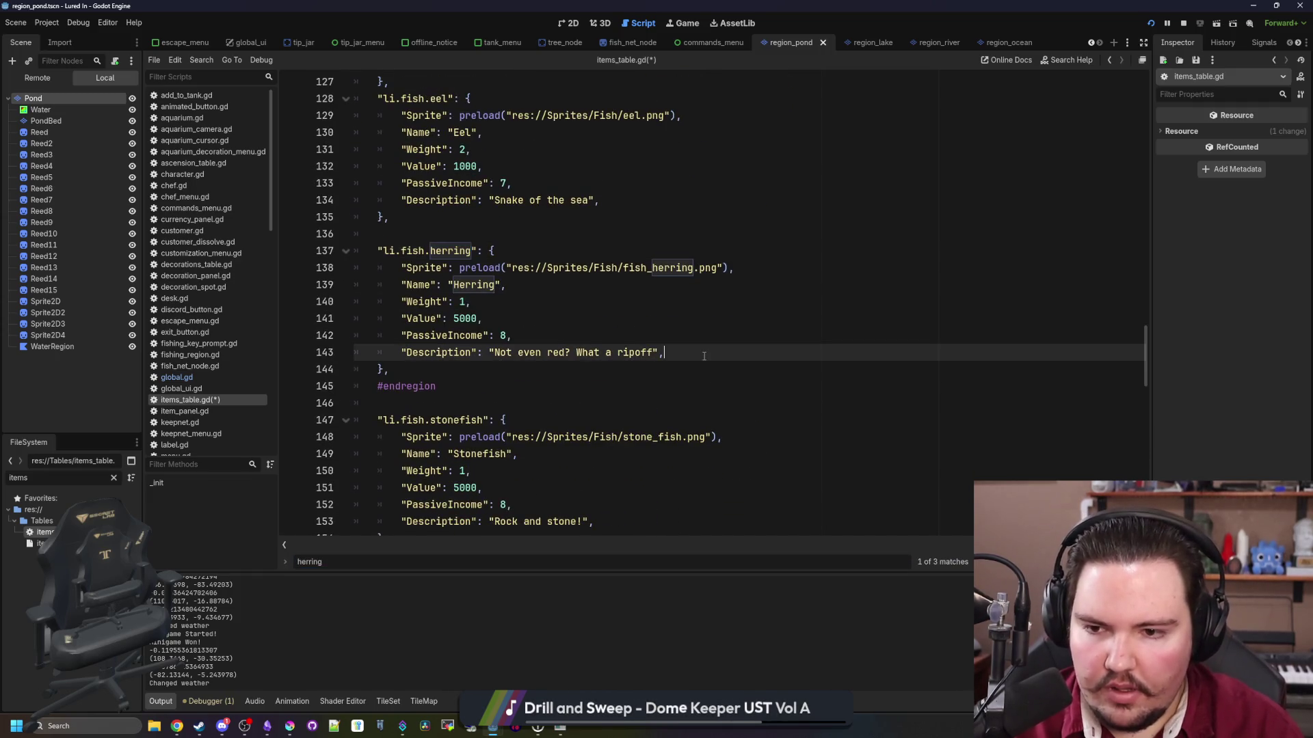
key(Return)
key(ctrl+v)
Step: Change the herring's RequiredLiquid to saltwater and save items_table.gd
double_click(541, 369)
text(salt)
key(Up)
key(Up)
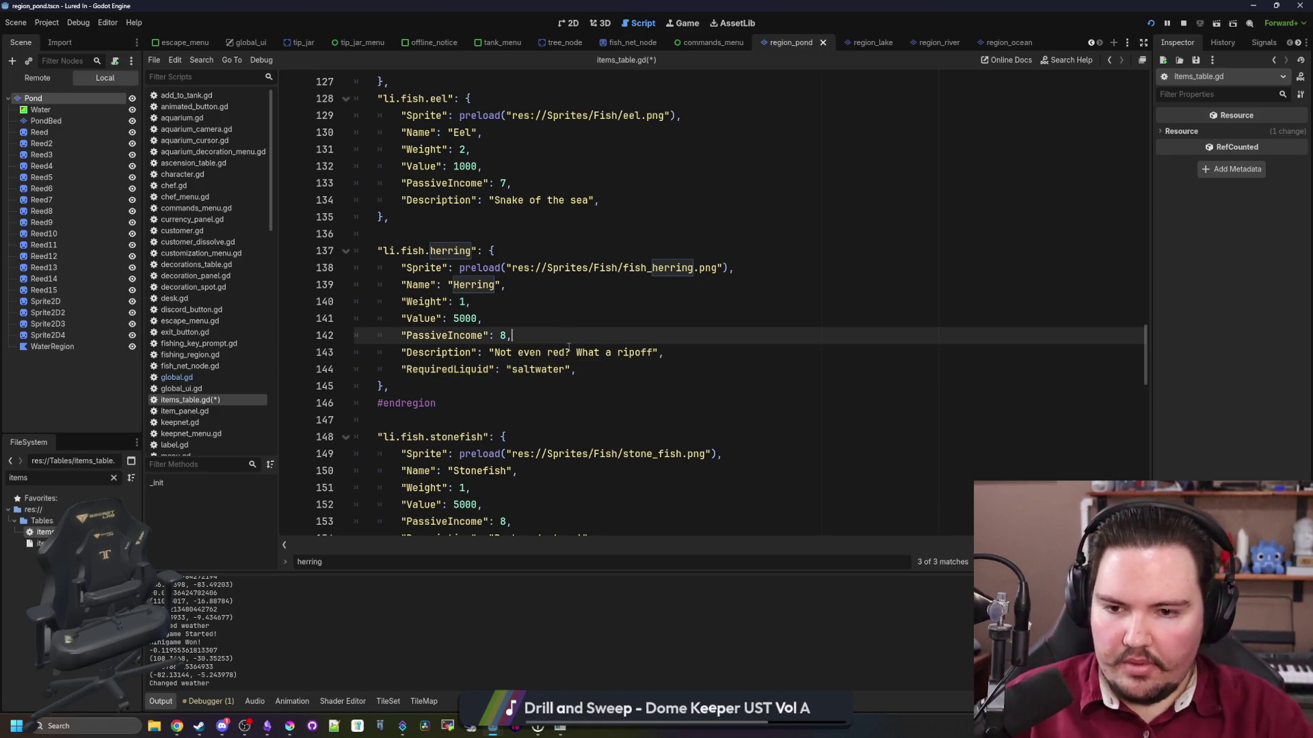
key(ctrl+s)
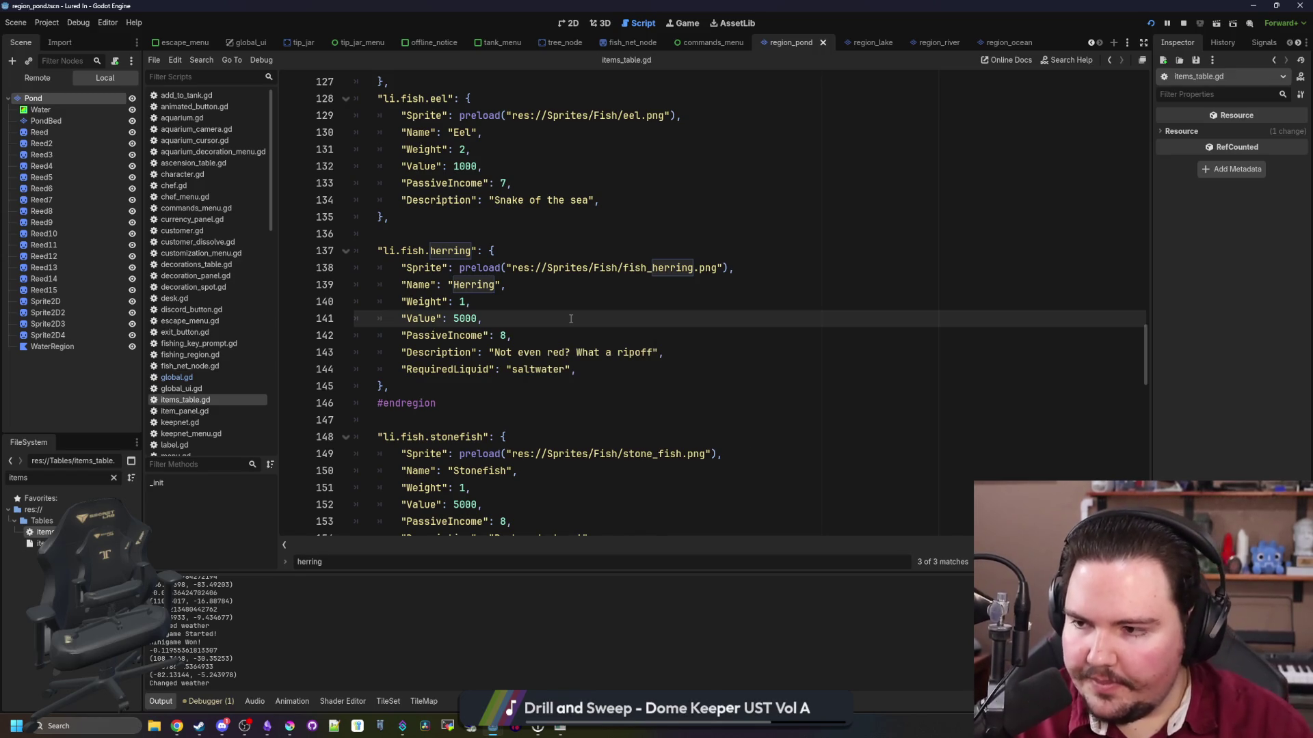
key(ctrl+s)
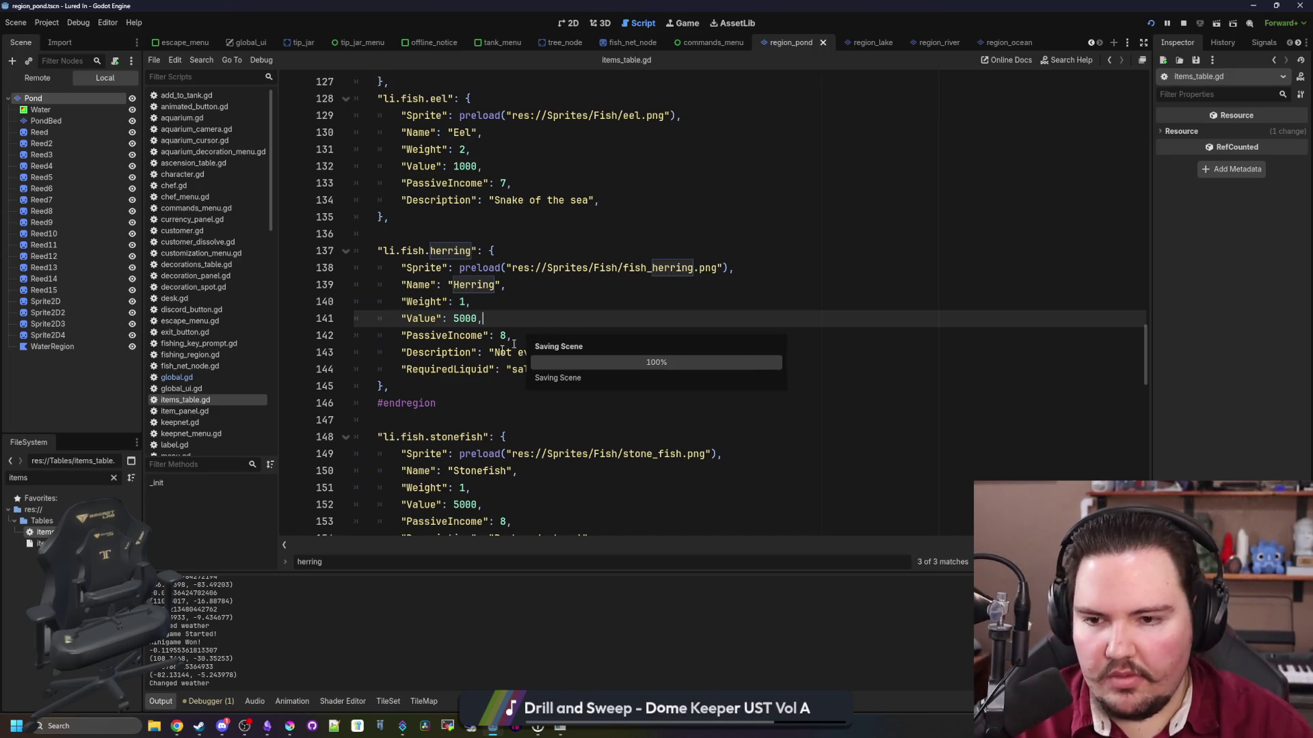
click(547, 329)
key(ctrl+s)
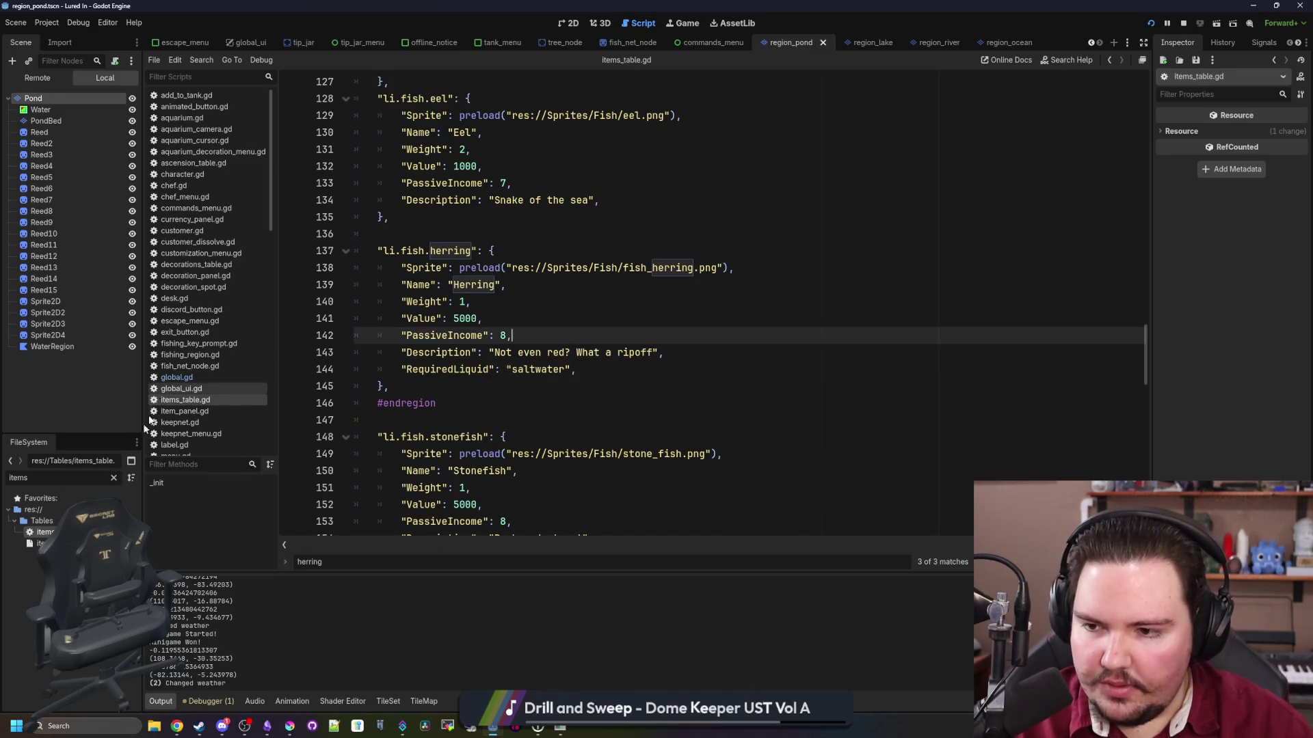
Step: Filter FileSystem for tank_me and open the tank_menu scene
click(115, 480)
click(115, 478)
text(tank_me)
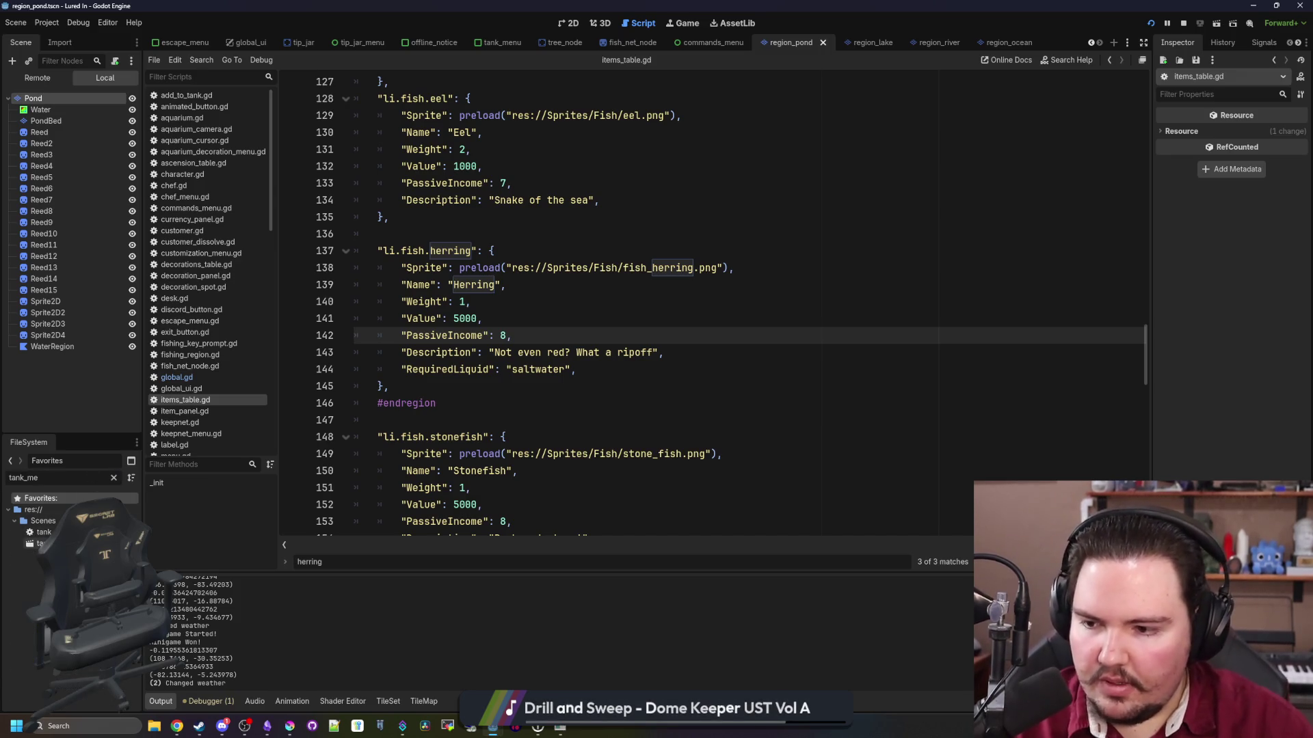
double_click(41, 544)
Step: Show the tank menu's Settings page on the 2D canvas with the whole Fish Tank panel in view
click(570, 16)
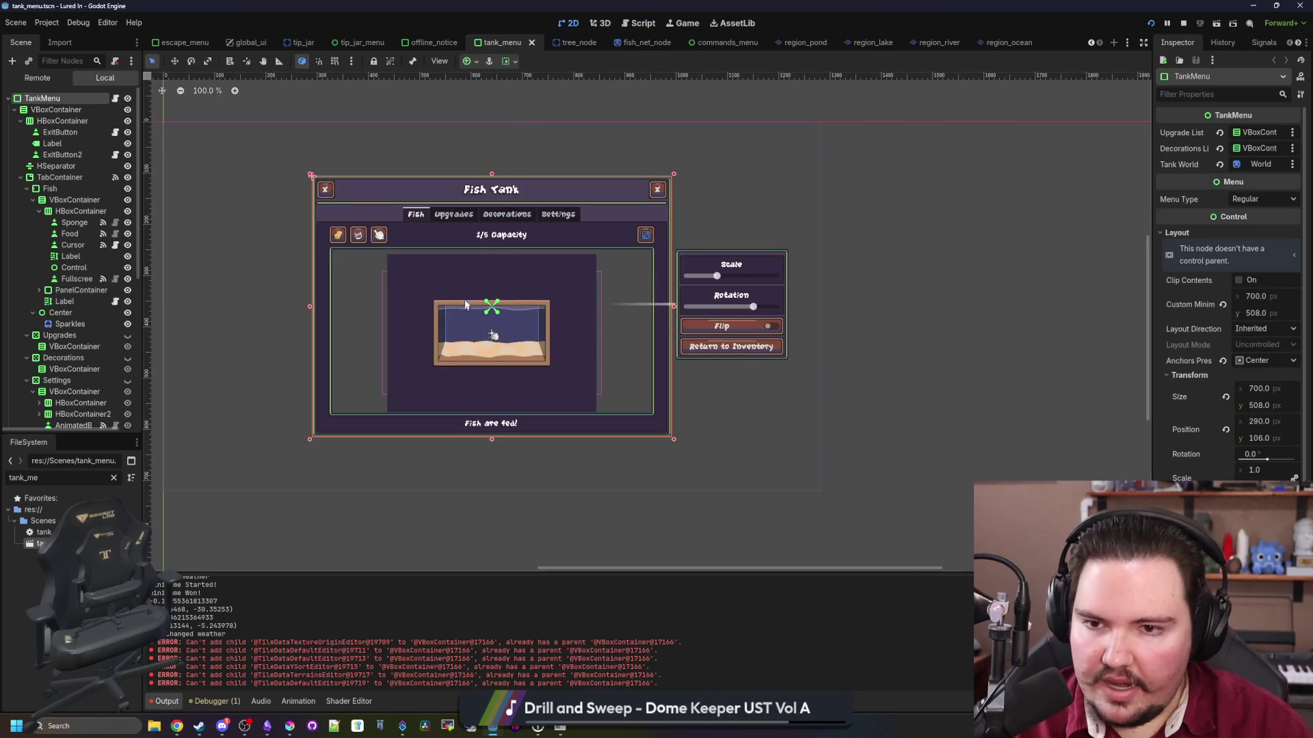
scroll(69, 274, down, 5)
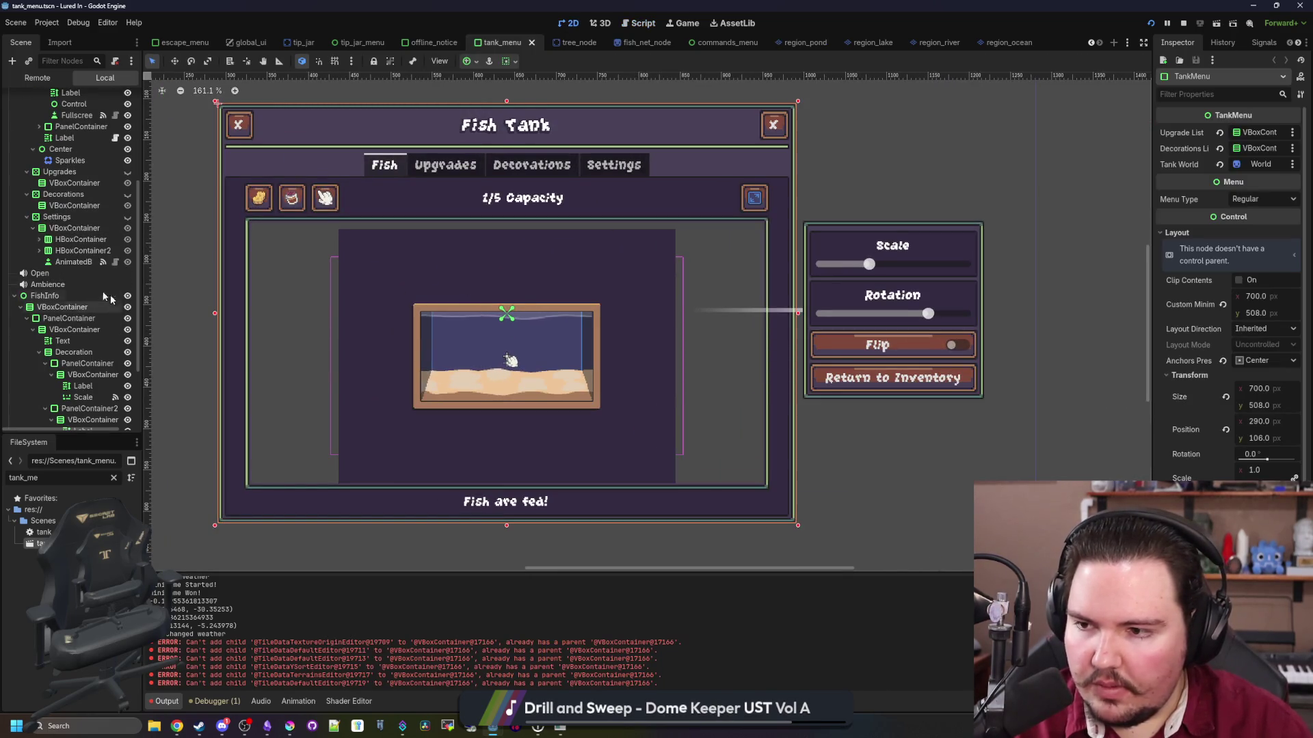
click(126, 219)
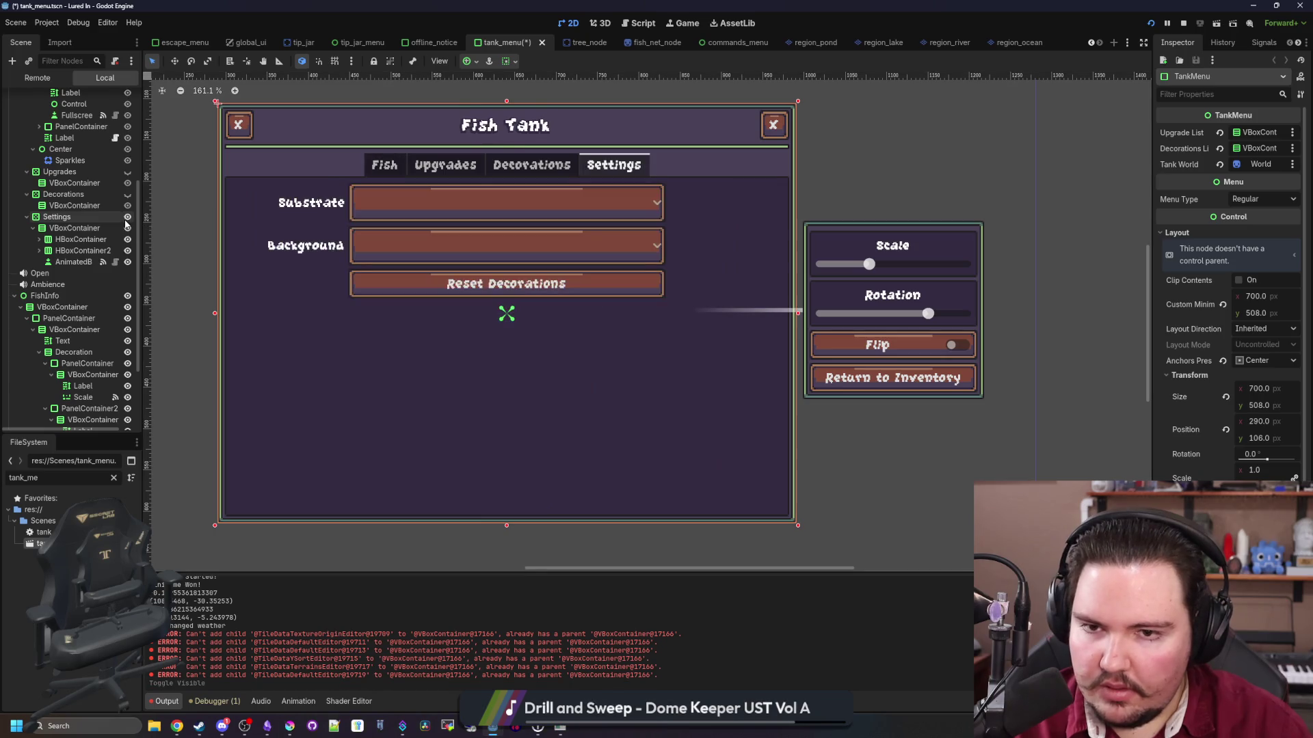
scroll(96, 229, up, 1)
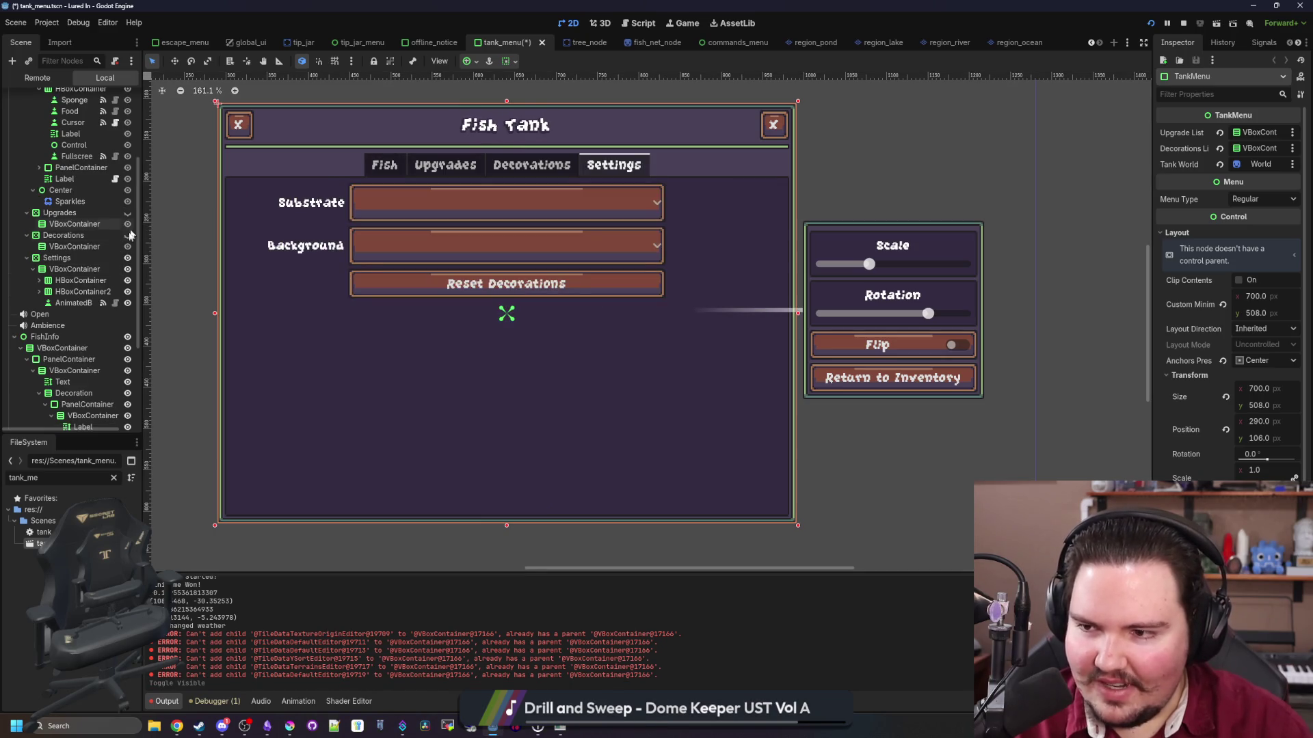
scroll(472, 197, up, 2)
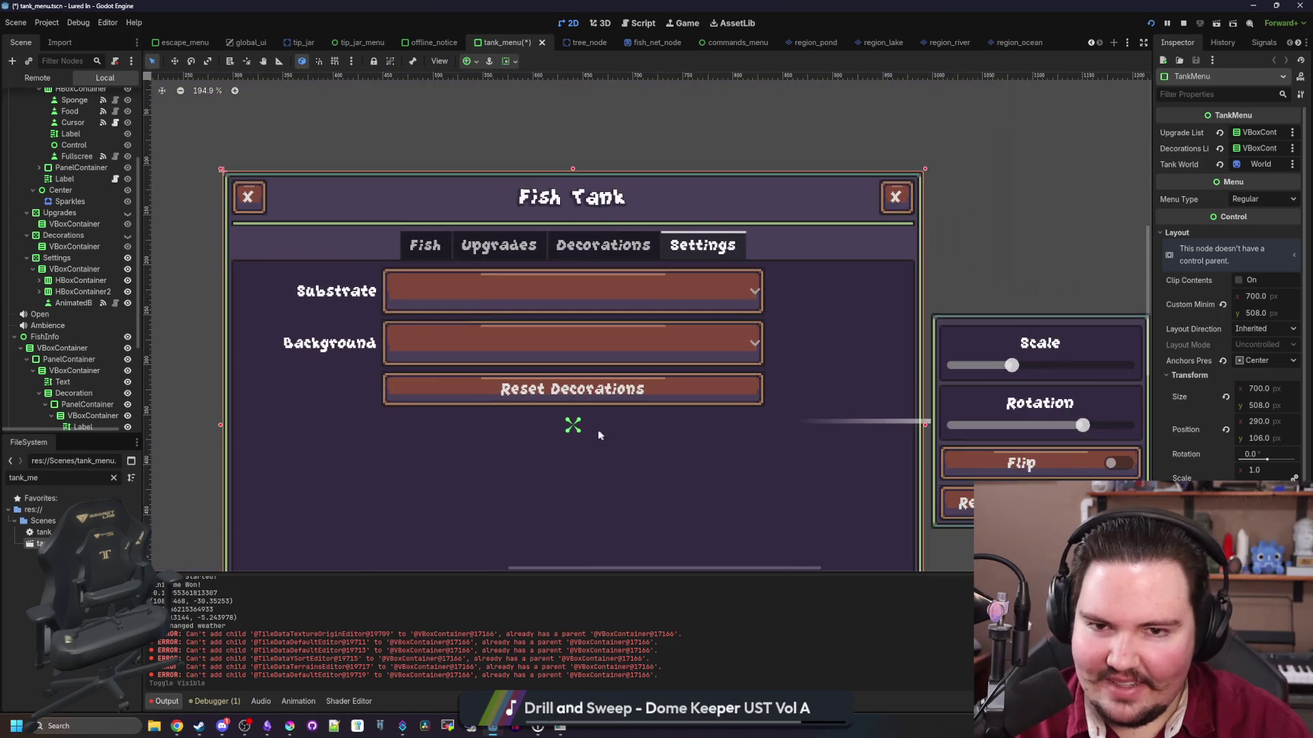
click(128, 258)
click(128, 258)
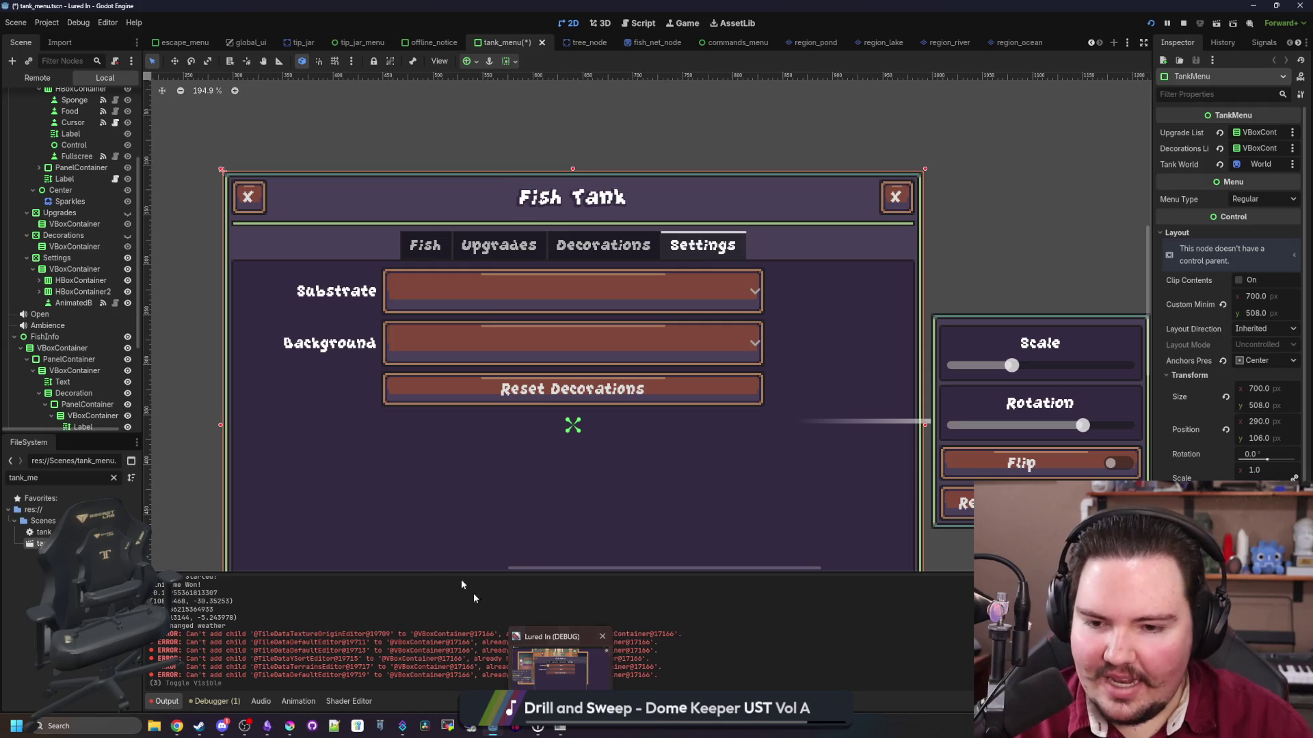
drag(383, 409, 351, 321)
Step: Duplicate the Background row and change the new row's label text to 'Liquid Type'
click(77, 280)
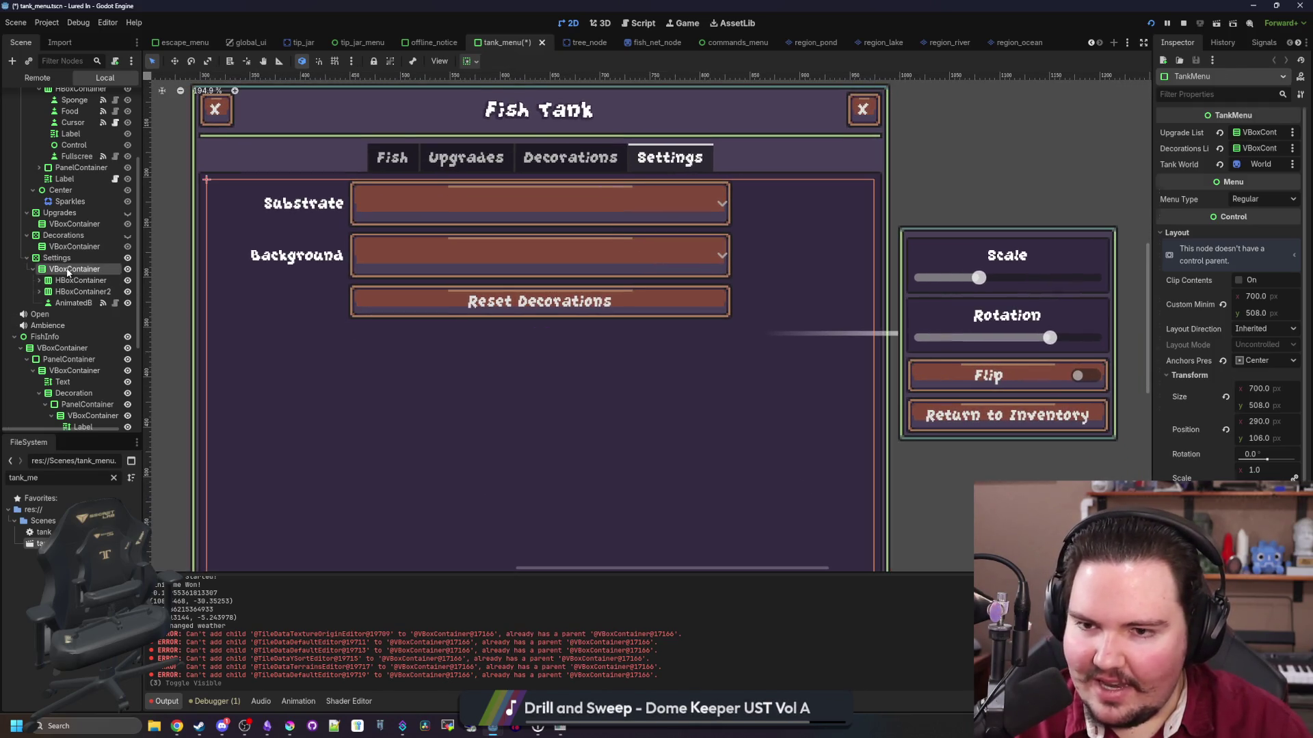
right_click(65, 293)
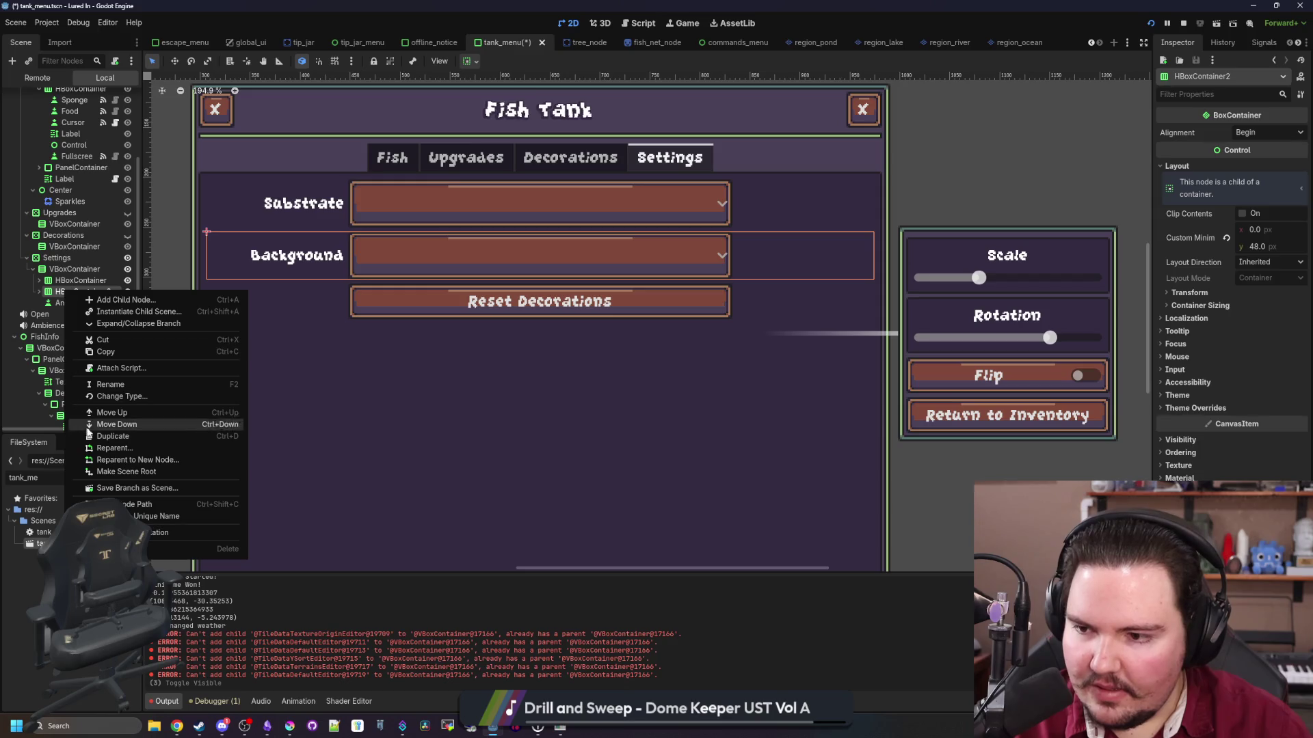
click(102, 437)
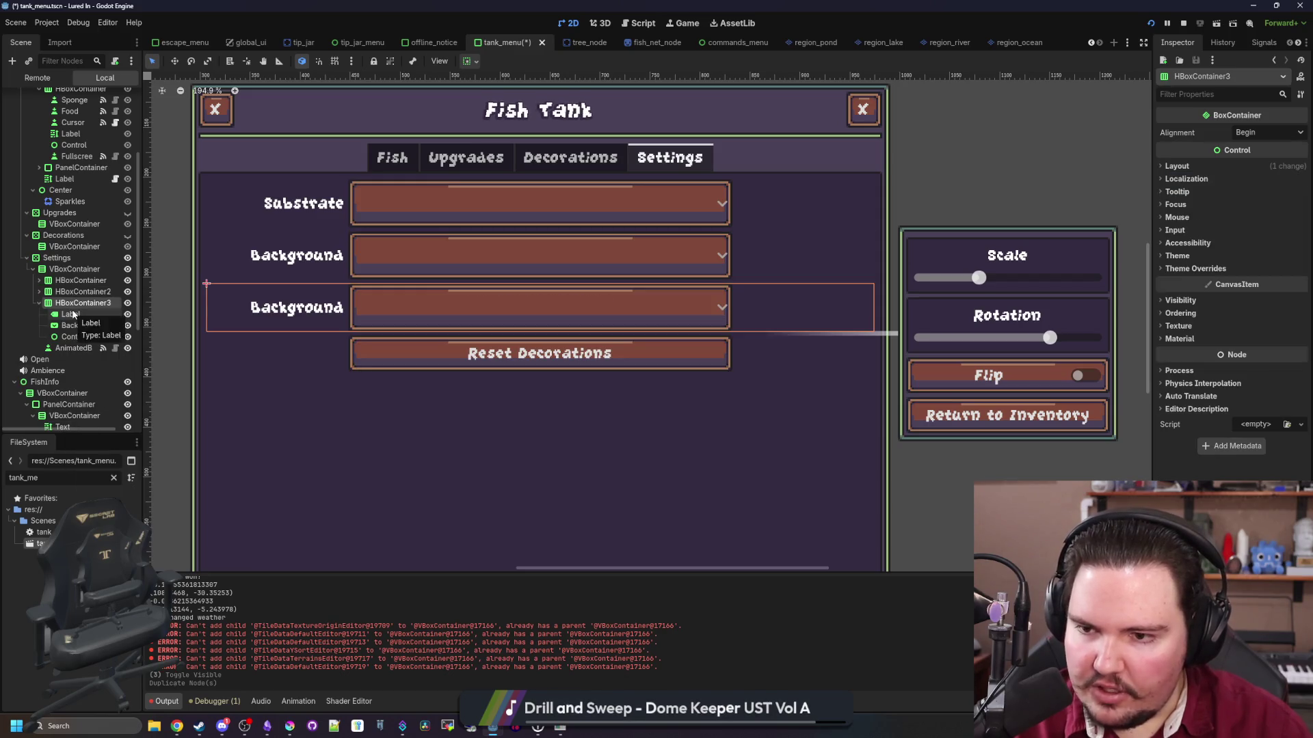
click(71, 313)
double_click(1217, 156)
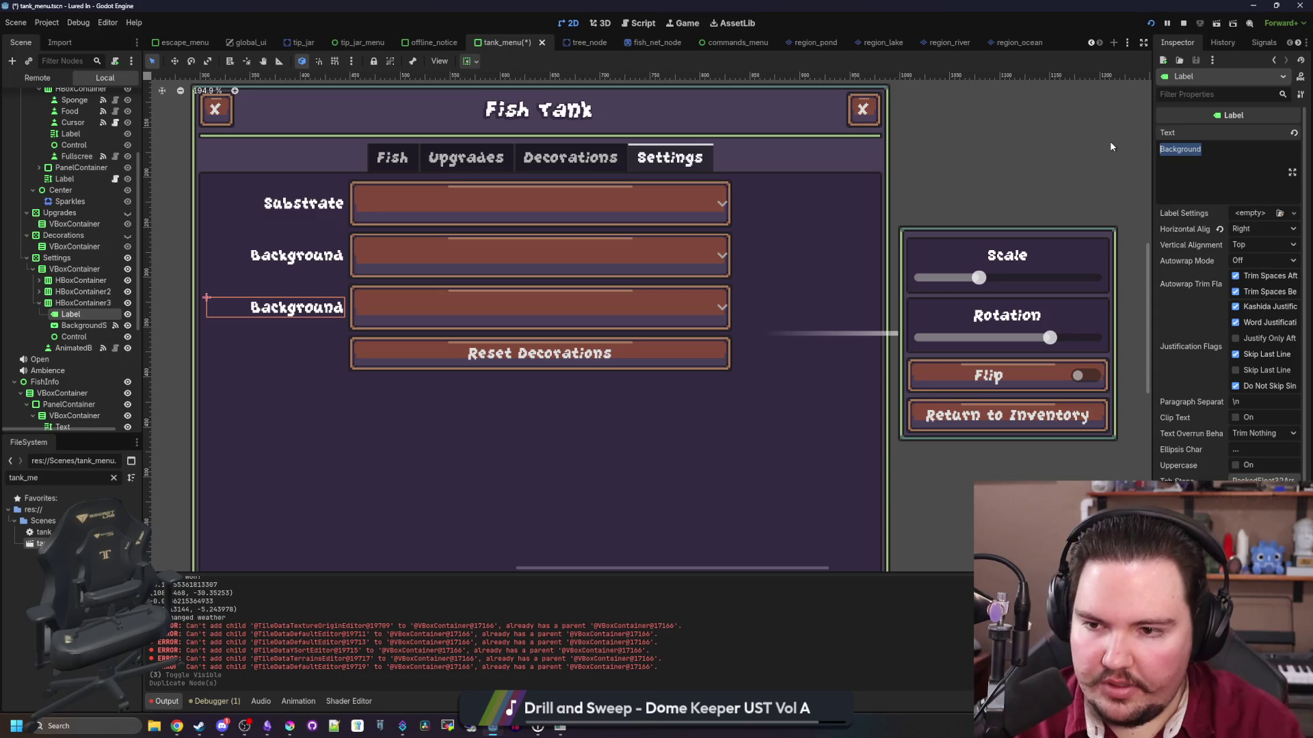
text(Liquid Type)
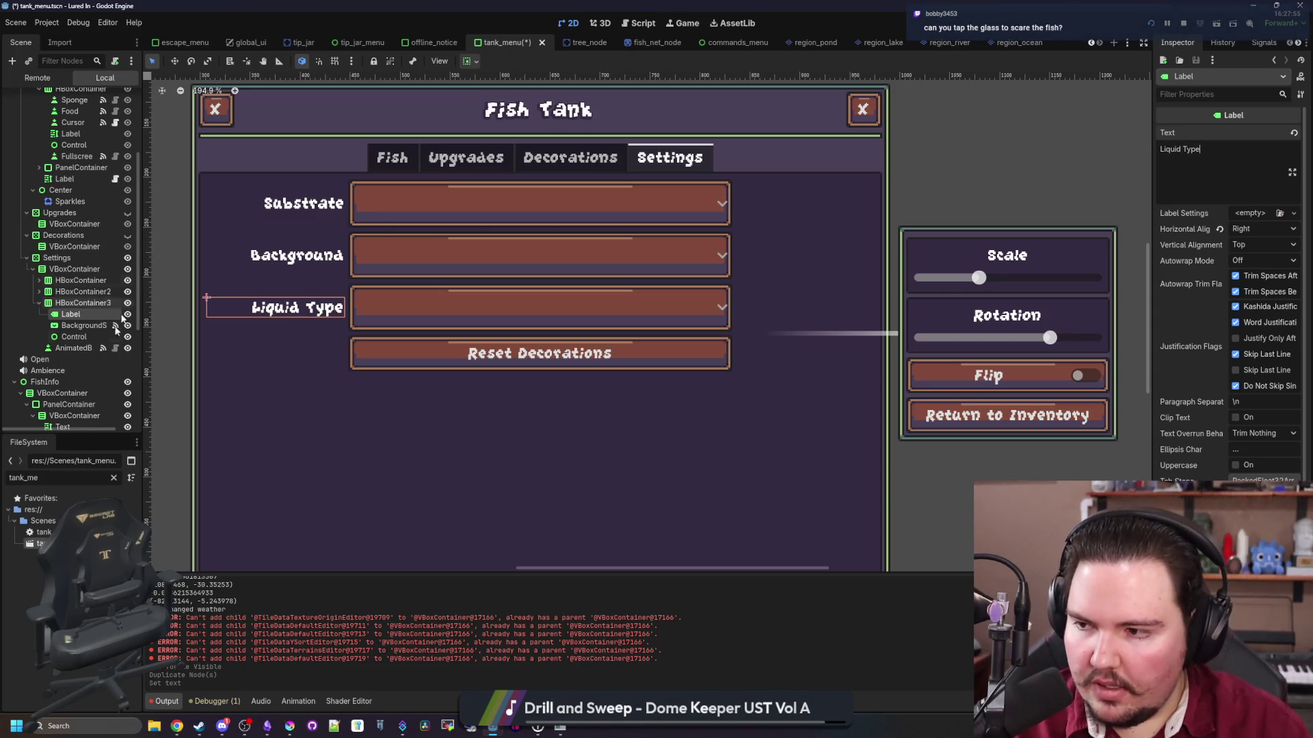
Step: Inspect the third row's dropdown items and its spacer's mouse settings
click(82, 325)
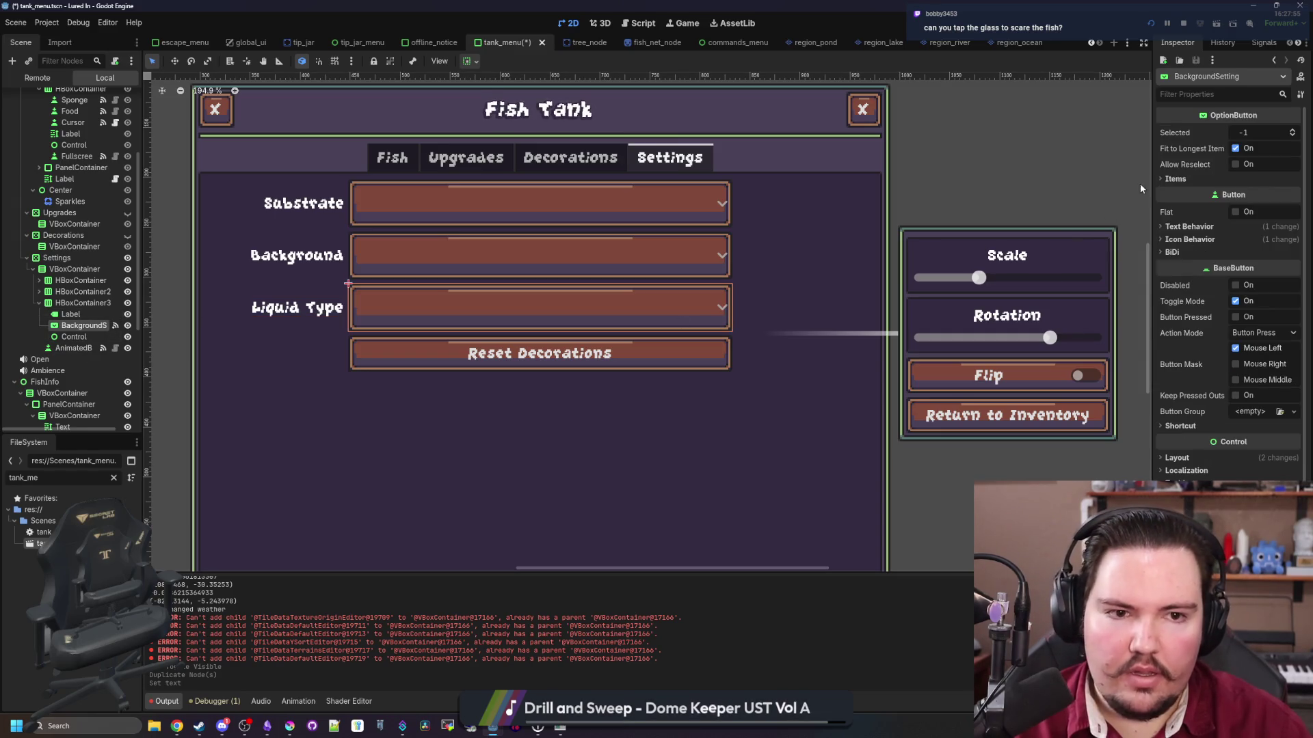
click(1174, 179)
drag(1151, 205, 1078, 217)
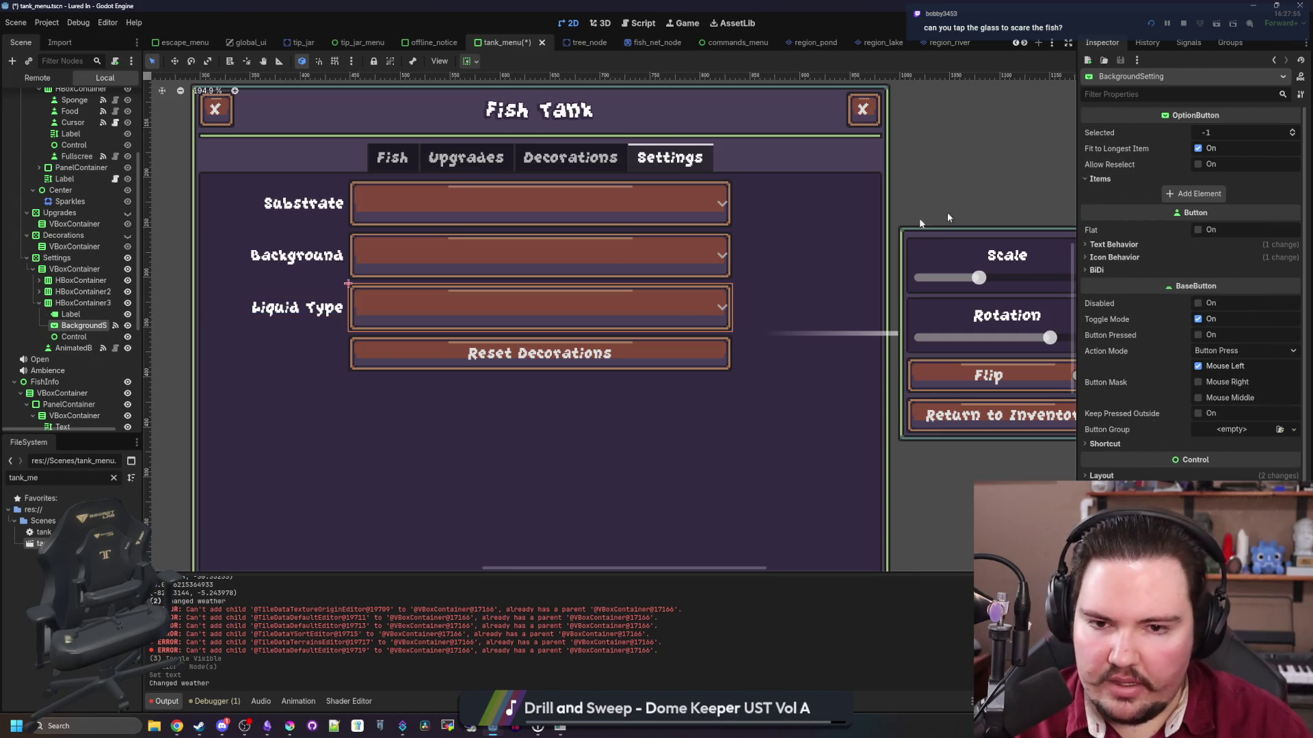
click(72, 336)
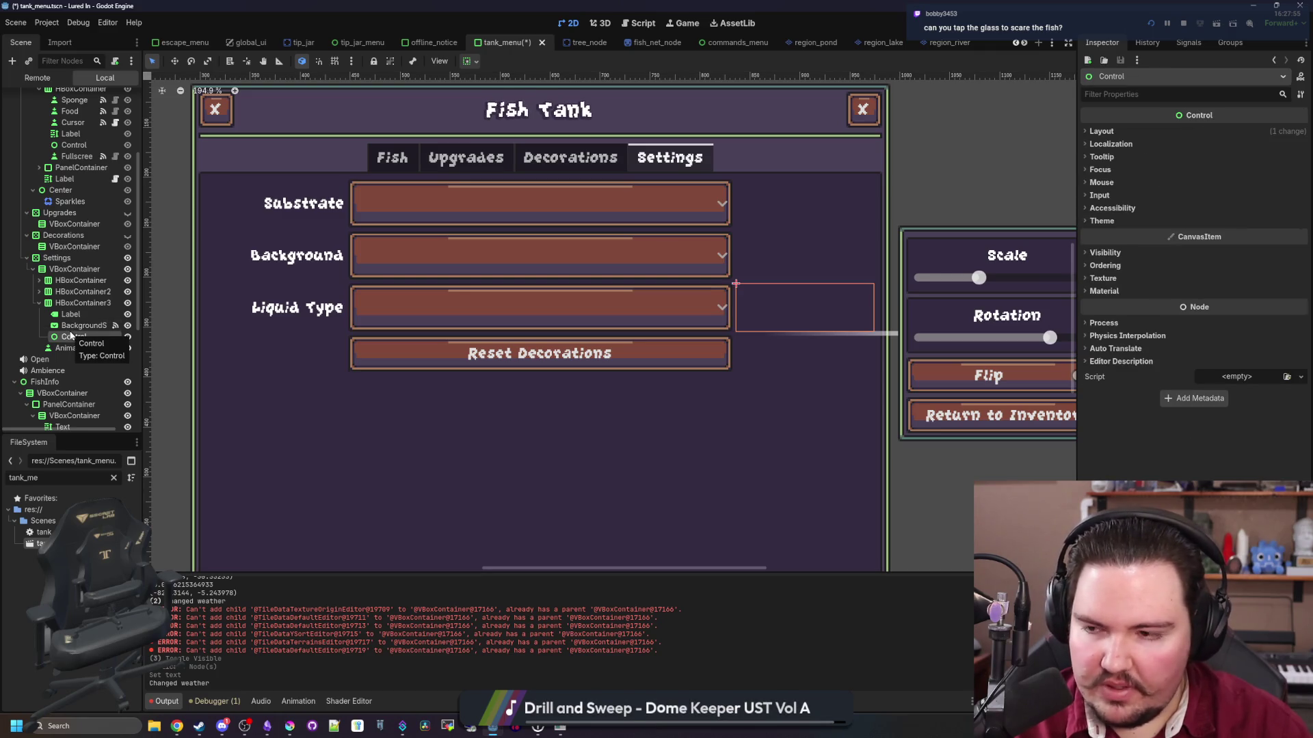
click(1102, 182)
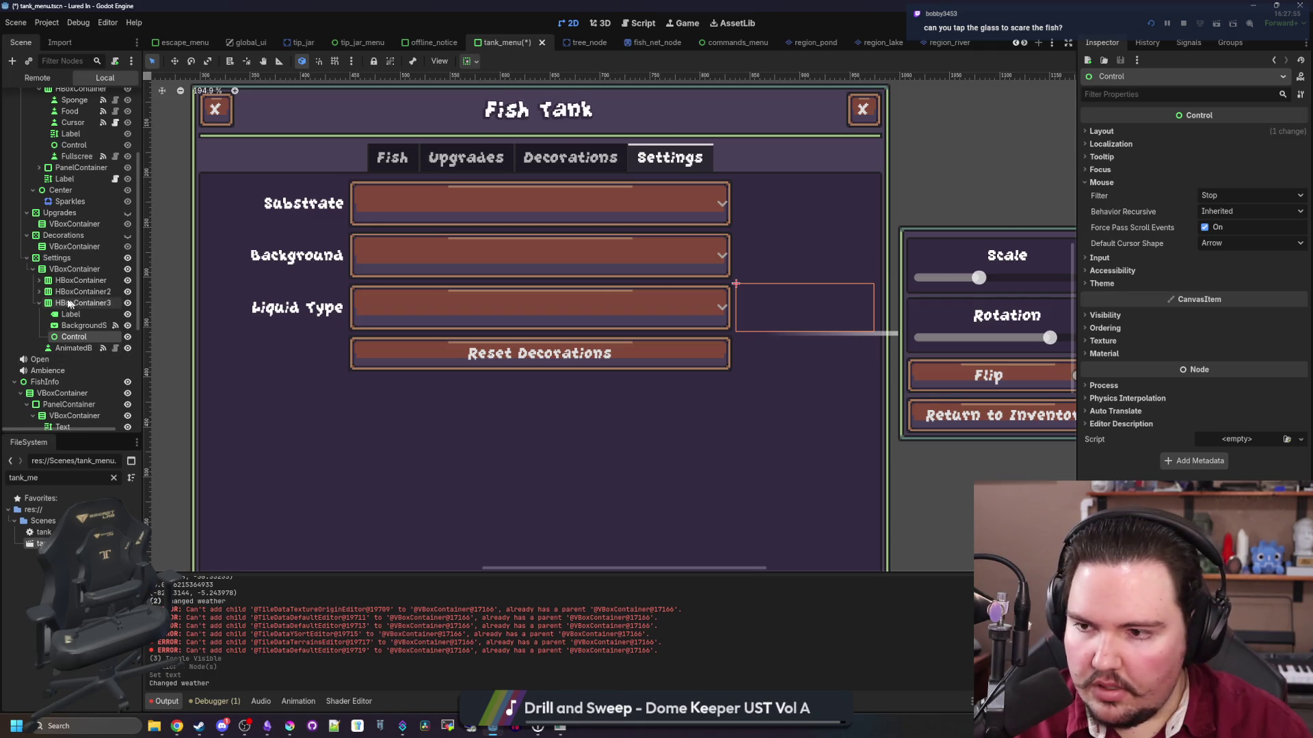
Step: Set Mouse Filter to Ignore on all three Settings row spacer Controls
click(39, 292)
click(39, 281)
ctrl+click(74, 314)
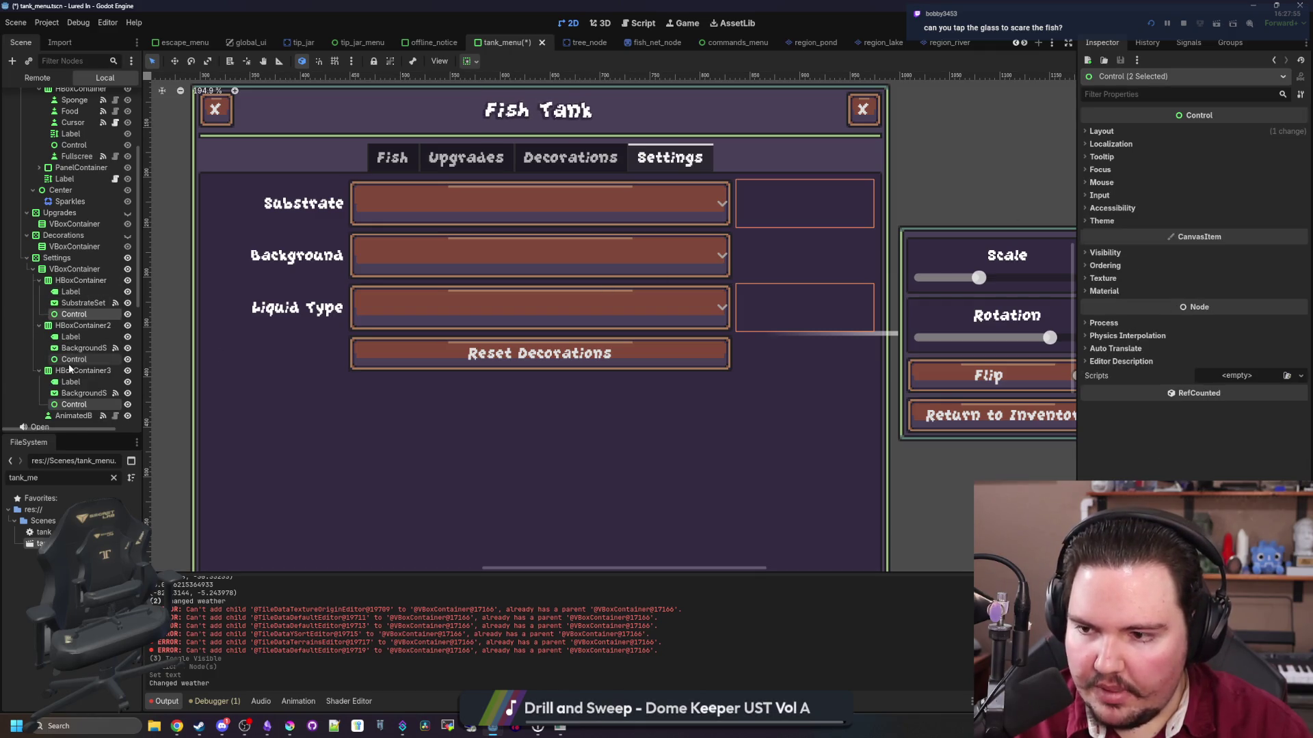
ctrl+click(74, 359)
click(1103, 182)
click(1239, 196)
click(1231, 239)
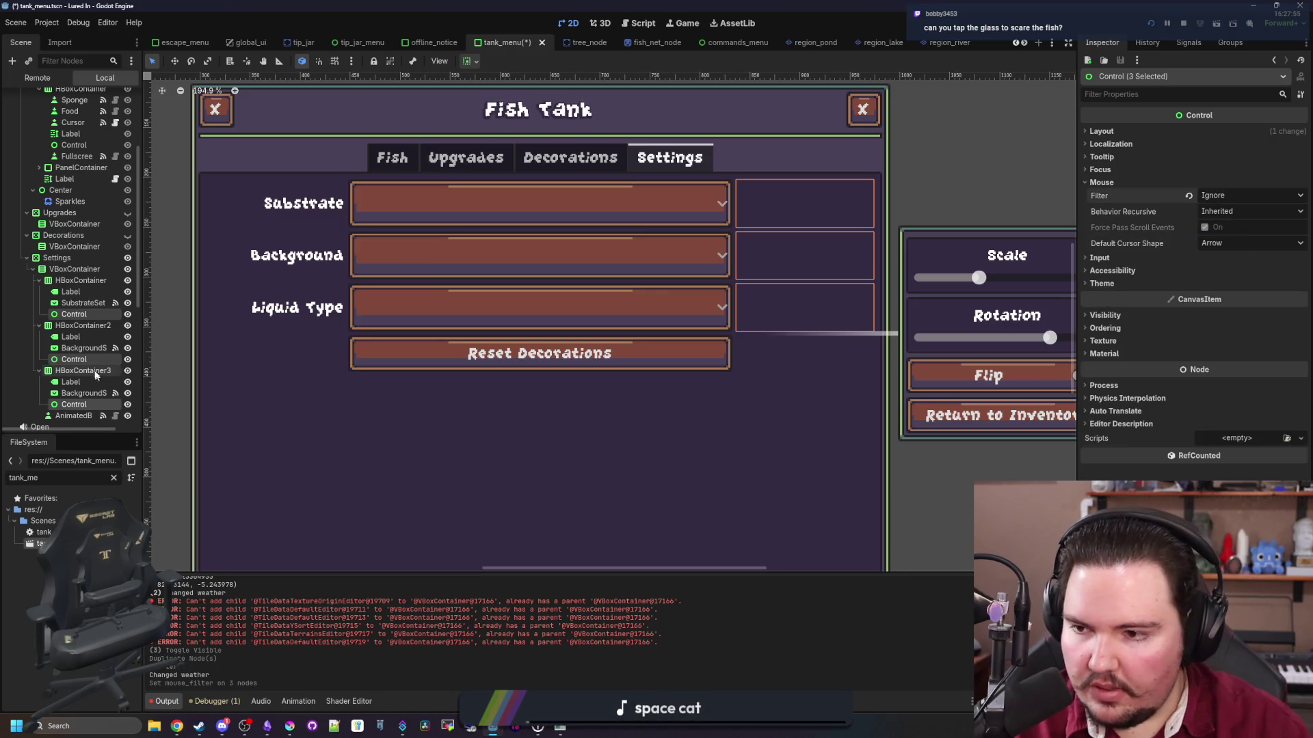
Step: Collapse the first two rows, reselect the Liquid Type dropdown, and save the tank_menu scene
click(39, 280)
click(39, 291)
click(87, 327)
key(ctrl+s)
scroll(91, 130, up, 4)
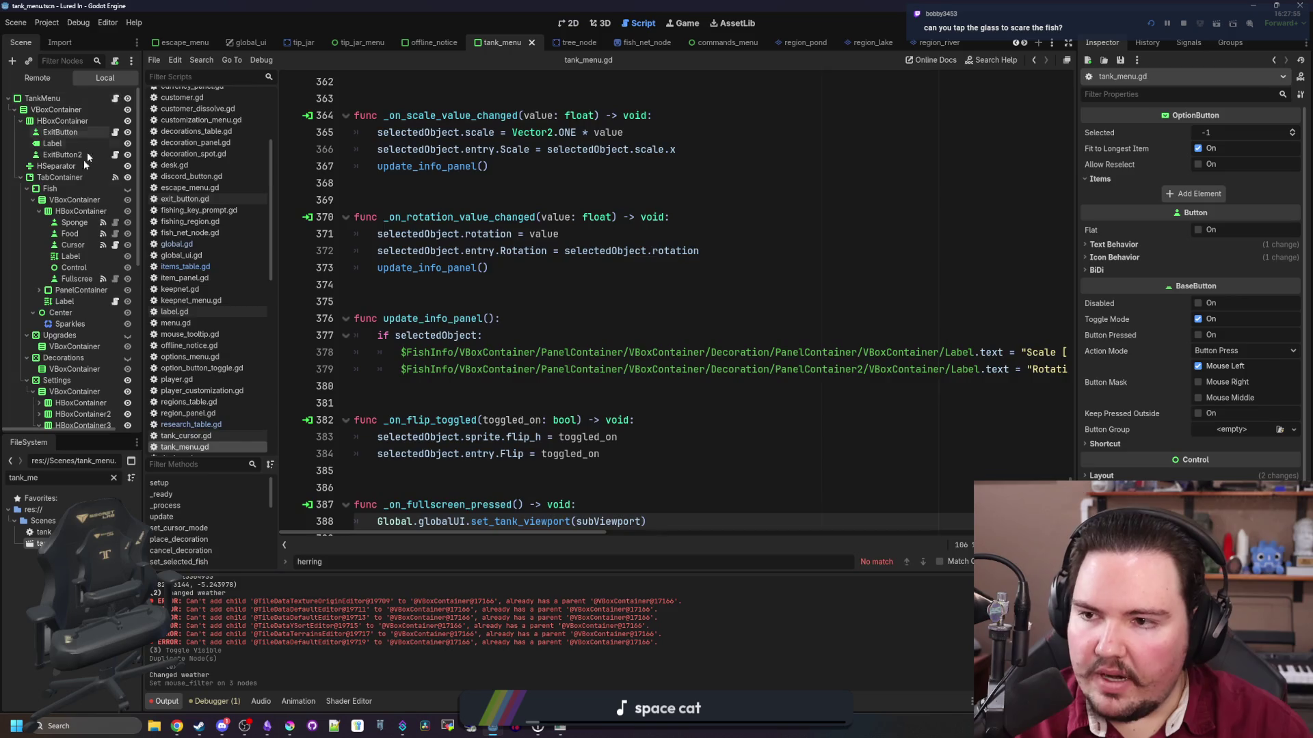
Step: Bring up the tank menu script and search for _READ to find its _ready code
key(ctrl+F3)
click(677, 351)
key(ctrl+f)
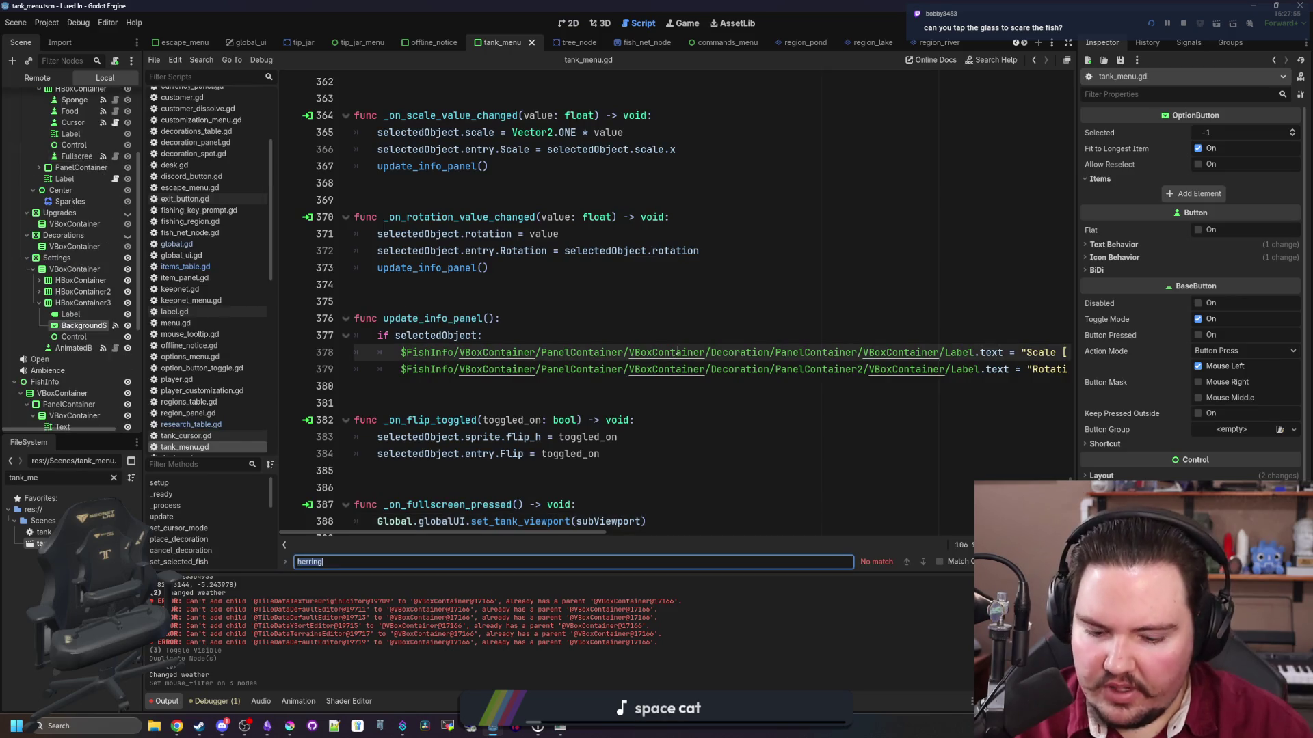
text(_)
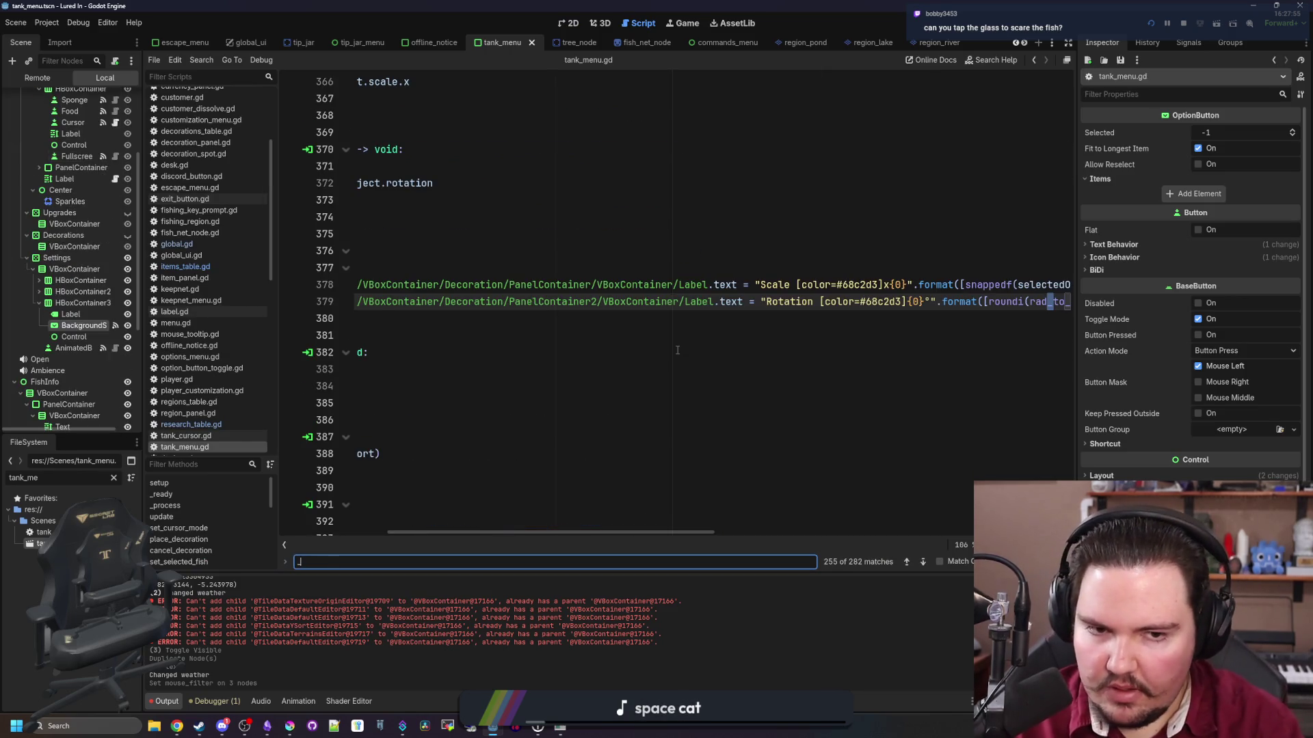
text(READY)
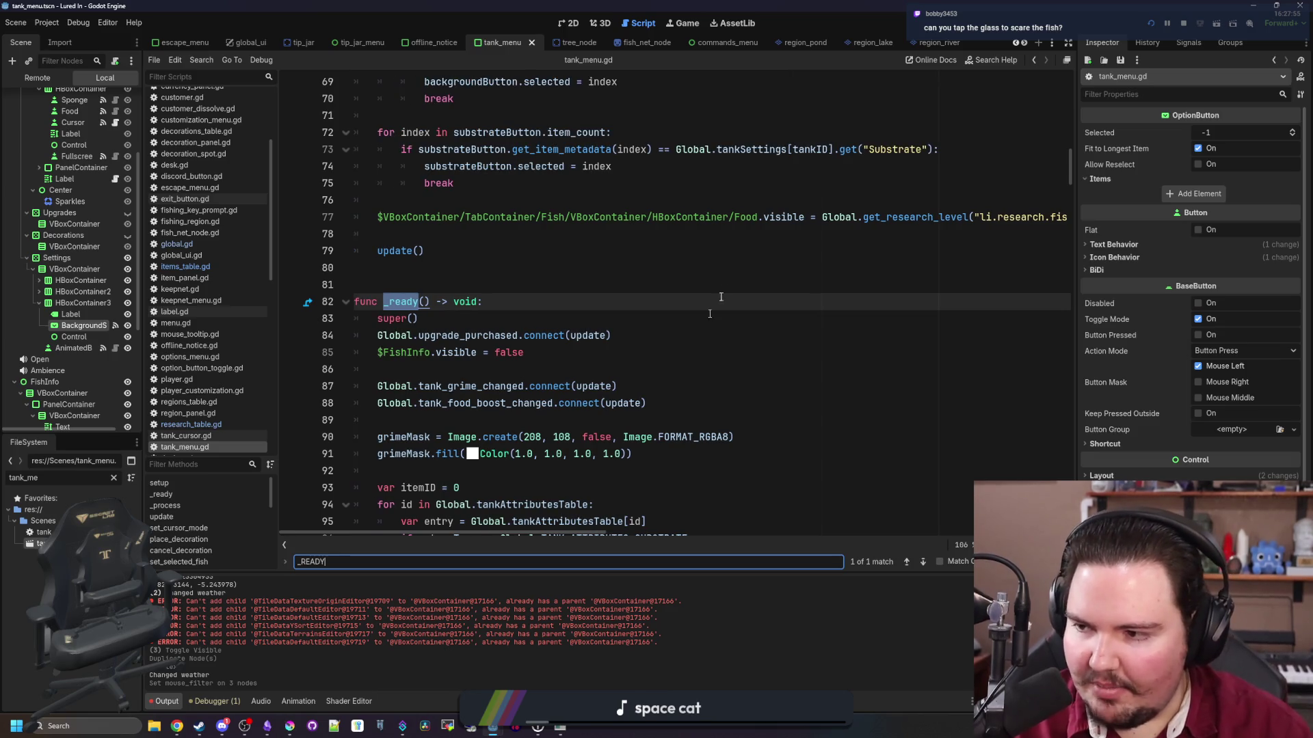
scroll(471, 311, down, 2)
click(471, 311)
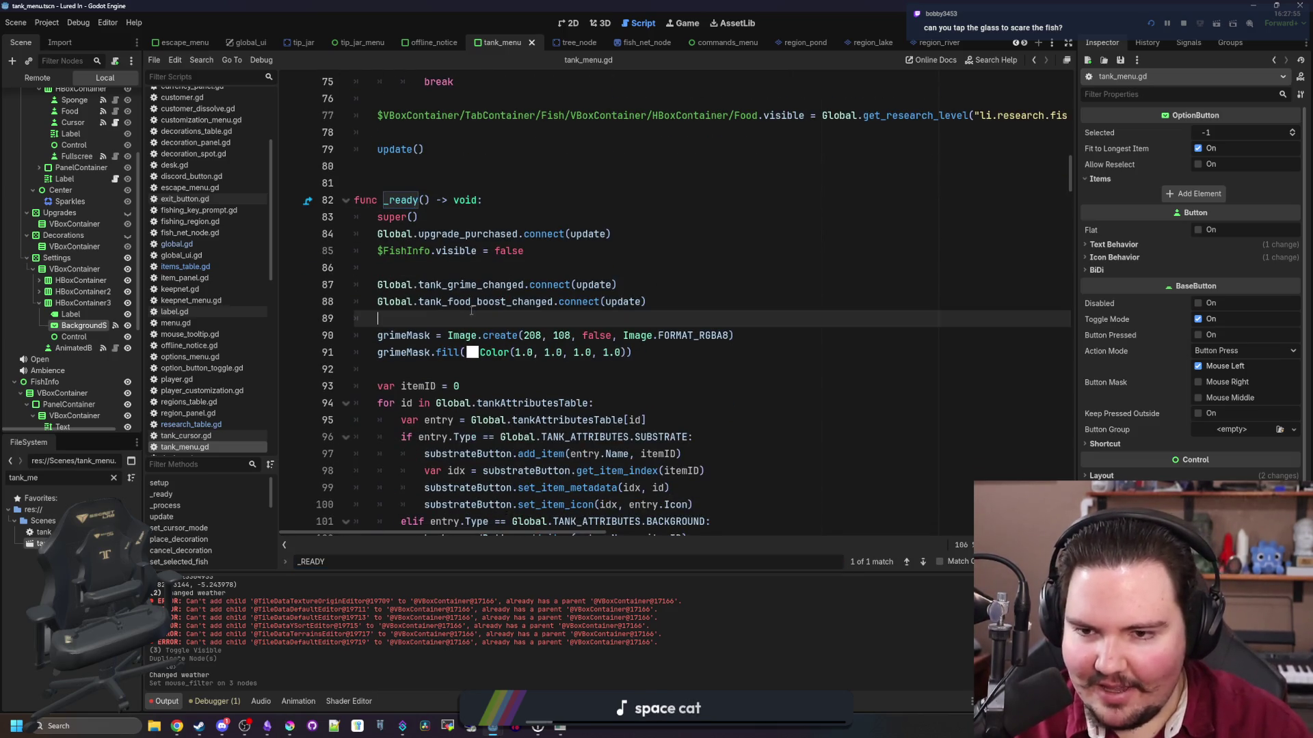
scroll(467, 309, down, 5)
scroll(467, 308, up, 3)
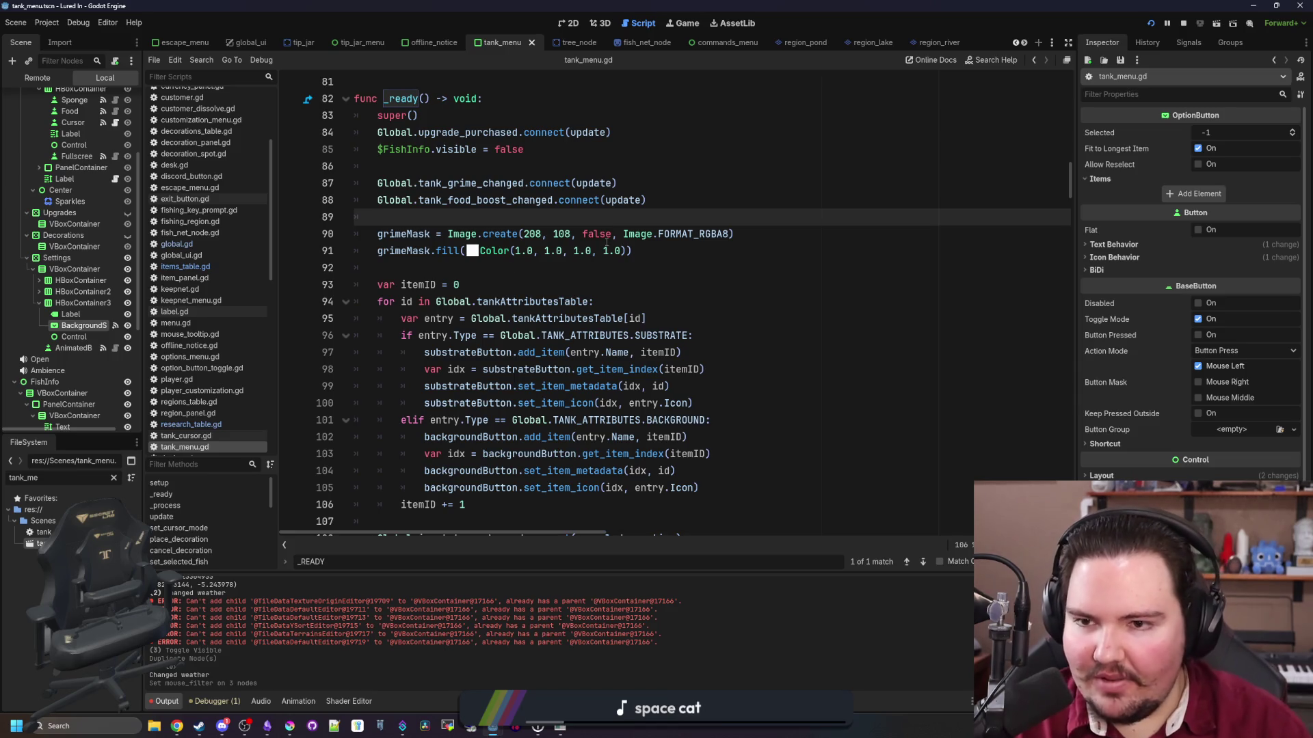
scroll(606, 240, up, 2)
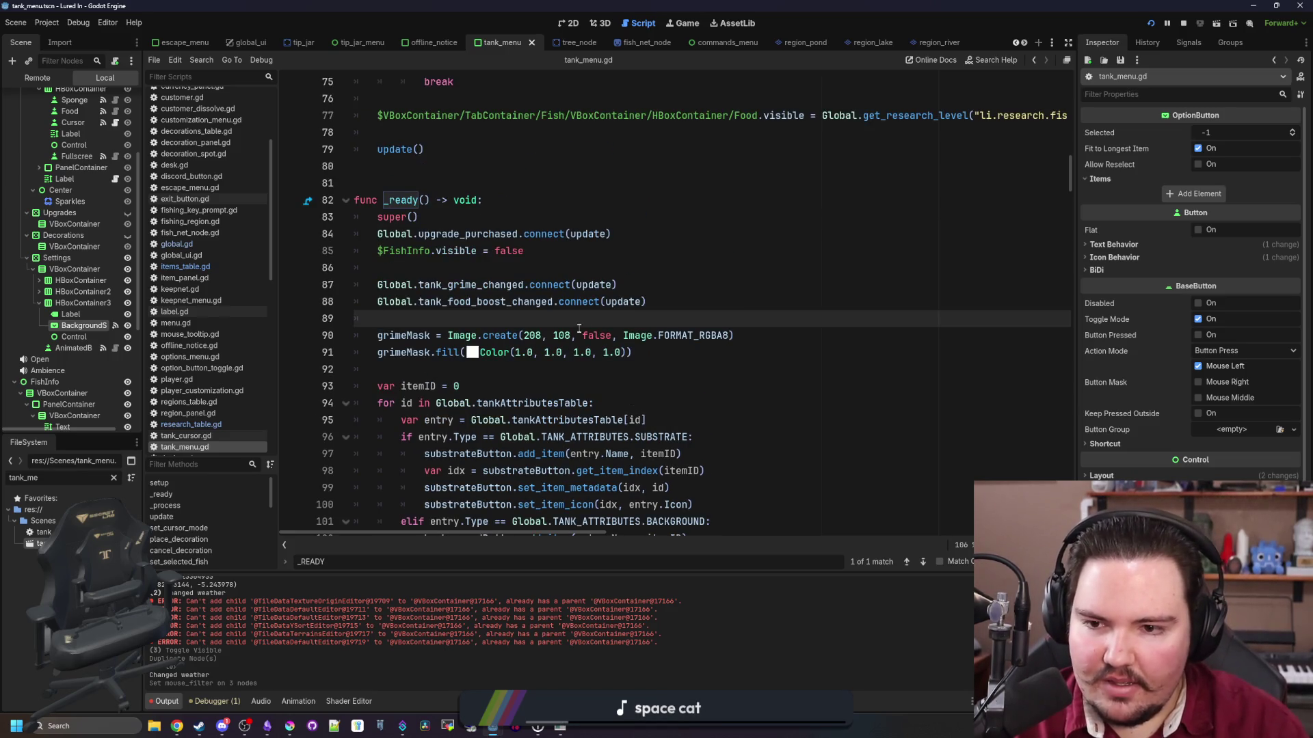
scroll(477, 263, down, 5)
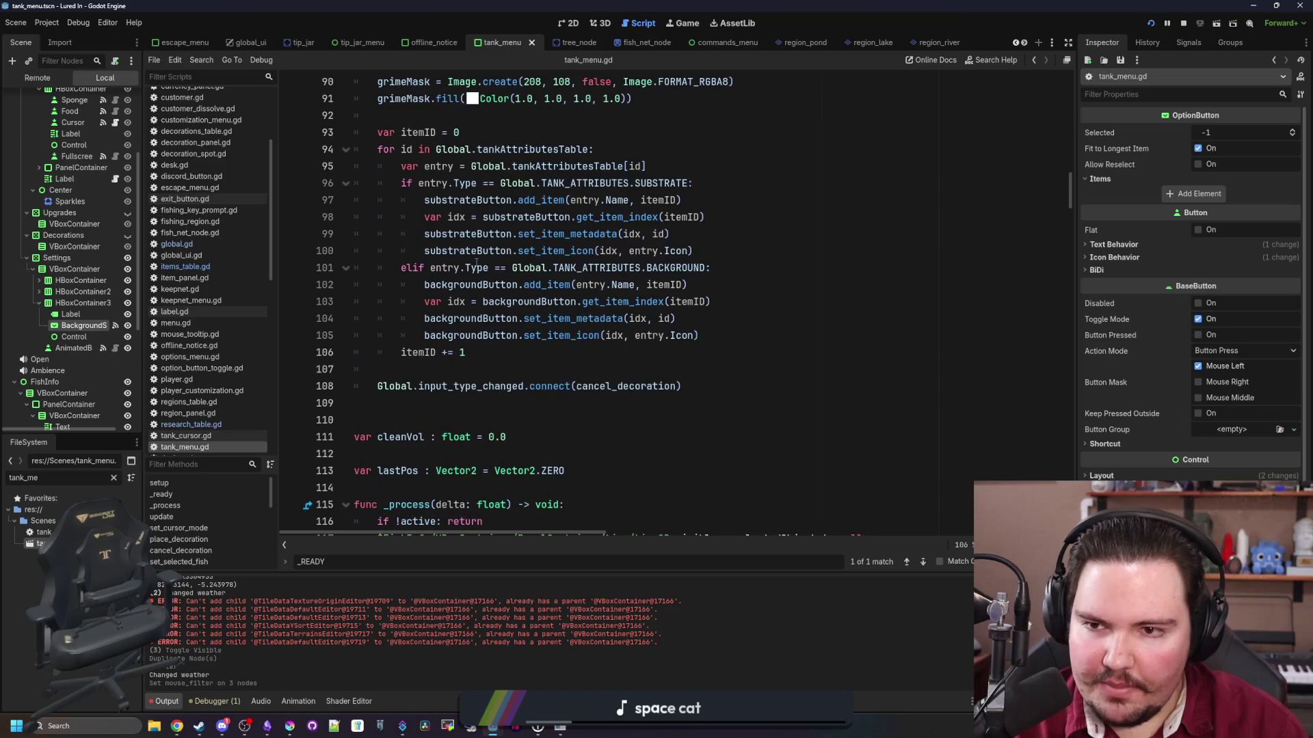
scroll(477, 263, up, 1)
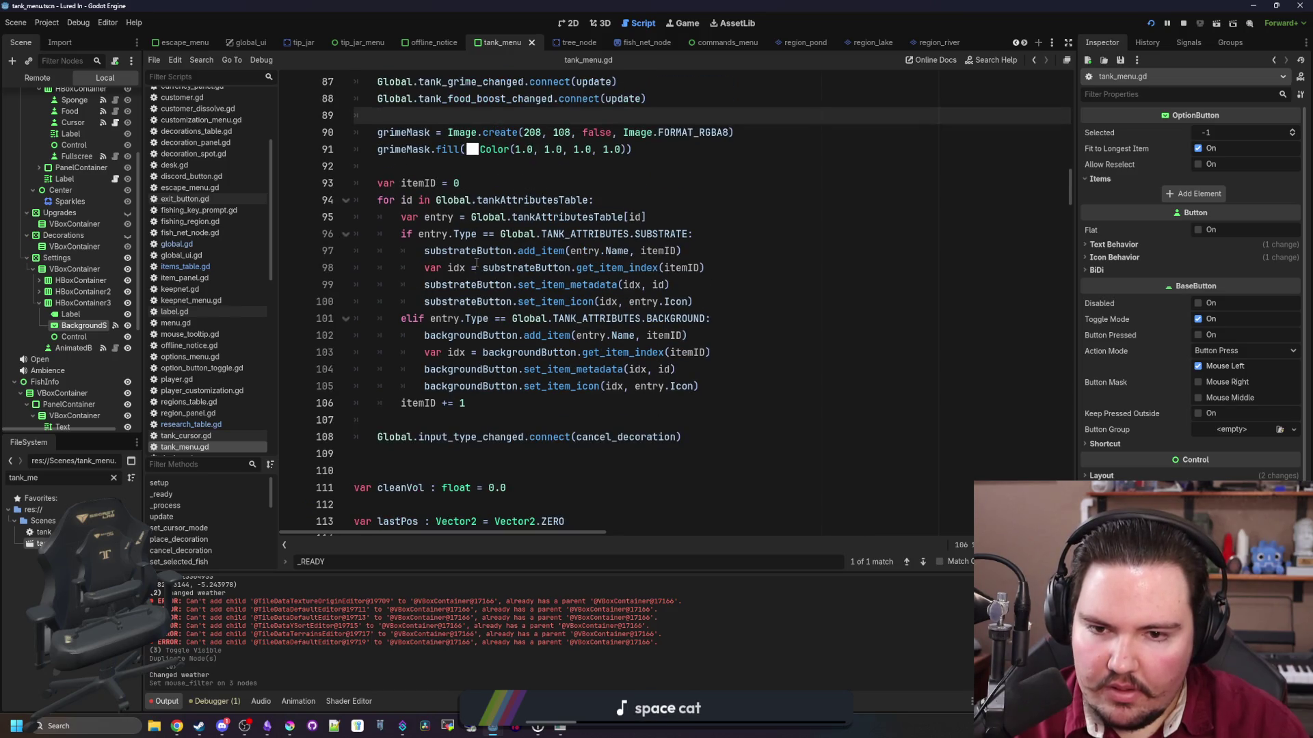
Step: Review the loop setting substrate and background icons, then trace where tankAttributesTable is defined
mouse_move(732, 386)
mouse_down()
mouse_move(546, 333)
mouse_move(383, 217)
mouse_move(281, 208)
mouse_up()
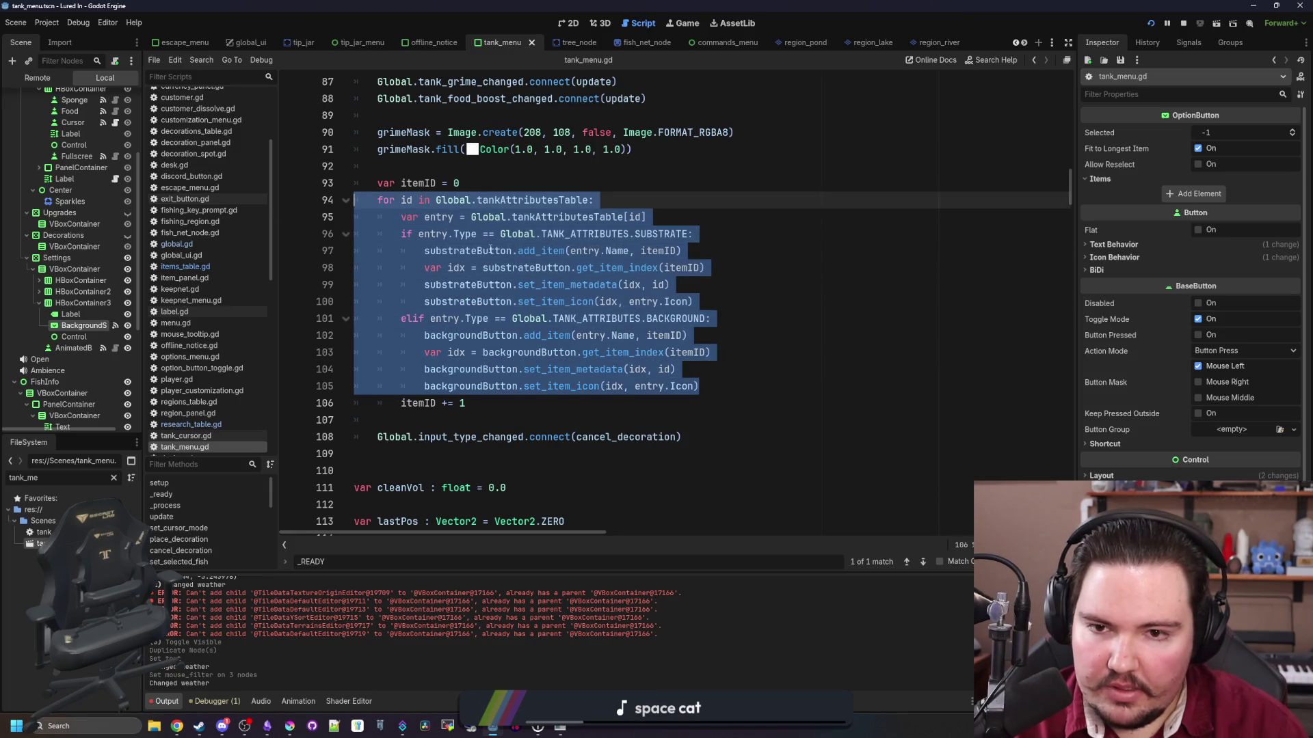
click(490, 250)
click(458, 302)
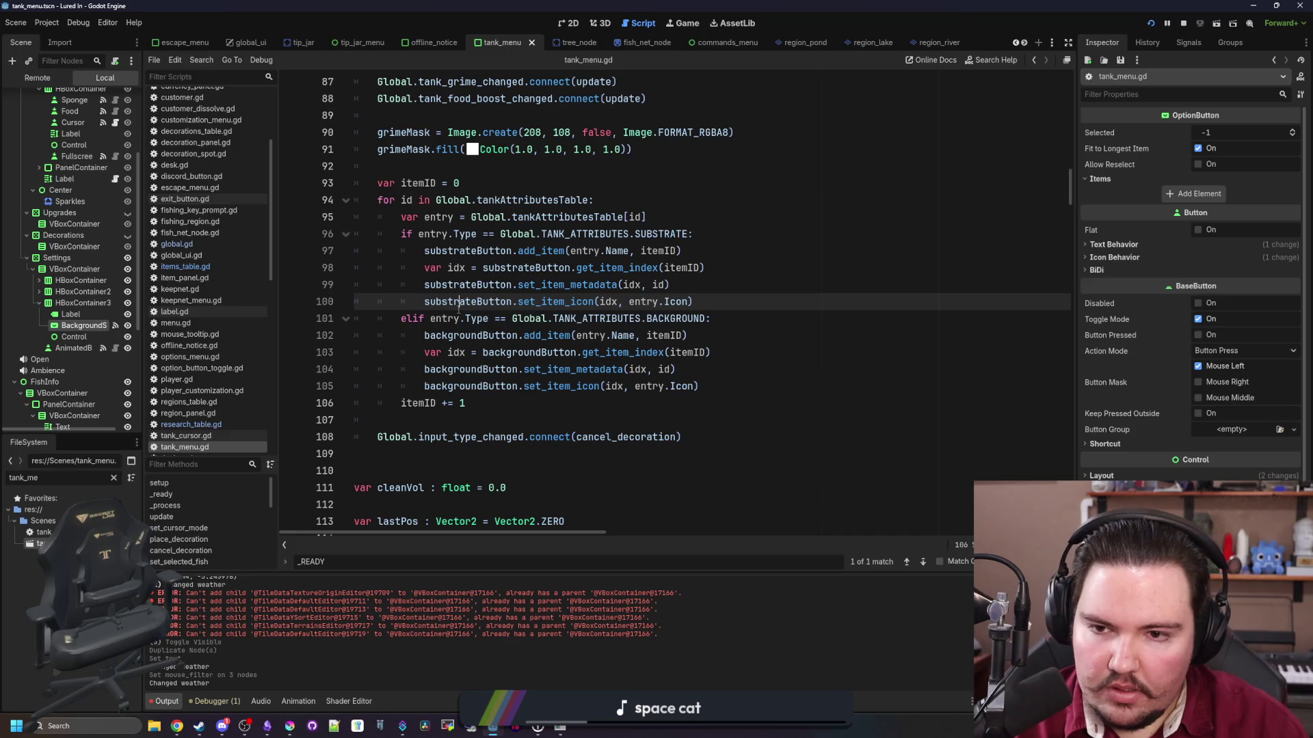
triple_click(528, 301)
mouse_move(540, 301)
mouse_down()
mouse_move(693, 302)
mouse_move(525, 318)
mouse_up()
click(559, 301)
click(517, 369)
click(561, 386)
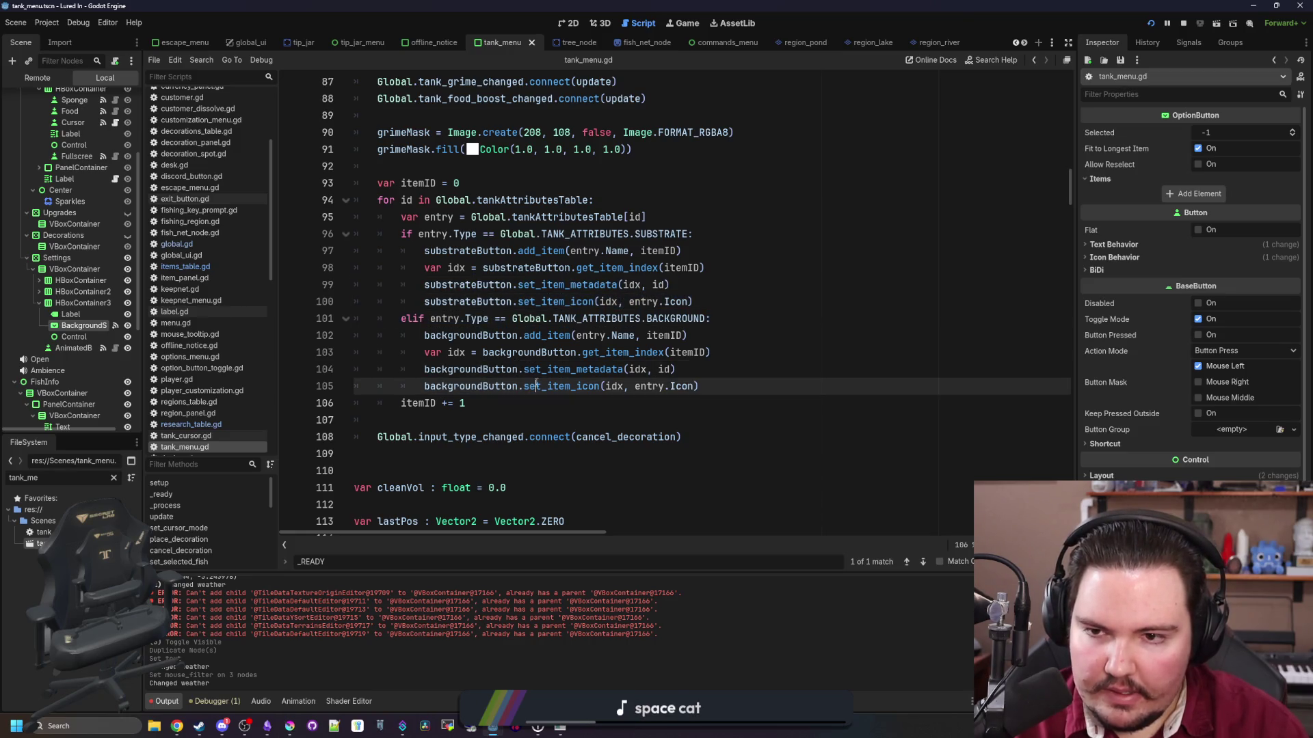
ctrl+click(552, 199)
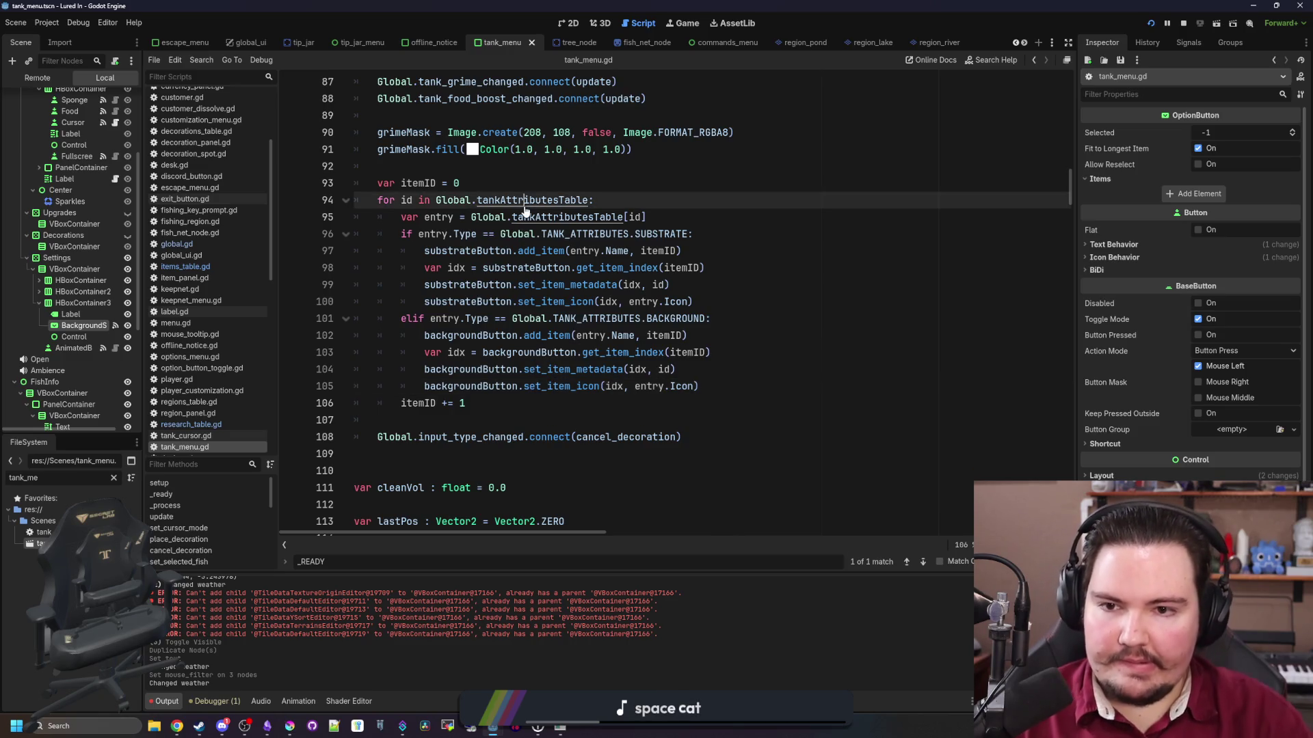
click(114, 478)
Step: Filter FileSystem for ATTR and open tank_attributes_table.gd, briefly checking global.gd
text(ATTR)
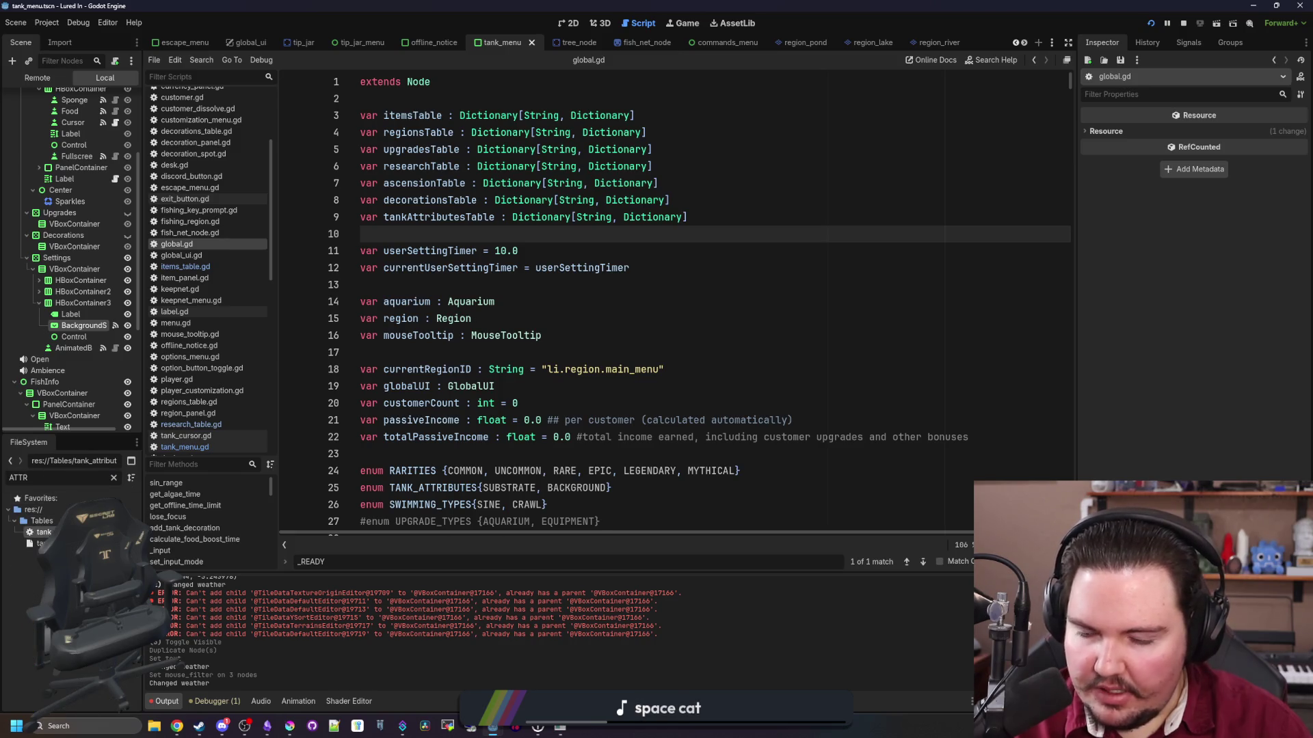
double_click(44, 532)
scroll(698, 306, down, 2)
scroll(697, 306, up, 3)
click(204, 245)
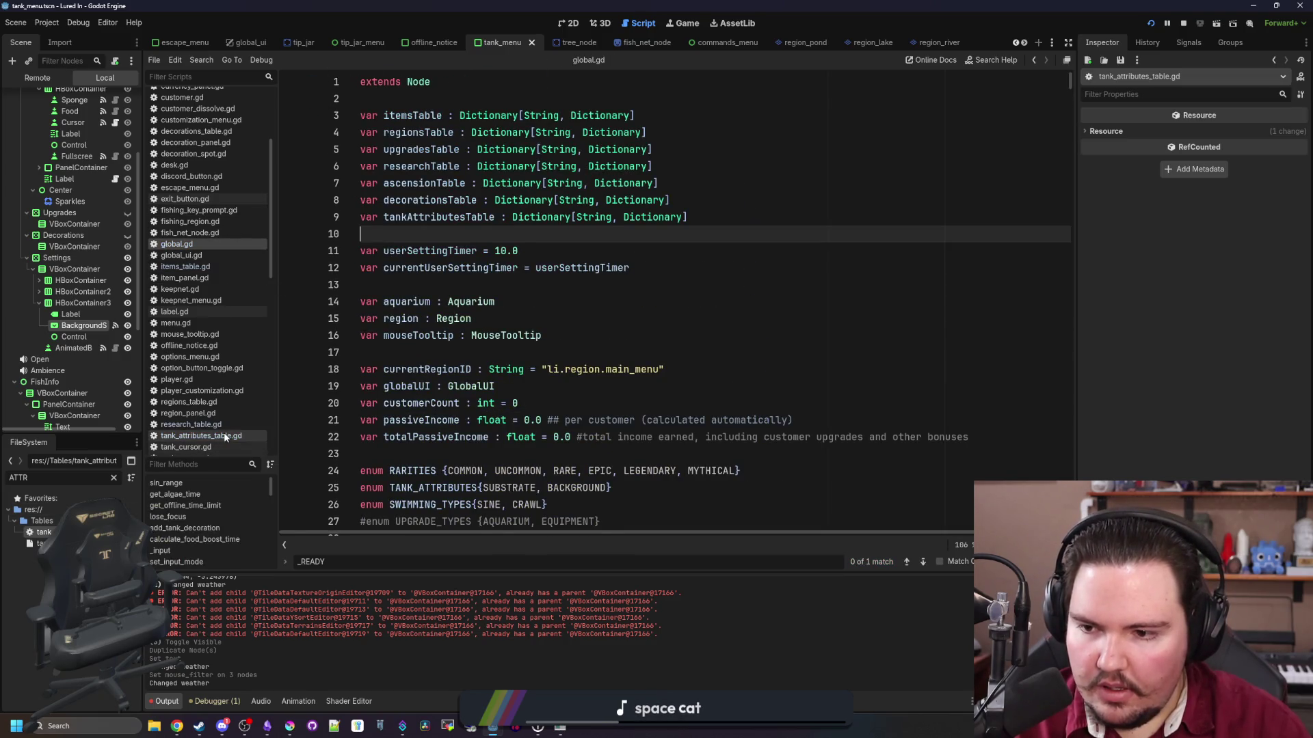
click(201, 435)
scroll(558, 293, down, 9)
Step: Add a new line after the li.background.forest entry and begin typing the li. key
click(397, 500)
key(Return)
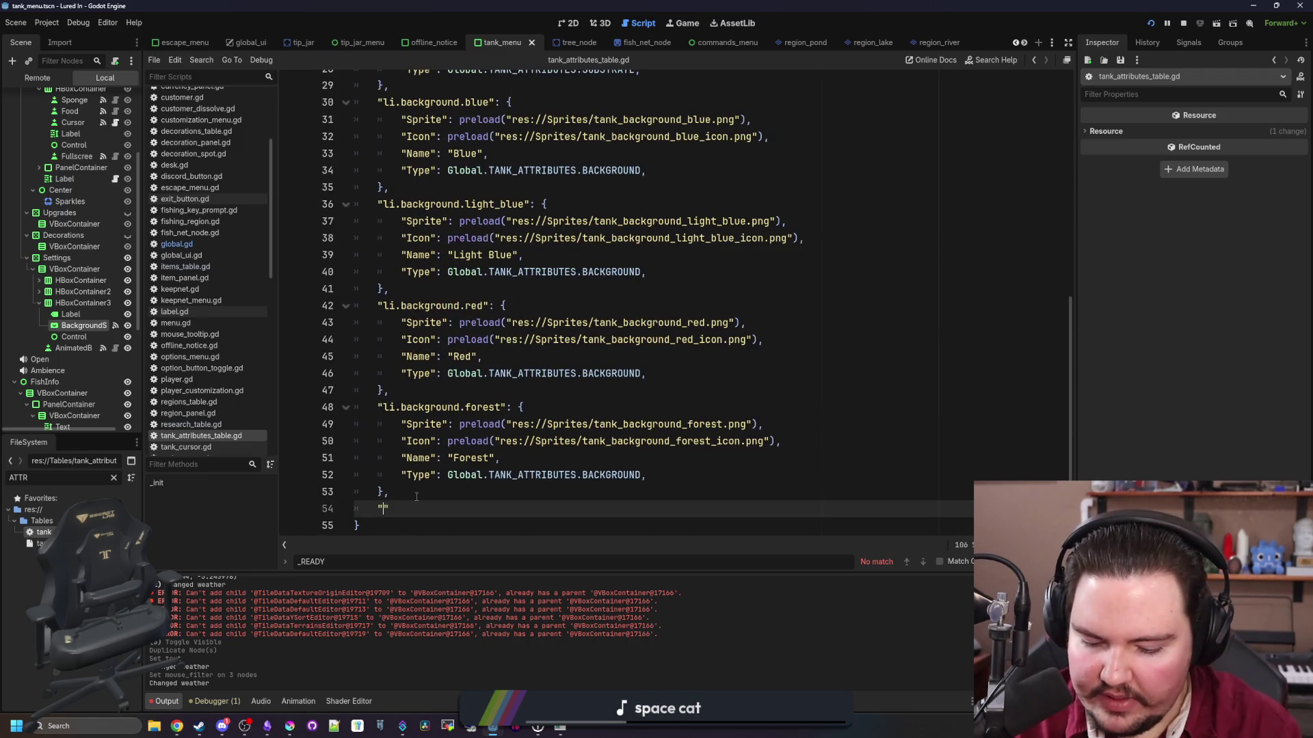
text(li,.)
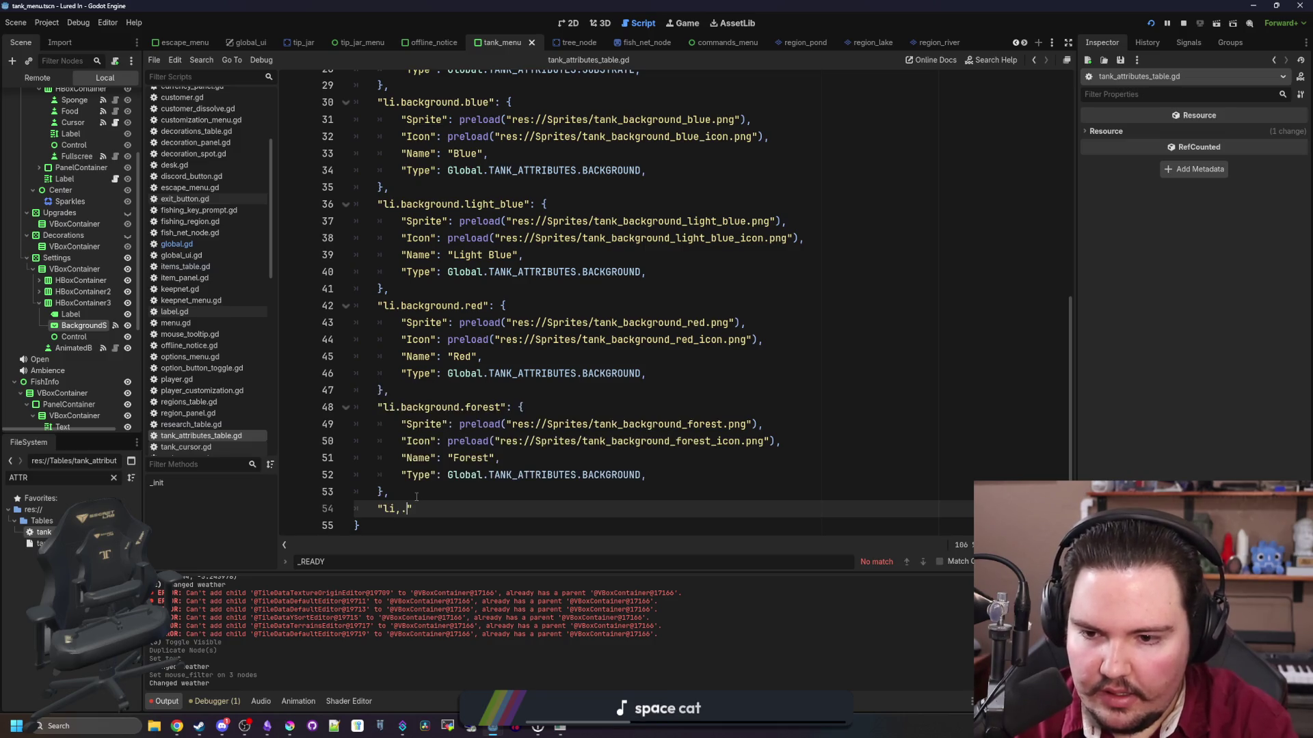
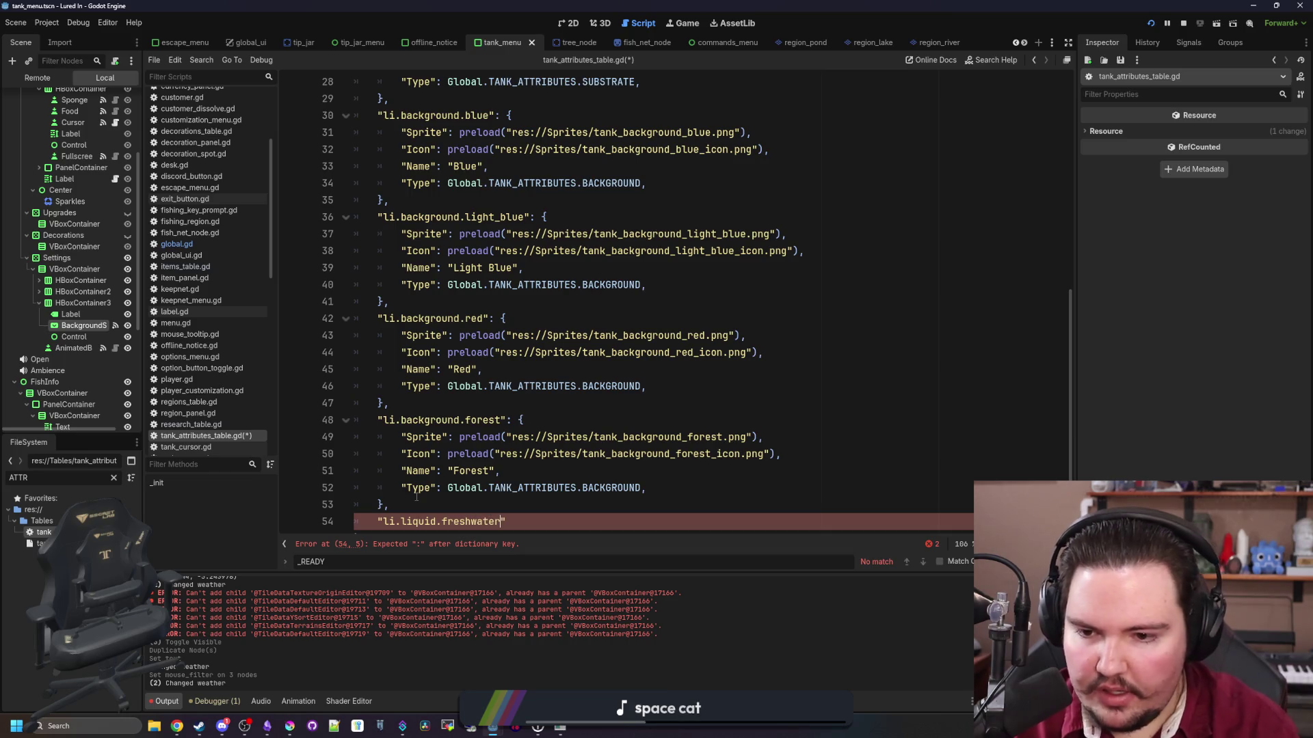
Step: Open the freshwater entry with a brace and paste the forest Sprite line into it
scroll(445, 499, down, 1)
click(575, 494)
text({)
key(Return)
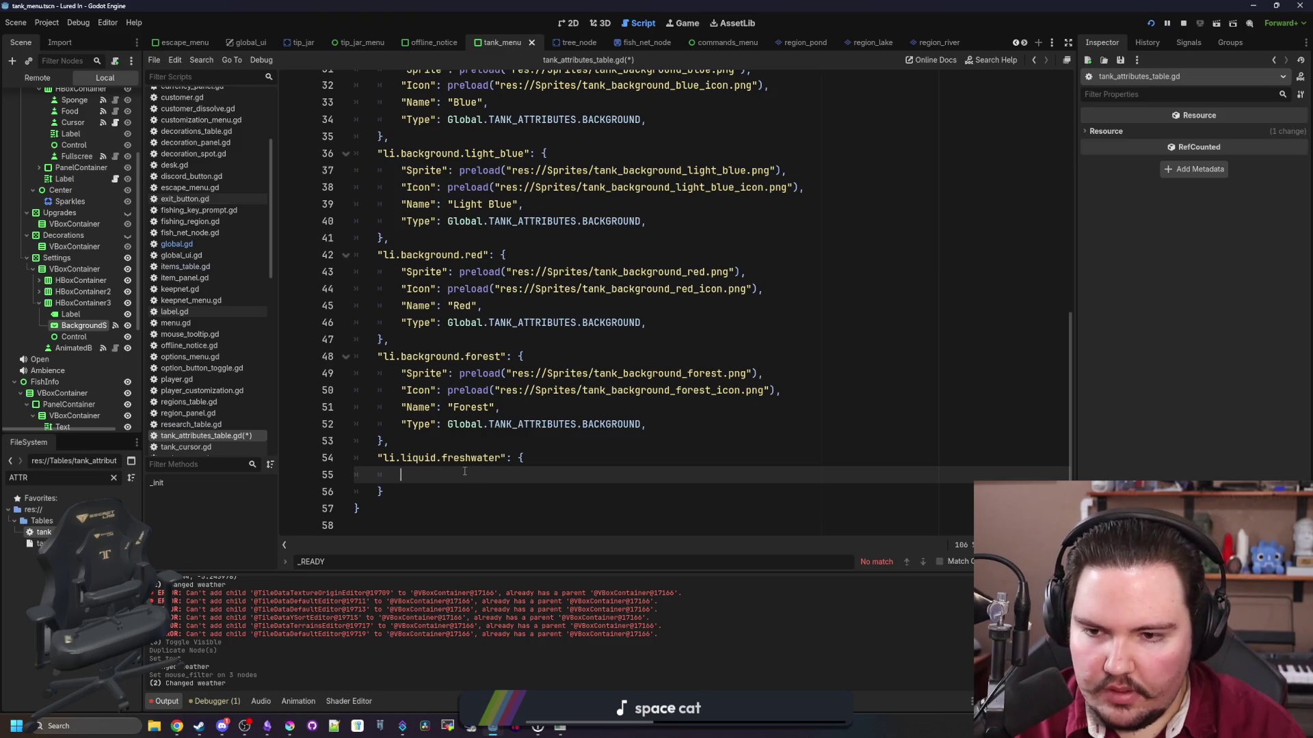
mouse_move(784, 375)
mouse_down()
mouse_move(702, 391)
mouse_move(401, 380)
mouse_up()
key(ctrl+c)
click(434, 472)
key(ctrl+v)
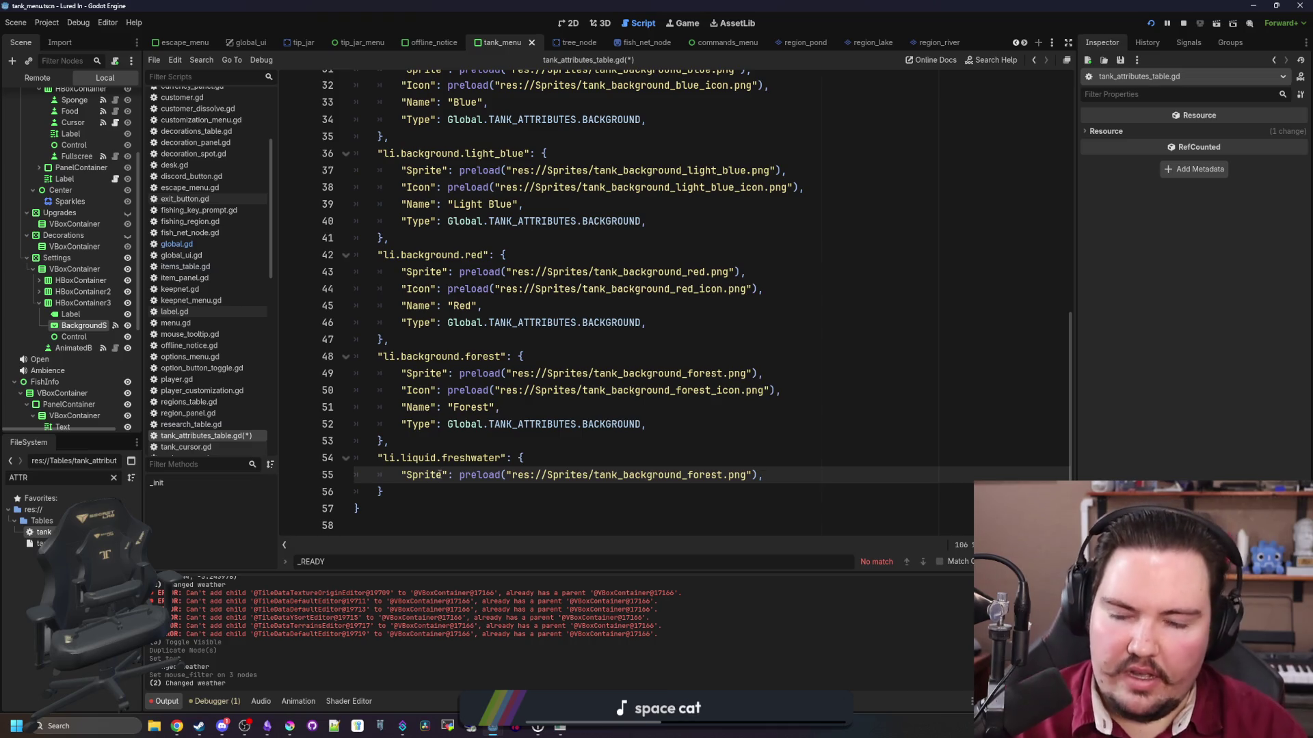
Step: Replace the pasted line with a "Name": "Freshwater" field
click(445, 437)
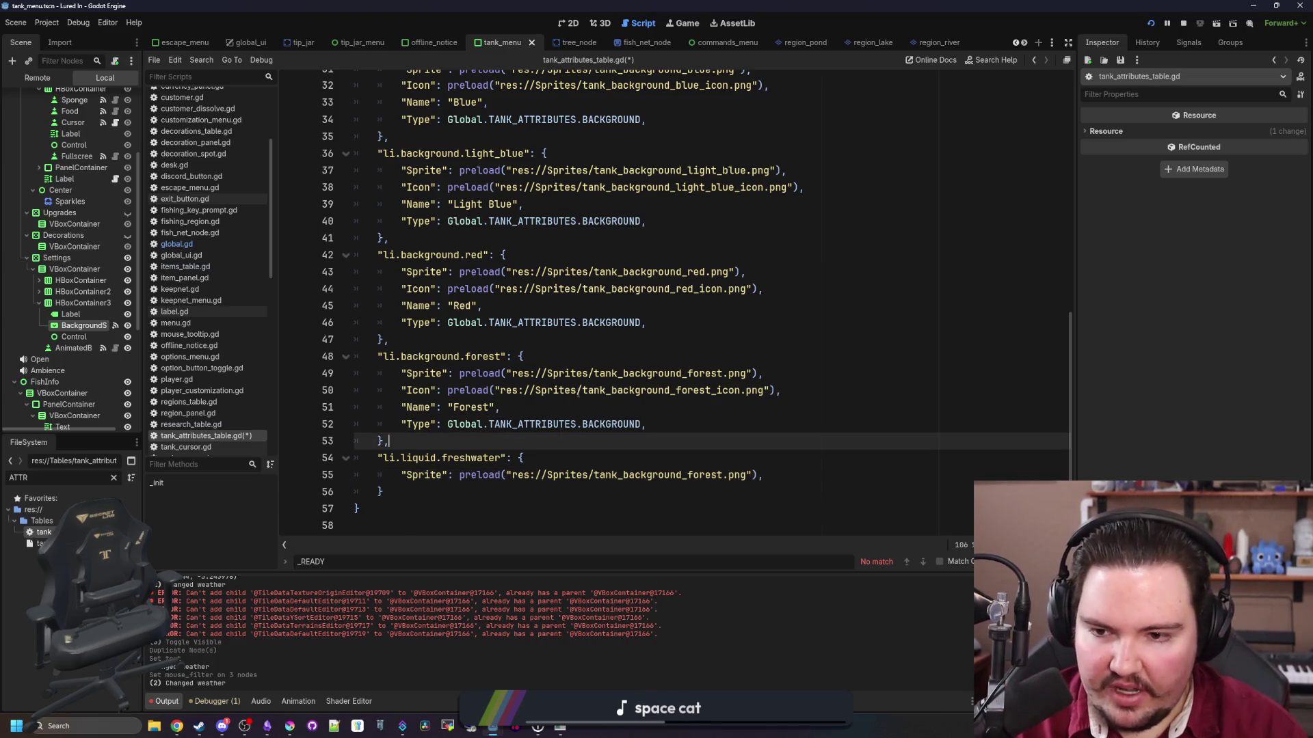
mouse_move(783, 386)
mouse_down()
mouse_move(406, 374)
mouse_move(390, 389)
mouse_up()
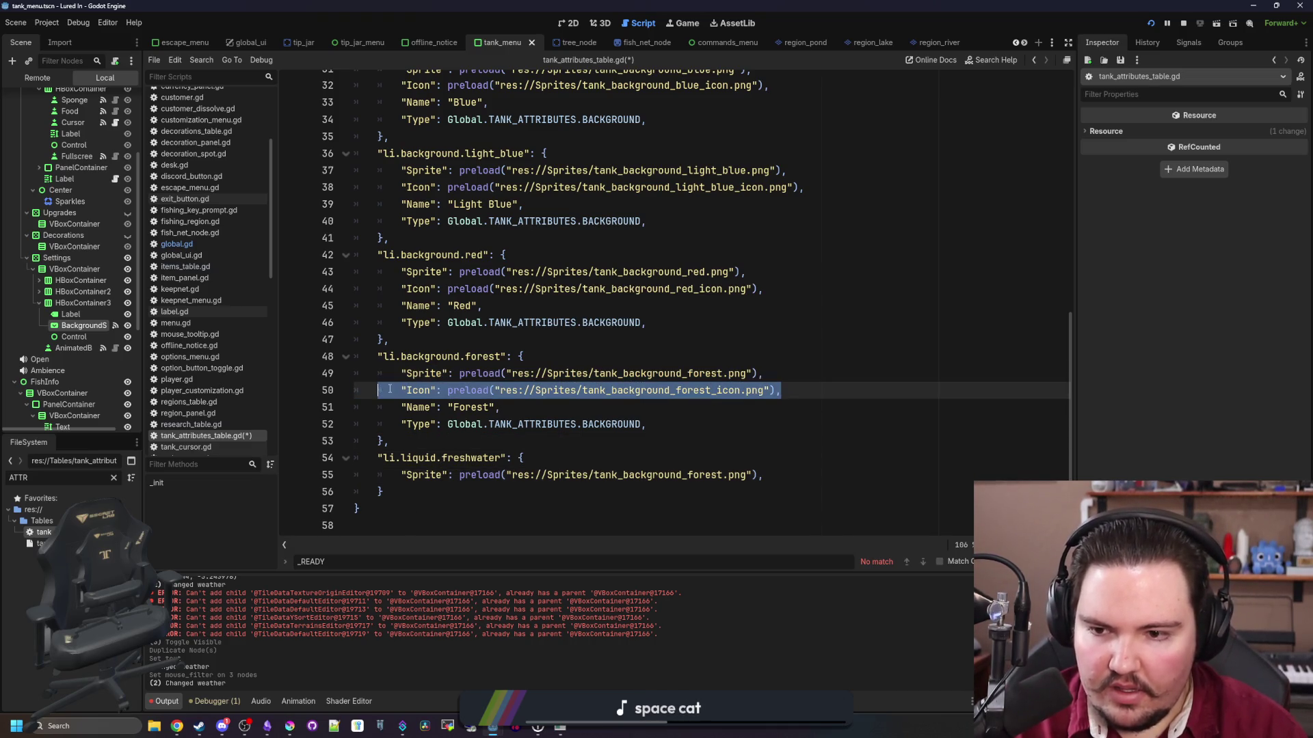
click(593, 422)
drag(766, 475, 431, 479)
key(BackSpace)
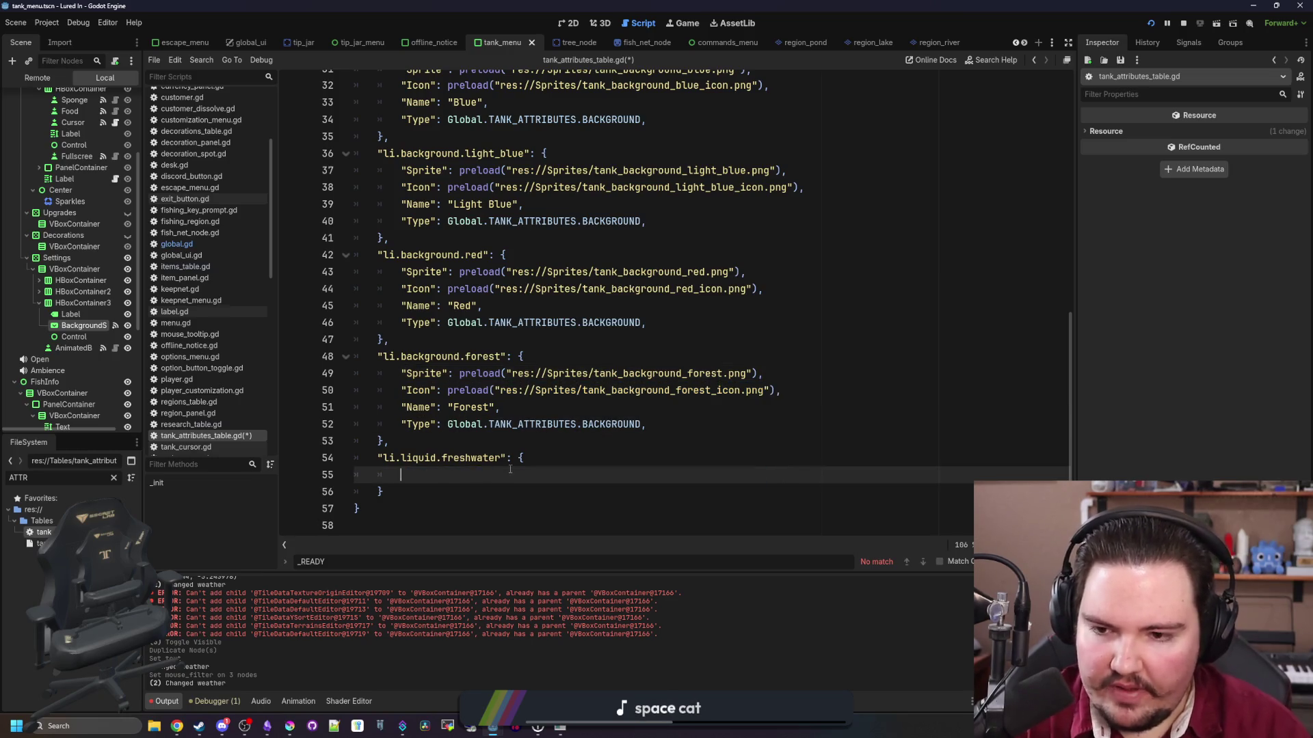
text("Name": "Fr)
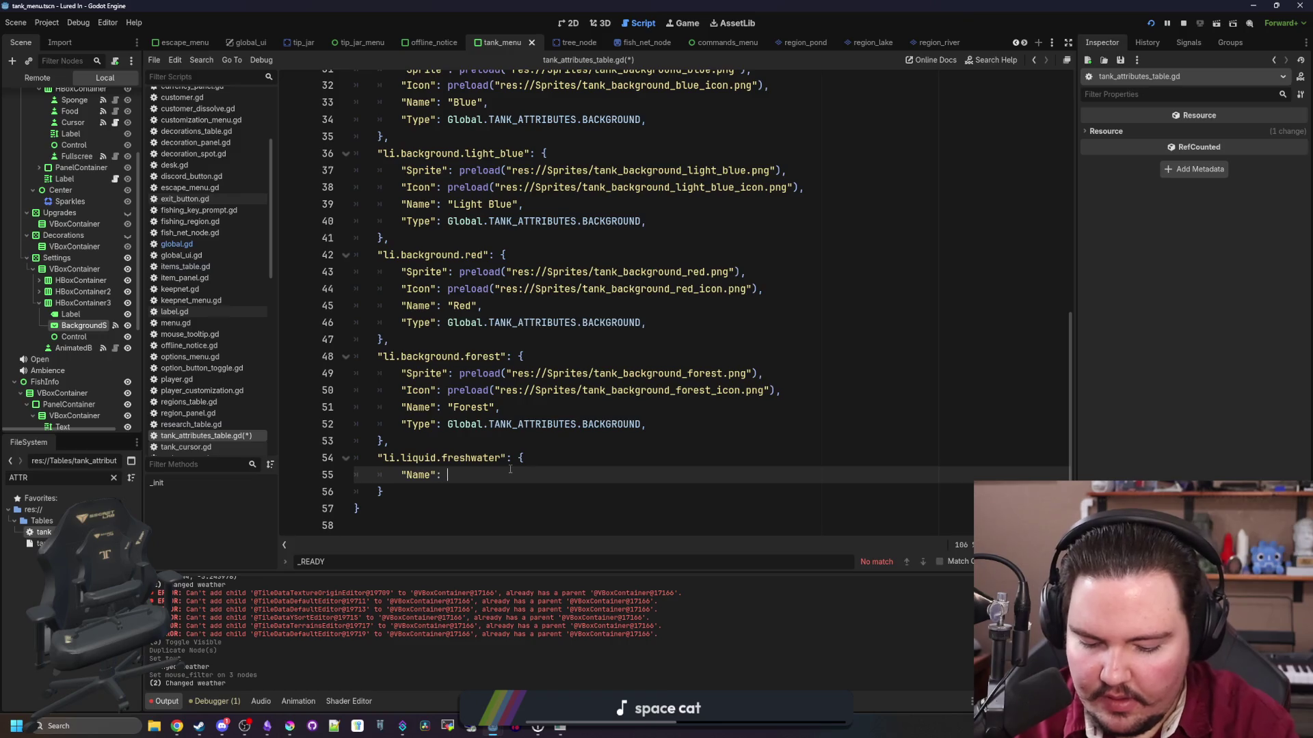
text(eshwater",)
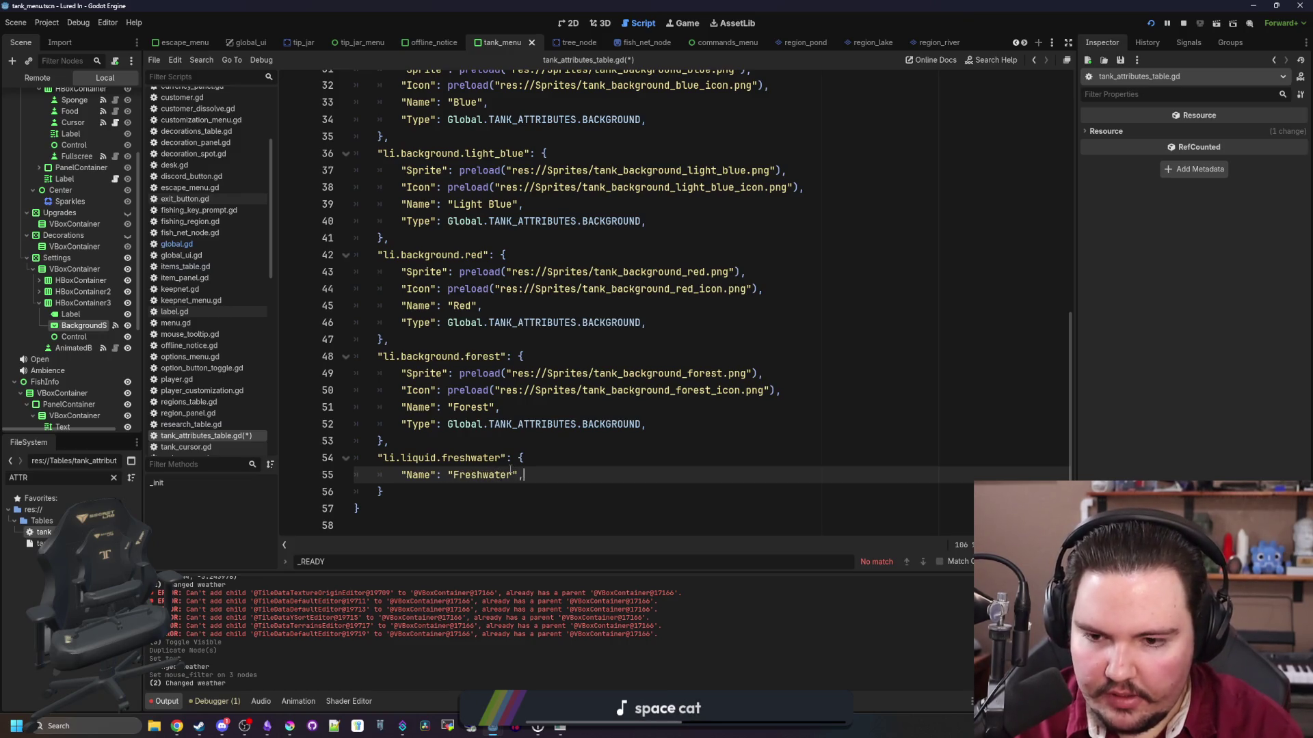
key(Return)
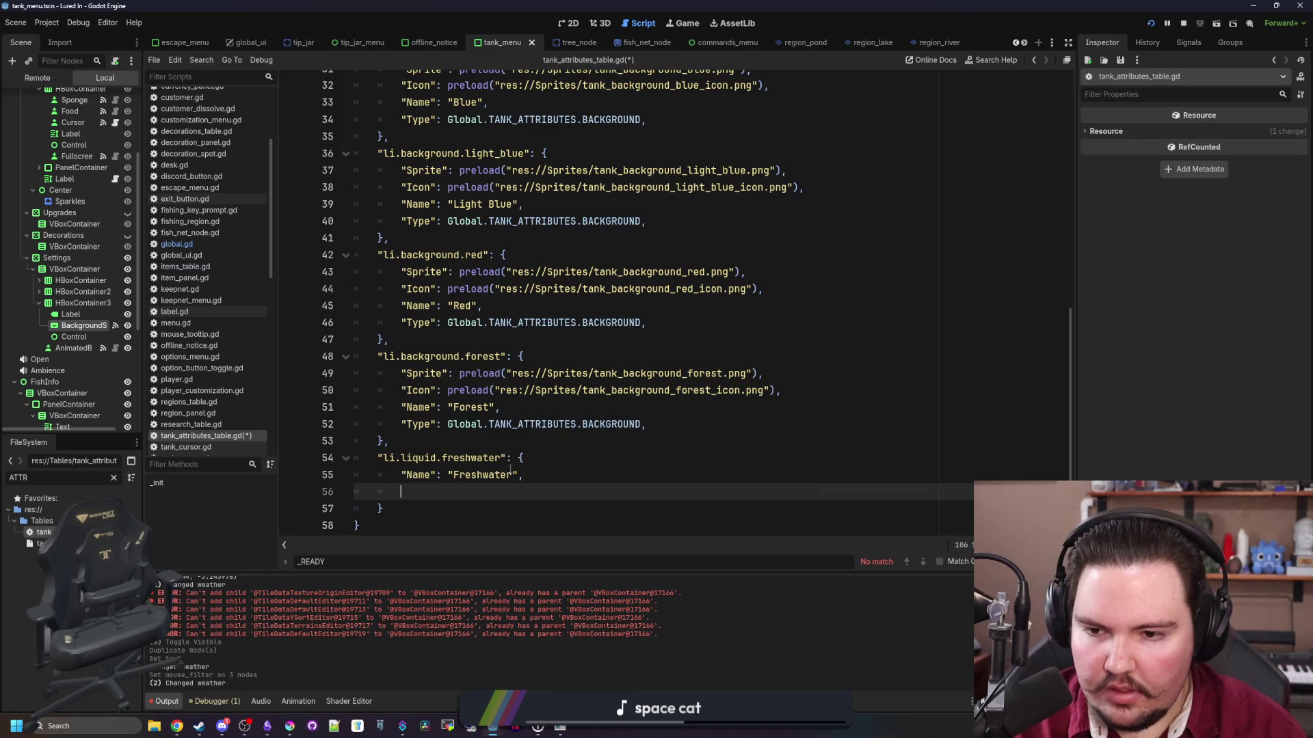
Step: Jump to where TANK_ATTRIBUTES is defined in global.gd
click(667, 411)
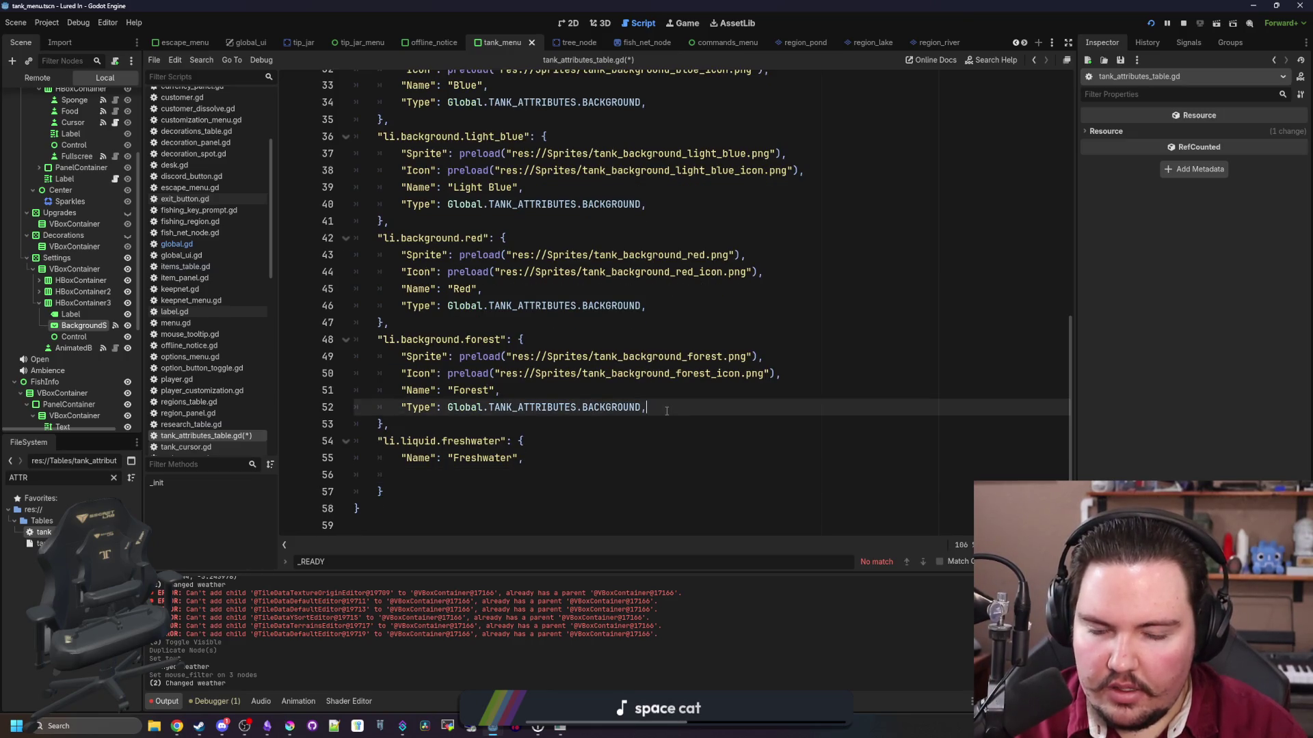
scroll(667, 411, up, 10)
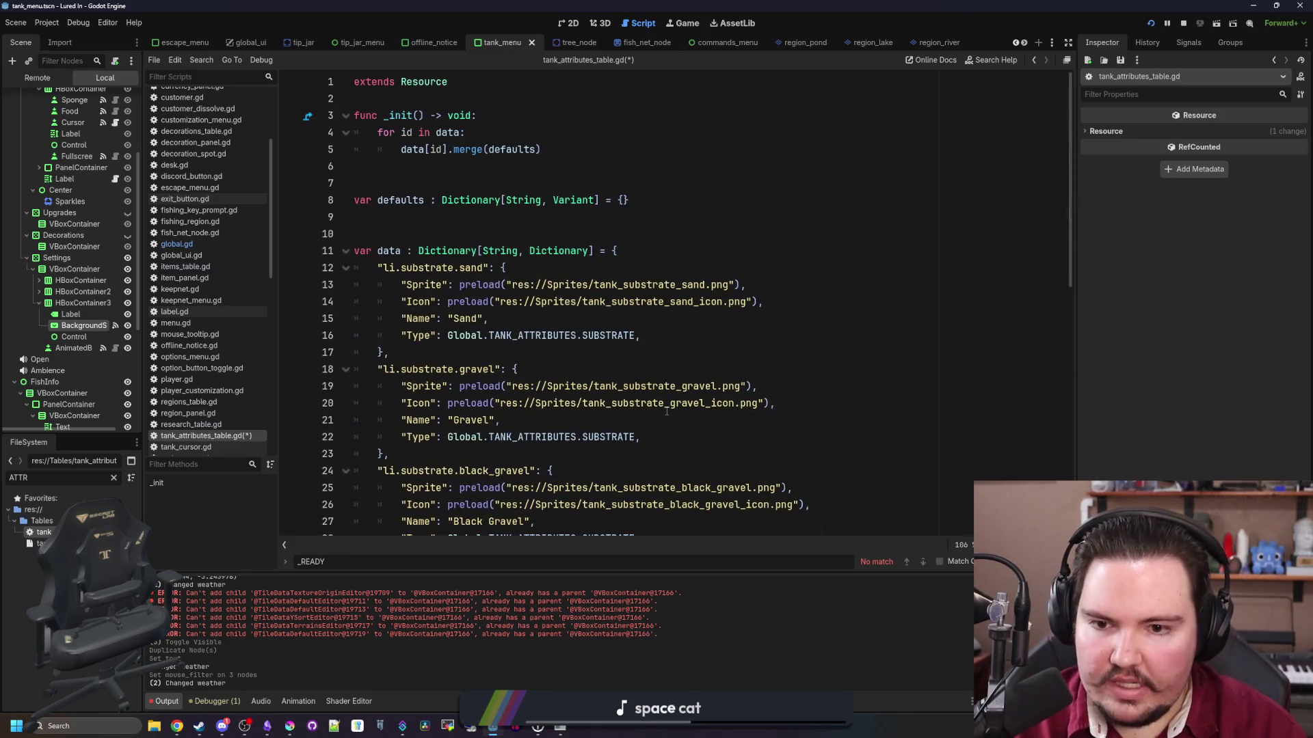
click(499, 186)
ctrl+click(539, 336)
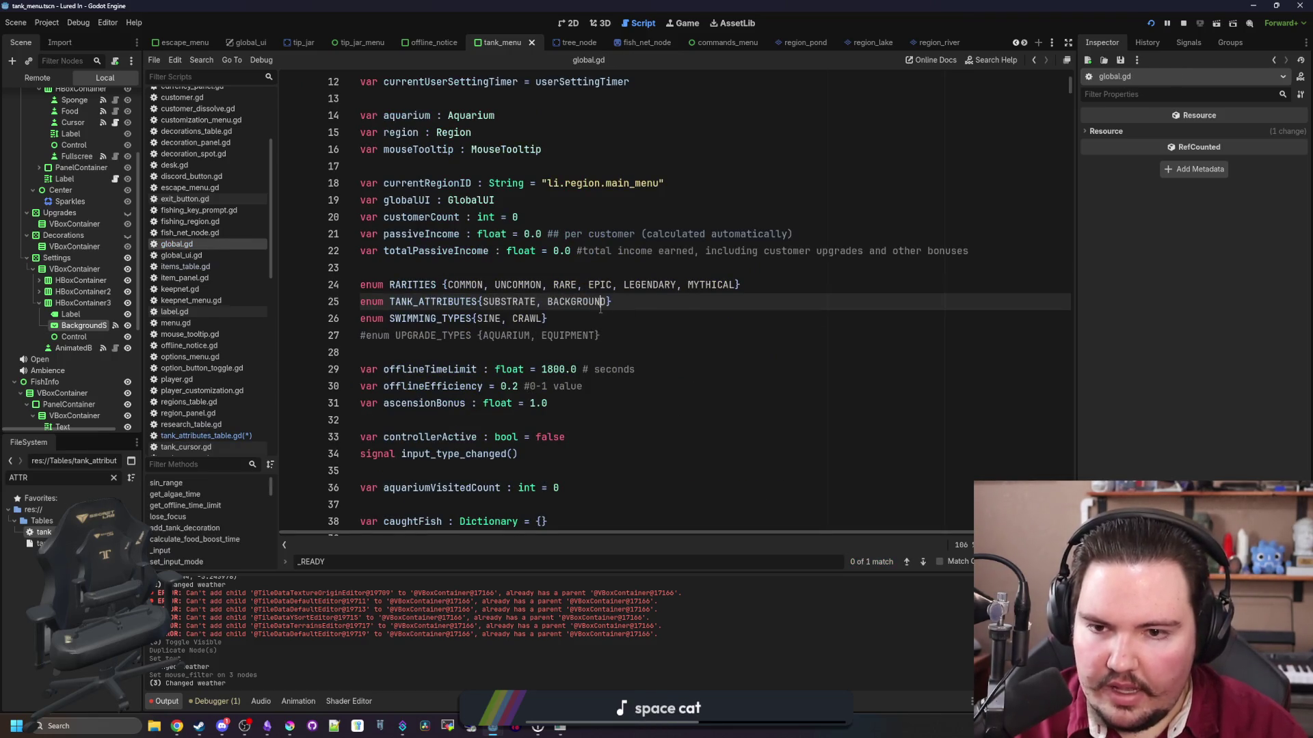
Step: Add LIQUID to the TANK_ATTRIBUTES enum and save global.gd
text(, LIQUID)
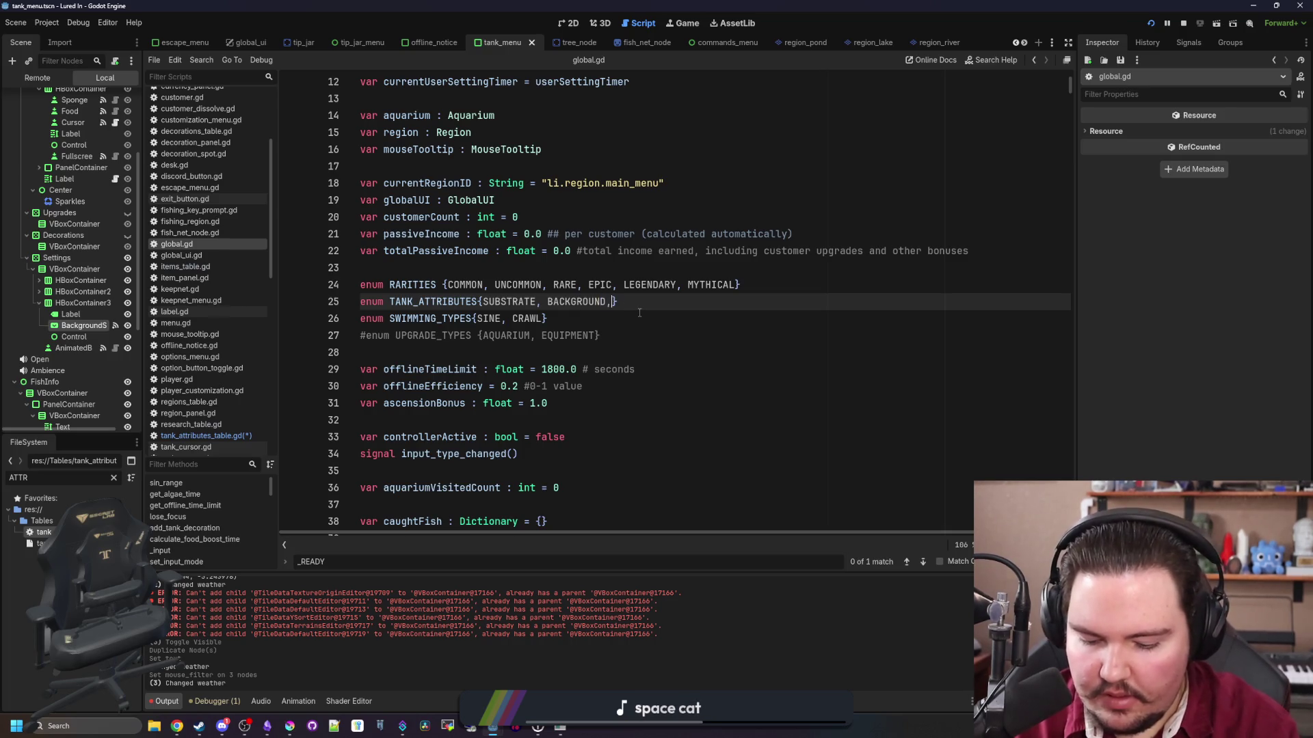
click(639, 312)
key(ctrl+s)
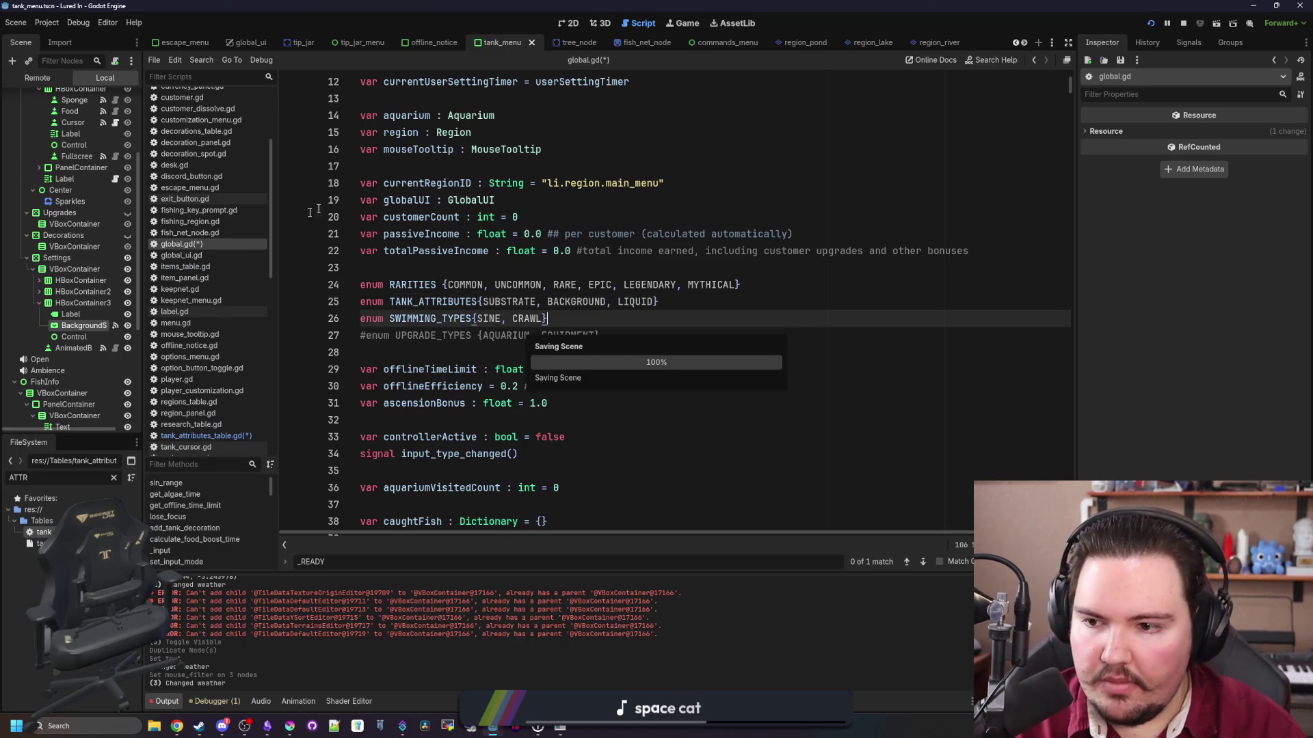
Step: Copy the forest Type line into the freshwater entry and set its type to LIQUID
click(237, 434)
scroll(510, 360, down, 10)
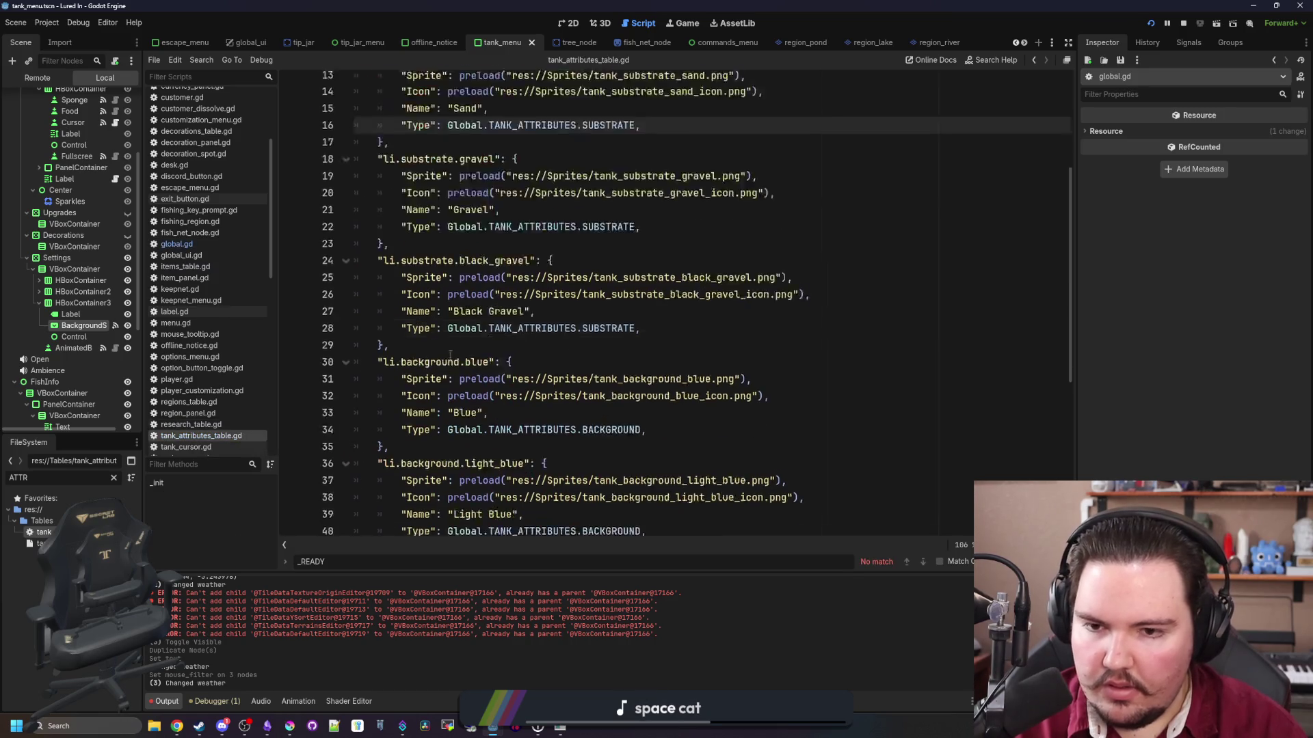
drag(679, 401, 401, 407)
key(ctrl+c)
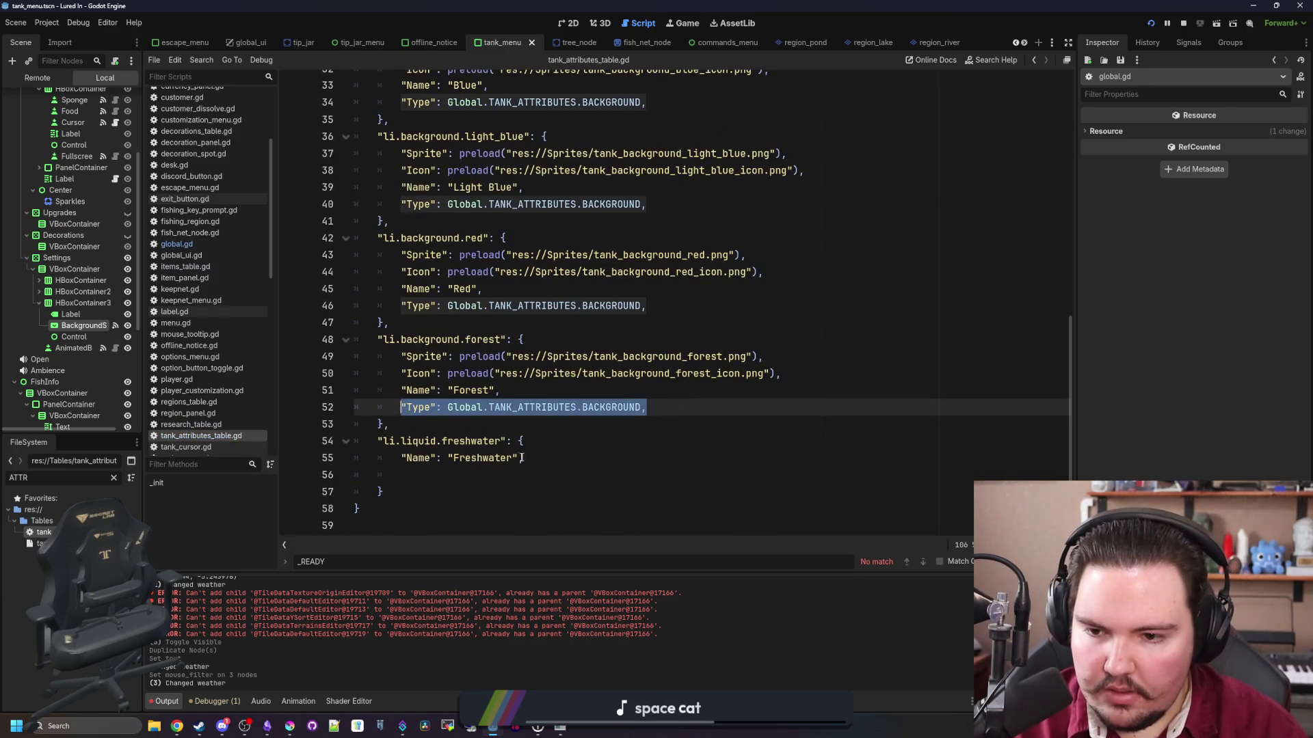
click(606, 474)
key(ctrl+v)
double_click(606, 475)
text(LIQUID)
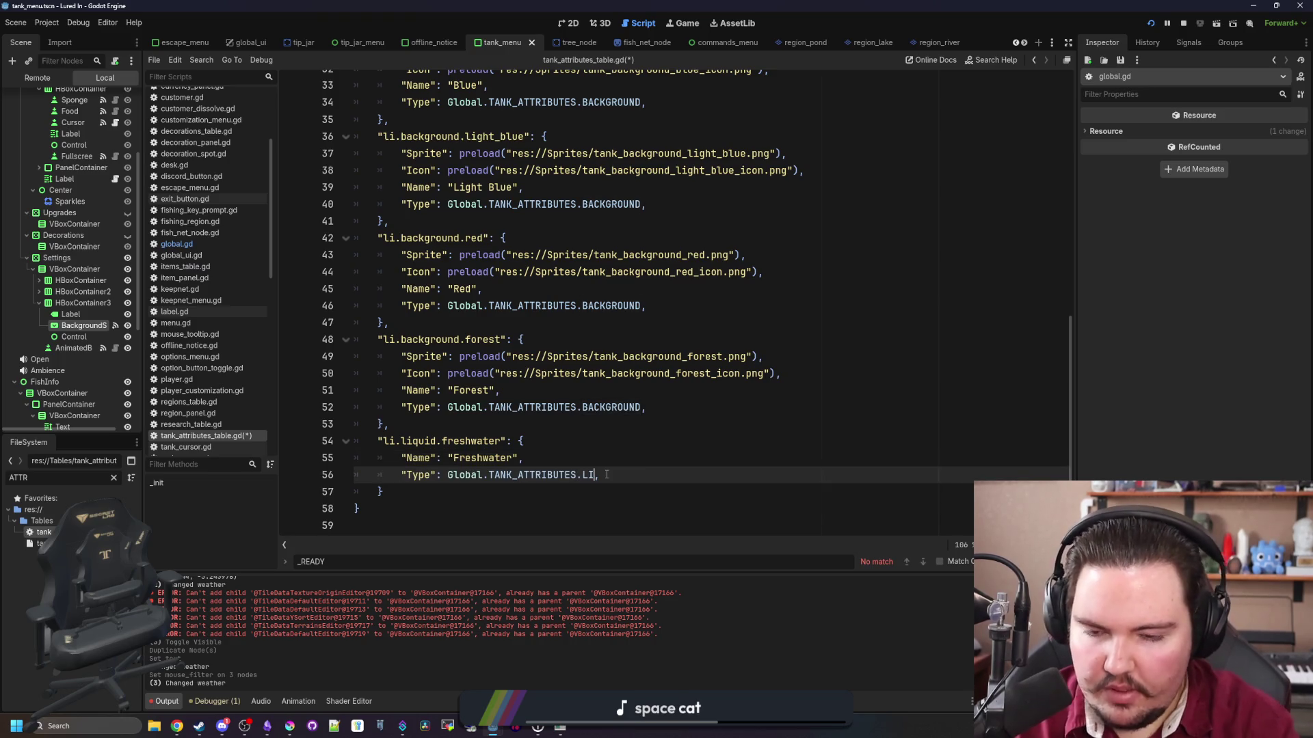
Step: Paste the forest Icon line below the freshwater Name line
click(656, 444)
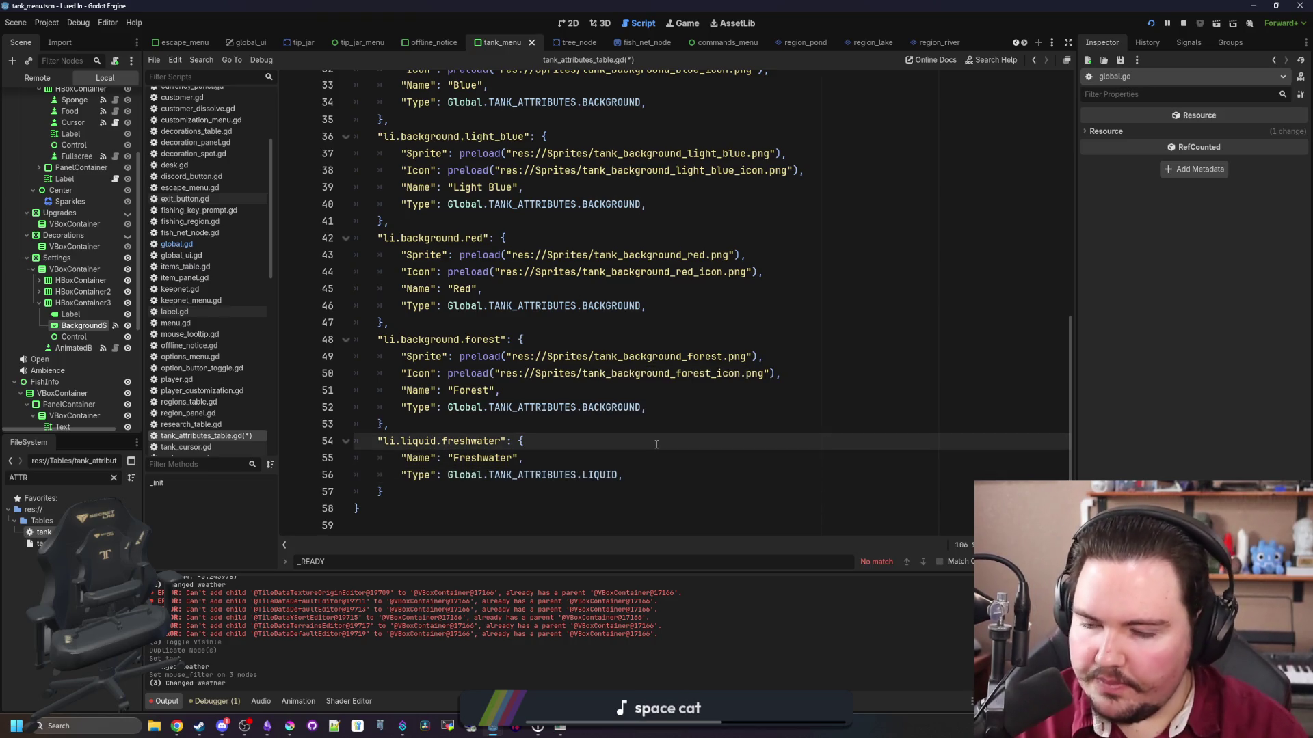
click(530, 428)
mouse_move(779, 374)
mouse_down()
mouse_move(401, 356)
mouse_move(401, 373)
mouse_up()
click(562, 455)
key(Return)
key(ctrl+v)
Step: Duplicate the whole freshwater entry directly after it, separated by a comma
scroll(546, 445, down, 1)
click(497, 410)
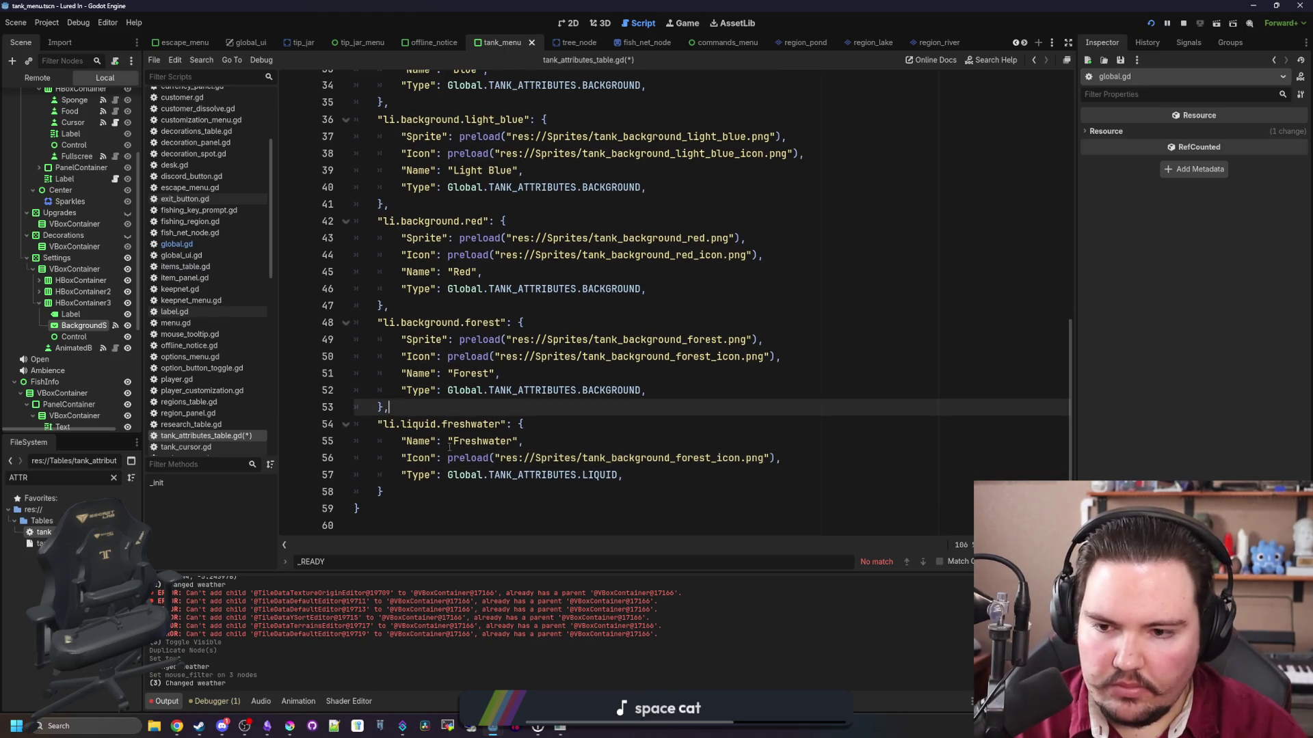
drag(428, 496, 318, 427)
key(ctrl+c)
click(429, 494)
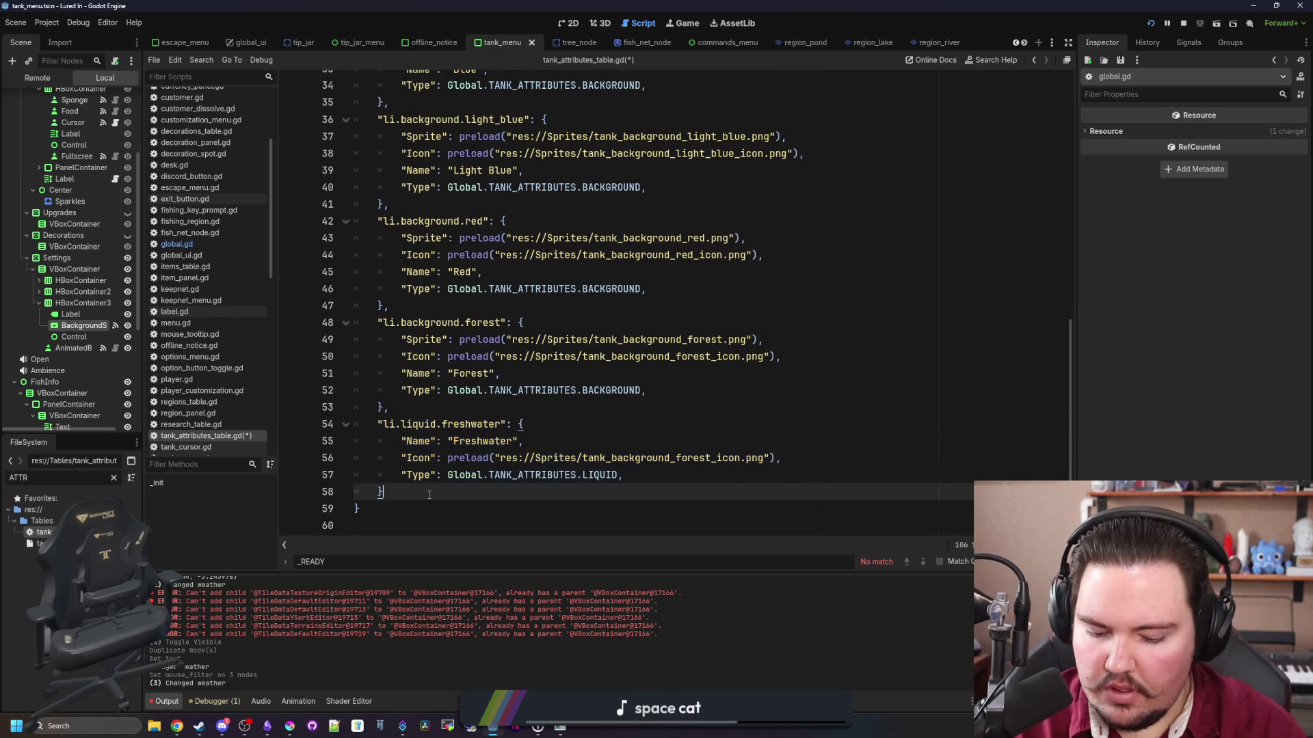
text(,)
key(Return)
key(ctrl+v)
Step: Rename the duplicate's key to saltwater and its Name to Saltwater
click(454, 456)
double_click(454, 458)
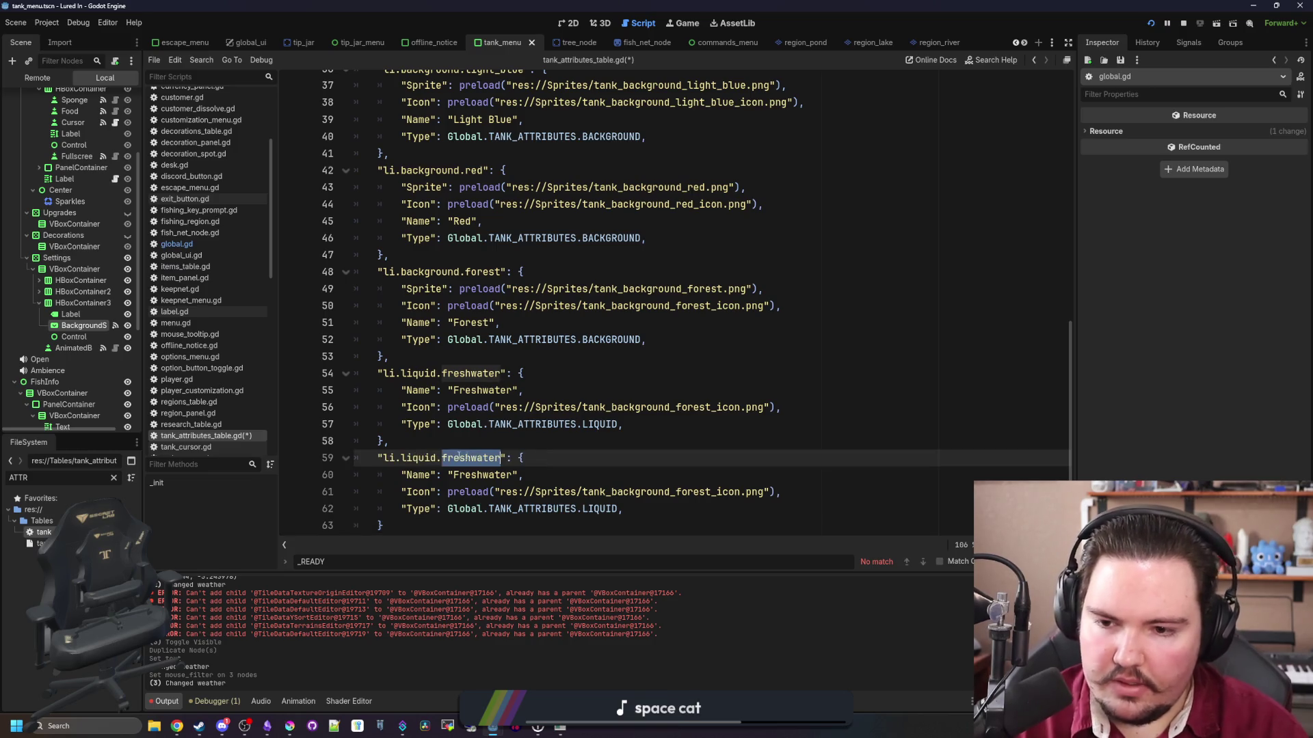
text(saltwater)
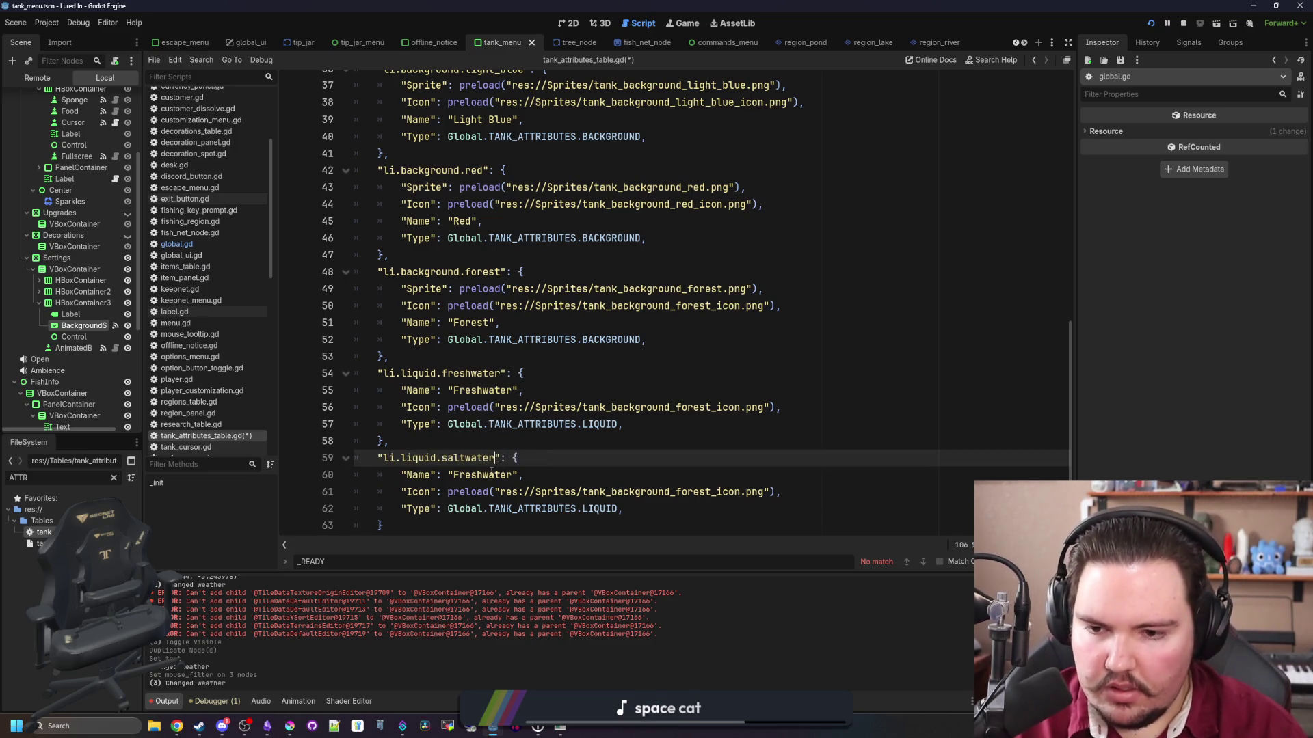
double_click(482, 474)
text(Saltwater)
key(BackSpace)
key(BackSpace)
text(ter)
Step: Save the tank attributes table script
scroll(621, 475, down, 1)
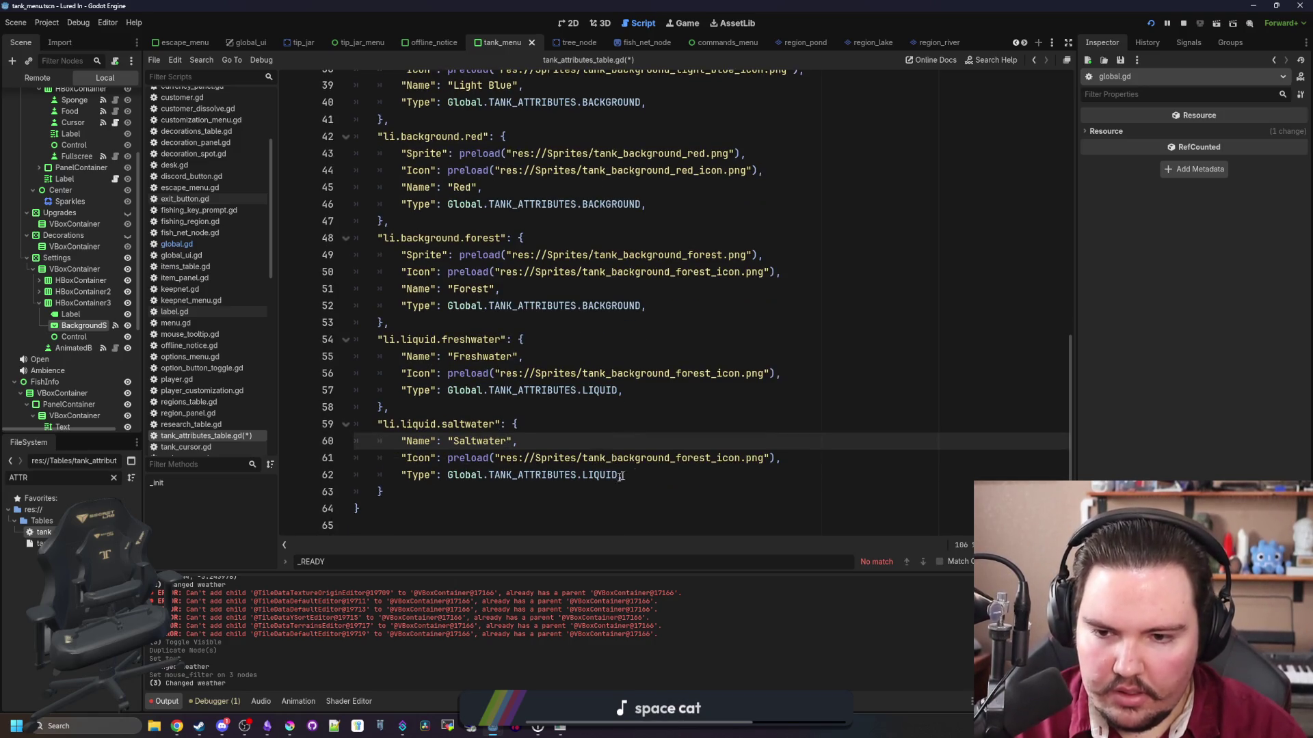
click(621, 477)
click(503, 441)
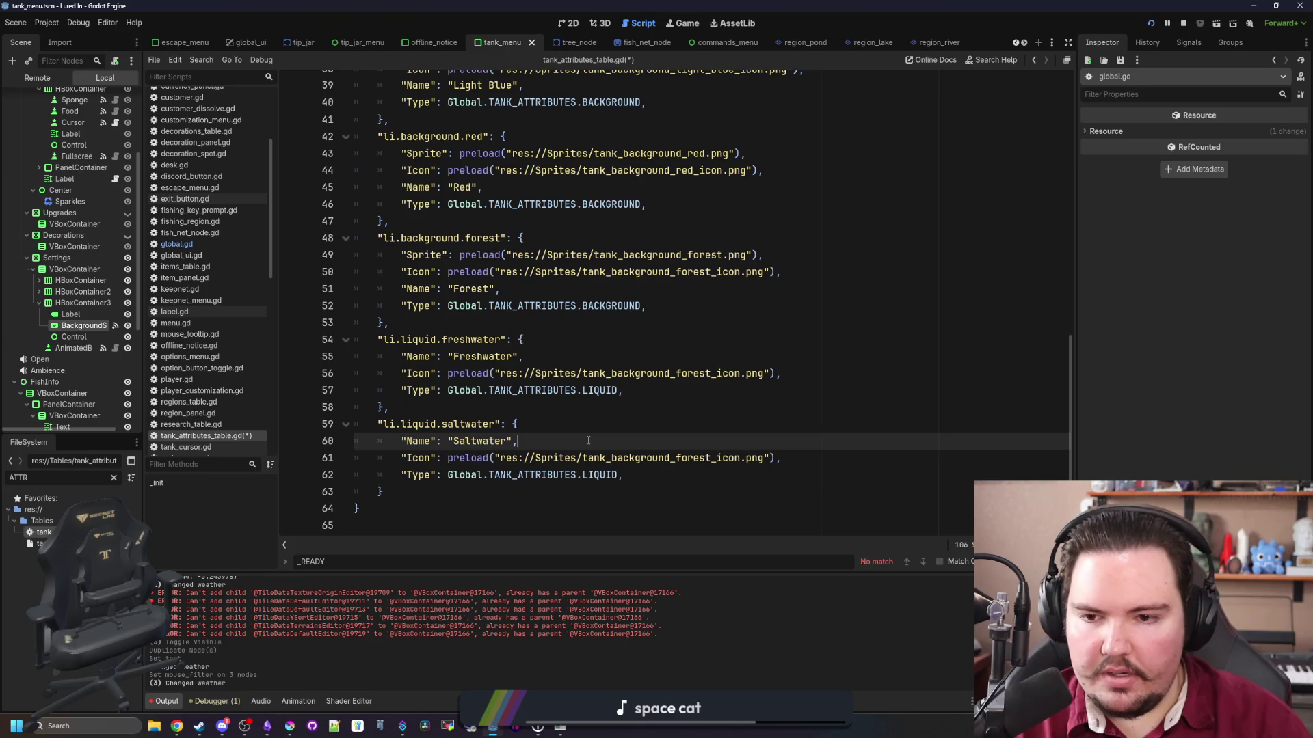
click(503, 413)
key(ctrl+s)
scroll(105, 105, up, 5)
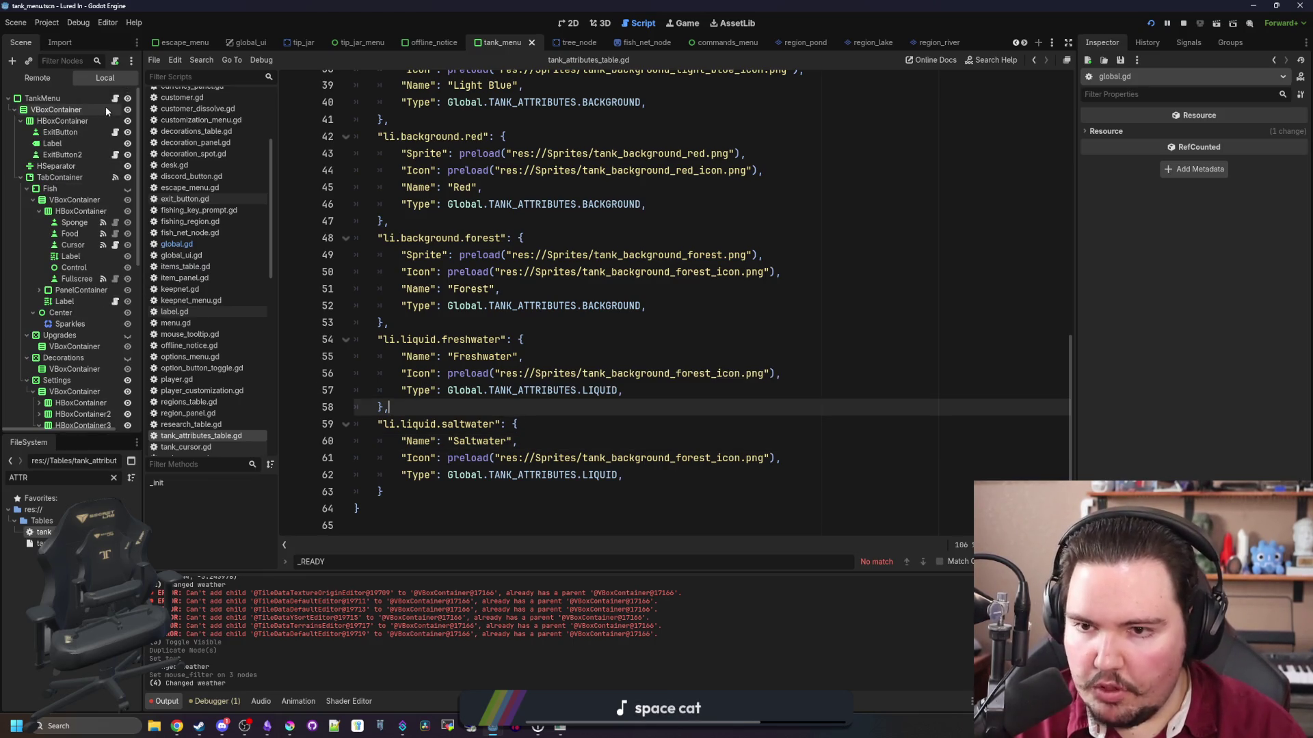
click(115, 99)
Step: Insert a blank line after the background icon line and run the game to view tank settings
click(480, 421)
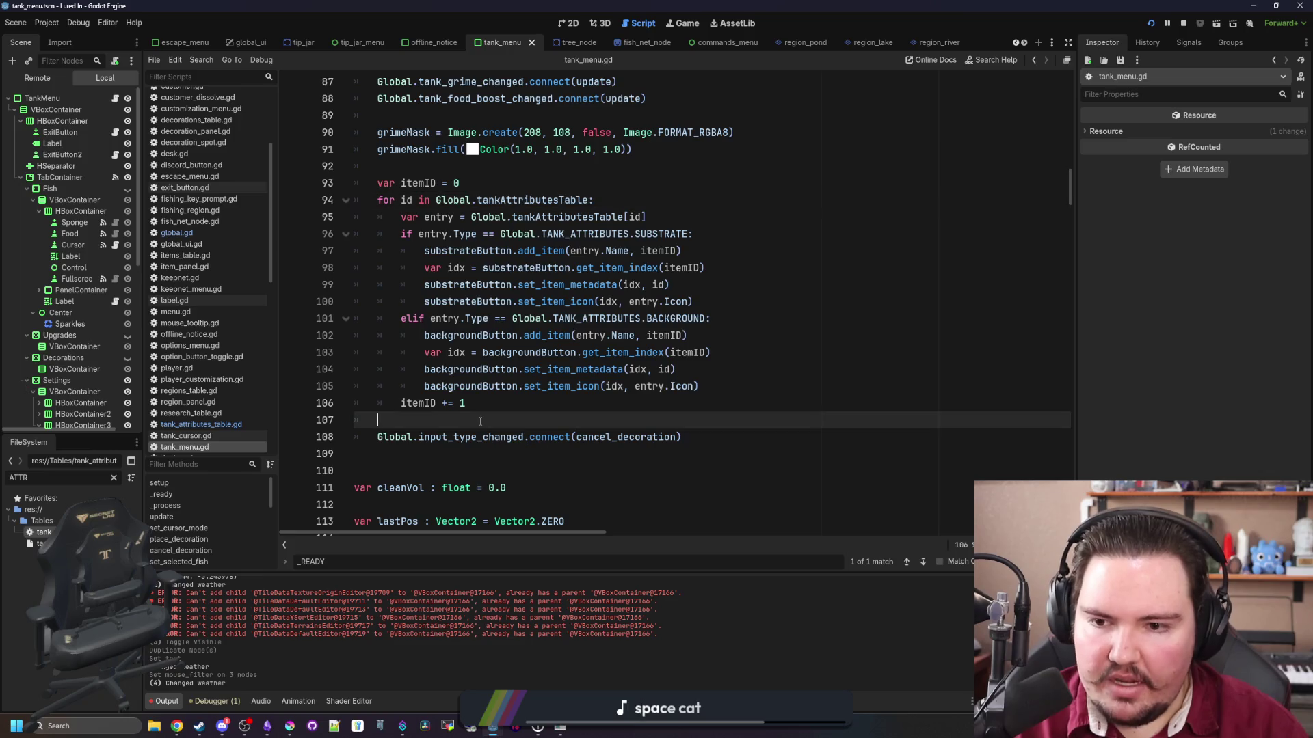
click(518, 407)
click(724, 391)
key(Return)
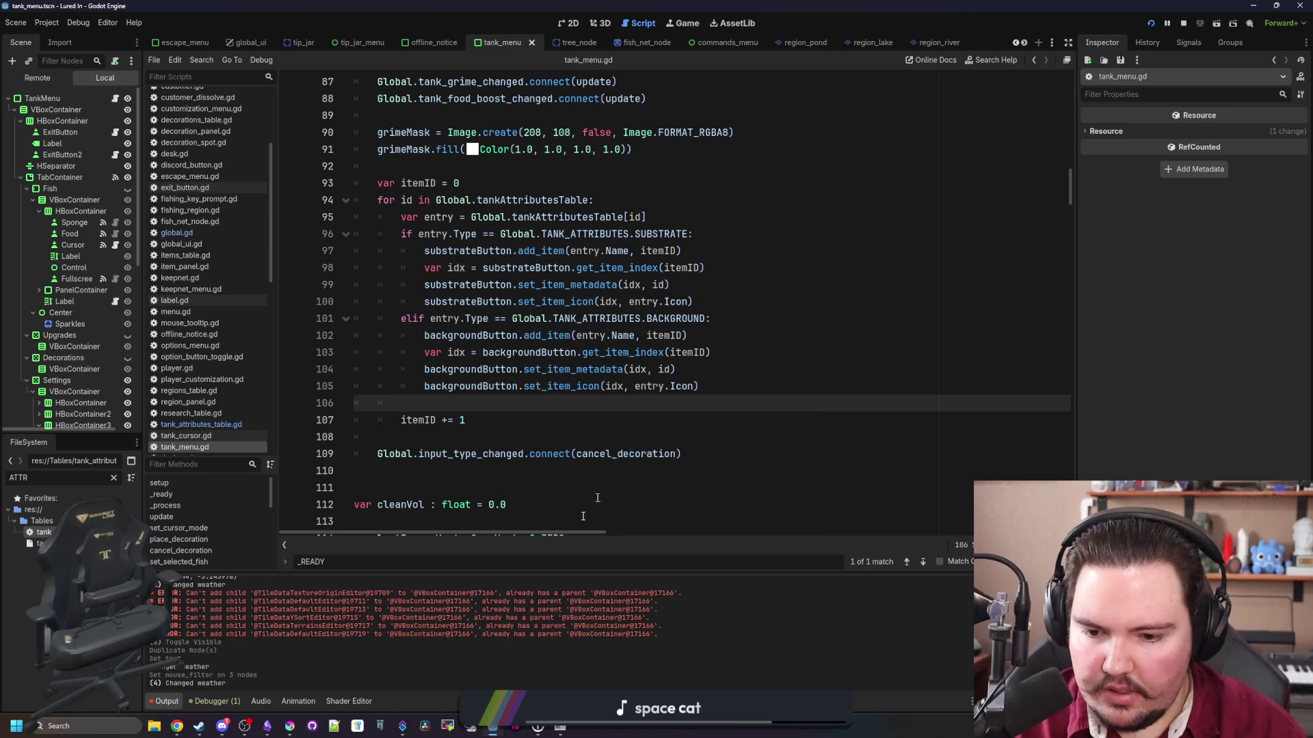
key(F5)
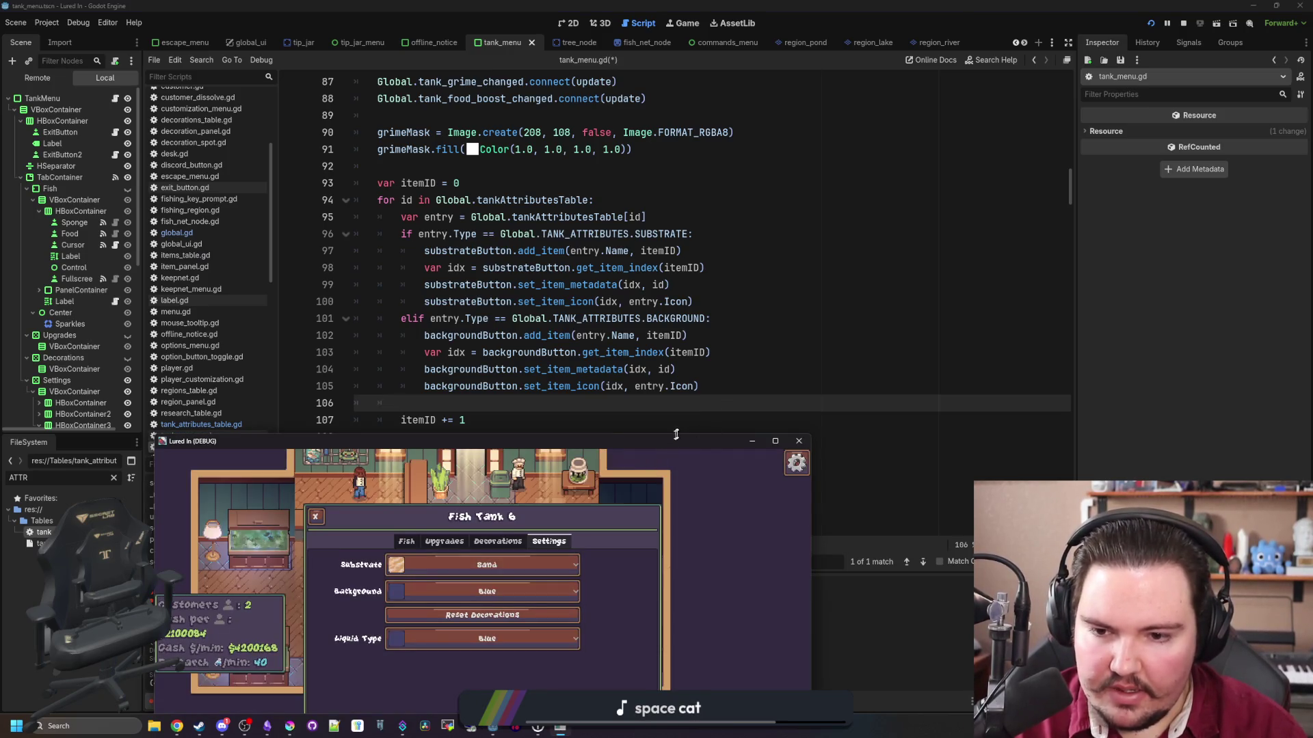
drag(678, 435, 692, 557)
click(458, 405)
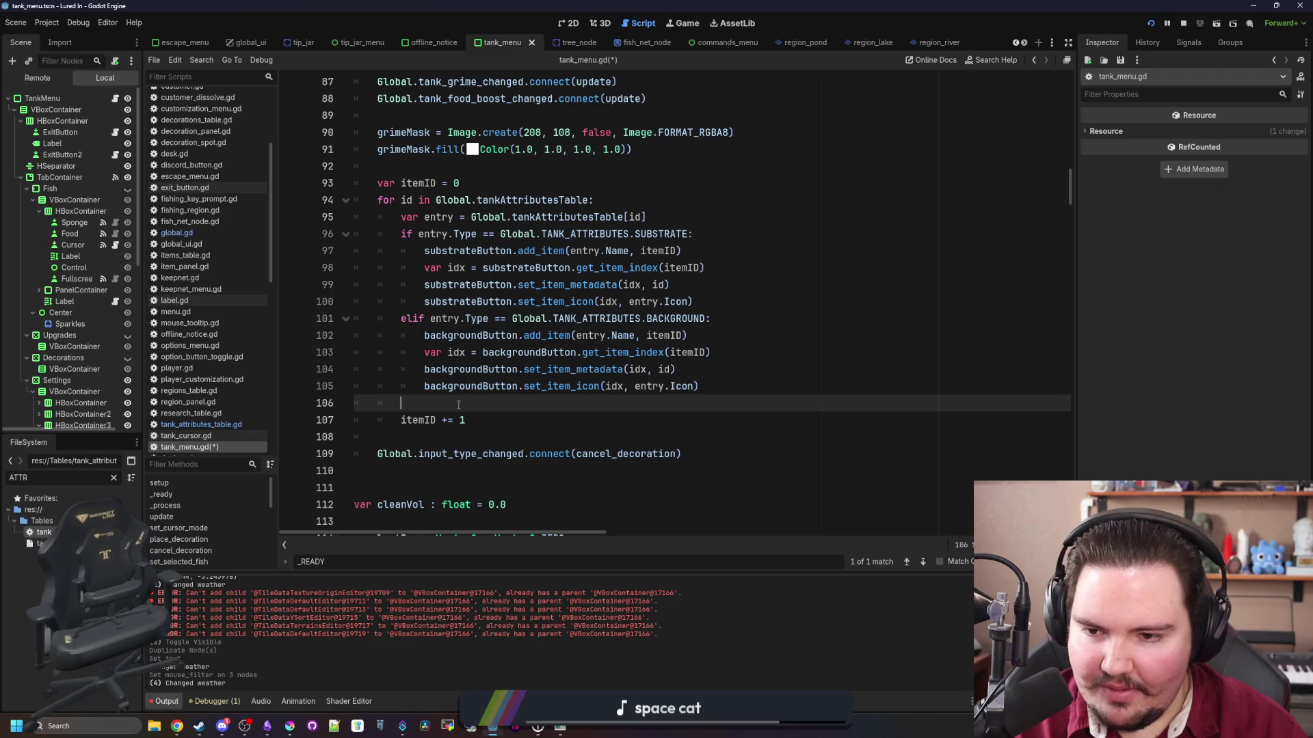
Step: Write an 'elif entry.Type == Global.TANK_ATTRIBUTES.LIQUID:' branch containing only 'pass'
text(elif entry.Ty)
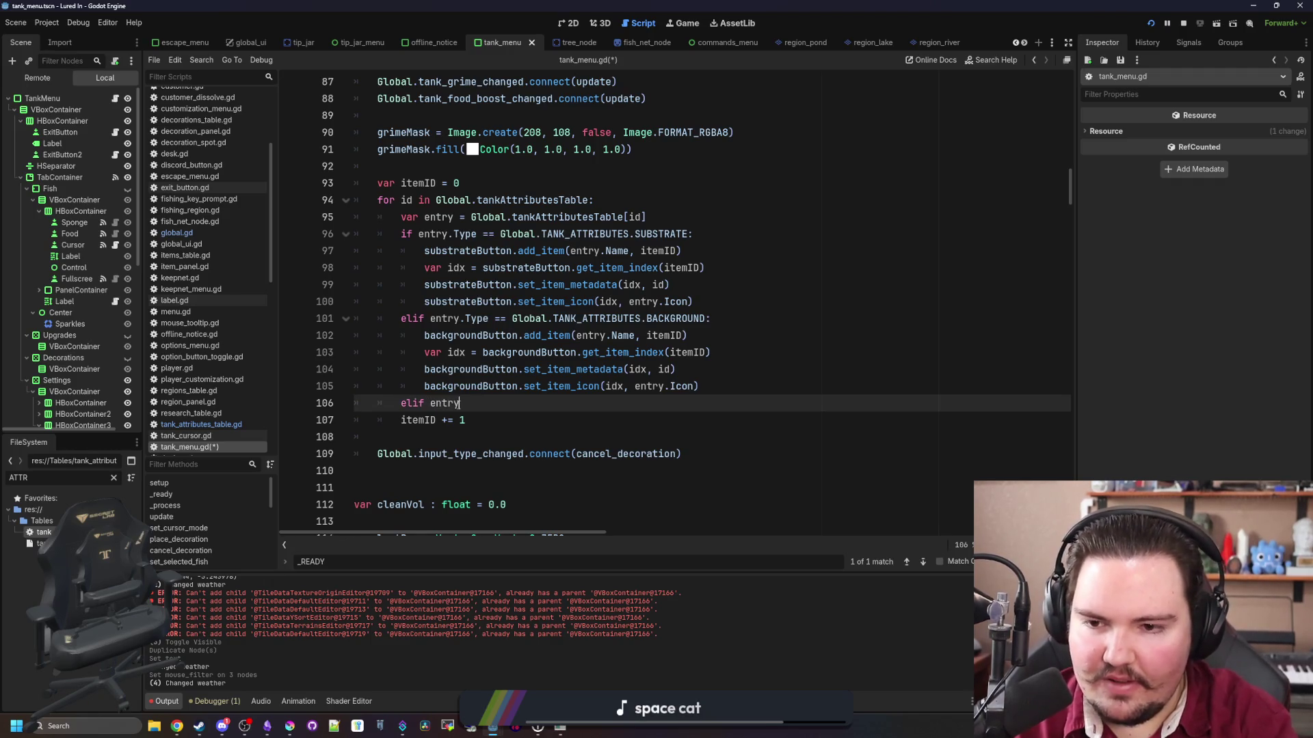
text(Global)
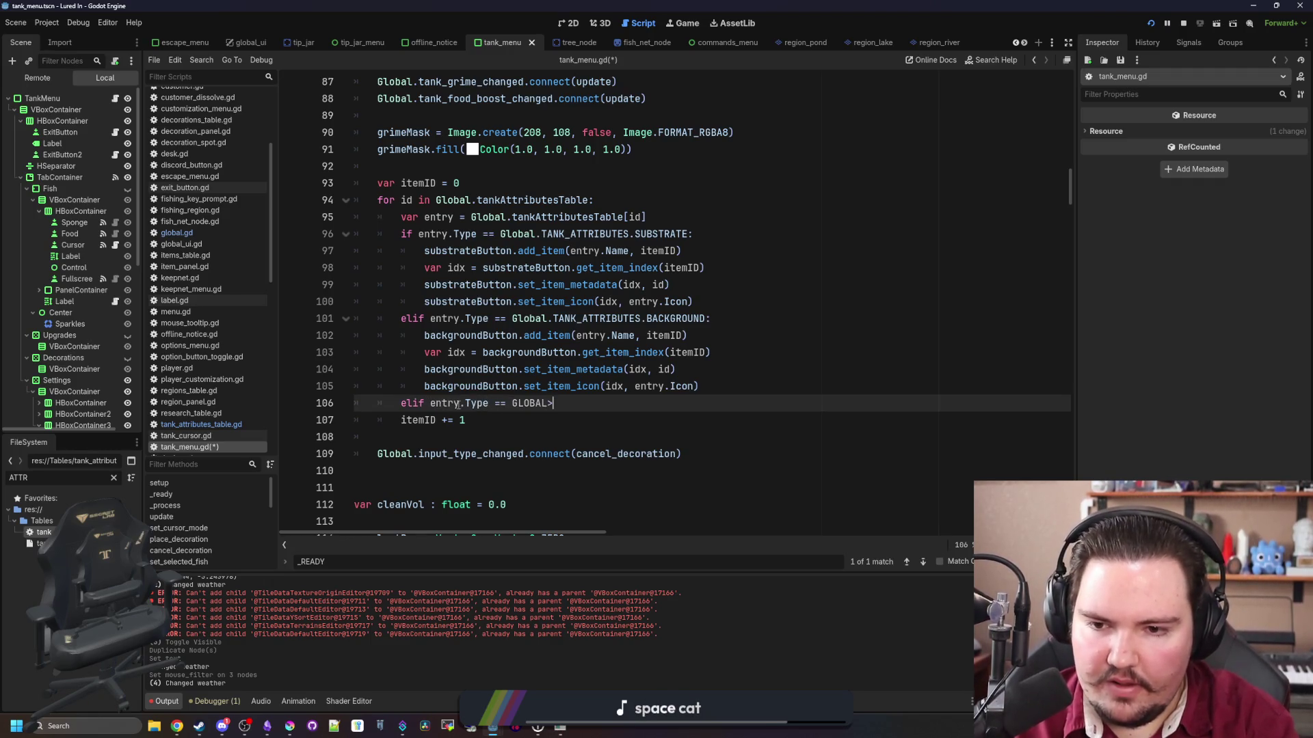
key(BackSpace)
key(BackSpace)
key(BackSpace)
text(lobal.TANK_ATTRIBUTES.)
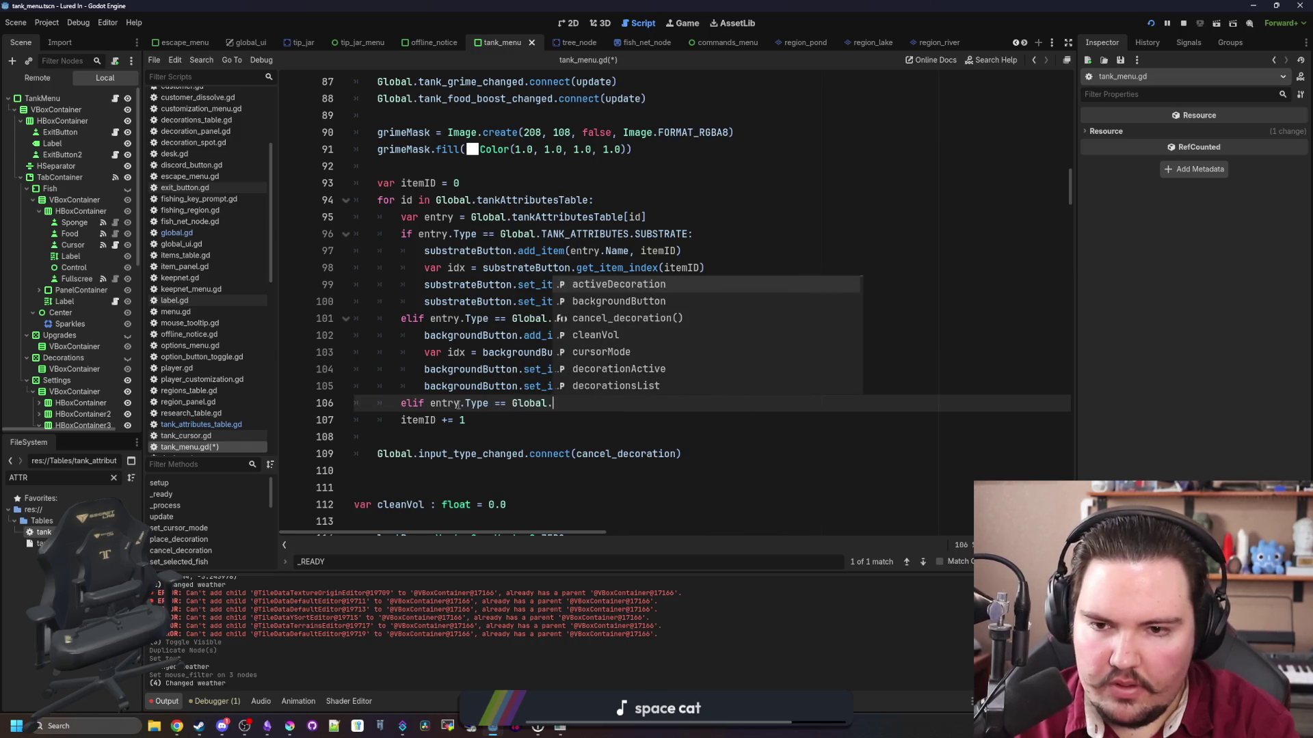
text(LIQUID:)
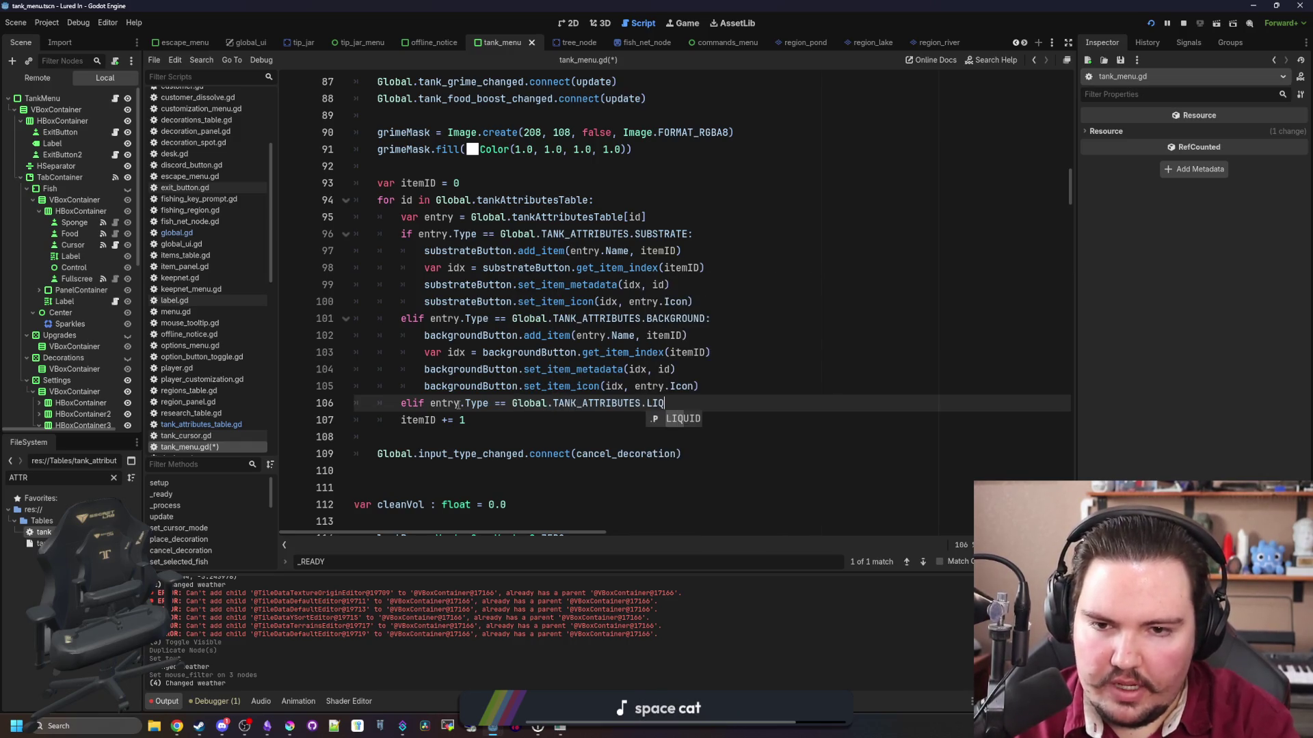
key(Return)
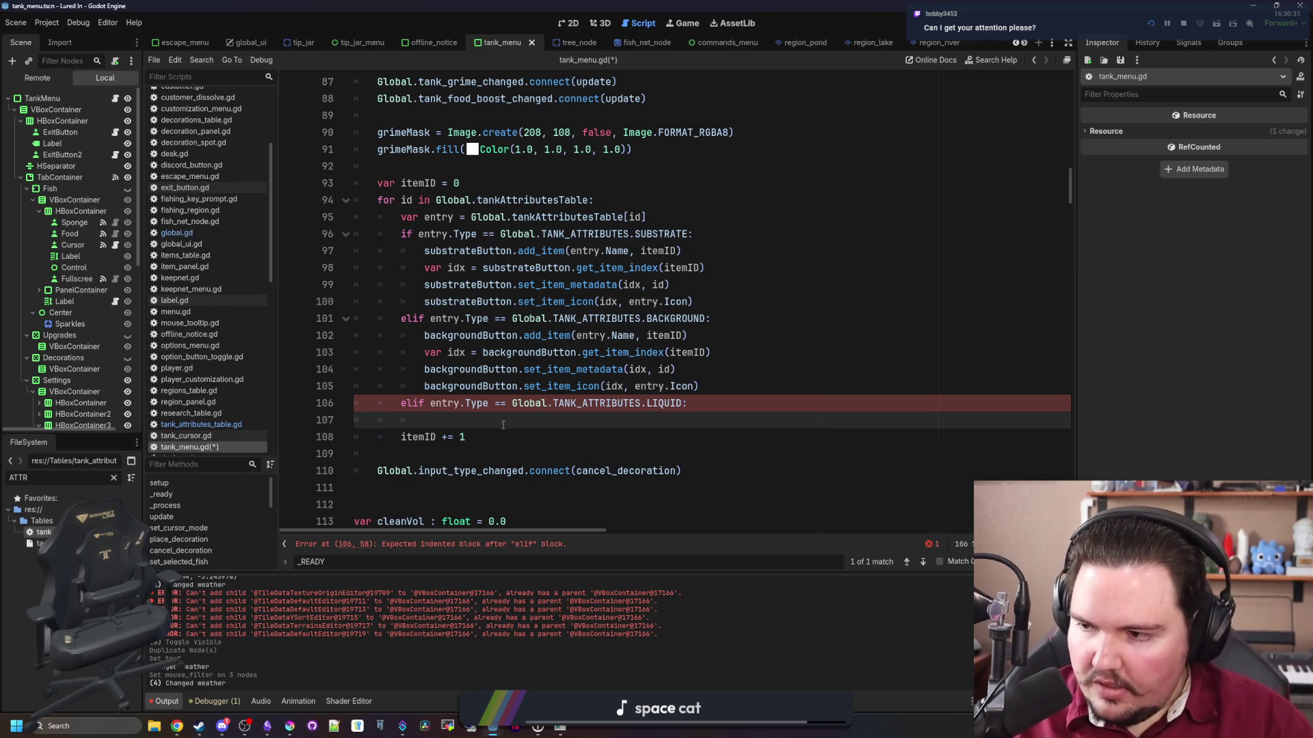
text(pass)
click(604, 429)
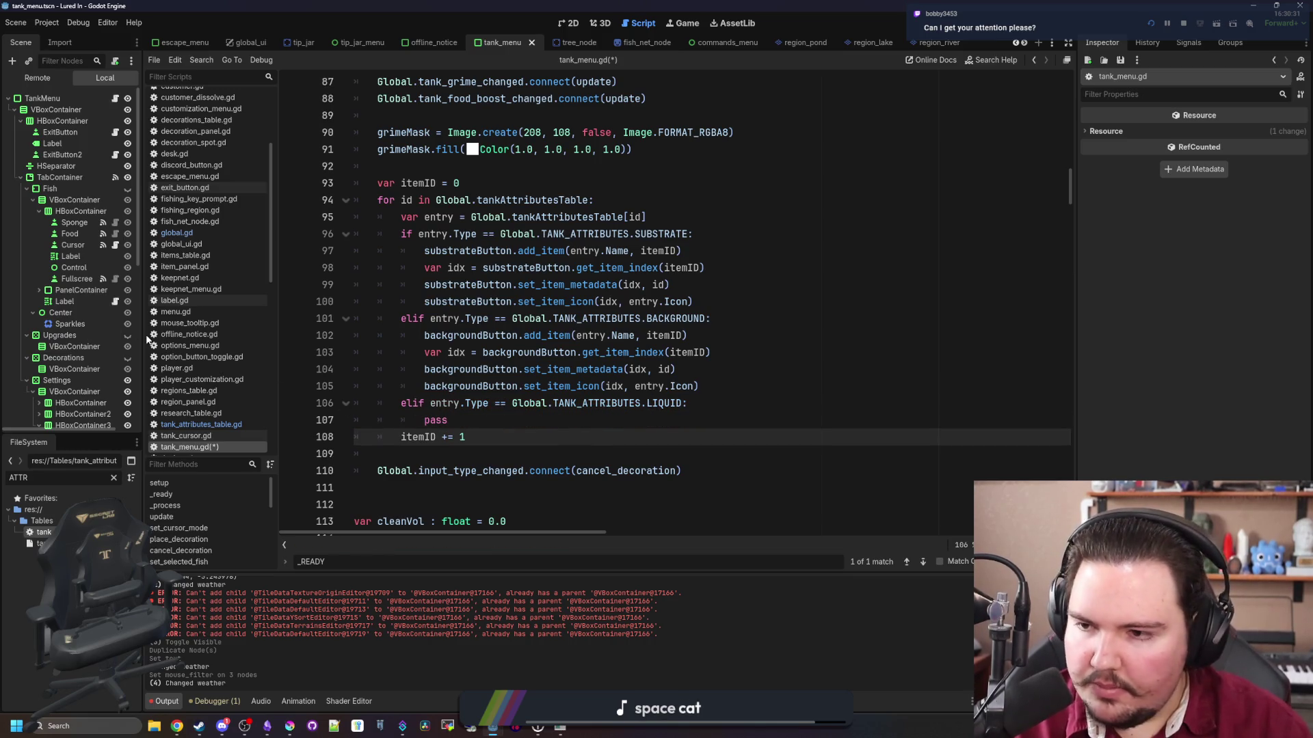
scroll(67, 334, down, 3)
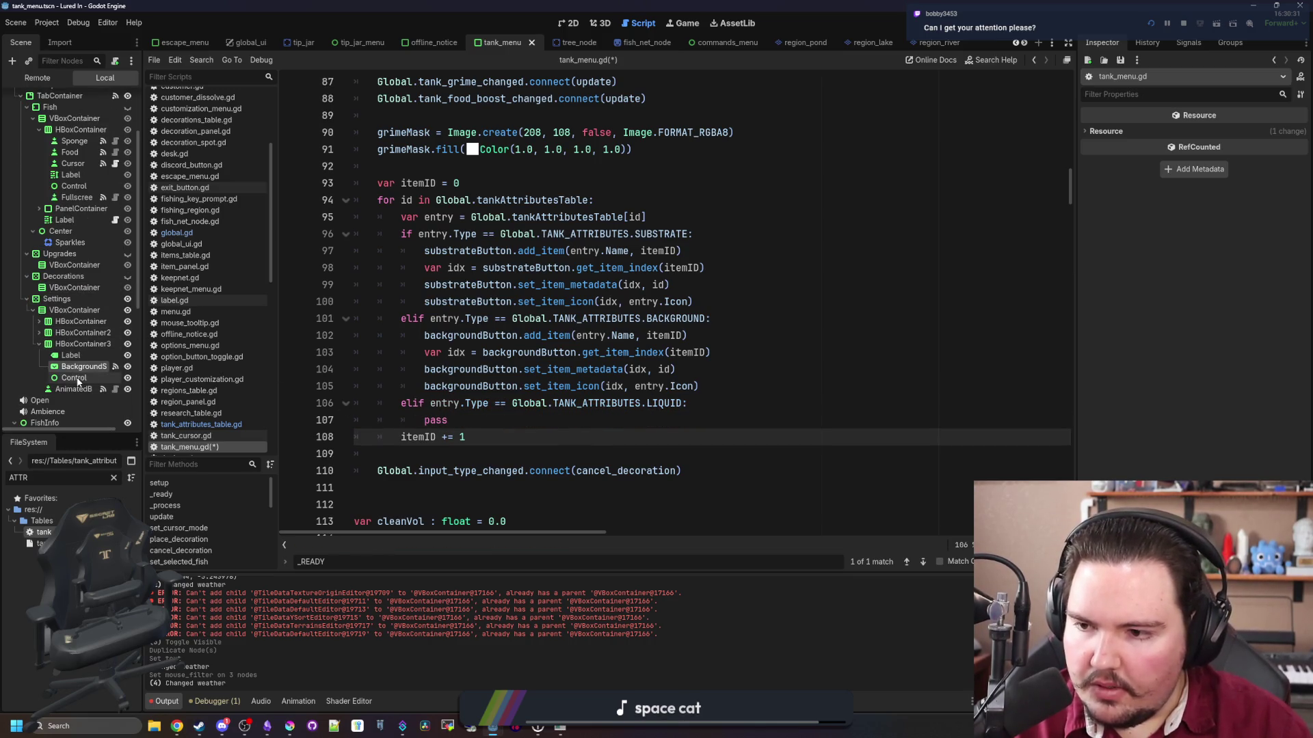
scroll(475, 330, up, 20)
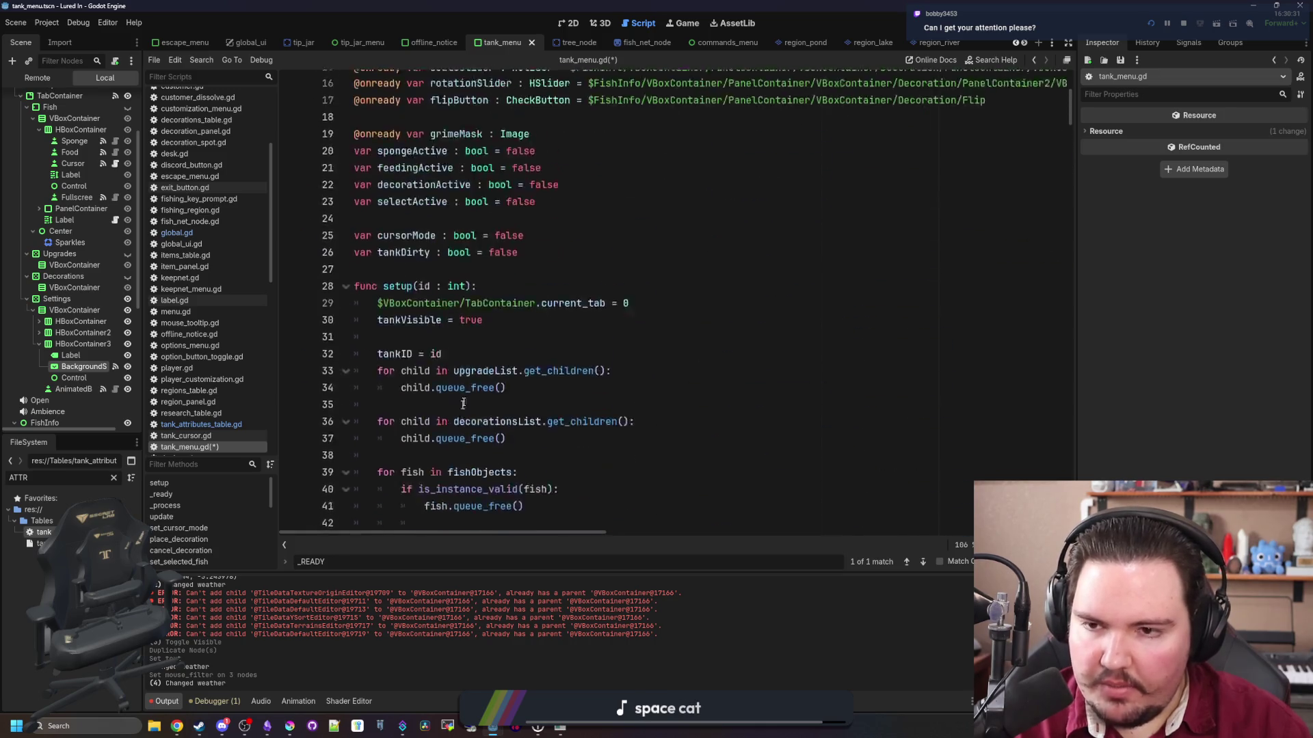
click(439, 367)
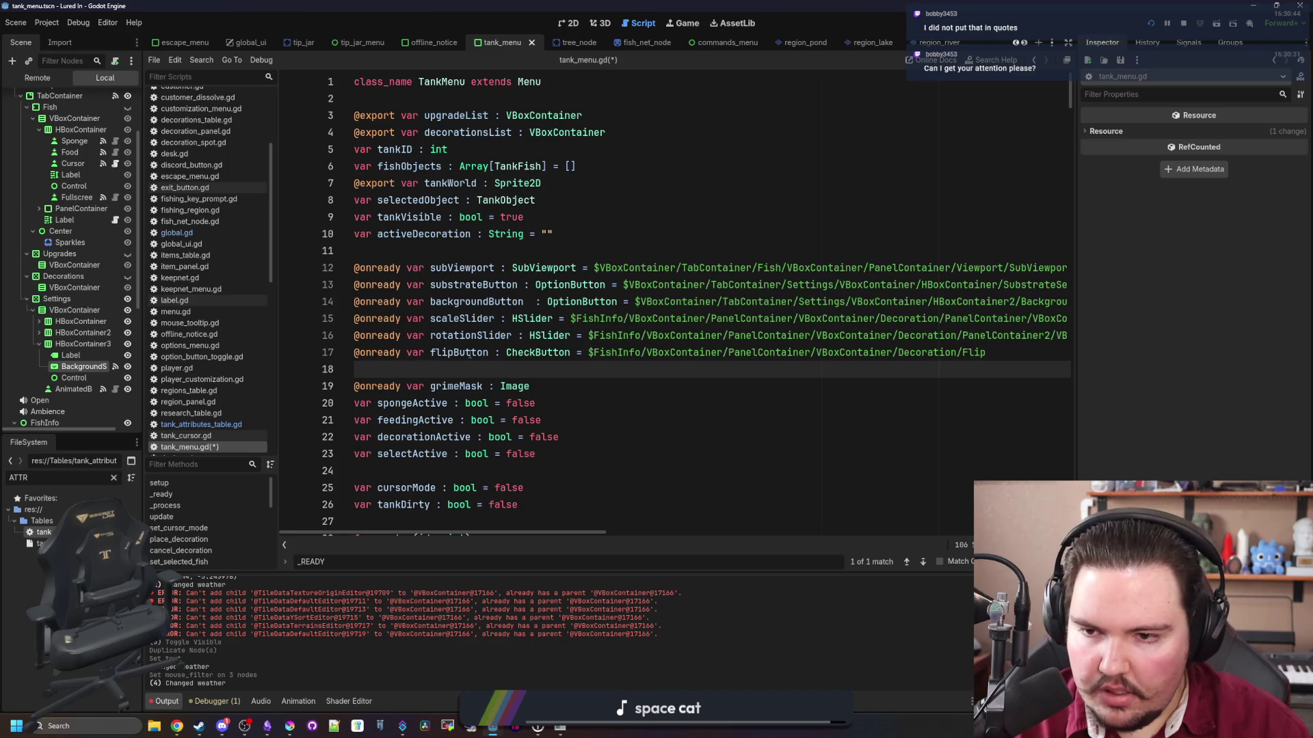
key(Return)
text(@onready var )
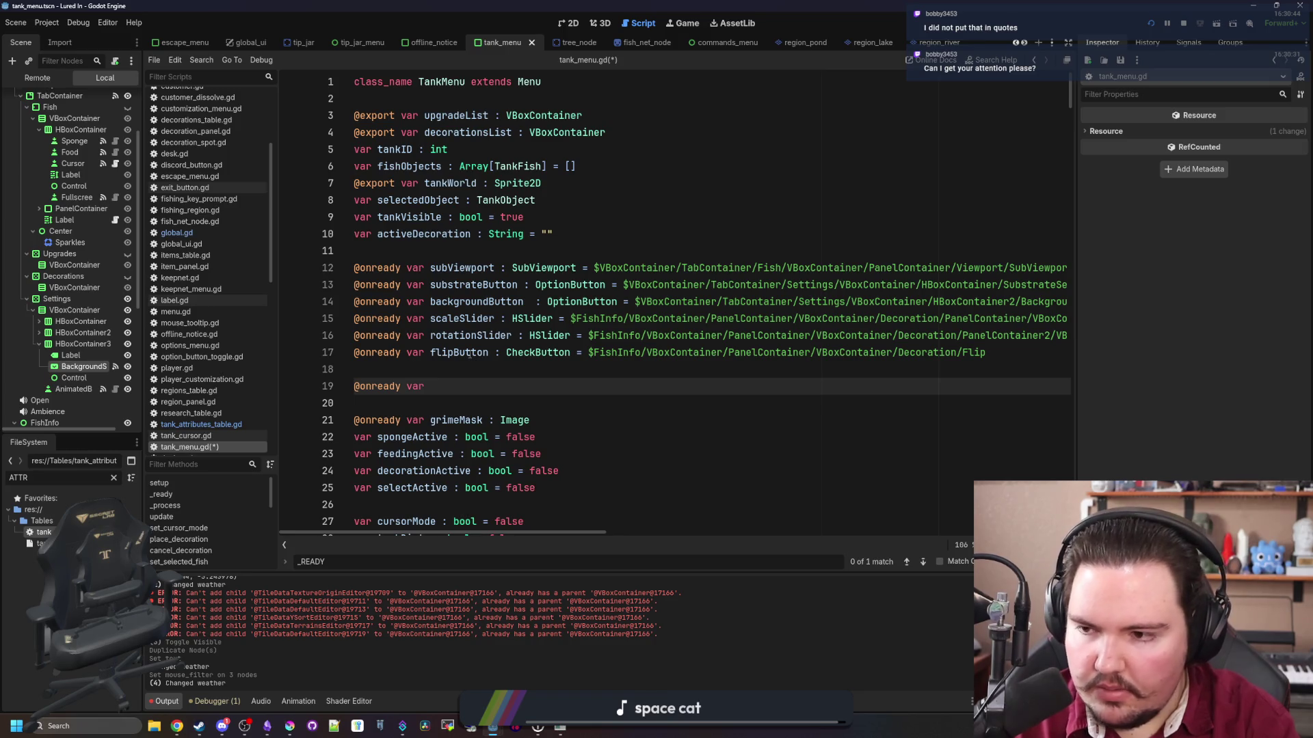
text(bac)
key(BackSpace)
key(BackSpace)
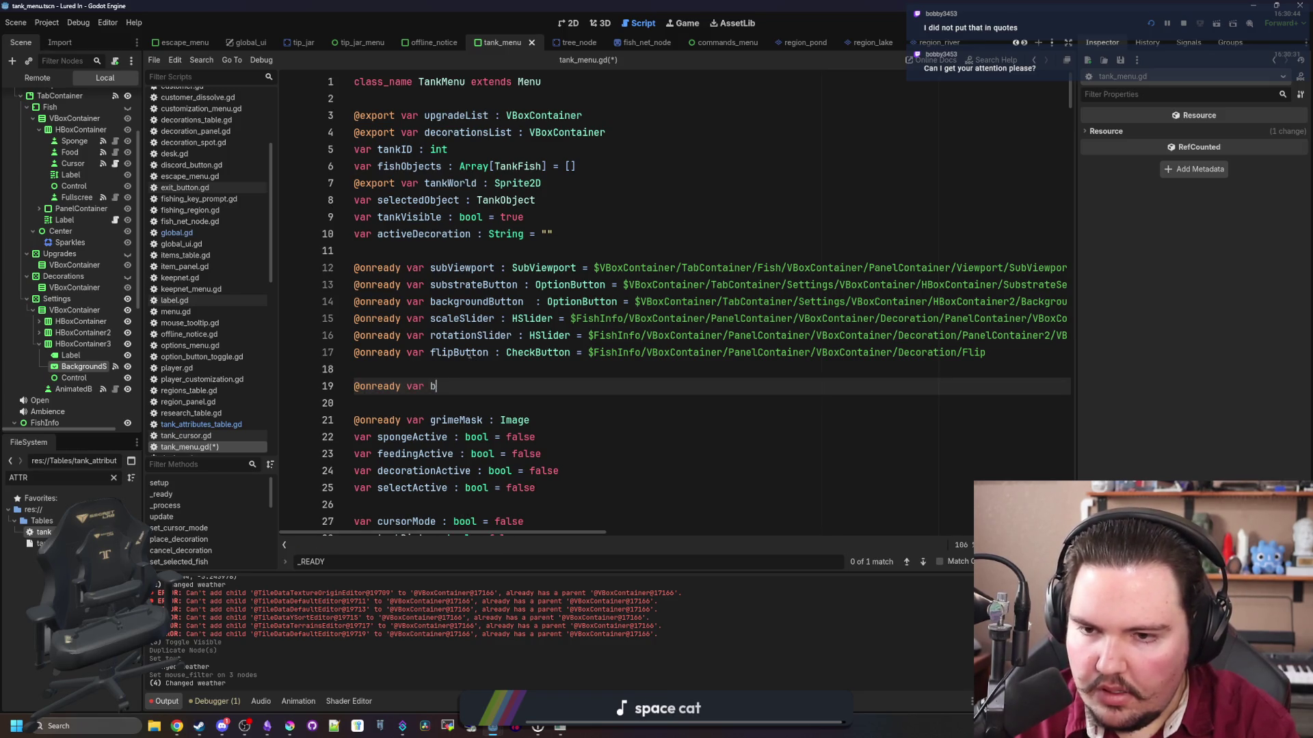
text(idButton : Op)
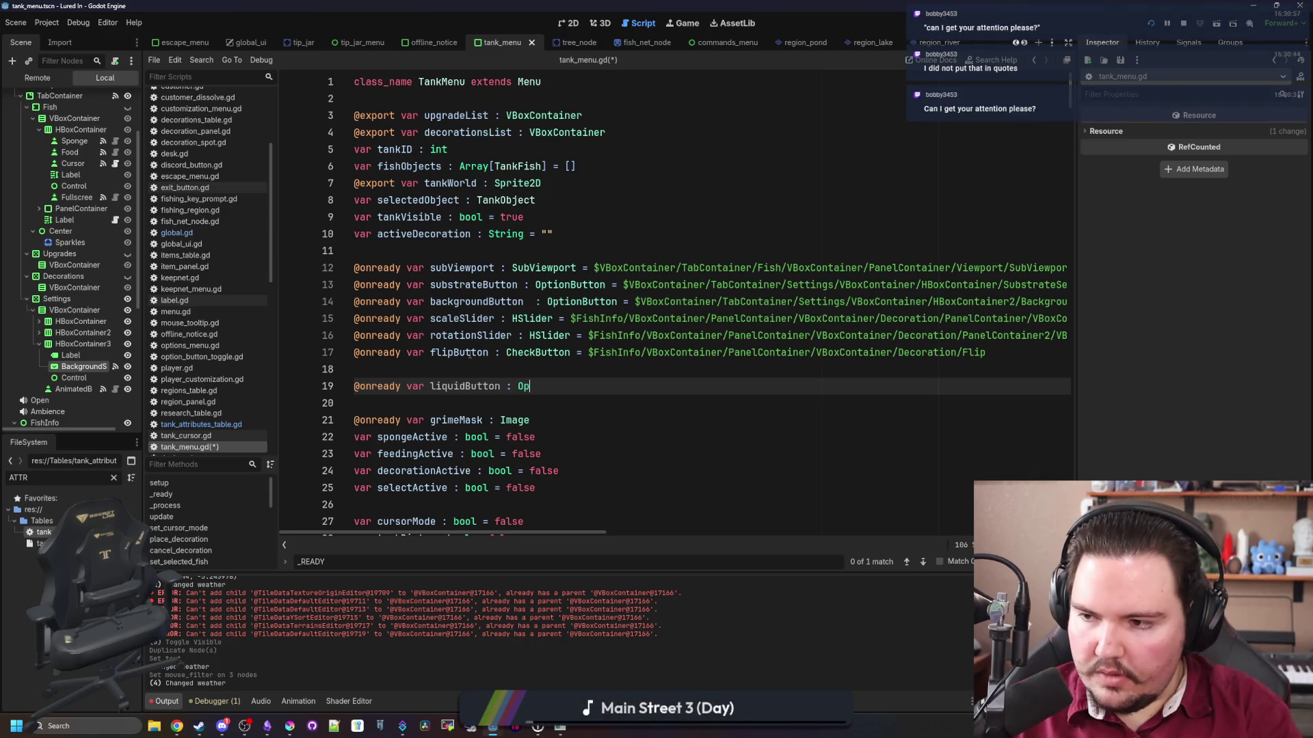
text(tions)
key(Return)
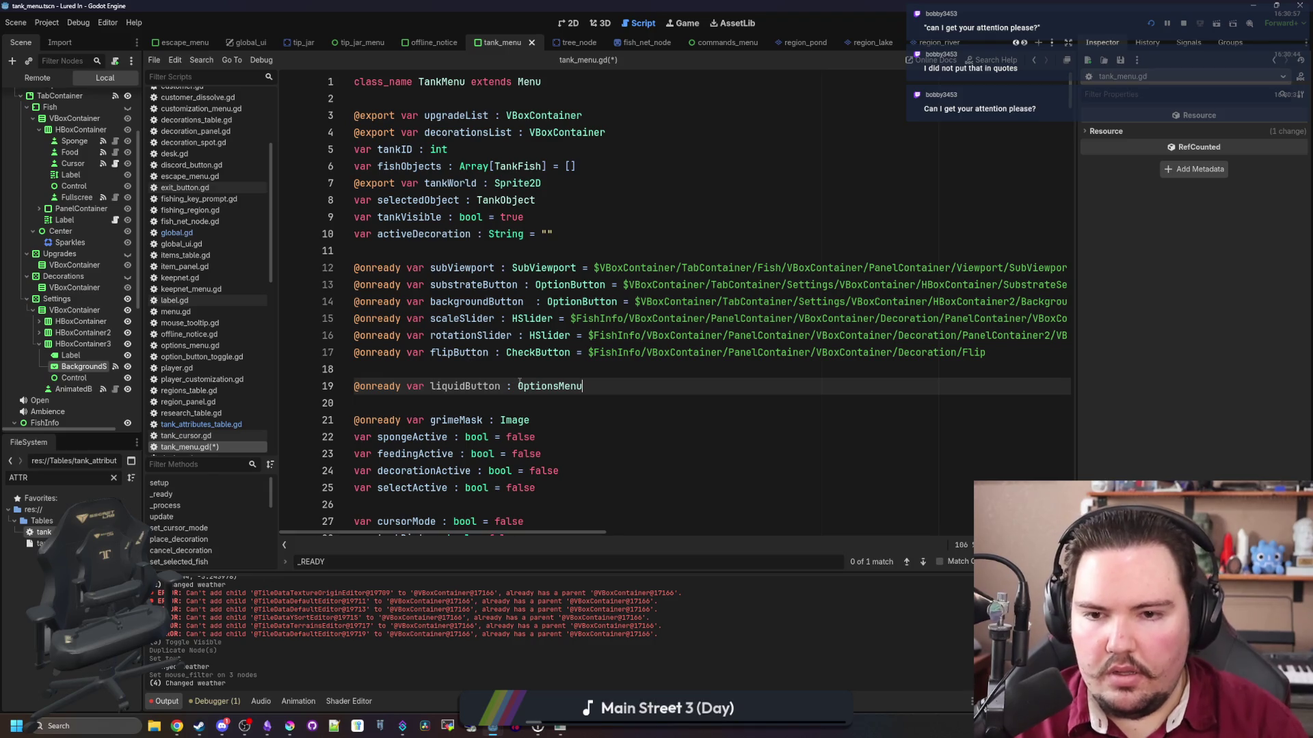
drag(79, 366, 600, 385)
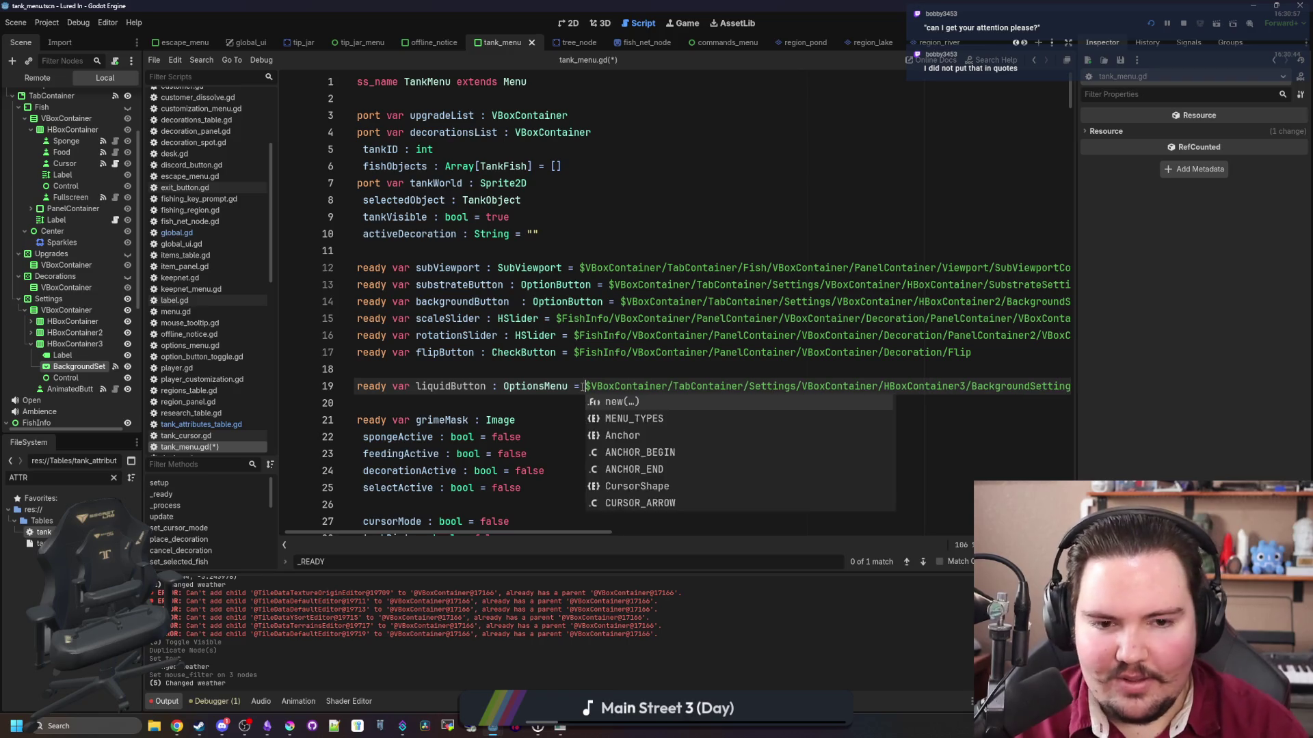
key(Escape)
key(End)
key(Home)
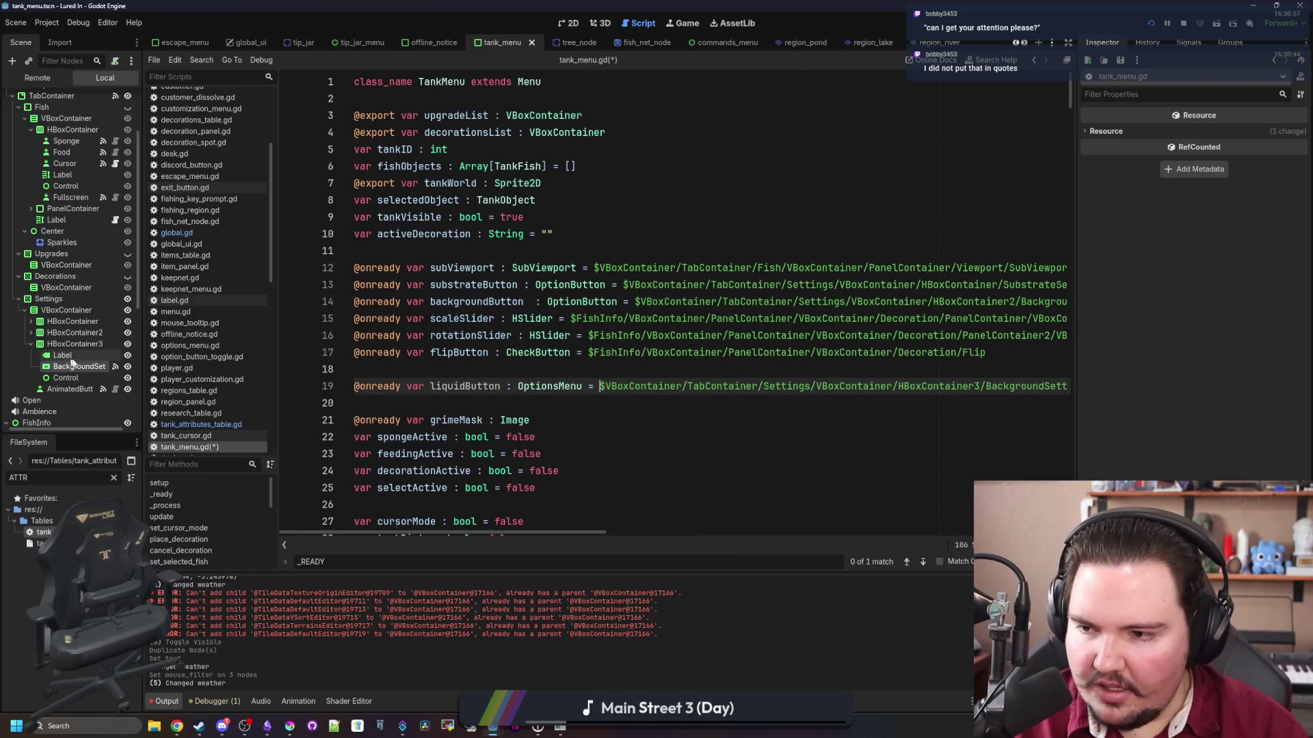
Step: Rename the third dropdown node to LiquidSetting, update line 19's path to match, and save
double_click(90, 367)
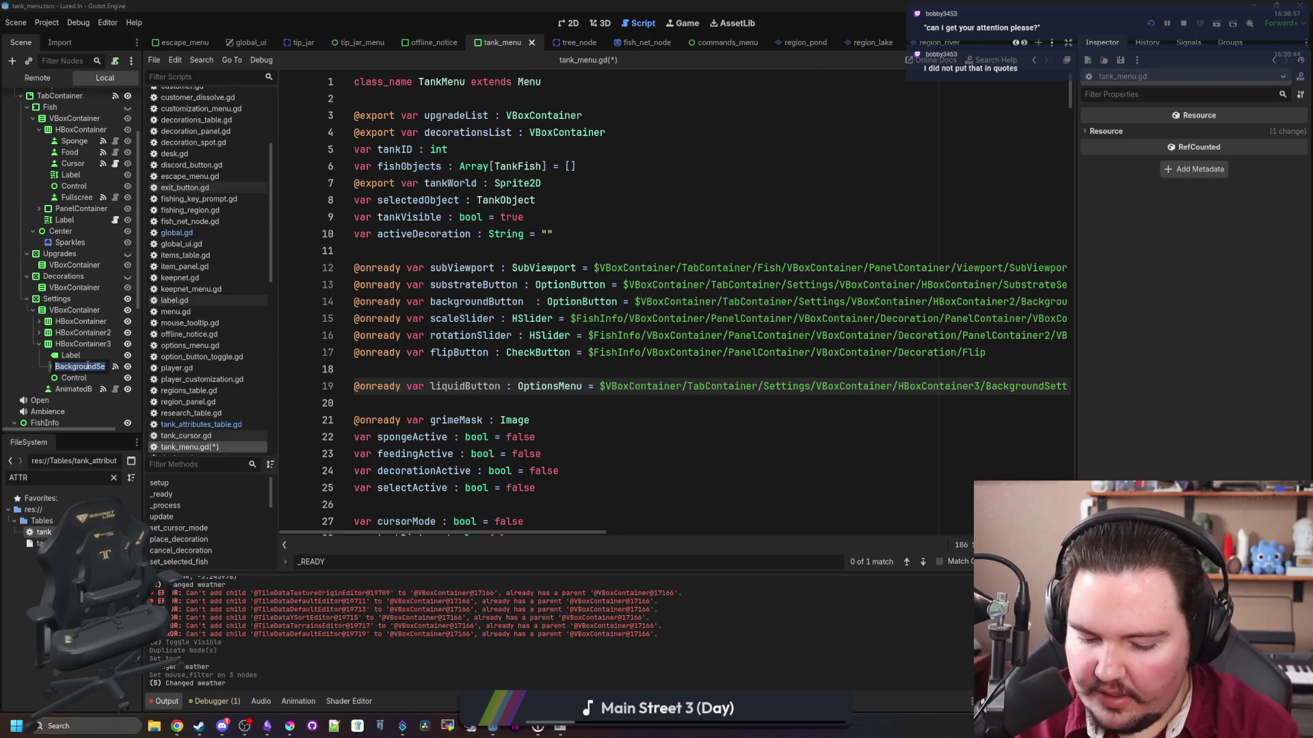
text(LiquidSetting)
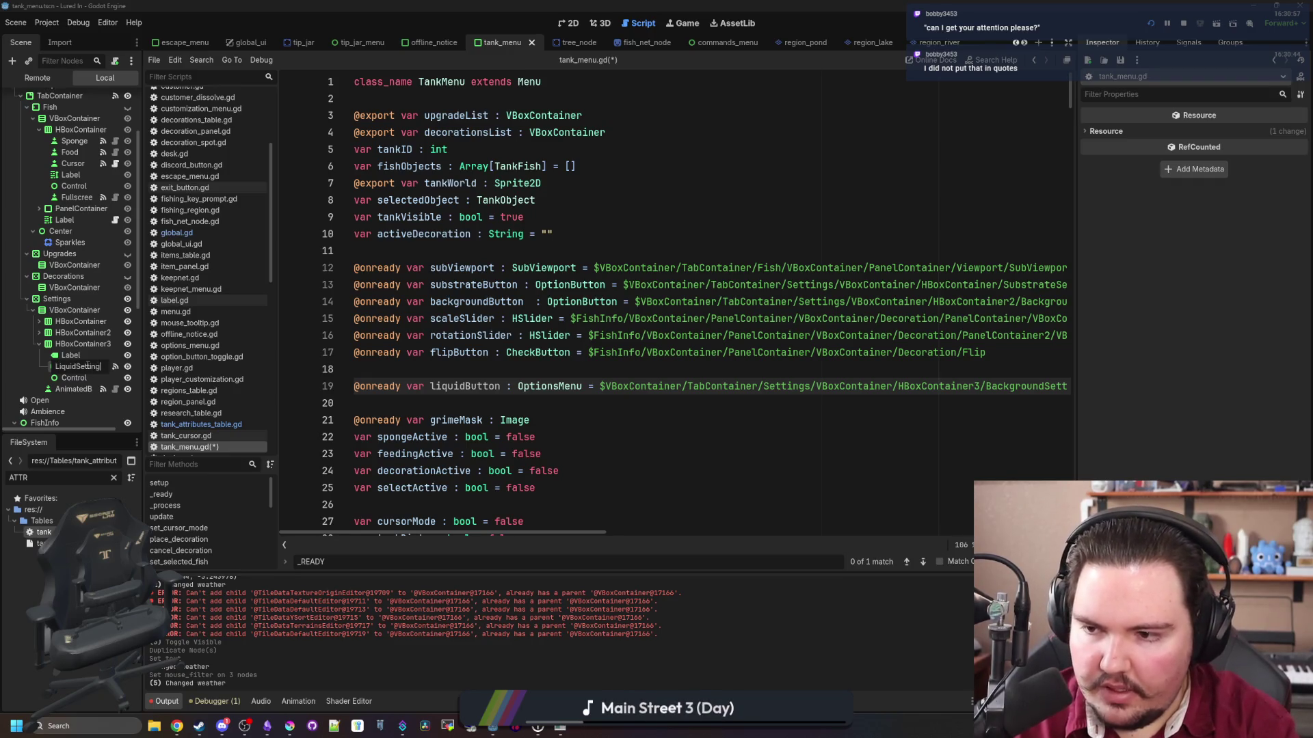
key(Return)
scroll(753, 372, right, 5)
double_click(725, 387)
text(LiquidSetti)
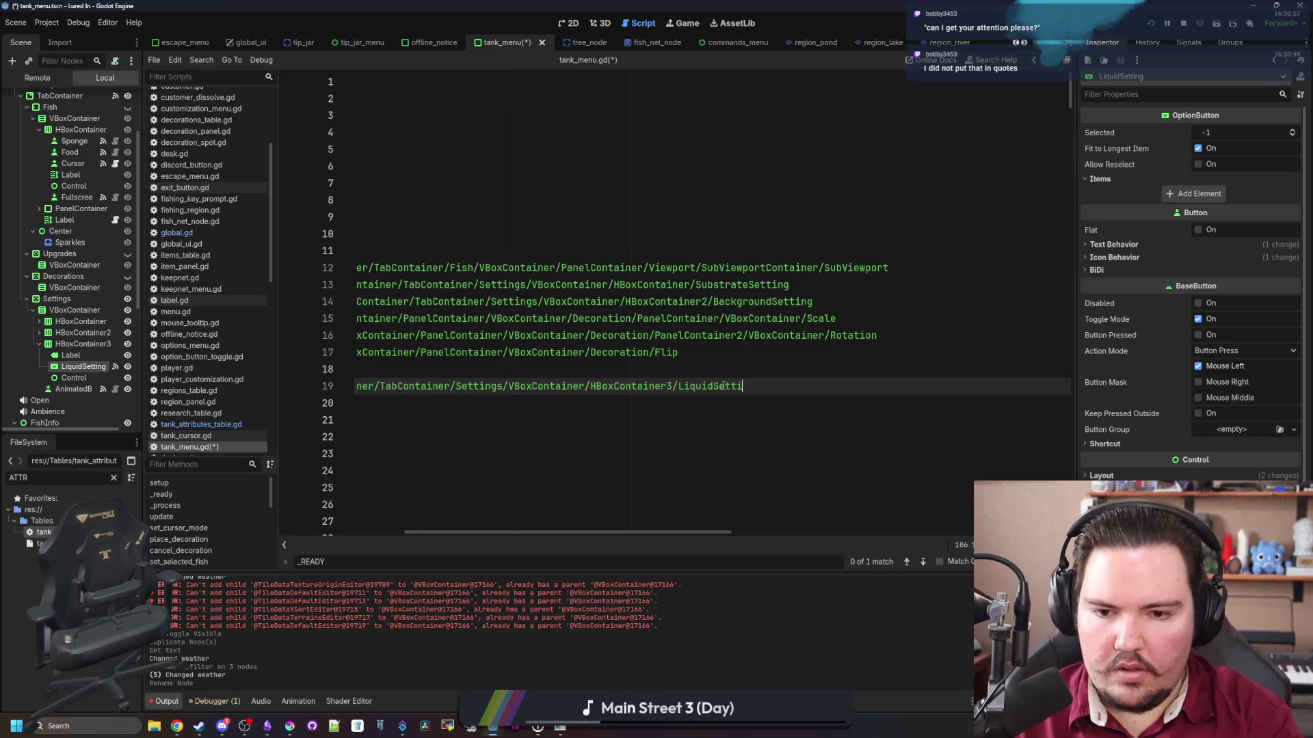
text(ng)
click(753, 370)
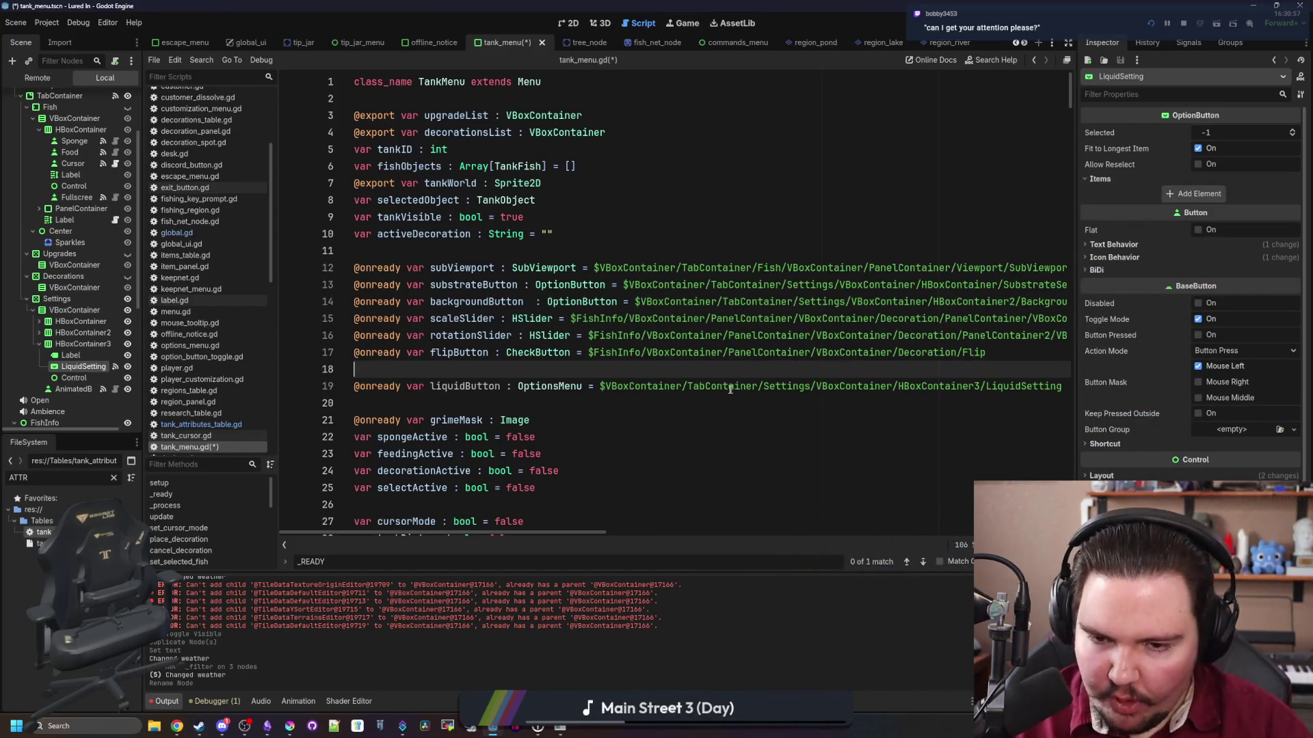
click(656, 410)
key(Up)
key(Up)
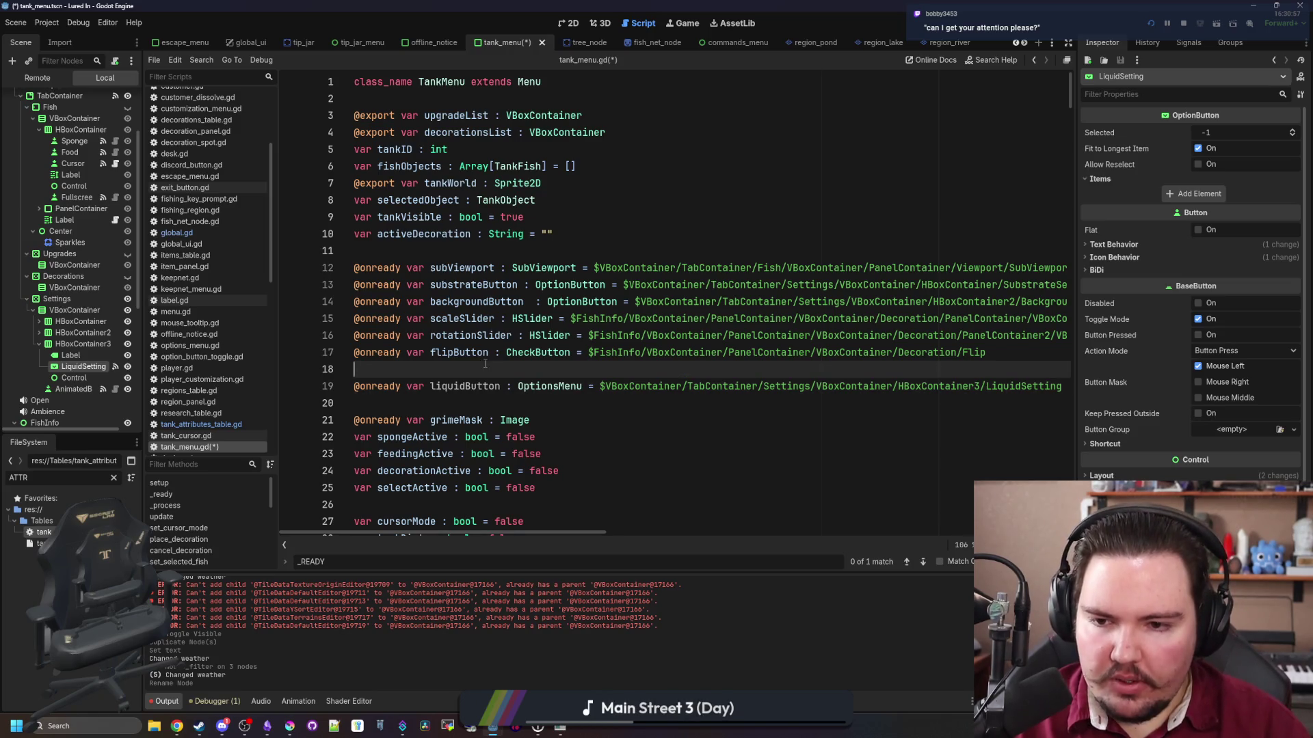
scroll(520, 370, down, 2)
key(ctrl+s)
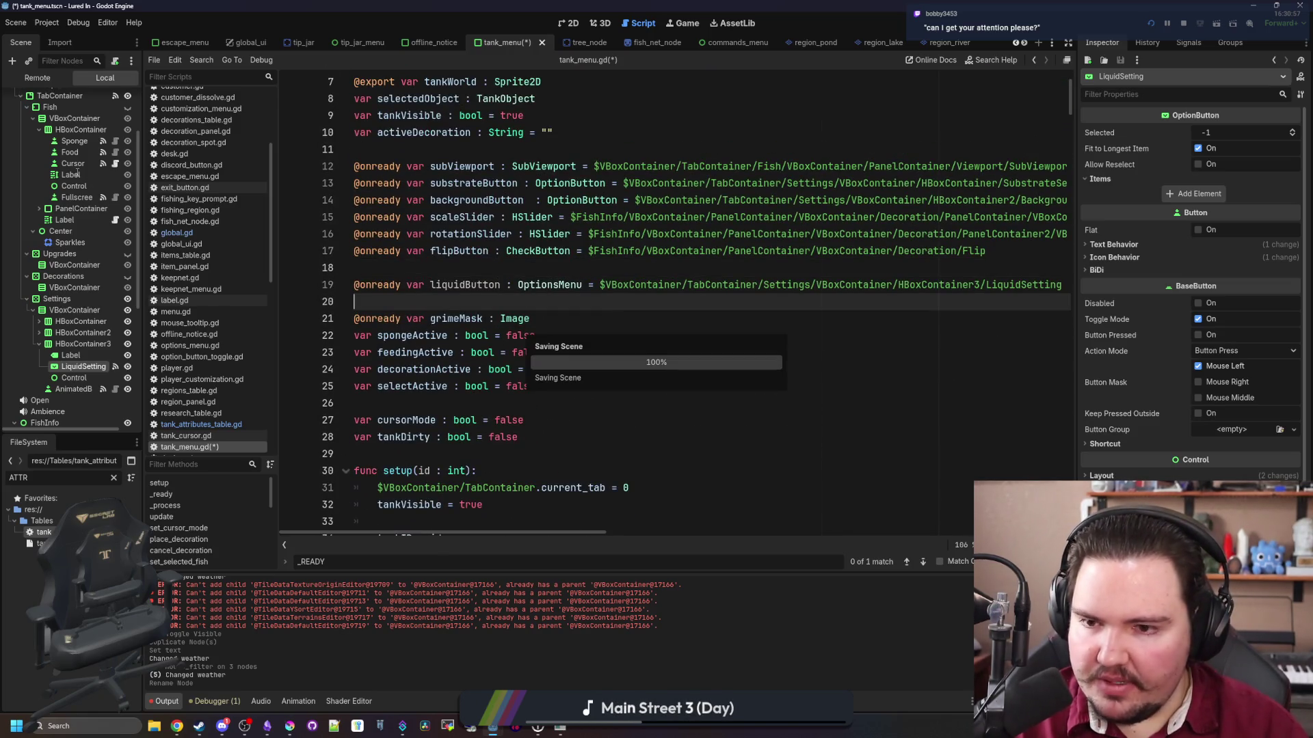
Step: Replace the LIQUID branch's pass with liquidButton.add_item(entry.Name, itemID)
scroll(519, 324, down, 10)
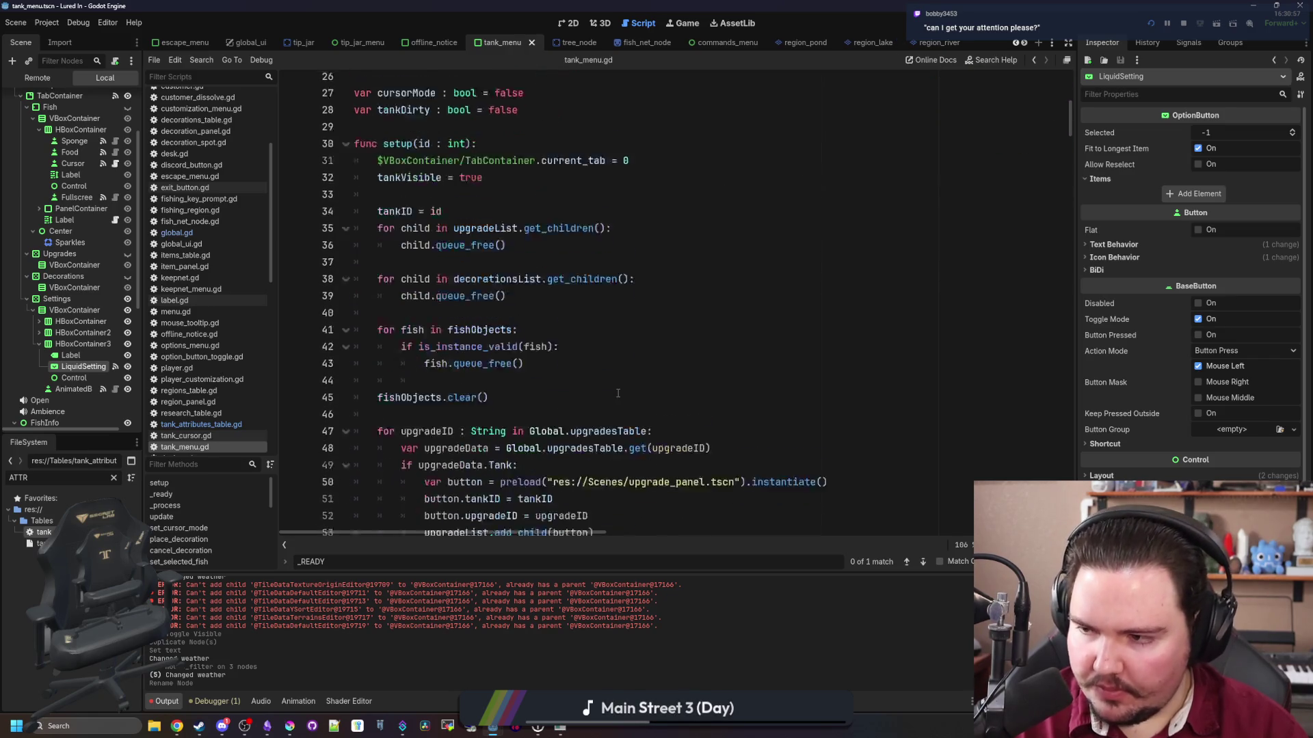
scroll(622, 271, down, 5)
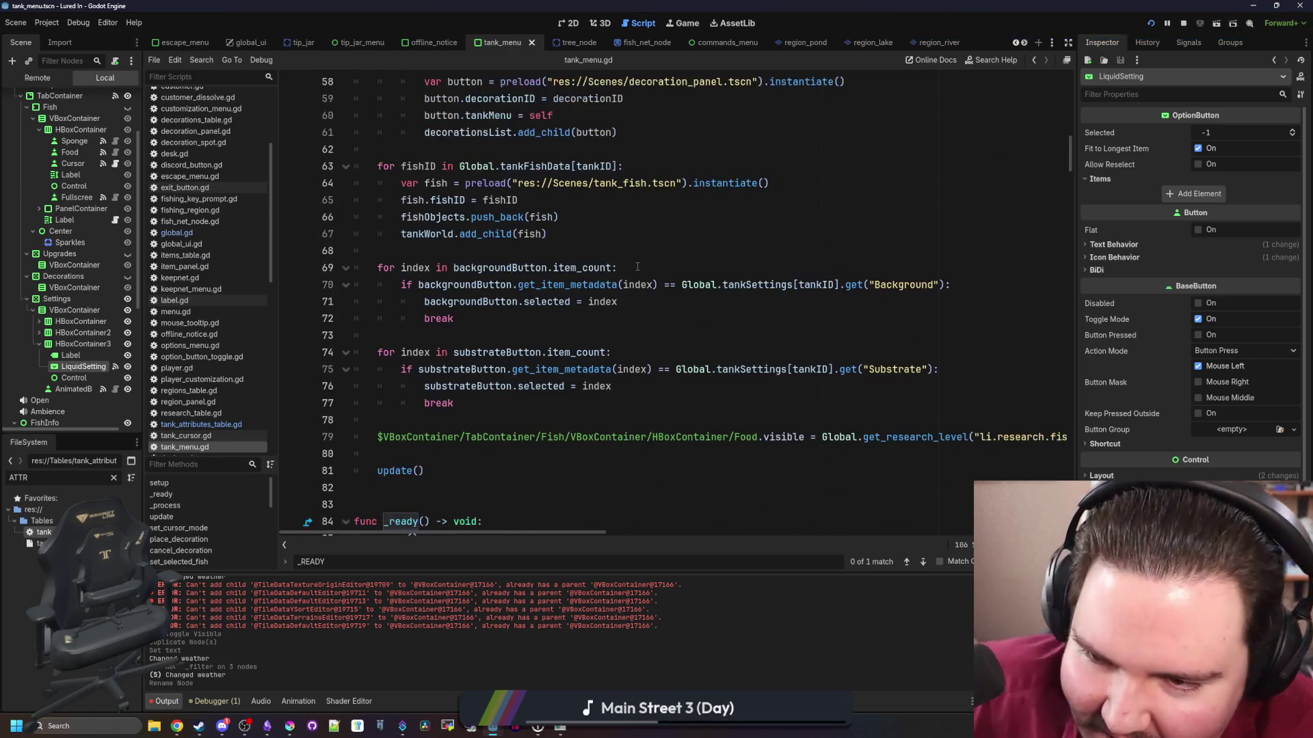
scroll(638, 266, down, 12)
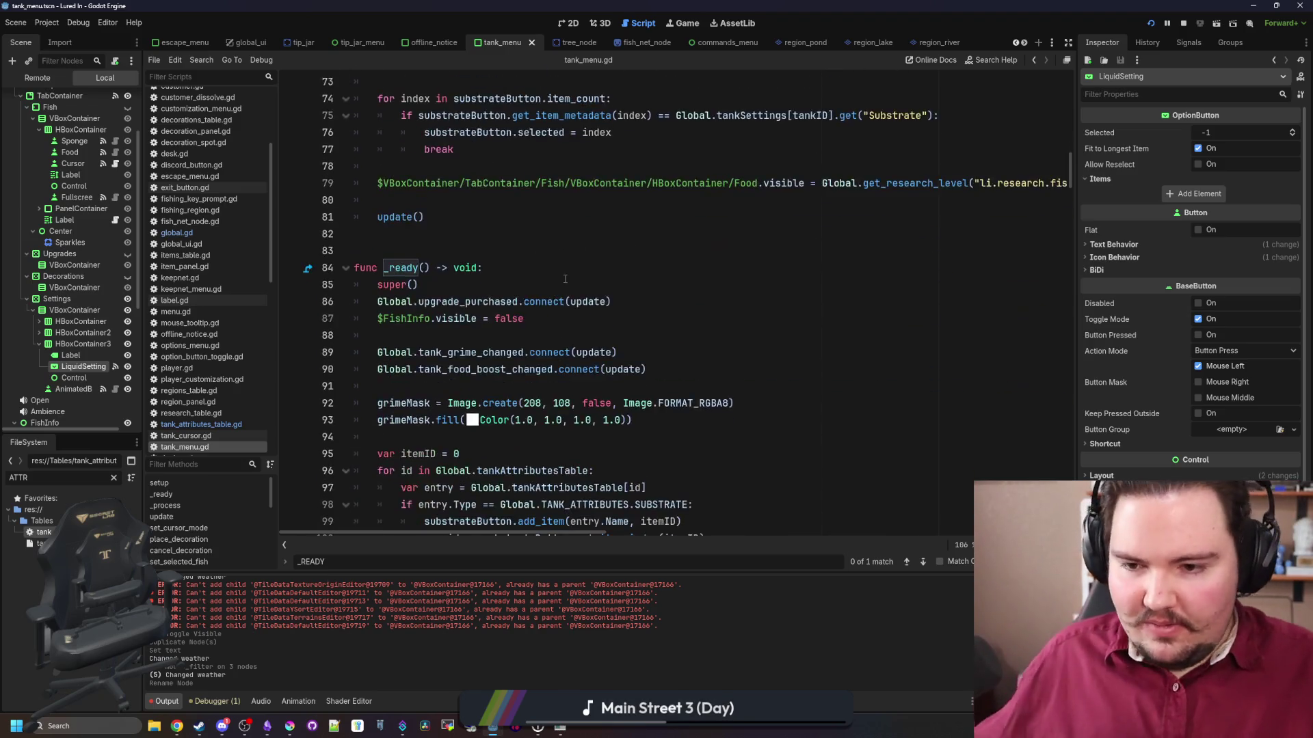
click(514, 333)
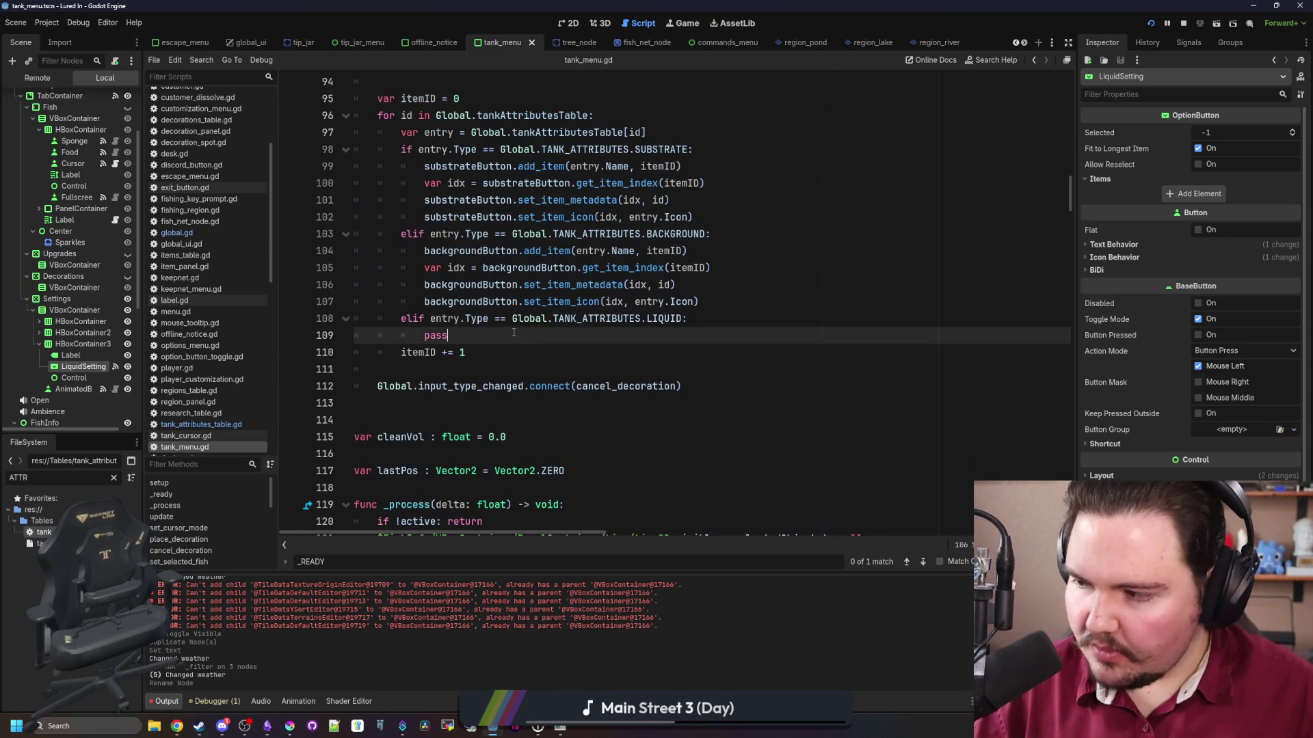
text(liquidButton)
key(Up)
key(End)
key(Return)
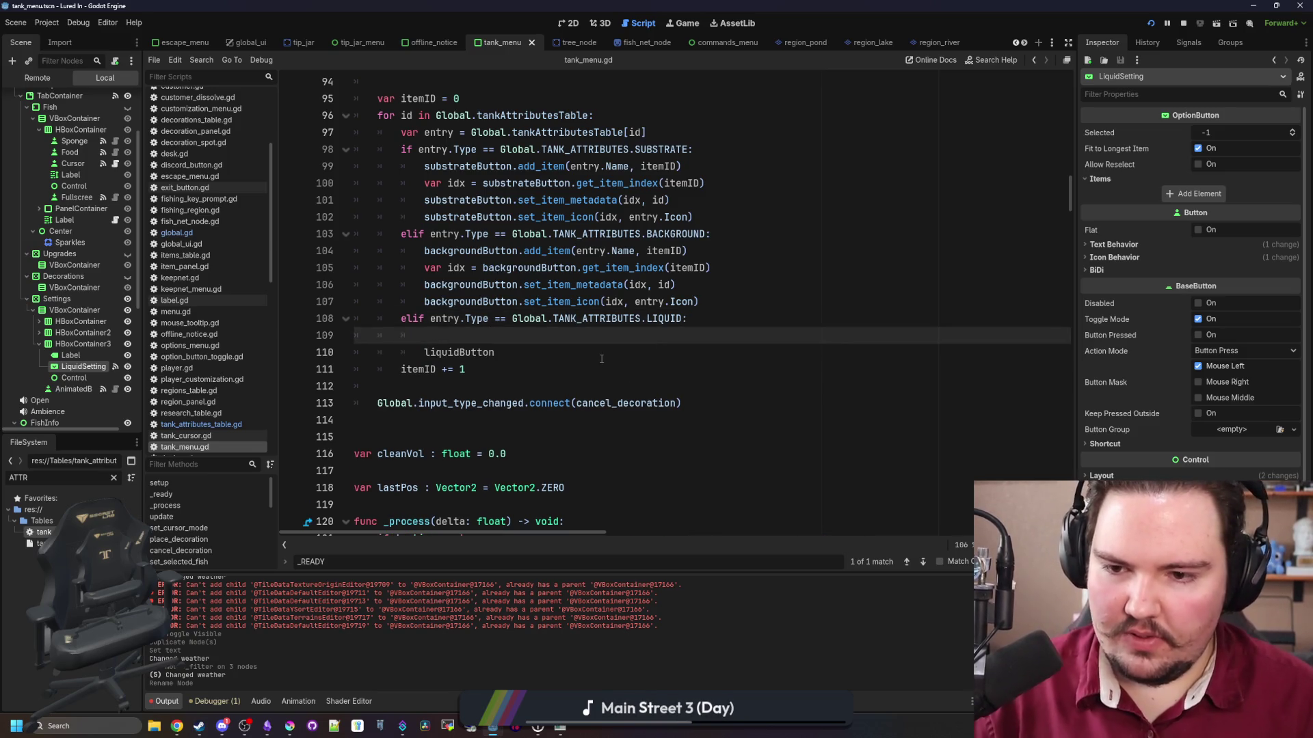
key(Down)
key(End)
text(.a)
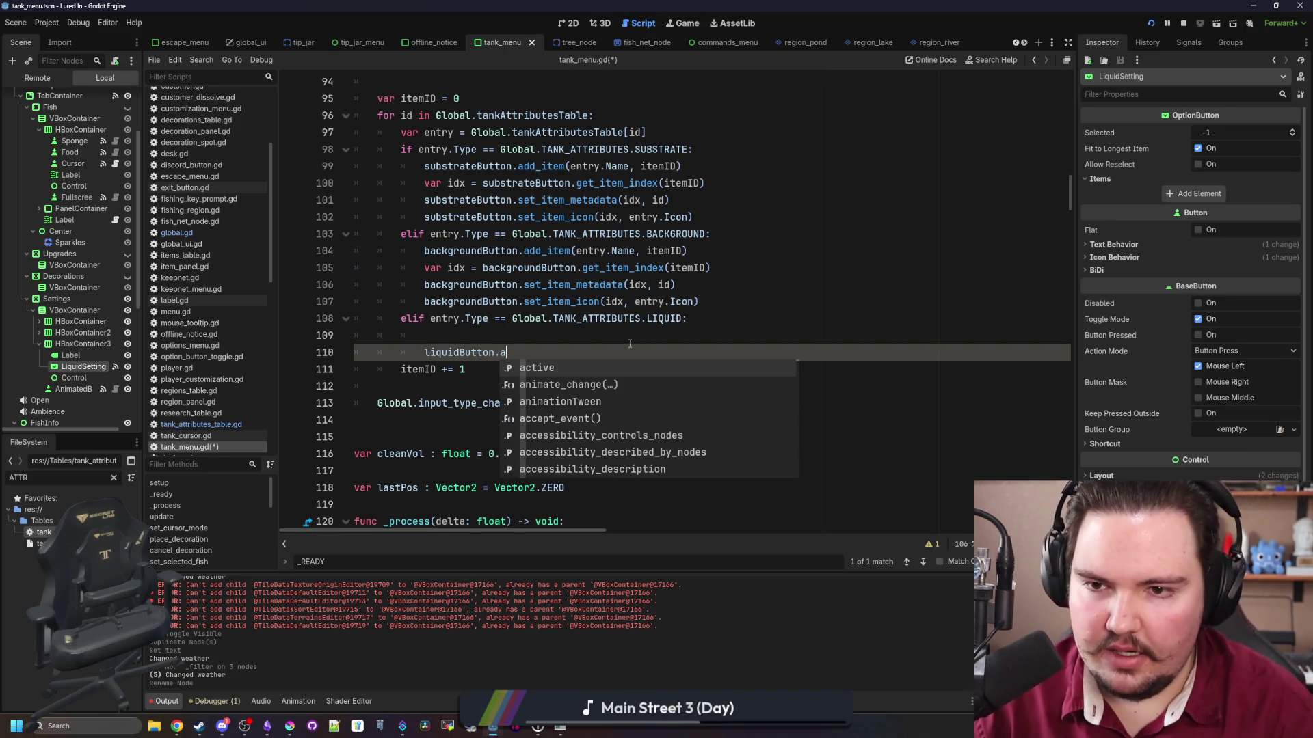
text(dd_ite)
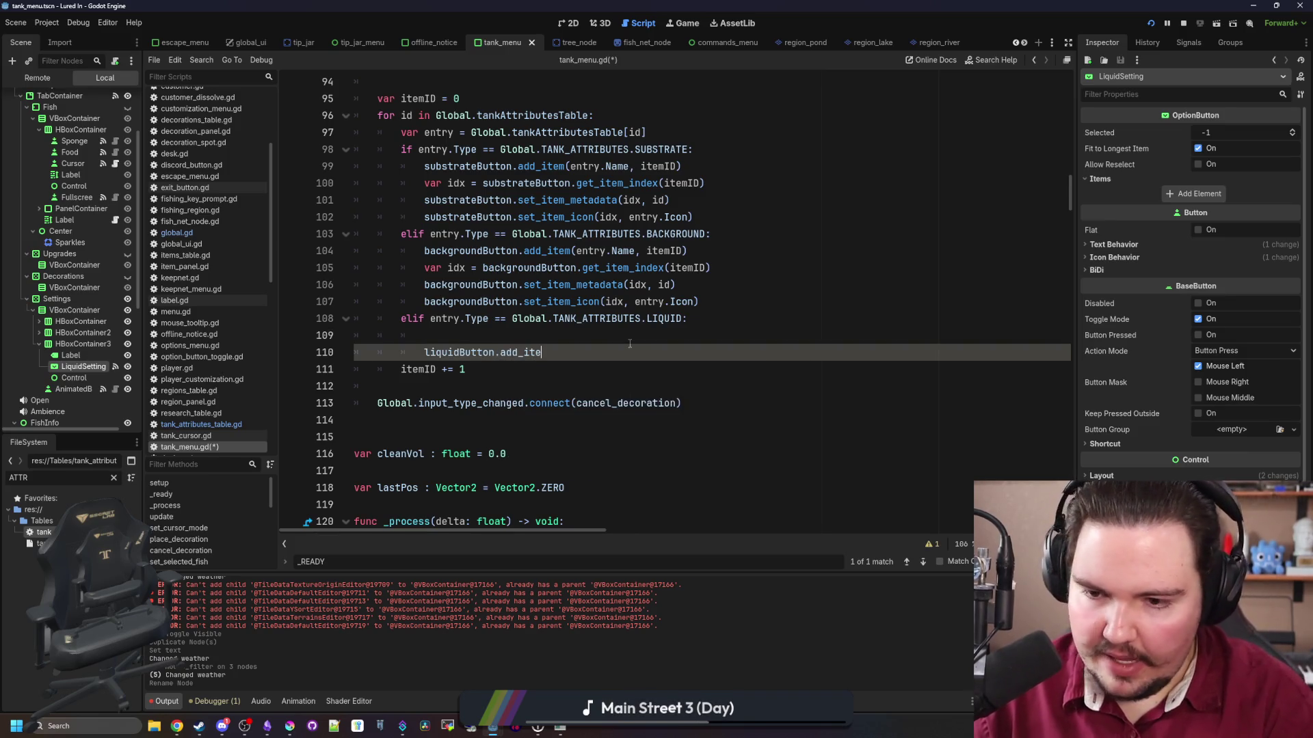
text(m())
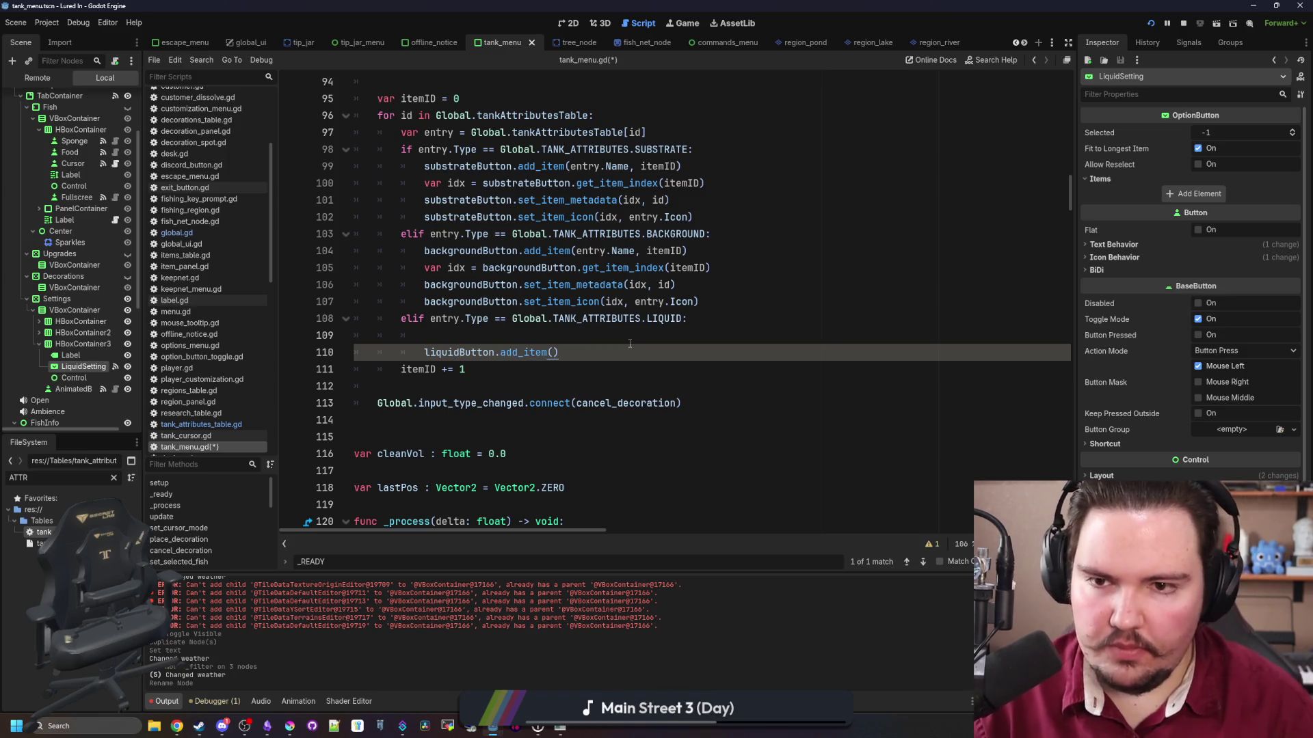
text(entry.N)
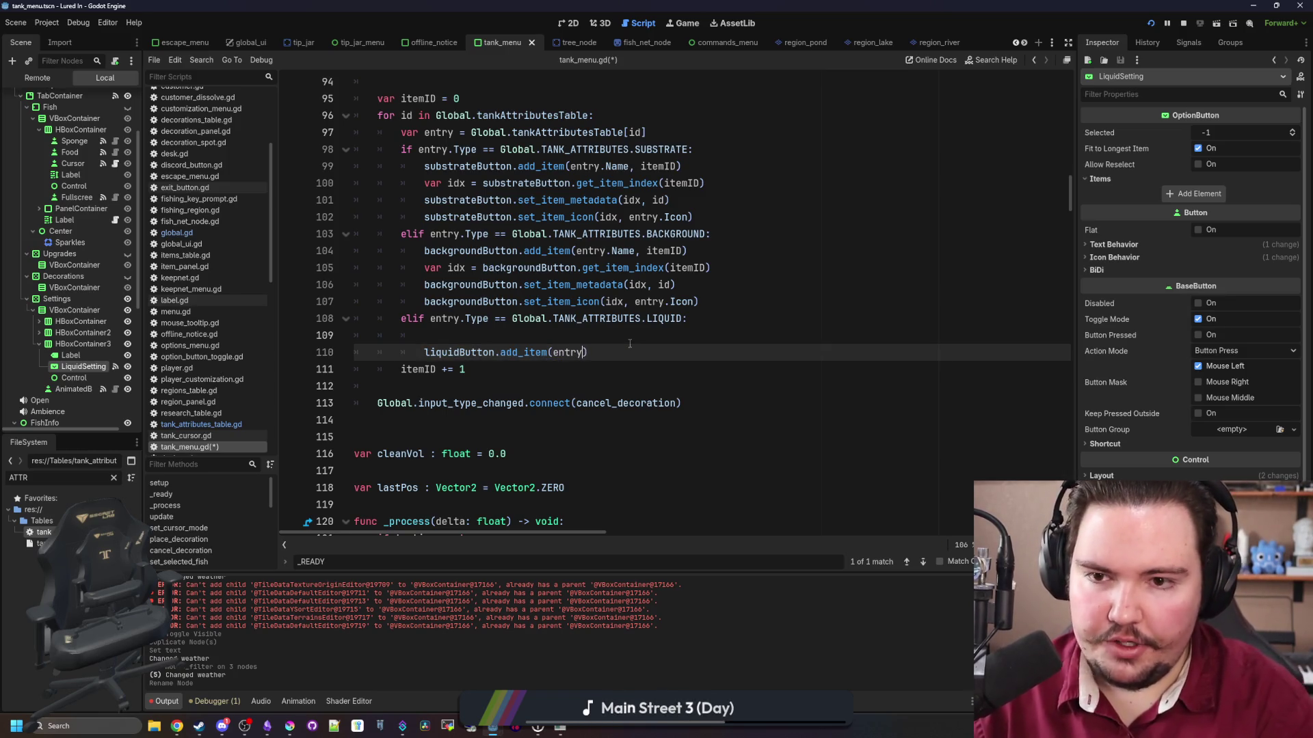
text(ame)
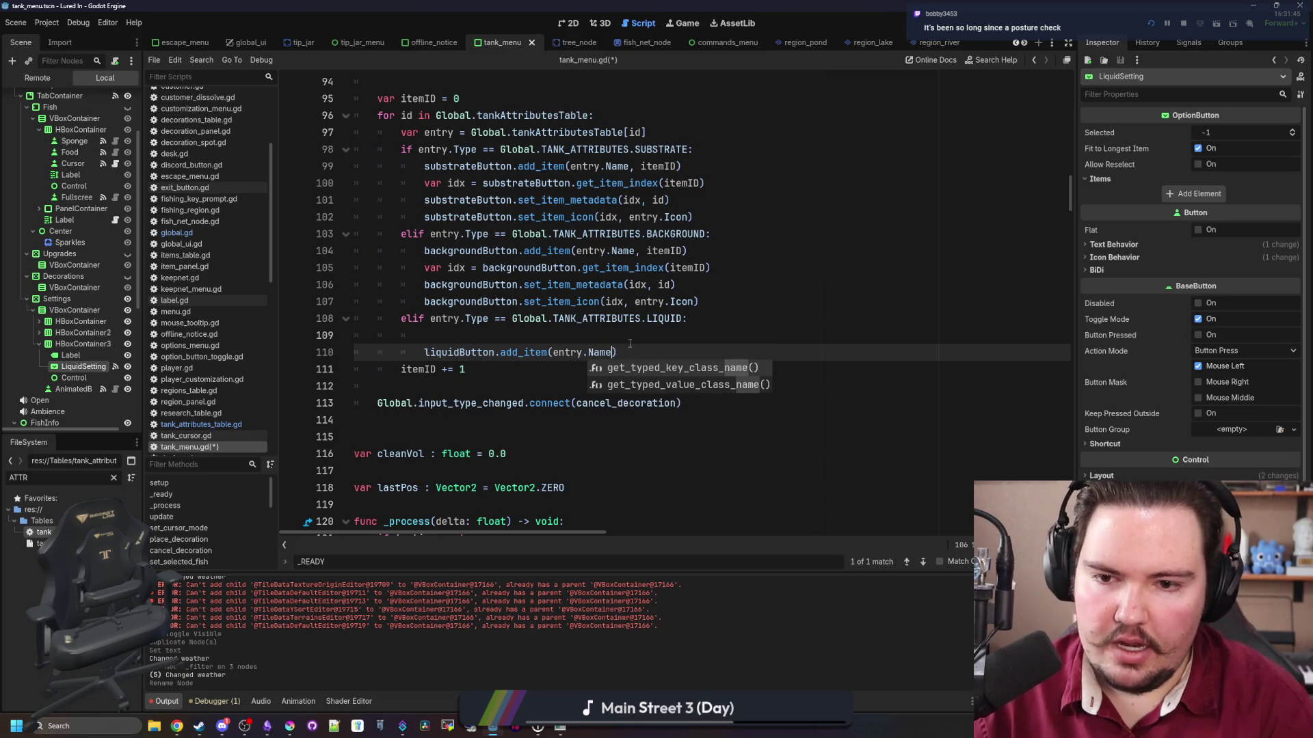
text(,)
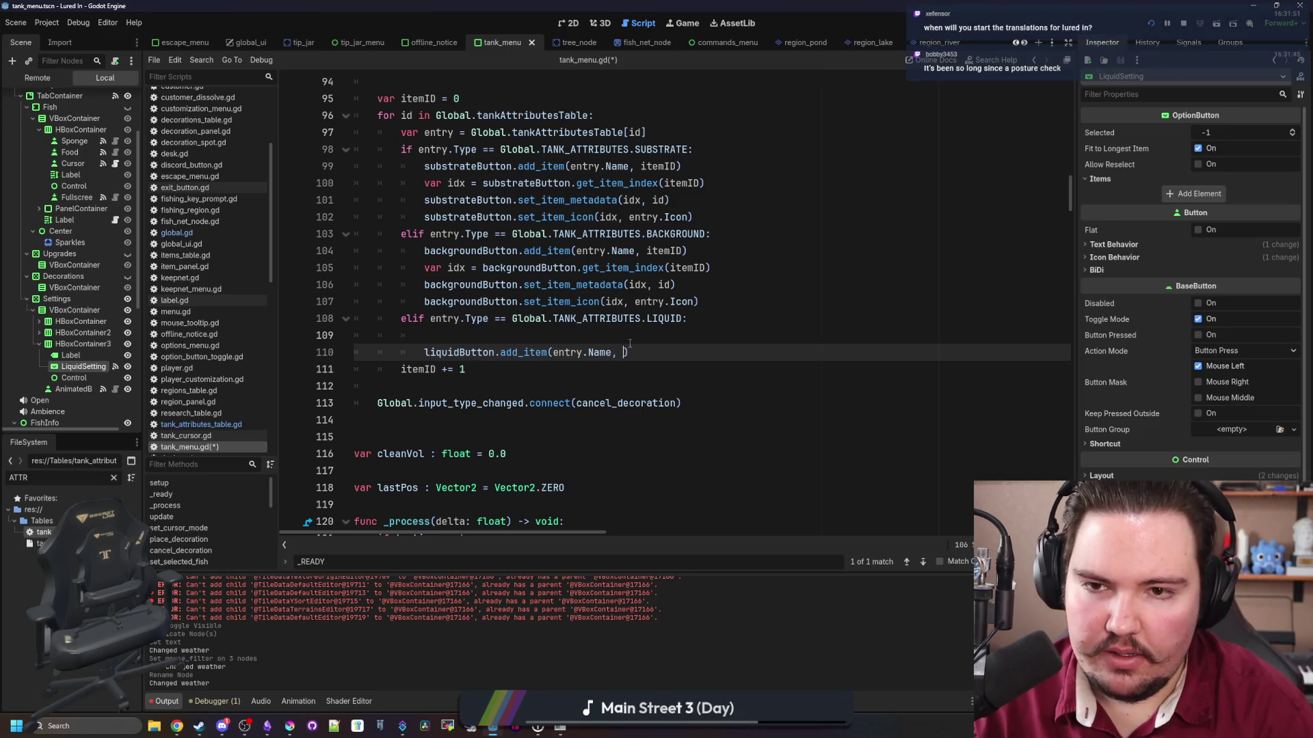
text(itemID)
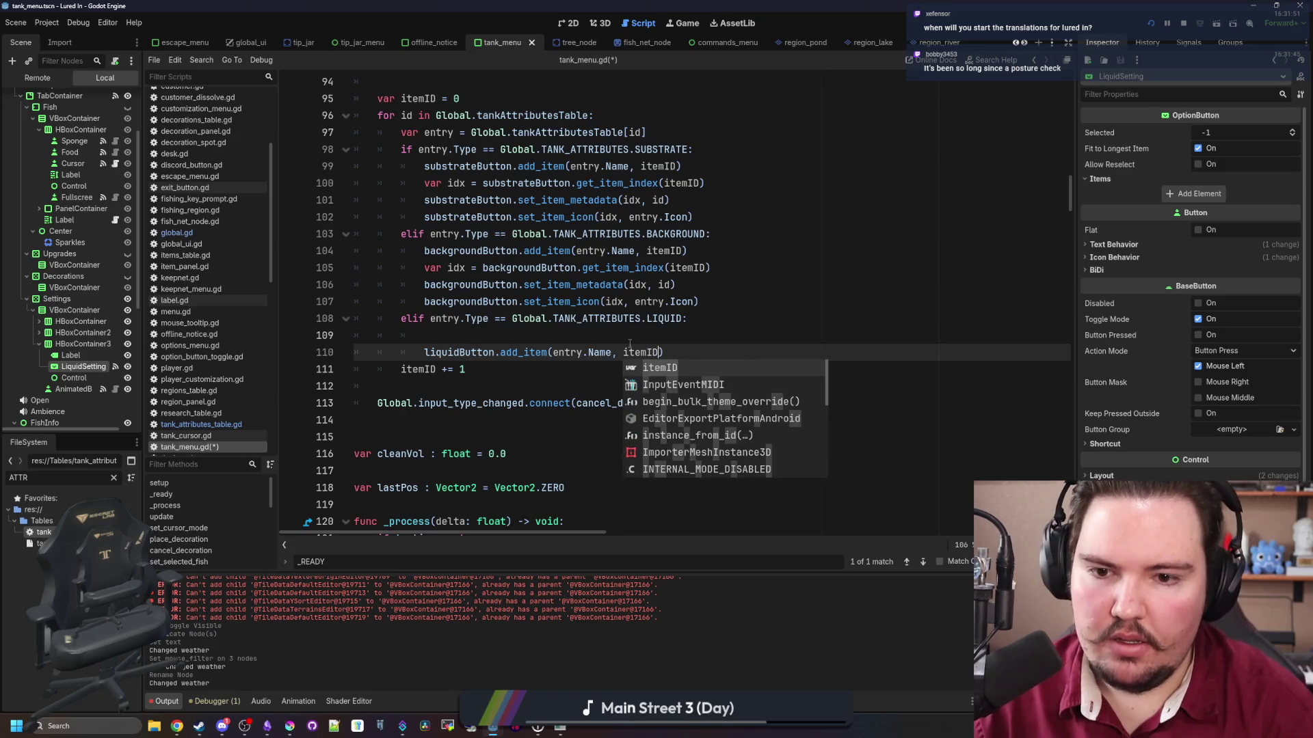
Step: Copy the three background index, metadata and icon lines into the liquid branch
key(Escape)
click(537, 338)
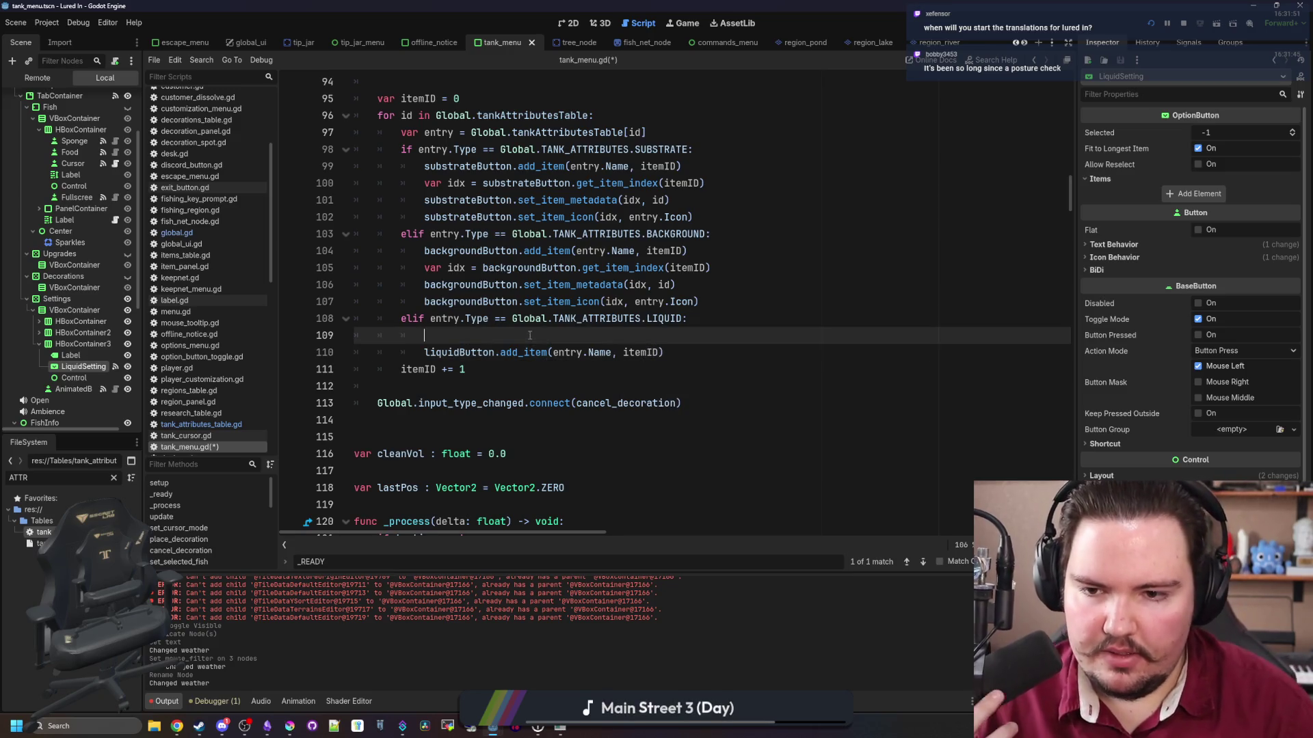
key(BackSpace)
key(BackSpace)
key(BackSpace)
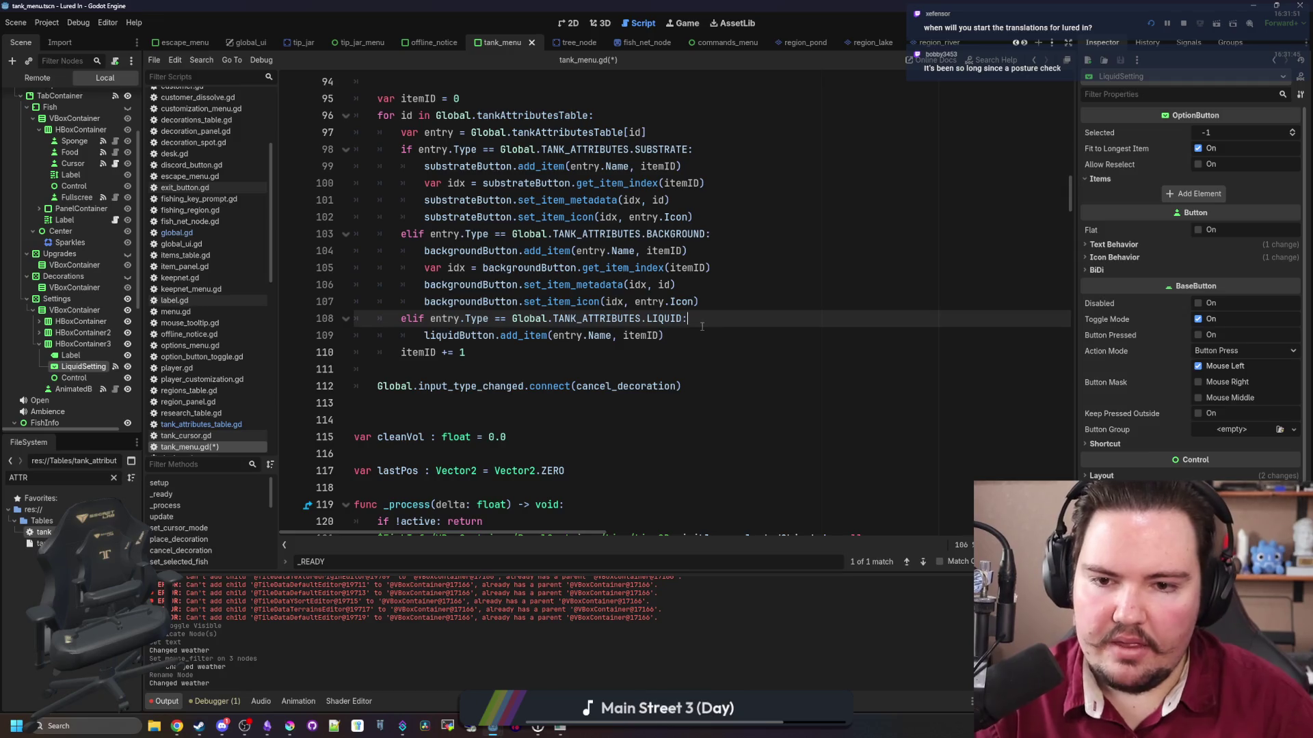
click(701, 327)
key(Return)
key(Return)
click(589, 355)
mouse_move(749, 303)
mouse_down()
mouse_move(478, 318)
mouse_move(420, 307)
mouse_up()
click(675, 253)
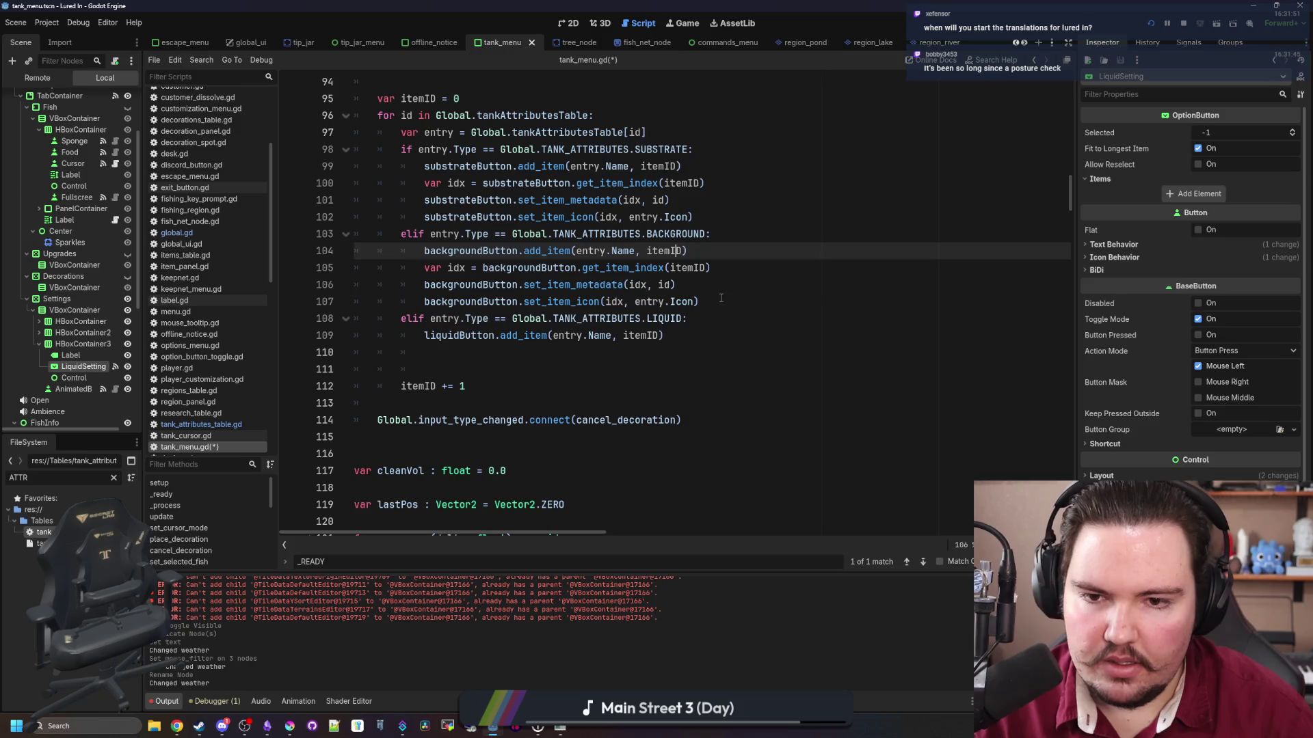
drag(711, 301, 331, 269)
key(ctrl+c)
click(474, 348)
key(ctrl+v)
Step: Switch the three pasted lines to liquidButton, save, and stop the running game
key(Up)
key(Up)
key(Home)
double_click(465, 352)
text(liquidButton)
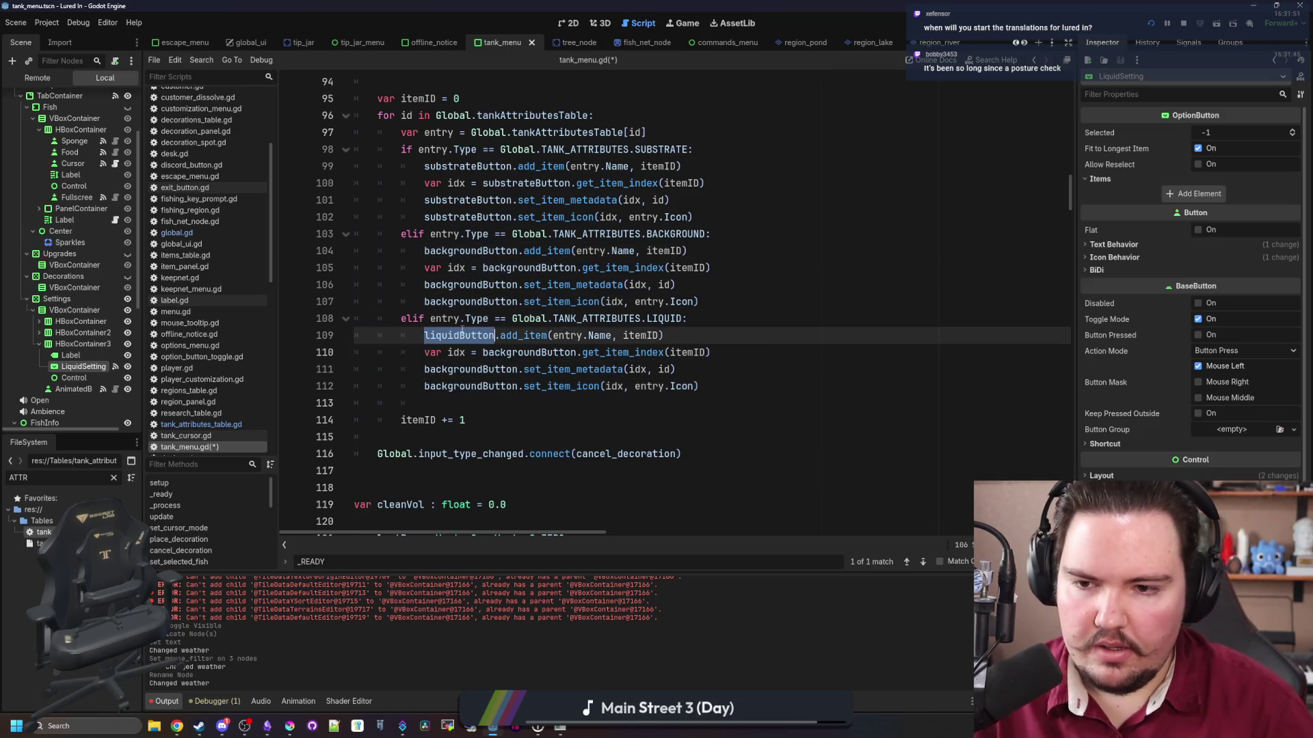
click(483, 369)
double_click(483, 370)
text(liquidButton)
double_click(472, 386)
text(liquidButton)
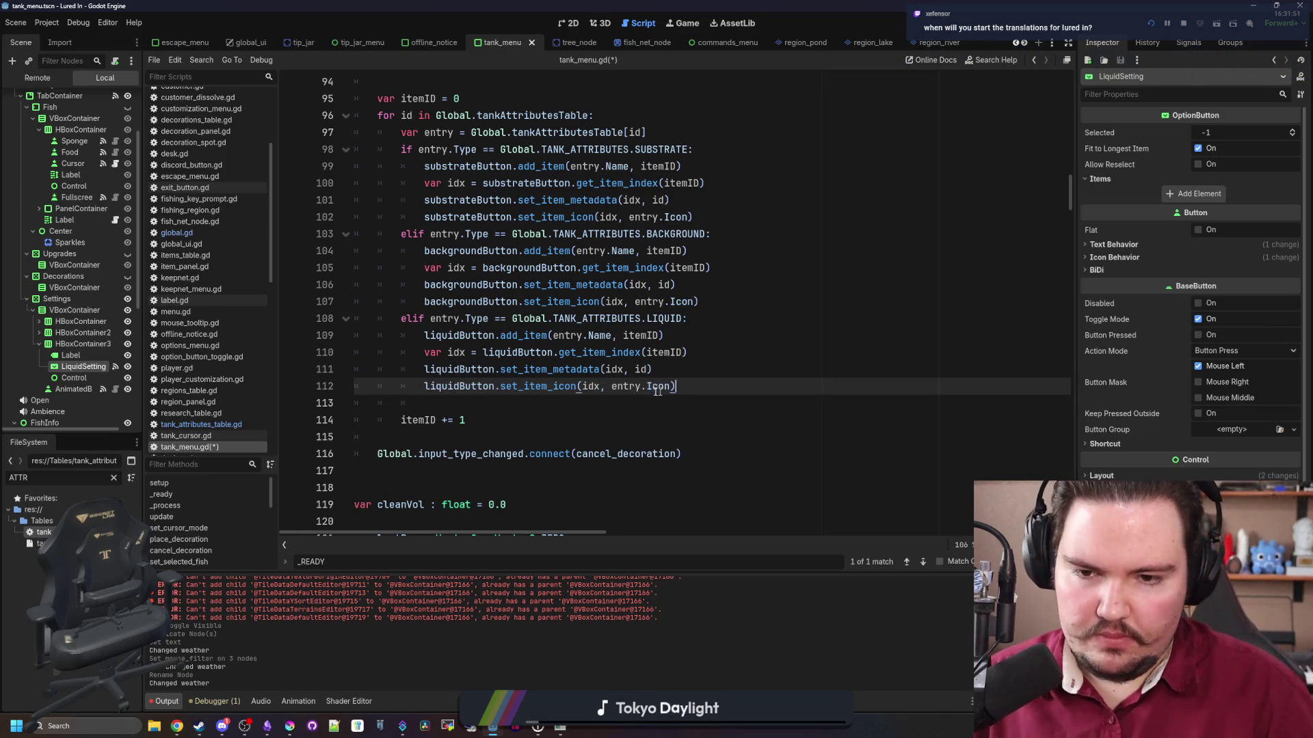
key(ctrl+s)
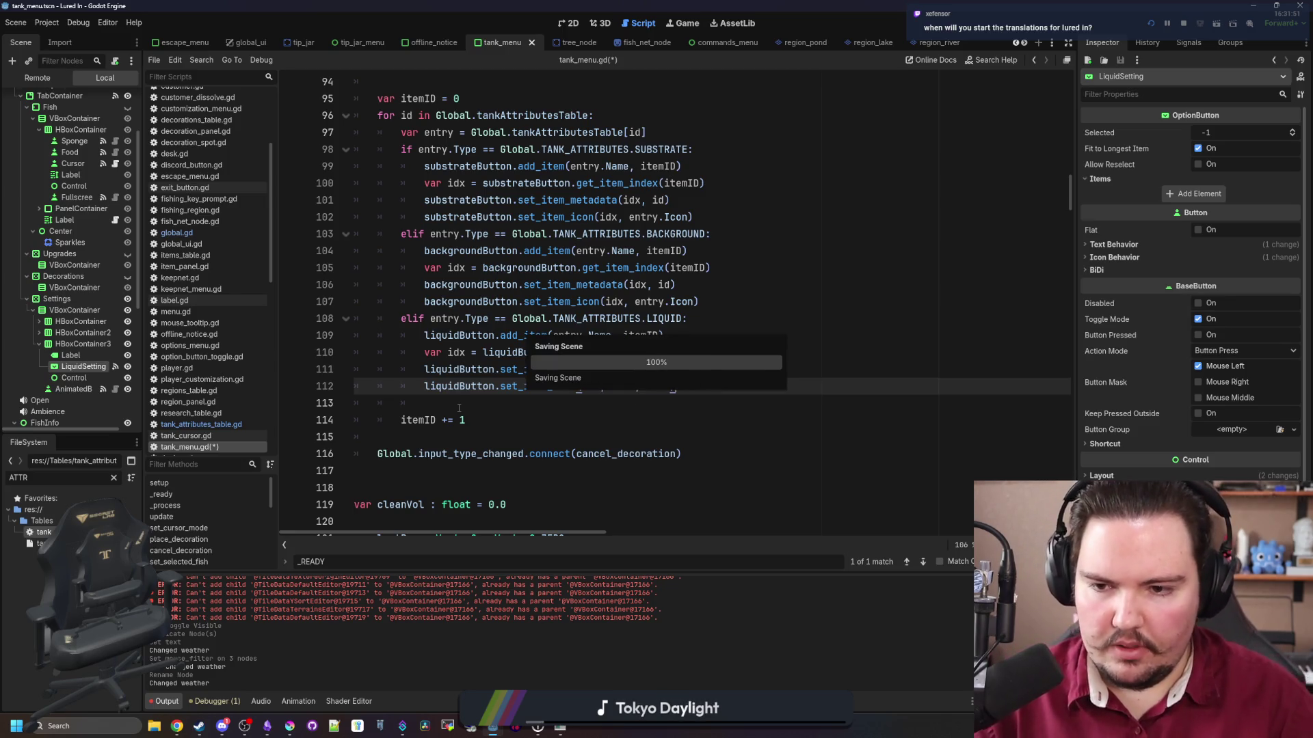
click(1184, 23)
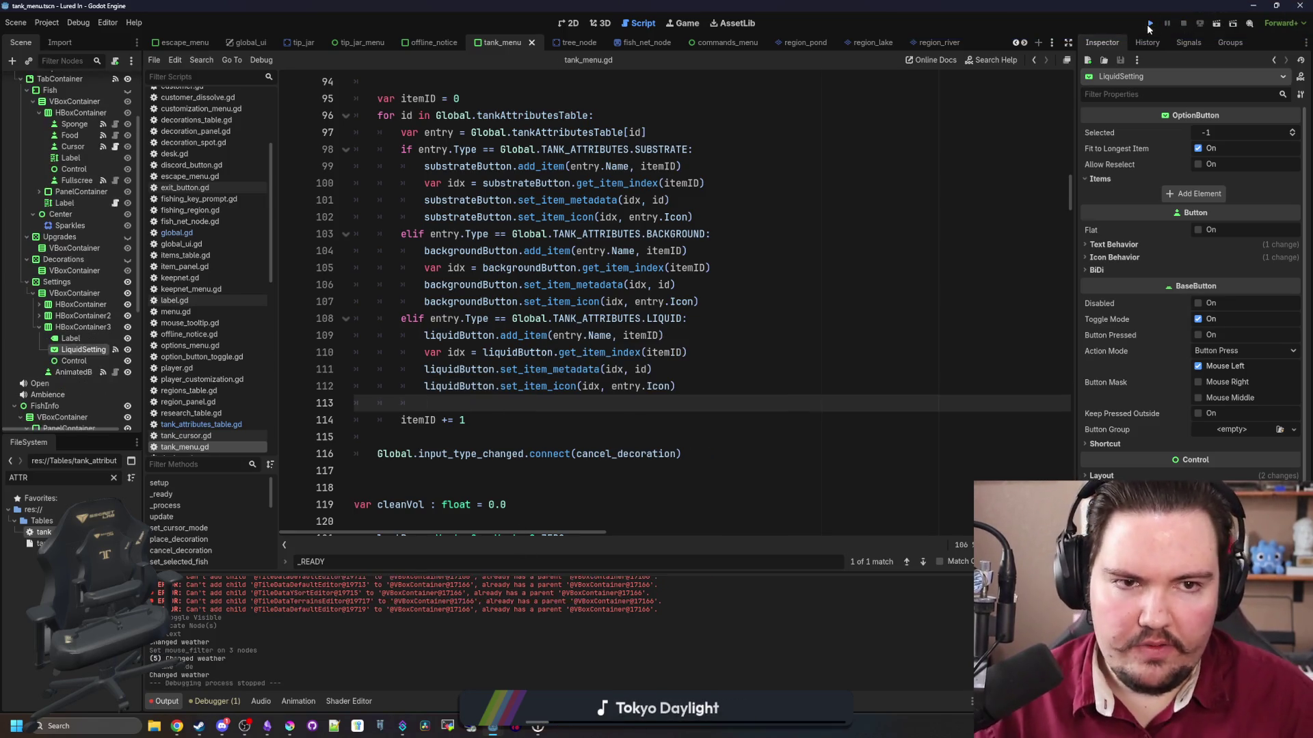
Step: Retype liquidButton on line 19 as OptionButton instead of OptionsMenu, save, and rerun the game
click(1149, 25)
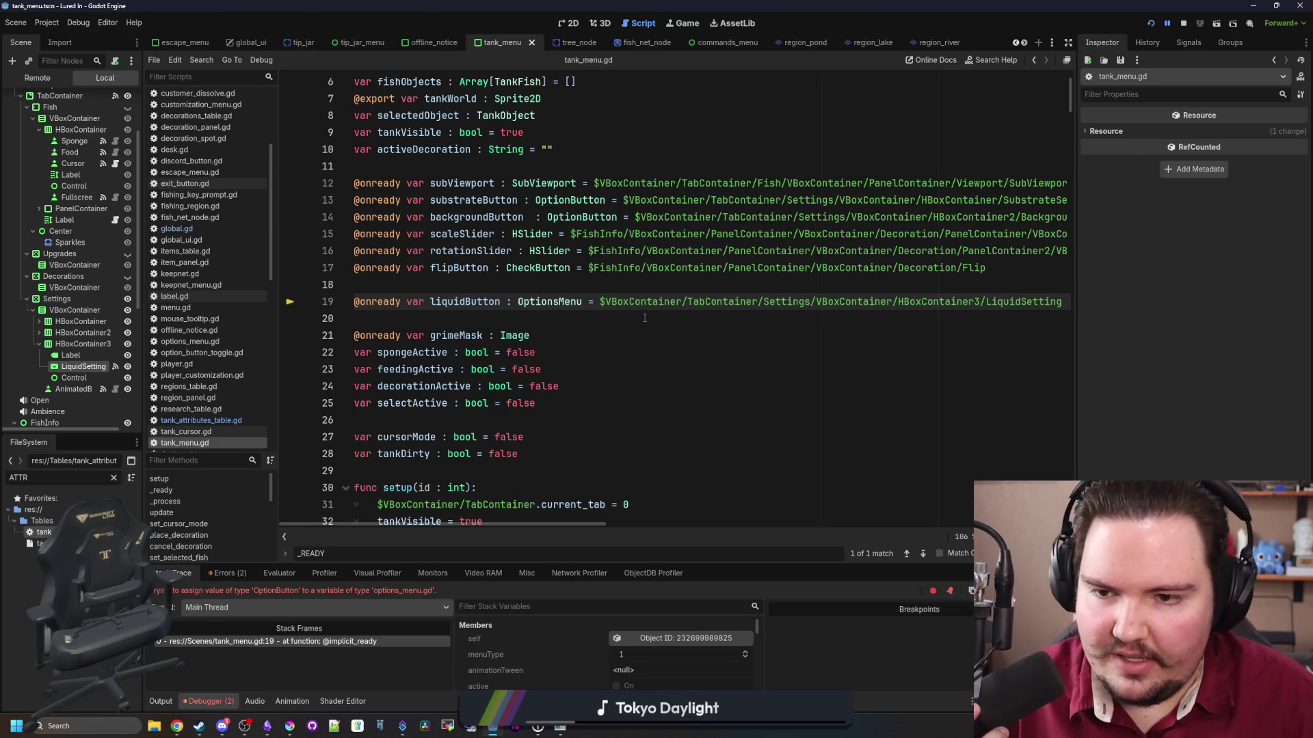
click(644, 318)
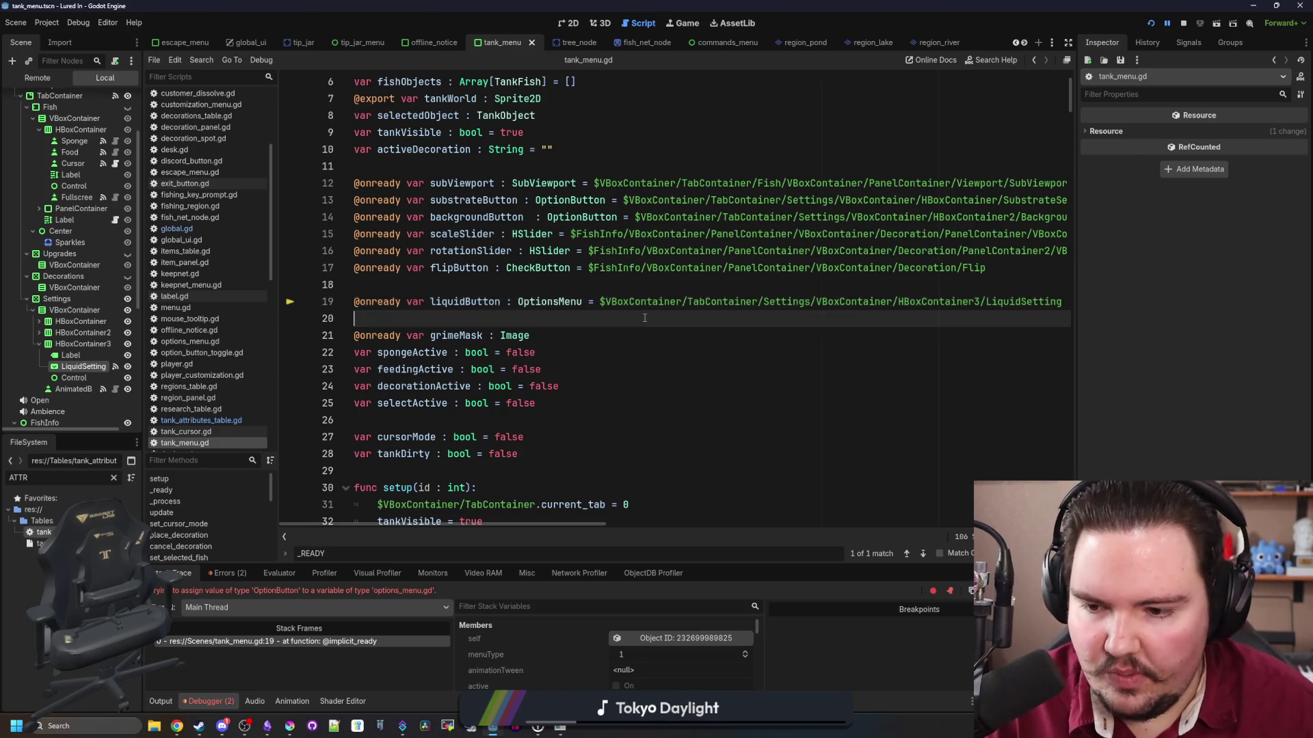
click(585, 284)
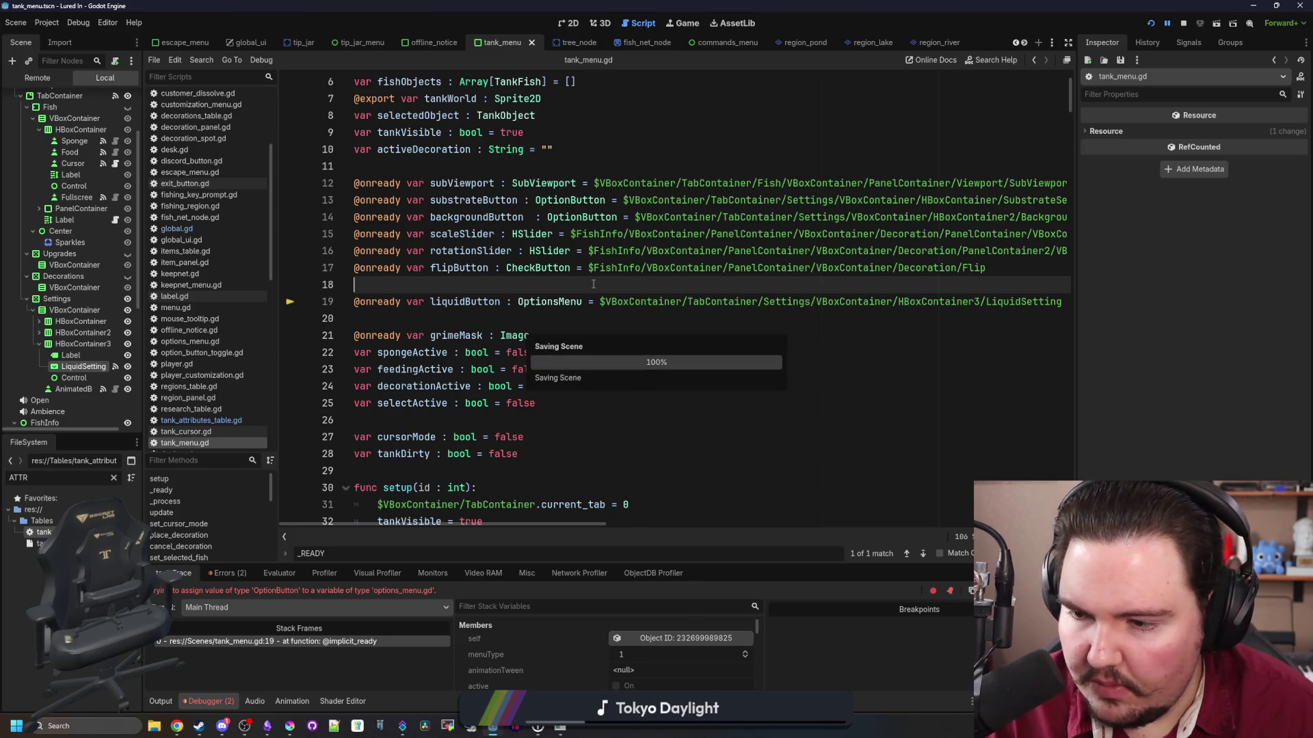
double_click(560, 303)
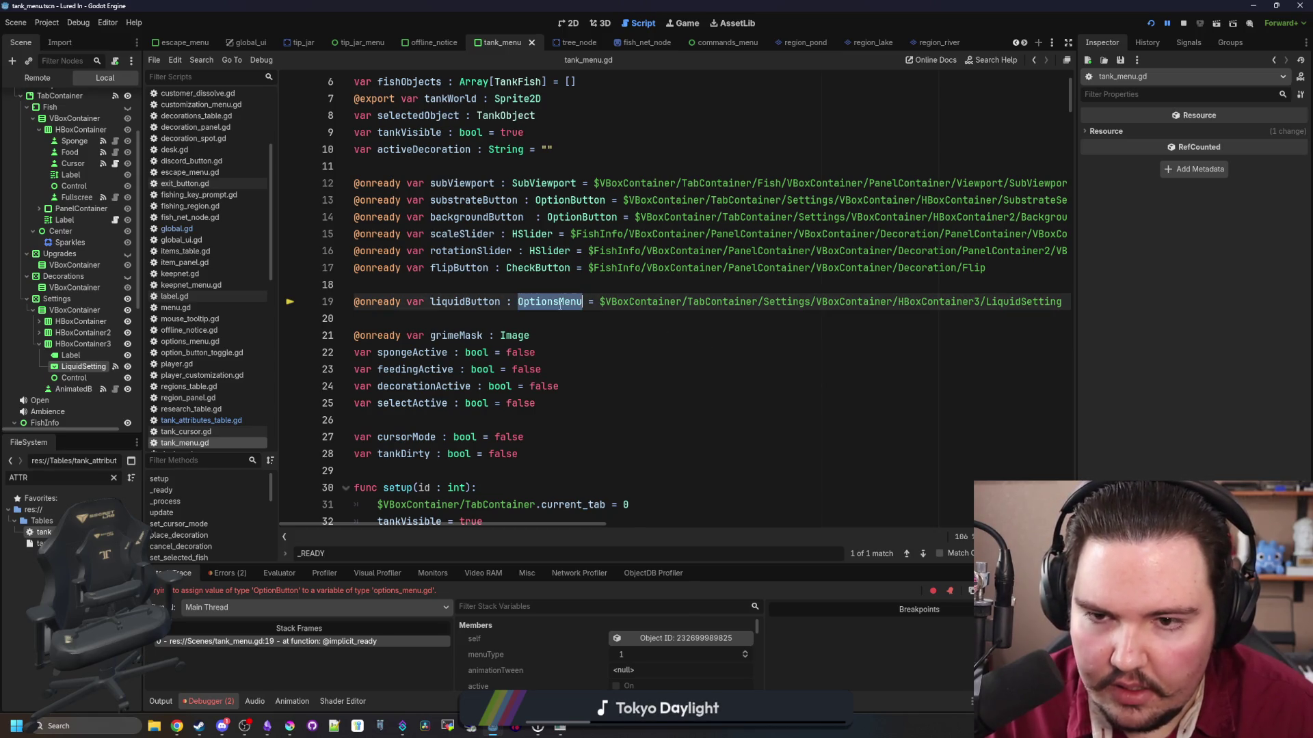
text(OptionB)
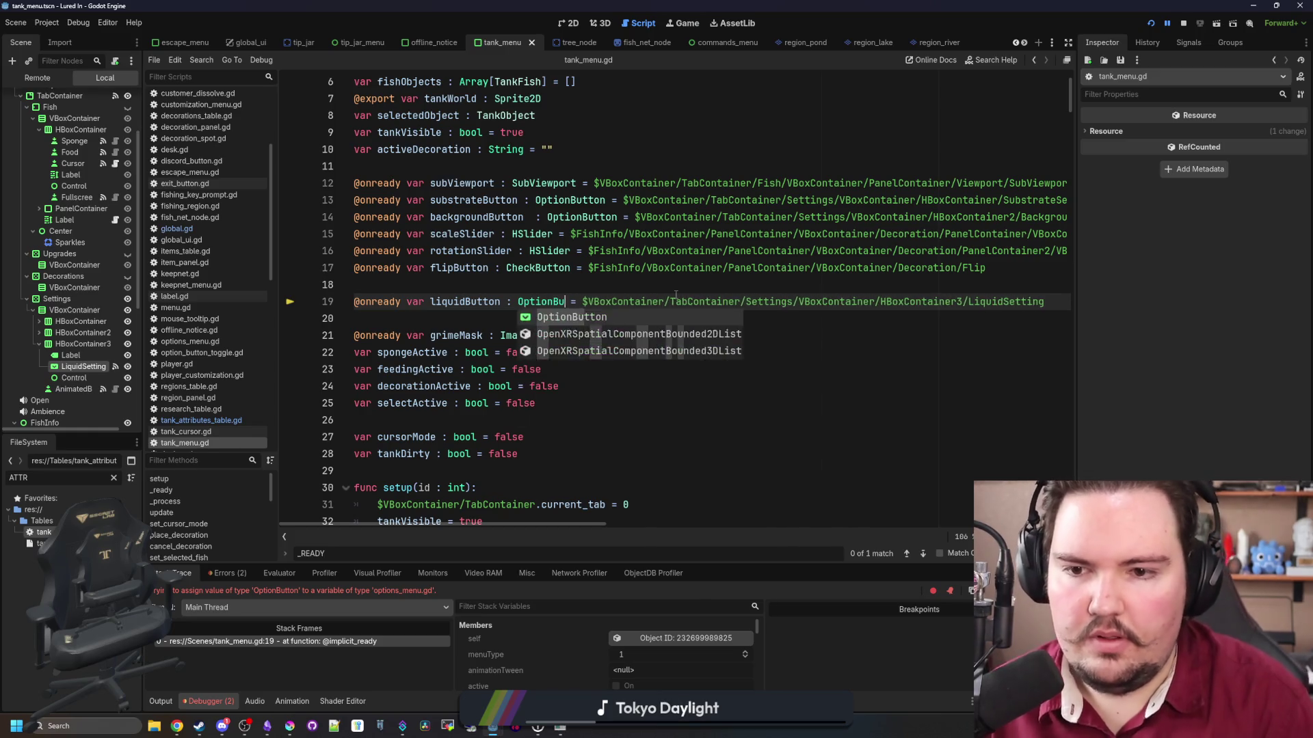
key(Return)
key(Up)
key(ctrl+s)
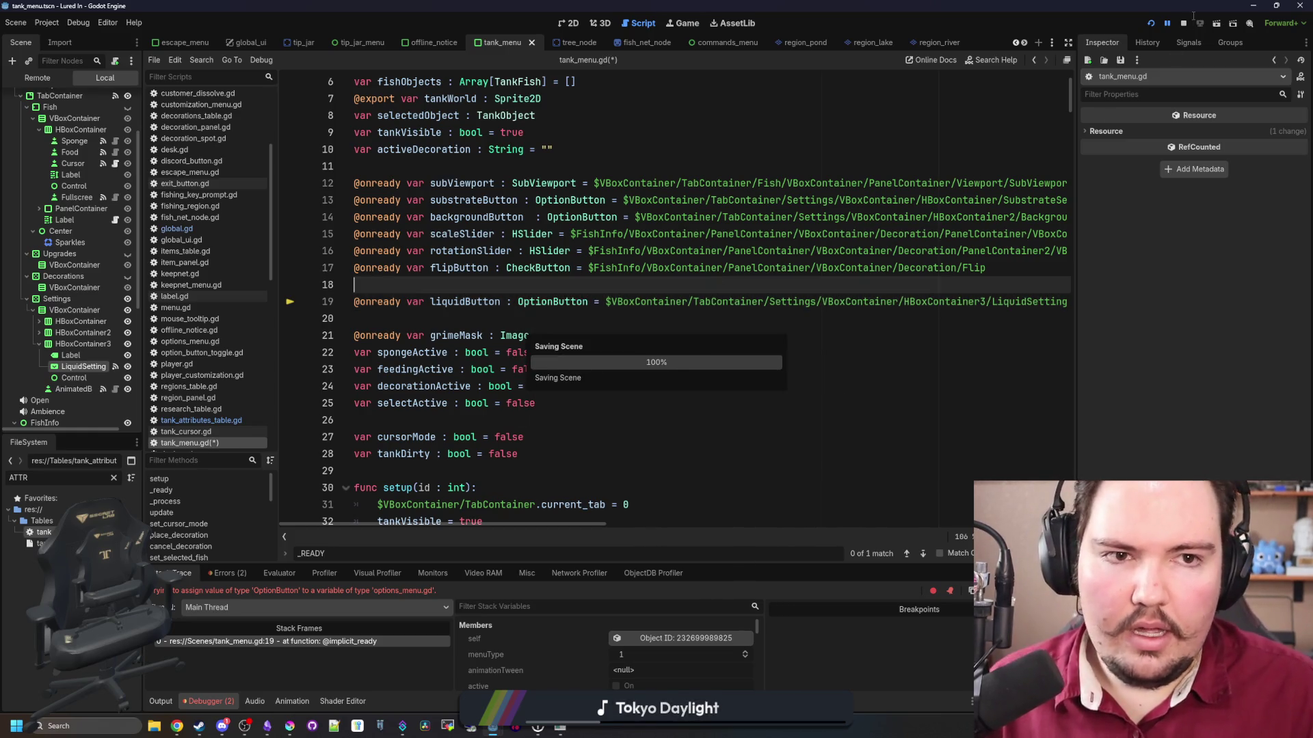
click(1151, 23)
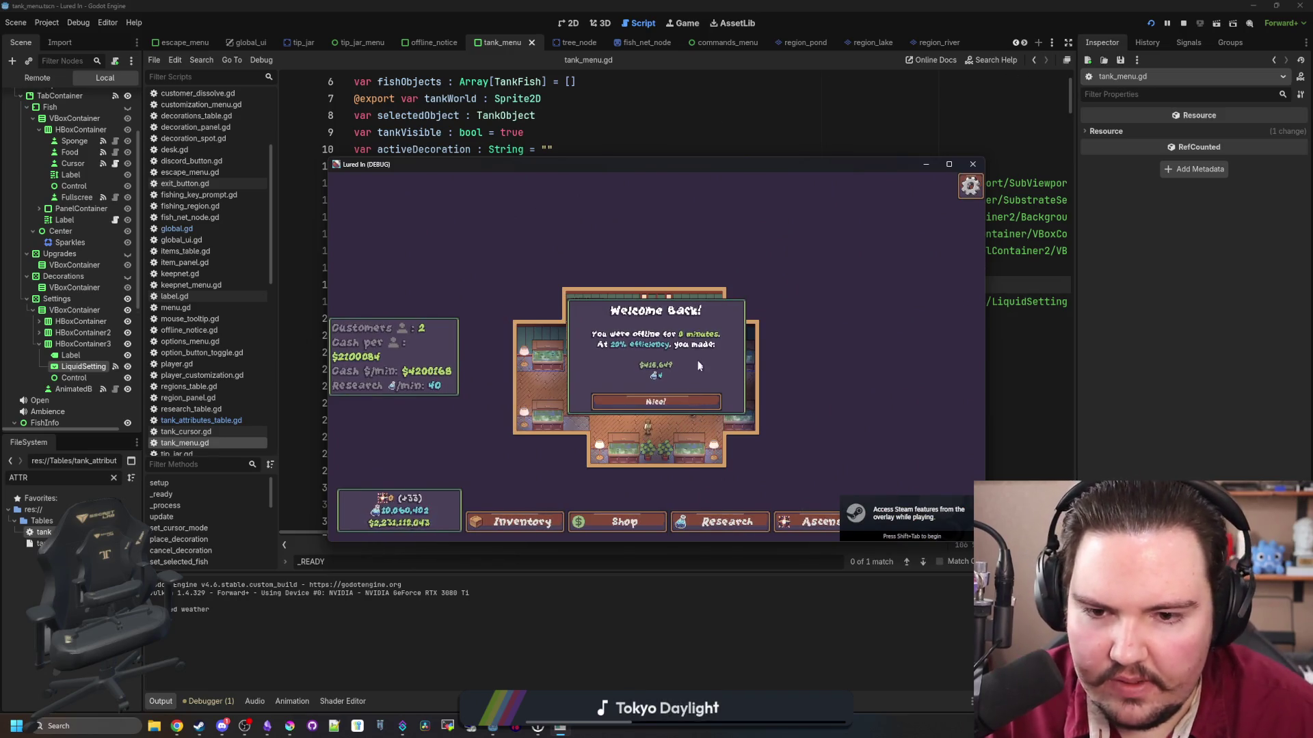
Step: Dismiss the Welcome Back earnings popup, maximize the game window, and zoom and pan the shop view
click(656, 401)
click(939, 167)
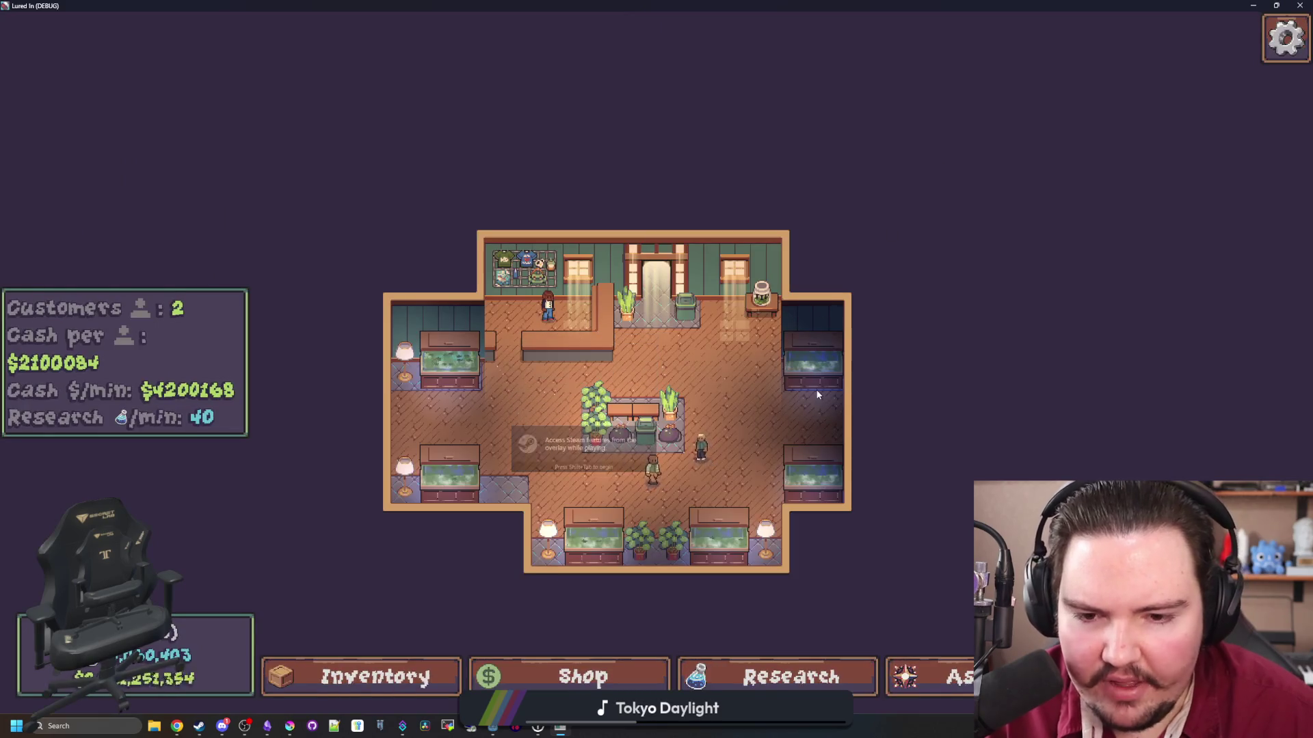
scroll(641, 392, up, 3)
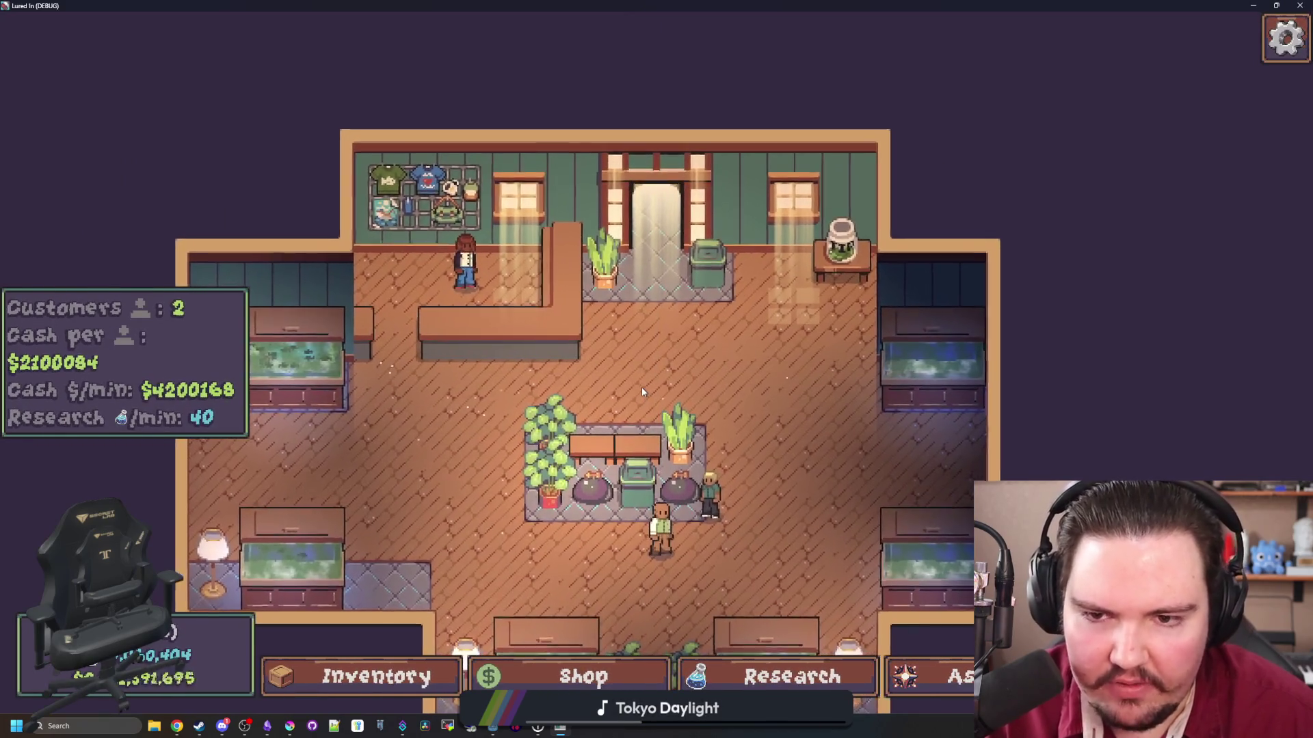
scroll(699, 356, up, 1)
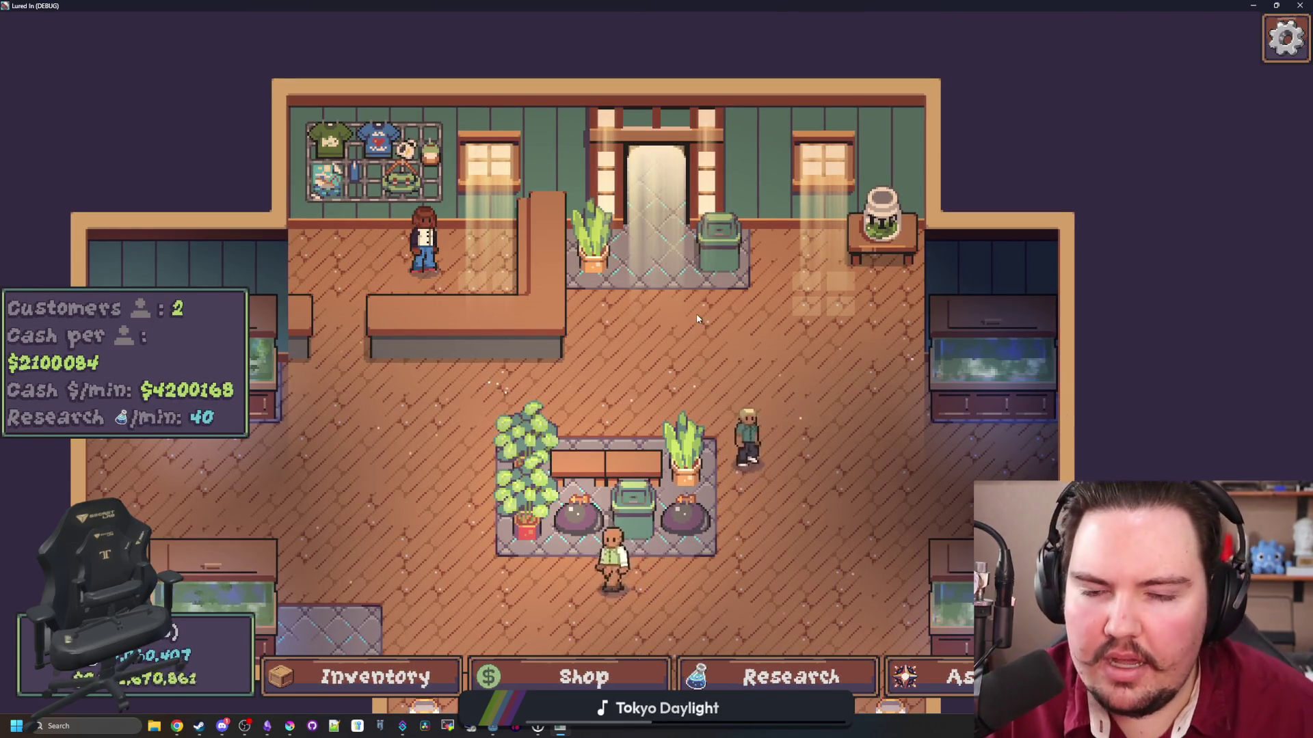
key(s)
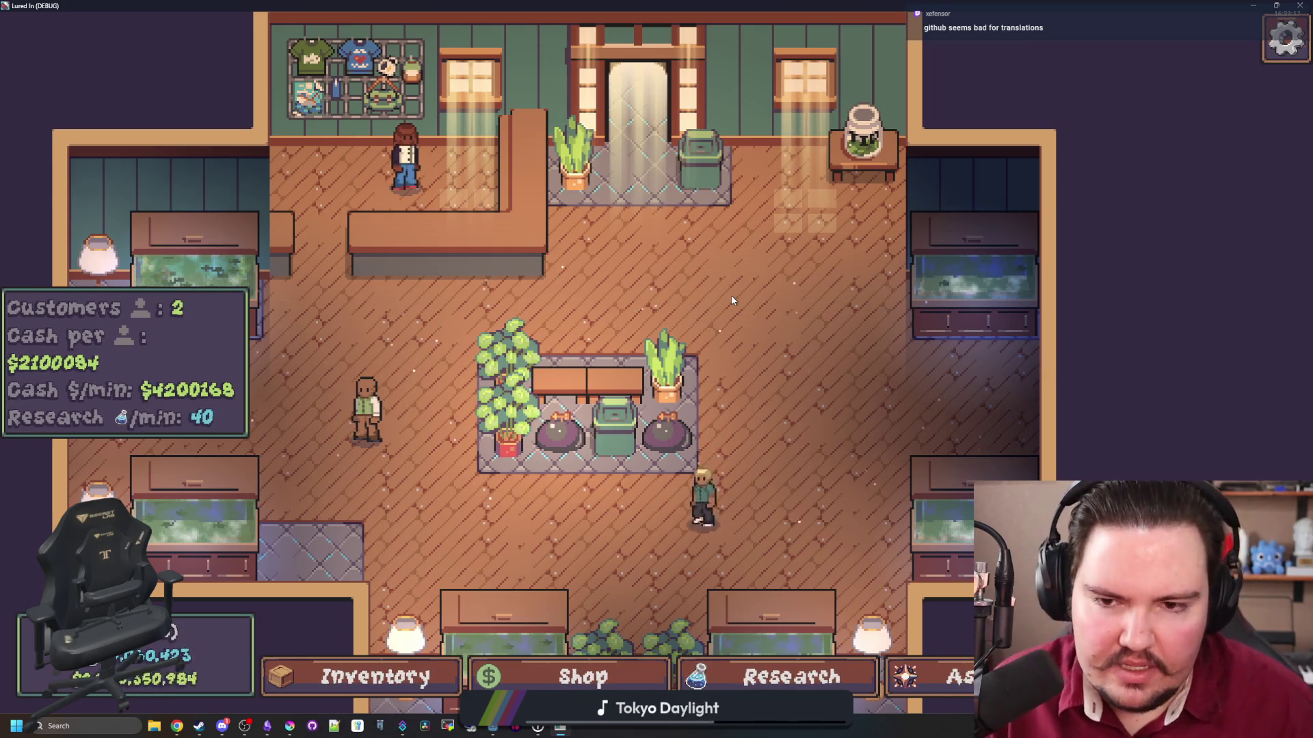
Step: Switch Fish Tank 6's liquid type to Saltwater, then back to Freshwater
key(s)
click(768, 486)
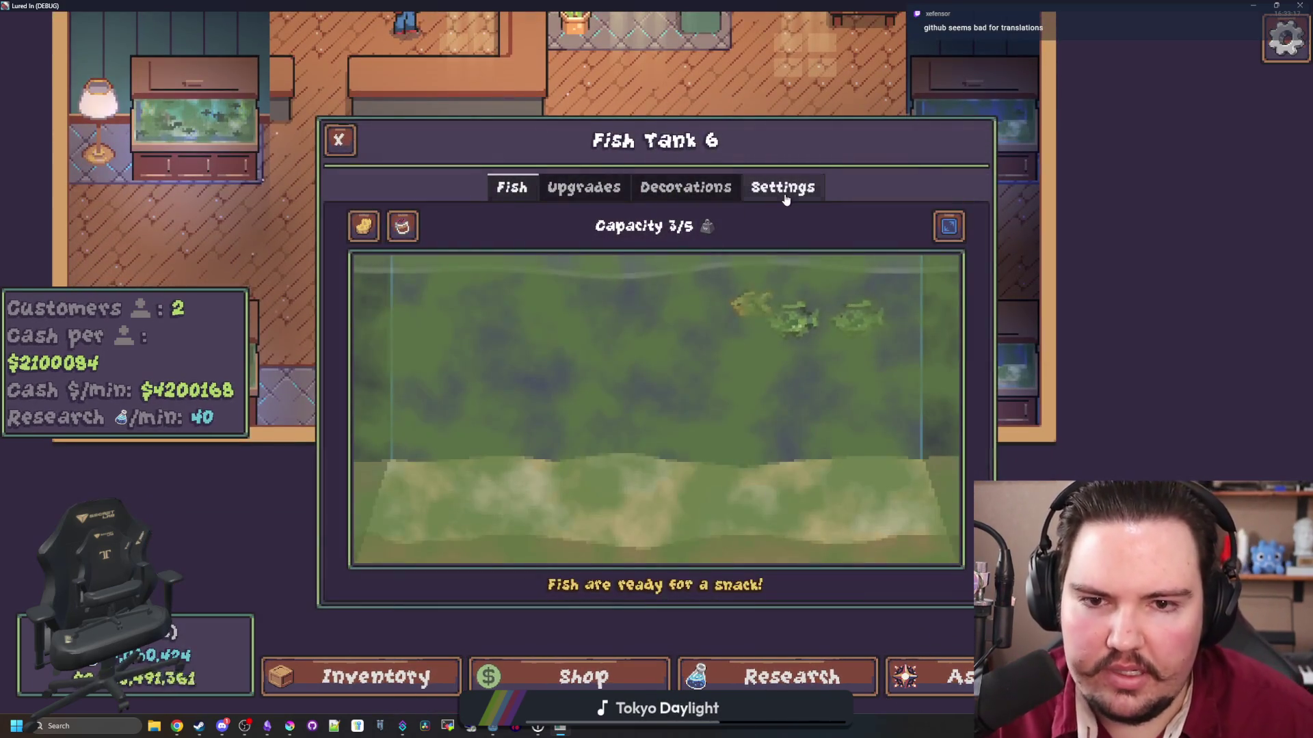
click(784, 195)
click(616, 334)
click(595, 400)
click(607, 356)
click(609, 375)
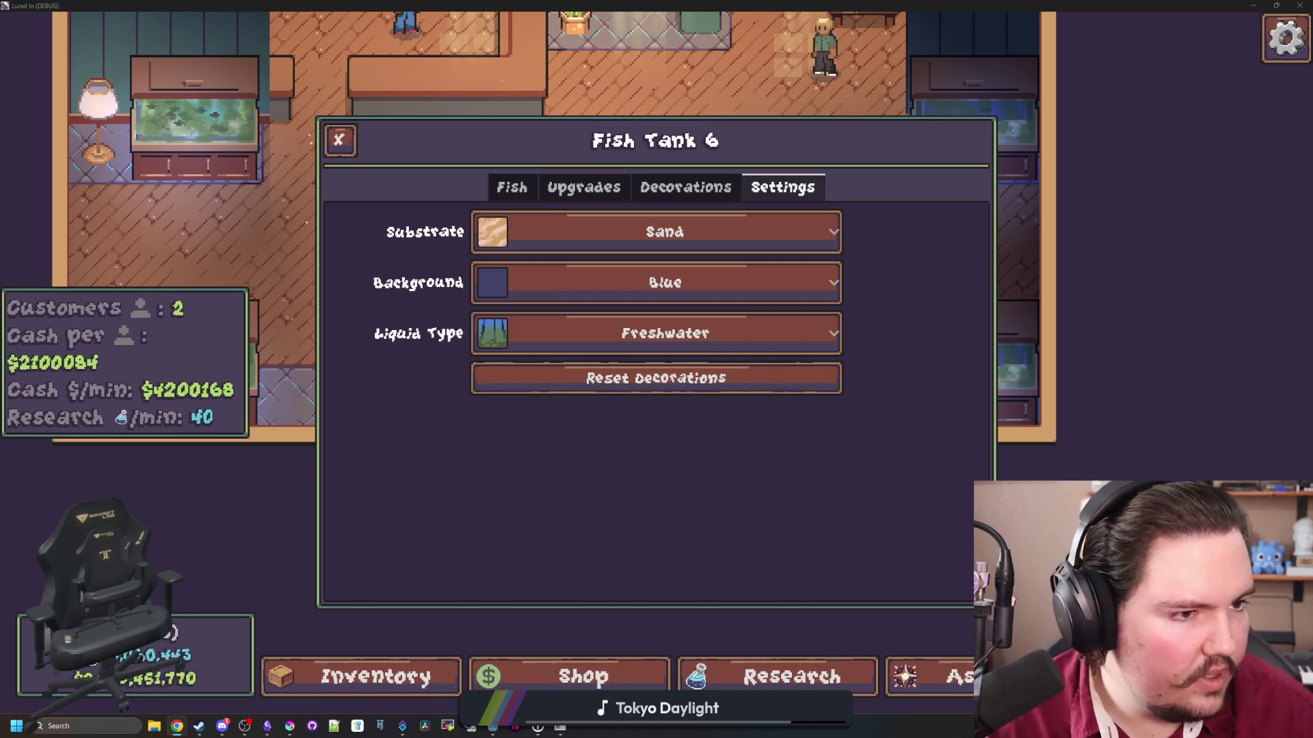
Step: Bring the blank Google Sheet forward, close the Tables panel, and start retyping its title
key(alt+Tab)
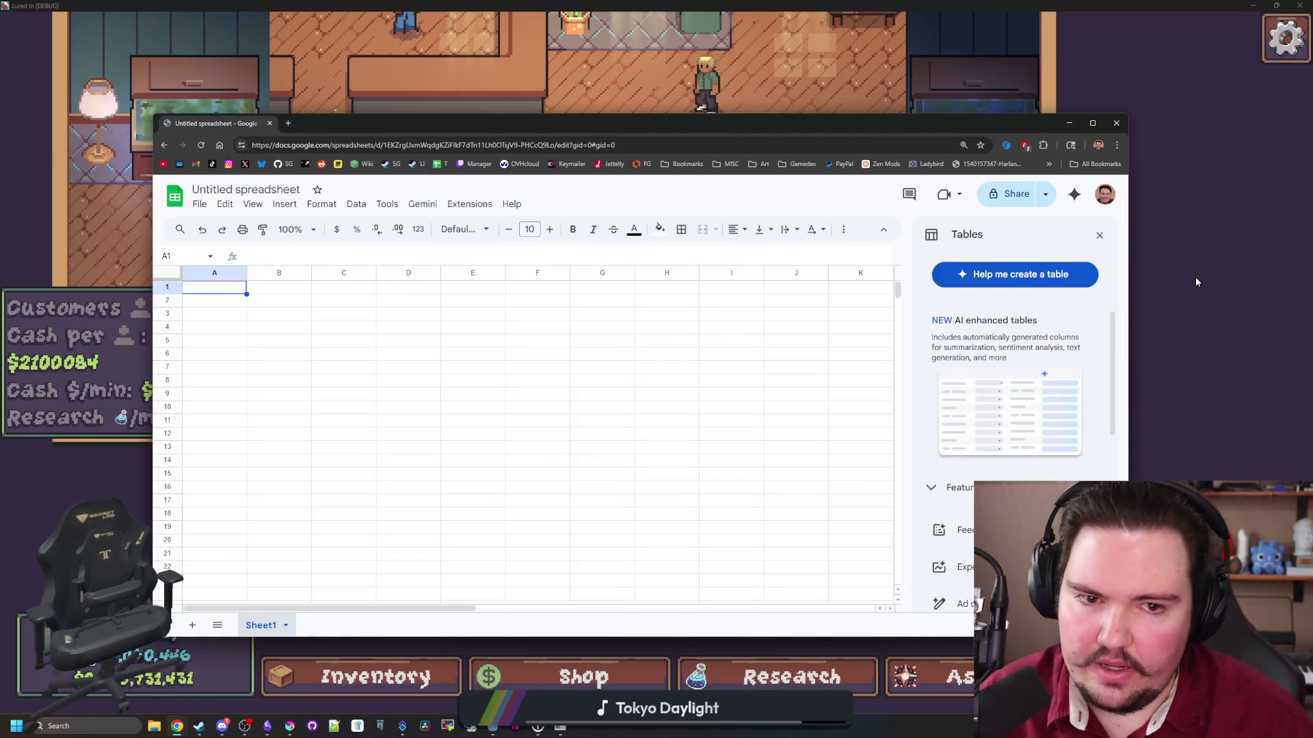
click(1100, 235)
click(272, 189)
triple_click(271, 190)
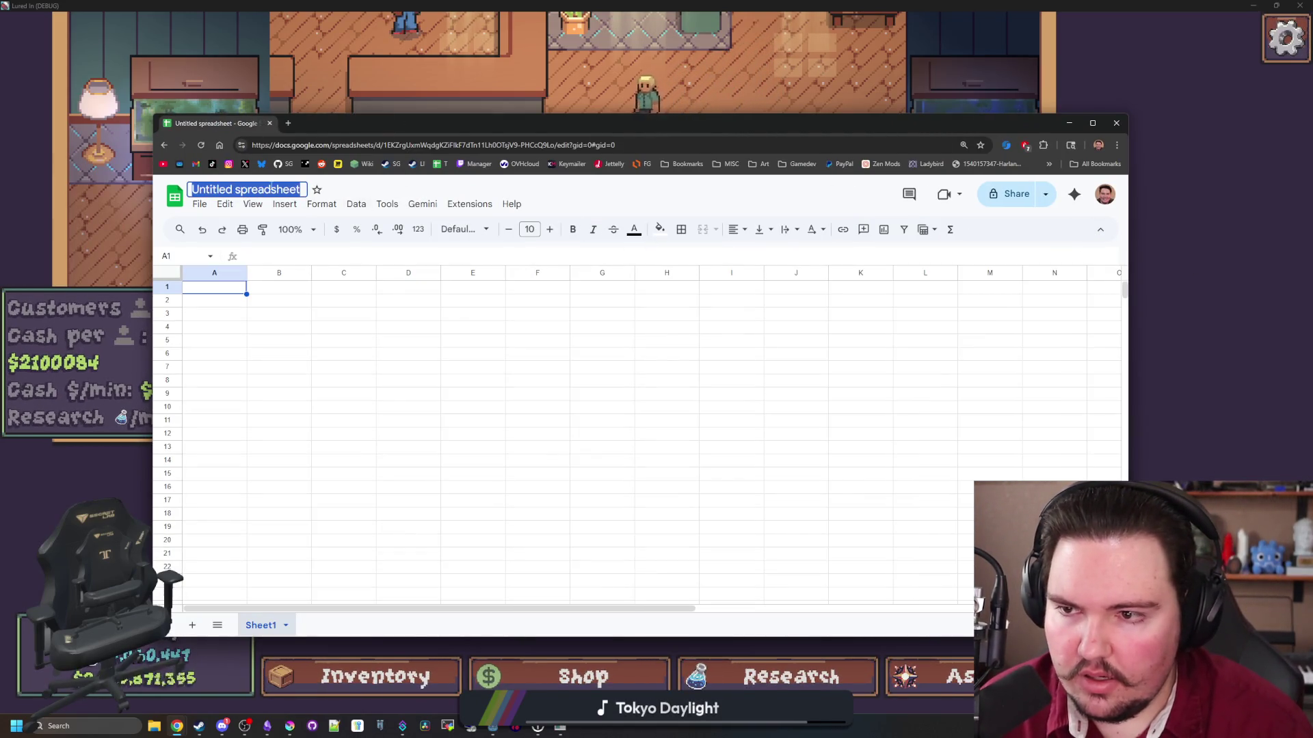
text(Lured In Translations)
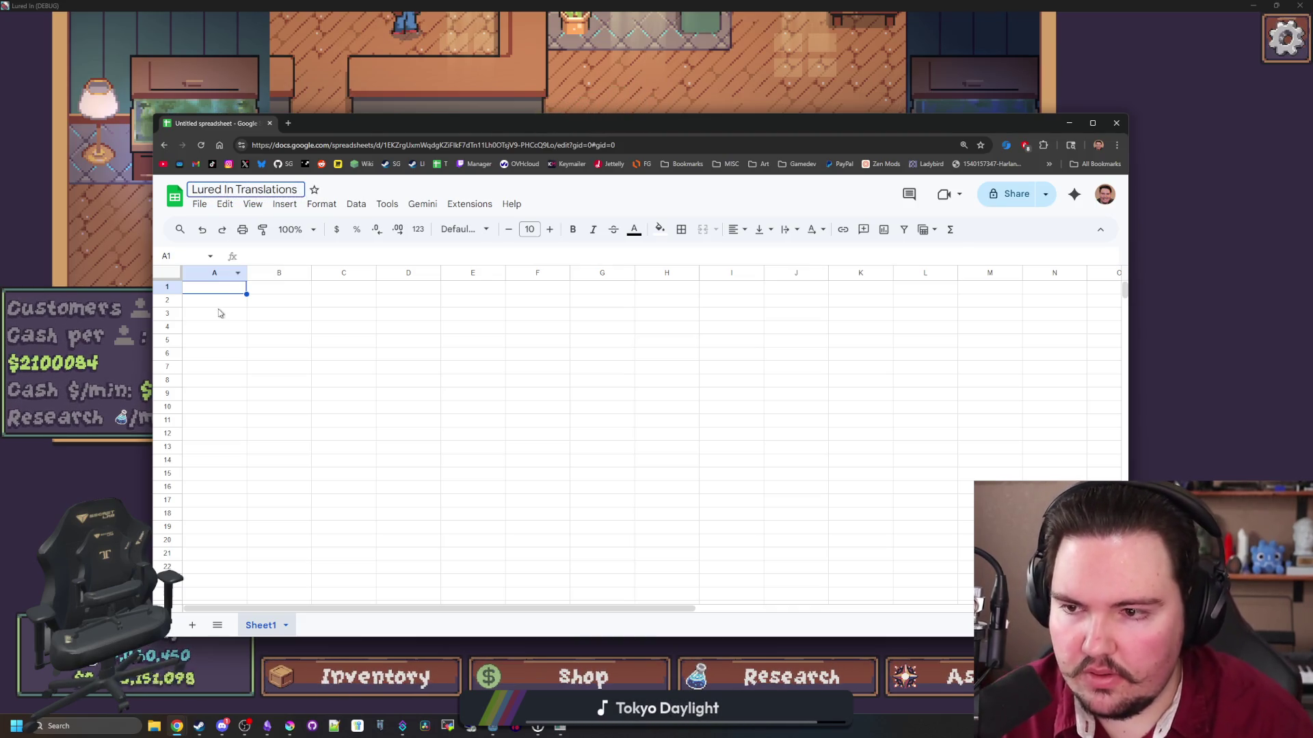
Step: Confirm the title 'Lured In Translations' and enter the KEY and en headers in A1 and B1
key(Return)
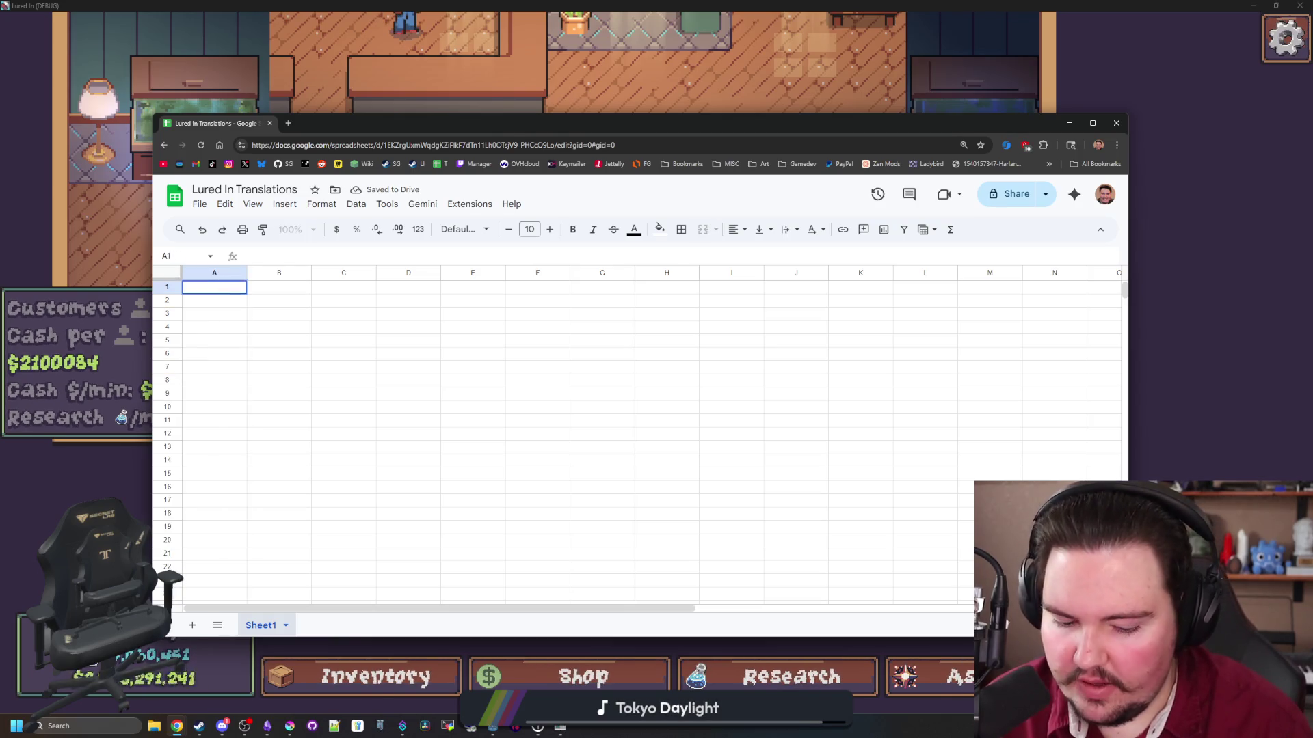
click(288, 292)
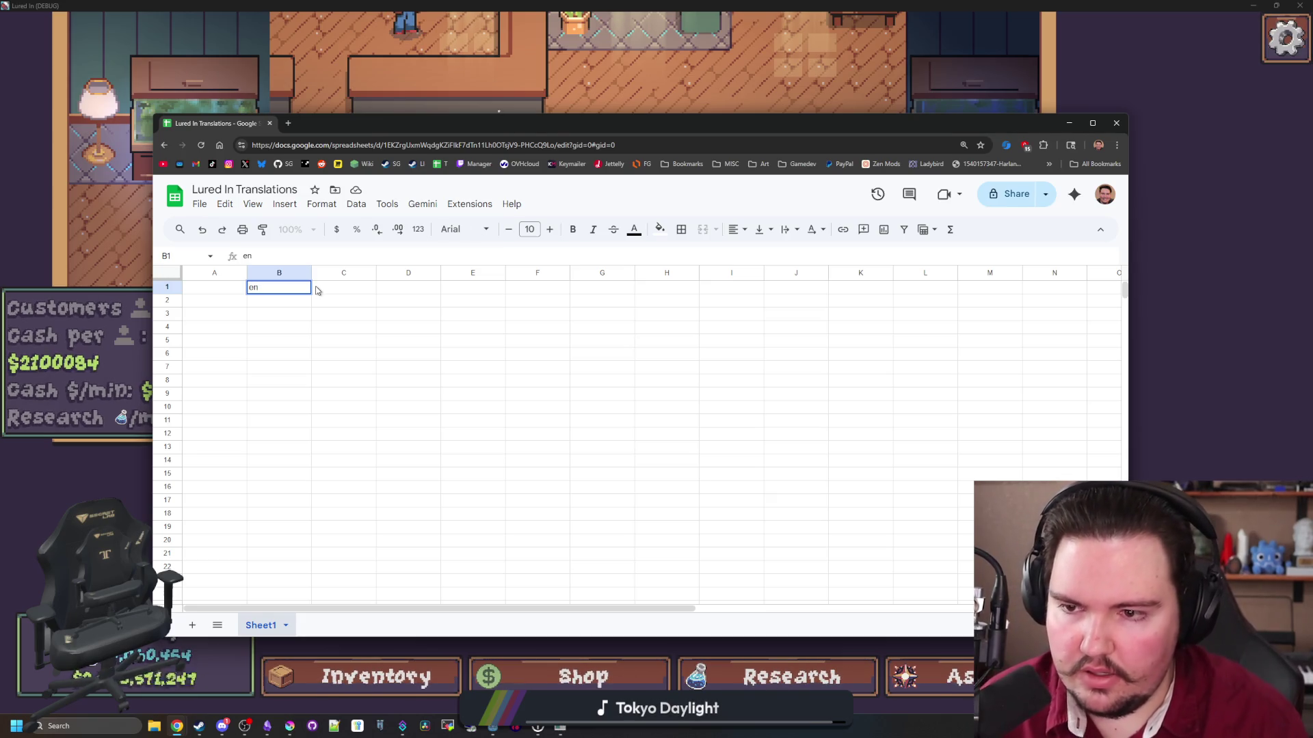
click(237, 293)
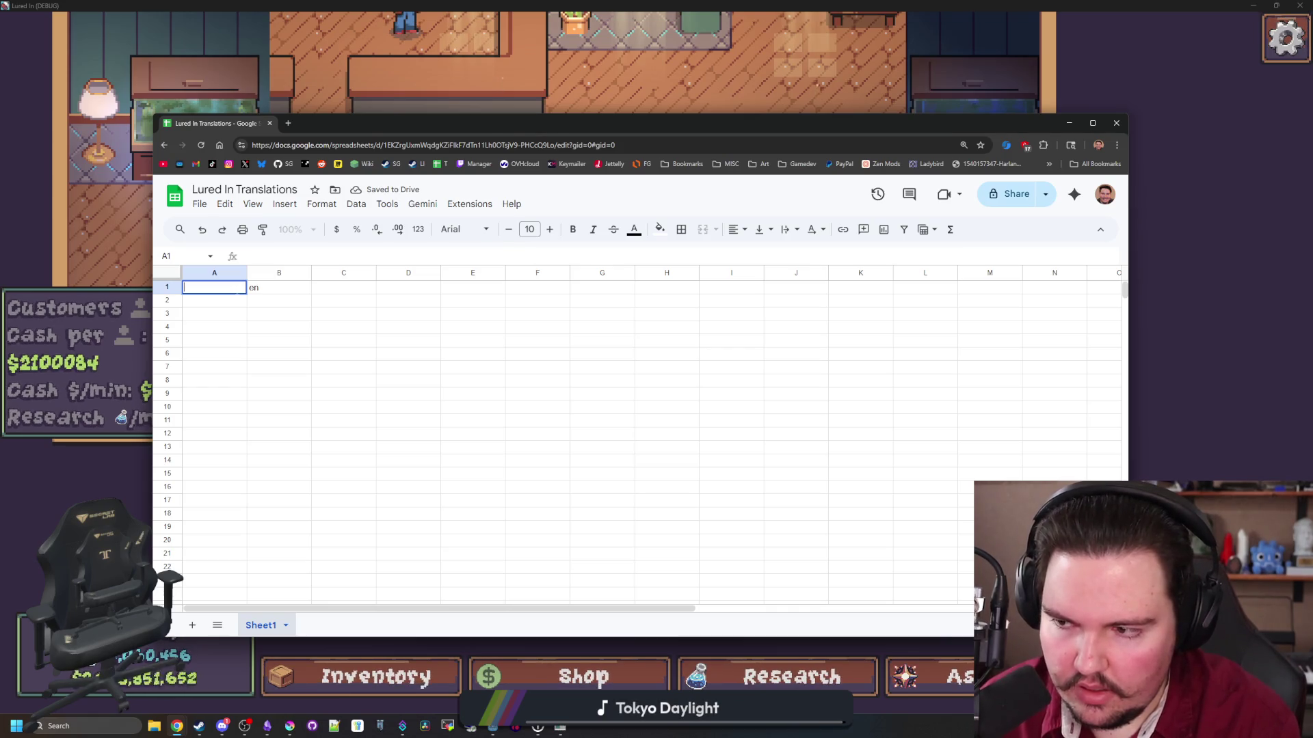
click(253, 300)
Step: Open Starground Translations from its bookmark in a new tab, then return to Lured In Translations
click(288, 123)
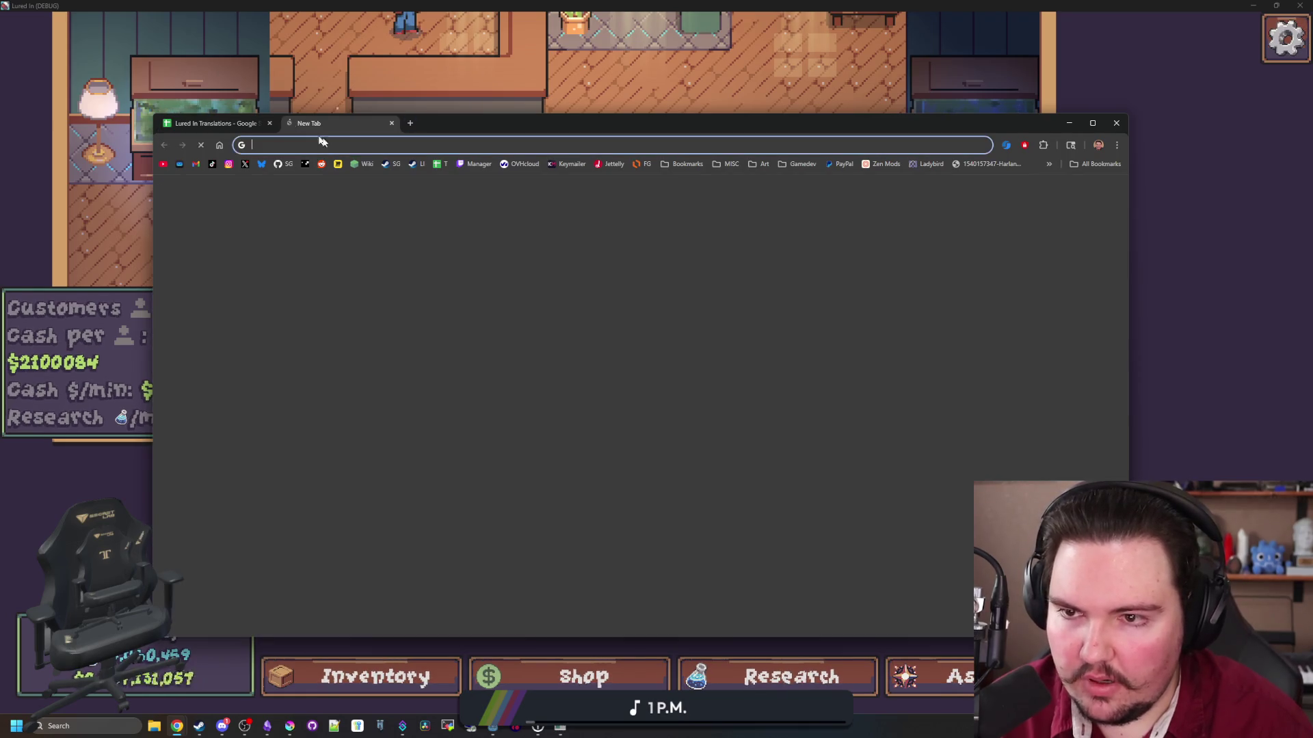
click(439, 165)
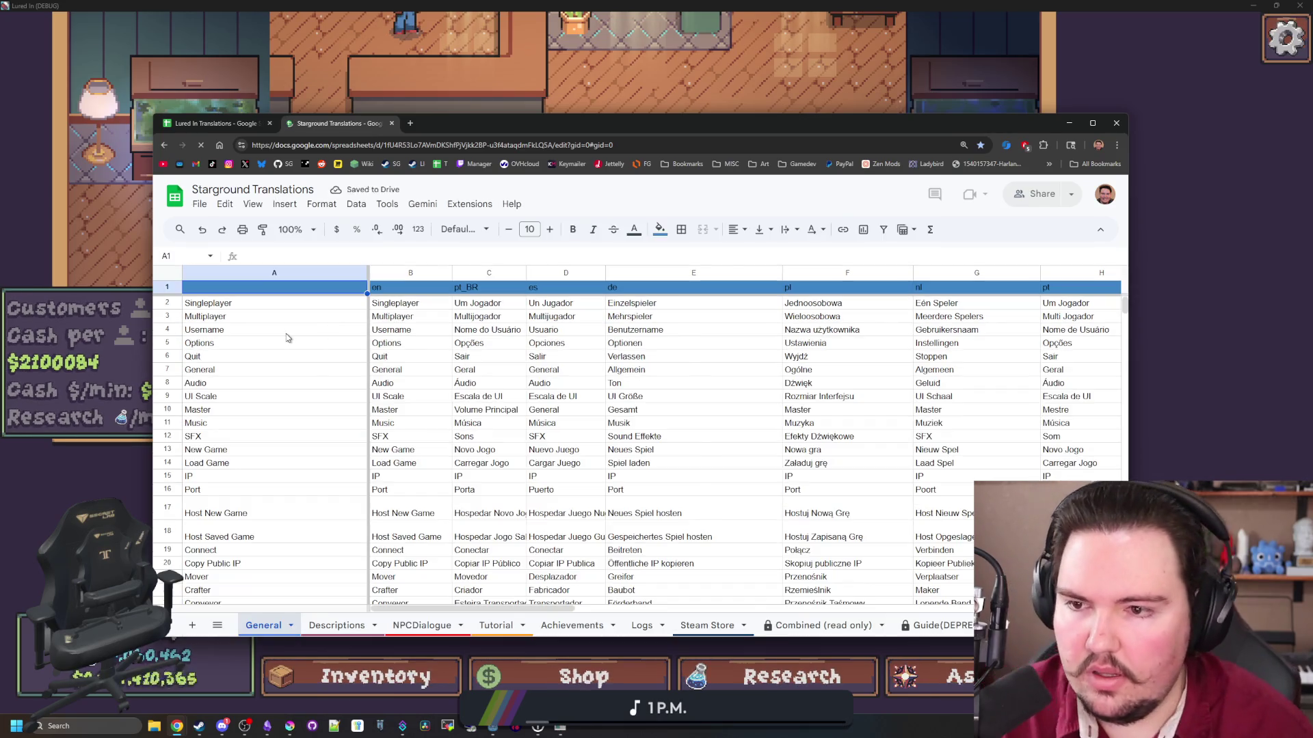
key(ctrl+Tab)
key(ctrl+Tab)
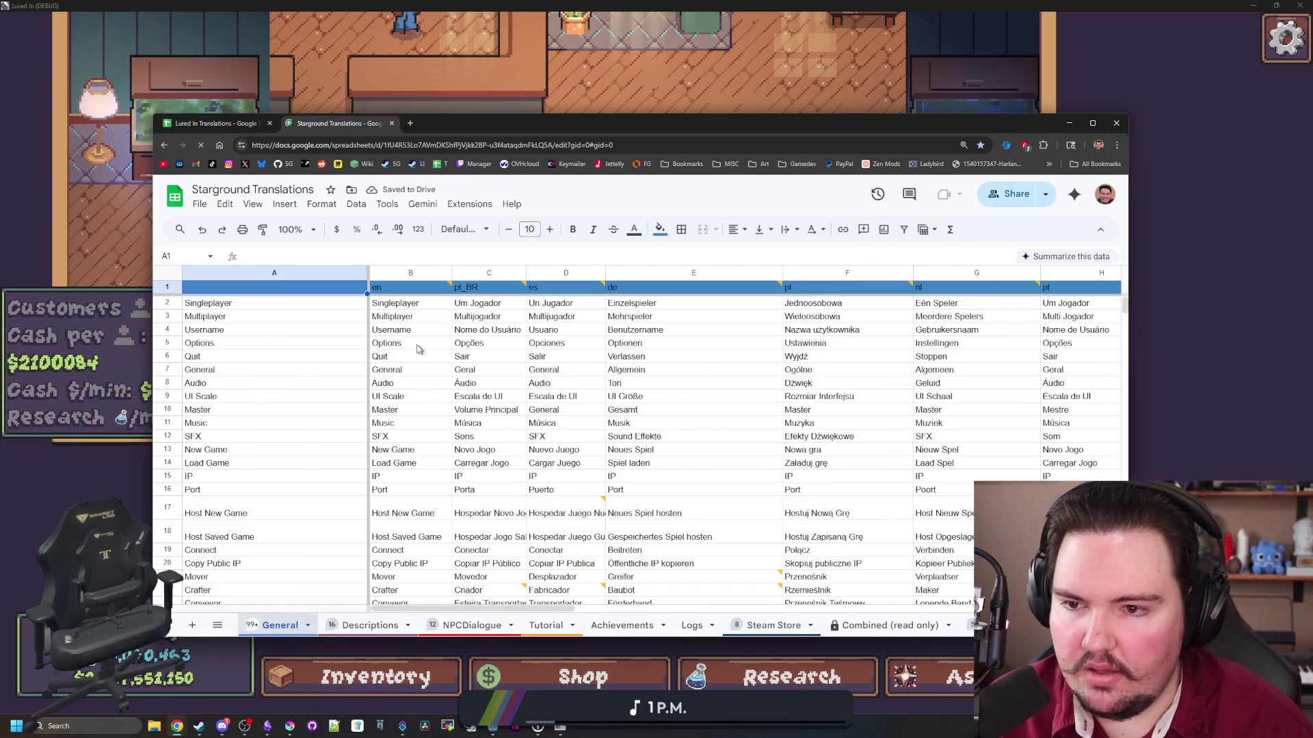
click(230, 125)
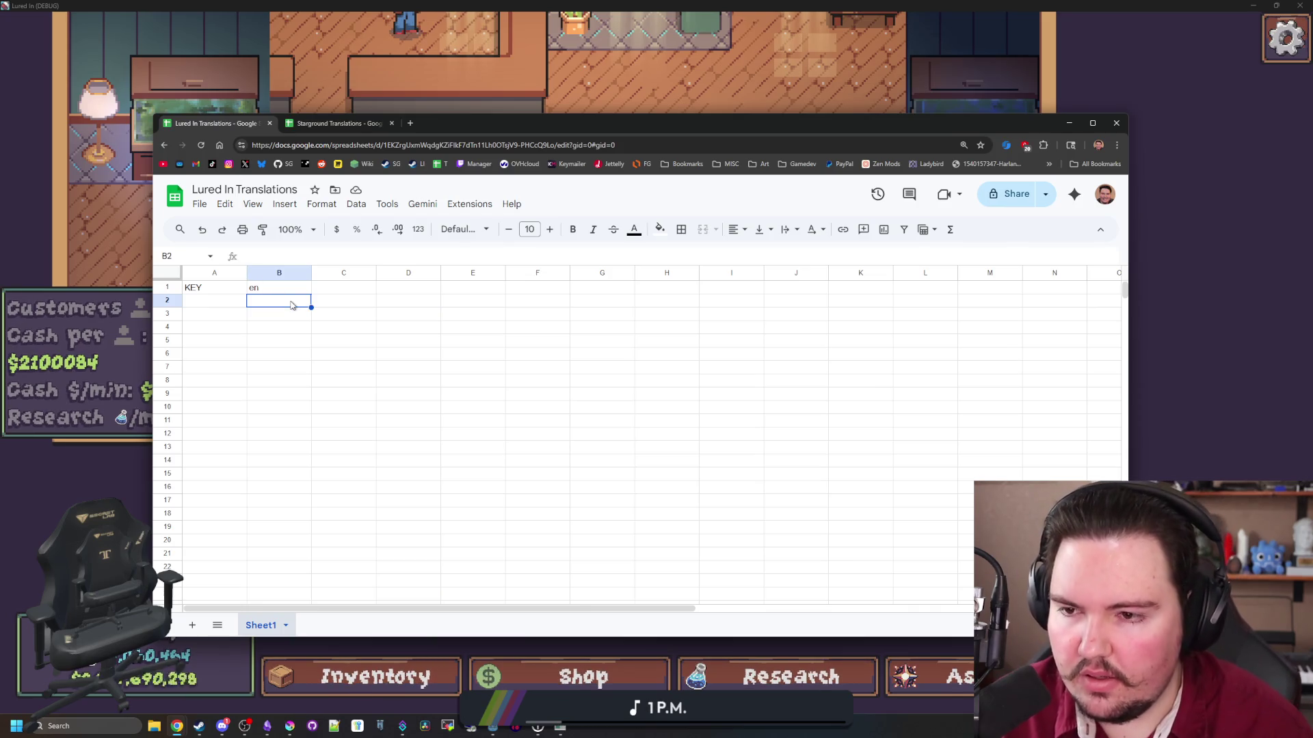
Step: Select cells in rows 2 of columns A and B, then open the sheet's sharing settings
click(217, 301)
click(291, 306)
click(222, 307)
click(271, 304)
click(339, 292)
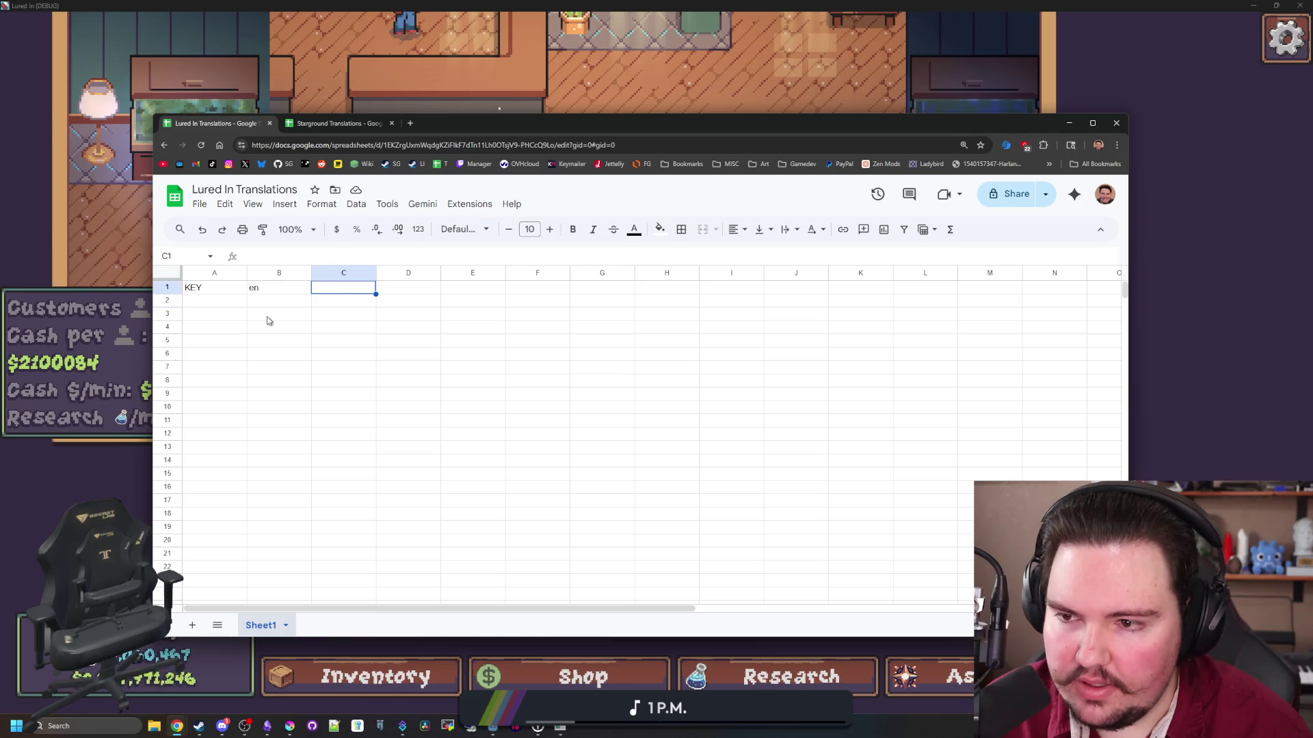
click(233, 306)
click(1012, 194)
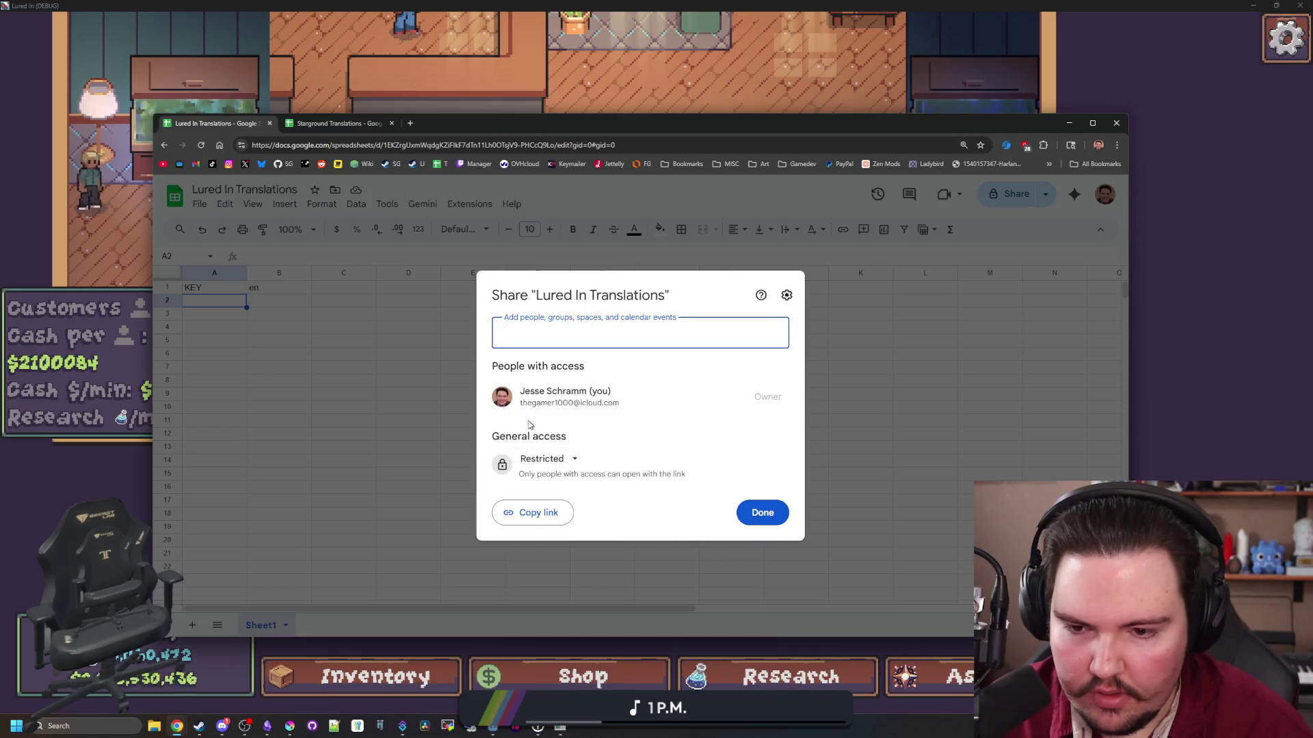
Step: Copy the Lured In Translations share link, leaving general access Restricted
click(604, 335)
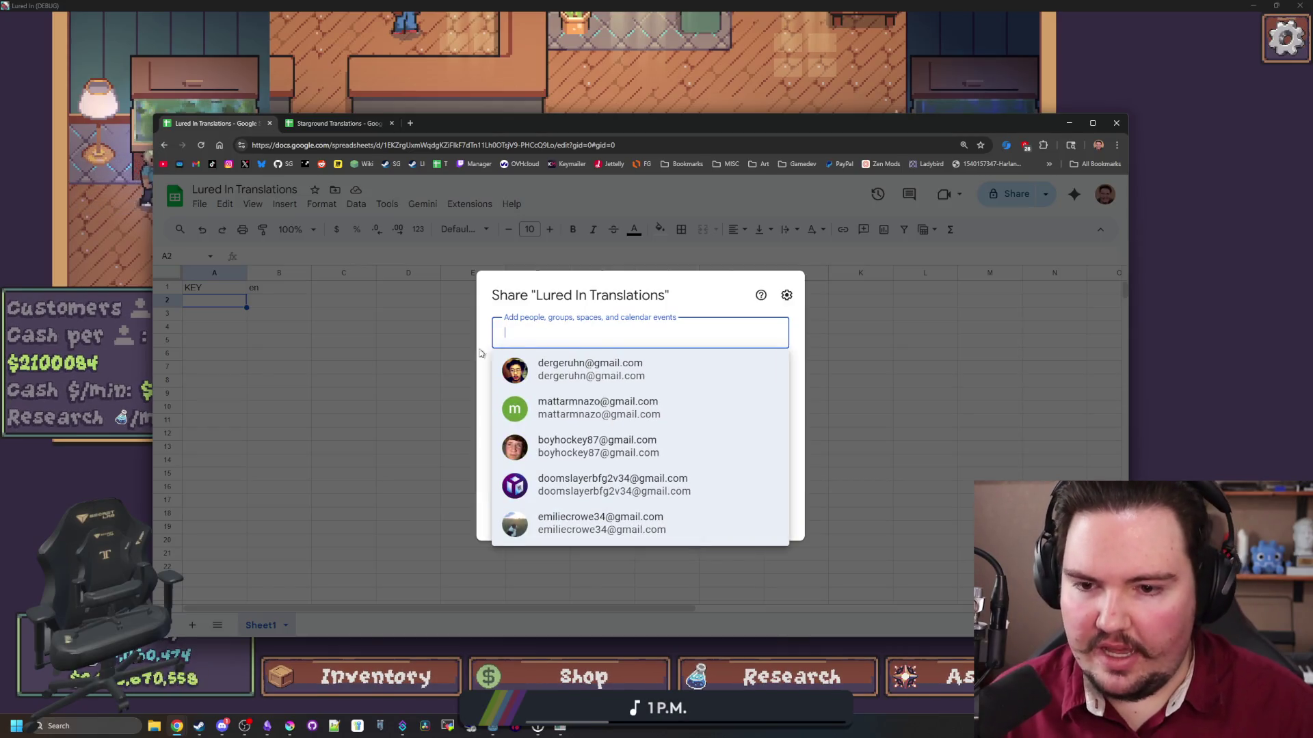
click(679, 295)
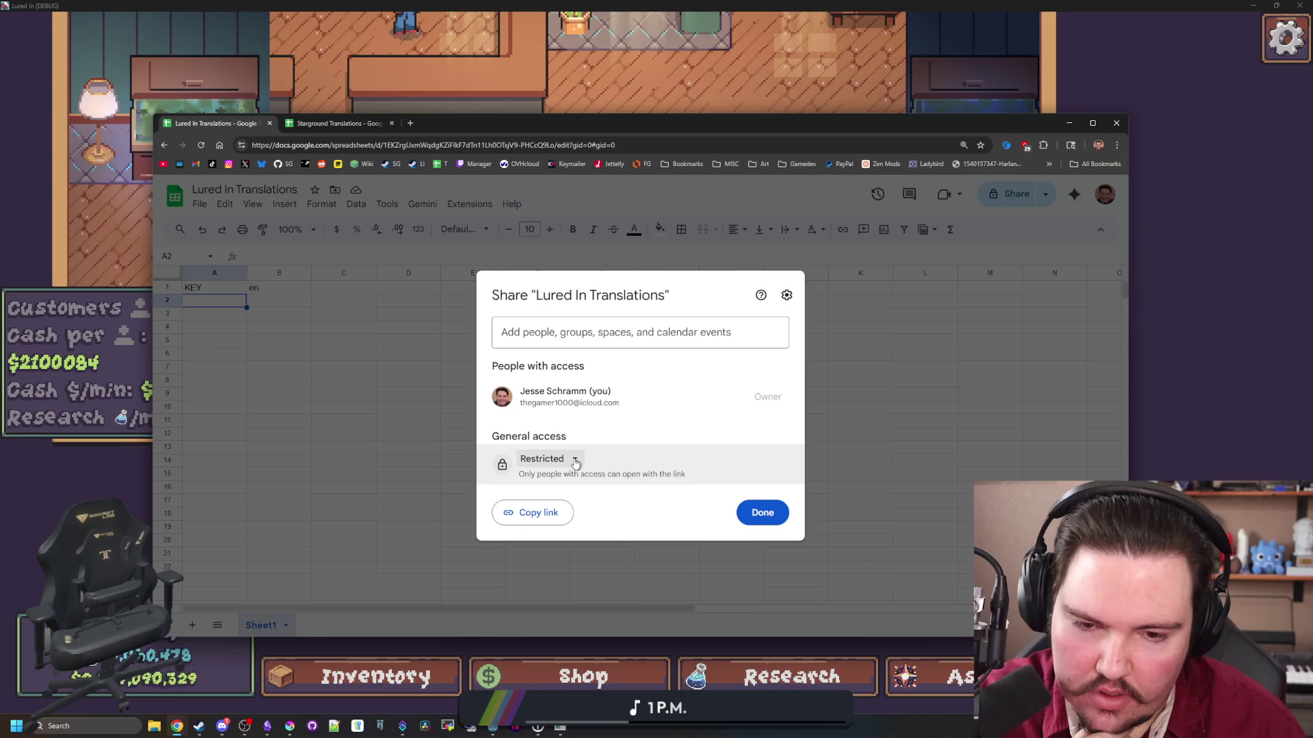
click(533, 513)
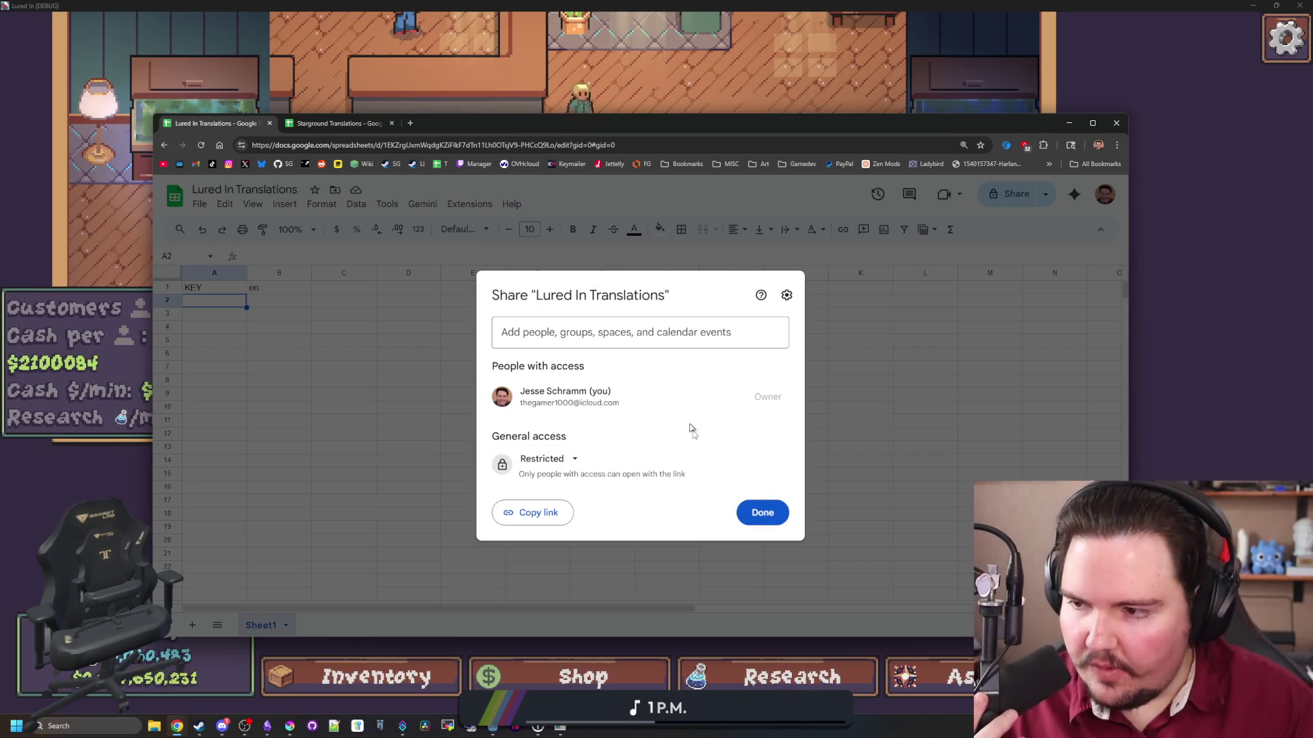
click(555, 517)
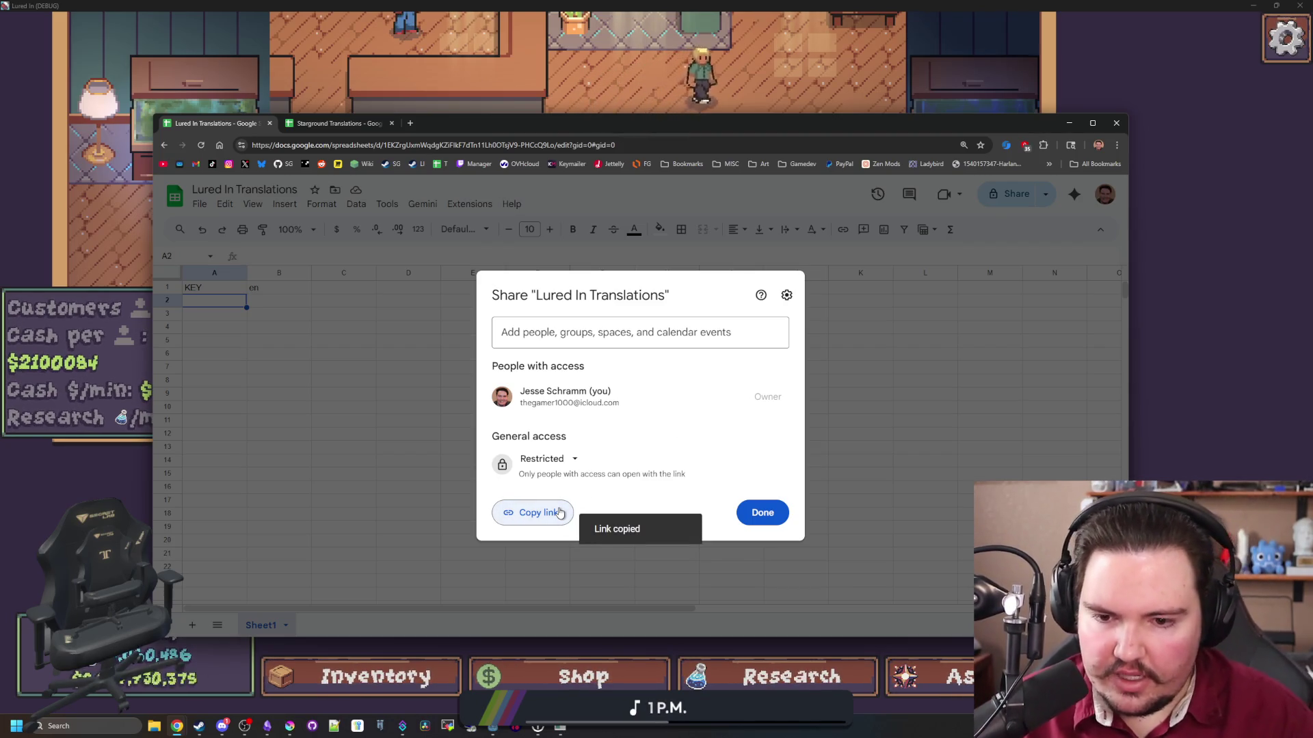
Step: Briefly bring up Discord, minimize it, and bring the Lured In game to the front
click(215, 725)
click(1042, 205)
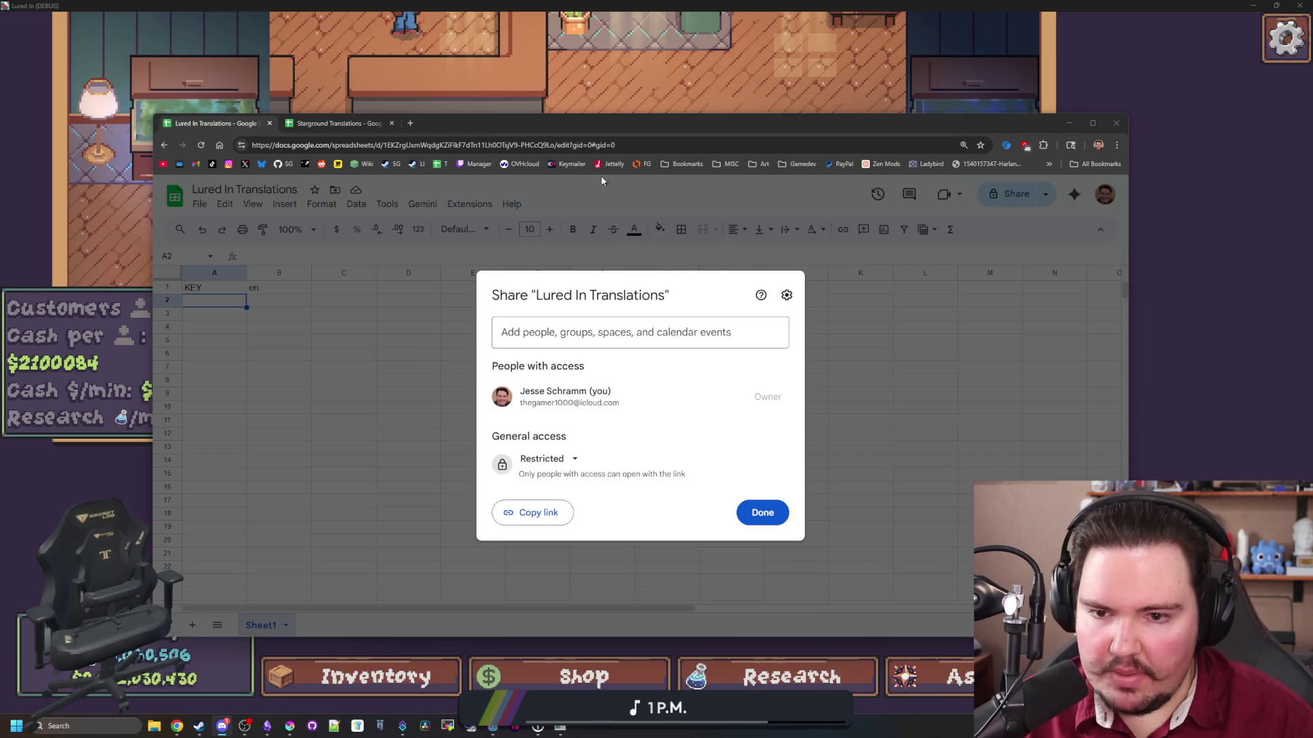
click(750, 93)
Step: Browse Fish Tank 6's Decorations, Upgrades, Fish and Settings sections, then close the panel
click(685, 186)
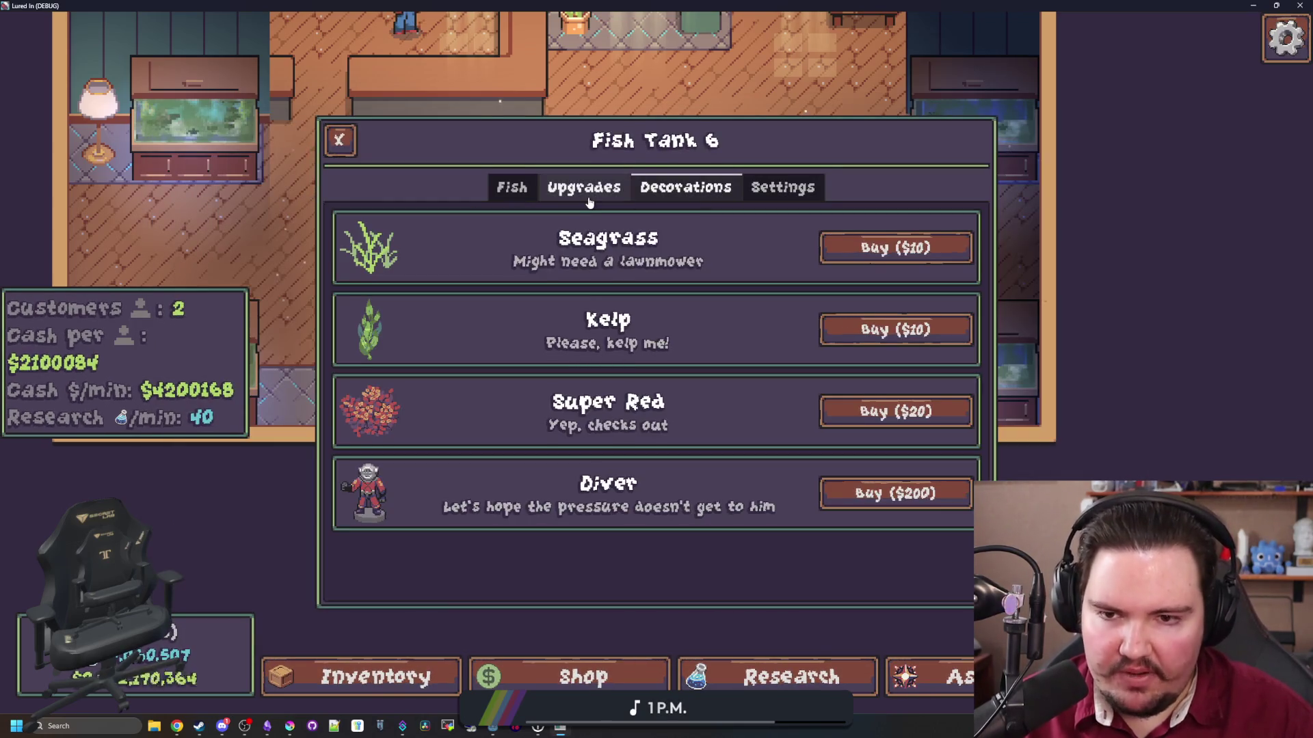
click(583, 187)
click(513, 190)
click(583, 187)
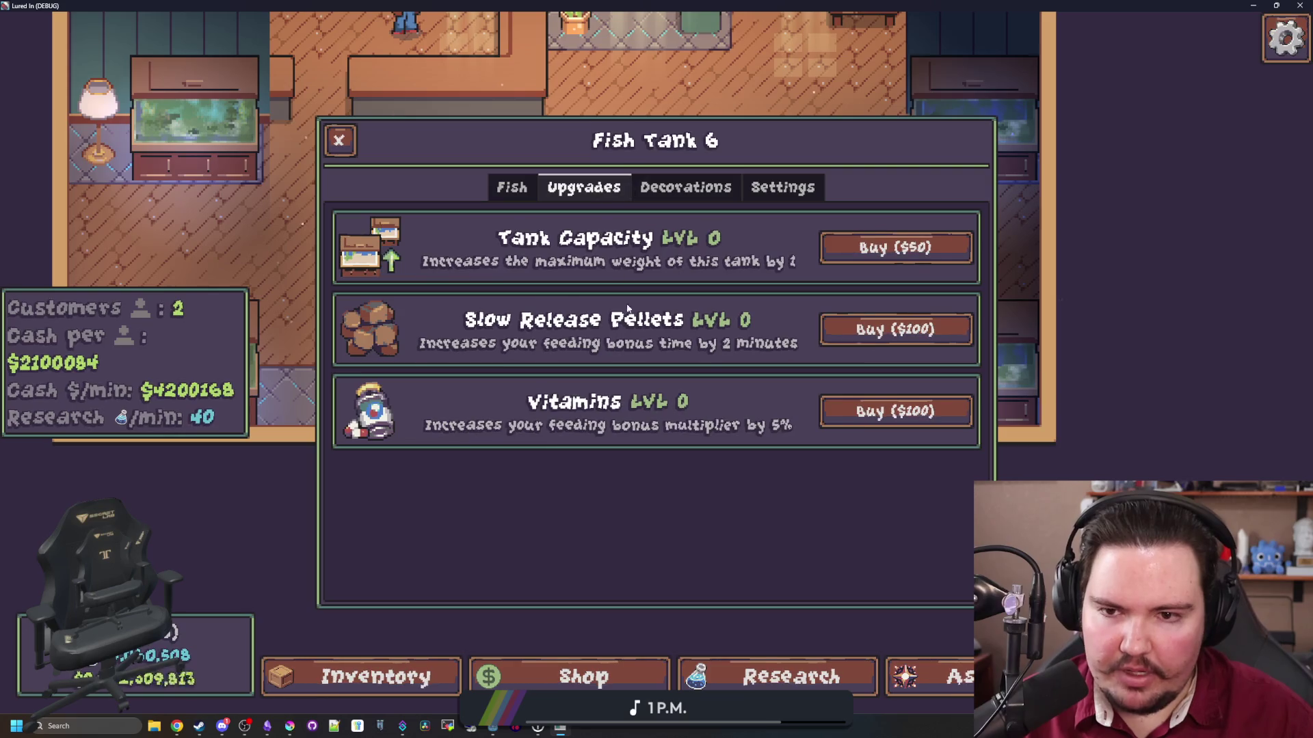
click(677, 186)
click(780, 189)
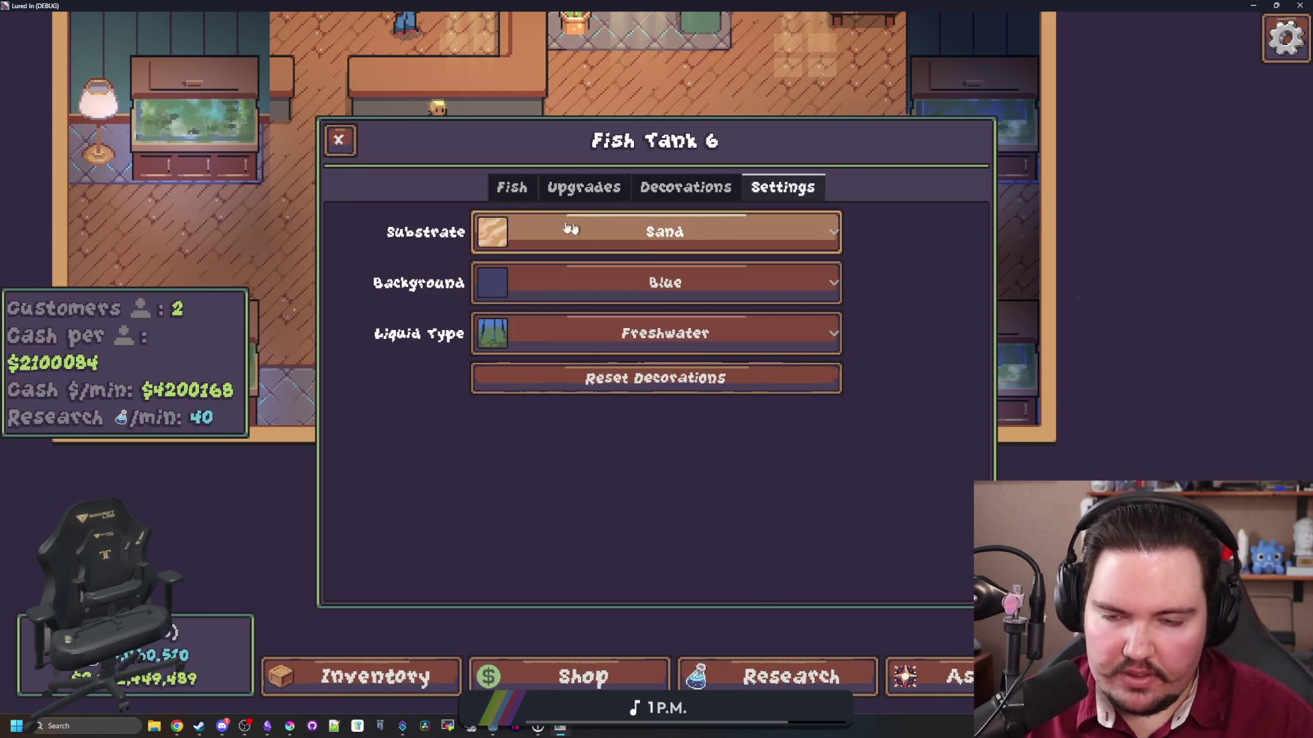
click(524, 198)
click(339, 139)
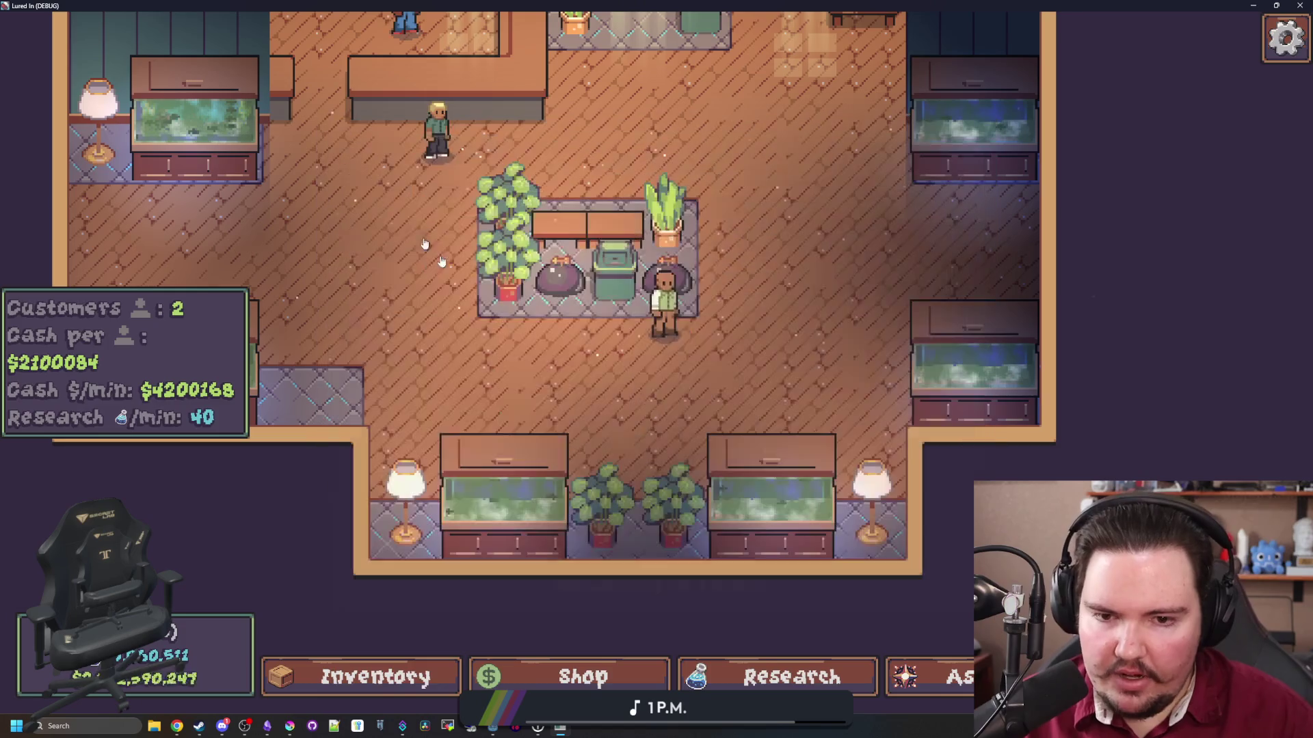
Step: Scroll through the fish Inventory, then take the game out of fullscreen
click(313, 687)
scroll(638, 333, down, 10)
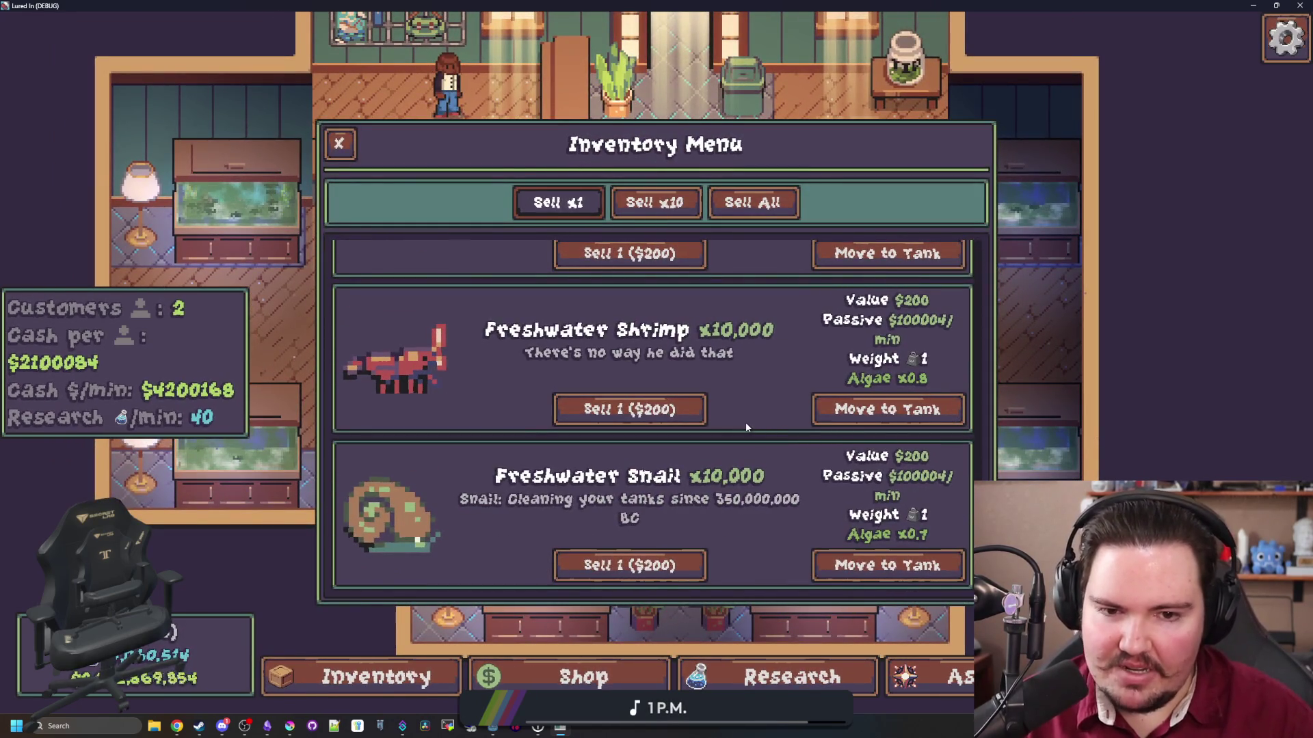
scroll(745, 427, up, 3)
scroll(604, 439, up, 8)
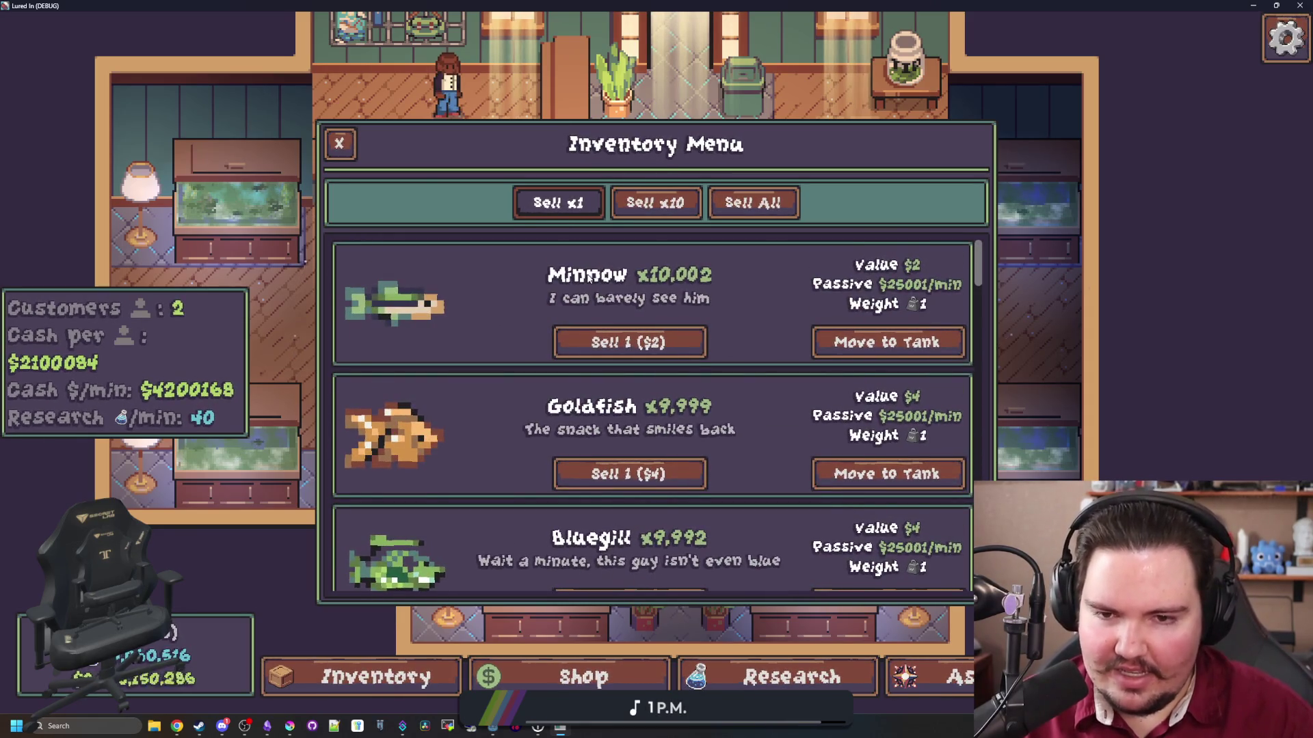
scroll(629, 321, down, 5)
scroll(673, 367, up, 5)
key(alt+Tab)
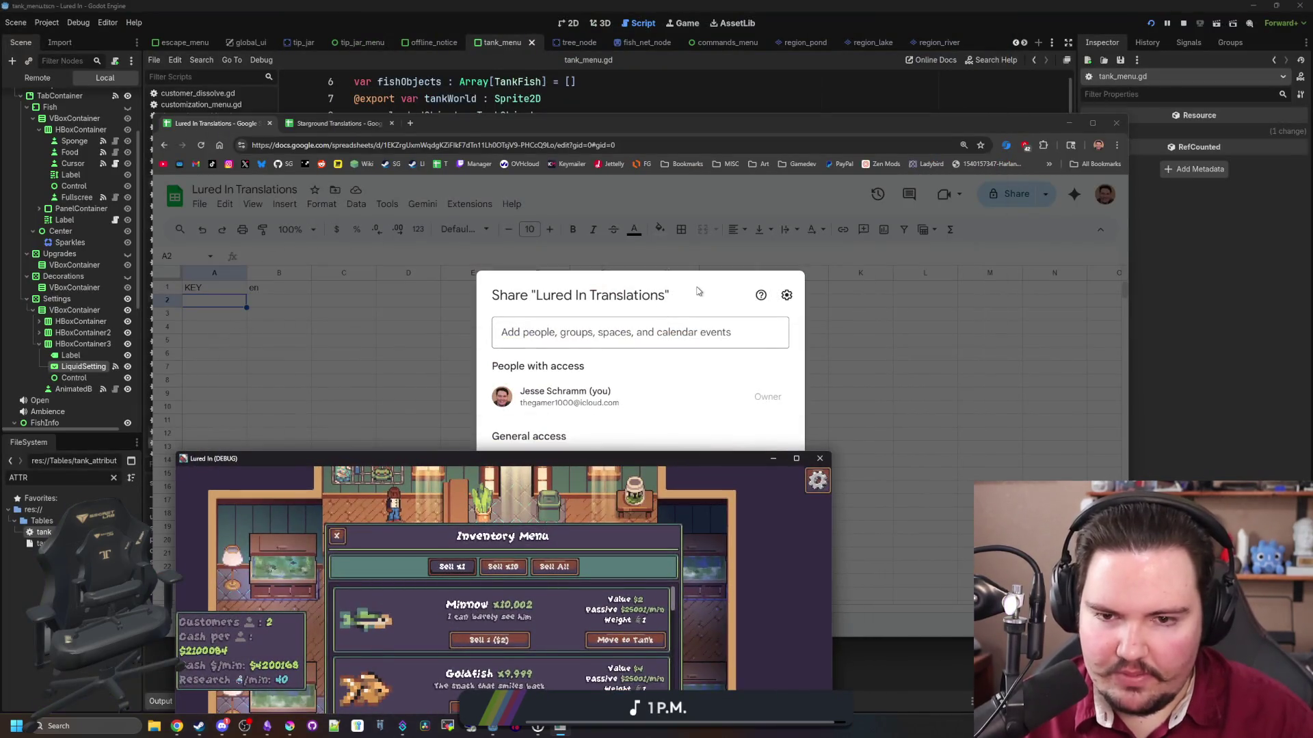
Step: Close the Share dialog with Done, skim Starground Translations, then return to Lured In Translations
click(697, 292)
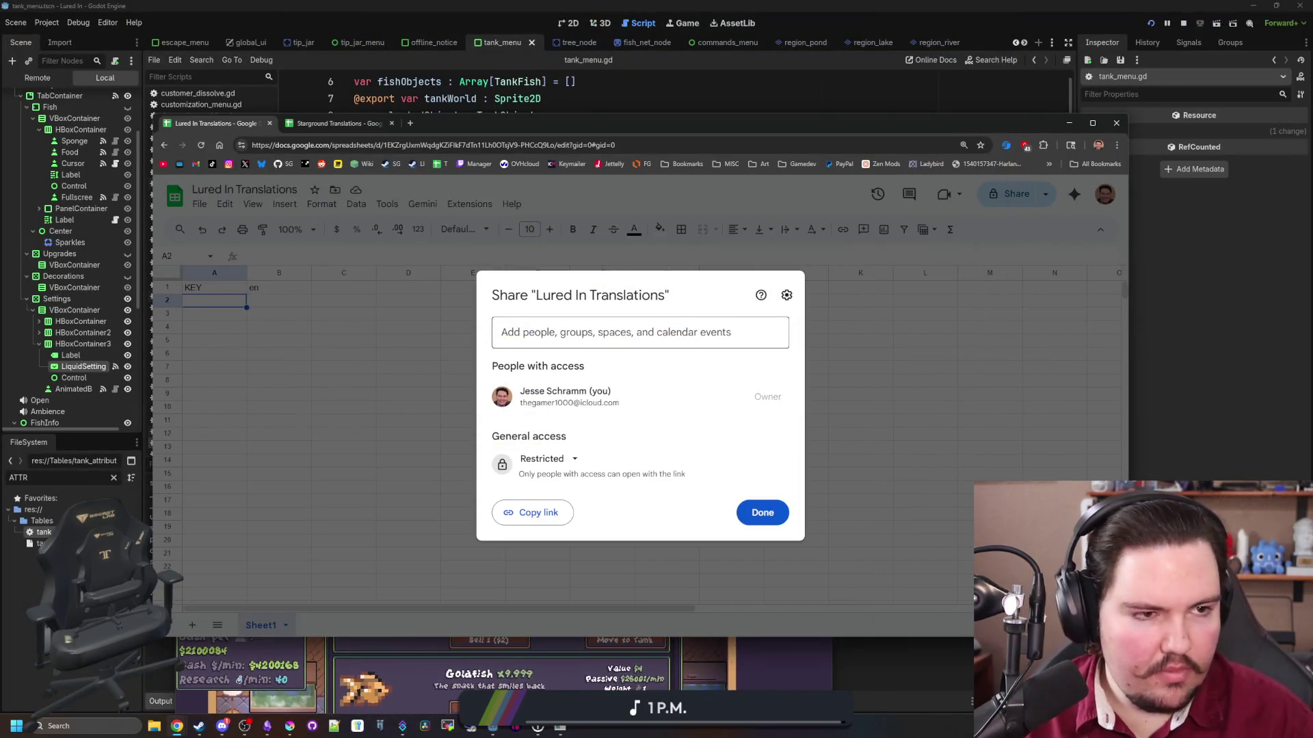
click(755, 513)
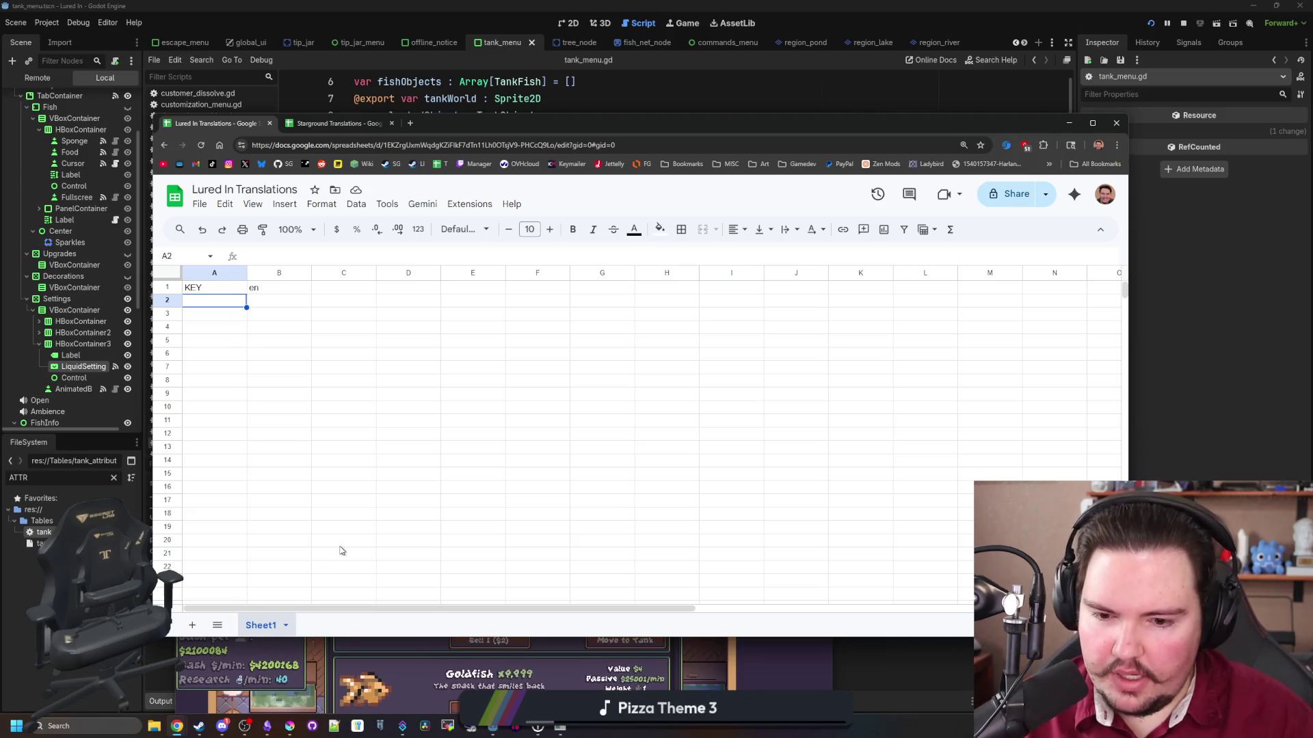
click(325, 126)
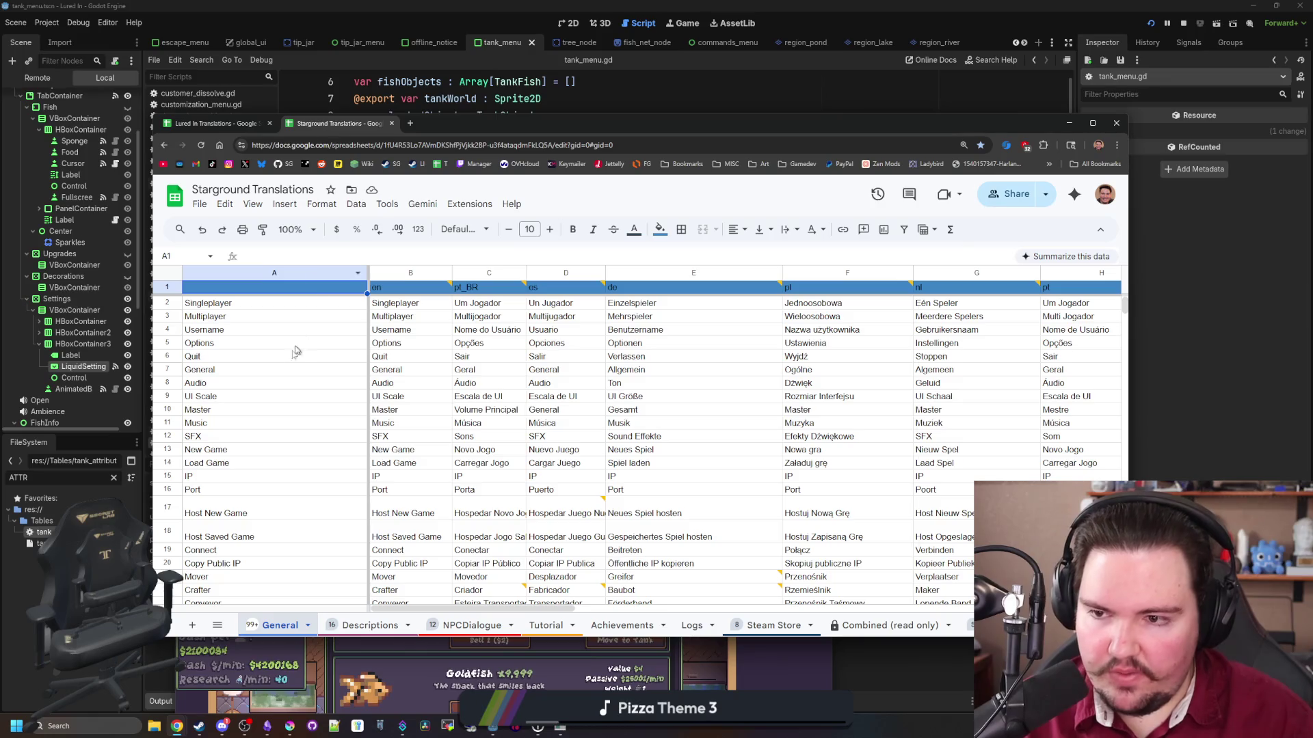
scroll(385, 376, down, 20)
scroll(387, 381, down, 20)
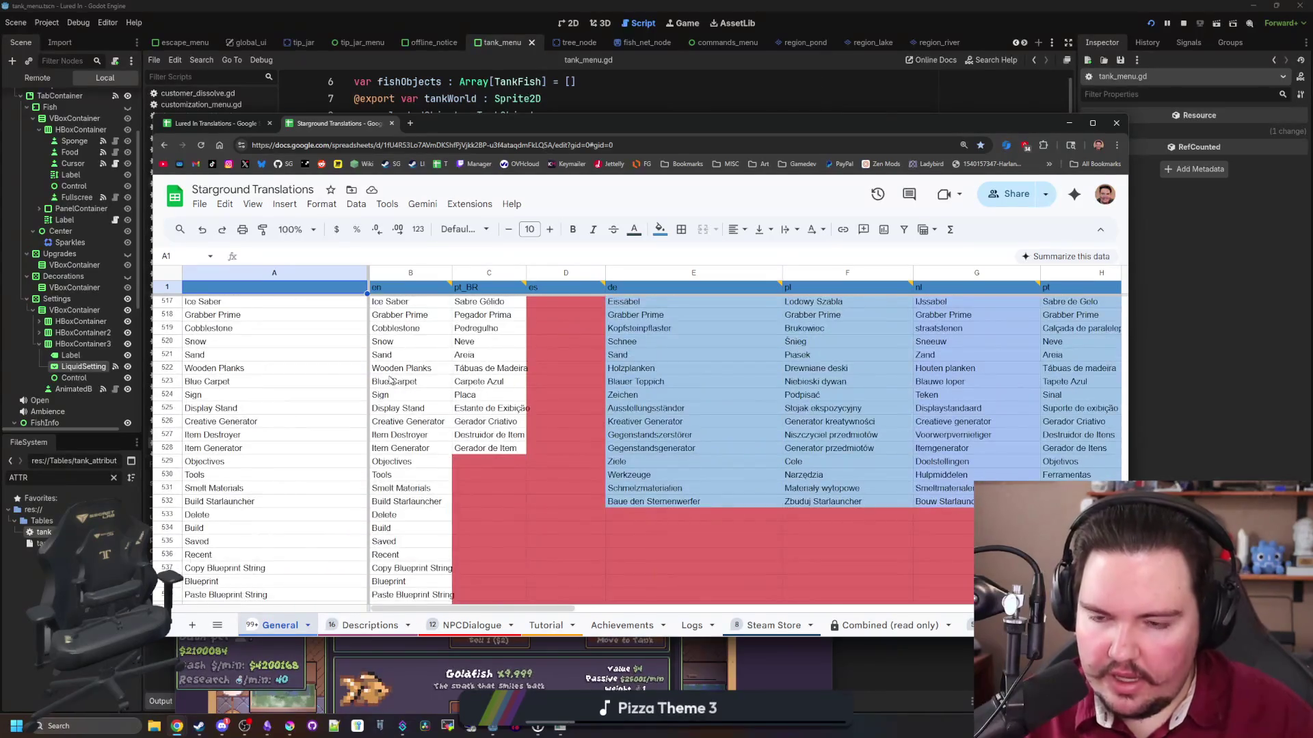
scroll(389, 380, up, 20)
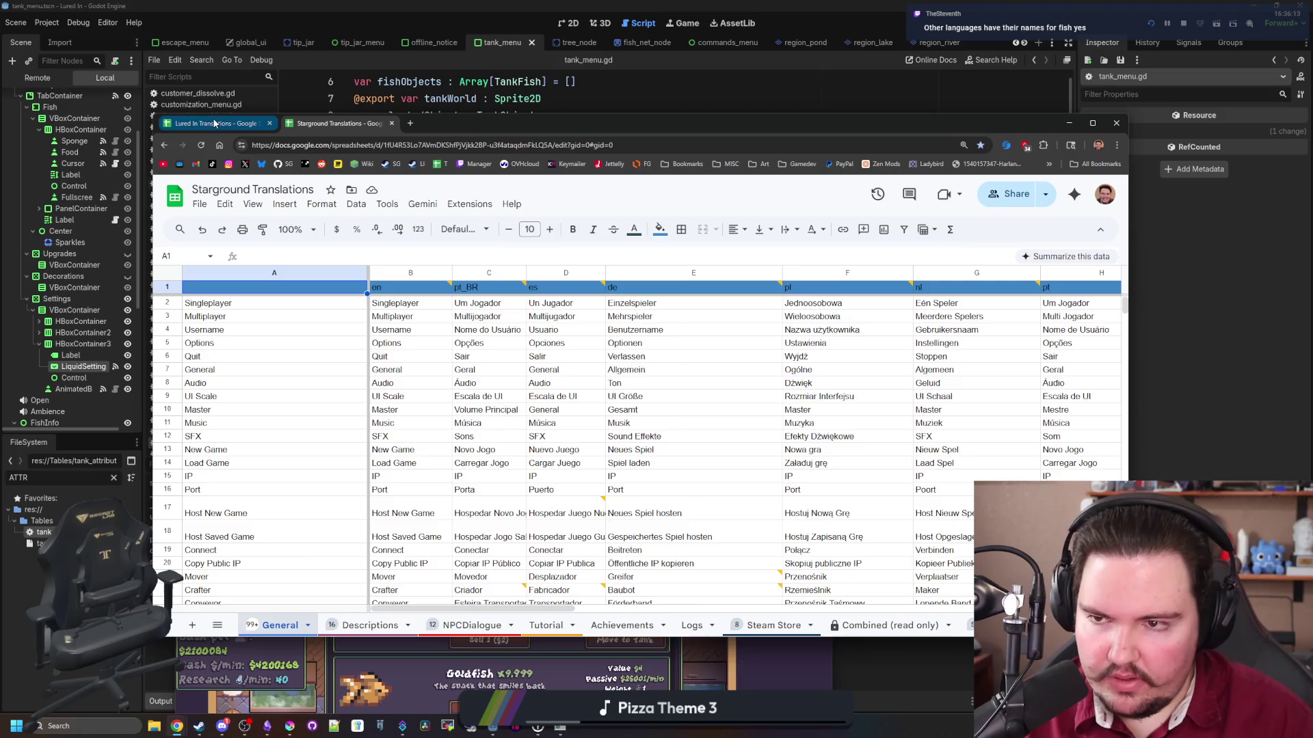
click(214, 123)
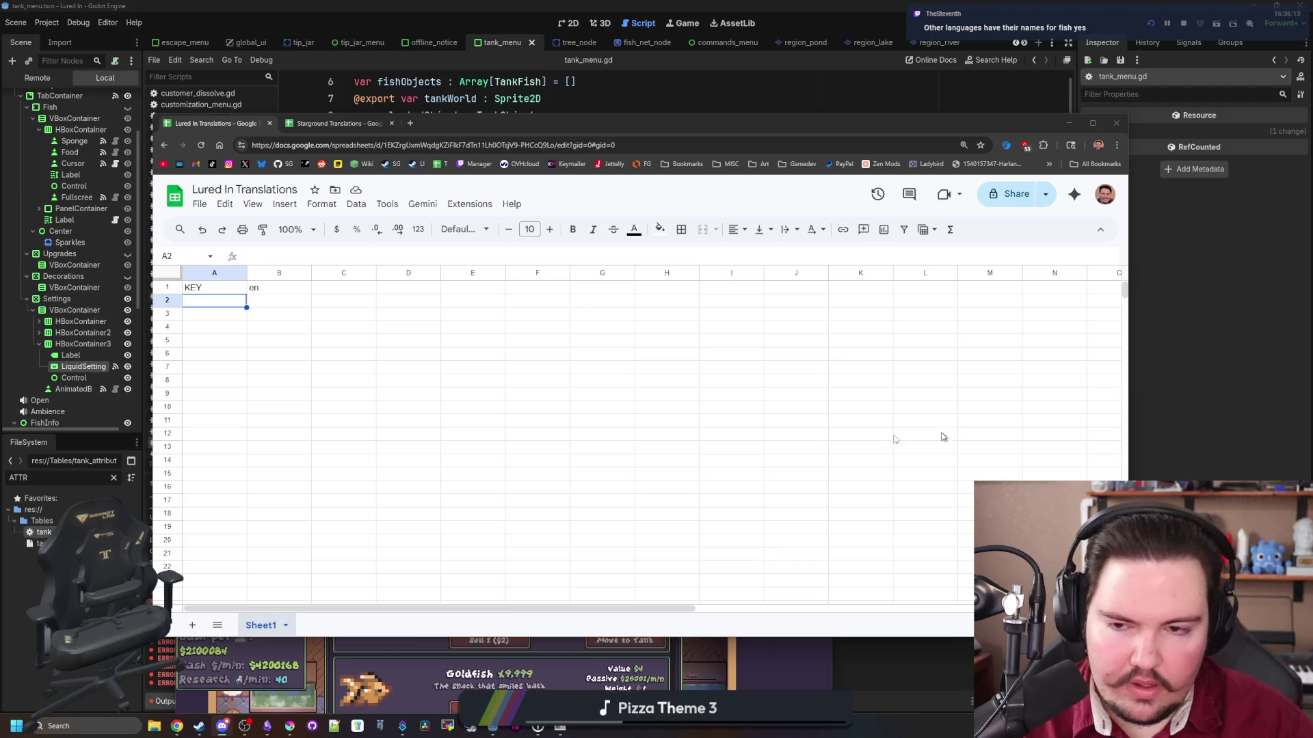
Step: Move the game window up and right, then maximize the Sheets window over the editor
click(424, 433)
click(652, 285)
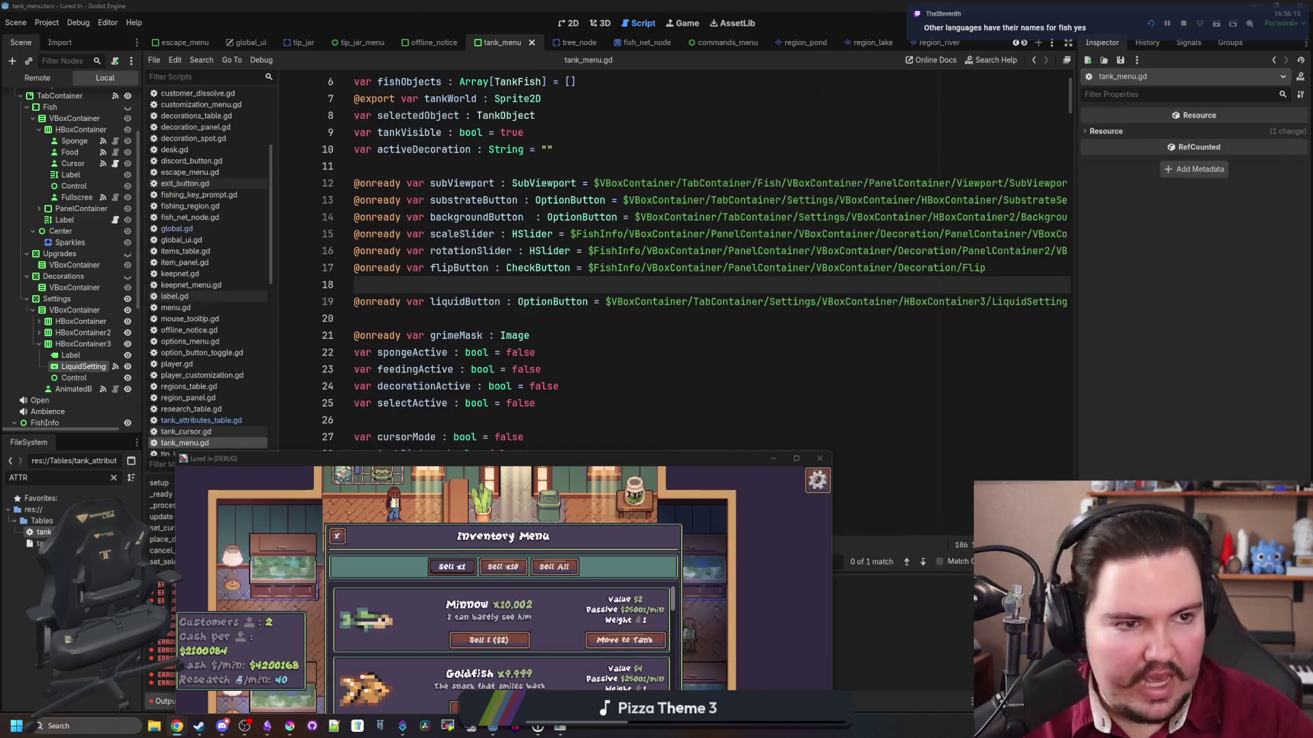
drag(676, 454, 763, 298)
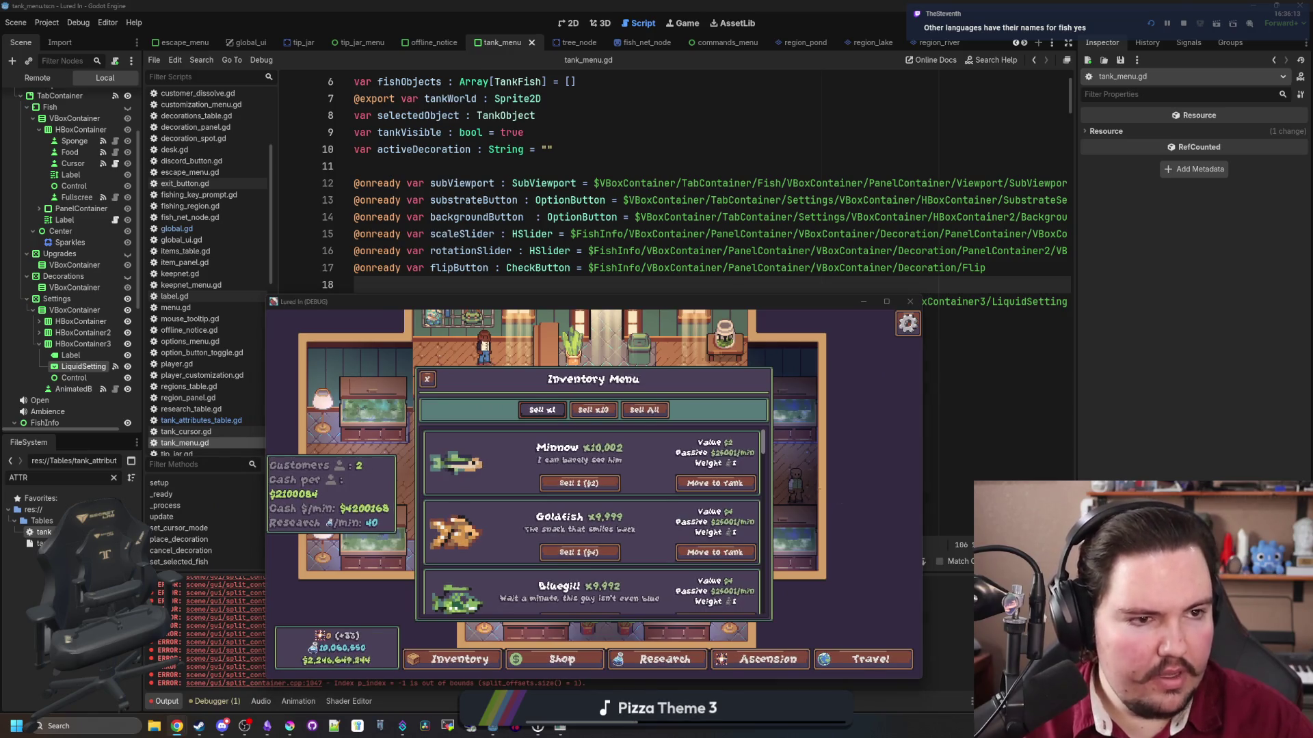
key(alt+Tab)
double_click(1097, 146)
click(355, 357)
click(297, 320)
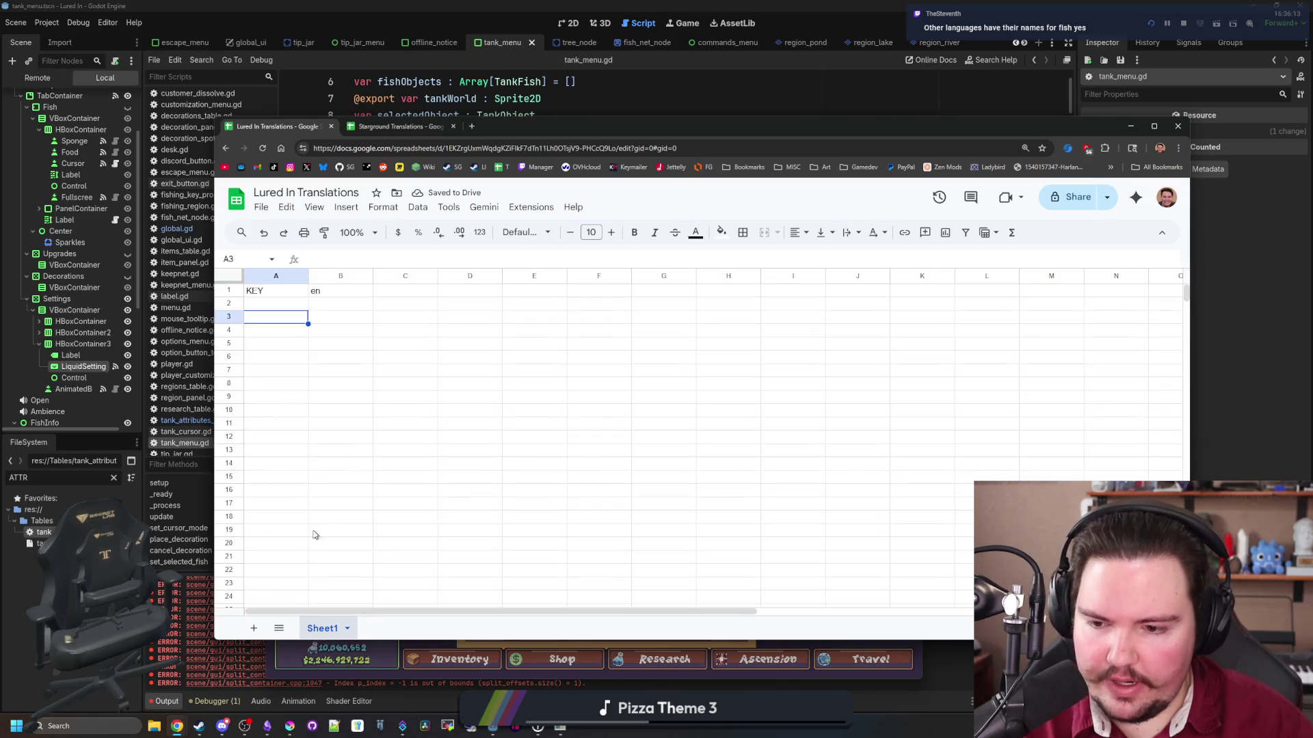
Step: Review the pending access request and grant the requester Editor access to Lured In Translations
click(340, 330)
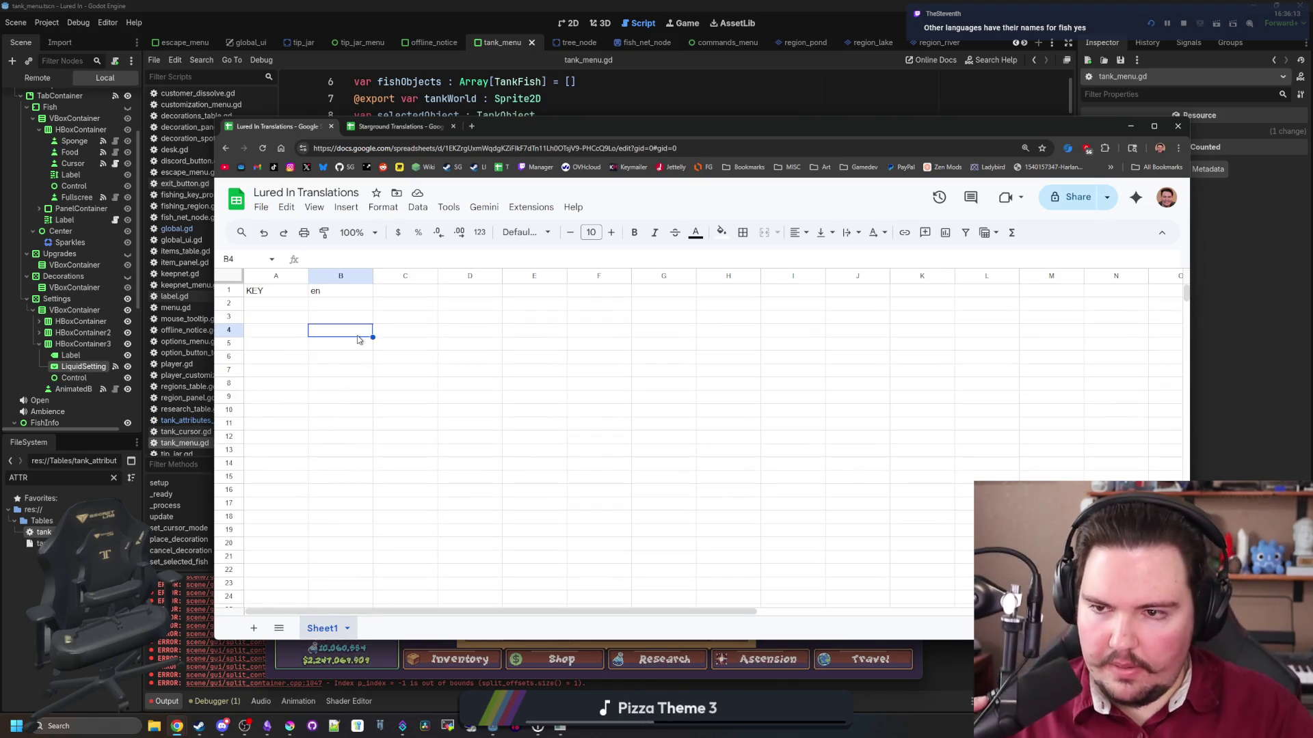
double_click(387, 293)
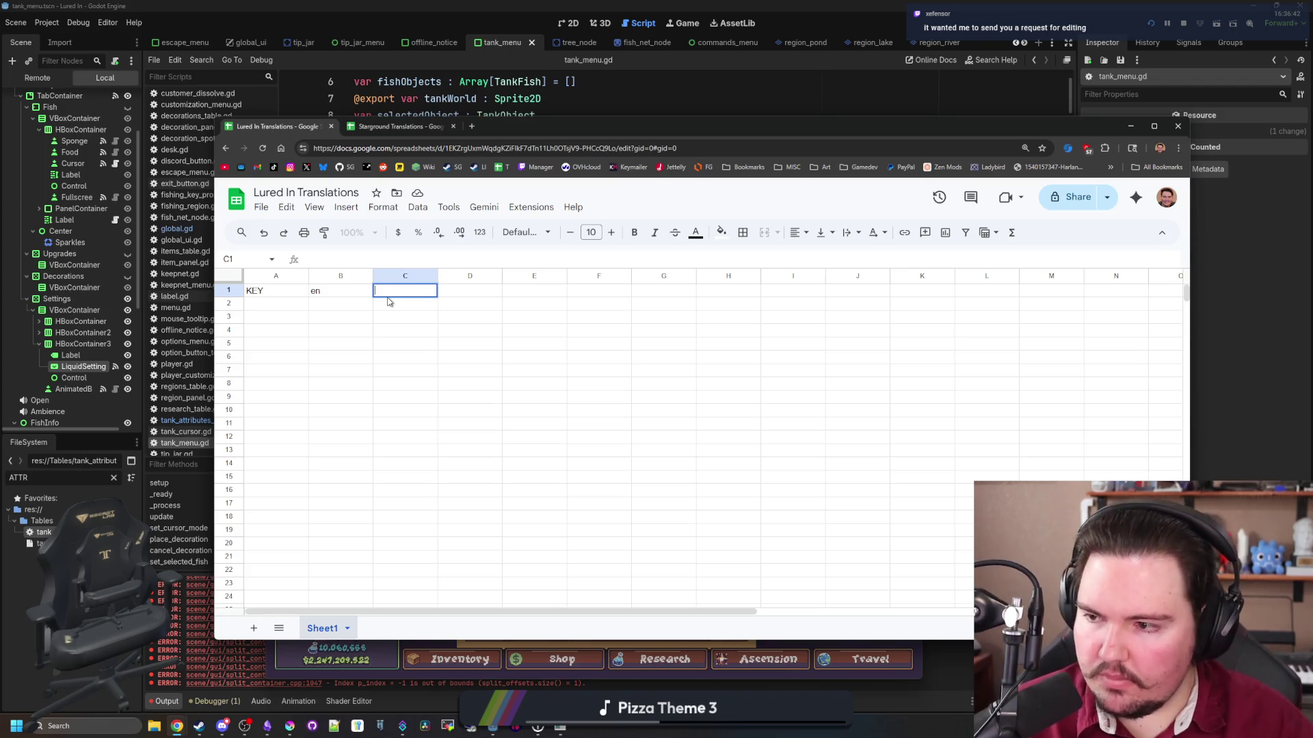
click(705, 356)
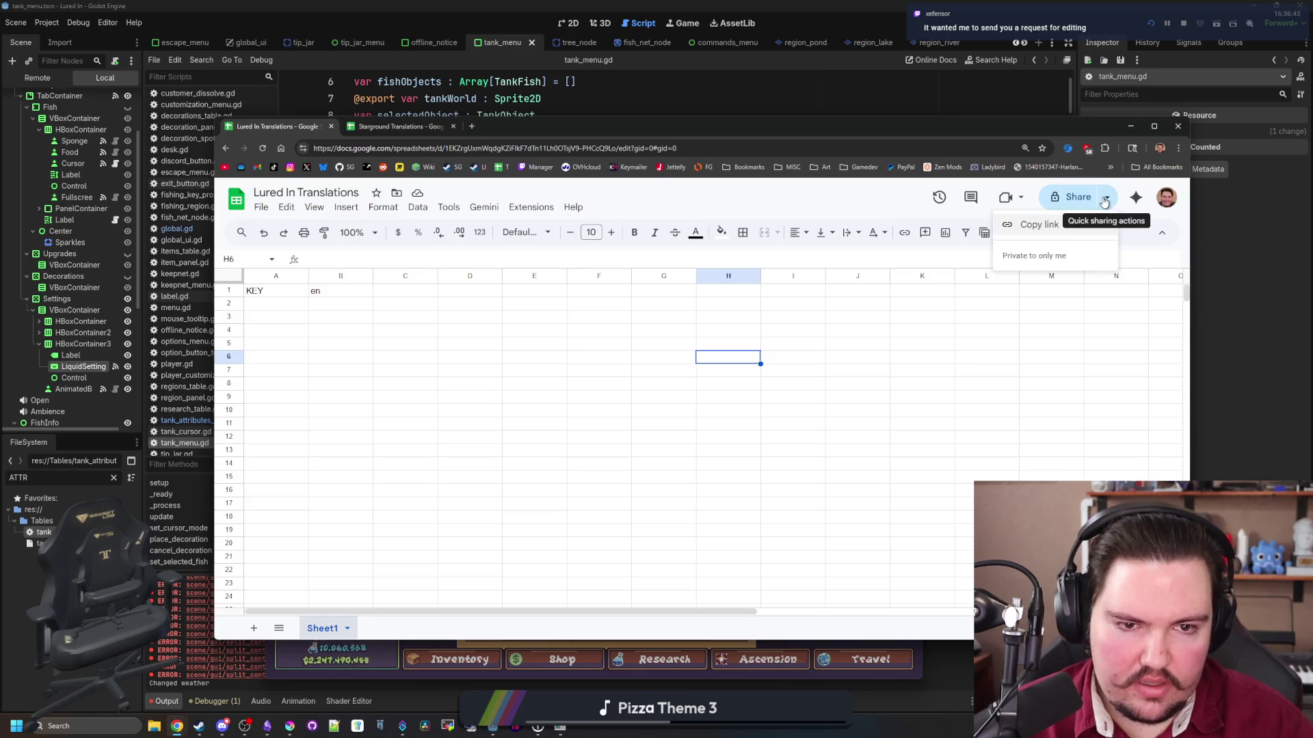
click(1077, 200)
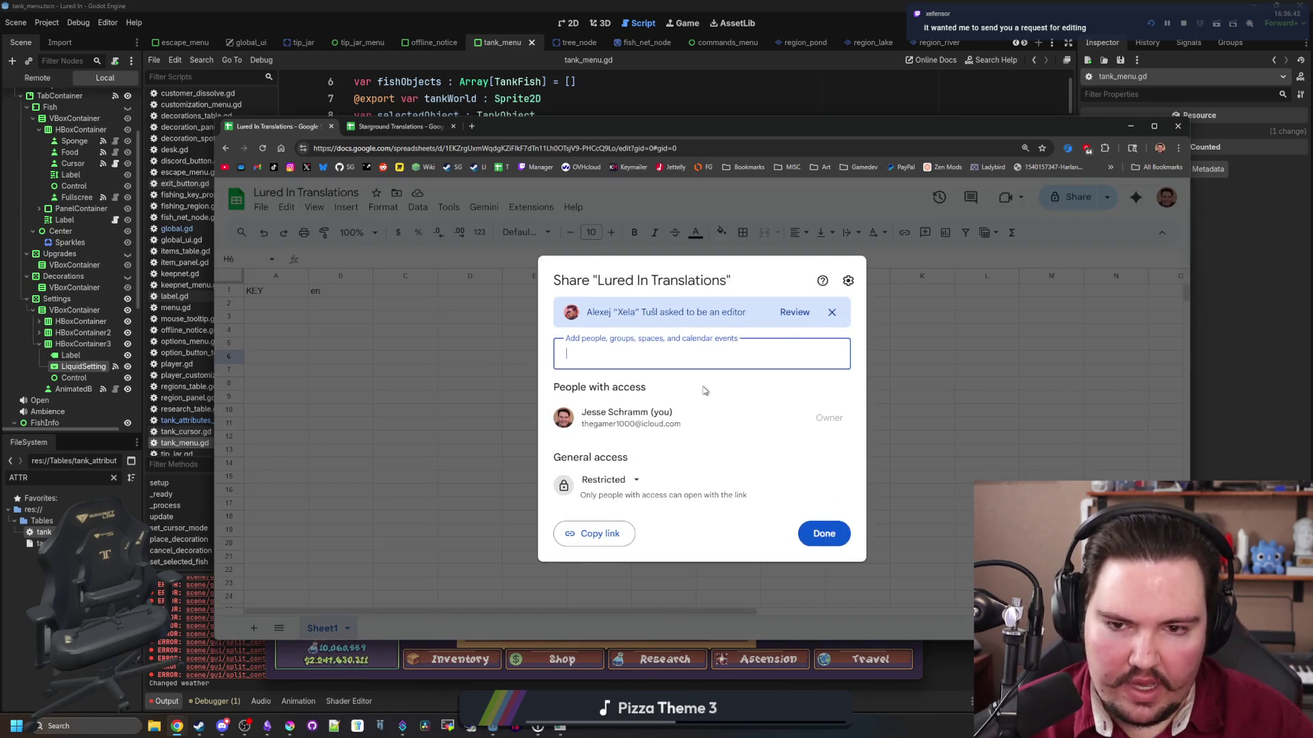
click(795, 312)
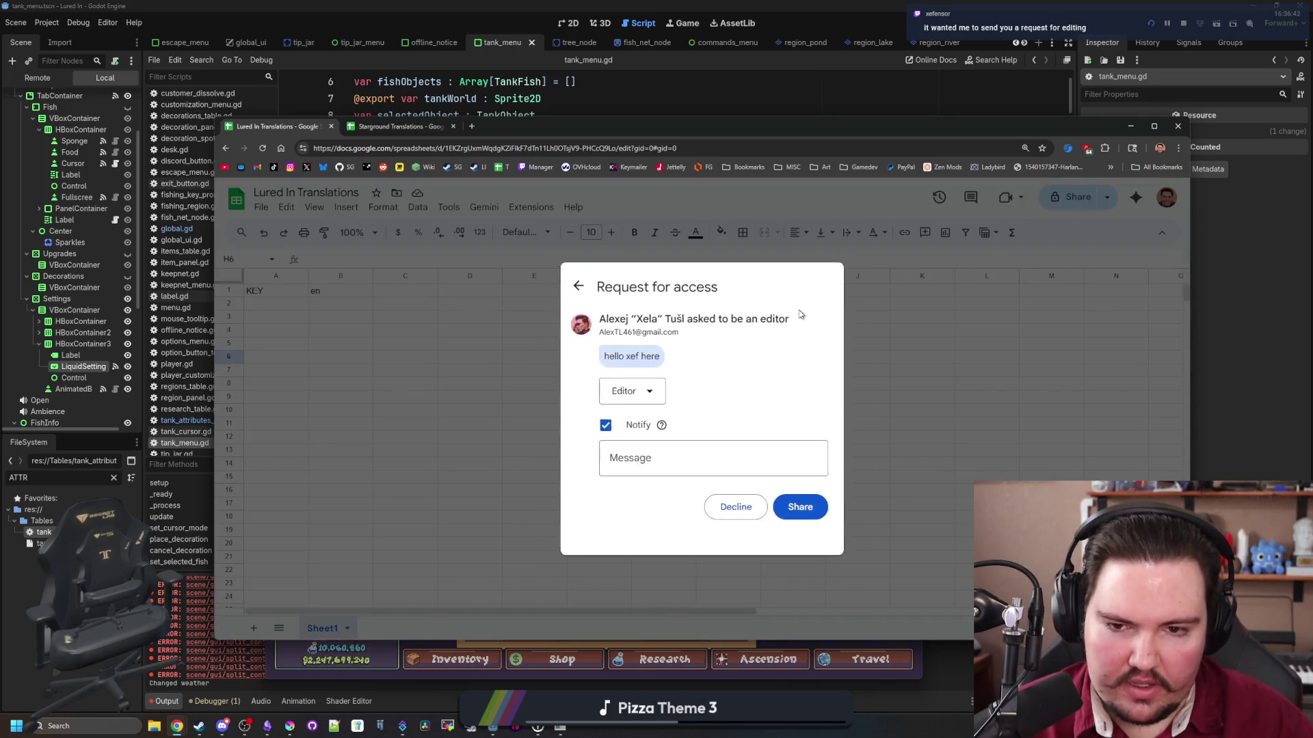
click(798, 515)
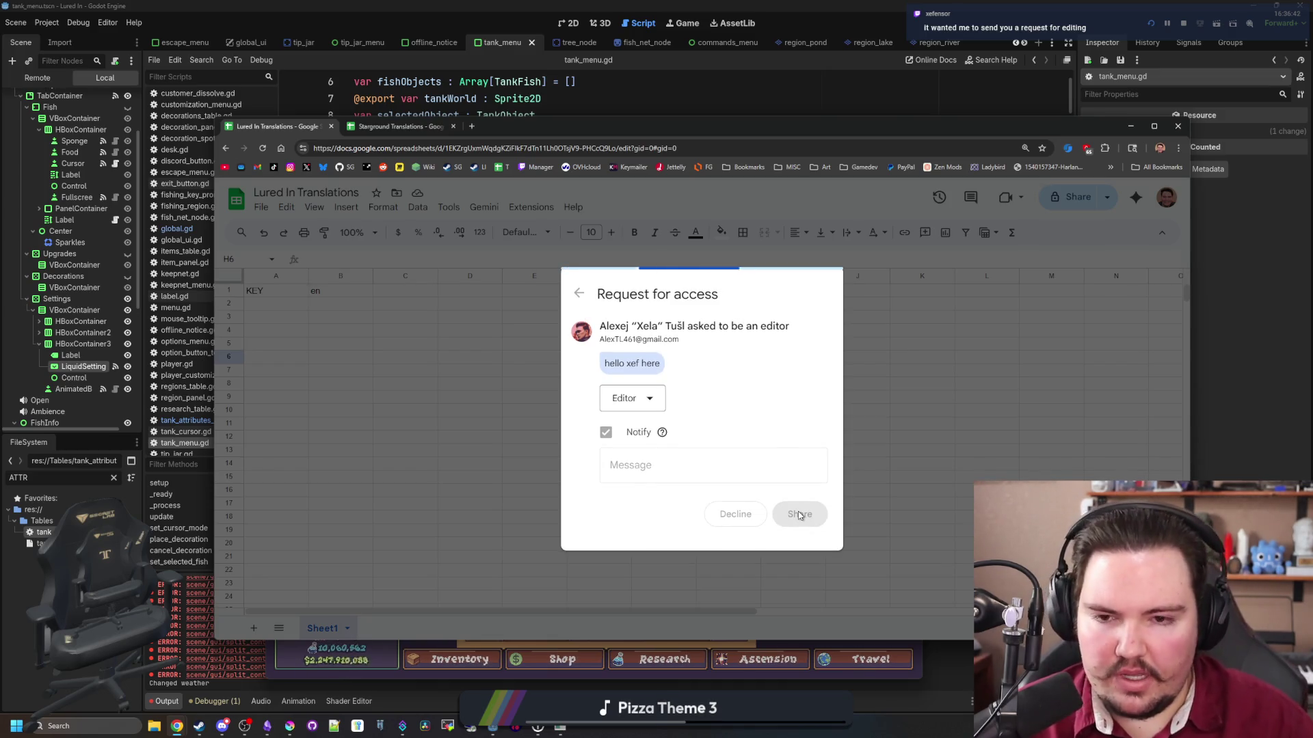
key(Escape)
Step: Move between cells A2, A3 and header C1 to begin the next language column
click(476, 370)
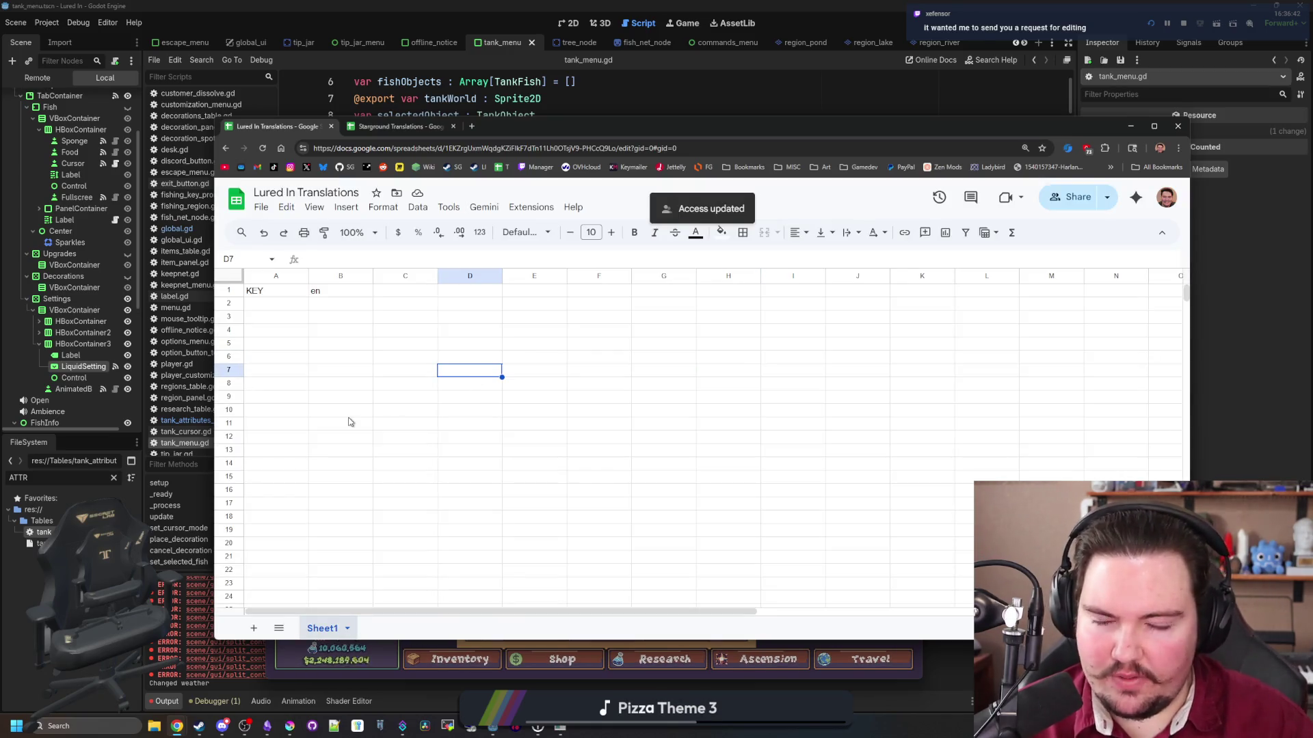
click(351, 417)
click(292, 322)
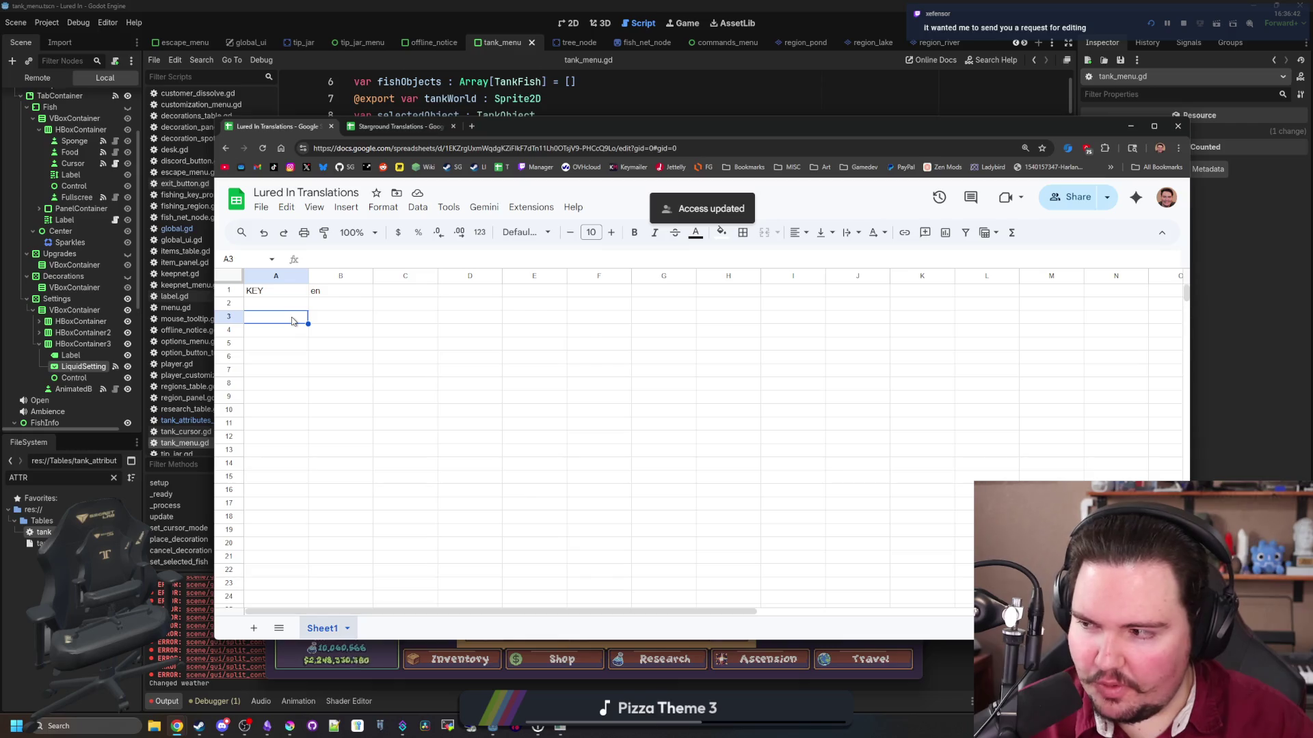
click(296, 307)
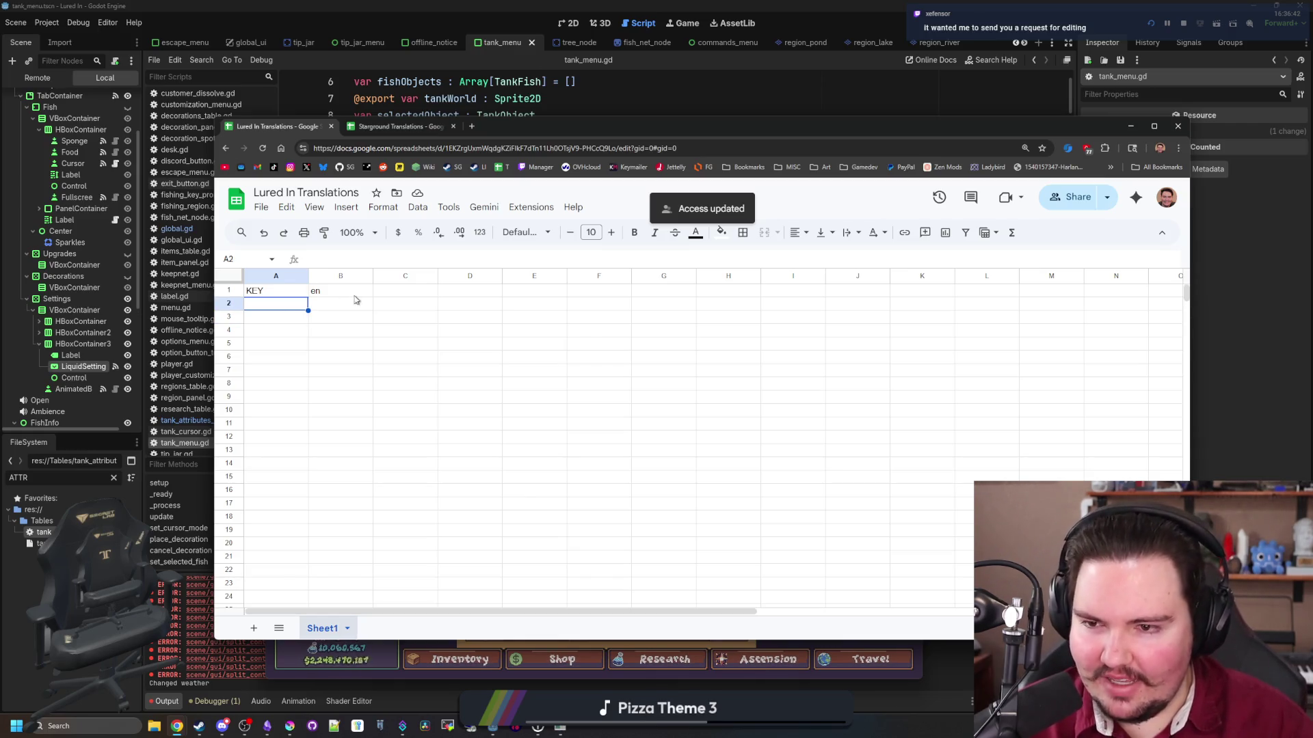
click(388, 294)
key(Return)
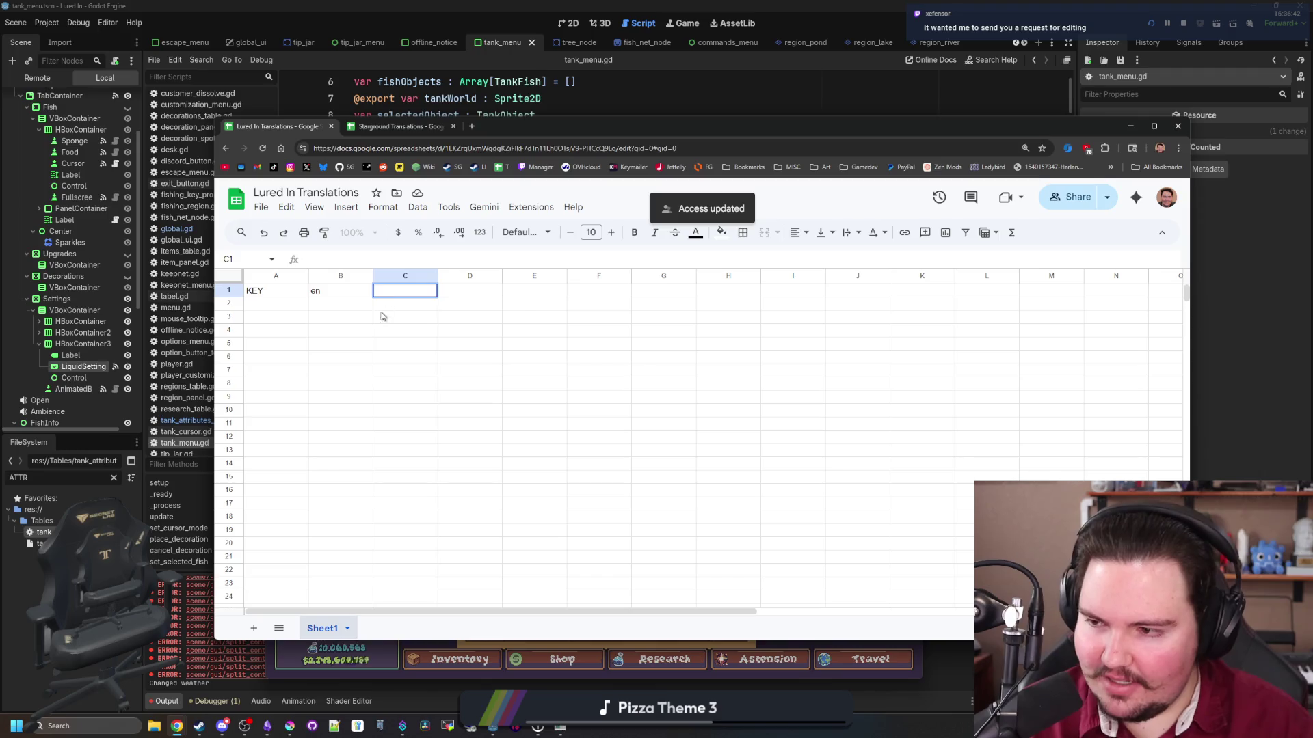
key(Return)
key(Left)
key(Left)
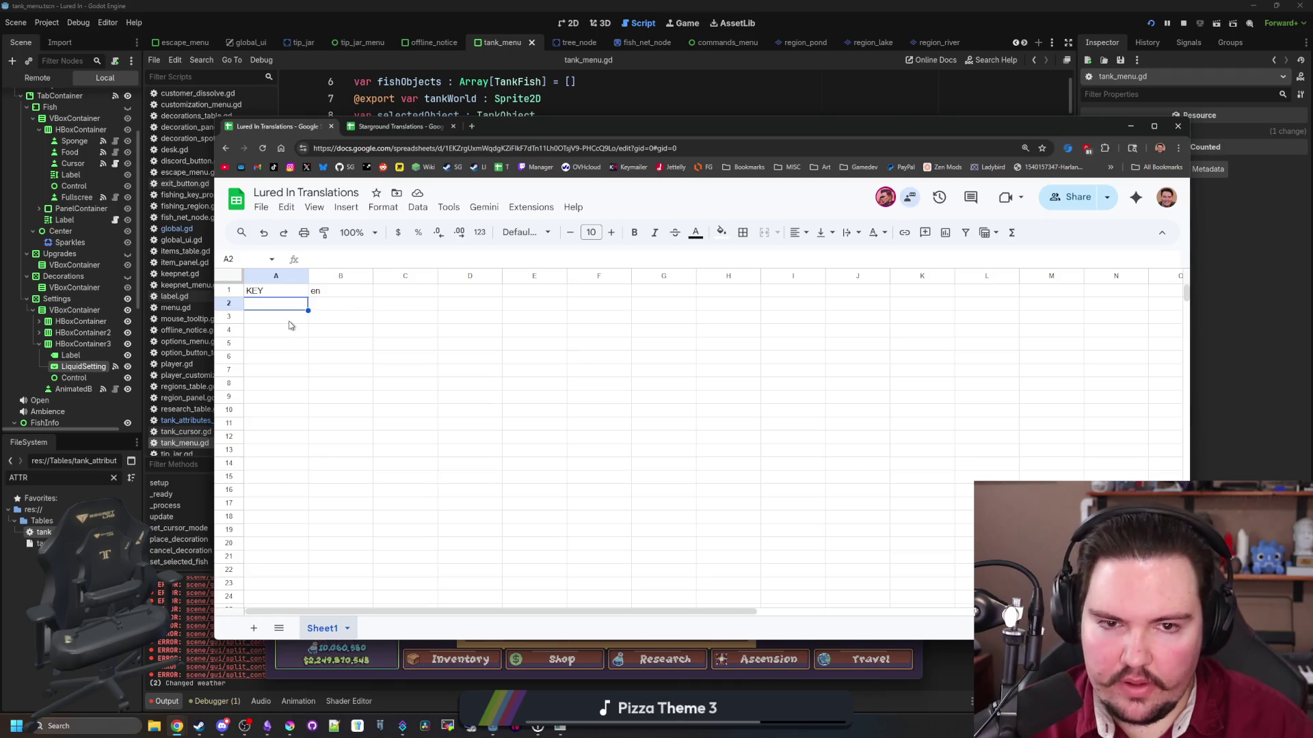
double_click(390, 293)
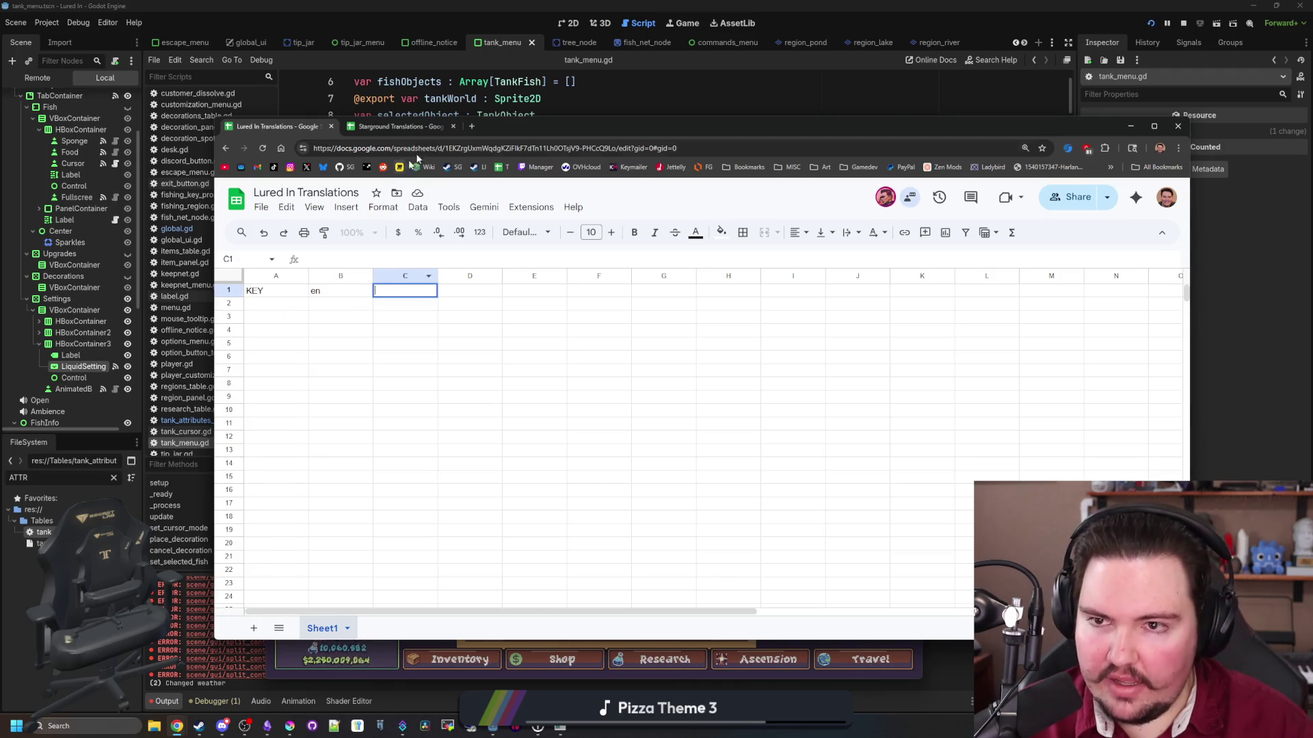
Step: Check the language codes used in the Starground Translations spreadsheet
click(400, 126)
key(ctrl+shift+Tab)
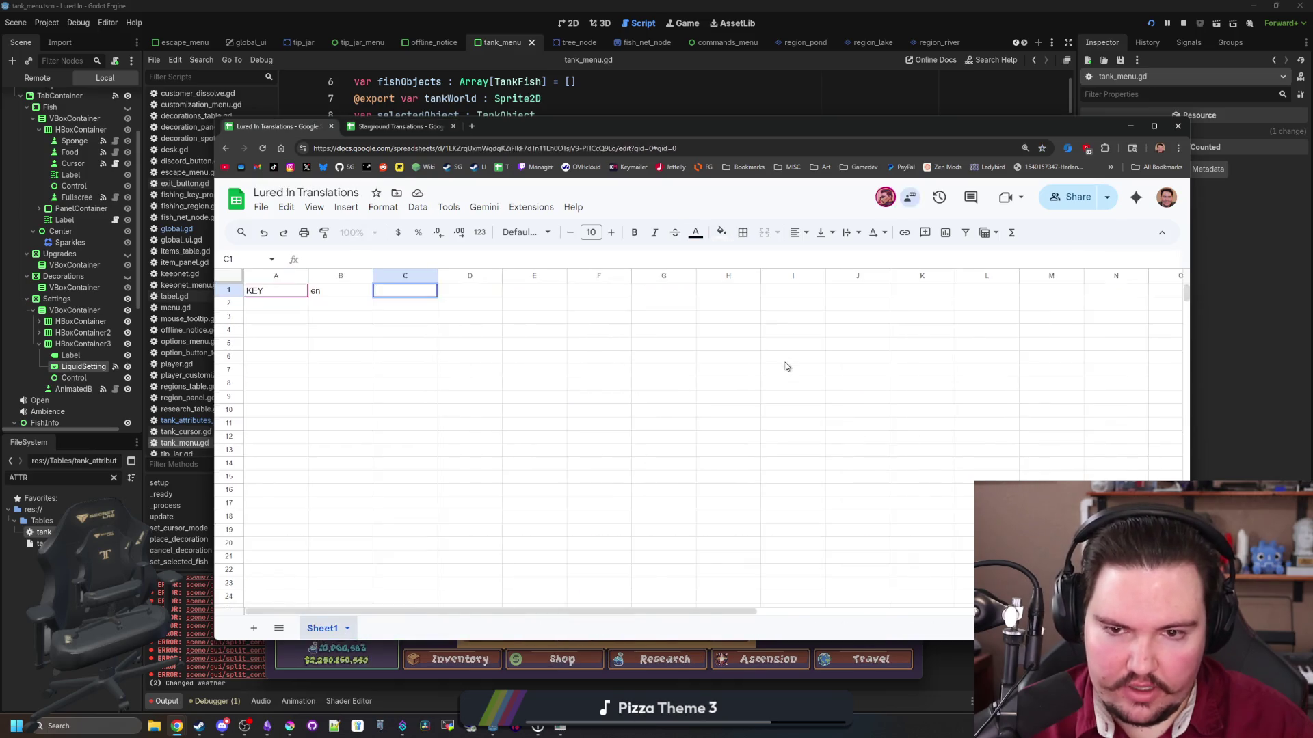
key(ctrl+Tab)
drag(597, 617, 998, 592)
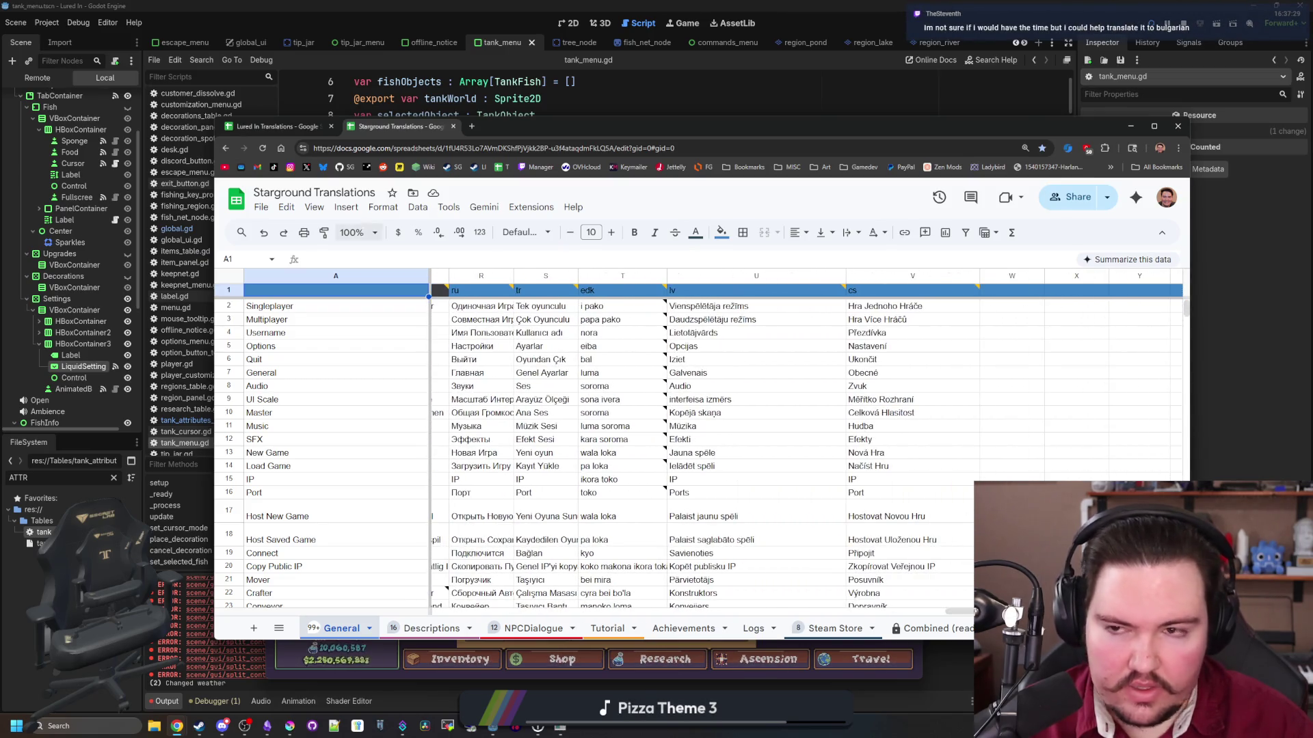
Step: Enter the cs header in C1, then bring Starground Translations up maximized
click(277, 127)
text(CZ)
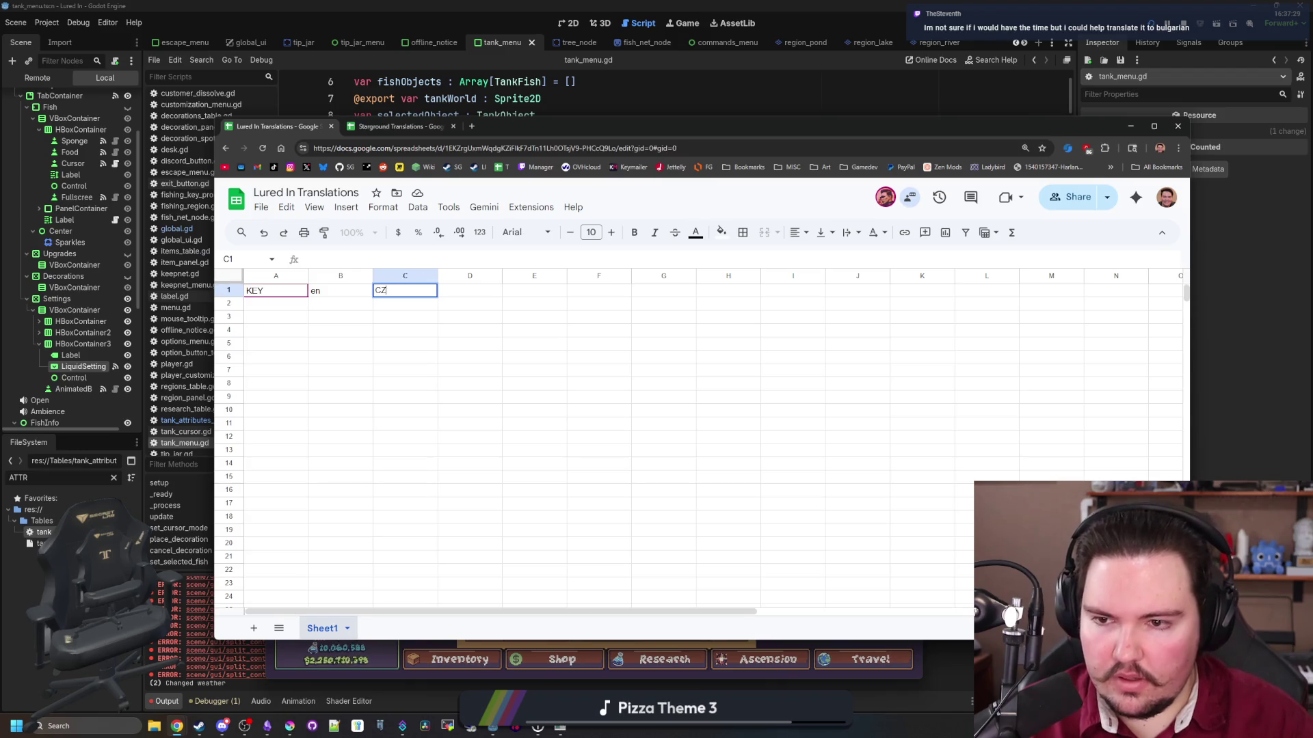
key(ctrl+Tab)
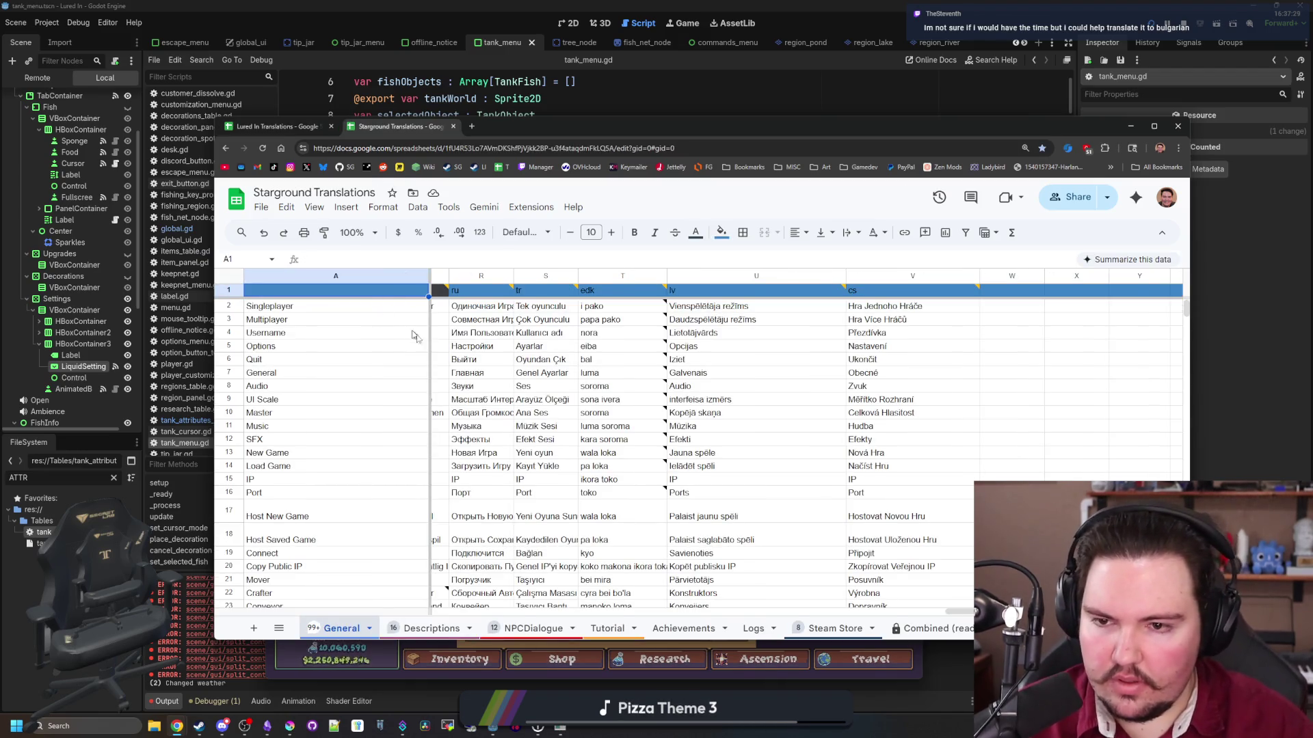
click(277, 126)
click(352, 345)
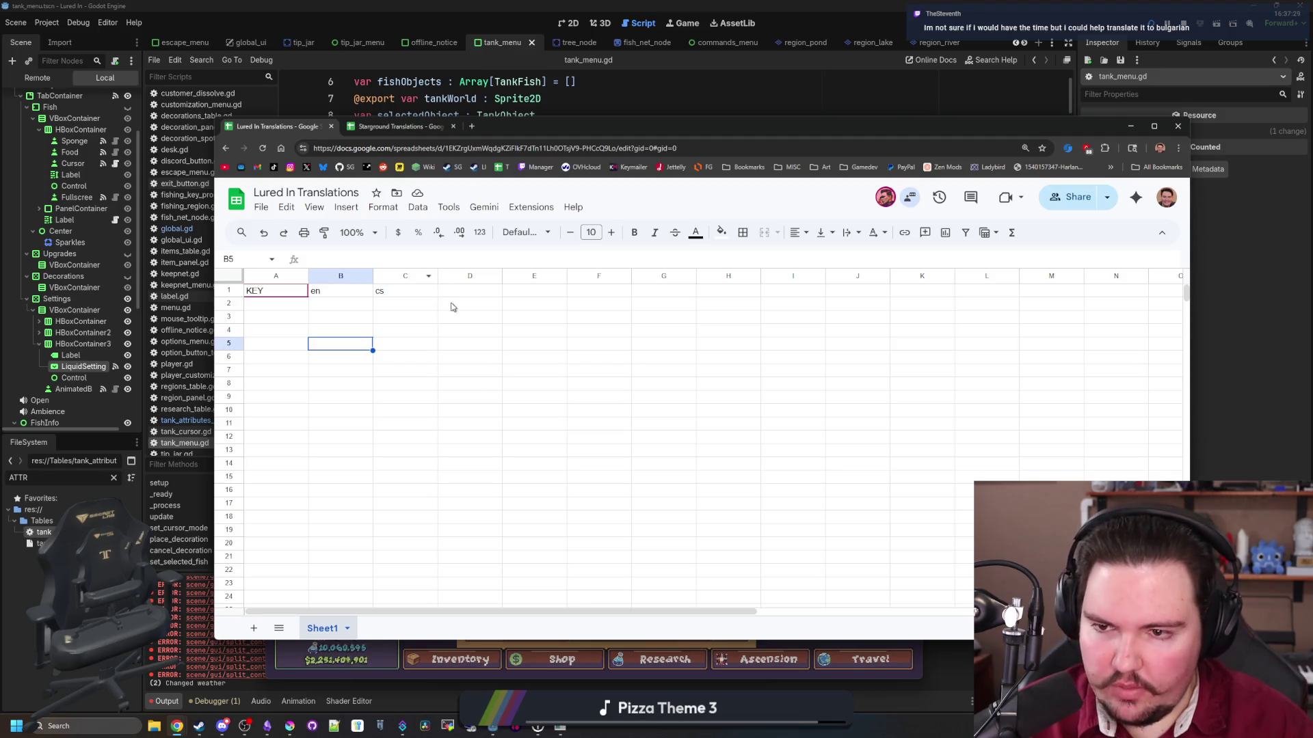
double_click(477, 294)
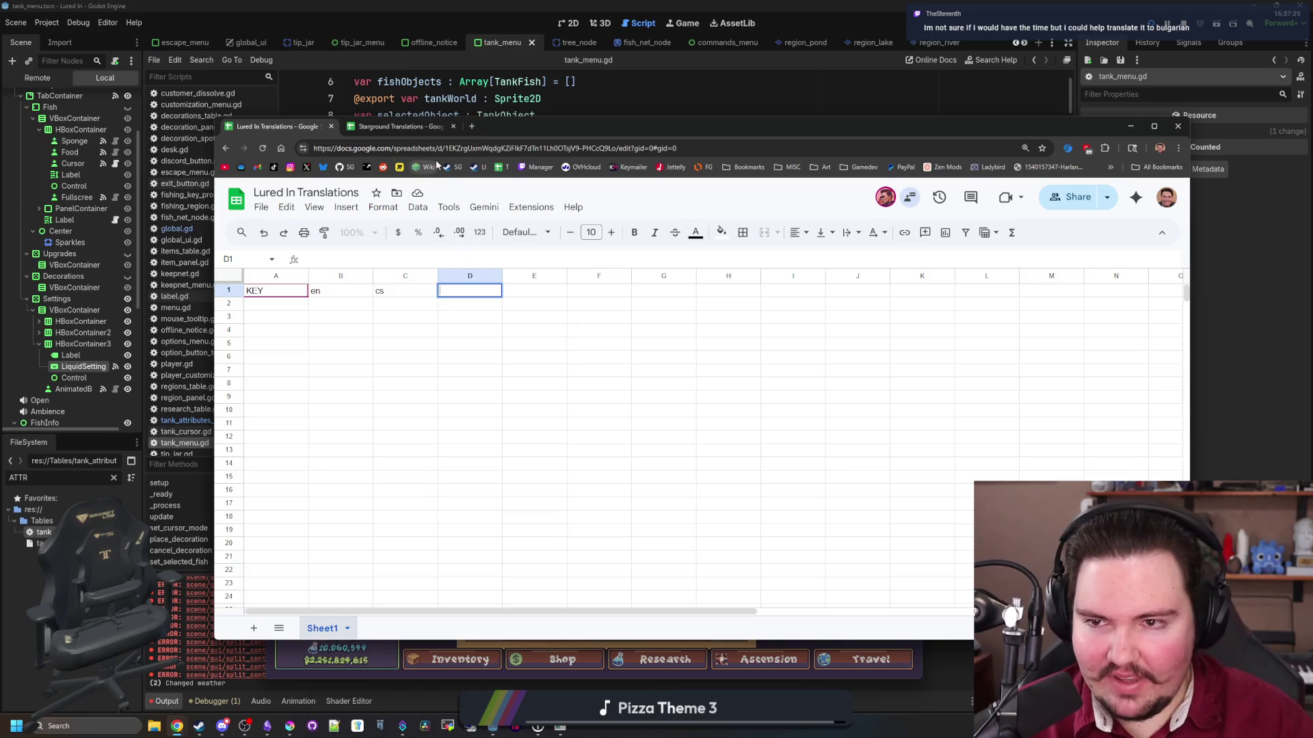
click(432, 129)
double_click(503, 129)
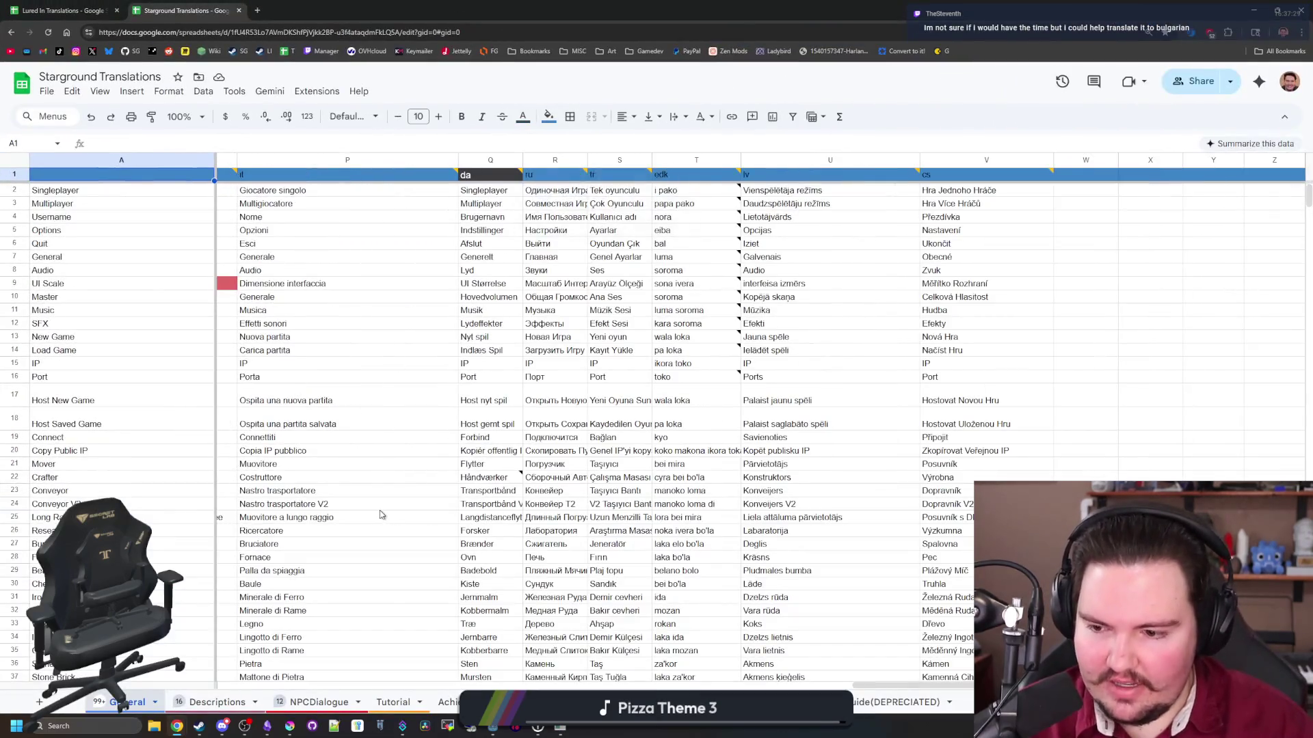
Step: Scroll across Starground's language columns, then return to Lured In Translations in a smaller window
scroll(381, 514, down, 20)
scroll(381, 515, down, 20)
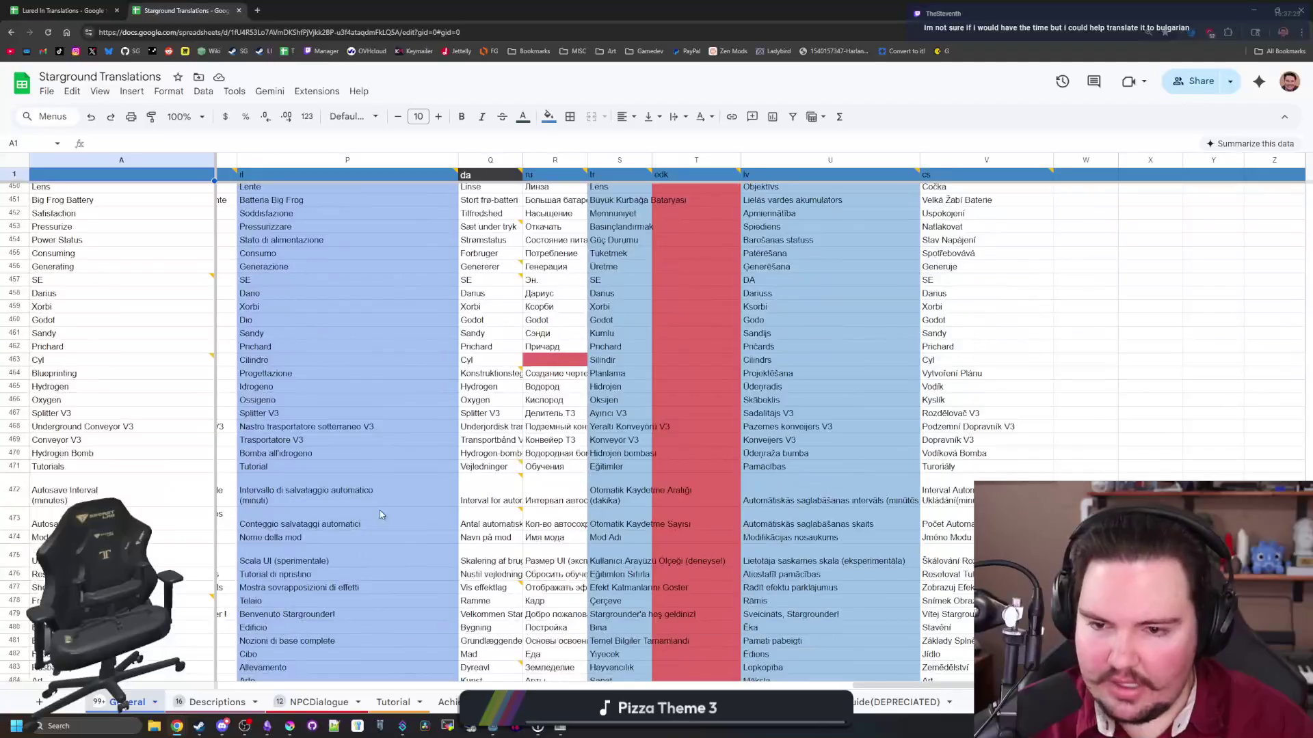
scroll(916, 670, up, 20)
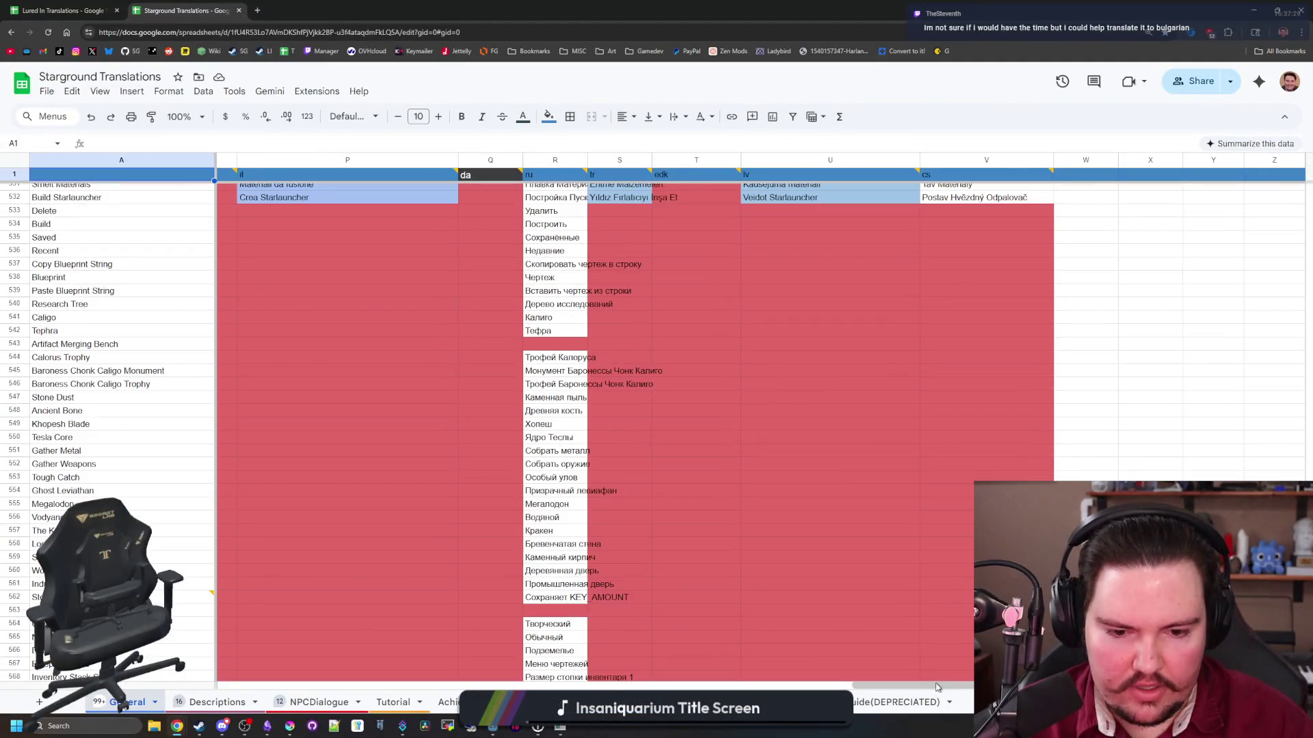
scroll(402, 528, left, 15)
scroll(428, 513, up, 3)
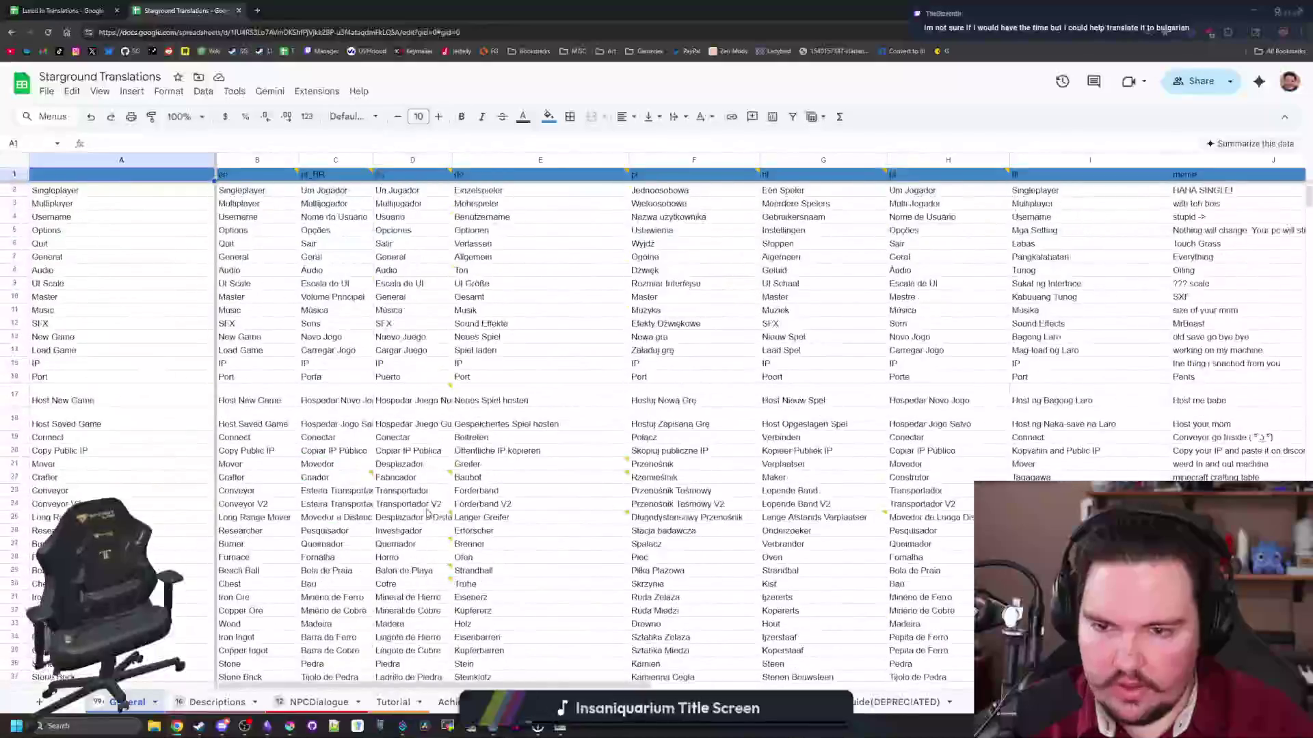
click(61, 10)
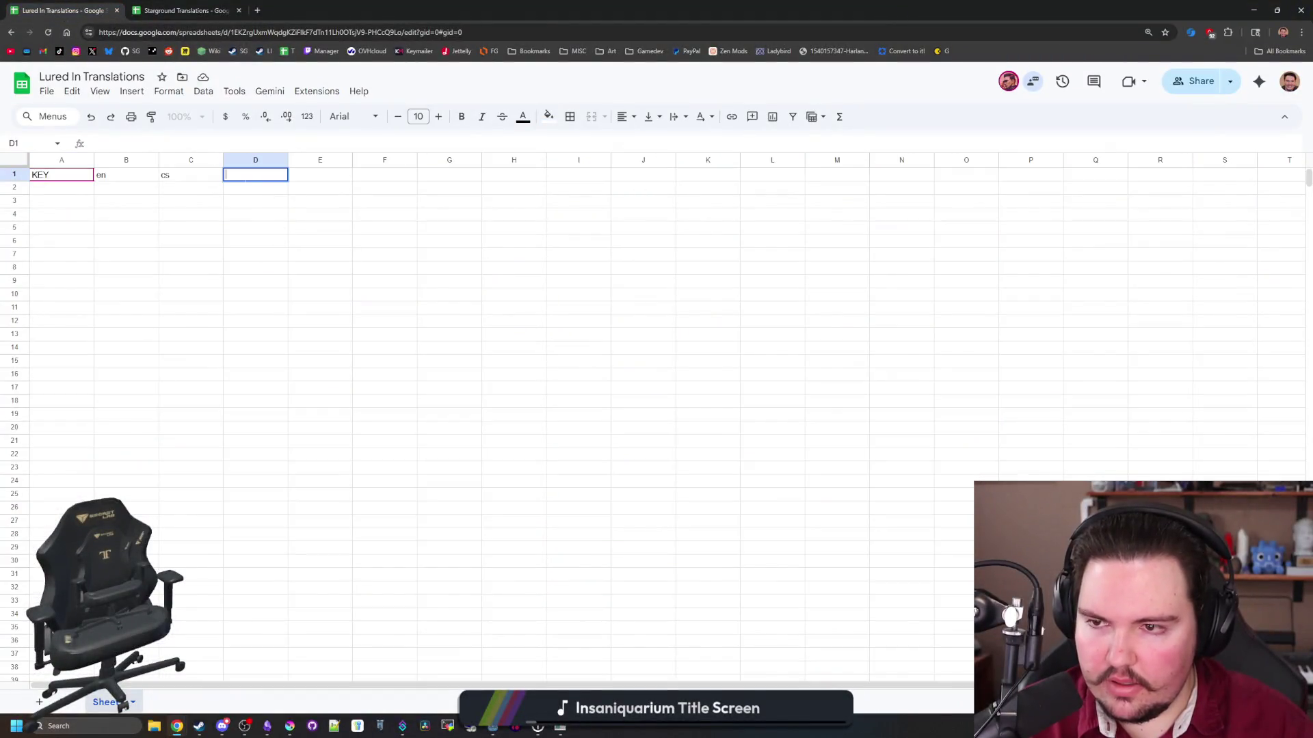
double_click(661, 4)
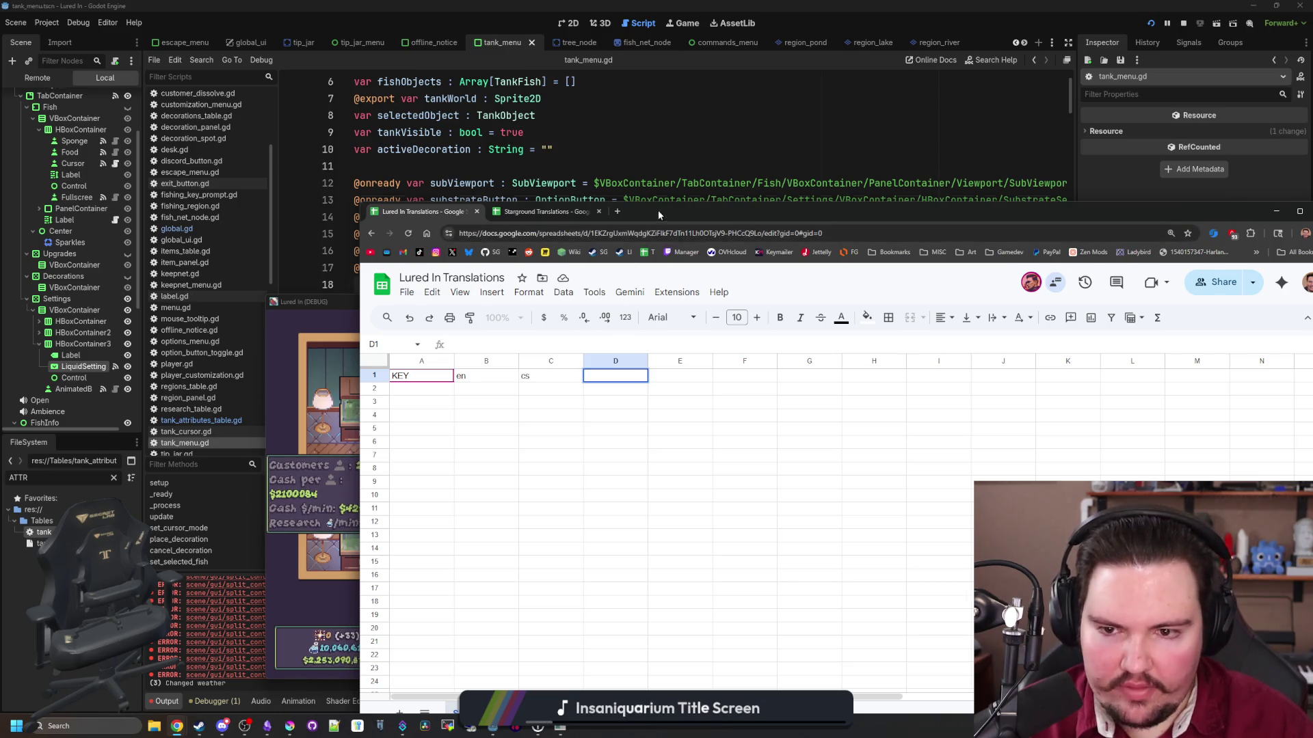
Step: Reposition the Sheets window and leave header D1 empty, moving to A2
drag(653, 218, 516, 130)
click(291, 312)
click(285, 323)
click(287, 344)
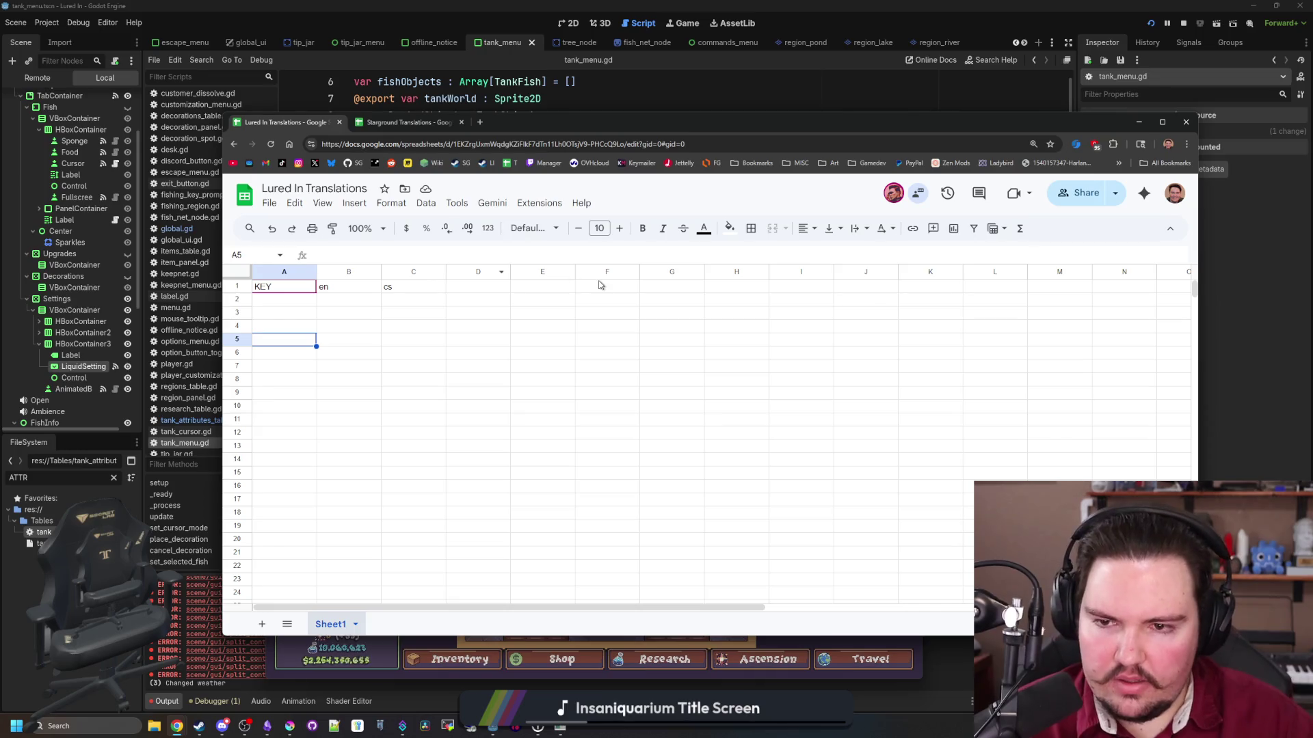
double_click(467, 288)
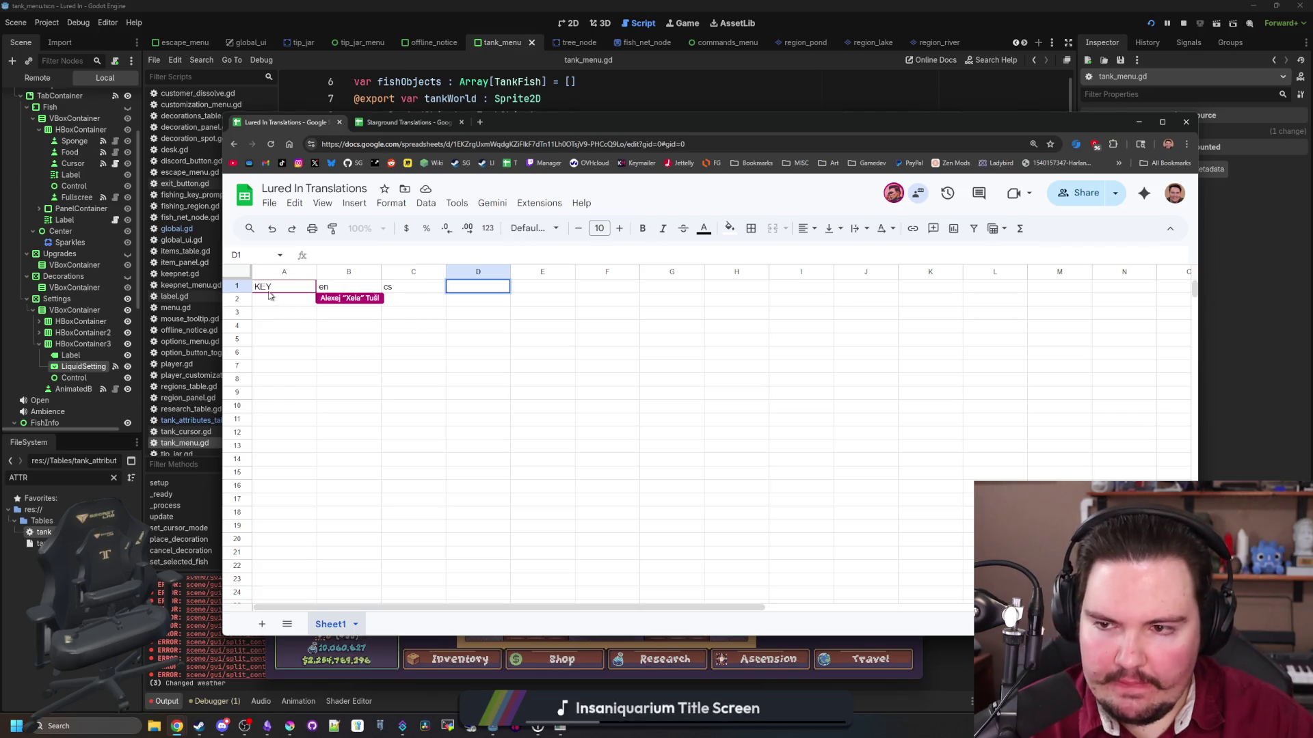
key(Return)
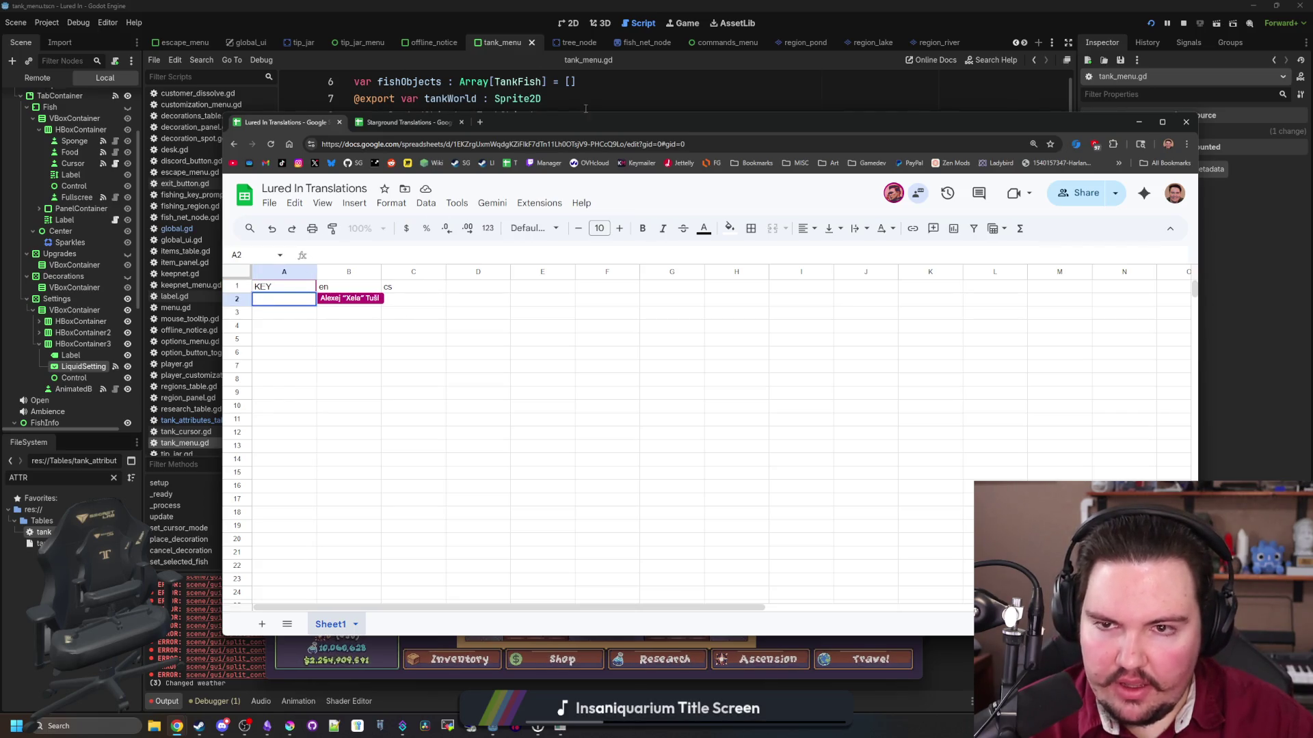
Step: Close the game's inventory, quit Lured In to its title screen, and refocus the spreadsheet
drag(684, 122, 984, 91)
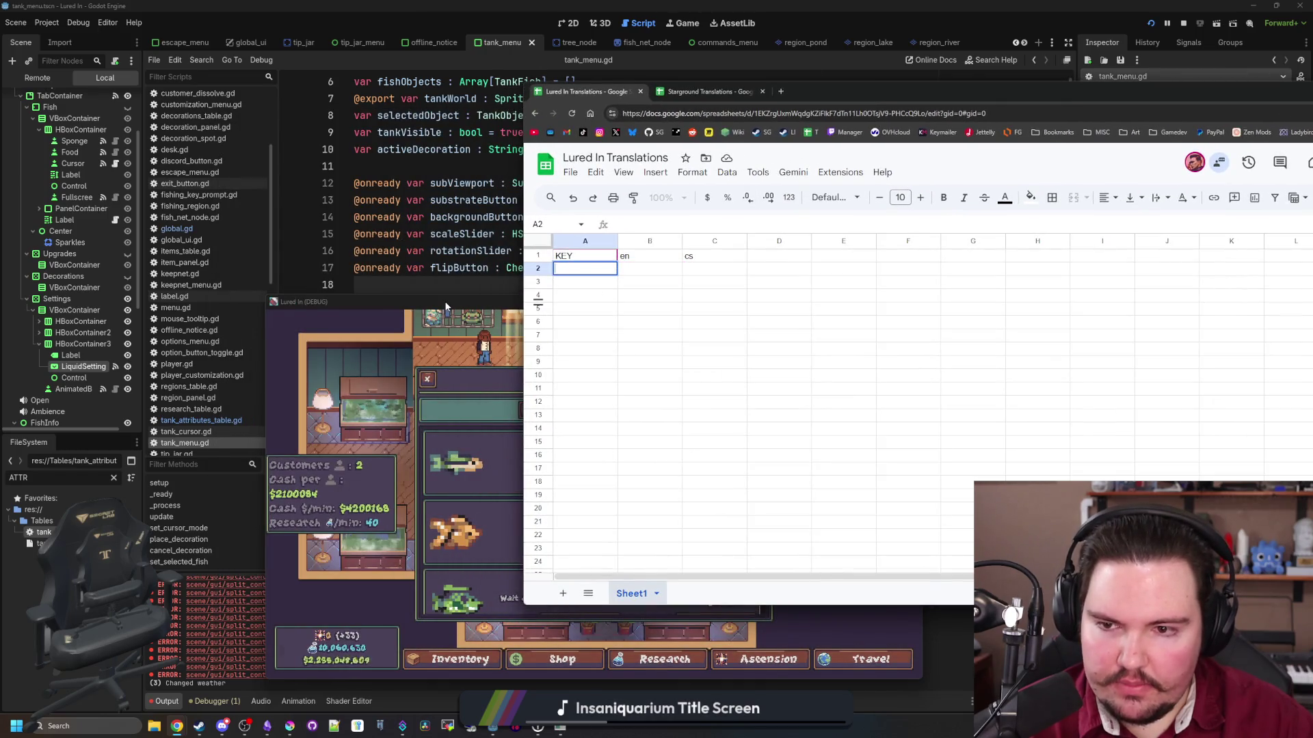
drag(451, 302, 424, 290)
click(399, 367)
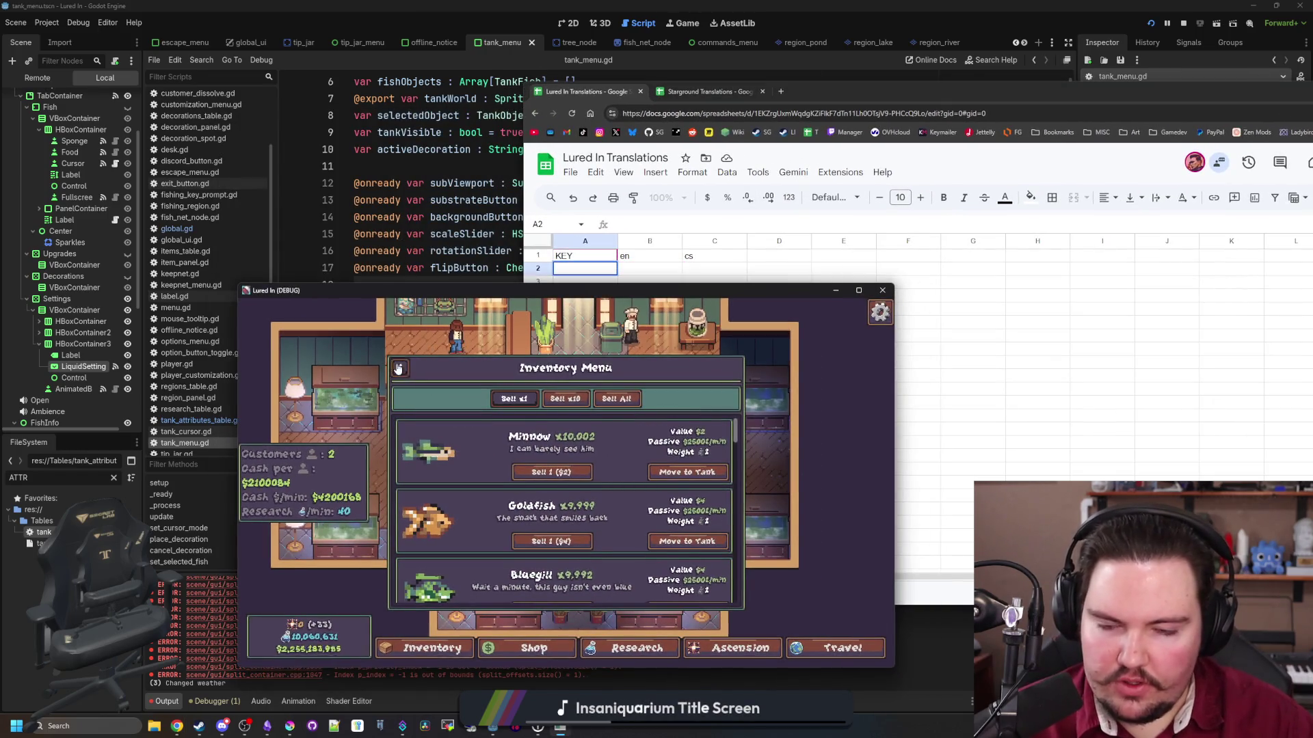
key(Escape)
click(545, 507)
mouse_move(786, 290)
mouse_down()
mouse_move(534, 220)
mouse_move(68, 204)
mouse_up()
click(592, 272)
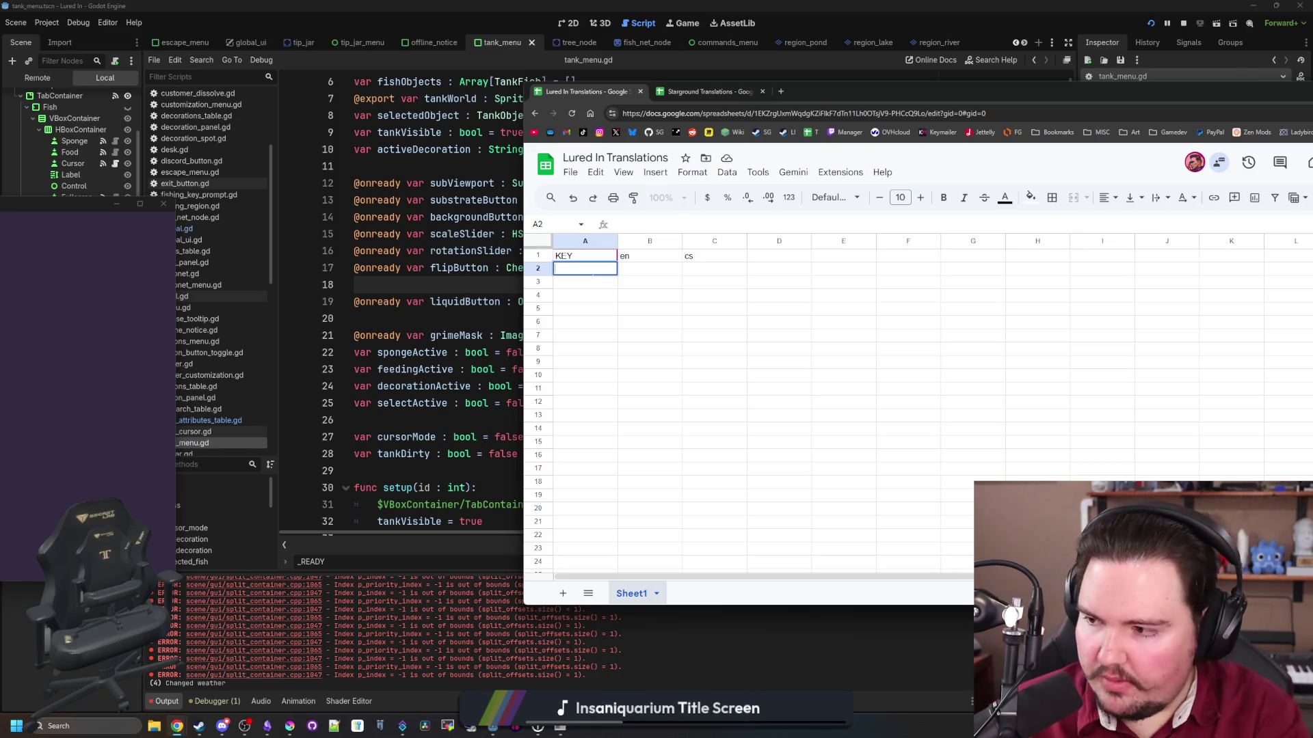
Step: Enter Play, Options and Quit as keys in cells A2–A4
text(ay)
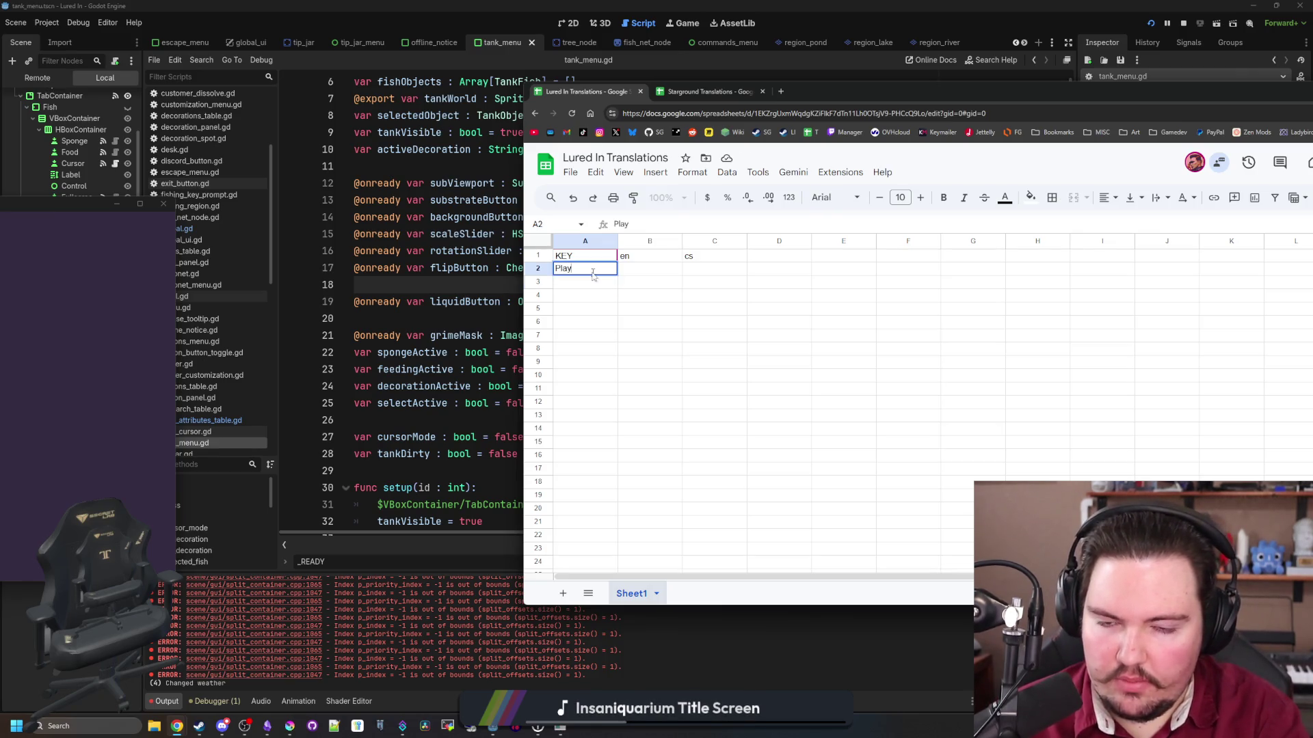
key(Return)
text(Options)
key(Return)
text(Quit)
key(Return)
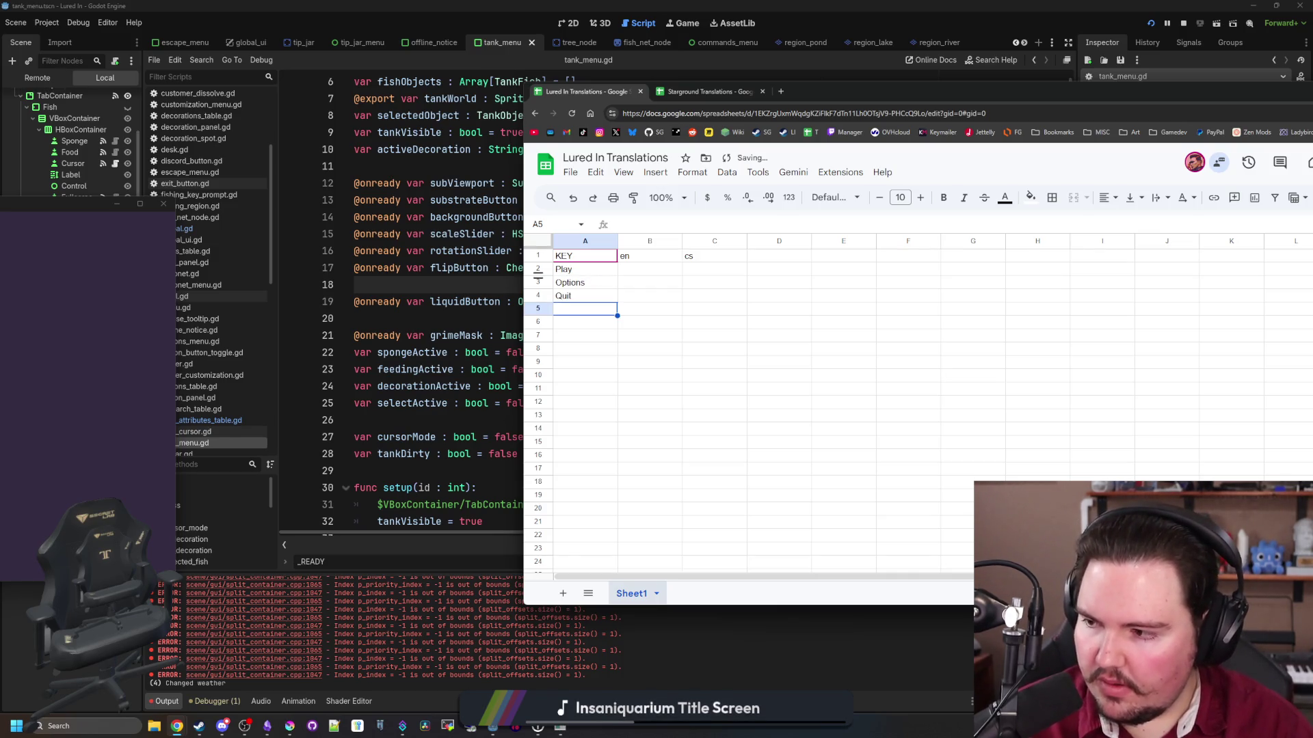
Step: Add General and Audio in A5–A6, fixing the misspelled General entry
double_click(585, 310)
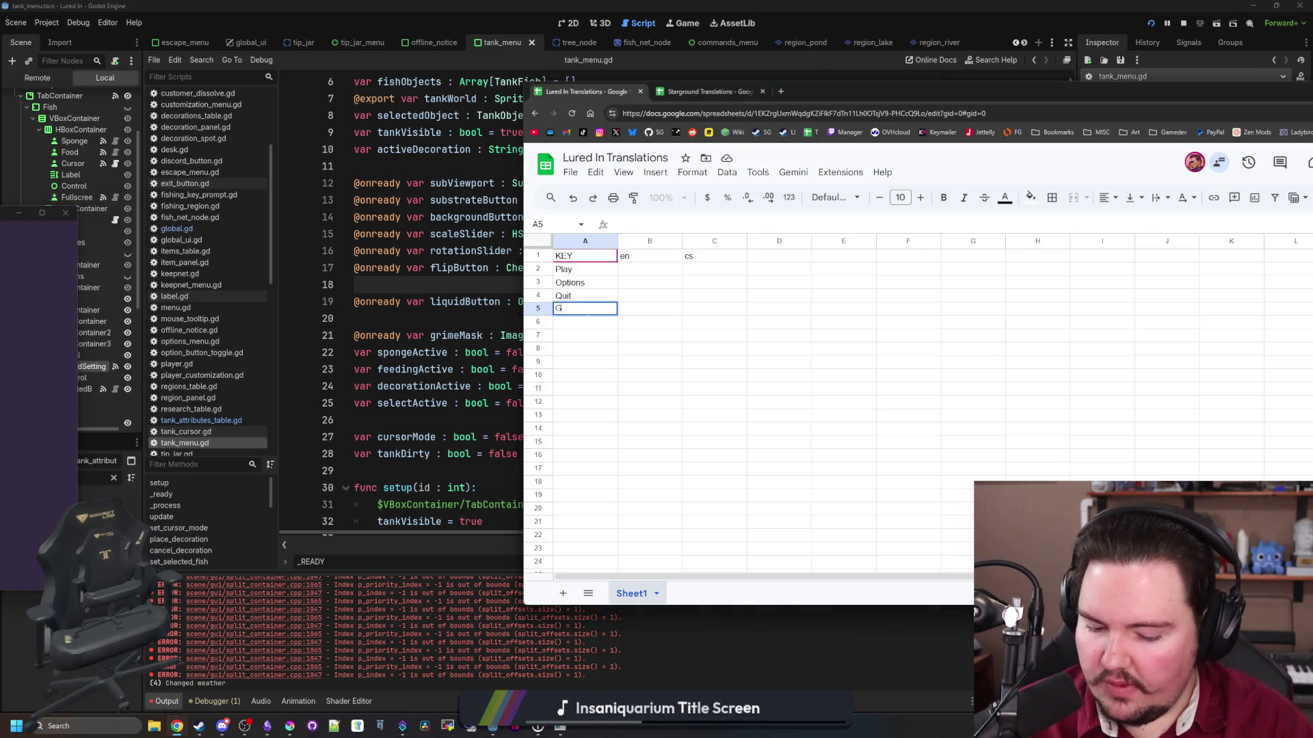
text(eneral)
key(Return)
text(A)
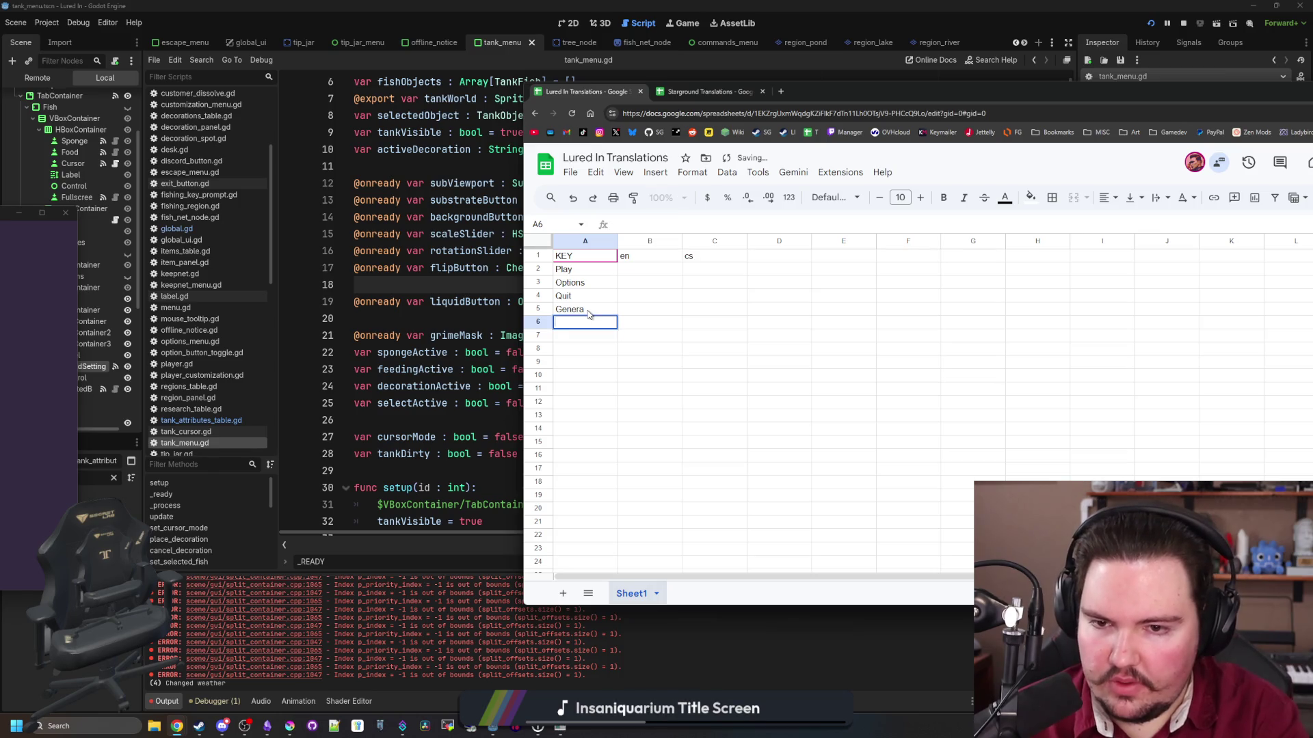
double_click(588, 312)
text(l)
key(Return)
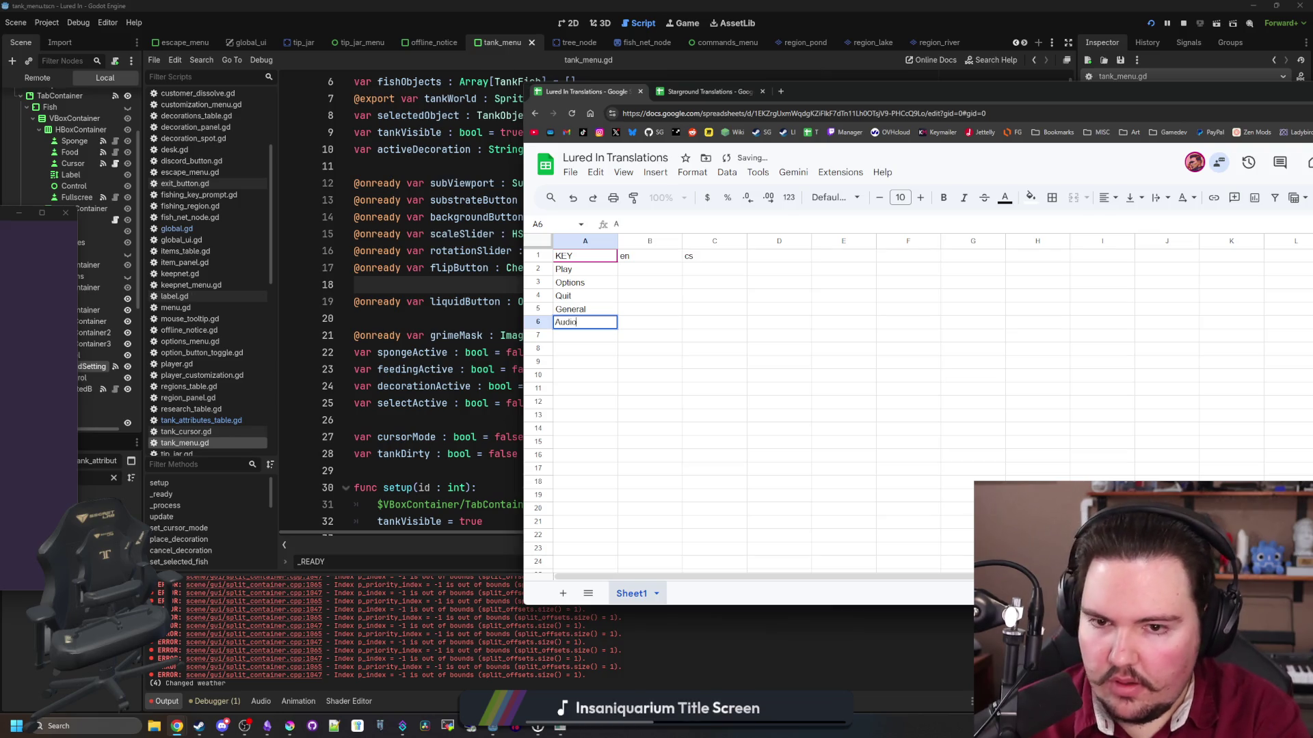
key(Return)
double_click(578, 342)
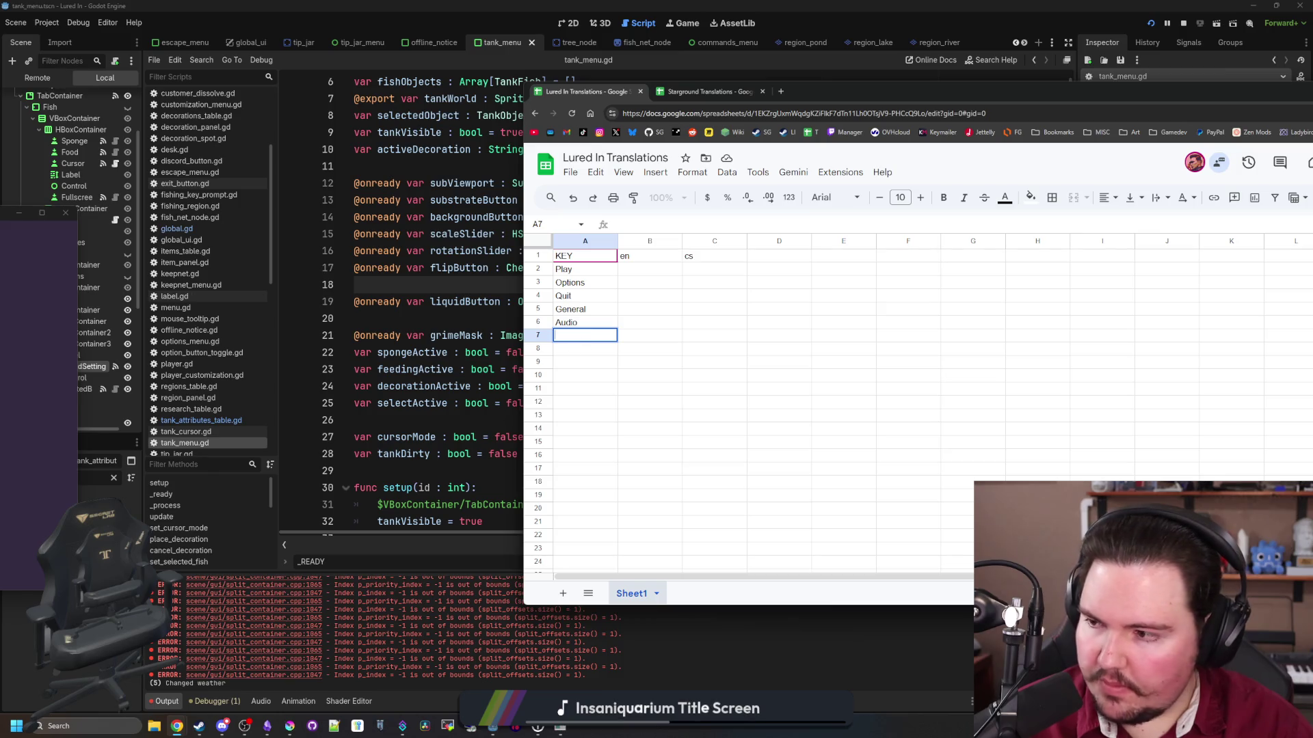
Step: Add the keys FPS Limit, UI Wiggle, Window Mode, Windowed, Fullscreen and Animated Menus
text(fPS)
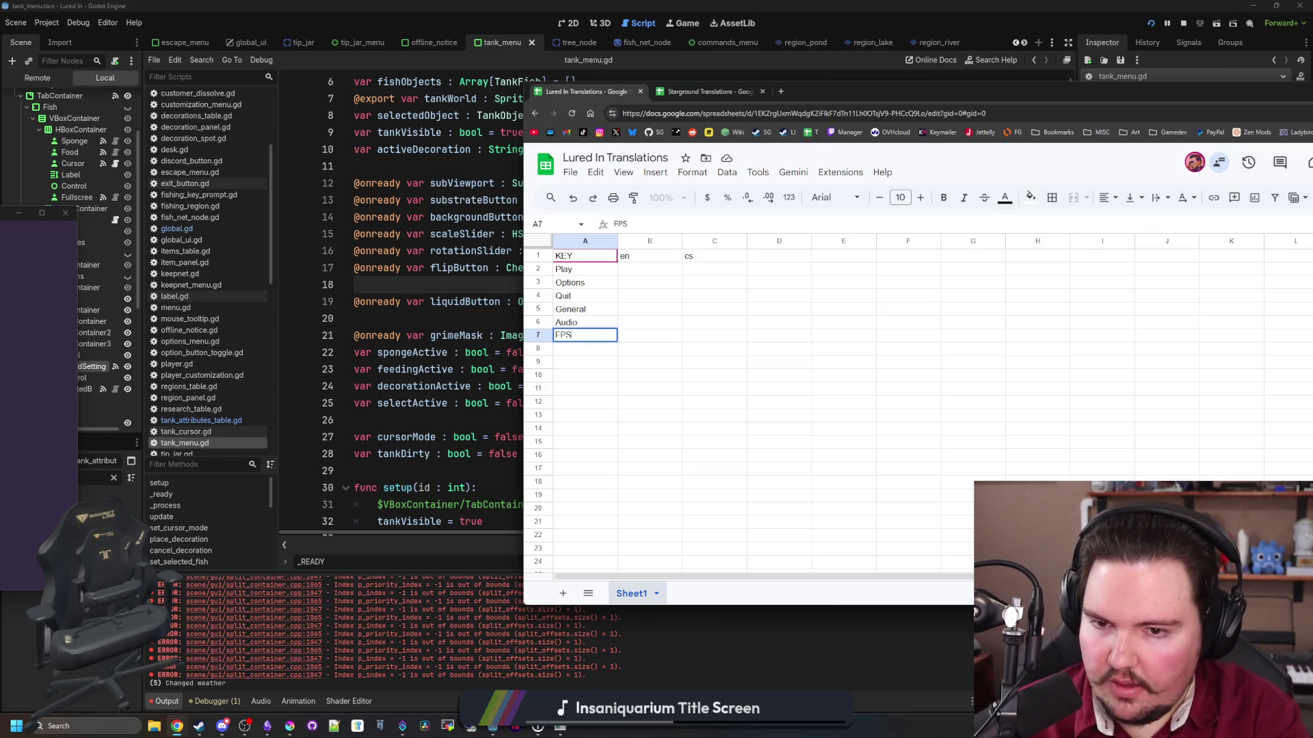
text(t)
key(Return)
text(UI Wiggle)
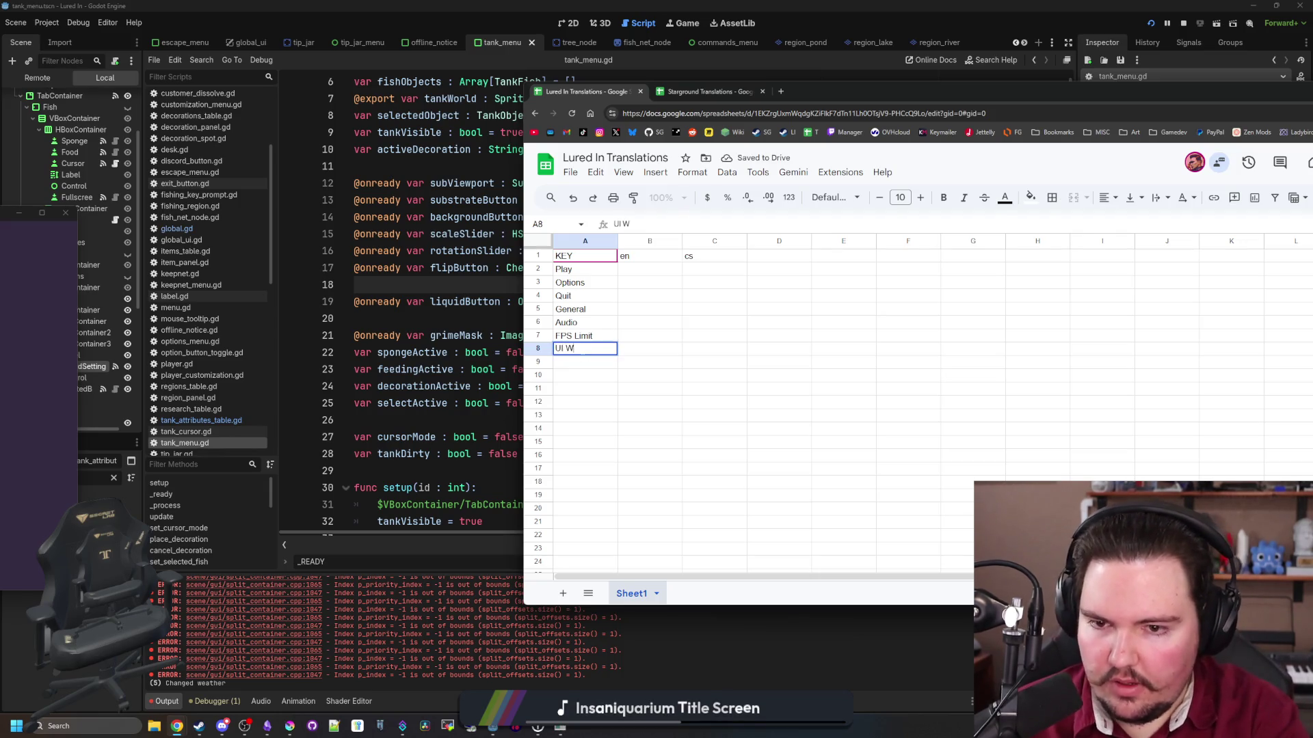
key(Return)
text(Window M)
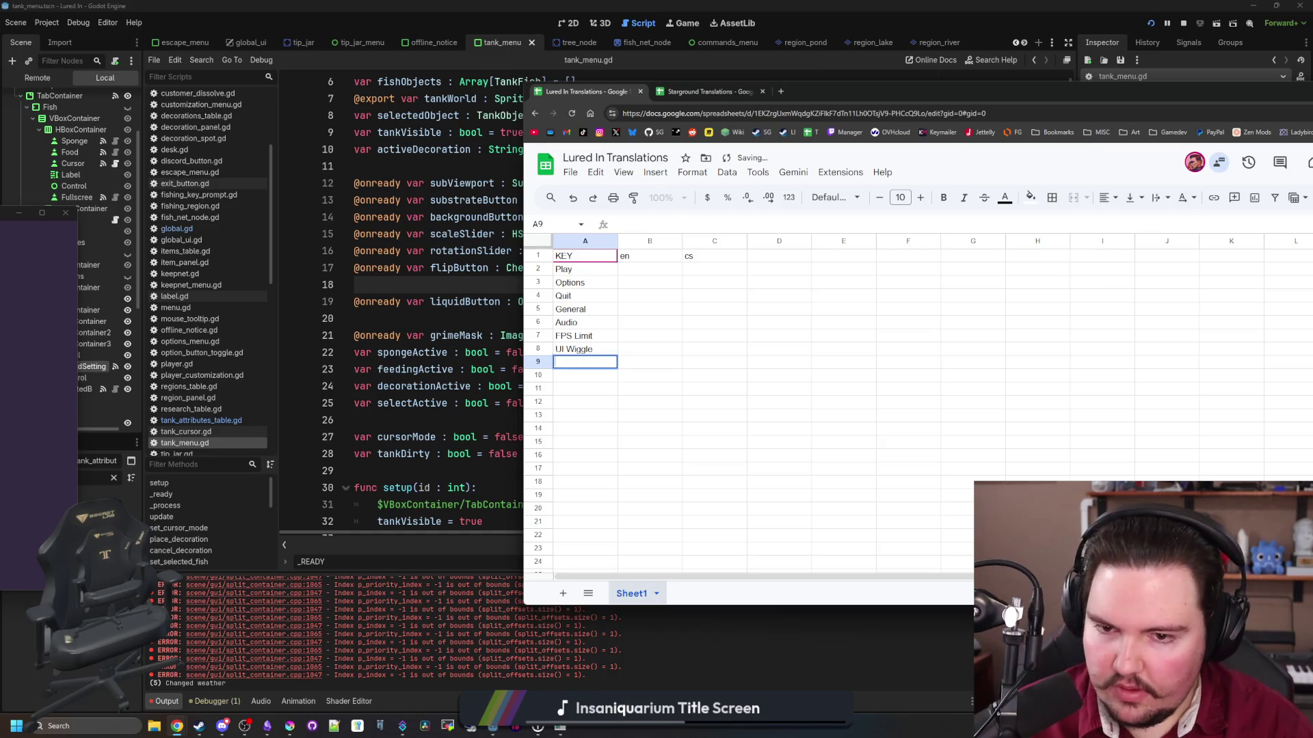
text(ode)
key(Return)
text(Window )
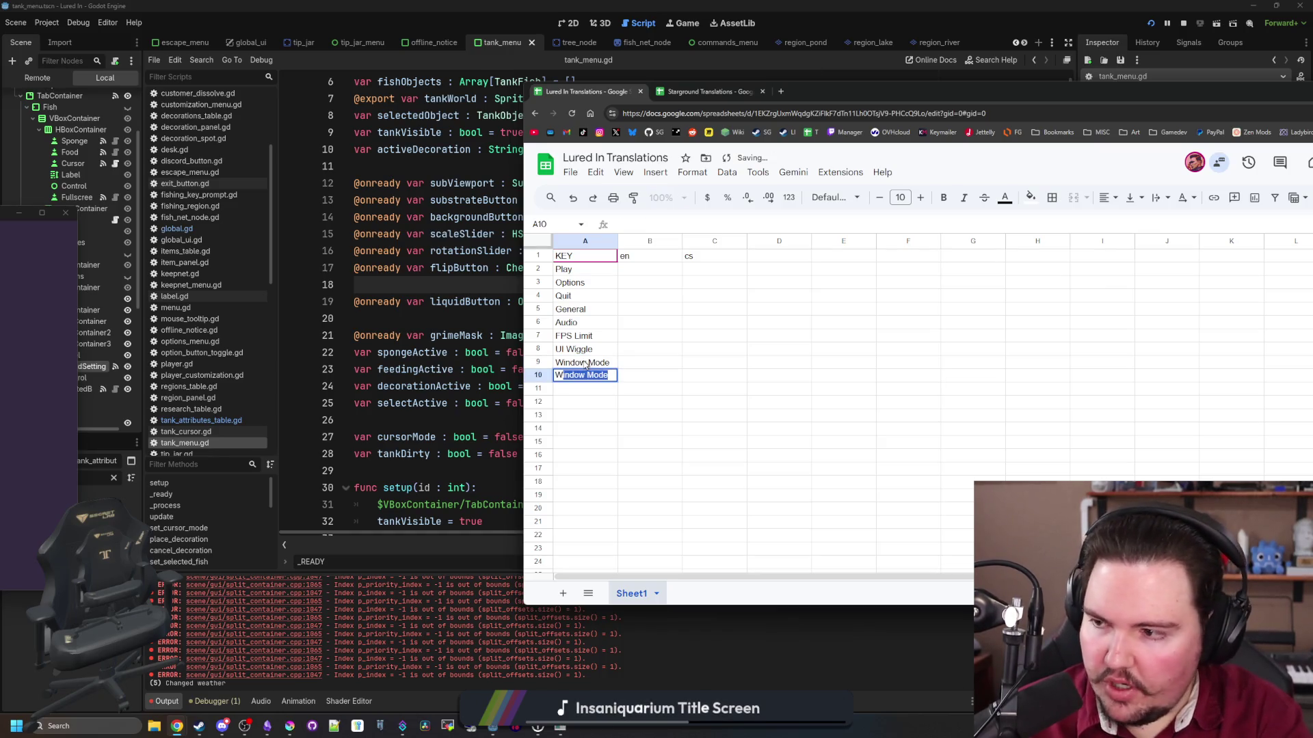
text(ed)
key(Return)
text(Fullscreen)
key(Return)
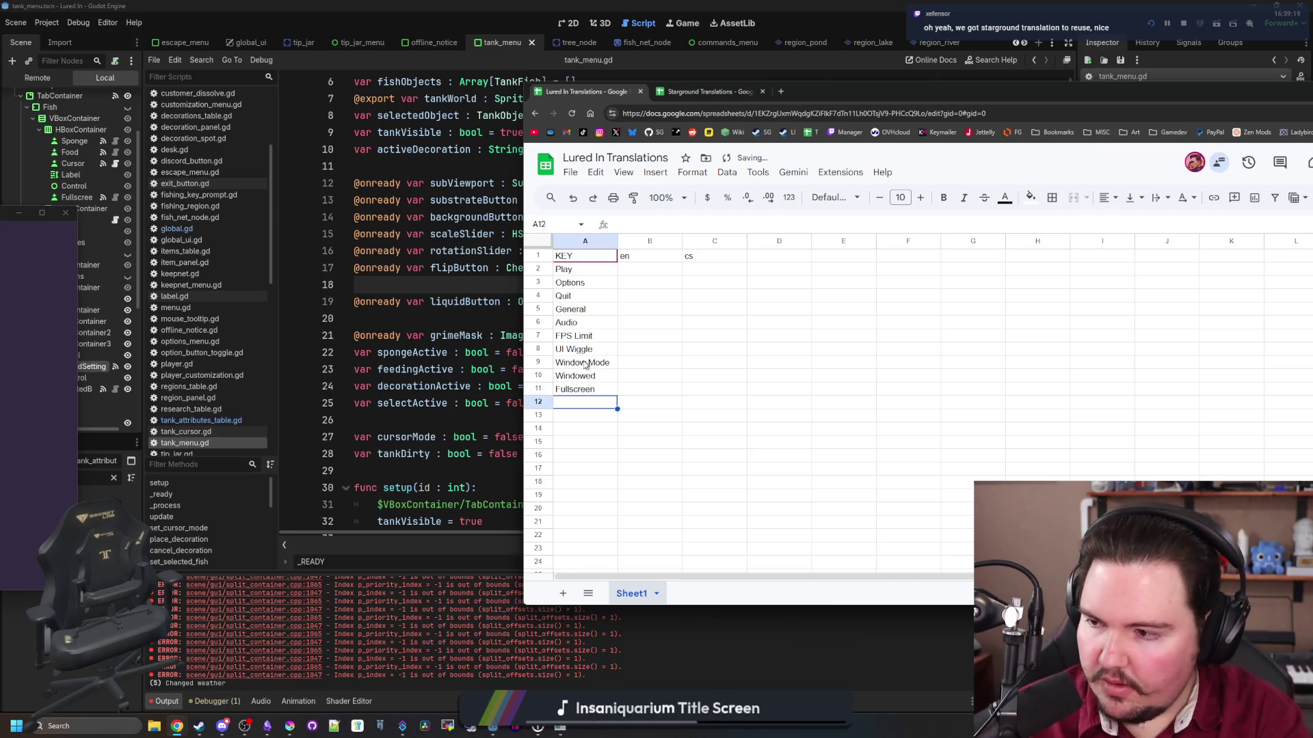
text(Animated Menu)
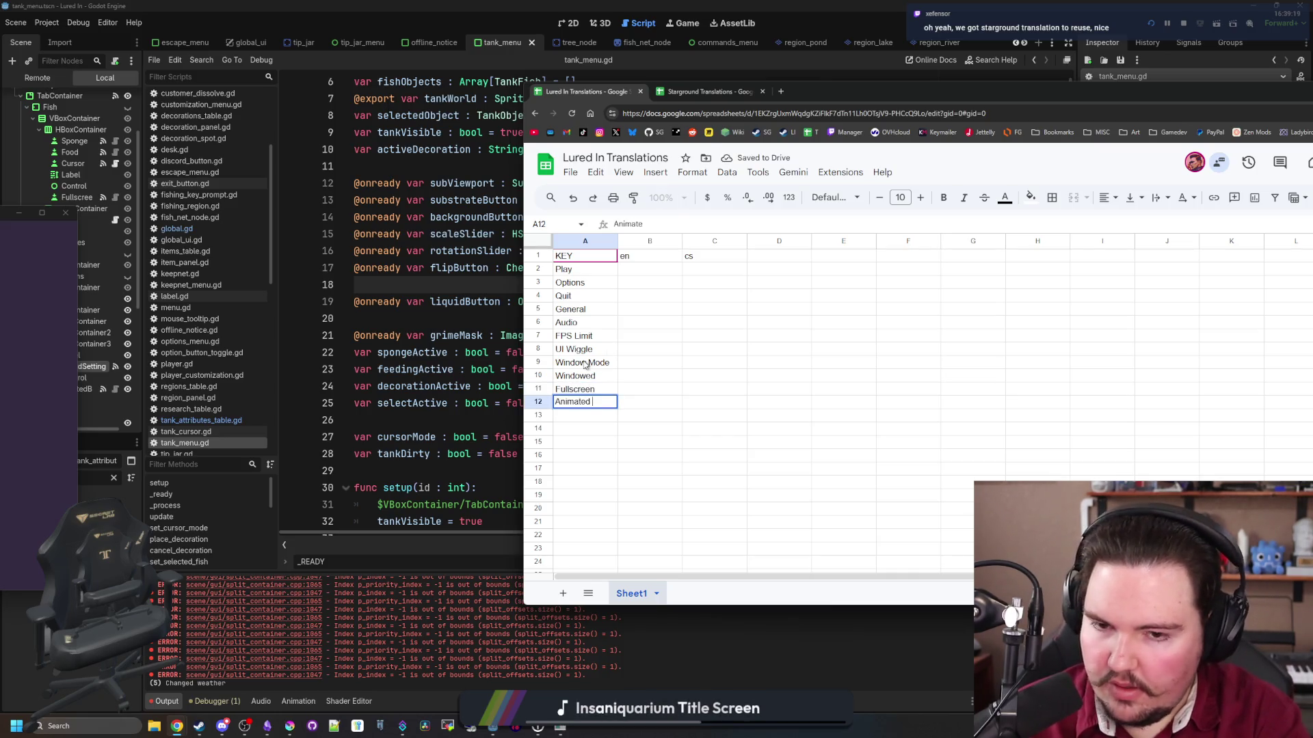
text(s)
key(Return)
Step: Add the keys Skip Main Menu, Normal Font, X On Left and Accumulate Tank Grime
text(Skip Mai)
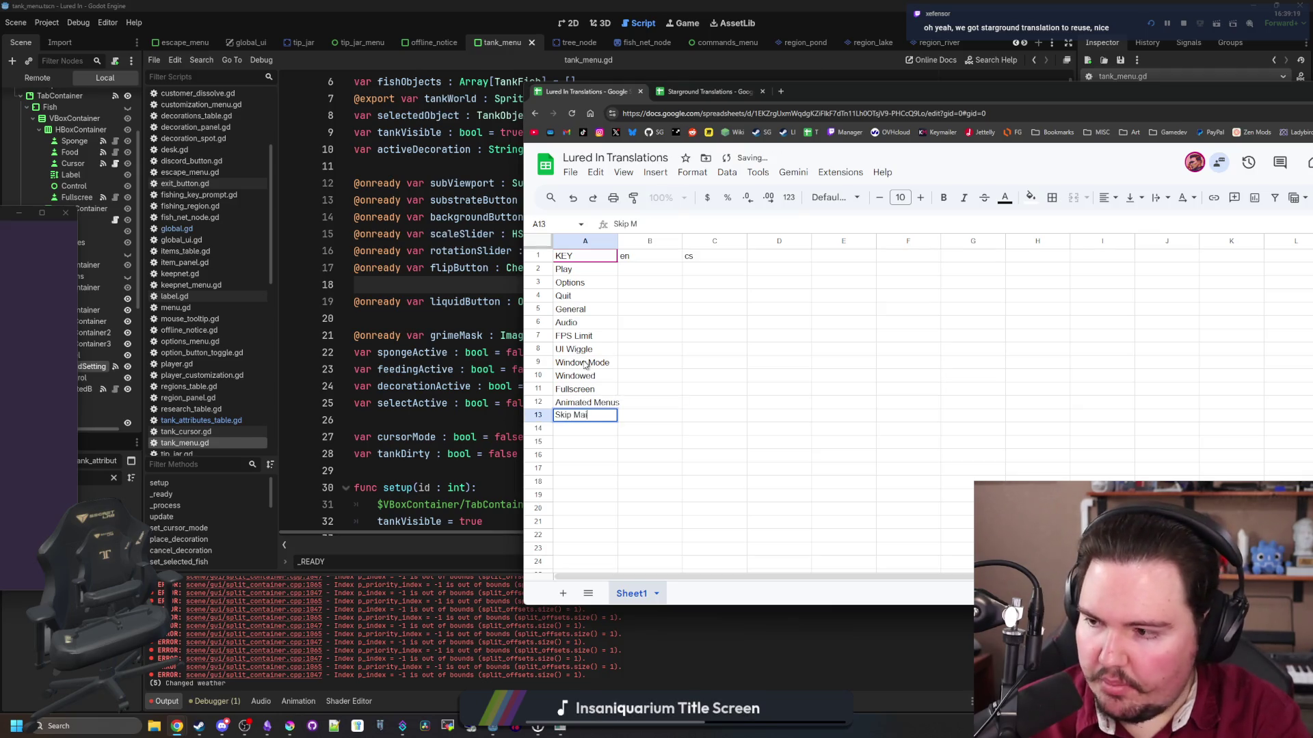
text(u)
key(Return)
text(Normal Fon)
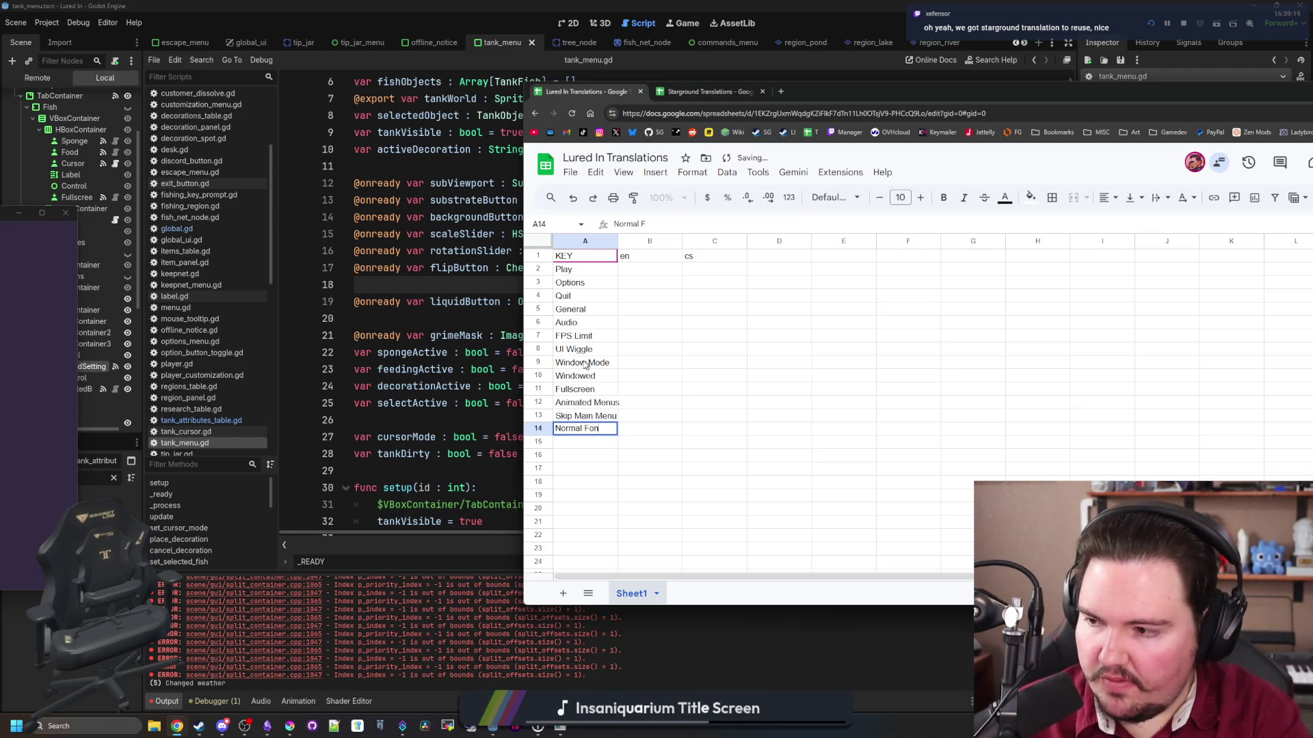
text(t)
key(Return)
text(Xeft)
key(Return)
text(Ac)
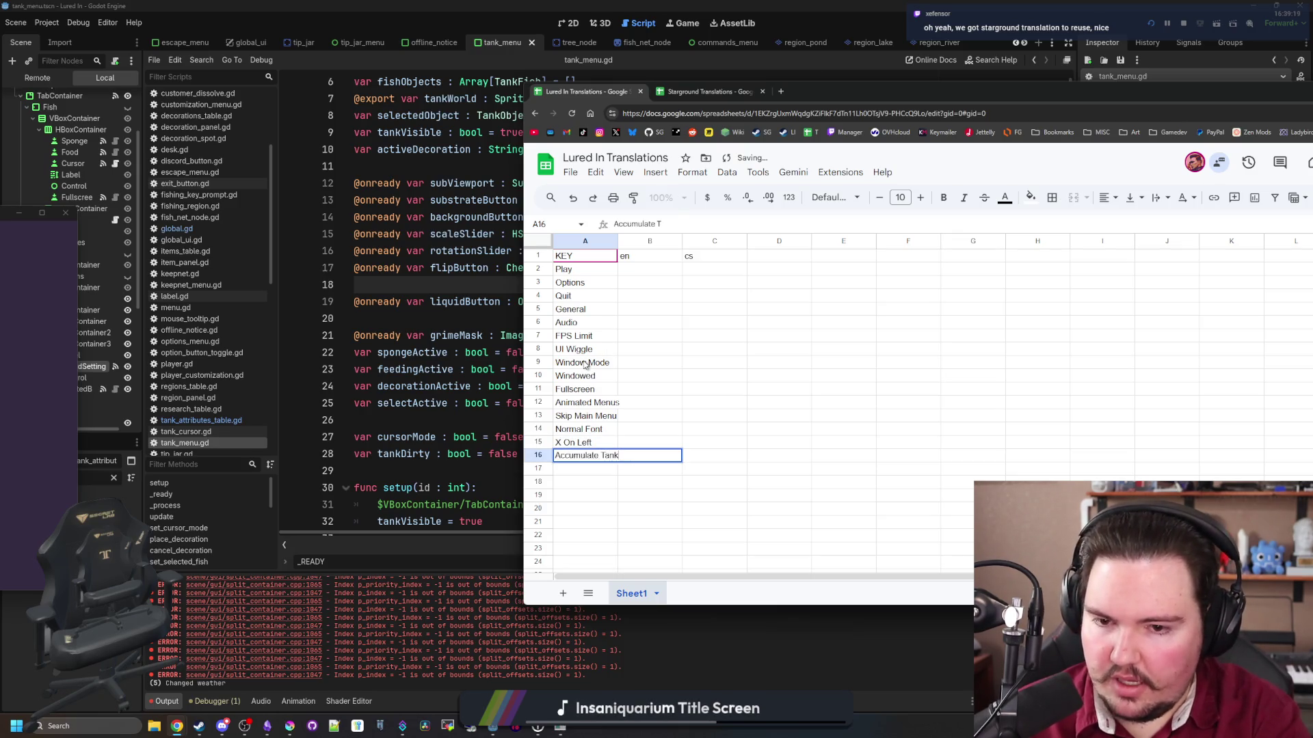
text(ime)
key(Return)
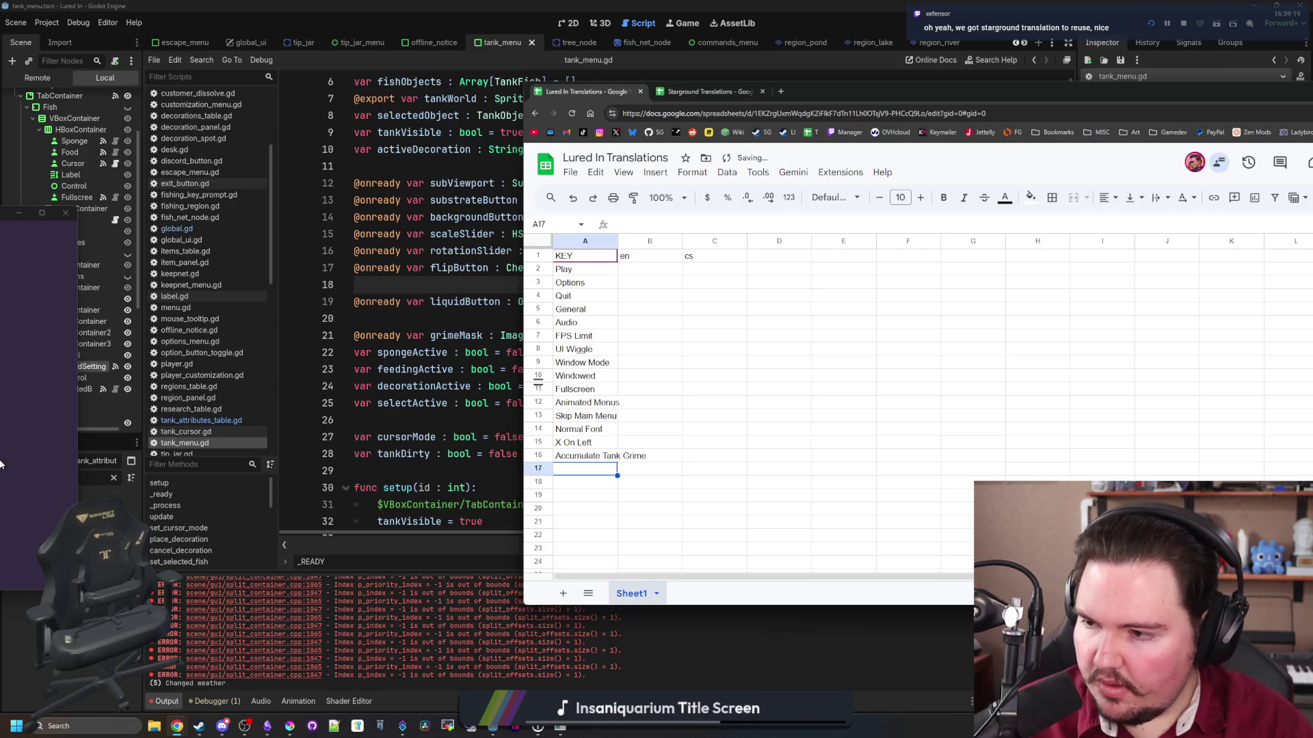
Step: Add Master, SFX, Music and UI Volume plus Mute On Focus Lost, then return to Godot
key(alt+Tab)
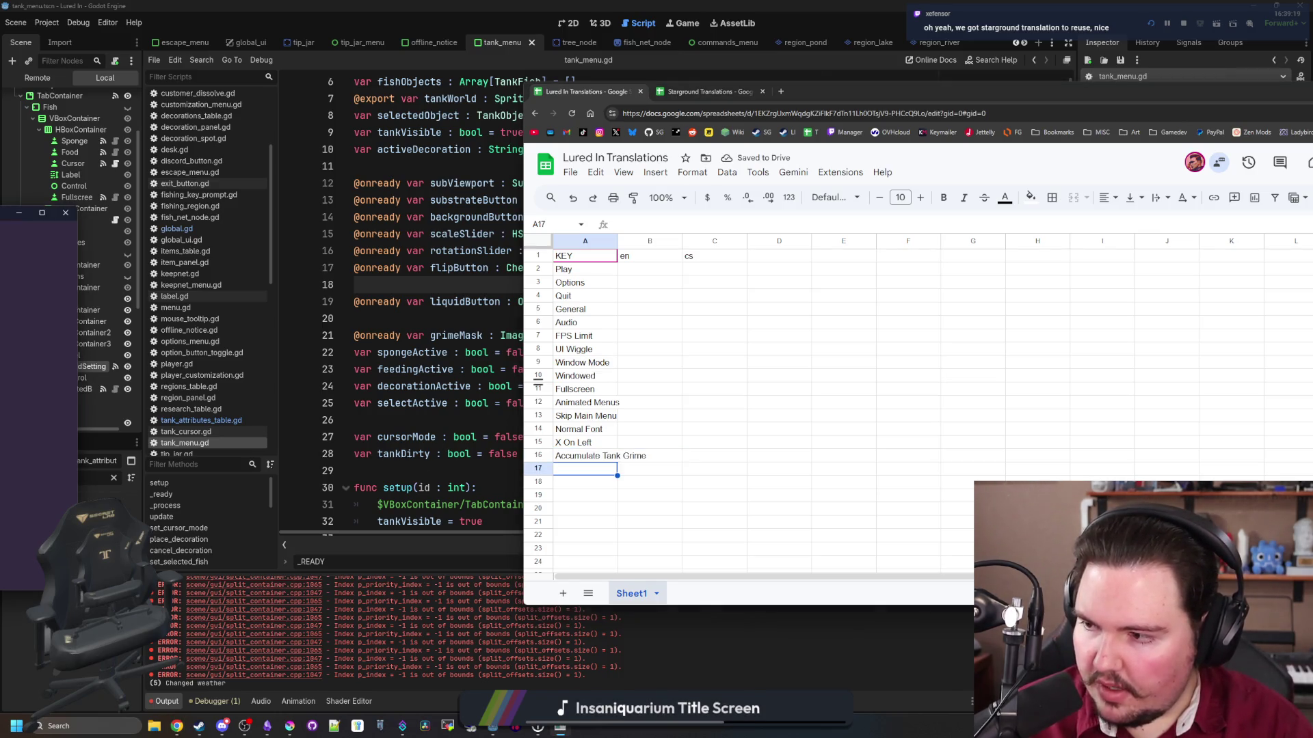
click(586, 470)
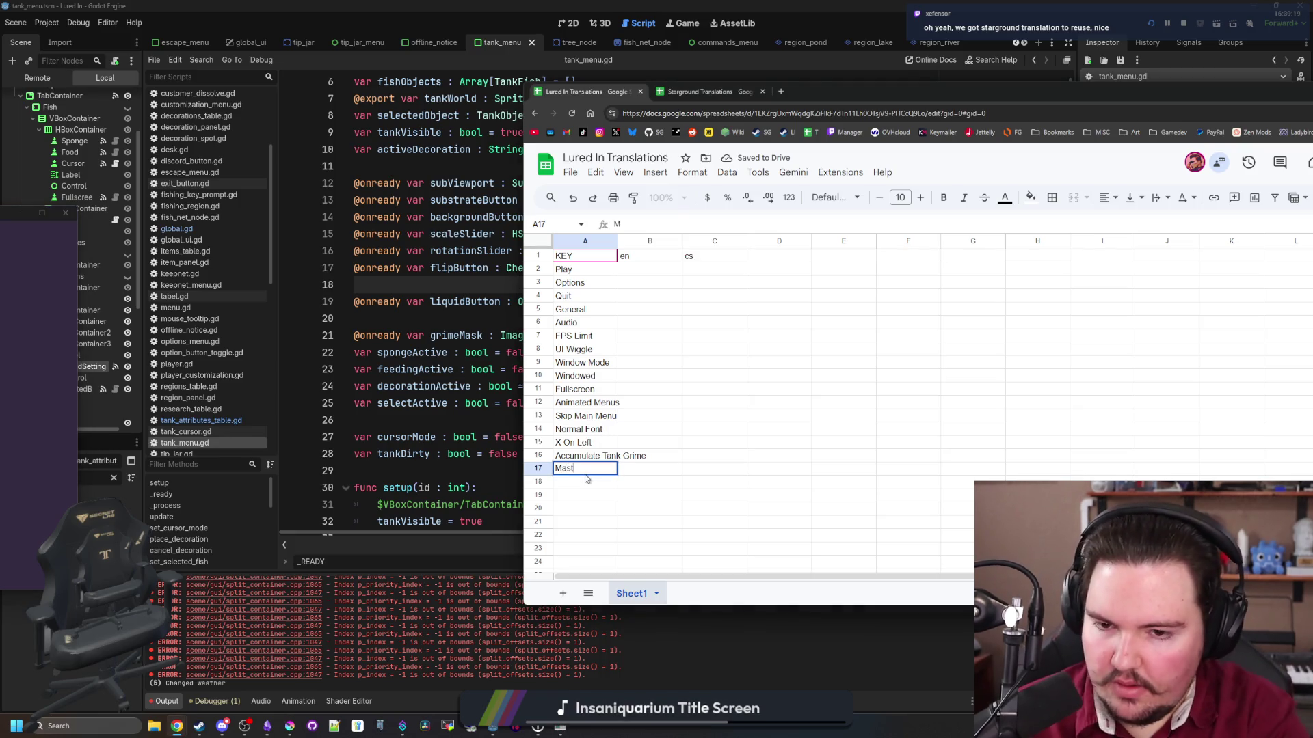
key(Return)
text(SFX Volume)
key(Return)
text(Mu)
text(me)
key(Return)
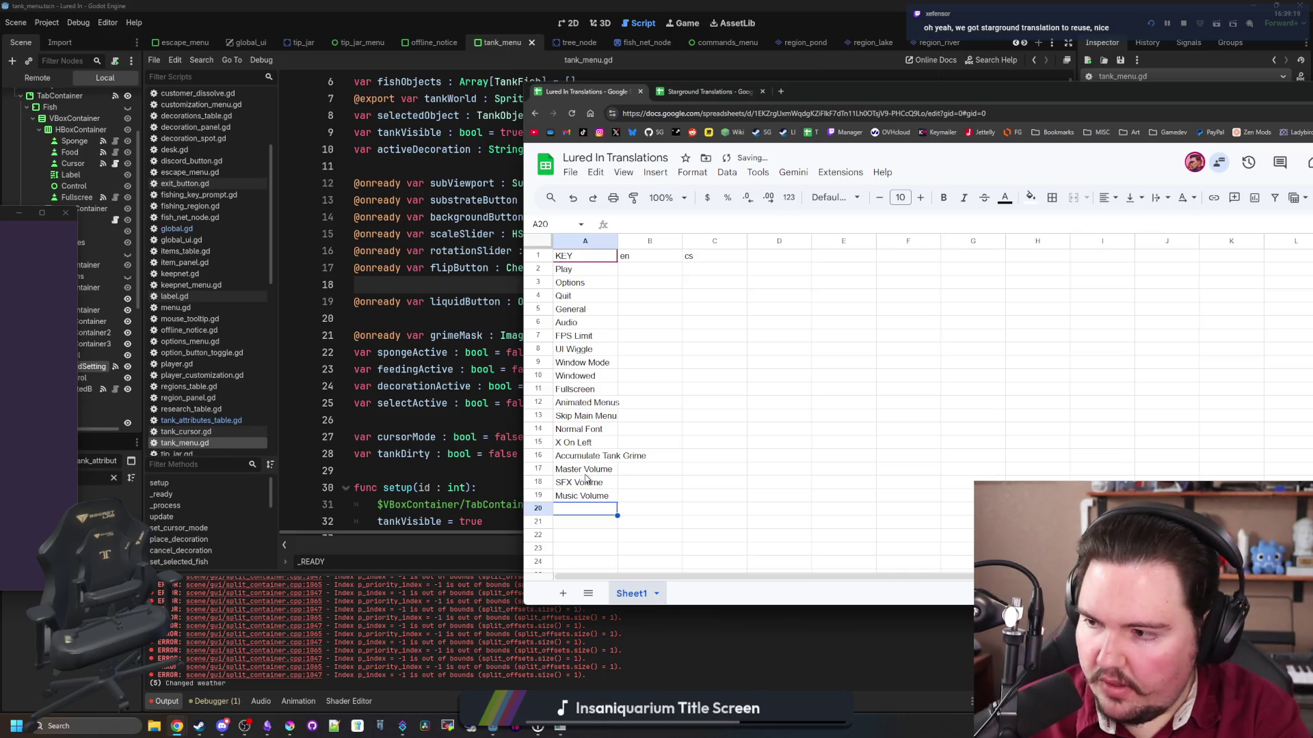
text(me)
key(Return)
text(Mute On Focus Lost)
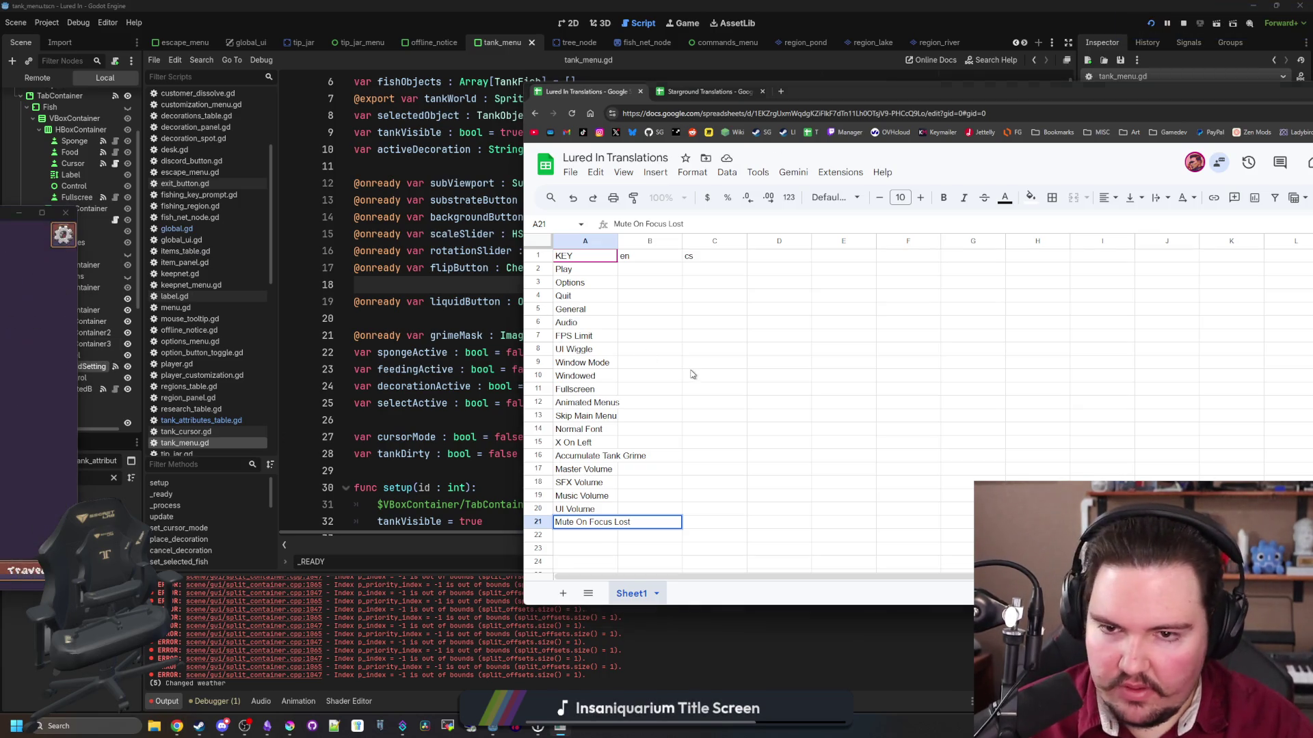
click(714, 362)
key(alt+Tab)
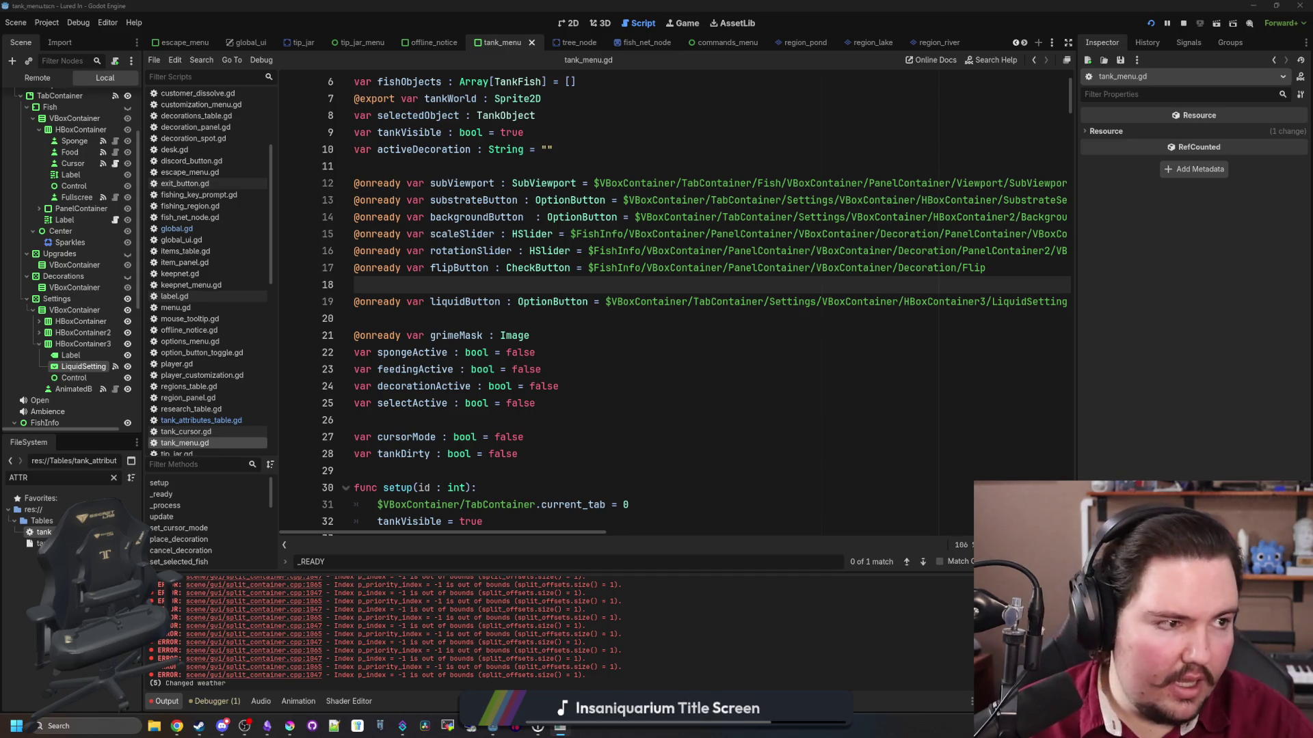
Step: Close the blank browser tab and scroll through the Starground Translations sheet
key(alt+Tab)
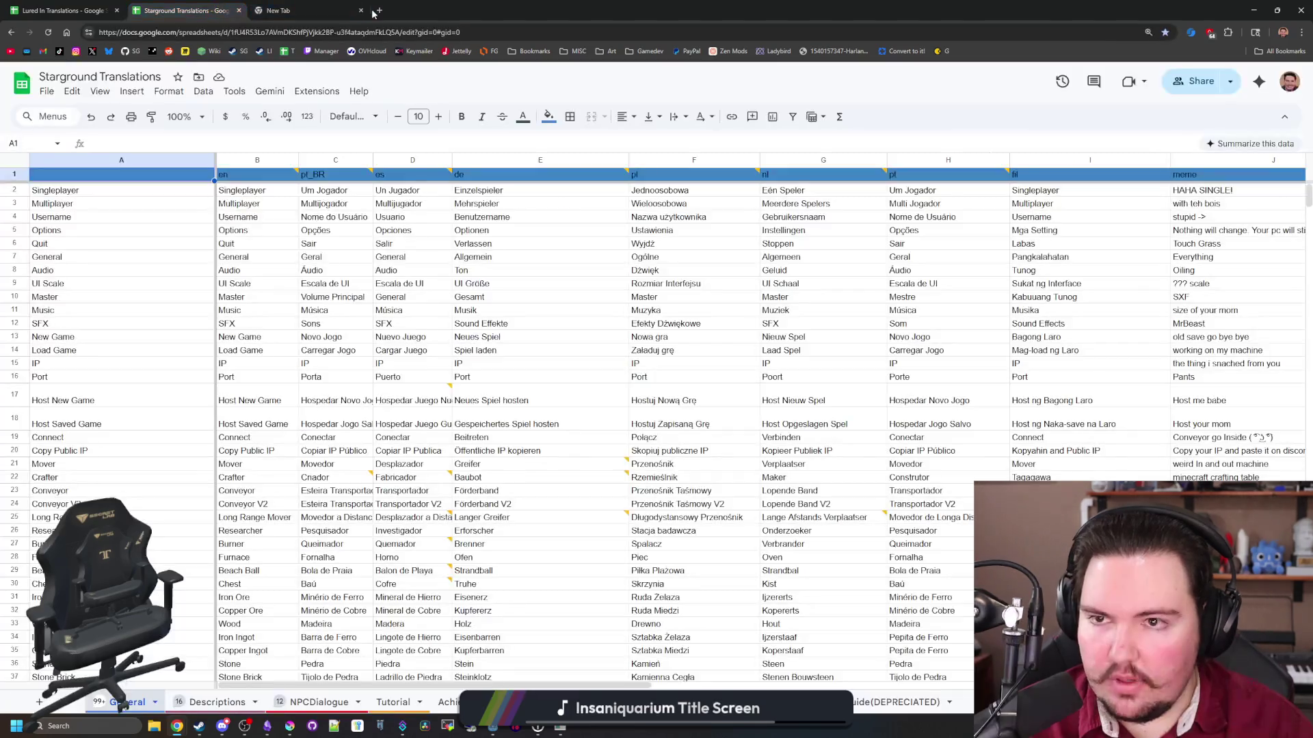
click(361, 10)
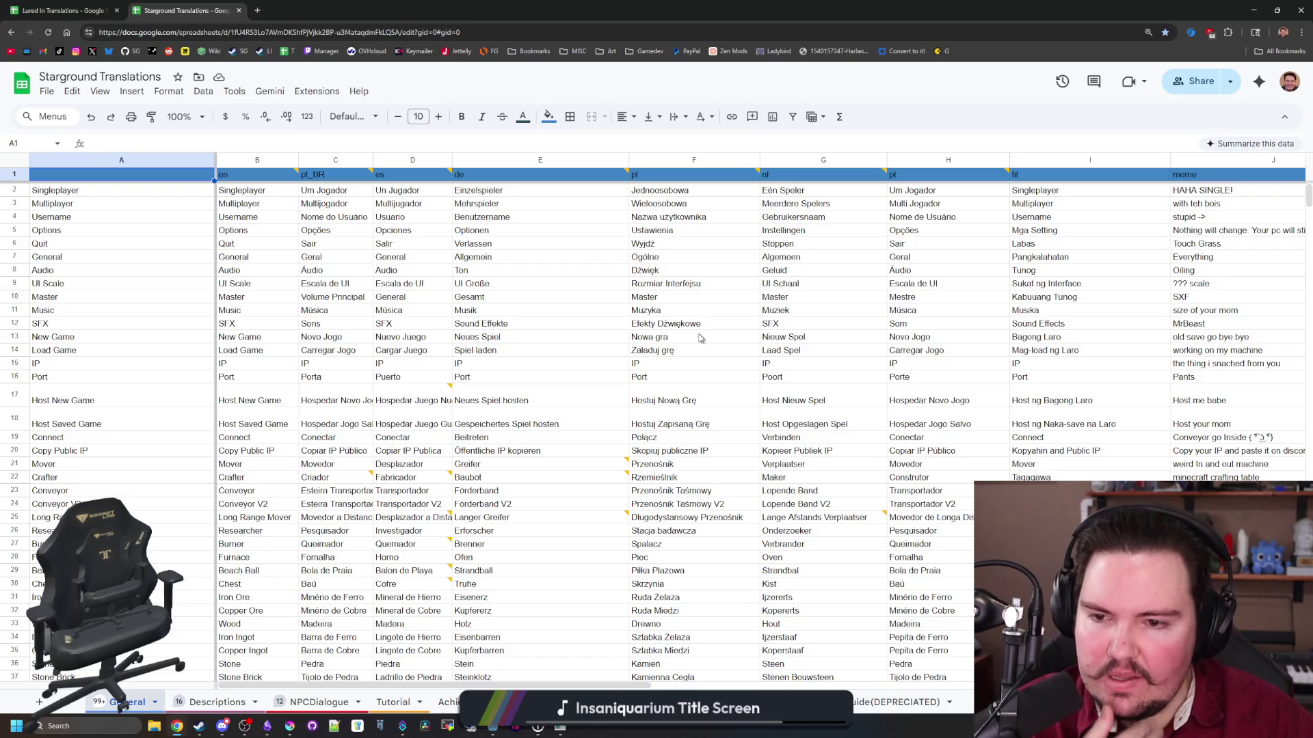
scroll(416, 373, down, 20)
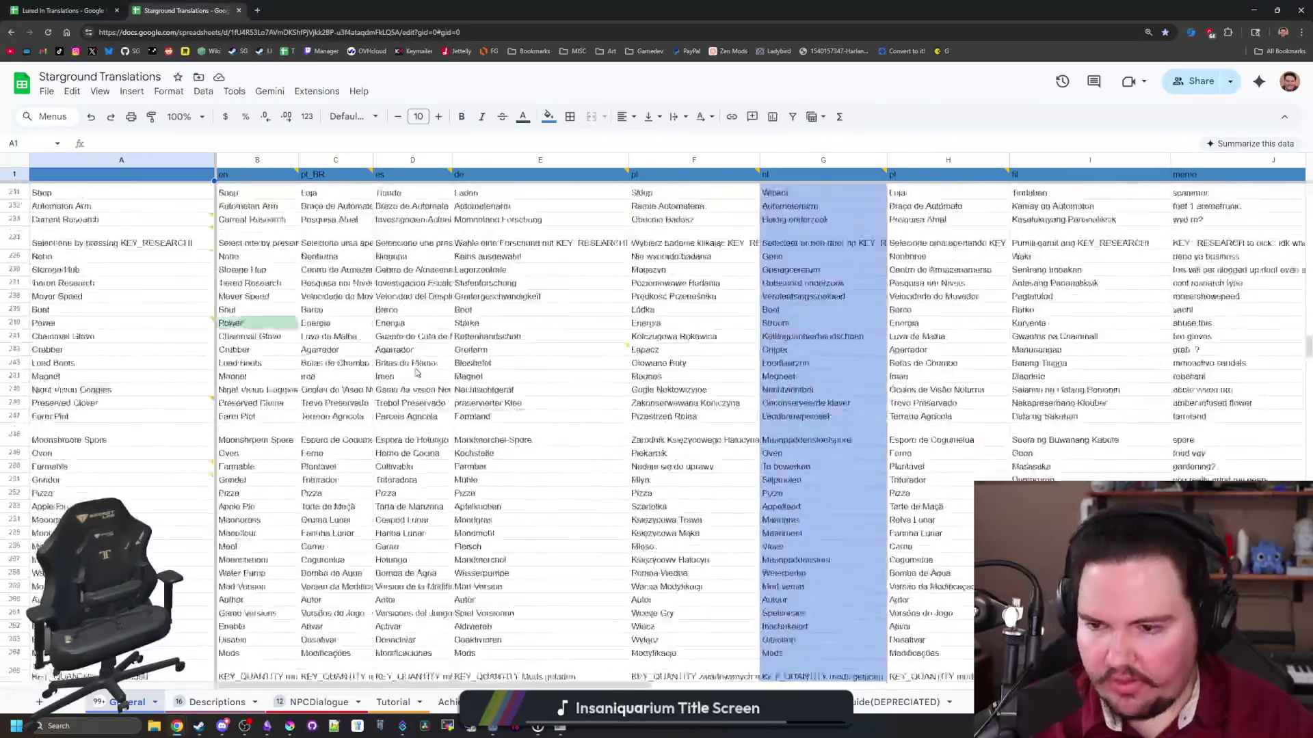
scroll(416, 372, up, 20)
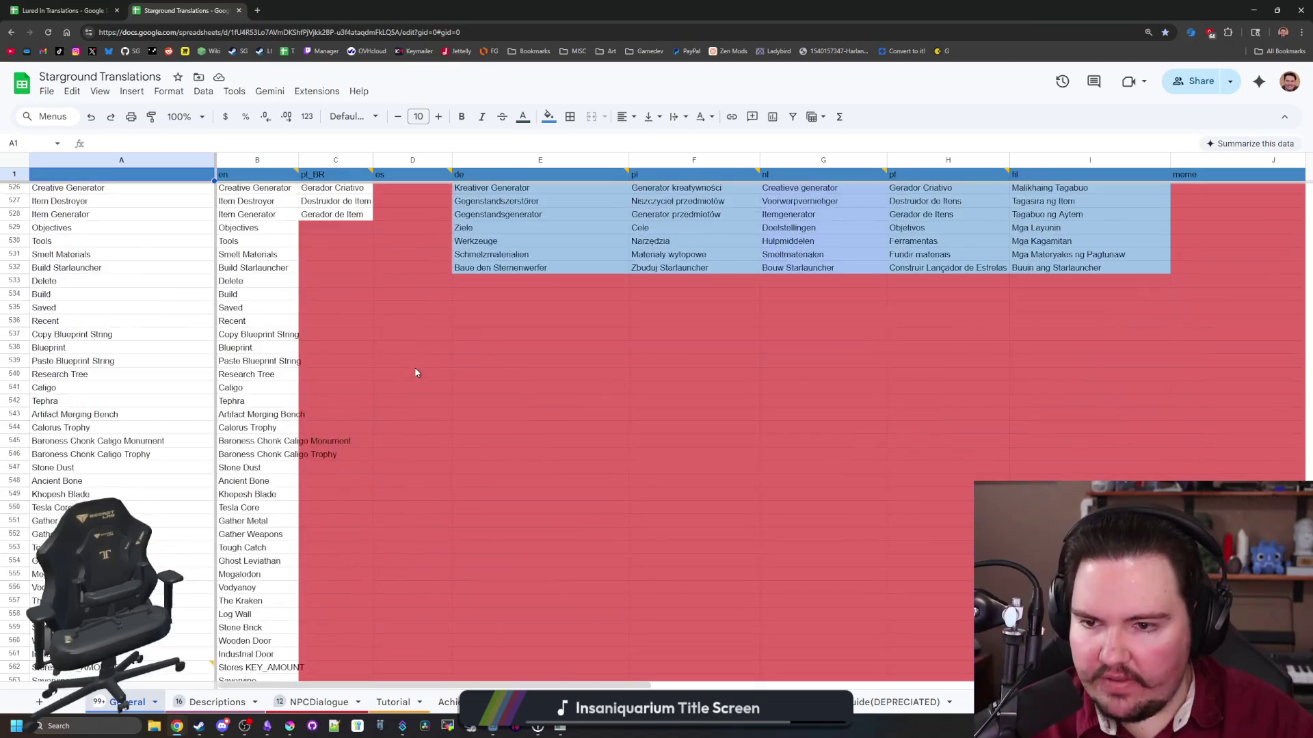
scroll(346, 521, up, 20)
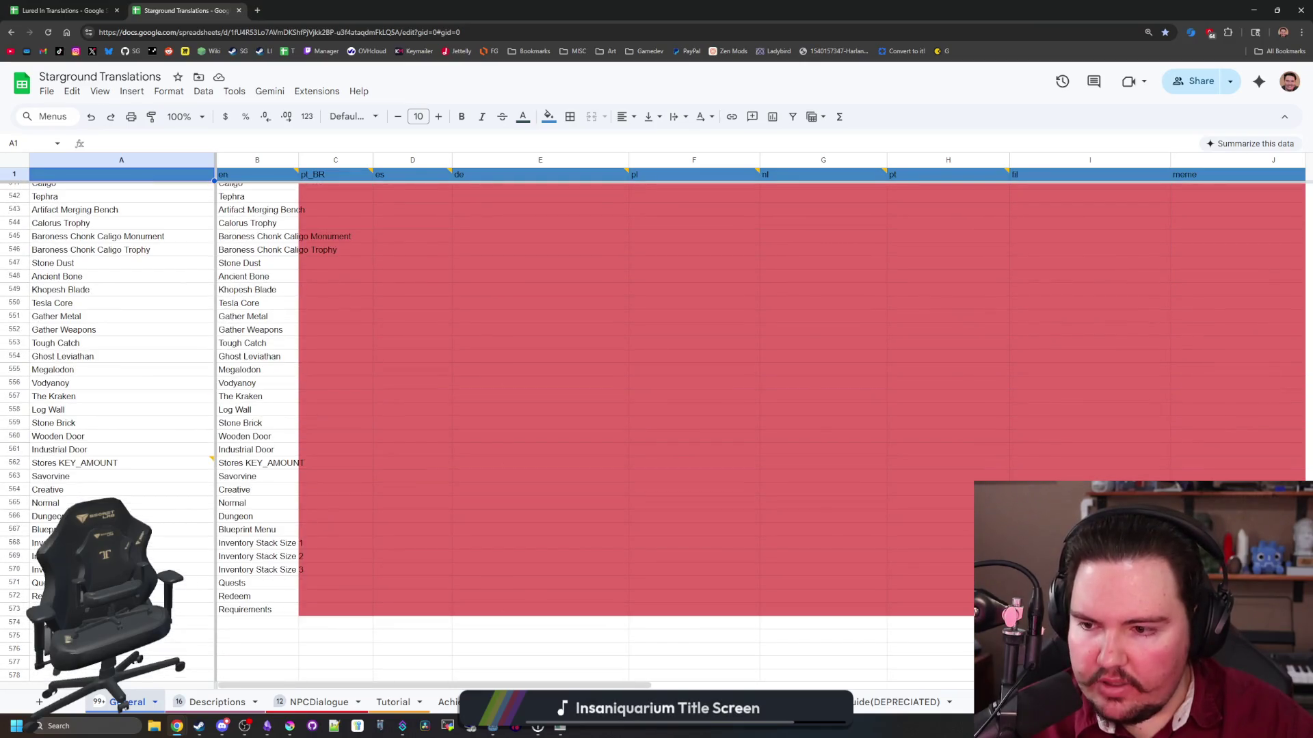
scroll(75, 434, up, 20)
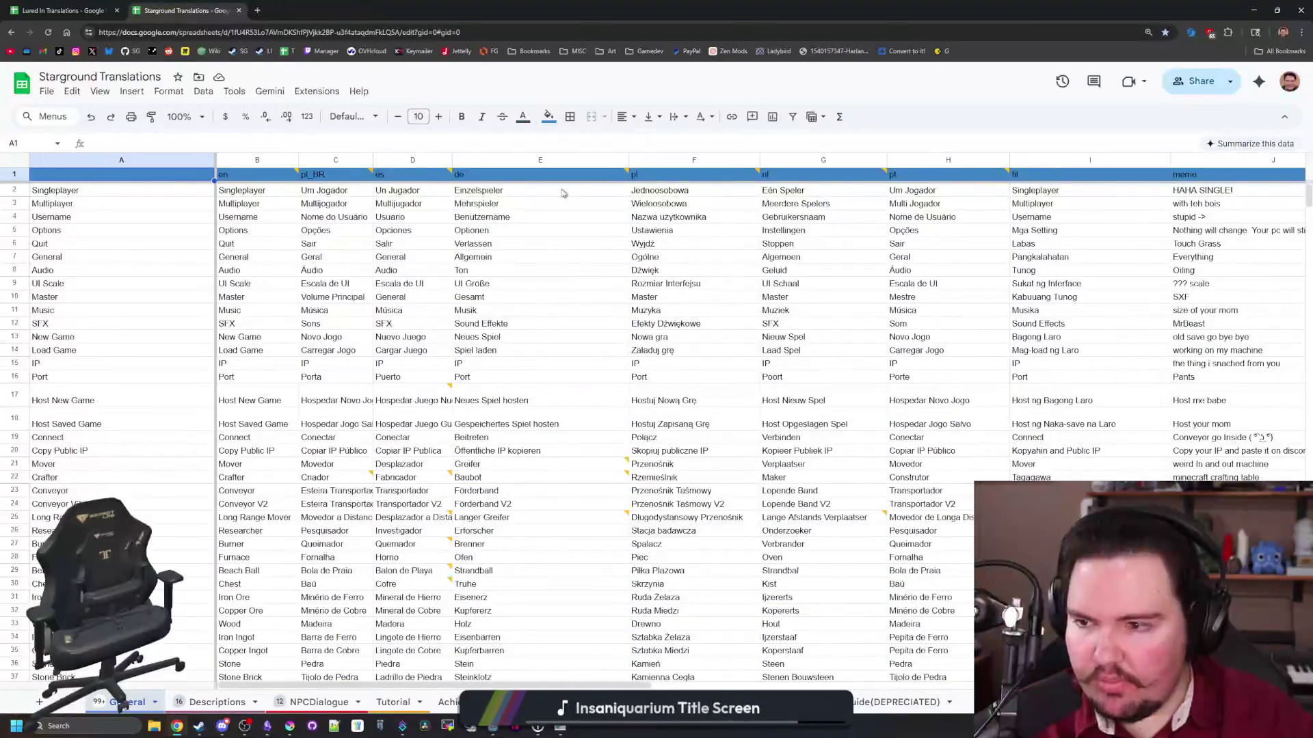
click(41, 10)
key(ctrl+Tab)
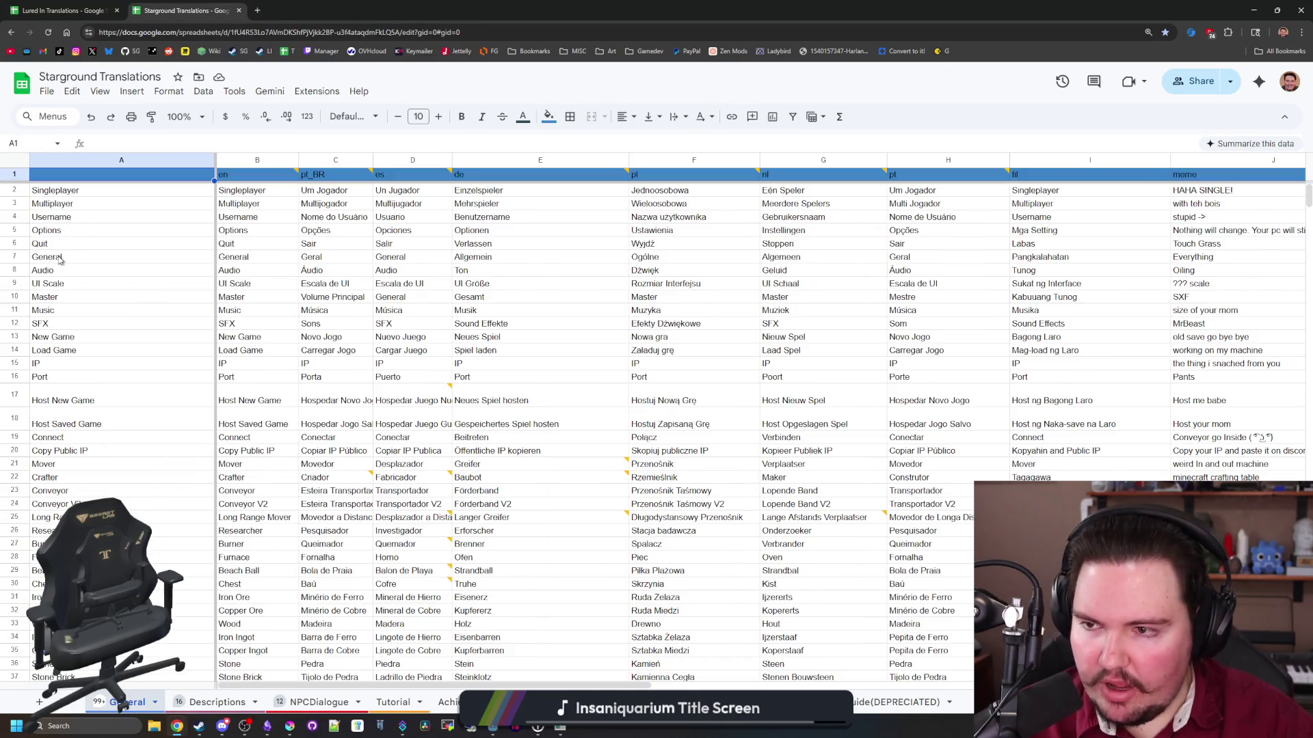
Step: Review Starground's existing keys such as Music, New Game, Load Game and SFX
click(79, 314)
click(62, 337)
click(56, 354)
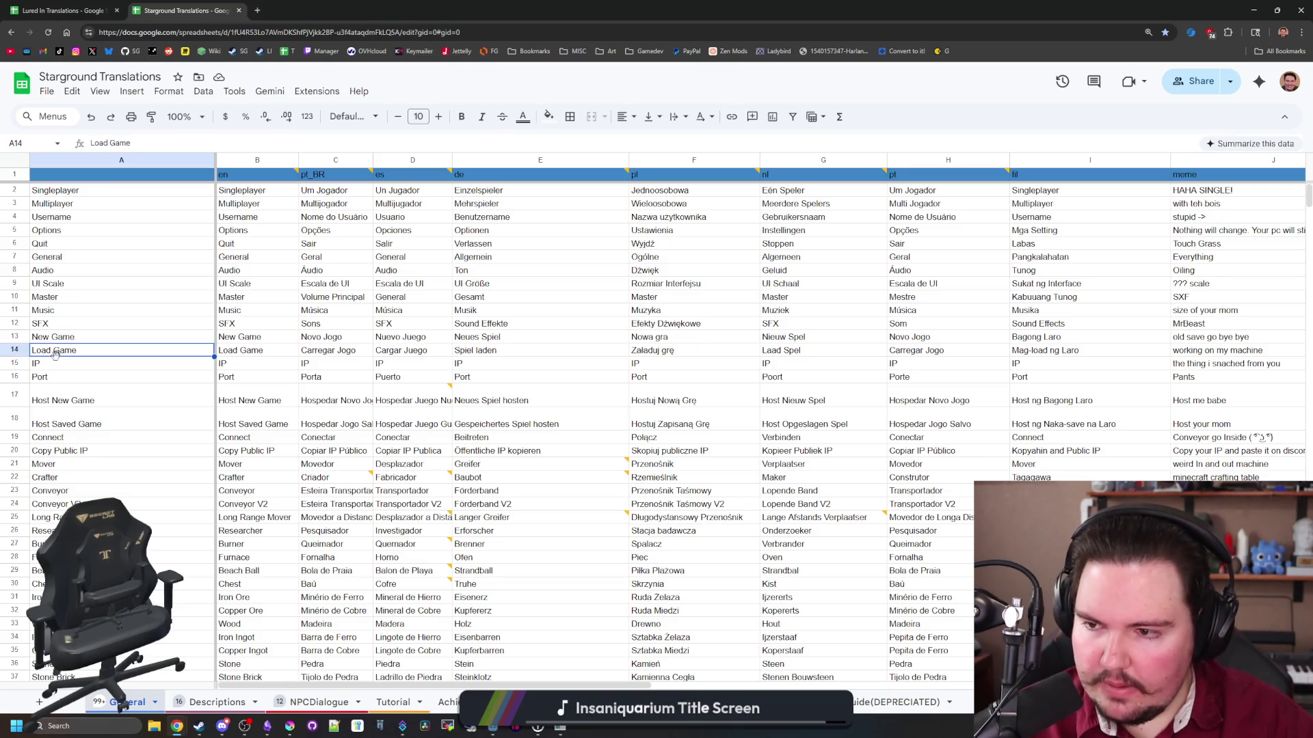
click(54, 398)
click(63, 427)
click(62, 488)
click(45, 325)
click(58, 313)
key(ctrl+Tab)
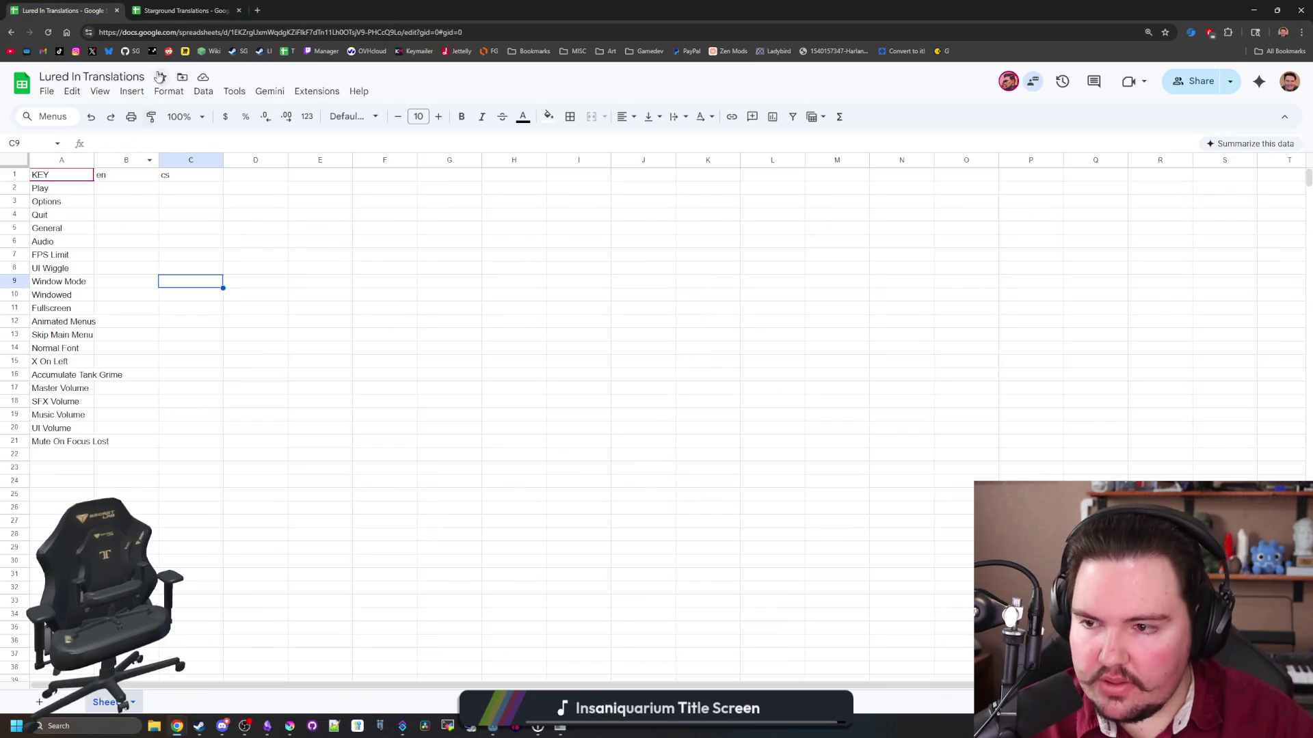
Step: Scroll through the Starground Translations sheet once more
click(174, 9)
scroll(96, 462, down, 10)
scroll(96, 462, down, 5)
scroll(100, 453, up, 20)
Step: Shrink Chrome and move it aside, then reposition the launched debug game window
double_click(451, 5)
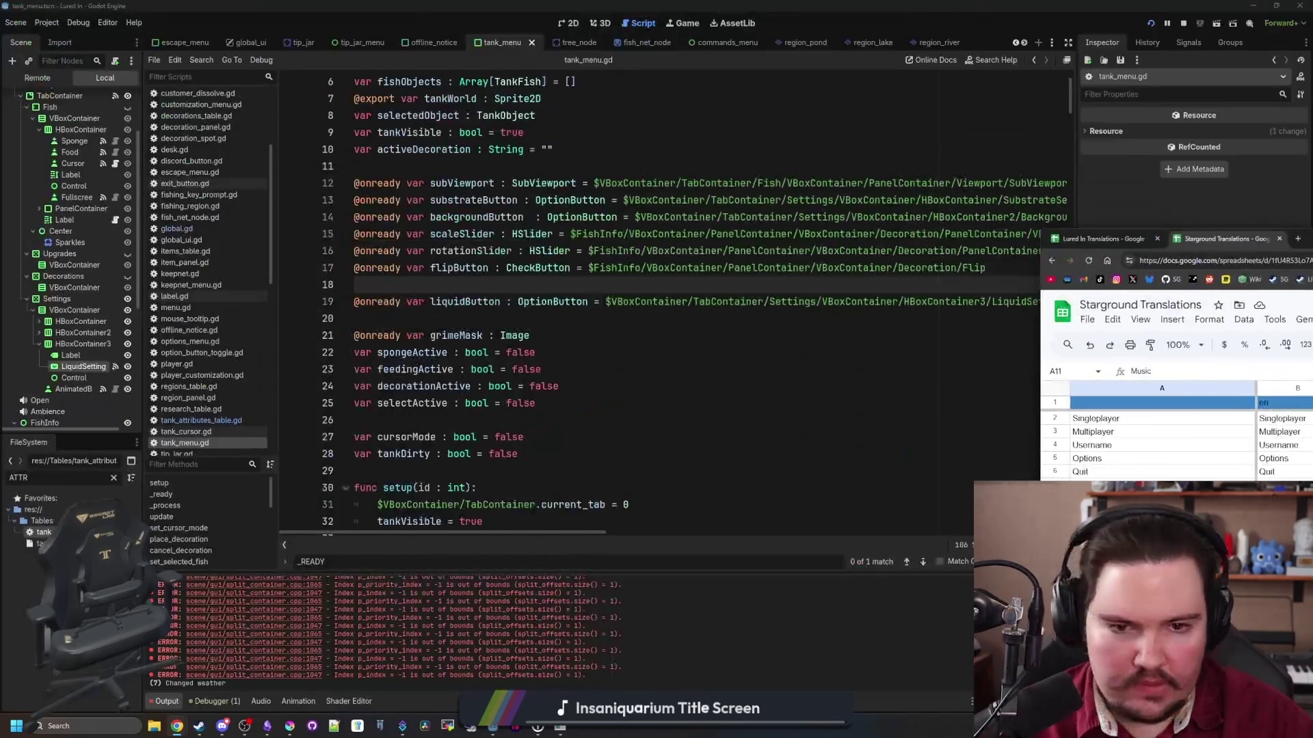
key(ctrl+Tab)
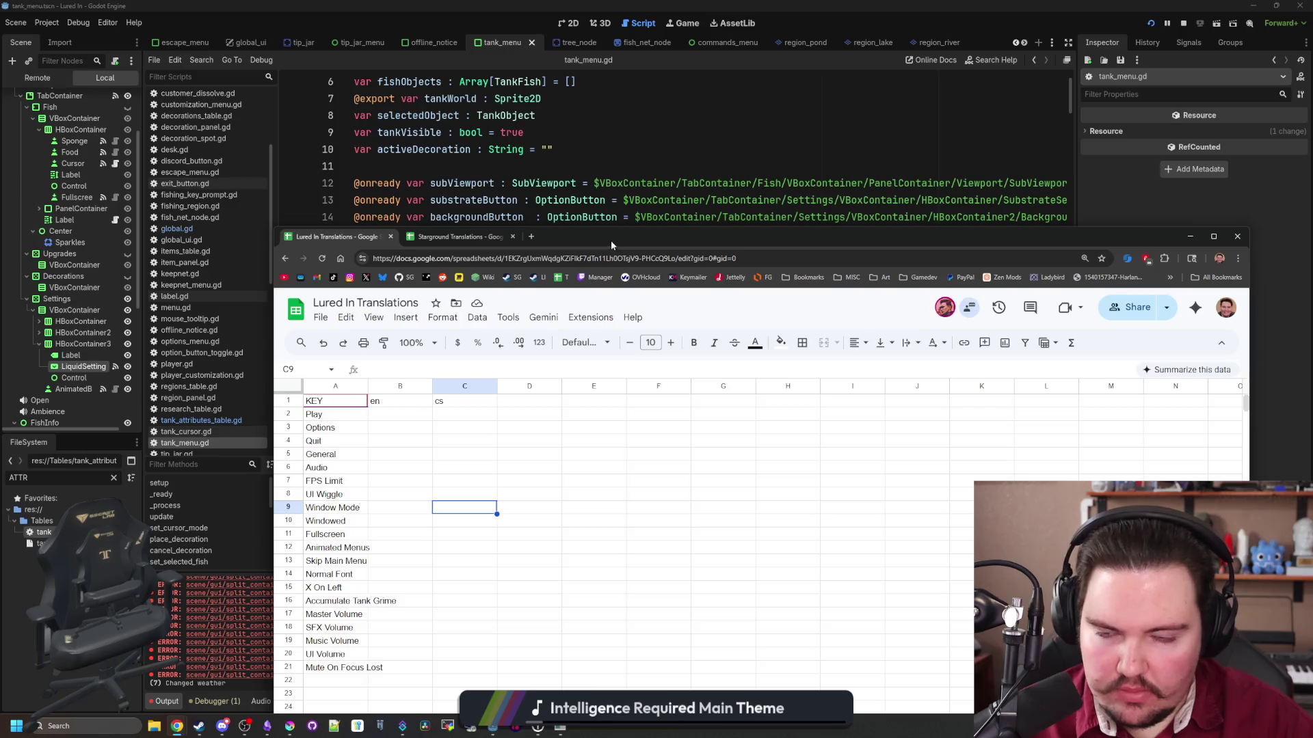
drag(610, 240, 511, 137)
key(alt+Tab)
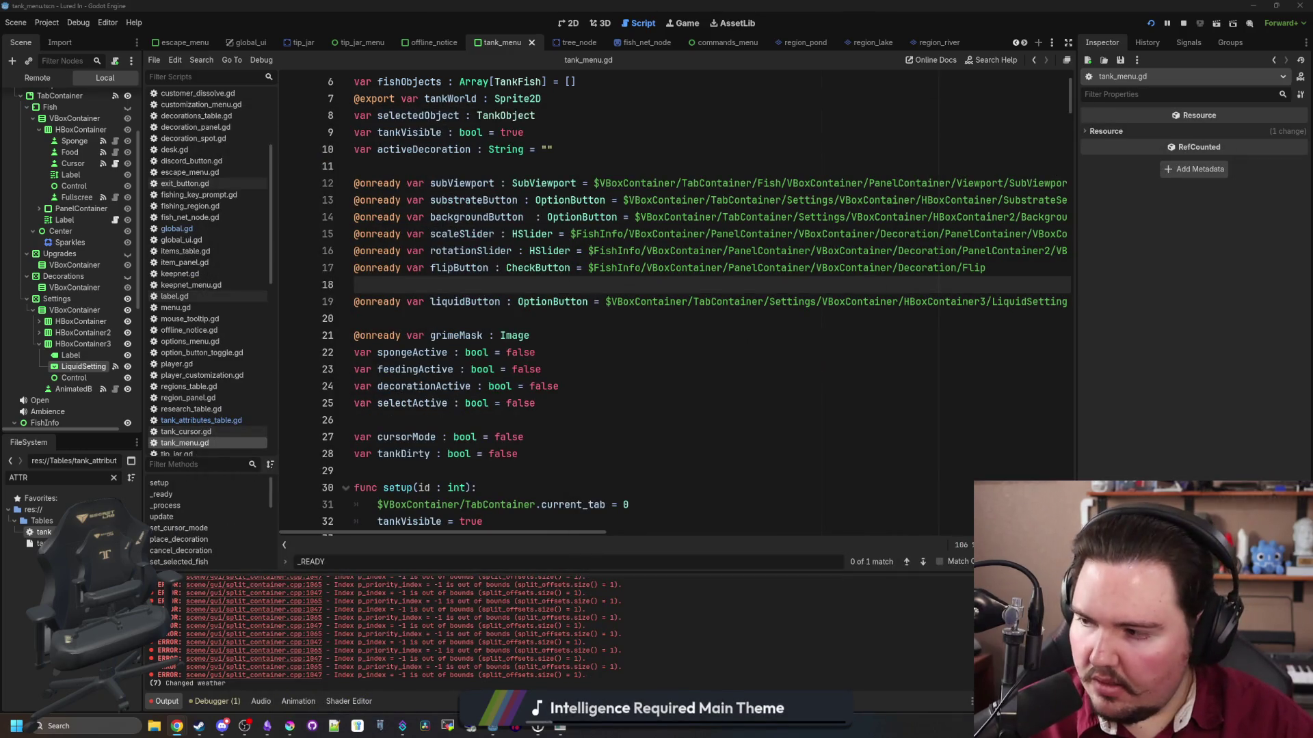
mouse_move(931, 449)
mouse_down()
mouse_move(958, 351)
mouse_move(917, 551)
mouse_move(888, 365)
mouse_up()
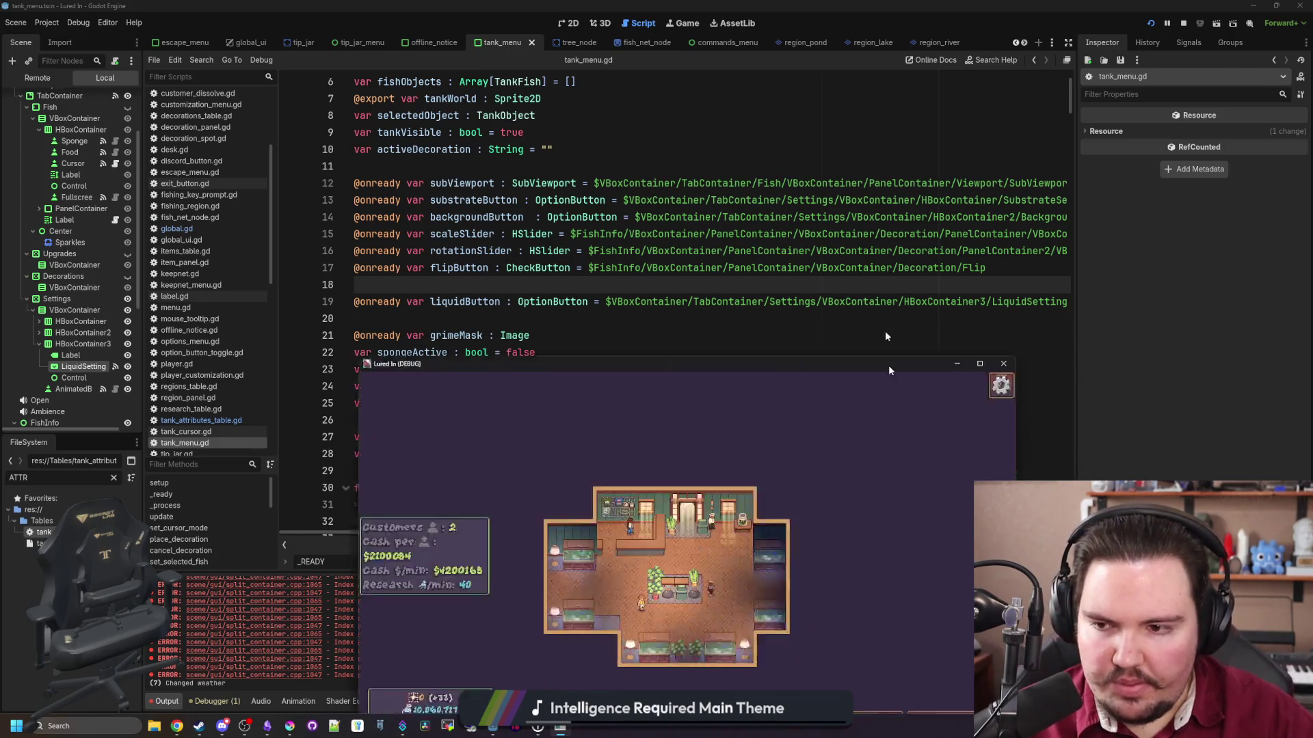
Step: Maximise the game, pan around the shop, and peek at Fish Tank 6's settings
double_click(888, 365)
scroll(552, 352, up, 3)
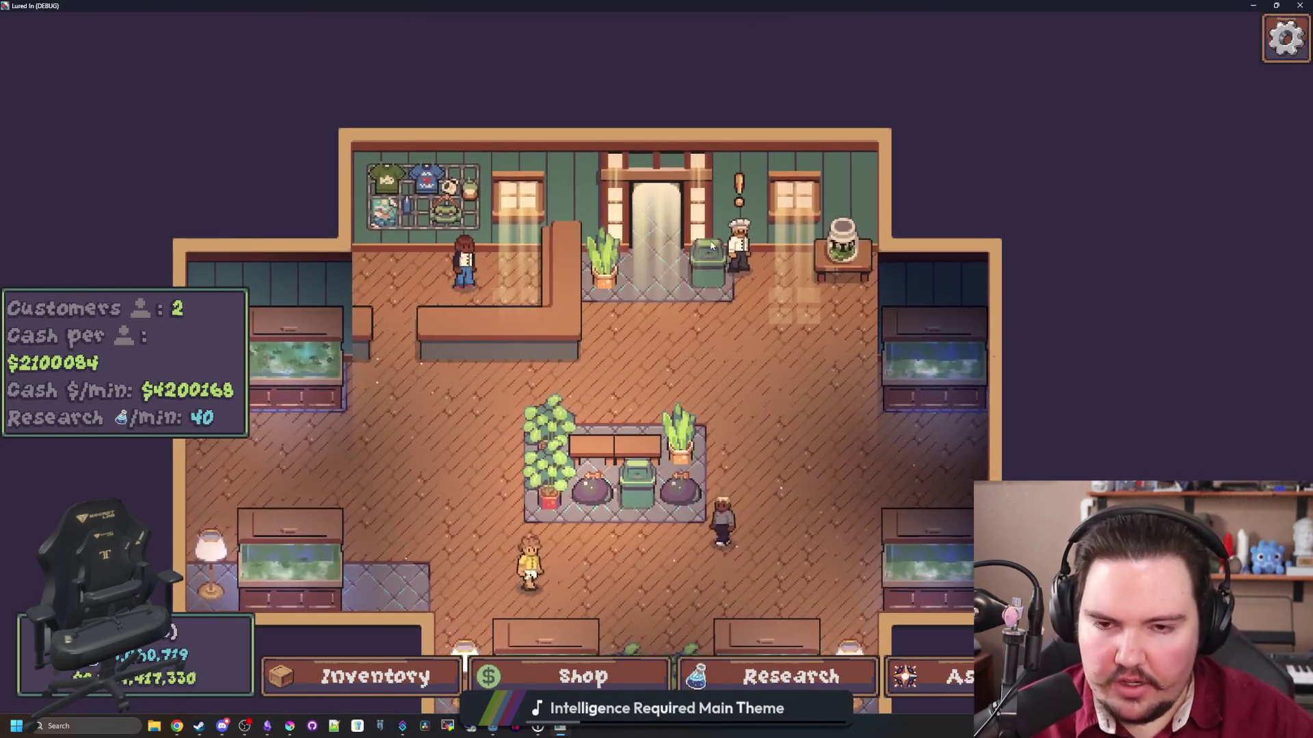
key(a)
key(s)
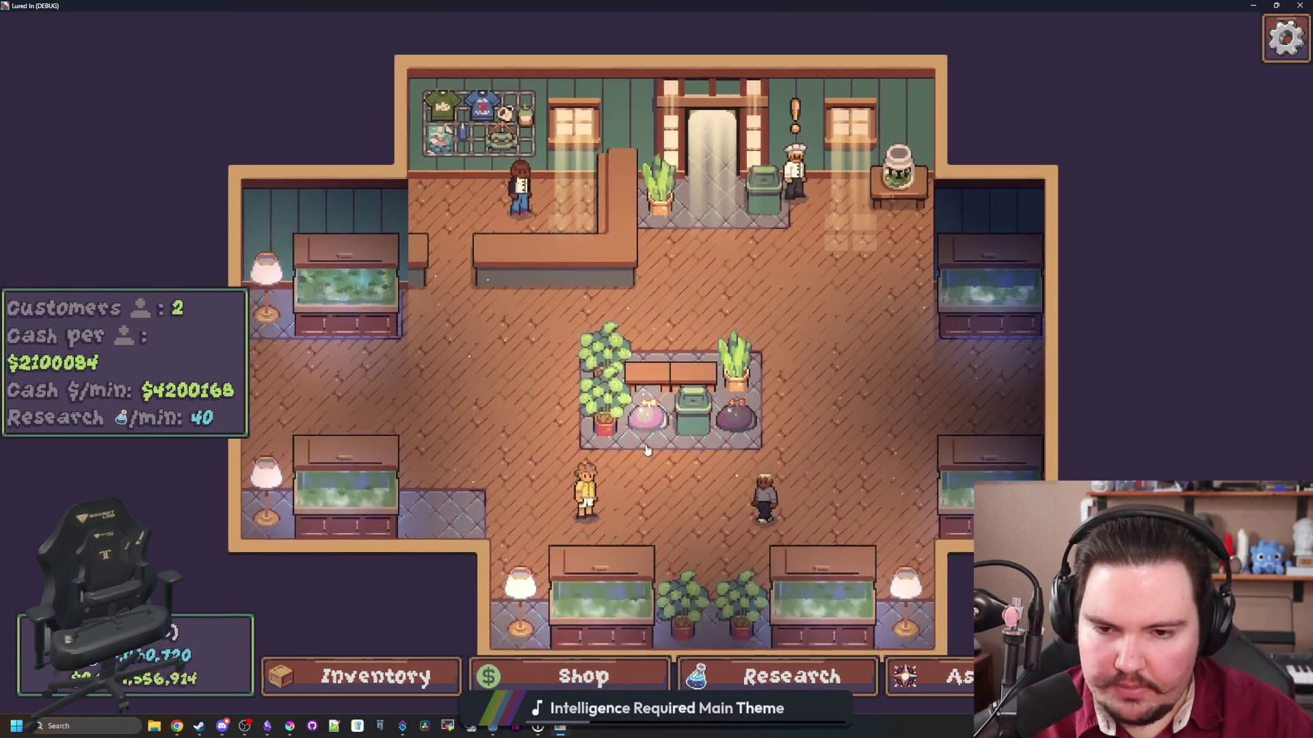
click(743, 411)
key(s)
key(d)
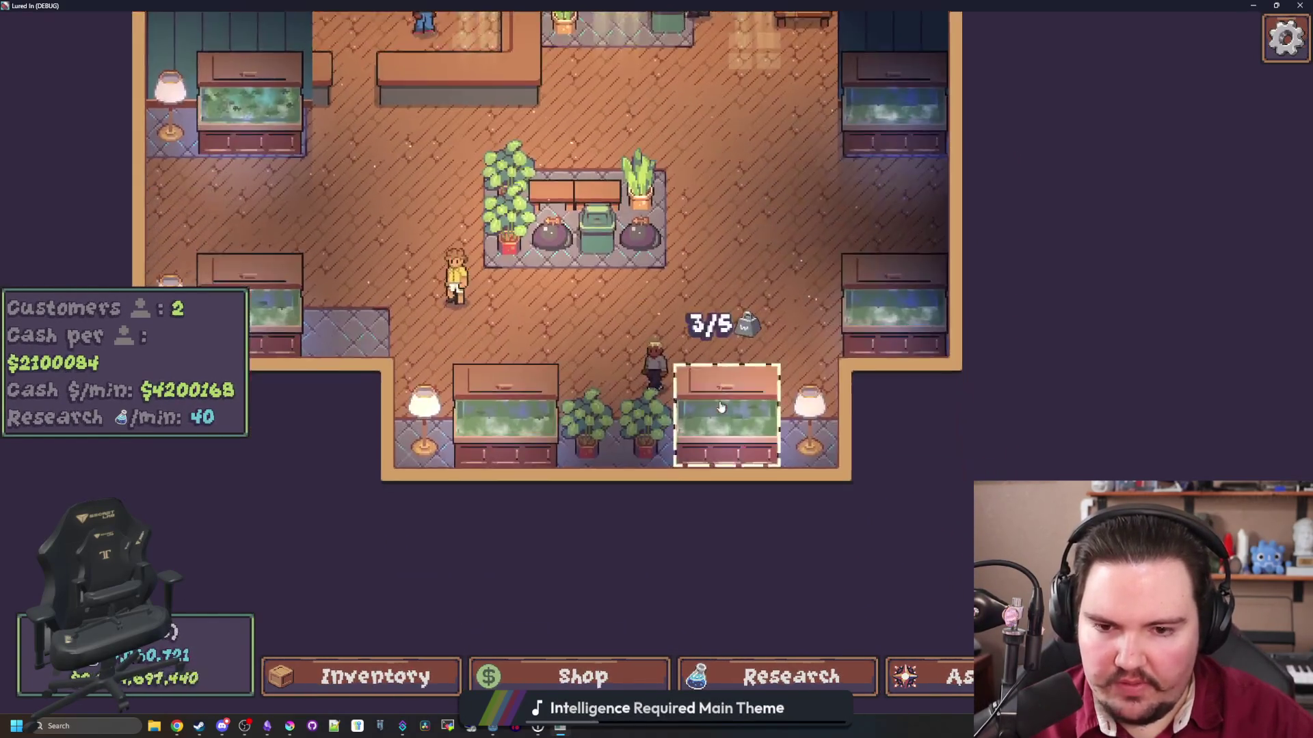
key(w)
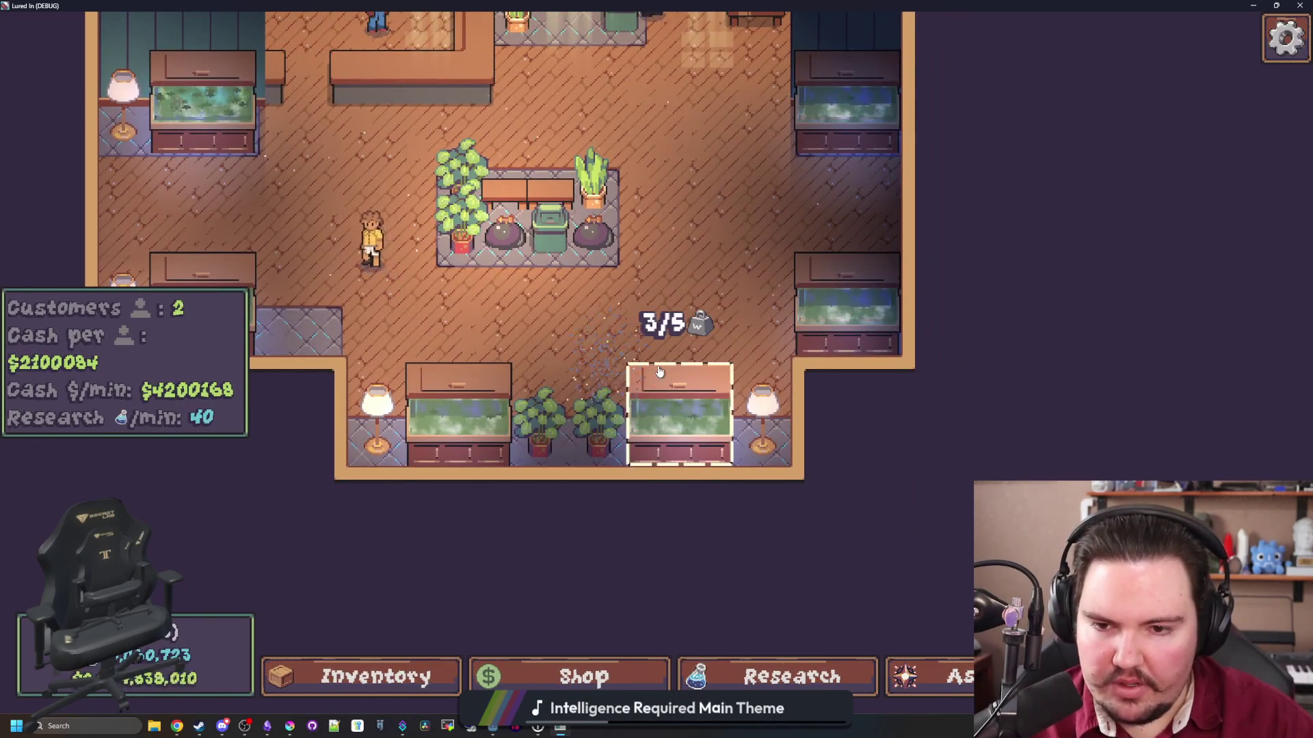
key(w)
click(702, 525)
click(783, 187)
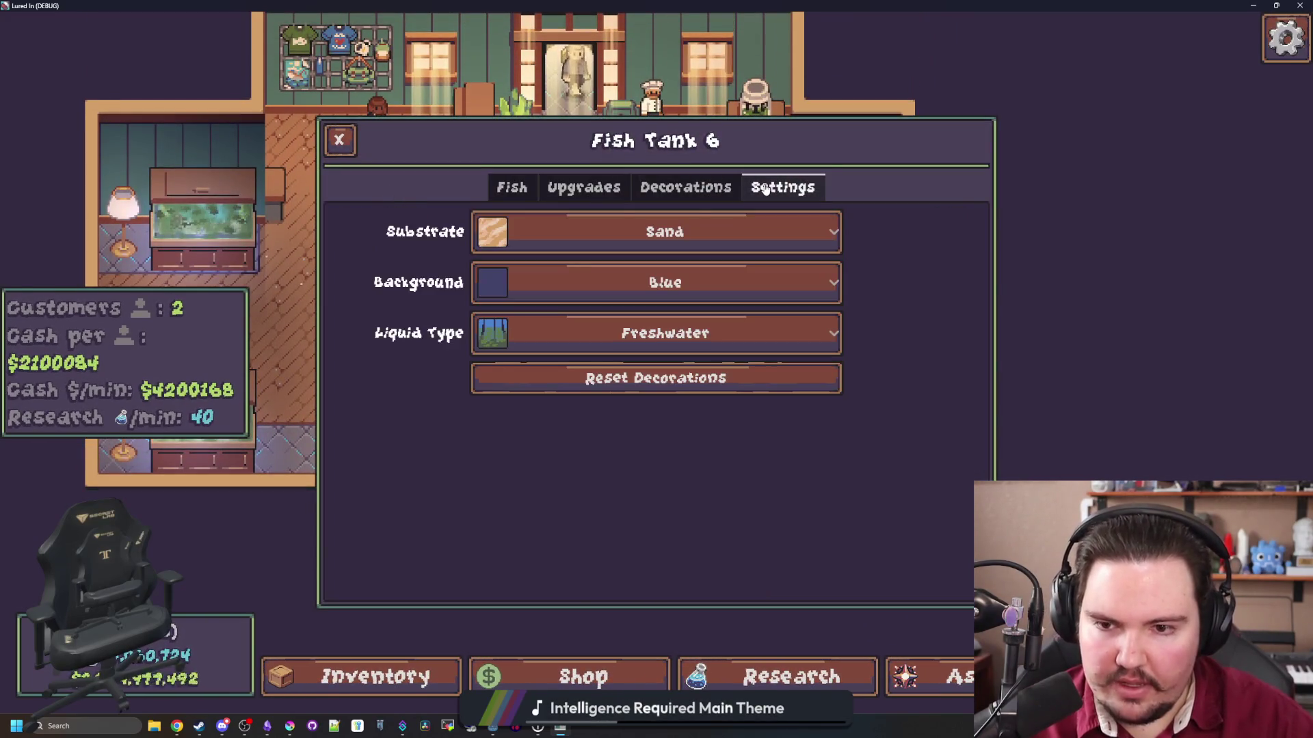
click(350, 135)
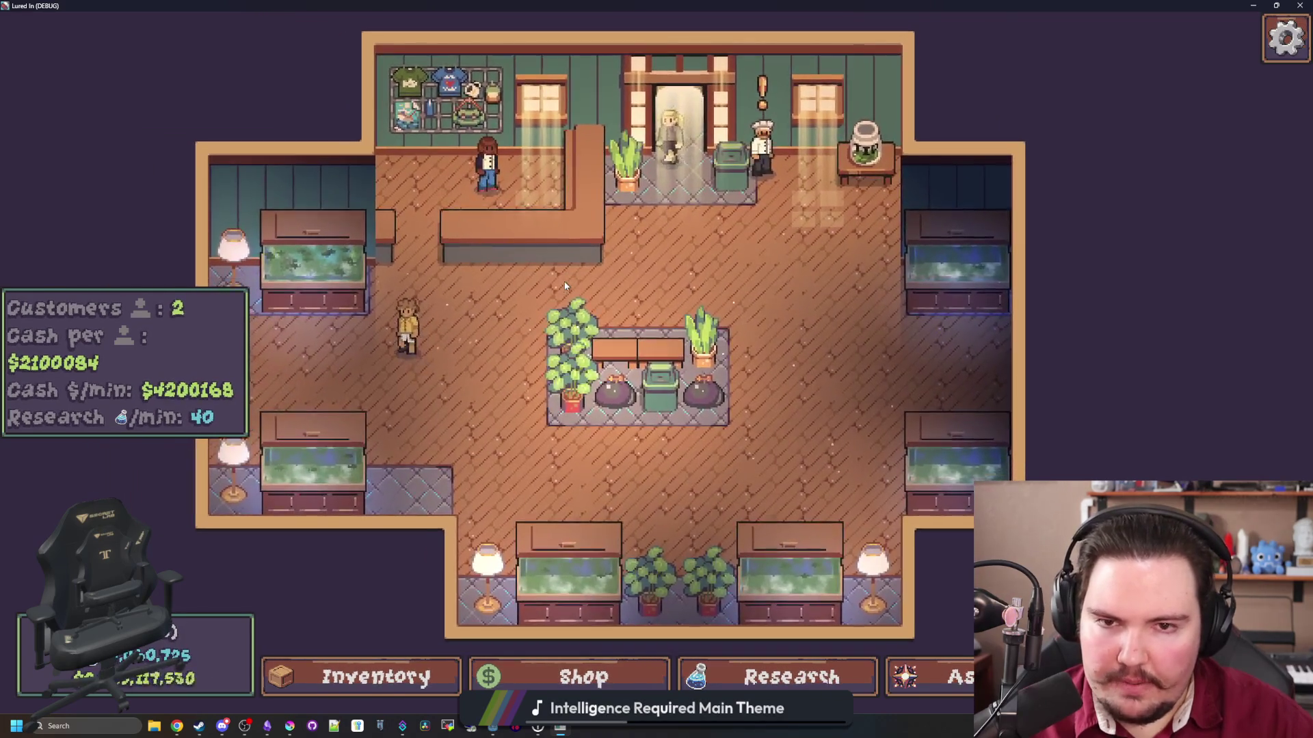
key(d)
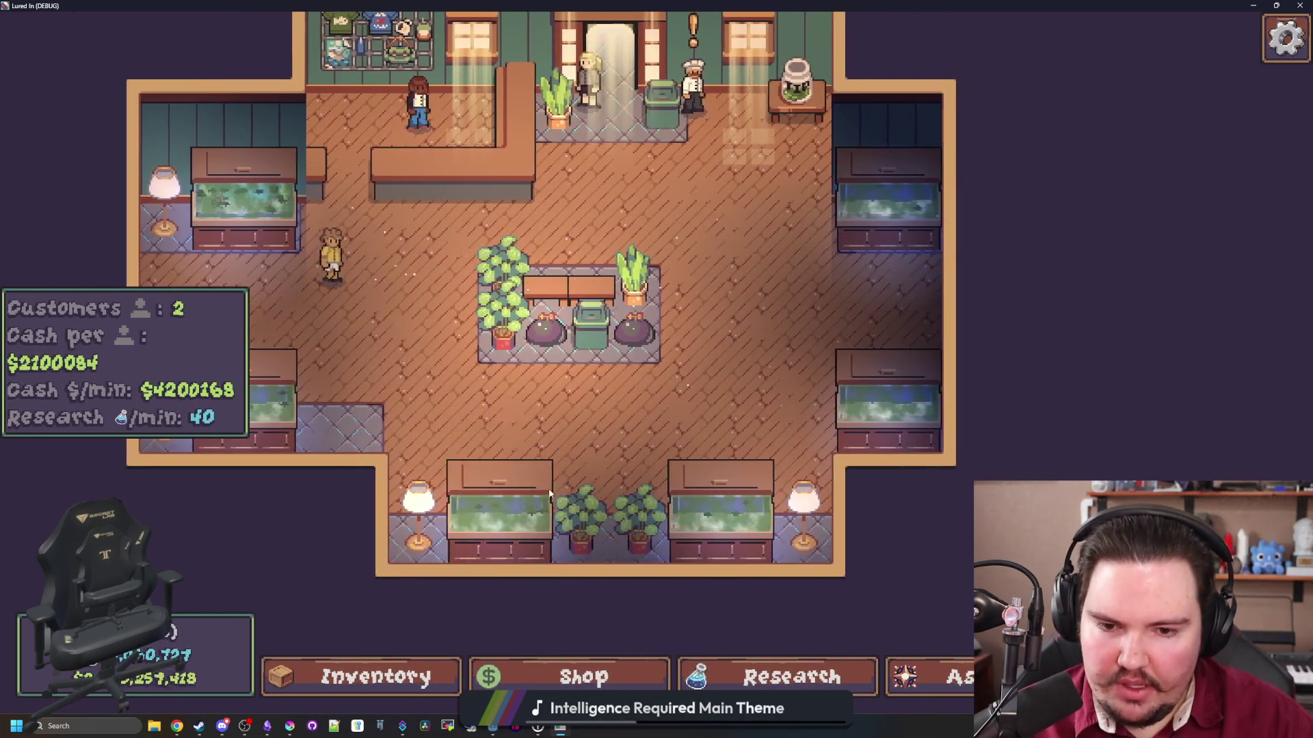
Step: Open Fish Tank 4's settings and switch its liquid to Saltwater, Freshwater, then Saltwater
click(890, 359)
click(783, 187)
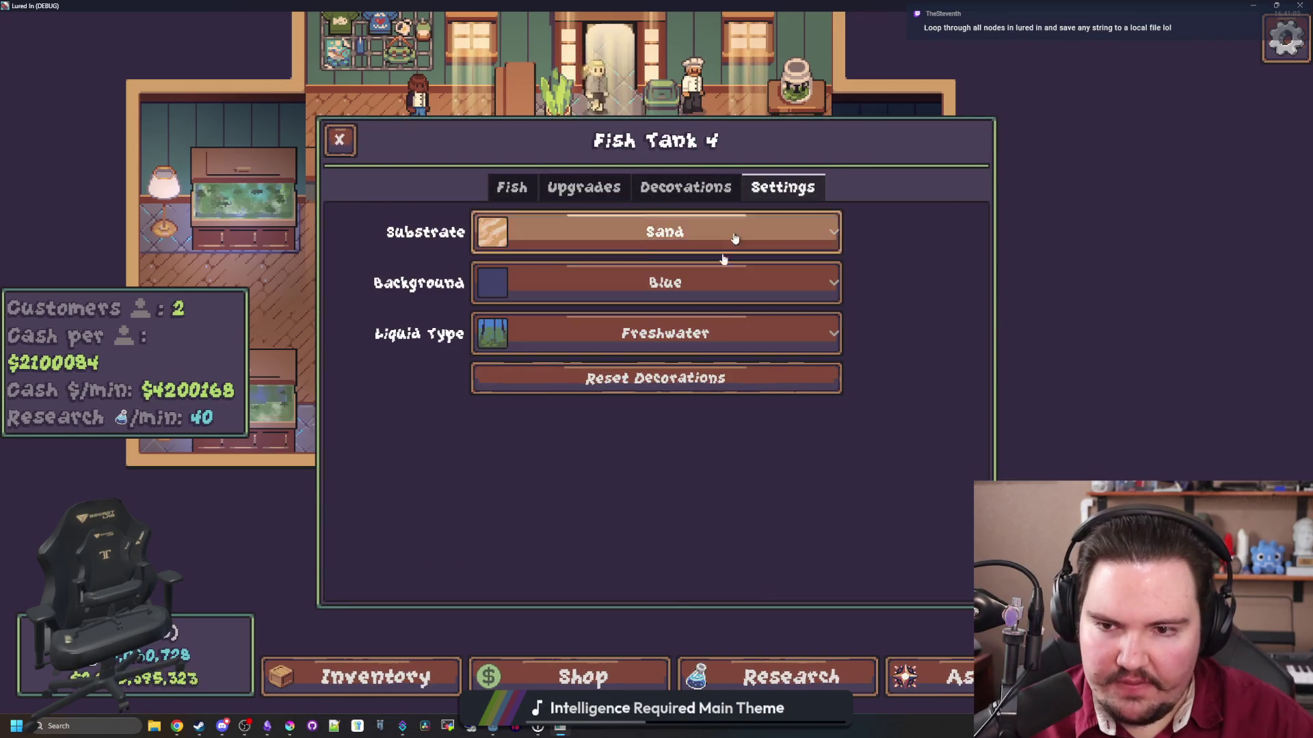
click(684, 331)
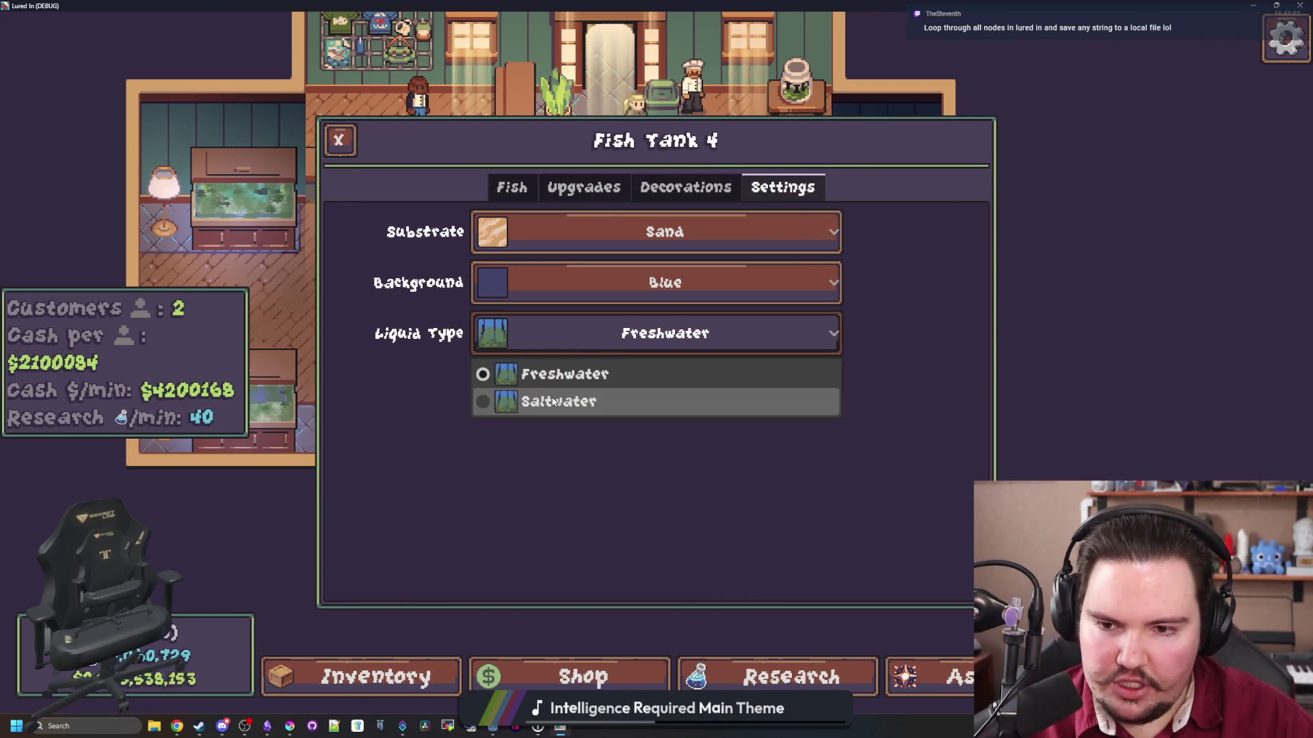
click(554, 402)
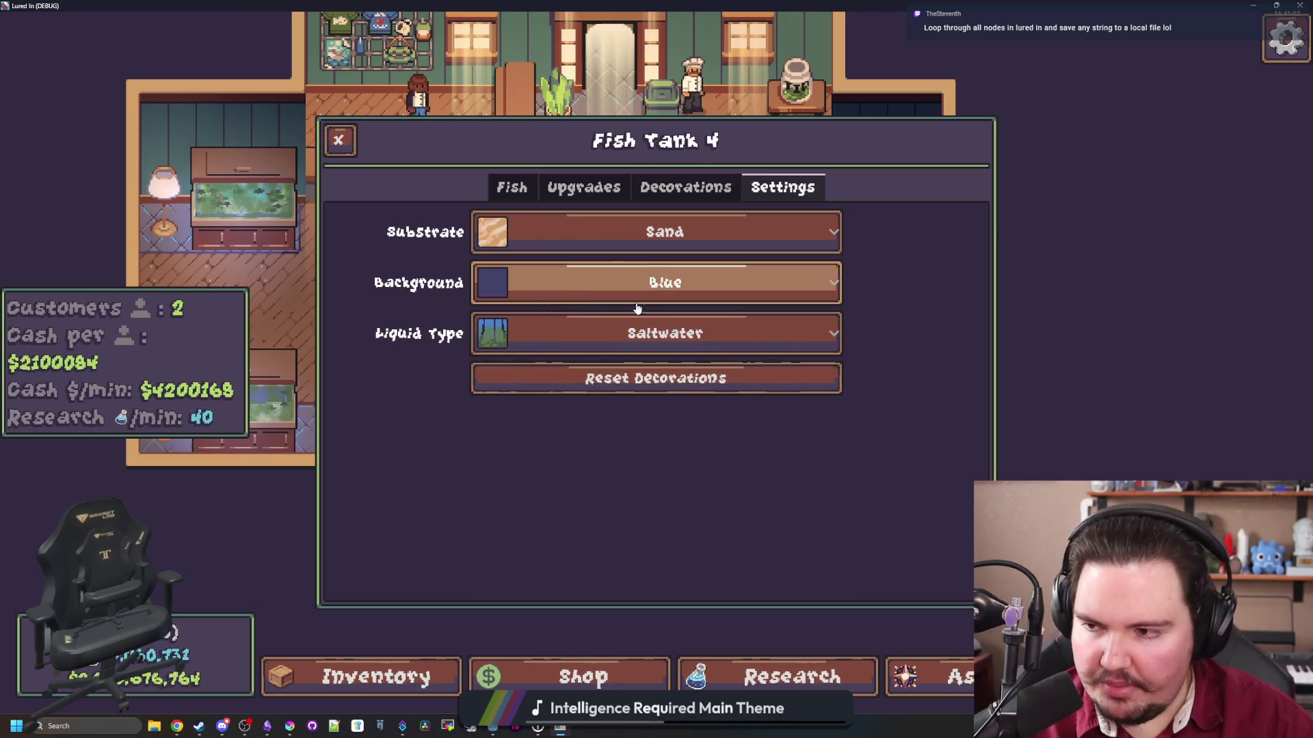
click(578, 340)
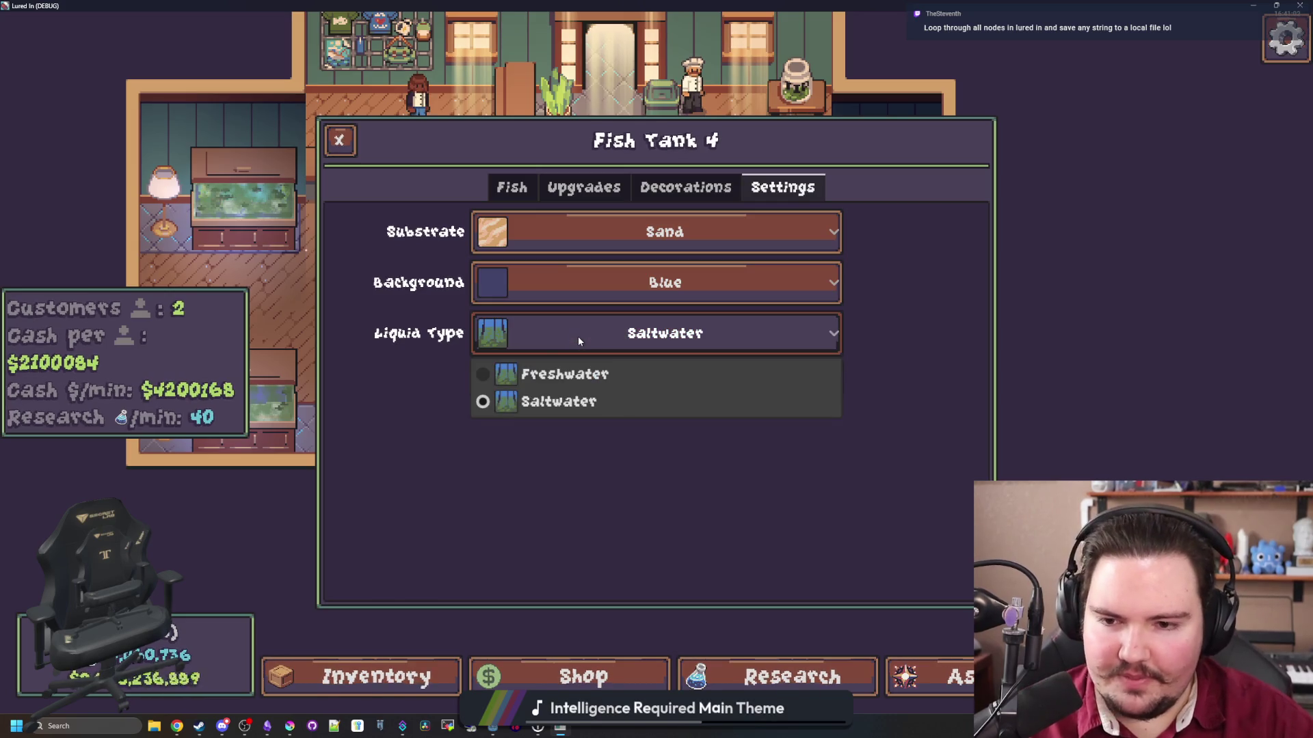
click(559, 376)
click(578, 335)
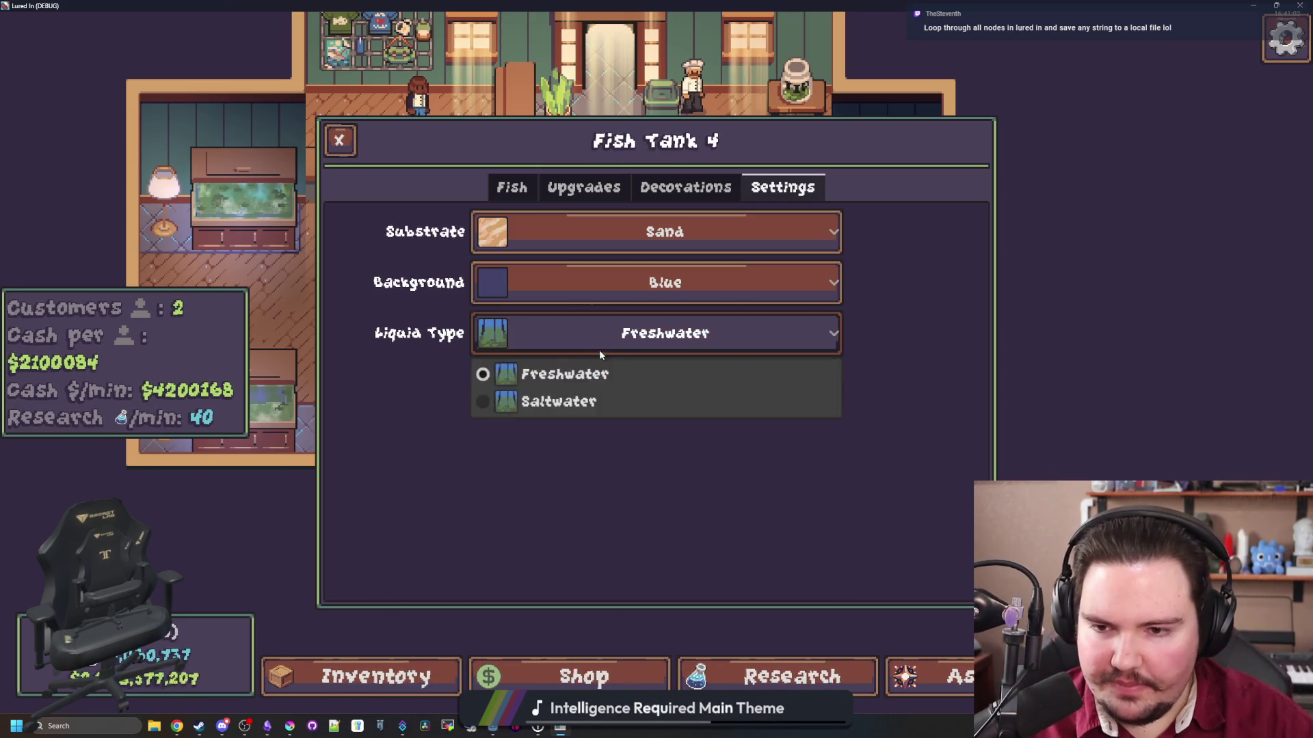
click(580, 402)
Step: Check Fish Tank 4's fish page, retoggle liquid to Freshwater and Saltwater, then minimise
click(519, 192)
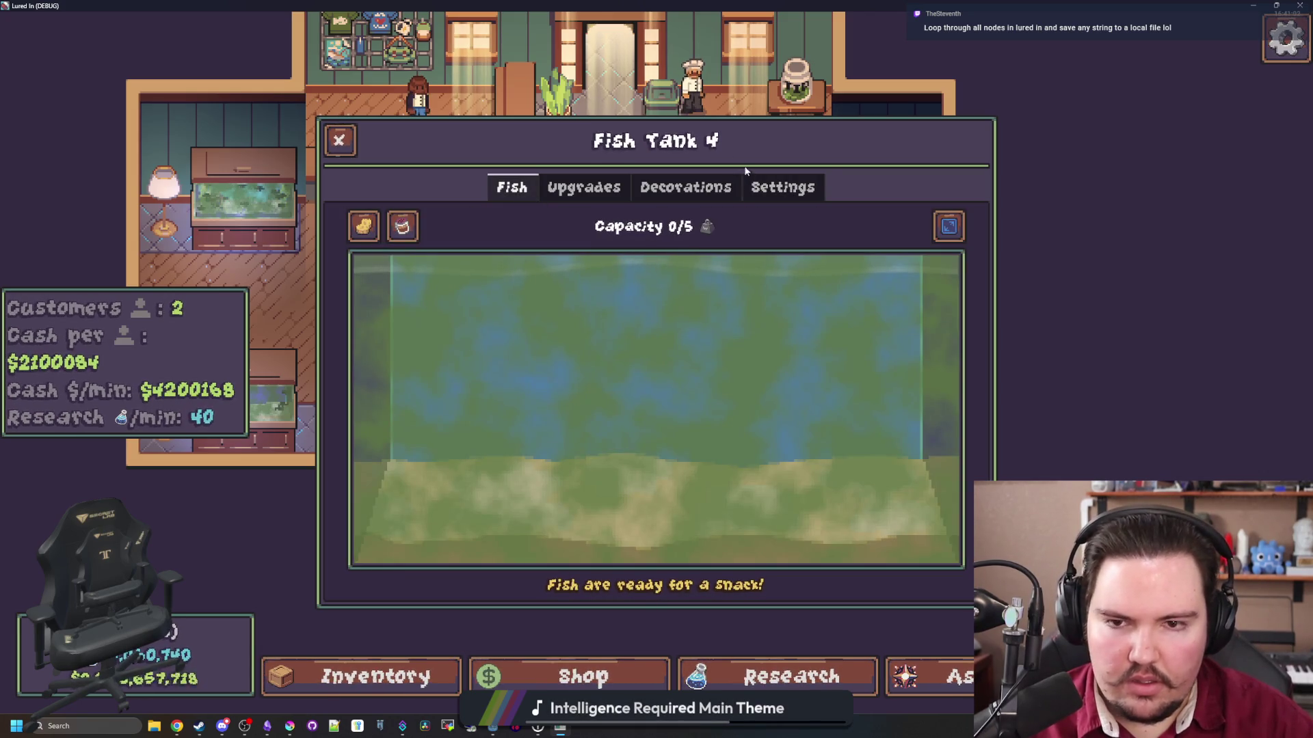
click(776, 191)
click(616, 334)
click(565, 376)
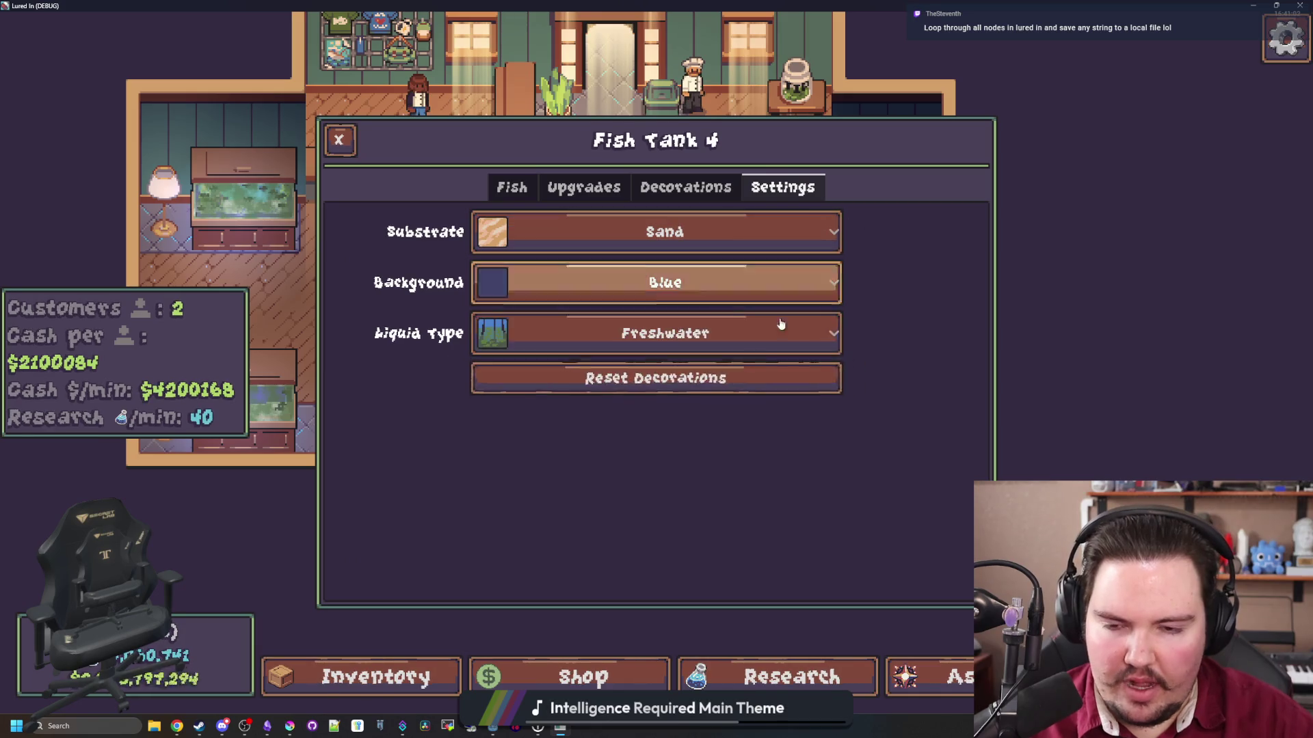
click(606, 350)
click(555, 400)
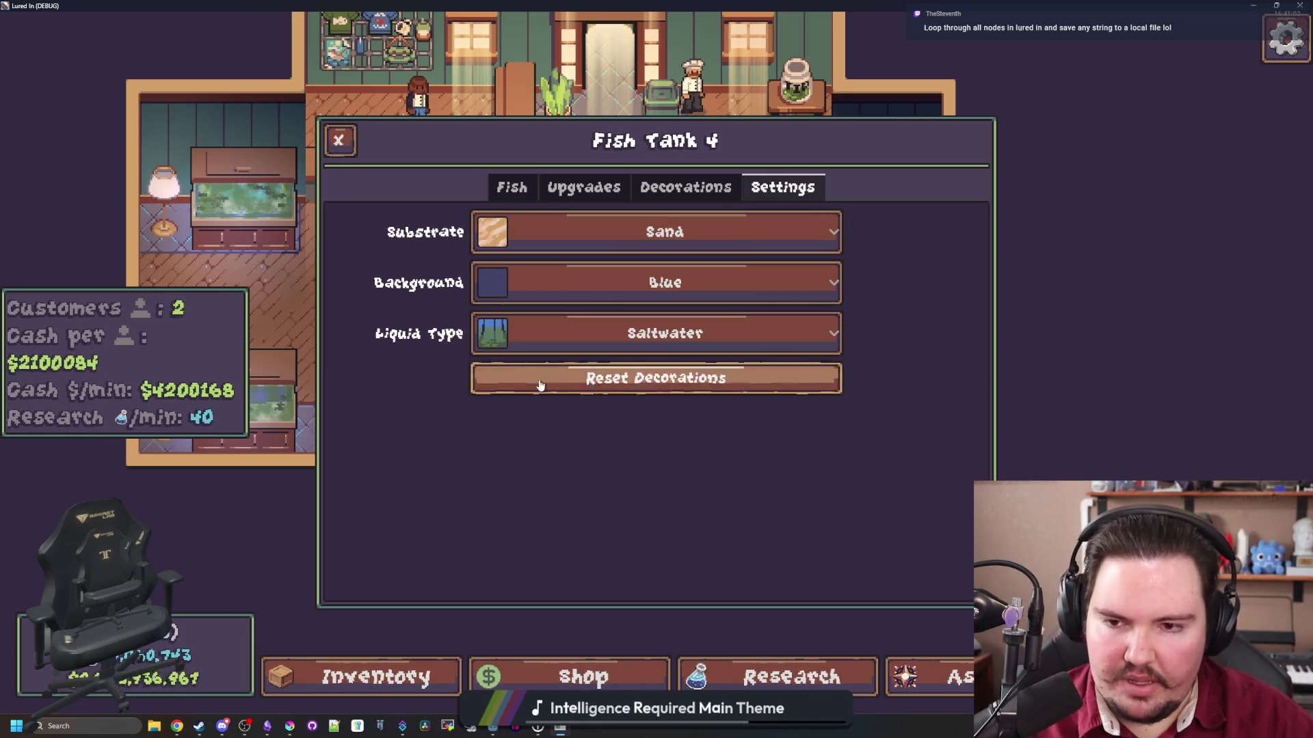
key(super+Down)
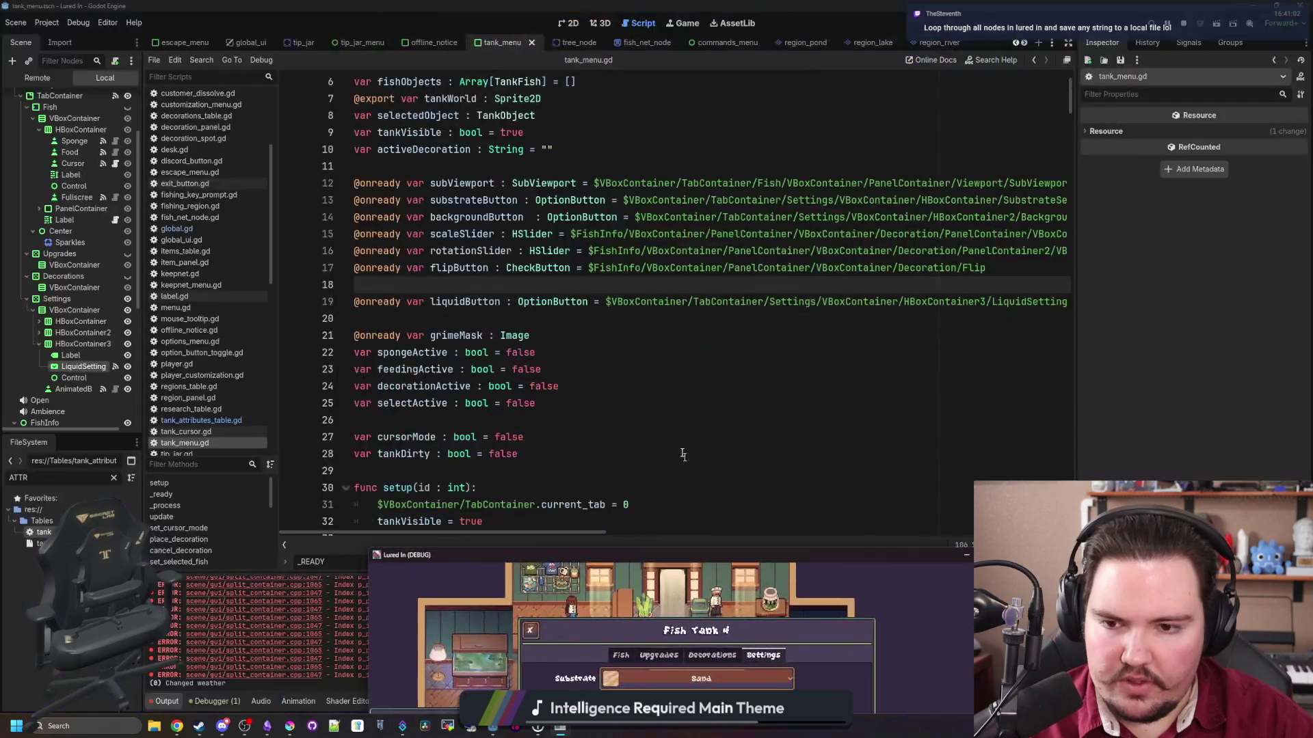
Step: Switch from tank_menu.gd to the tank_menu scene and zoom around the Fish Tank canvas
click(520, 321)
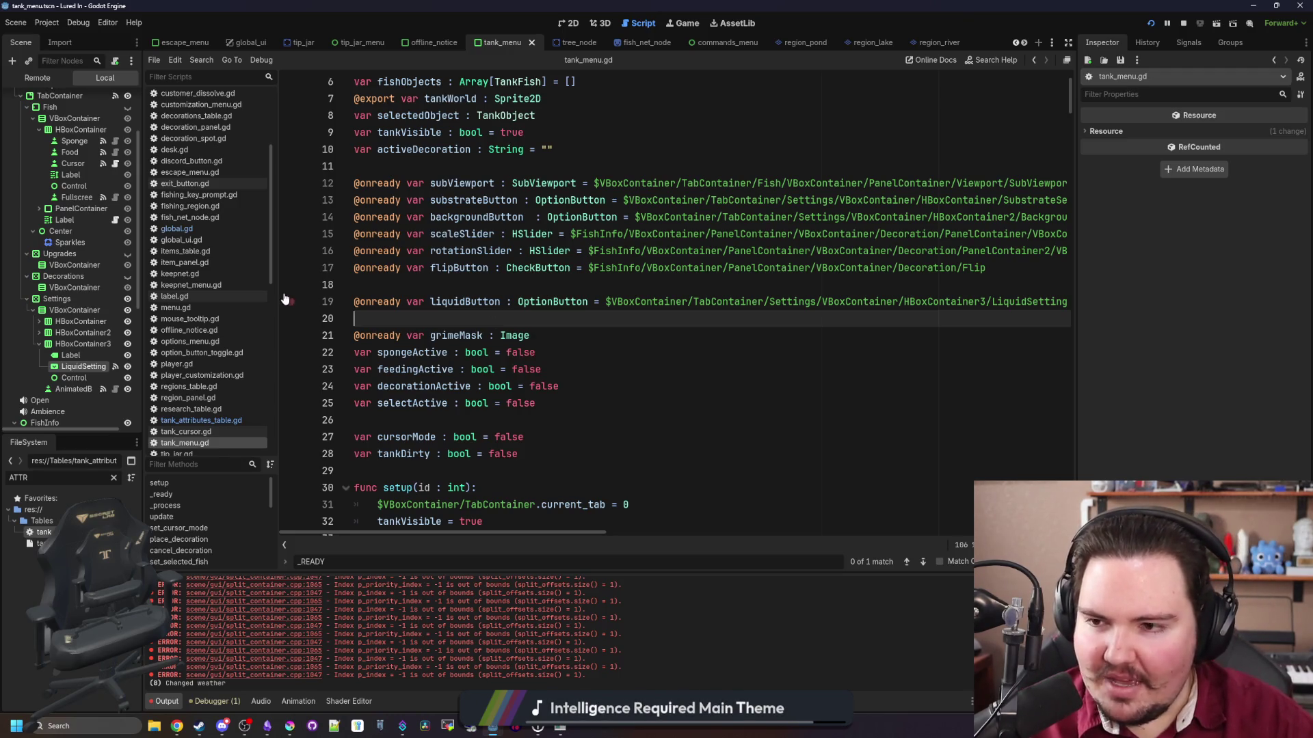
click(570, 23)
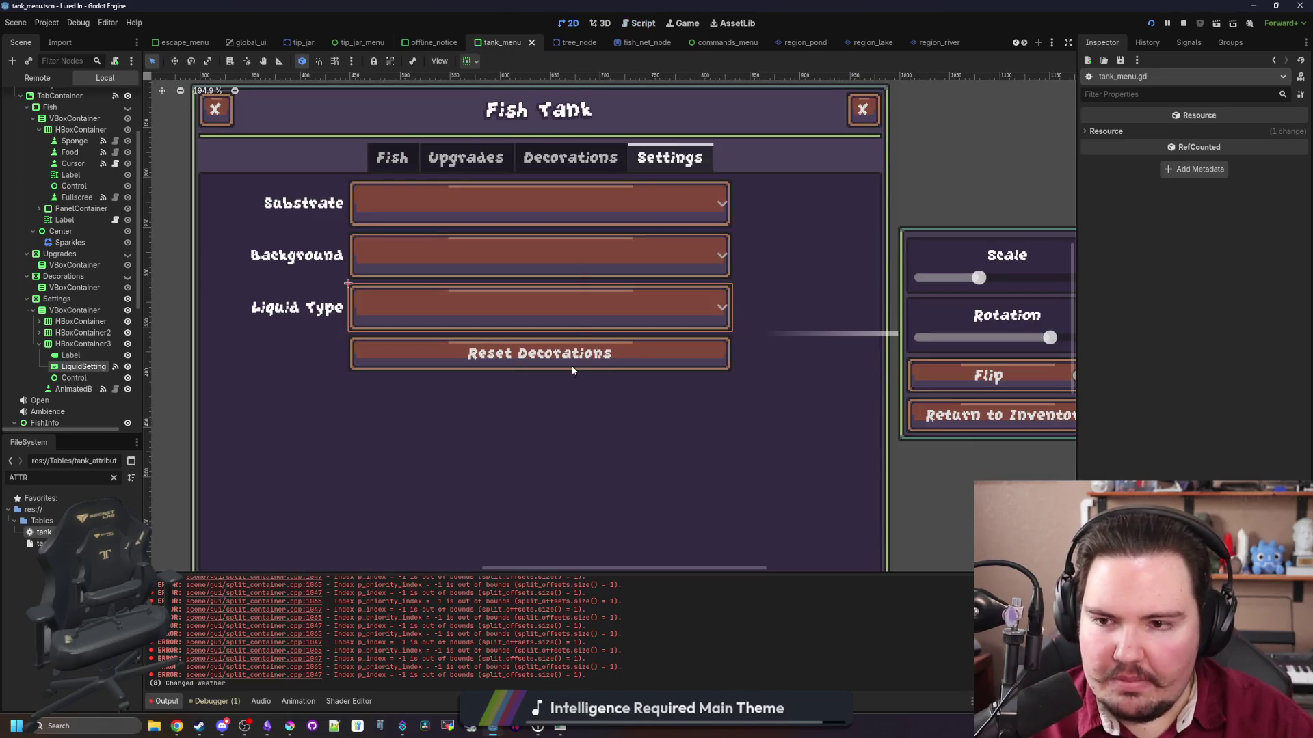
scroll(436, 387, down, 3)
scroll(735, 387, up, 2)
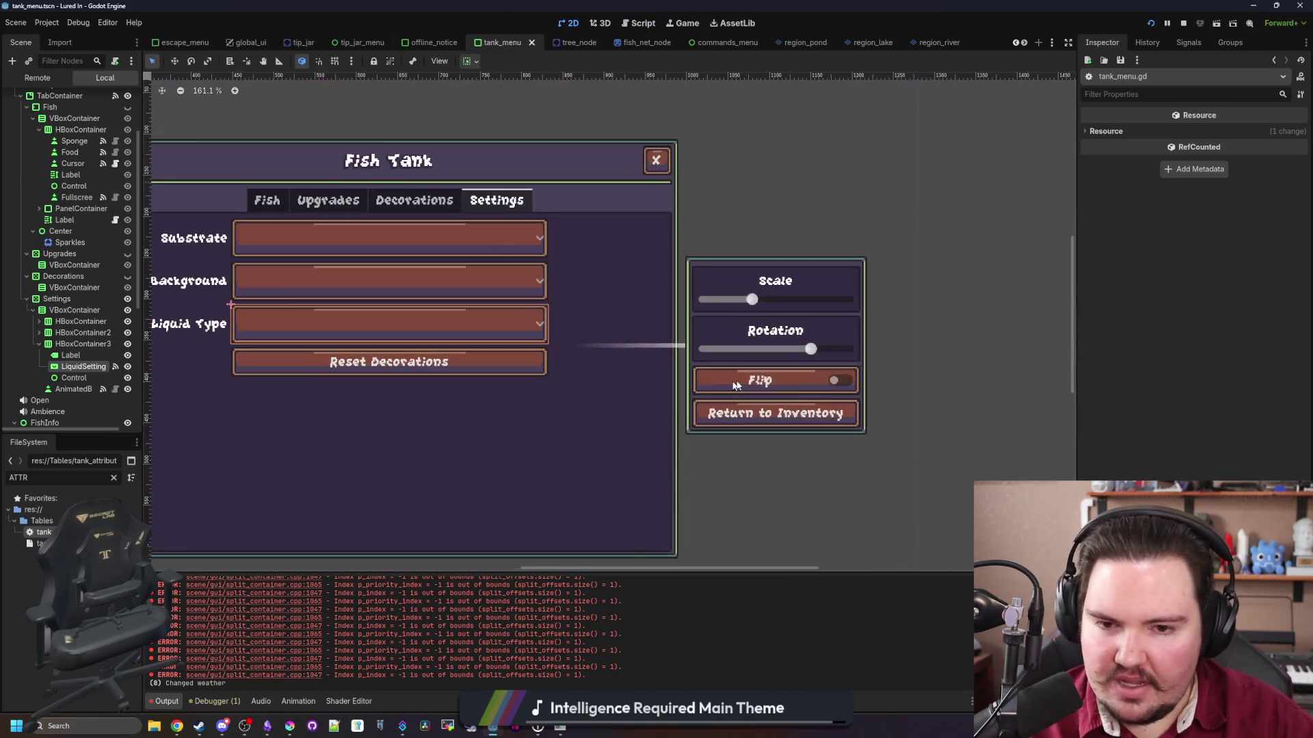
scroll(843, 423, up, 6)
scroll(842, 424, down, 5)
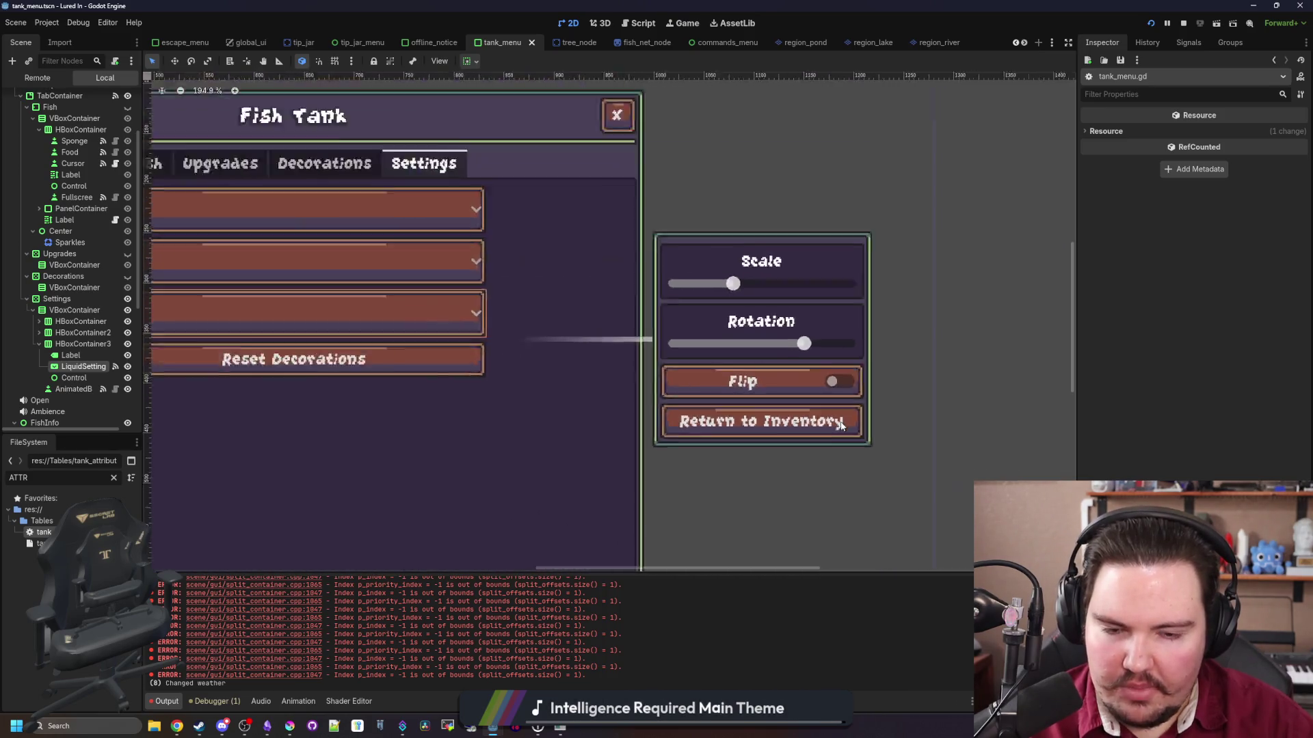
scroll(843, 423, down, 4)
scroll(662, 469, up, 1)
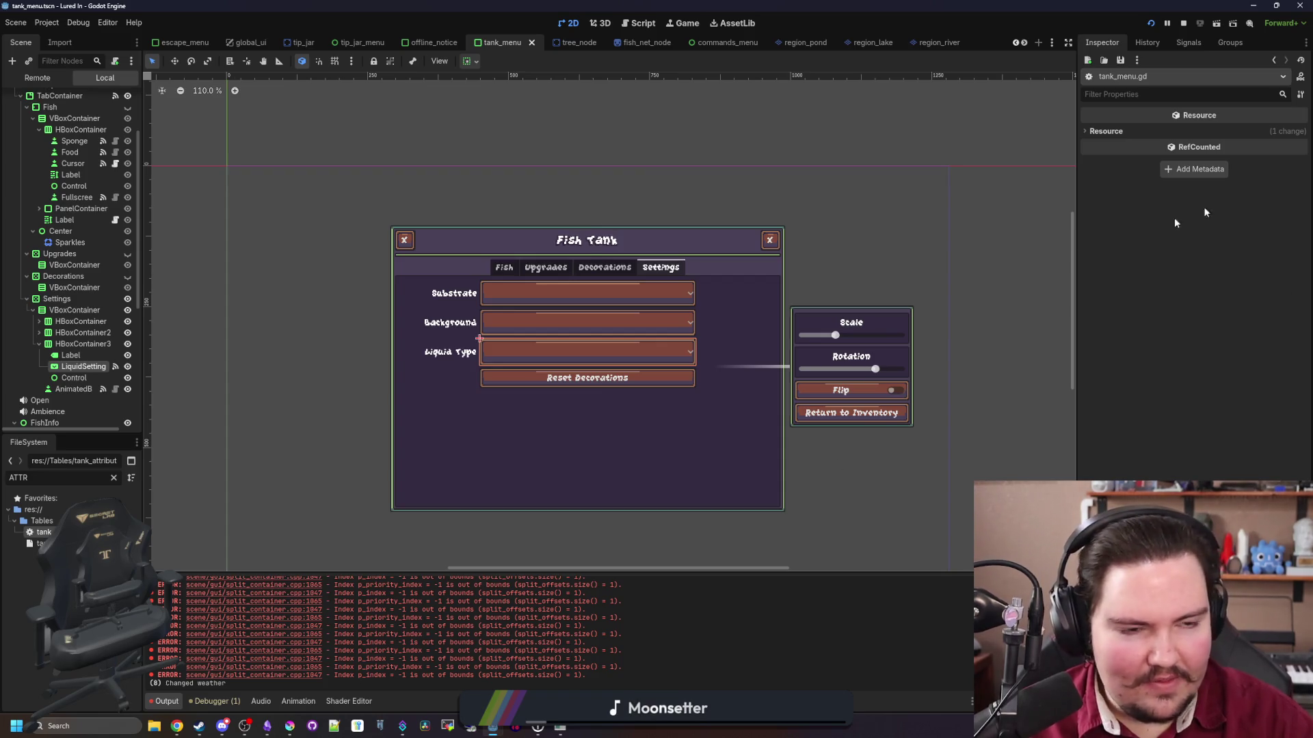
Step: Review the Lured In development notes, save tank_menu, and select the Settings container
mouse_move(294, 723)
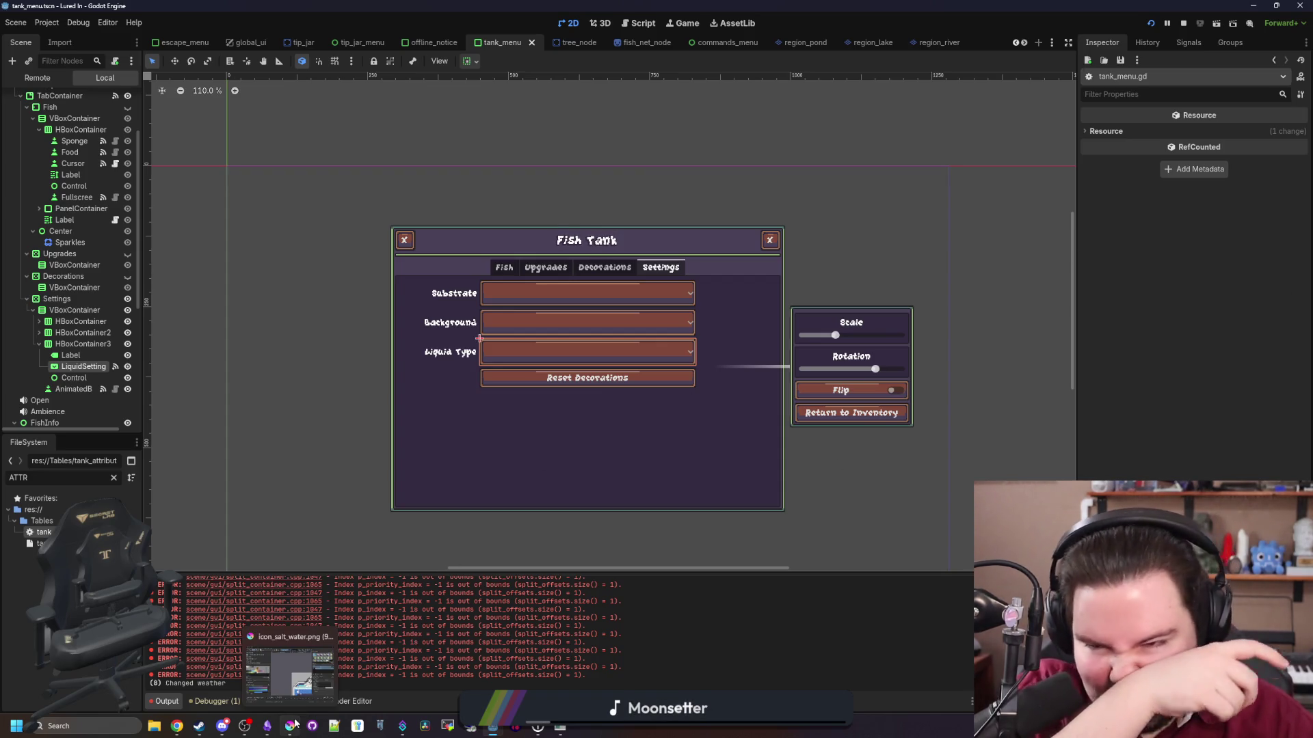
click(267, 726)
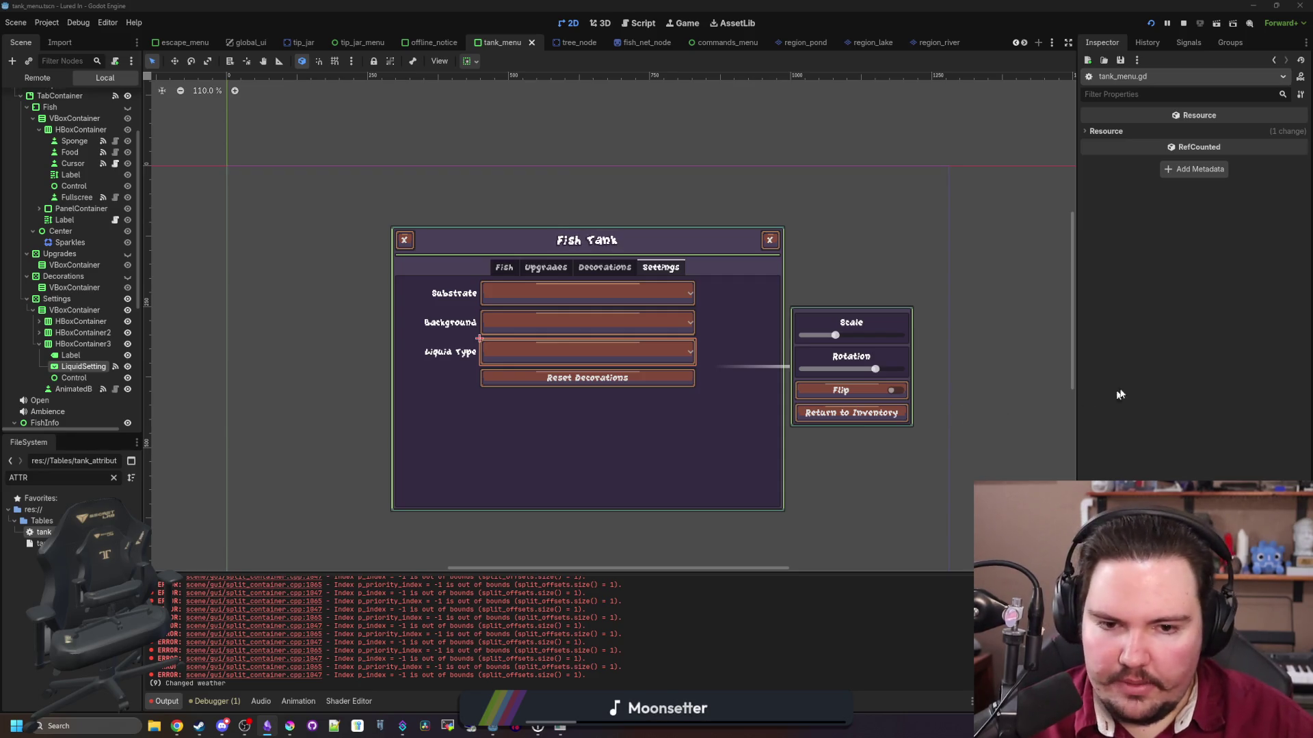
scroll(731, 360, up, 3)
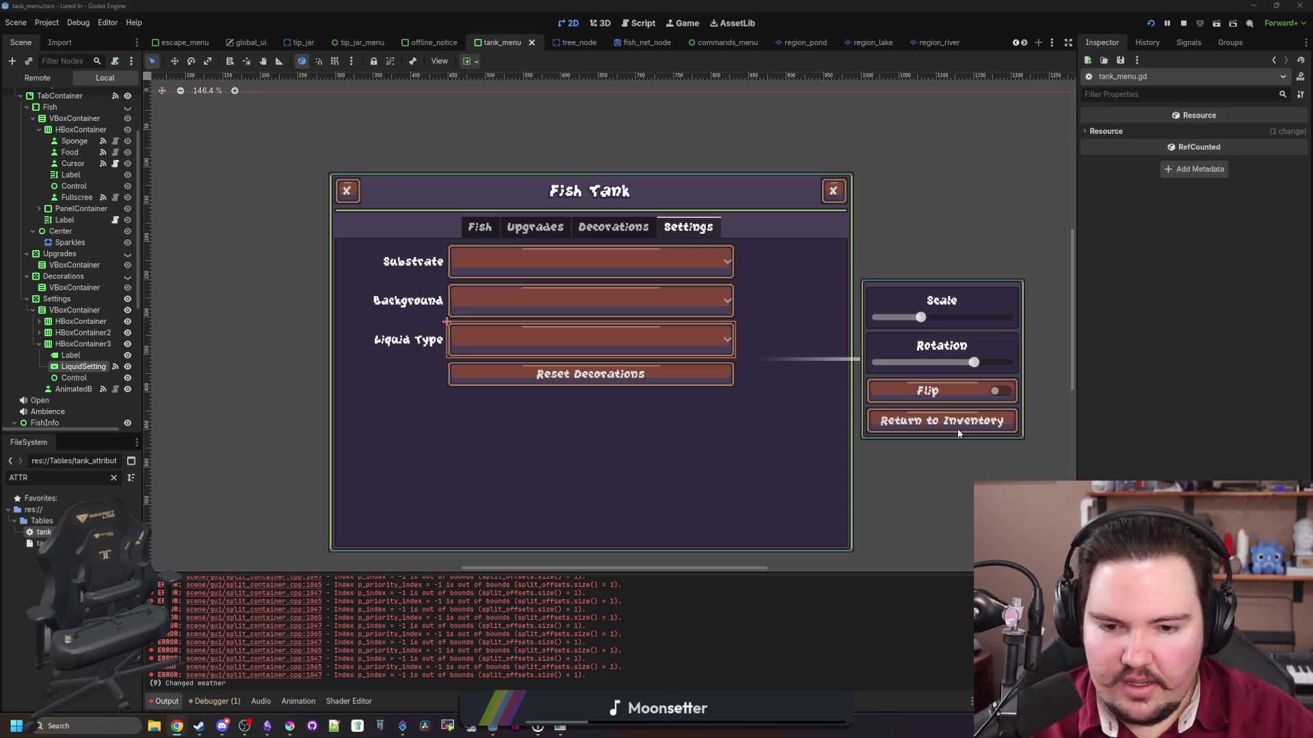
scroll(745, 327, up, 4)
scroll(744, 326, down, 4)
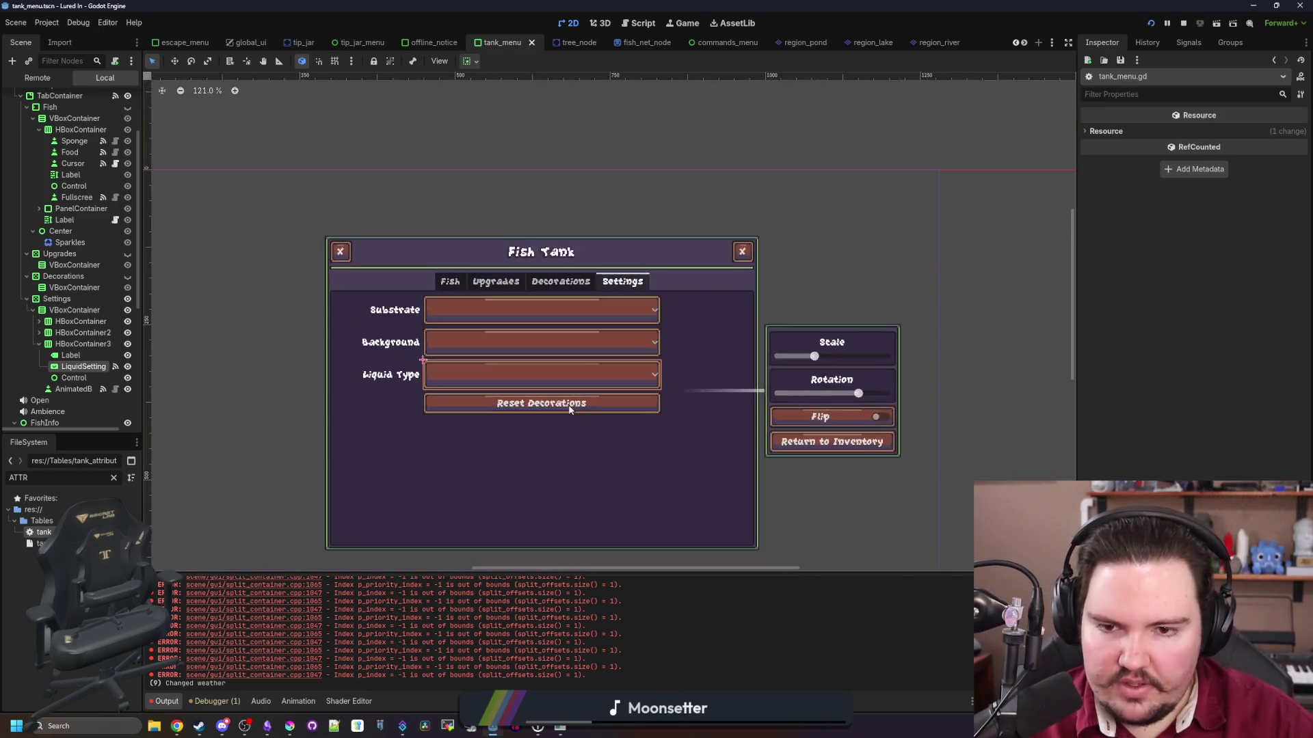
scroll(752, 309, up, 18)
scroll(752, 310, down, 18)
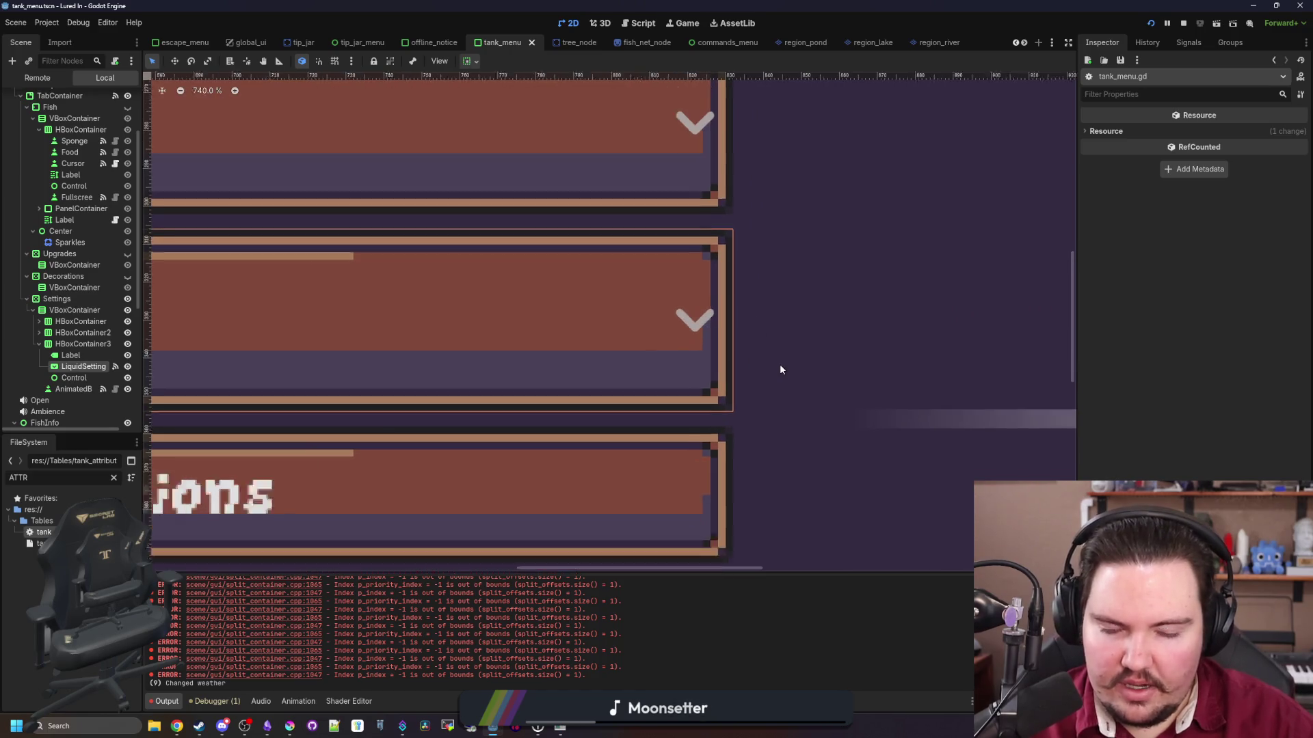
key(ctrl+s)
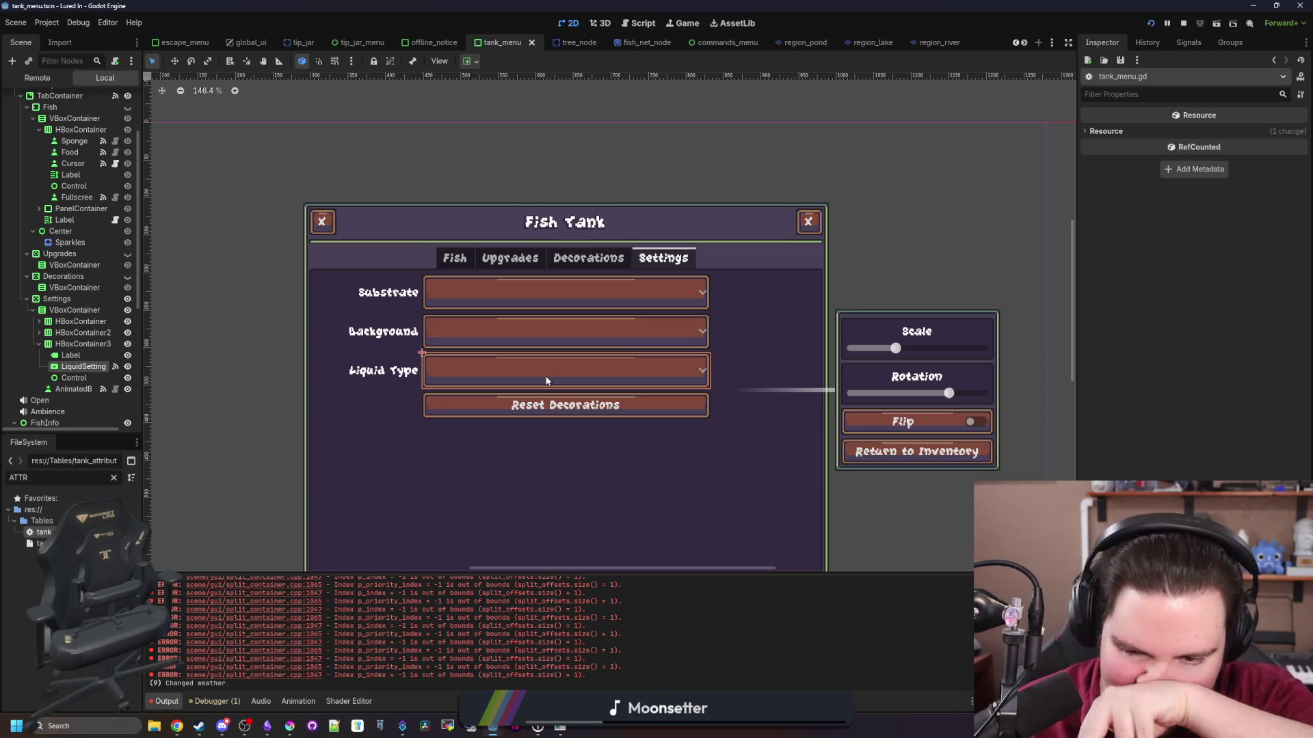
click(780, 515)
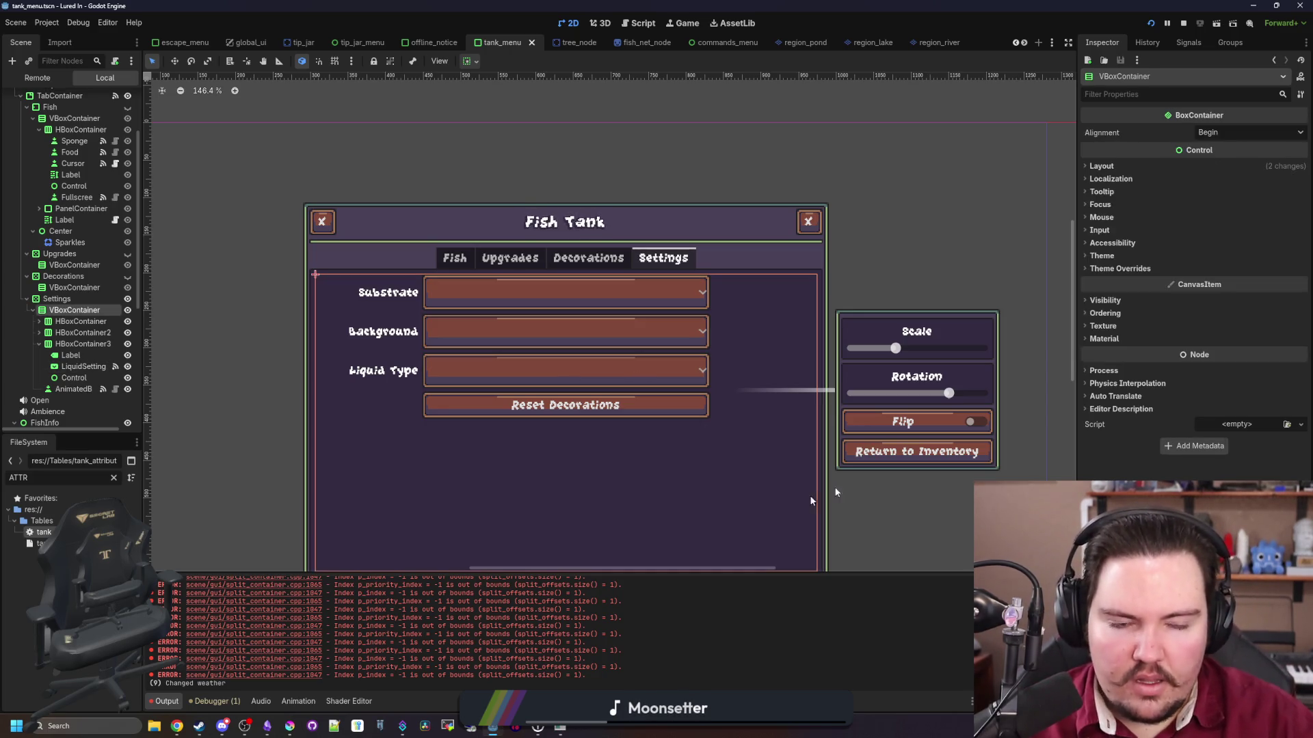
Step: Reconnect LiquidSetting's item_selected from the background handler to a new _on_liquid_setting_item_selected method
click(79, 321)
click(83, 344)
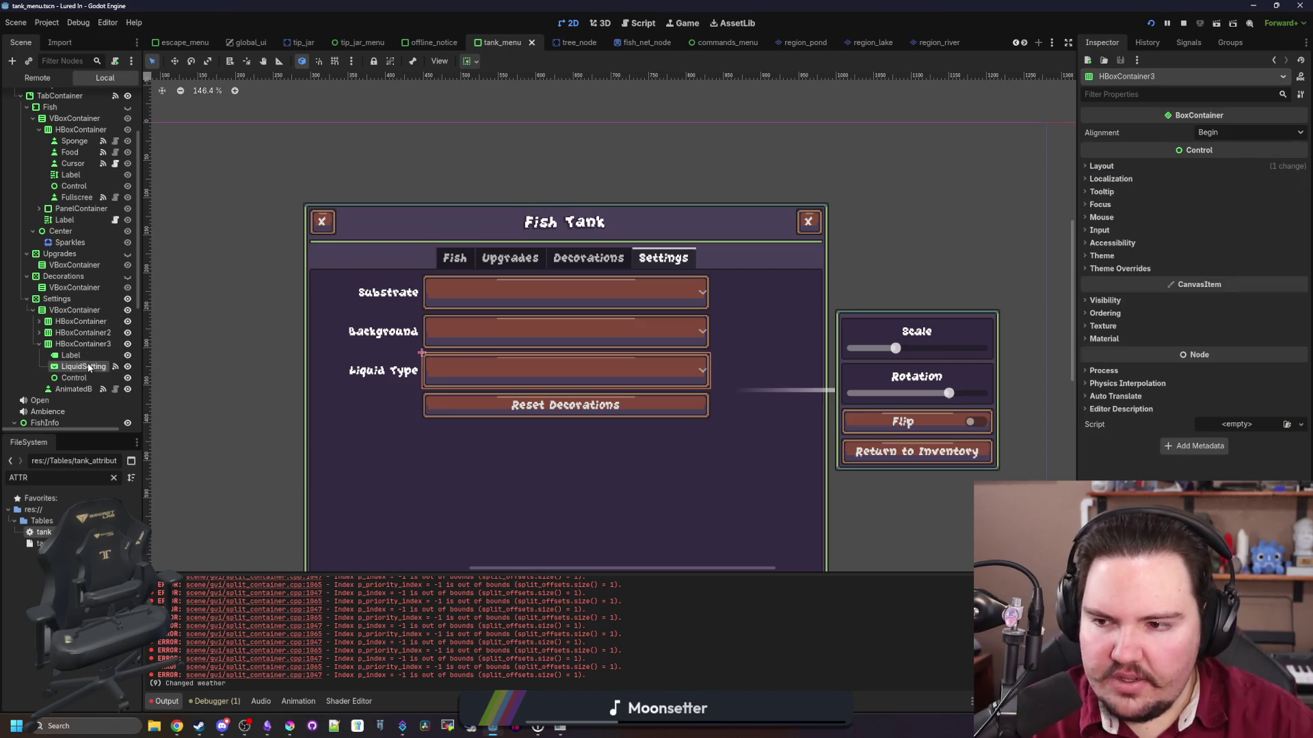
click(89, 367)
click(1188, 43)
right_click(1157, 120)
click(1183, 150)
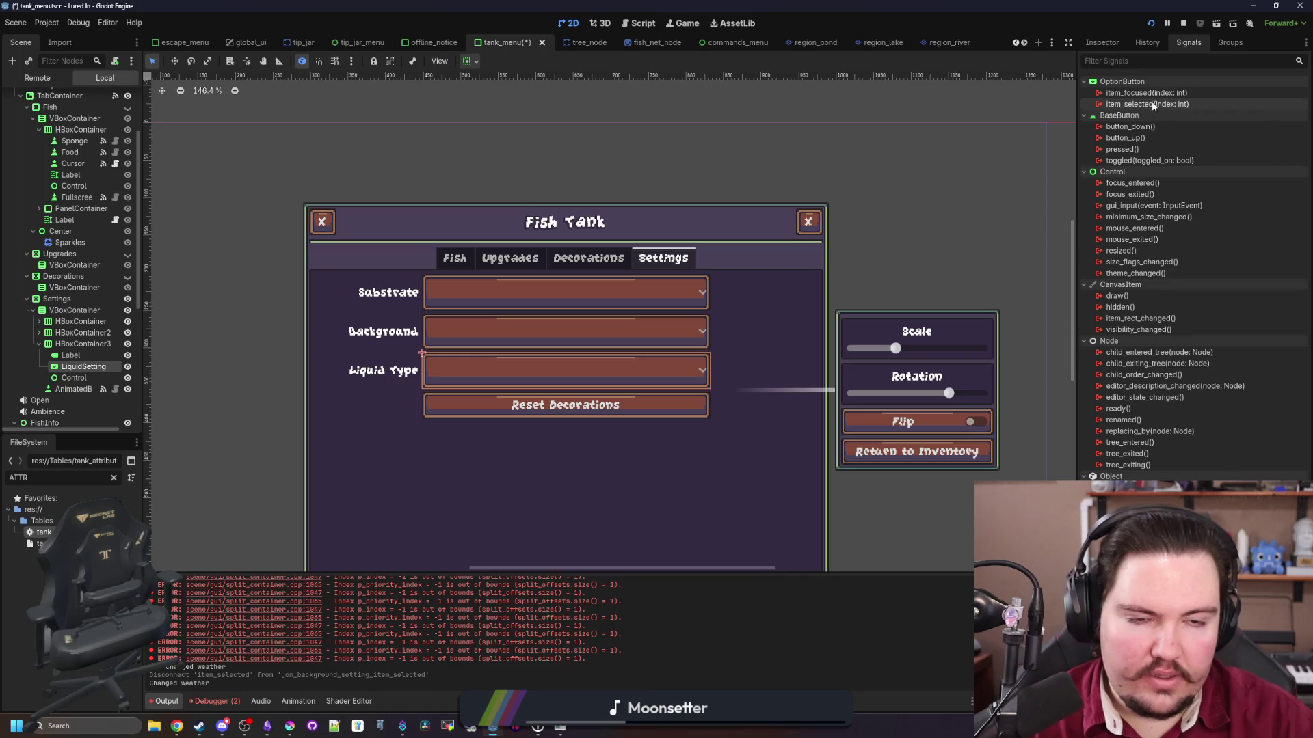
right_click(1152, 104)
click(1165, 117)
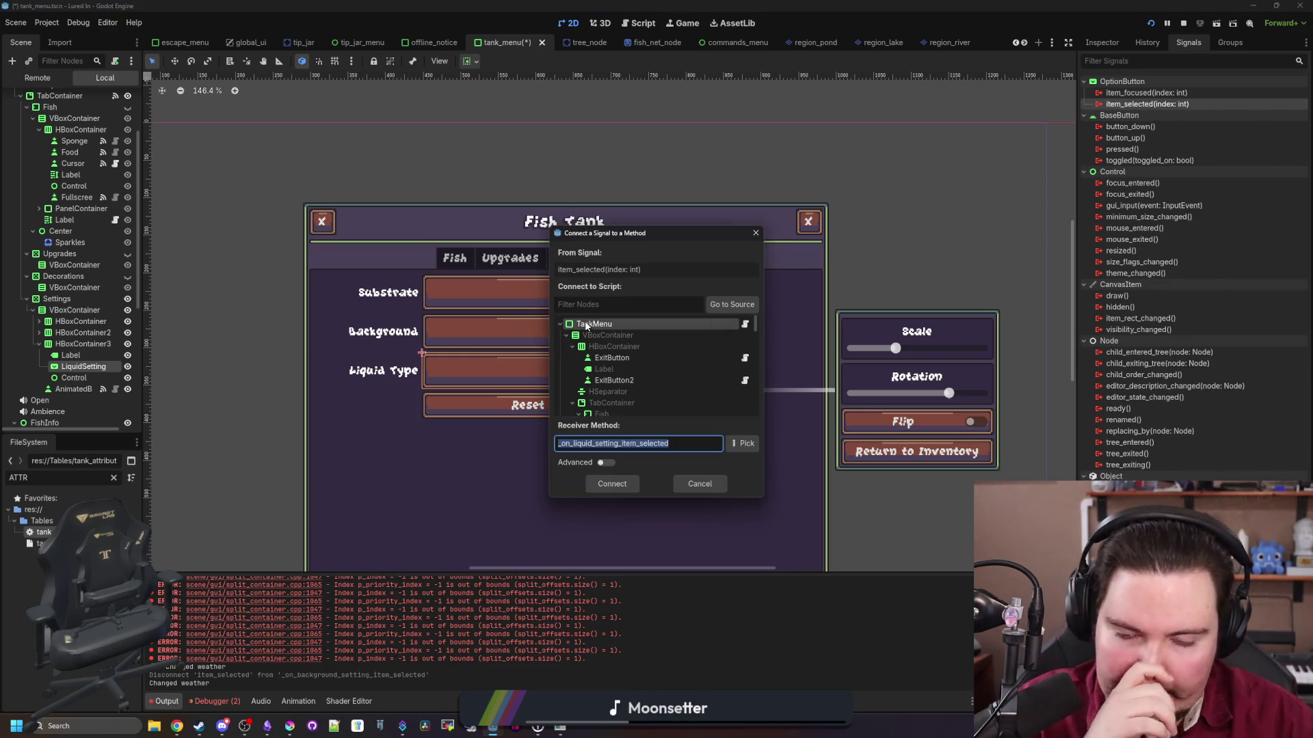
key(Return)
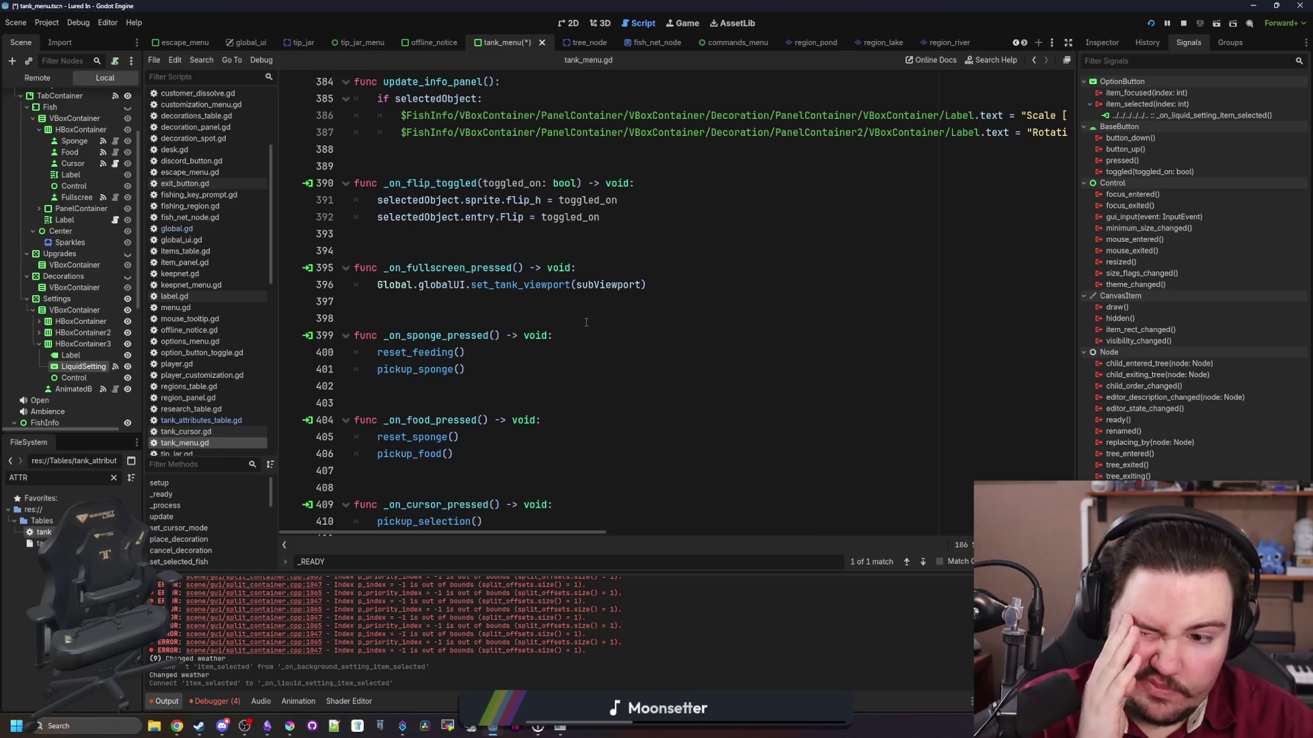
Step: Declare var lastLiquid : String = "" above the liquid handler
click(419, 467)
key(Return)
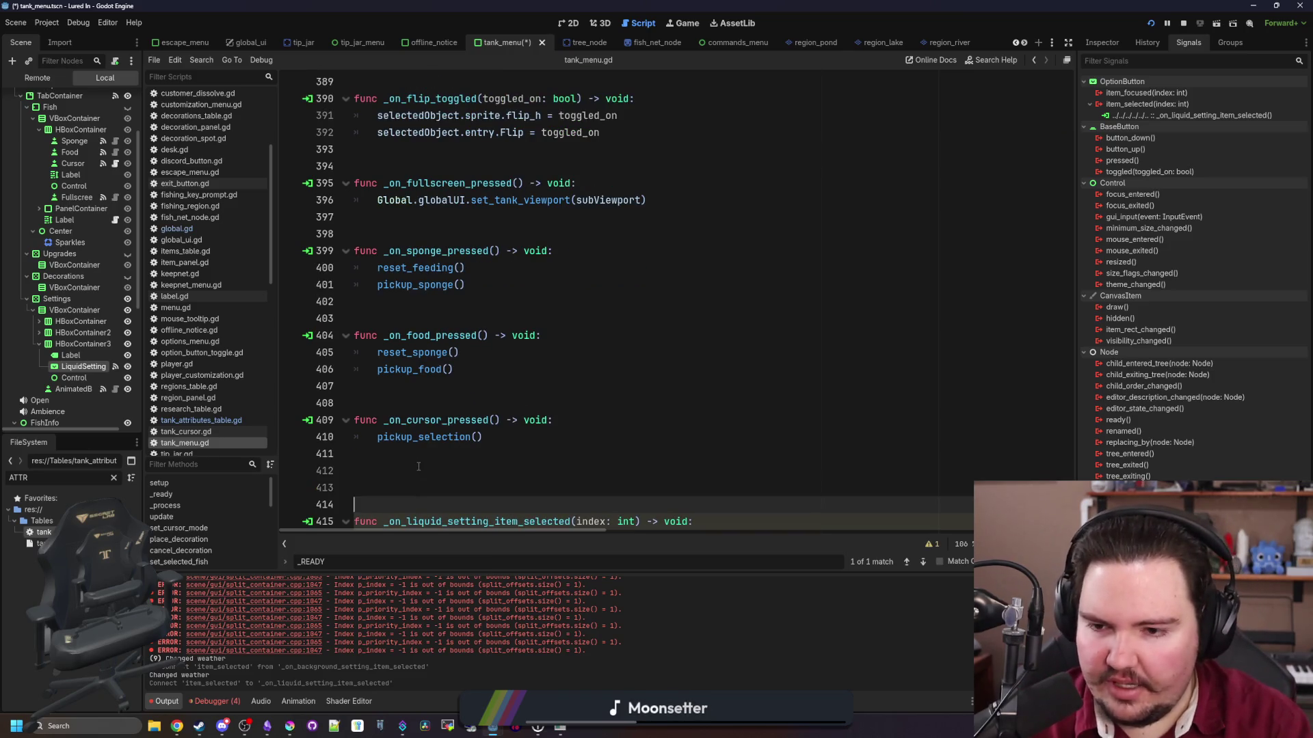
key(Return)
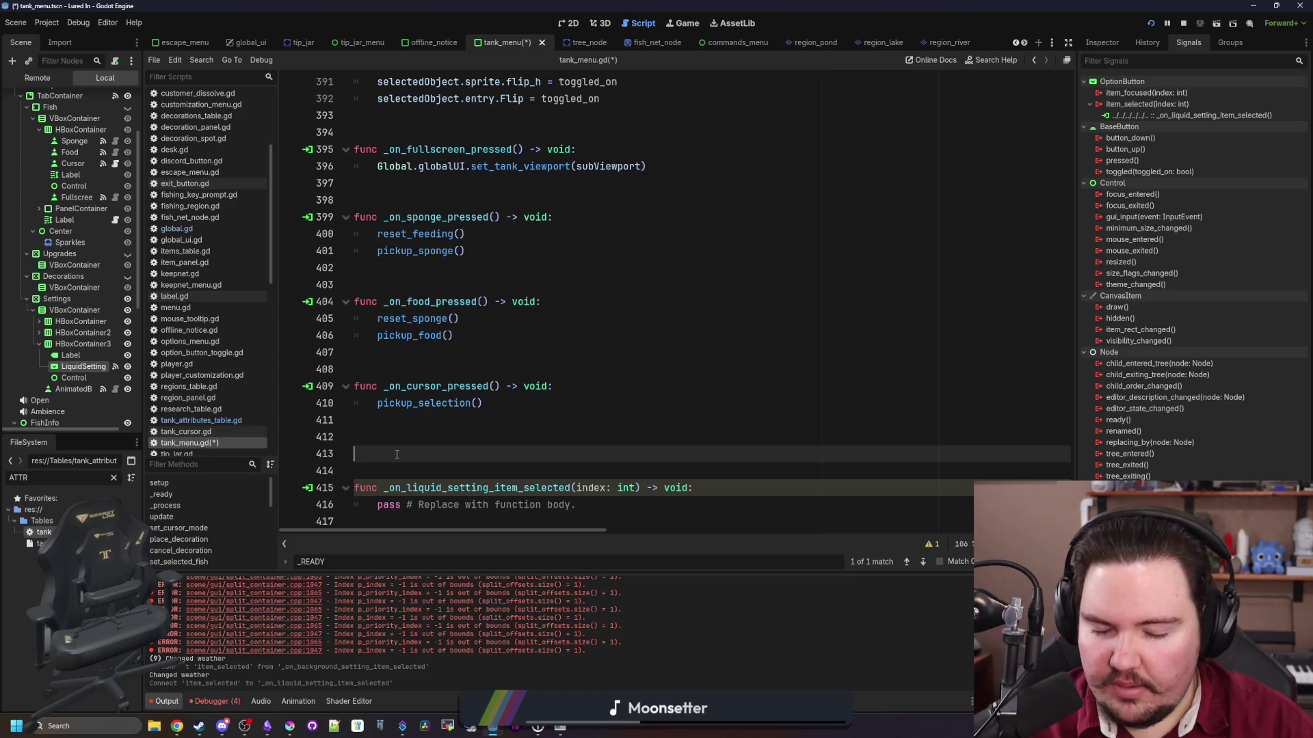
text(var lastLiquid : String = ")
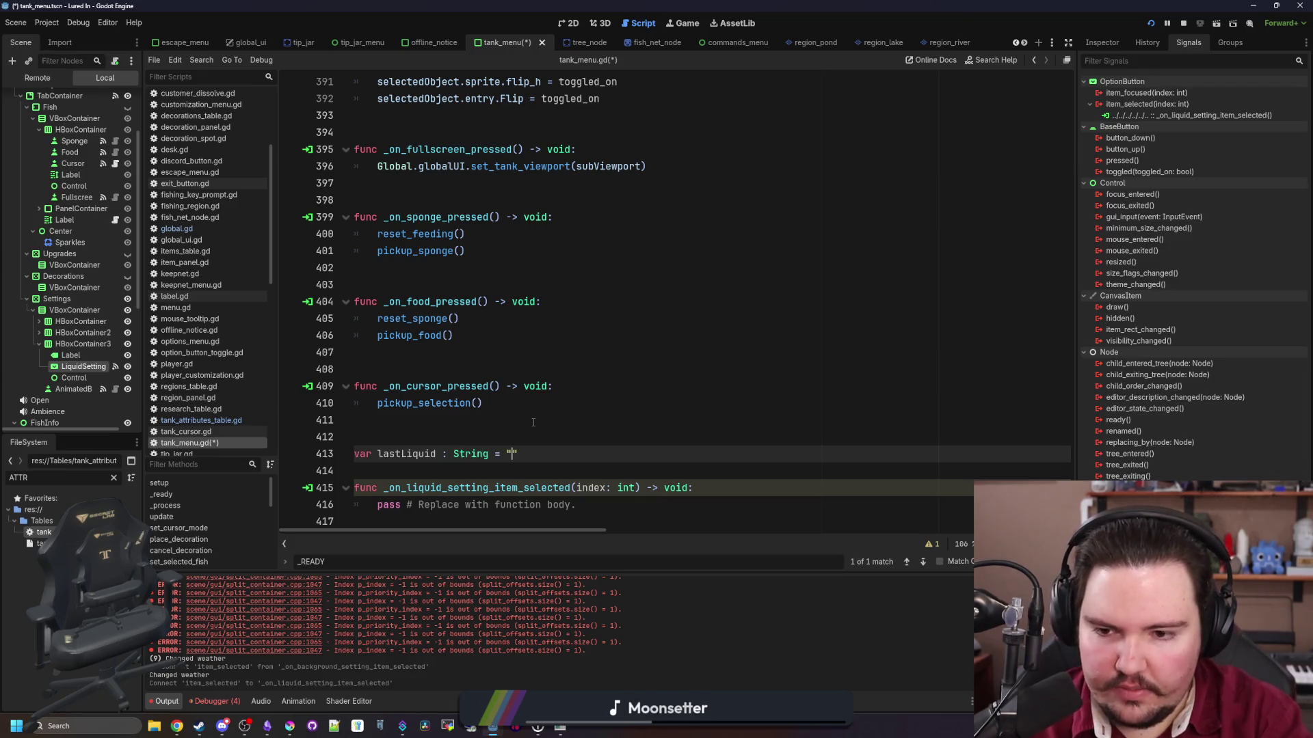
click(435, 477)
key(Return)
Step: Replace the handler's pass with if Global.tankFishData[tankID].size() > 0:
drag(577, 506, 372, 513)
key(BackSpace)
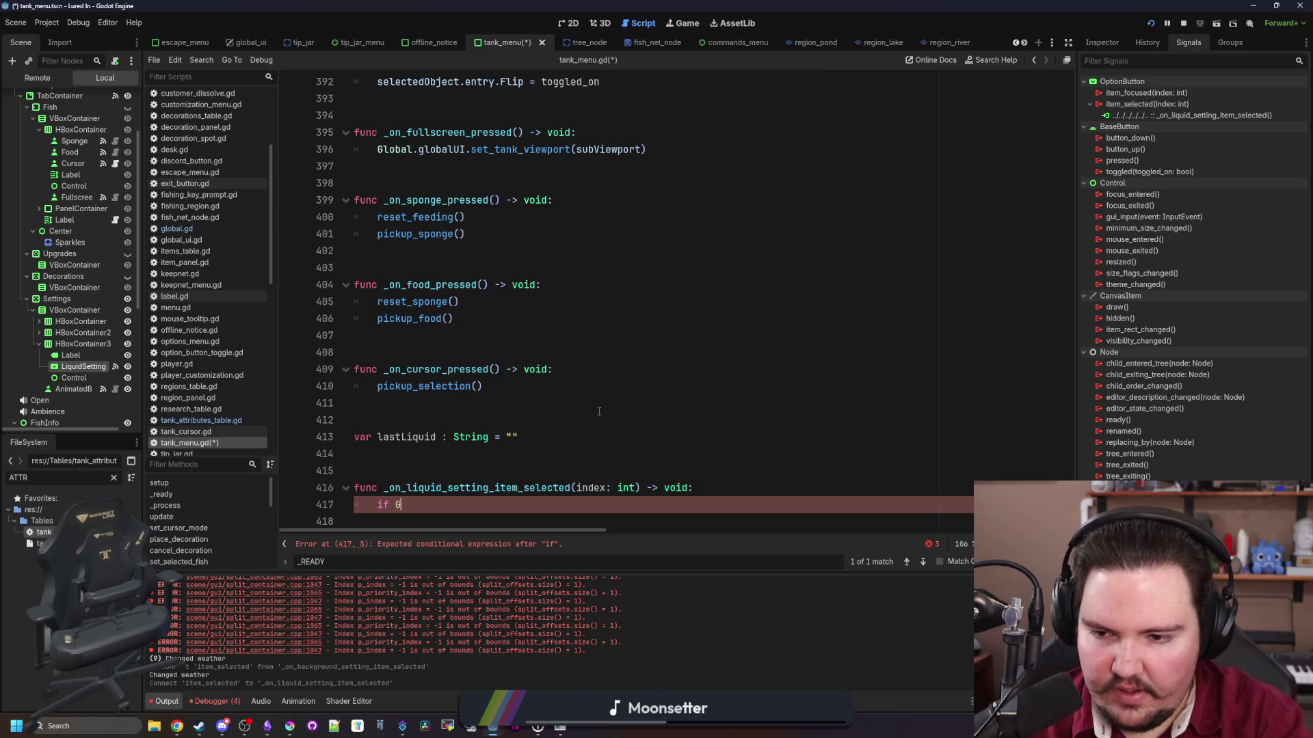
text(.tankFishData)
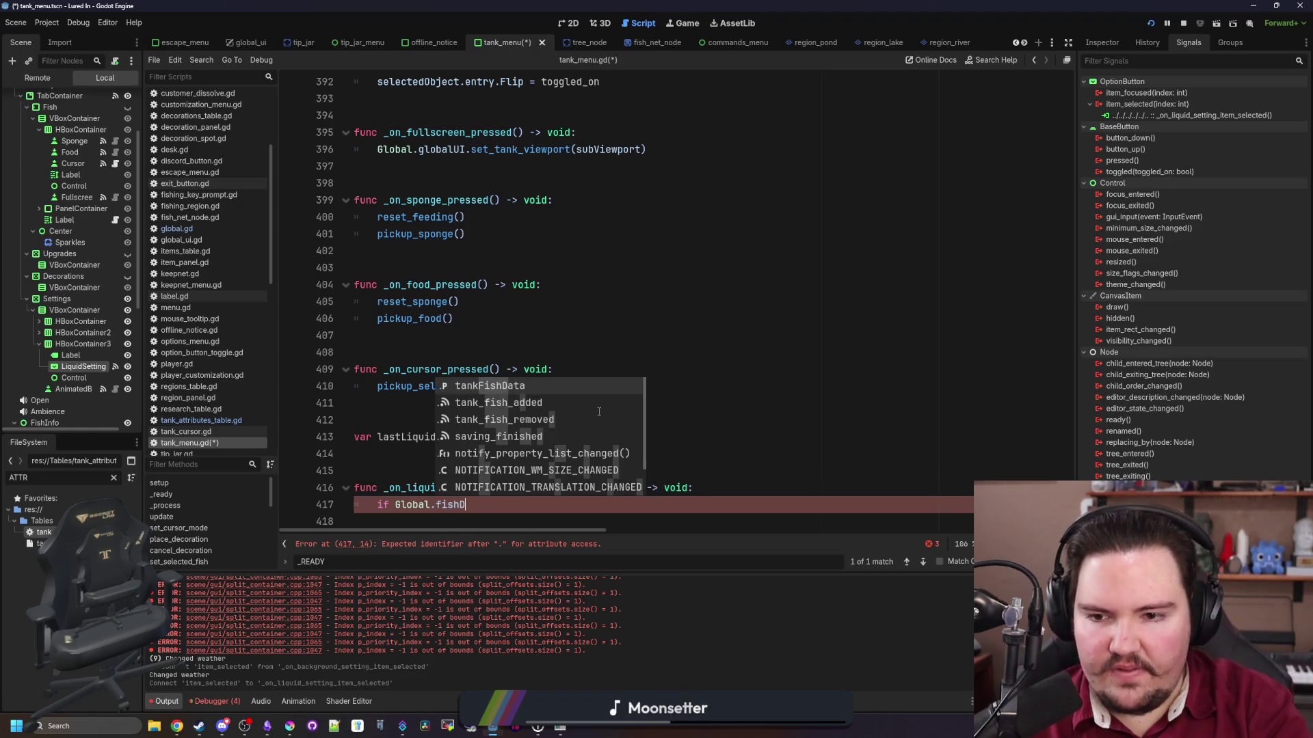
text([tankF)
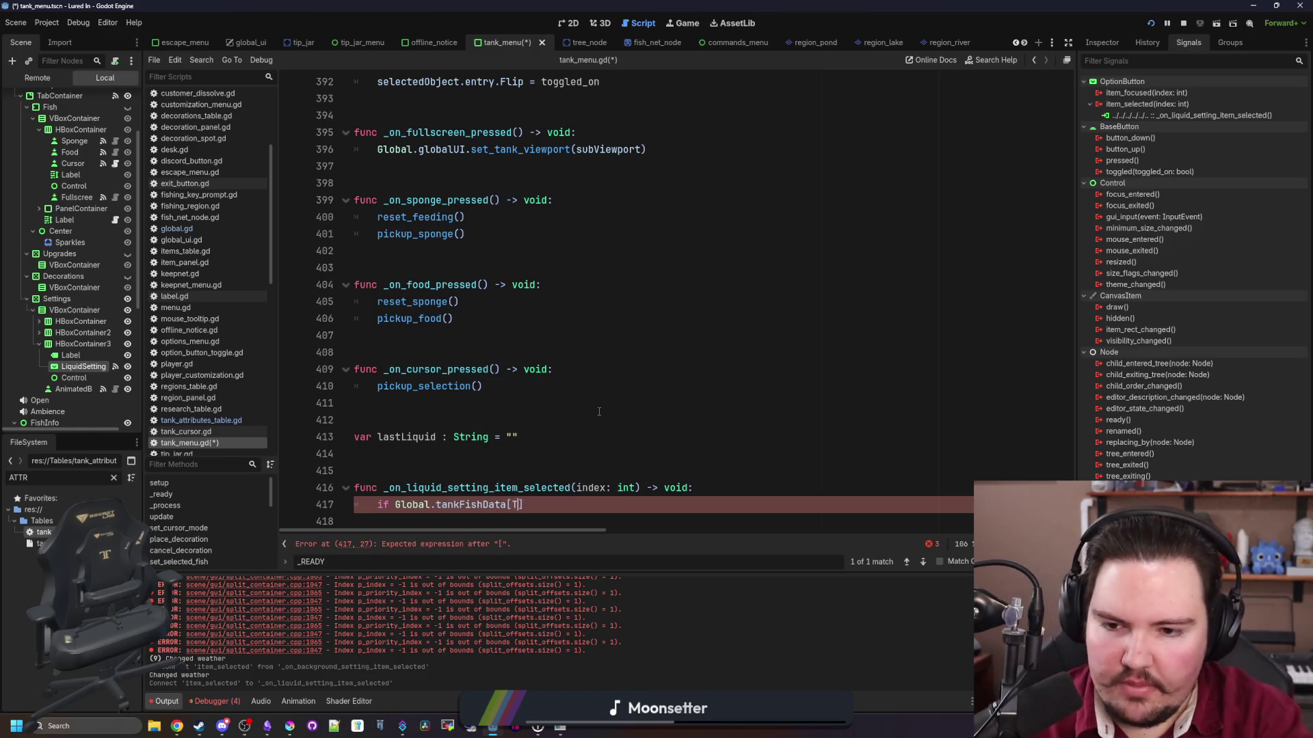
text(ID)
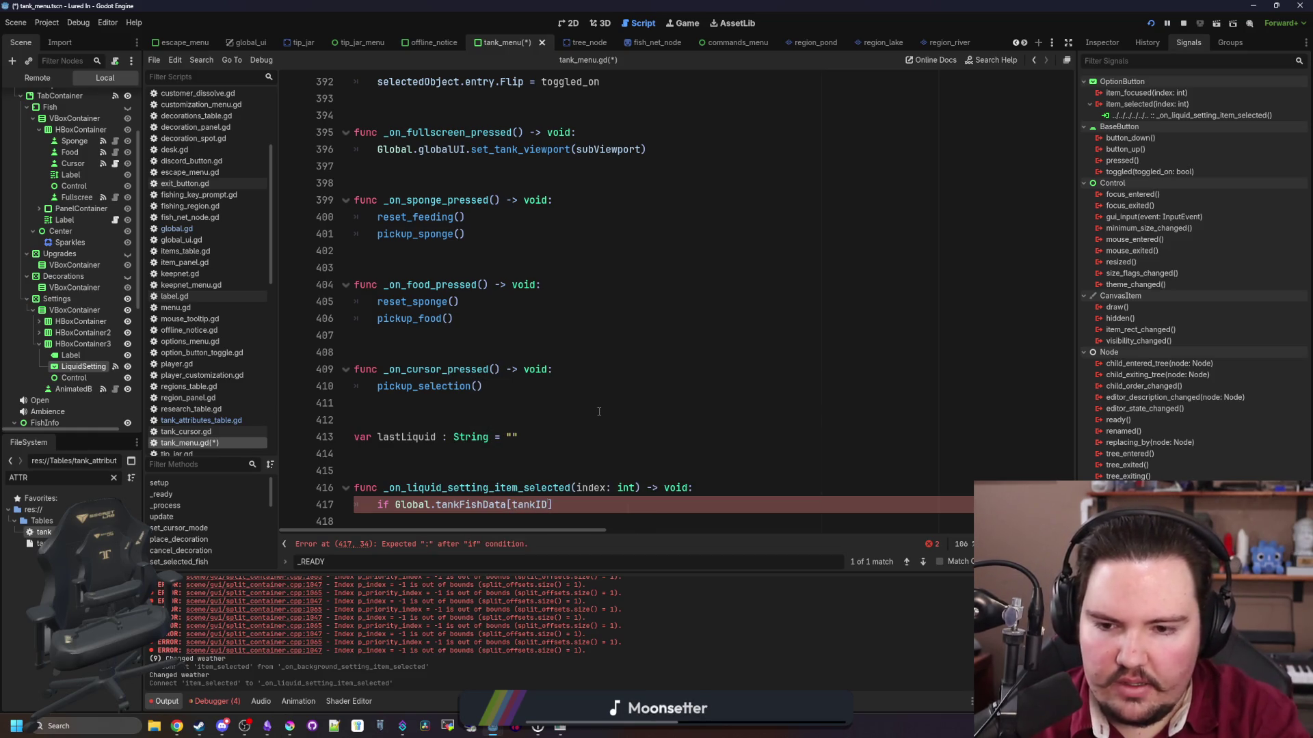
text(].size() > 0)
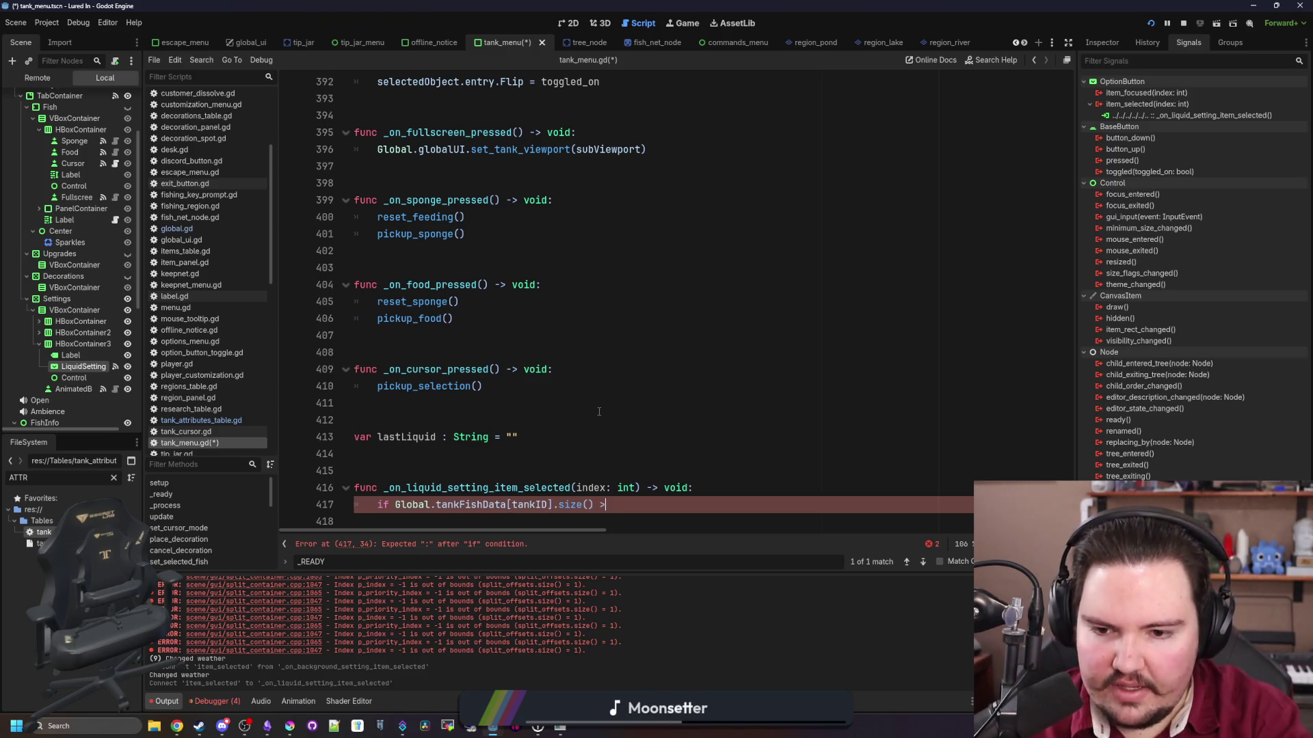
text(:)
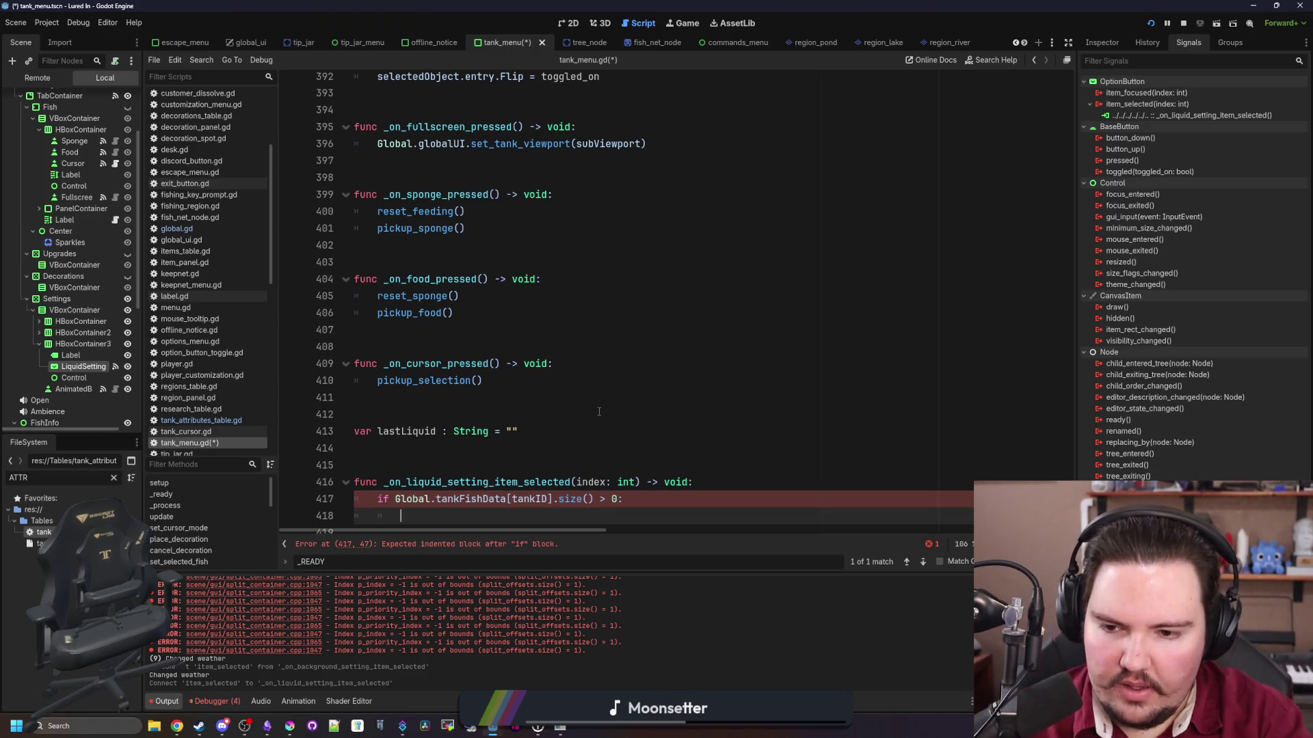
key(Return)
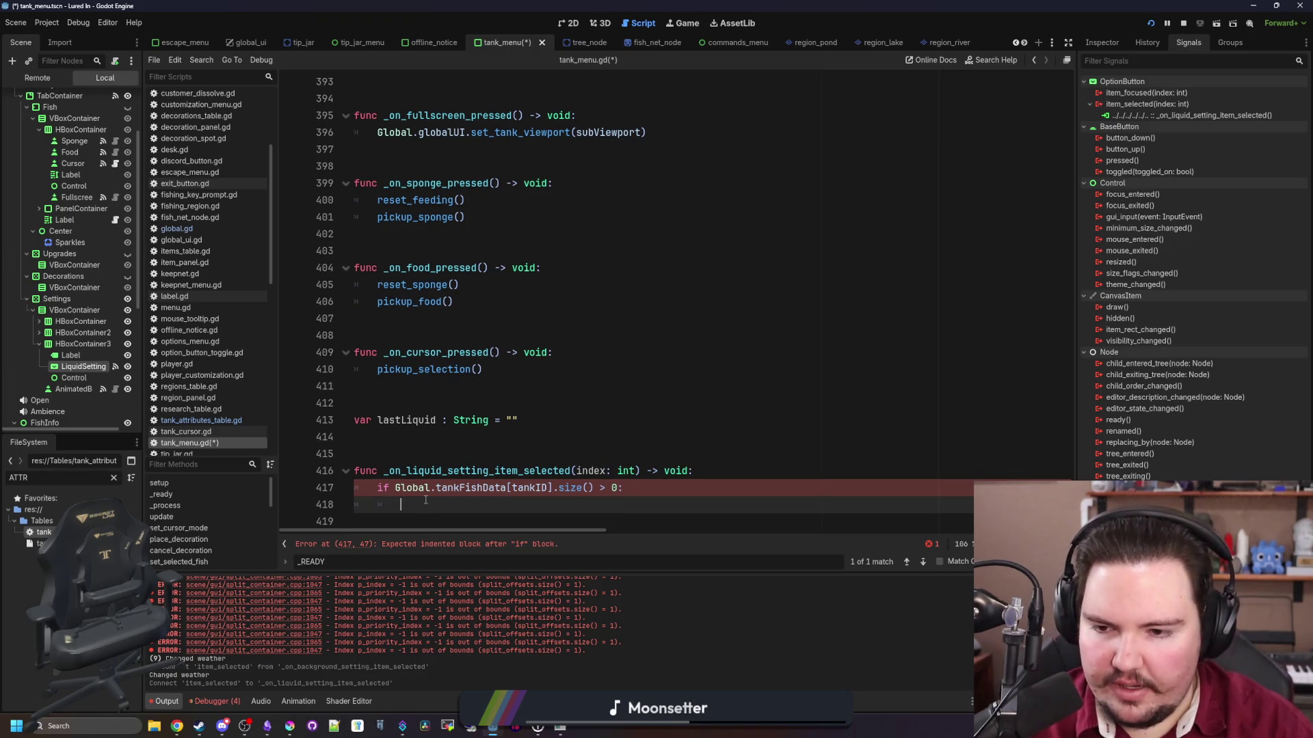
Step: Begin a new declaration line with a String parameter above the handler
click(416, 454)
key(Return)
text(var)
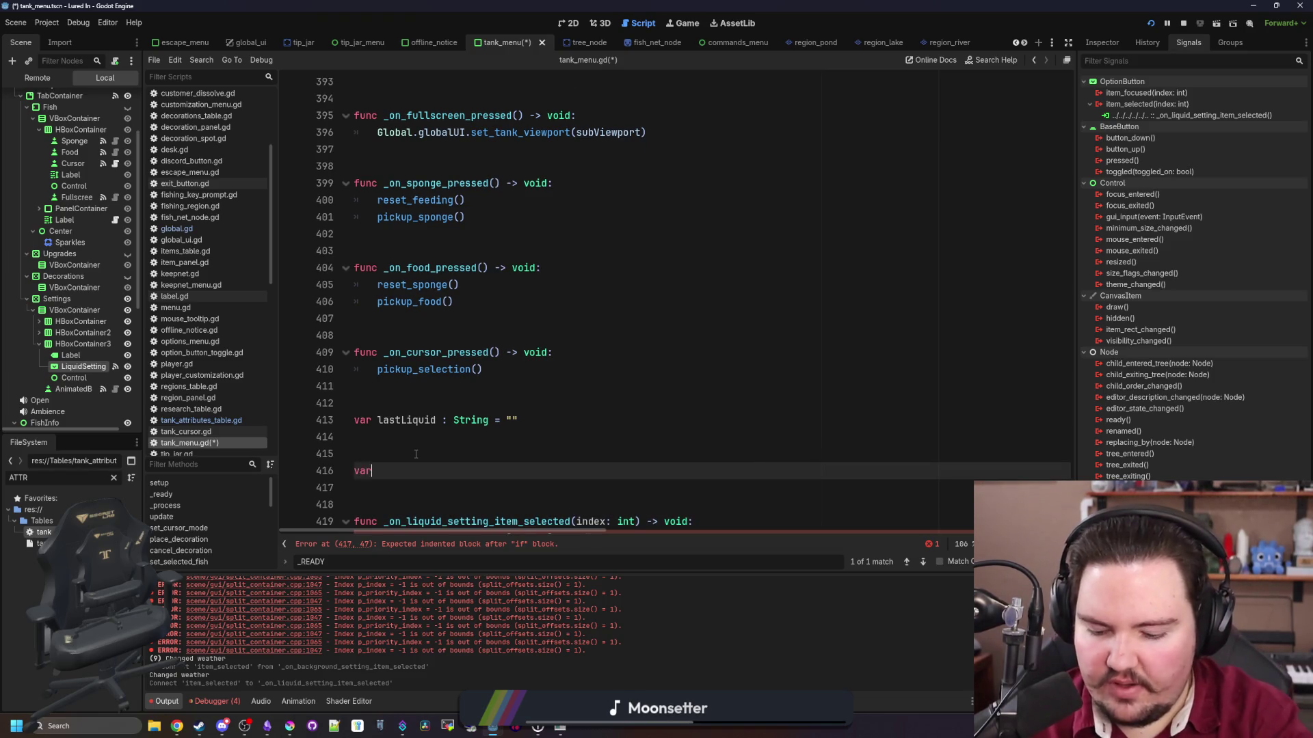
text(ange(*))
text():)
Step: Turn the new line into func accept_liquid_change(newLiquid : String) with a body
key(Return)
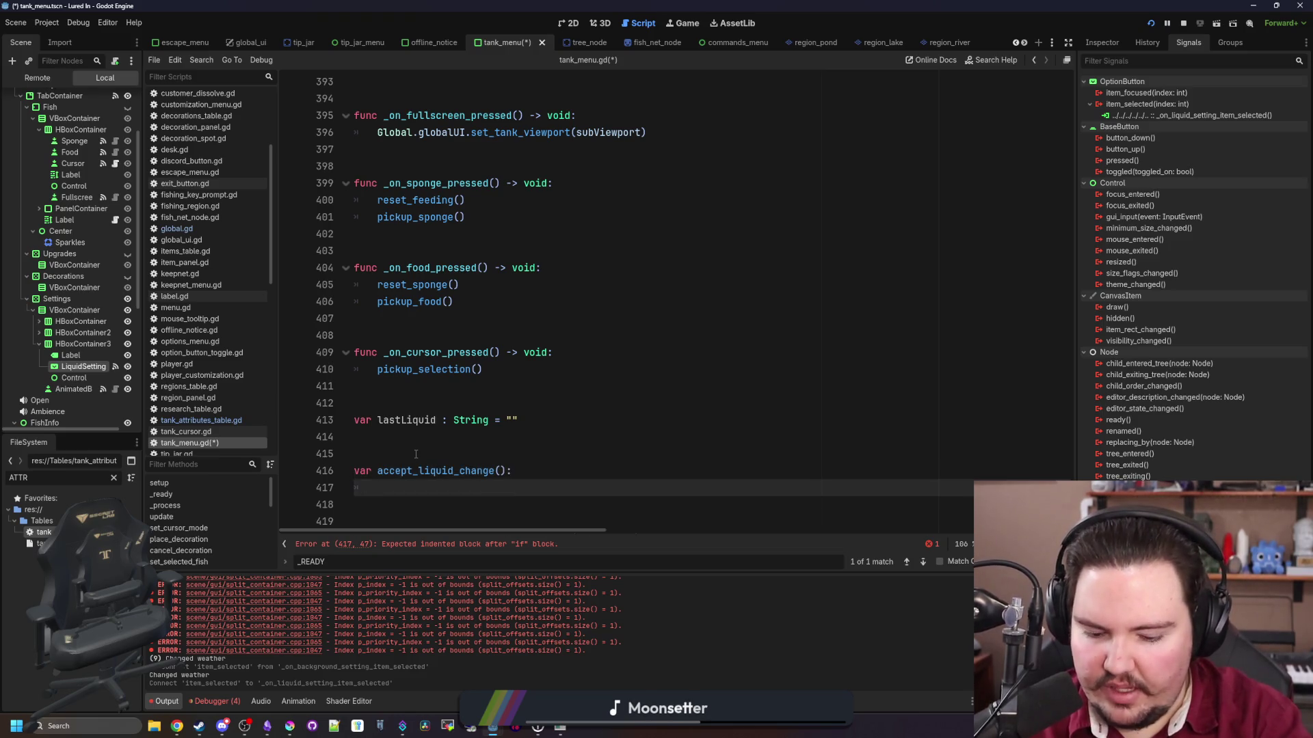
scroll(444, 437, down, 2)
click(498, 403)
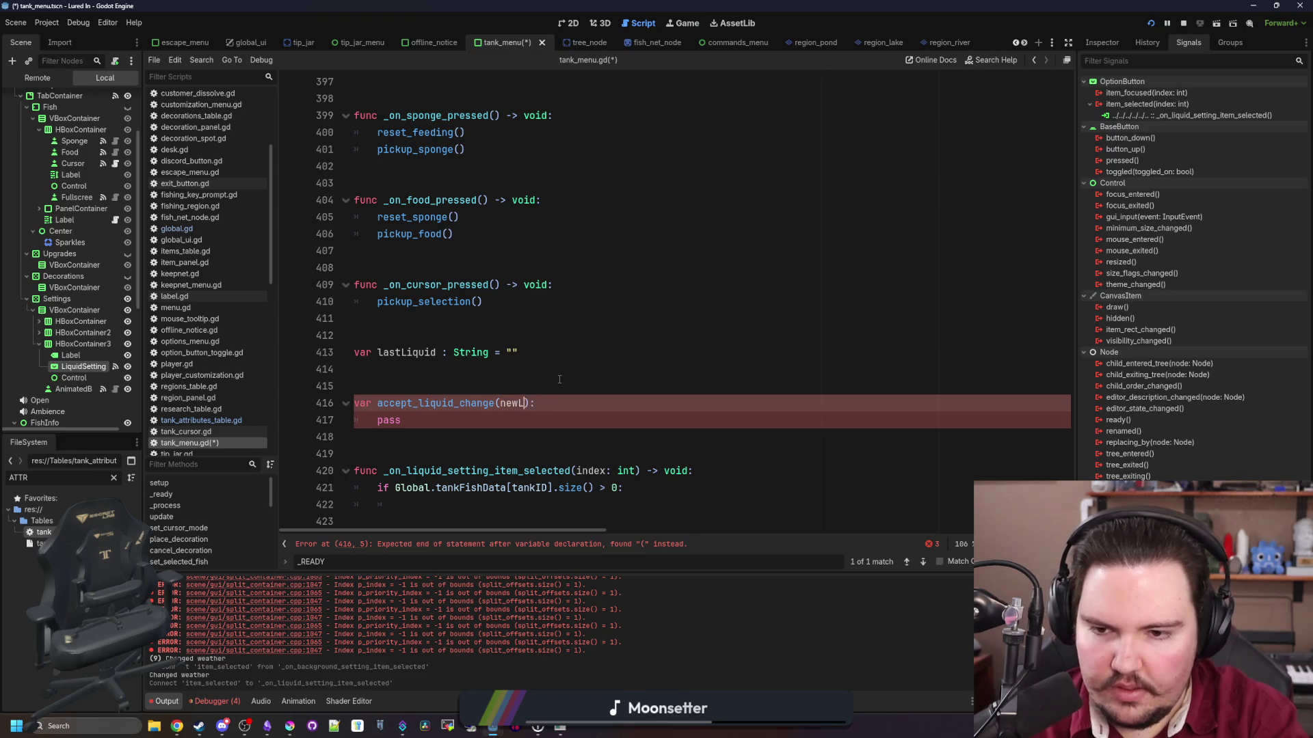
text(ring)
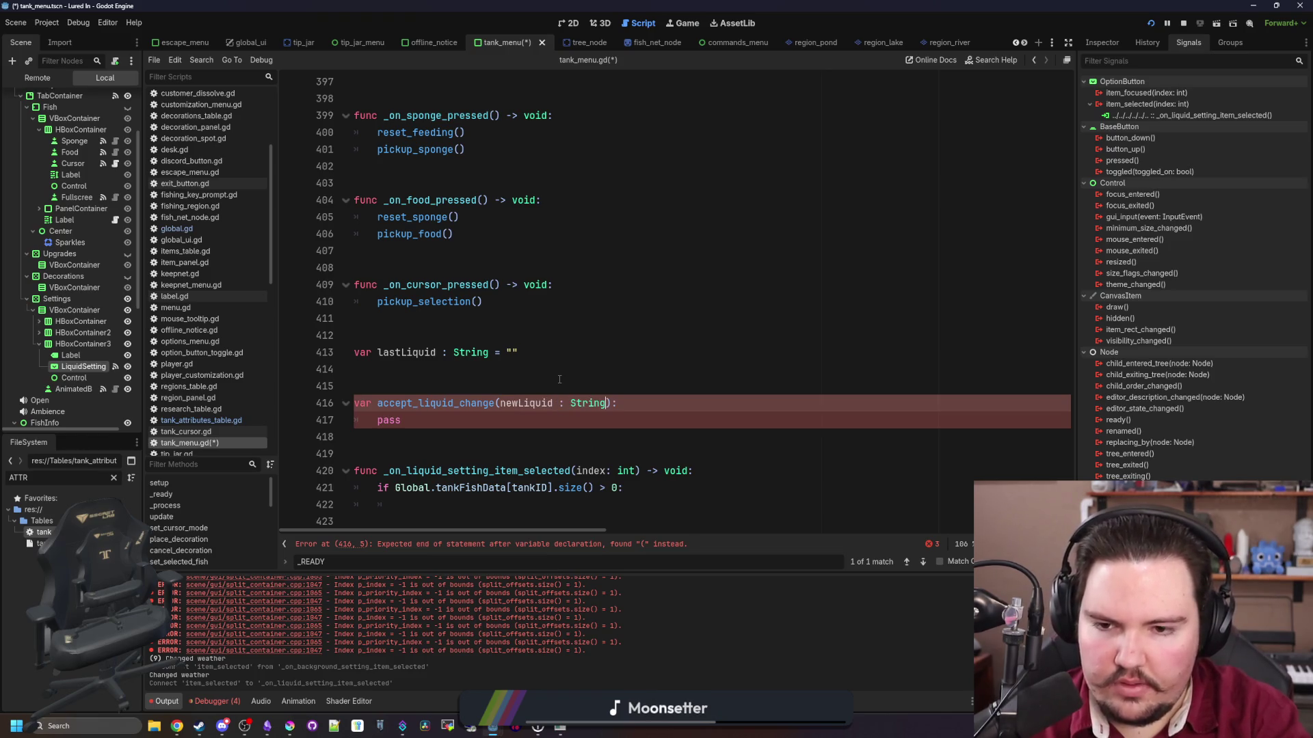
double_click(362, 402)
text(func)
Step: Add pass inside the tankFishData size if-block
click(411, 392)
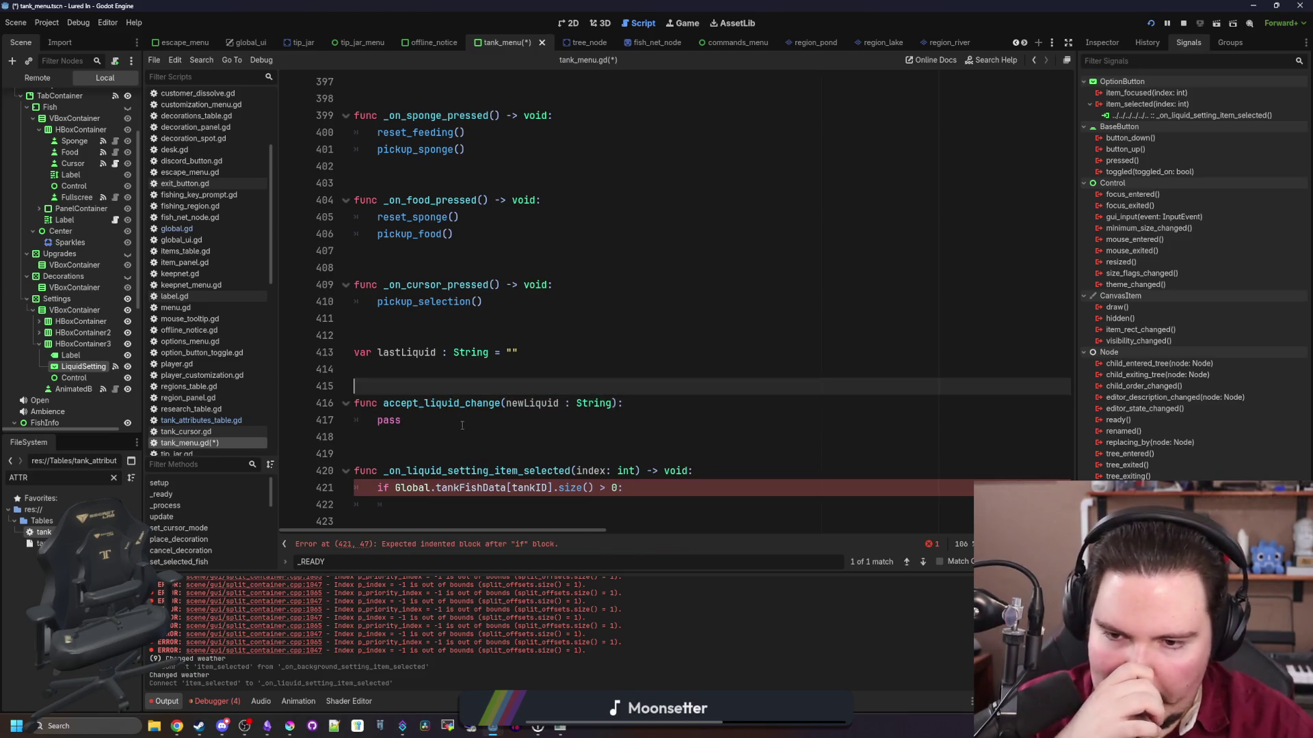
click(491, 454)
click(496, 504)
text(pass)
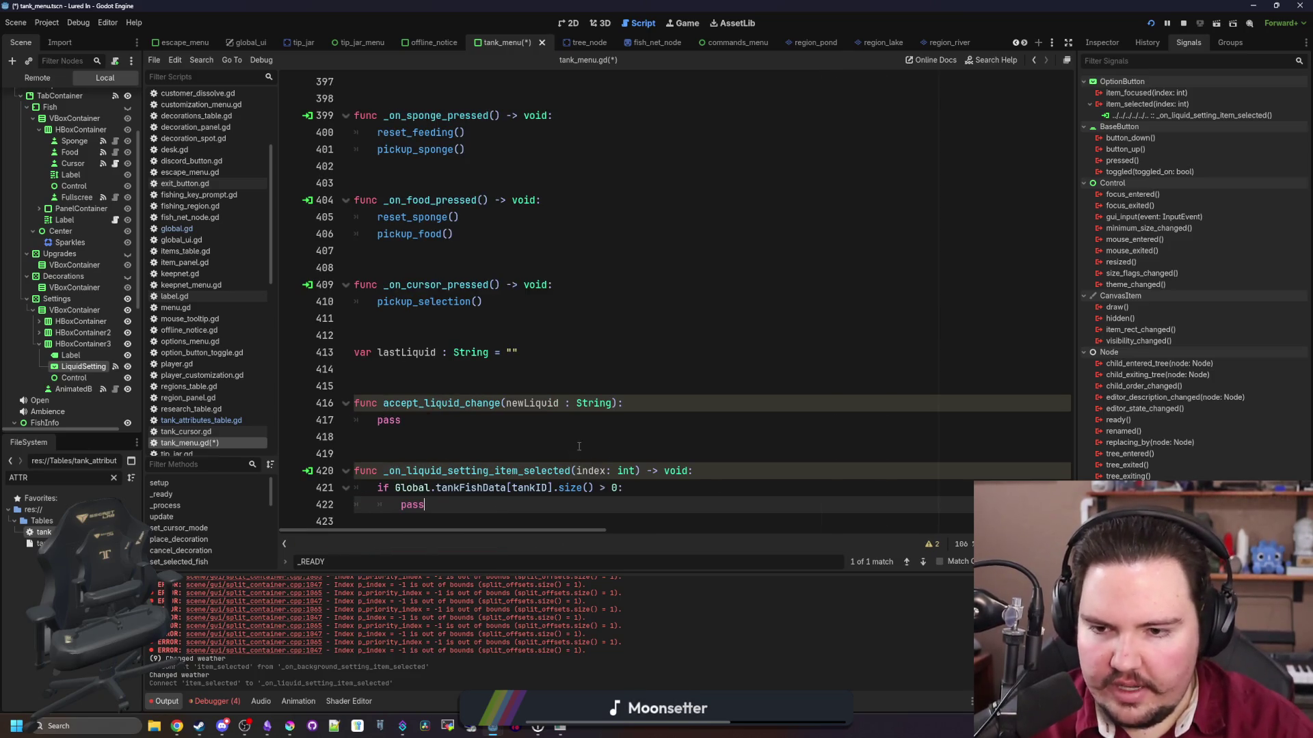
Step: Save tank_menu.gd and run the game with F5
click(578, 447)
key(ctrl+s)
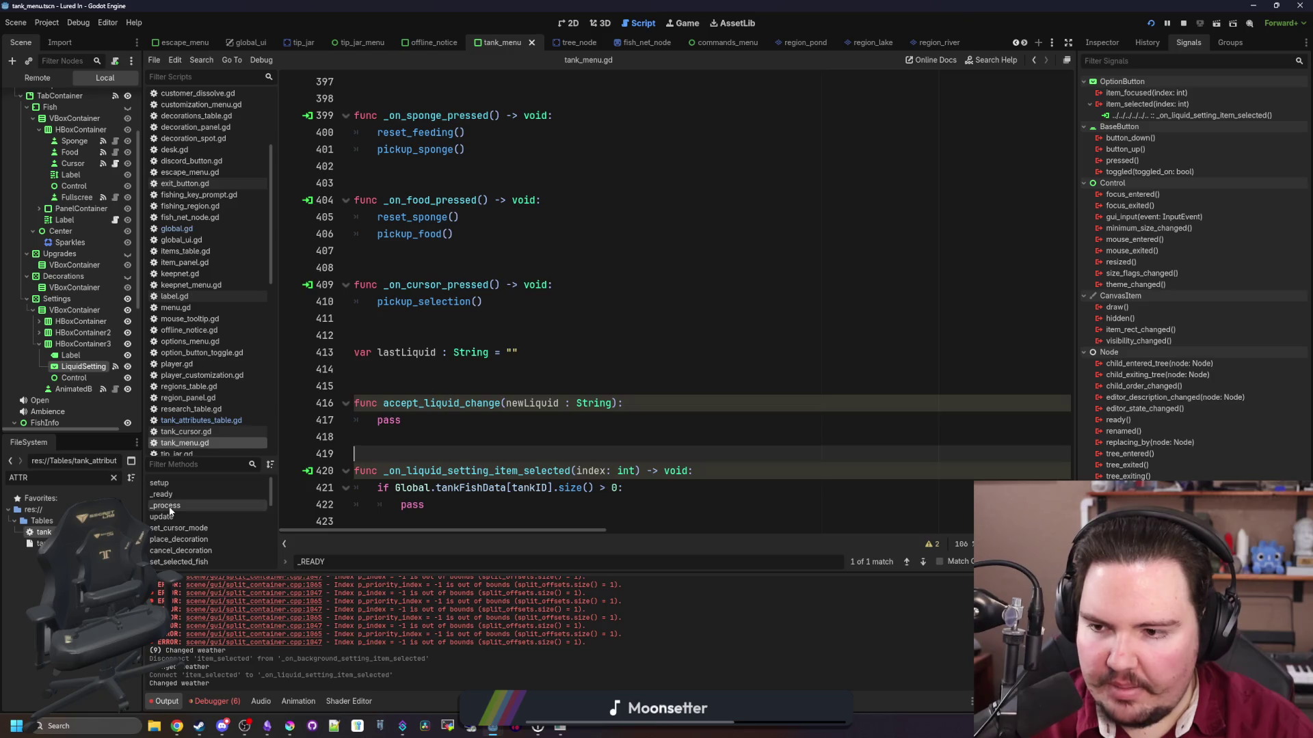
key(ctrl+s)
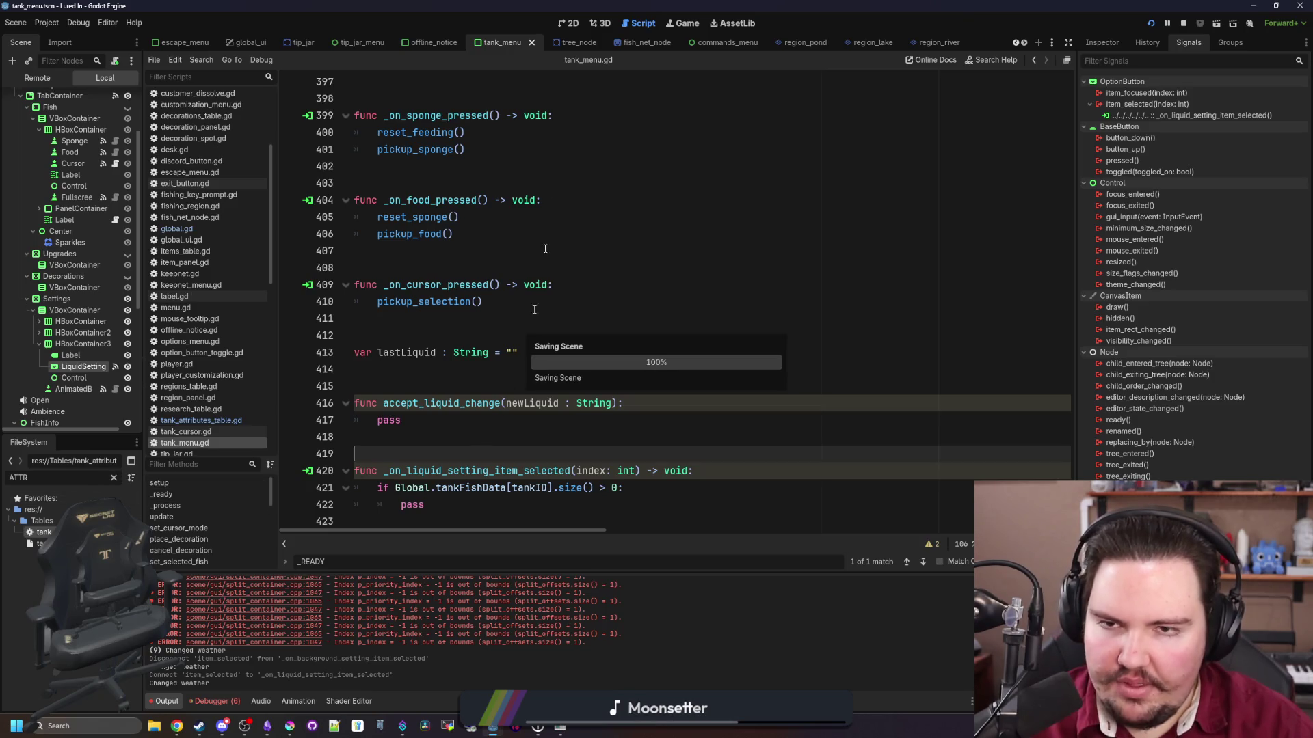
key(ctrl+F1)
scroll(539, 283, down, 7)
key(F5)
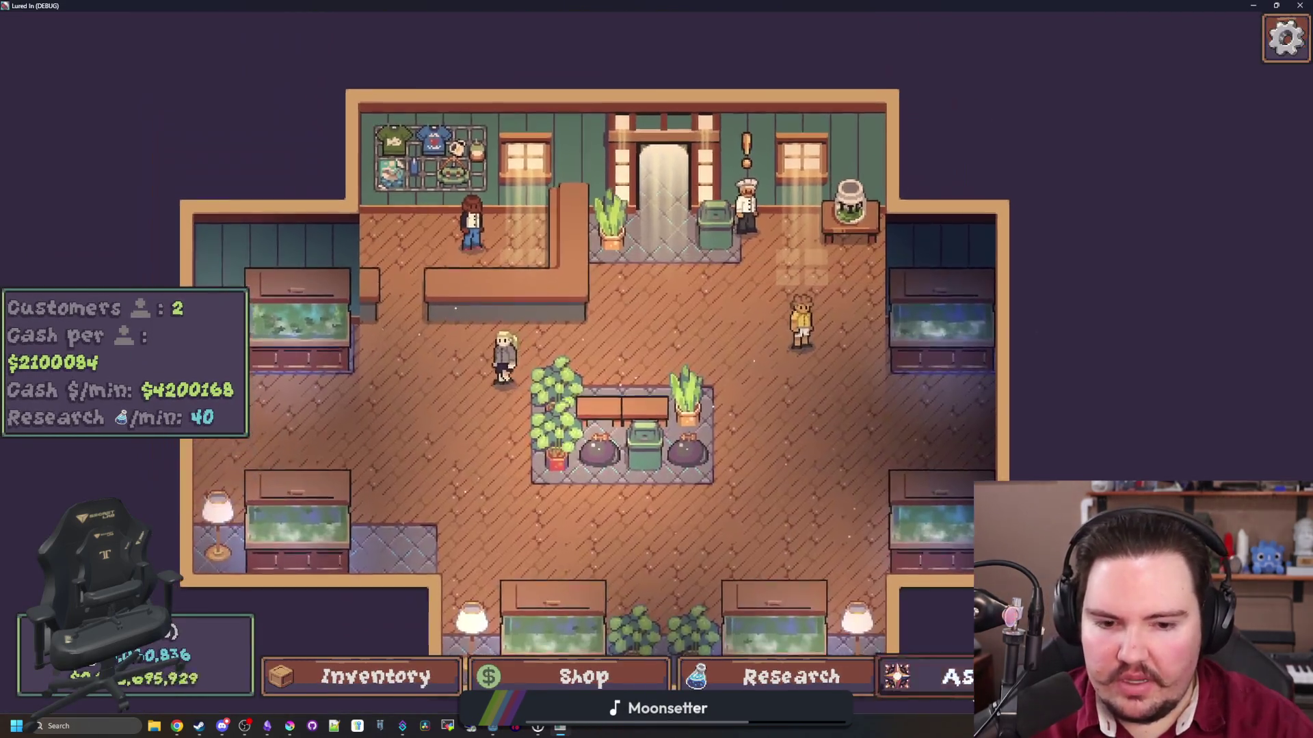
Step: Open Ascension, press Ascend, answer No to the warning, reopen Ascension, then quit the game
click(930, 677)
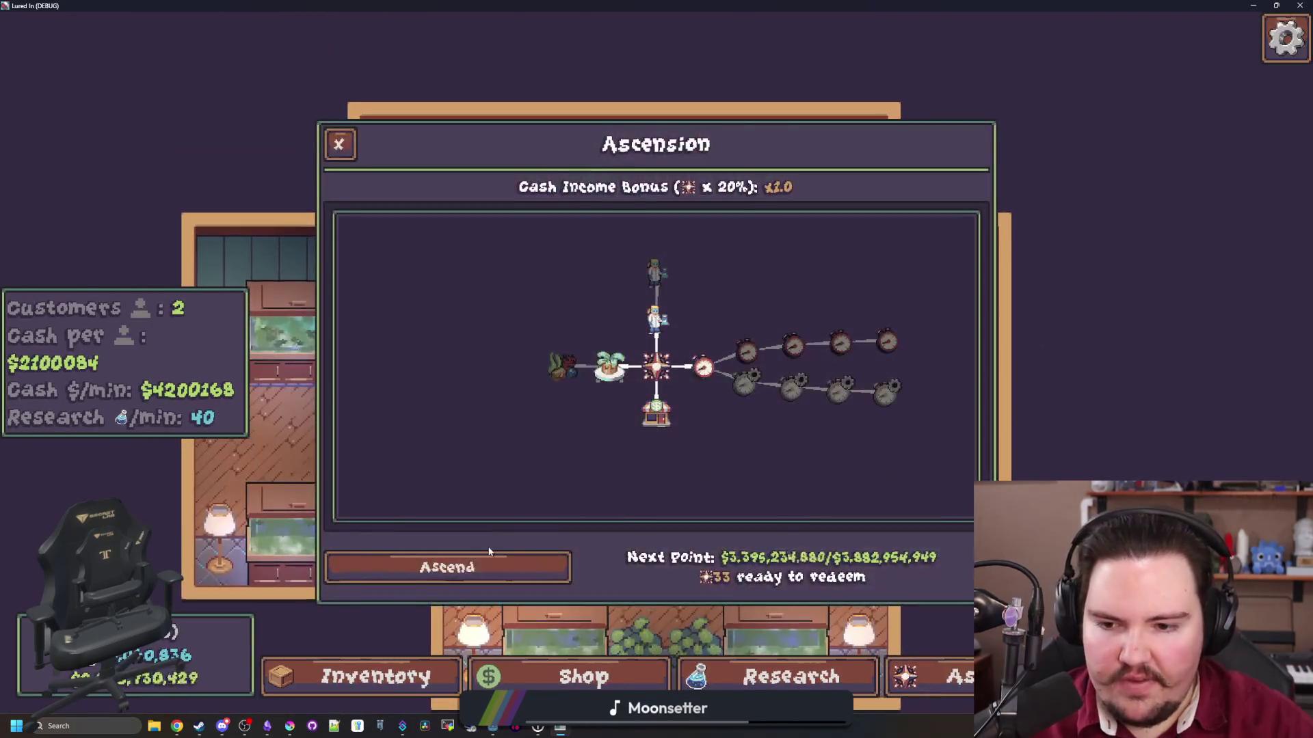
click(465, 570)
click(746, 476)
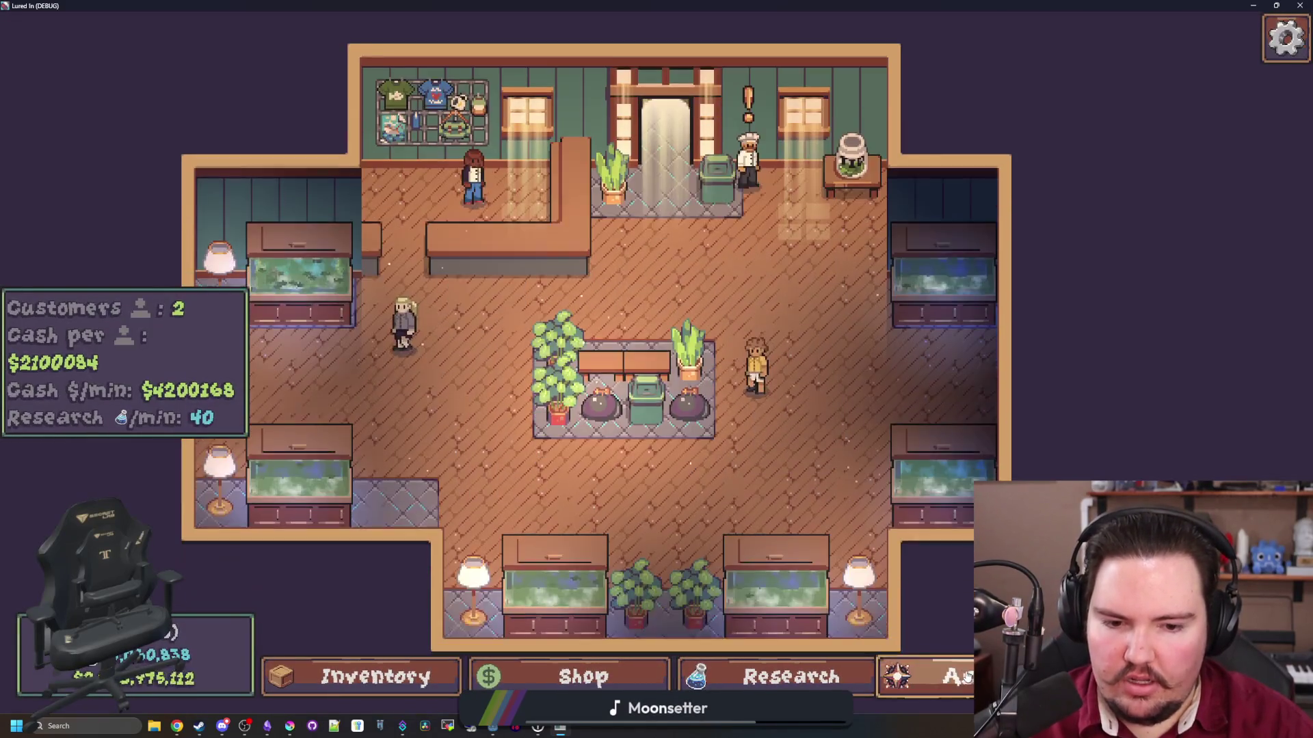
click(930, 677)
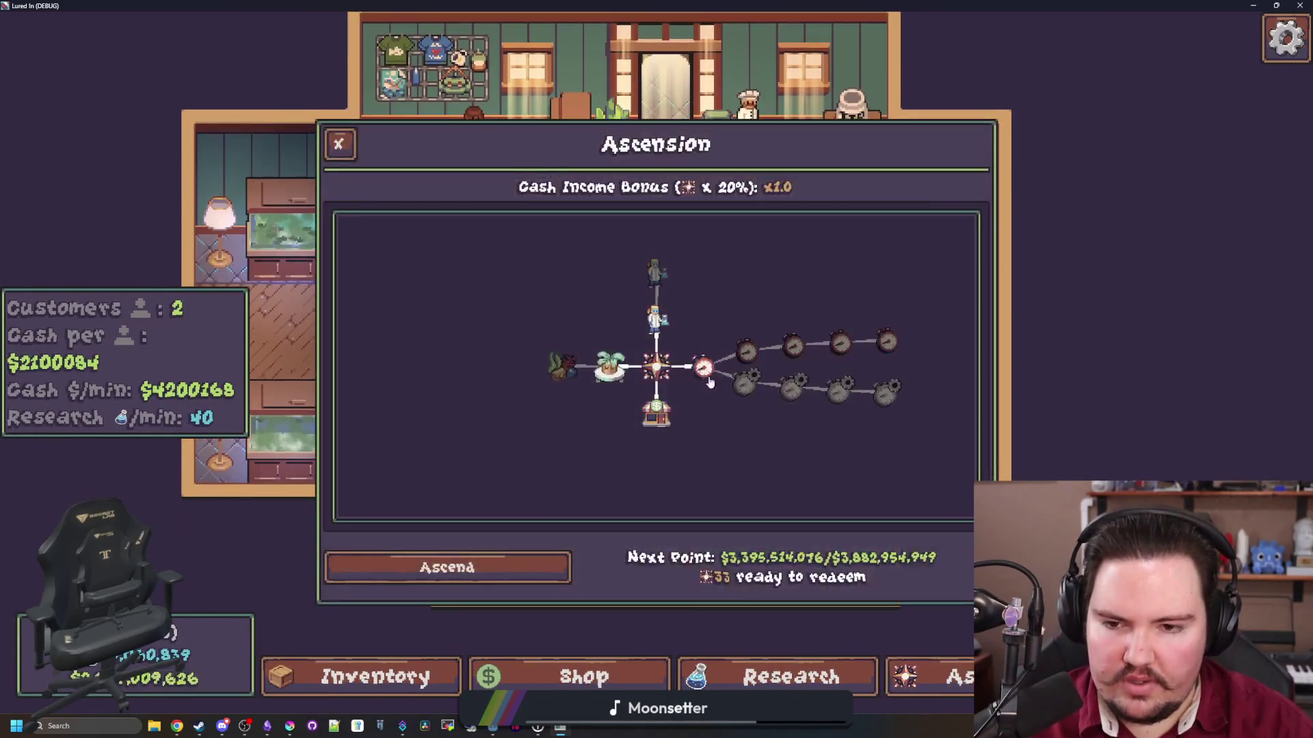
click(338, 141)
key(alt+F4)
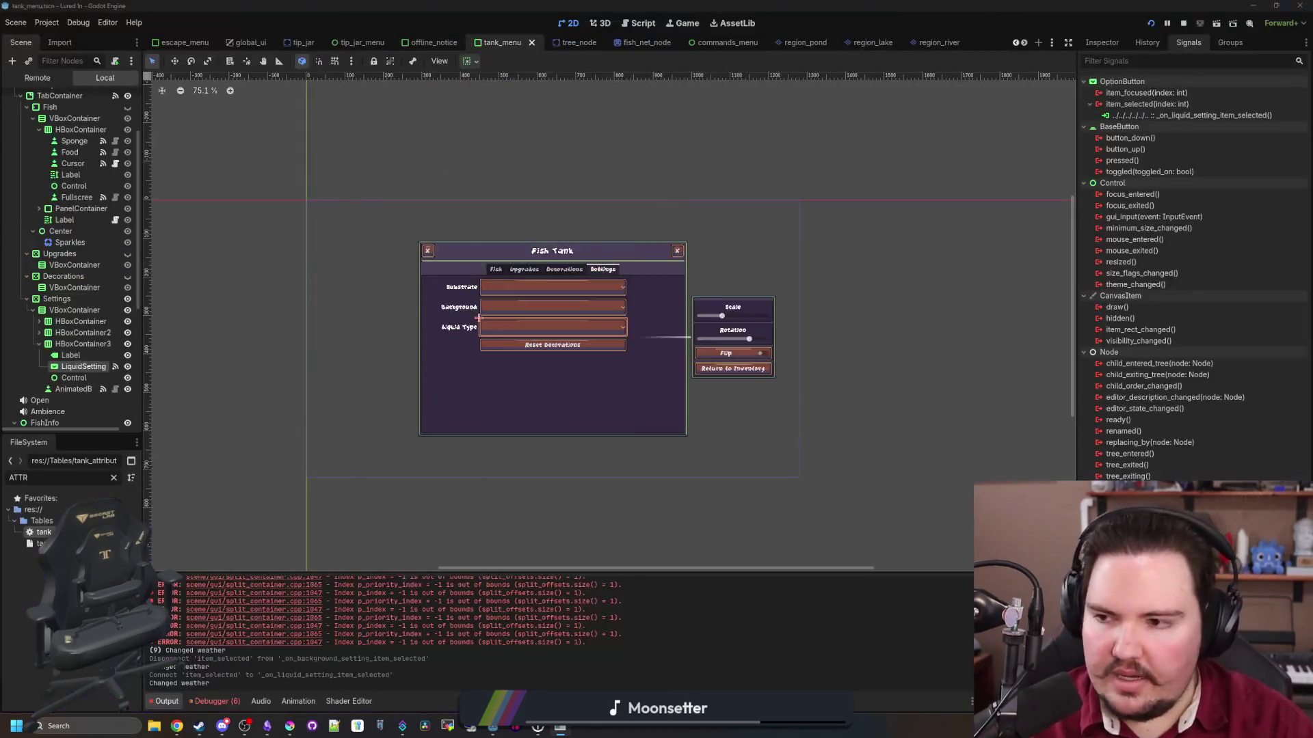
Step: Filter the FileSystem for 'ascens', open ascension_menu.tscn, and open its tree_menu.gd script
click(113, 478)
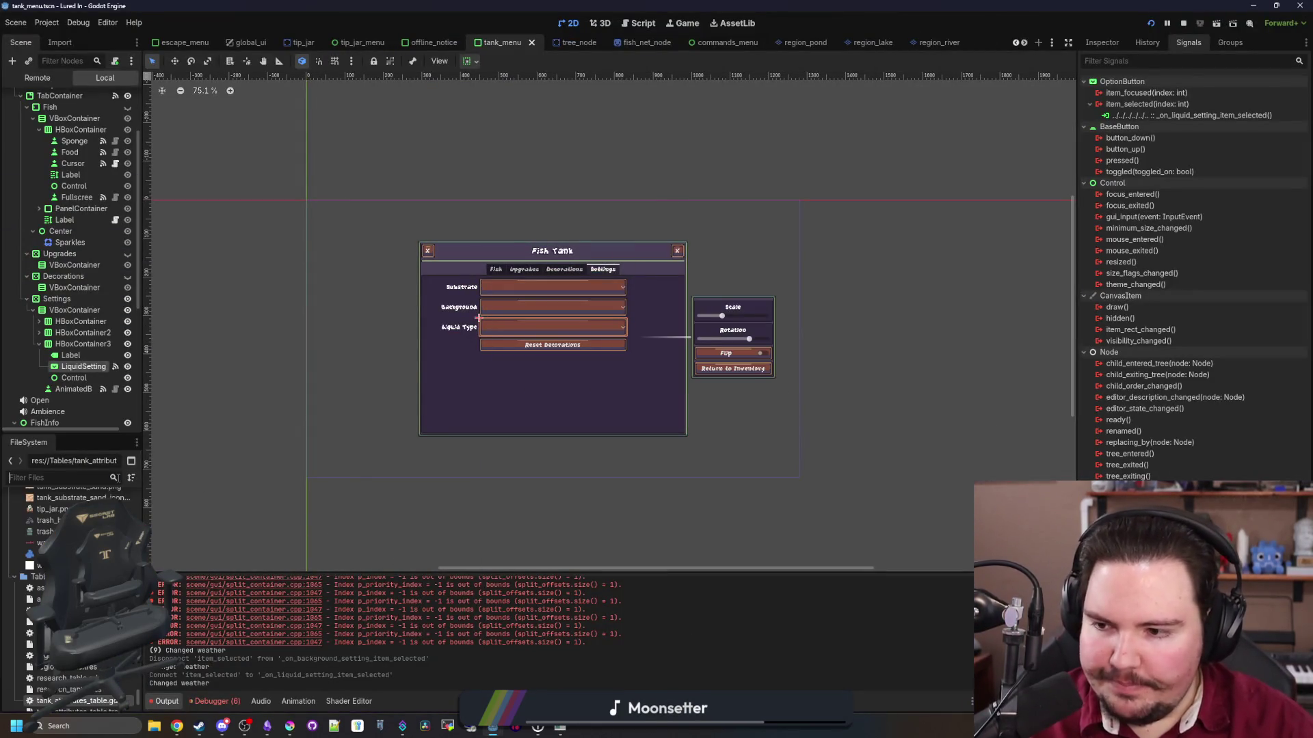
text(pop)
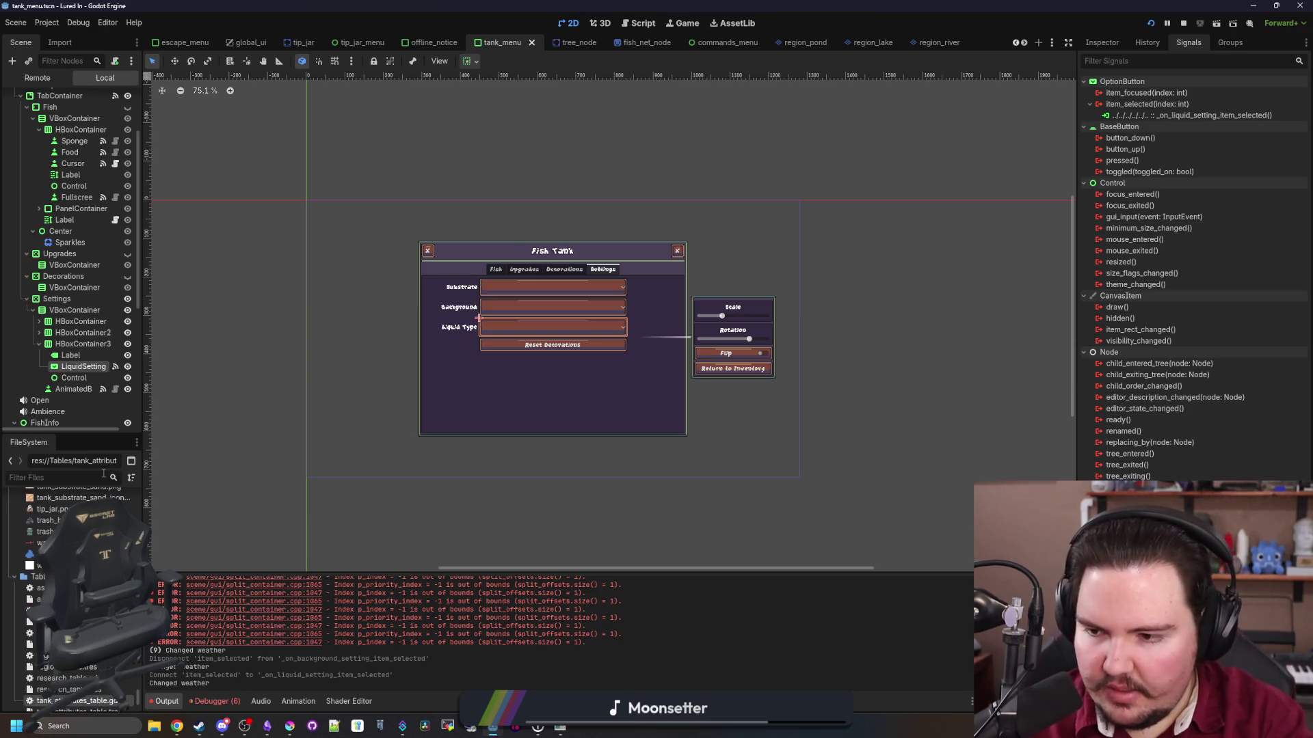
click(112, 477)
text(ascens)
double_click(41, 544)
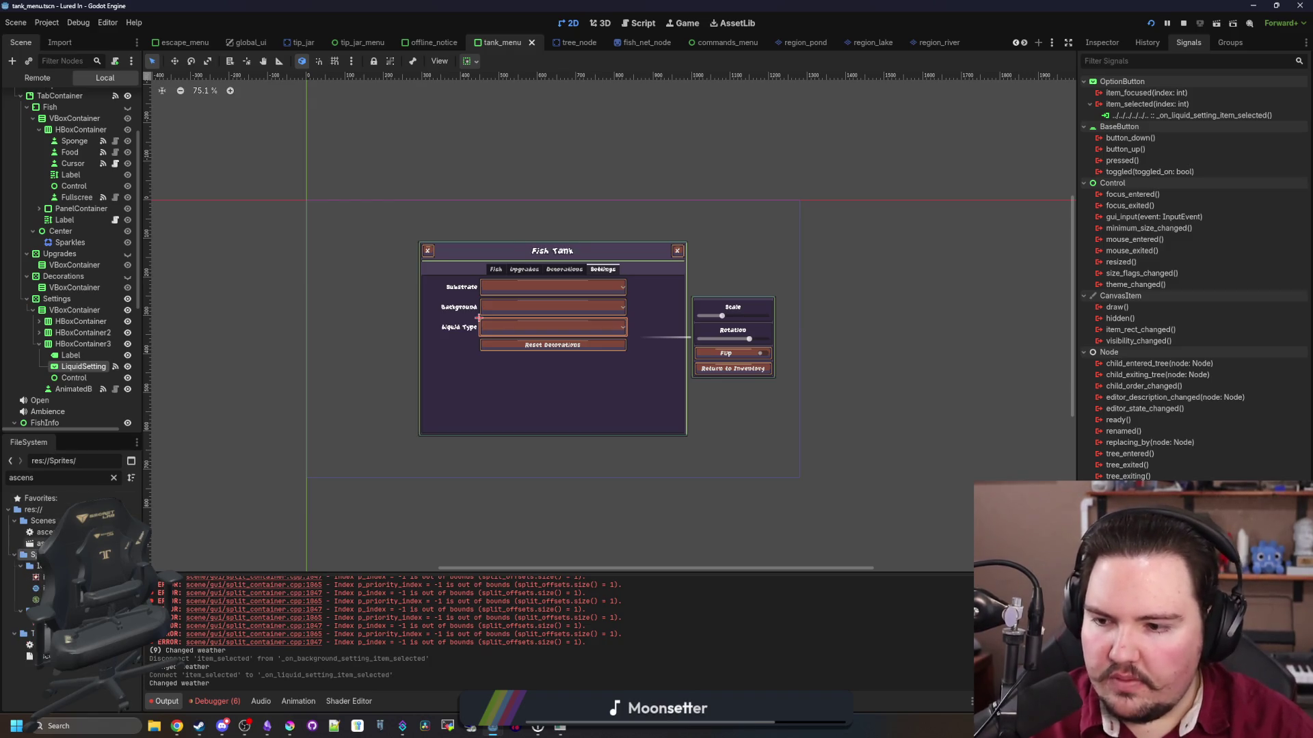
scroll(483, 367, up, 3)
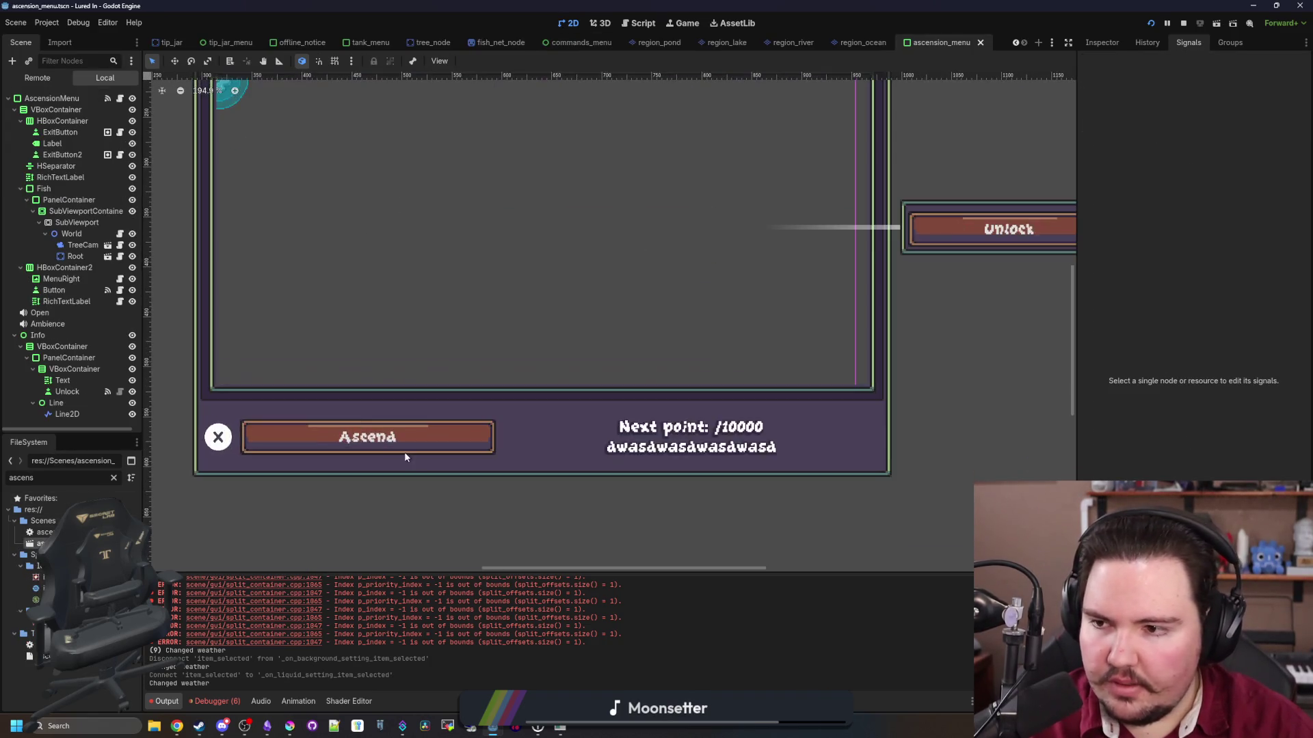
scroll(404, 458, down, 3)
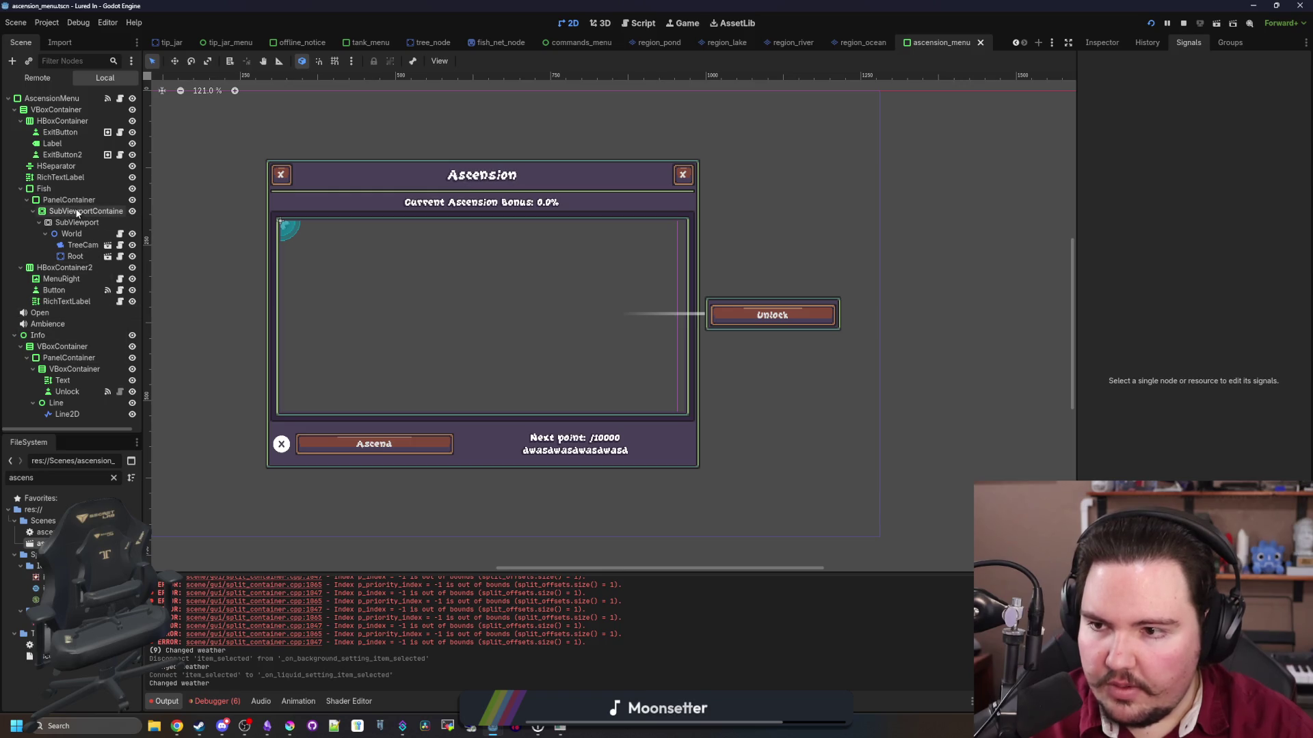
scroll(481, 376, down, 2)
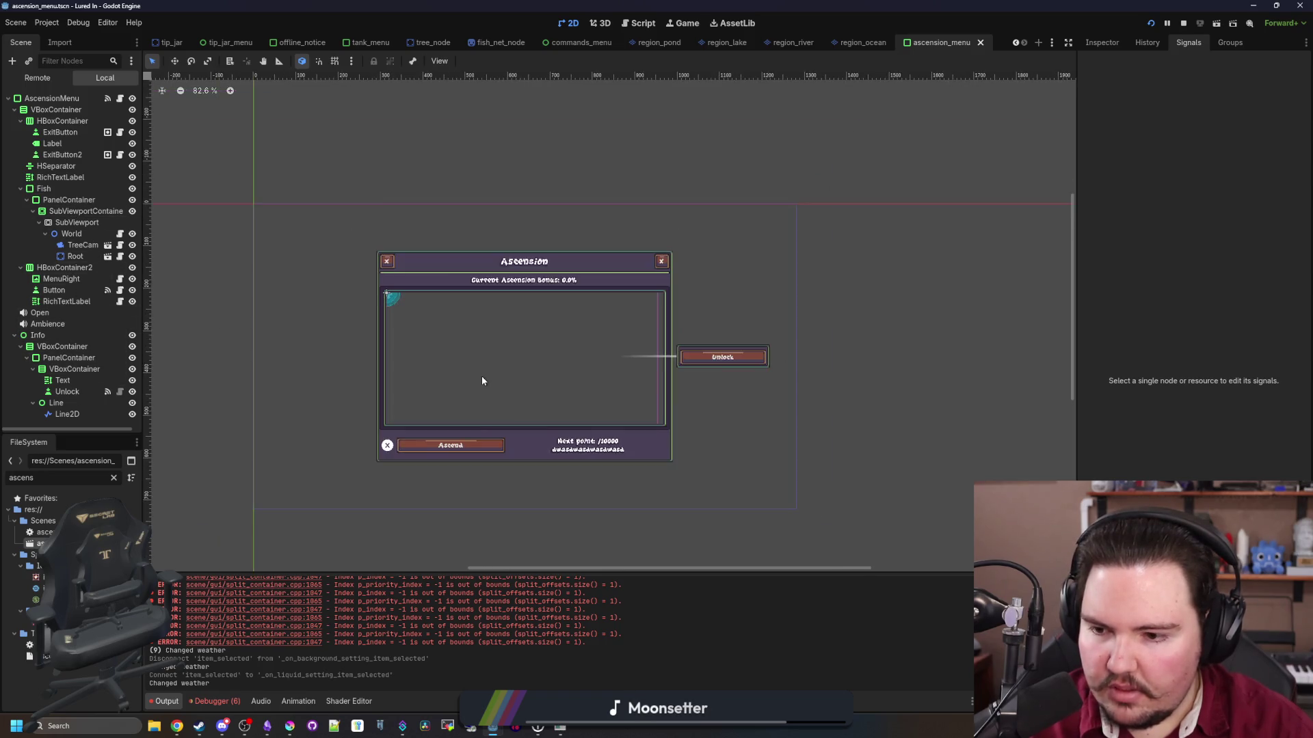
scroll(481, 376, up, 2)
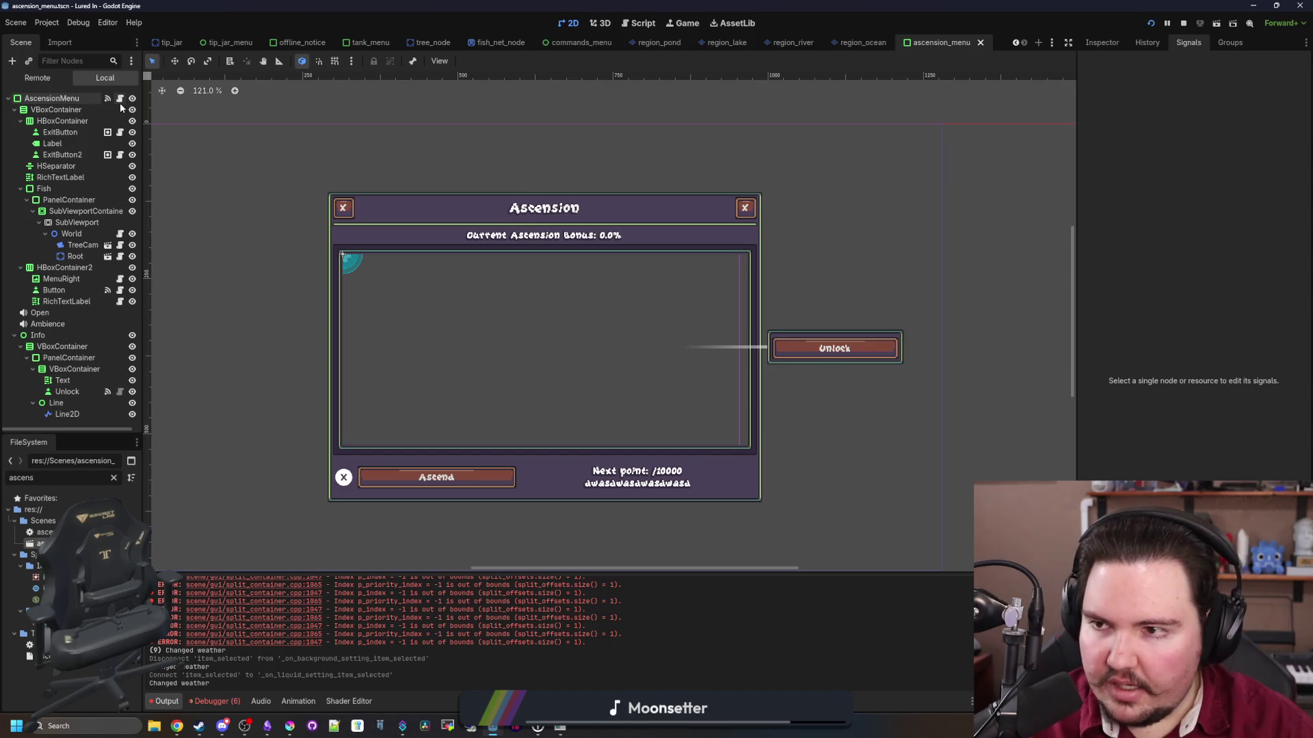
click(122, 102)
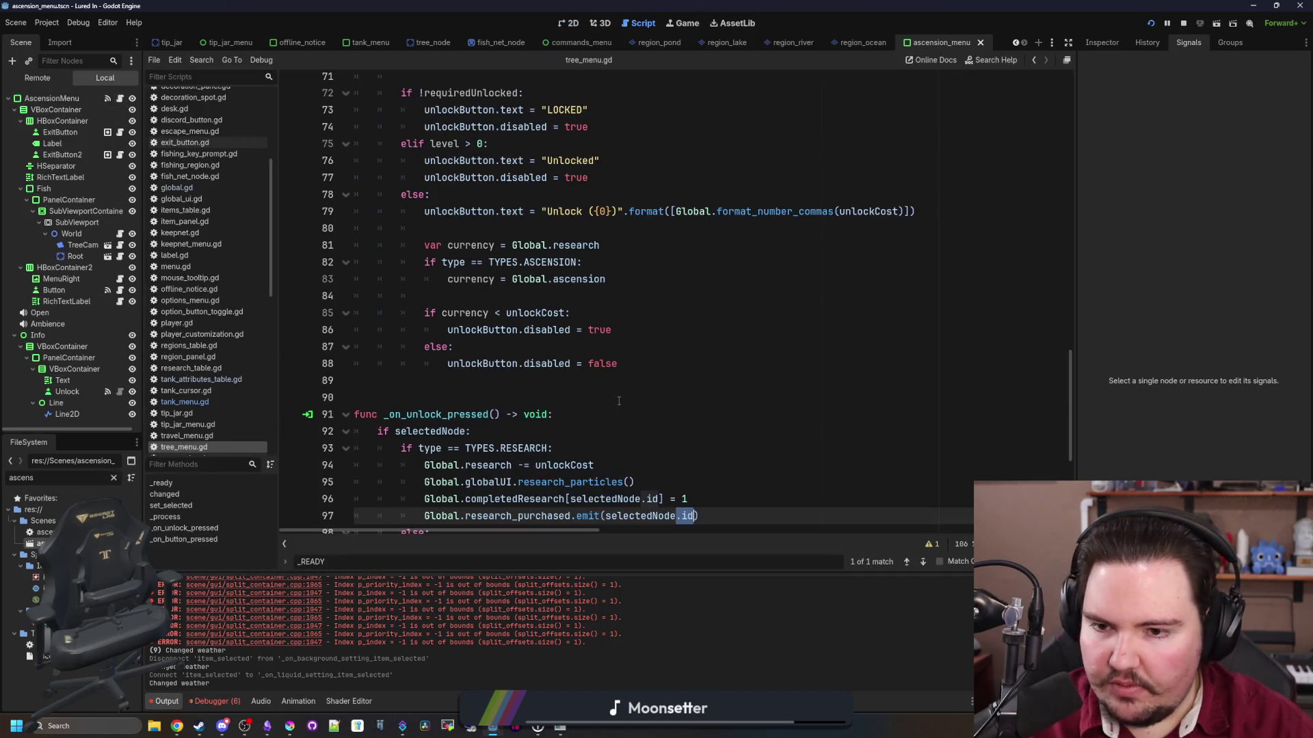
Step: Search tree_menu.gd for 'popup' and inspect the button handler's popup lines
key(ctrl+f)
text(popup)
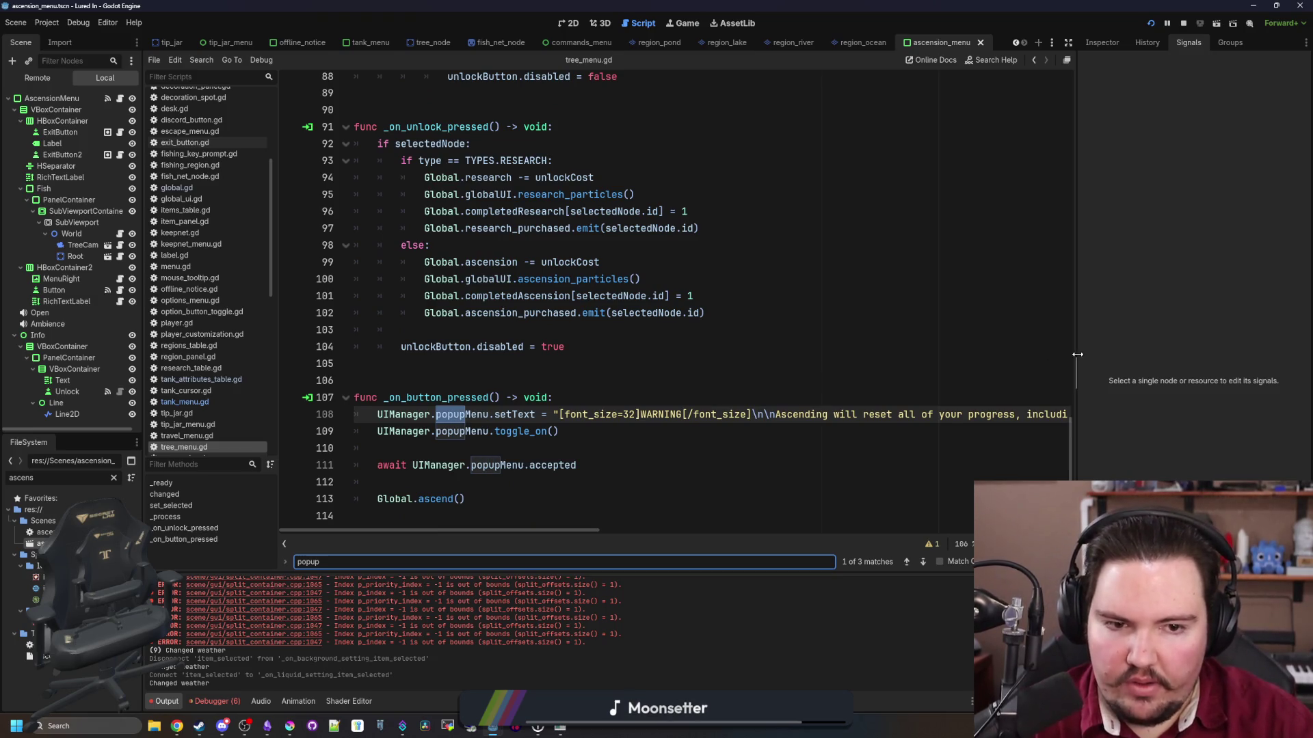
drag(1077, 354, 1196, 356)
click(545, 460)
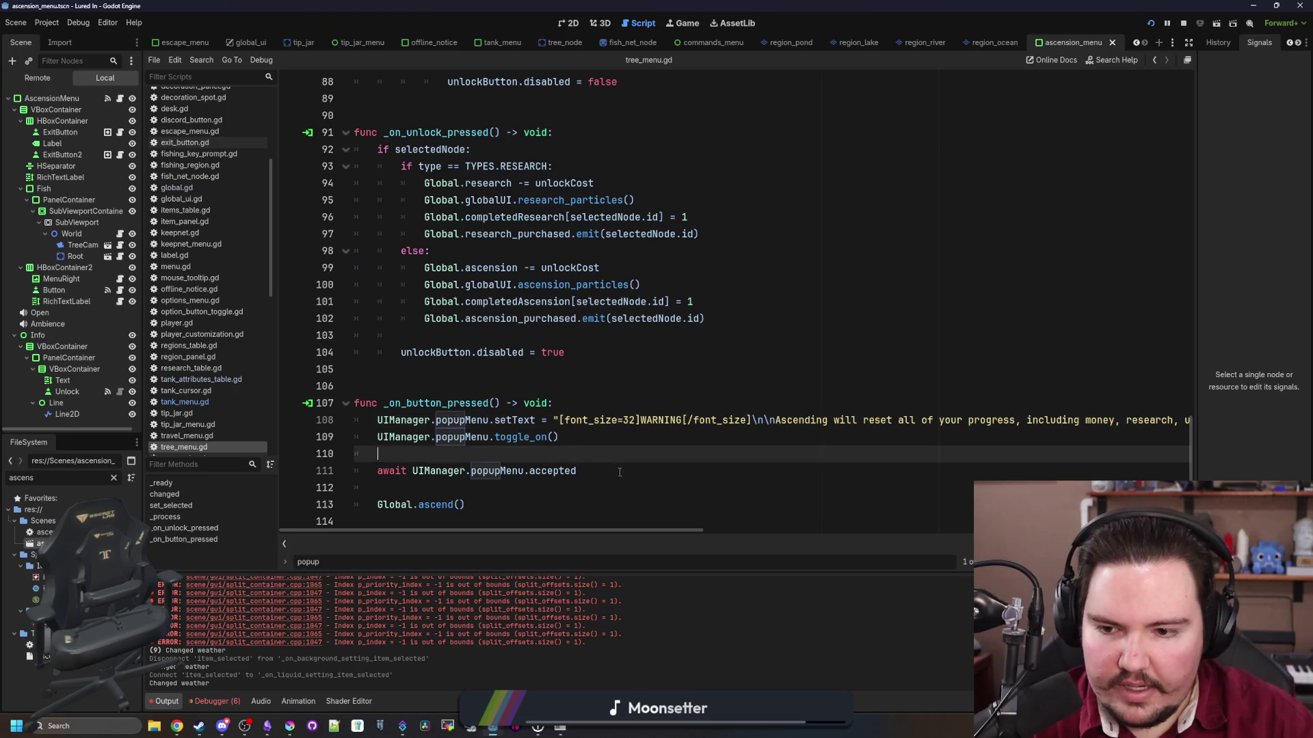
click(402, 458)
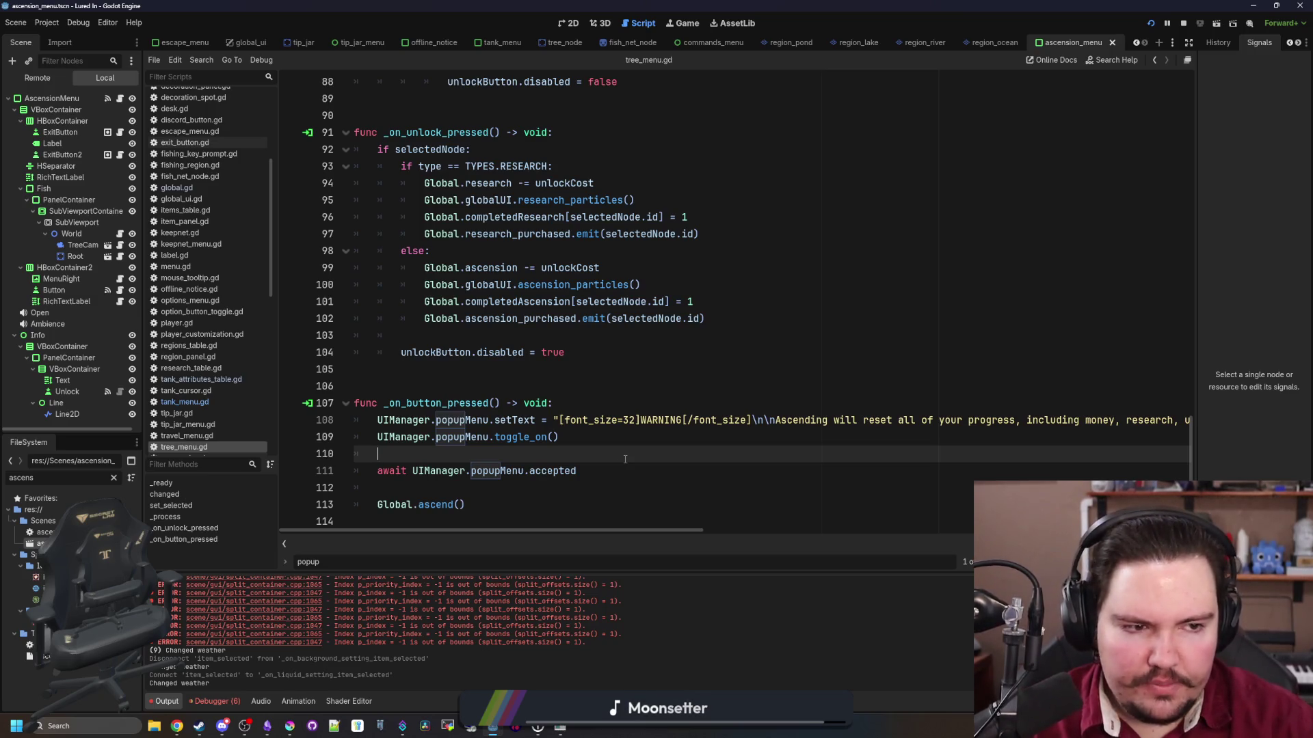
scroll(625, 461, right, 10)
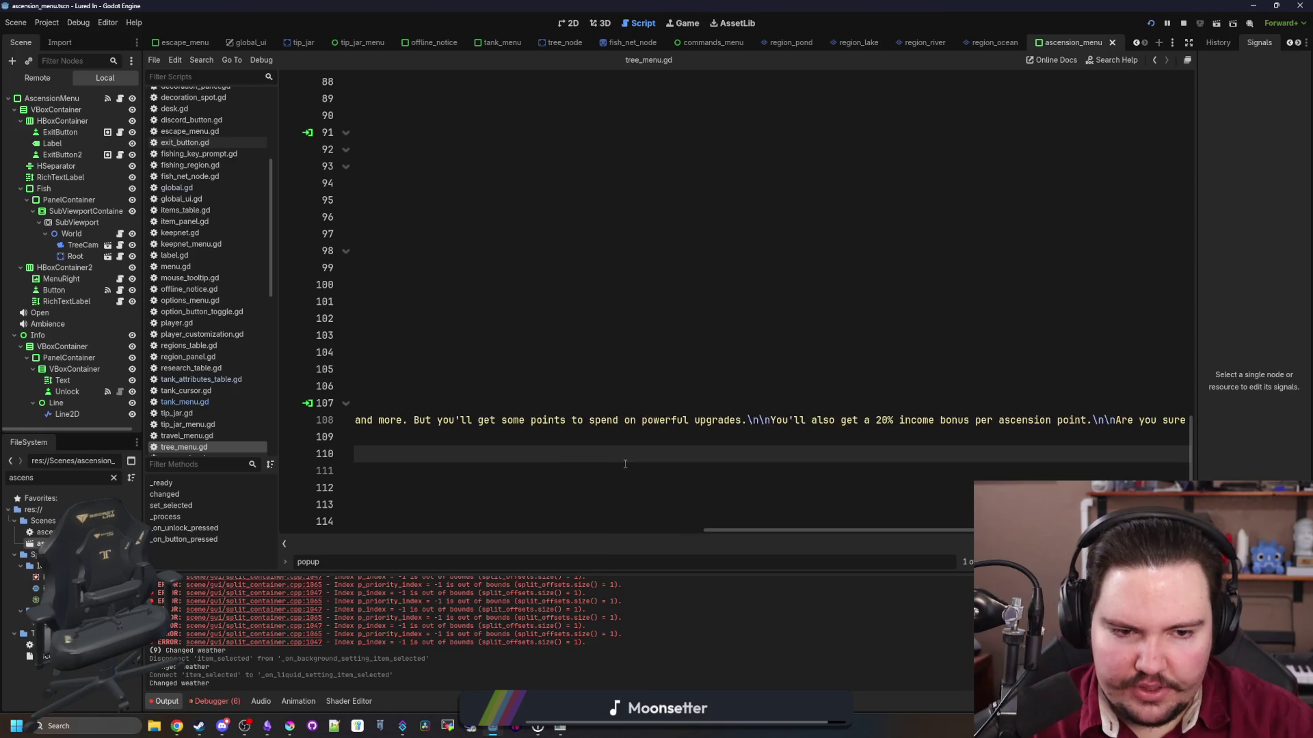
scroll(625, 464, left, 10)
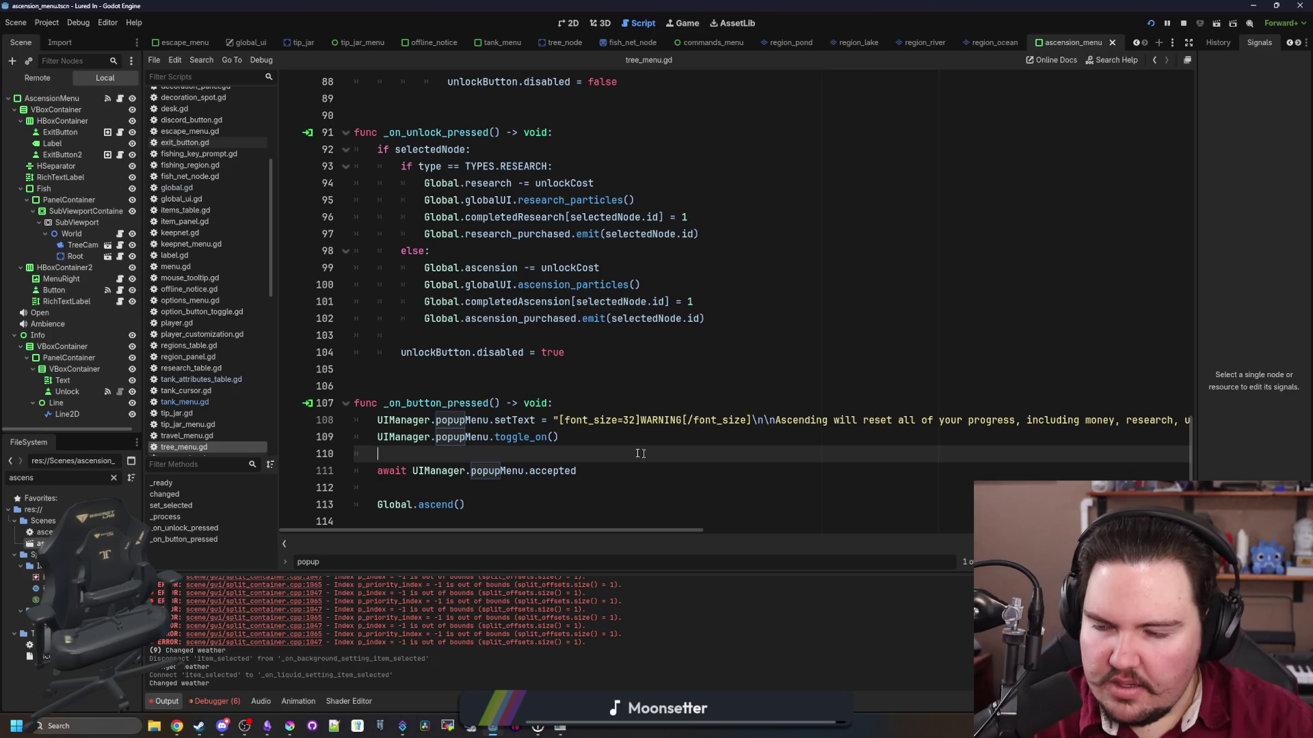
mouse_move(562, 437)
mouse_down()
mouse_move(385, 422)
mouse_move(371, 435)
mouse_up()
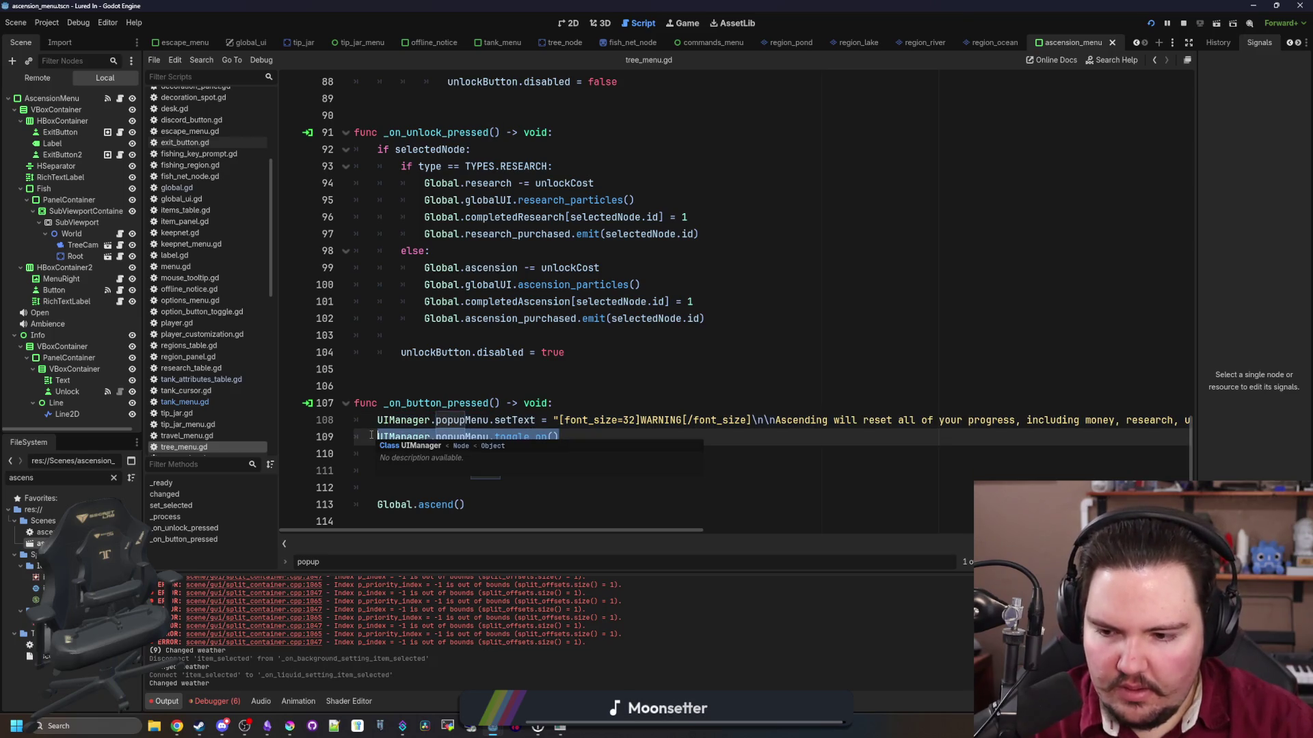
click(413, 458)
key(Escape)
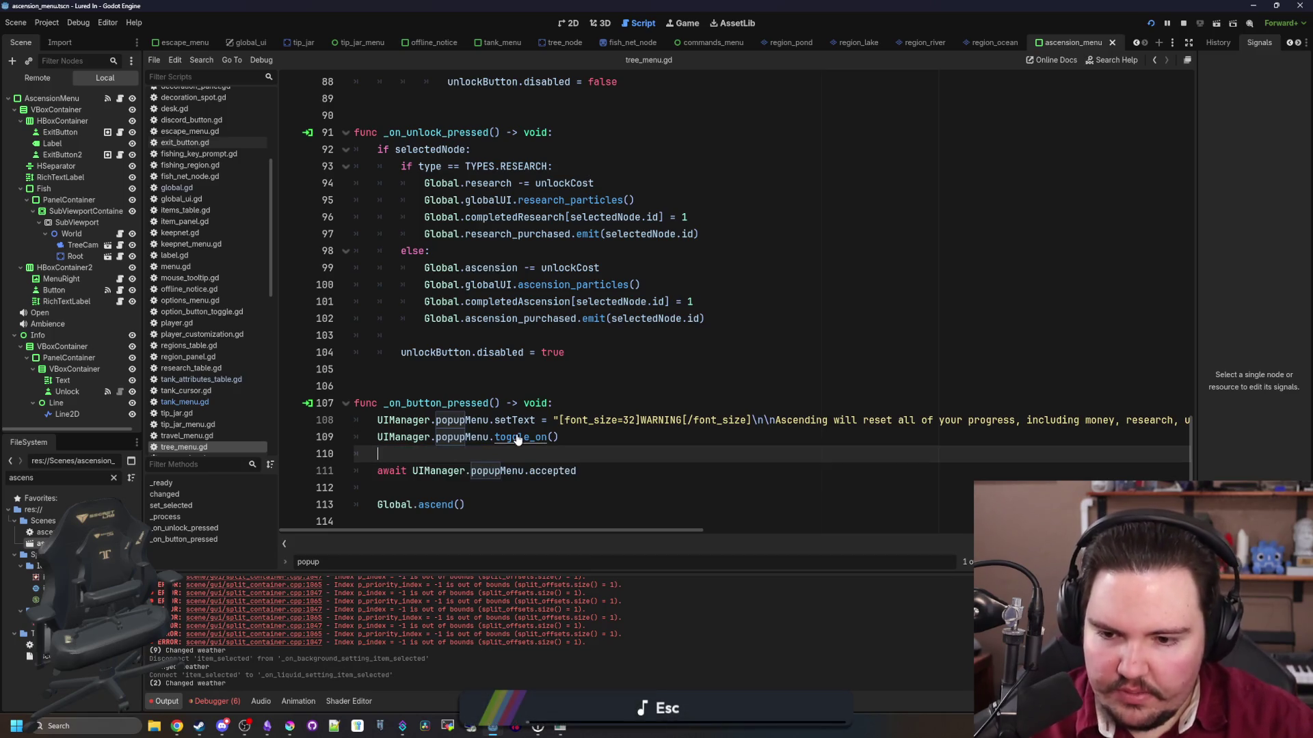
Step: Jump between the toggle_on call in tree_menu.gd and its definition in menu.gd
ctrl+click(517, 438)
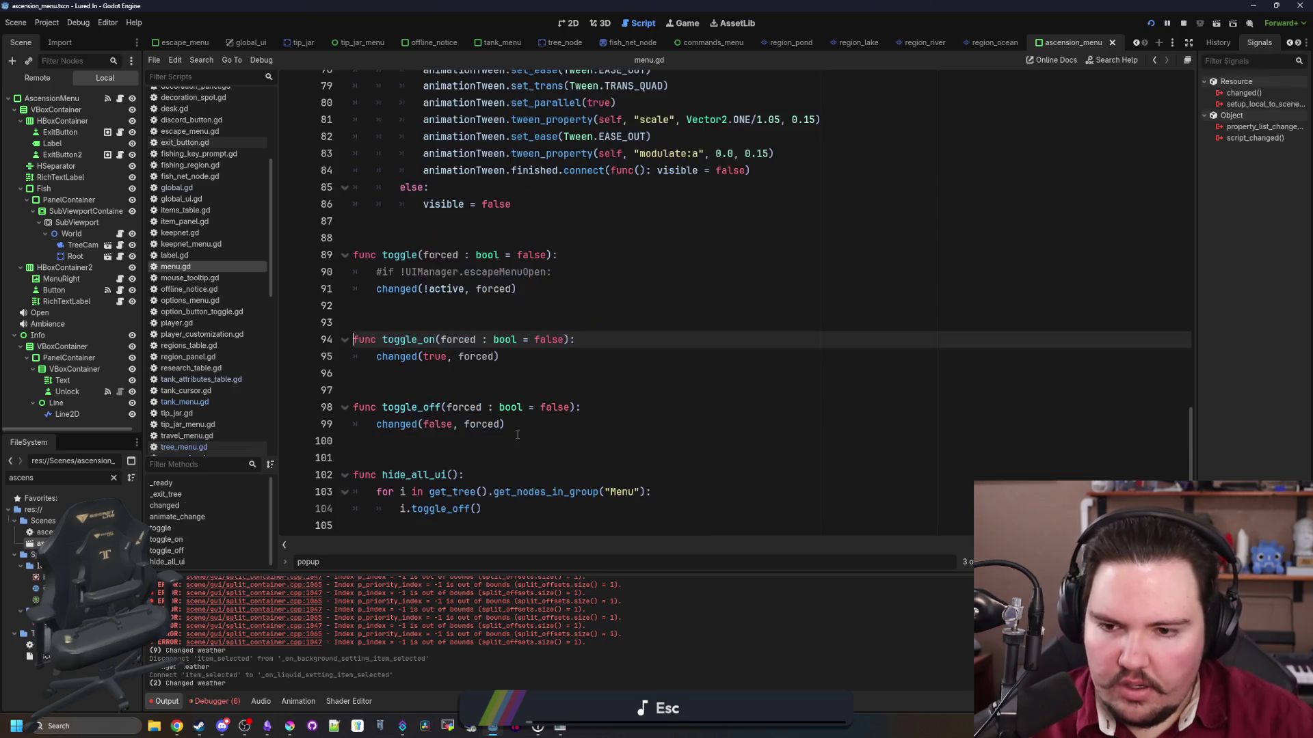
click(479, 374)
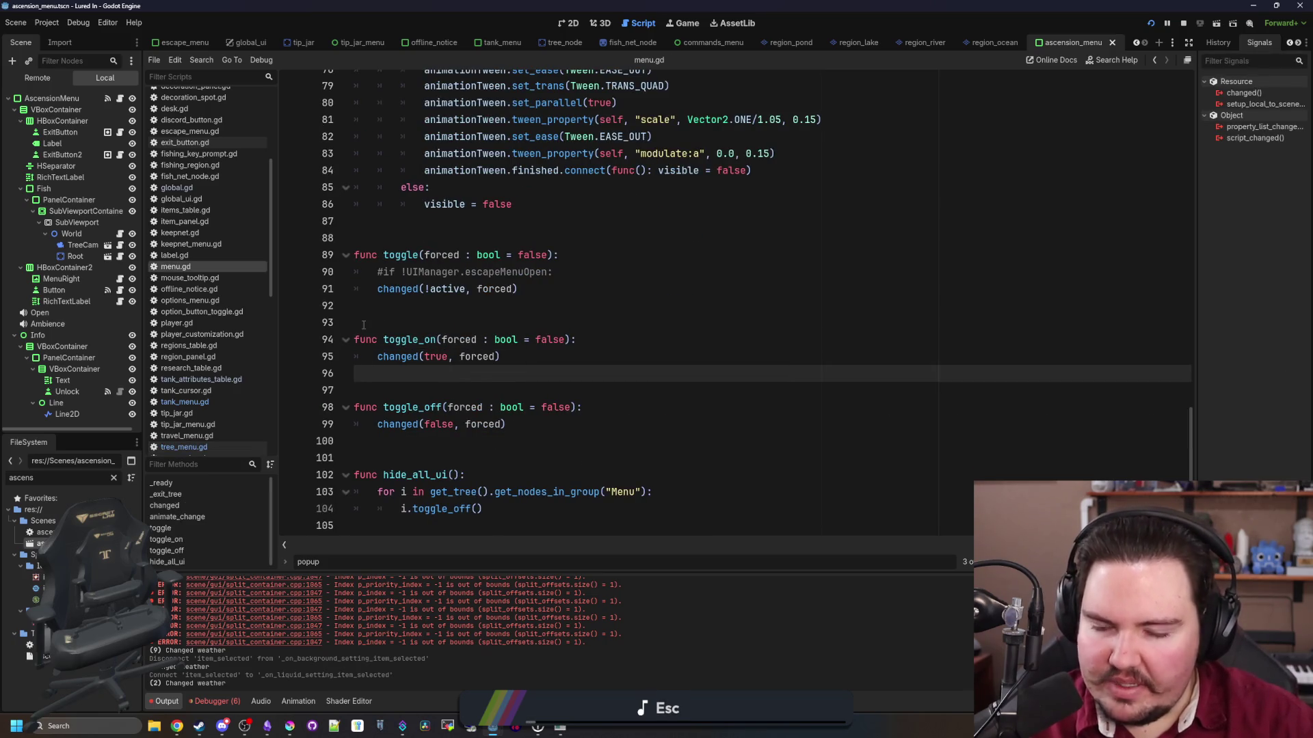
key(alt+Left)
key(alt+Left)
key(alt+Left)
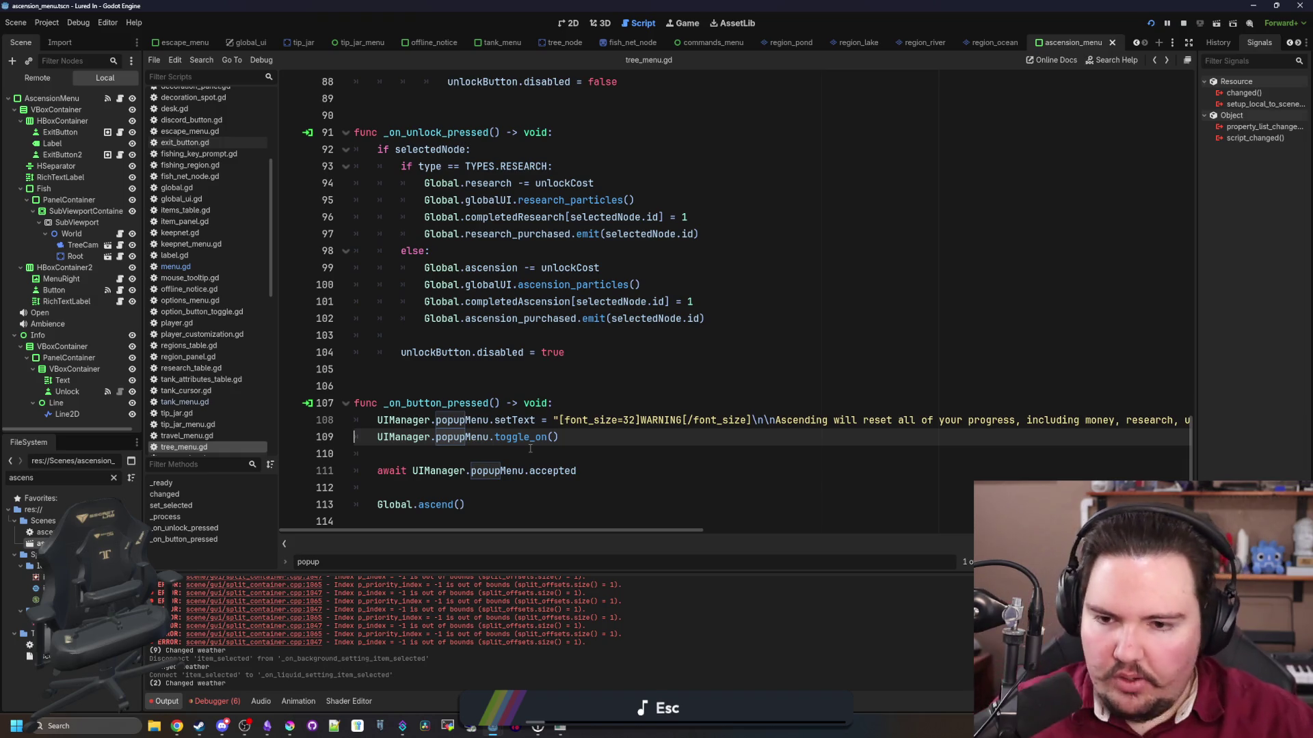
ctrl+click(521, 441)
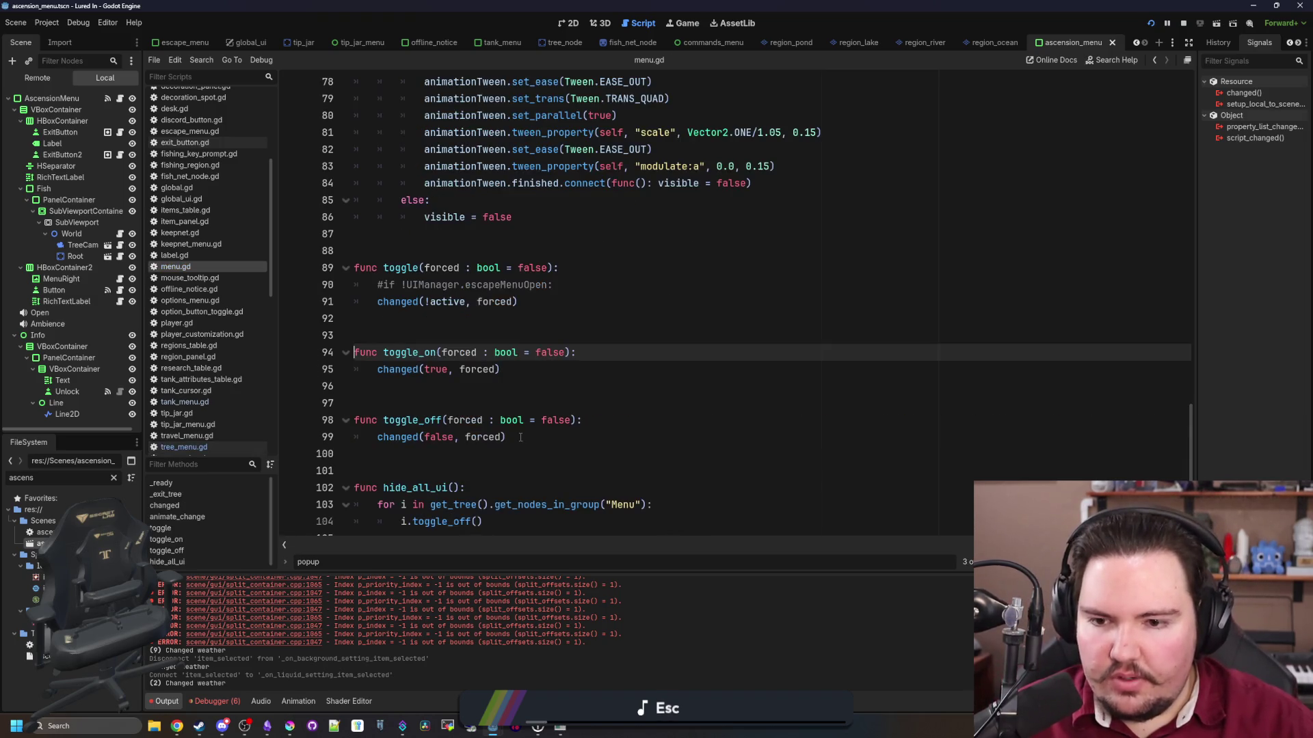
click(439, 397)
key(Up)
key(Up)
key(Up)
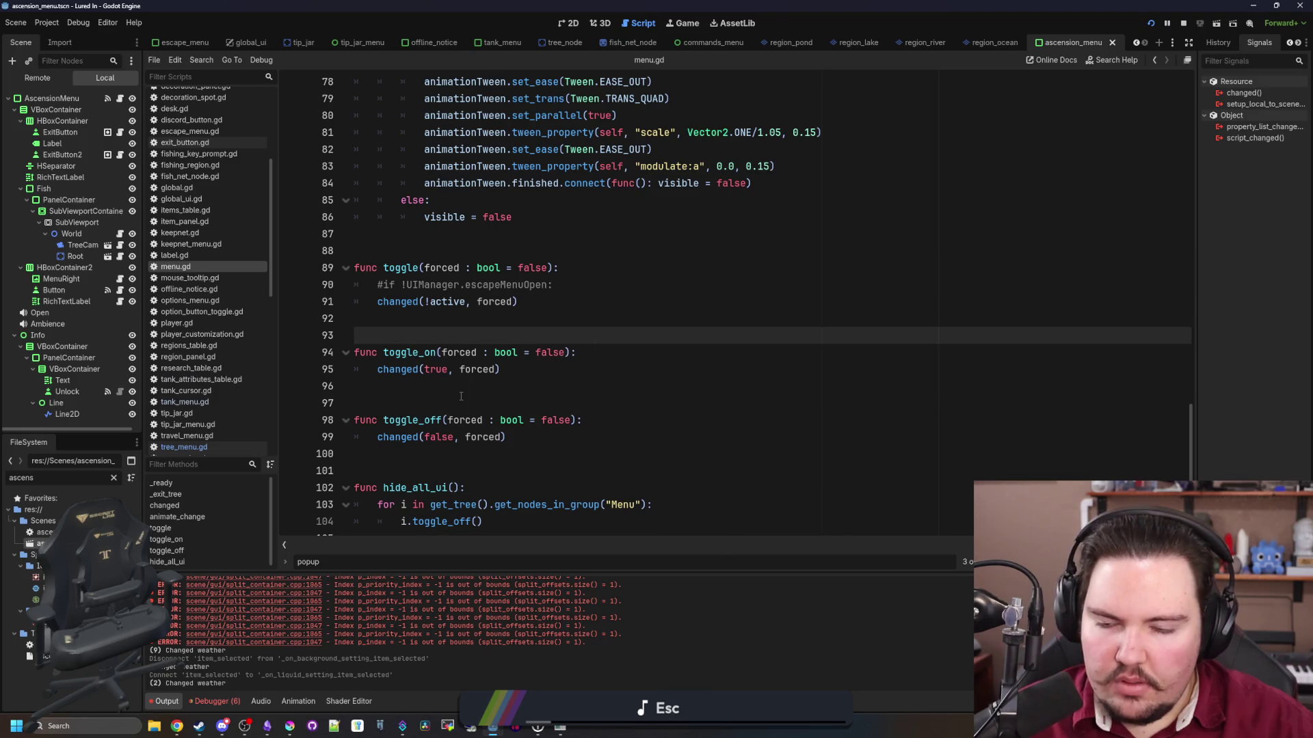
click(439, 383)
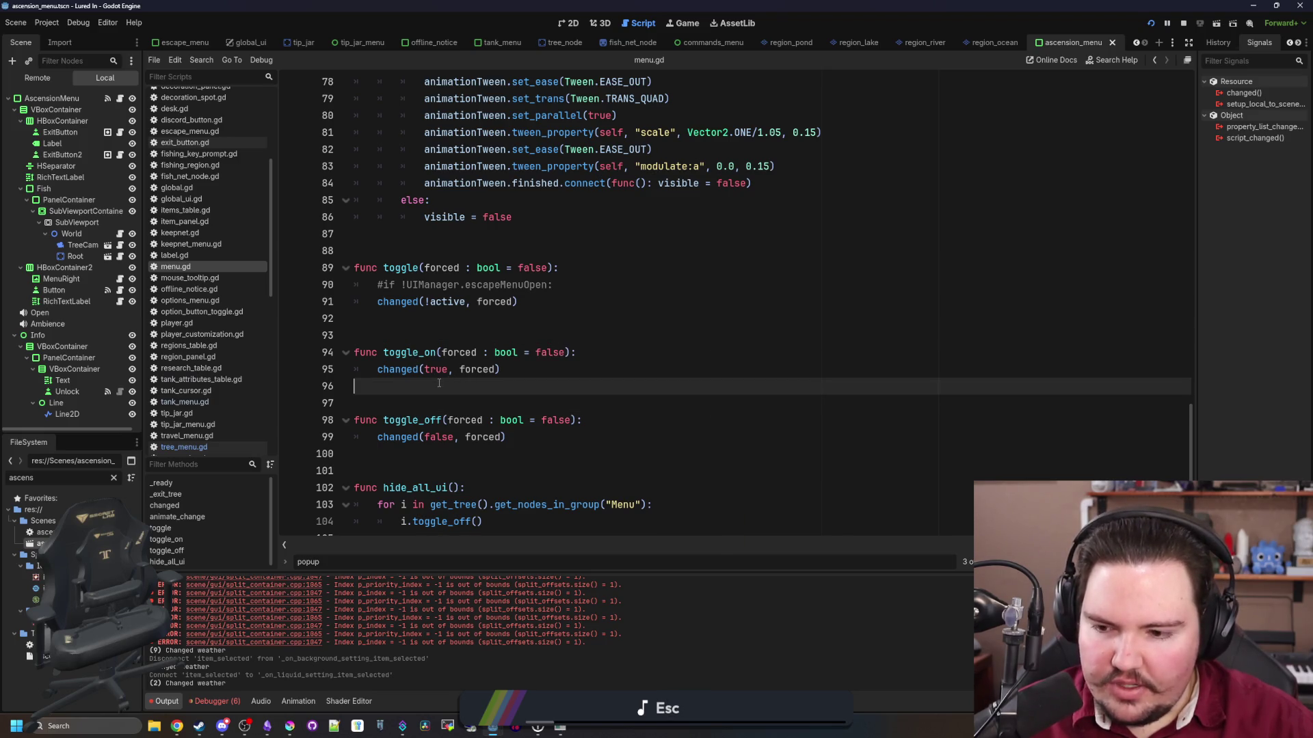
key(alt+Left)
key(alt+Left)
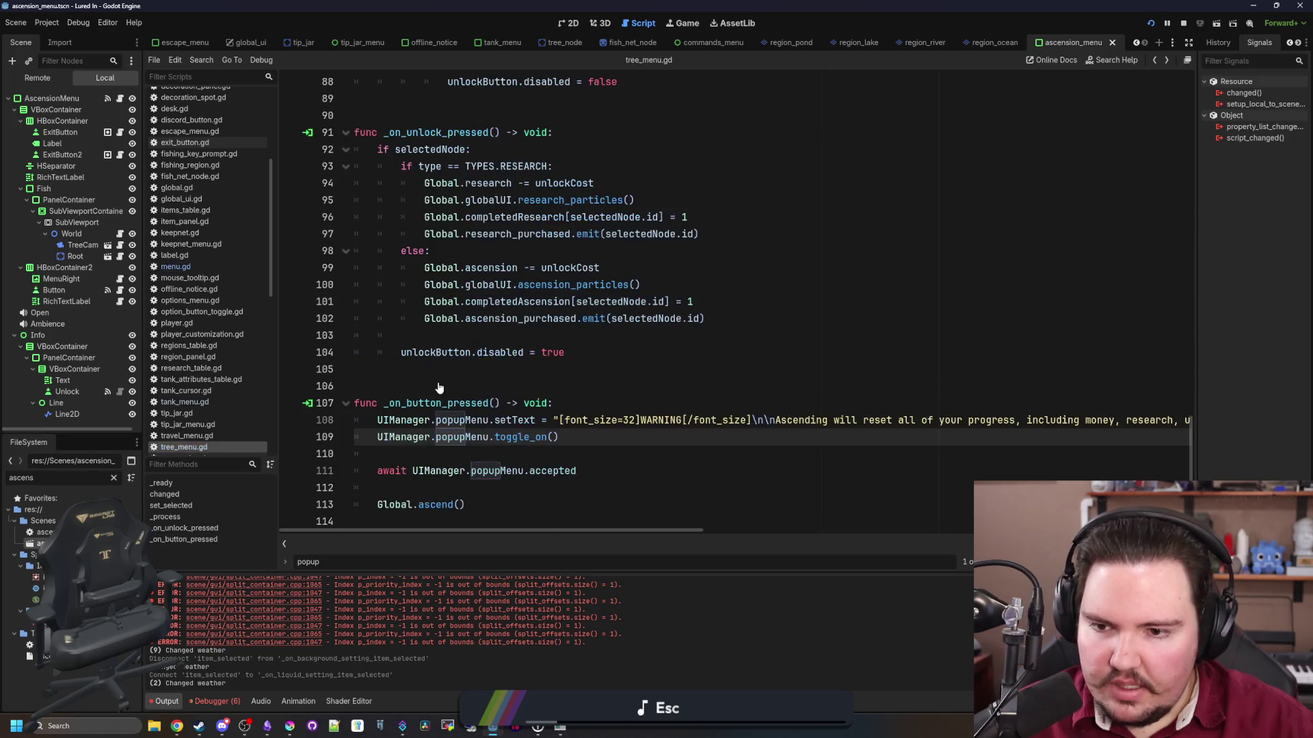
ctrl+click(533, 437)
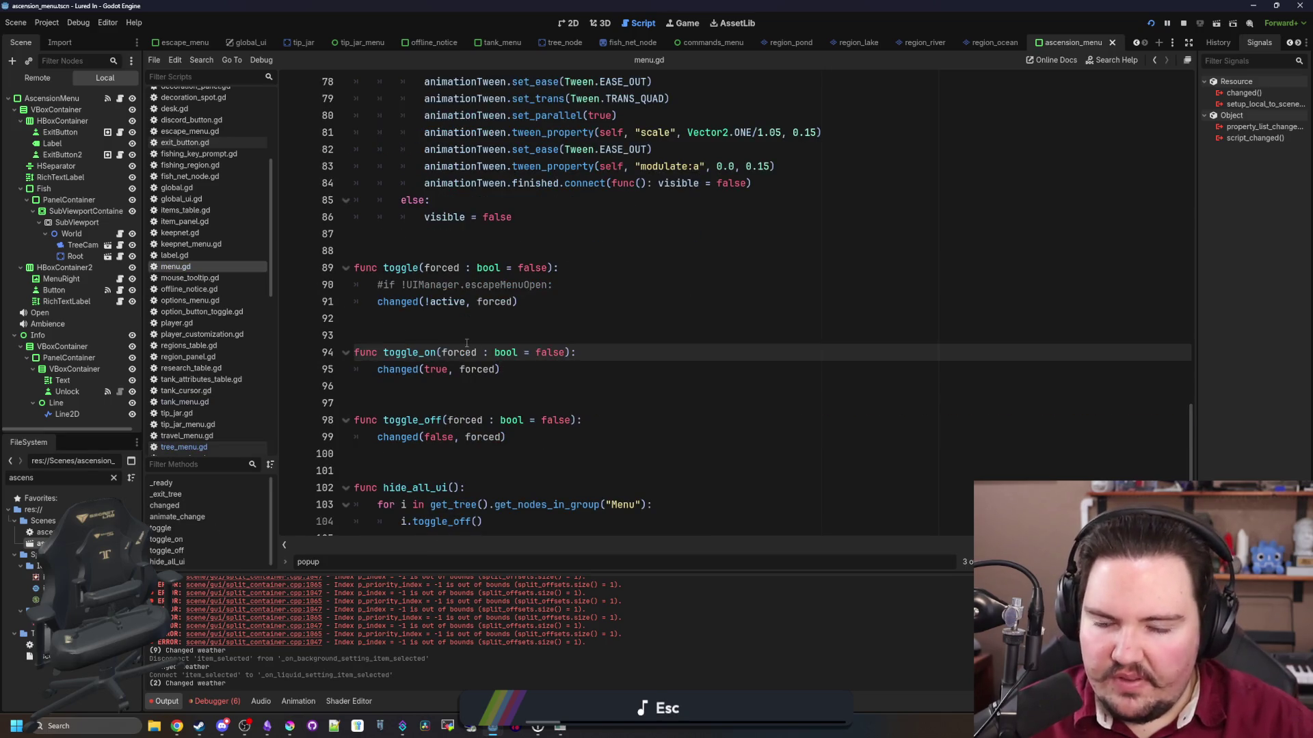
Step: Go to menu.gd's changed() function and inspect its if !active check and else branch
ctrl+click(397, 369)
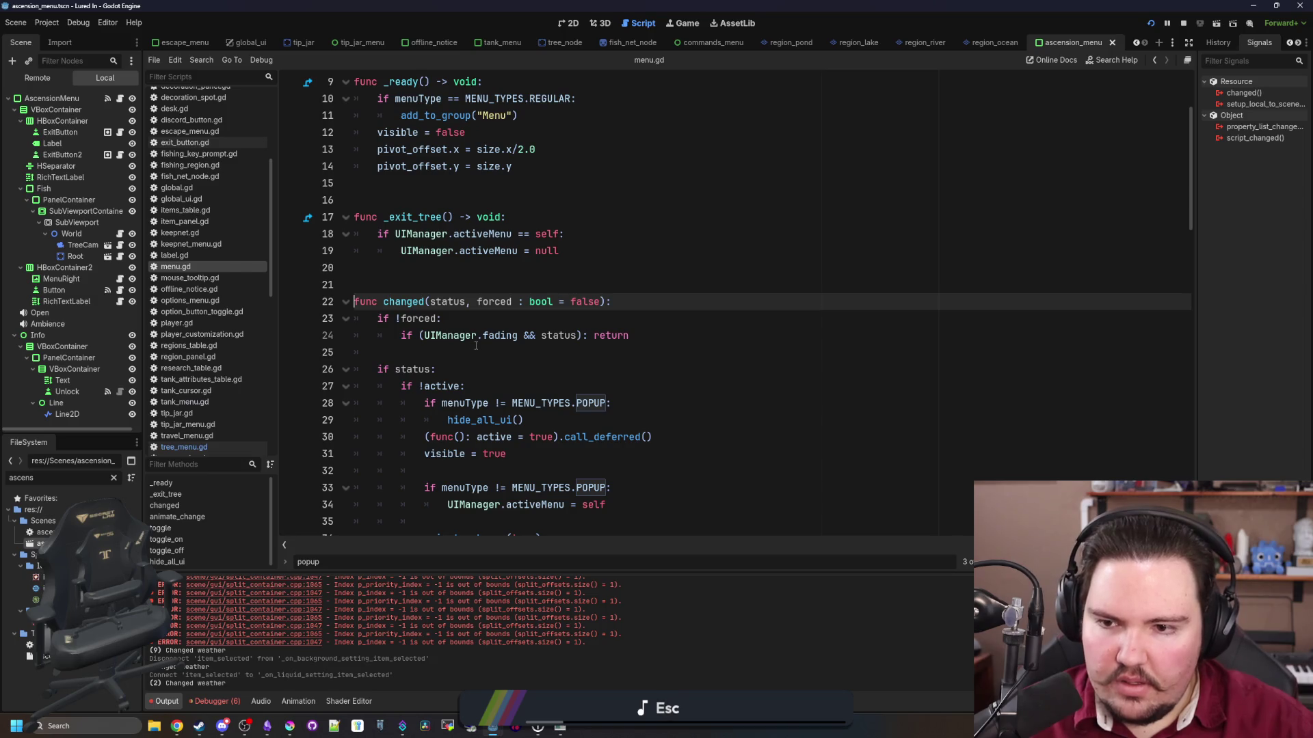
scroll(476, 346, down, 2)
scroll(475, 346, down, 1)
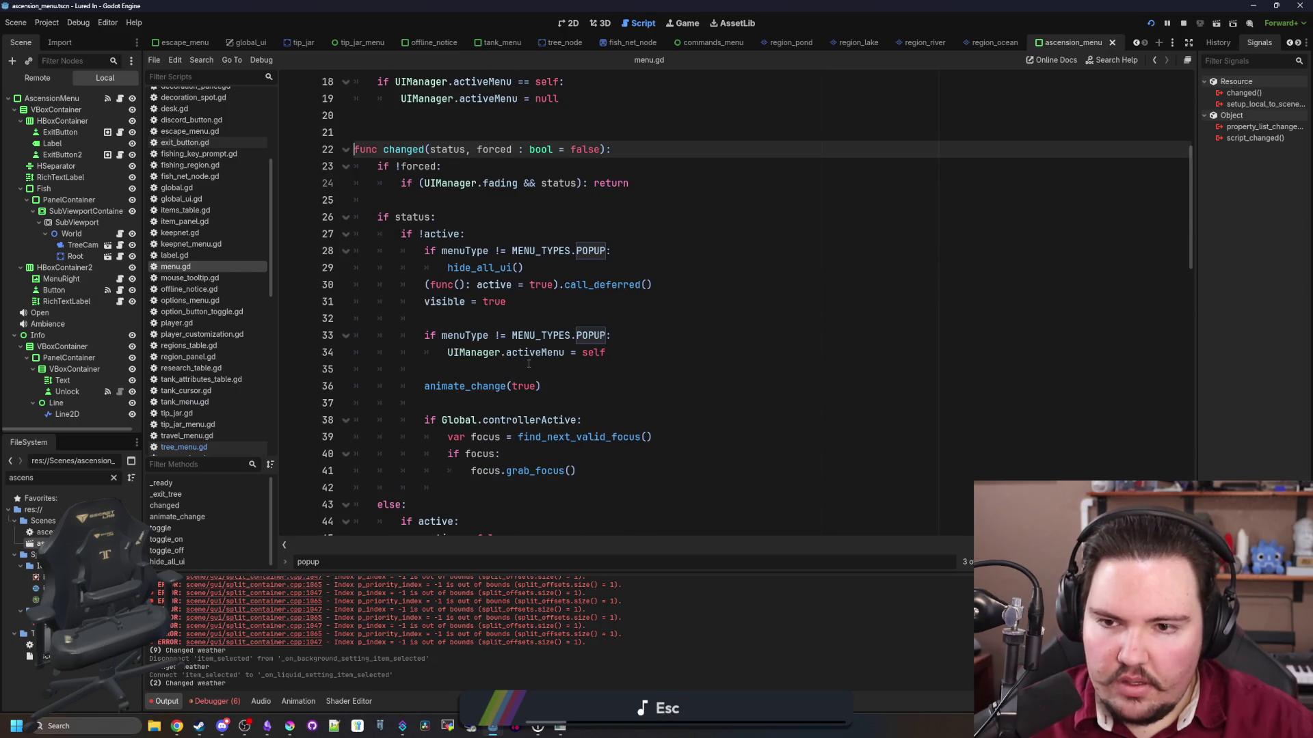
scroll(528, 364, up, 1)
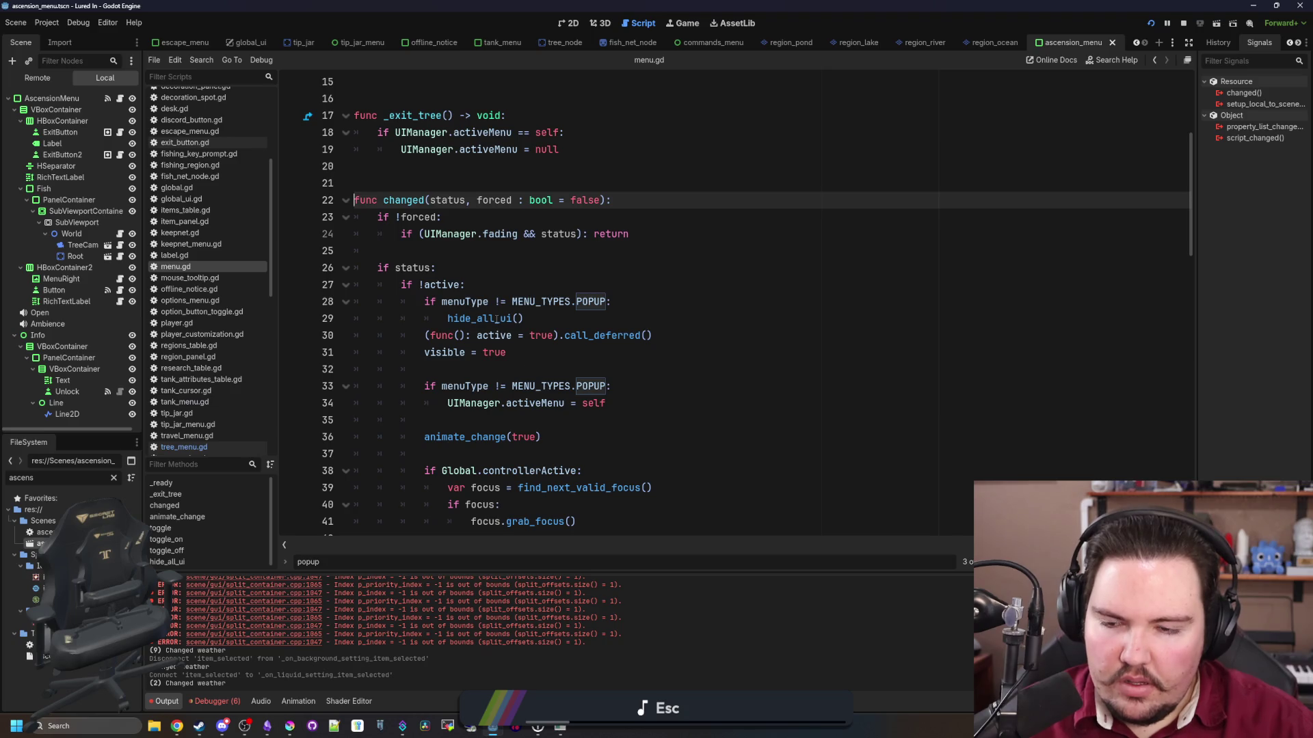
scroll(508, 294, down, 1)
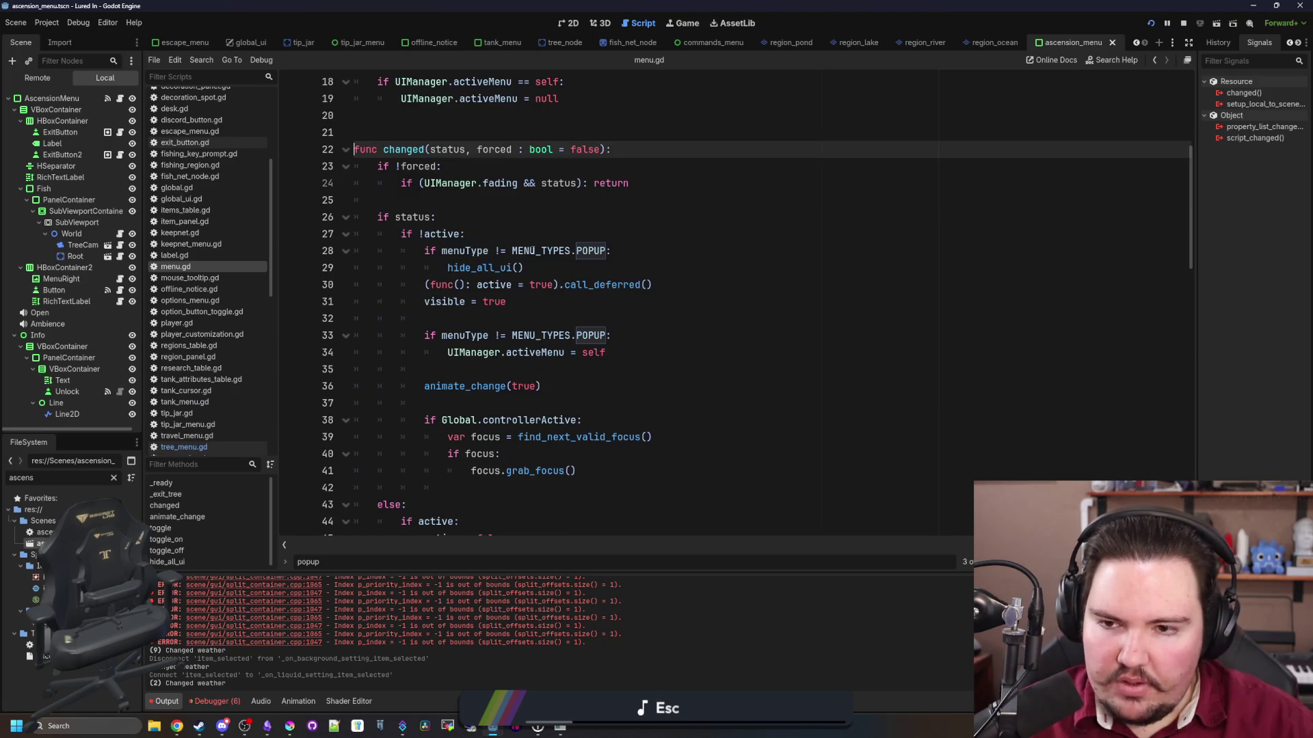
click(538, 234)
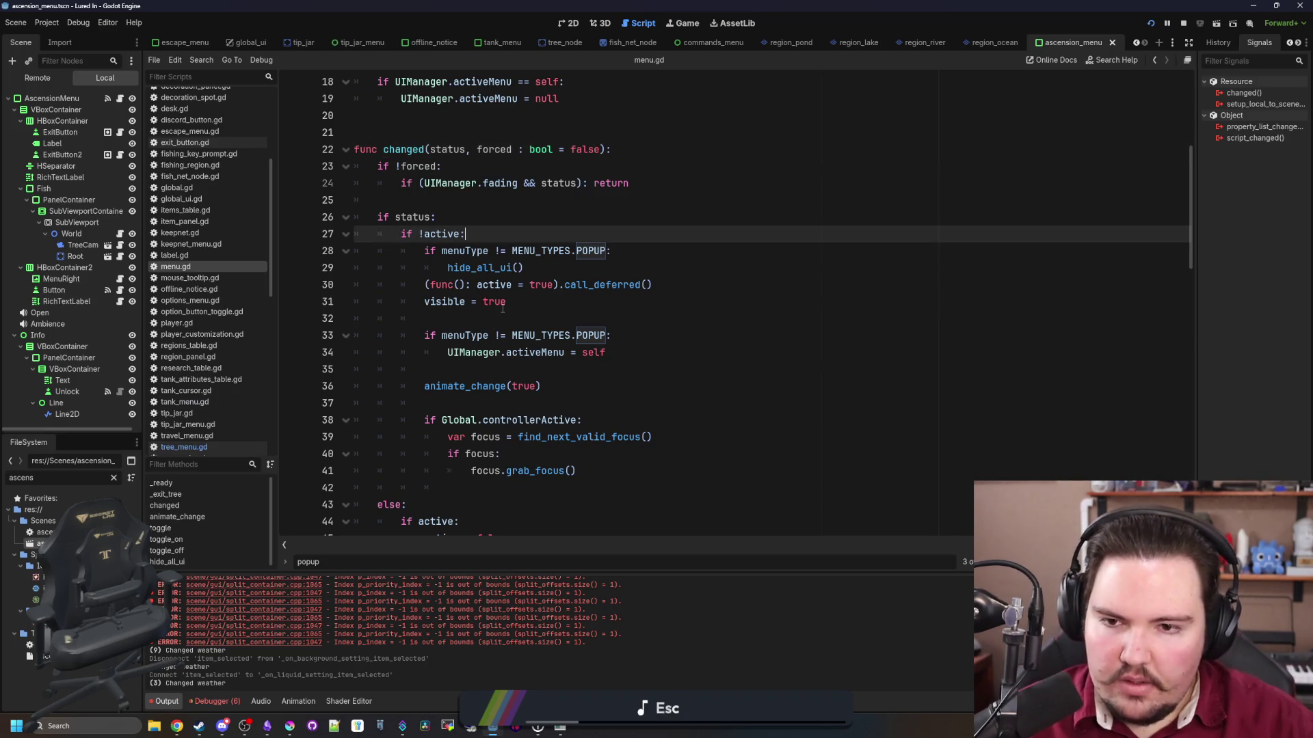
scroll(503, 309, down, 3)
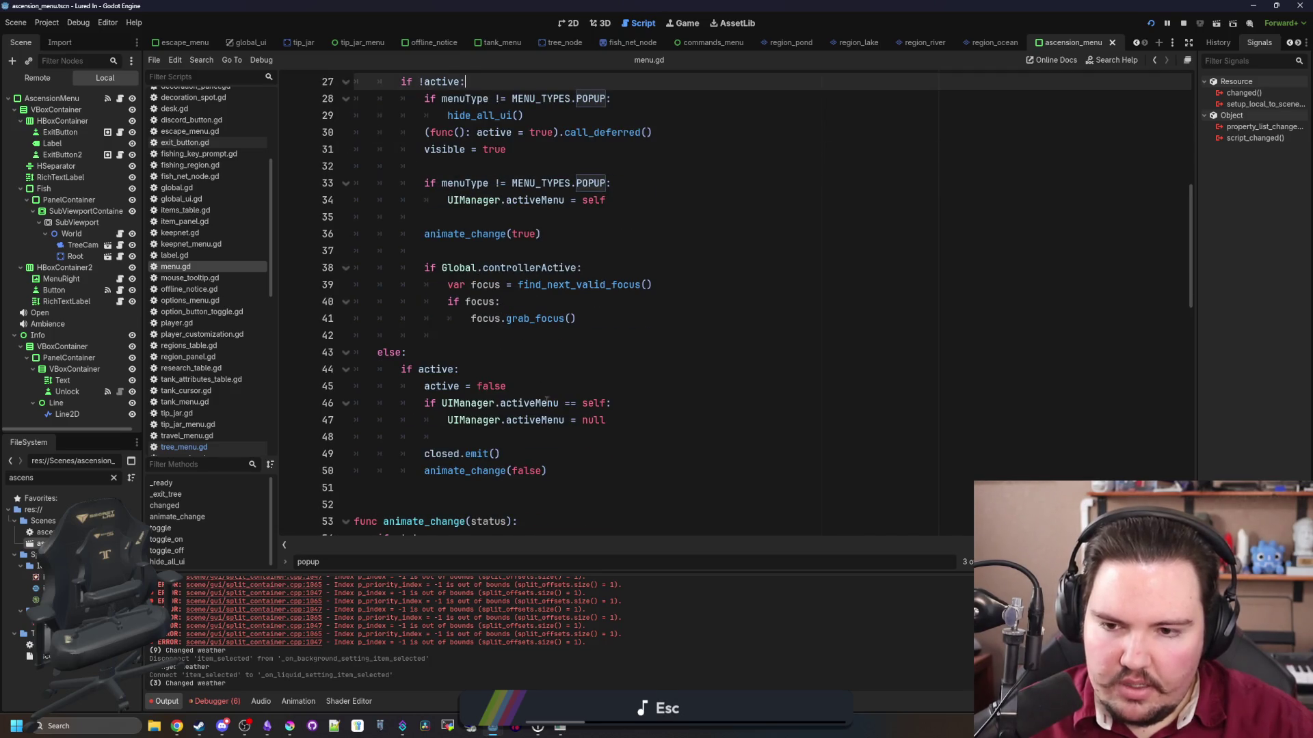
click(446, 351)
scroll(446, 350, up, 2)
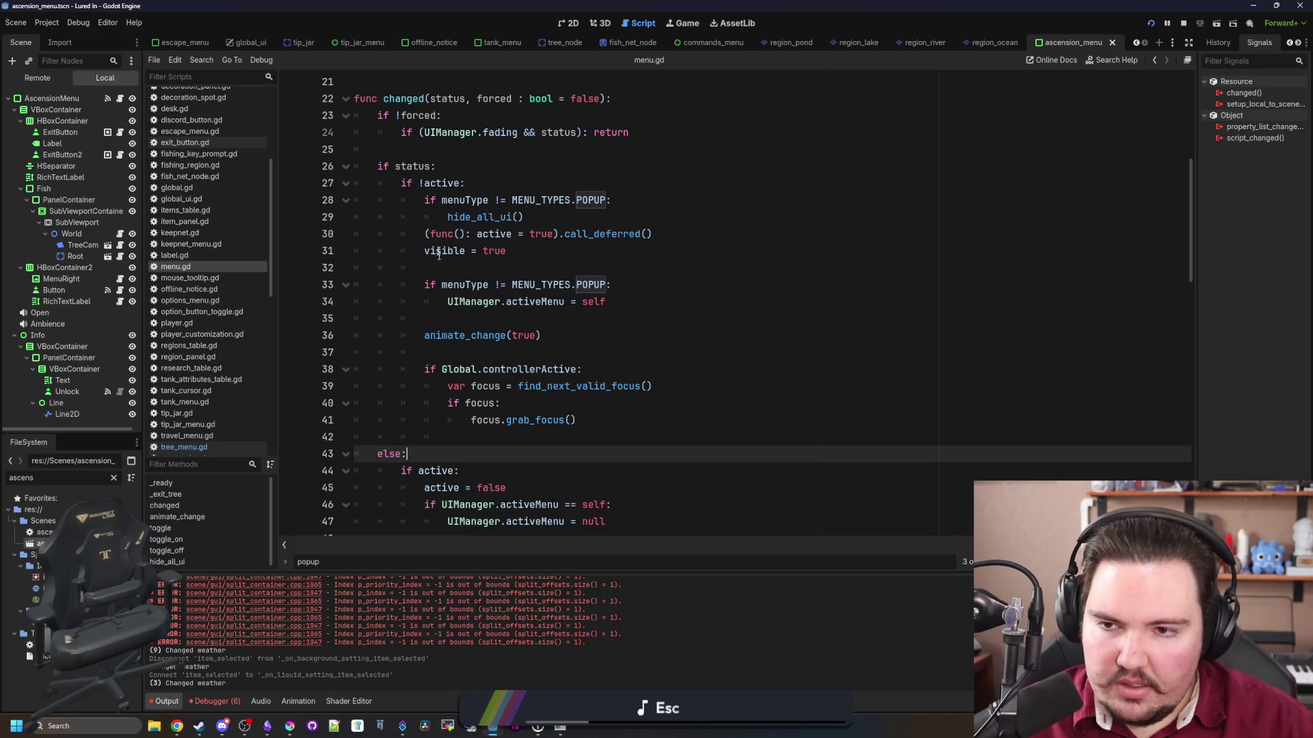
click(493, 185)
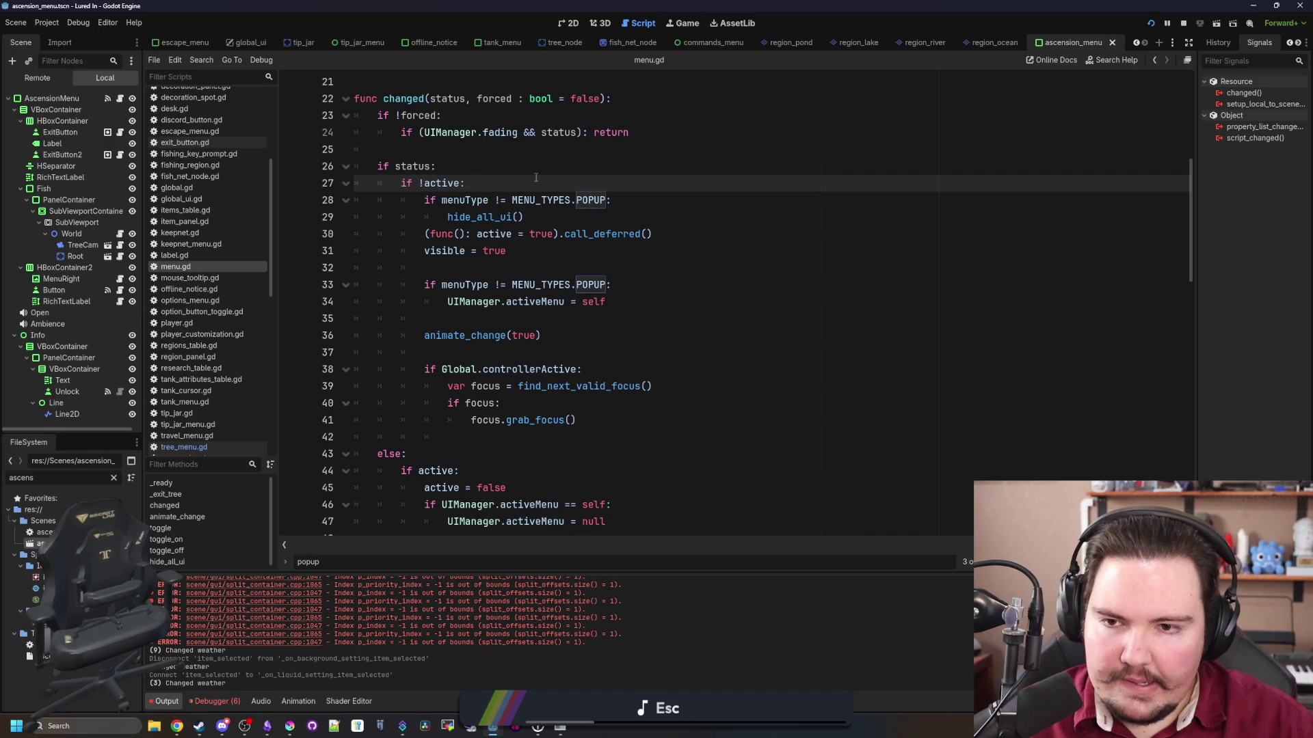
Step: View the hide_all_ui definition, return to its call, and focus the FileSystem filter
ctrl+click(505, 218)
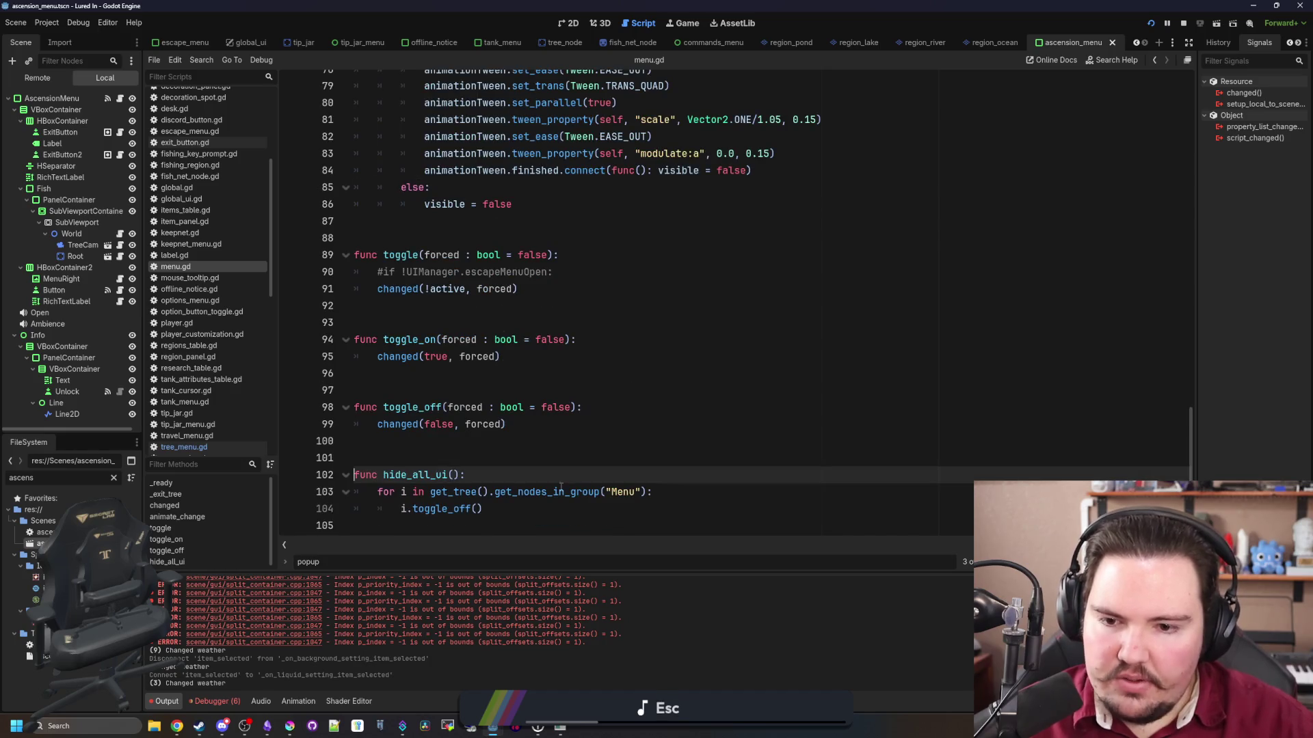
key(alt+Left)
scroll(570, 376, down, 2)
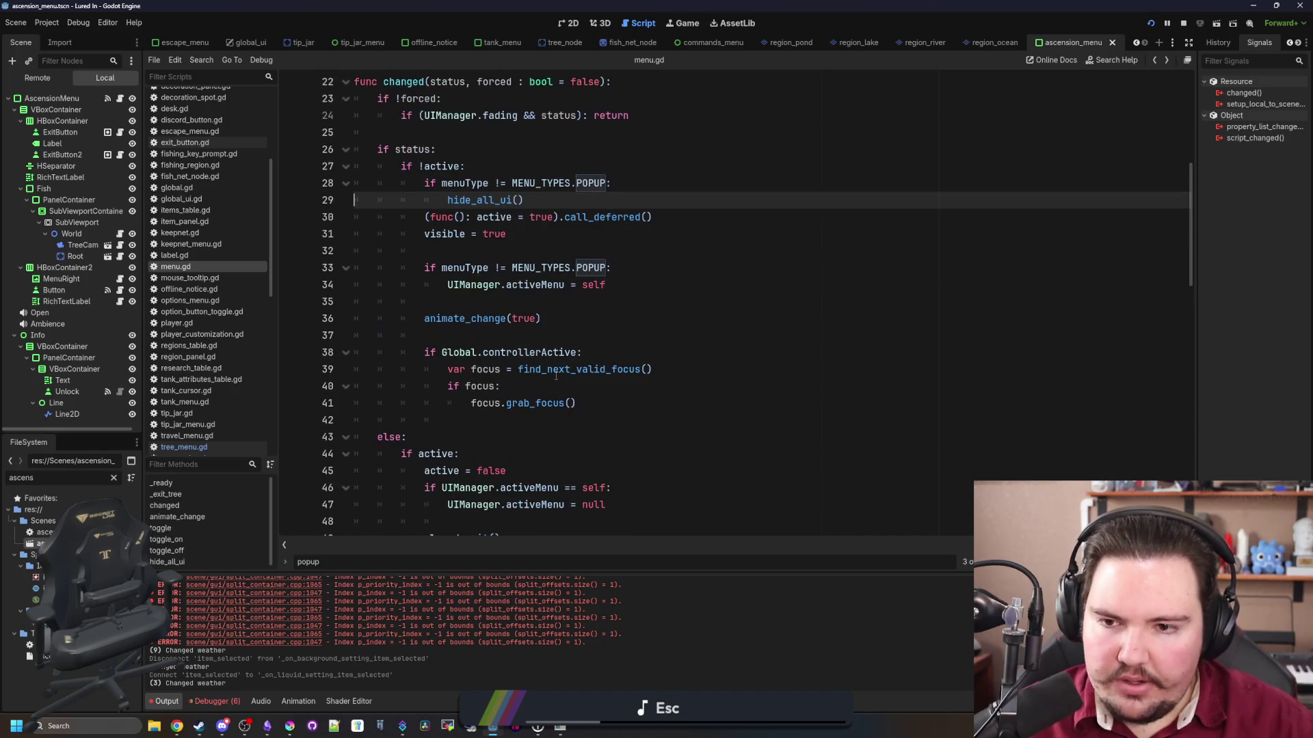
click(526, 251)
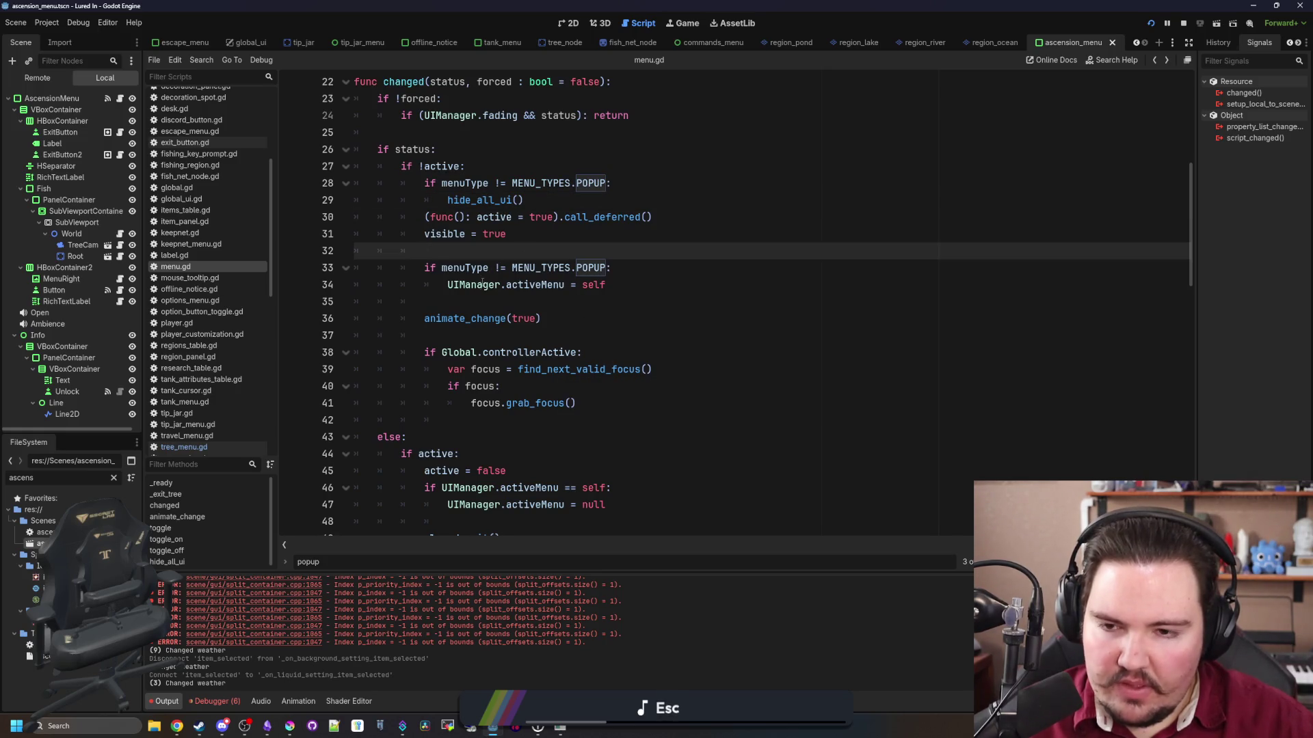
scroll(550, 309, up, 1)
drag(605, 335, 340, 320)
click(514, 298)
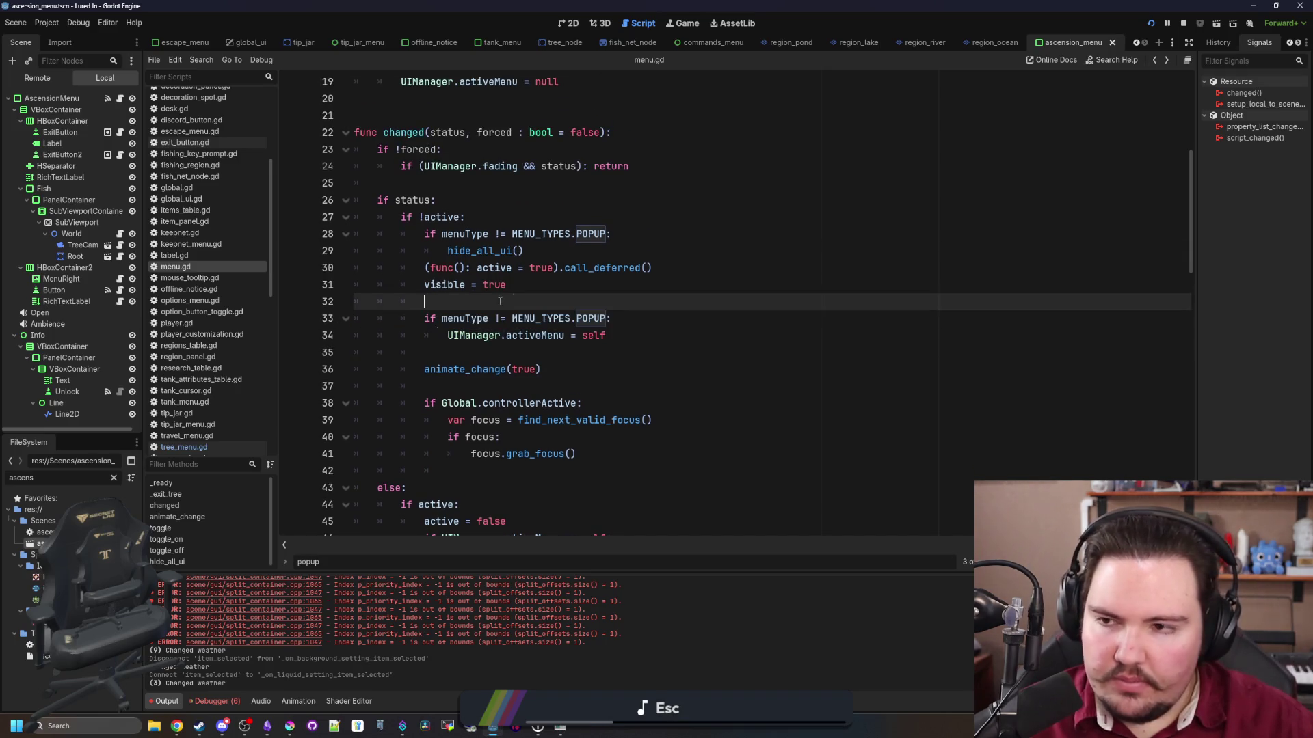
click(113, 478)
Step: Open global_ui.tscn, set the PopupMenu node's Menu Type to Popup, save, and run with F5
text(glob)
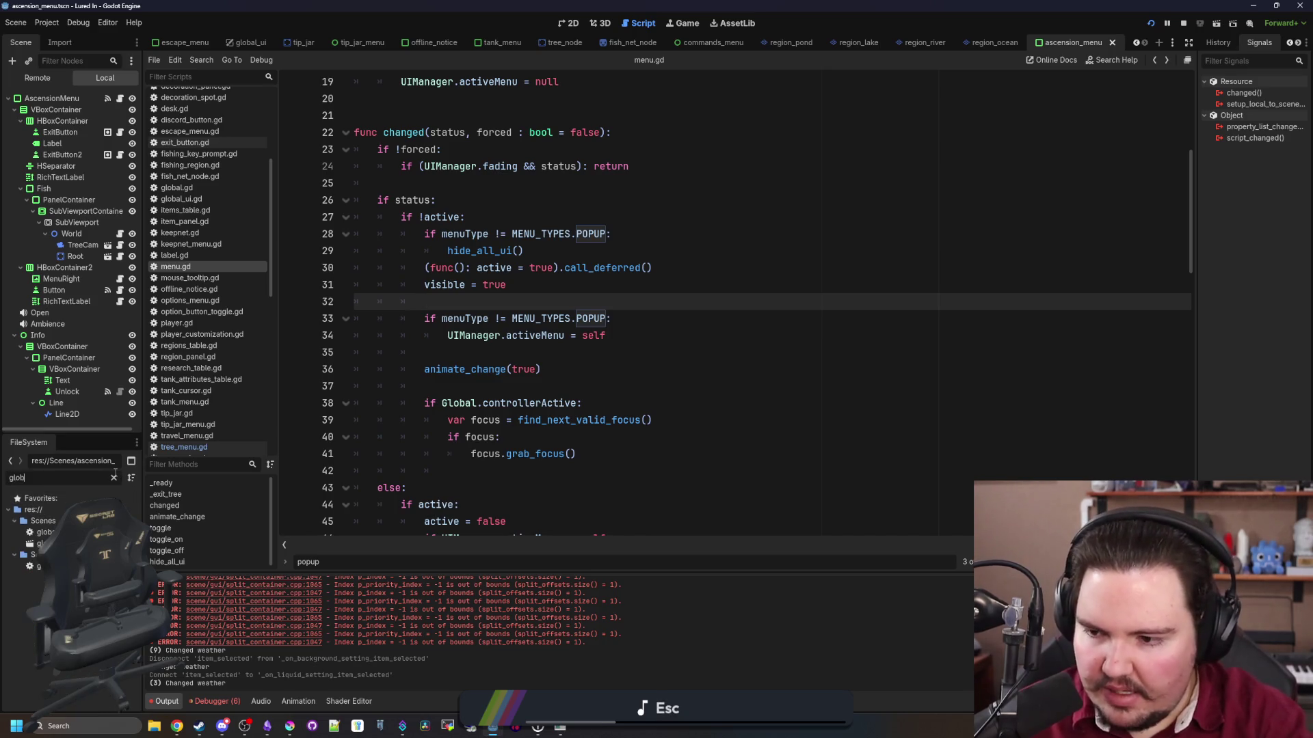
double_click(42, 532)
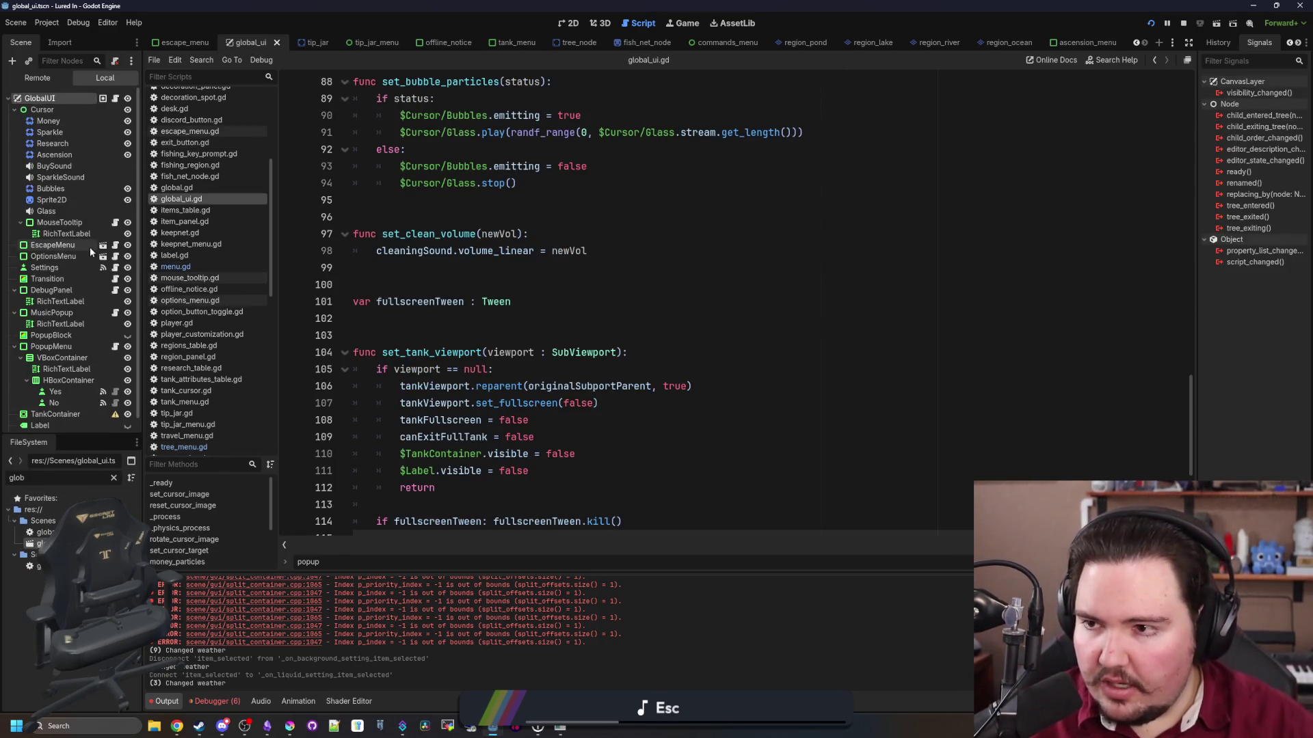
click(65, 347)
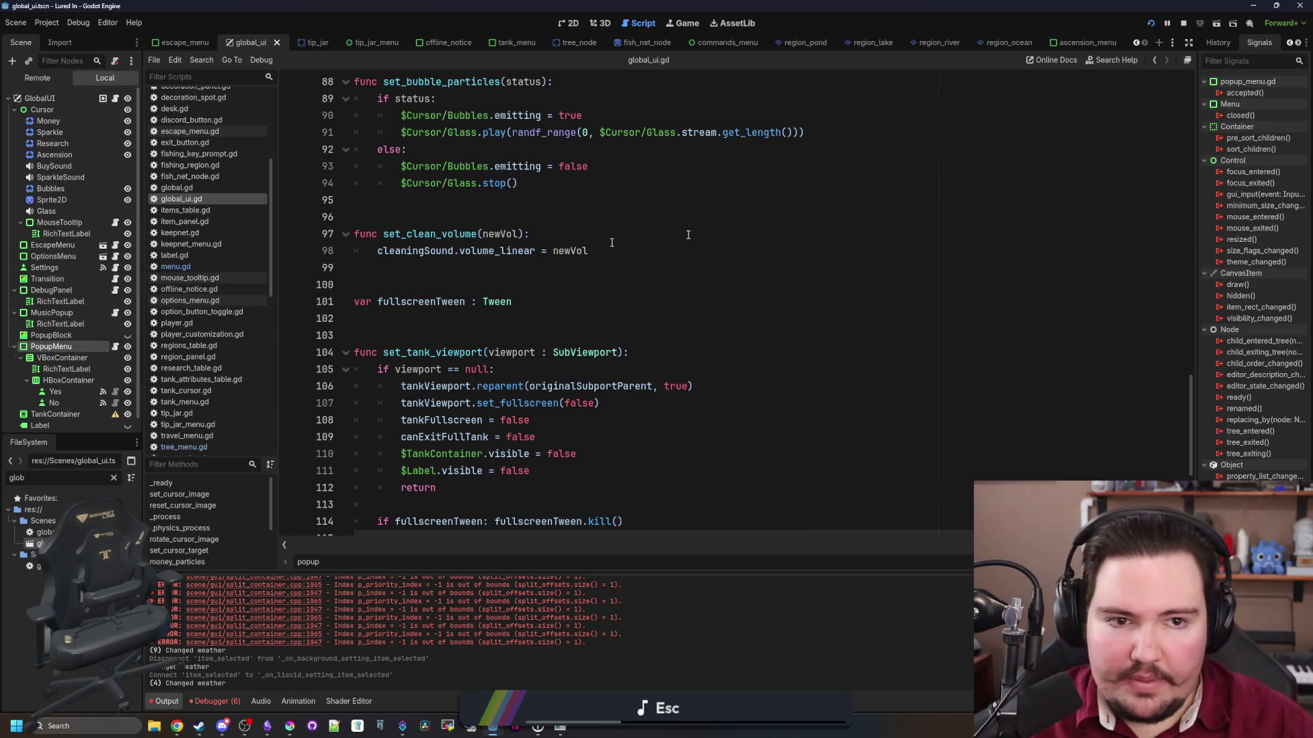
click(1213, 44)
drag(1195, 106, 1113, 96)
click(1141, 43)
click(1255, 133)
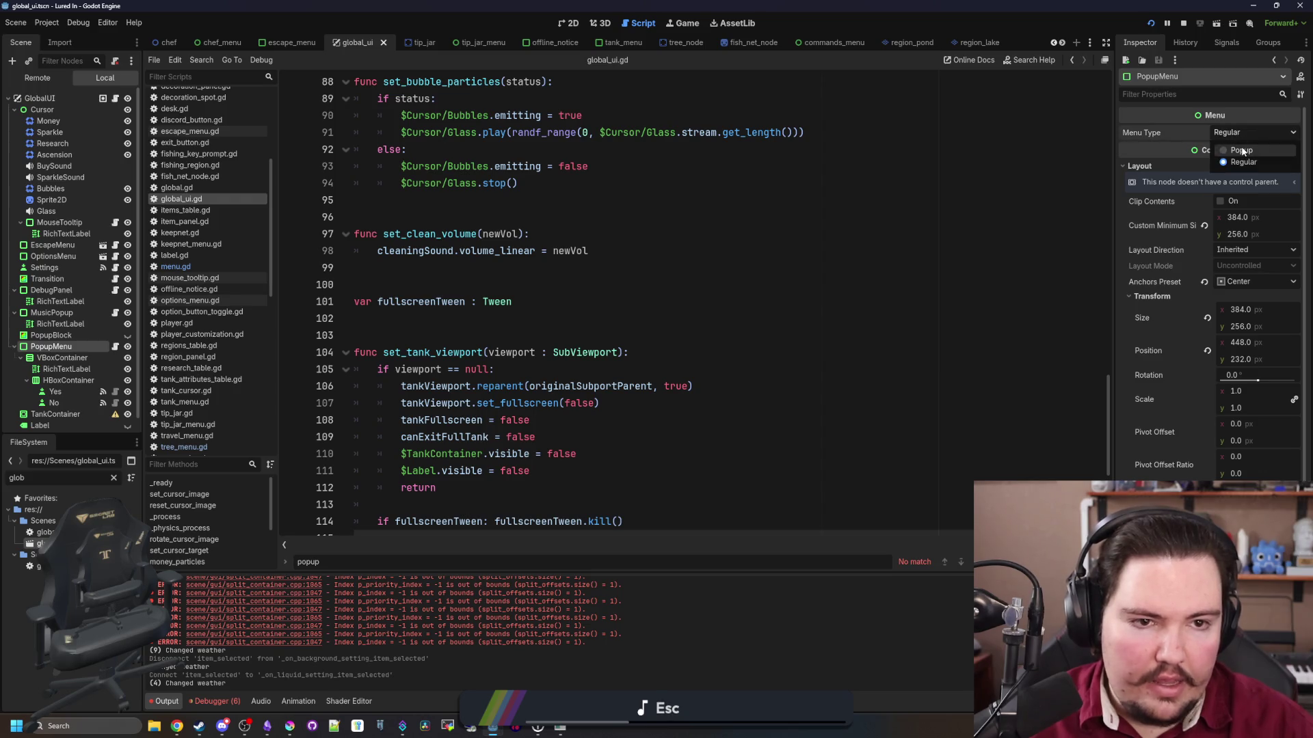
click(1238, 151)
key(ctrl+s)
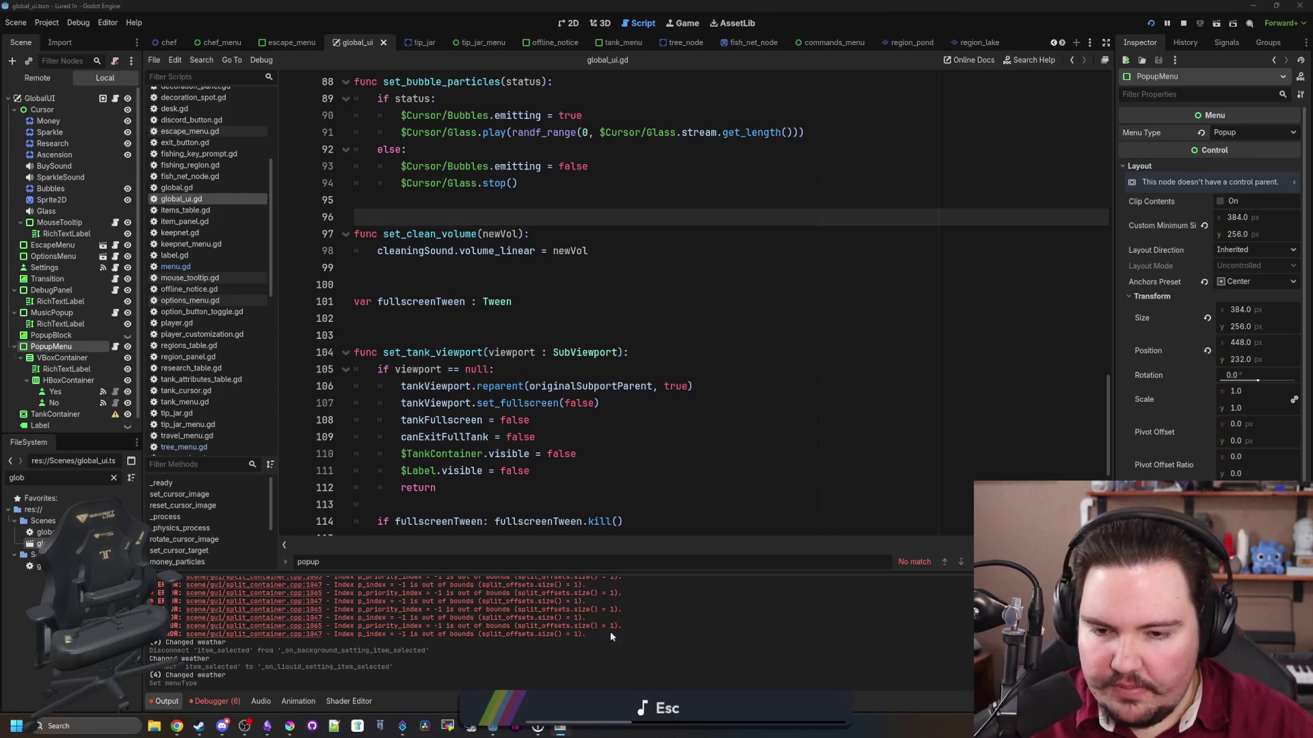
key(F5)
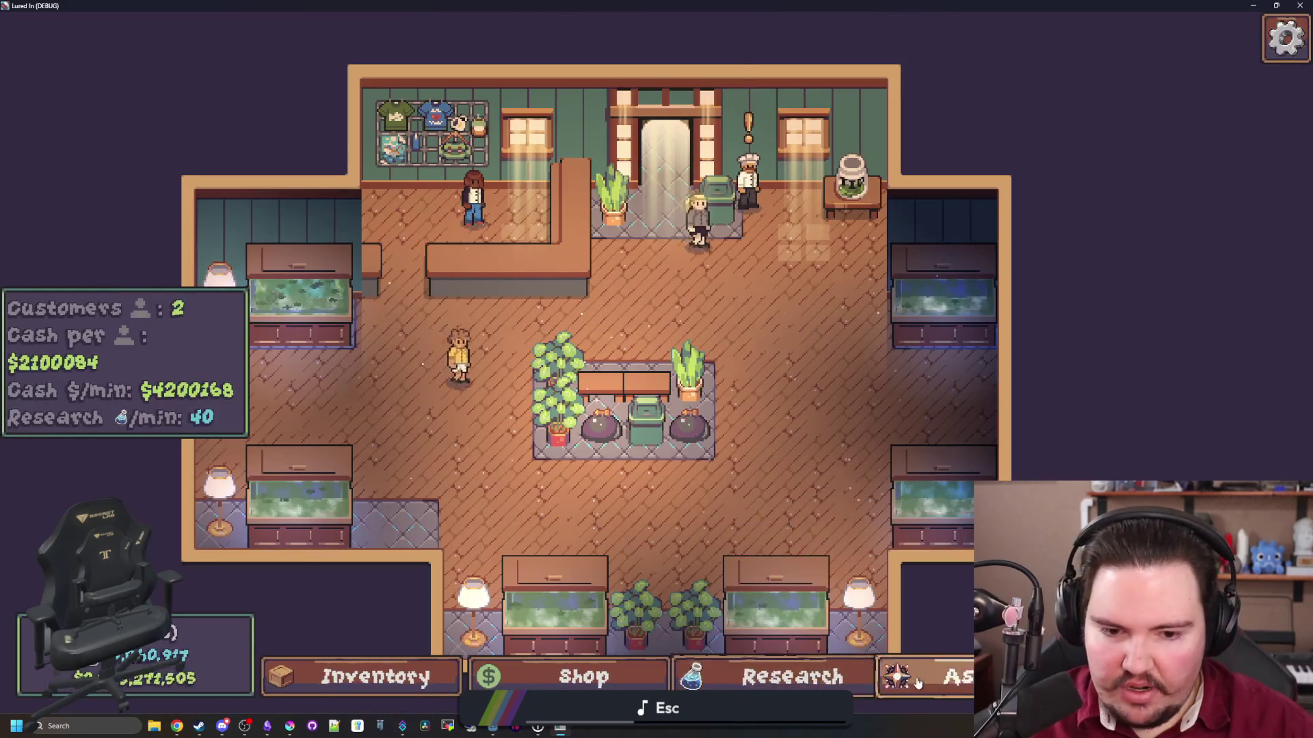
Step: Open Ascension and trigger then decline the ascension warning with the mouse four times
click(930, 677)
click(476, 566)
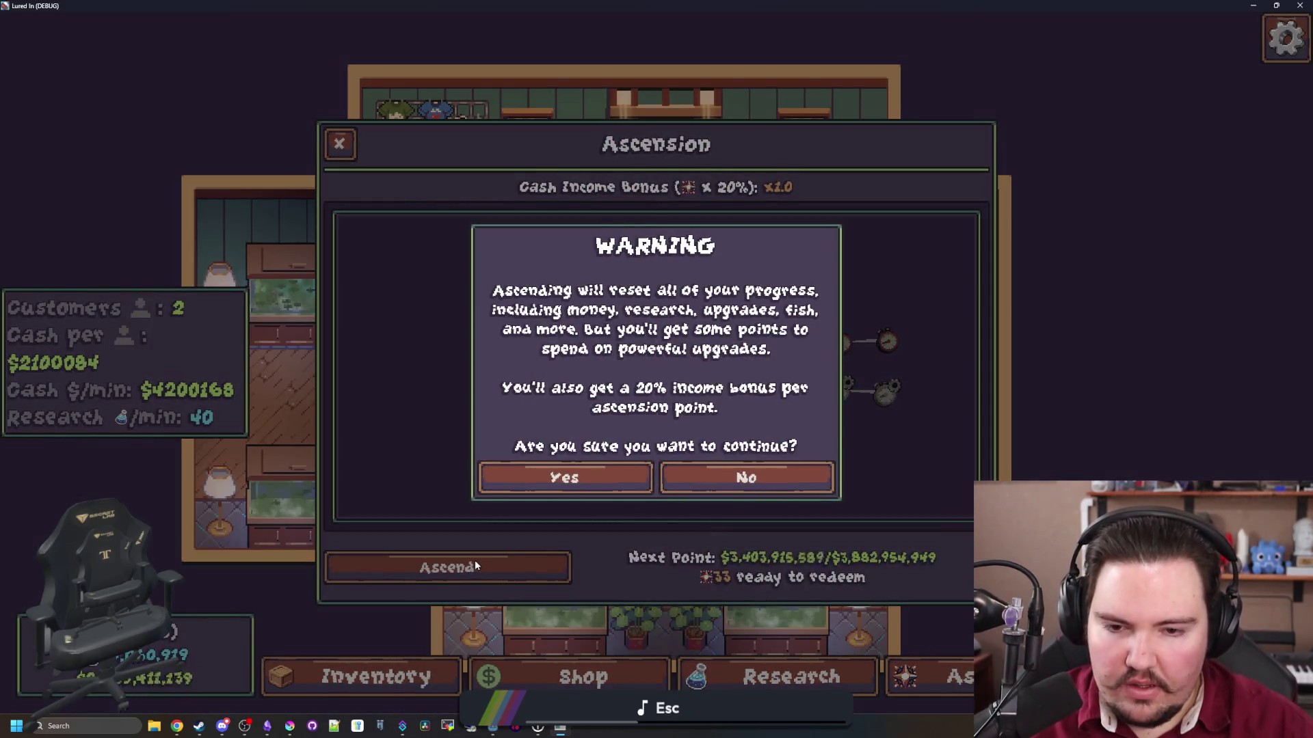
click(787, 478)
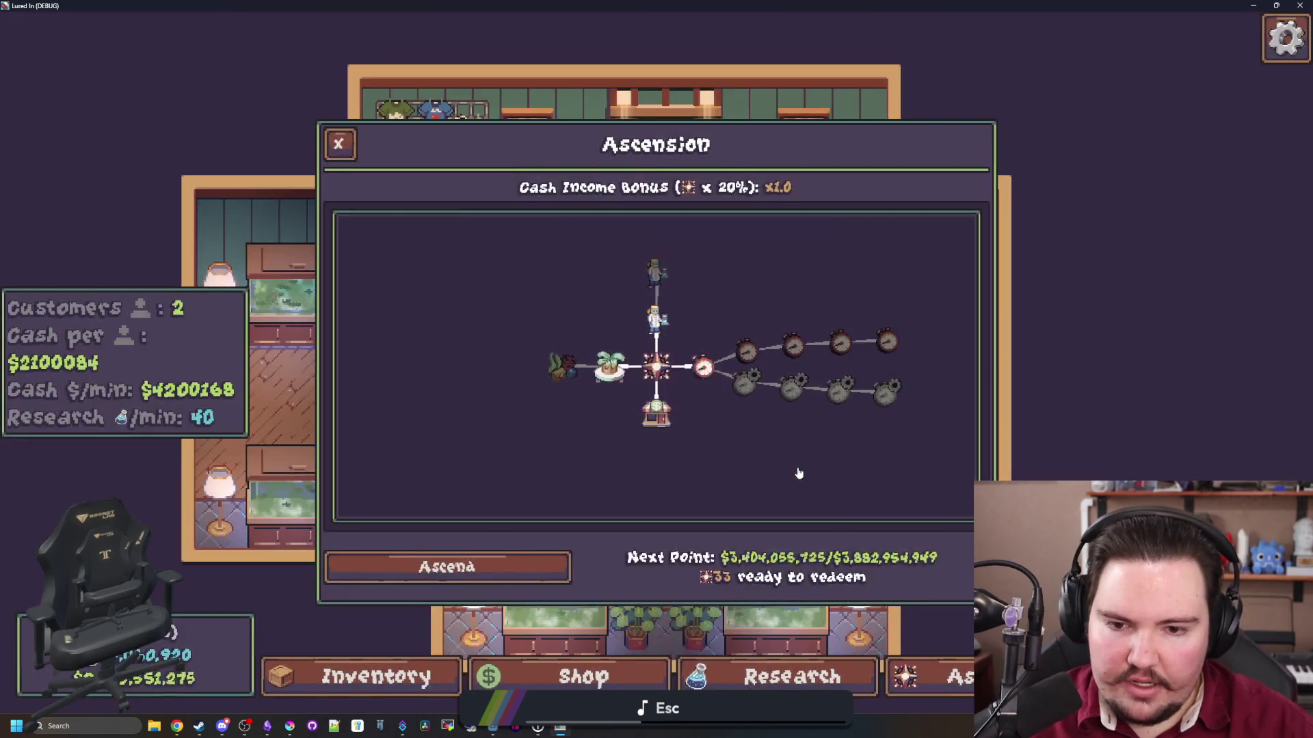
click(447, 567)
click(685, 477)
click(447, 567)
click(683, 478)
click(447, 567)
click(682, 478)
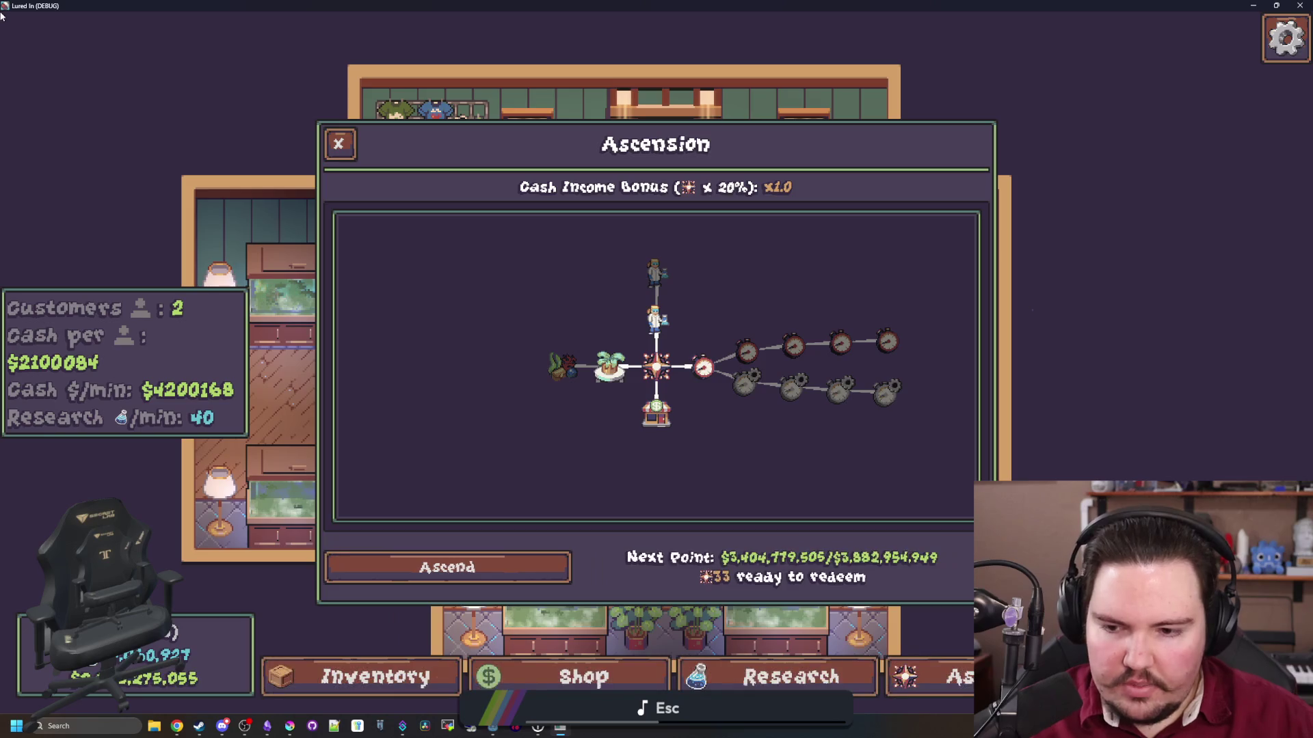
Step: Open and decline the ascension warning with controller navigation between Yes and No
key(Return)
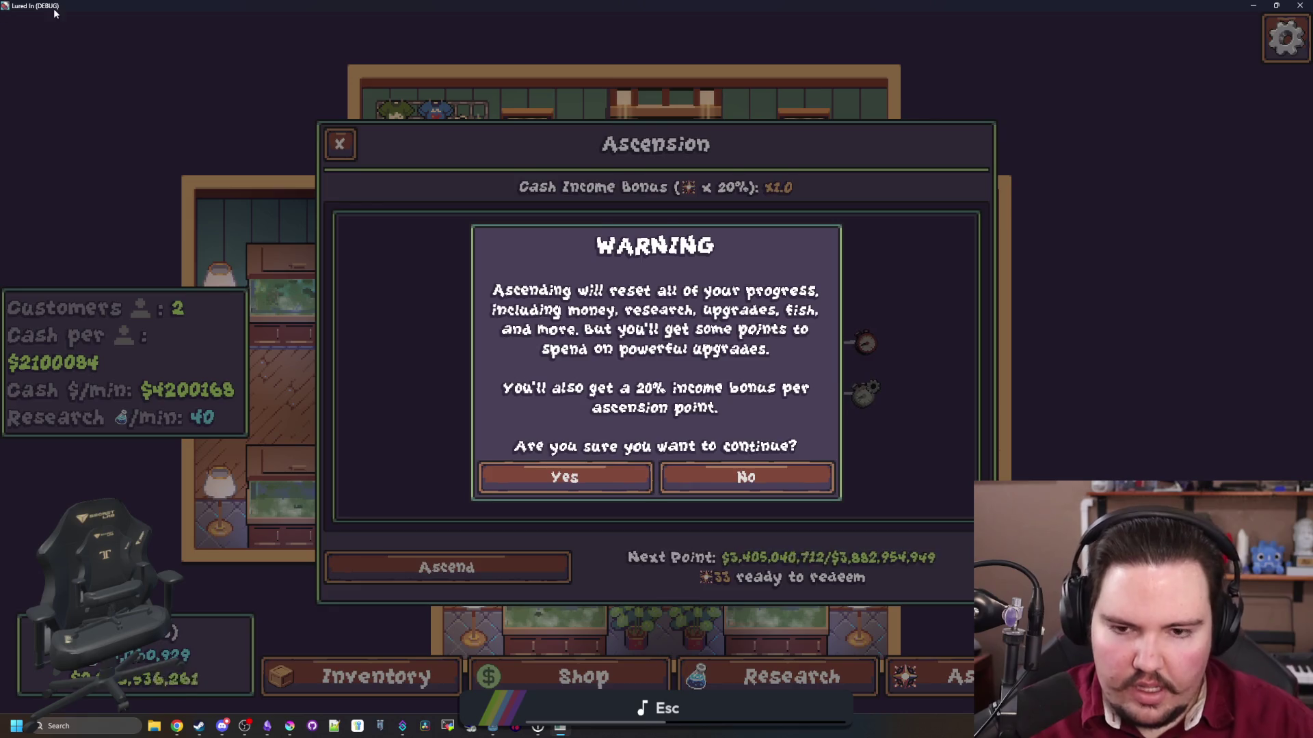
key(Down)
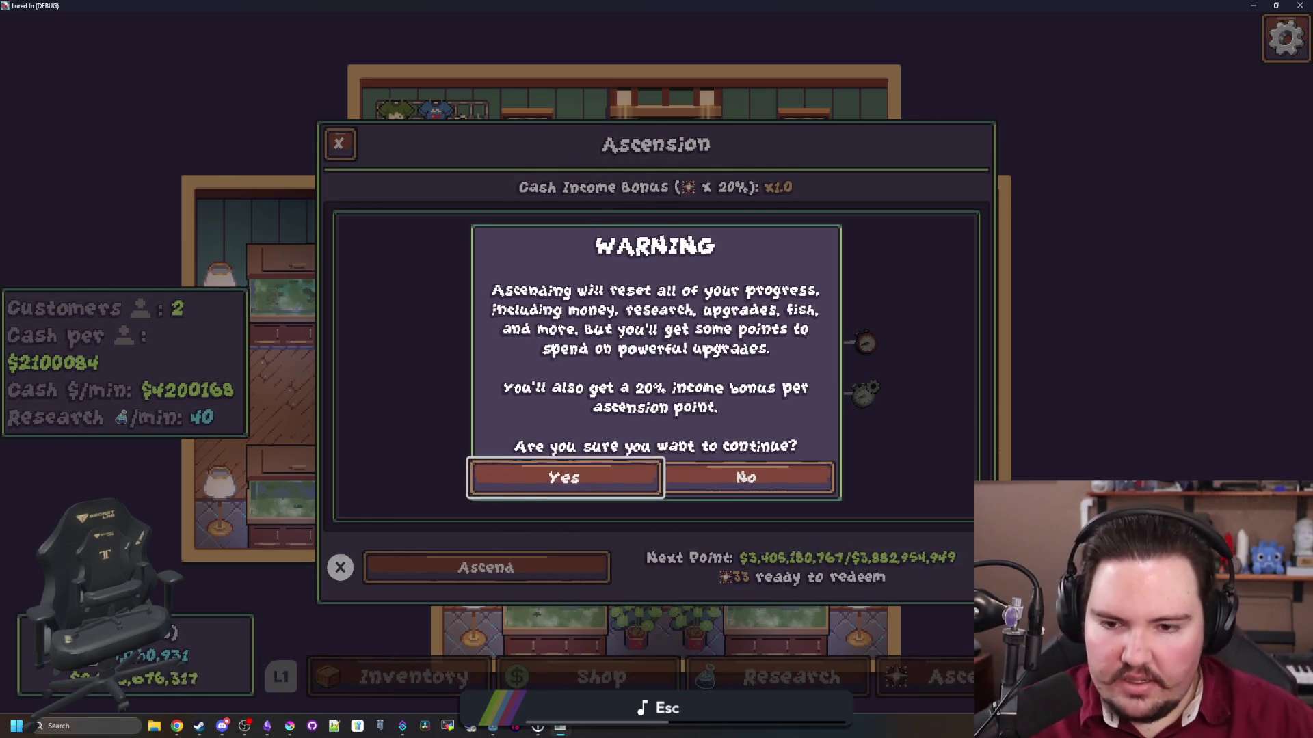
key(Right)
key(Return)
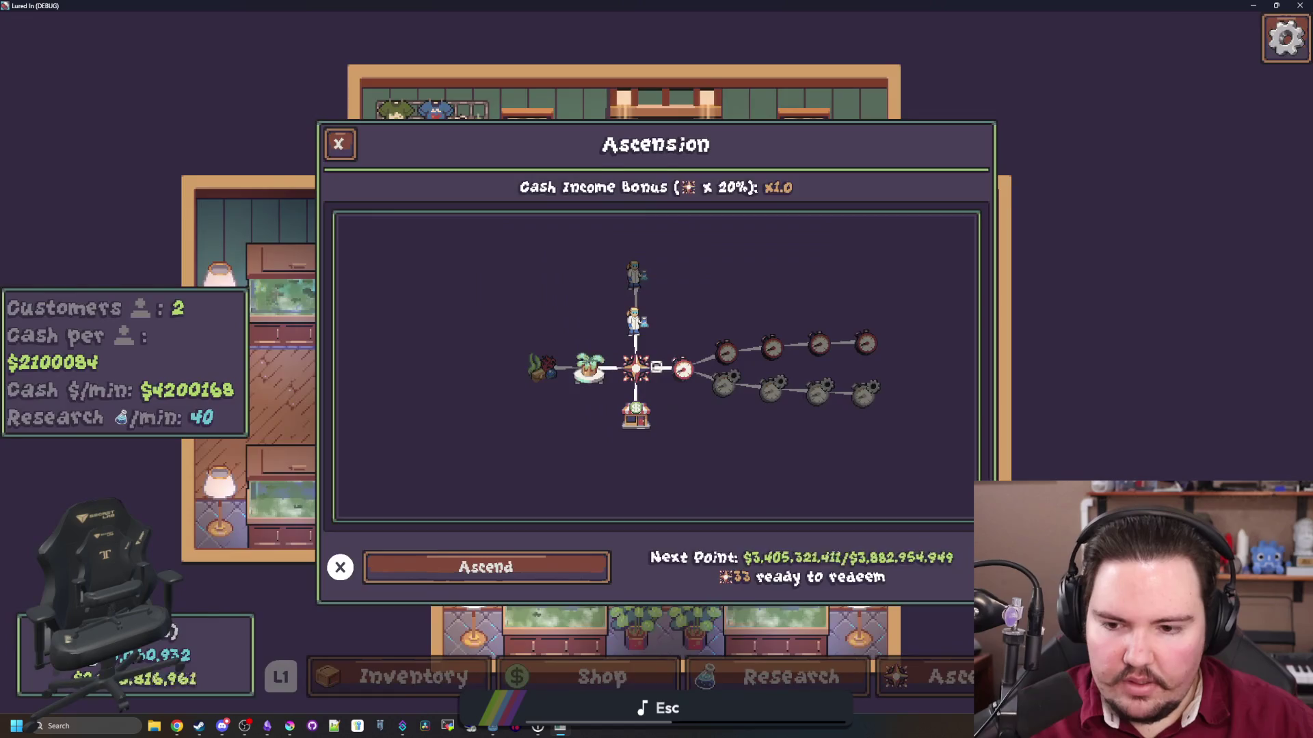
key(Return)
key(Right)
key(Left)
key(Right)
key(Return)
key(Return)
key(Left)
key(Right)
key(Return)
Step: Close the Ascension panel, move around the shop, restore the window, and close the game
key(Escape)
key(d)
key(w)
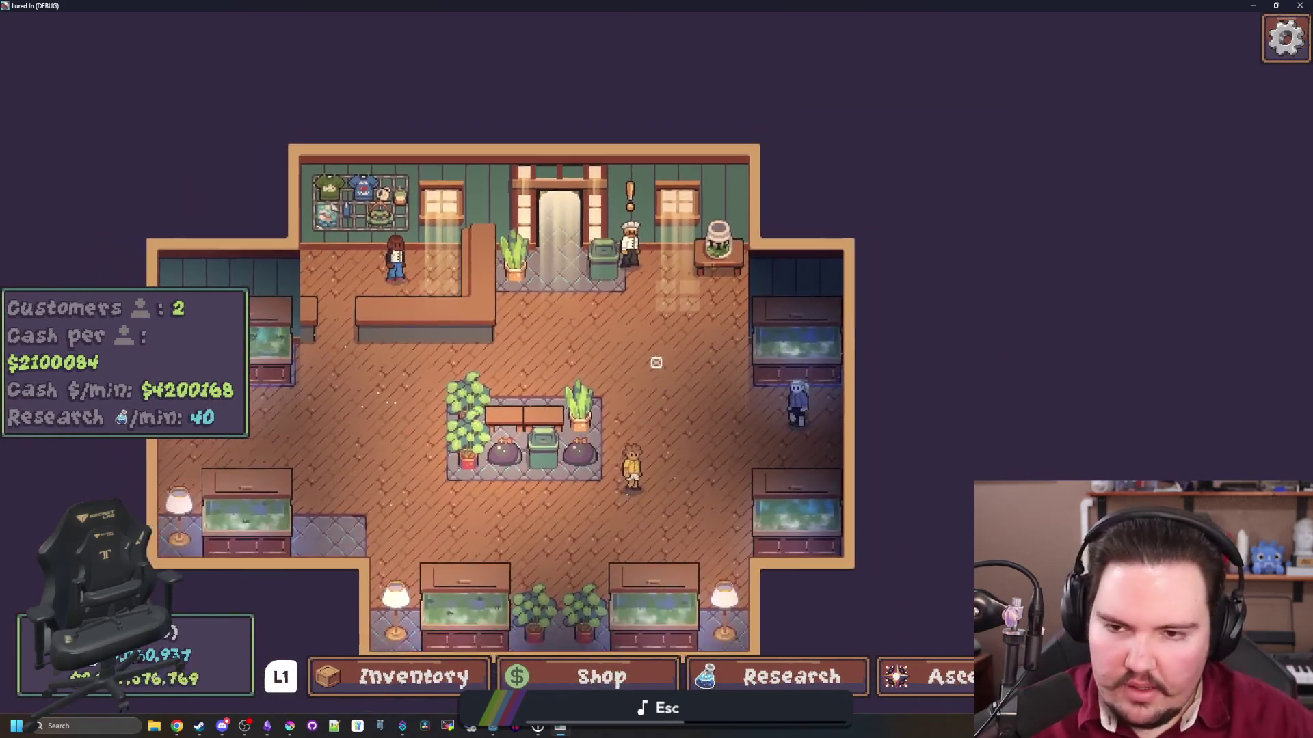
key(super+Down)
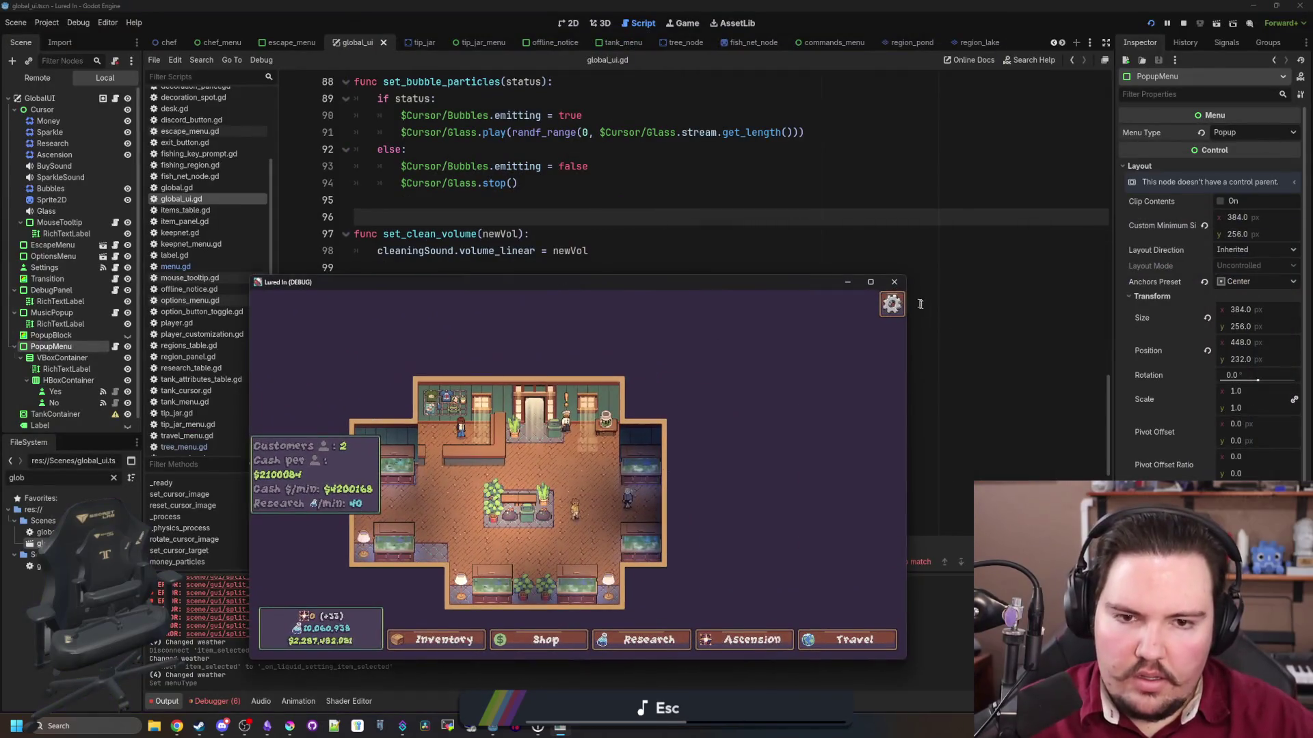
click(894, 282)
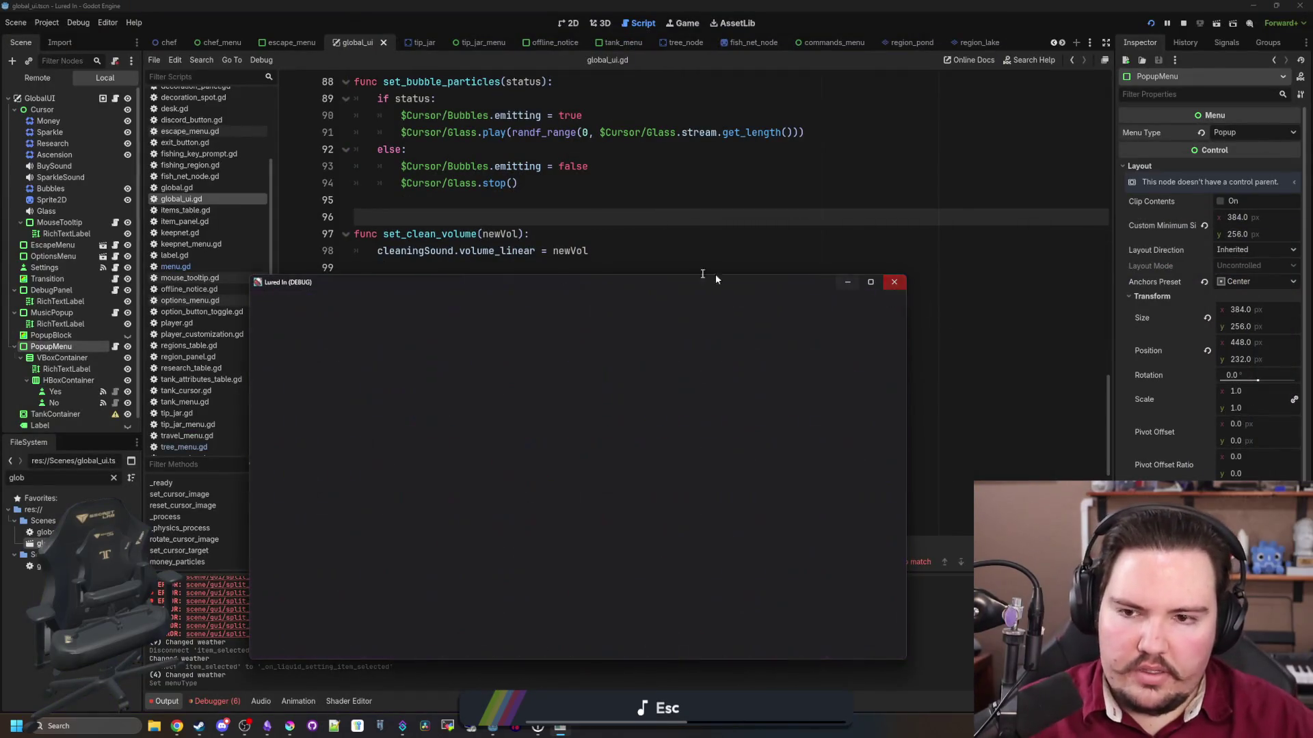
Step: Glance over popup_menu.gd, then return to tank_menu.gd's accept_liquid_change stub and tankFishData check
click(681, 269)
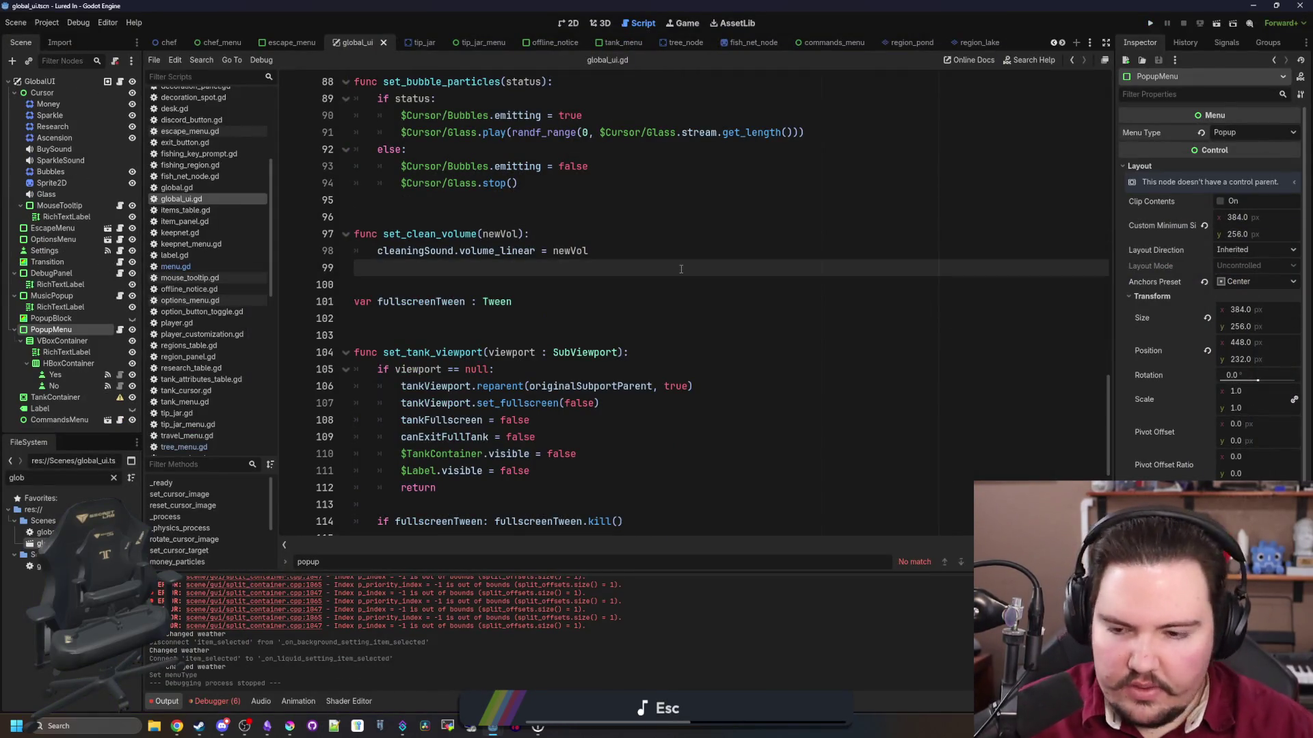
click(119, 329)
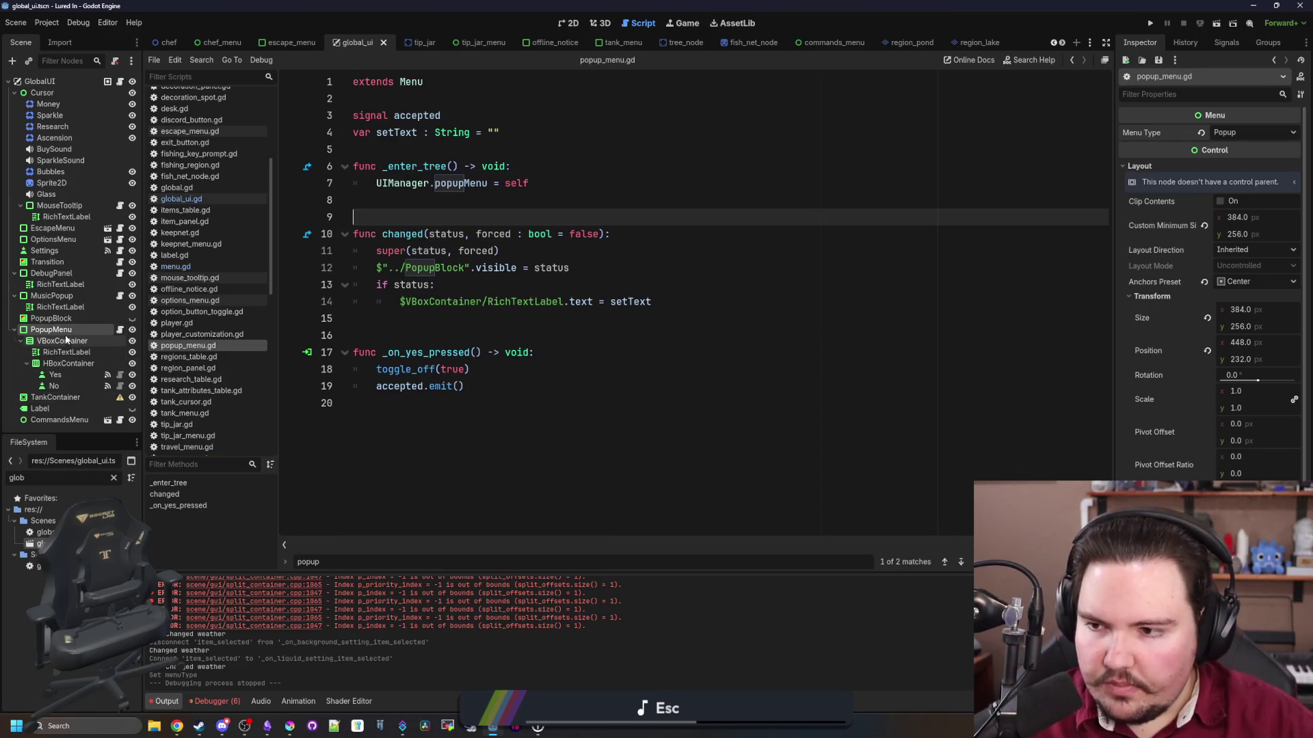
mouse_move(727, 51)
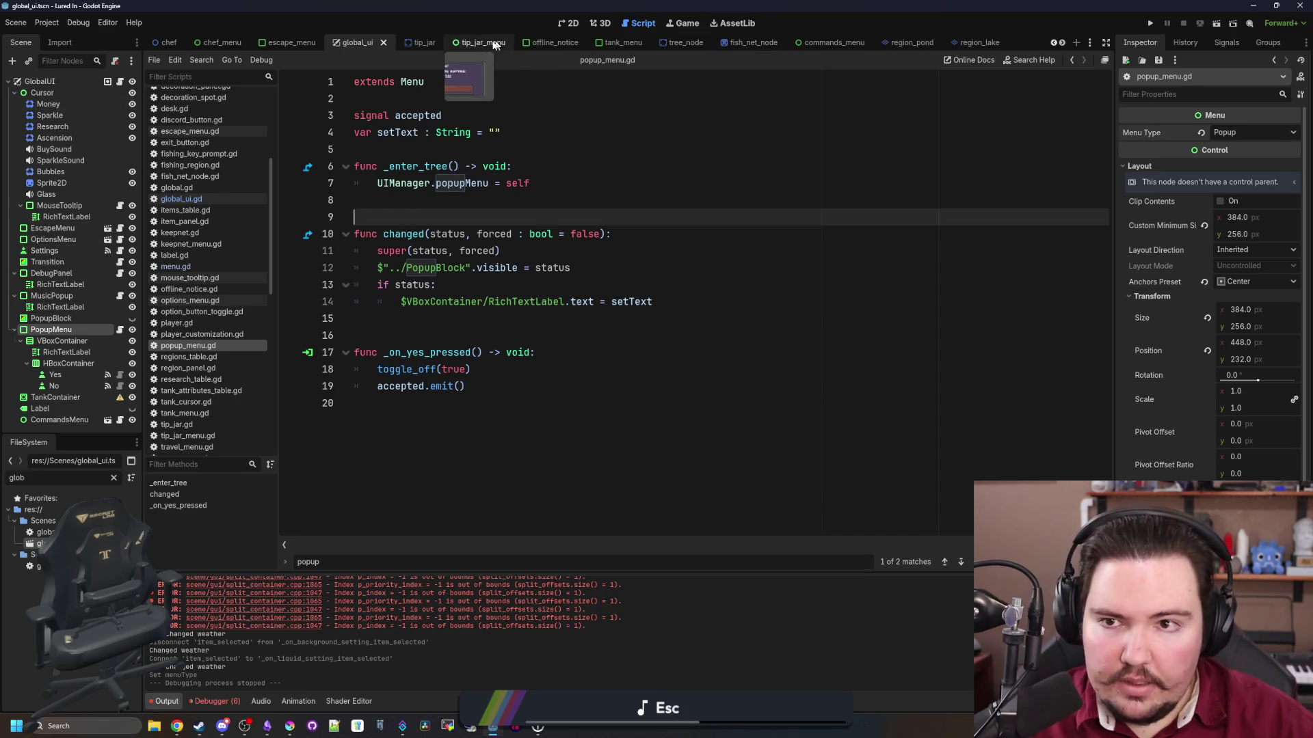
click(608, 42)
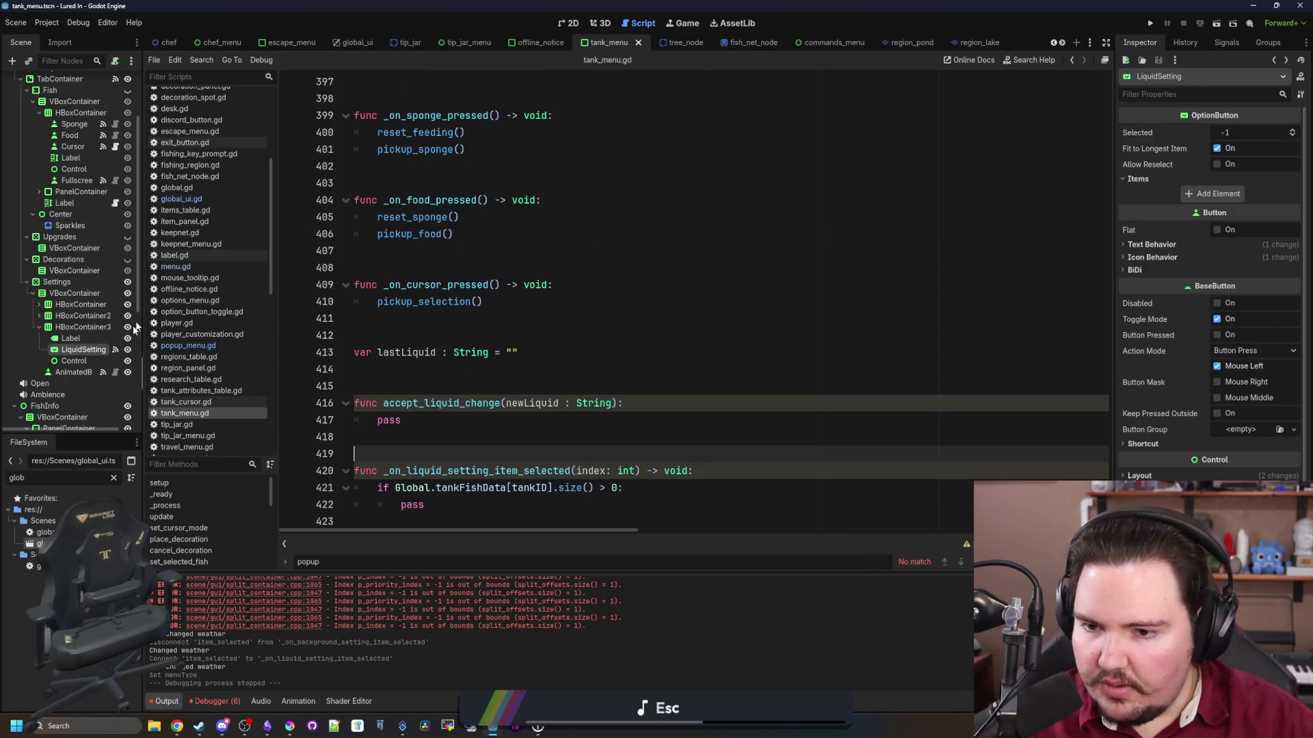
scroll(98, 270, down, 4)
click(540, 436)
click(534, 384)
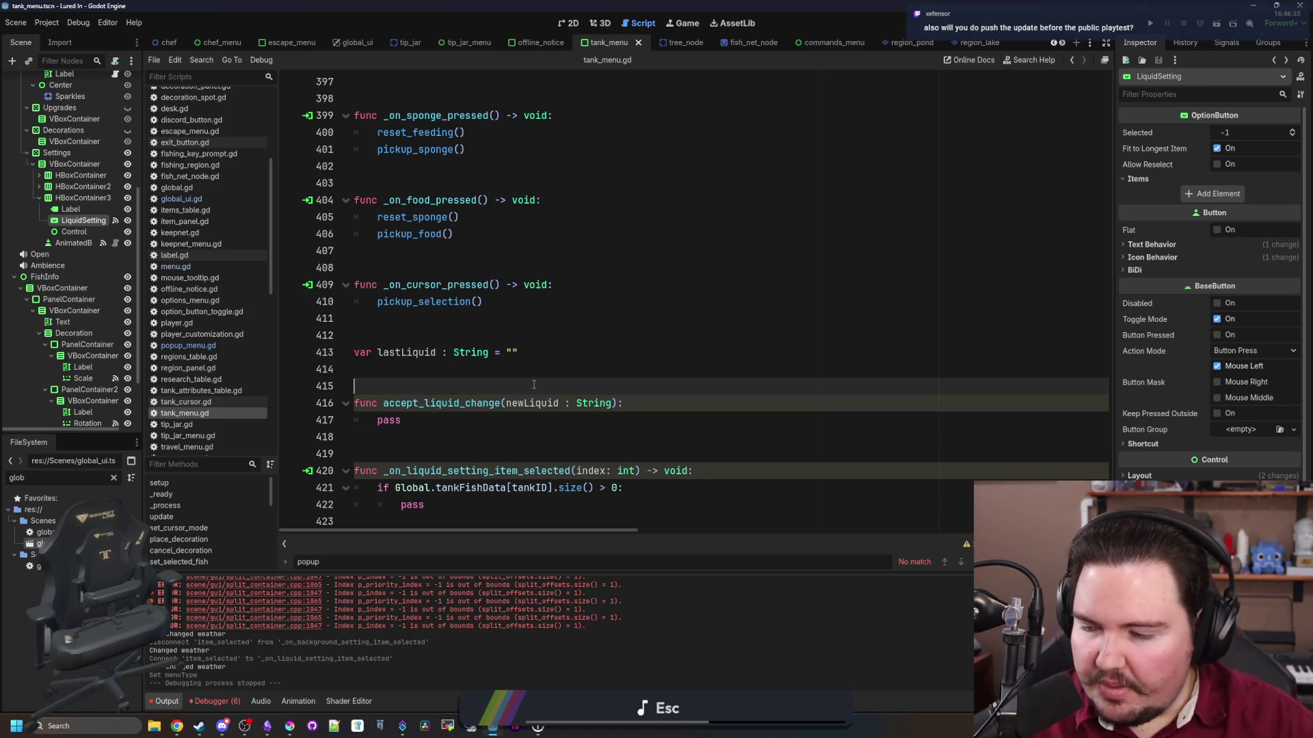
click(472, 421)
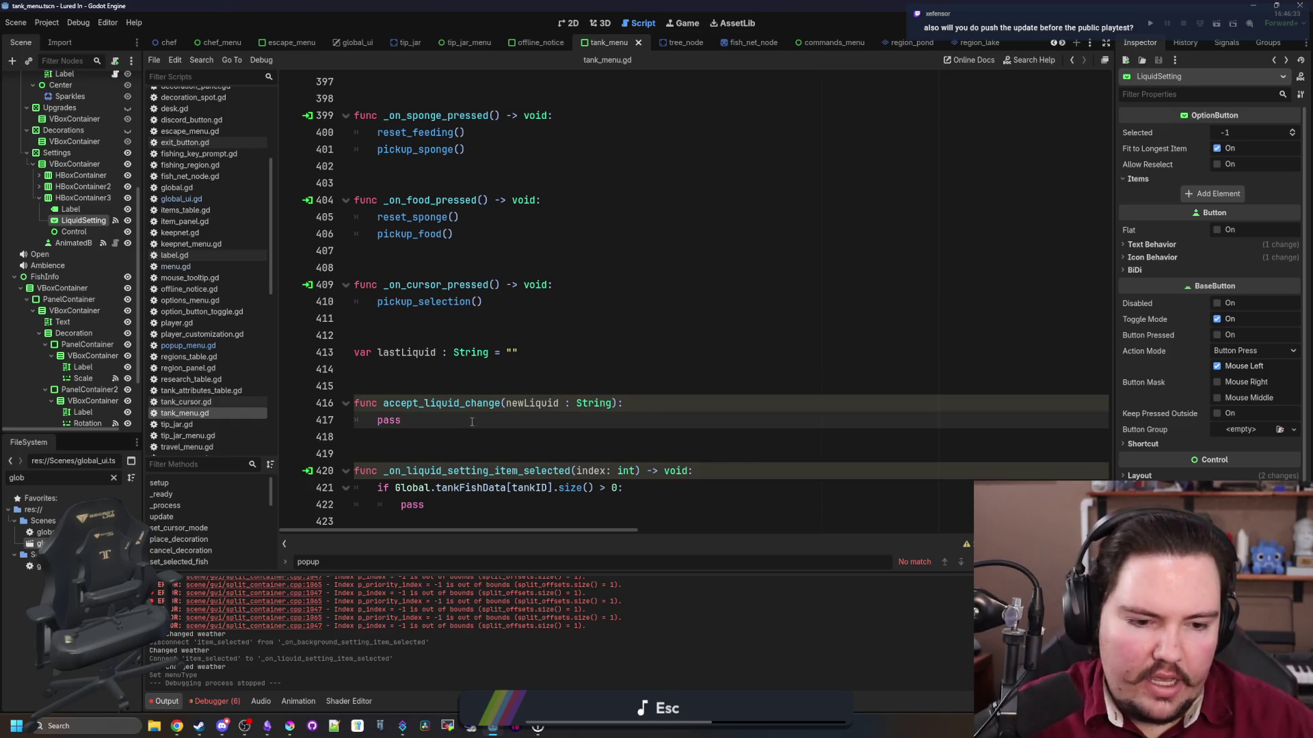
click(464, 489)
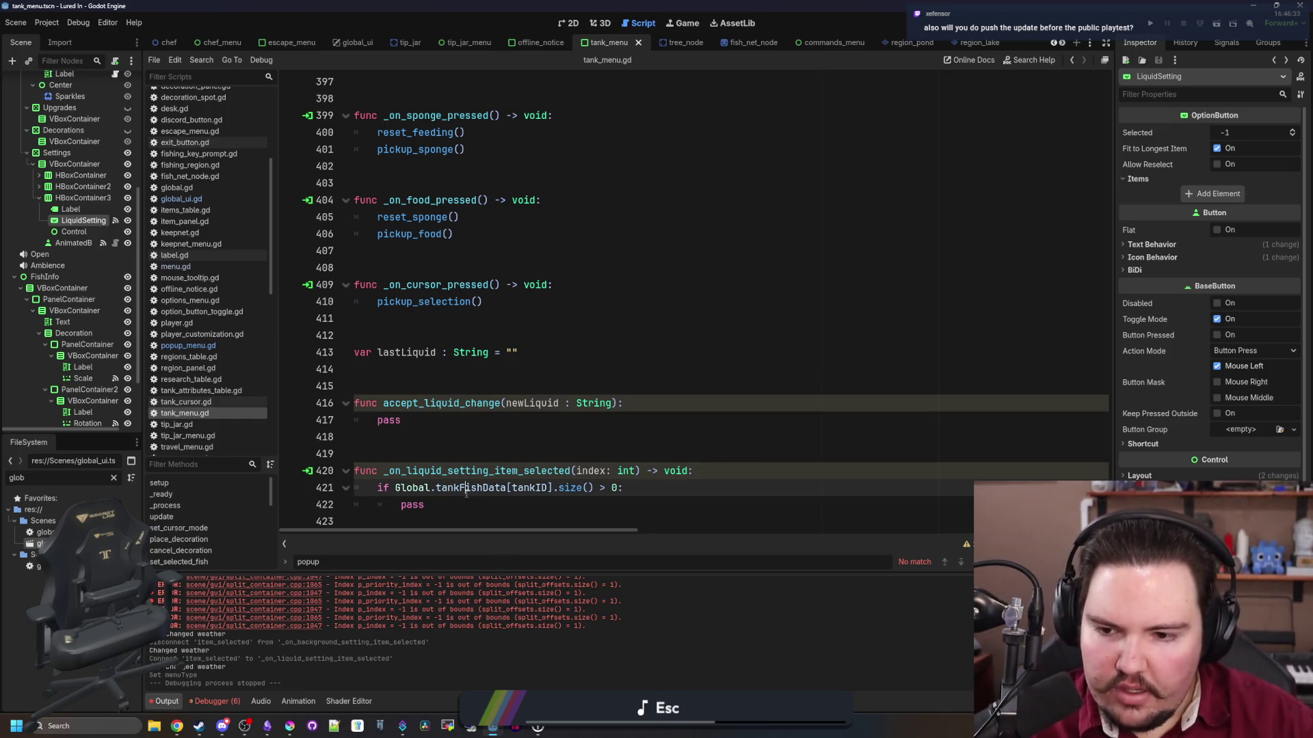
click(441, 455)
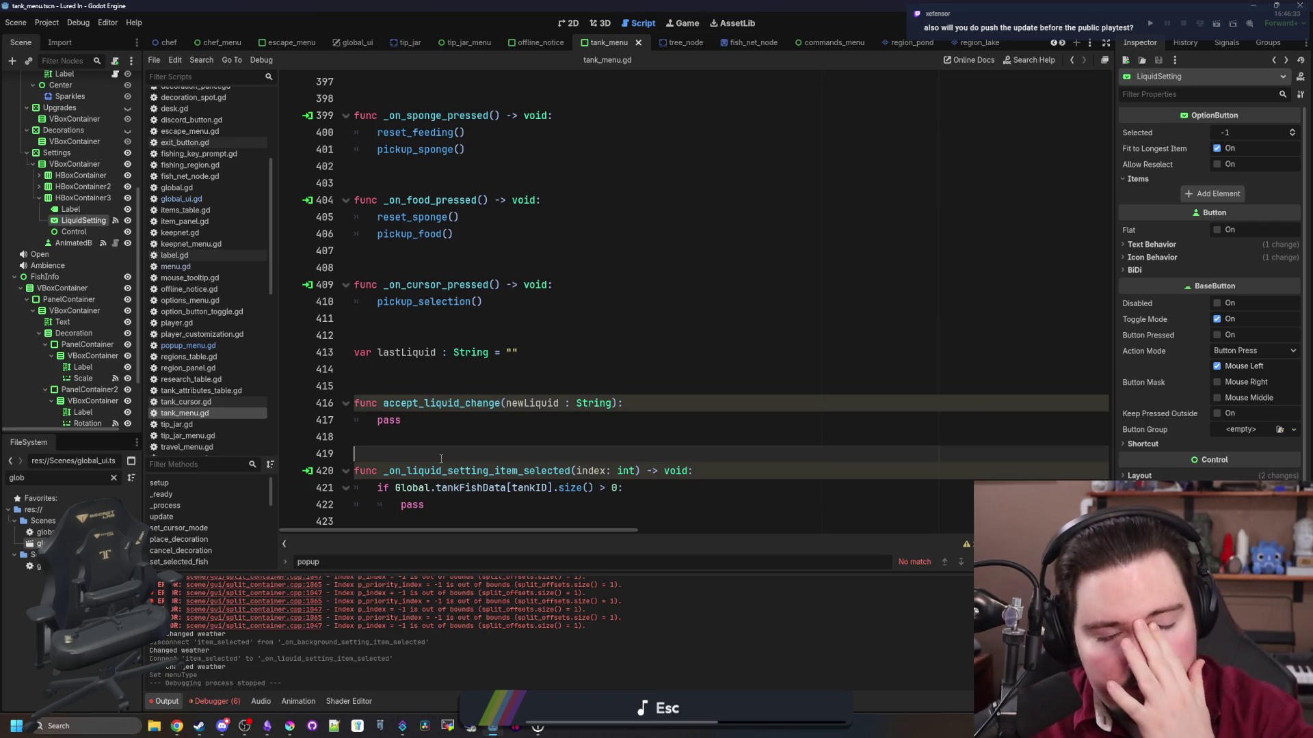
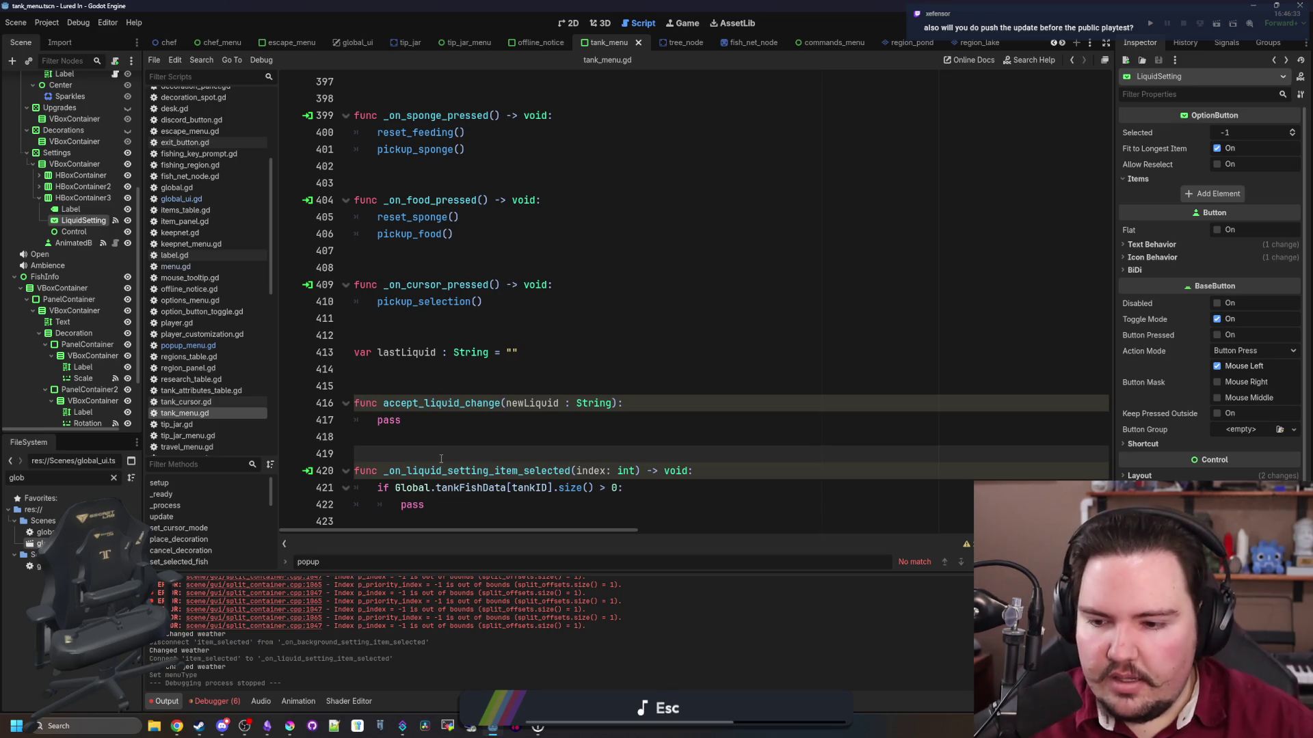
Step: Check the Debugger's Errors list, then go back to the Output log
click(215, 701)
click(228, 574)
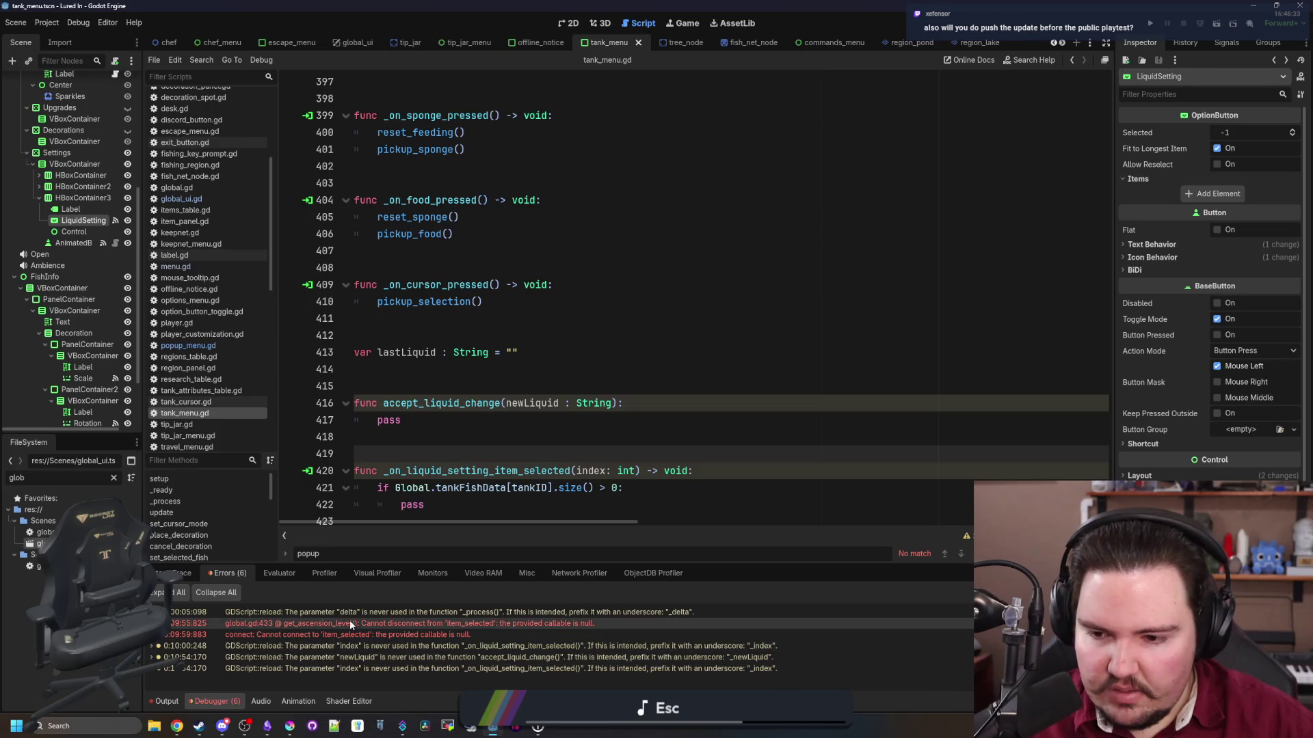
click(167, 701)
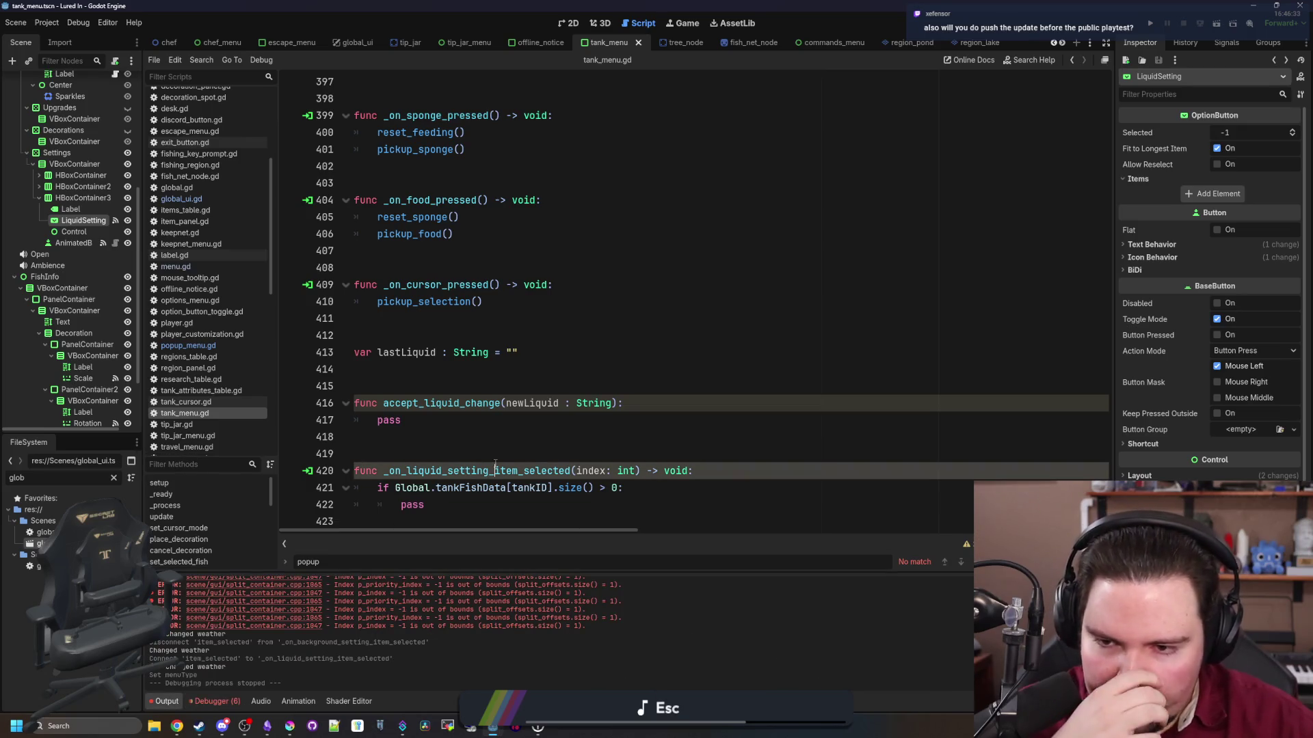
Step: Replace pass on line 422 with Global.globalUI.popup
click(507, 508)
key(BackSpace)
key(BackSpace)
key(BackSpace)
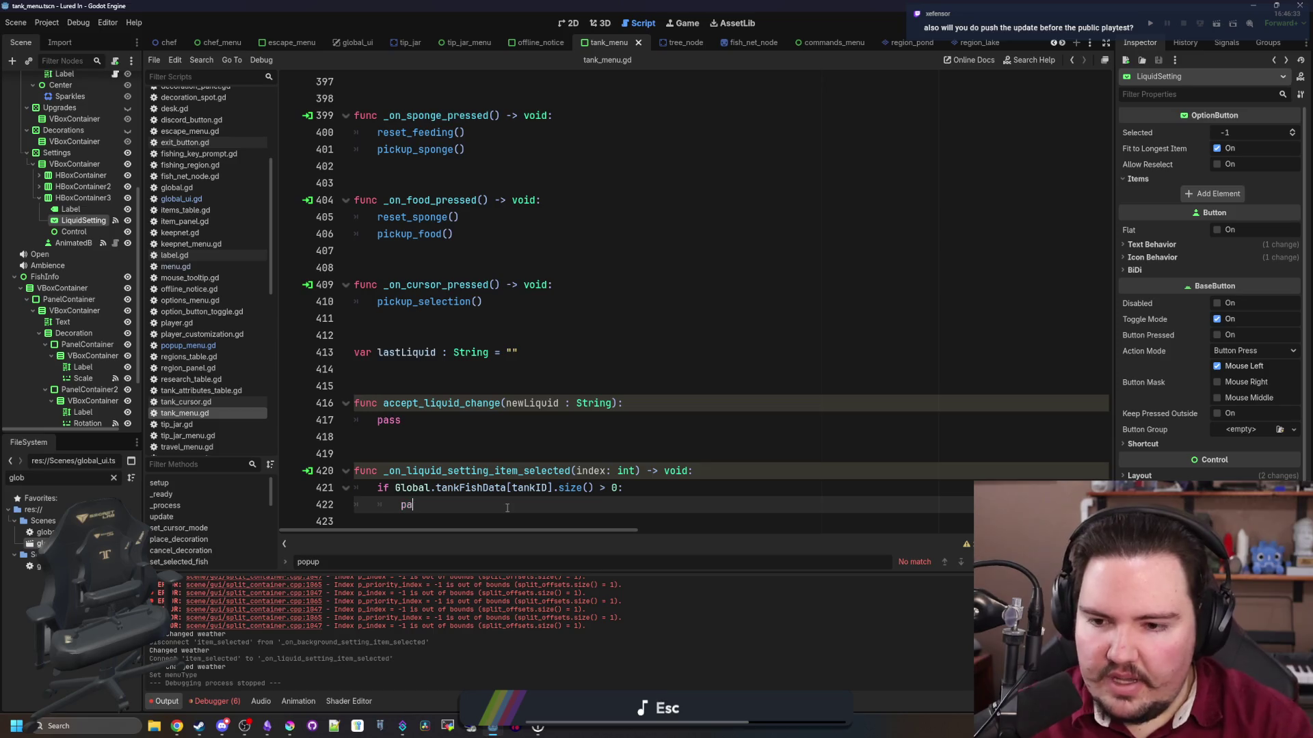
text(Global.pop)
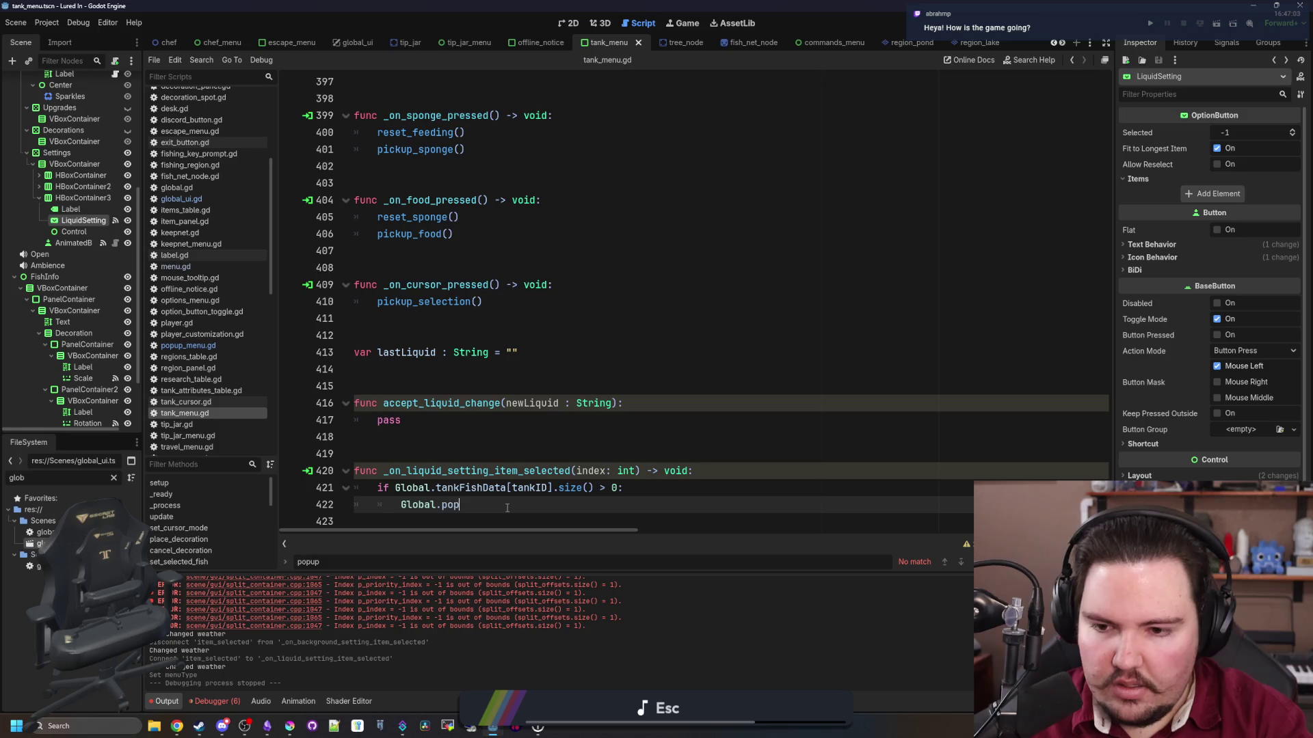
key(BackSpace)
text(globalUI.pop)
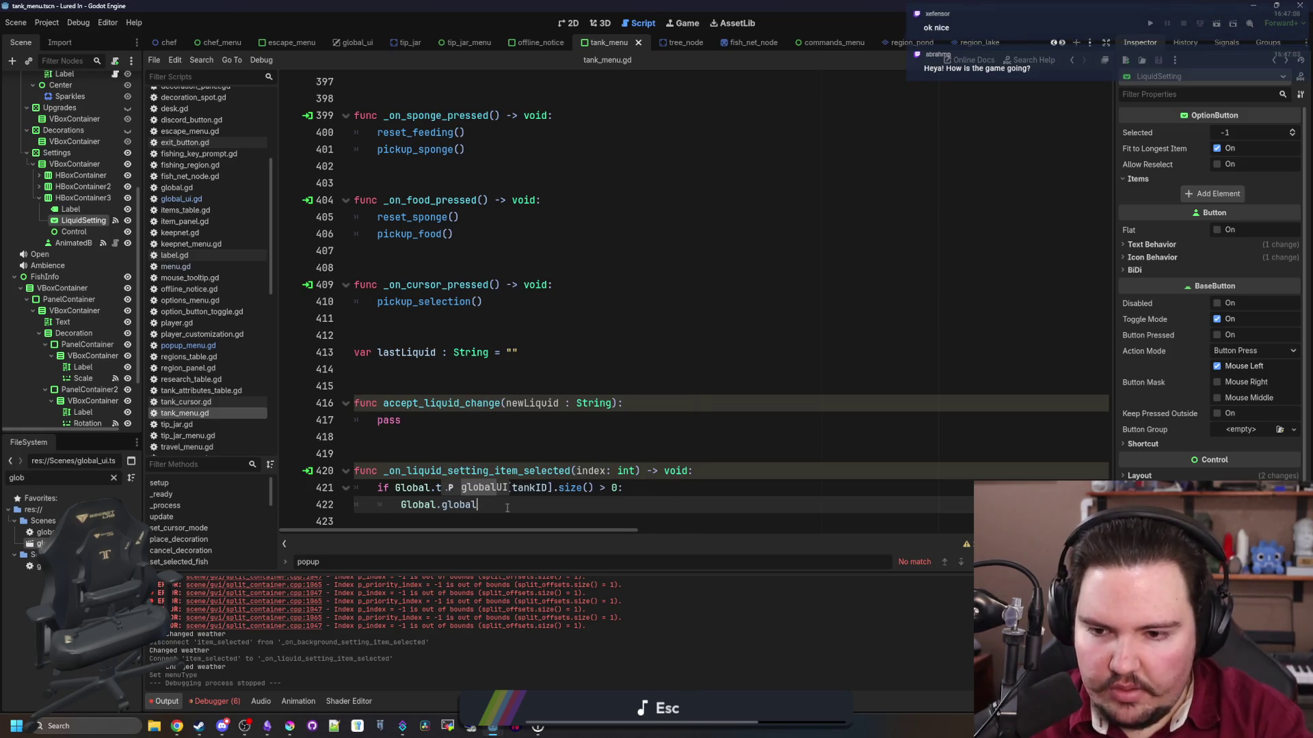
text(up)
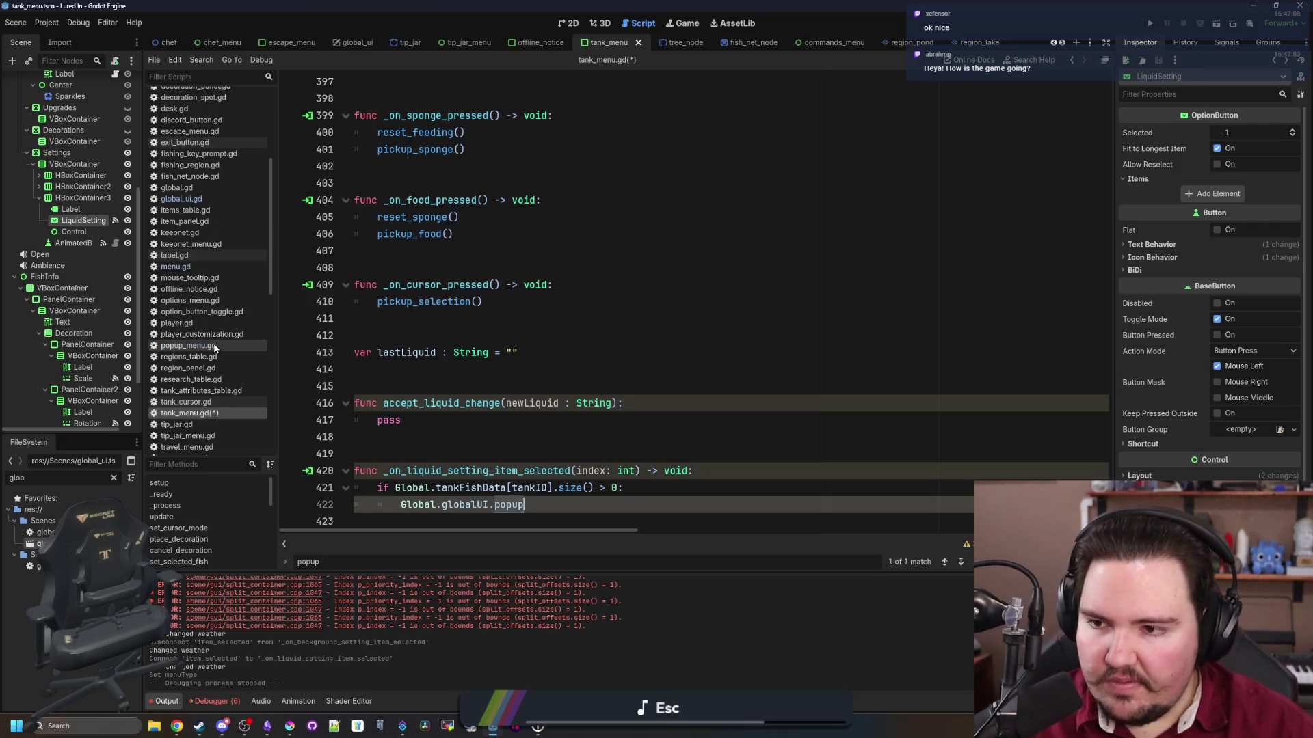
Step: Filter the FileSystem dock by 'asce'
scroll(115, 164, up, 5)
double_click(17, 477)
text(asce)
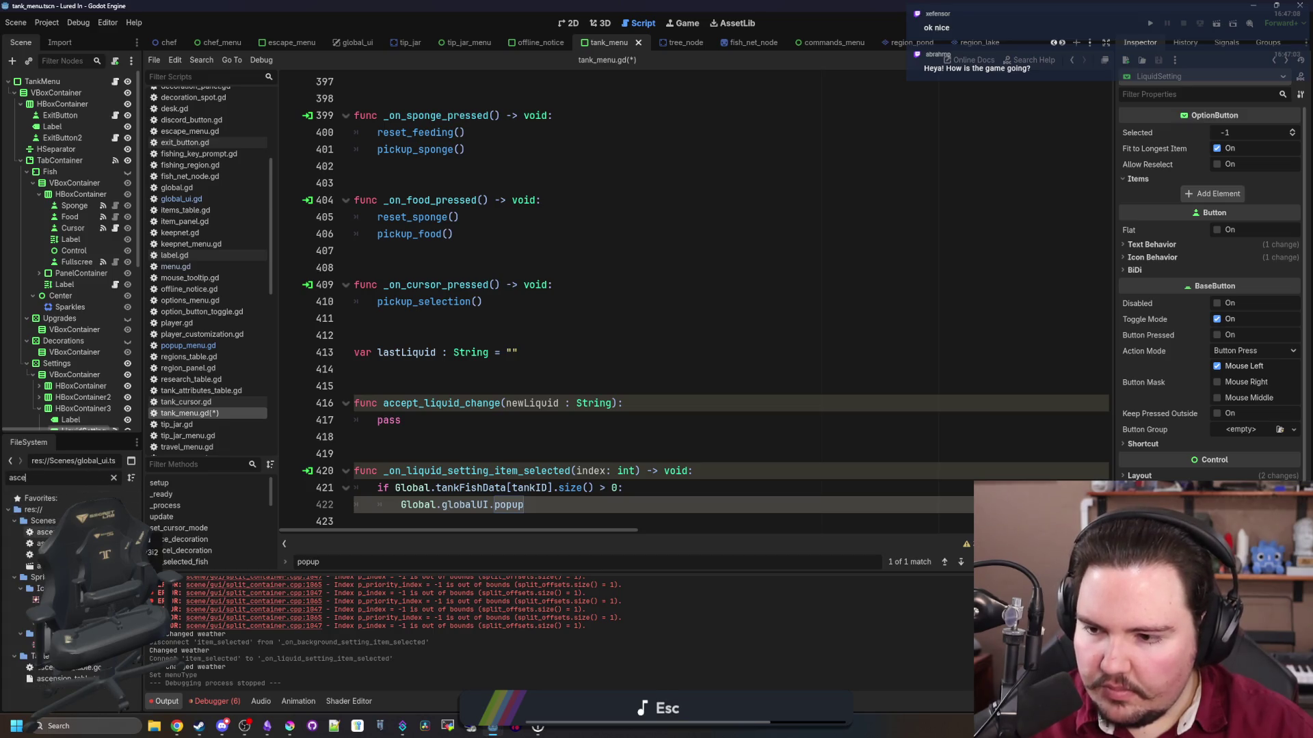
Step: Copy the warning popup code from tree_menu.gd over line 422 in tank_menu.gd
double_click(41, 532)
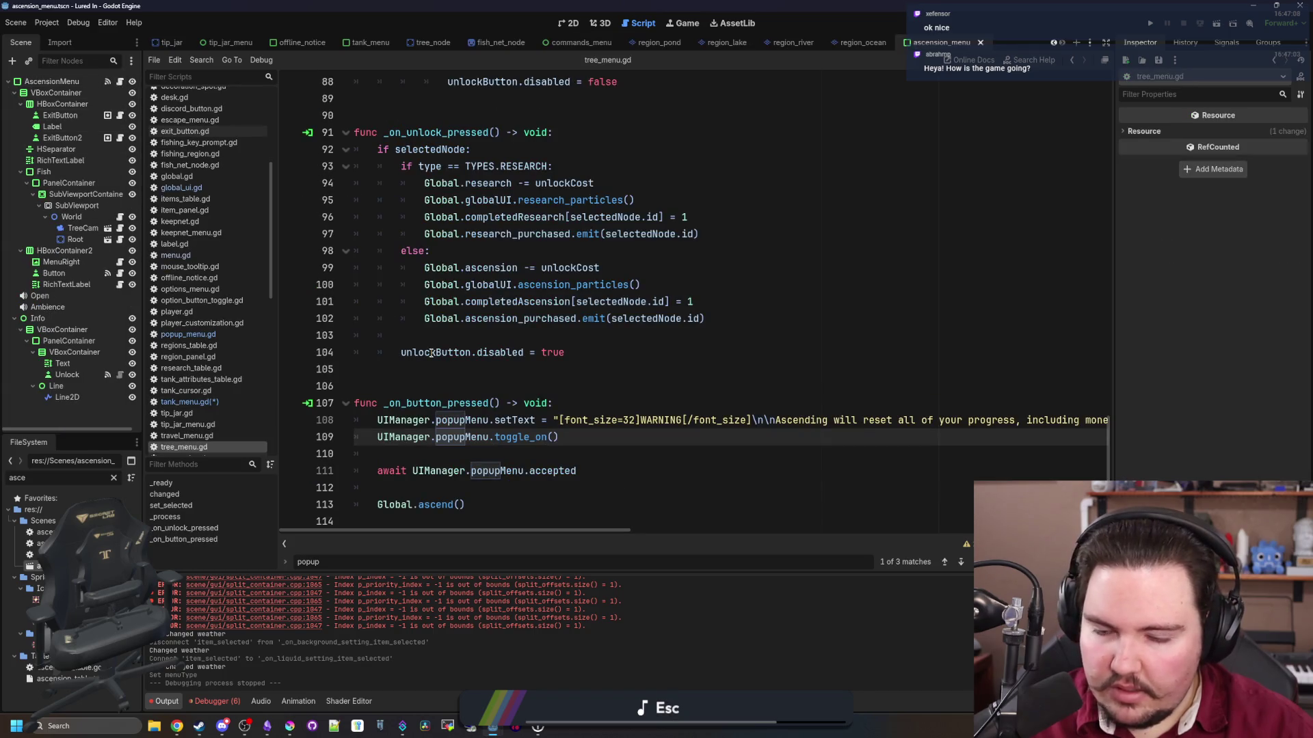
click(510, 387)
mouse_move(500, 505)
mouse_down()
mouse_move(322, 417)
mouse_move(262, 415)
mouse_up()
click(184, 402)
drag(523, 505, 404, 505)
key(ctrl+v)
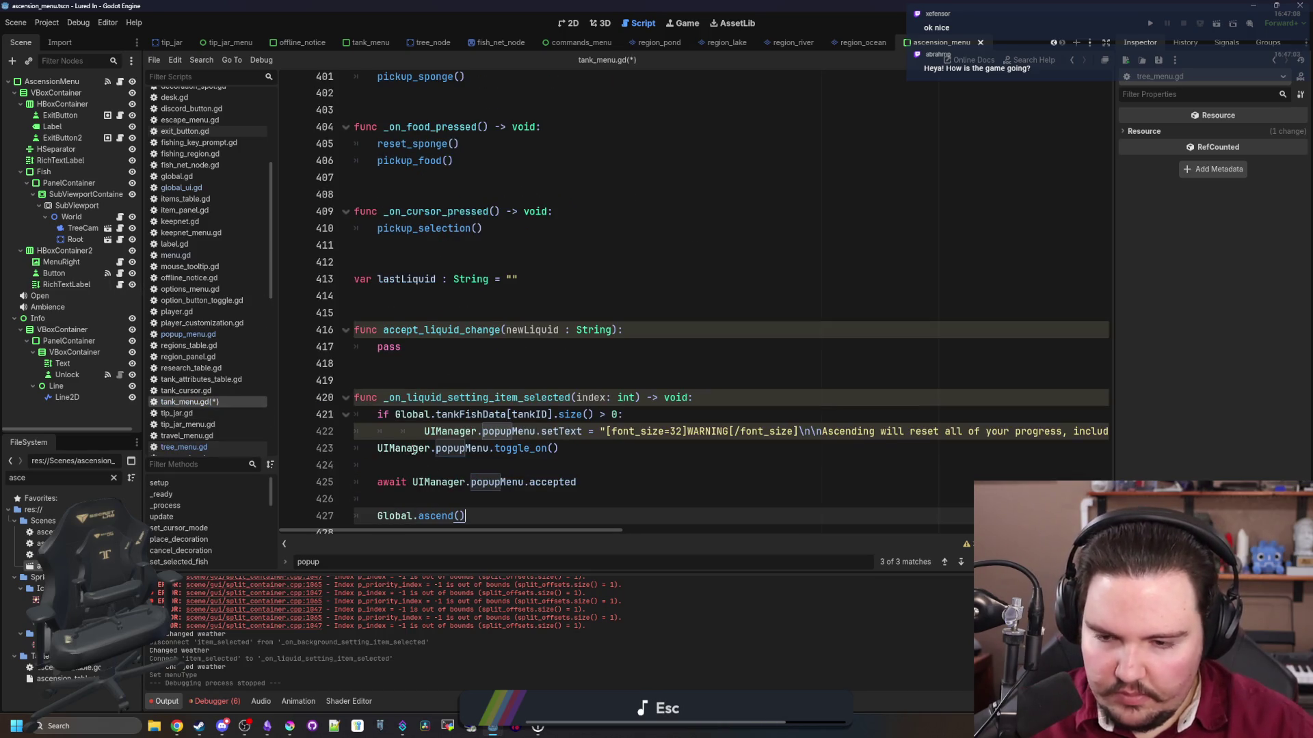
Step: Re-indent the pasted popup lines to sit under the fish check
click(365, 446)
key(Tab)
key(Up)
key(shift+Tab)
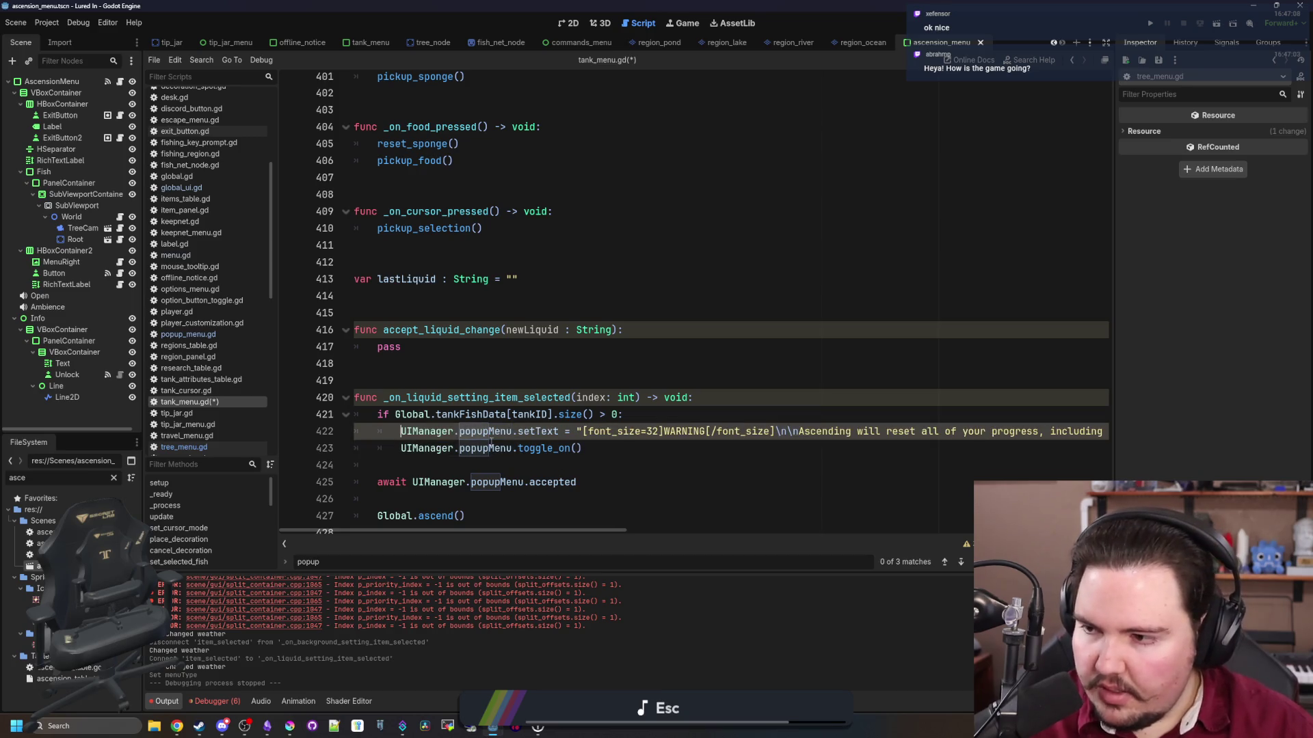
click(417, 465)
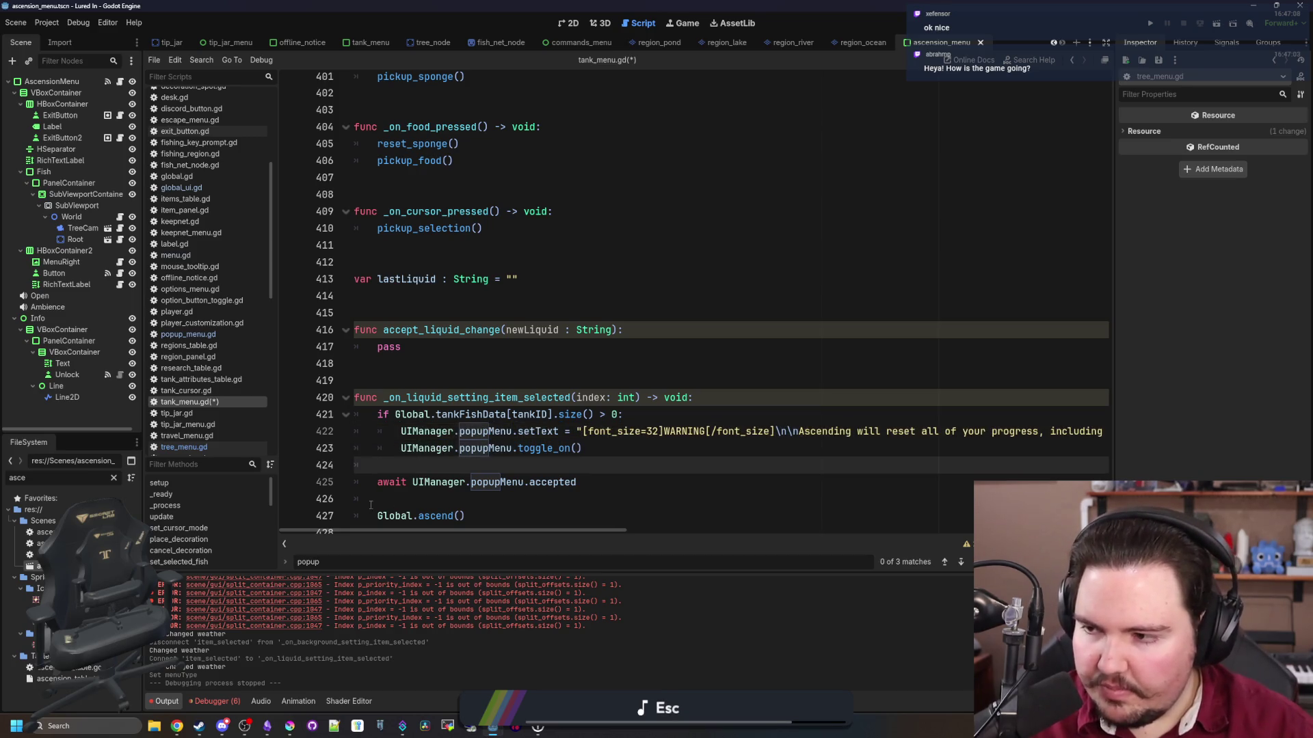
key(Down)
key(Tab)
key(Down)
key(Down)
key(Tab)
key(Up)
Step: Delete the leftover Global.ascend() call and clear the old setText message
key(shift+Down)
key(shift+Down)
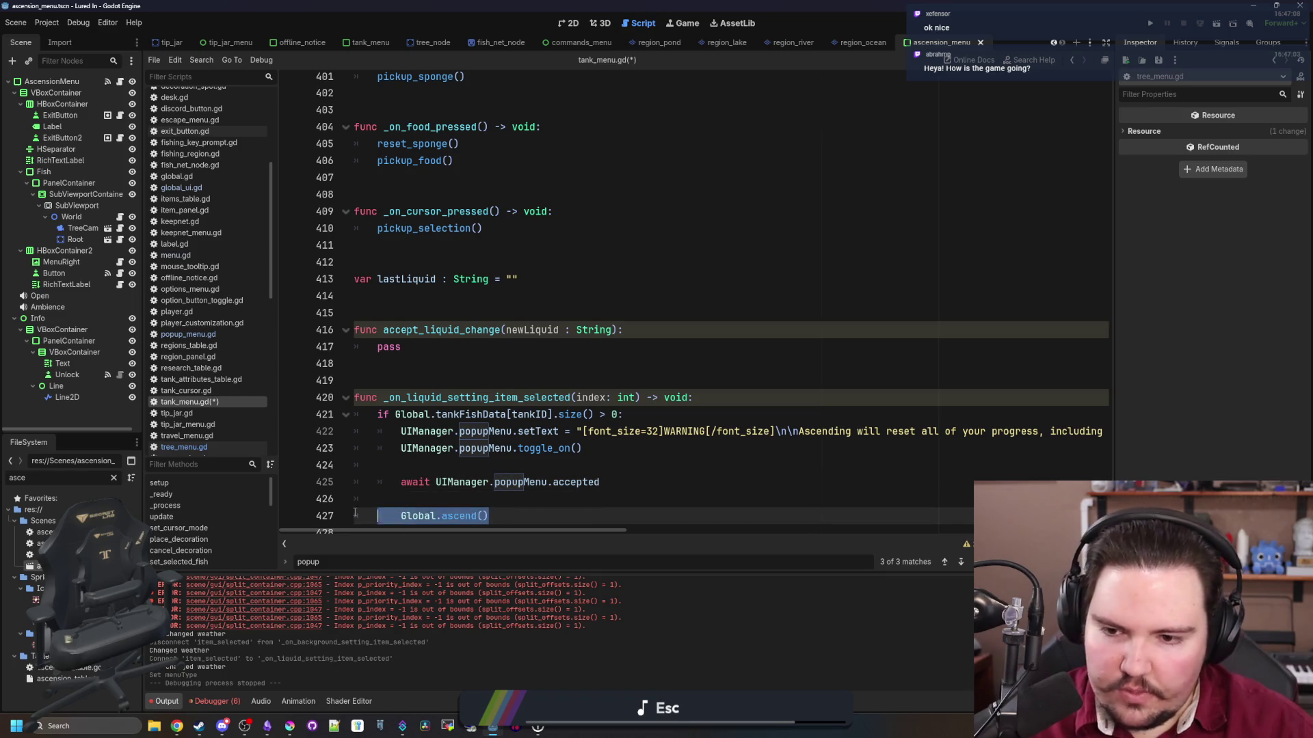
key(Delete)
drag(1113, 404, 1230, 406)
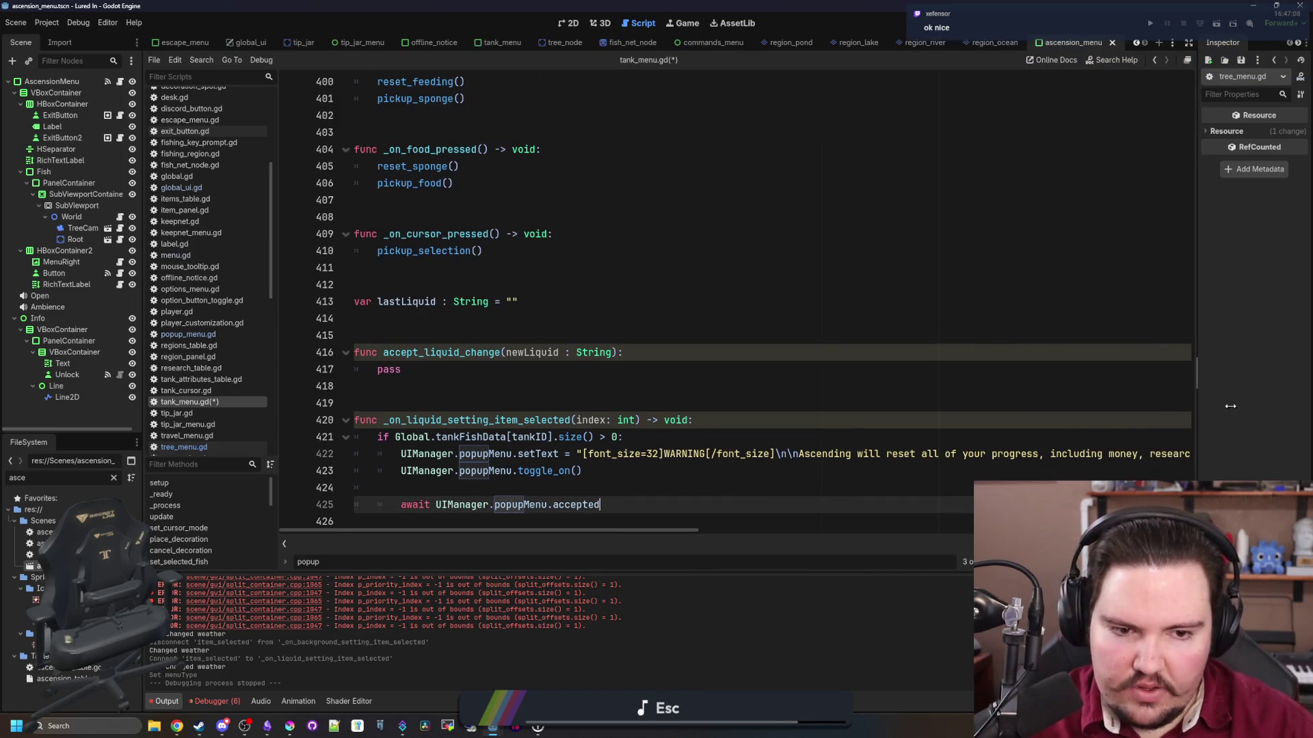
drag(577, 454, 1247, 451)
key(Delete)
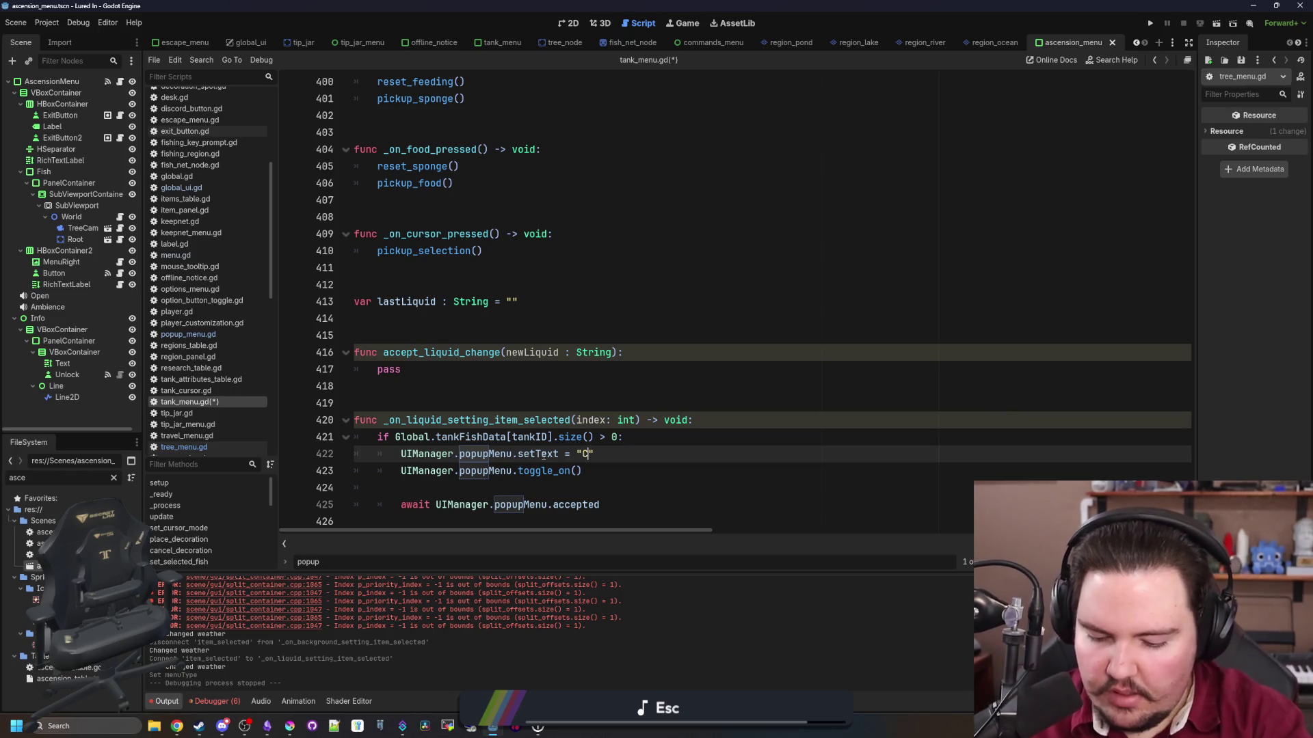
Step: Restore the setText string, then delete the old ascension message body
text(C)
key(ctrl+z)
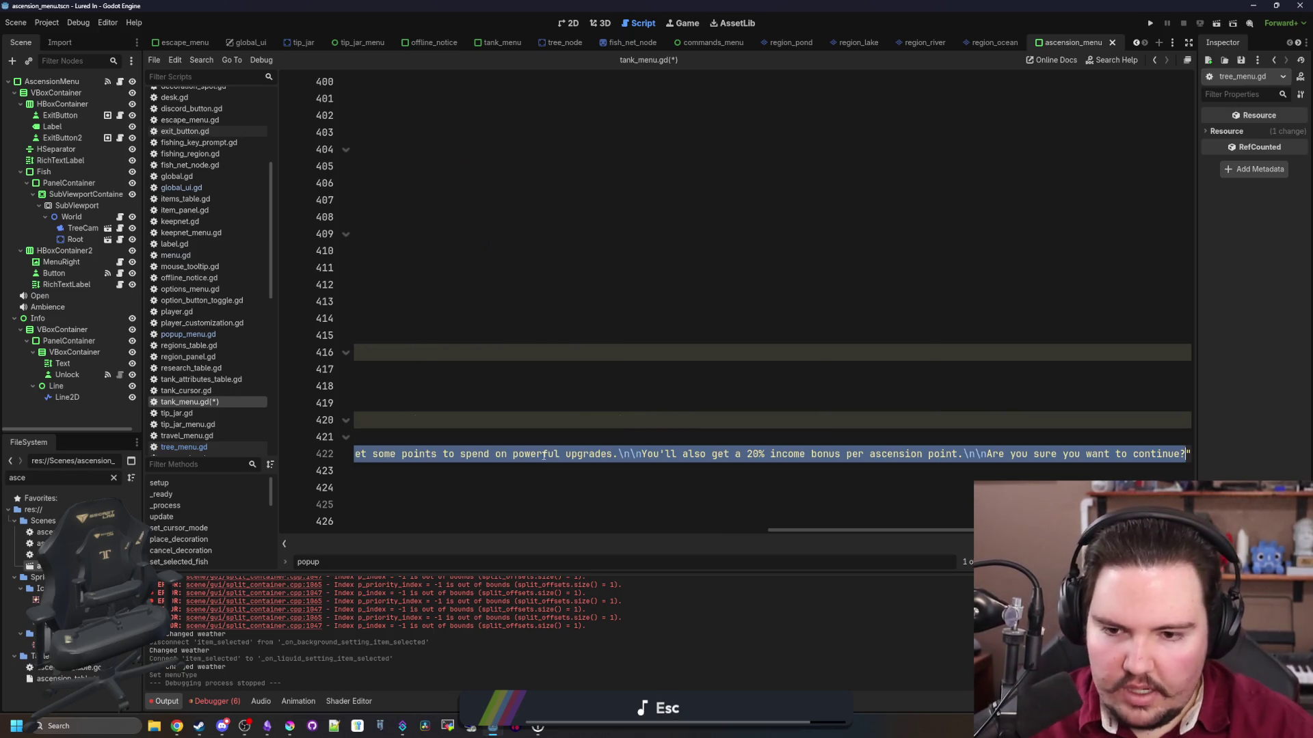
scroll(711, 516, left, 10)
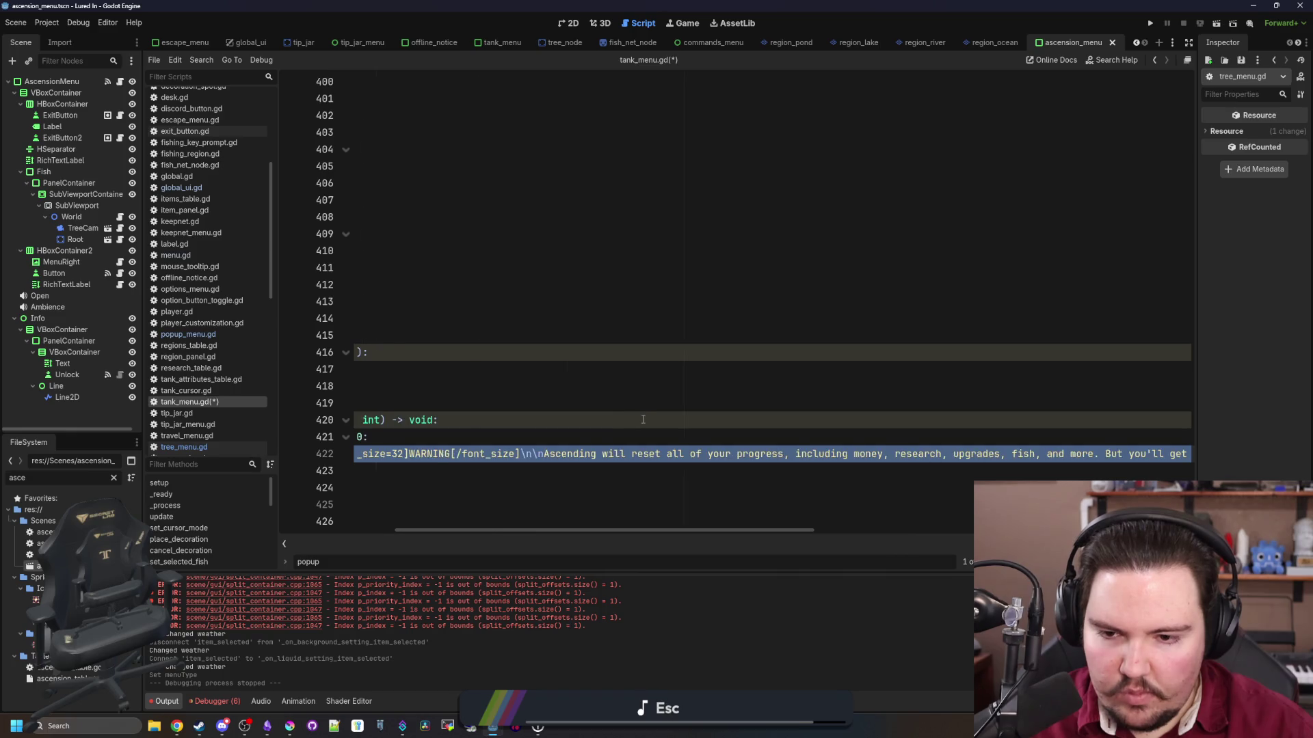
click(735, 456)
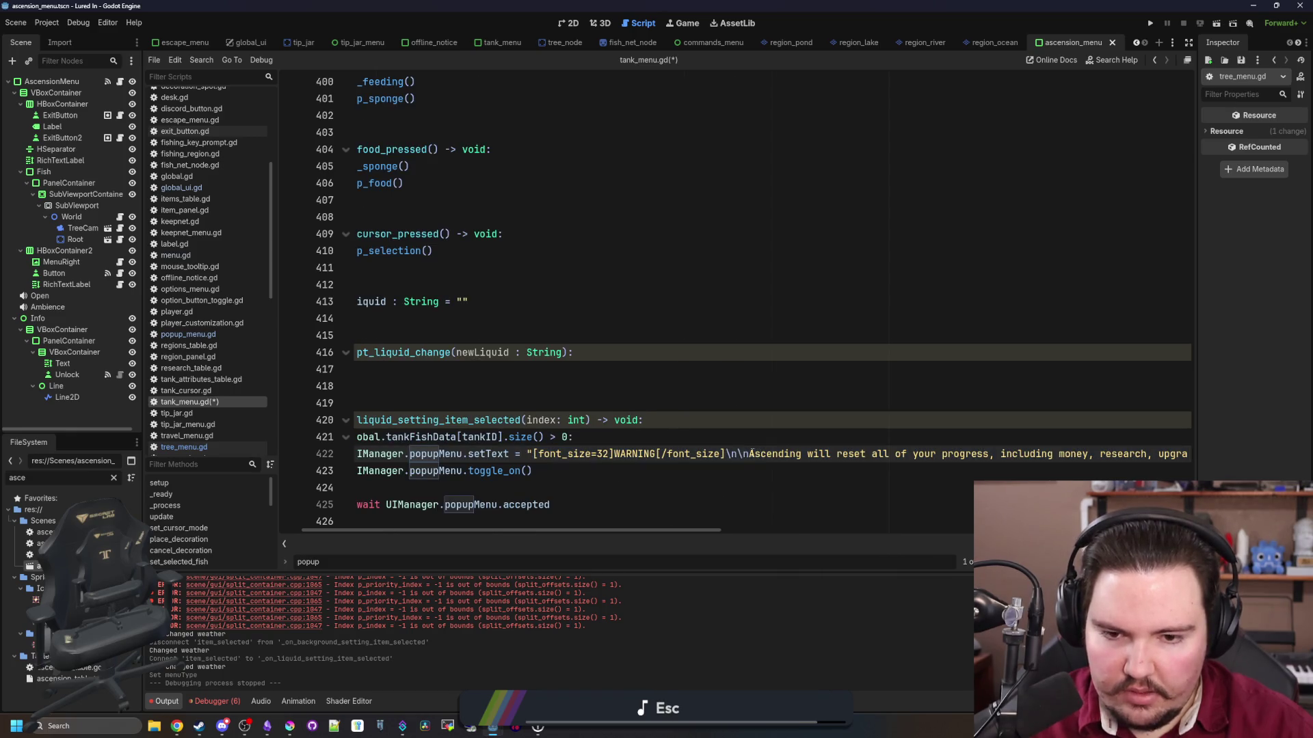
drag(750, 454, 1211, 457)
key(BackSpace)
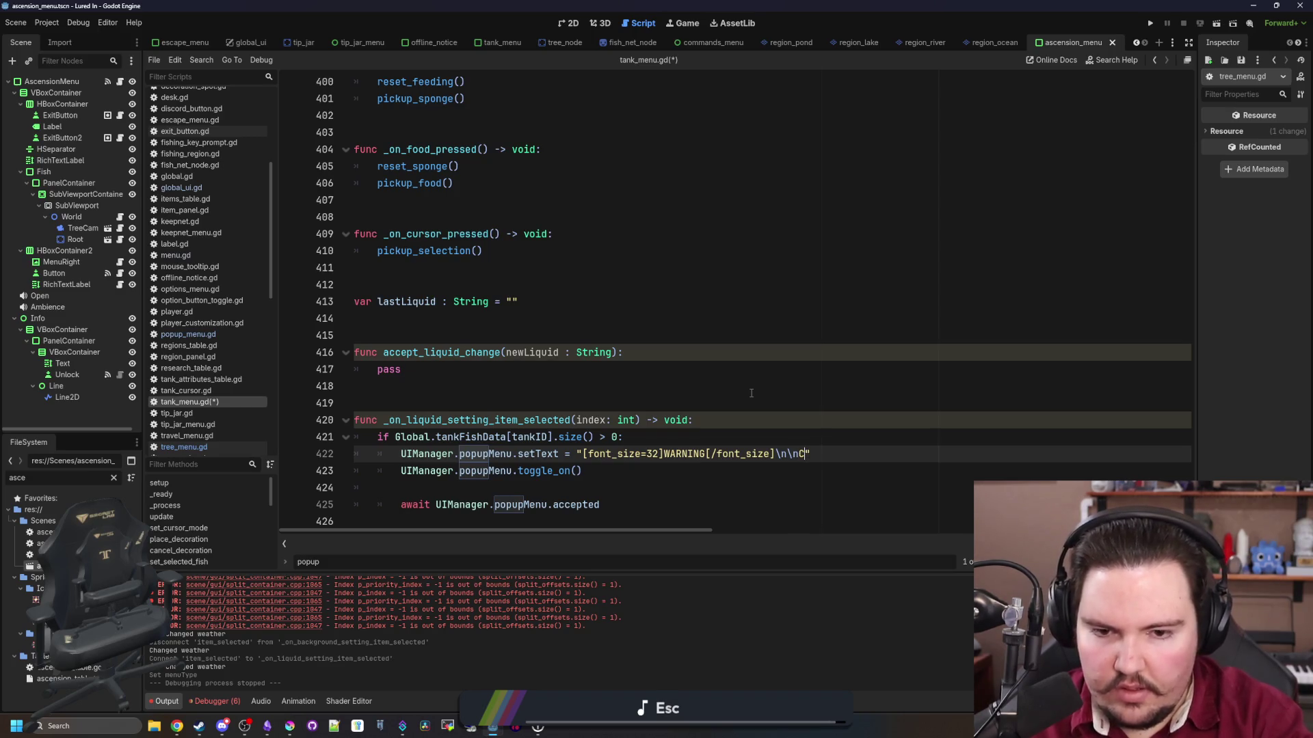
Step: Write the liquid-change warning ending 'Do you wish to continue?' and save
text(hange)
key(BackSpace)
key(BackSpace)
text(ing your liquid t)
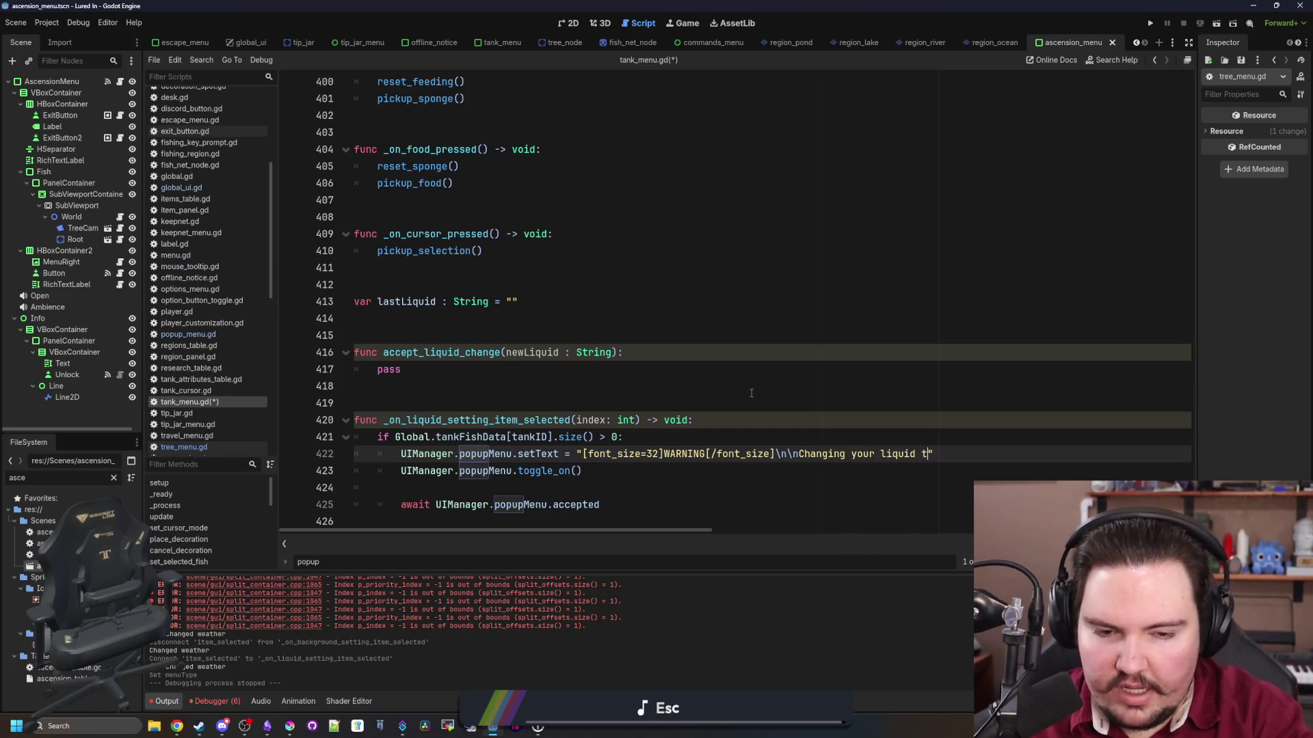
text(ll your)
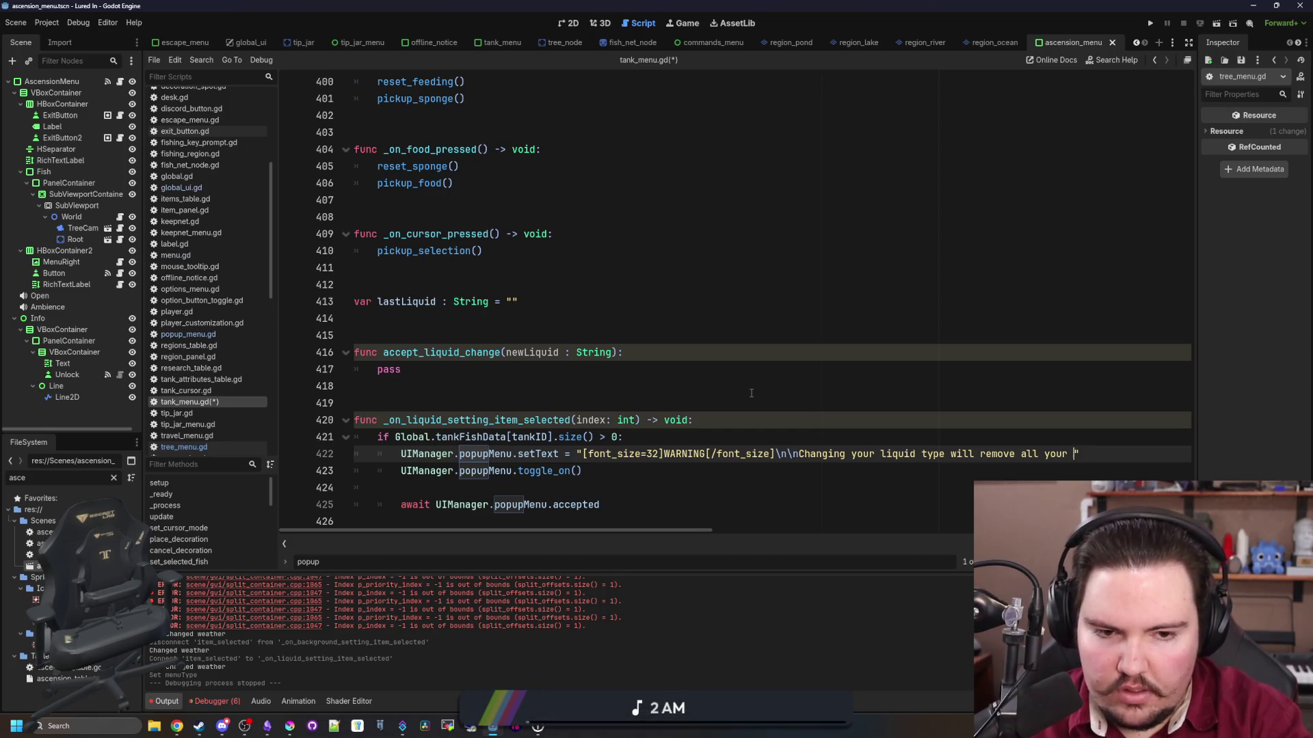
key(BackSpace)
key(BackSpace)
key(BackSpace)
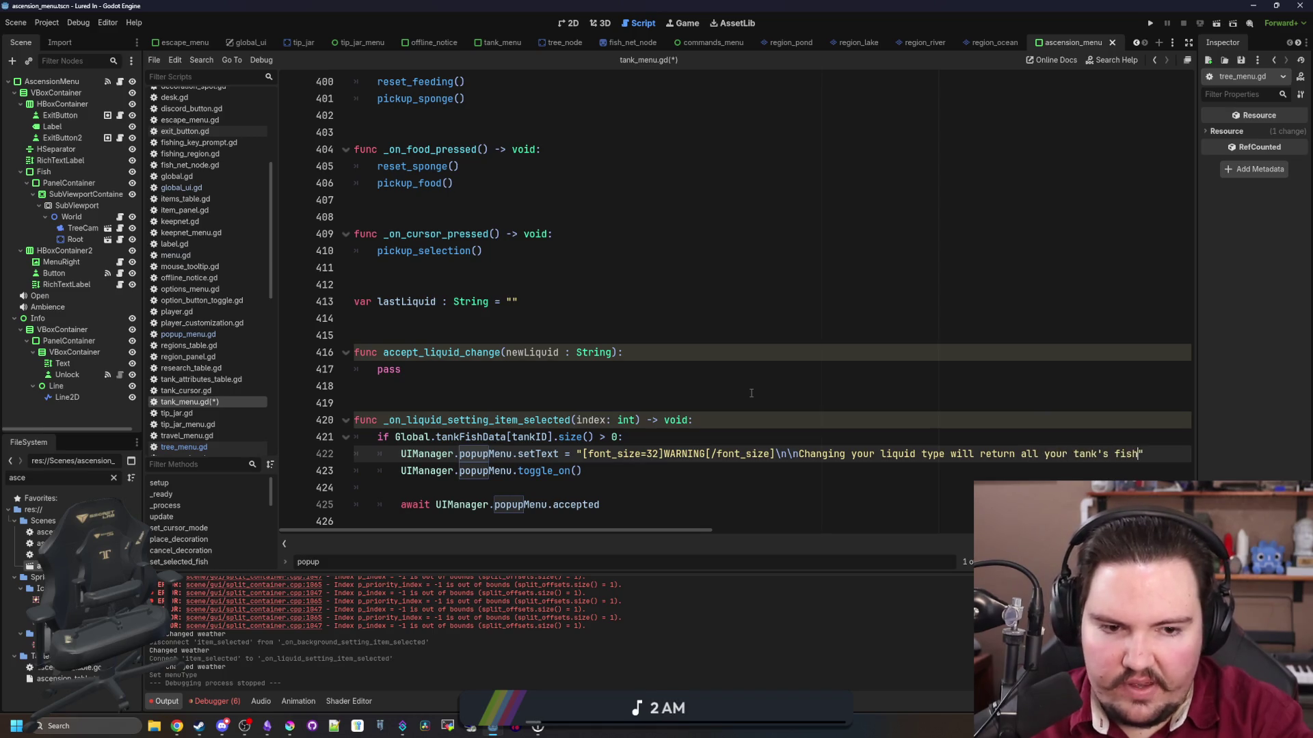
text(into your inventory)
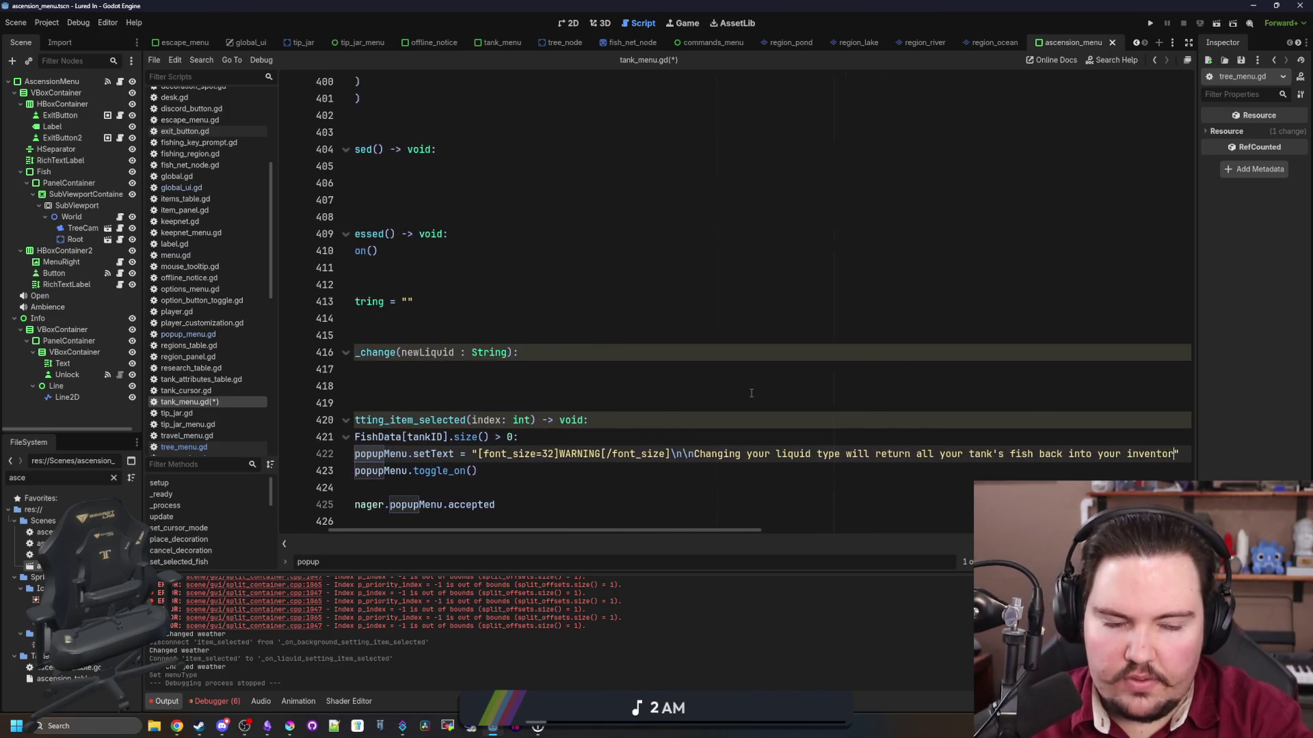
text(.)
text(  Do you wish to)
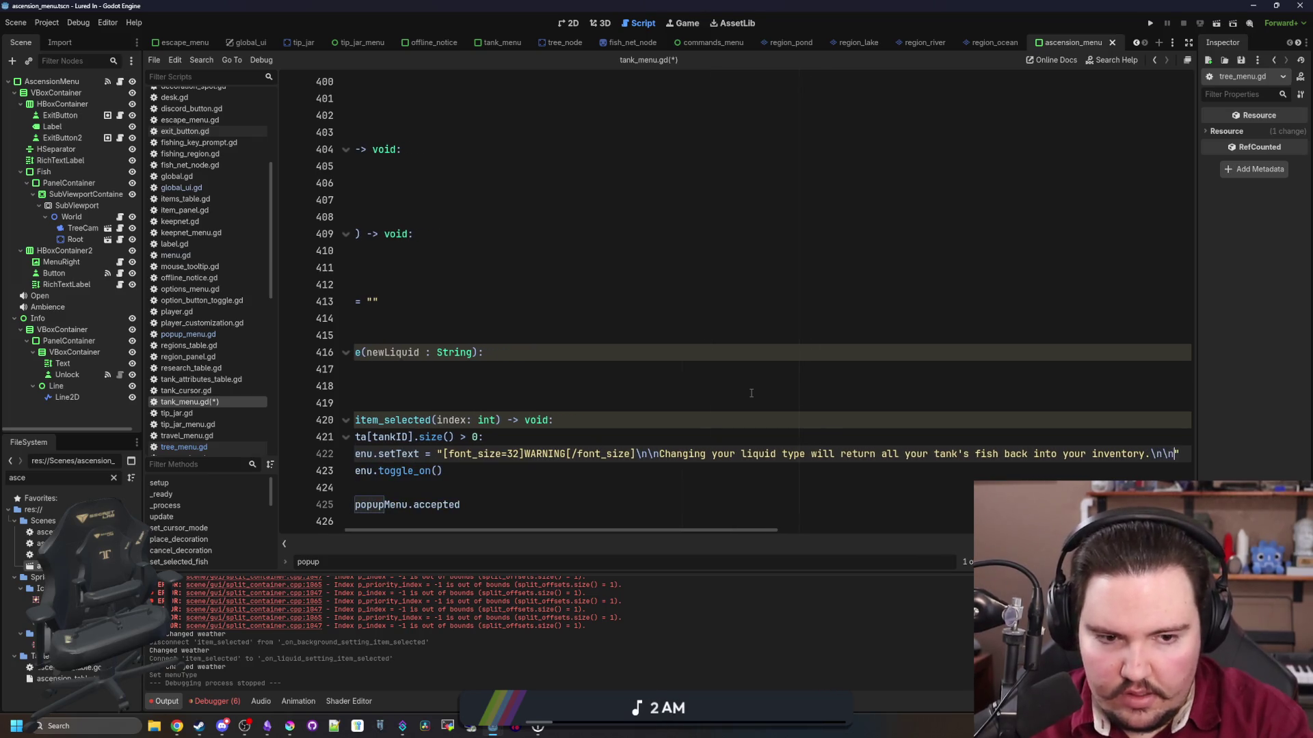
text( continue?)
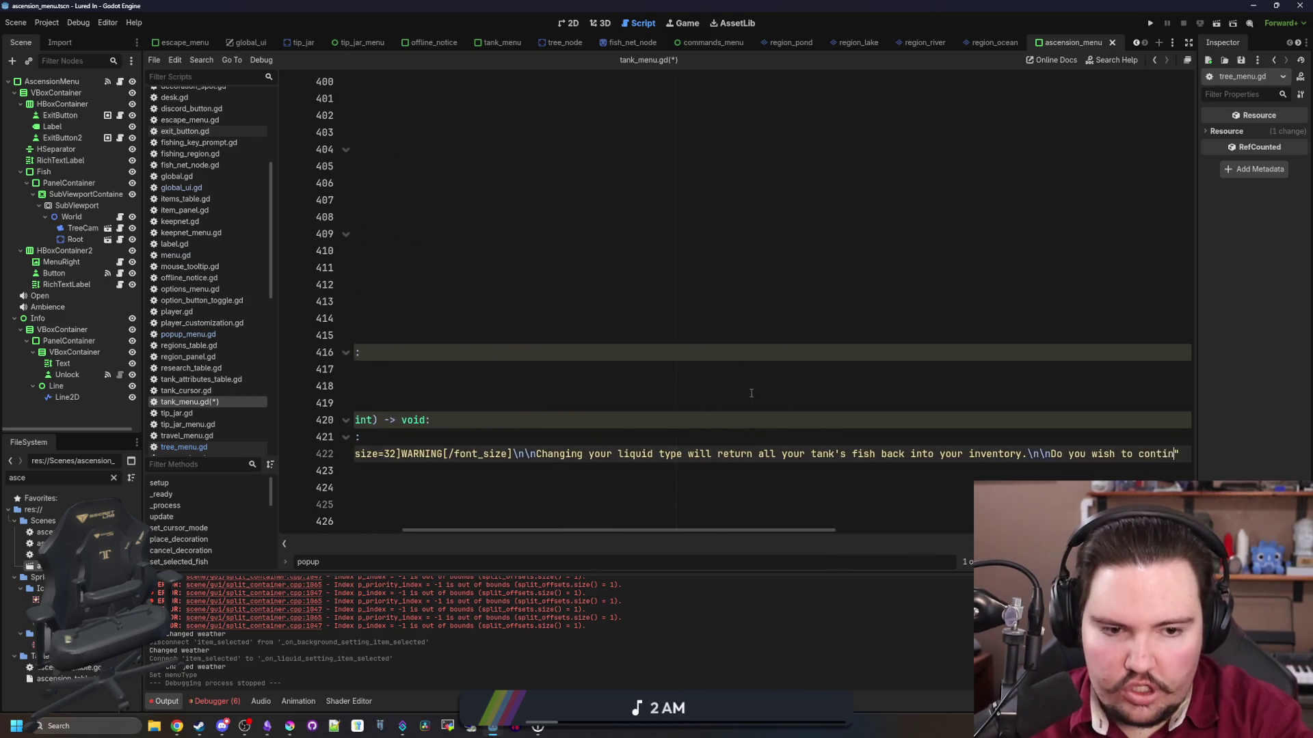
key(Home)
scroll(750, 394, up, 9)
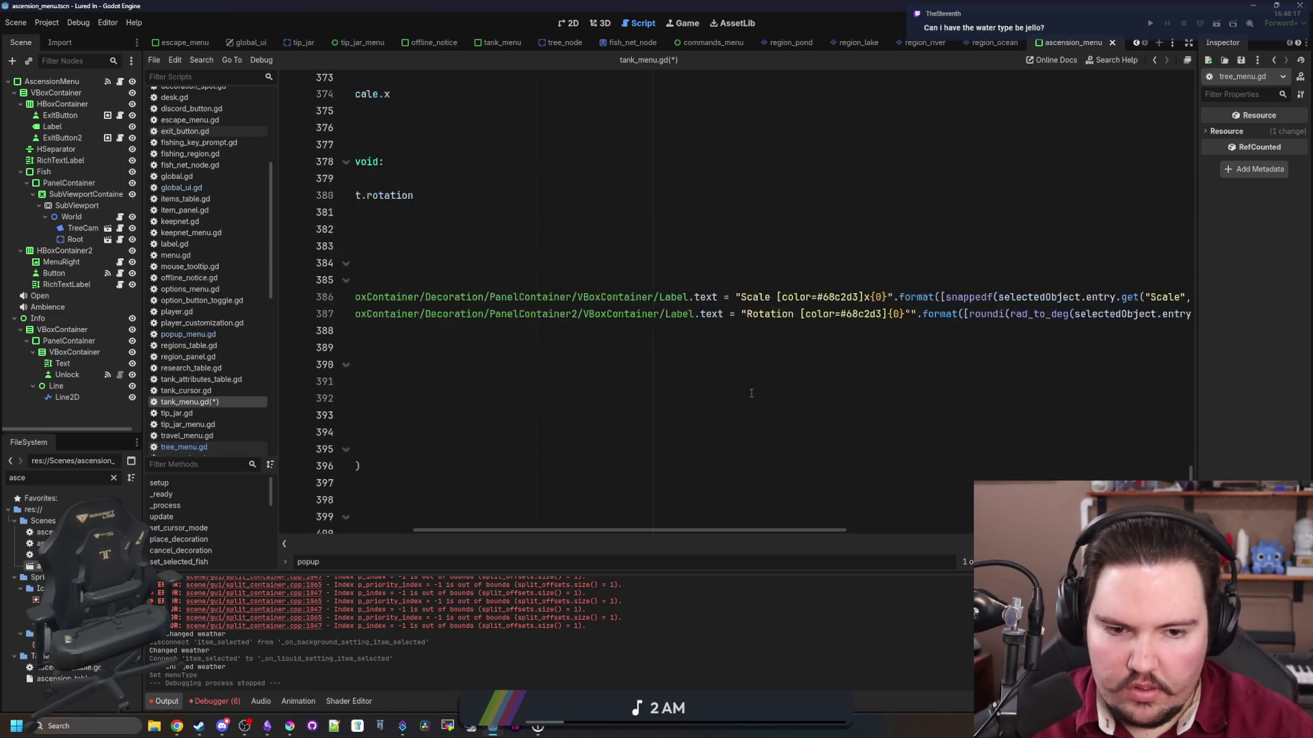
scroll(744, 398, down, 9)
click(555, 490)
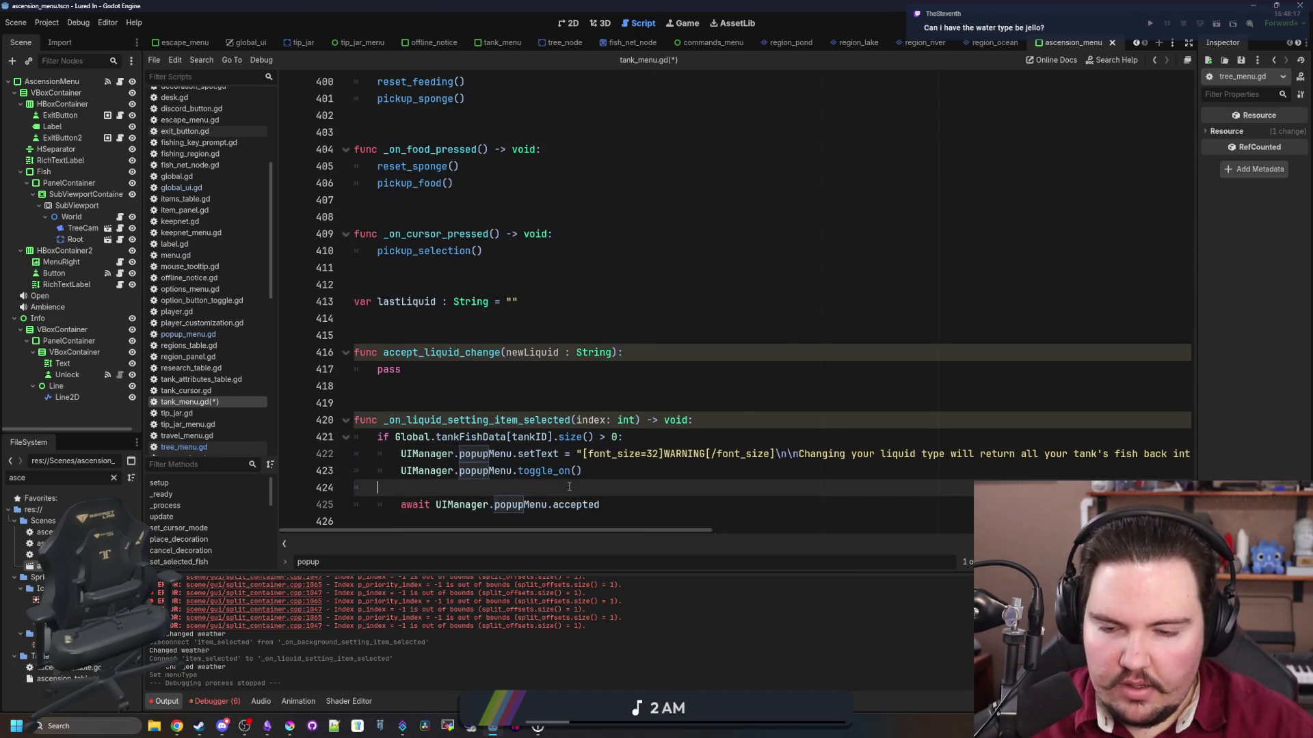
key(ctrl+s)
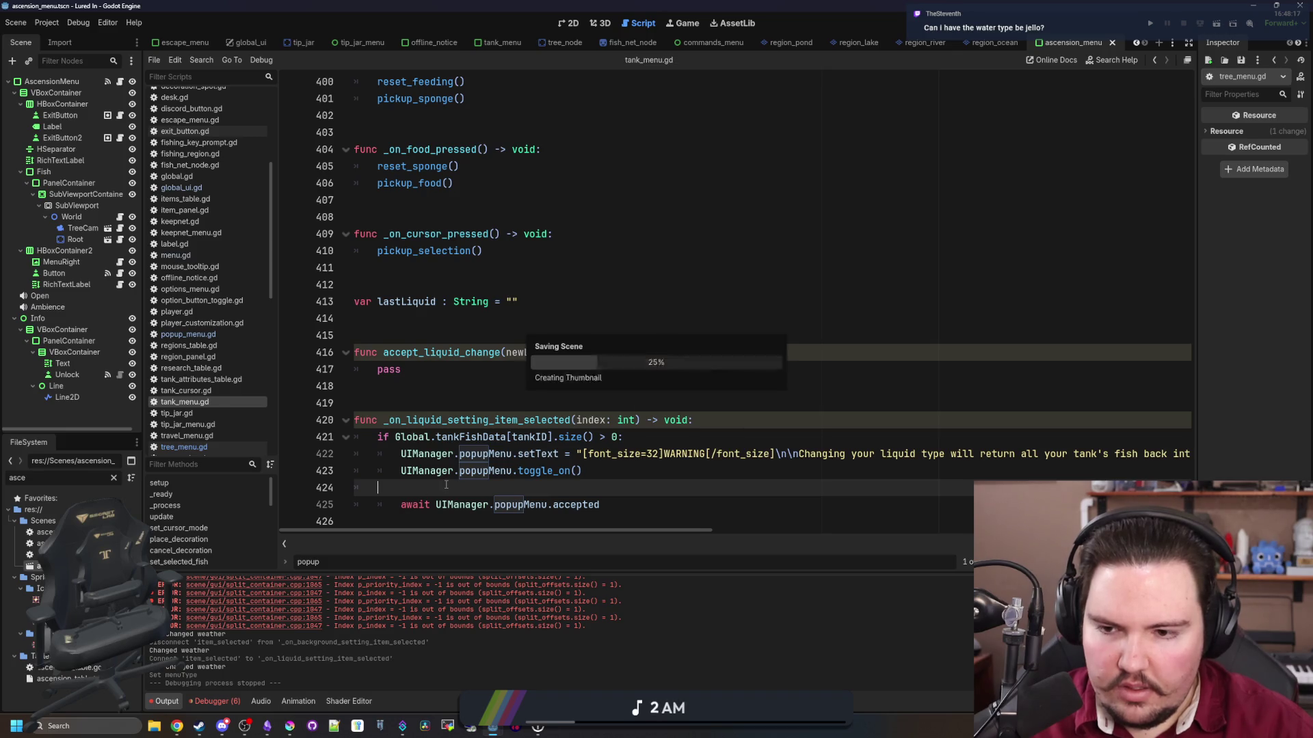
Step: Call accept_liquid_change() on a new line after the await
key(BackSpace)
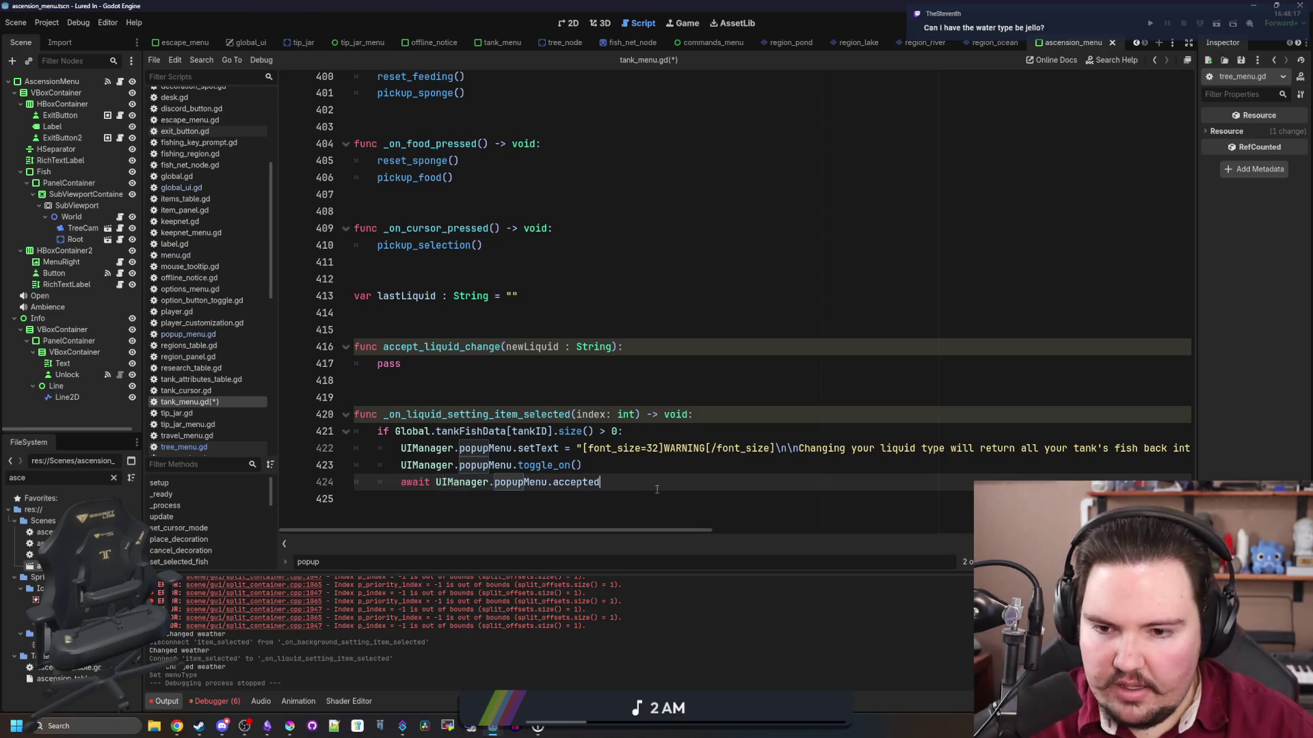
key(Return)
text(accept_liq)
key(Return)
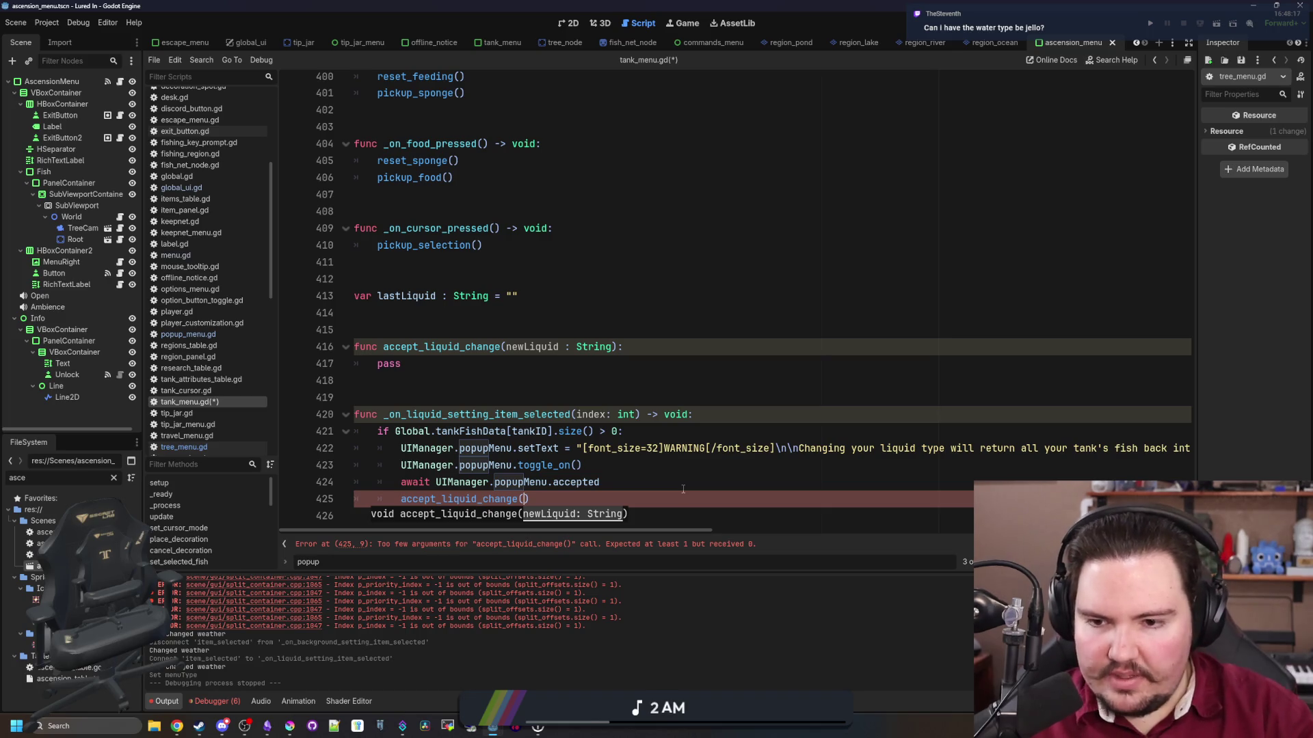
key(Escape)
key(Down)
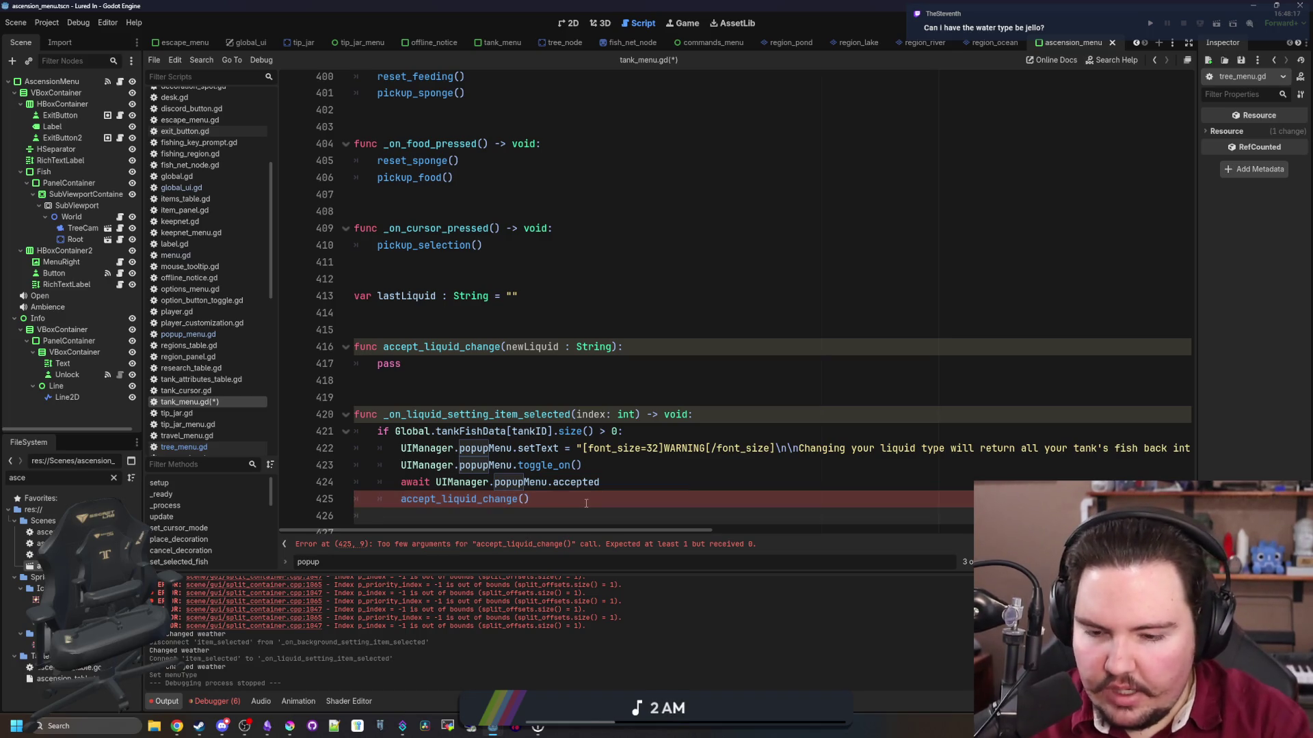
Step: Add an else: branch that also calls accept_liquid_change()
text(else:)
key(Return)
text(accept_liq)
key(Return)
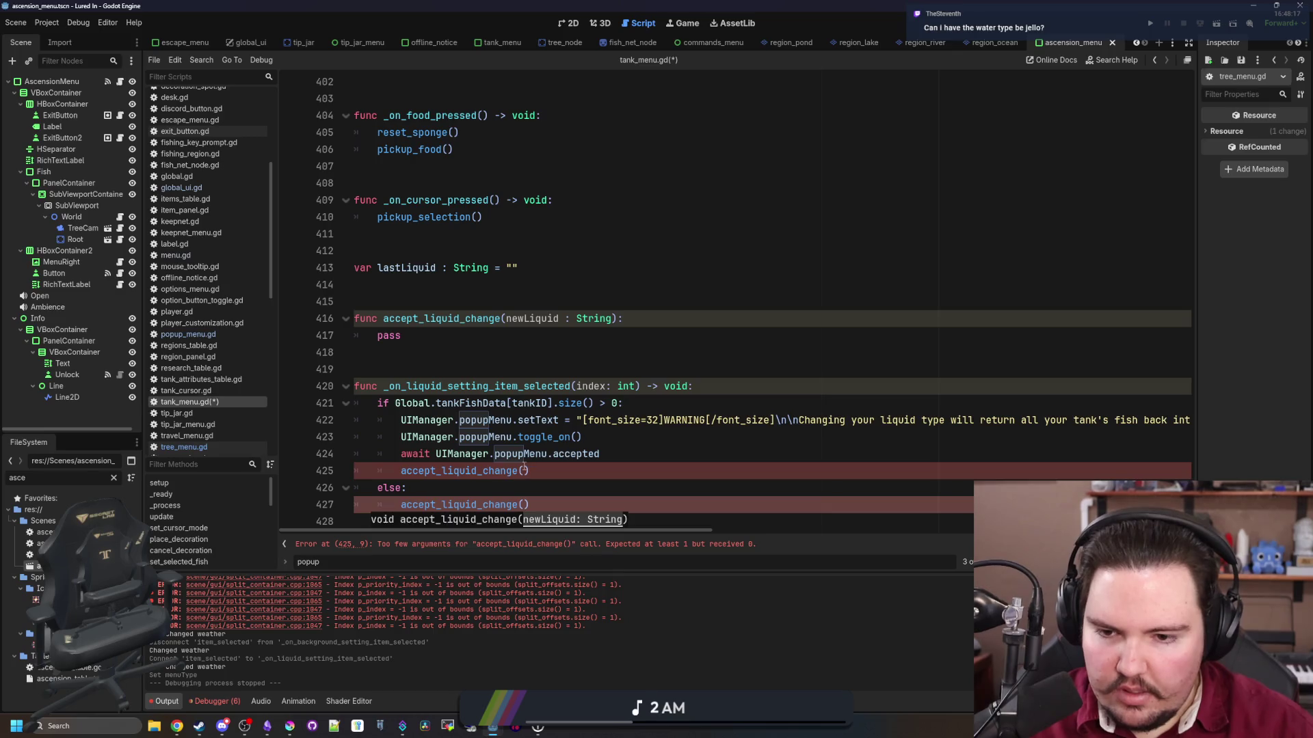
Step: Insert blank lines right below the handler's func line
click(728, 387)
key(Return)
key(Return)
key(Up)
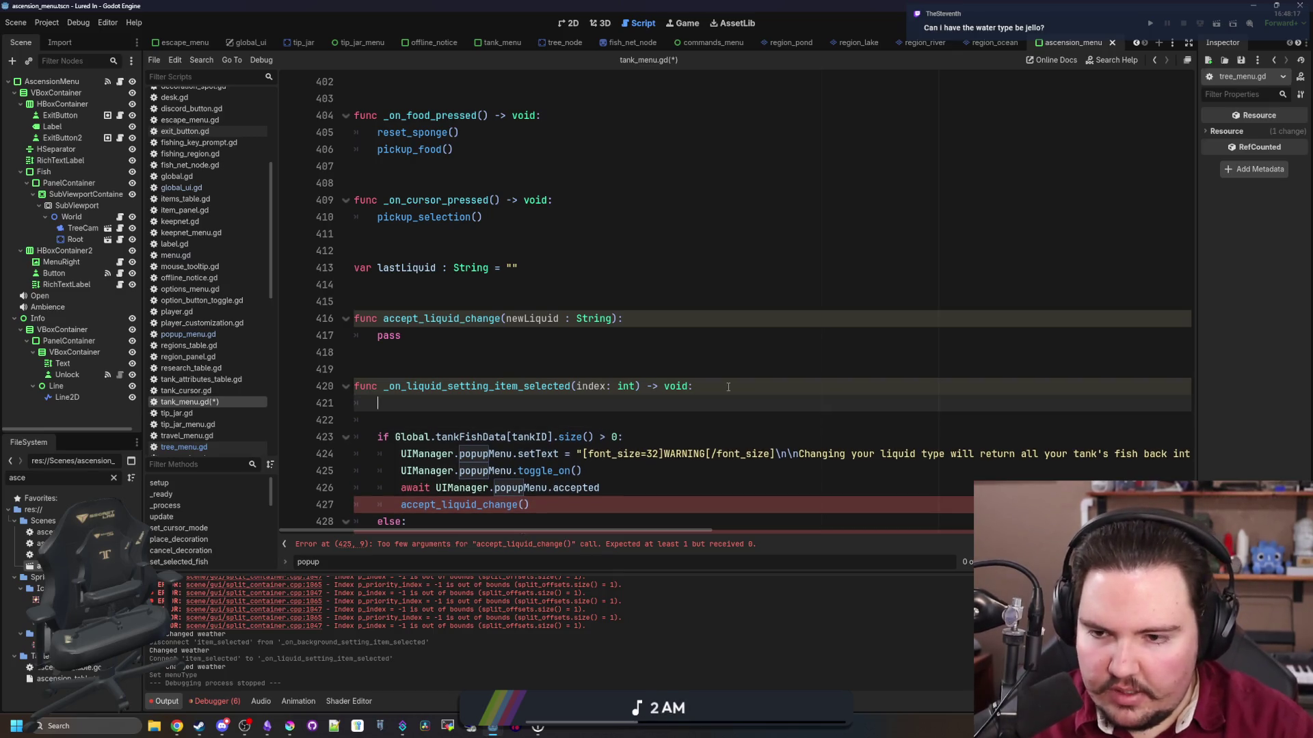
Step: Declare var newLiquid = liquidButton.get_item_metadata(index) at the handler's start
text(var newLiquid =)
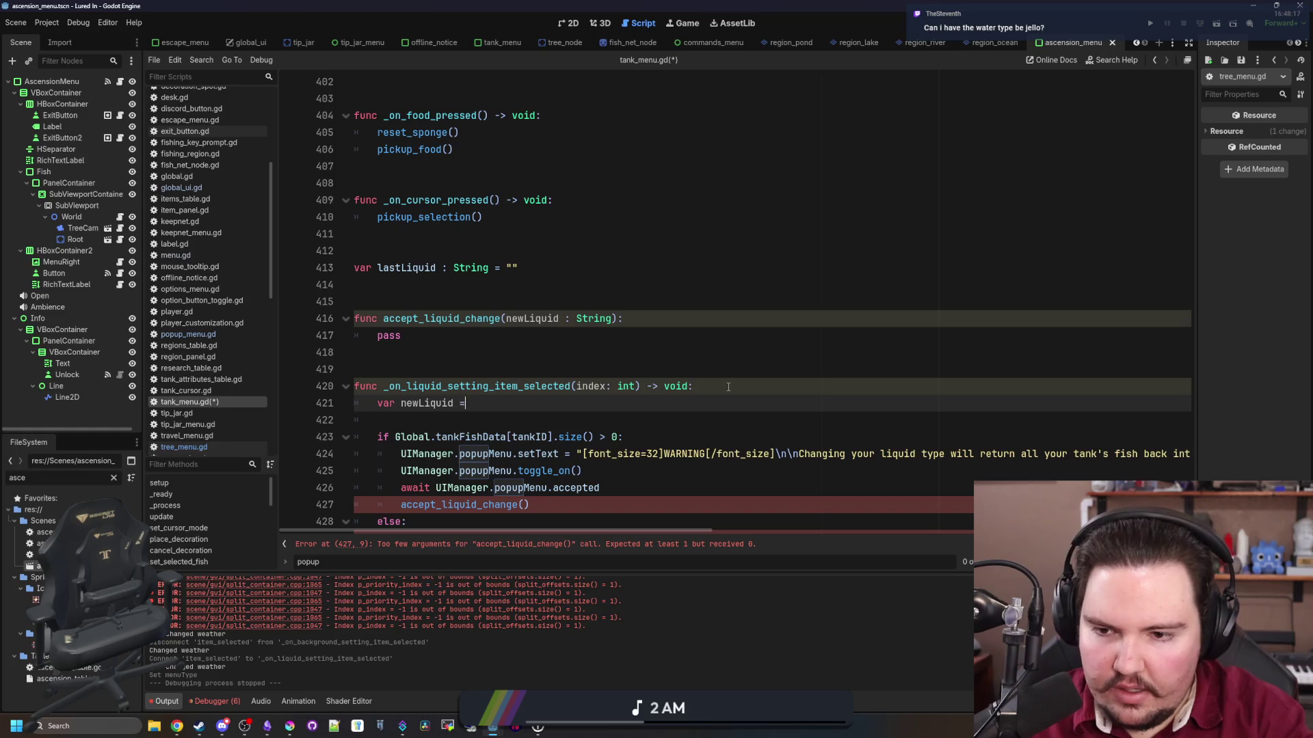
click(518, 425)
scroll(583, 380, down, 1)
click(526, 364)
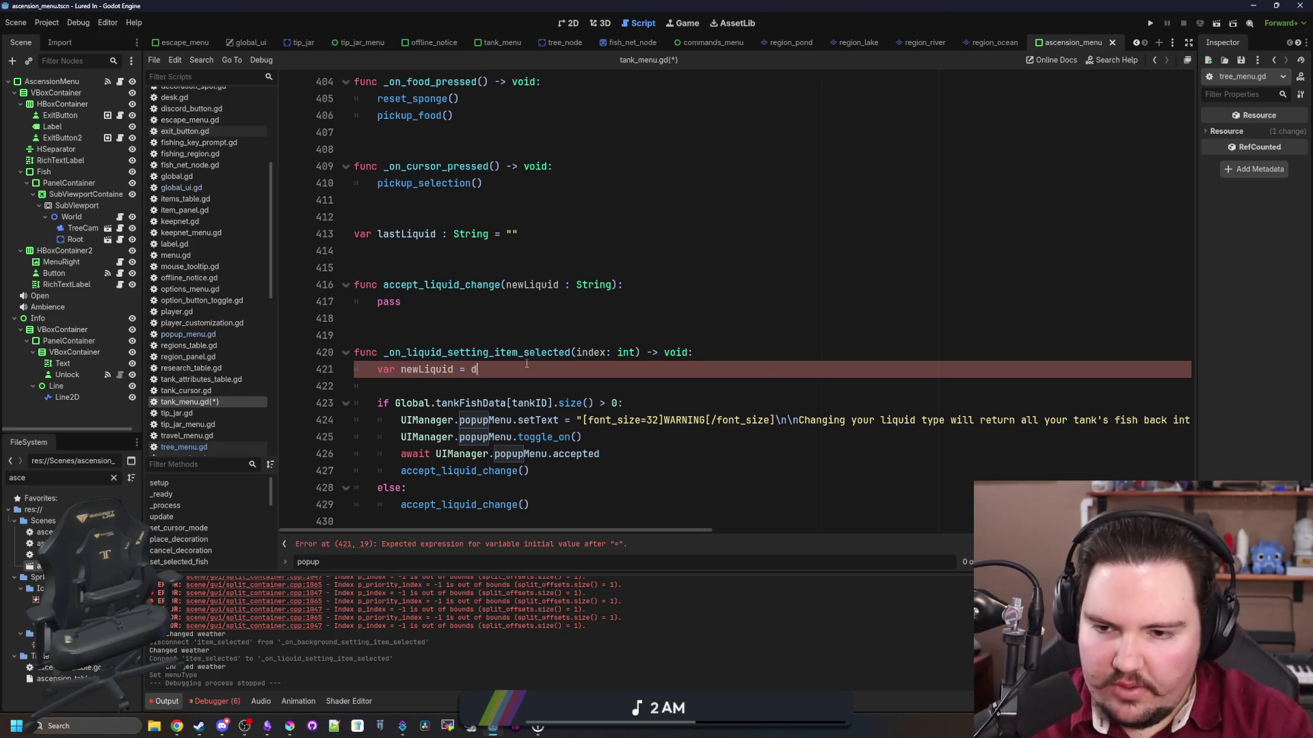
text(get_)
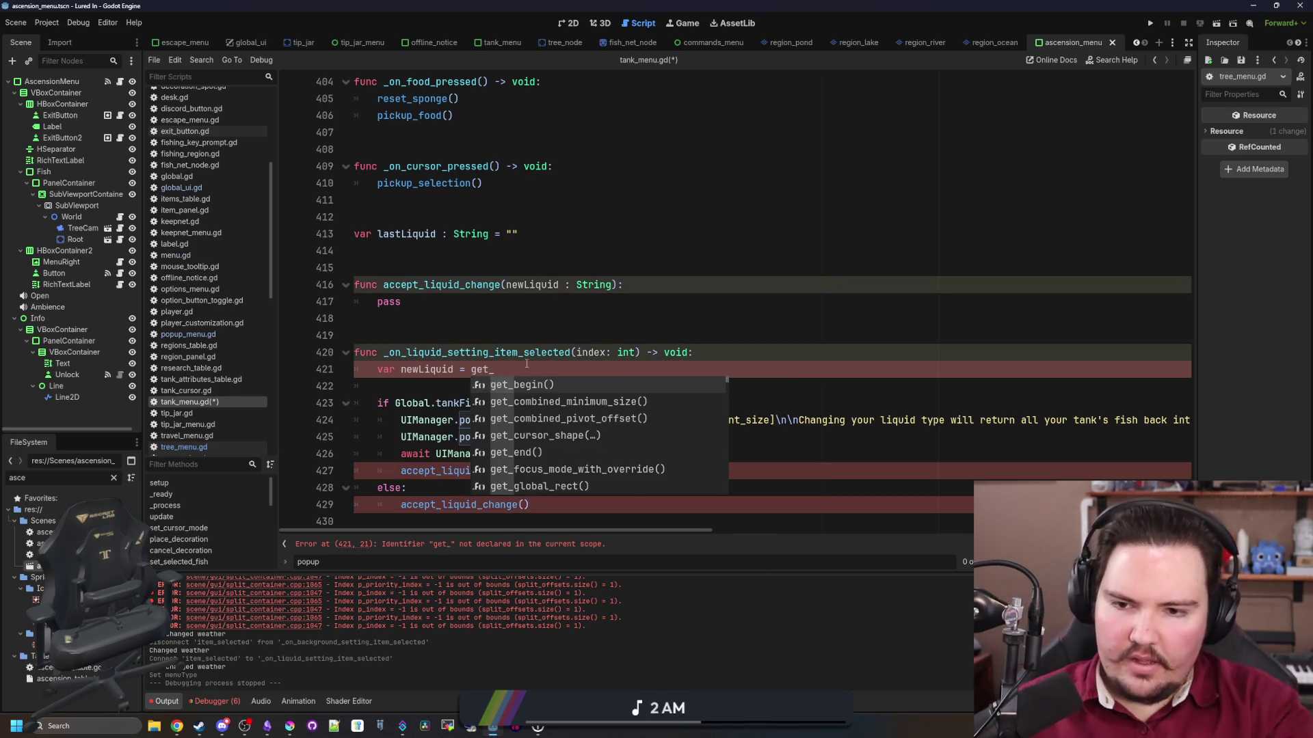
text(meta)
key(BackSpace)
key(BackSpace)
key(BackSpace)
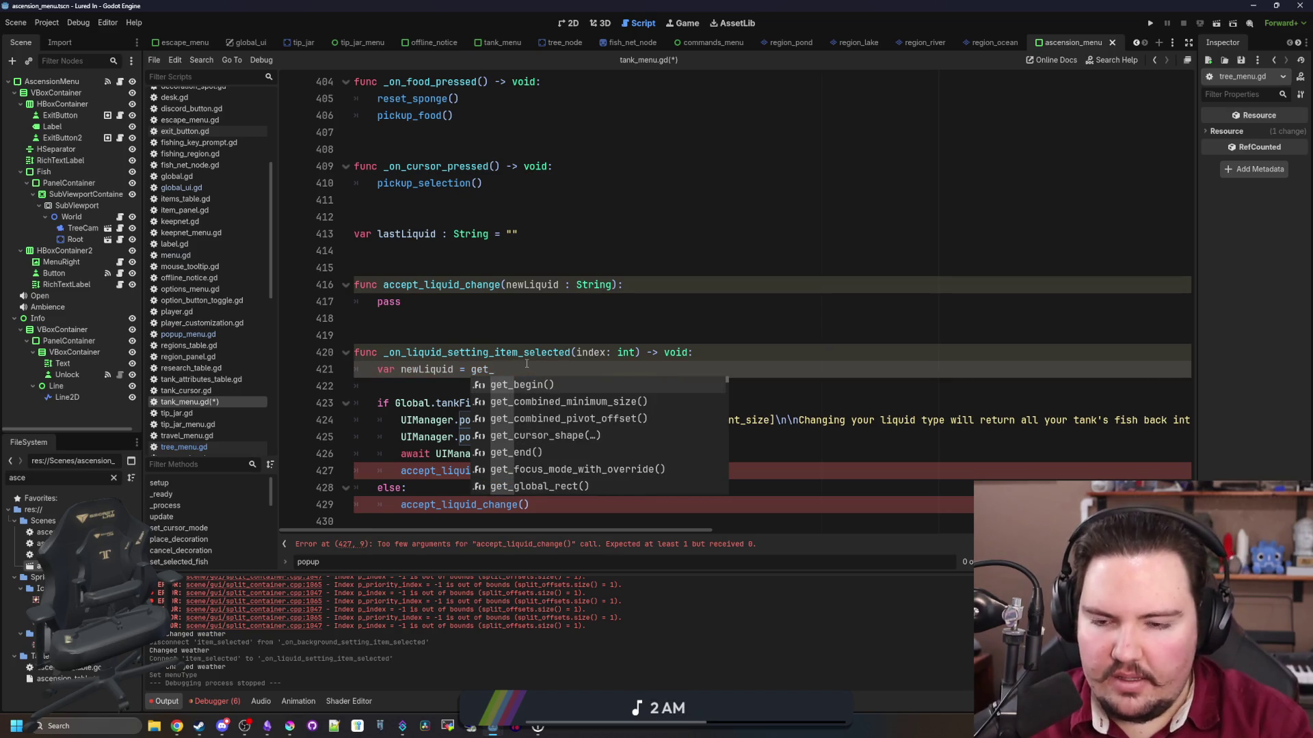
text(but)
key(BackSpace)
key(BackSpace)
key(BackSpace)
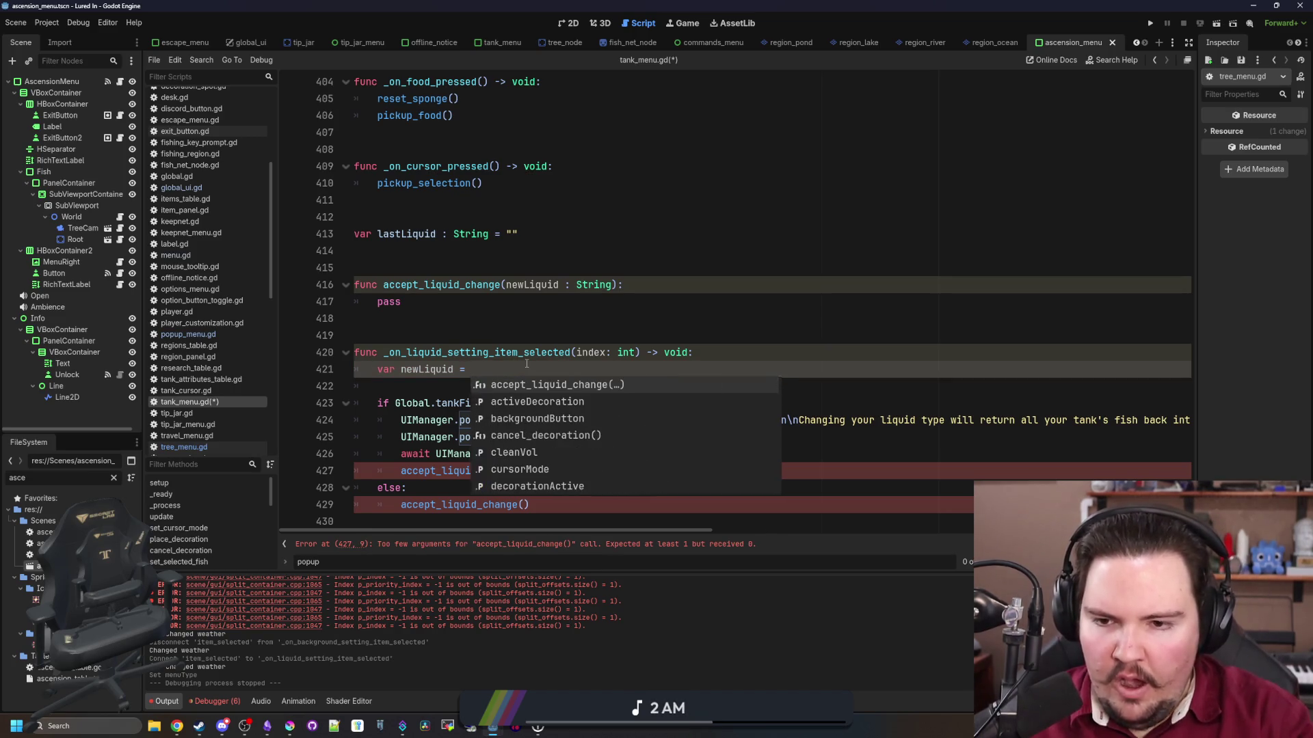
text(liquidButton.)
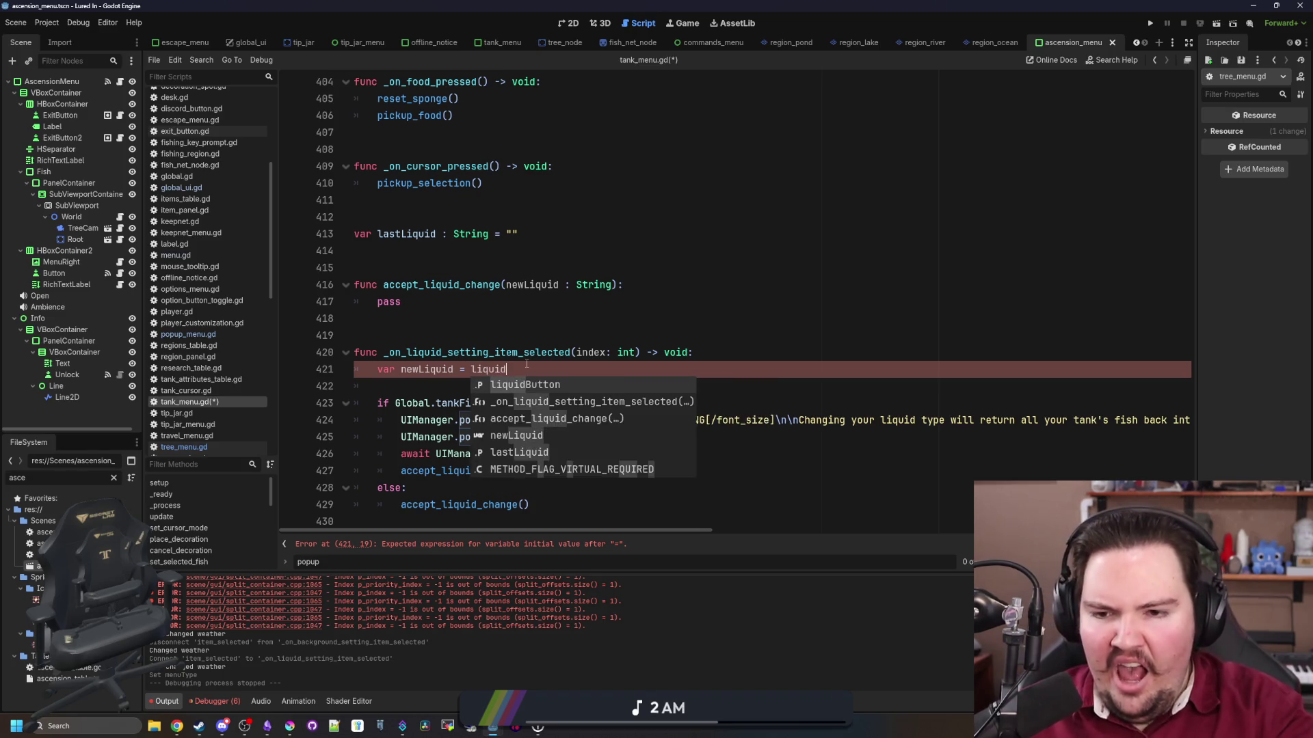
text(get_met)
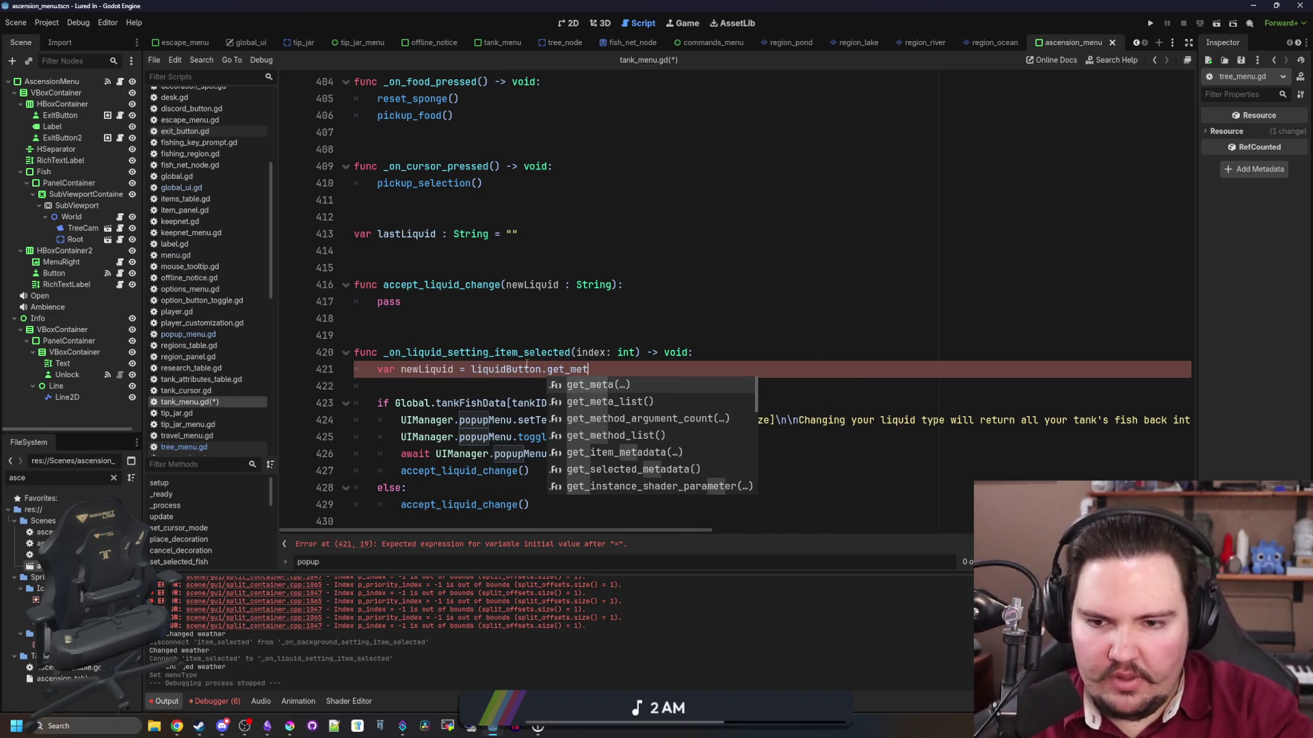
key(BackSpace)
key(BackSpace)
key(BackSpace)
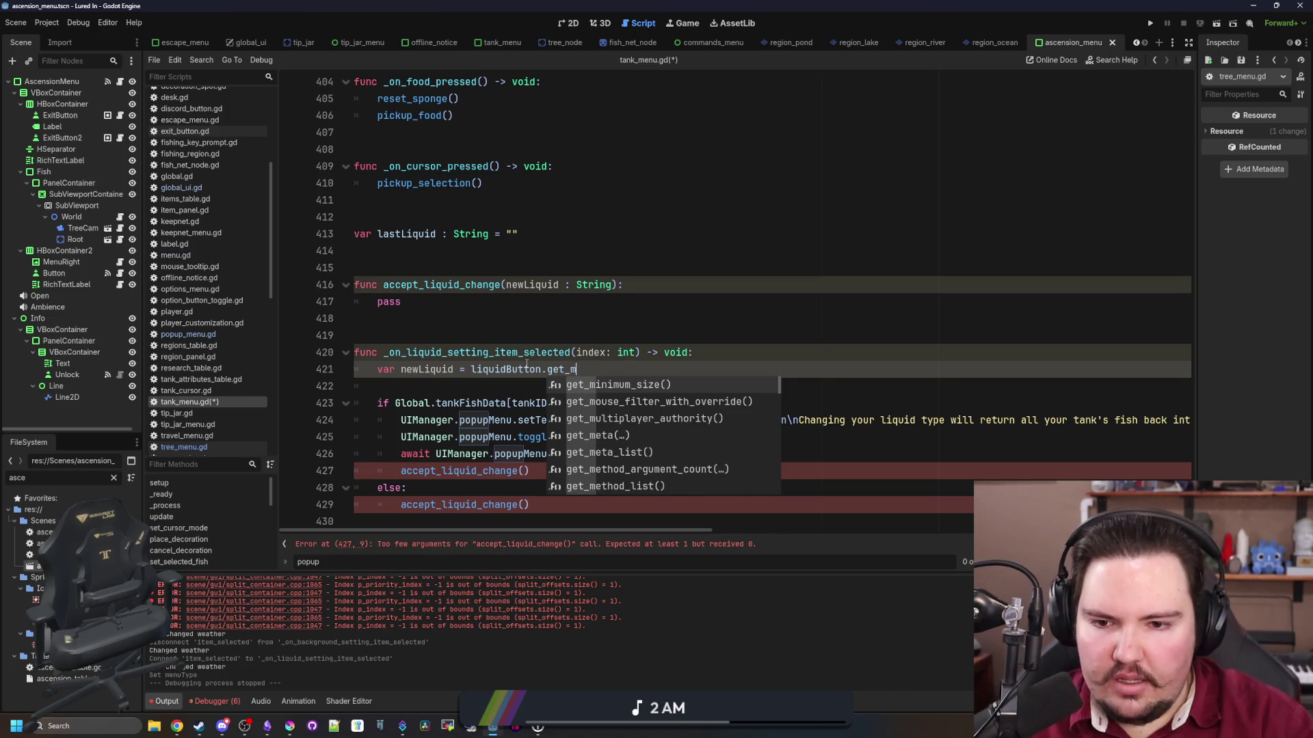
text(item_meta)
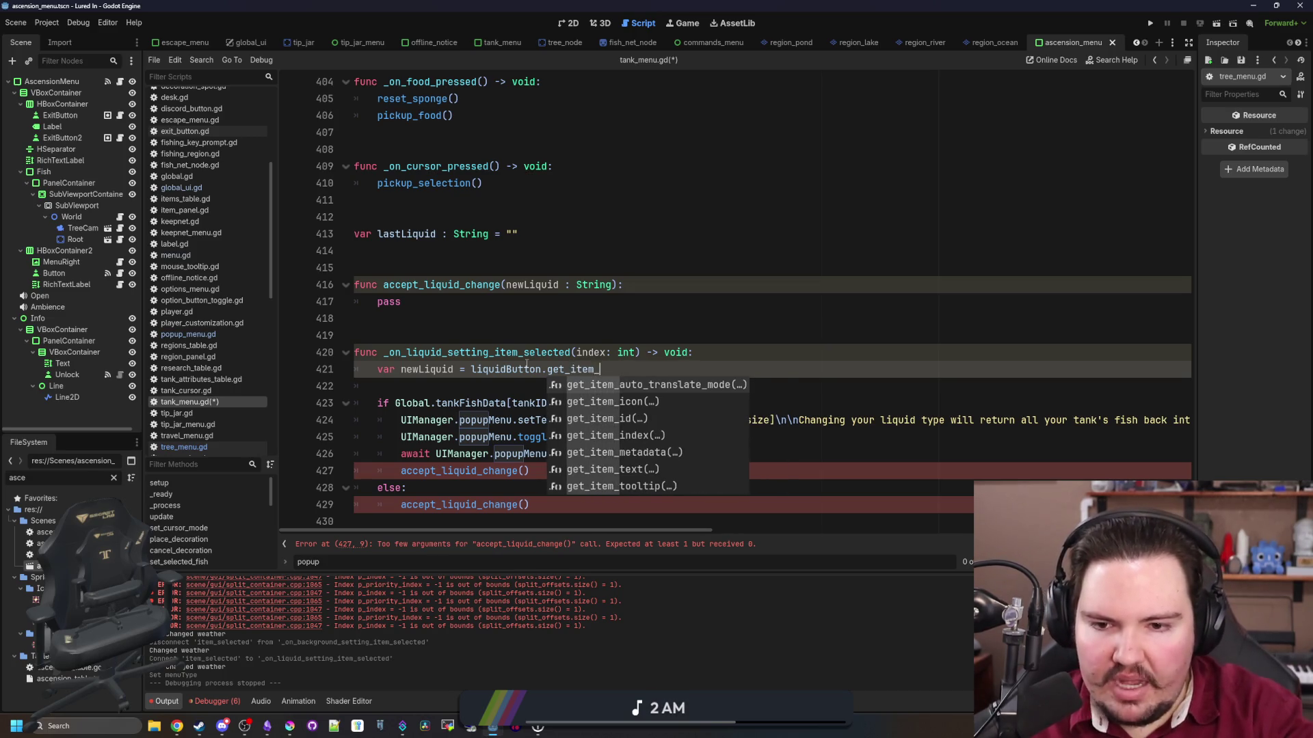
key(Return)
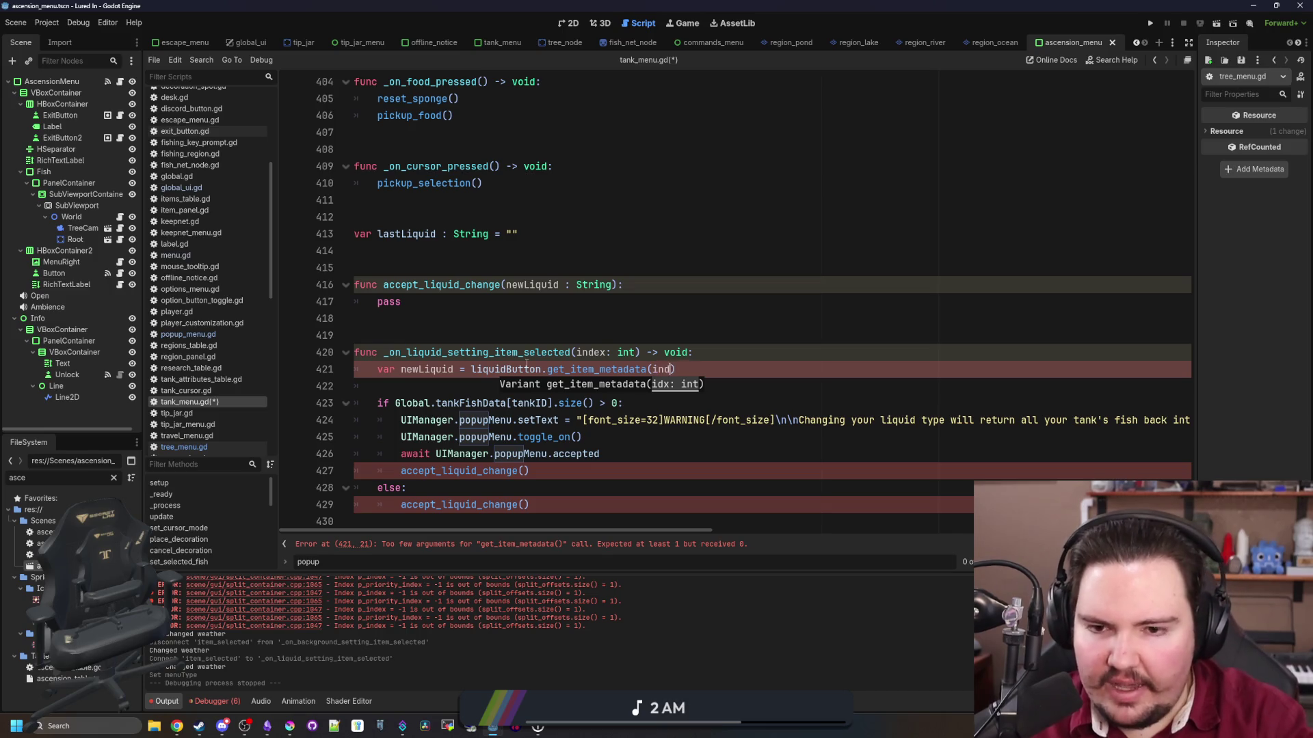
text())
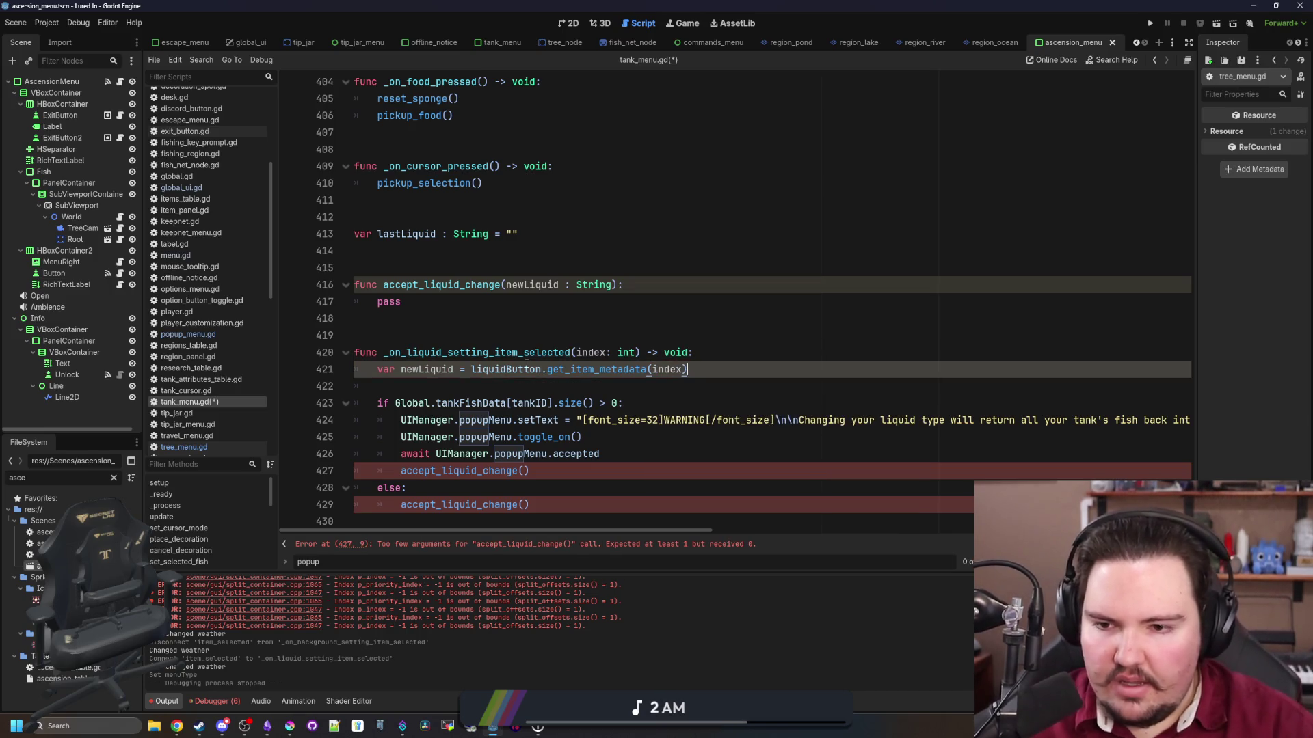
Step: Type newLiquid as String, pass it to both accept_liquid_change calls, and save
click(459, 369)
text(: String)
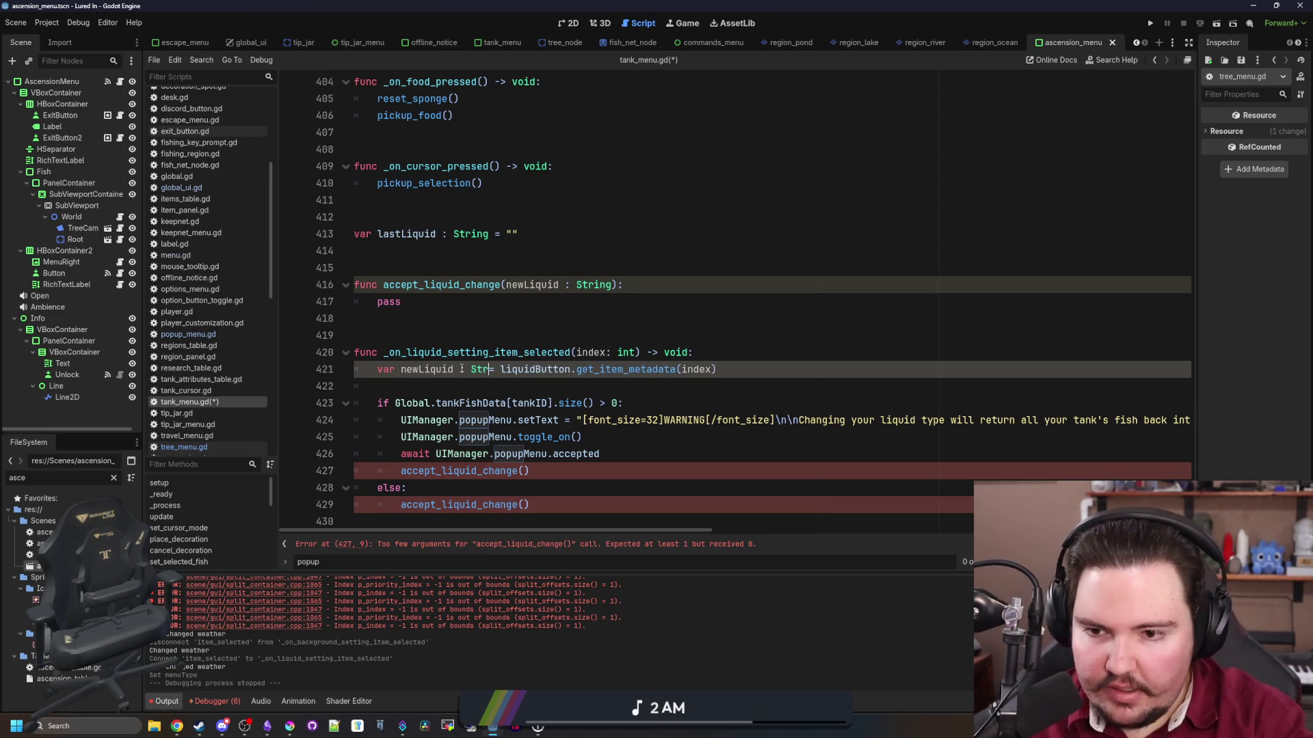
double_click(430, 370)
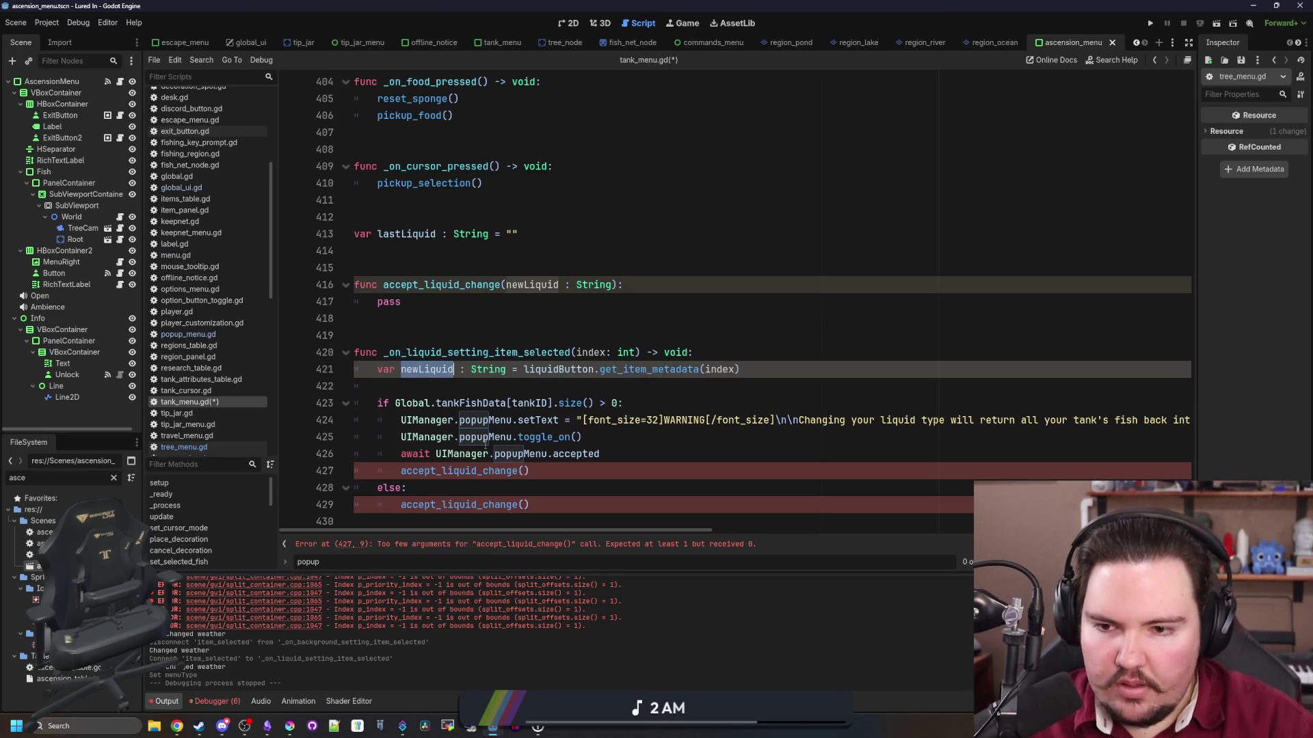
key(ctrl+c)
click(523, 471)
key(ctrl+v)
click(523, 505)
key(ctrl+v)
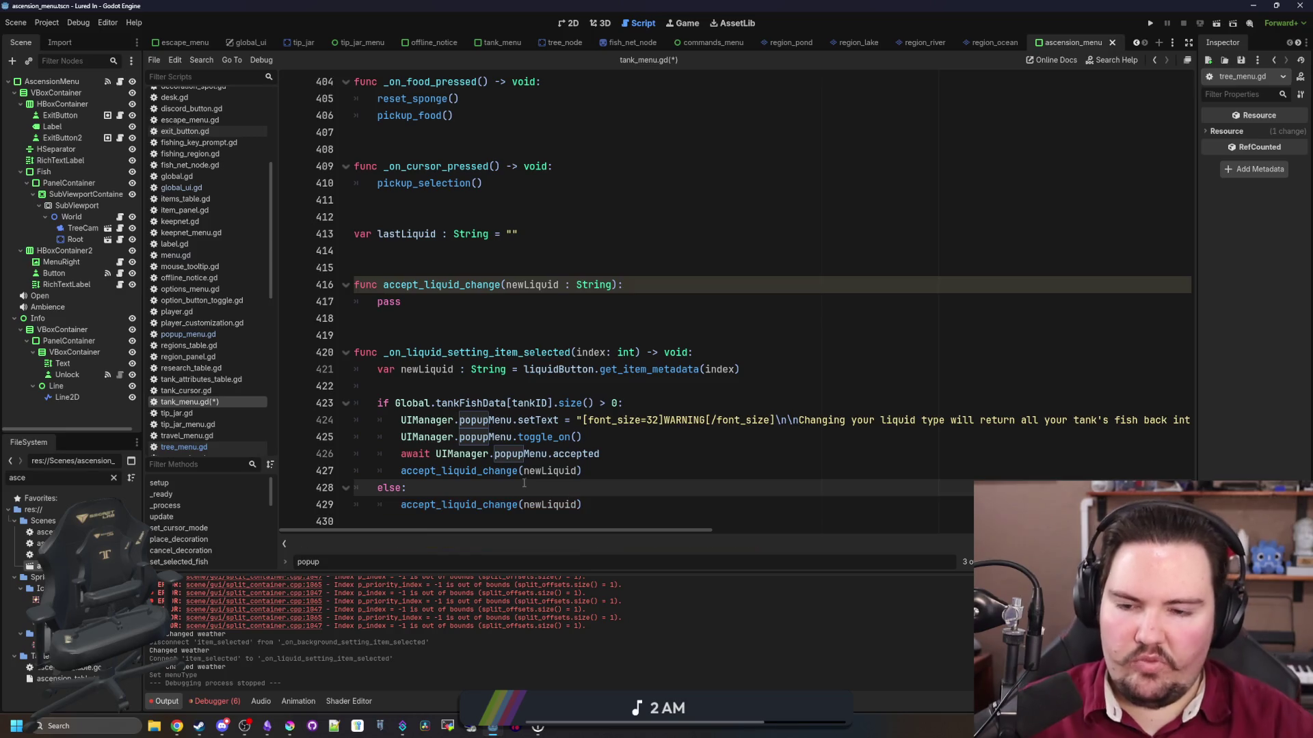
click(547, 386)
key(ctrl+s)
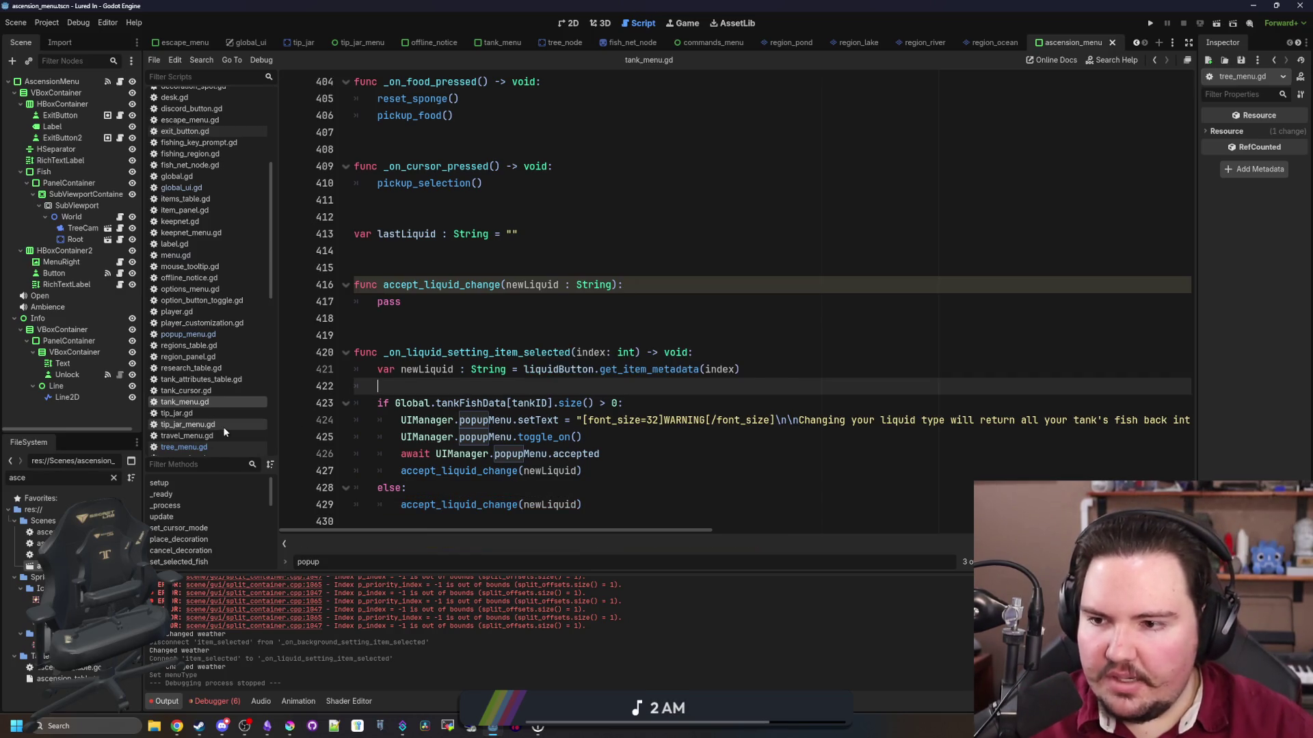
key(Down)
key(Down)
key(Down)
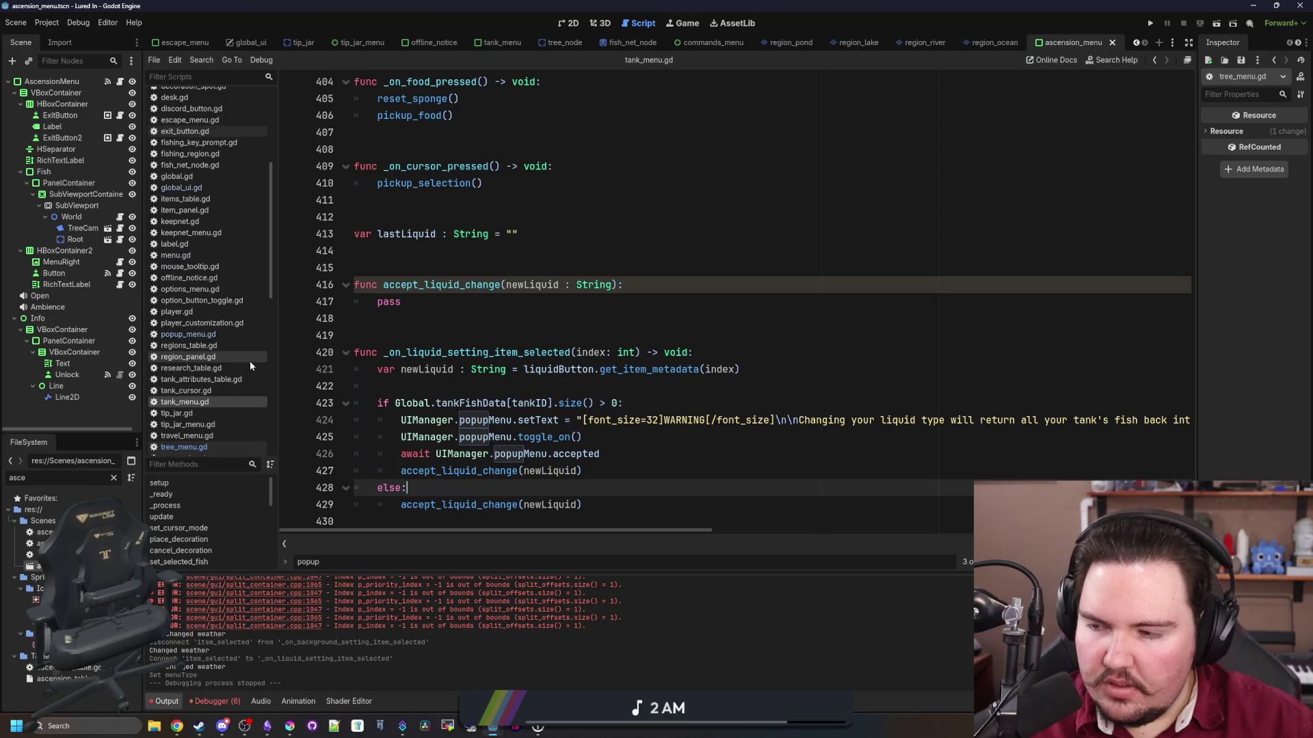
Step: Check popup_menu.gd's code, then return to the await line in tank_menu.gd
click(216, 338)
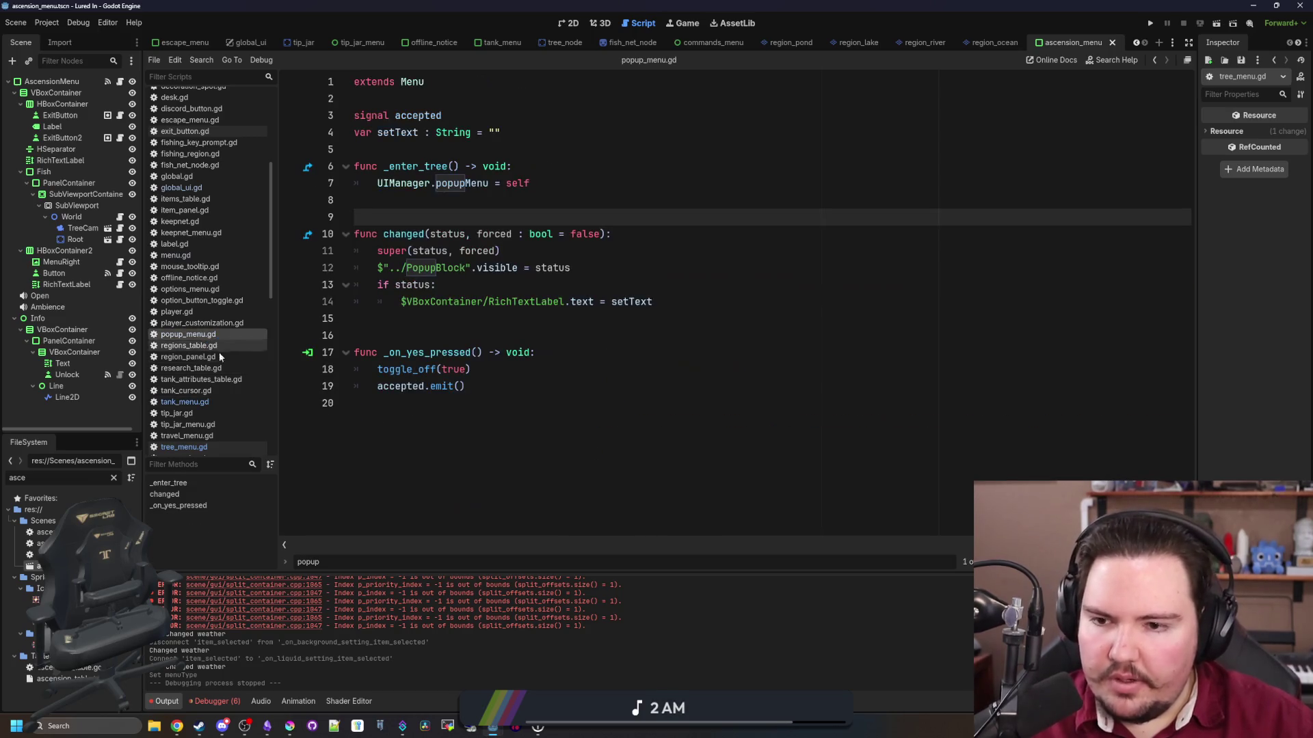
click(206, 401)
click(635, 471)
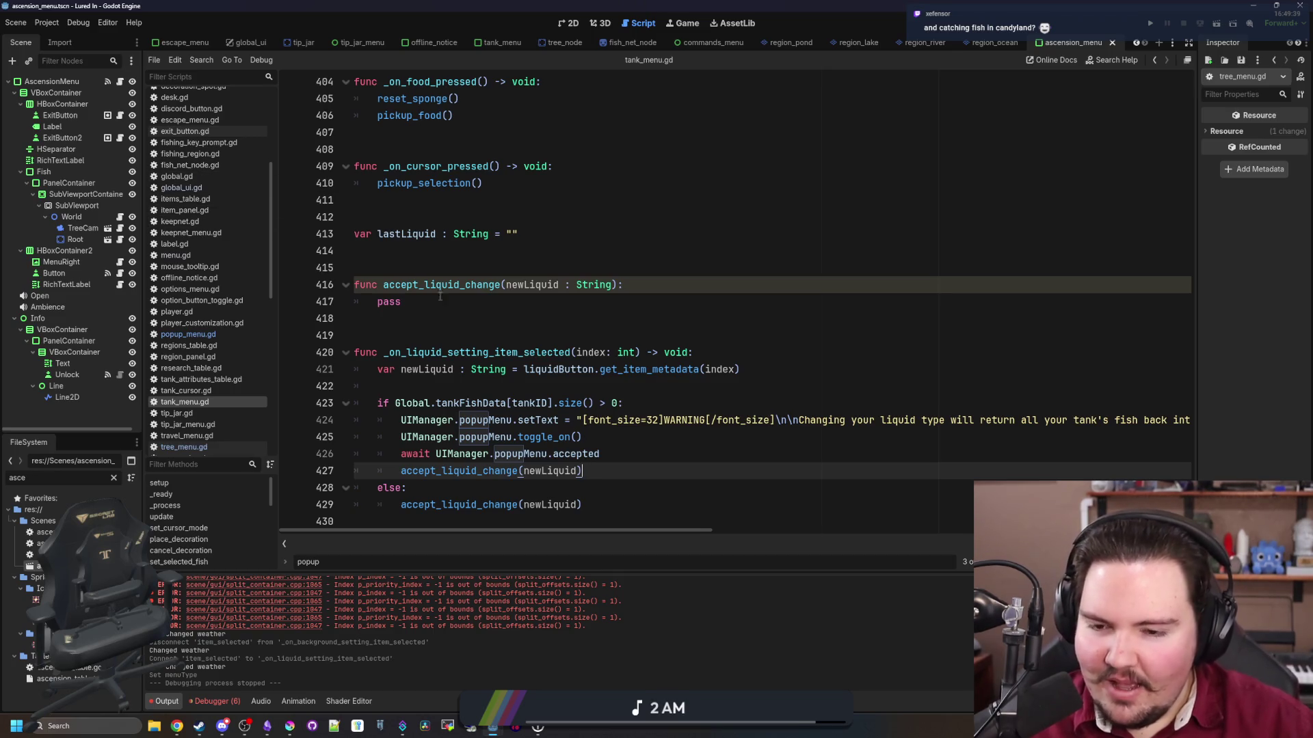
click(639, 458)
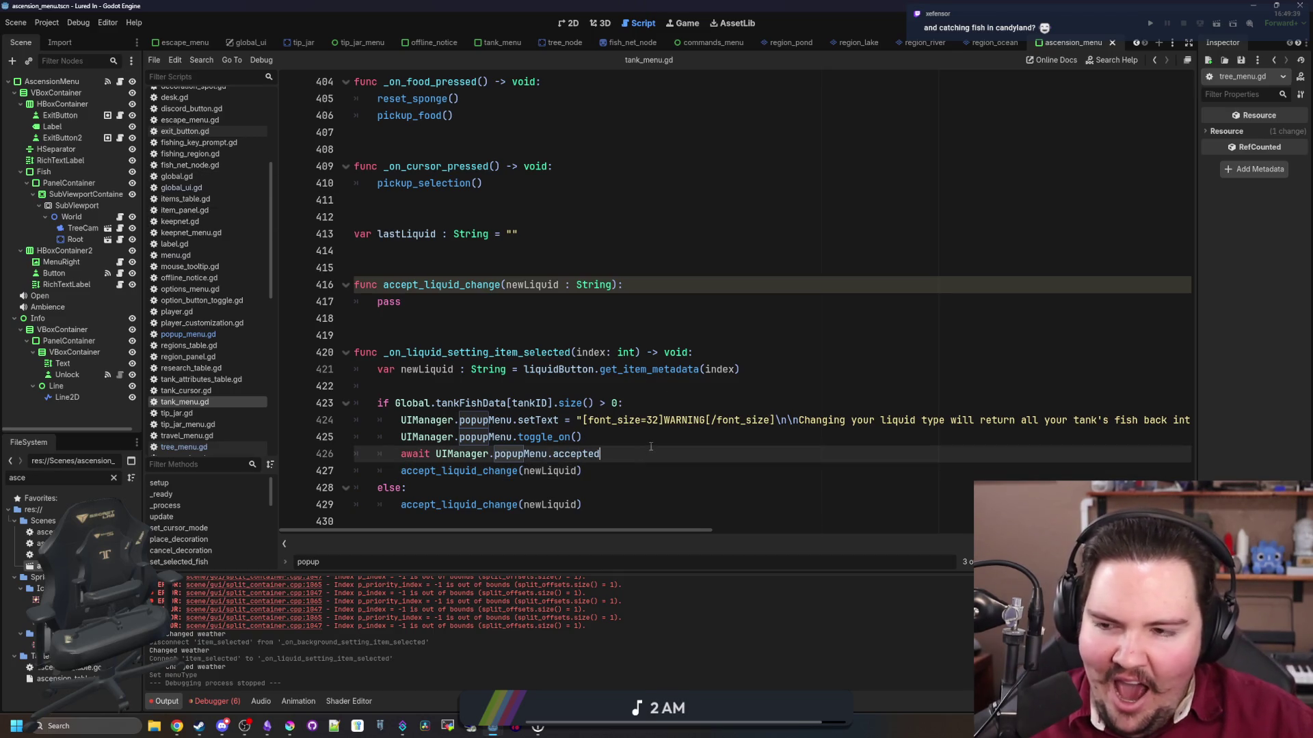
Step: Compare tree_menu.gd's confirmation code around Global.ascend(), then switch back
click(182, 447)
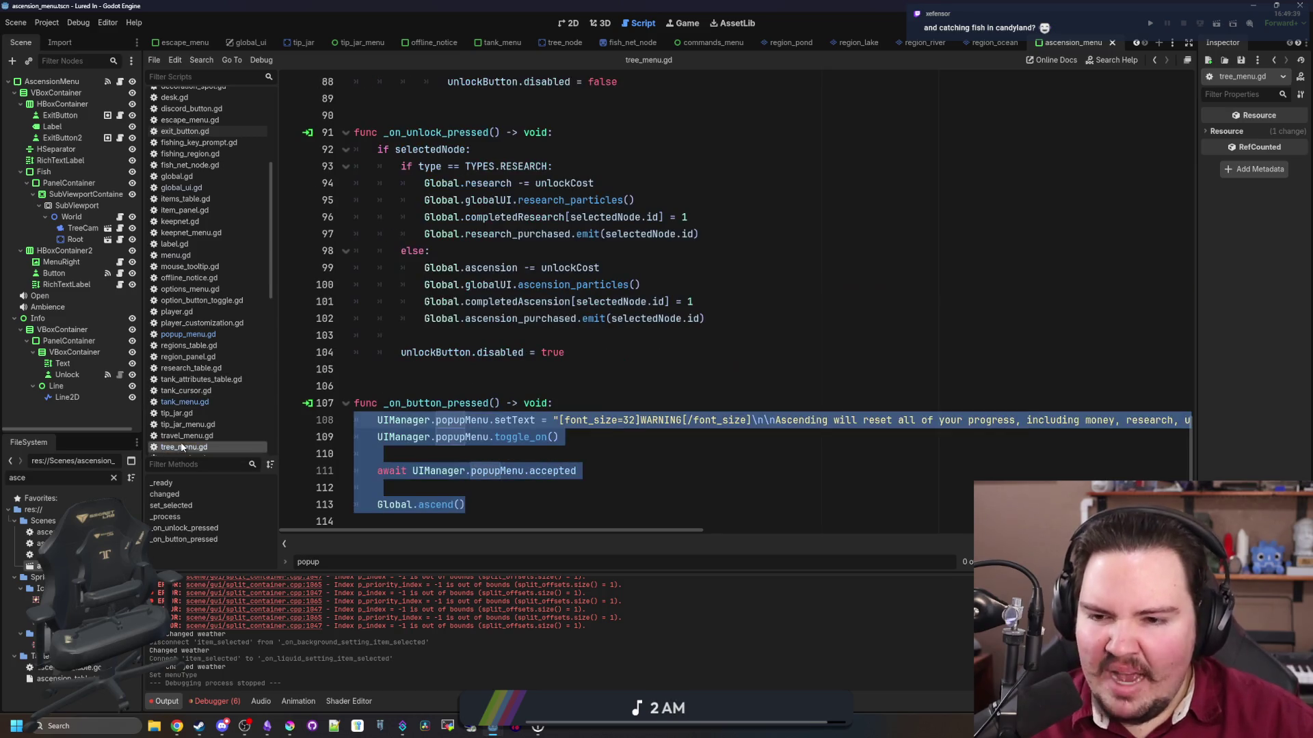
click(450, 494)
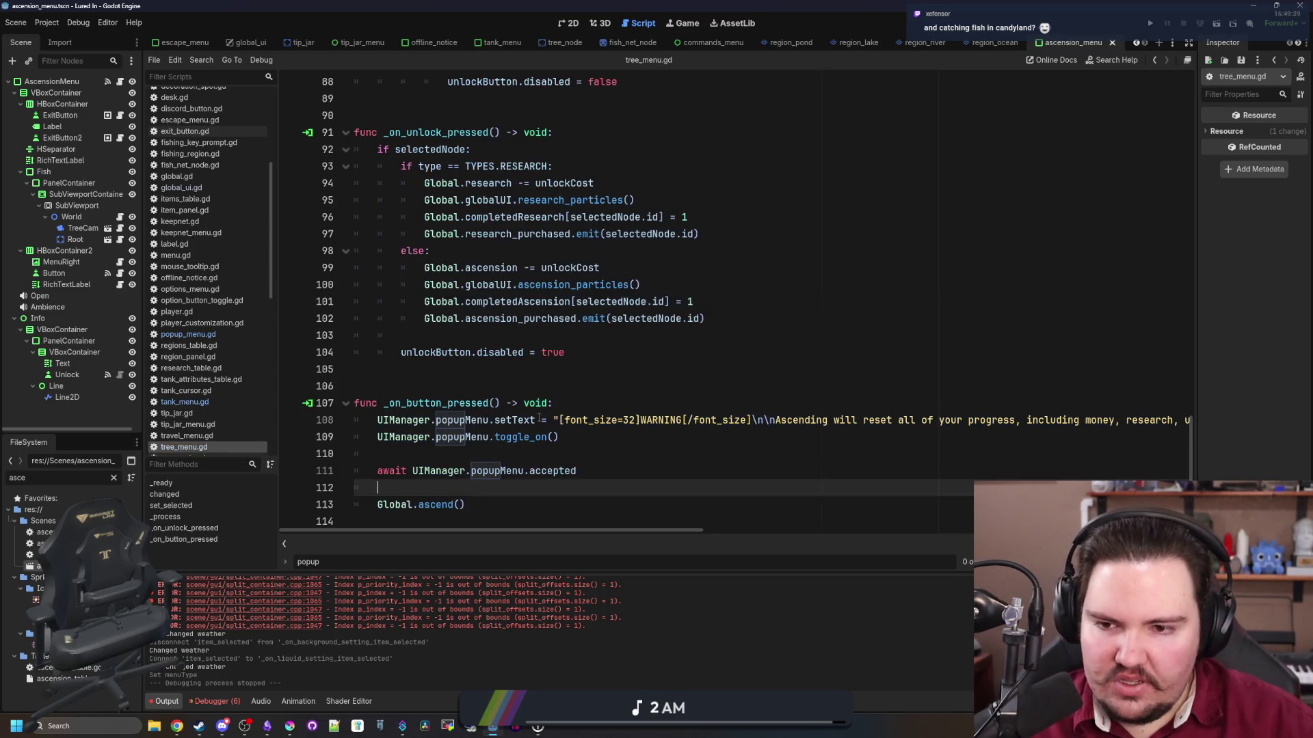
drag(489, 504, 378, 504)
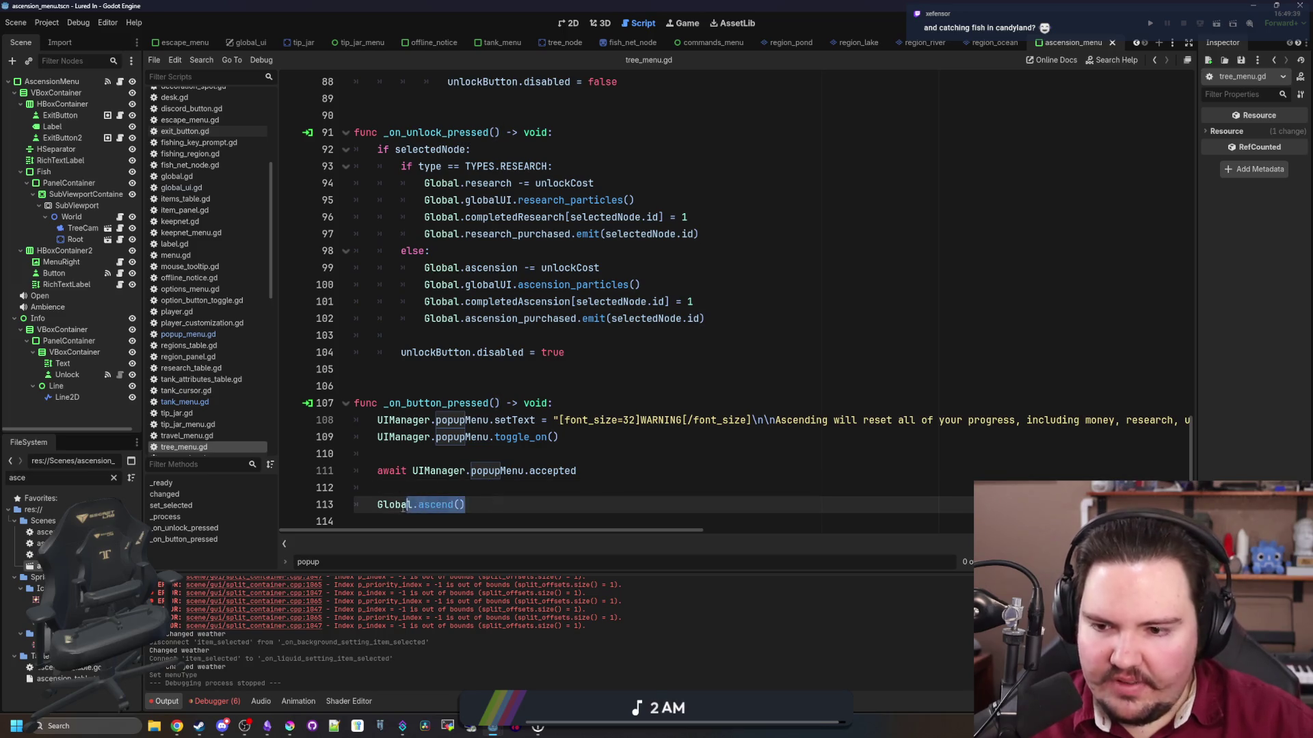
click(403, 490)
click(565, 453)
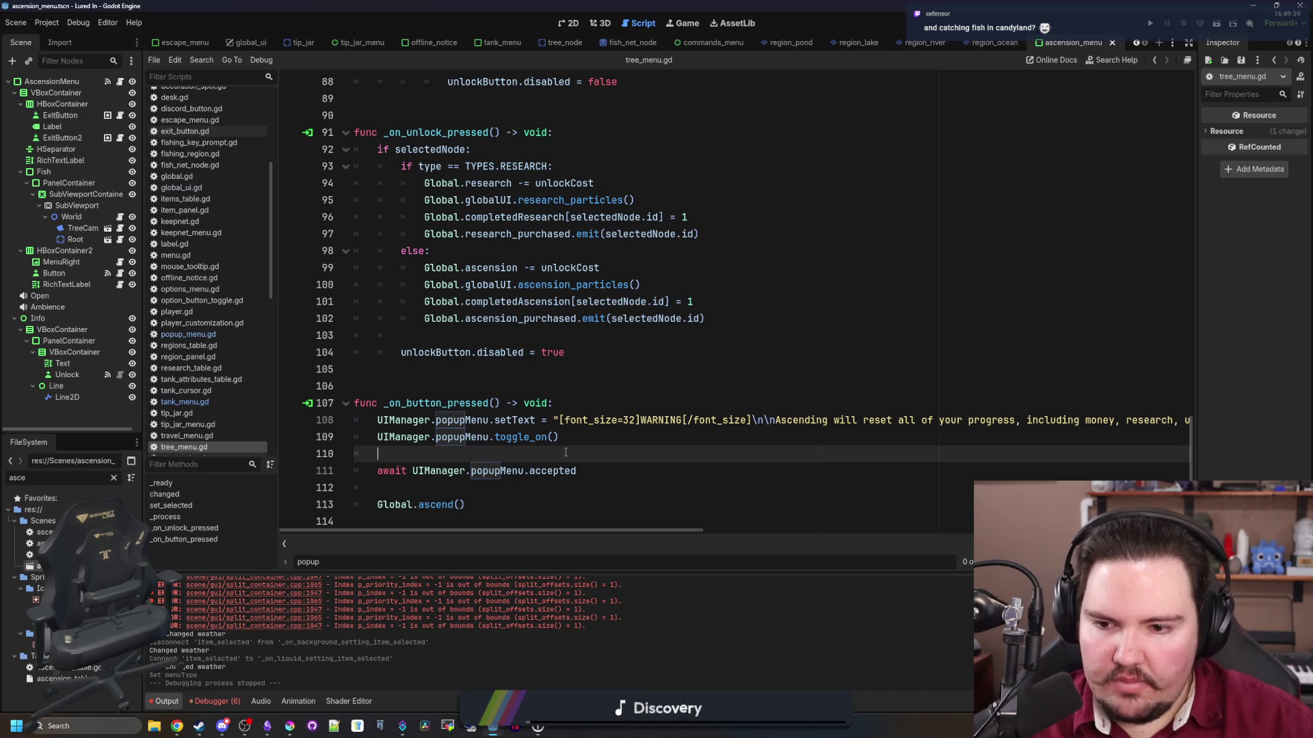
key(alt+Left)
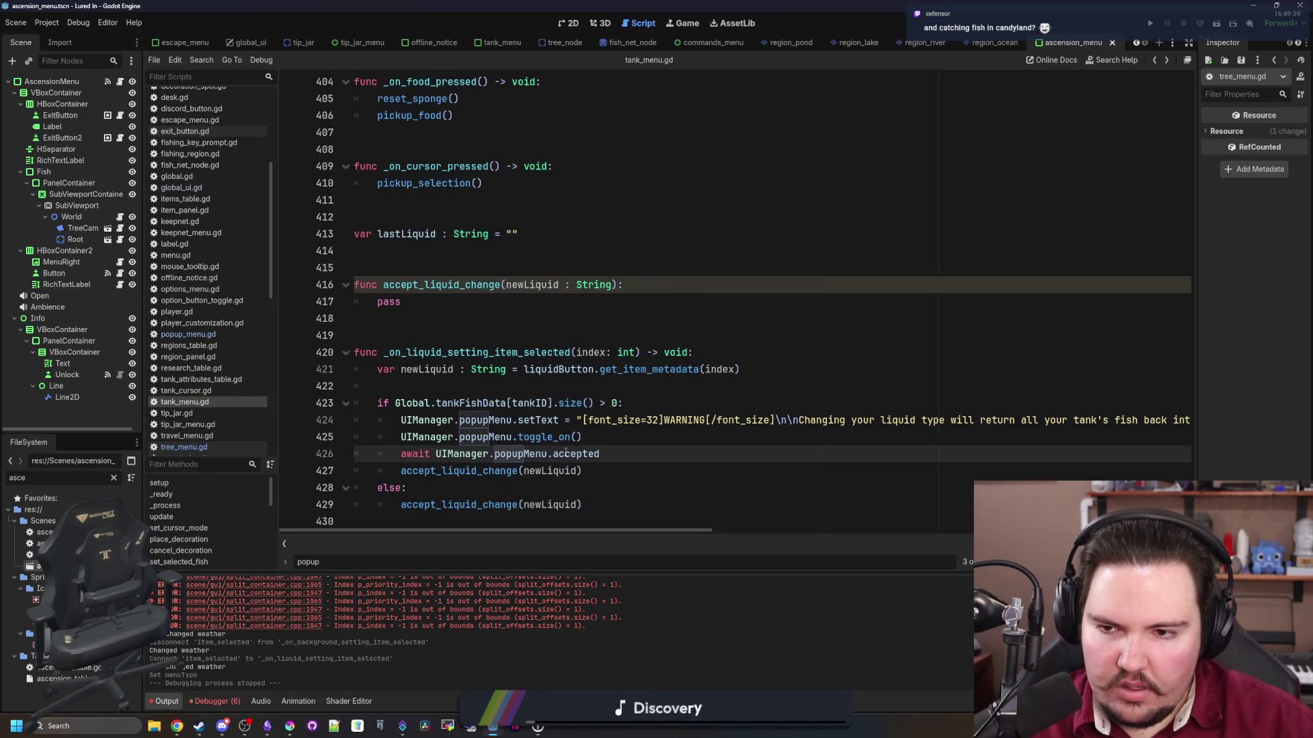
Step: Review the liquid handler lines in tank_menu.gd and save all
click(597, 437)
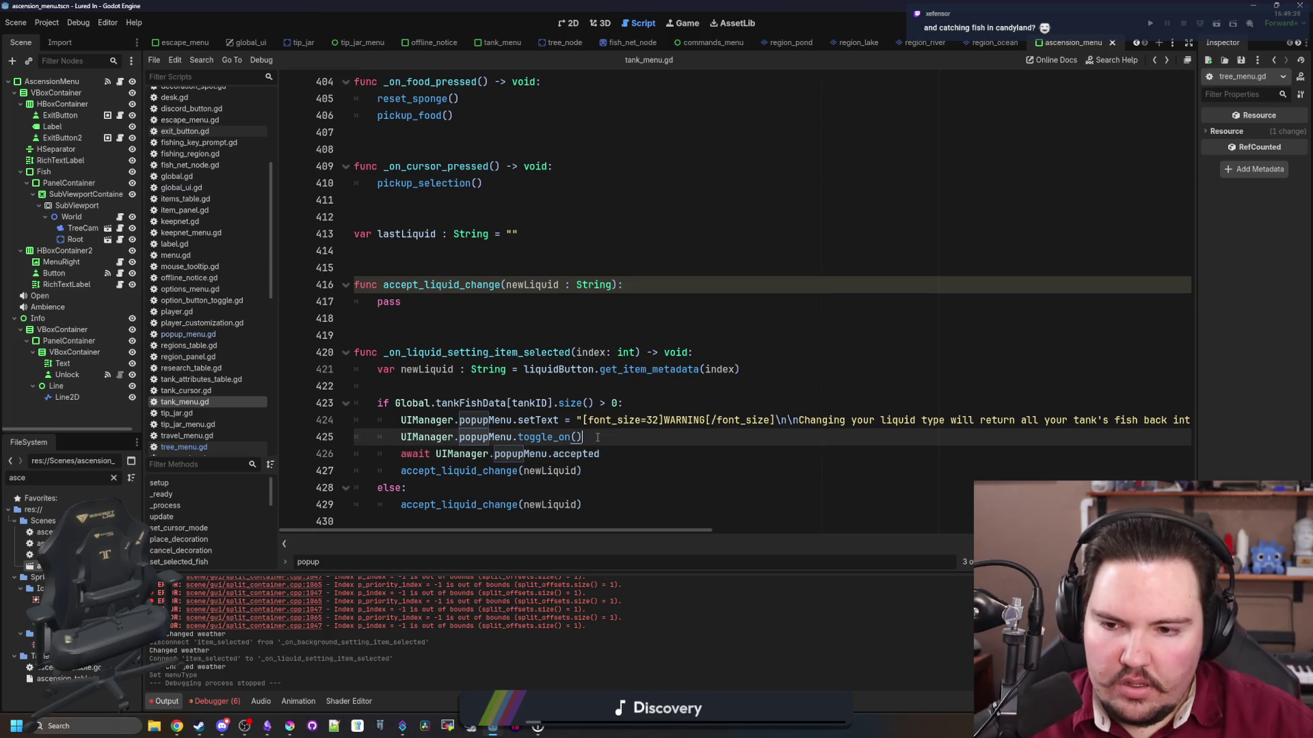
click(458, 387)
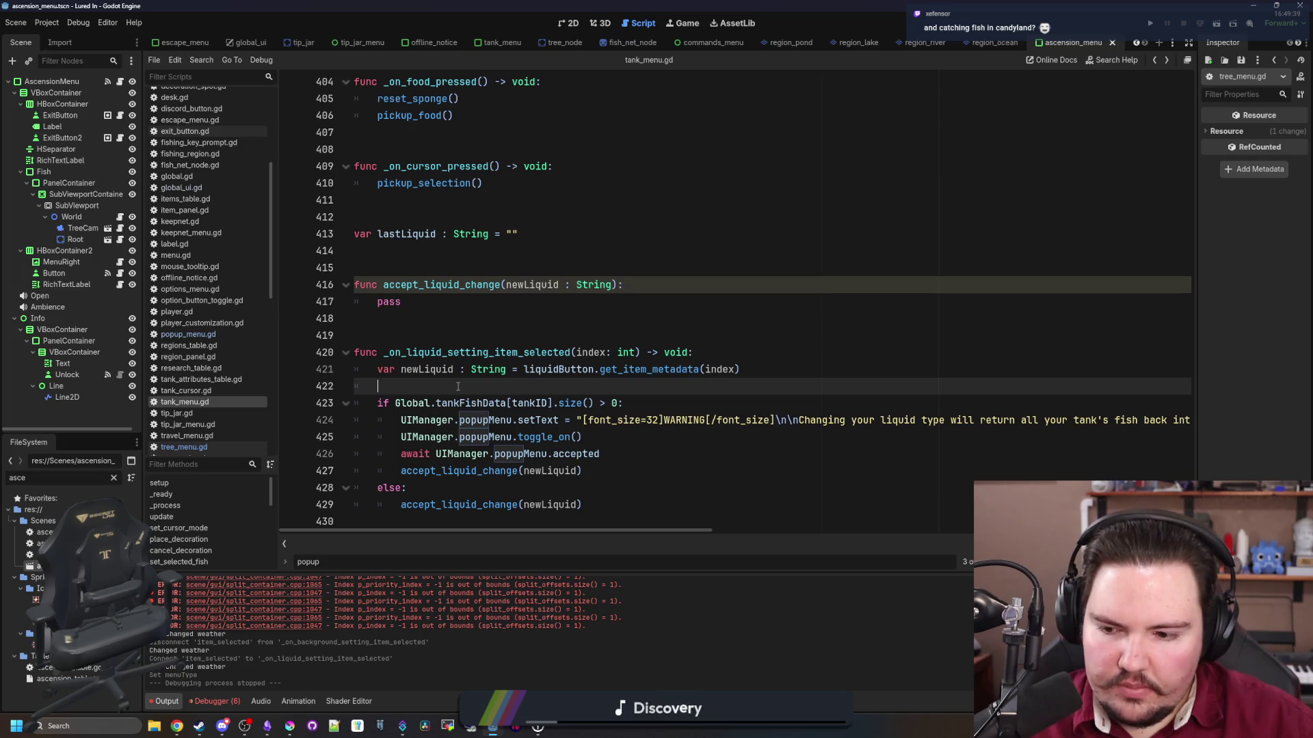
click(503, 332)
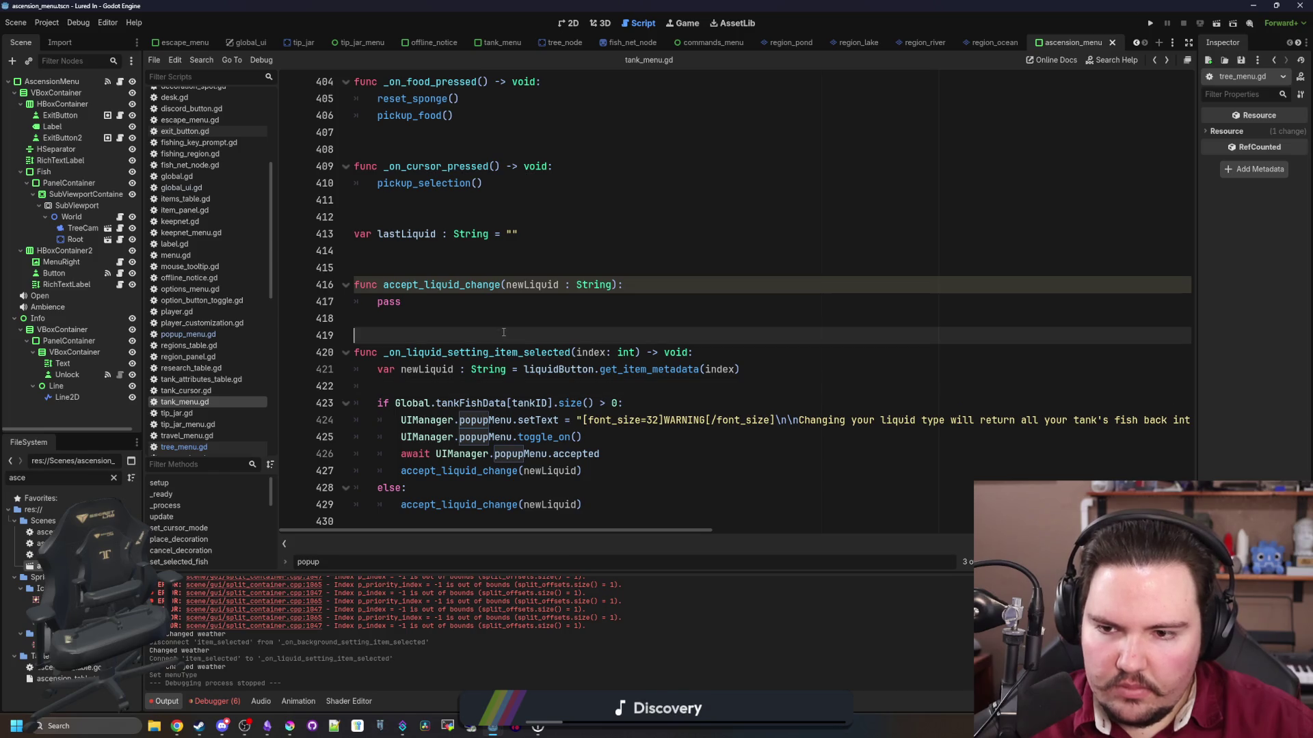
key(ctrl+s)
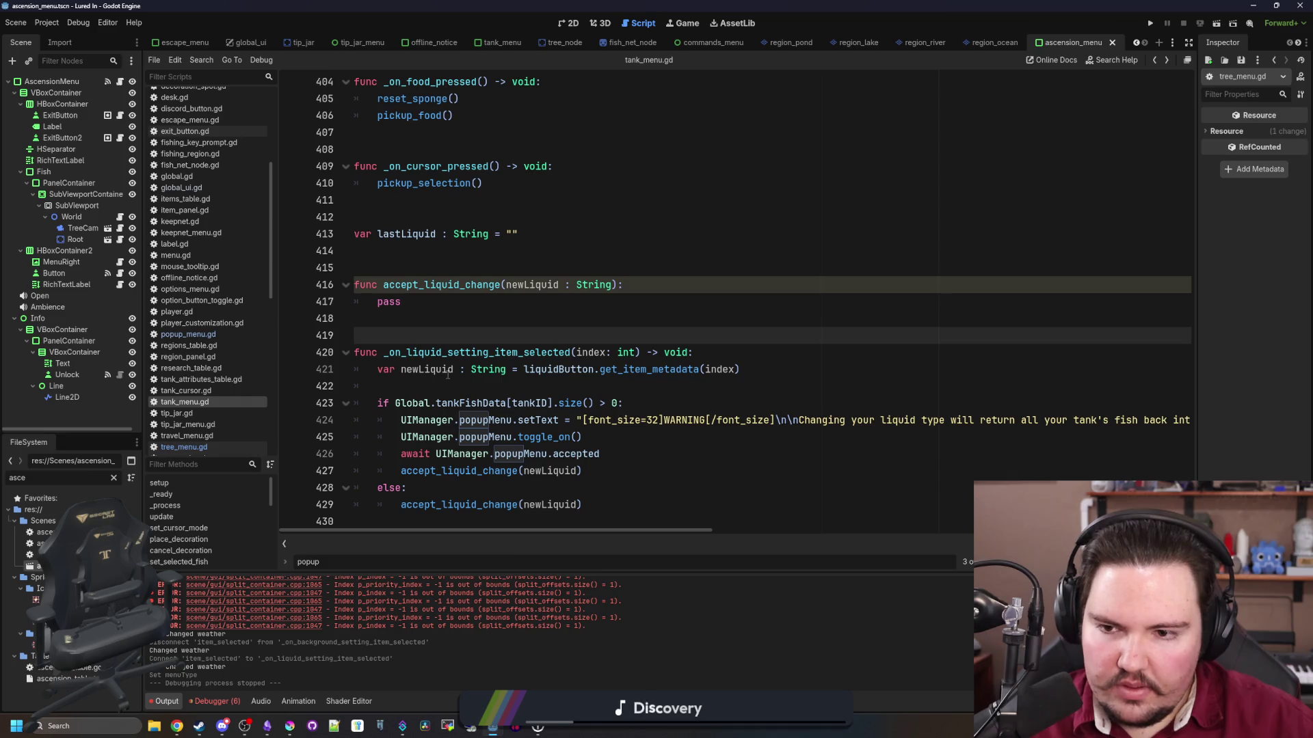
click(474, 387)
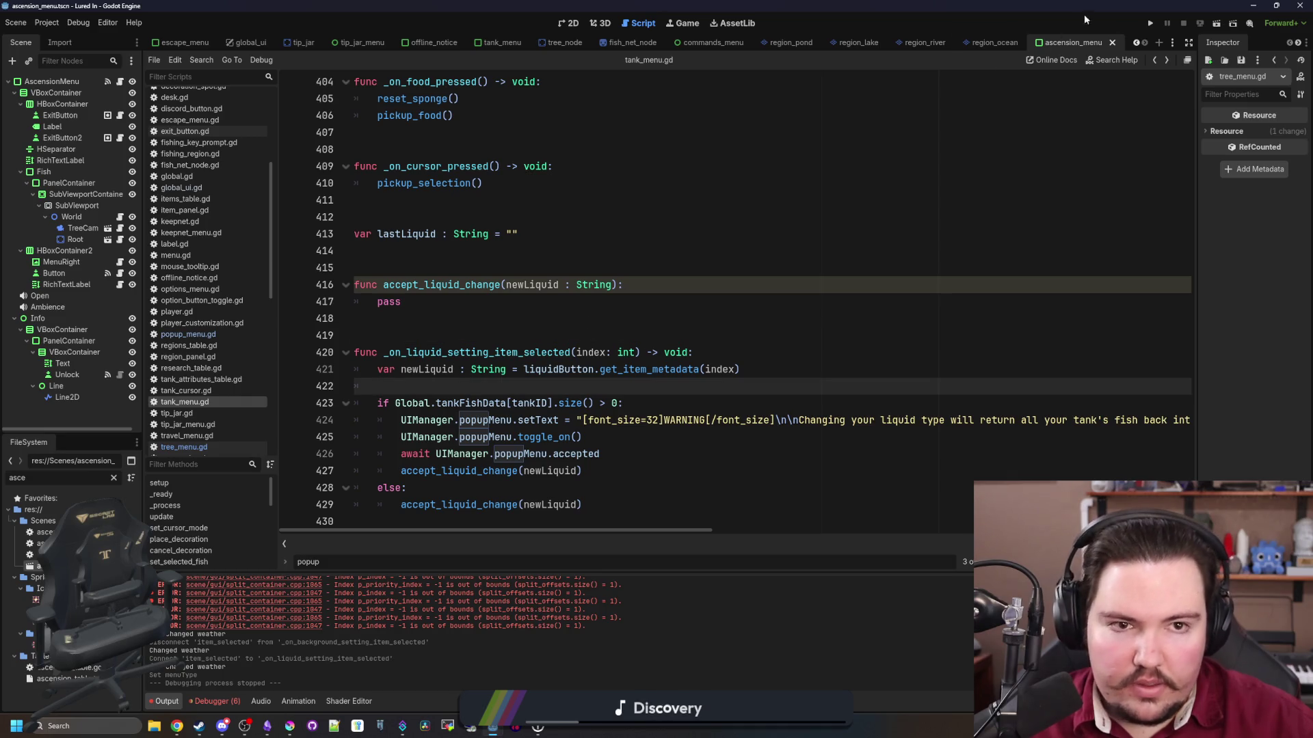
Step: Run the project and open Fish Tank 1's settings
click(1154, 19)
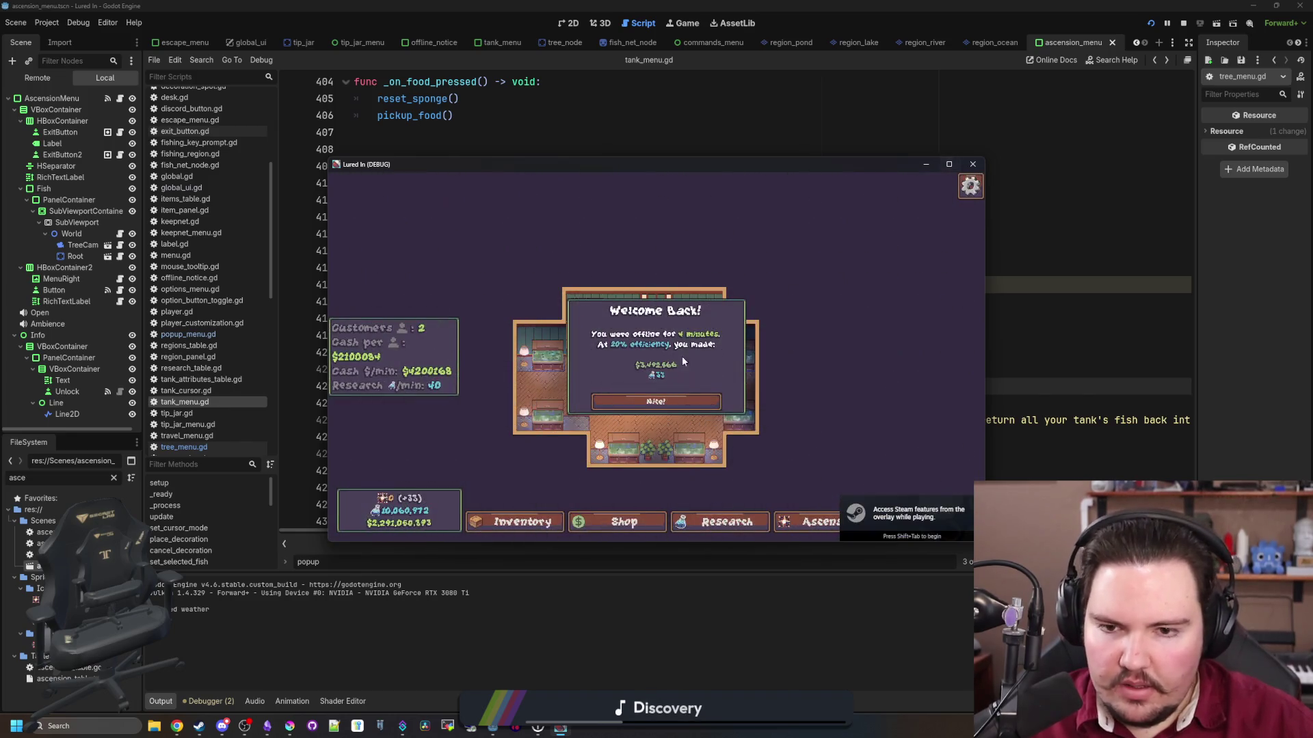
click(677, 359)
click(522, 363)
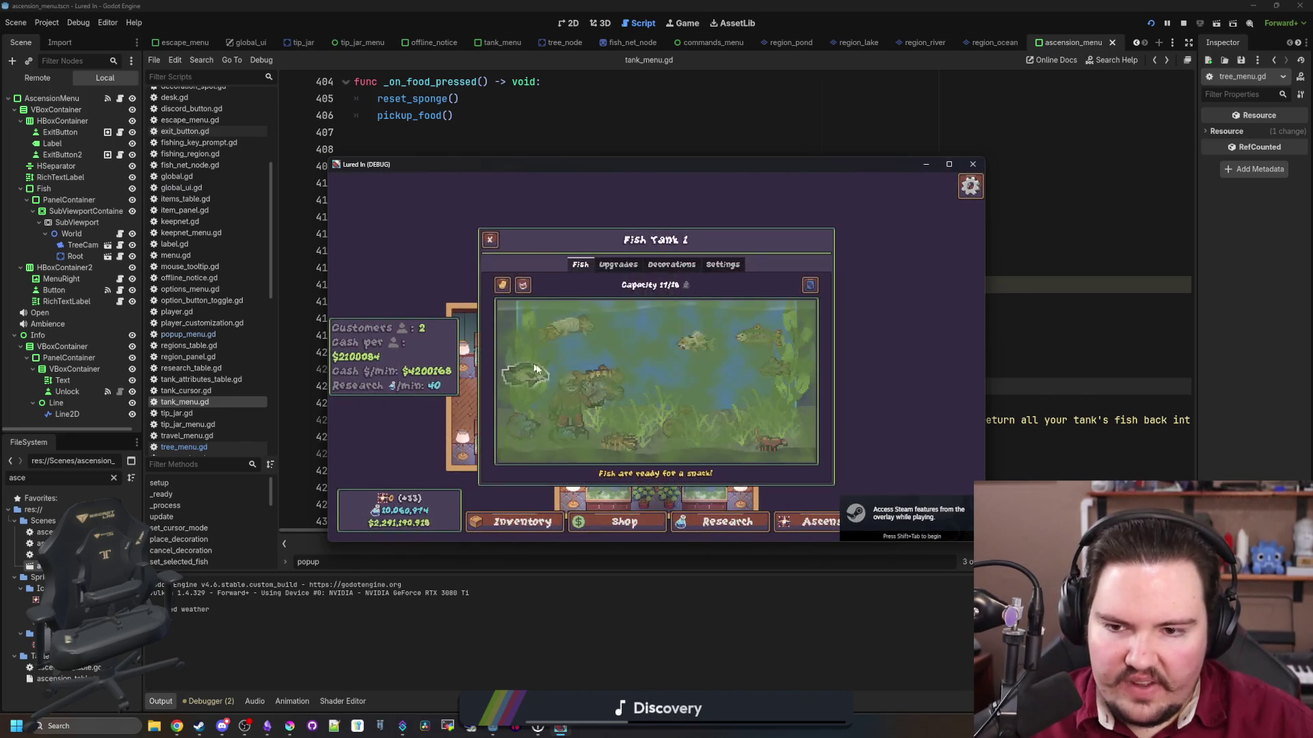
click(723, 265)
Step: Switch the liquid type to Saltwater and Freshwater, declining then accepting the warning
click(693, 351)
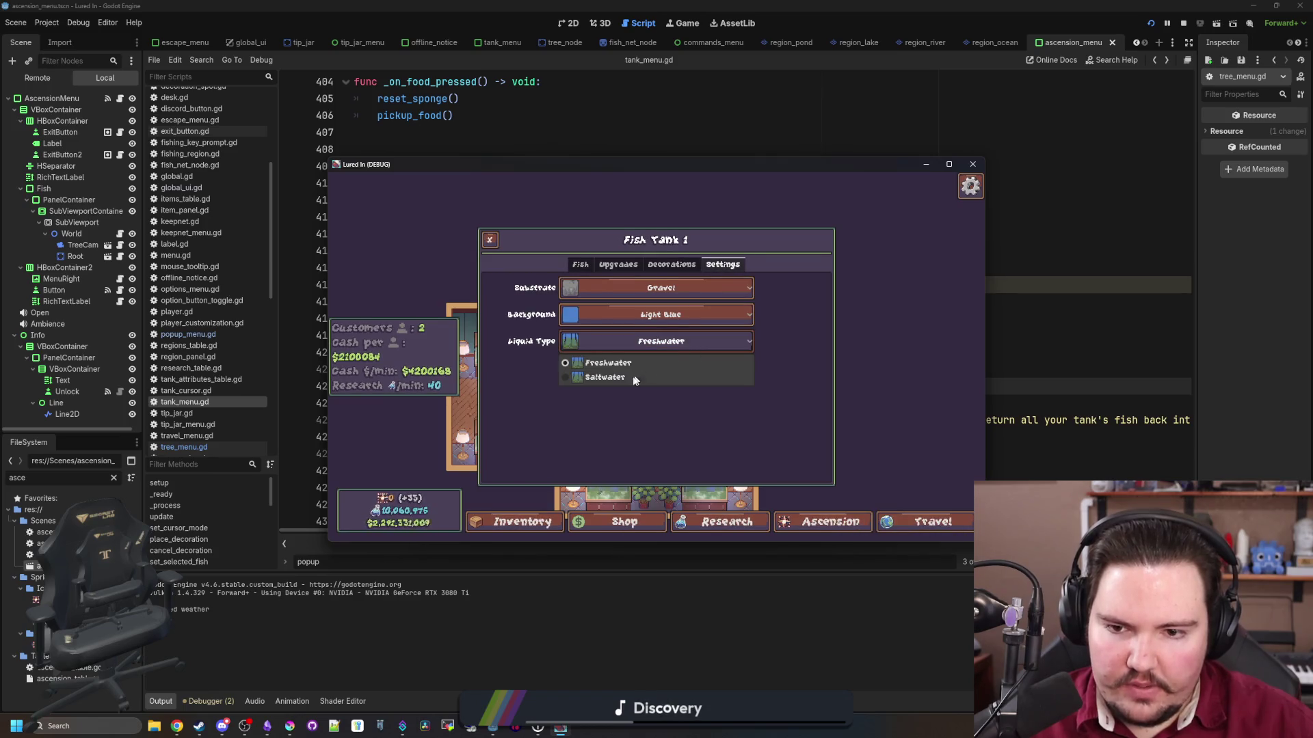
click(632, 376)
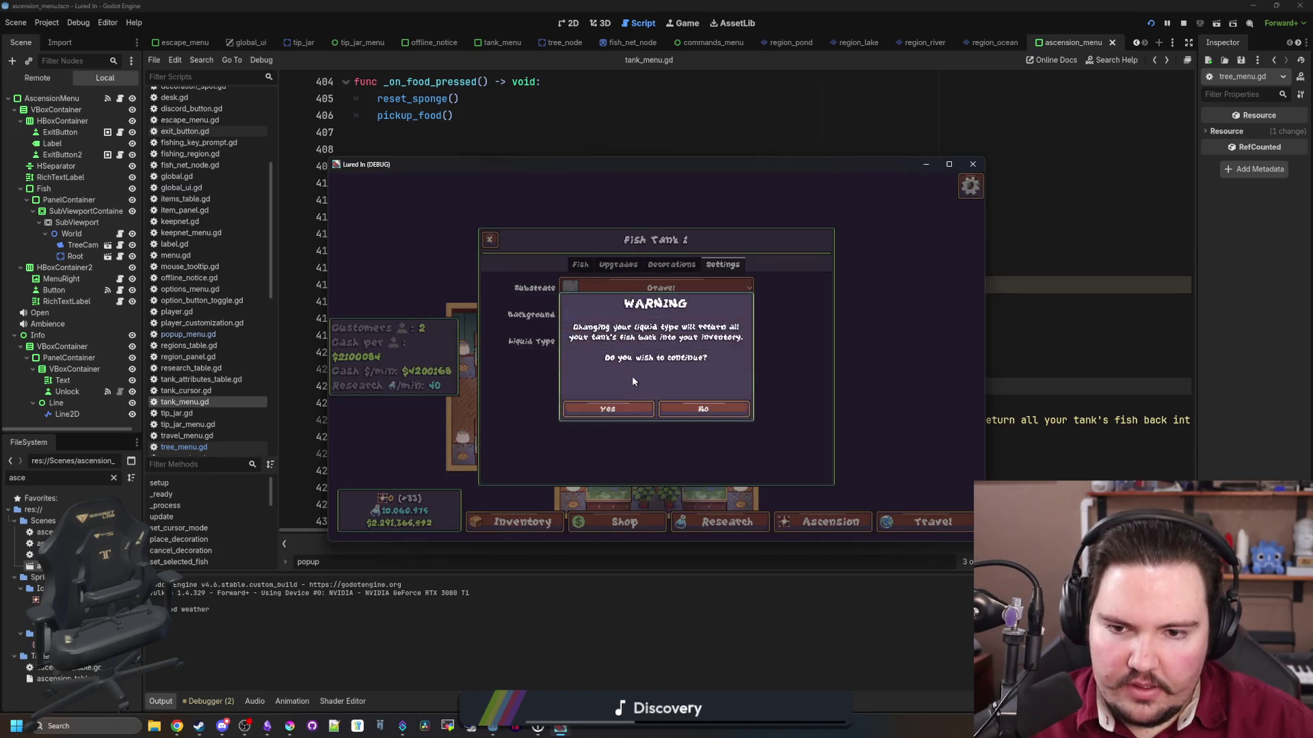
click(690, 409)
click(679, 344)
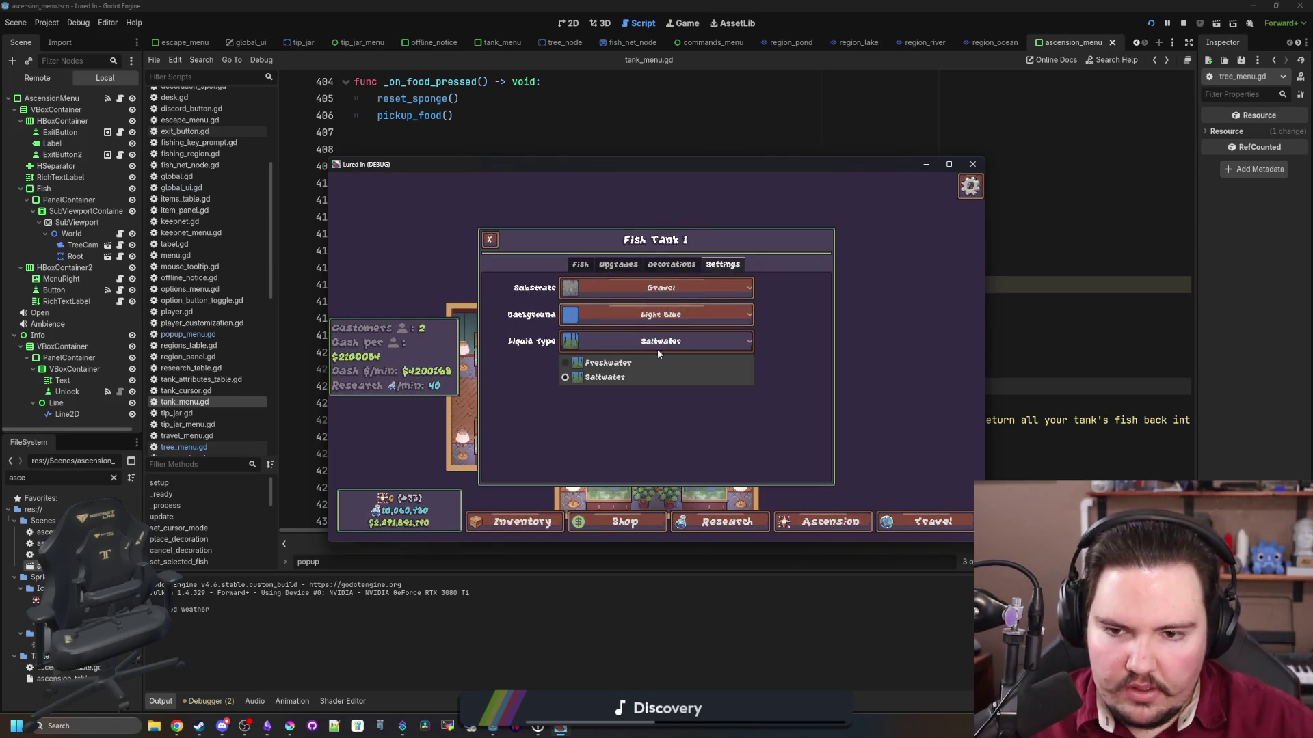
click(637, 366)
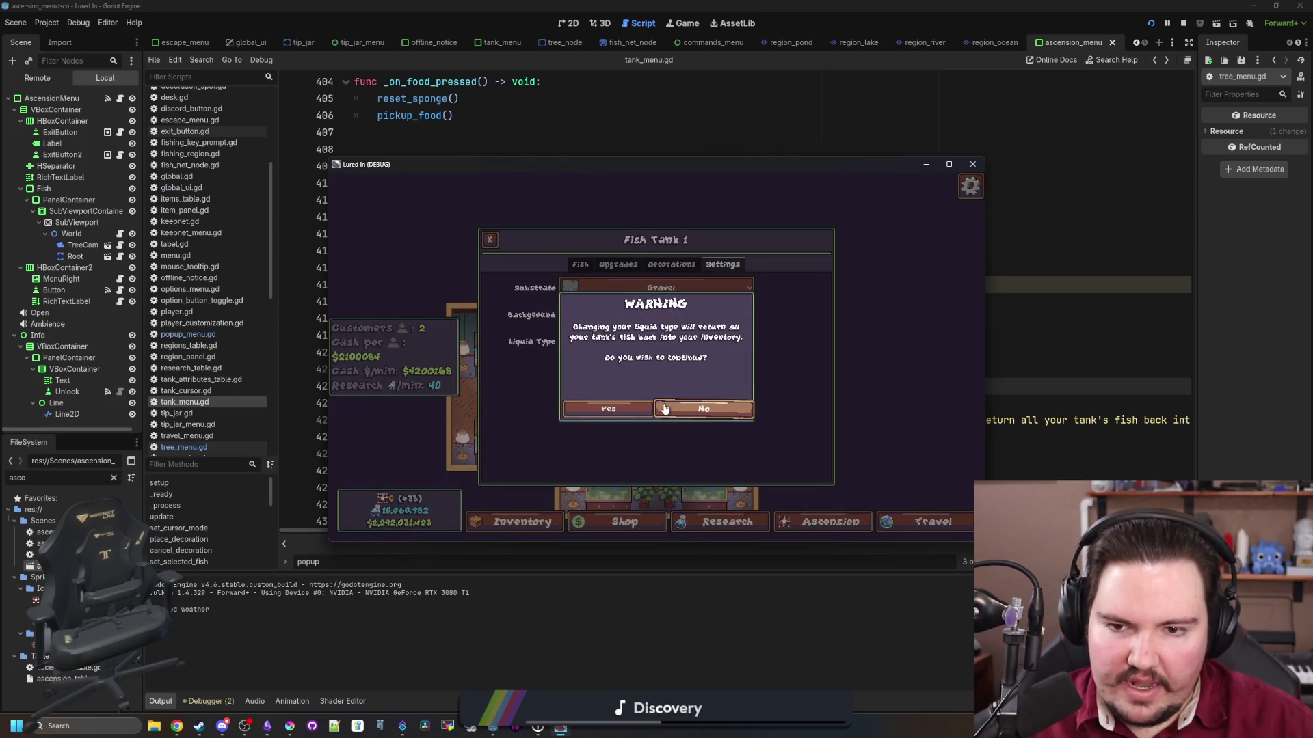
click(605, 409)
click(684, 342)
click(658, 376)
click(696, 408)
Step: Minimize the game and return to the liquid handler code
click(926, 166)
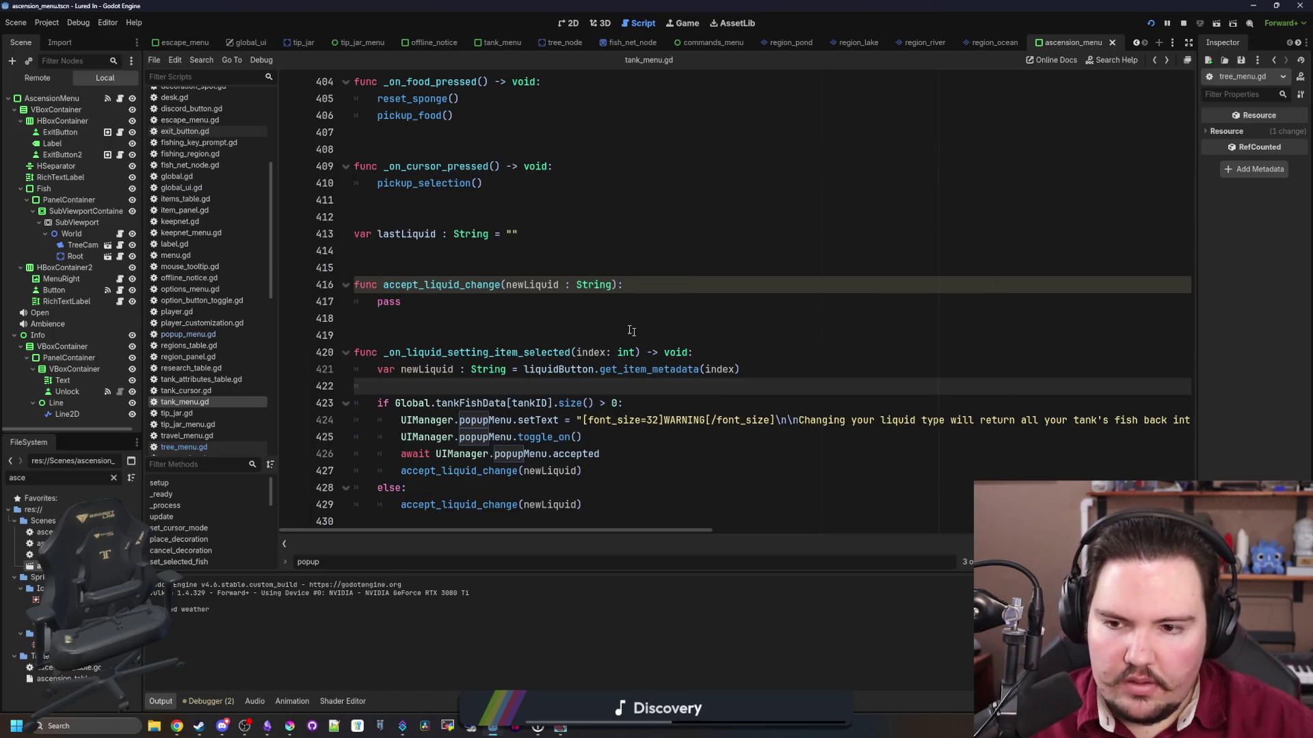
click(500, 314)
click(461, 382)
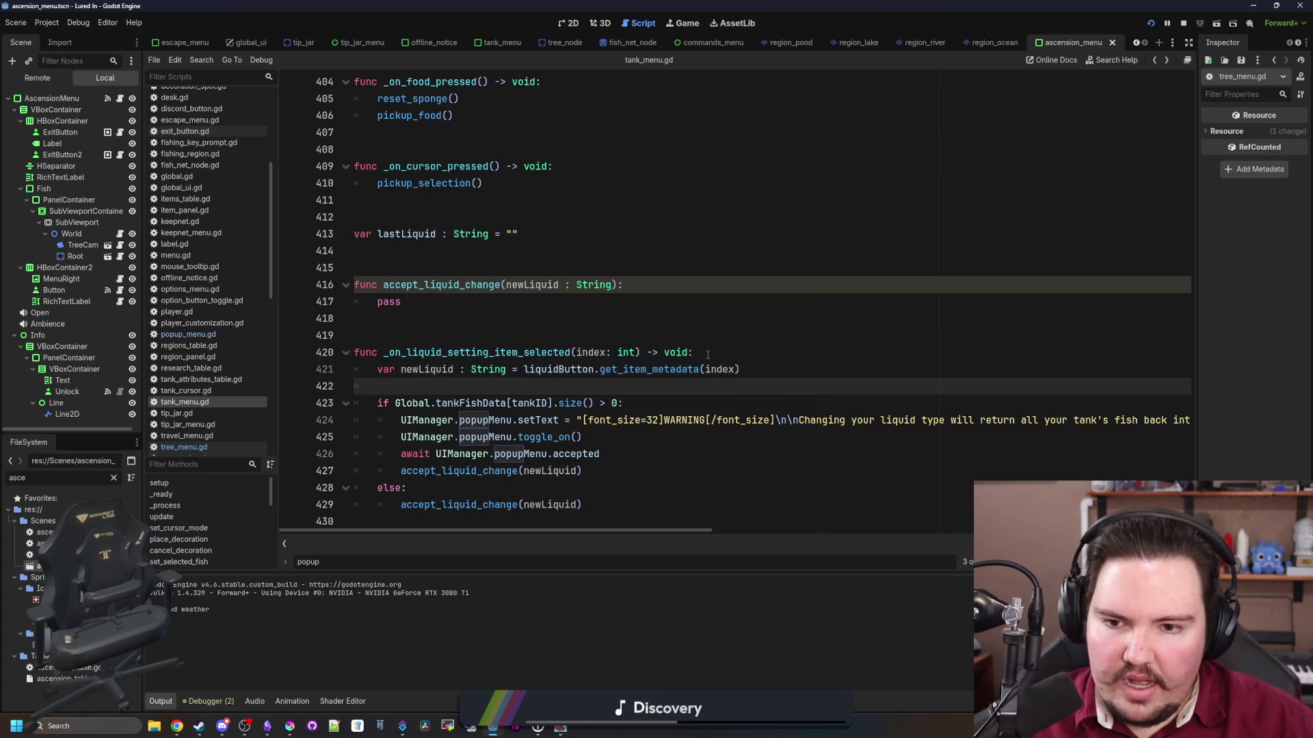
Step: Change the lastLiquid String declaration to lastIndex: int = 0
click(708, 354)
key(Return)
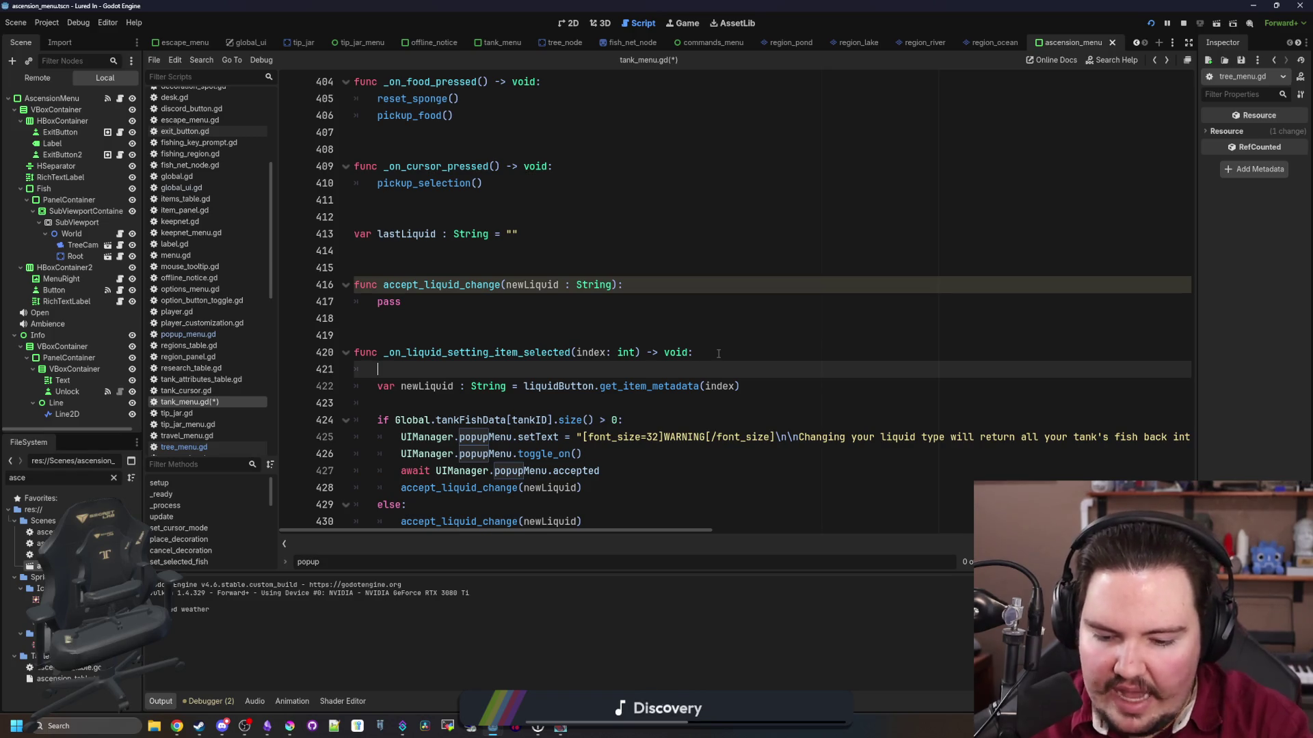
double_click(426, 235)
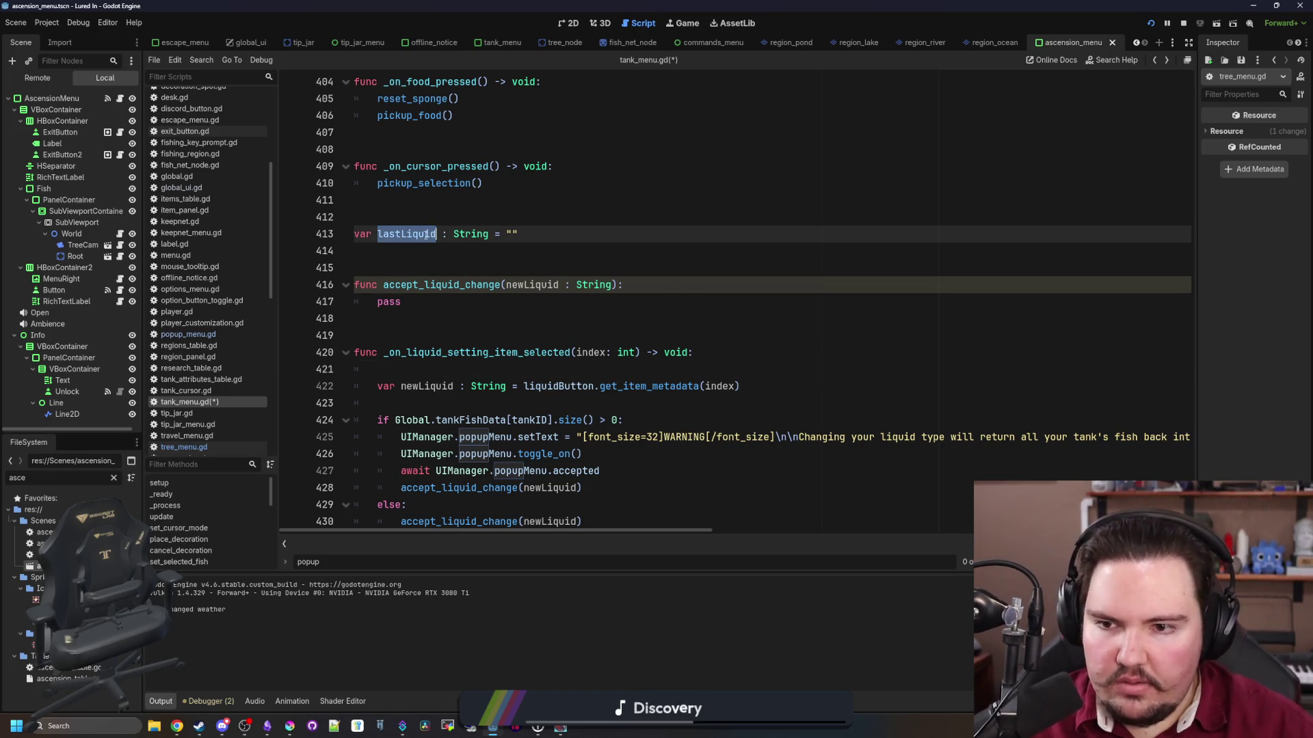
text(lastIndex)
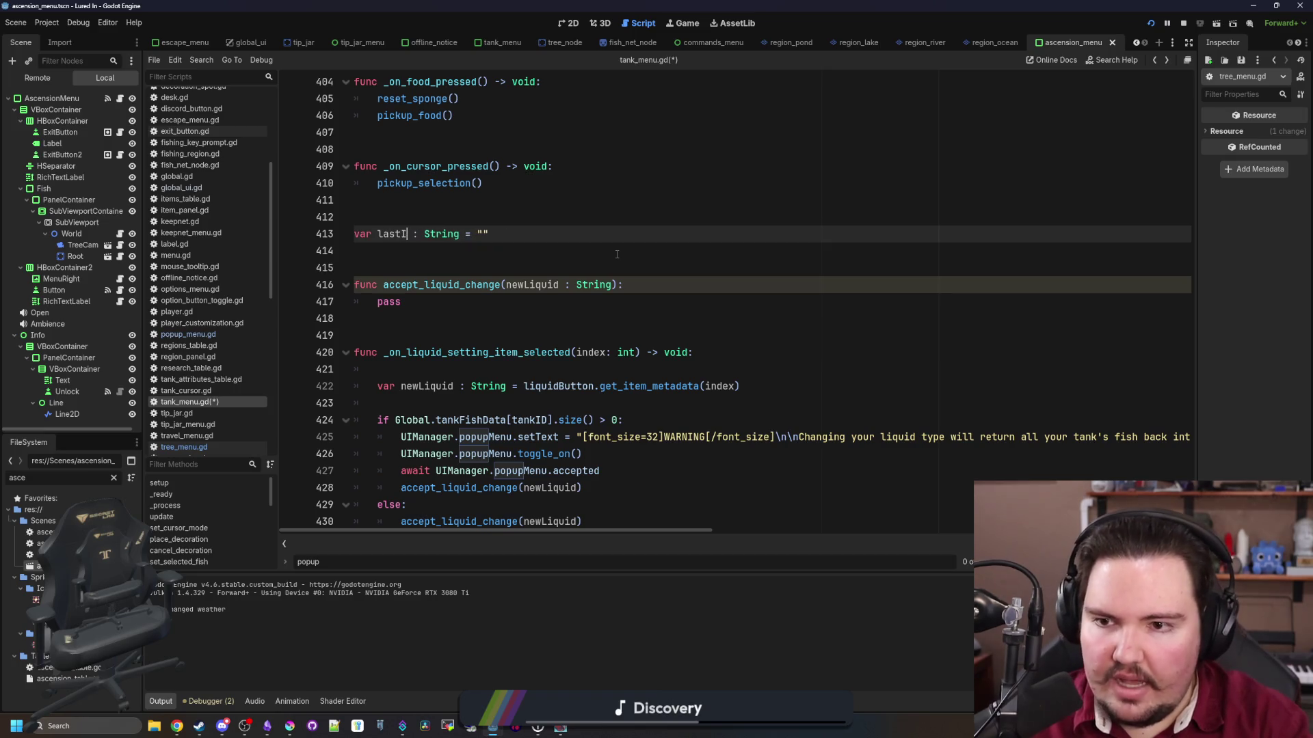
double_click(468, 234)
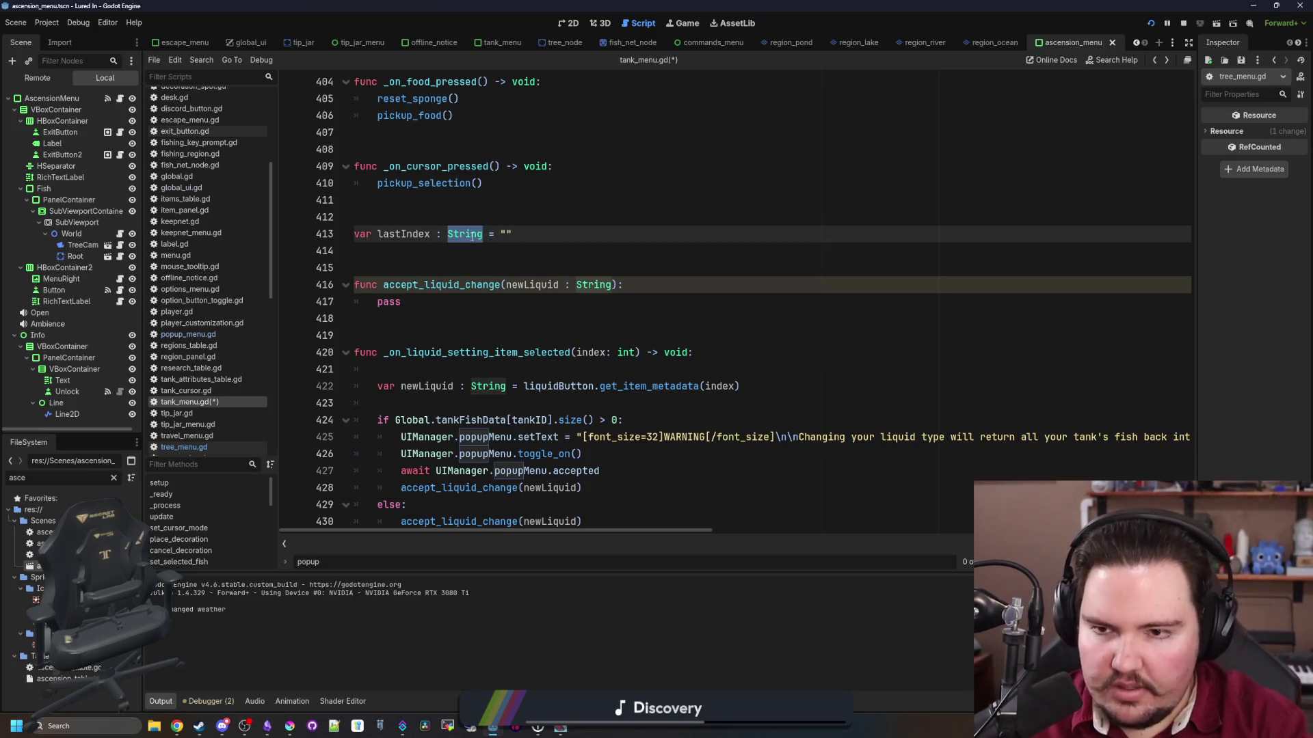
text(int)
click(488, 235)
key(BackSpace)
text(0)
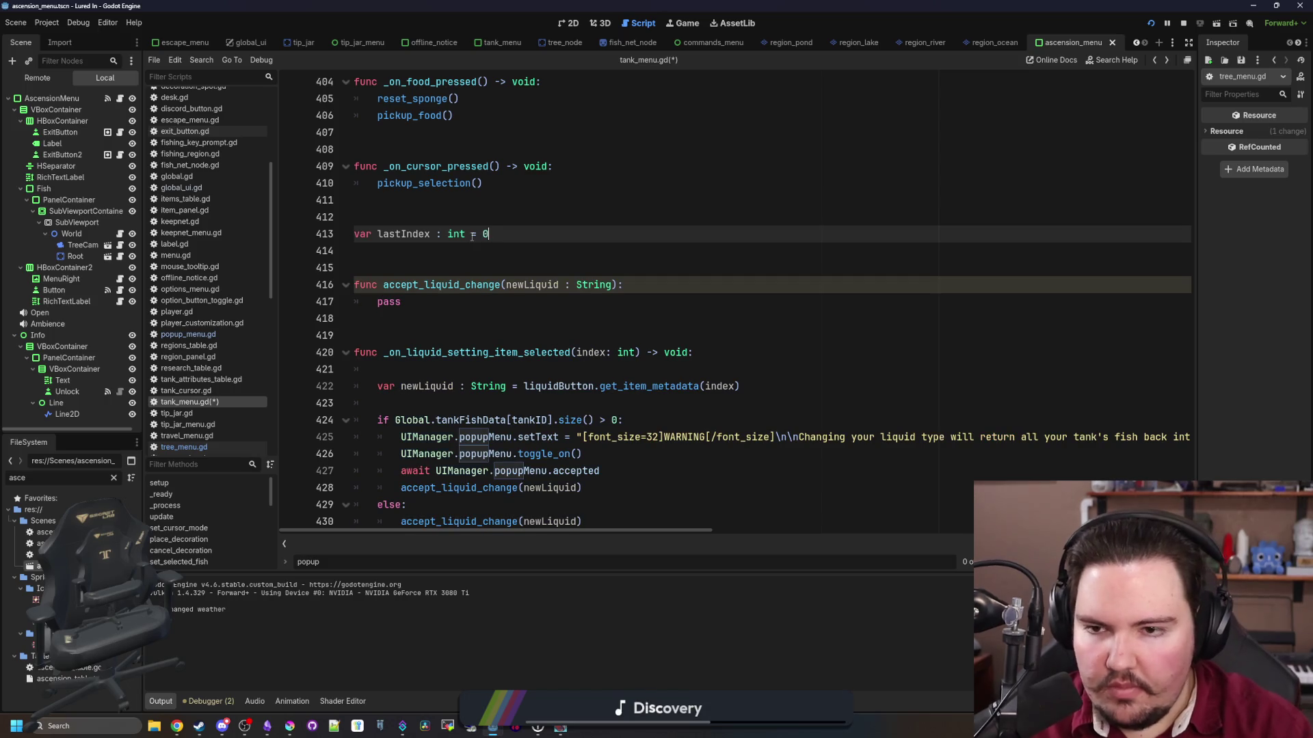
double_click(405, 234)
click(707, 371)
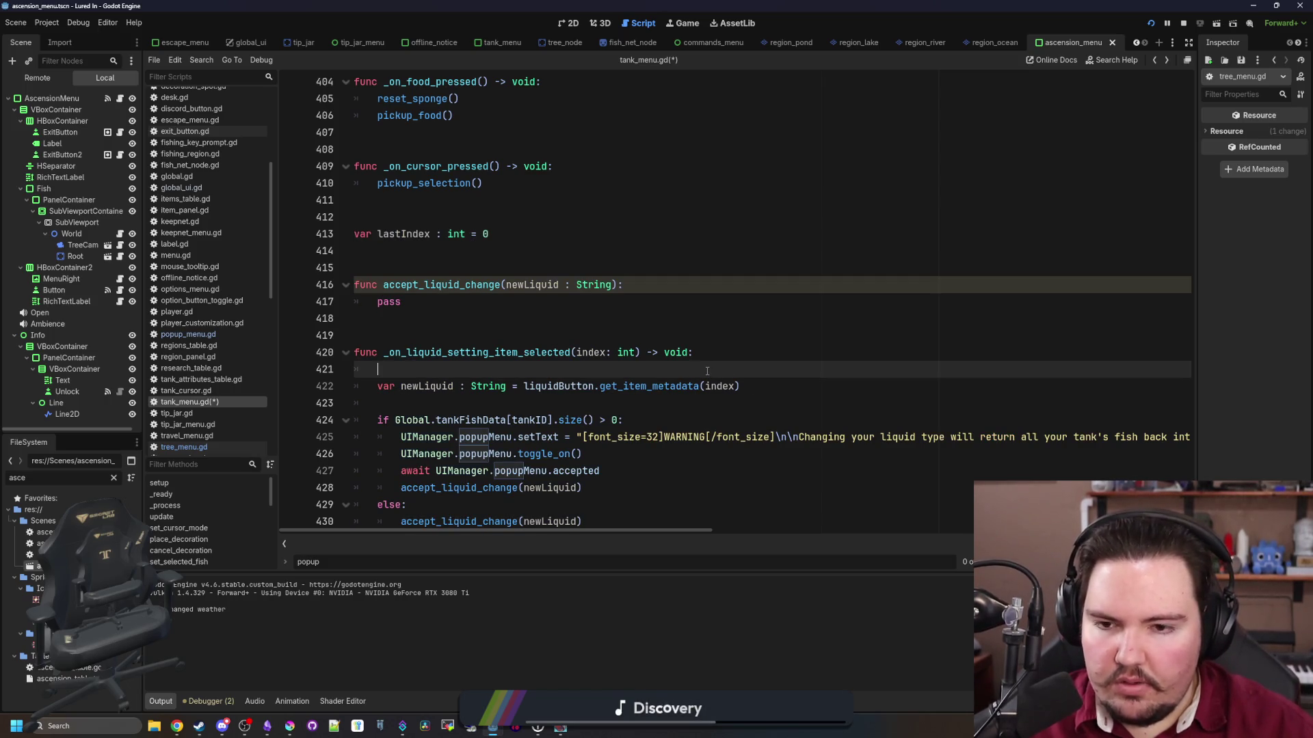
Step: Make the liquid handler start with liquidButton.selected = lastIndex
click(421, 252)
double_click(411, 233)
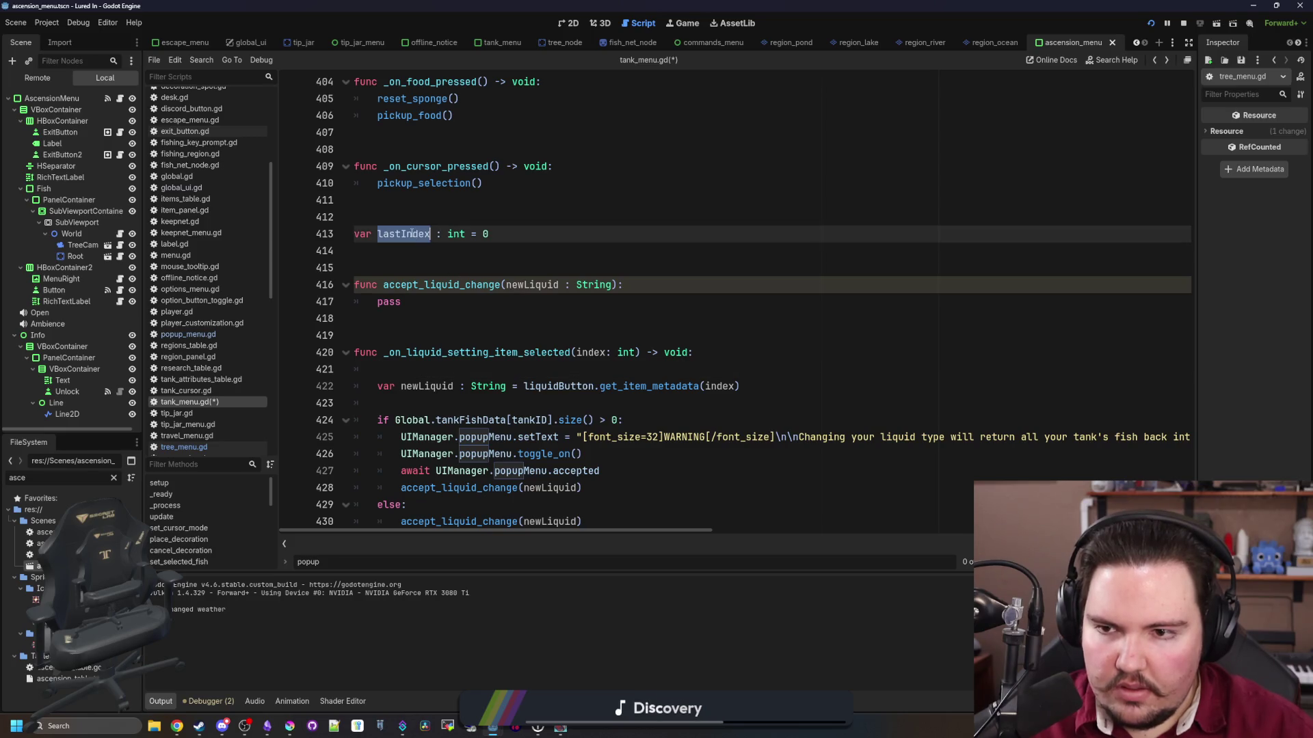
click(484, 368)
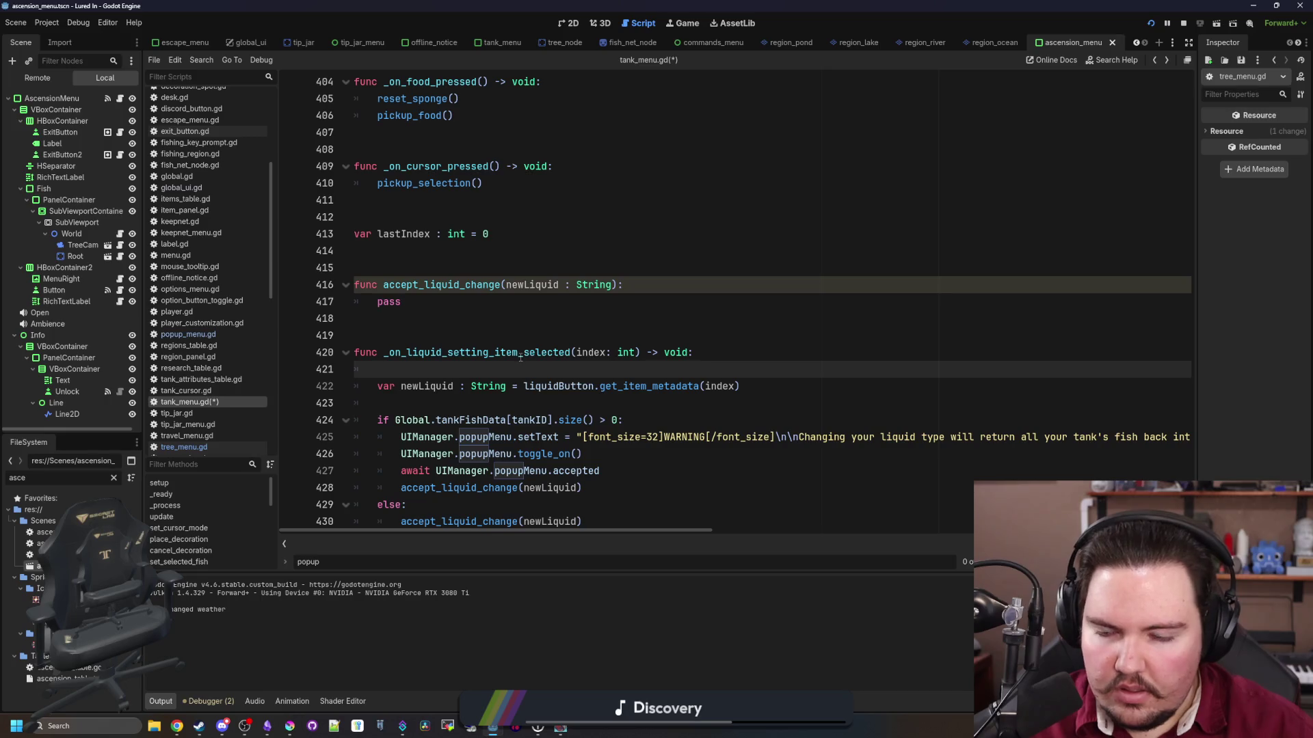
text(se)
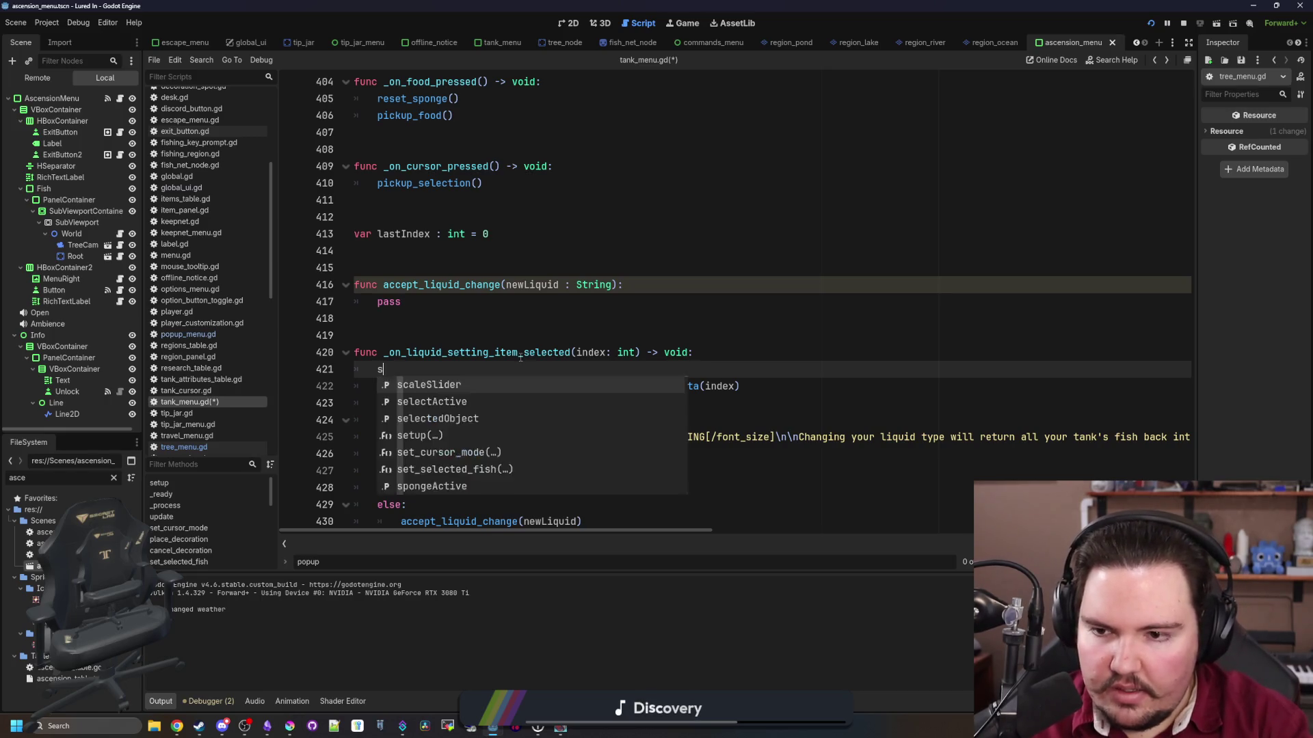
key(BackSpace)
key(BackSpace)
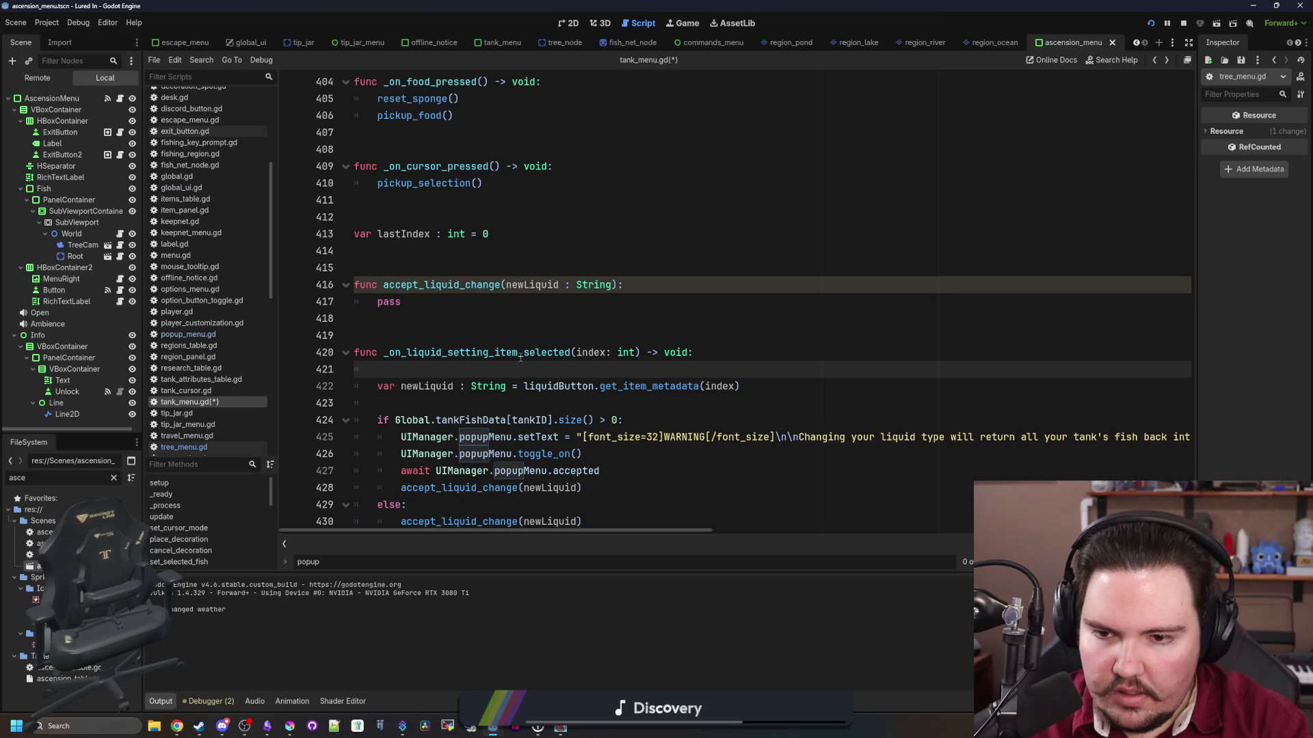
text(iquidButton.)
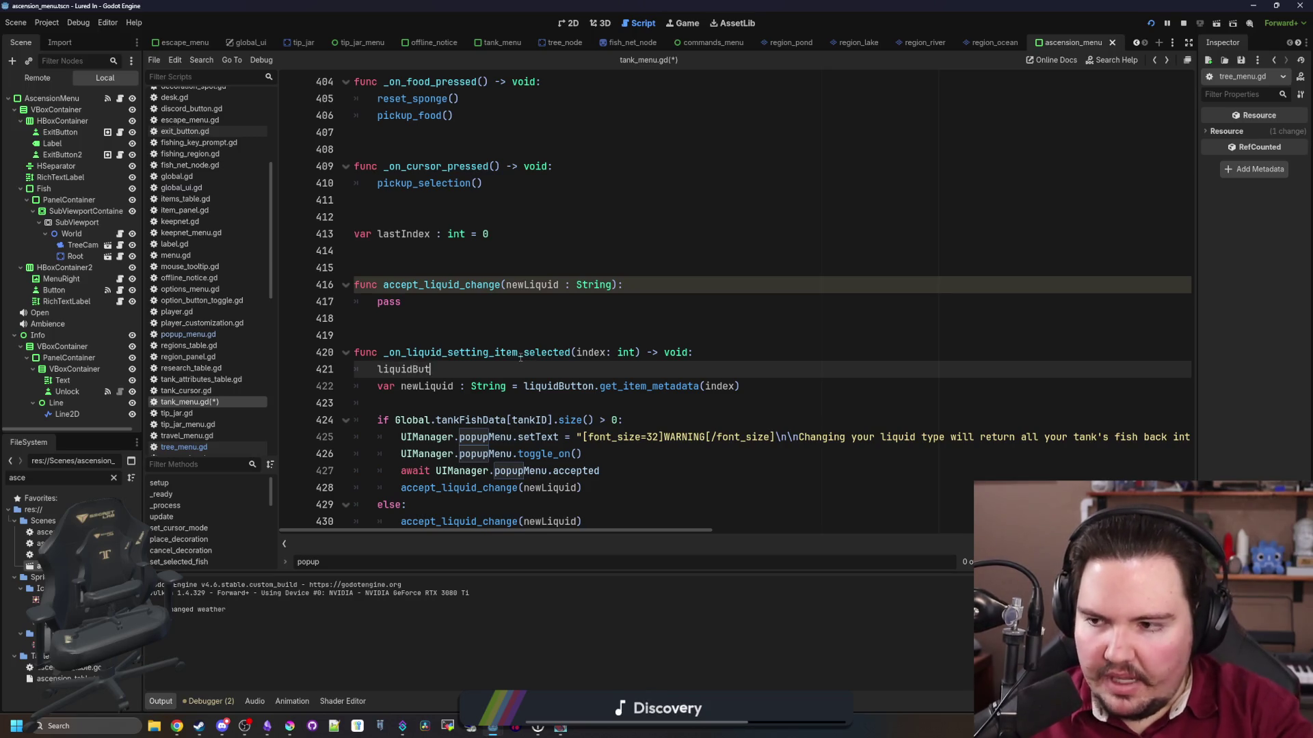
text(selected = la)
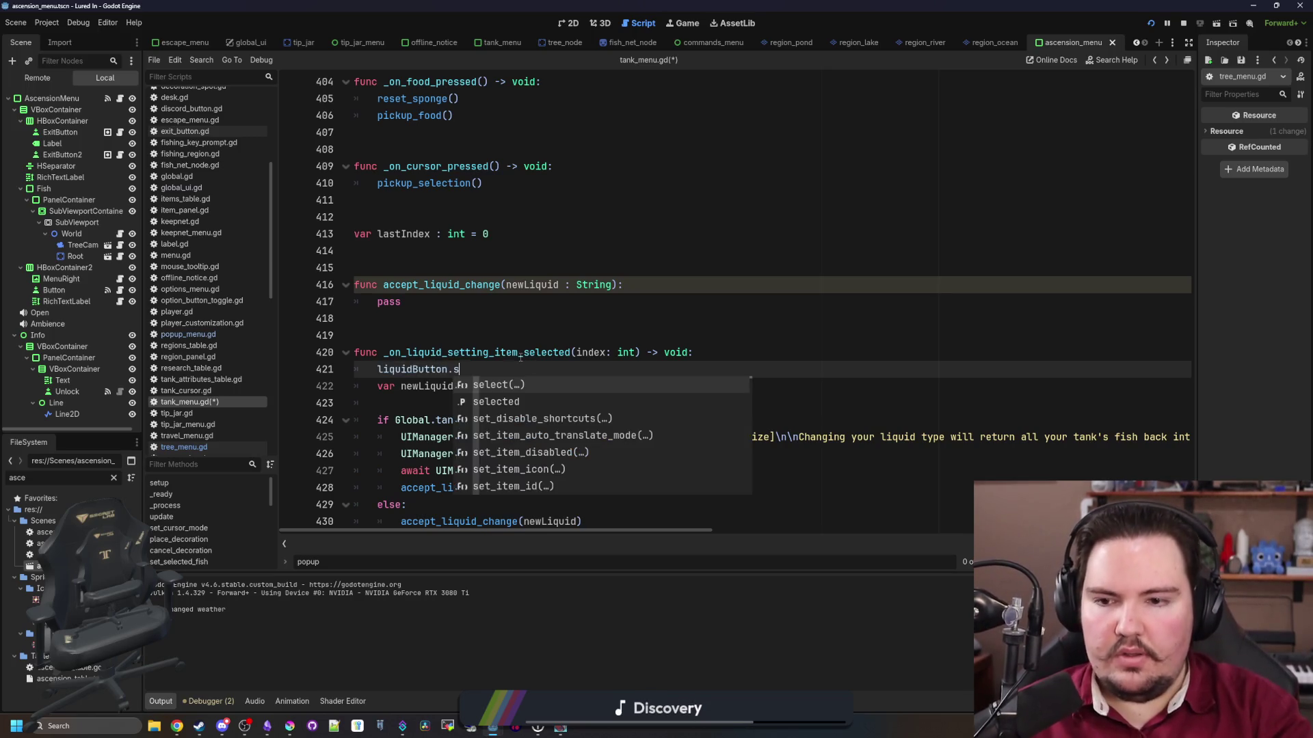
text(stIn)
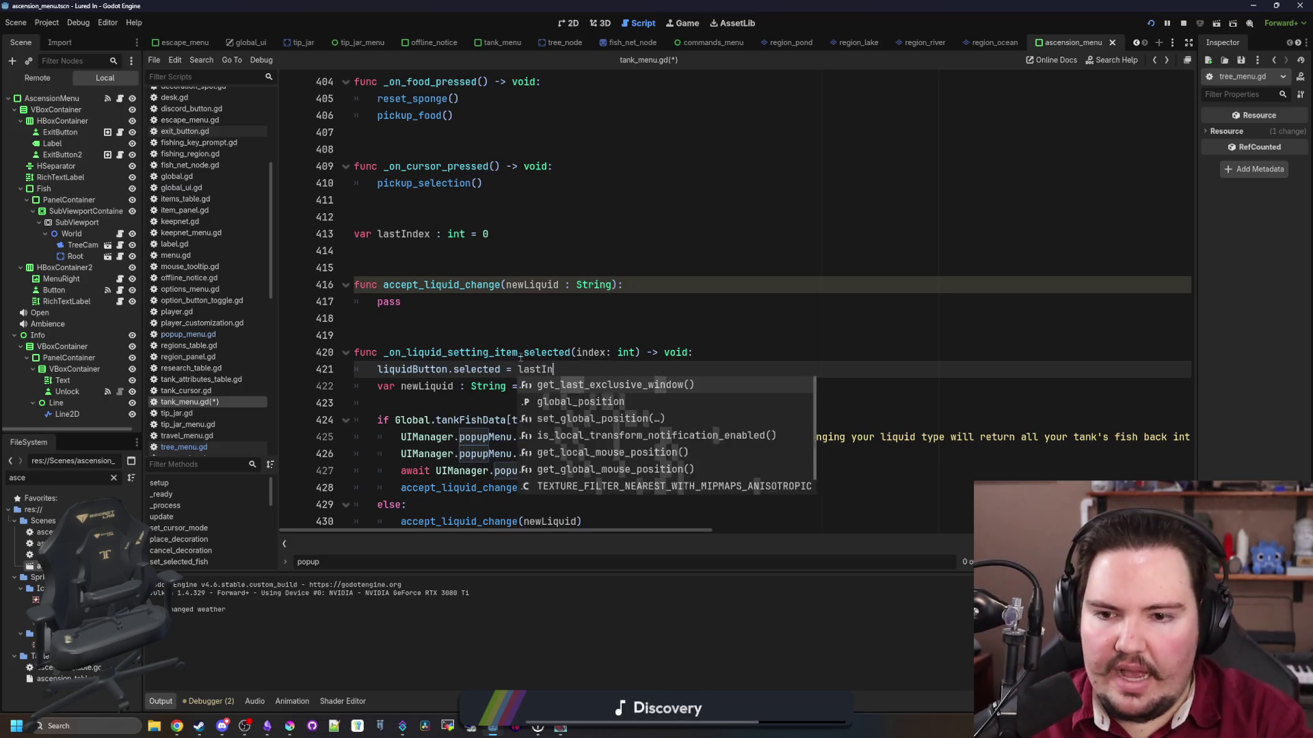
key(Return)
Step: Add liquidButton.selected = index after the accept_liquid_change call
scroll(521, 356, down, 1)
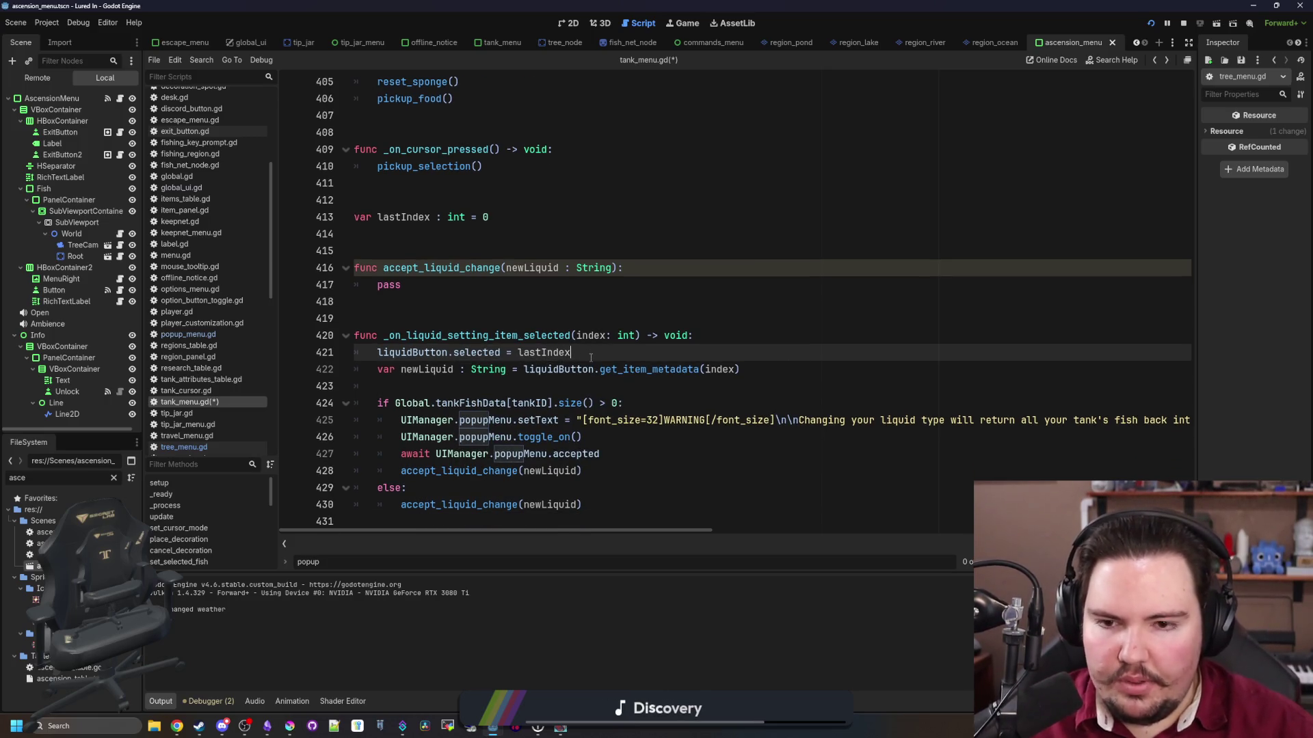
click(535, 388)
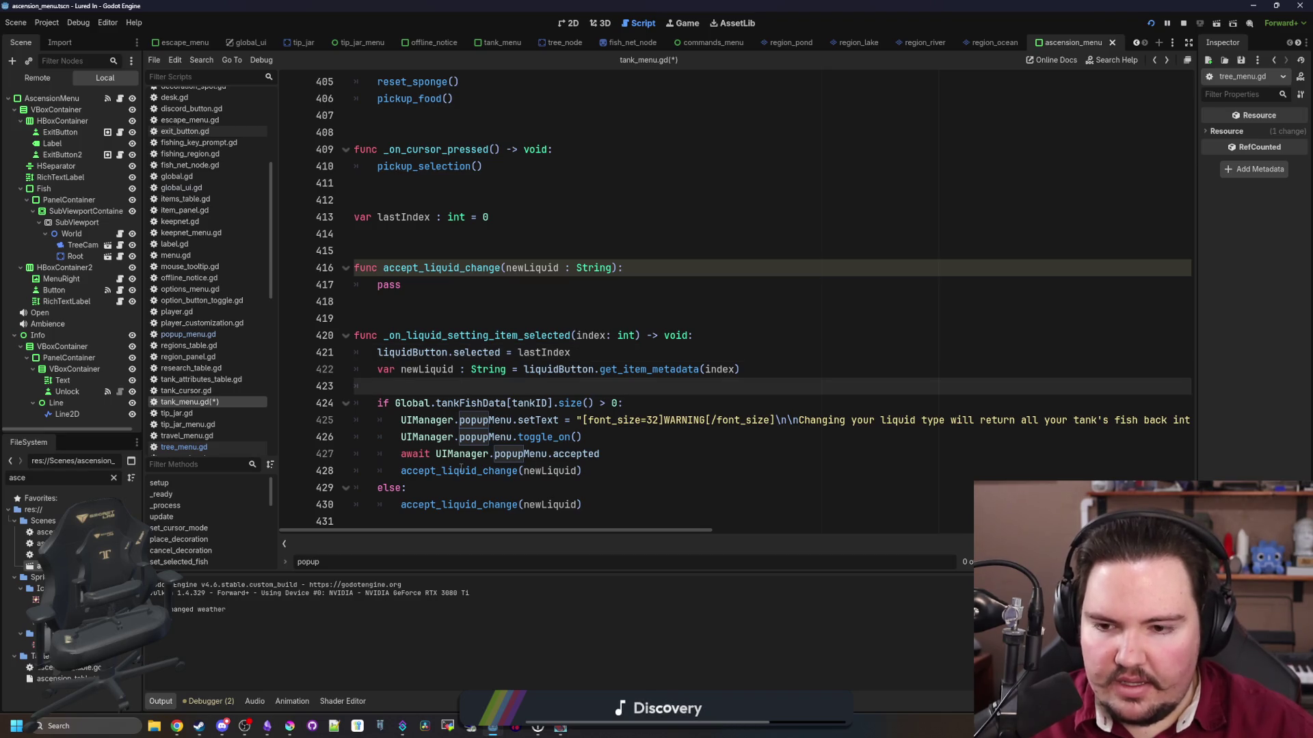
click(602, 509)
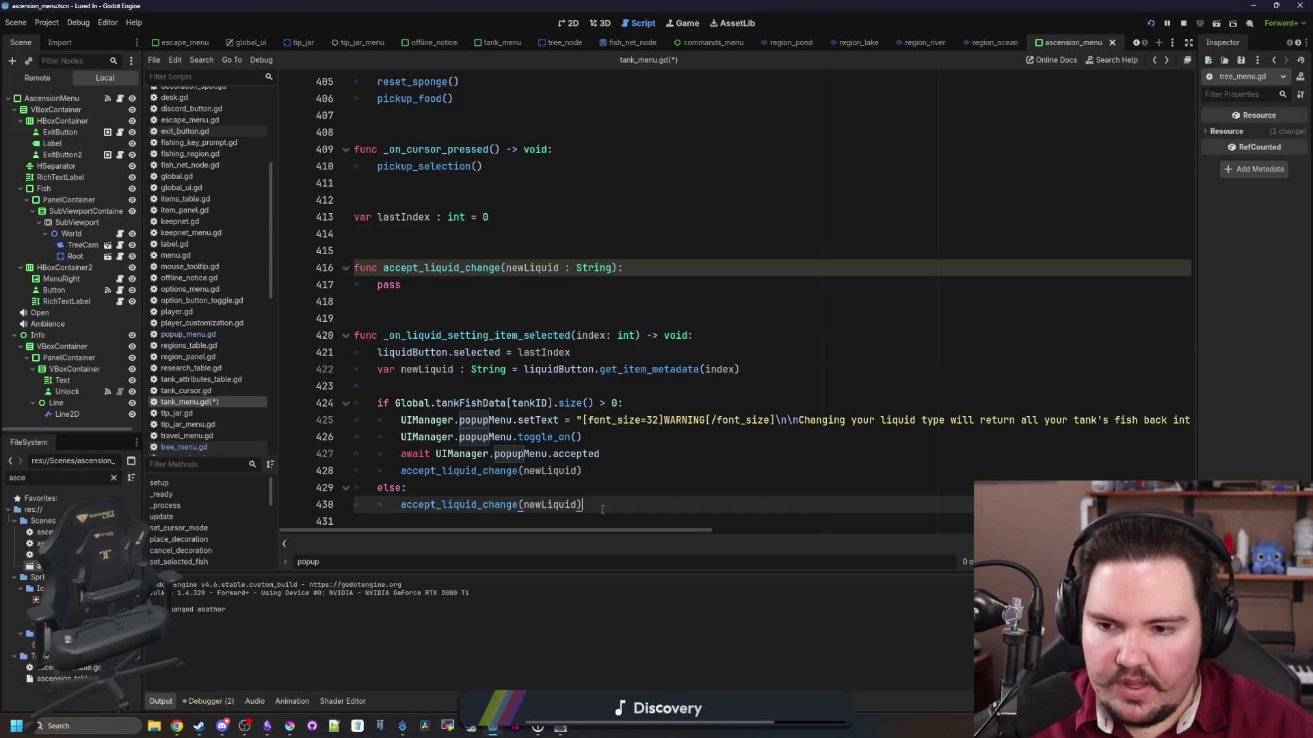
click(622, 478)
key(Return)
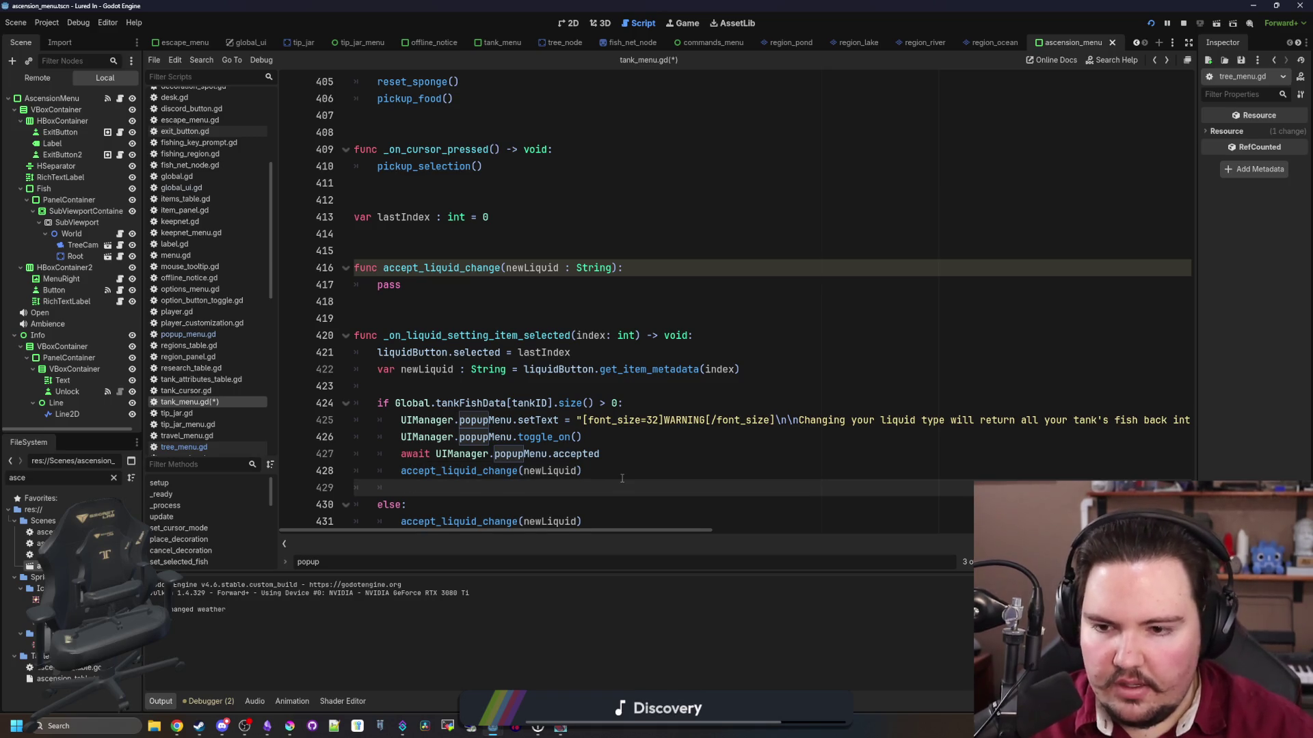
scroll(622, 478, down, 1)
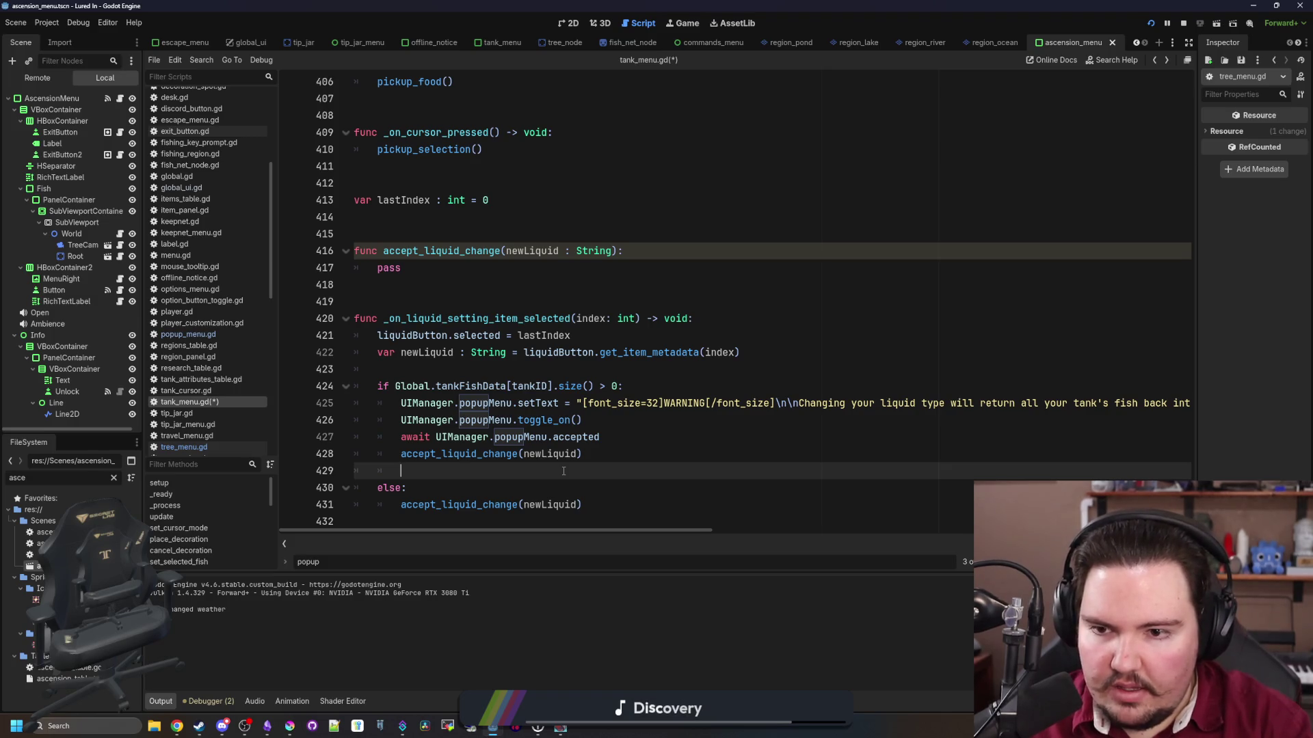
text(liquidButton.selected = )
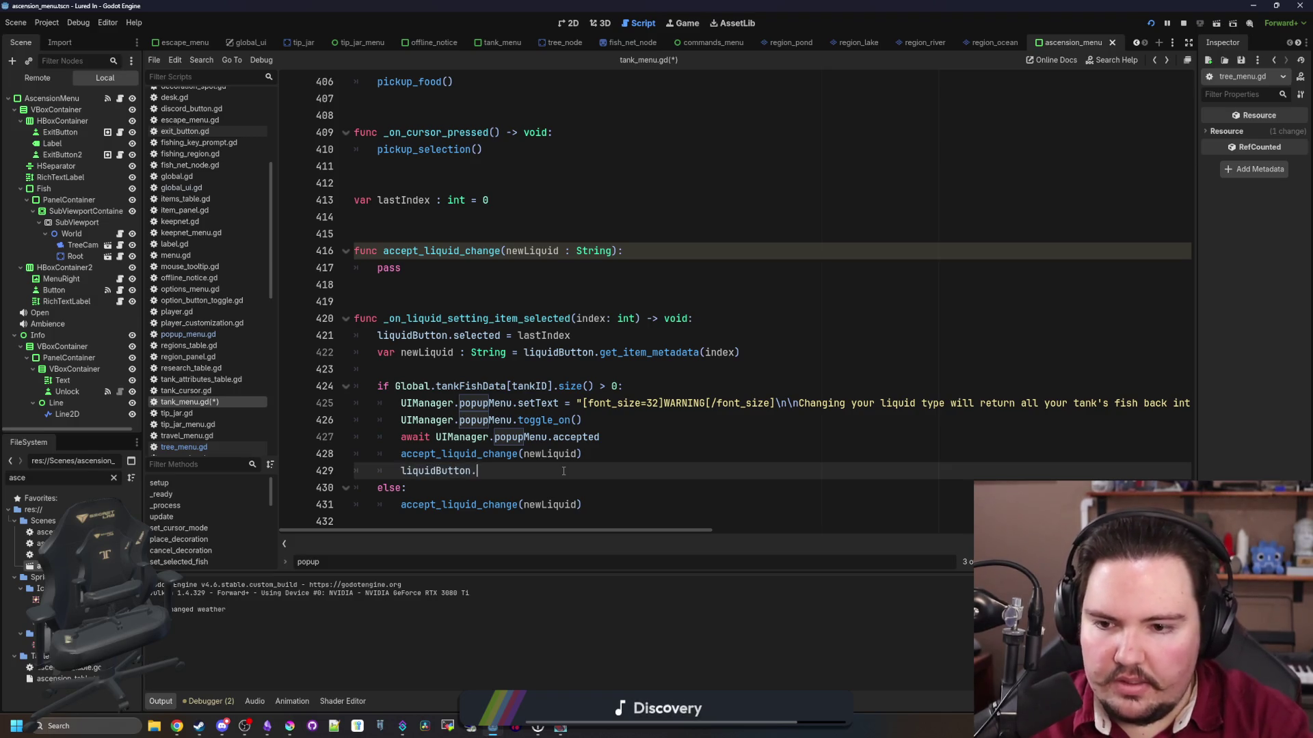
text(index)
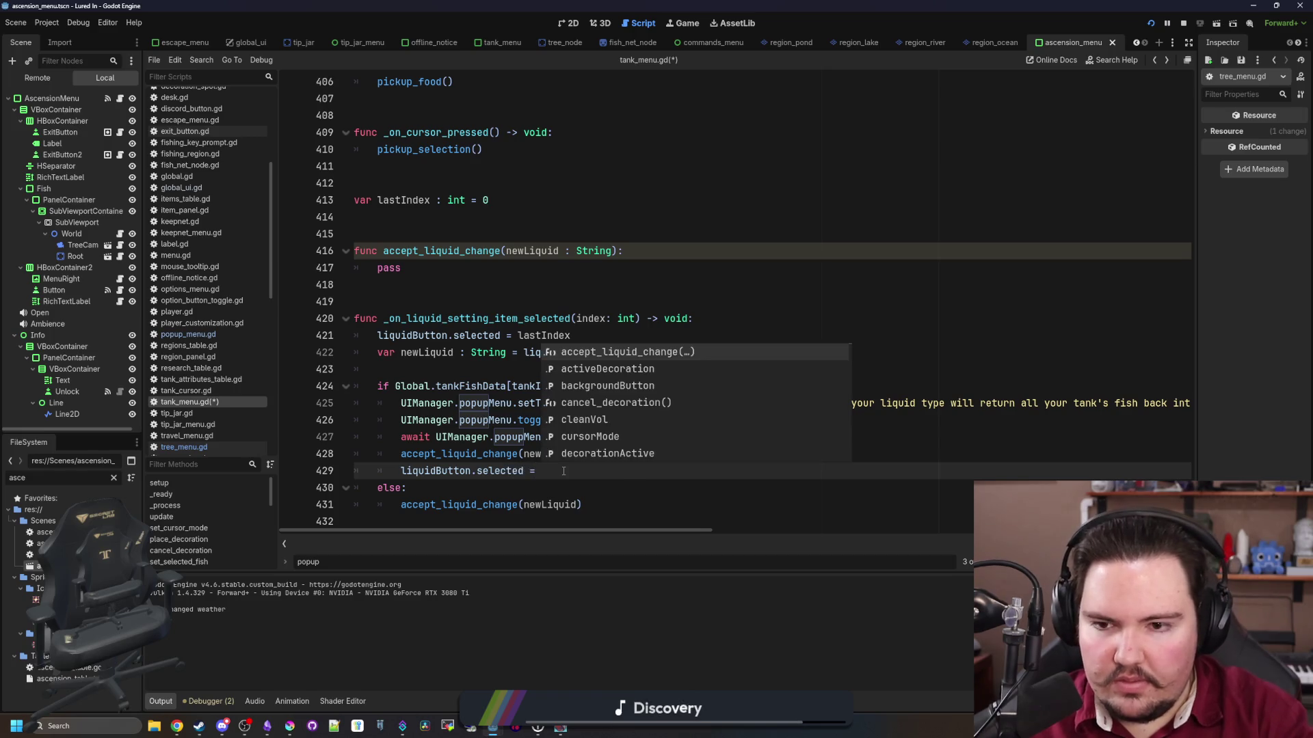
Step: Copy the liquidButton.selected = index line into the else branch
drag(571, 471, 406, 471)
key(ctrl+c)
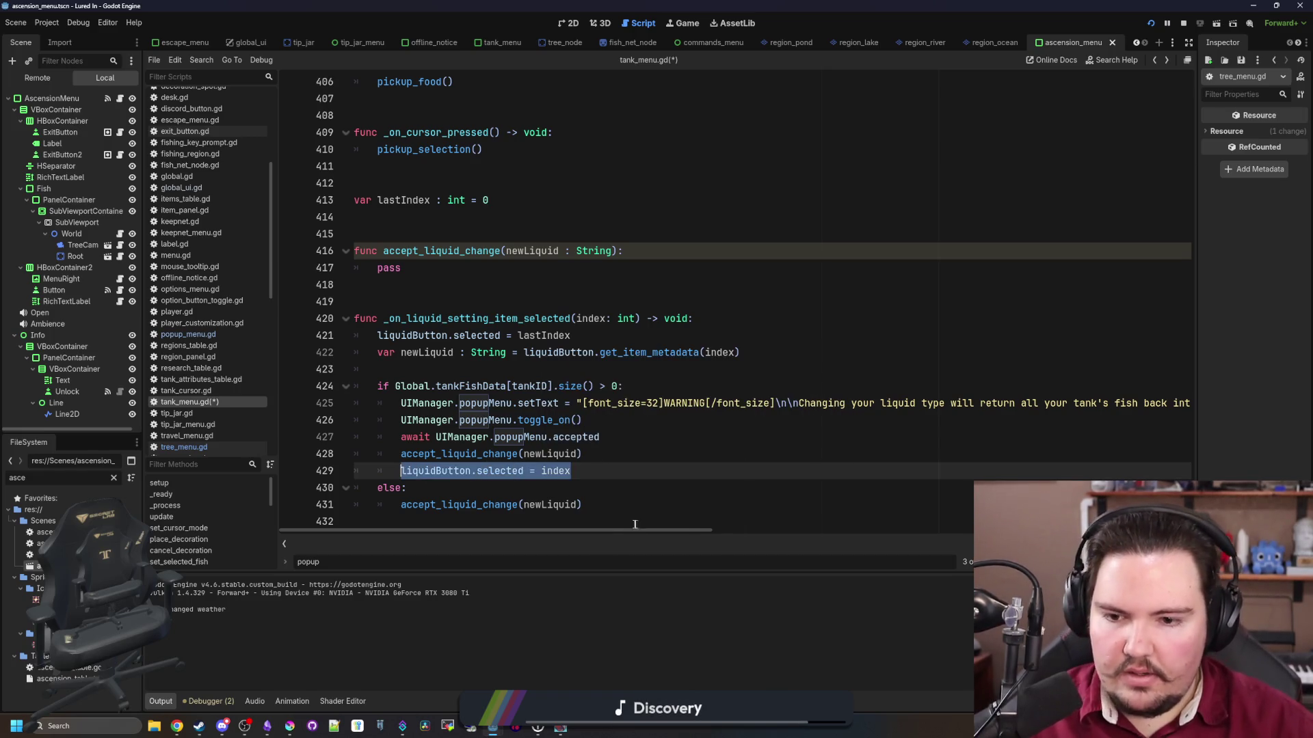
click(601, 504)
key(Return)
key(ctrl+v)
scroll(499, 484, right, 3)
scroll(499, 484, left, 3)
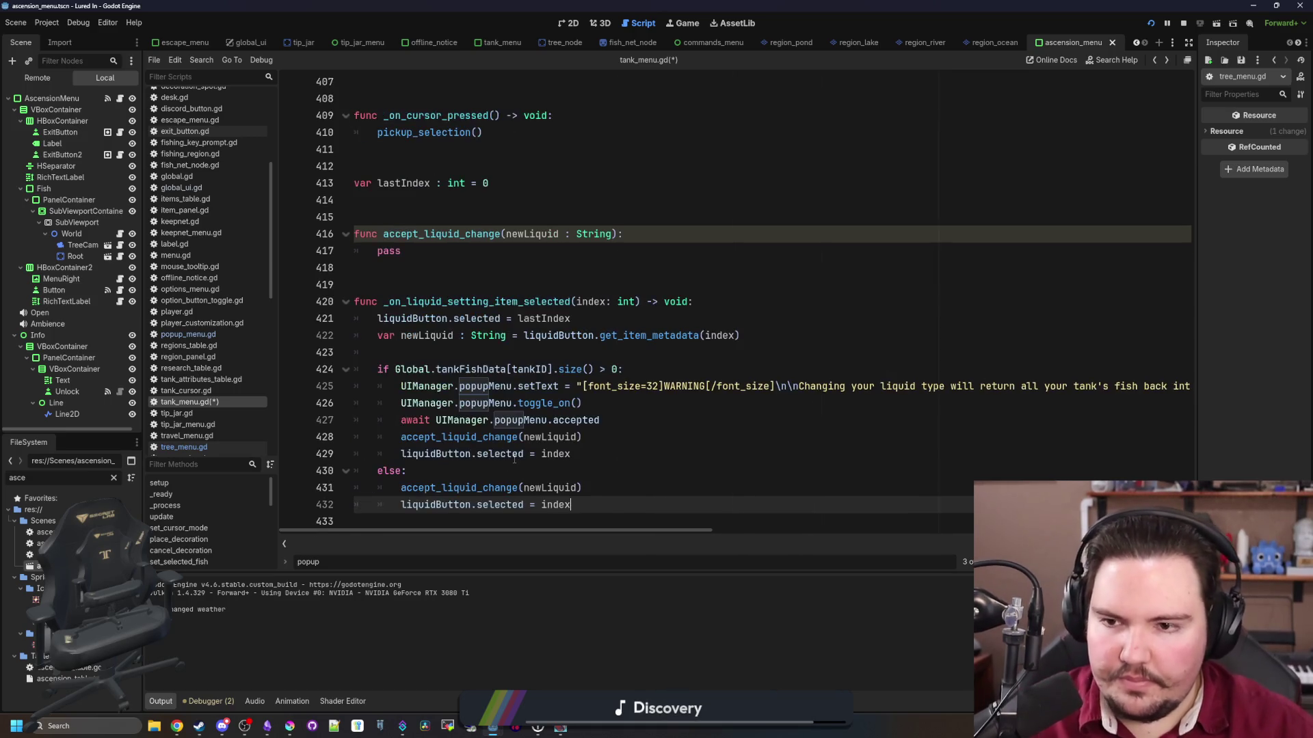
click(484, 472)
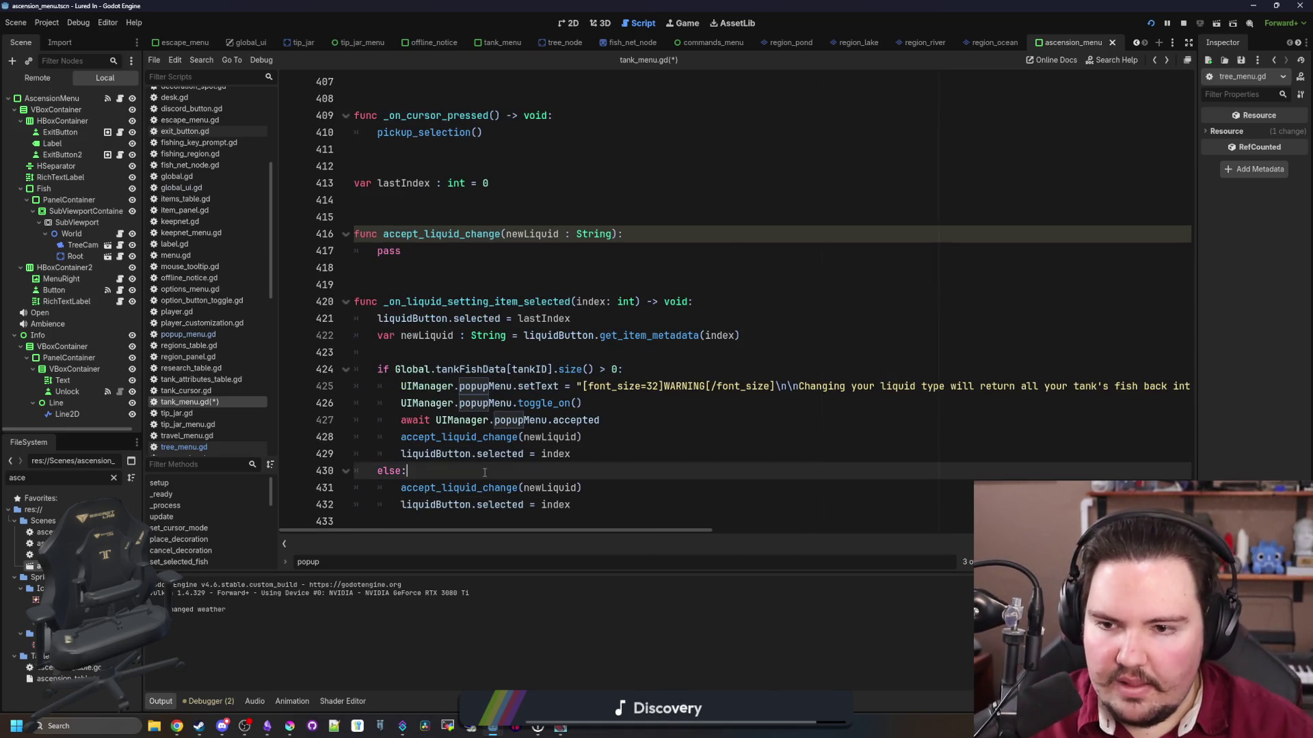
Step: Move the newLiquid declaration above the lastIndex reset and save tank_menu.gd
click(534, 352)
drag(378, 335, 741, 335)
key(BackSpace)
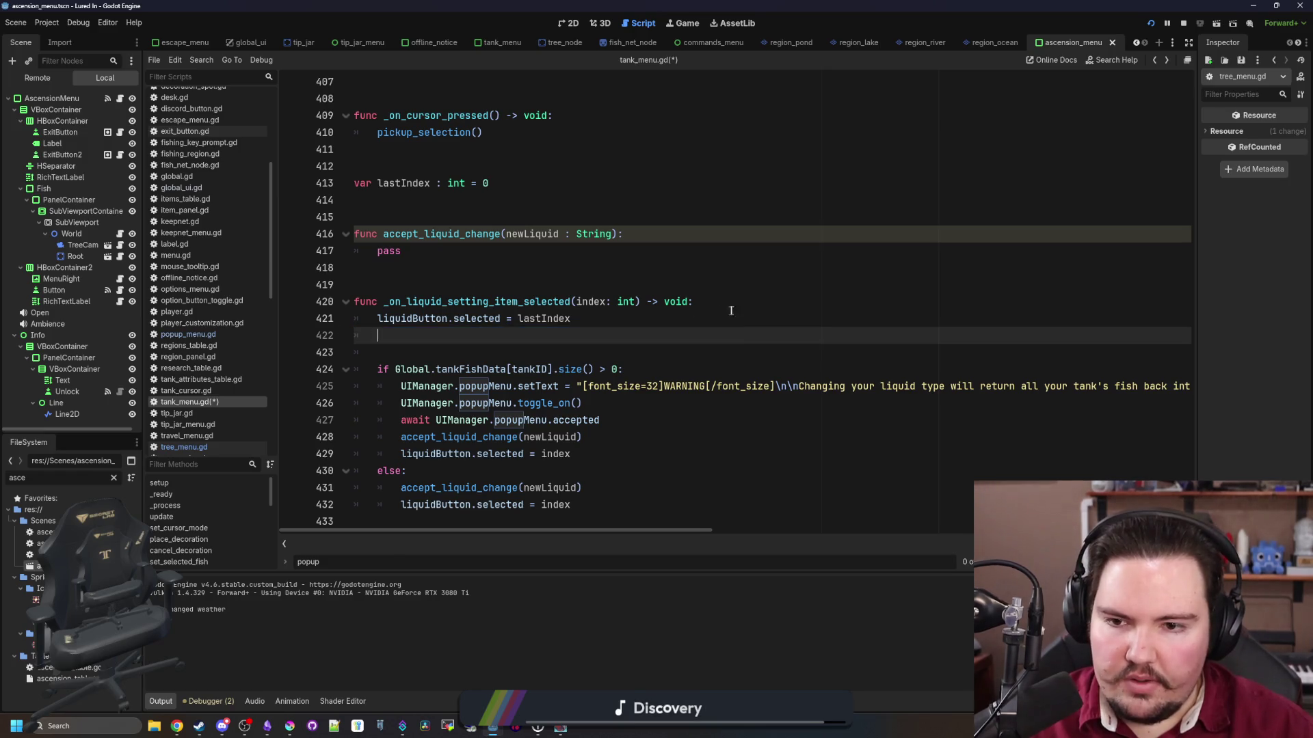
click(731, 311)
key(ctrl+v)
click(498, 352)
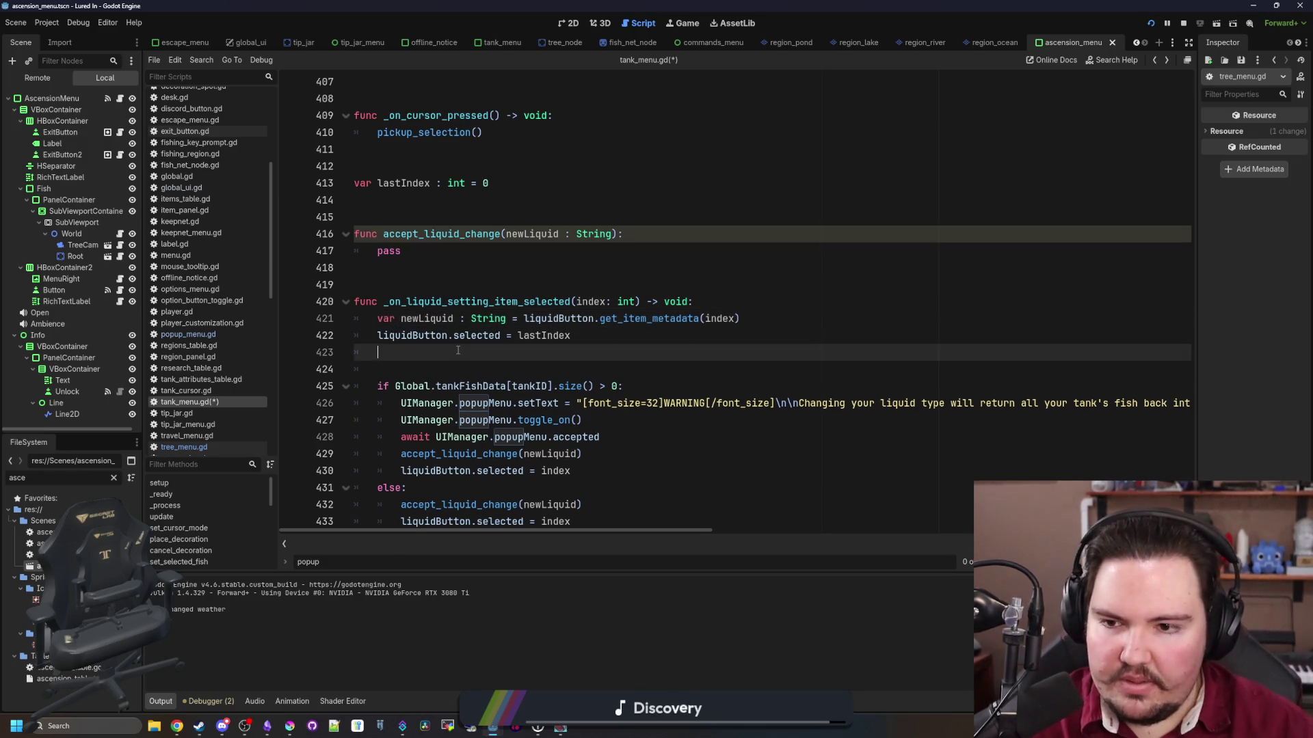
key(Delete)
click(613, 337)
key(ctrl+s)
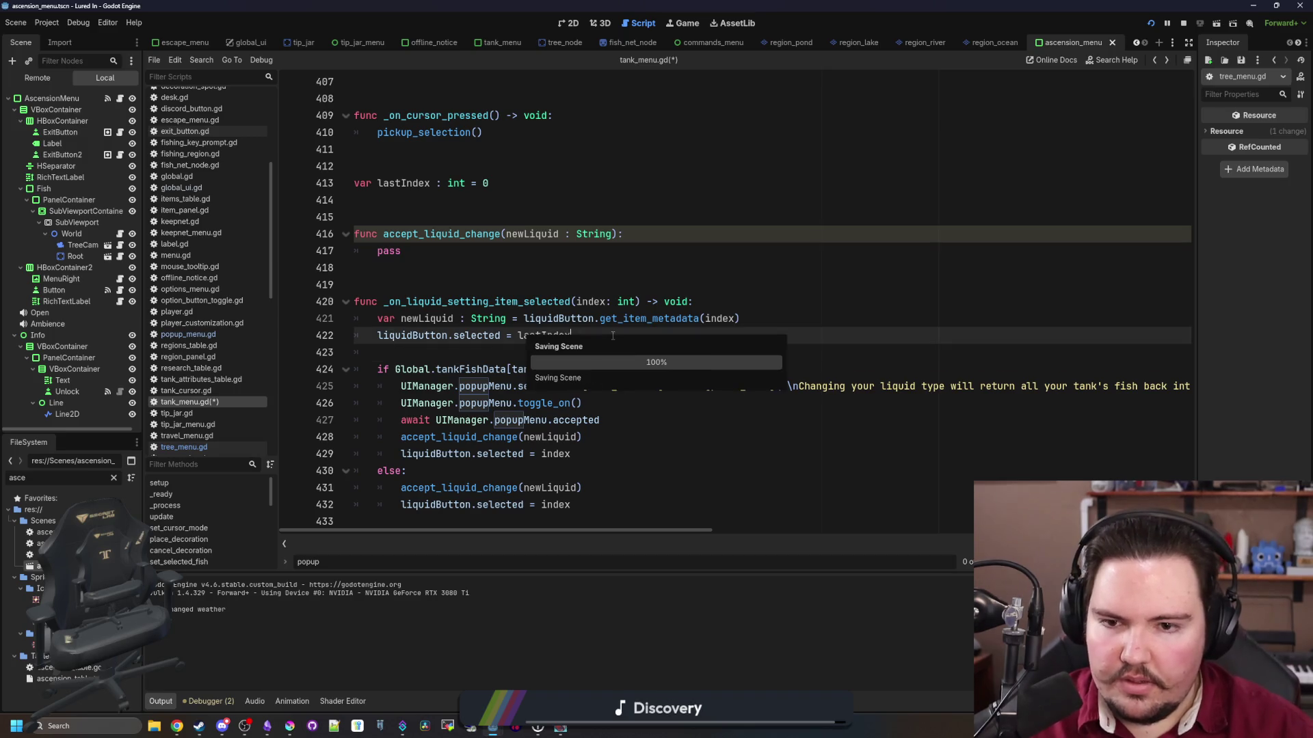
key(Down)
key(ctrl+s)
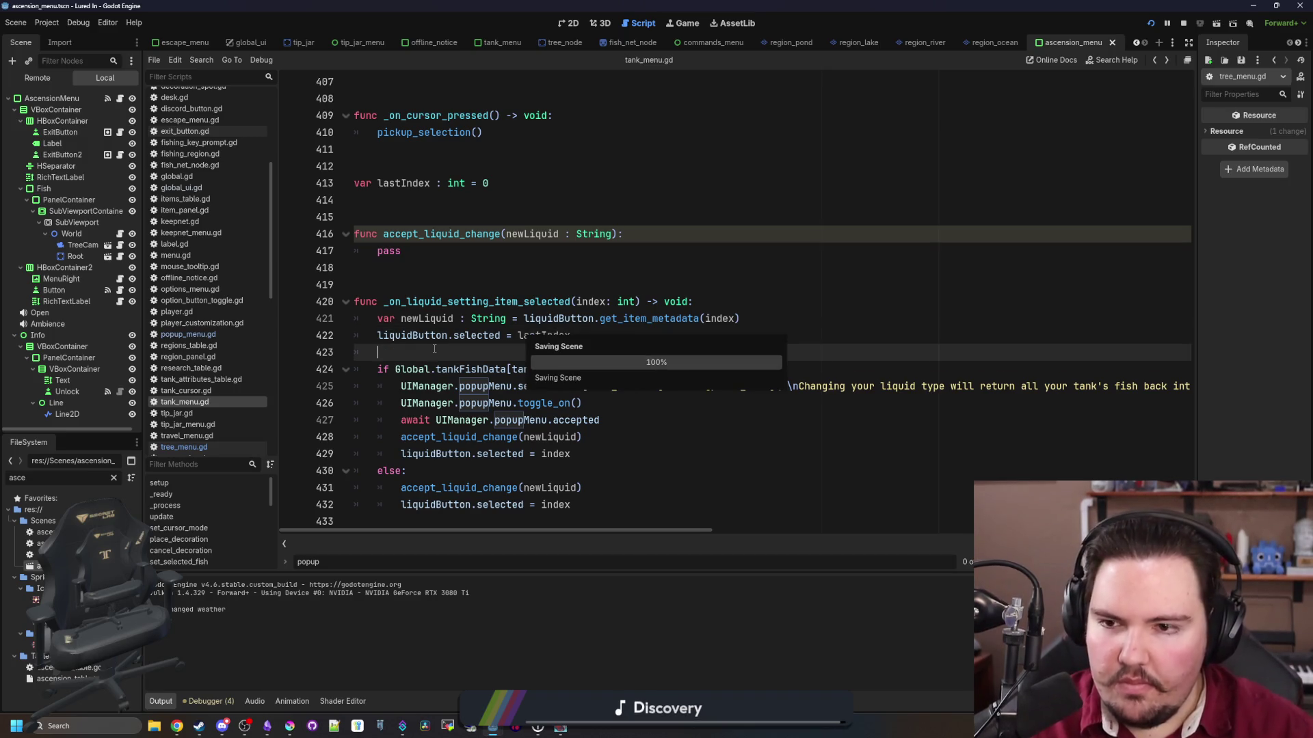
Step: Replace pass with Global.tankSettings[tankID].LiquidType = newLiquid, save, and run the game
key(ctrl+s)
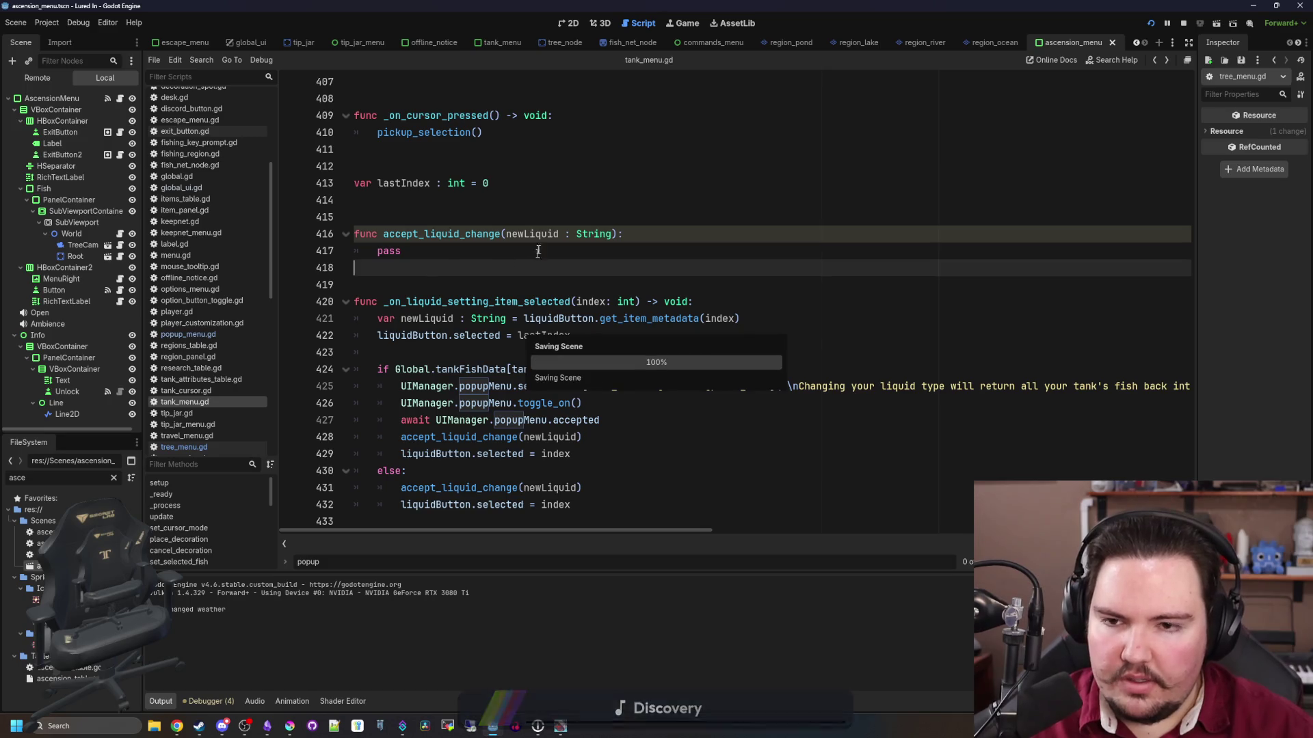
double_click(538, 234)
click(534, 256)
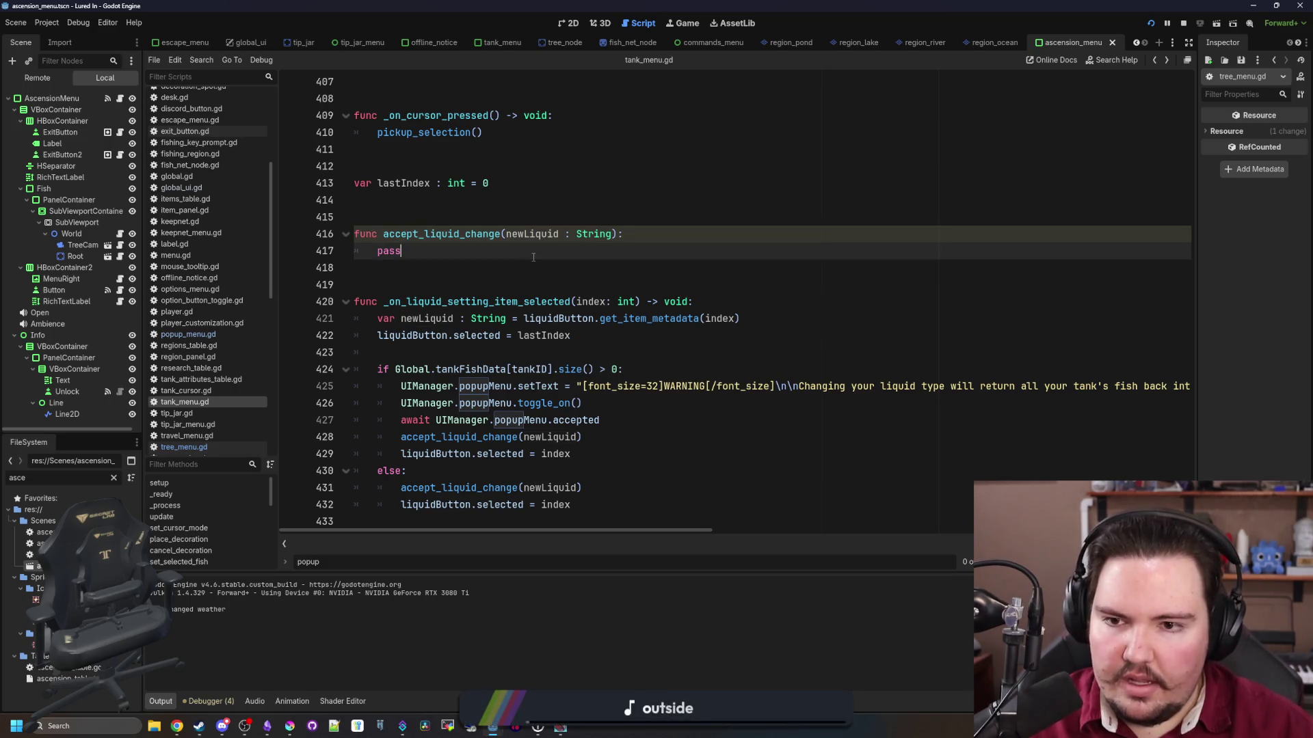
key(BackSpace)
key(BackSpace)
key(BackSpace)
text(Global.tankSettings)
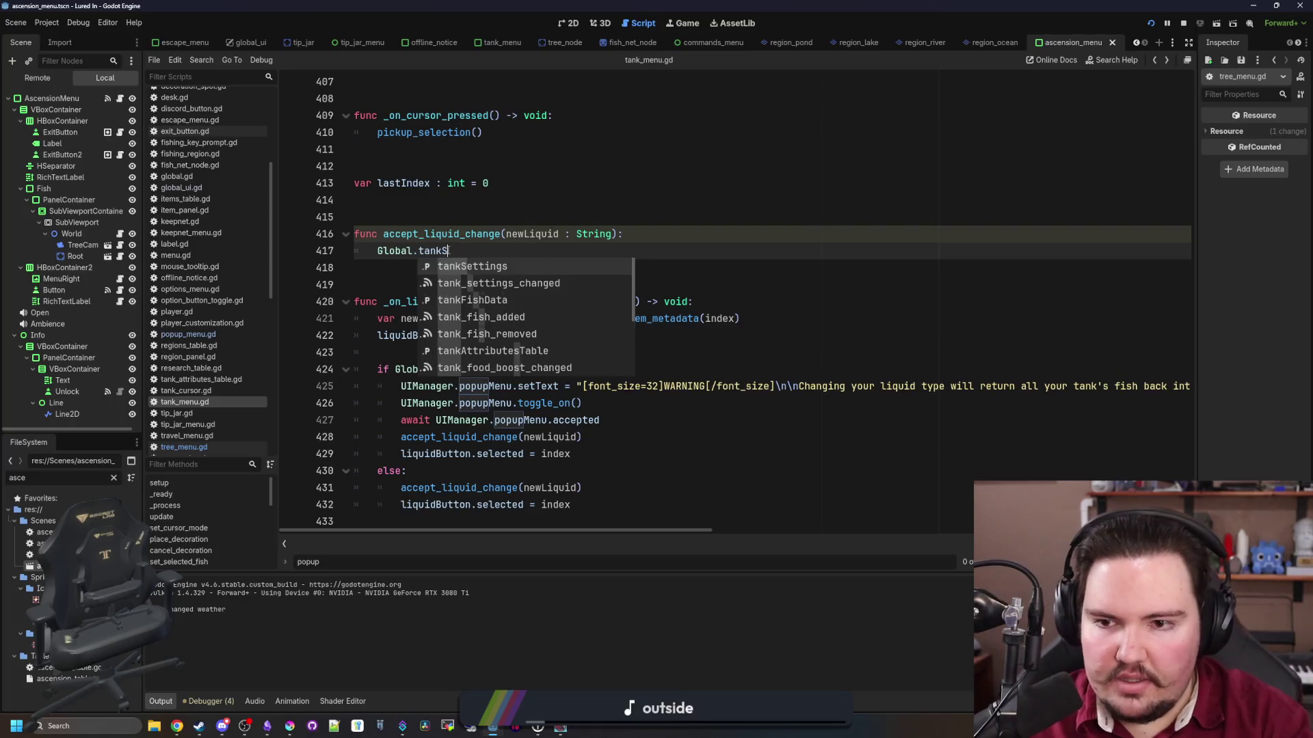
text([tanm)
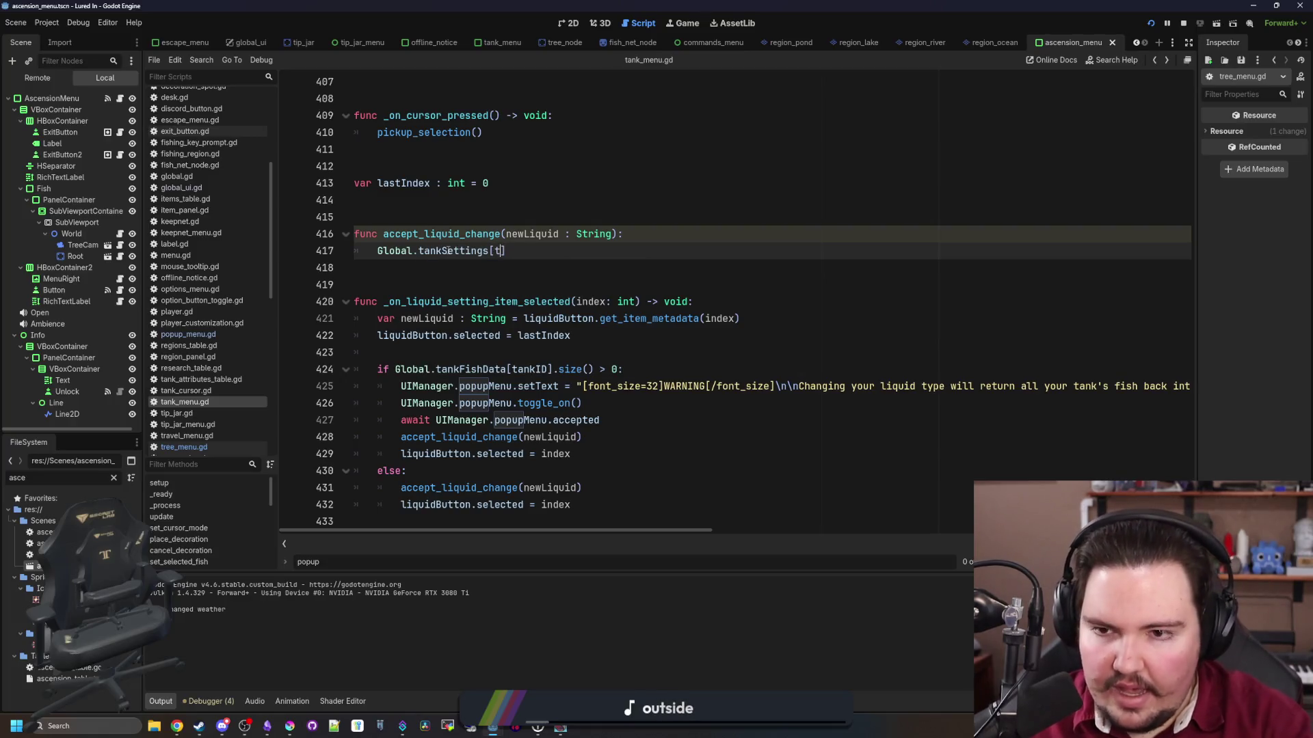
key(BackSpace)
text(kID)
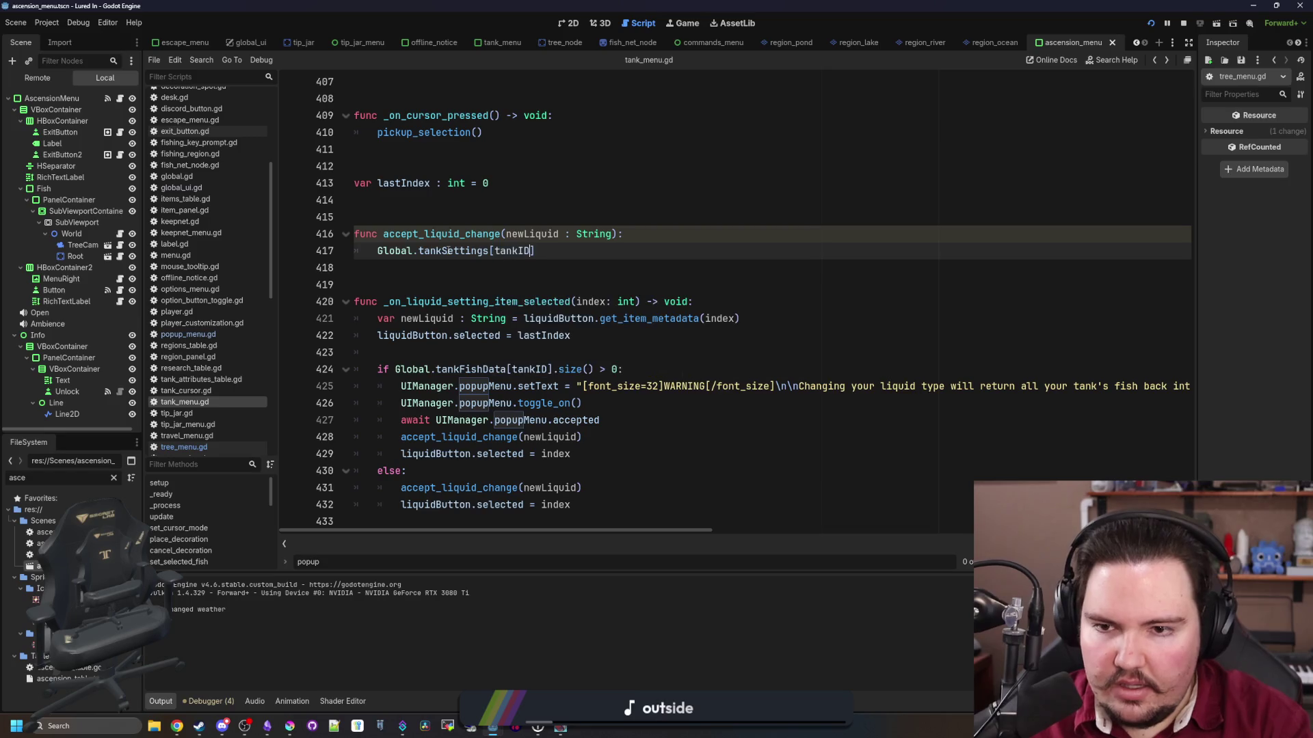
key(Right)
text(.)
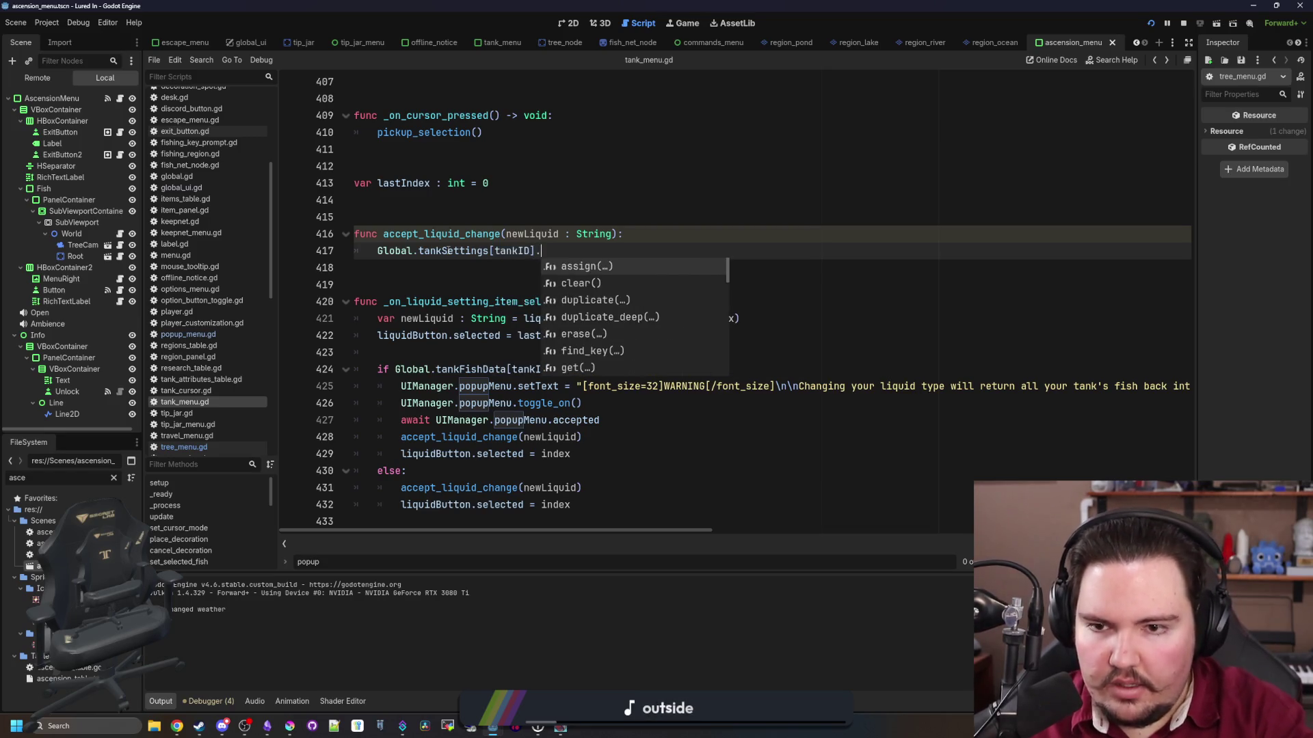
text(LiquidT)
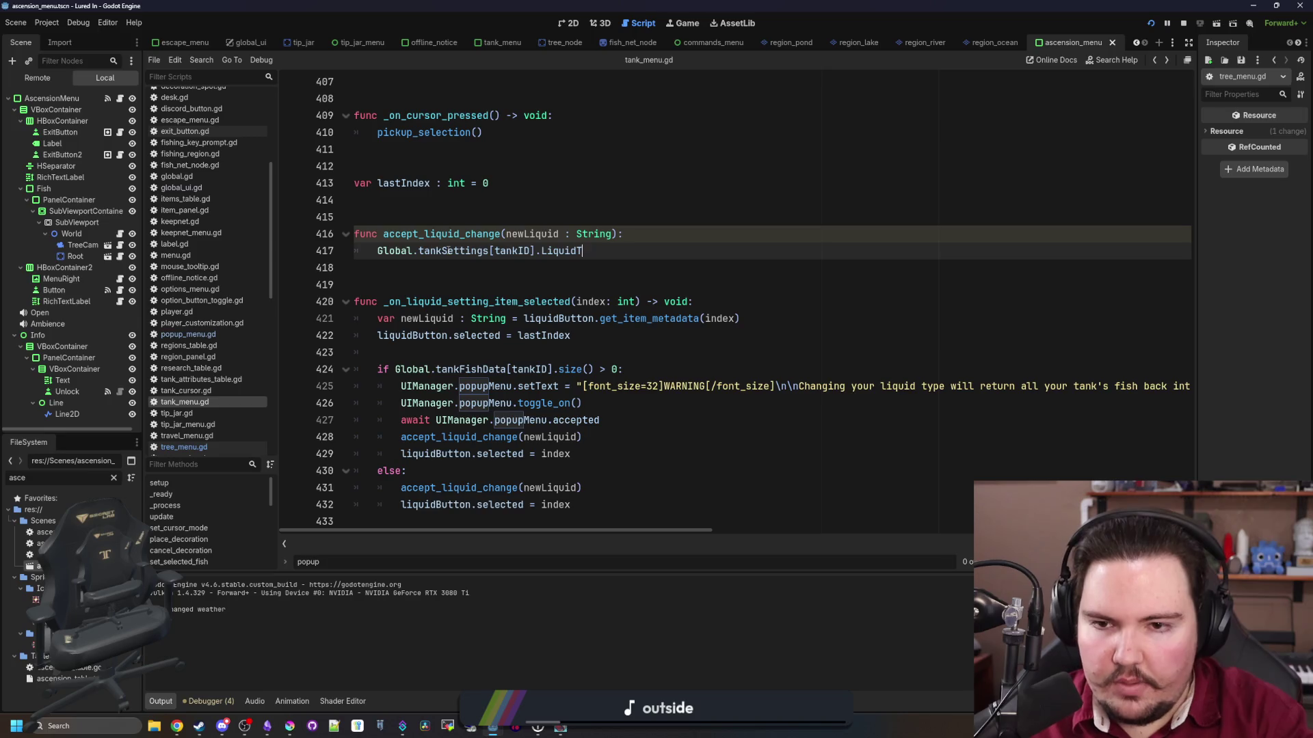
text(iquid)
key(Down)
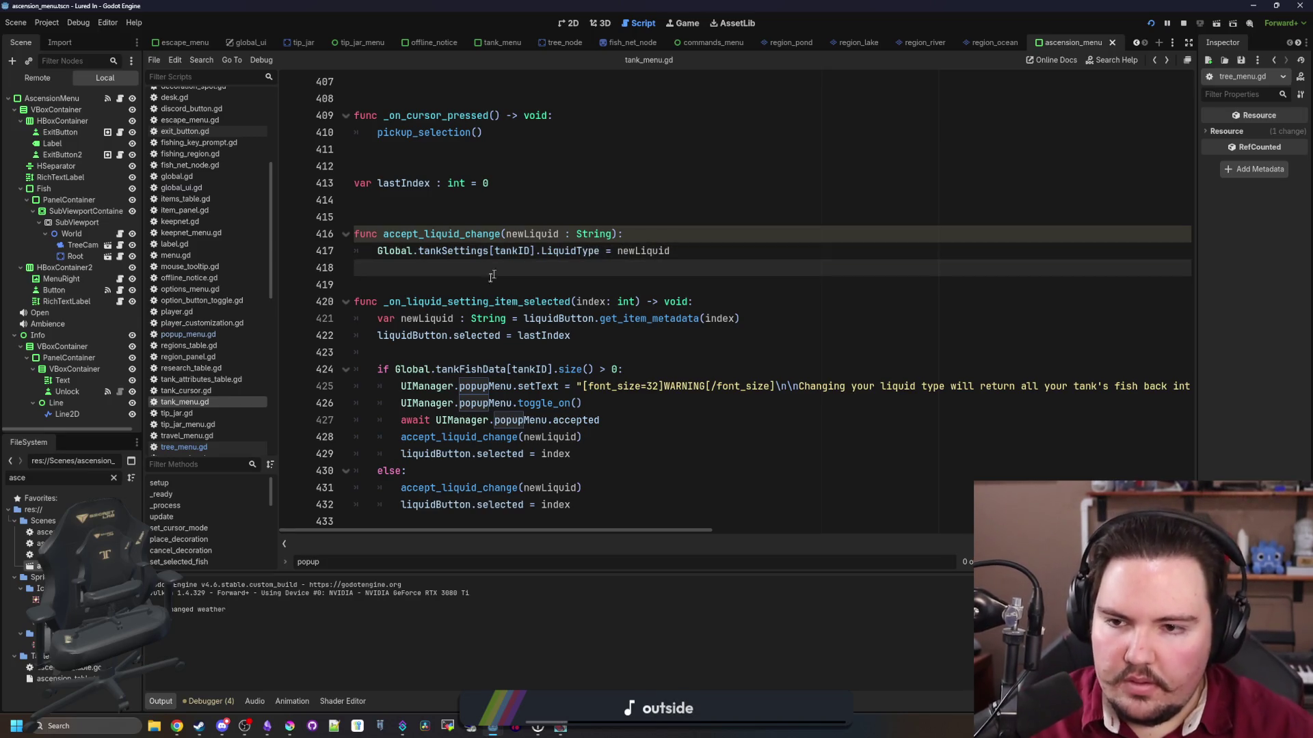
key(ctrl+s)
key(F5)
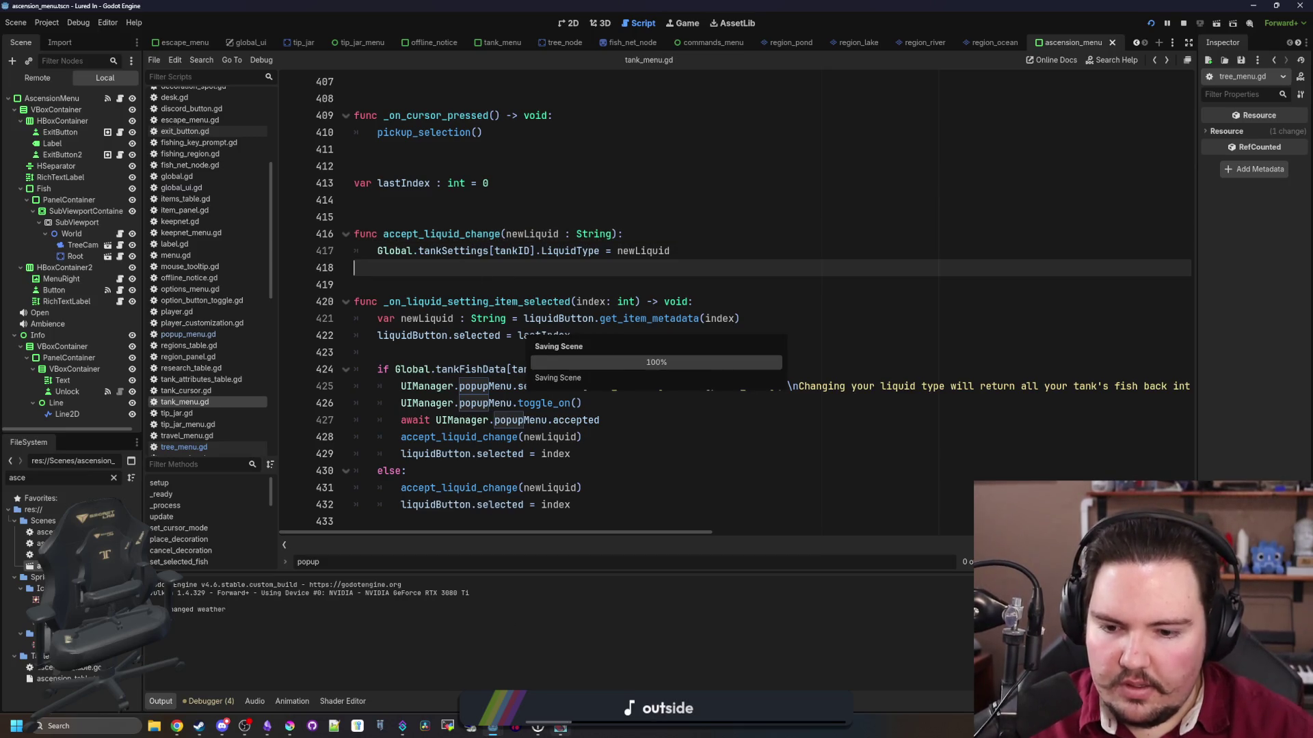
Step: Switch the tank's liquid to Freshwater, then inspect the liquidButton declaration and OptionButton docs
click(691, 345)
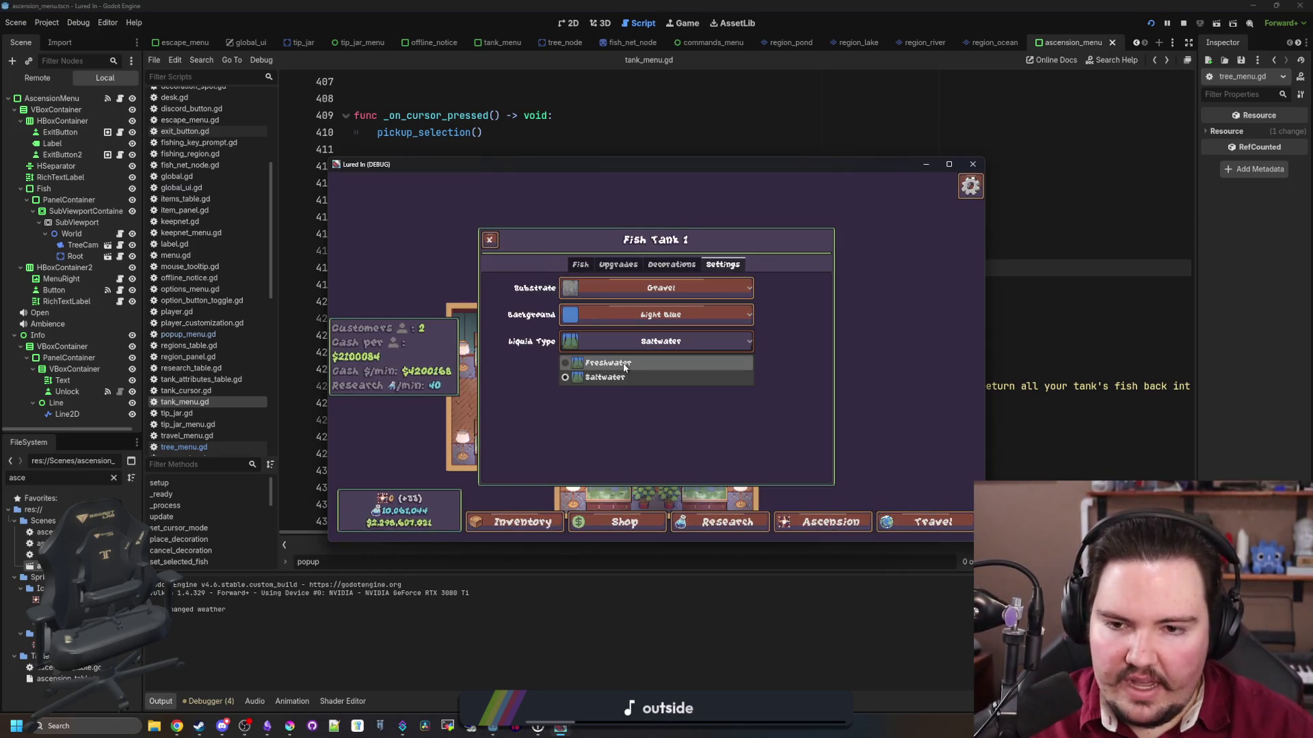
click(619, 361)
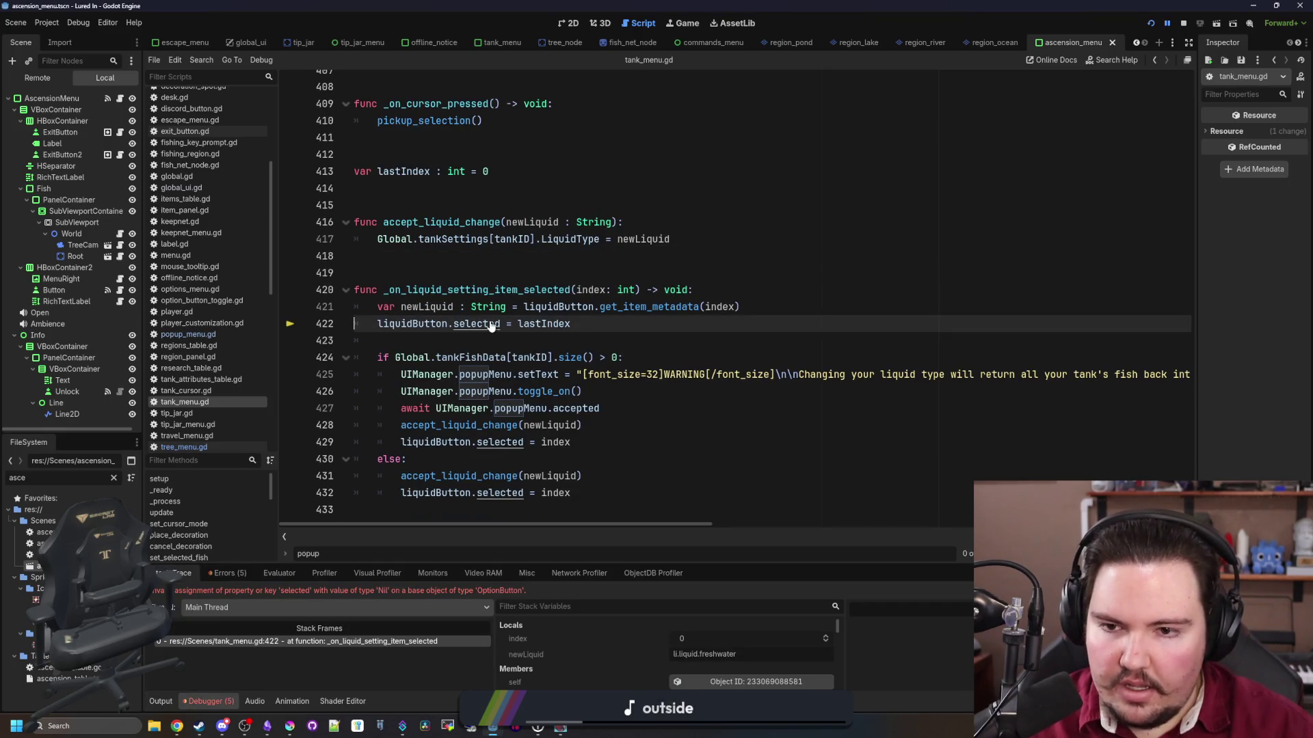
ctrl+click(422, 333)
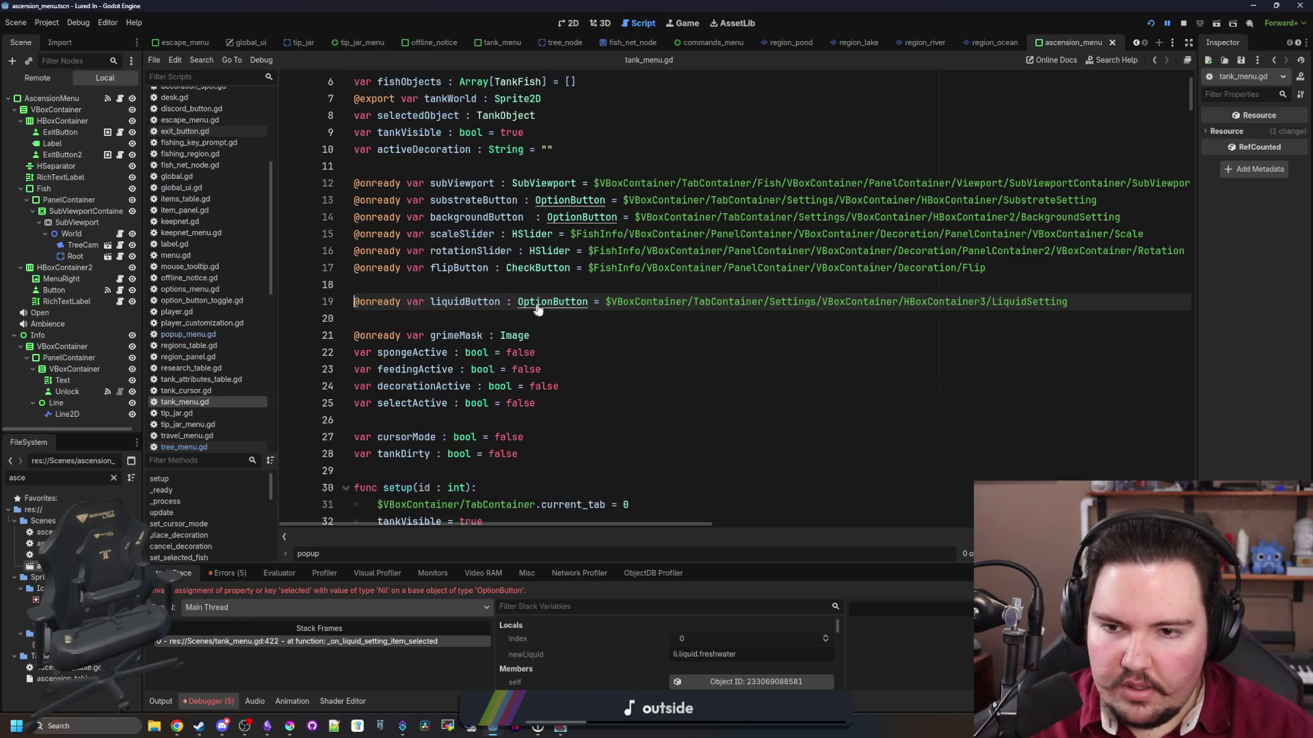
ctrl+click(555, 309)
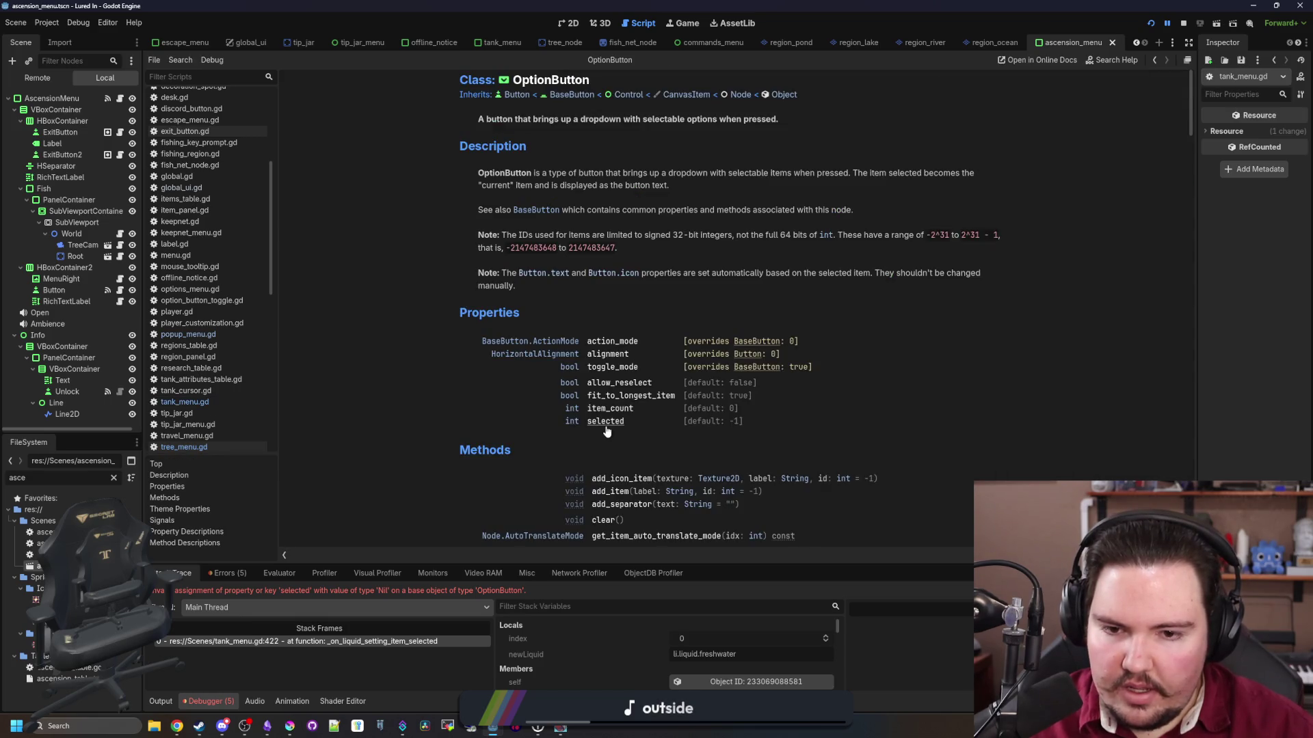
click(419, 641)
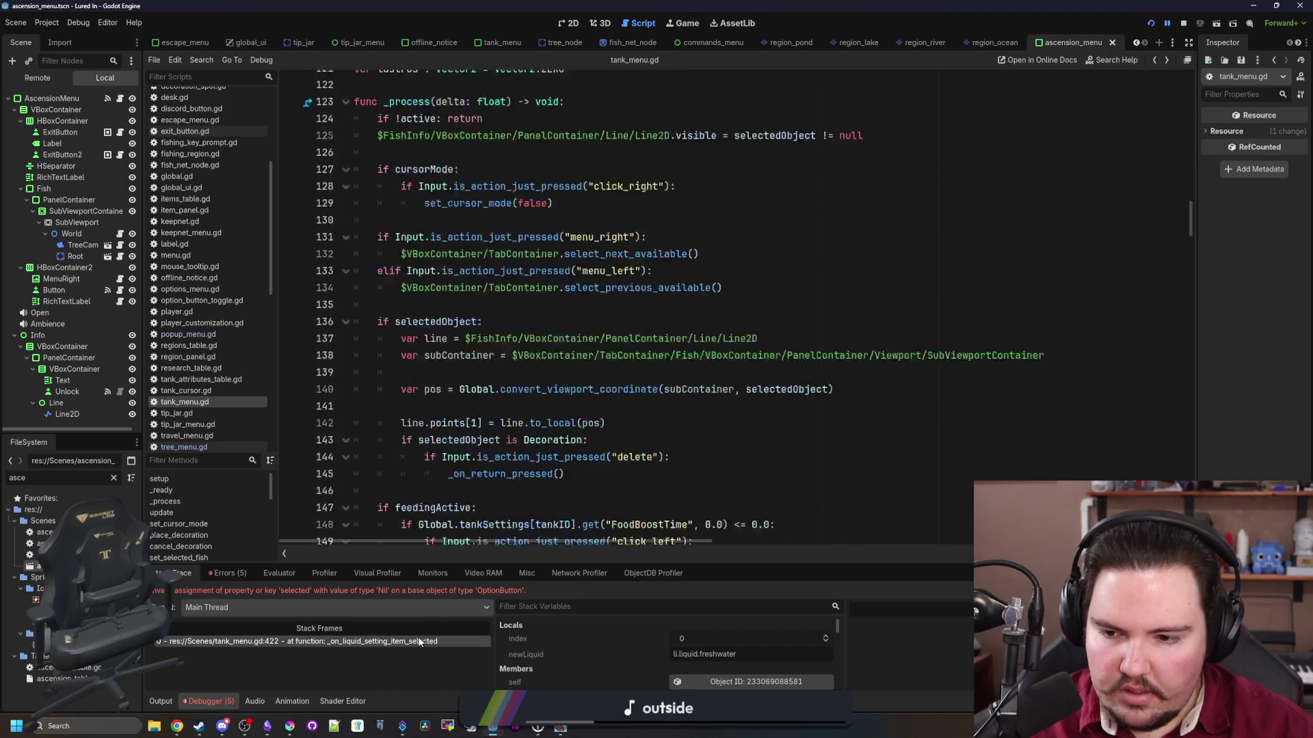
Step: Review failing line 422 near the lastIndex variable and stop the debug session
click(617, 344)
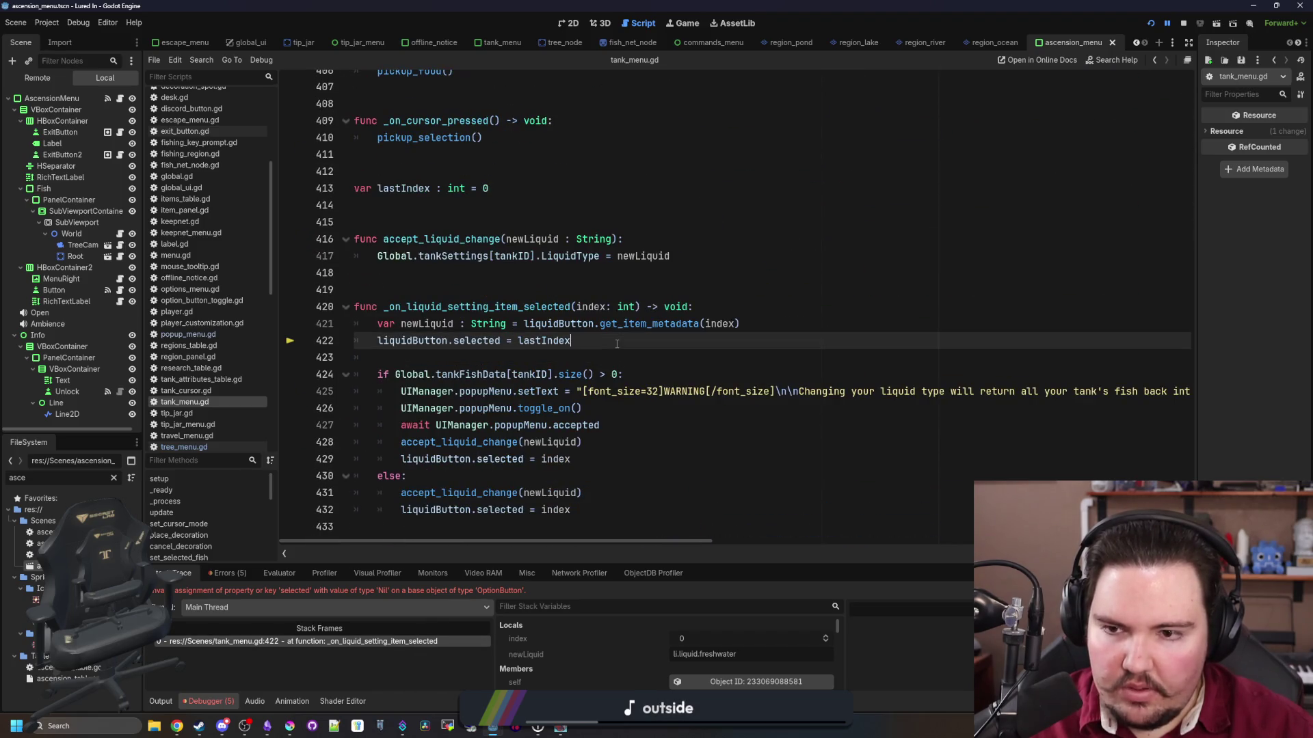
click(471, 280)
scroll(540, 342, up, 1)
click(478, 256)
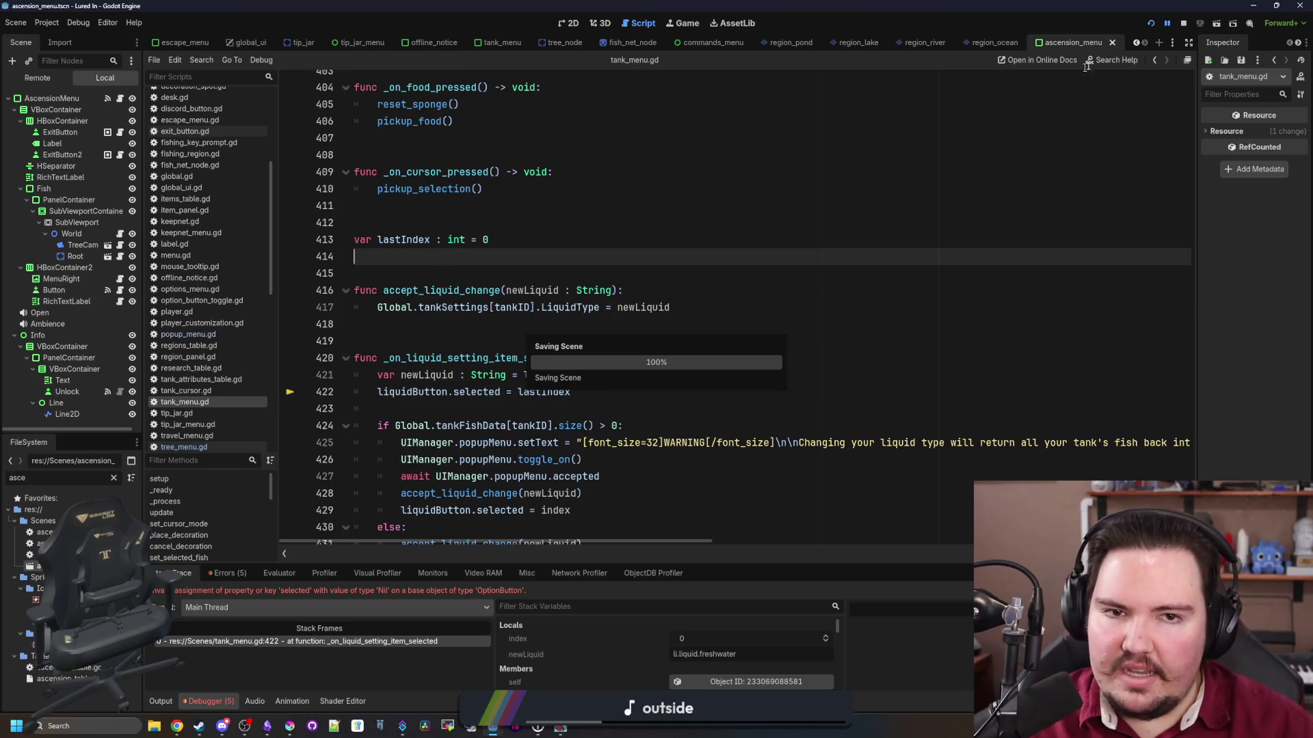
click(1182, 24)
double_click(403, 239)
Step: Search the script for _ready, then for 'changed' to reach func changed at line 291
click(460, 208)
key(ctrl+f)
text(_ready)
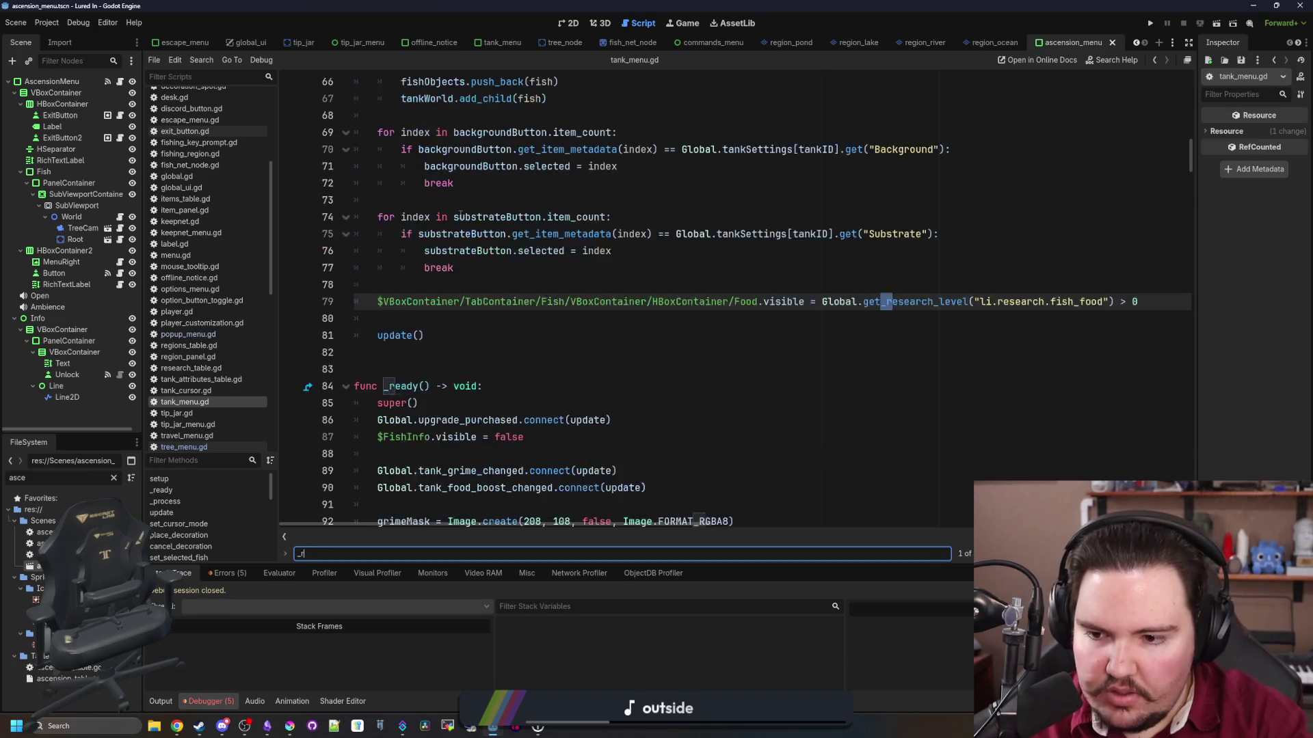
scroll(460, 216, down, 3)
scroll(455, 267, up, 2)
scroll(450, 313, down, 7)
scroll(450, 312, up, 7)
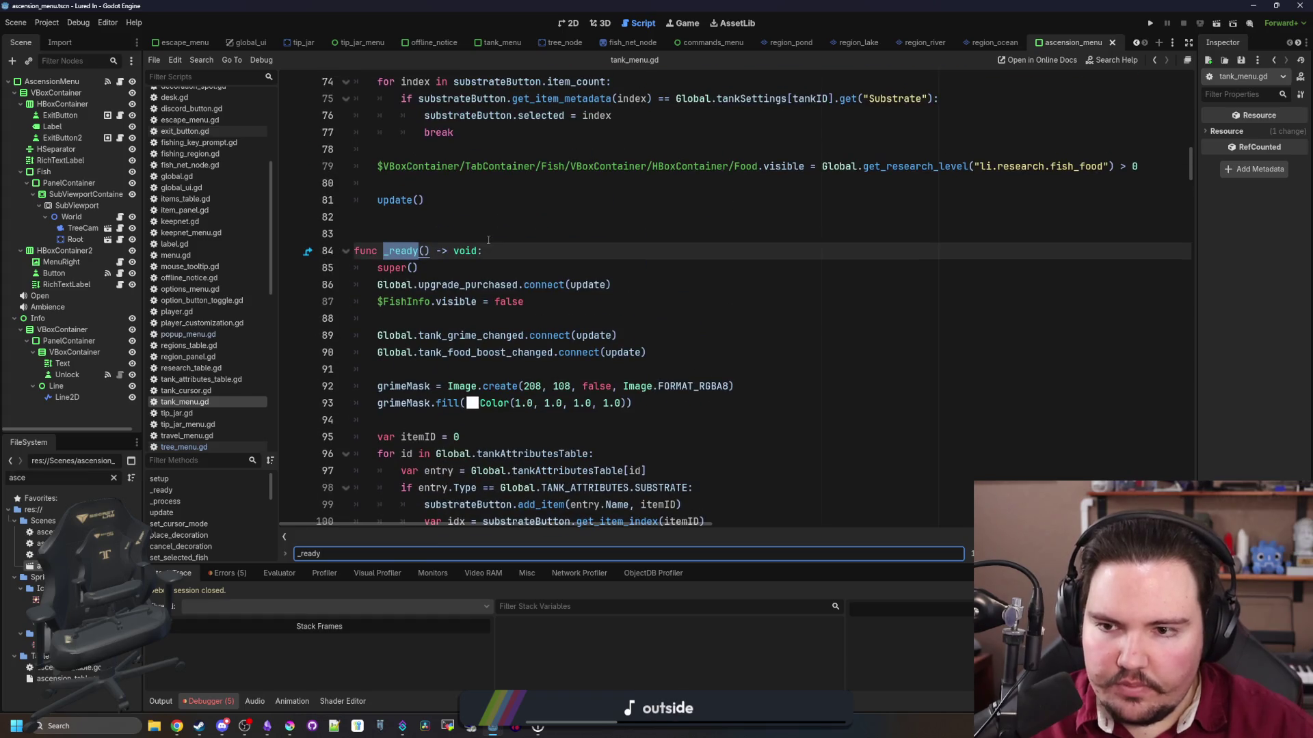
text(changed)
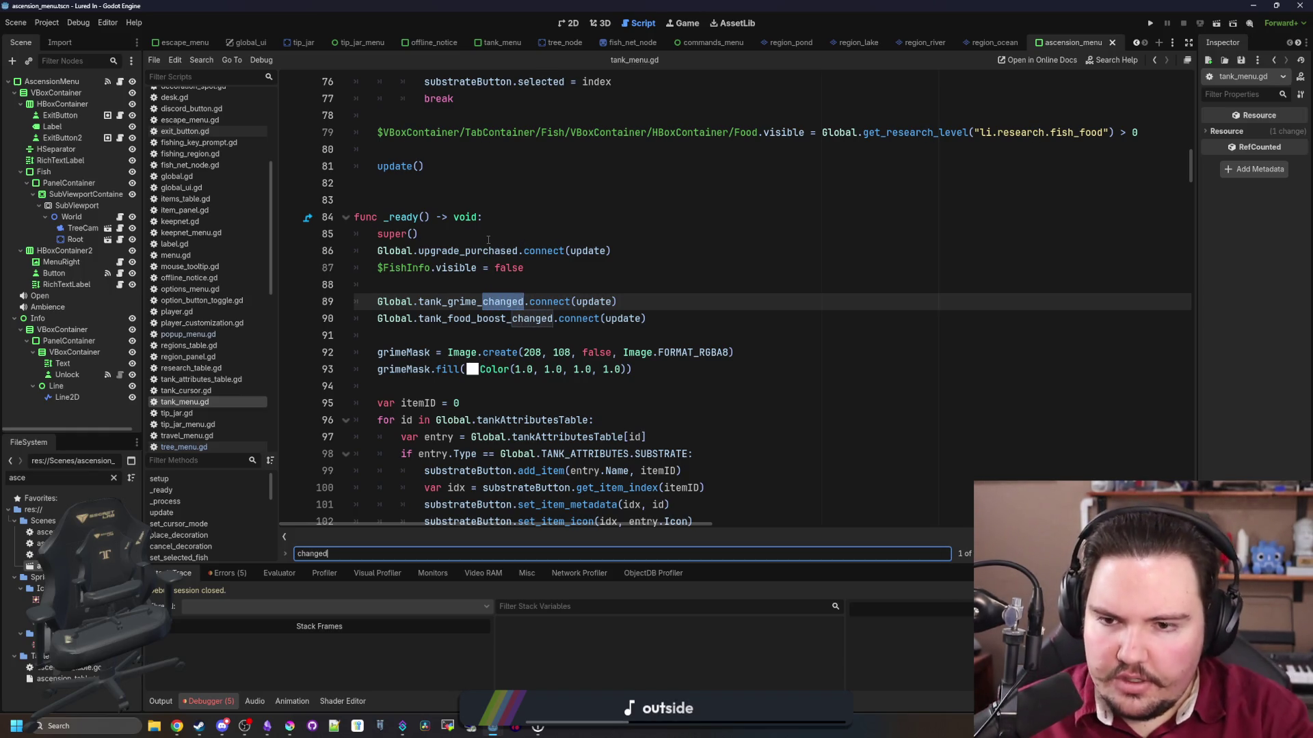
key(Return)
key(Return)
key(Return)
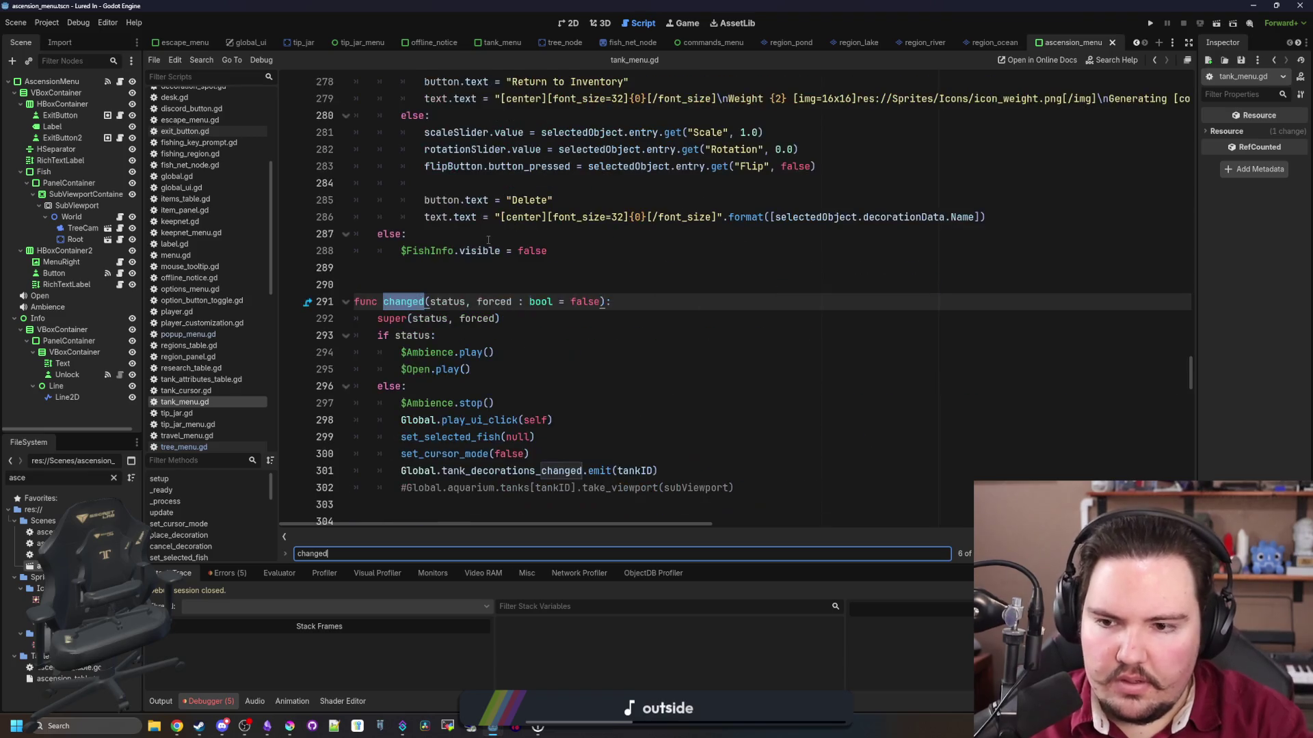
scroll(490, 253, down, 3)
scroll(491, 260, up, 1)
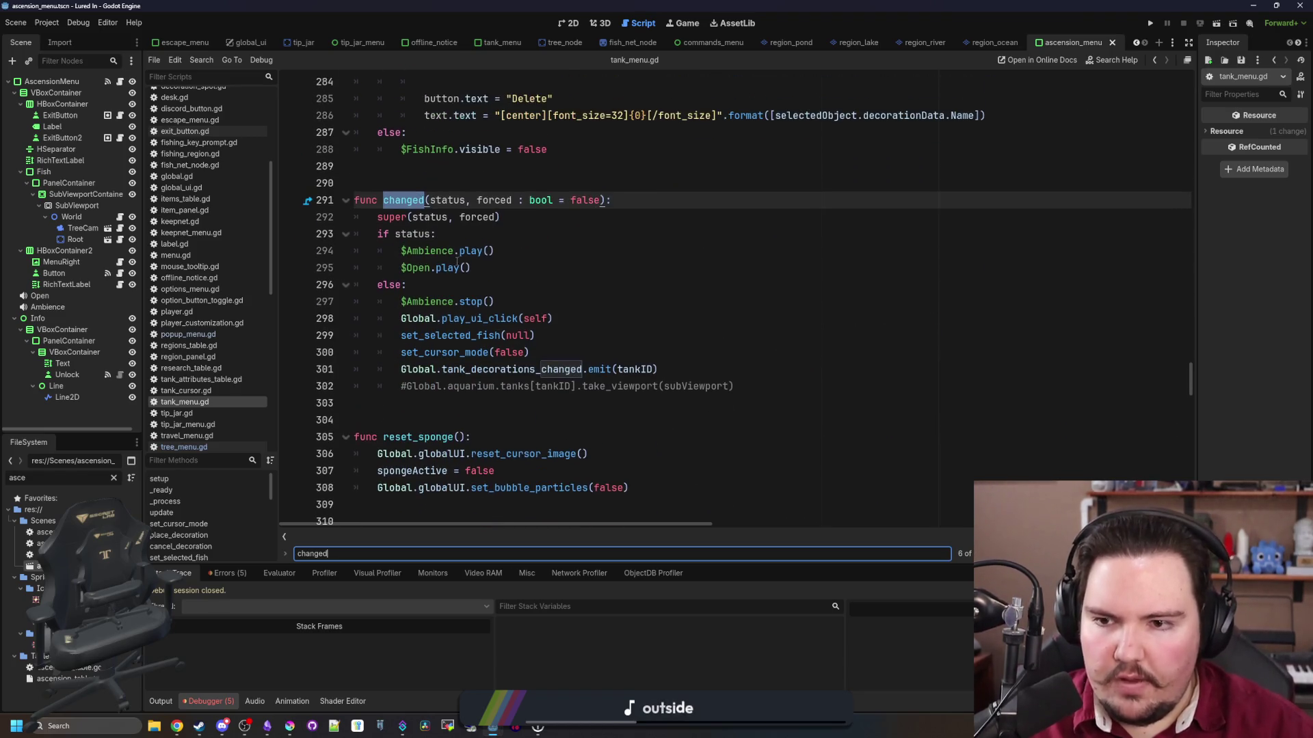
click(492, 267)
Step: Begin a liquidButton.selected assignment line after $Open.play() in changed()
key(Return)
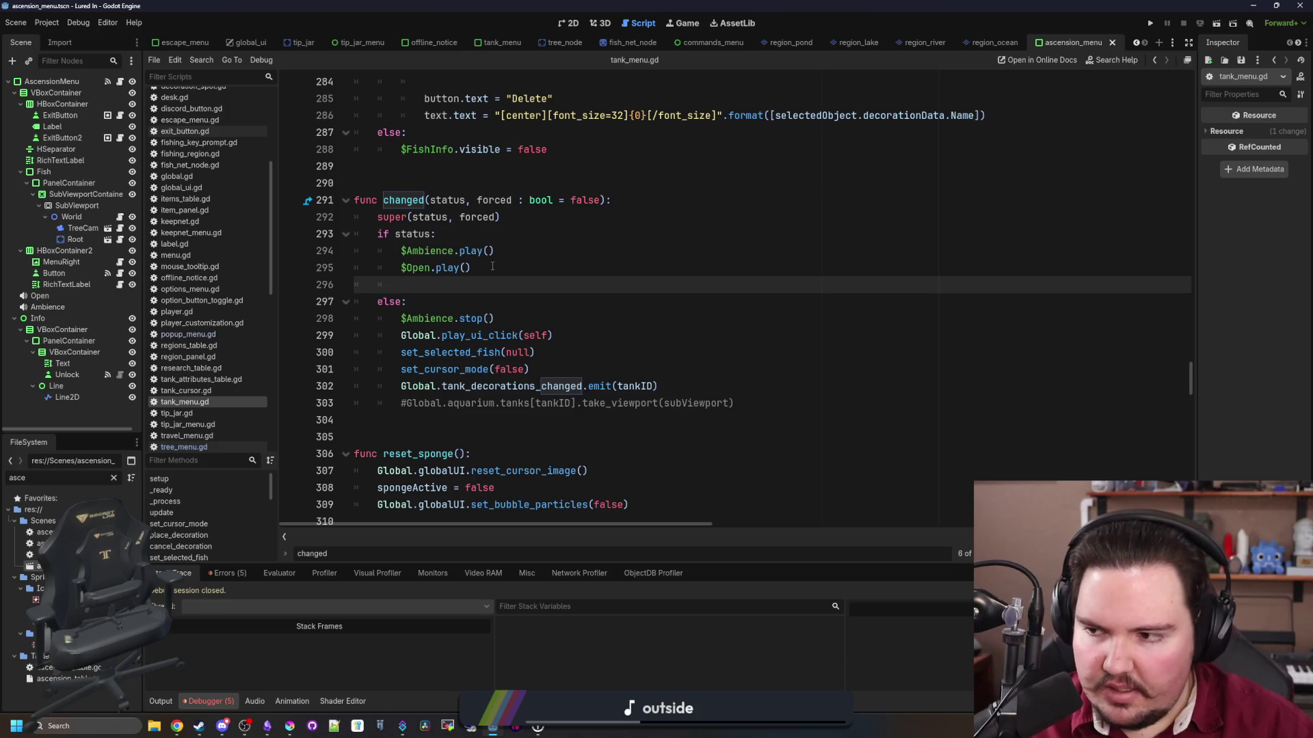
key(BackSpace)
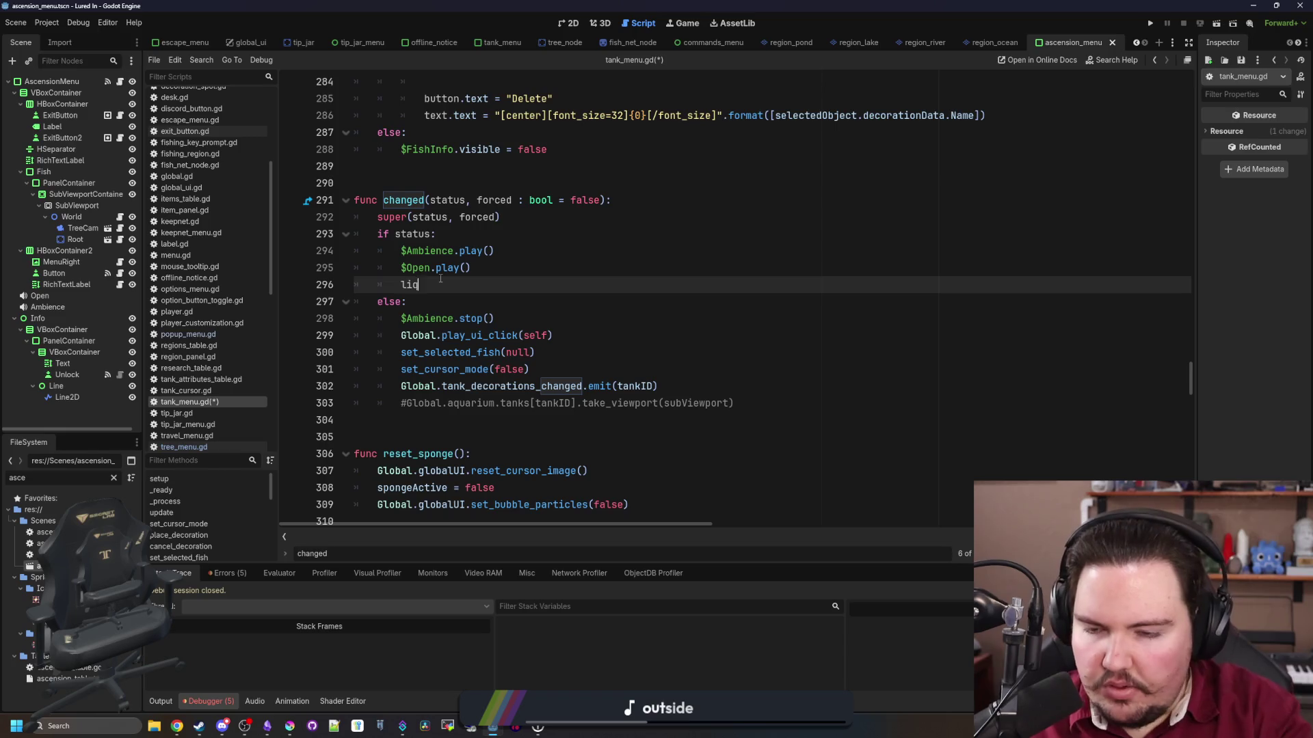
text(liquidButton.selec)
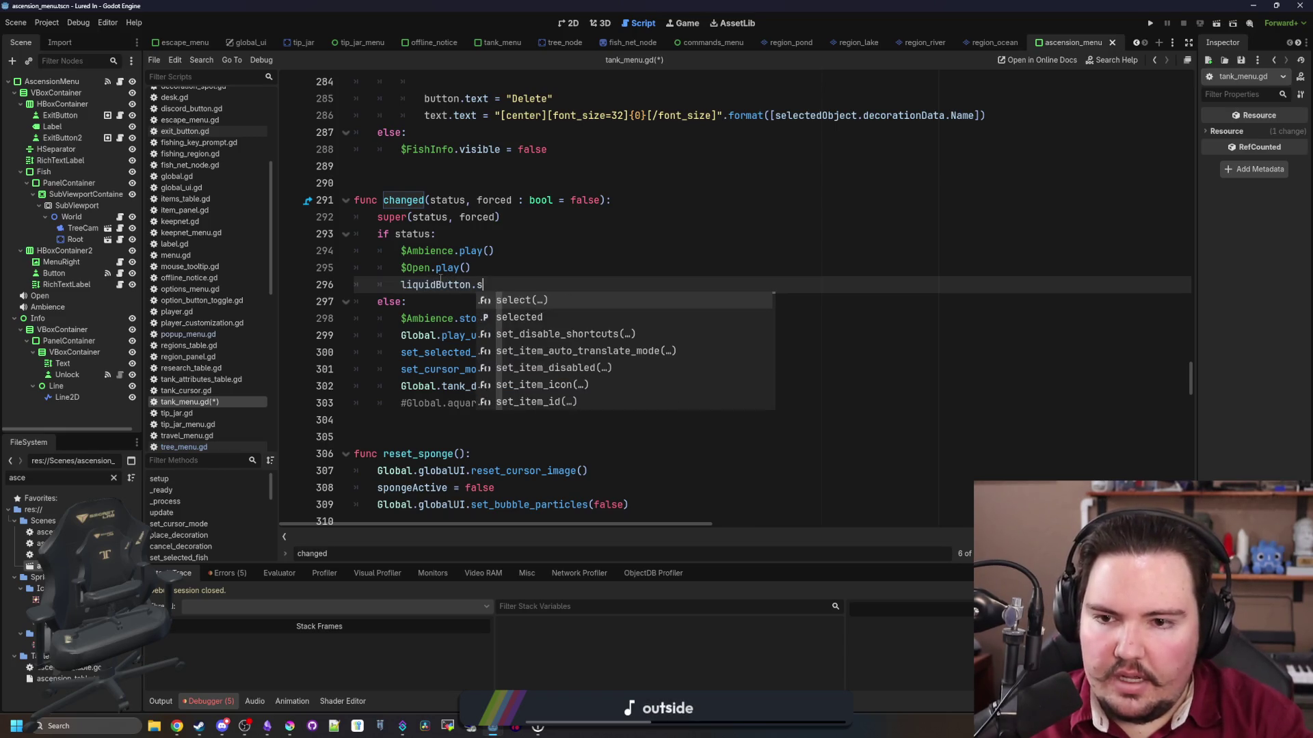
key(BackSpace)
key(BackSpace)
key(BackSpace)
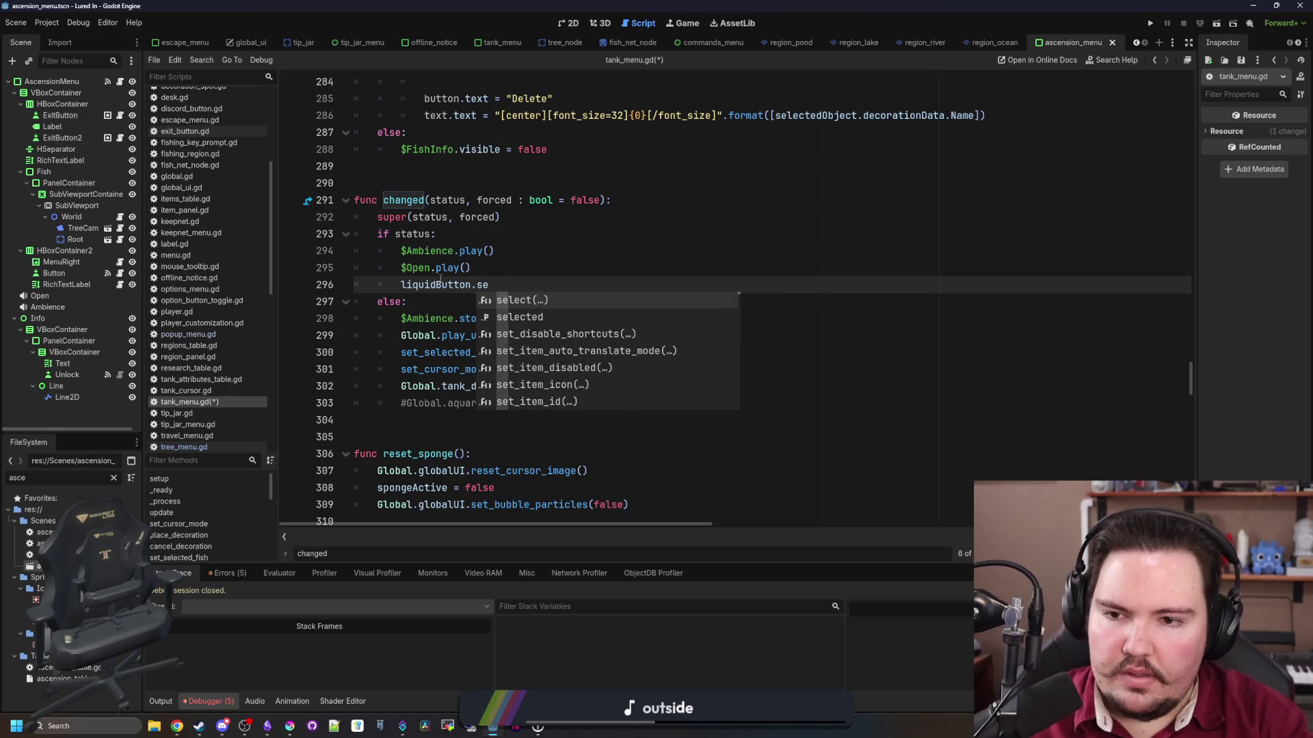
text(selected = )
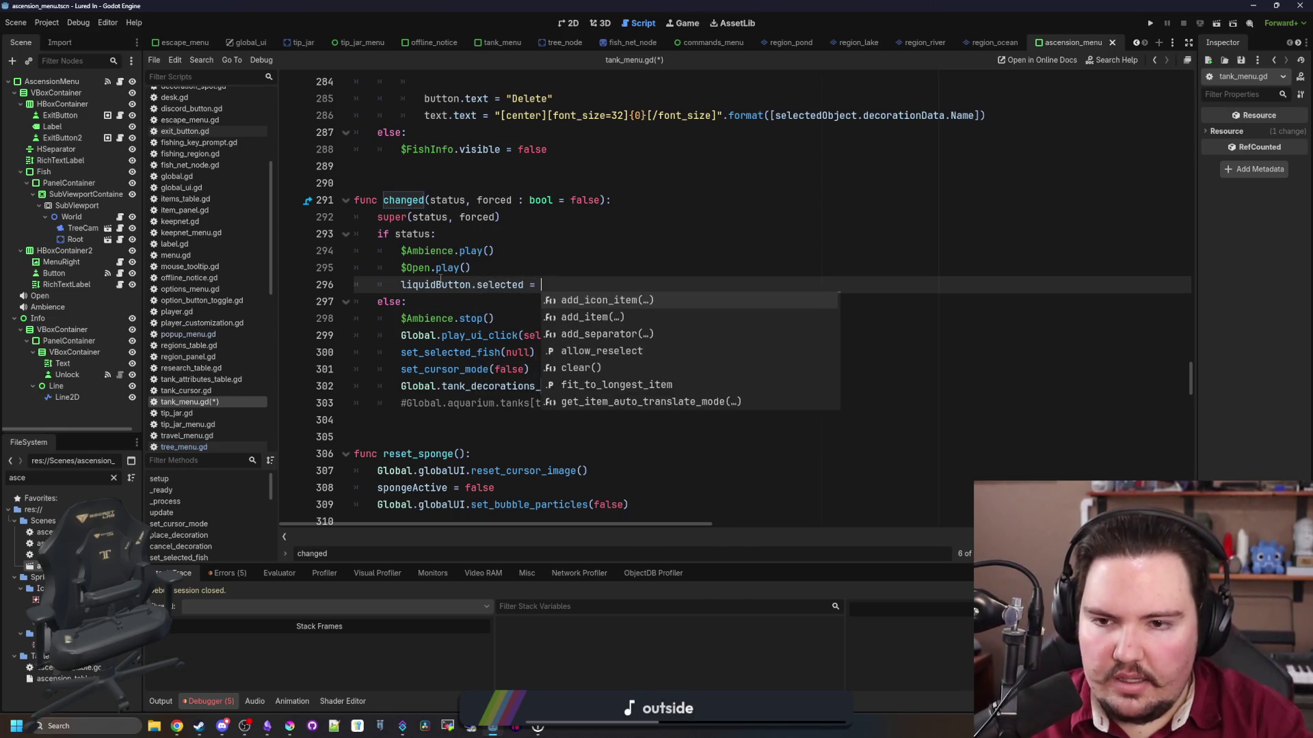
text(Glob)
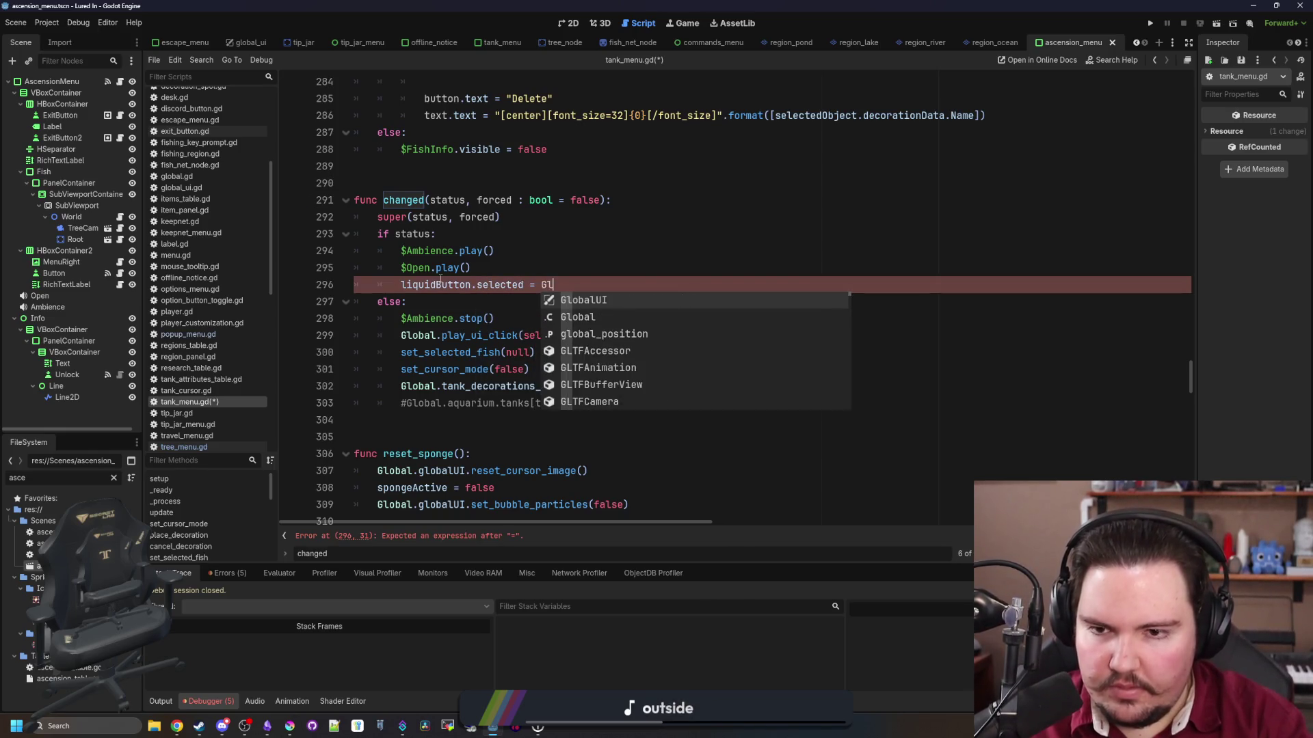
key(BackSpace)
key(BackSpace)
key(BackSpace)
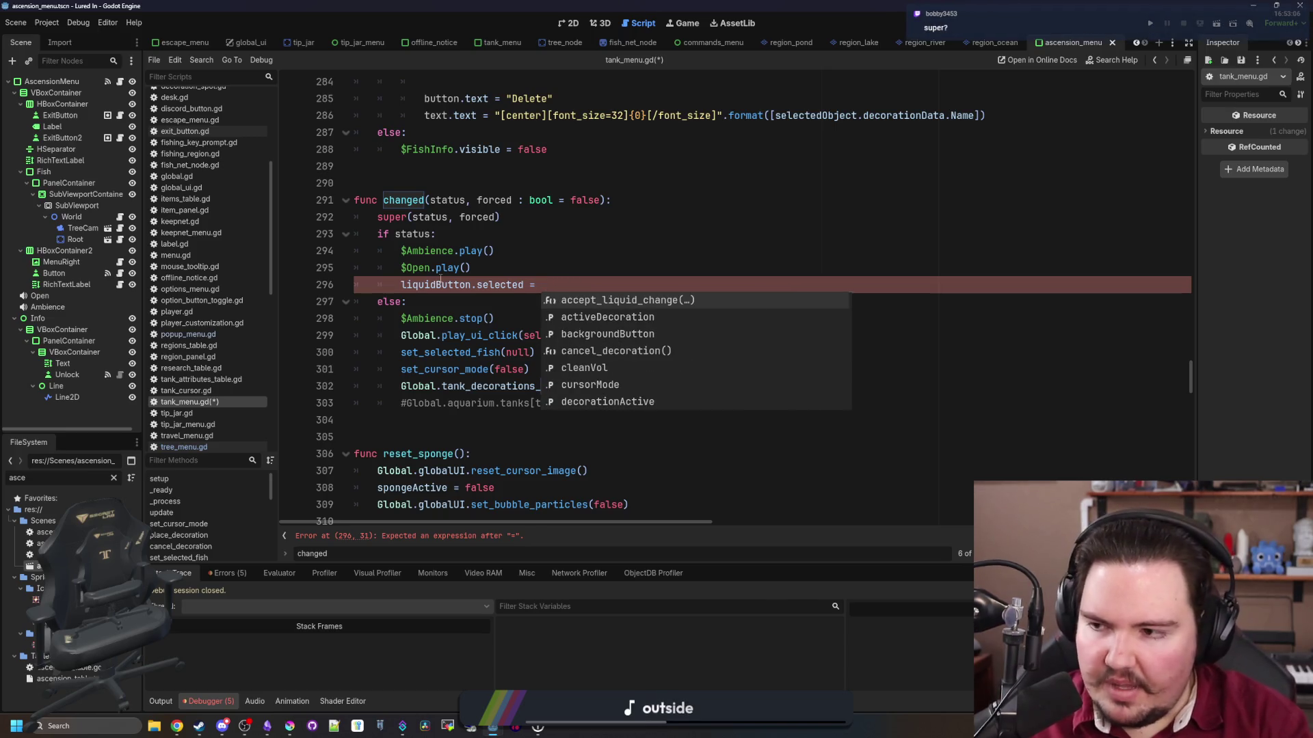
Step: Write a for loop header over liquidButton.item_count above the selection assignment
click(482, 267)
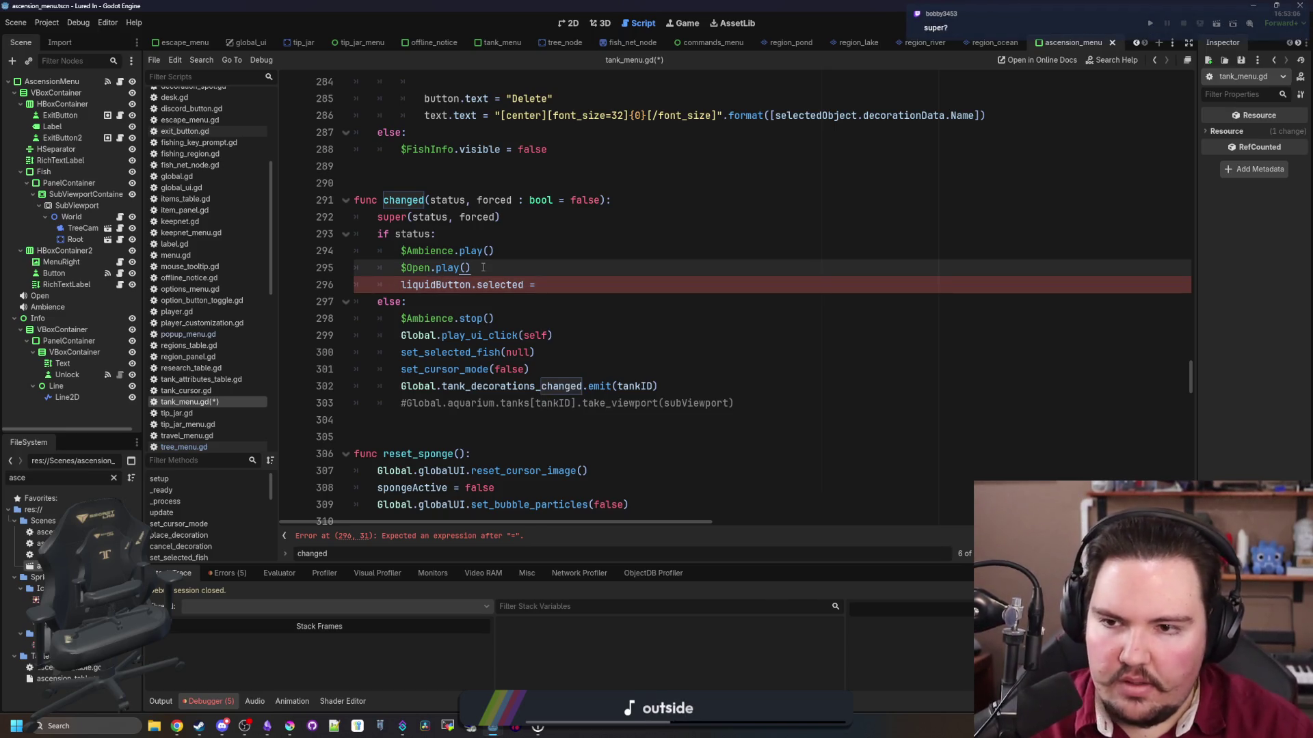
key(Return)
key(Return)
key(Return)
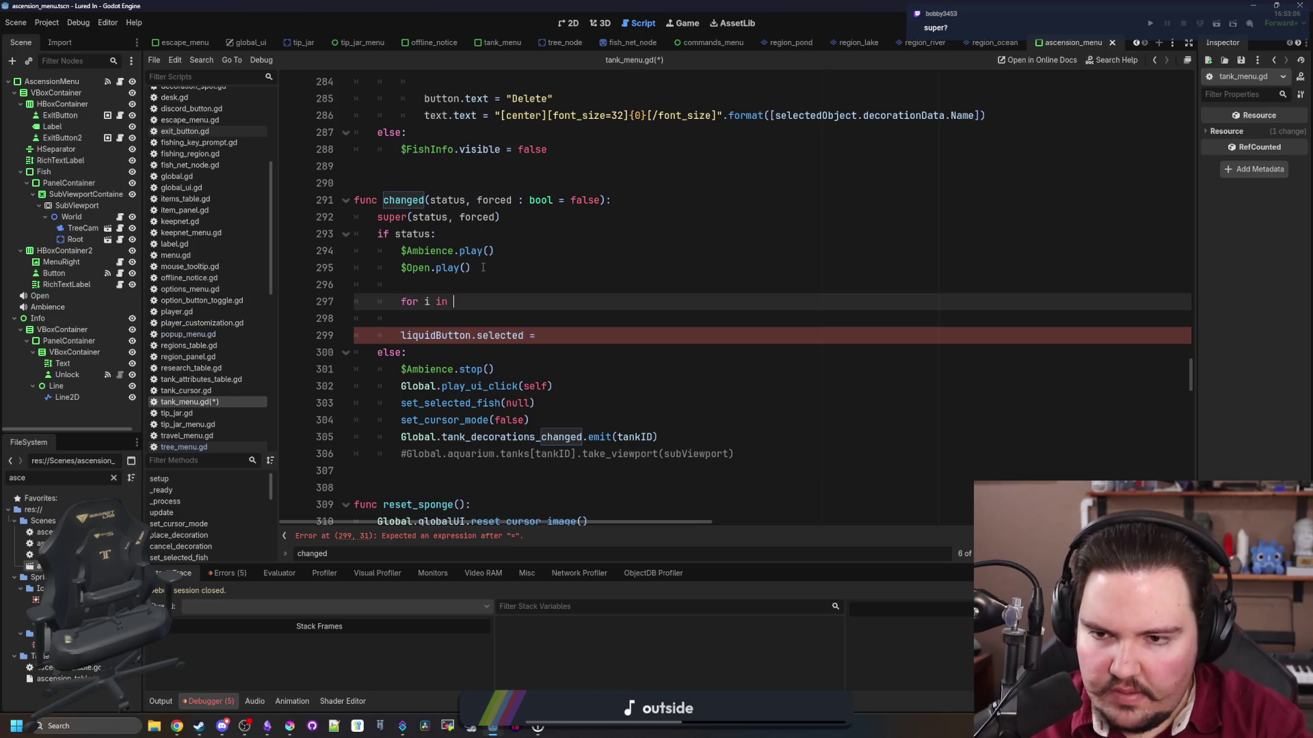
text(uidButton.)
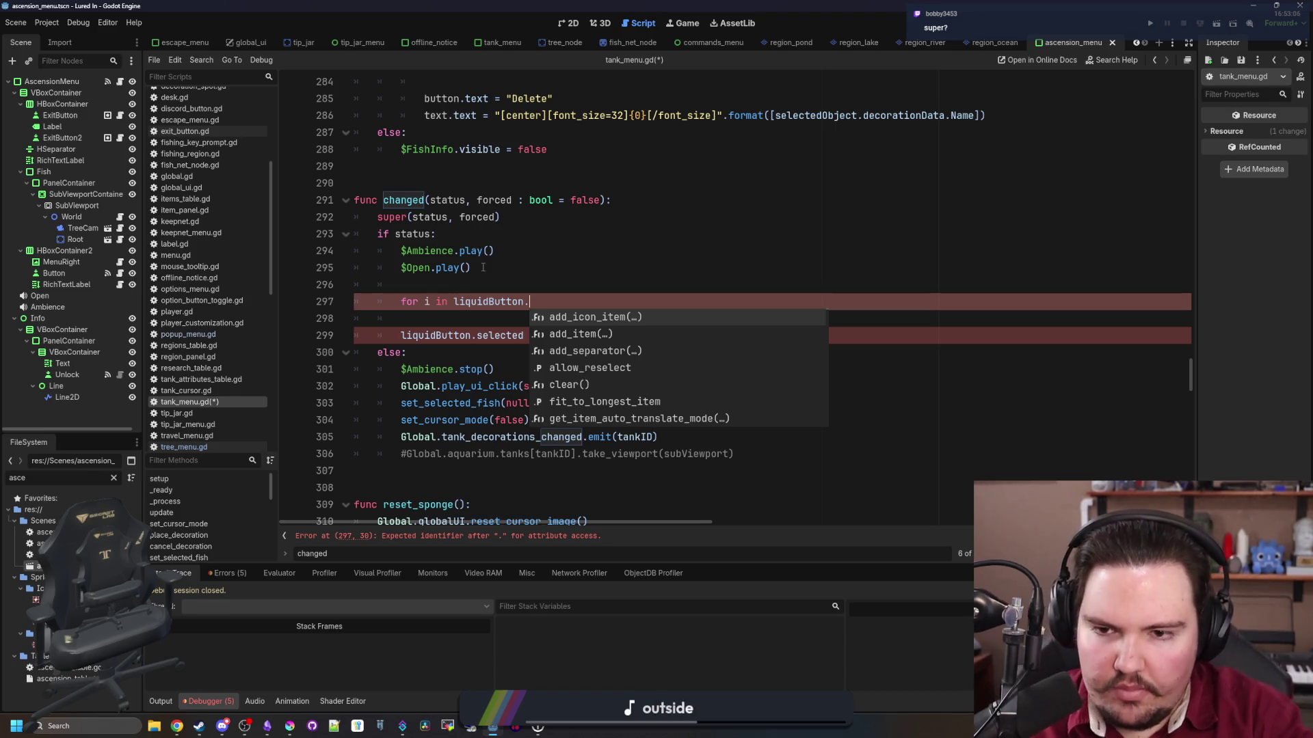
text(ite)
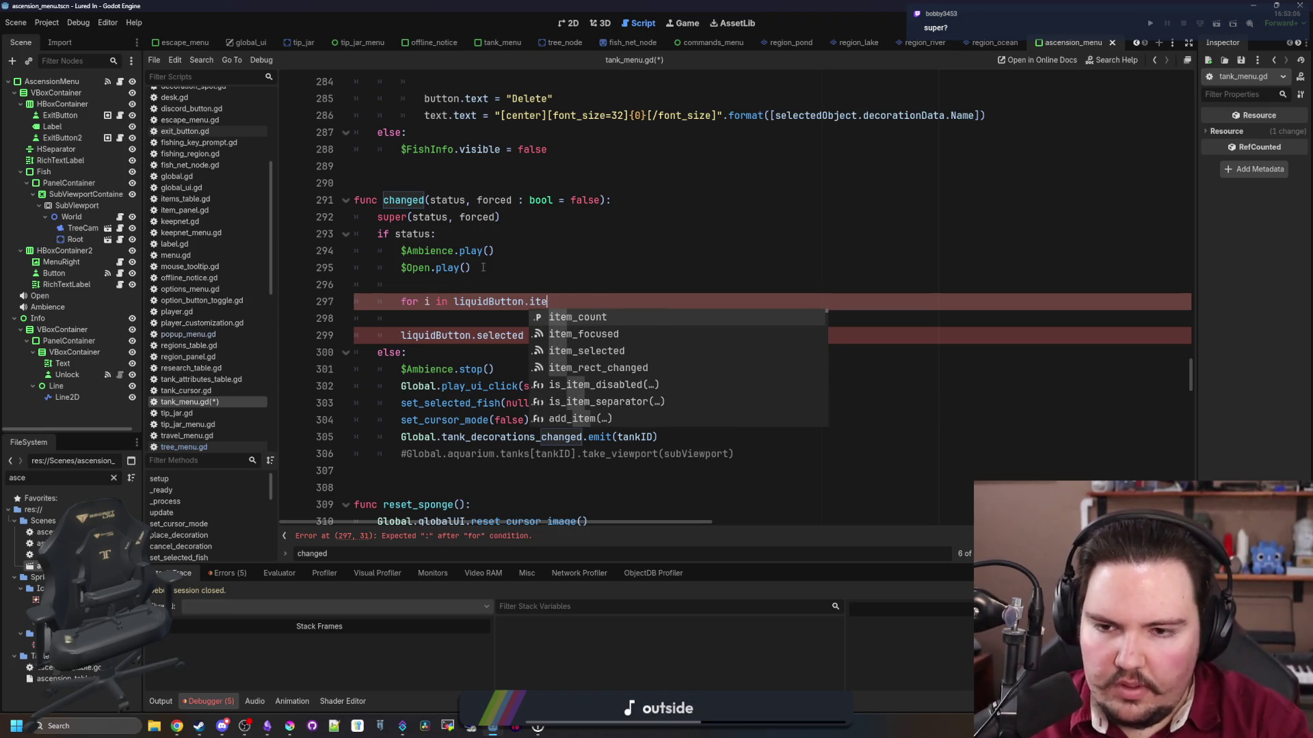
key(Return)
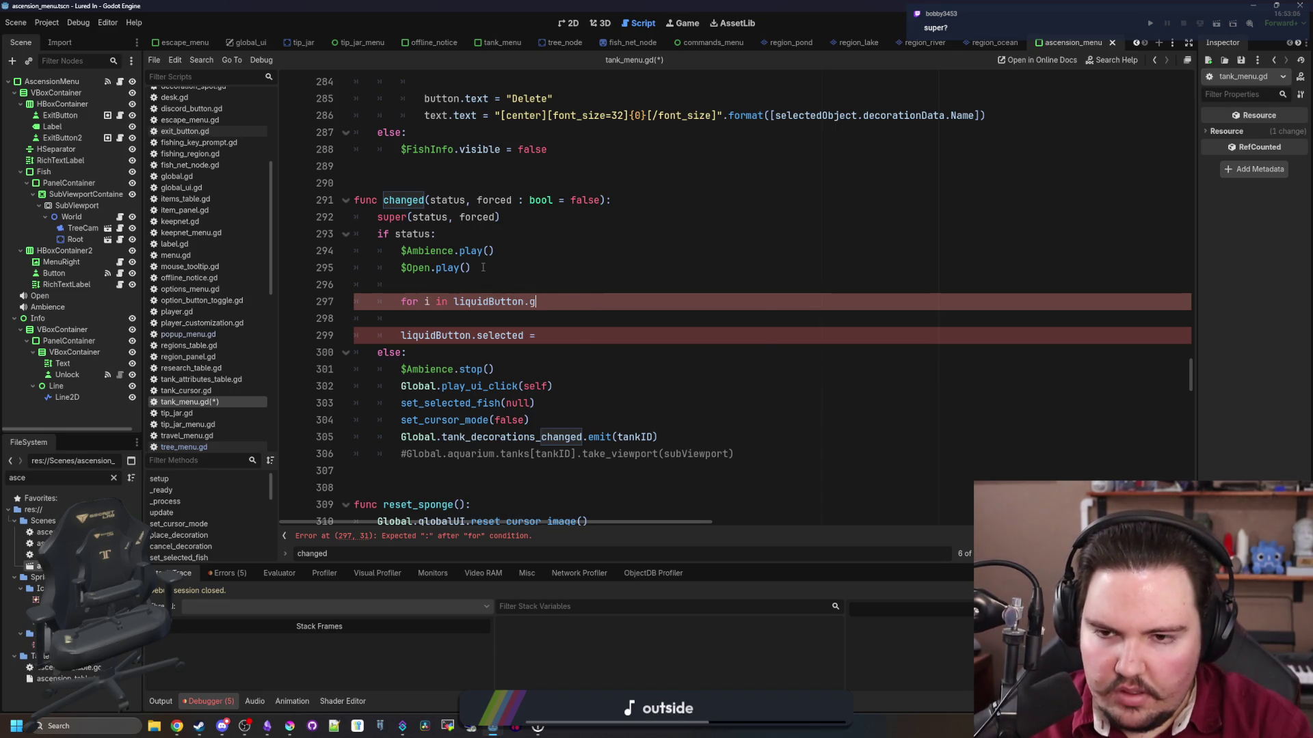
text(et_item)
key(BackSpace)
key(BackSpace)
key(BackSpace)
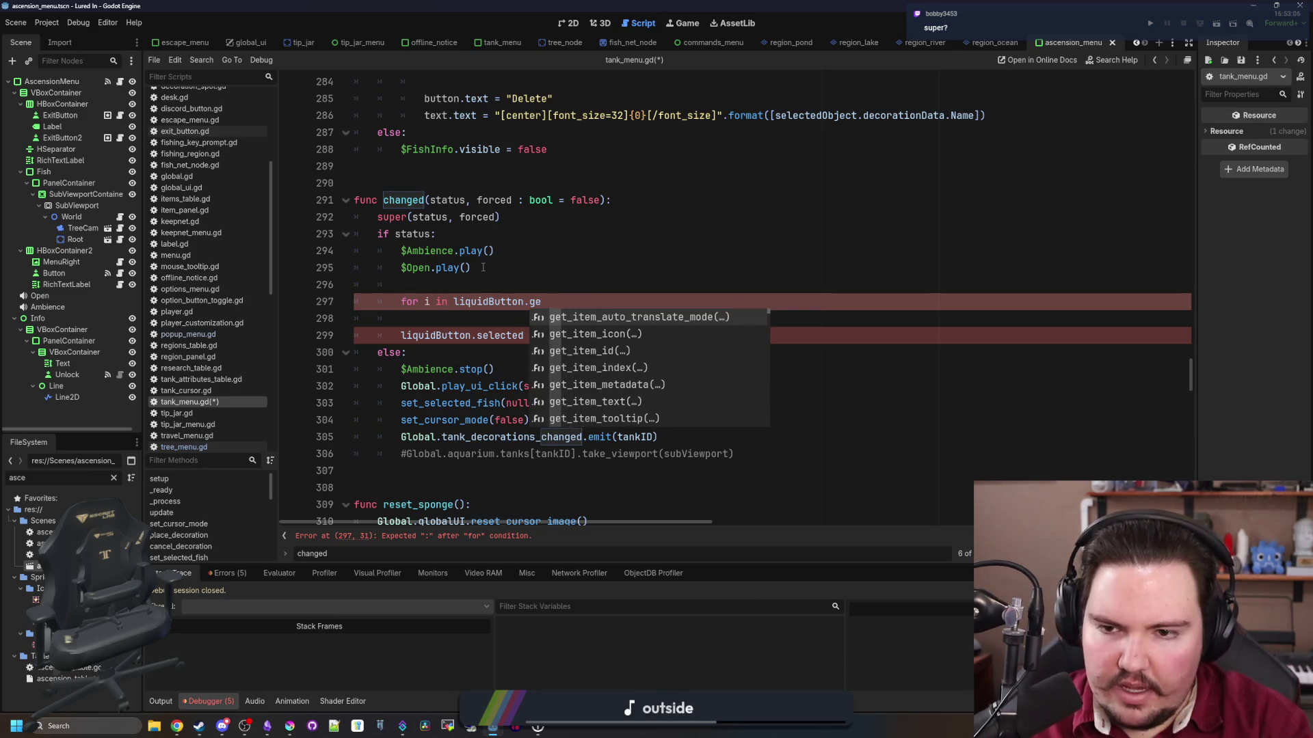
key(BackSpace)
key(BackSpace)
text(item)
key(Return)
text(:)
key(Return)
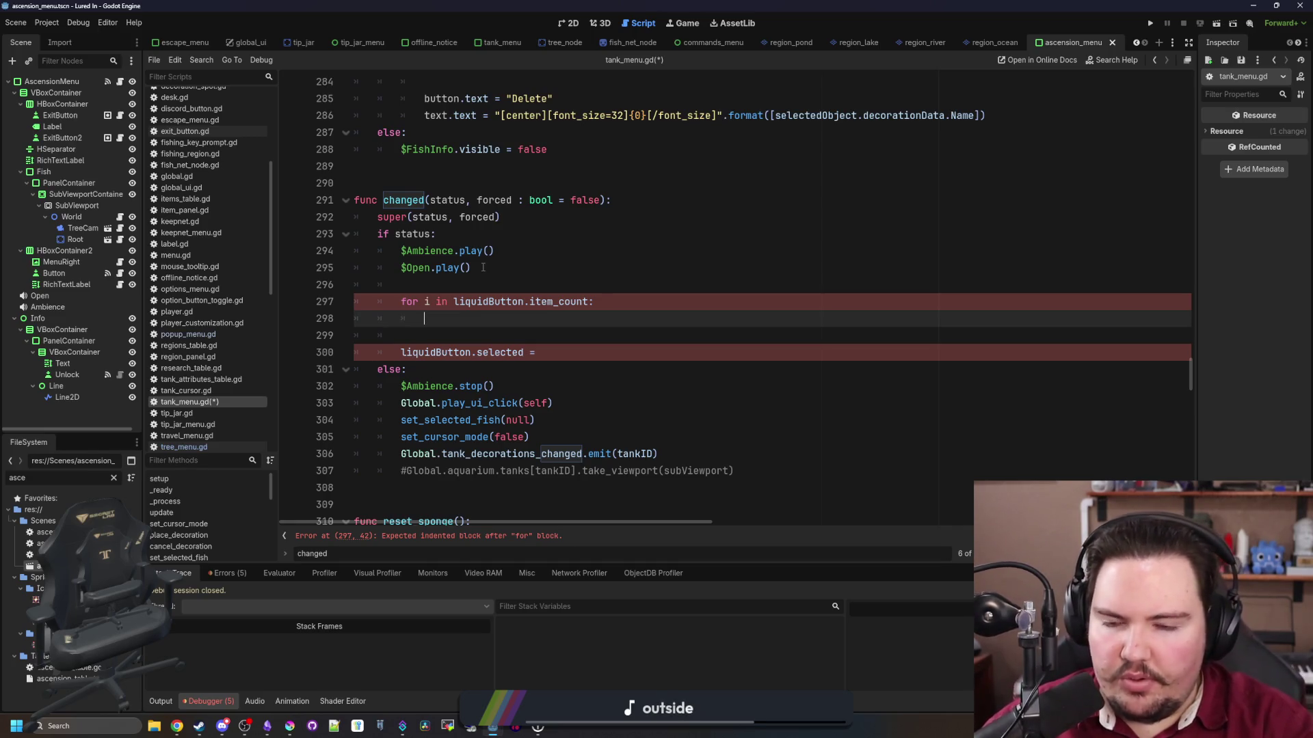
Step: Declare idx in the loop body using liquidButton.get_item_index
text(var idx = liquidButton.)
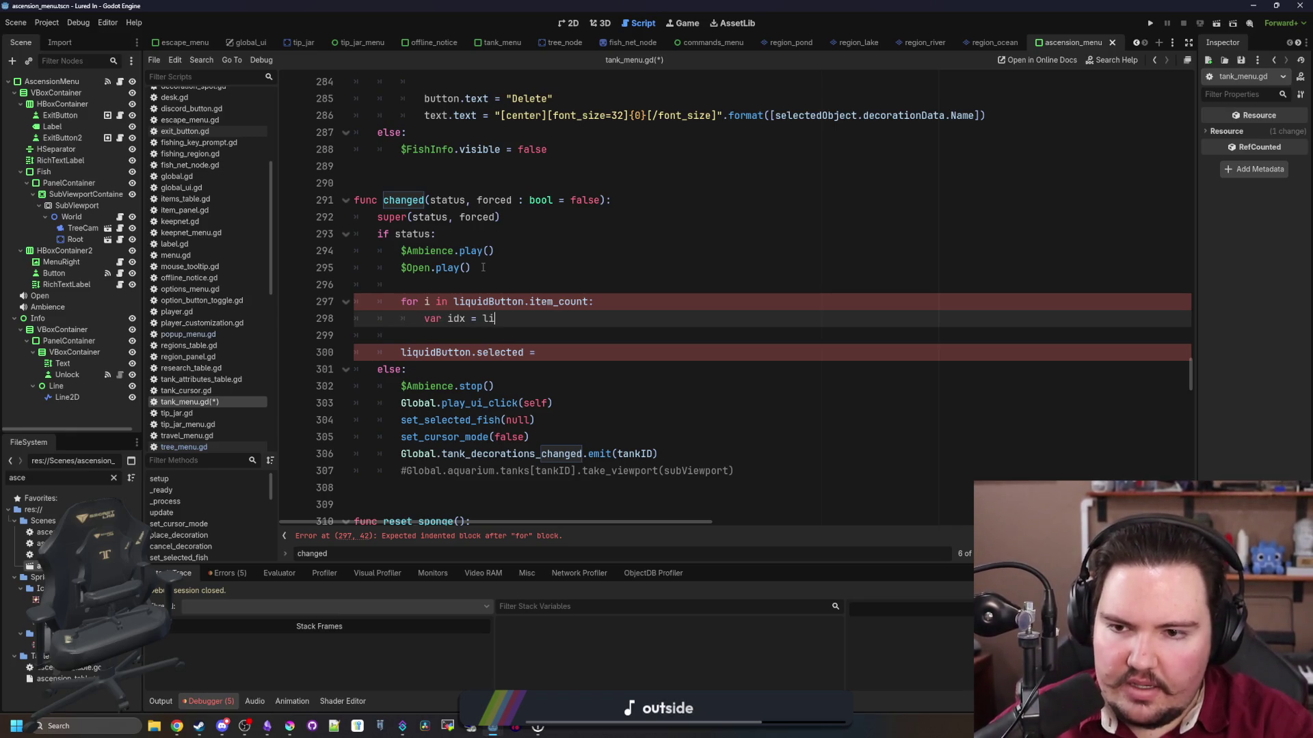
text(get_item_)
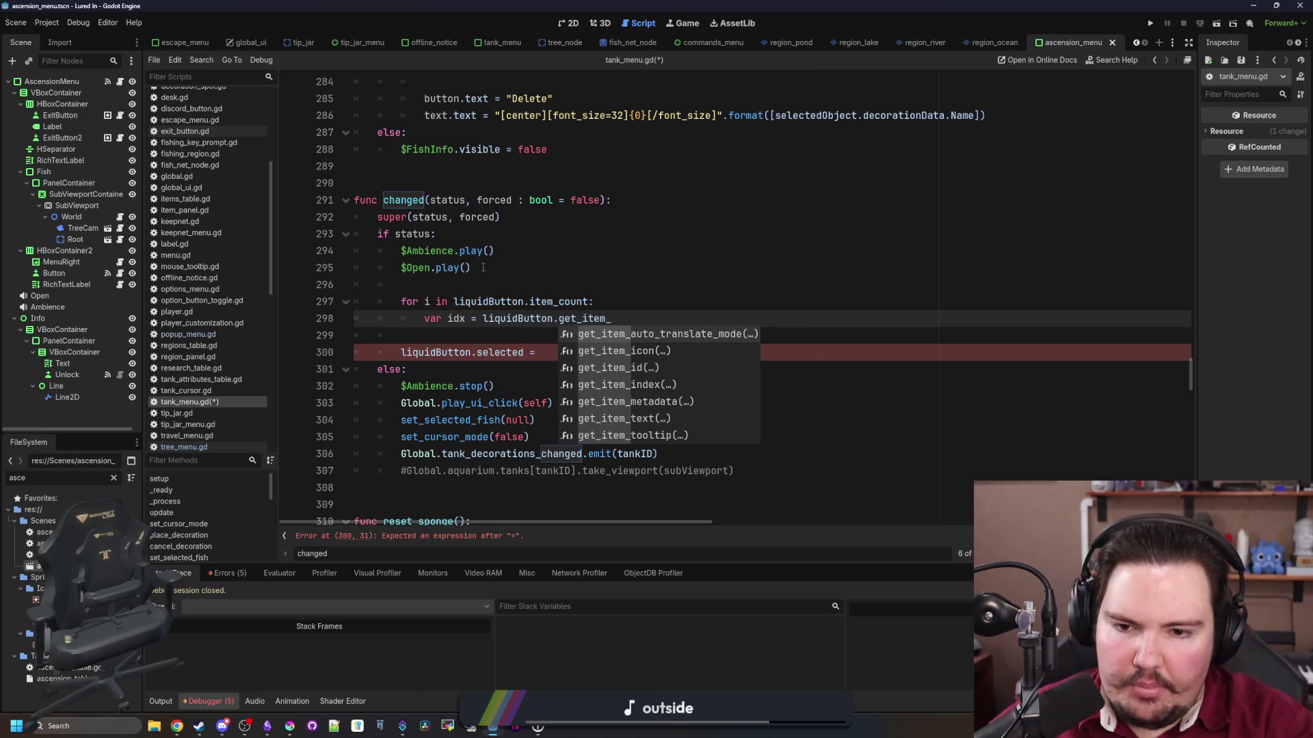
text(inde)
key(Return)
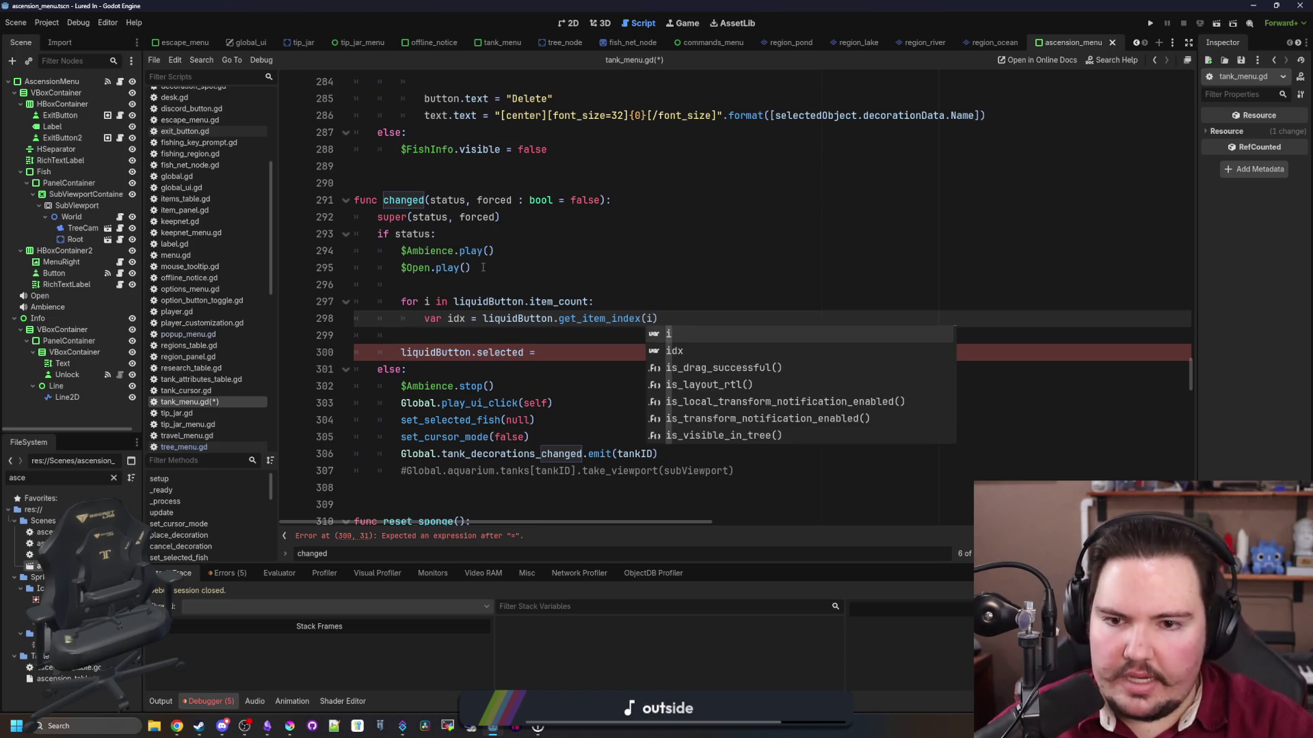
click(534, 285)
click(694, 320)
key(Return)
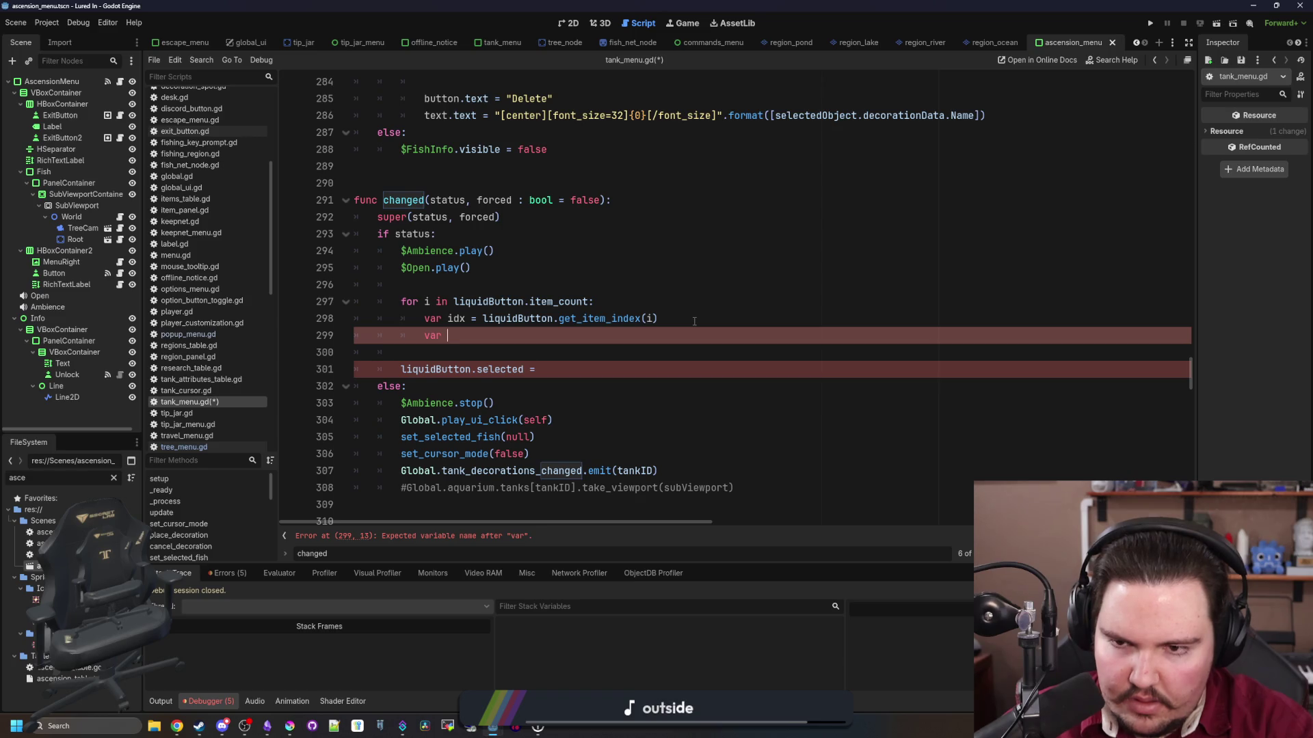
key(BackSpace)
key(BackSpace)
key(BackSpace)
Step: Break when the tank's LiquidType matches get_item_metadata(idx); add var index = 0 above the loop
text(if G)
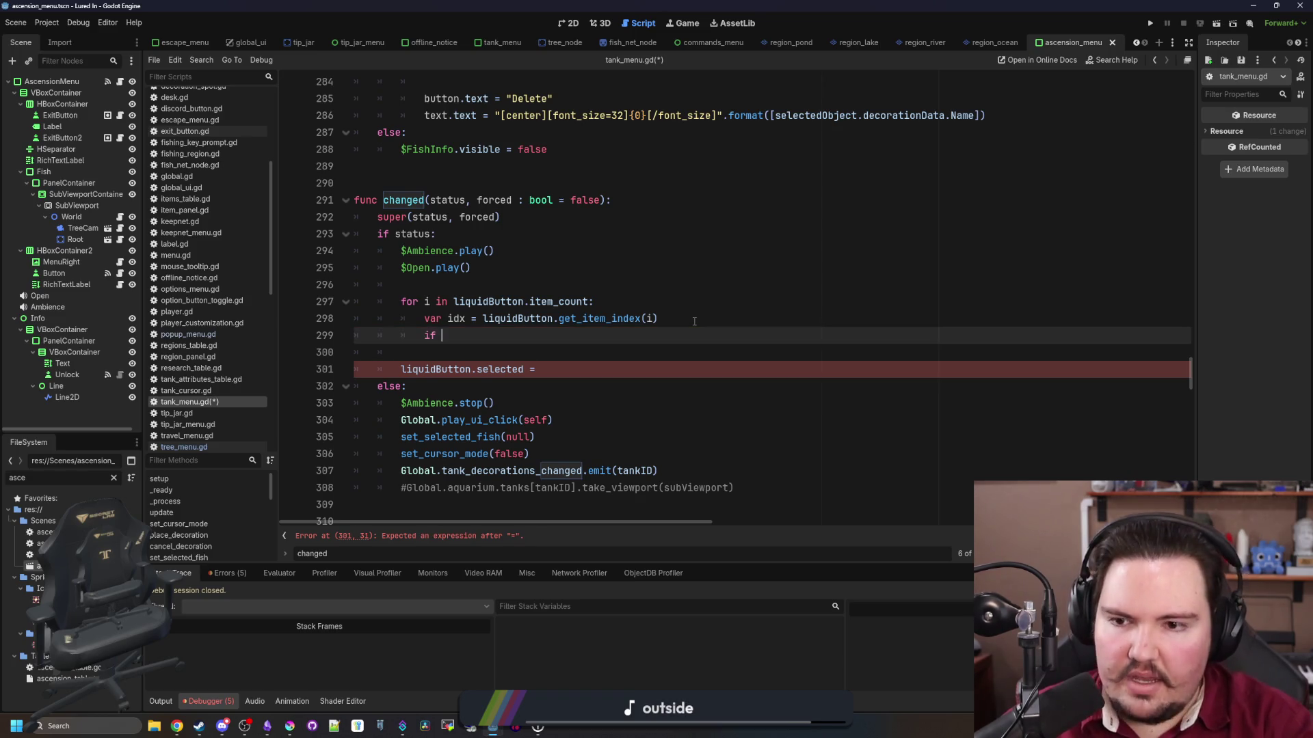
text(lobal.tankSett)
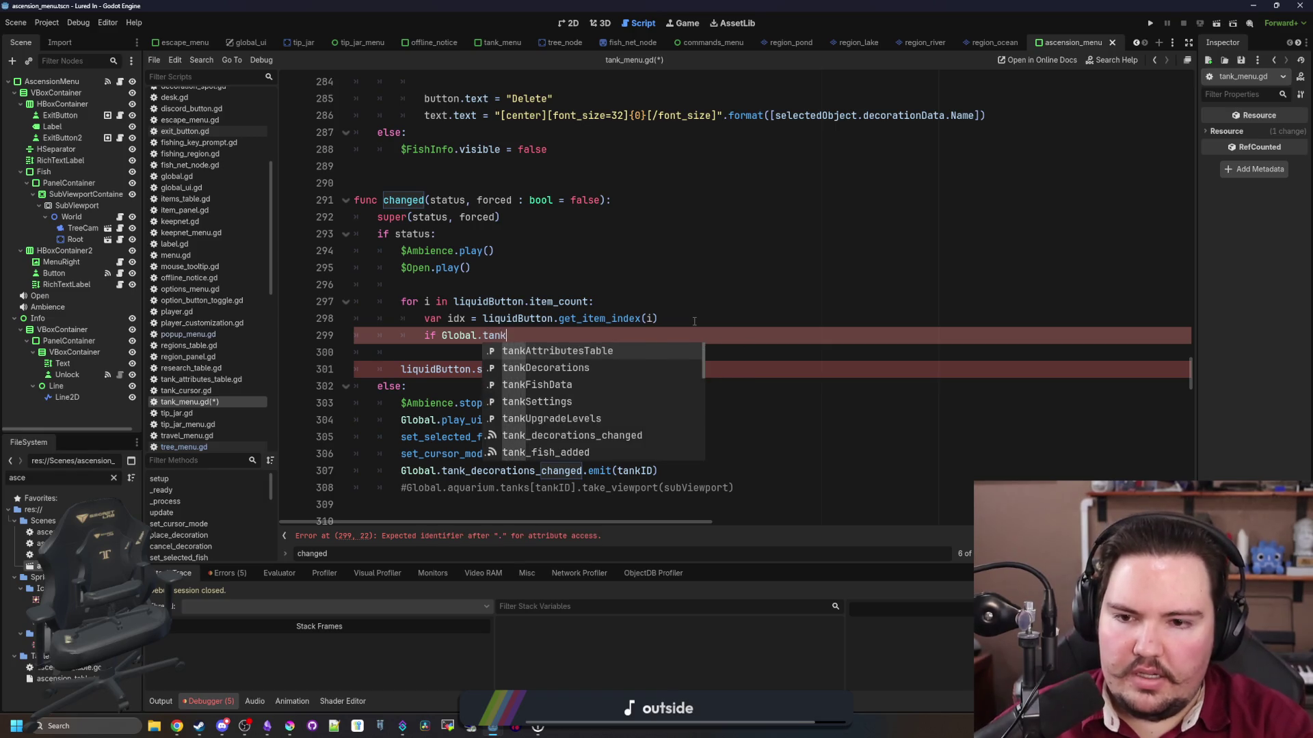
text(ings.)
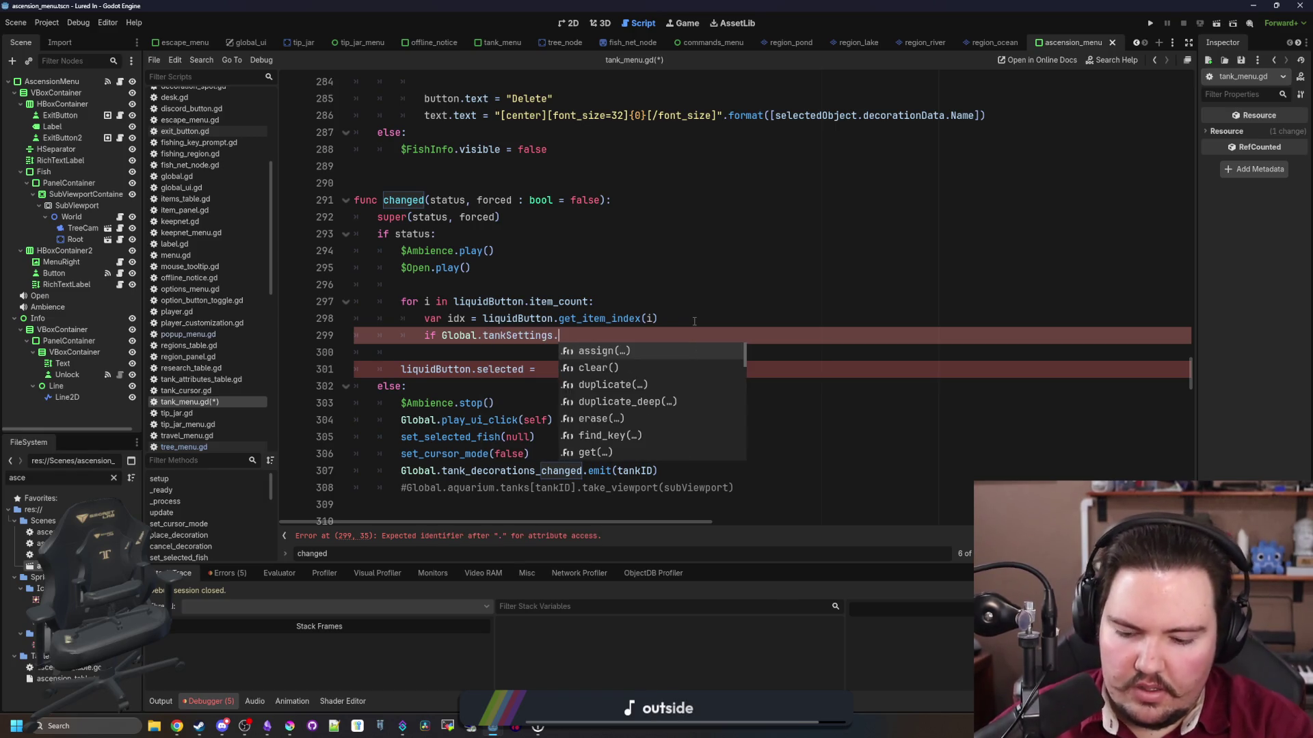
key(BackSpace)
text([tankID])
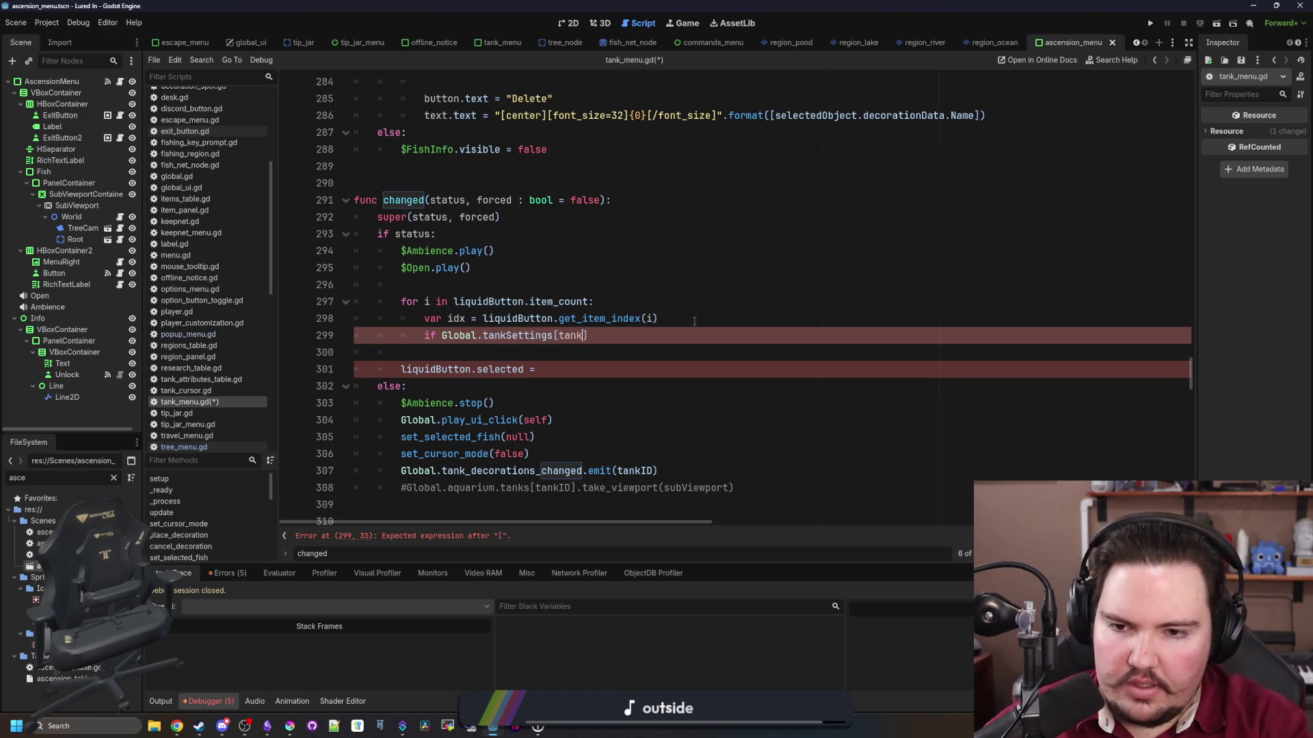
text(.get("L)
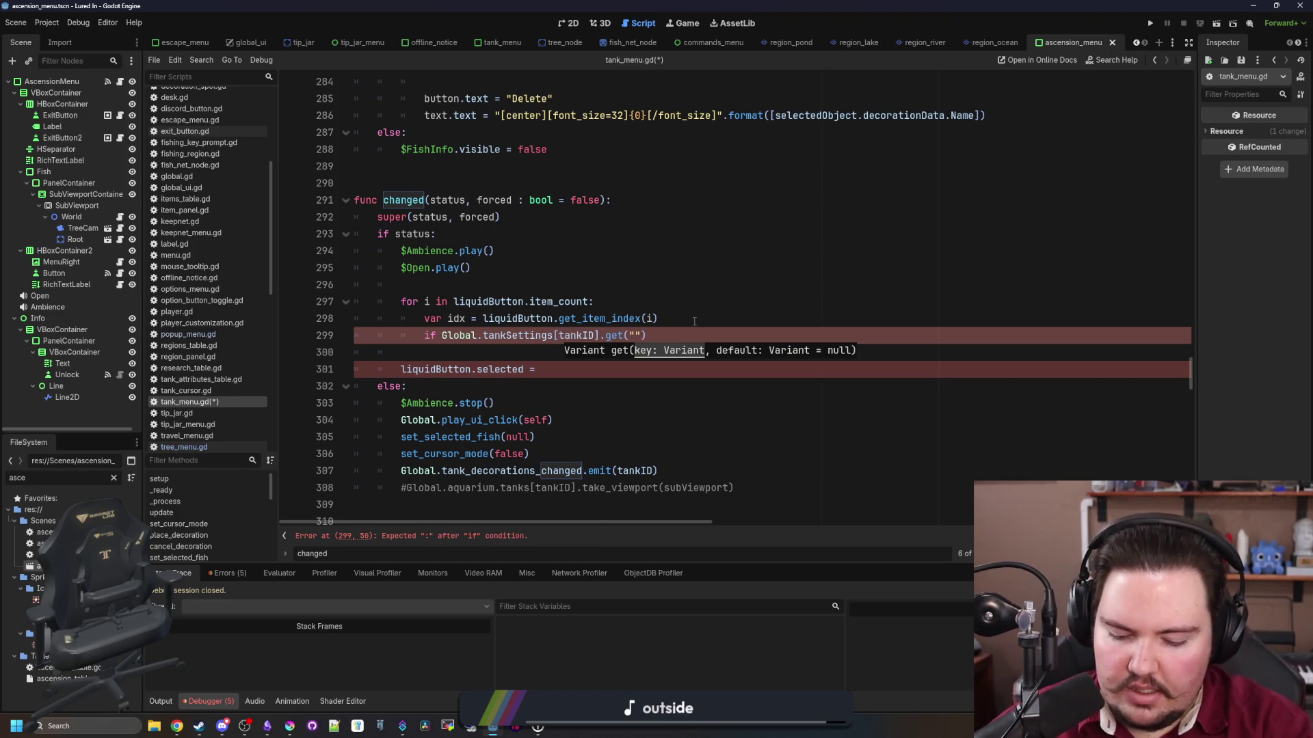
text(iquidType")
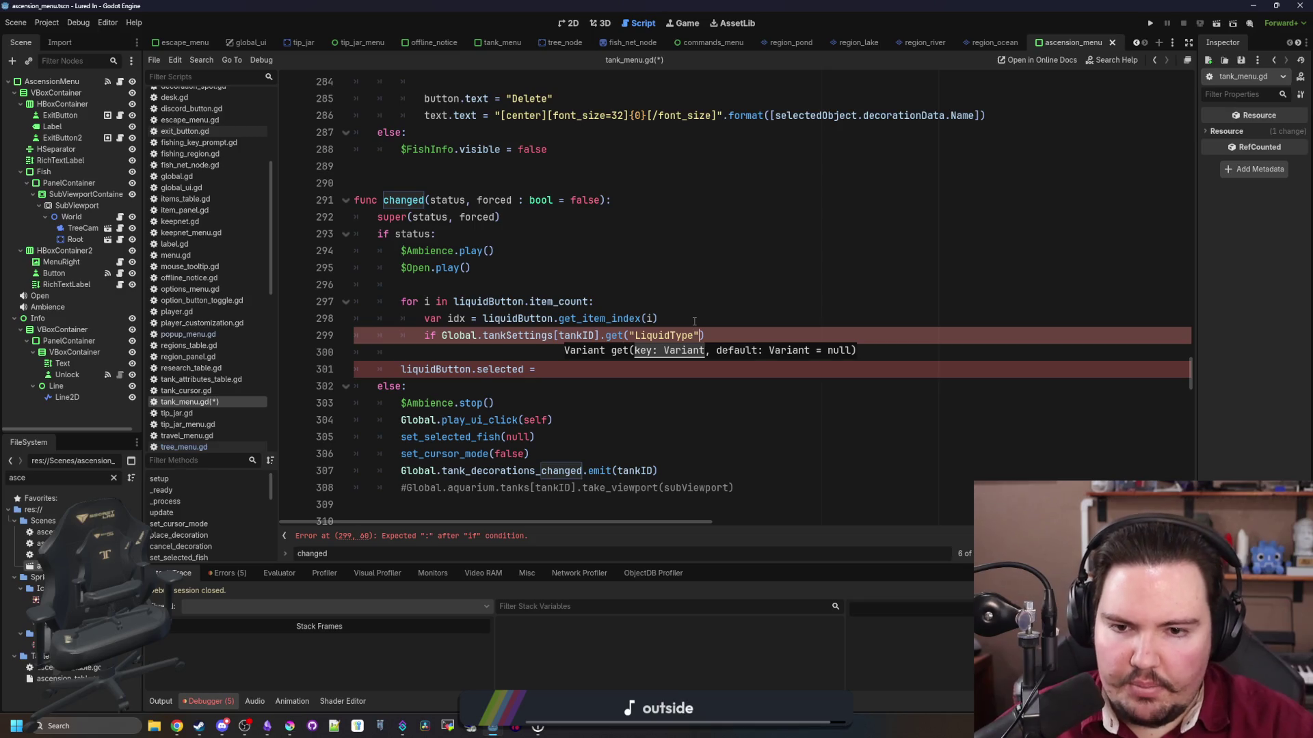
text(, "li.l)
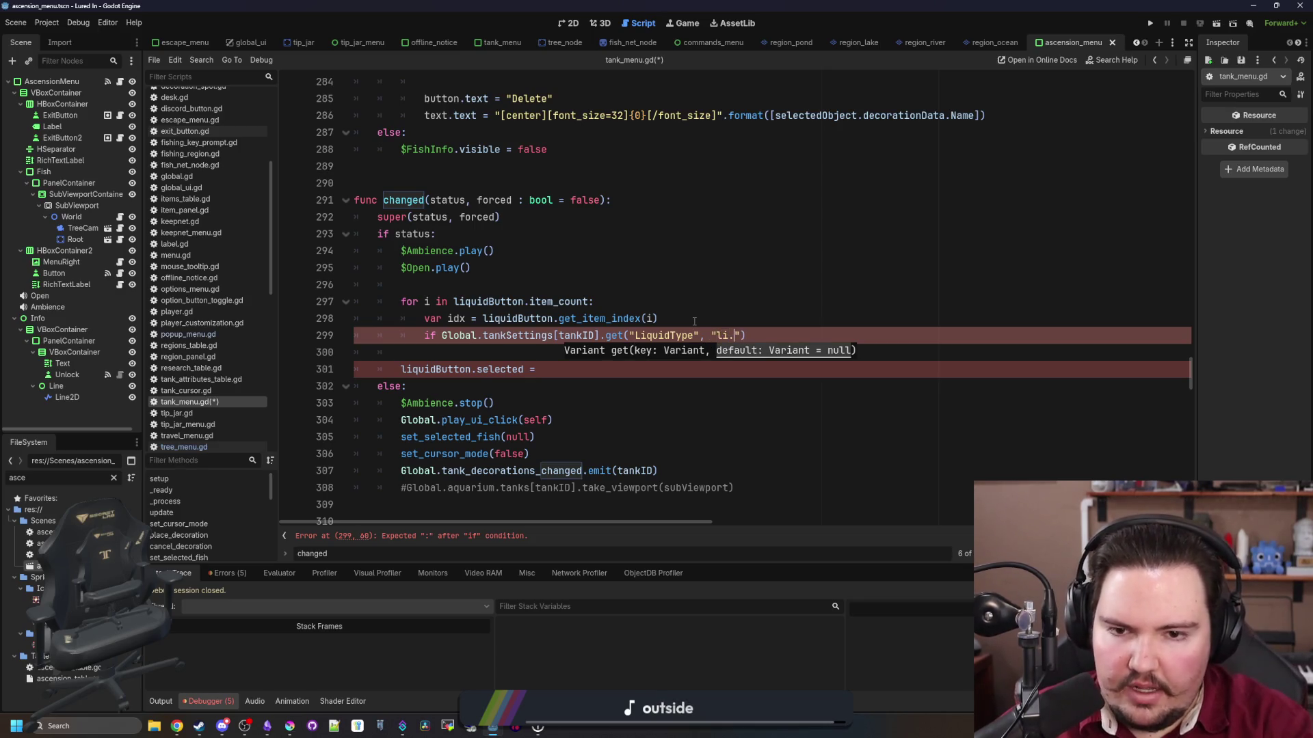
text(iquid.freshwater"))
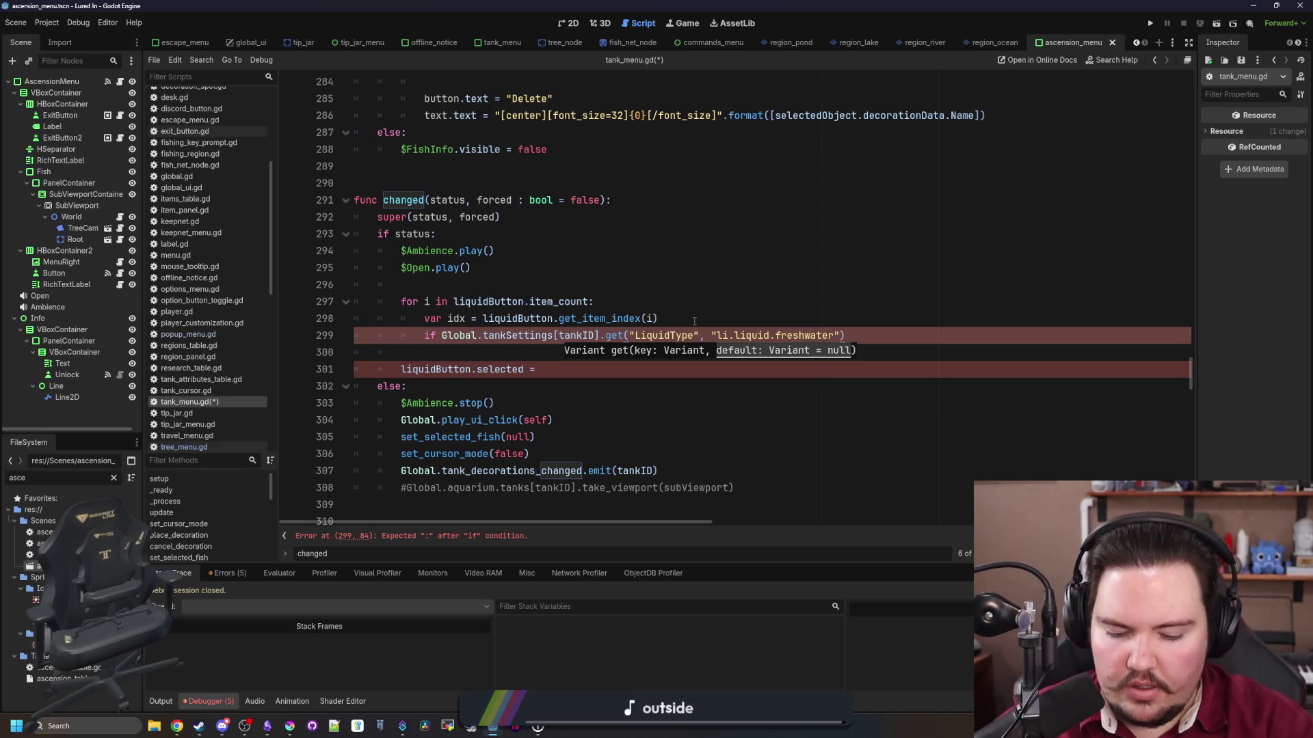
text( ==)
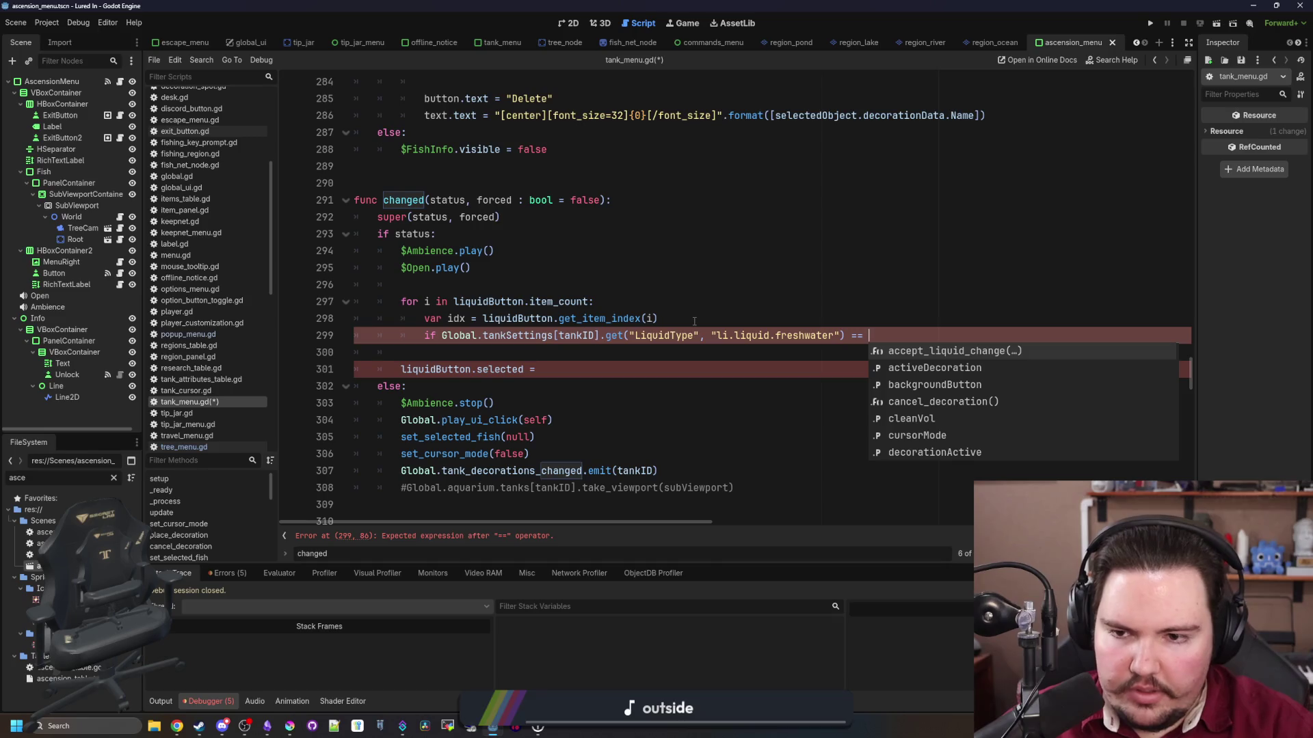
text( liquidButto)
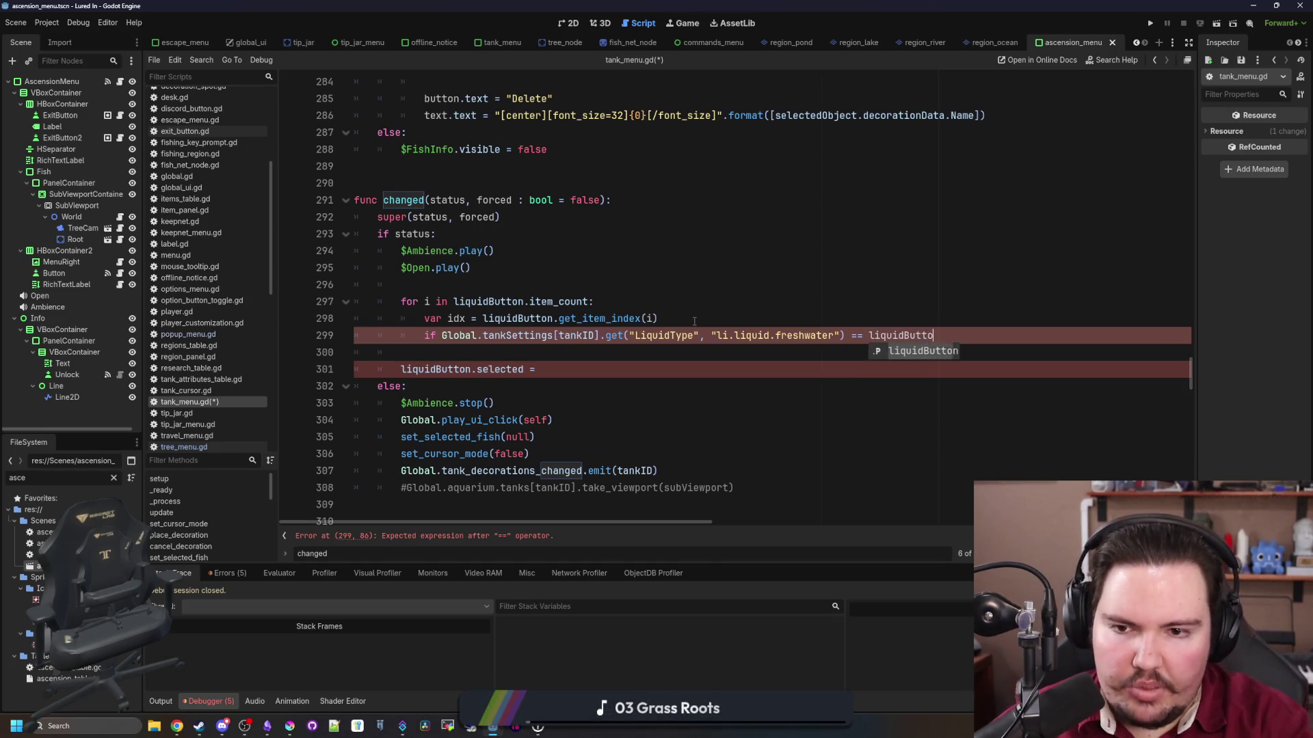
text(n.get_item)
key(Down)
key(Down)
key(Down)
key(Return)
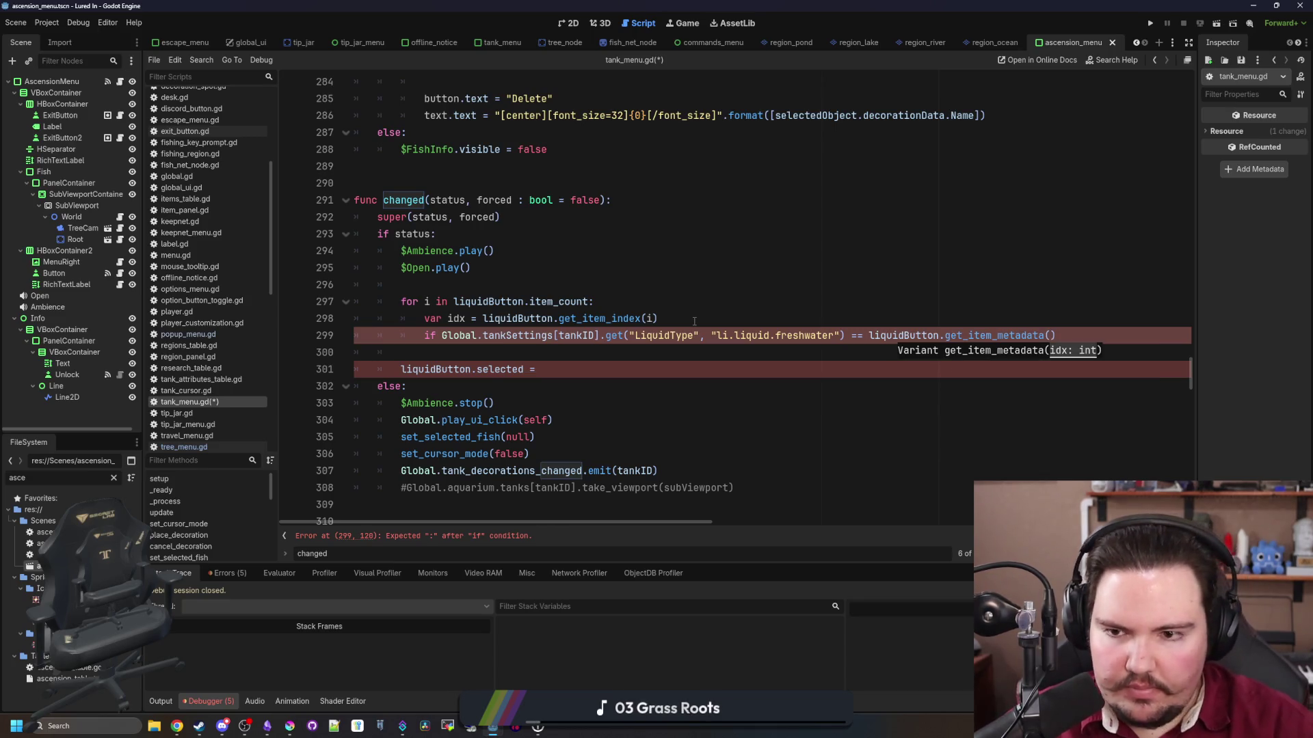
text(idx):")
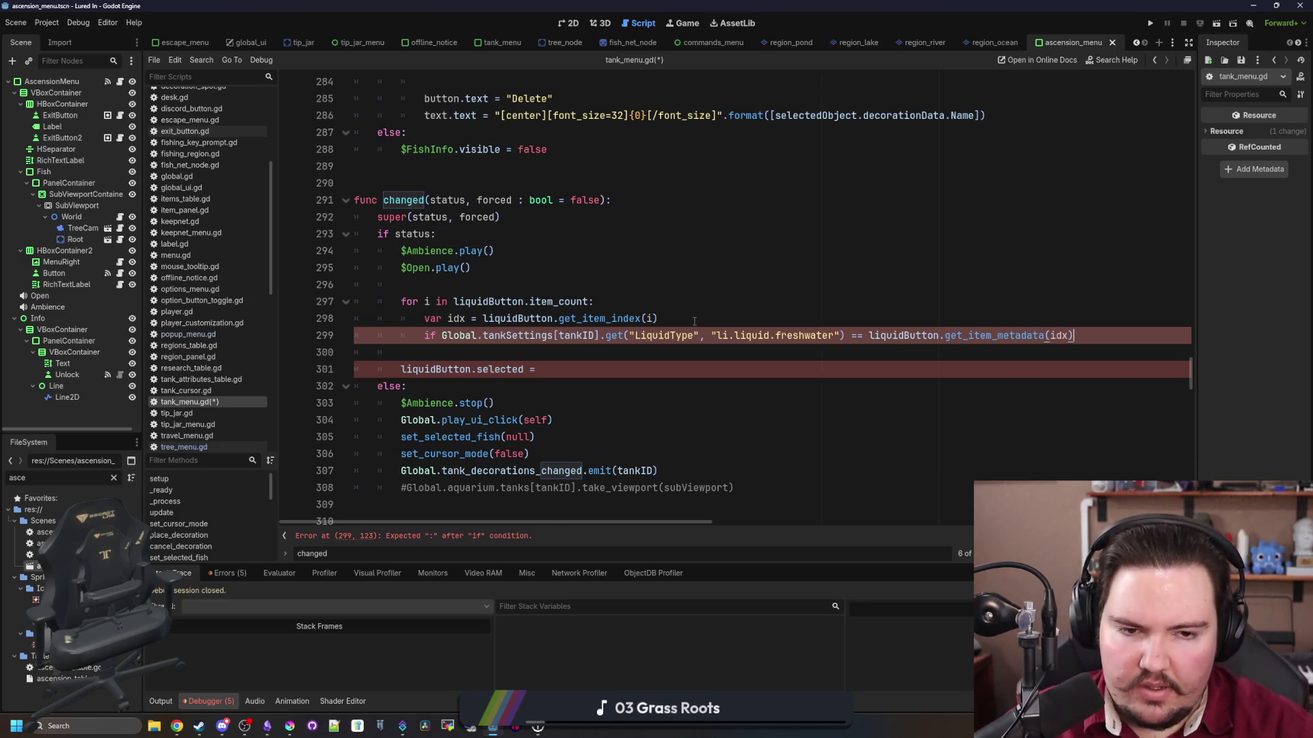
key(BackSpace)
key(Return)
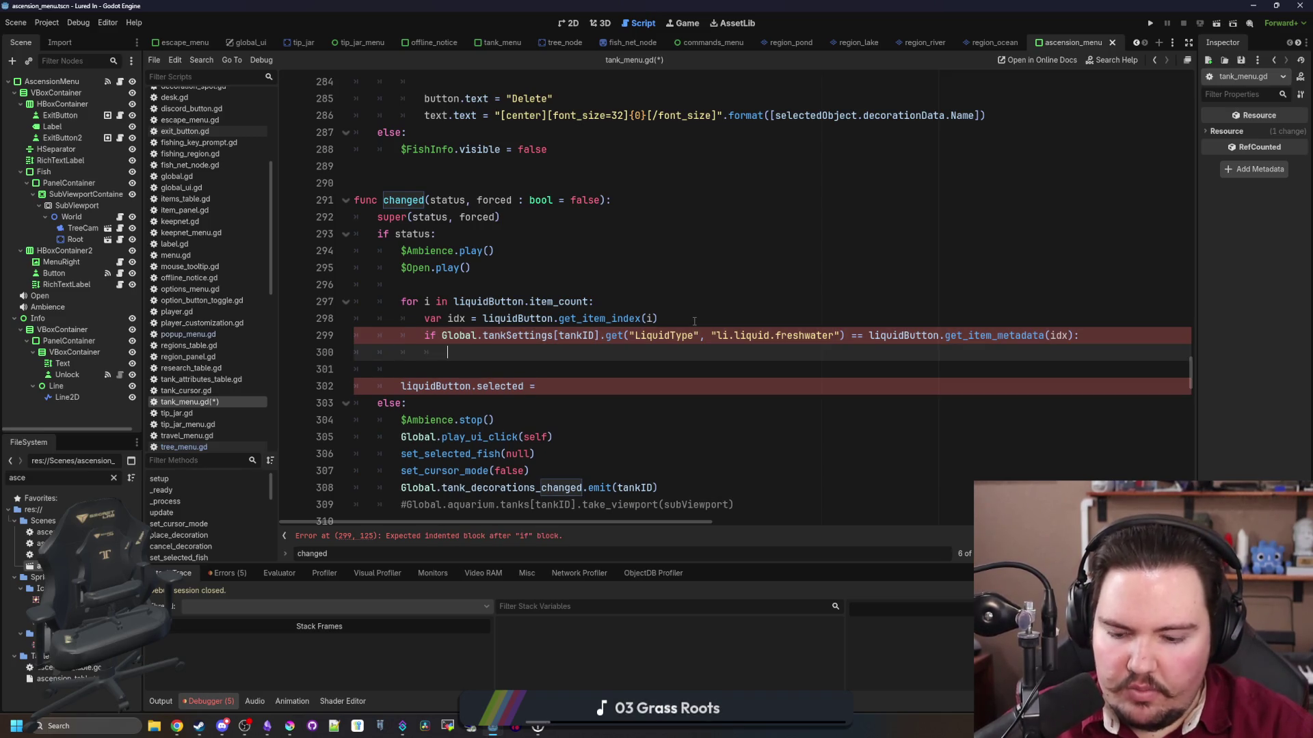
text(break)
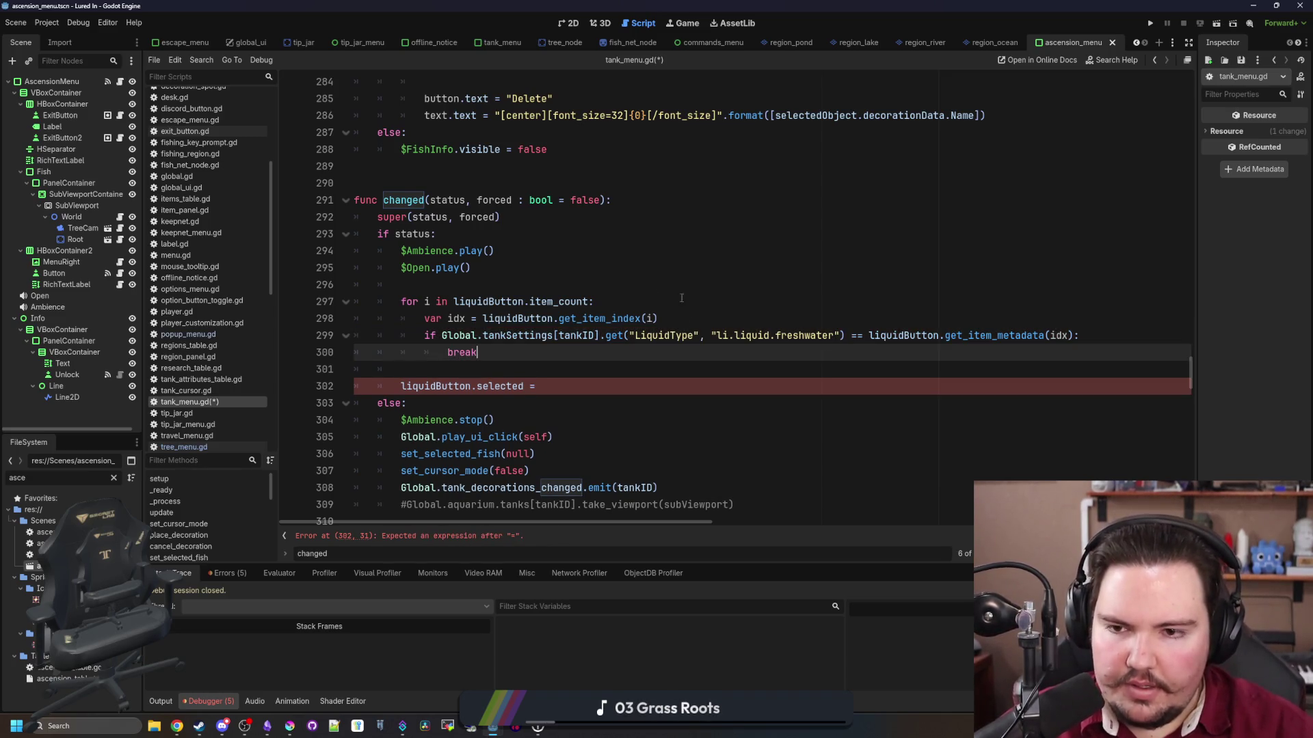
click(488, 290)
key(Return)
text(va)
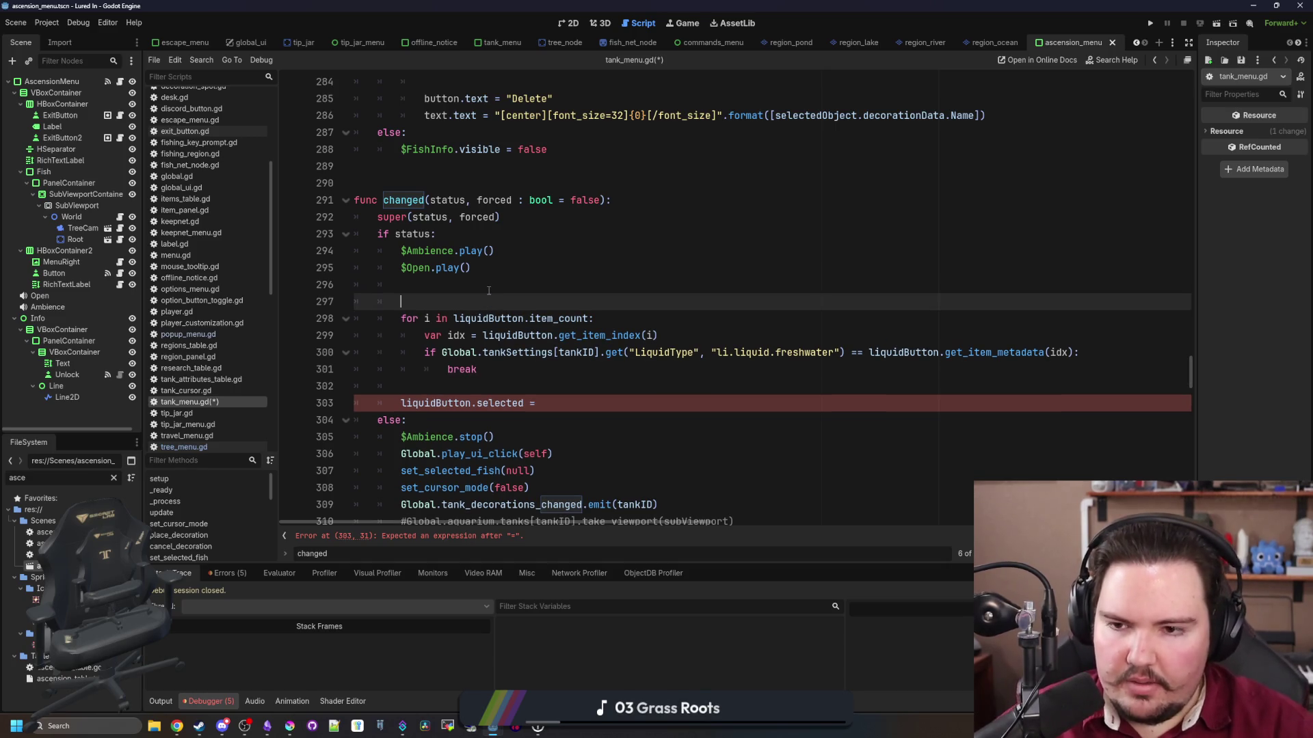
text(r index = 0)
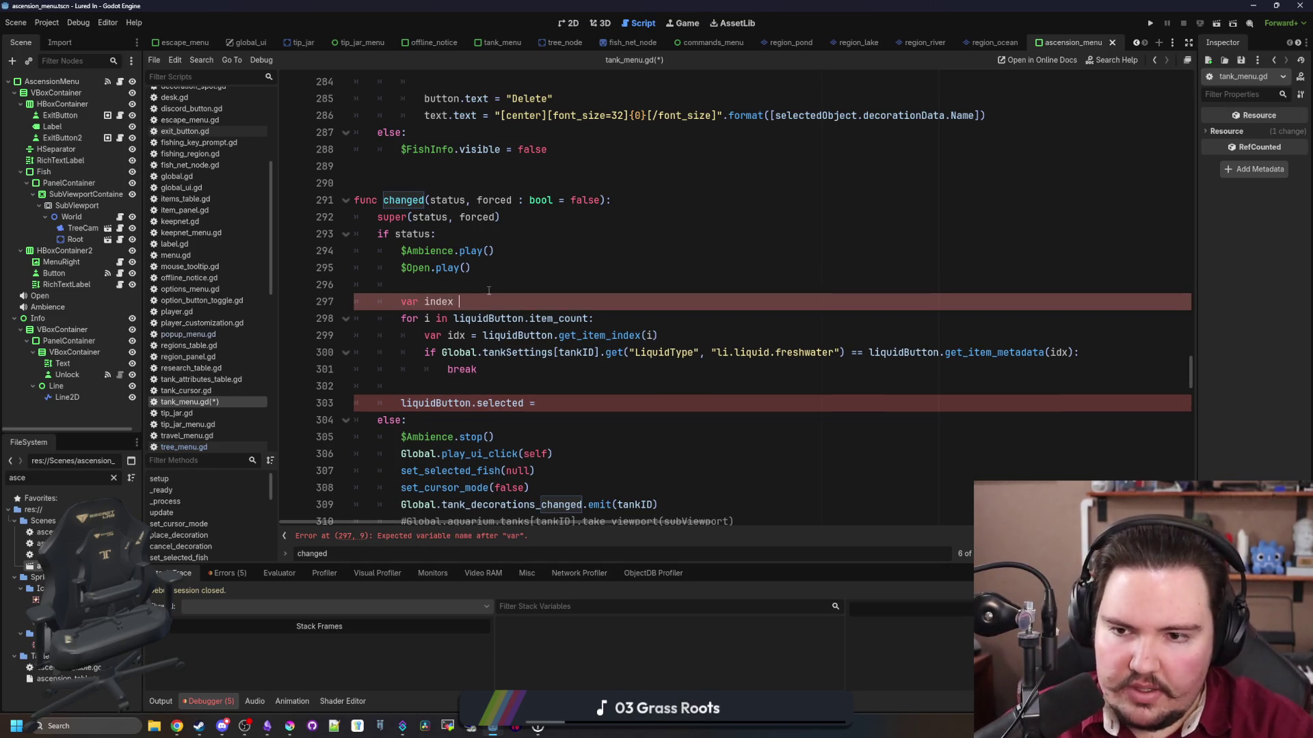
Step: Add index += 1 after the break, outside the if block
click(489, 290)
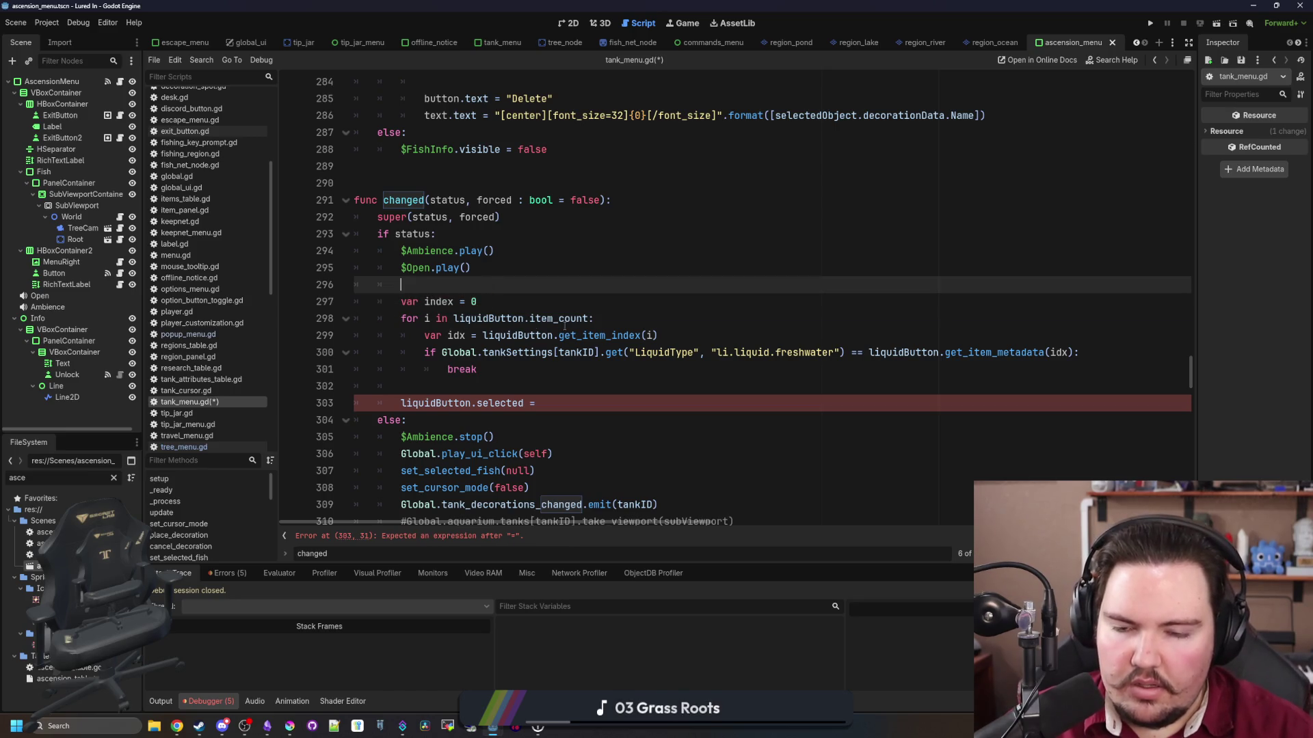
ctrl+click(518, 404)
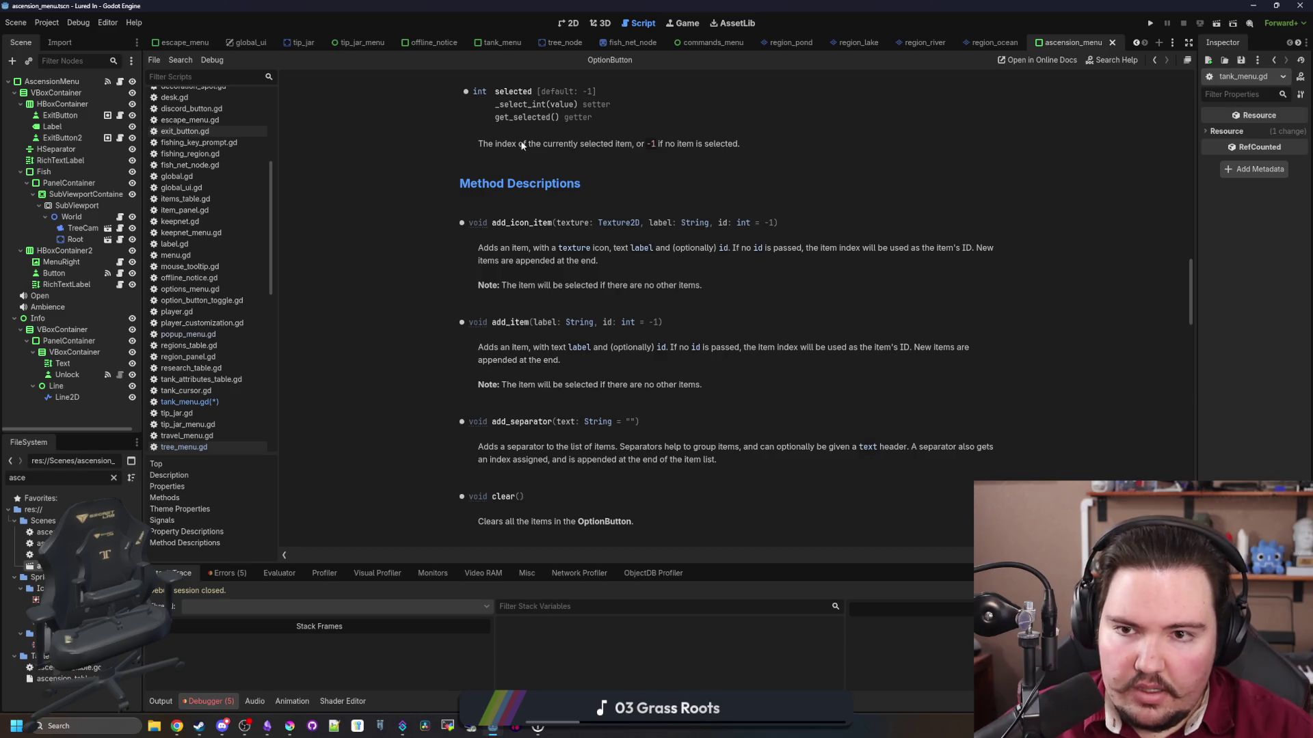
key(alt+Left)
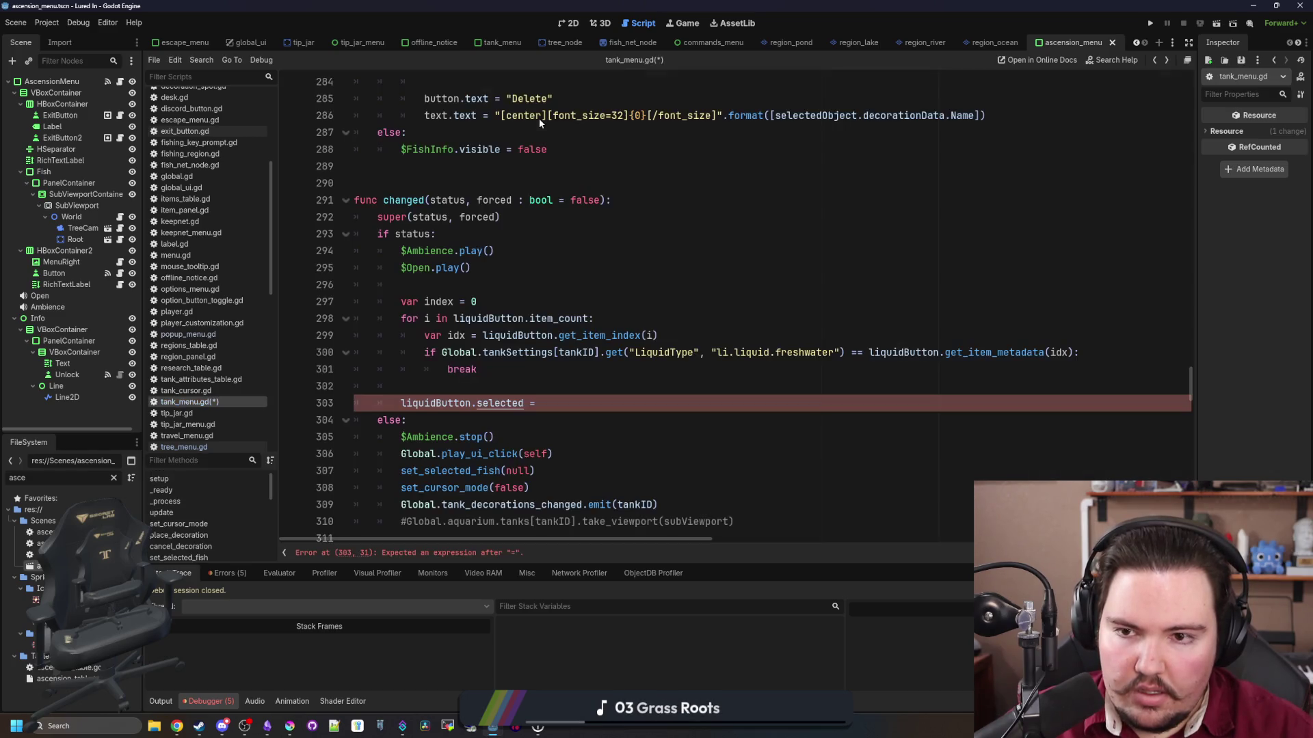
click(506, 302)
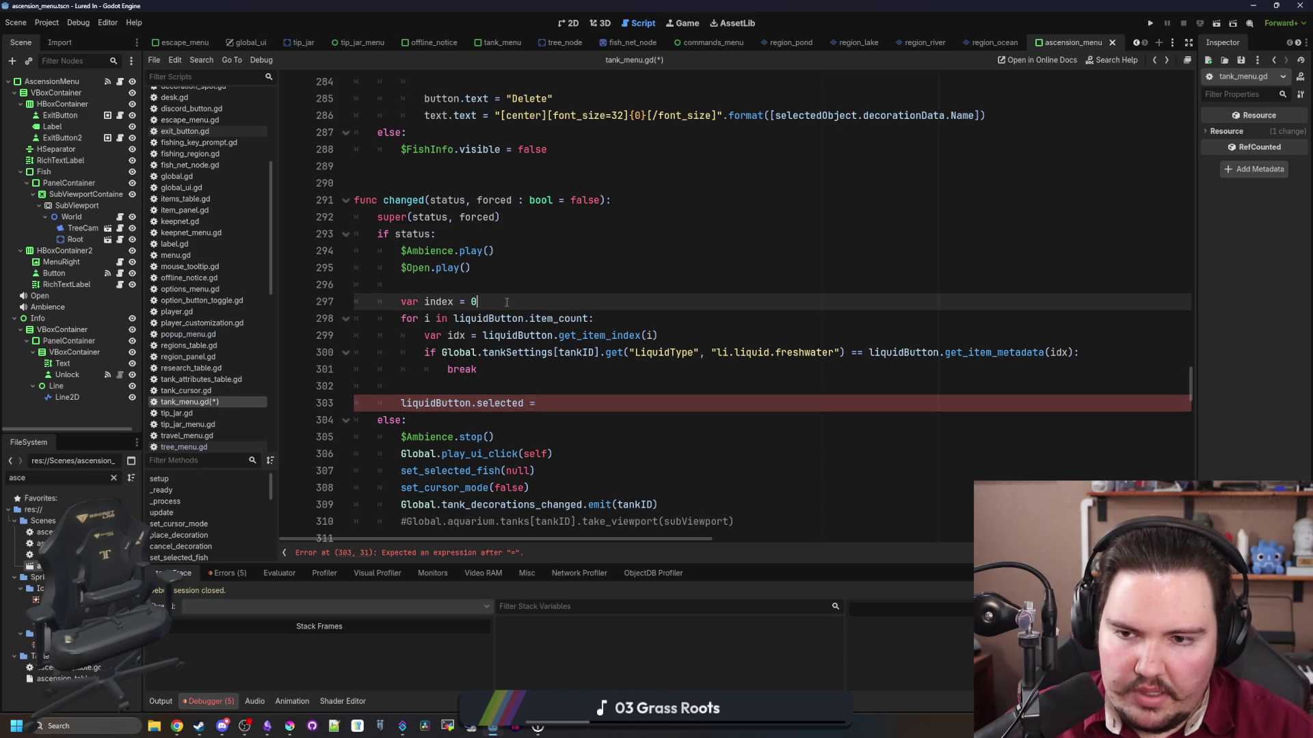
click(512, 354)
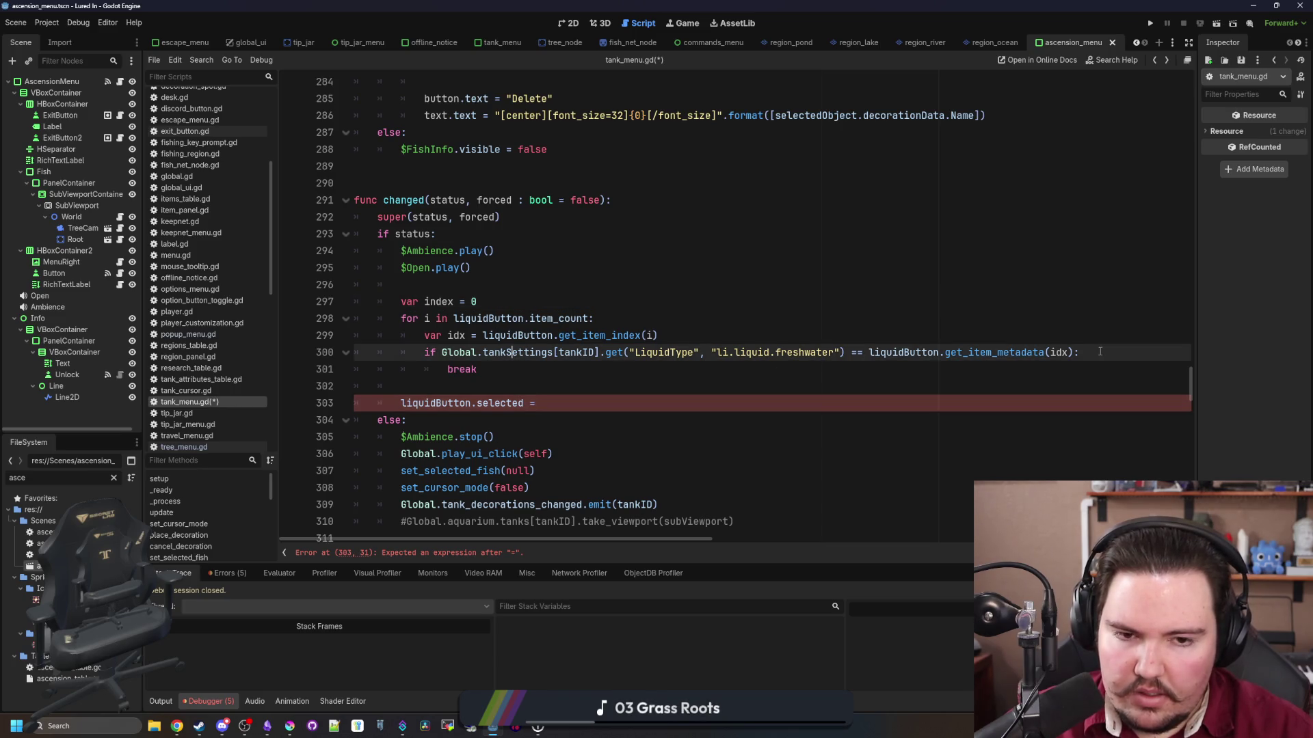
click(613, 315)
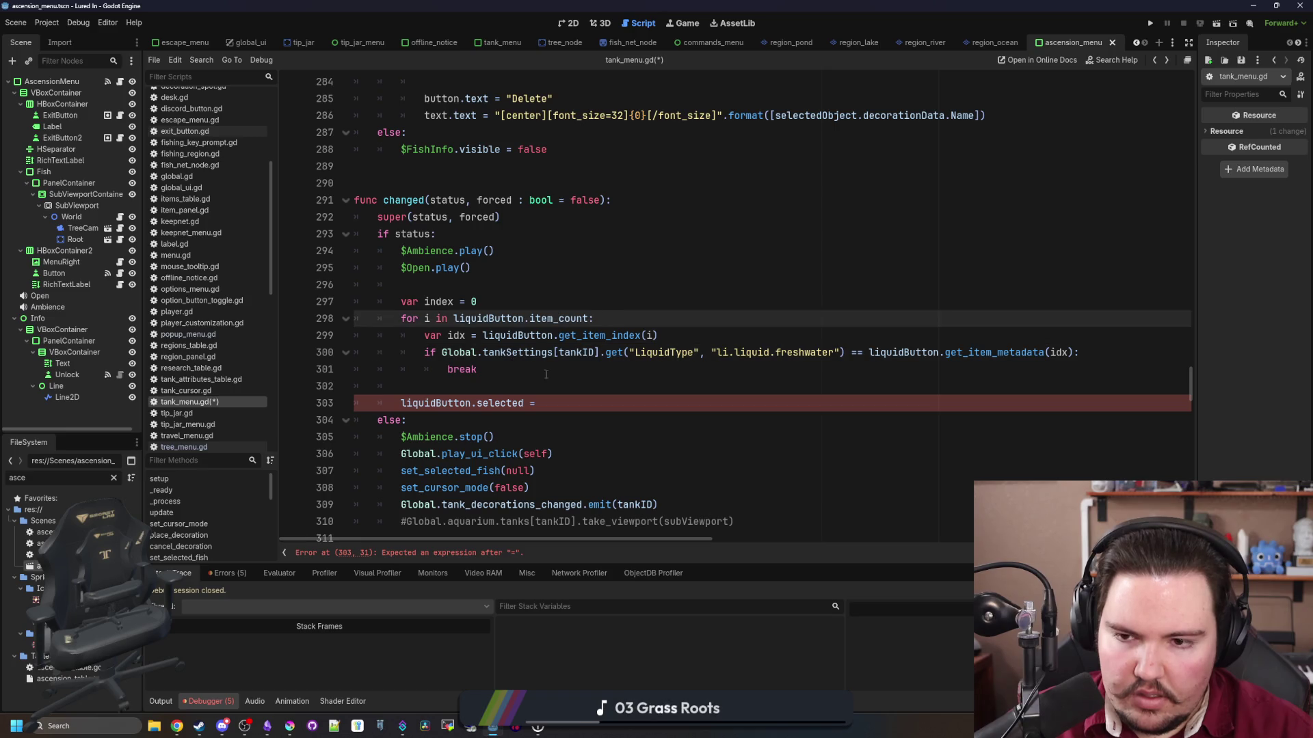
click(517, 370)
key(Return)
key(BackSpace)
text(index += 1)
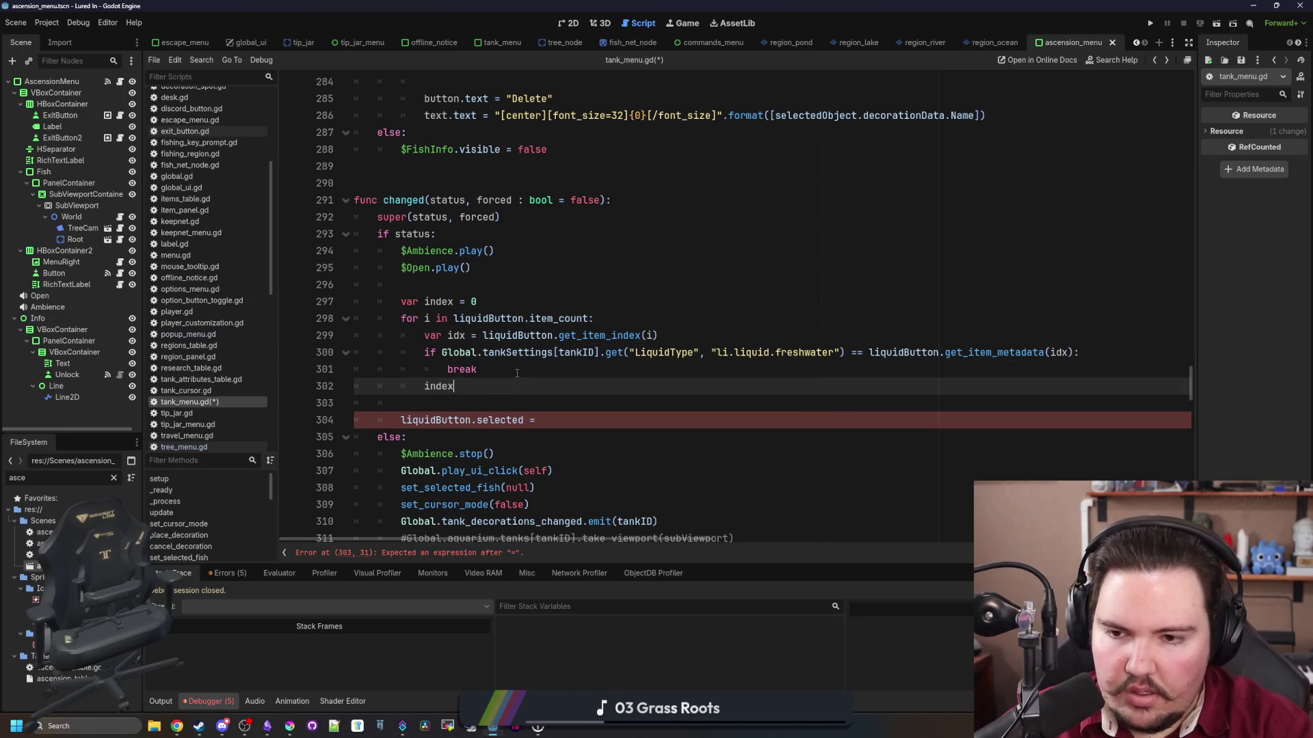
Step: Complete the assignment as liquidButton.selected = index and save
click(517, 373)
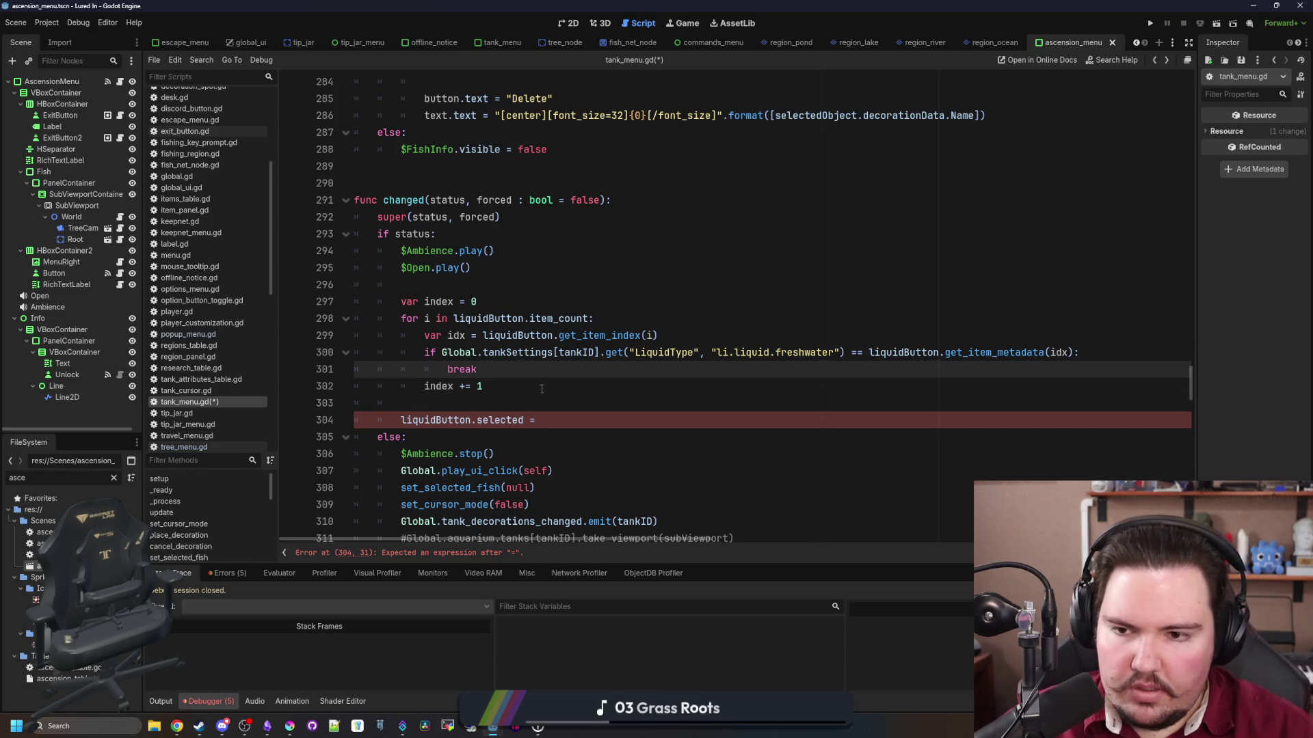
click(566, 422)
text(index)
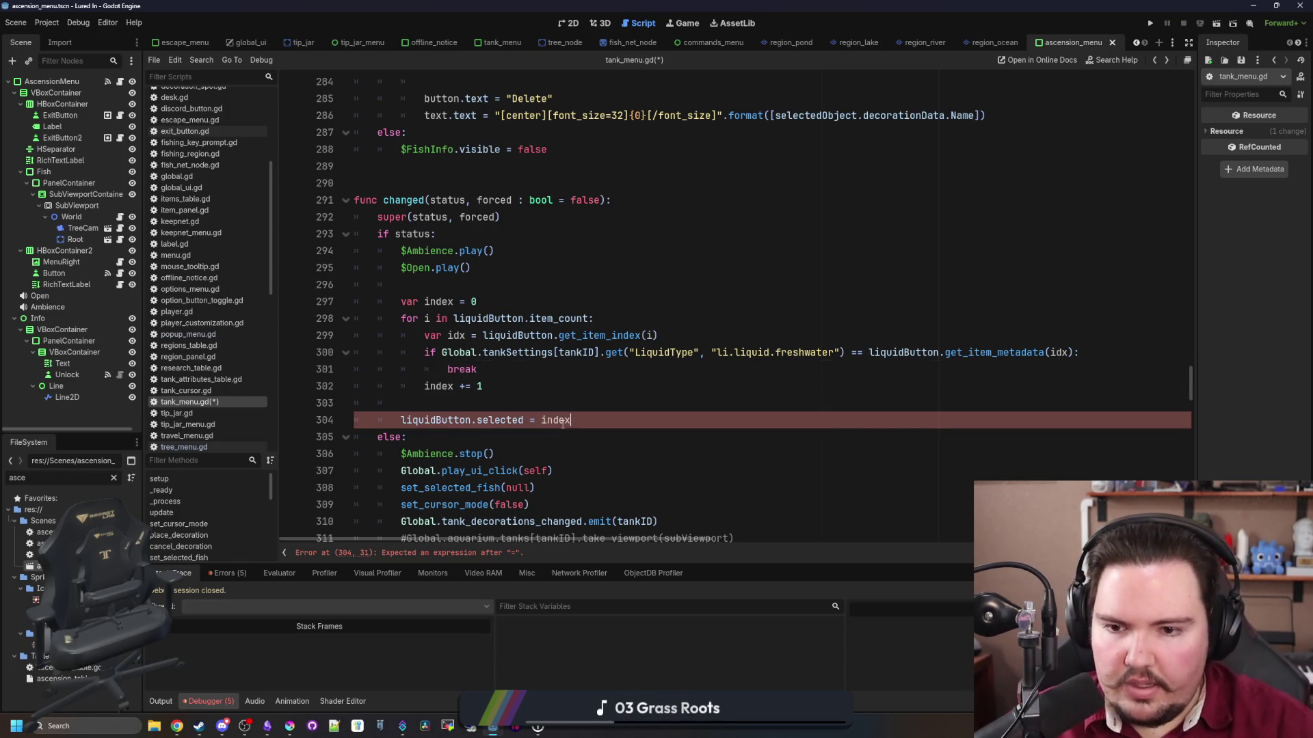
click(477, 412)
click(476, 407)
key(ctrl+s)
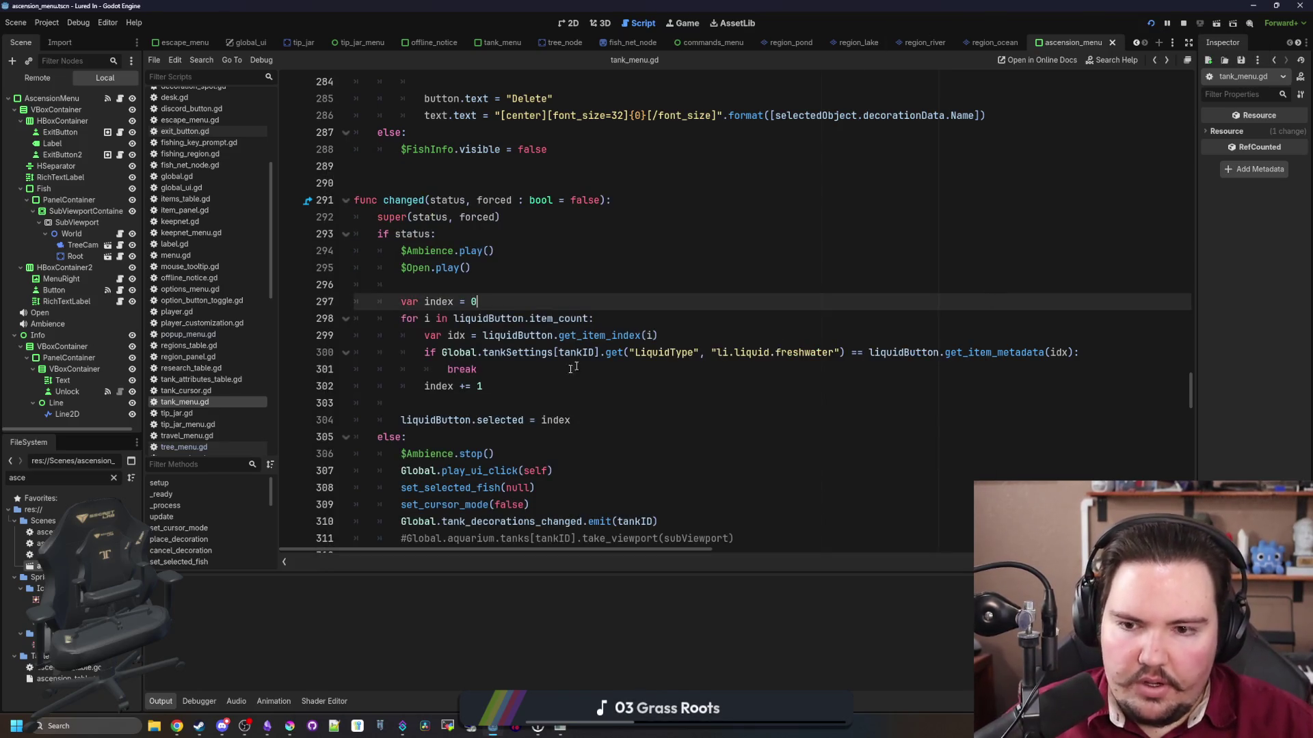
Step: Insert lastIndex = index above the selection assignment and save
key(Return)
text(last)
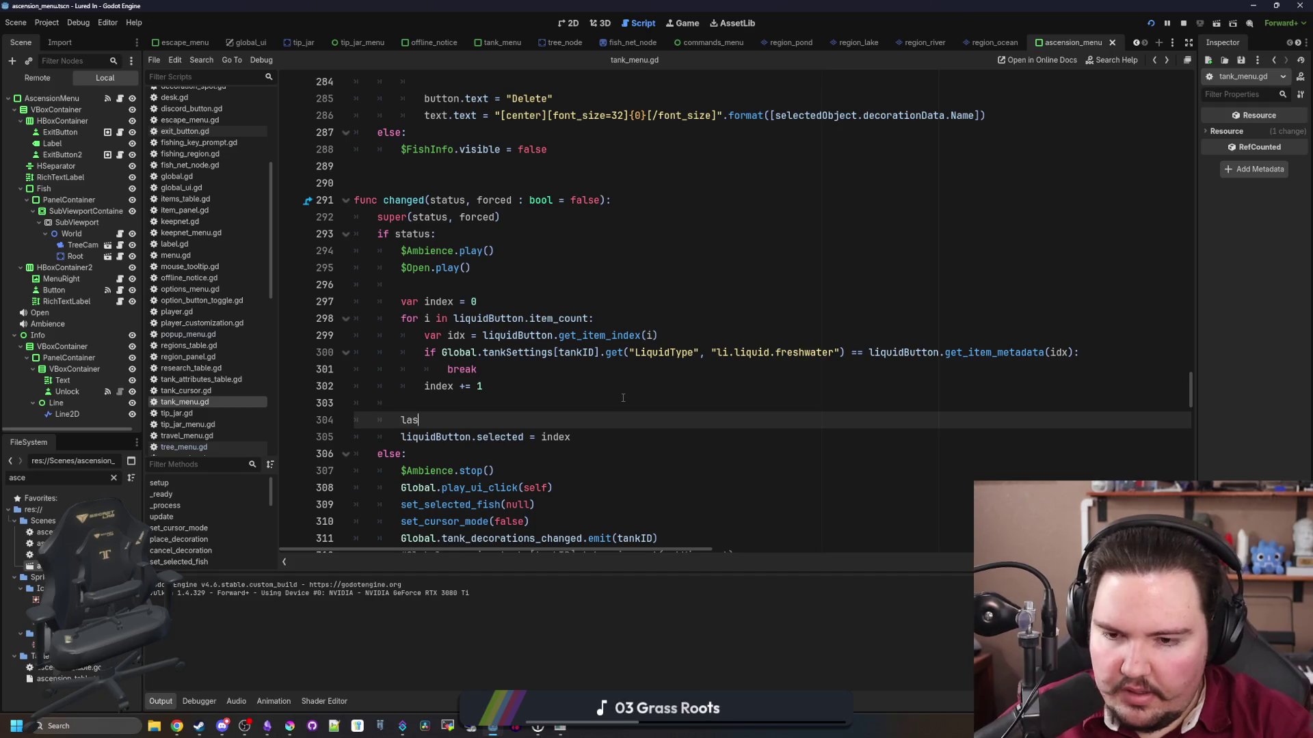
key(Return)
text(= index)
key(ctrl+s)
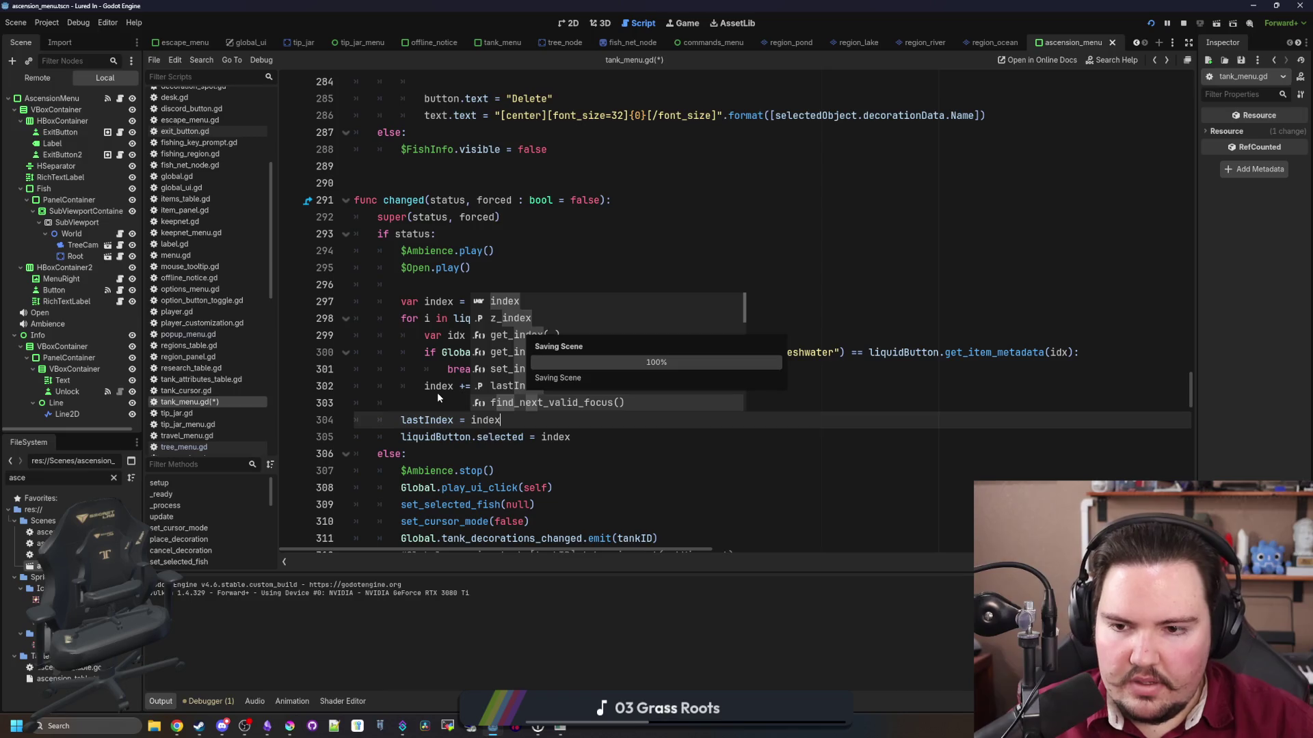
click(437, 398)
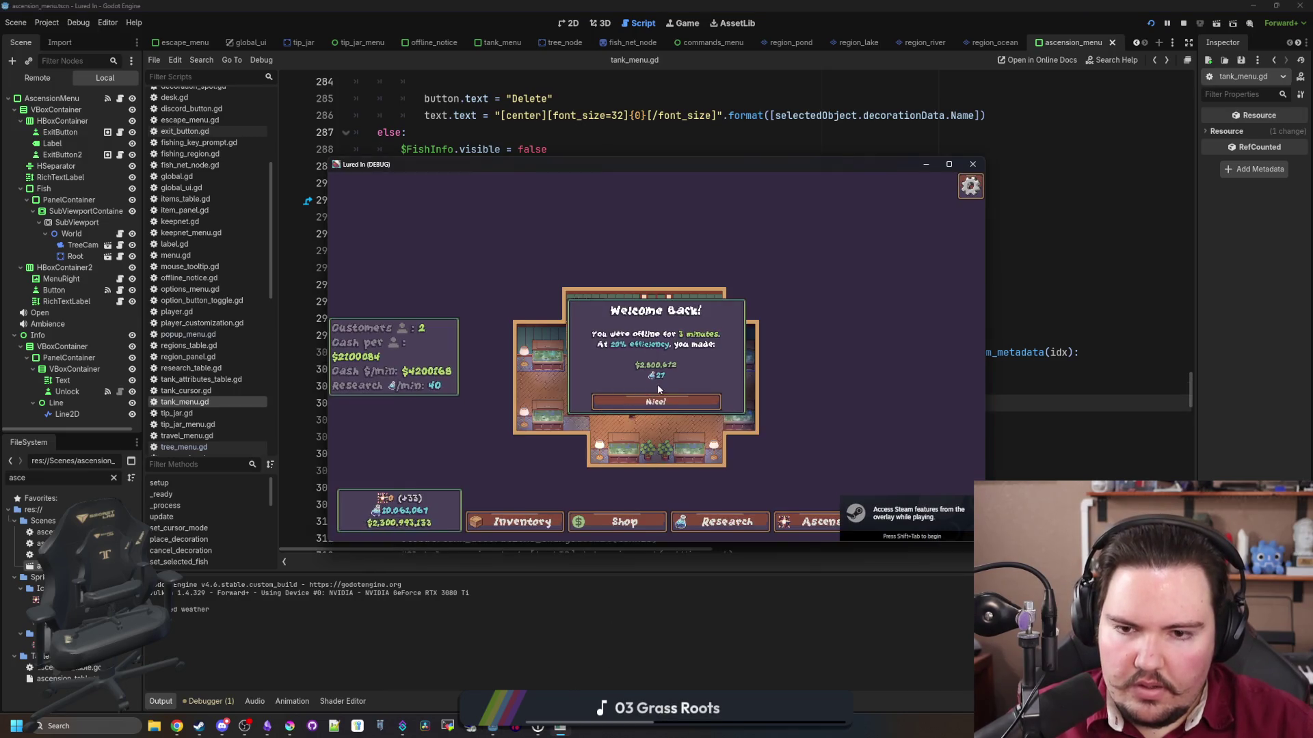
Step: In the running game, open Fish Tank 1's settings and maximize the game window
click(537, 364)
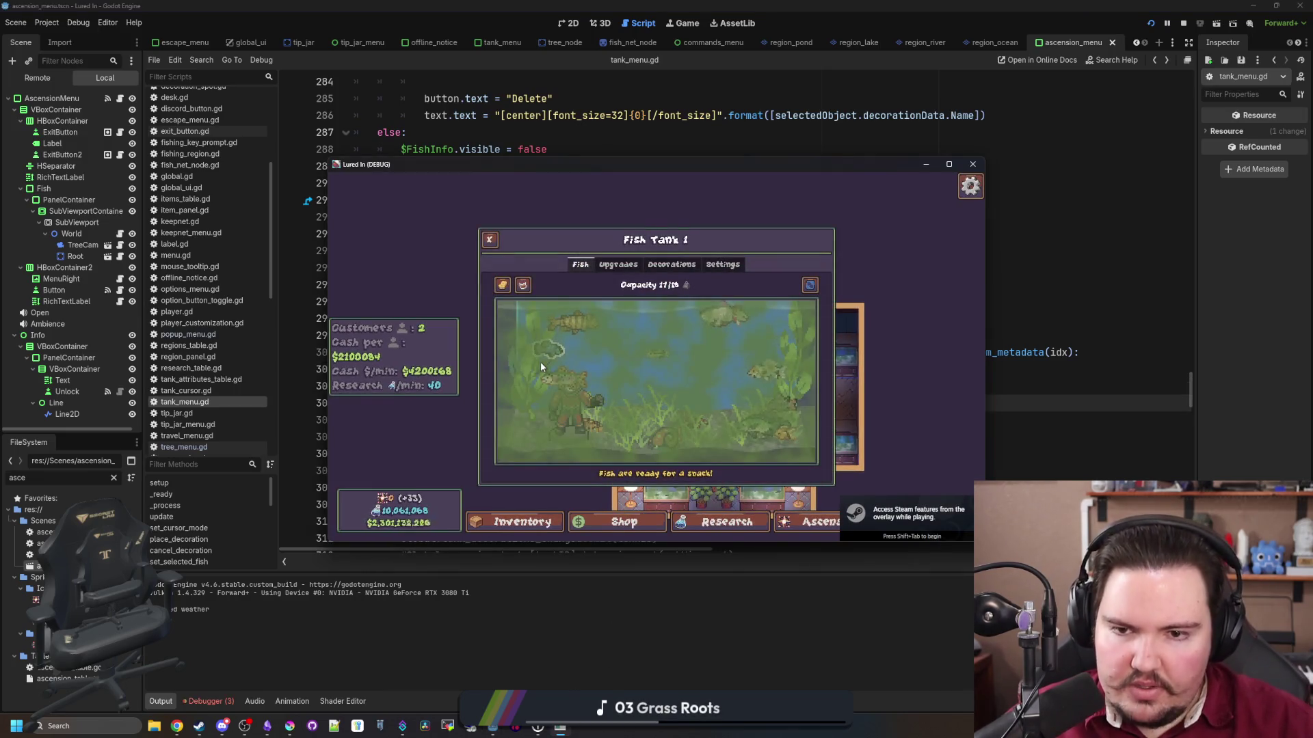
click(726, 267)
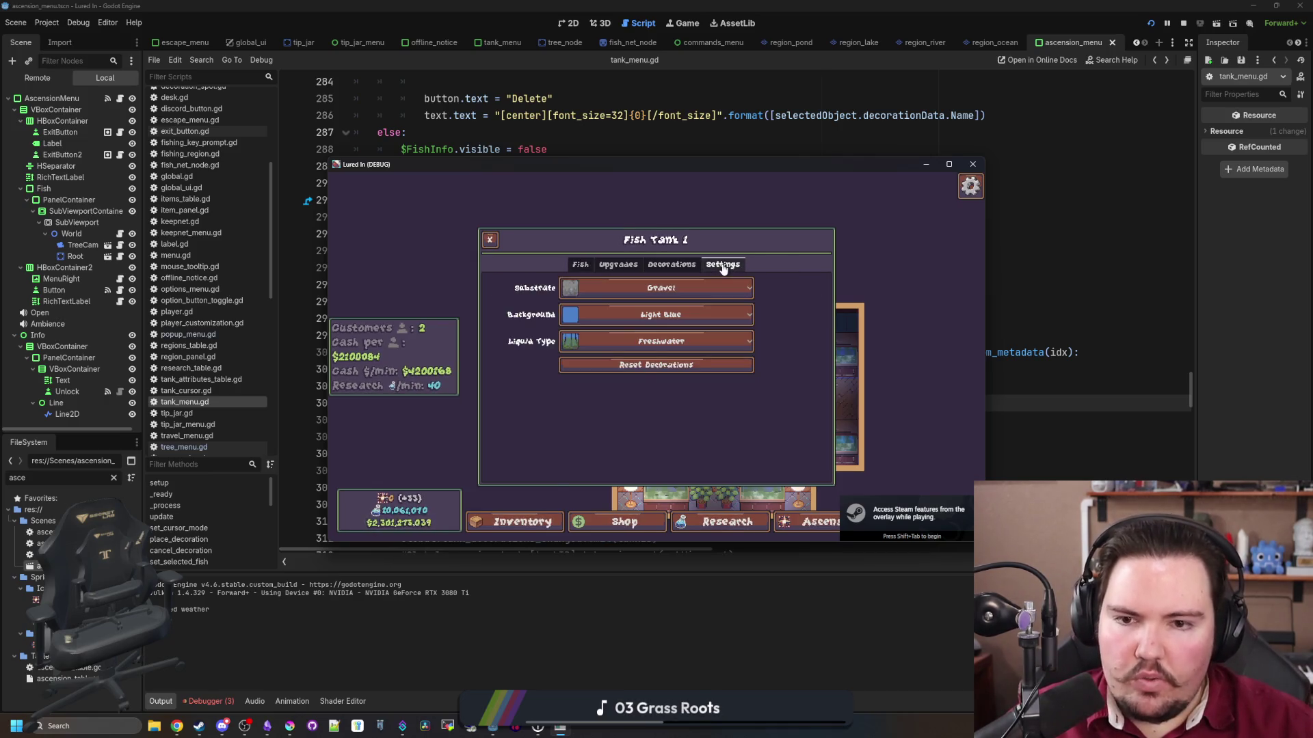
click(948, 164)
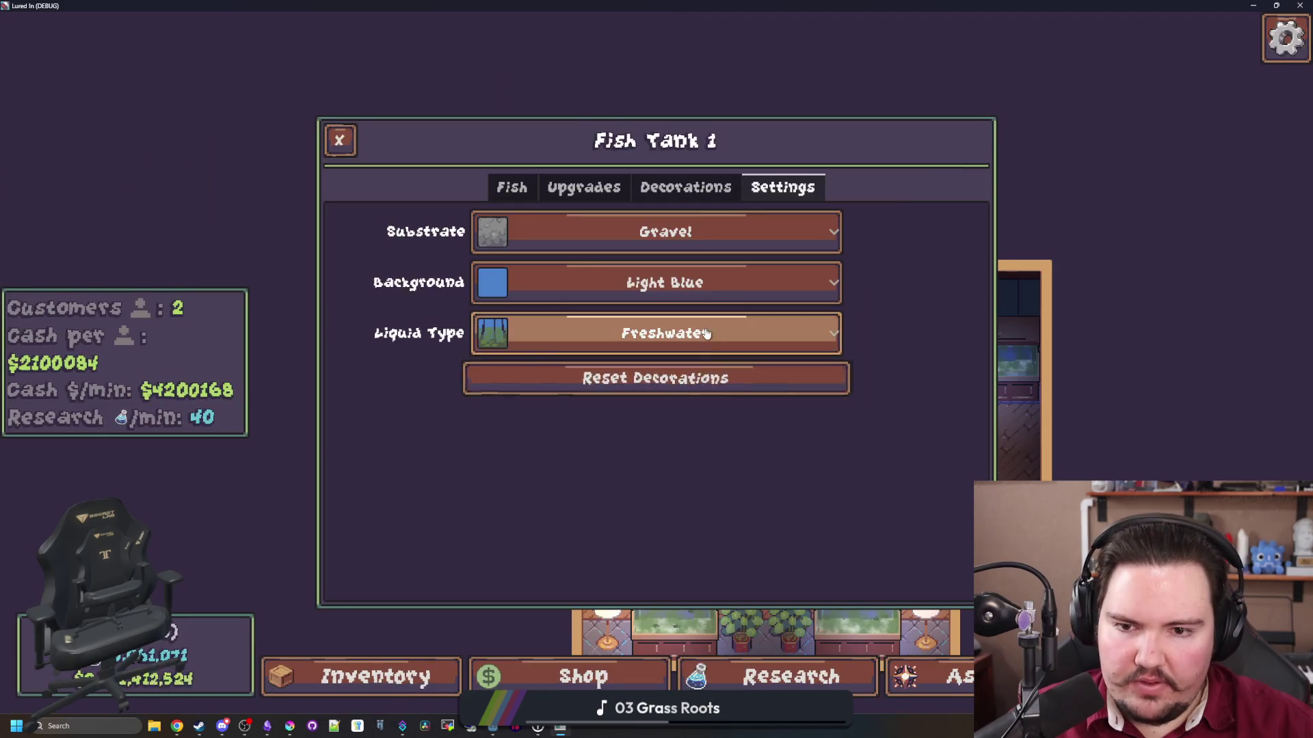
Step: Toggle the liquid type between Saltwater and Freshwater five times, declining each warning, then shrink the window
click(656, 333)
click(591, 403)
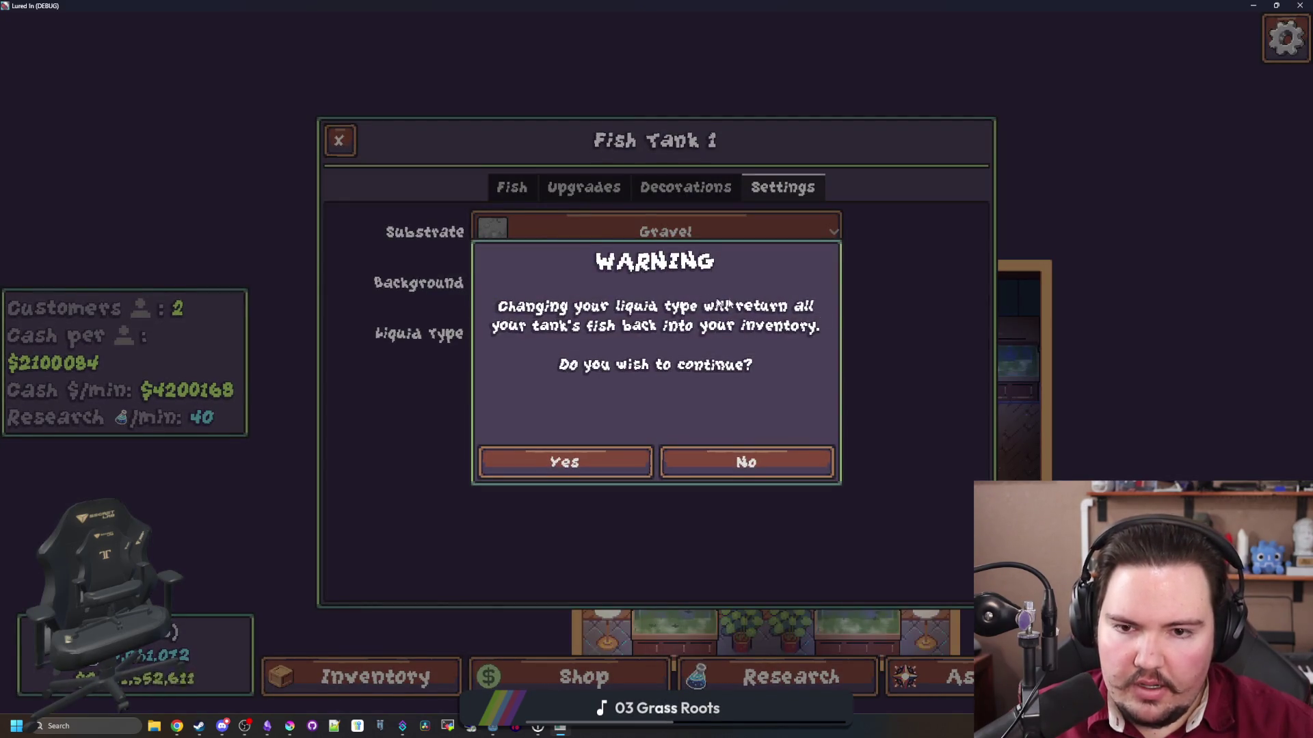
click(715, 457)
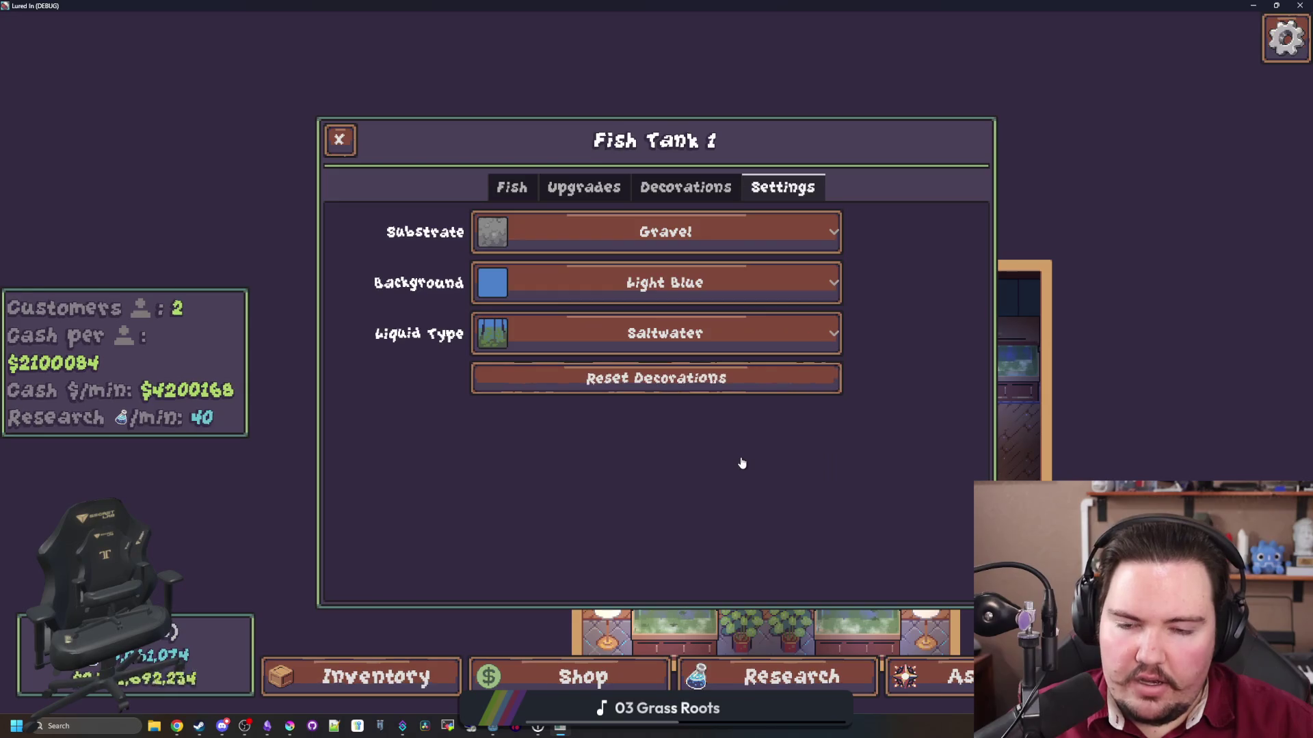
click(639, 334)
click(637, 374)
click(718, 453)
click(656, 333)
click(663, 410)
click(719, 460)
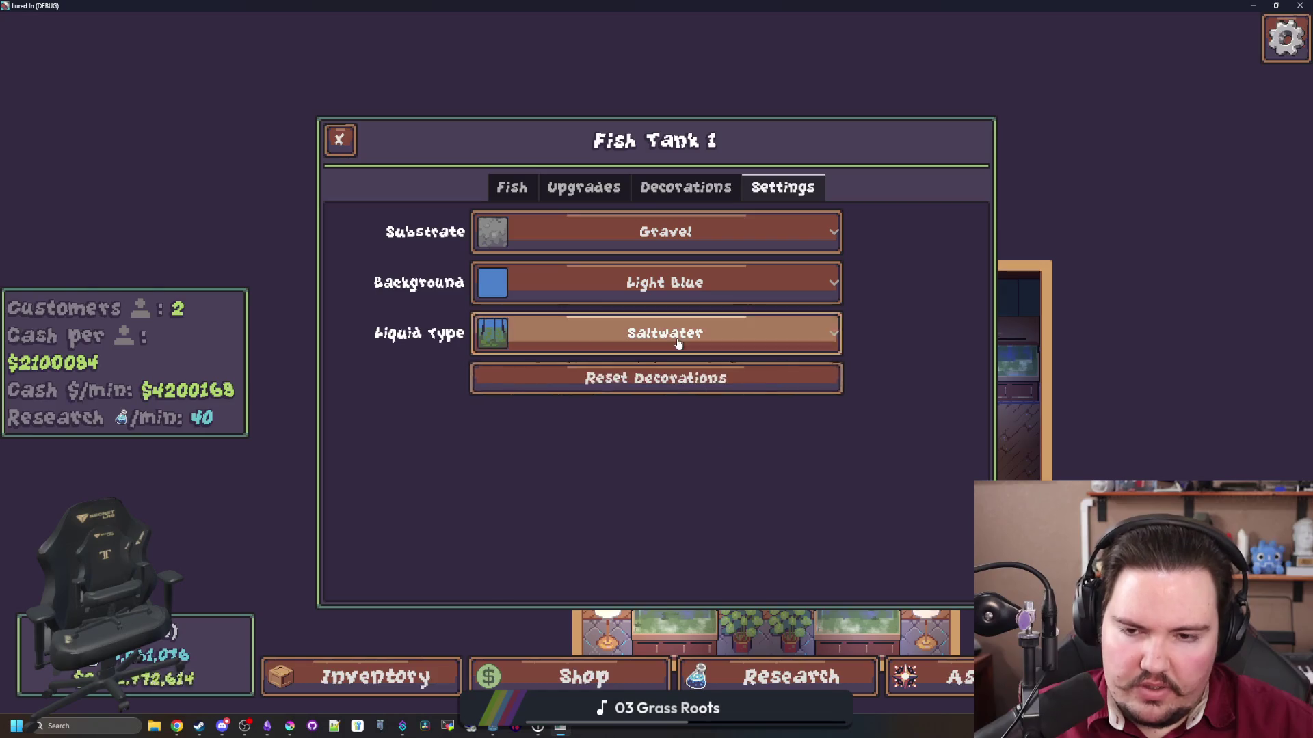
click(670, 334)
click(657, 375)
click(695, 460)
click(656, 334)
click(658, 404)
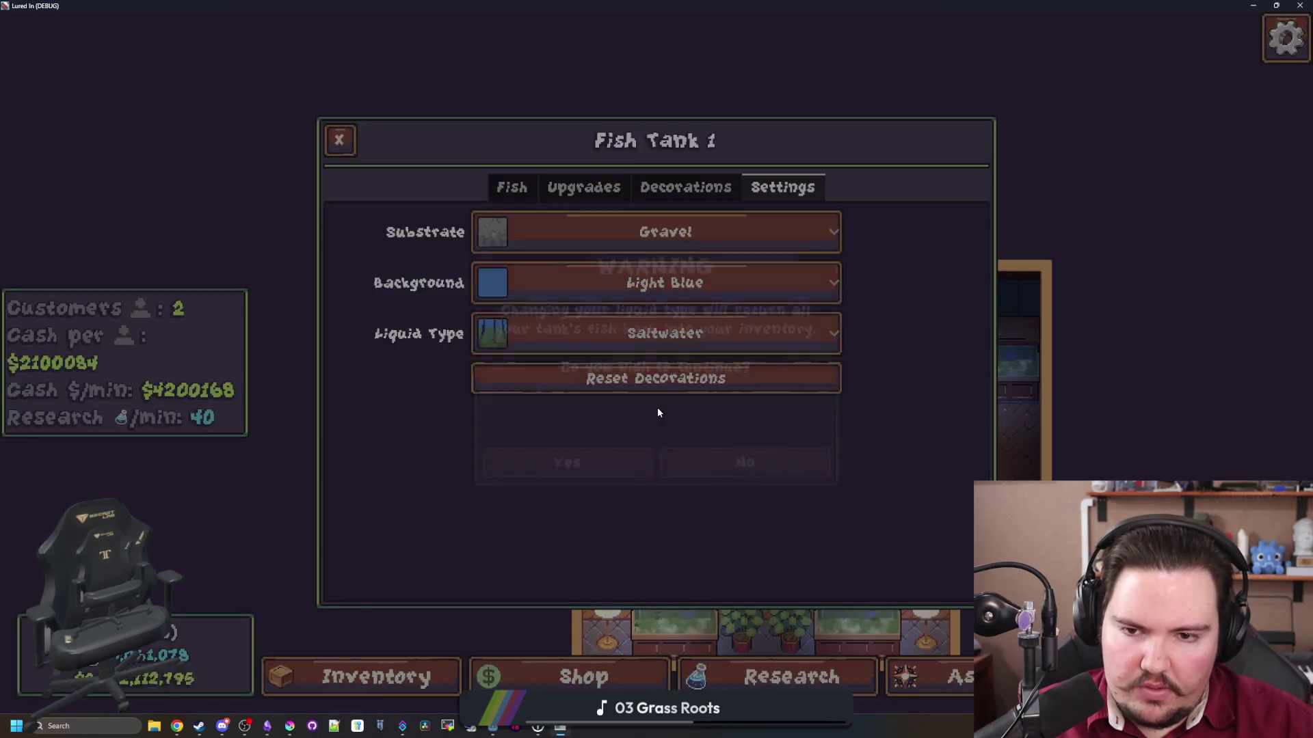
click(718, 461)
key(super+Down)
key(super+Down)
scroll(559, 421, down, 20)
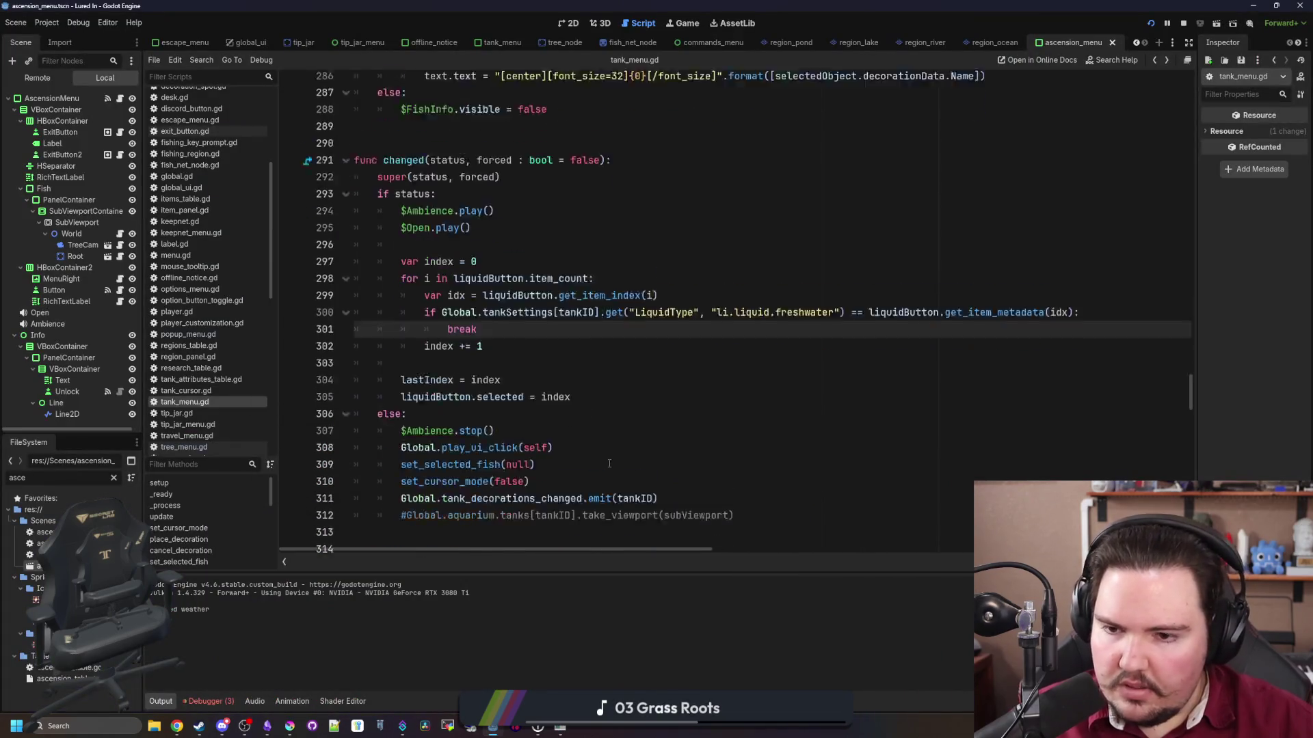
Step: Save tank_menu.gd with the caret below accept_liquid_change
scroll(559, 421, down, 15)
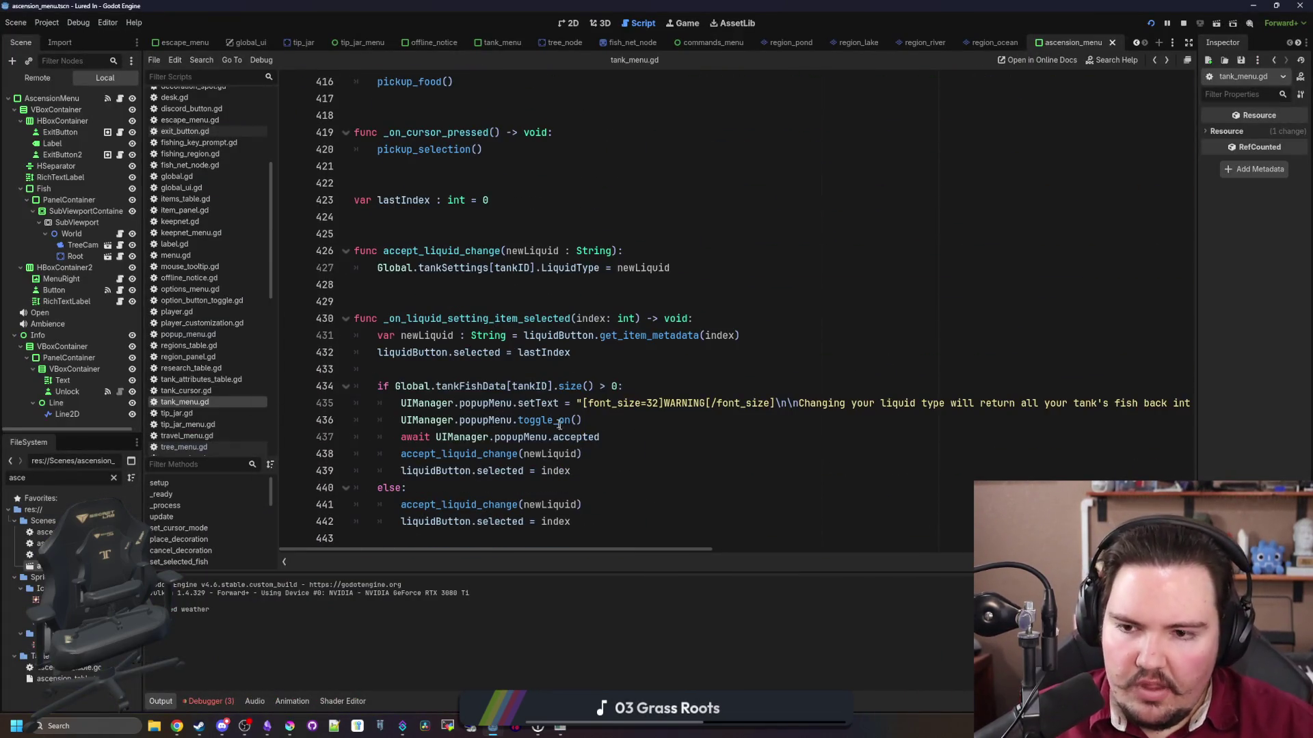
click(474, 288)
key(ctrl+s)
key(ctrl+s)
key(ctrl+s)
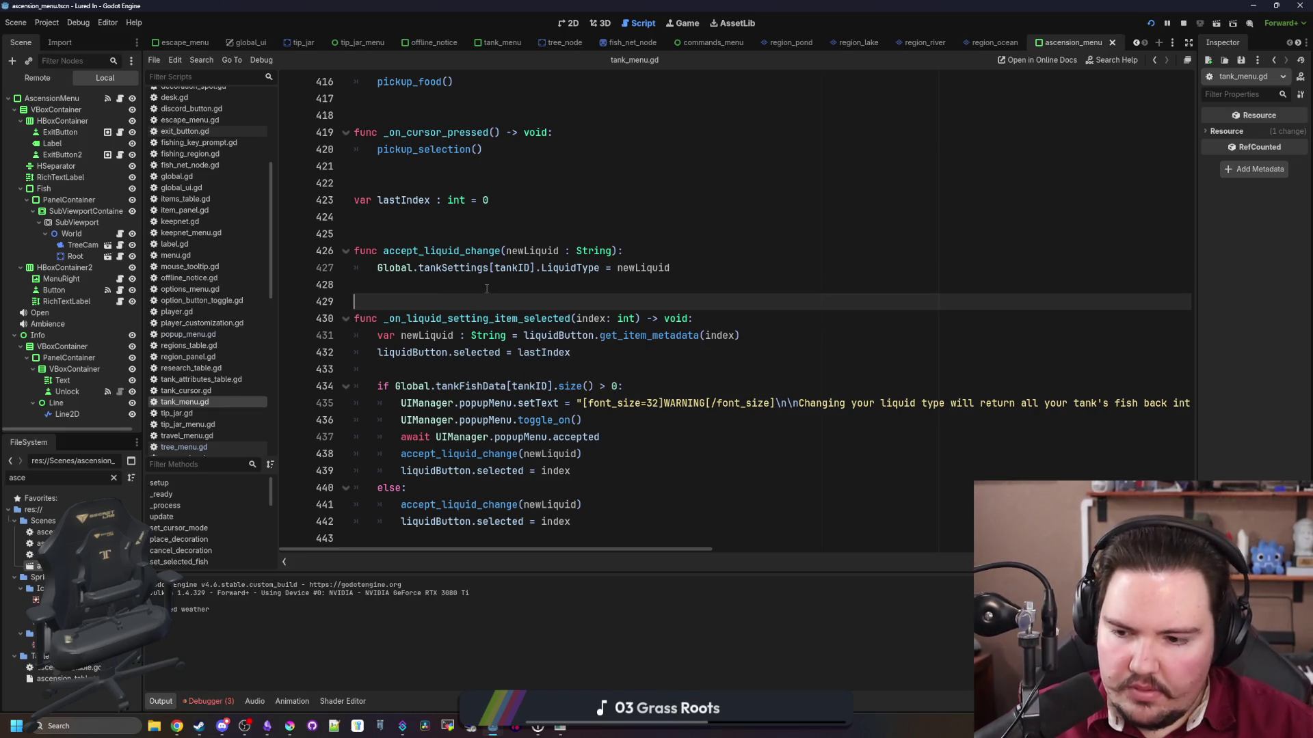
Step: Show the Debugger's Errors list and jump to the tank_menu.gd line 300 error
click(226, 698)
click(236, 574)
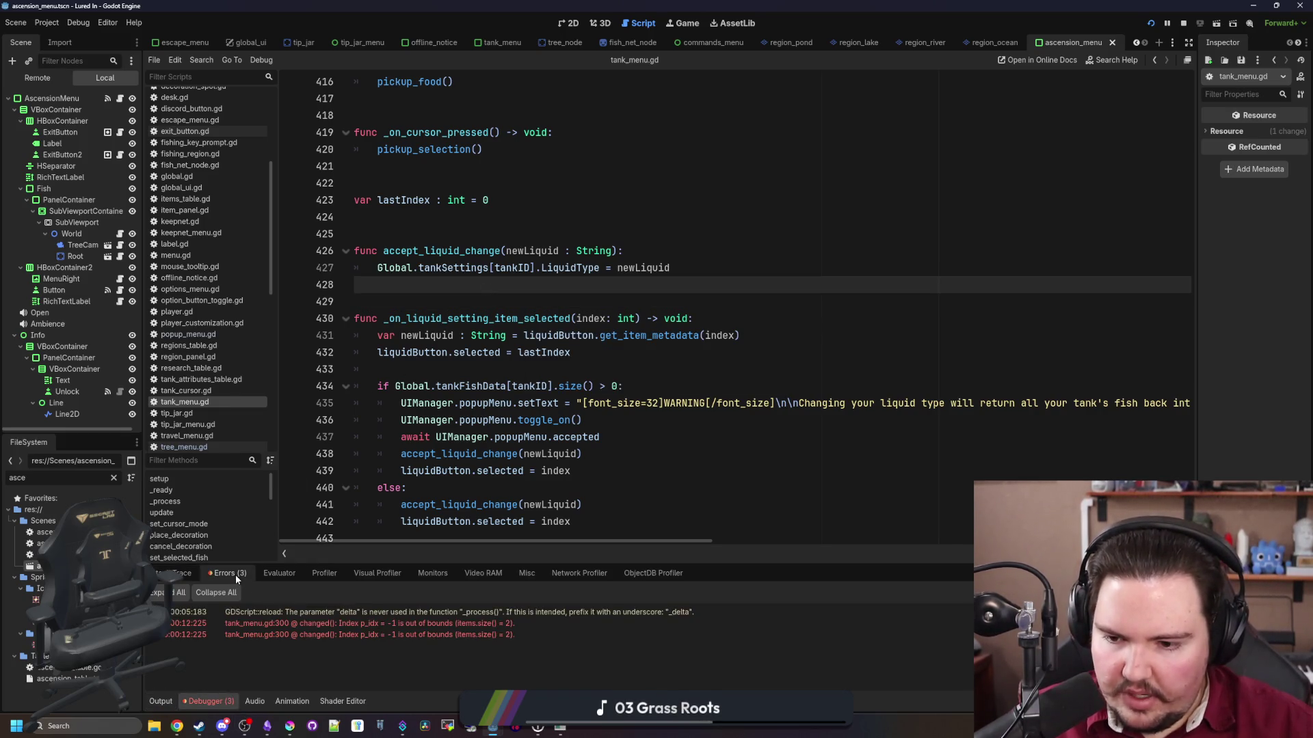
double_click(423, 626)
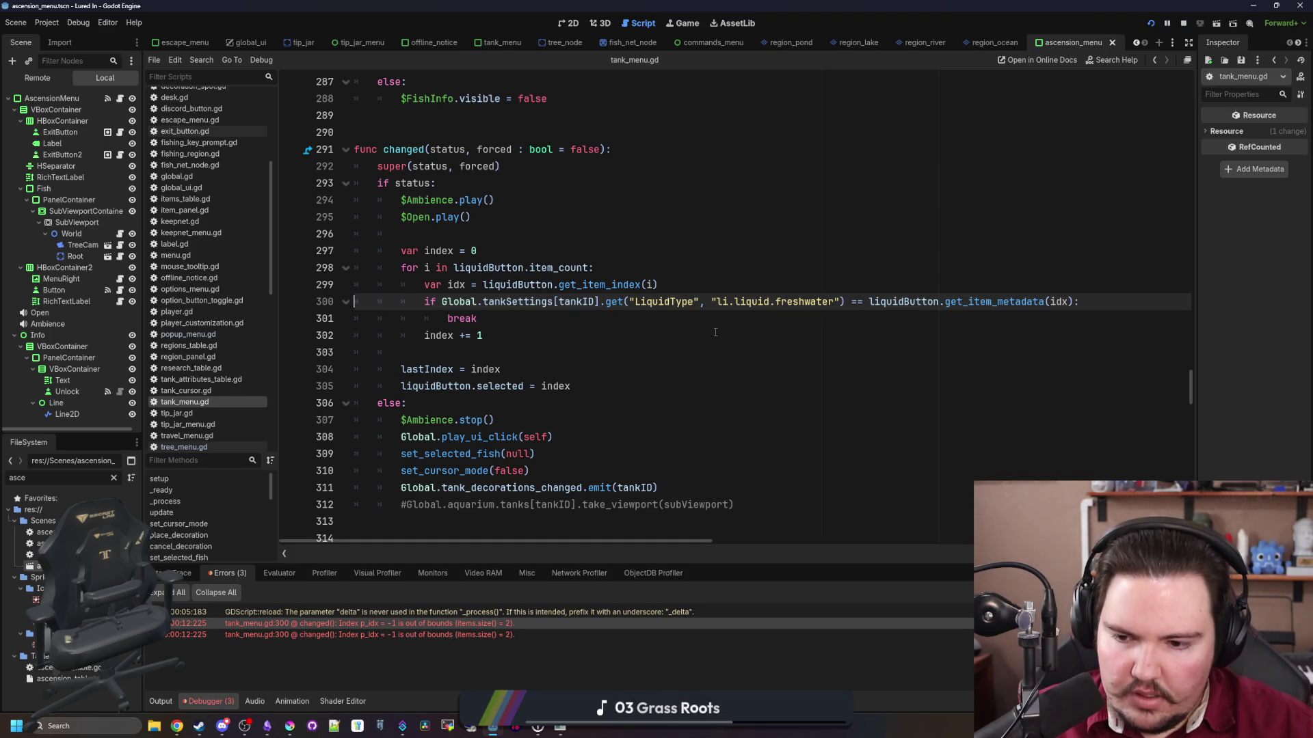
scroll(559, 406, up, 1)
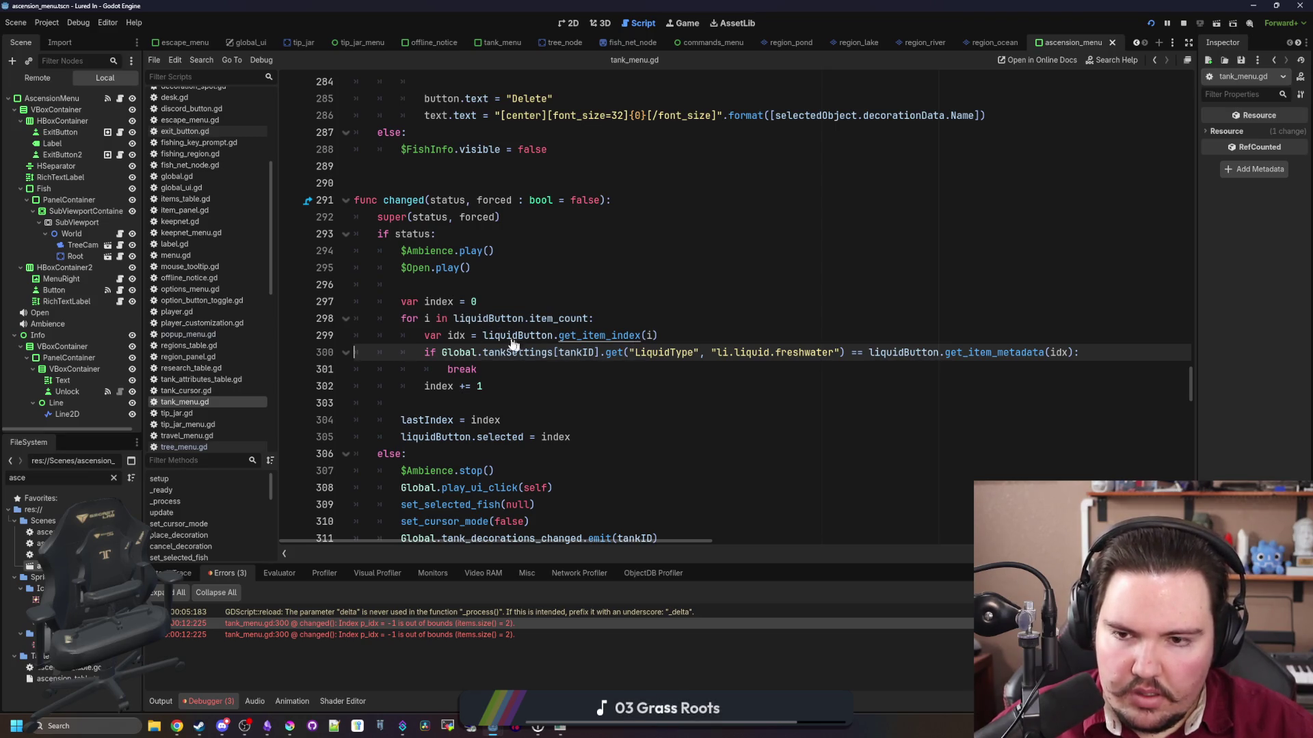
Step: Close the running game and relaunch it from the editor
click(602, 420)
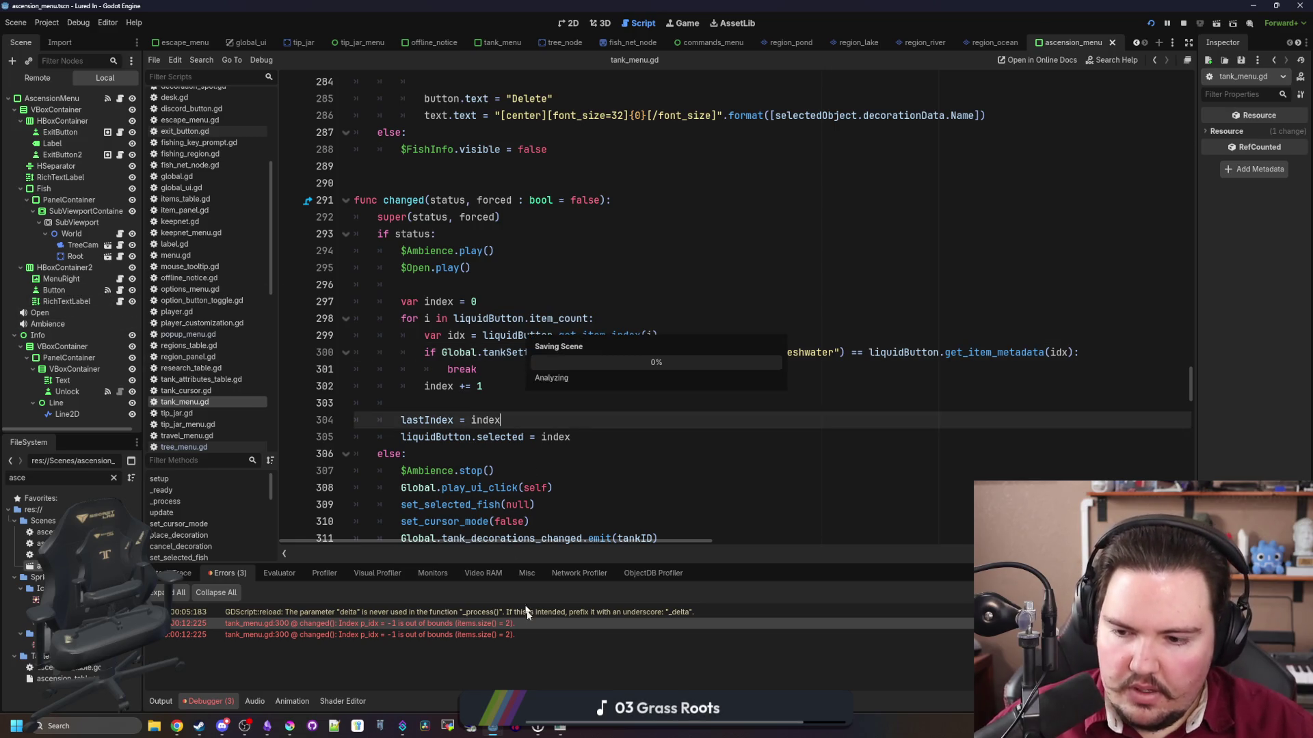
click(685, 22)
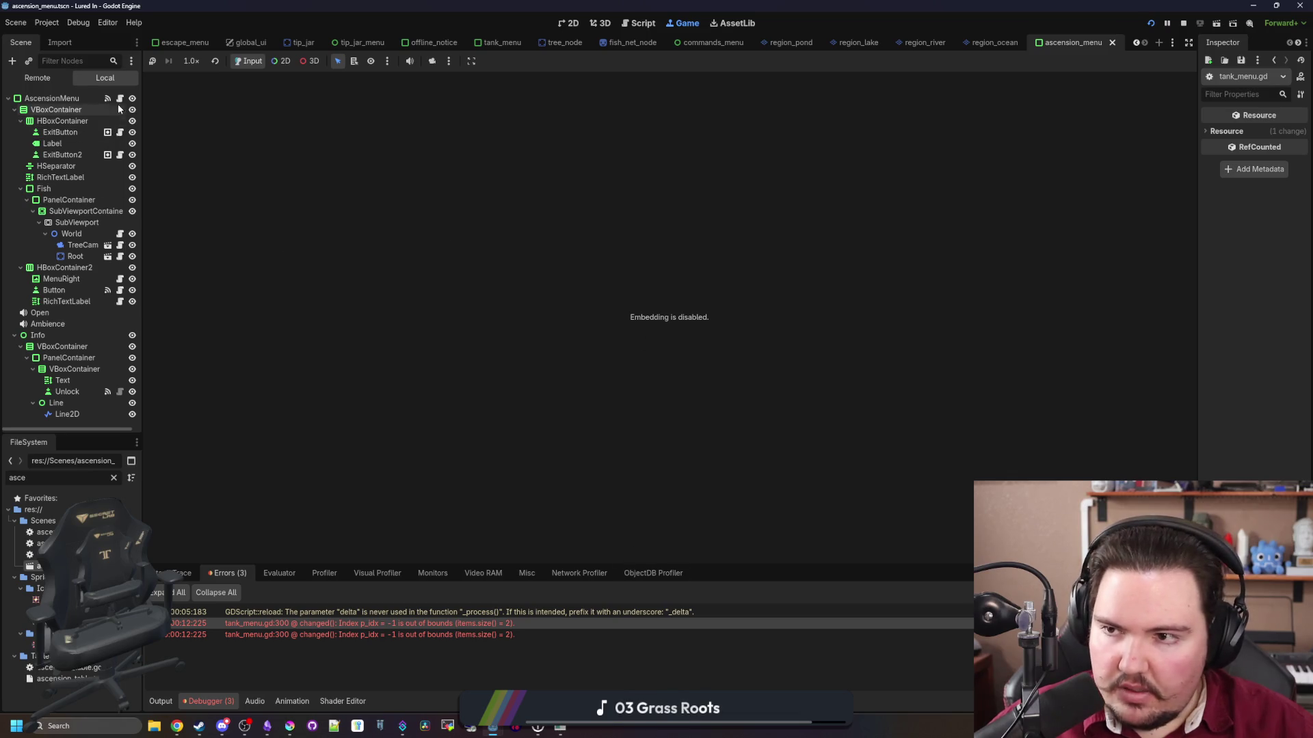
key(F5)
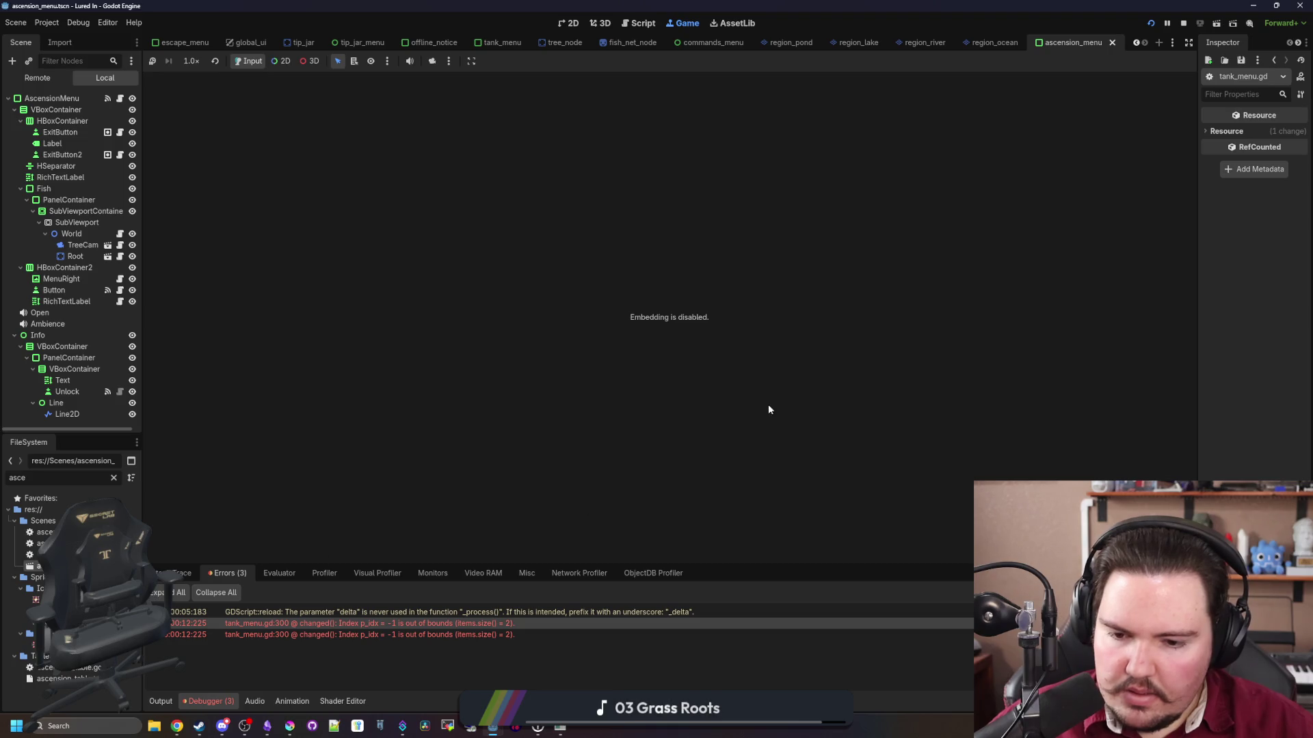
drag(654, 525, 772, 186)
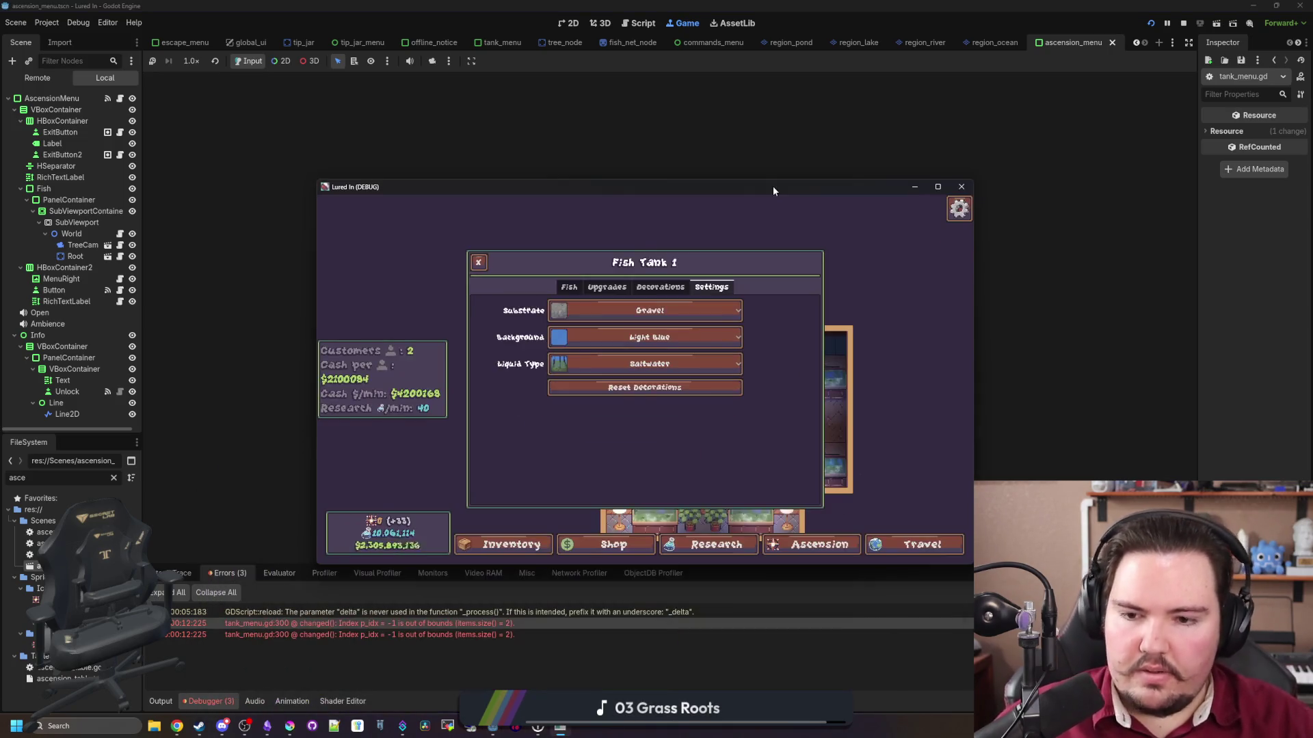
click(961, 182)
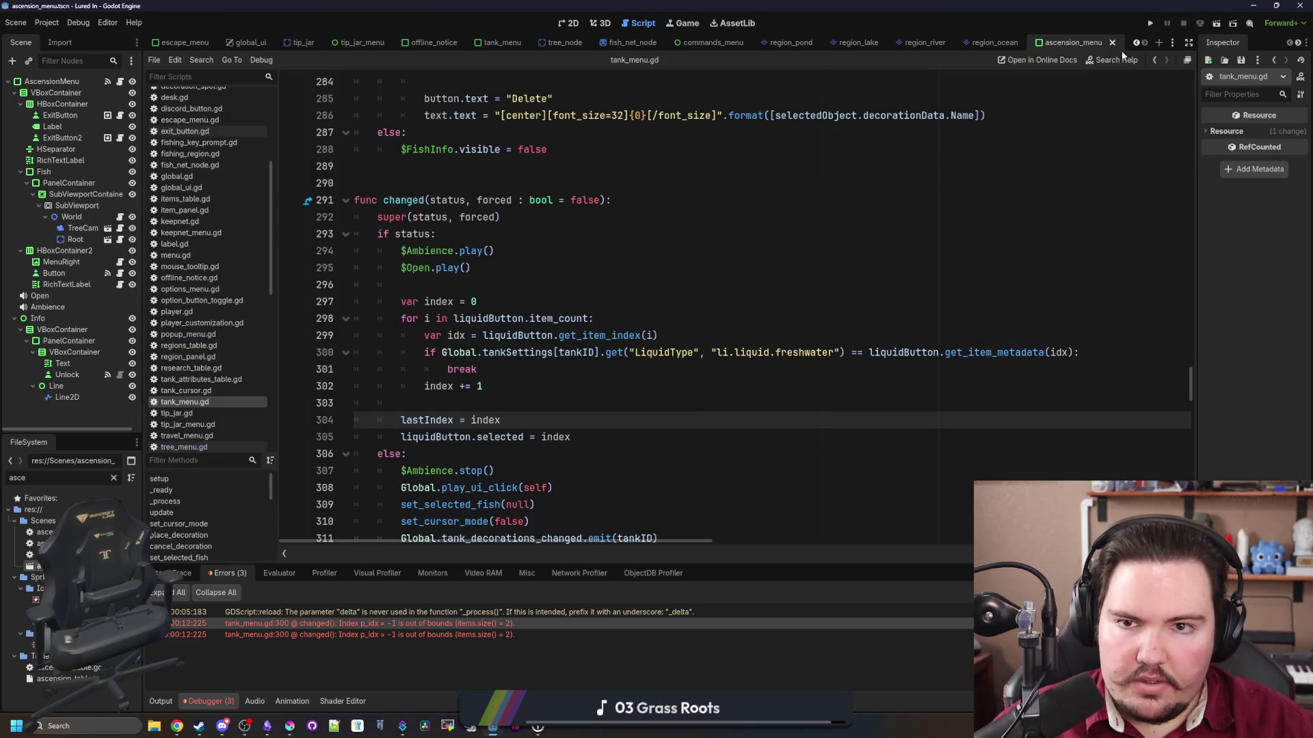
click(670, 23)
click(472, 61)
click(506, 71)
click(1150, 23)
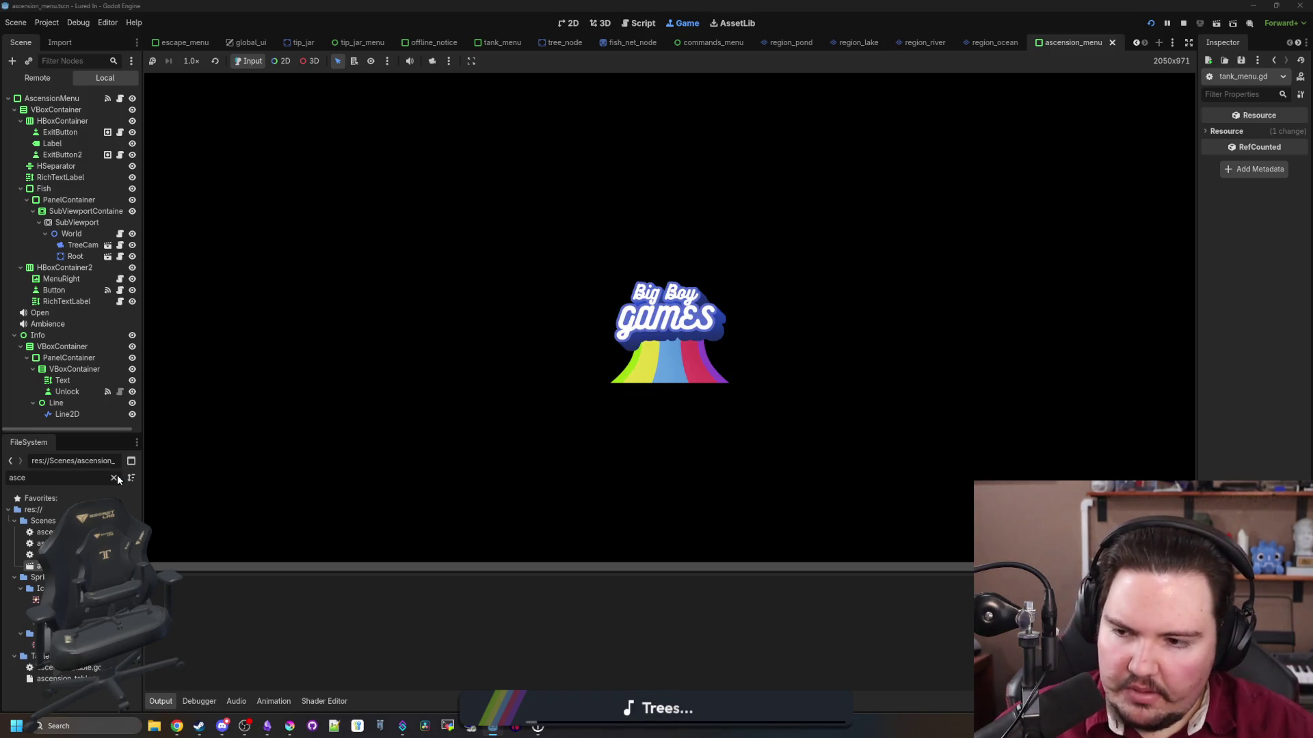
Step: Filter the FileSystem for 'tank', dismiss the welcome-back message and open Fish Tank 1
click(114, 478)
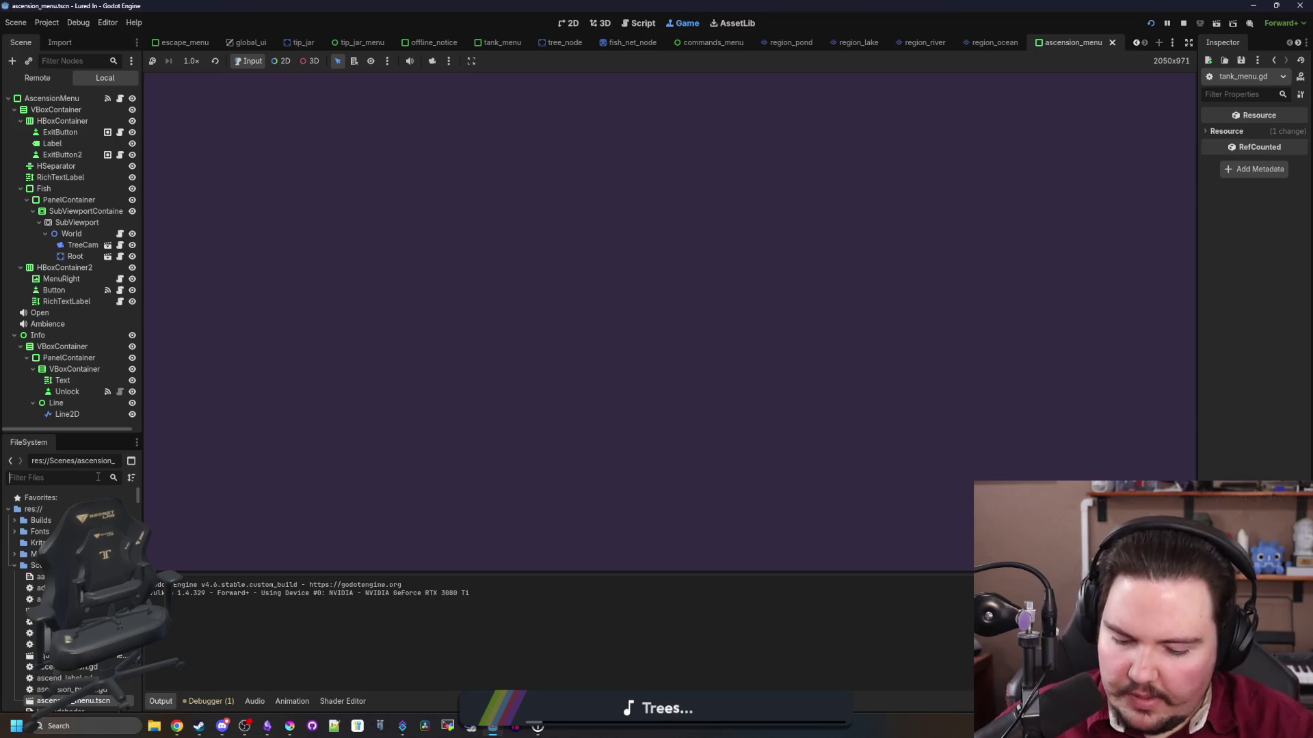
text(tank)
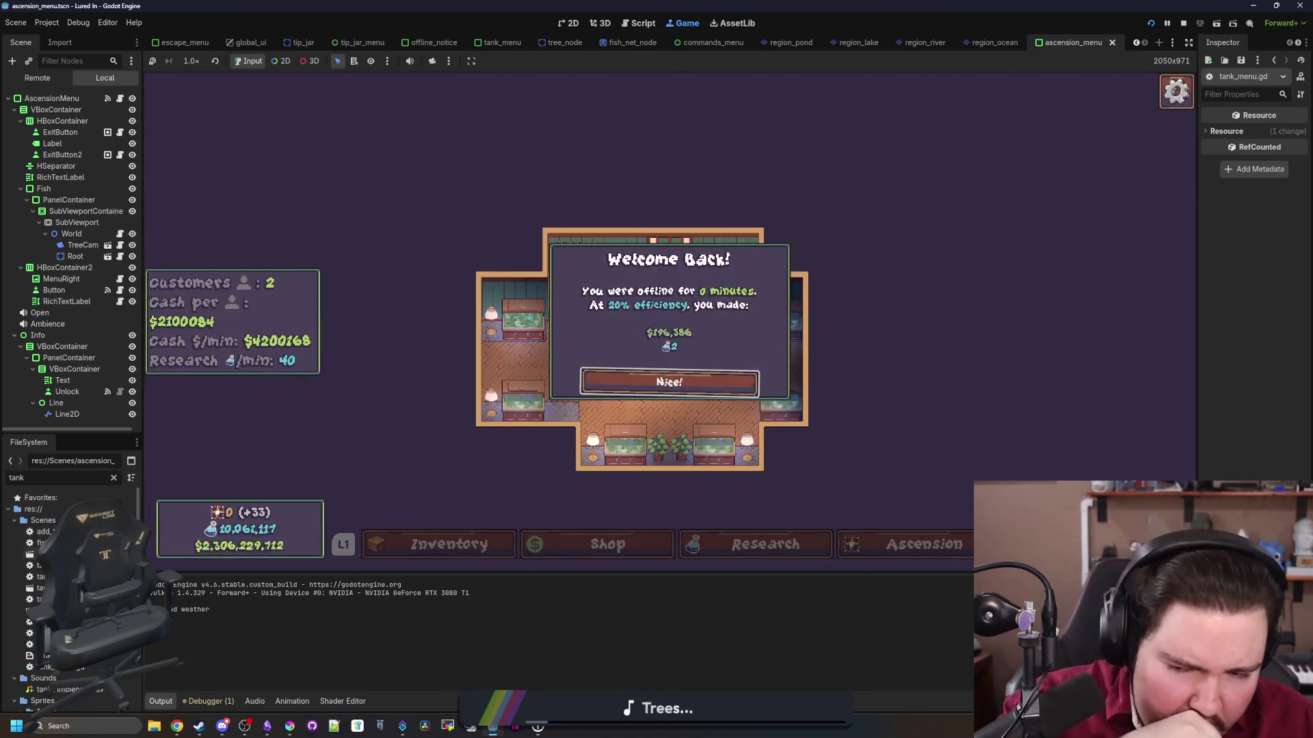
click(751, 384)
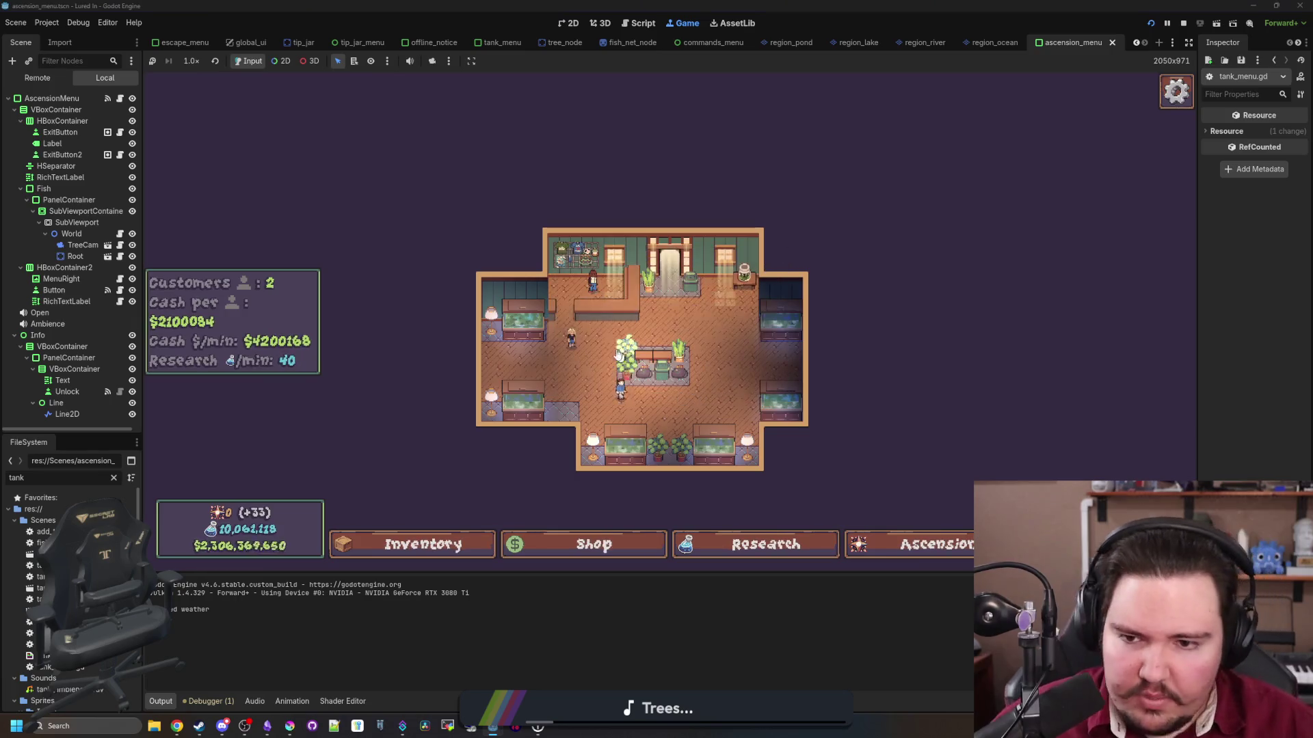
click(539, 323)
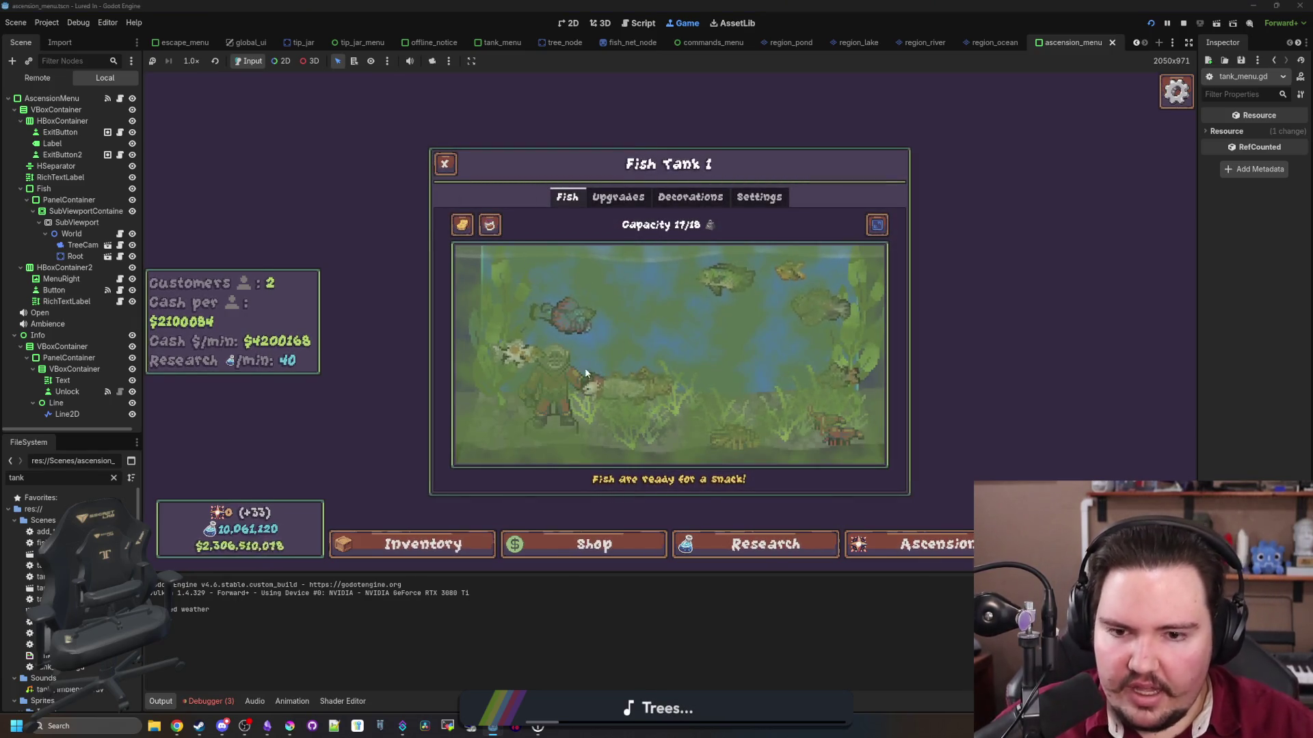
Step: Jump from the Debugger's Errors list to the line 300 error in tank_menu.gd
click(206, 701)
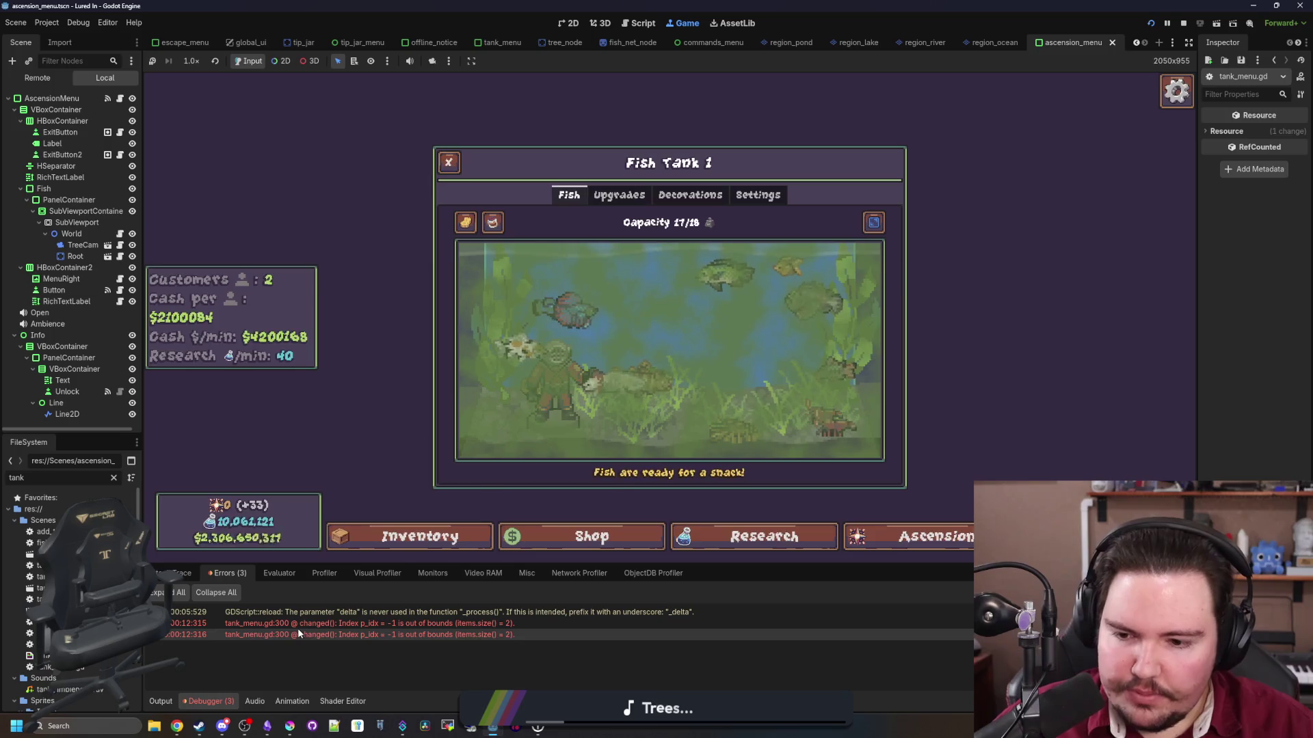
click(297, 634)
scroll(562, 331, down, 20)
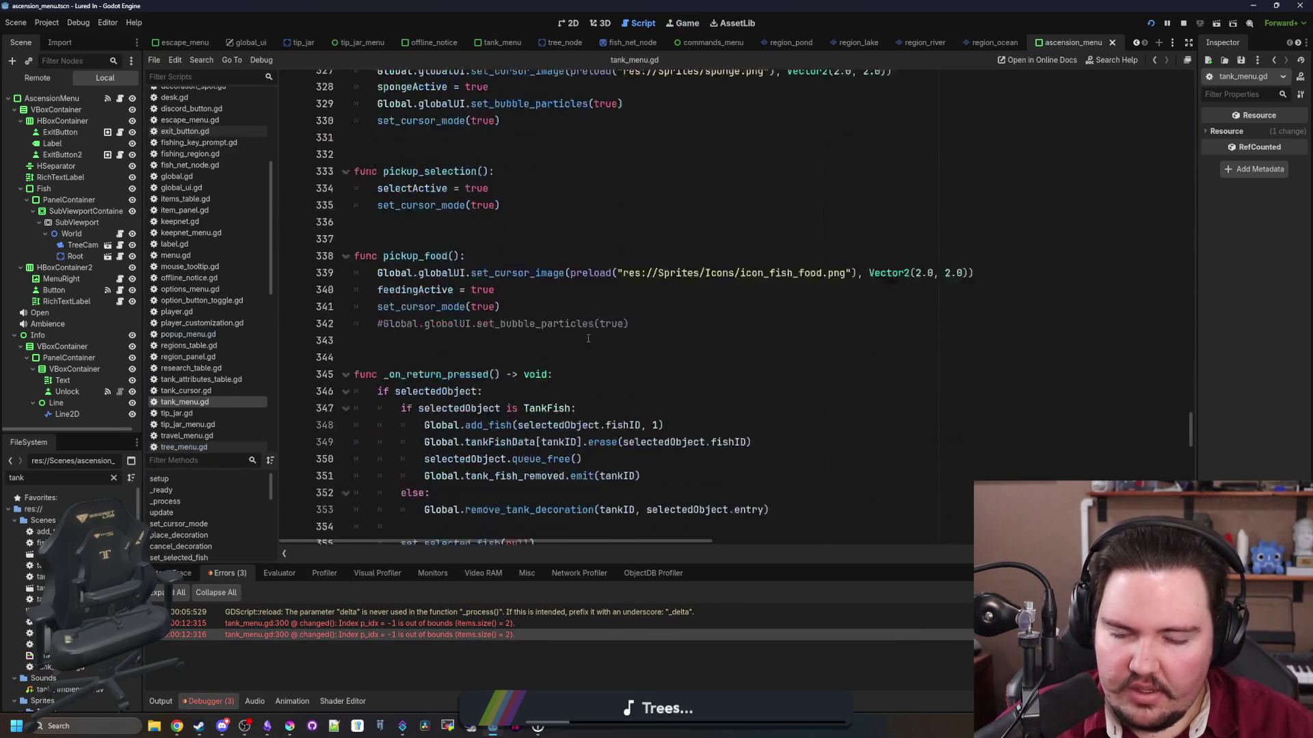
scroll(588, 339, down, 3)
Step: Add print(lastIndex) as the liquid handler's first line and save the script
click(754, 307)
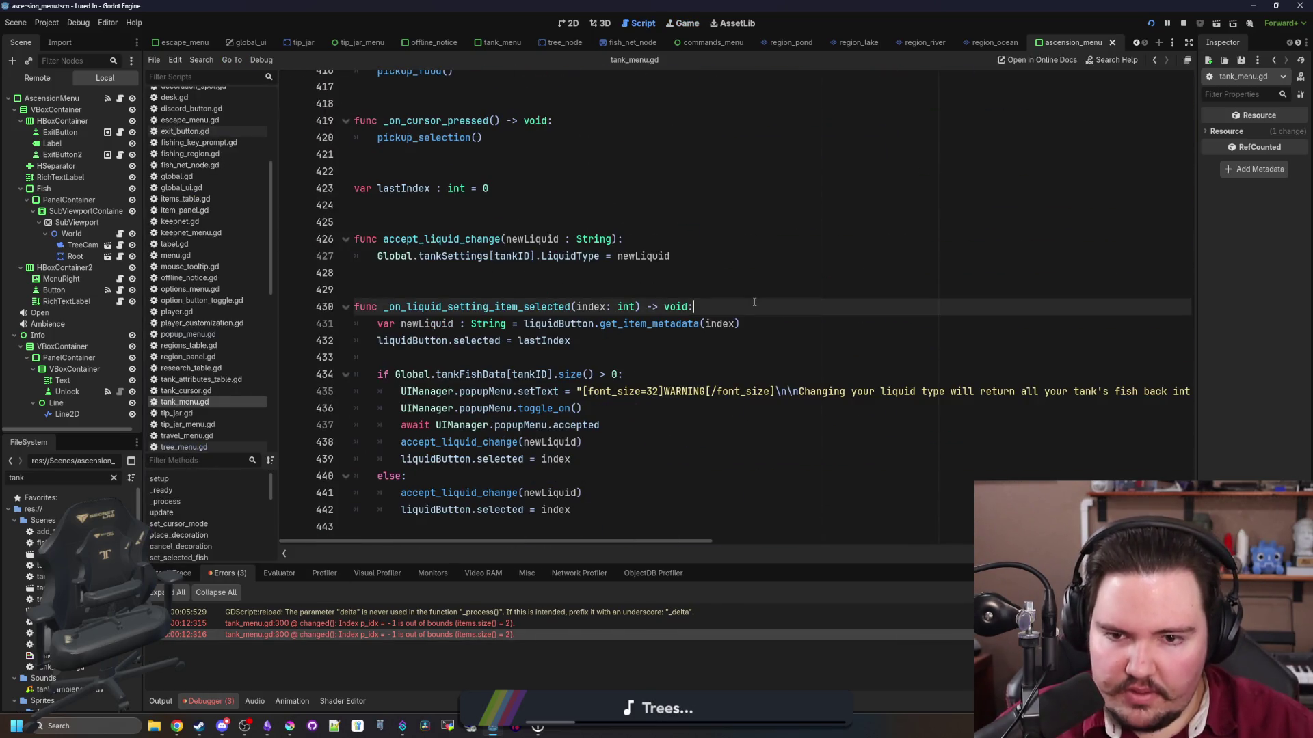
key(Return)
text(print(lastInd)
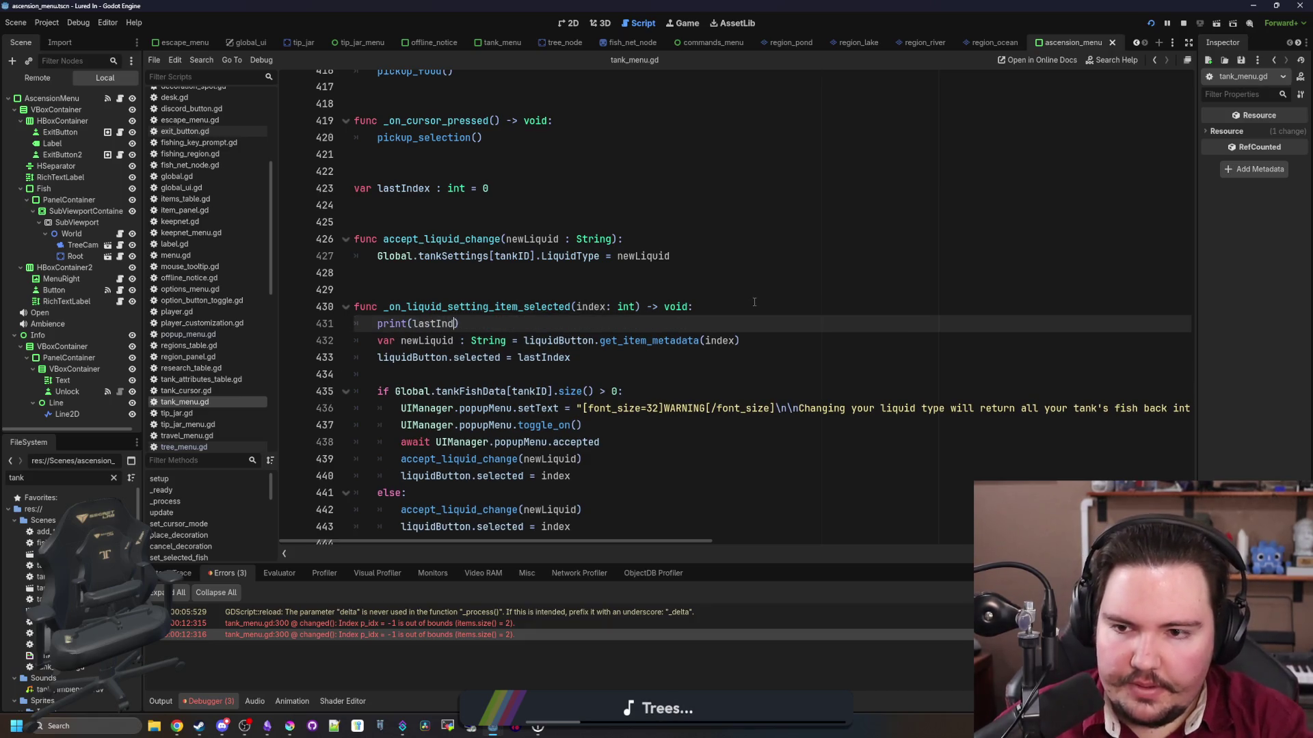
text(ex)
click(754, 306)
key(ctrl+s)
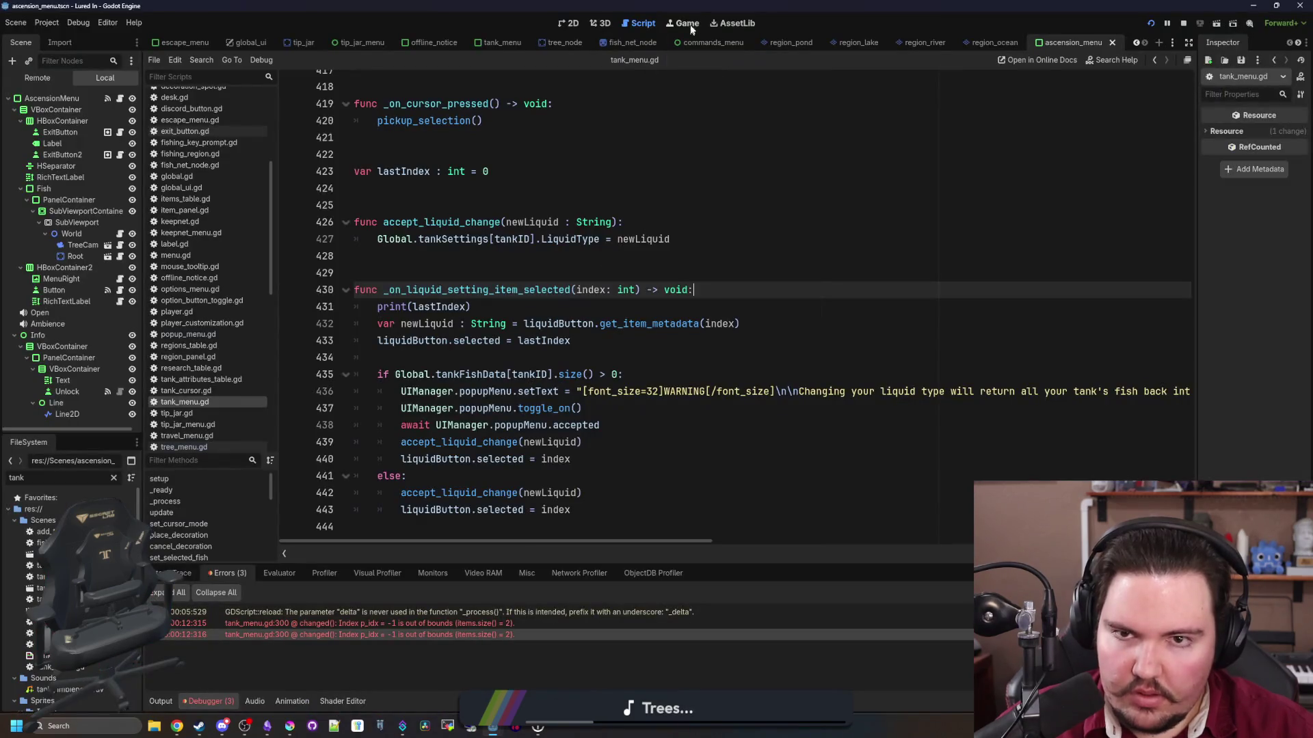
Step: Close and reopen Fish Tank 1 in the game, then open the newest line 300 error
click(691, 27)
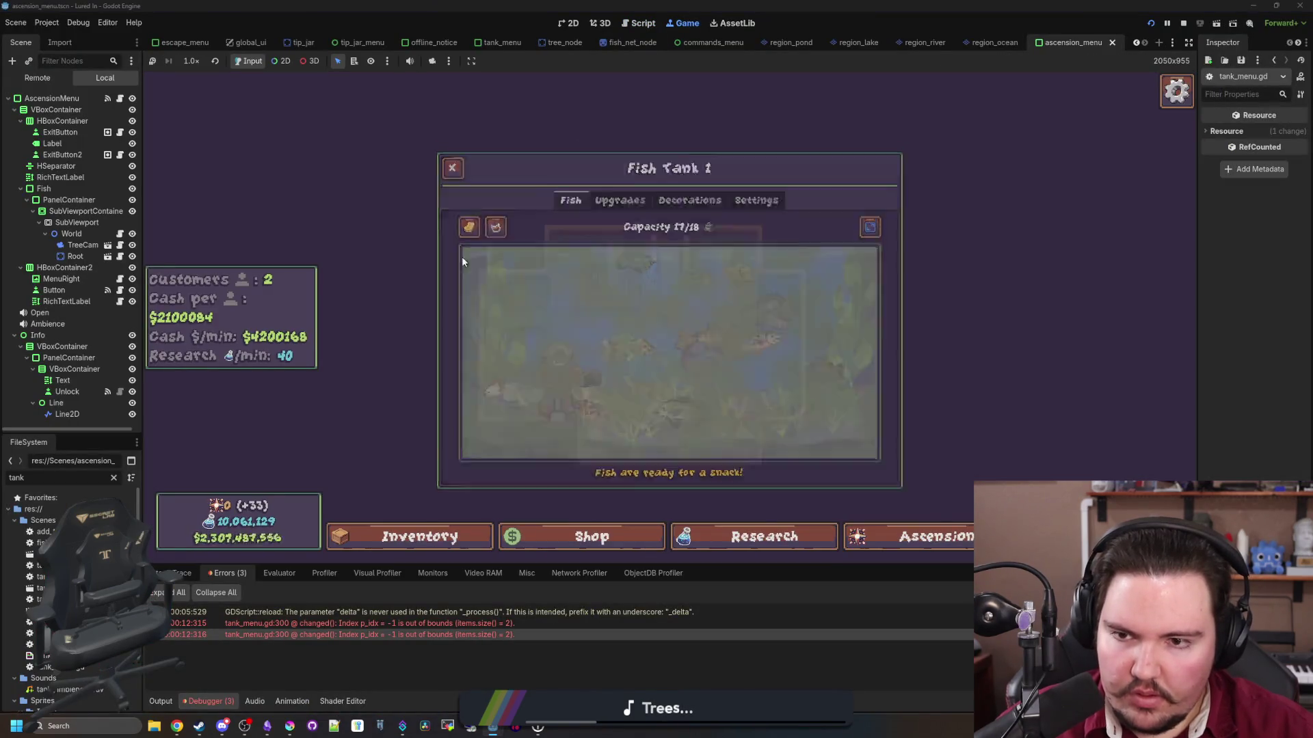
click(161, 702)
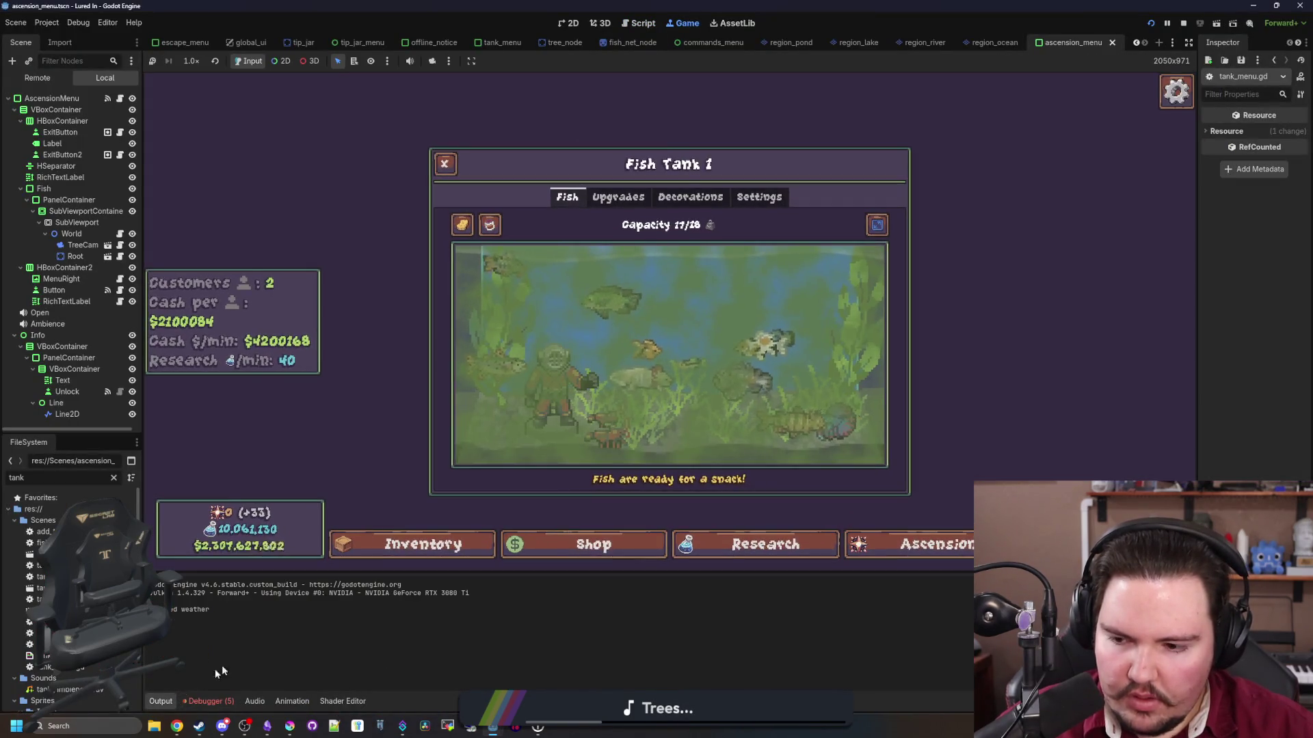
click(405, 439)
click(511, 309)
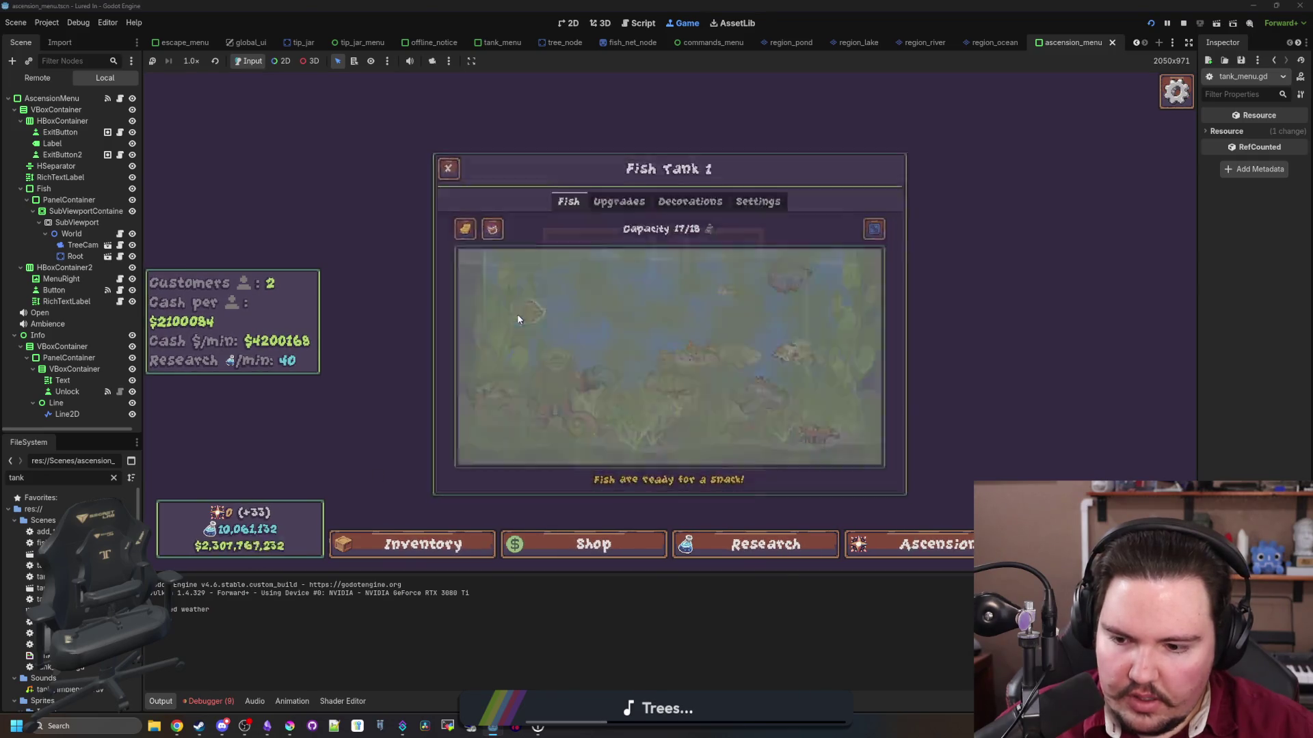
click(408, 439)
click(208, 699)
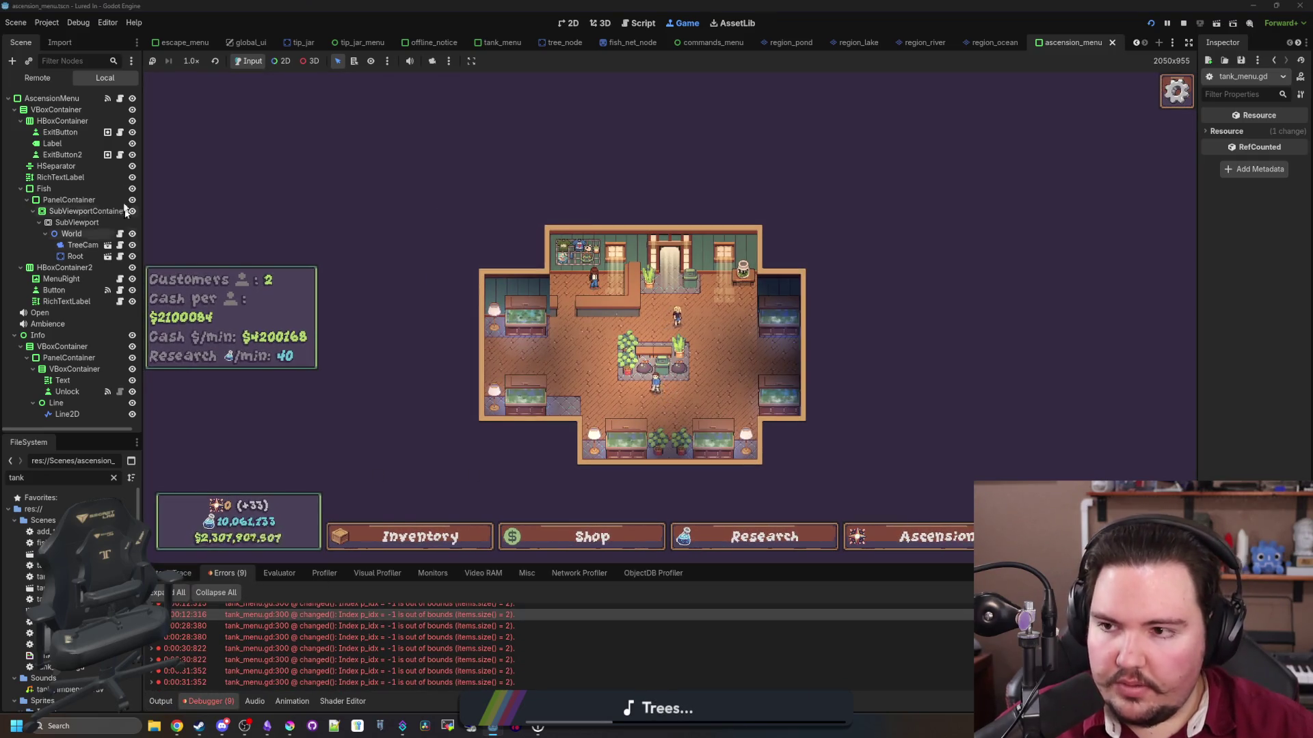
double_click(370, 672)
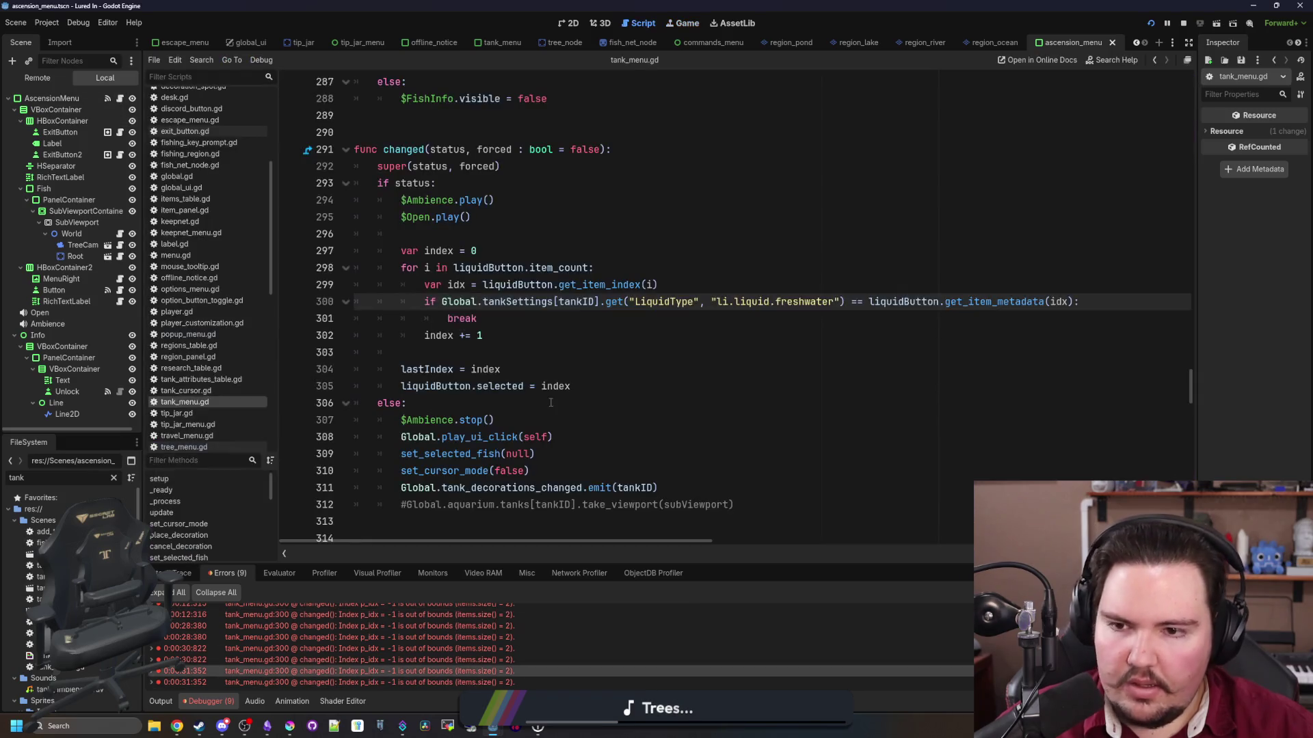
scroll(568, 334, up, 1)
click(601, 319)
key(ctrl+s)
click(632, 369)
key(ctrl+s)
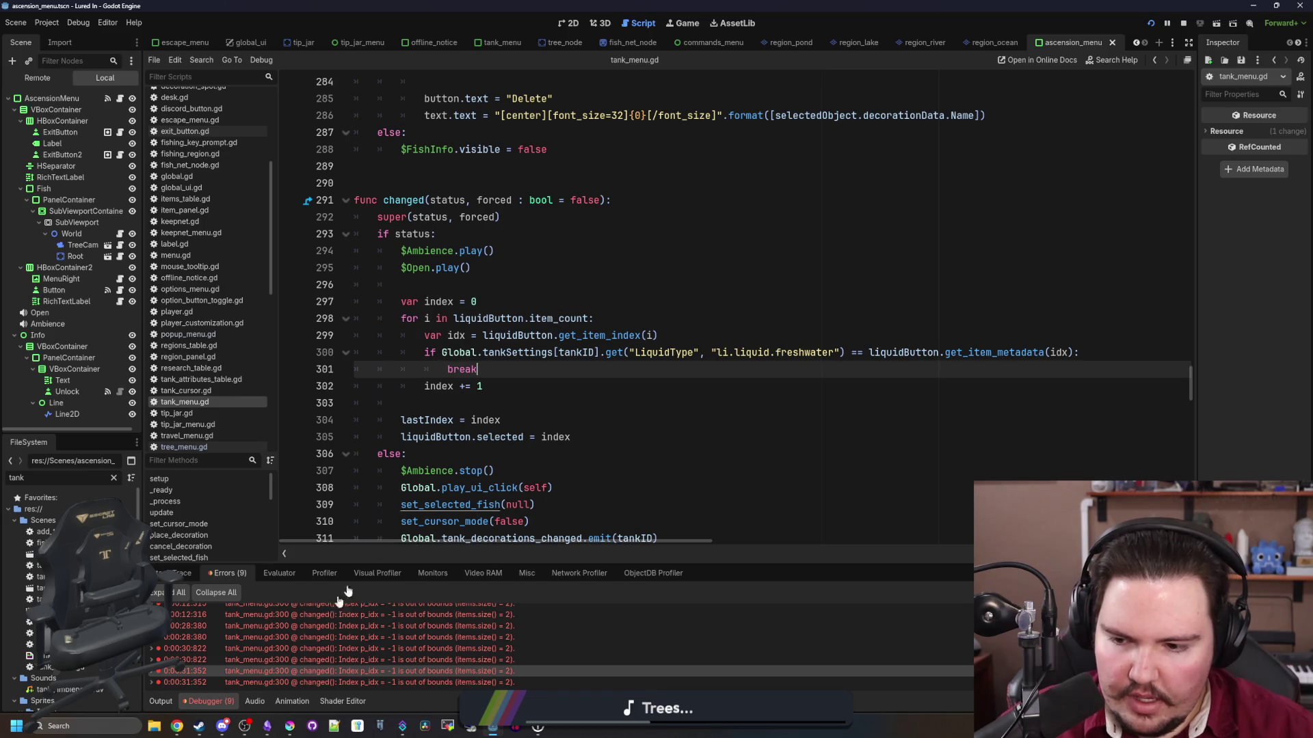
ctrl+click(988, 354)
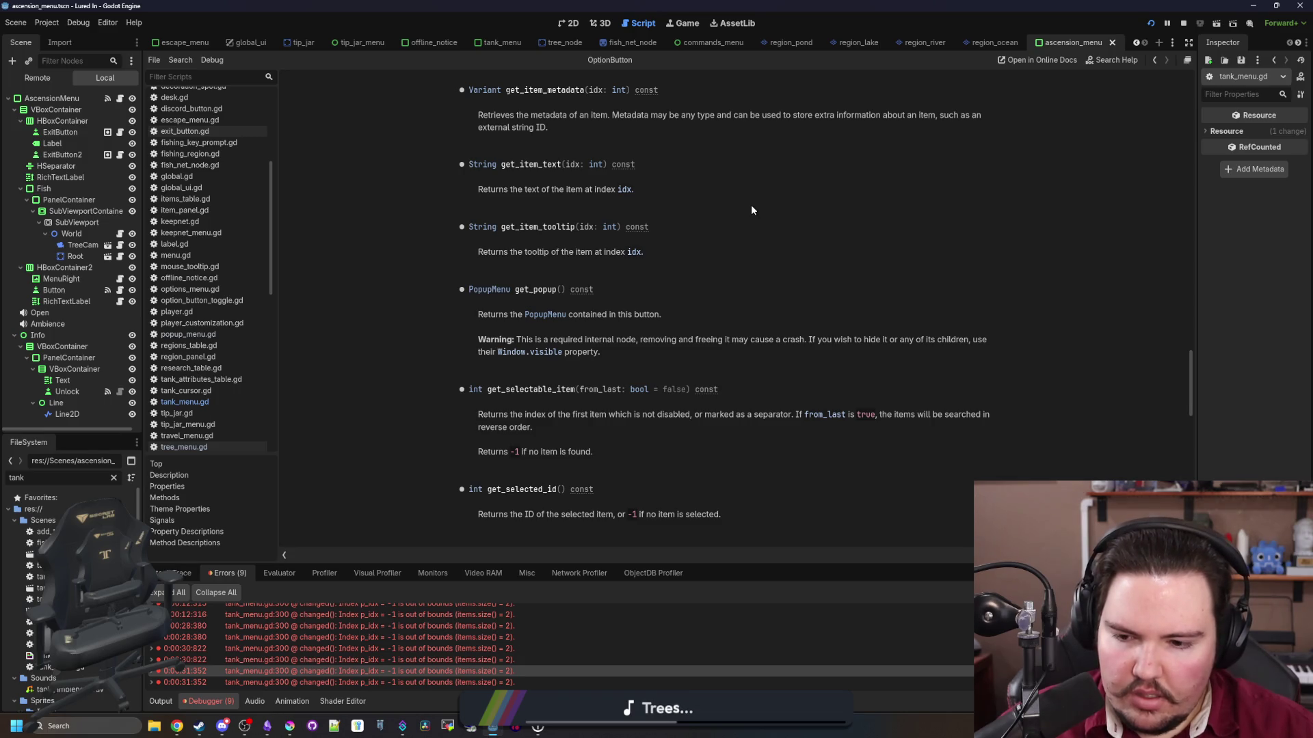
key(alt+Left)
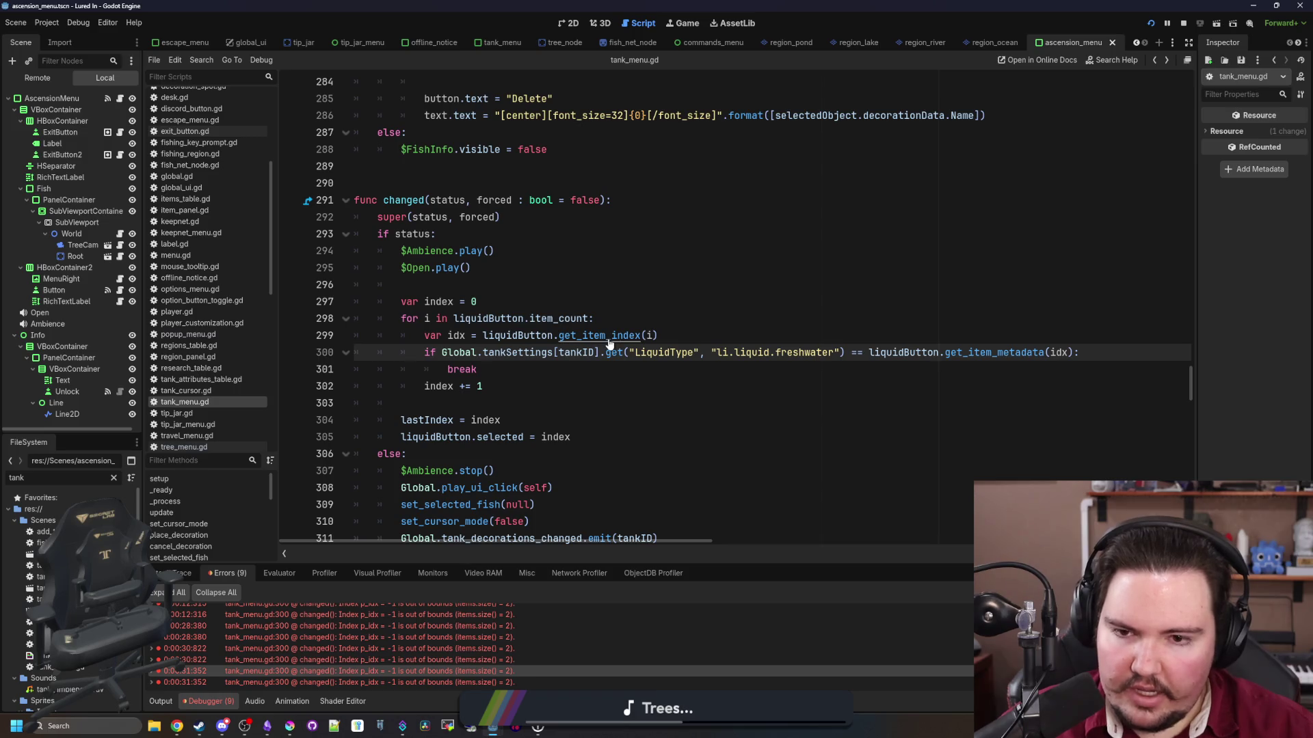
ctrl+click(609, 339)
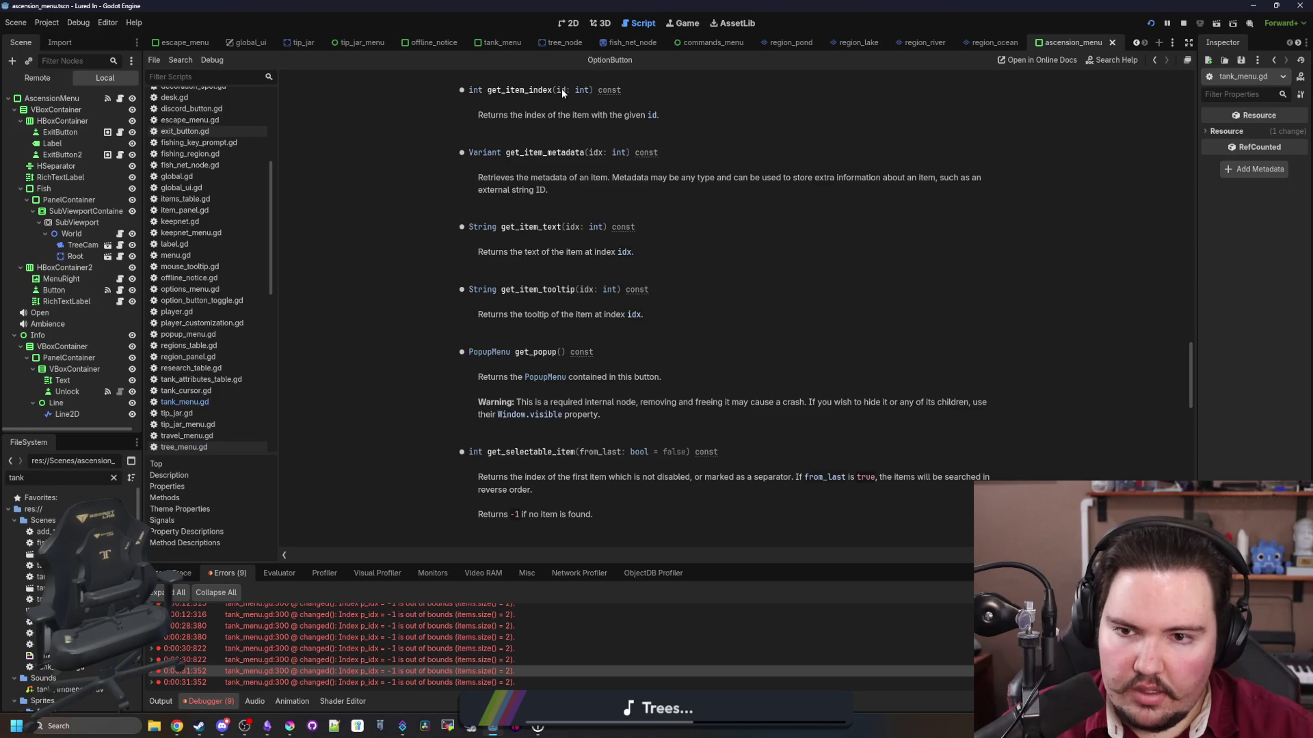
key(alt+Left)
scroll(581, 324, up, 10)
scroll(582, 324, up, 20)
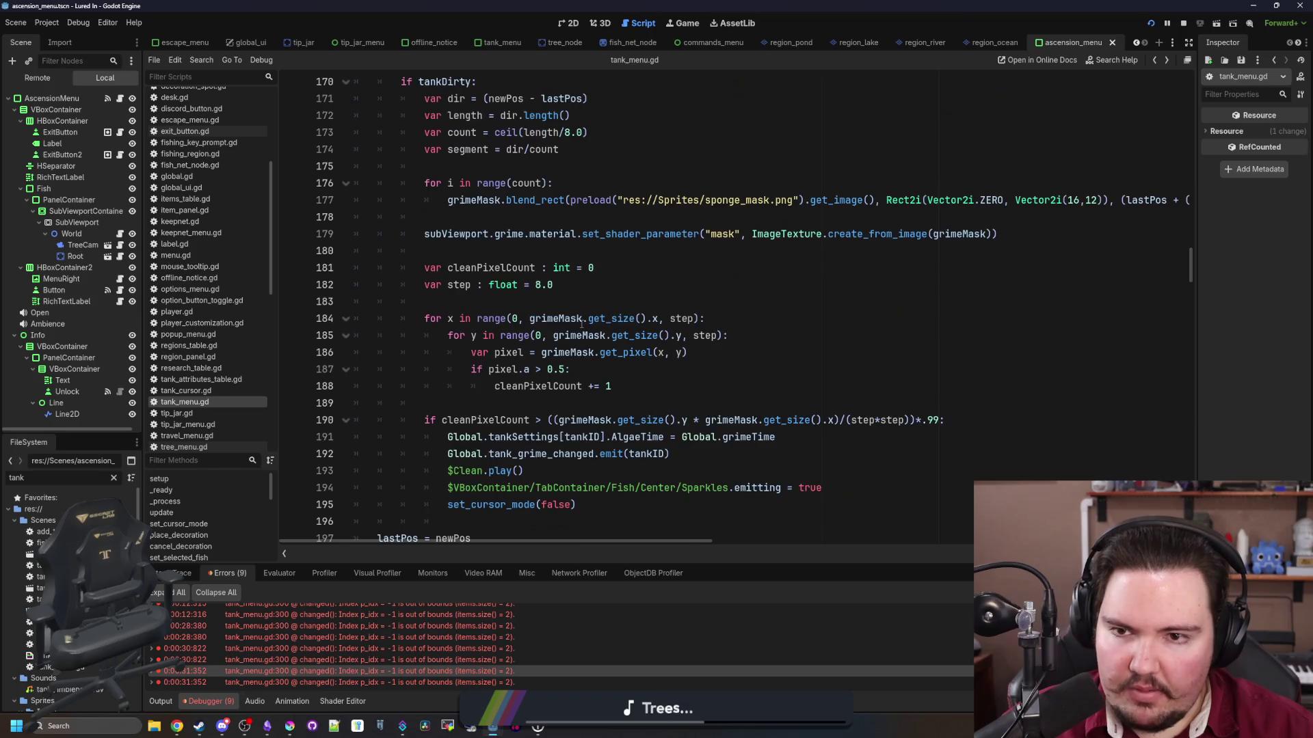
scroll(581, 324, up, 9)
scroll(581, 324, up, 11)
key(ctrl+f)
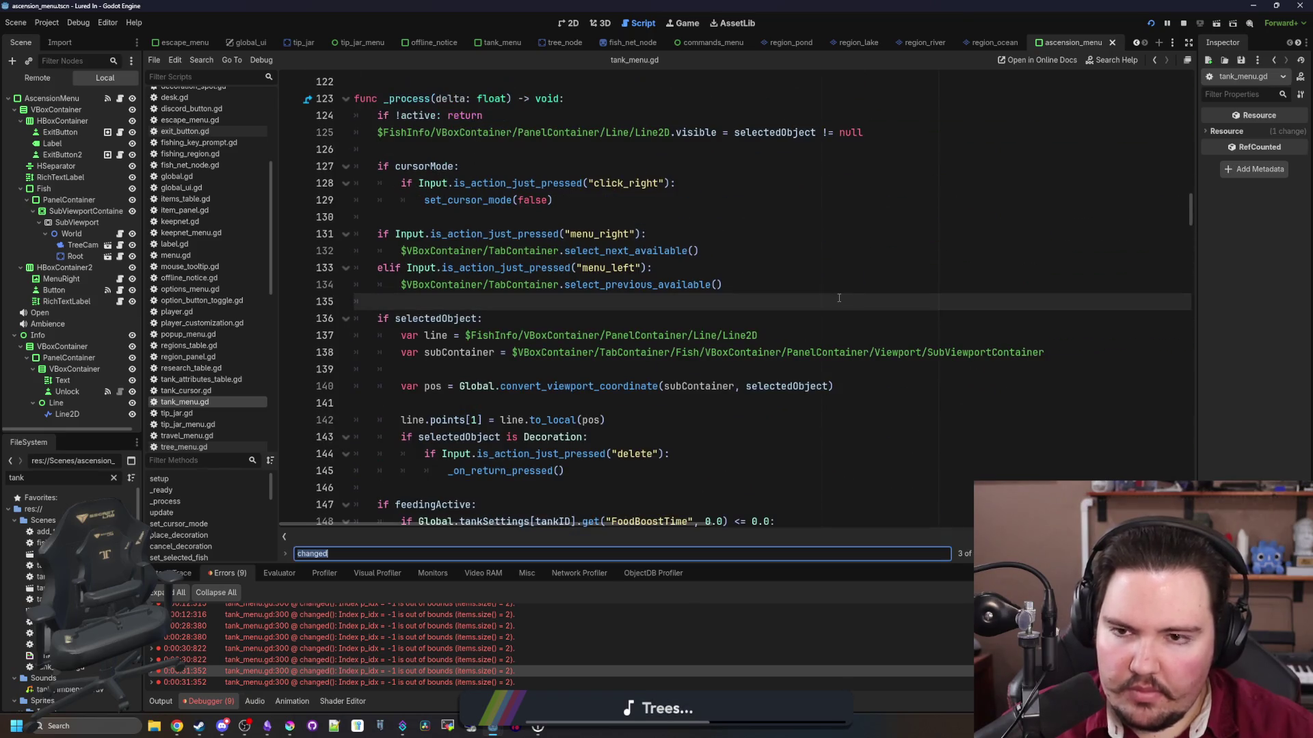
text(_ready)
scroll(684, 301, down, 9)
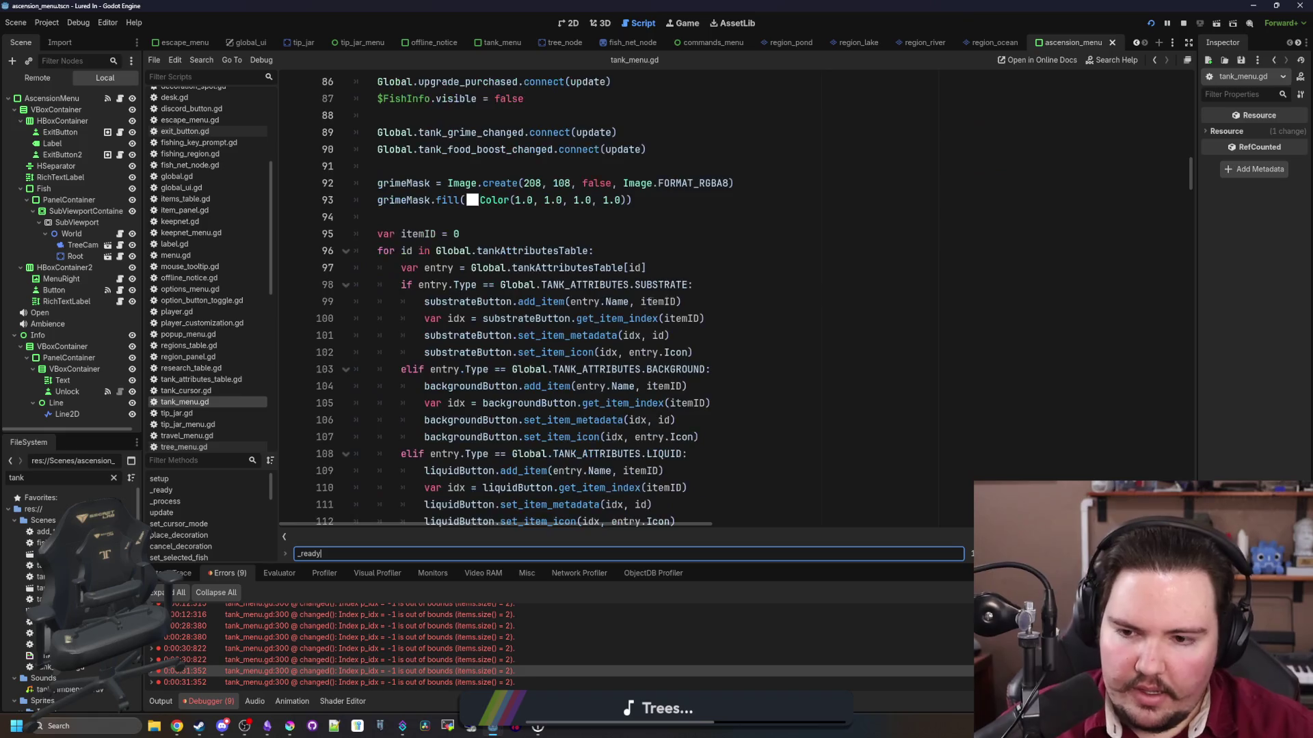
scroll(456, 380, up, 3)
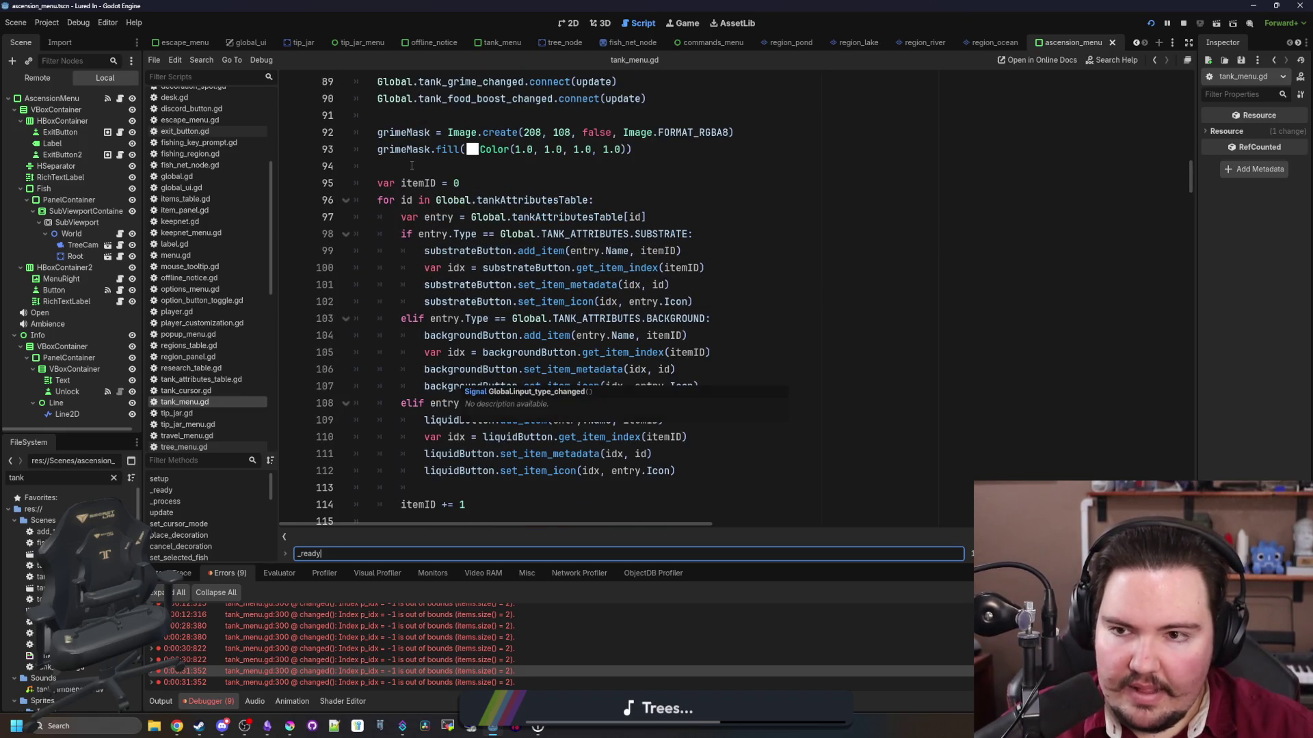
drag(401, 179, 478, 179)
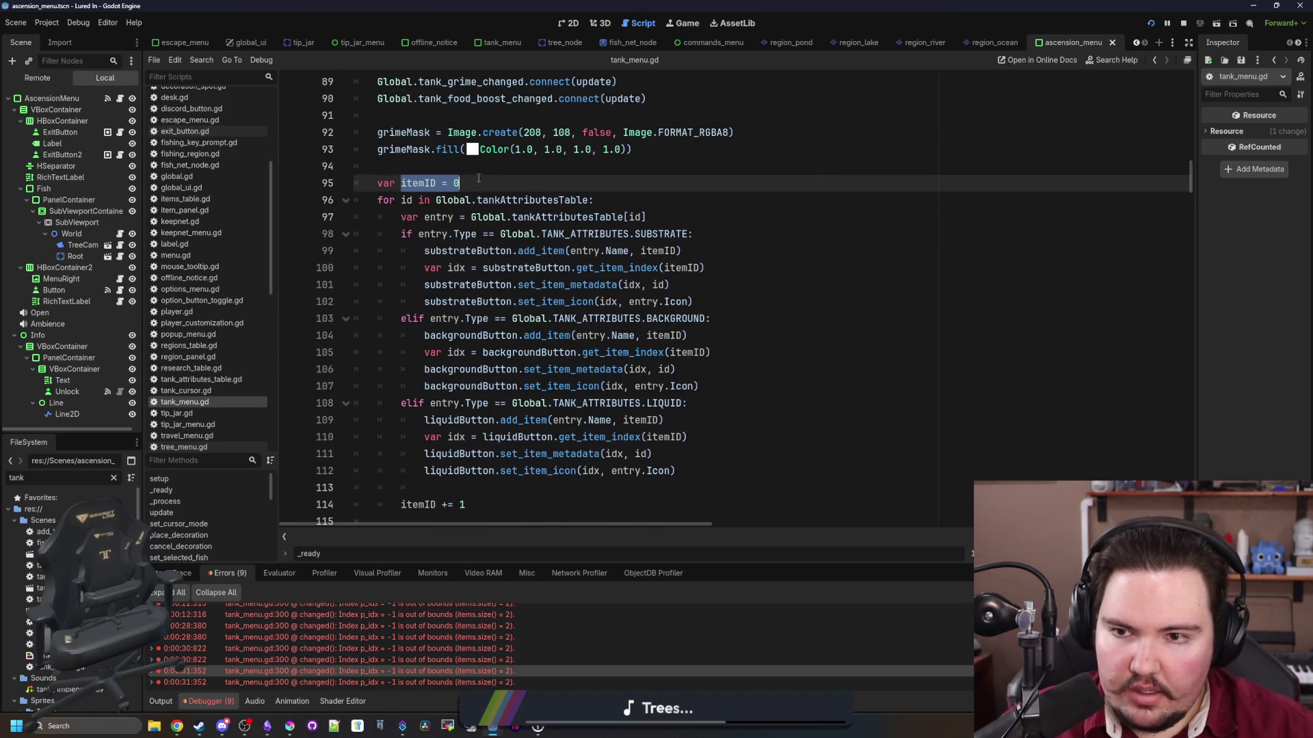
click(478, 178)
scroll(509, 456, down, 3)
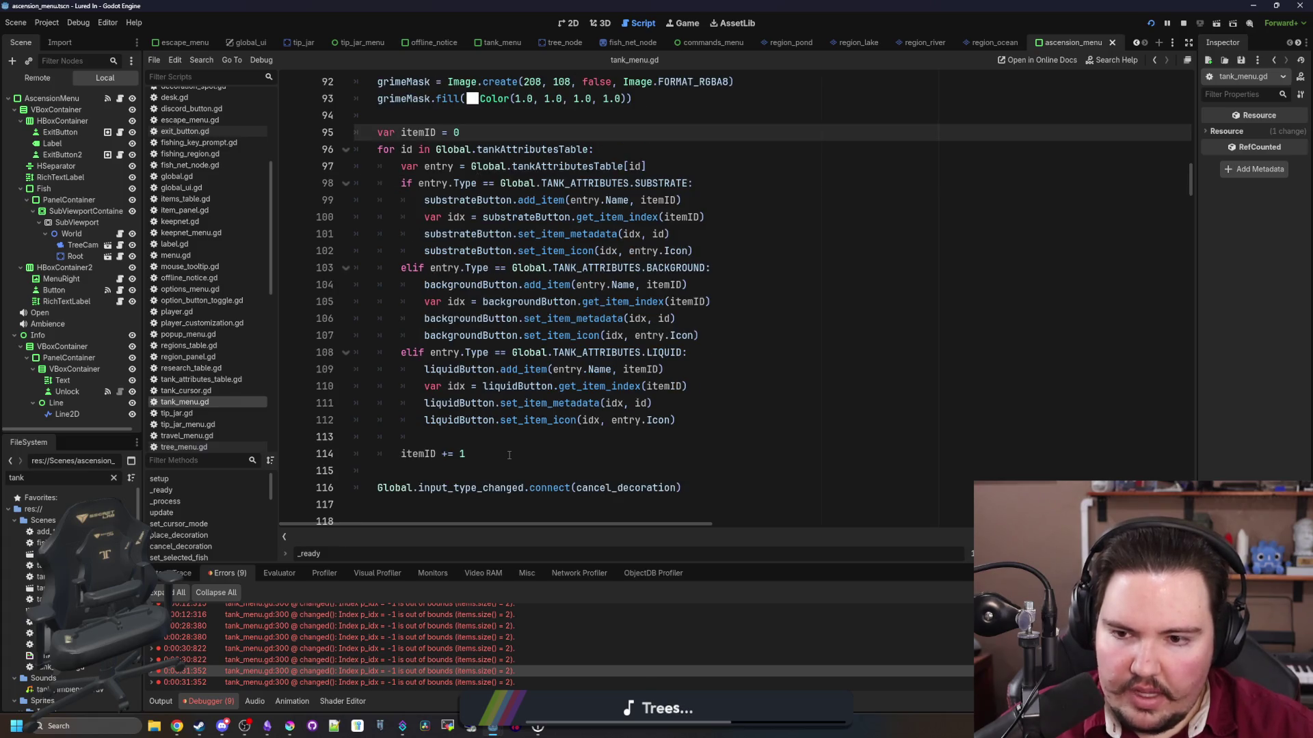
drag(424, 370, 716, 418)
click(715, 417)
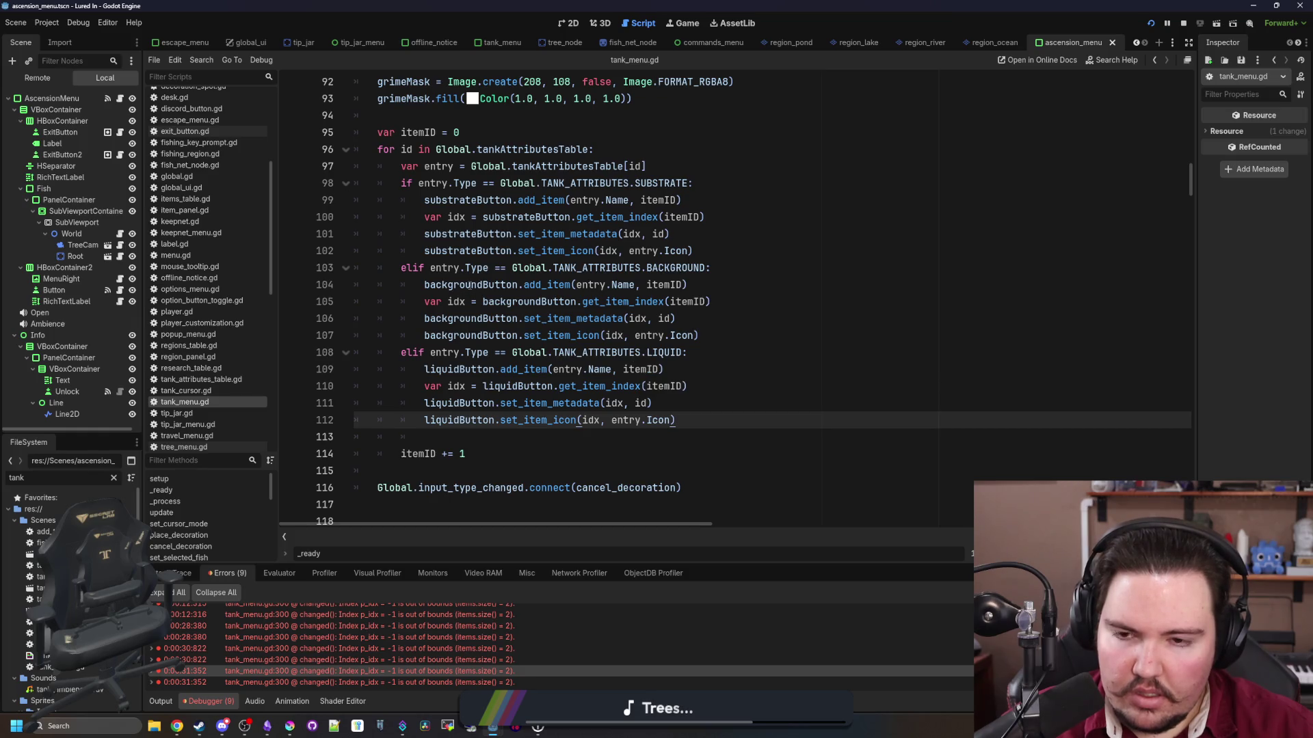
click(612, 285)
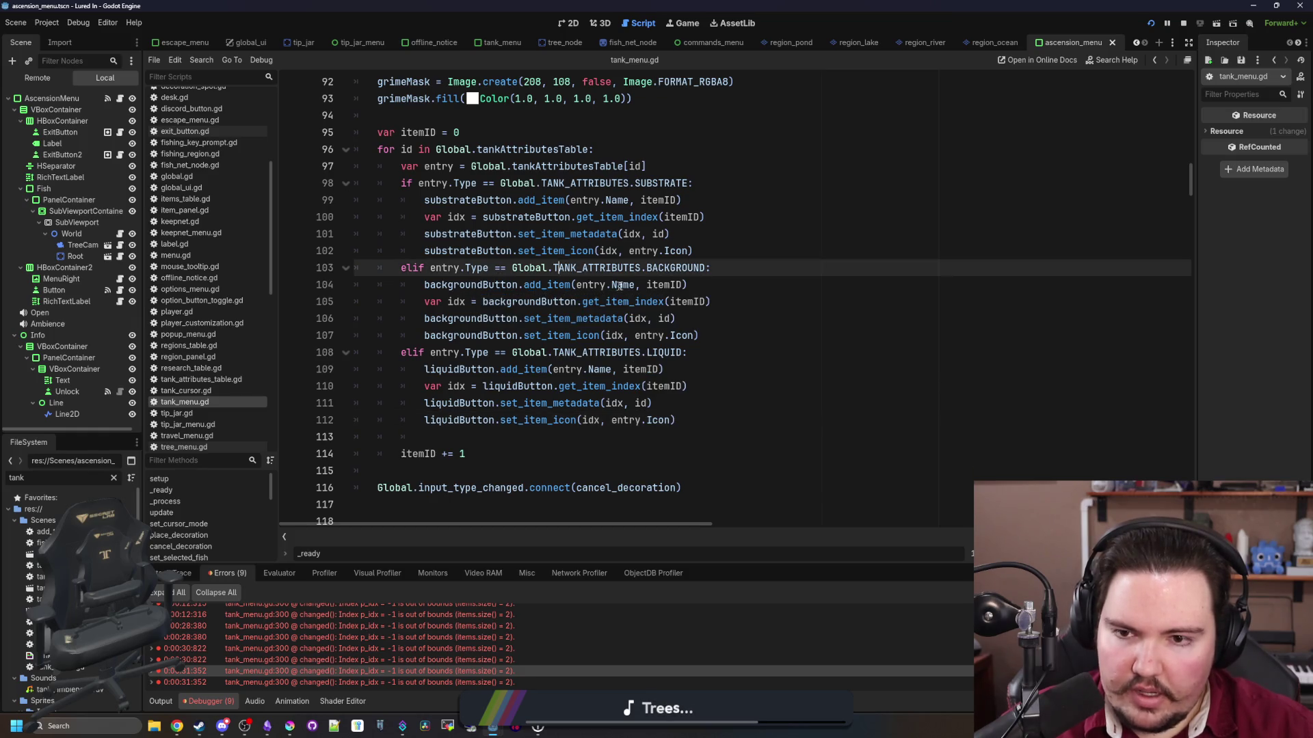
scroll(490, 308, up, 1)
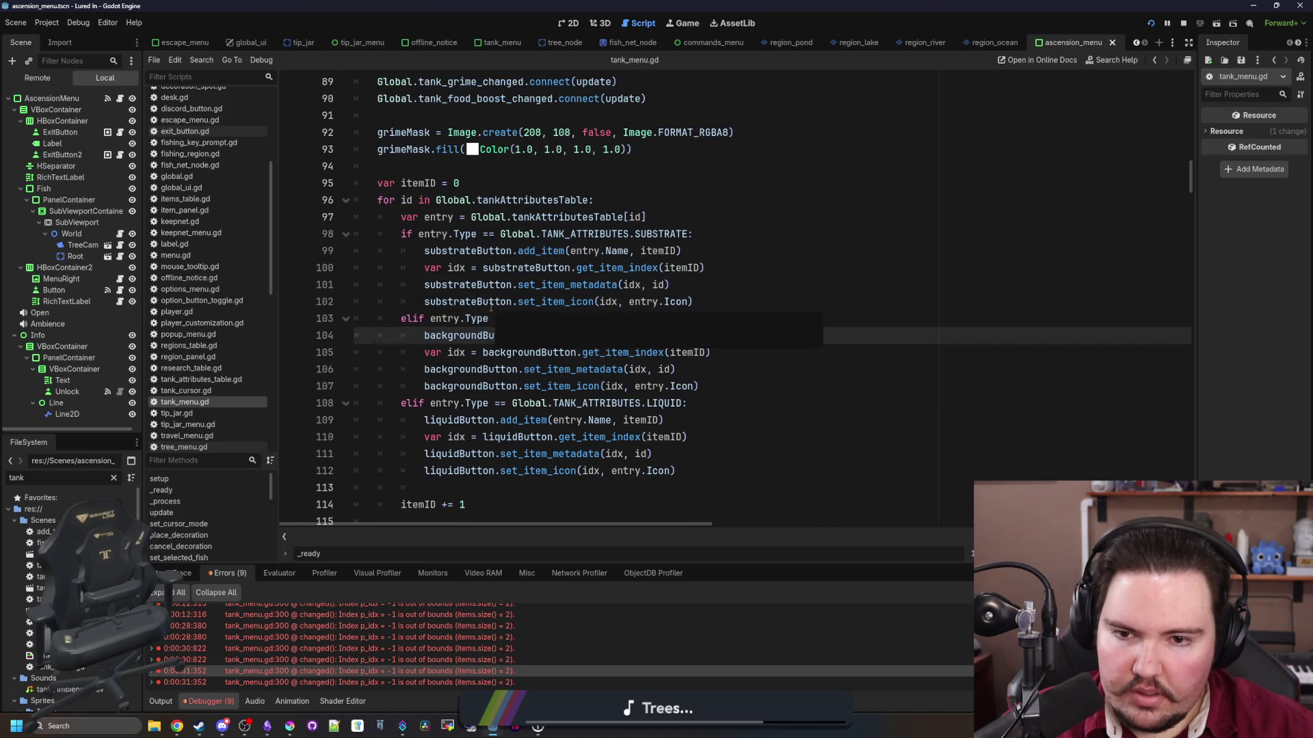
click(711, 267)
key(Down)
click(718, 311)
click(690, 437)
click(681, 470)
scroll(525, 432, down, 2)
click(524, 380)
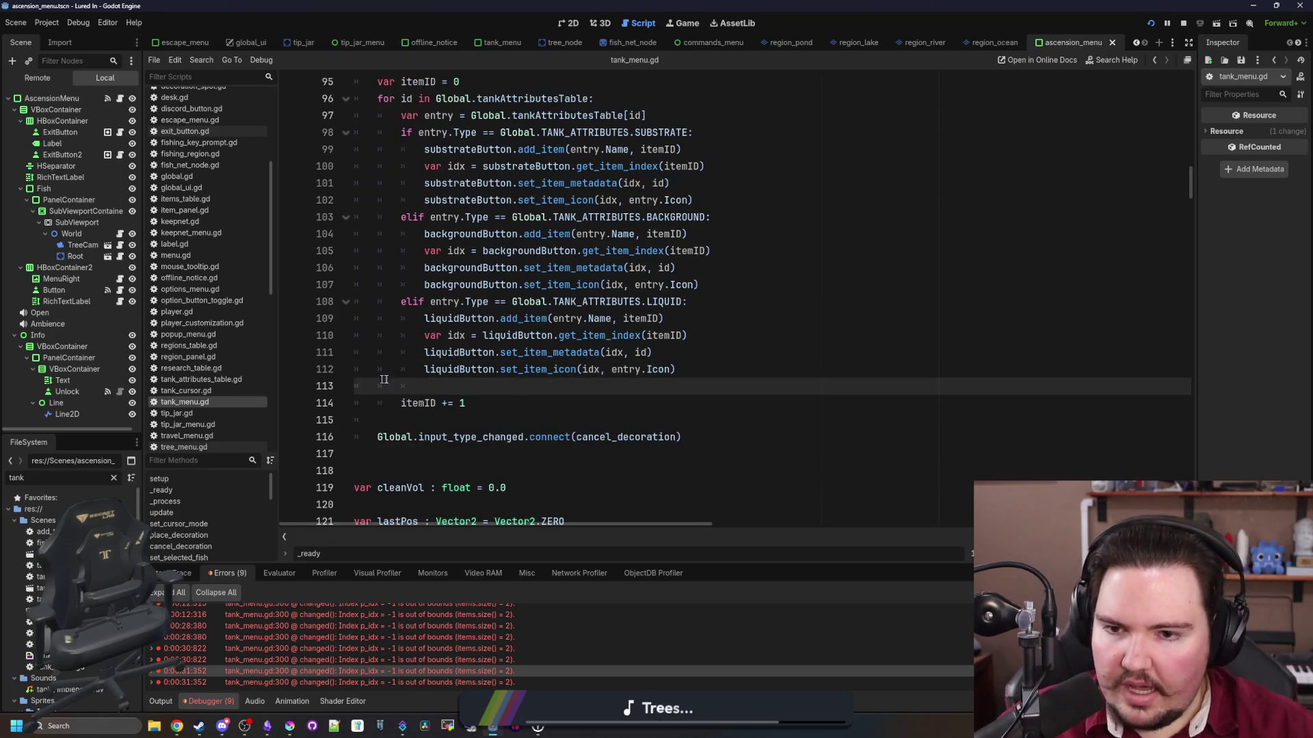
drag(739, 369, 362, 319)
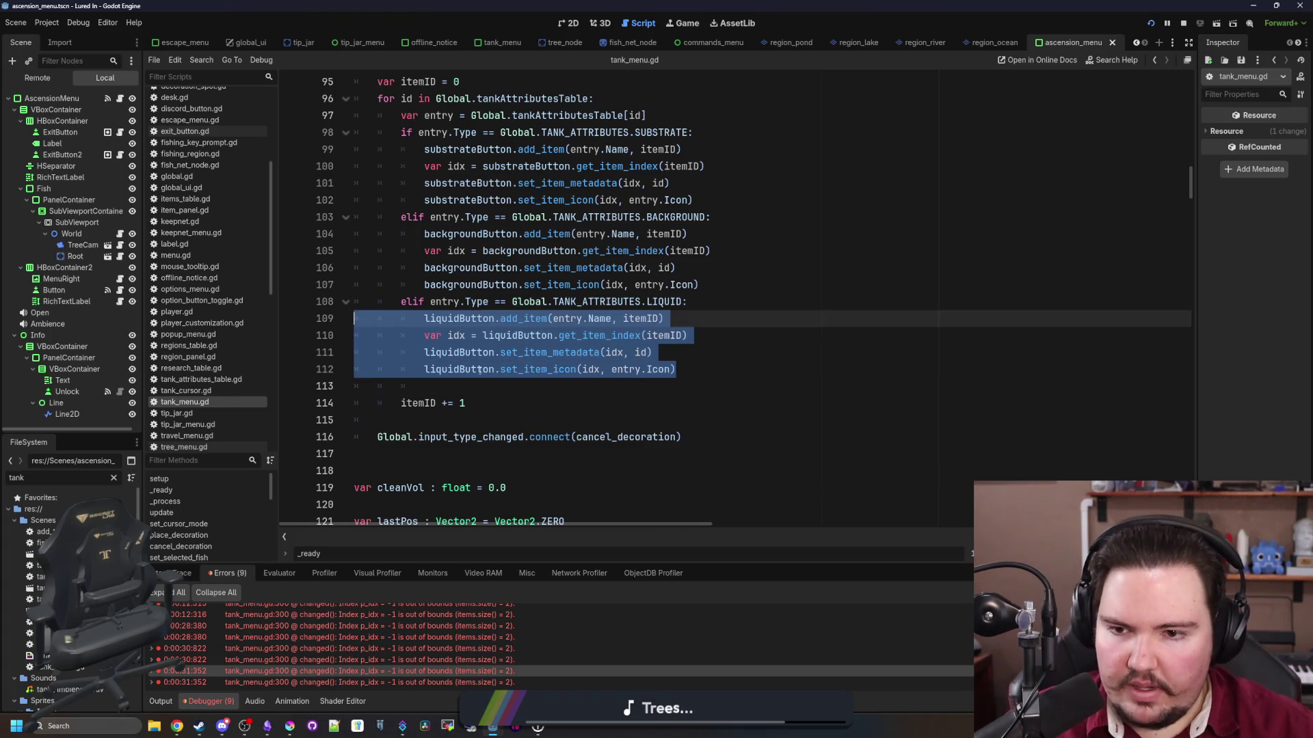
click(484, 369)
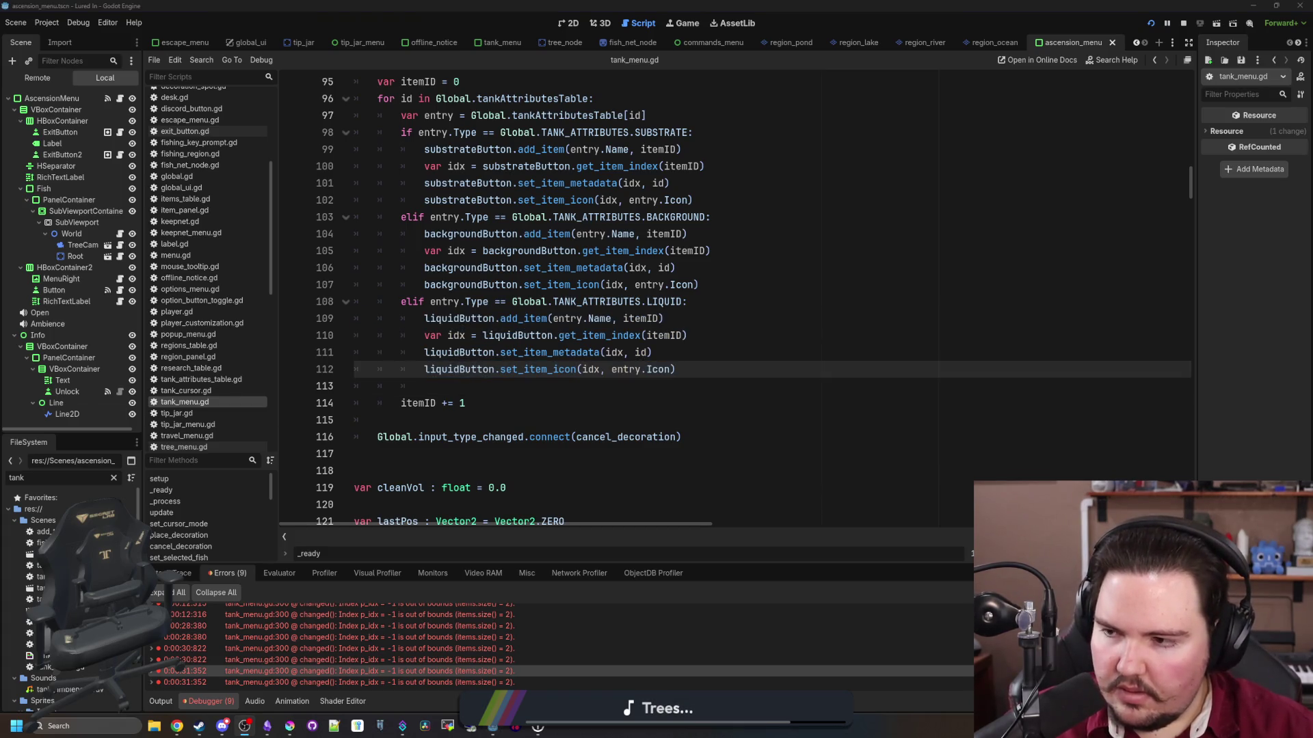
click(455, 387)
scroll(498, 454, up, 1)
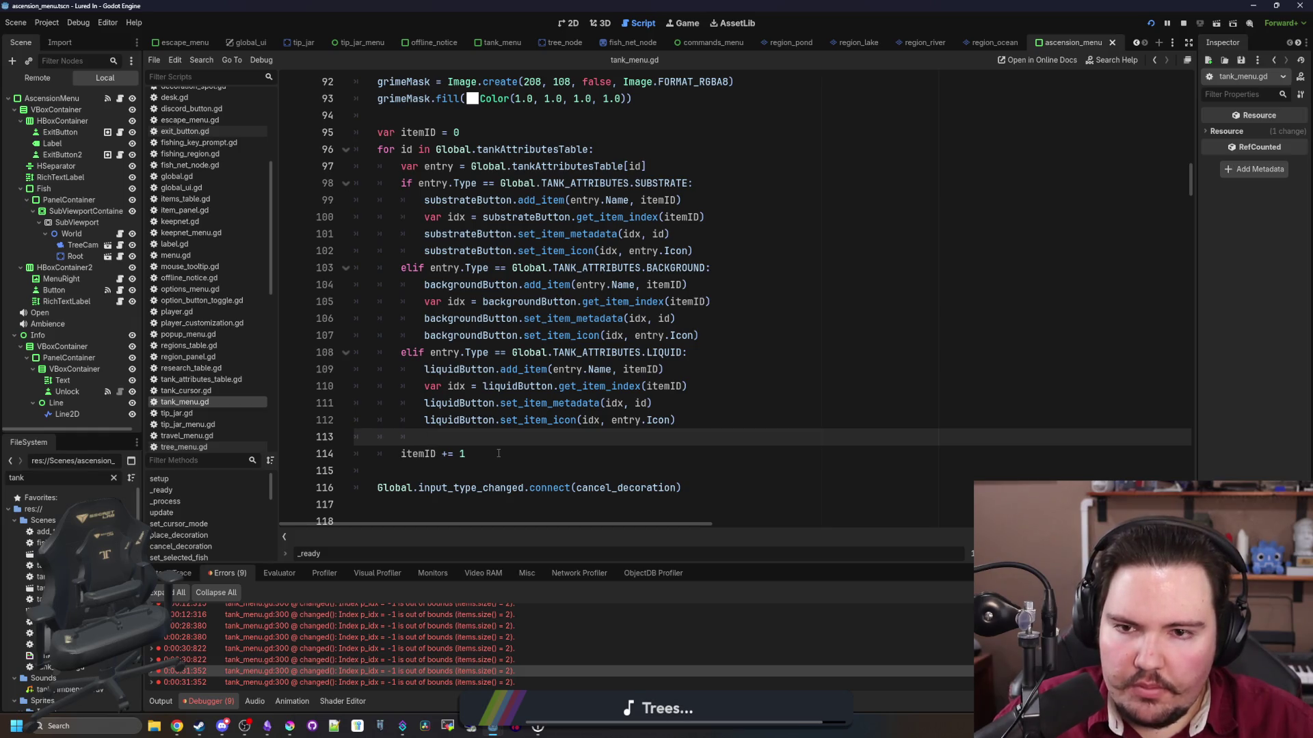
scroll(532, 114, up, 1)
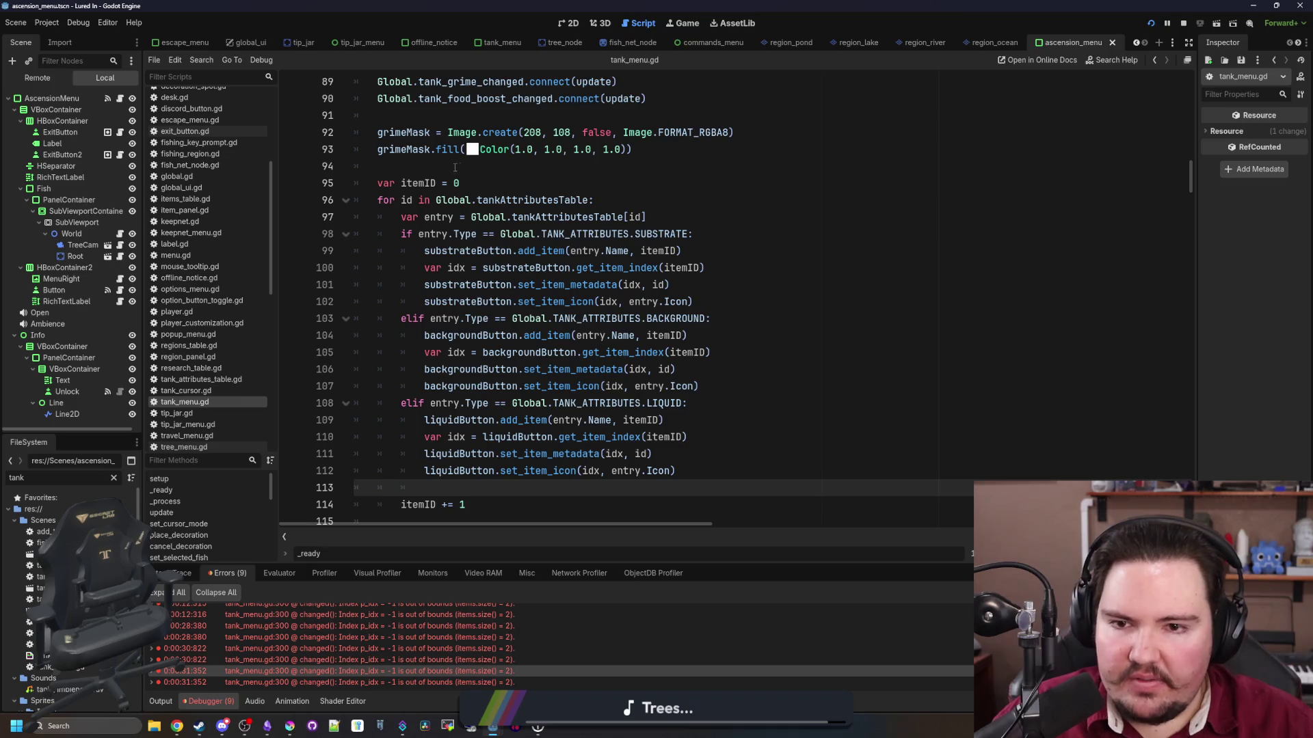
click(401, 179)
Step: Comment out var itemID and make the substrate add_item use substrateButton.item_count as the ID
key(ctrl+k)
click(422, 169)
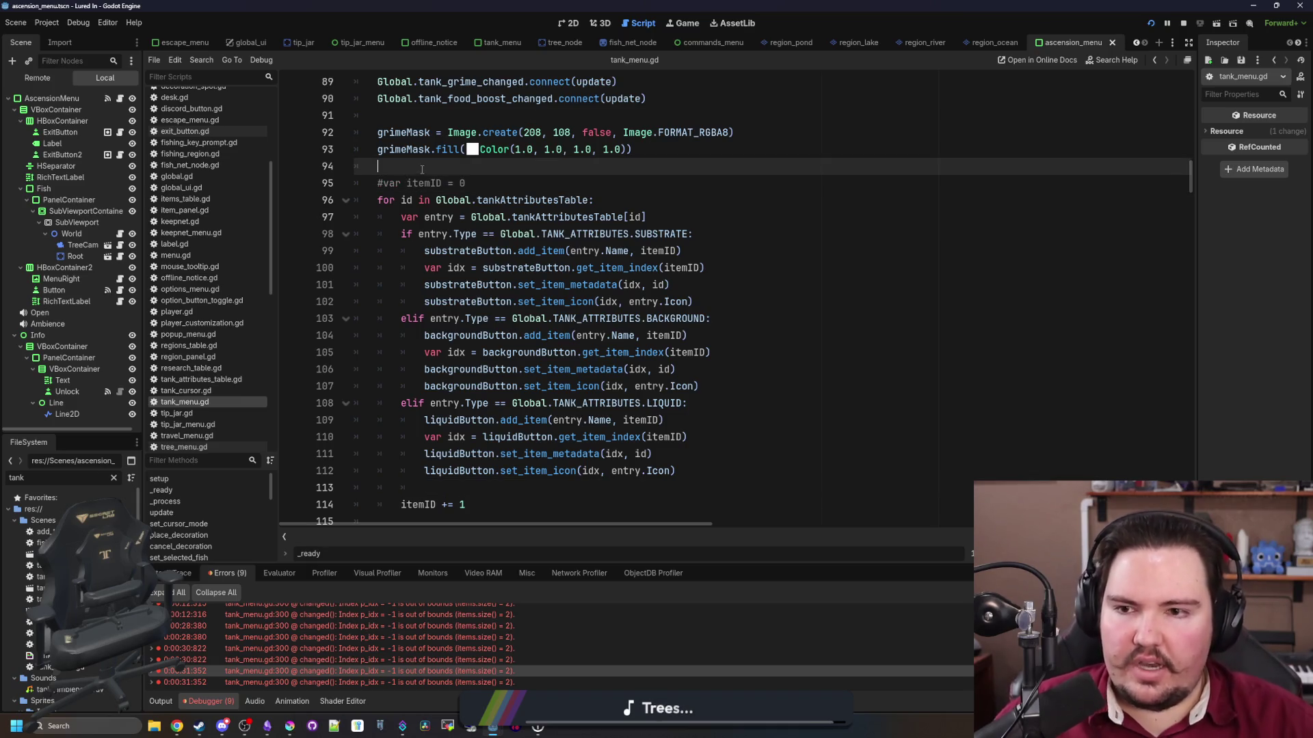
click(677, 251)
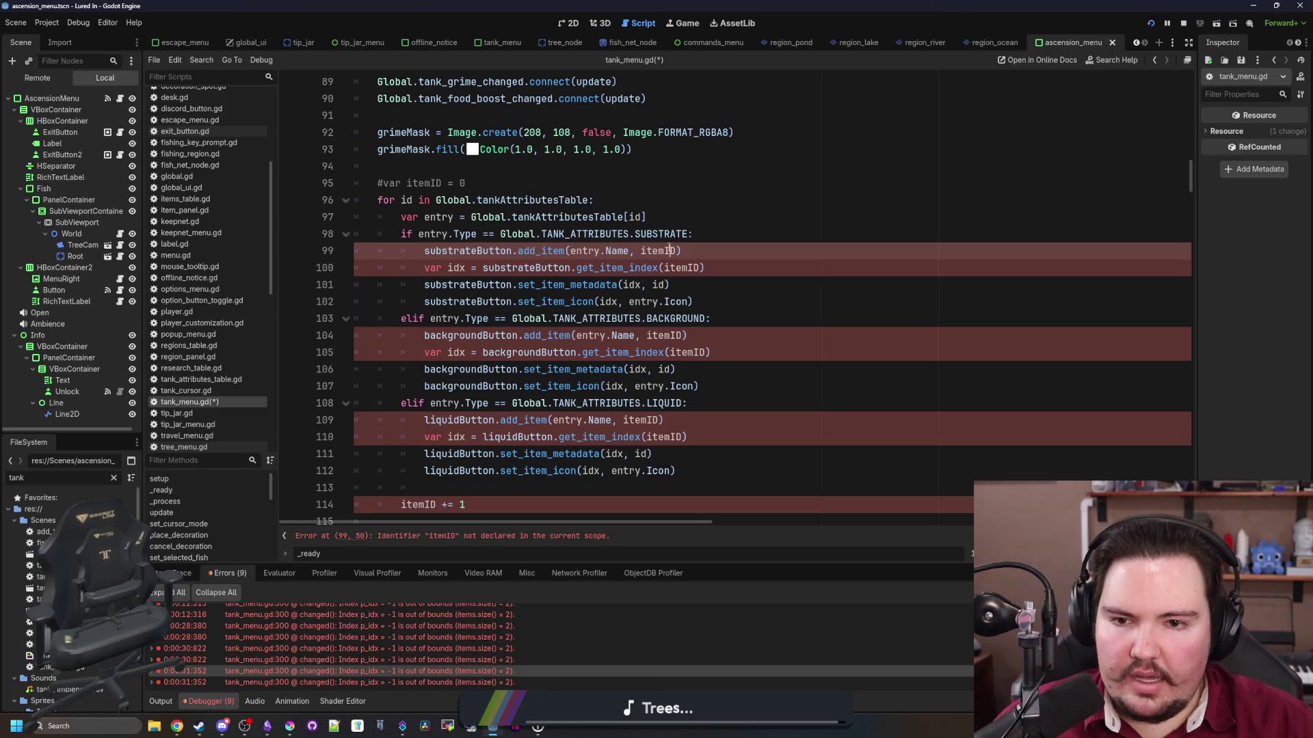
double_click(669, 250)
key(BackSpace)
text(subS)
key(Return)
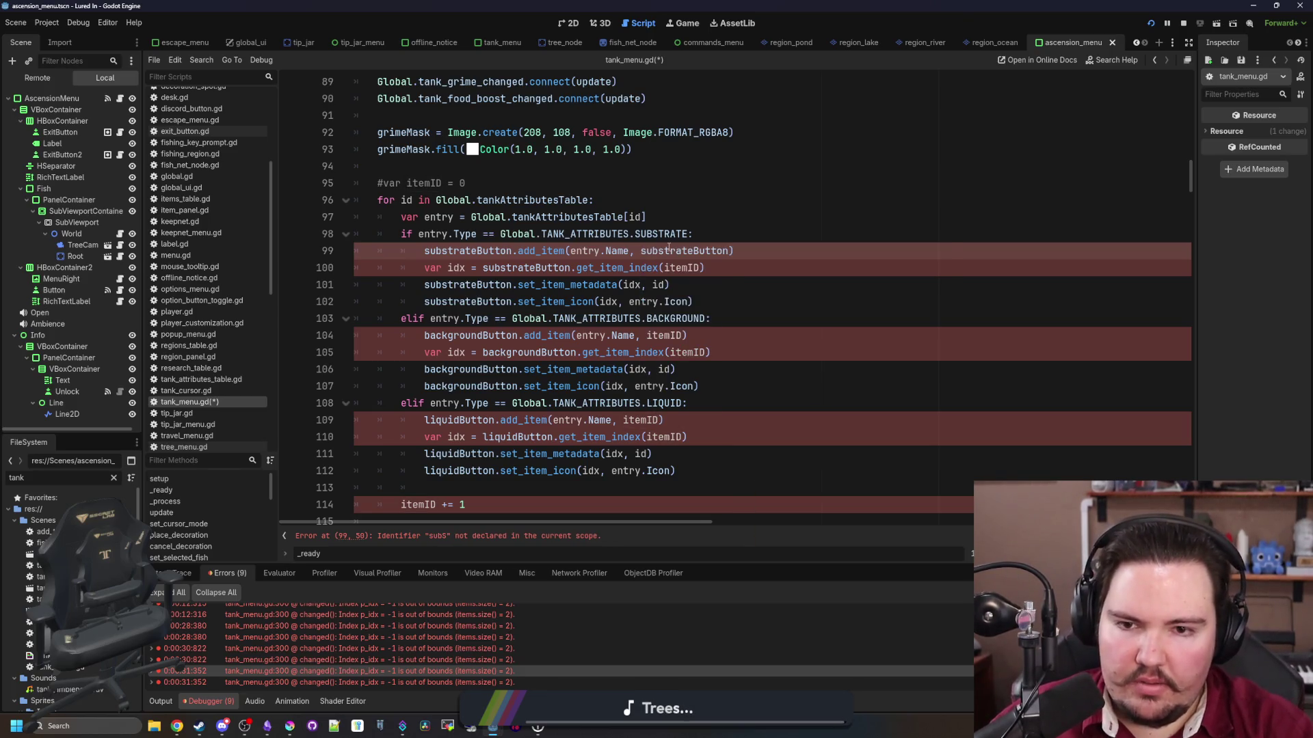
text(.ite)
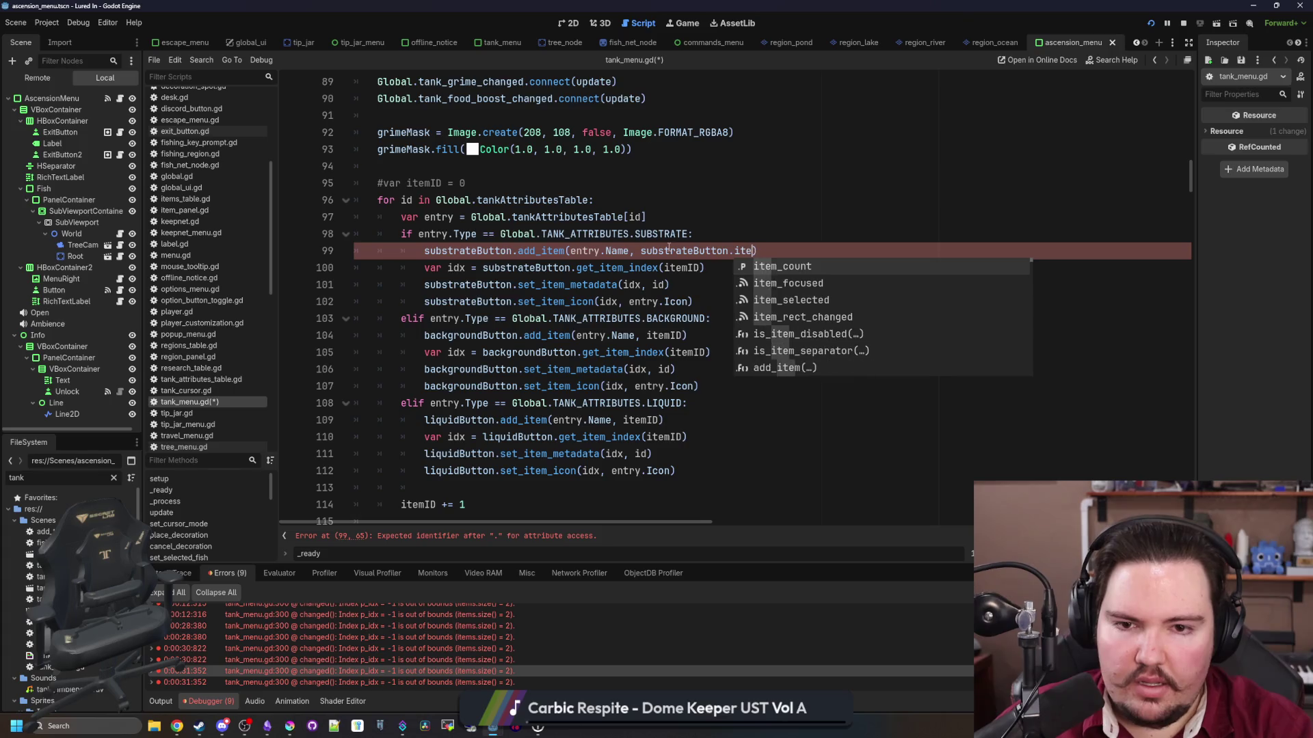
key(Return)
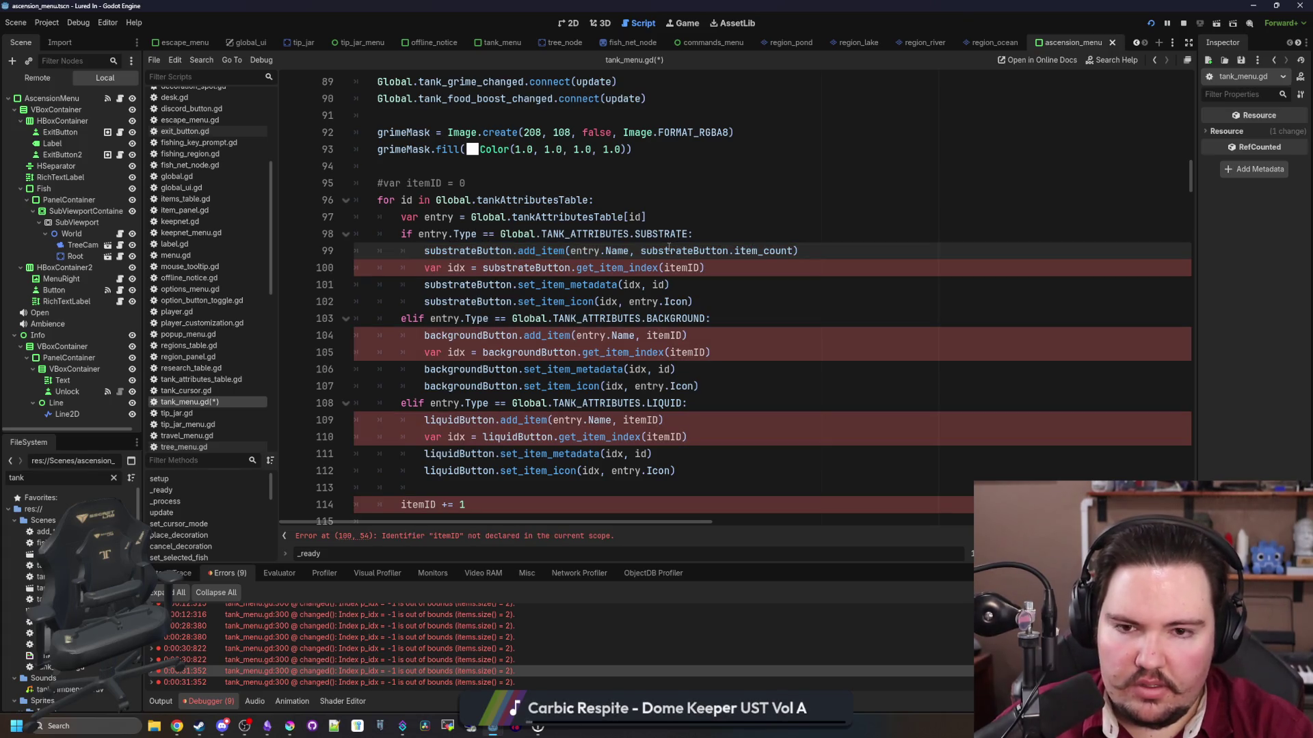
text(1)
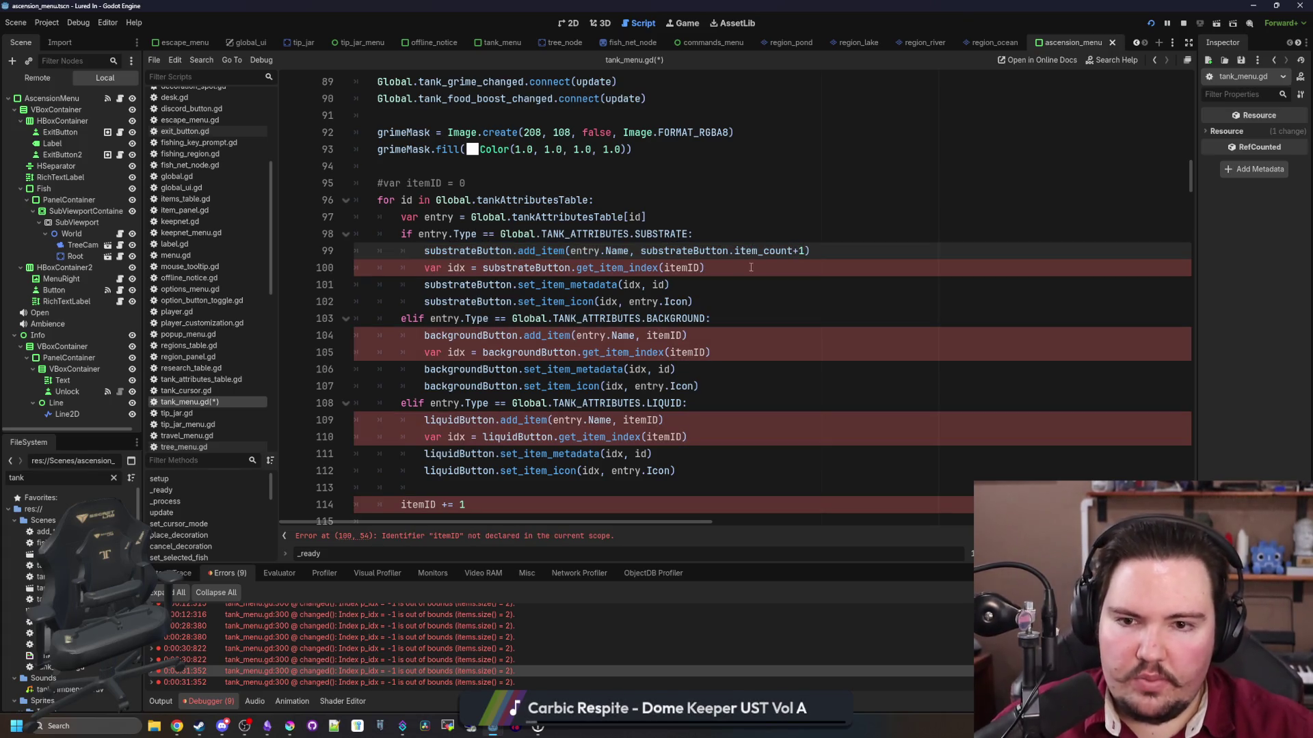
Step: Move the item_count expression into a new var newID declaration in the substrate branch
click(793, 265)
drag(807, 251, 638, 251)
key(ctrl+c)
key(BackSpace)
click(711, 236)
key(Return)
text(var newI)
key(ctrl+v)
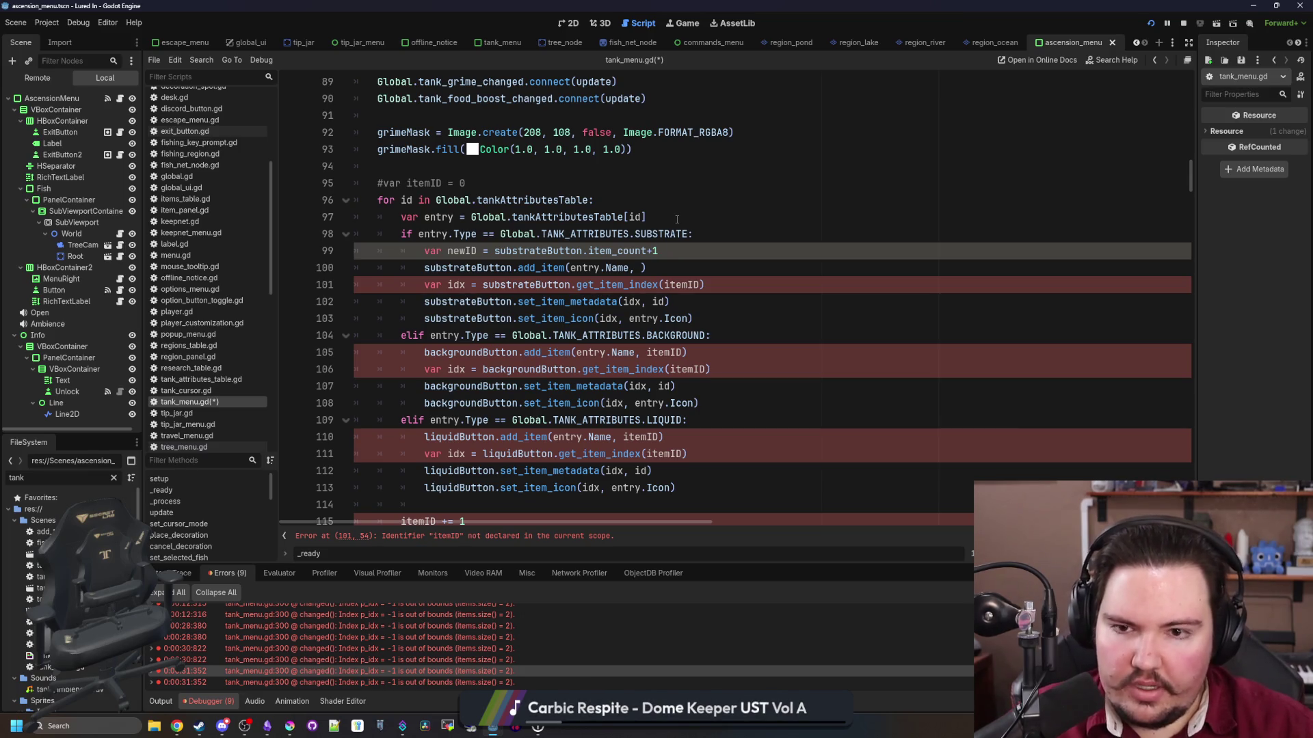
key(BackSpace)
key(BackSpace)
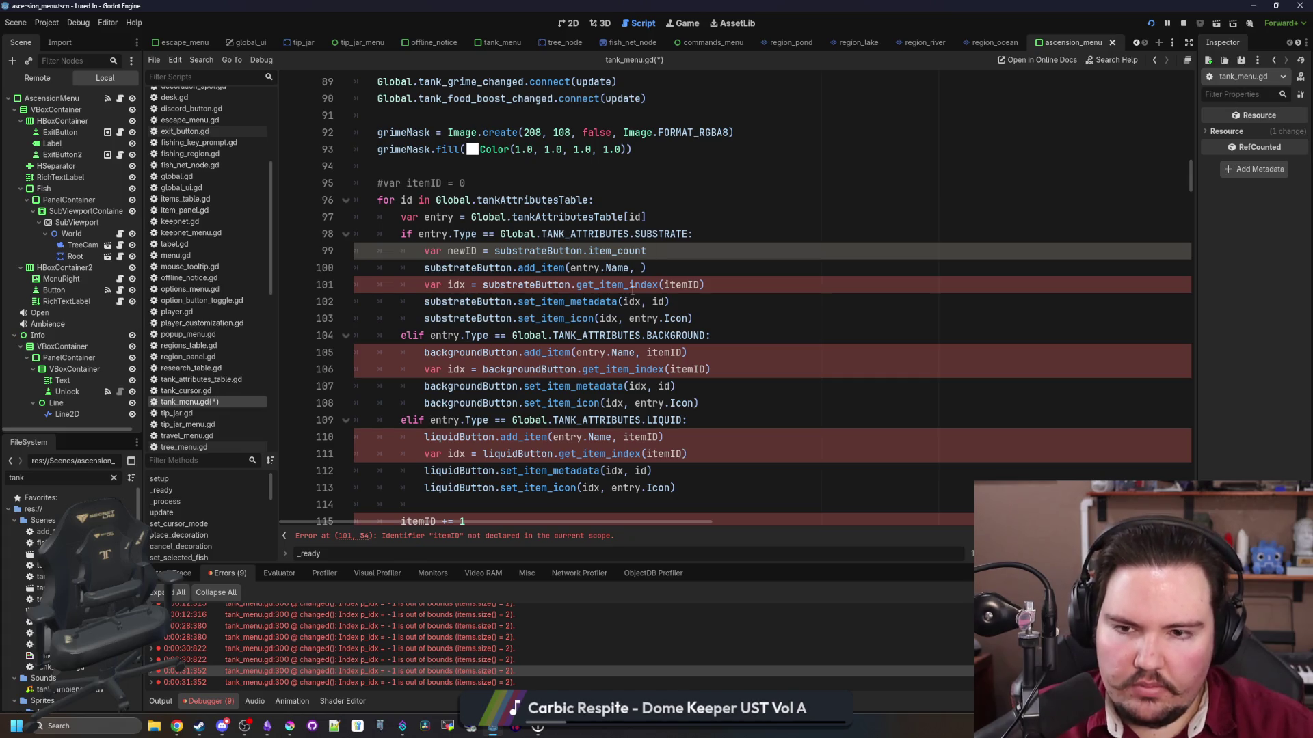
Step: Use newID in the substrate add_item call and its index lookup
double_click(462, 251)
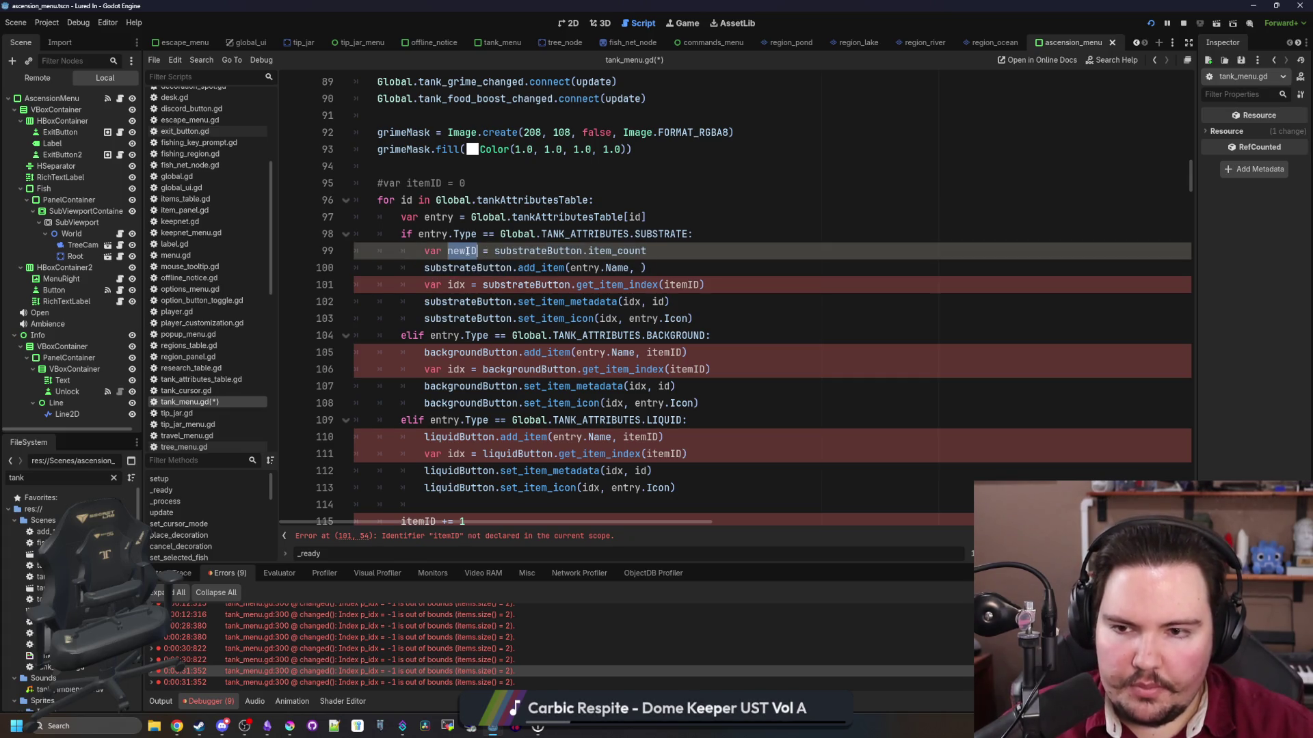
key(ctrl+c)
click(640, 268)
key(ctrl+v)
double_click(687, 285)
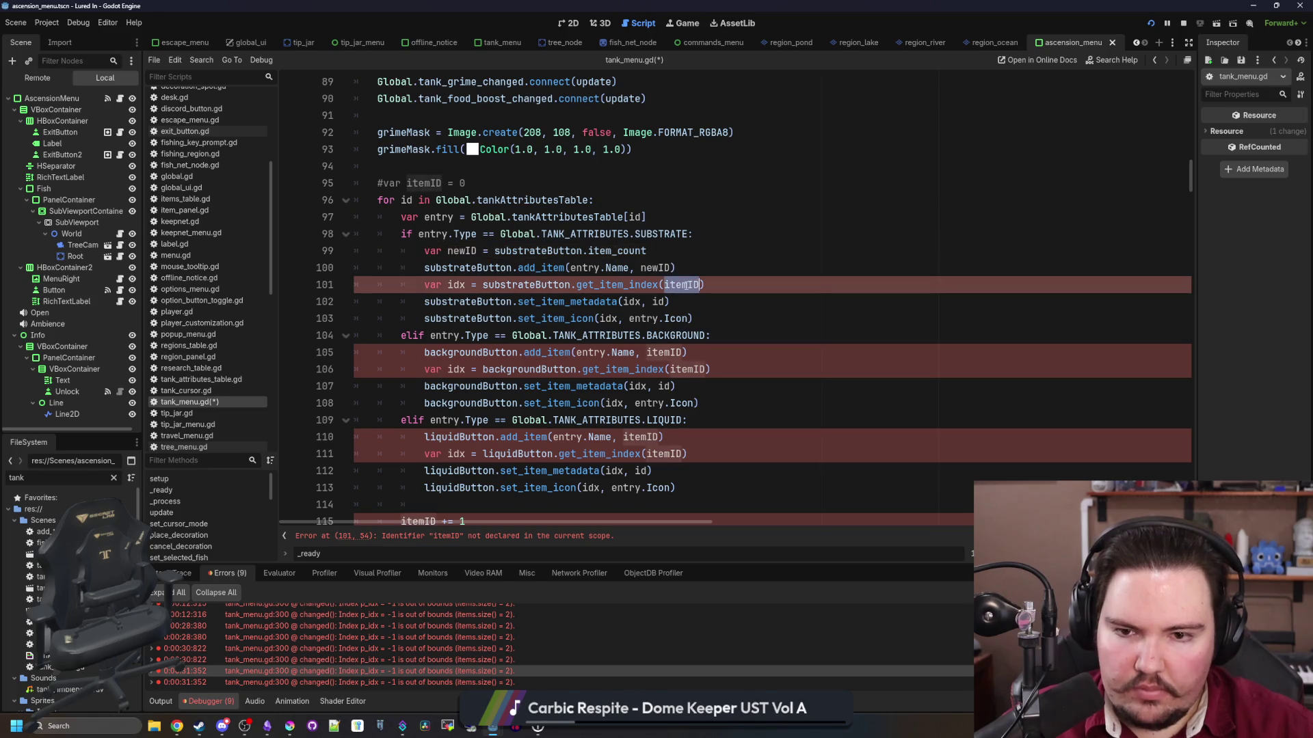
key(ctrl+v)
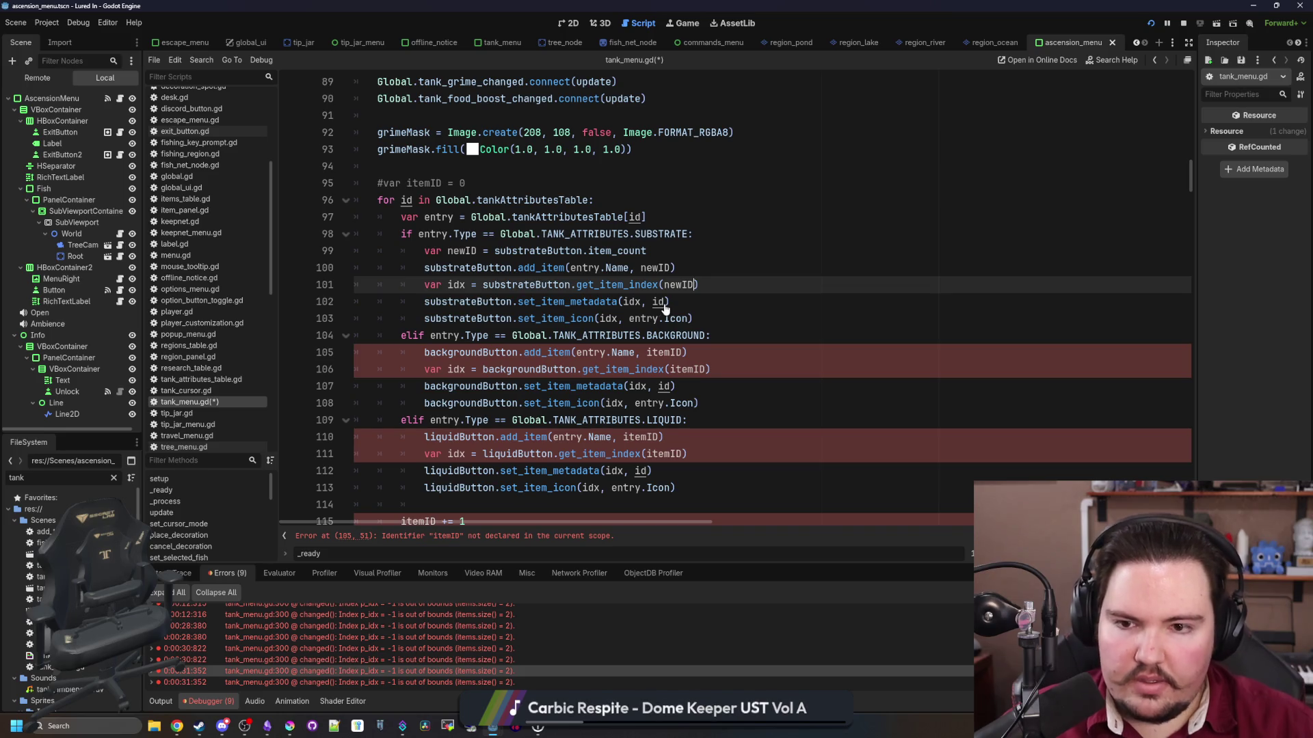
Step: Copy the newID declaration into the background and liquid branches
scroll(664, 308, down, 1)
click(542, 250)
drag(647, 200, 424, 200)
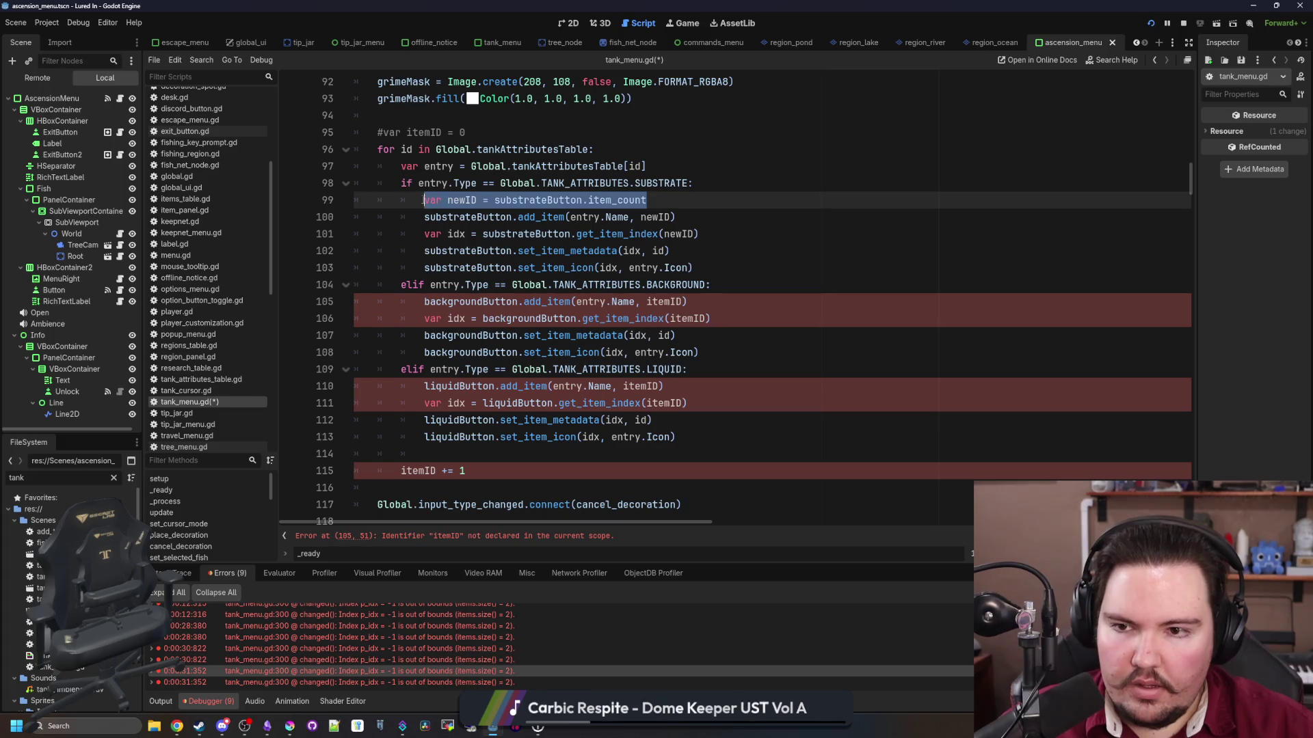
key(ctrl+c)
click(740, 286)
key(Return)
key(ctrl+v)
click(720, 387)
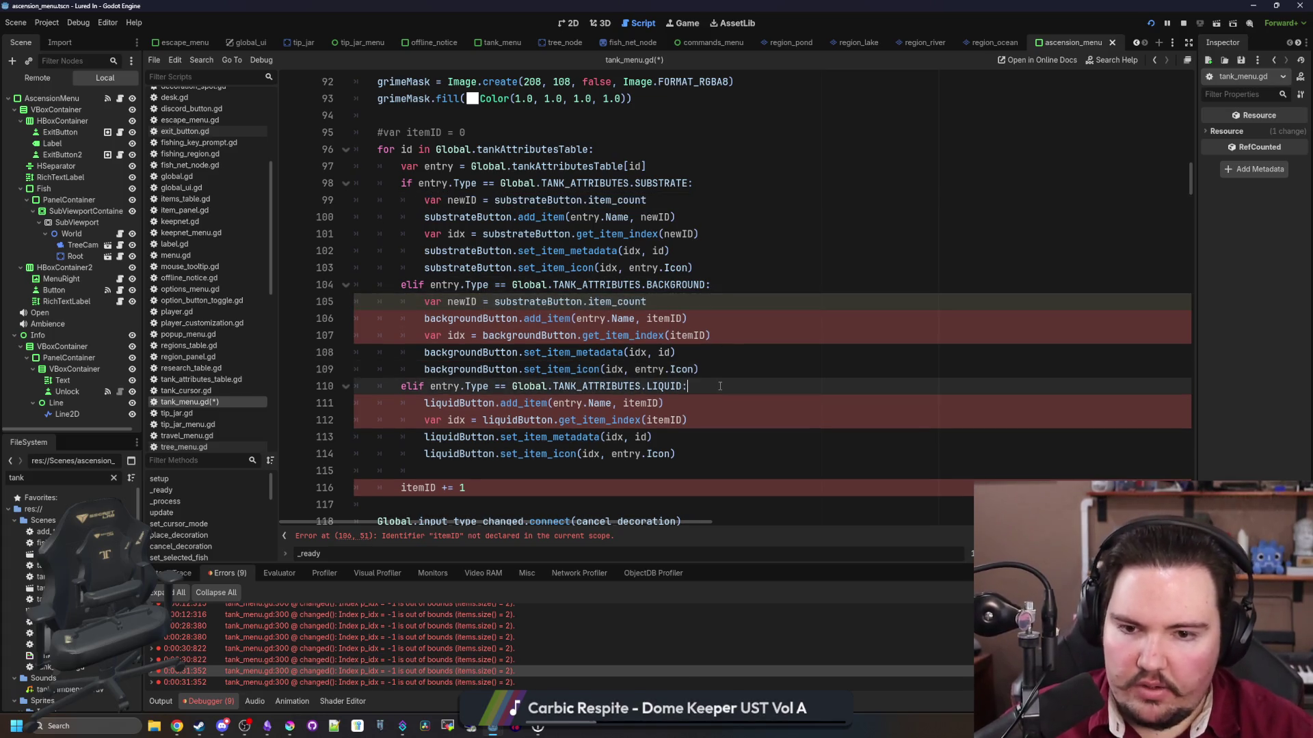
key(Return)
key(ctrl+v)
Step: Delete the leftover itemID += 1 line
scroll(415, 479, down, 2)
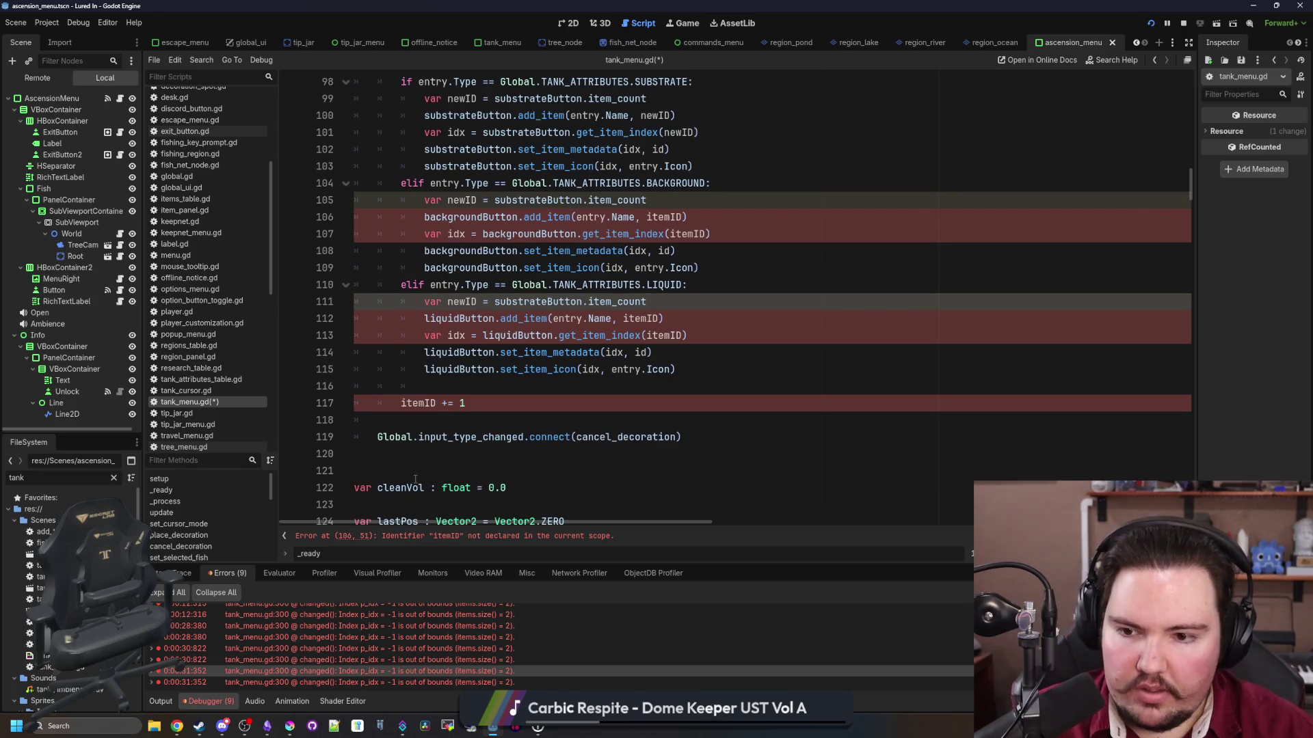
click(491, 397)
key(shift+Home)
key(BackSpace)
key(BackSpace)
Step: Replace itemID with newID in the liquid add_item call and index lookup
scroll(670, 402, up, 1)
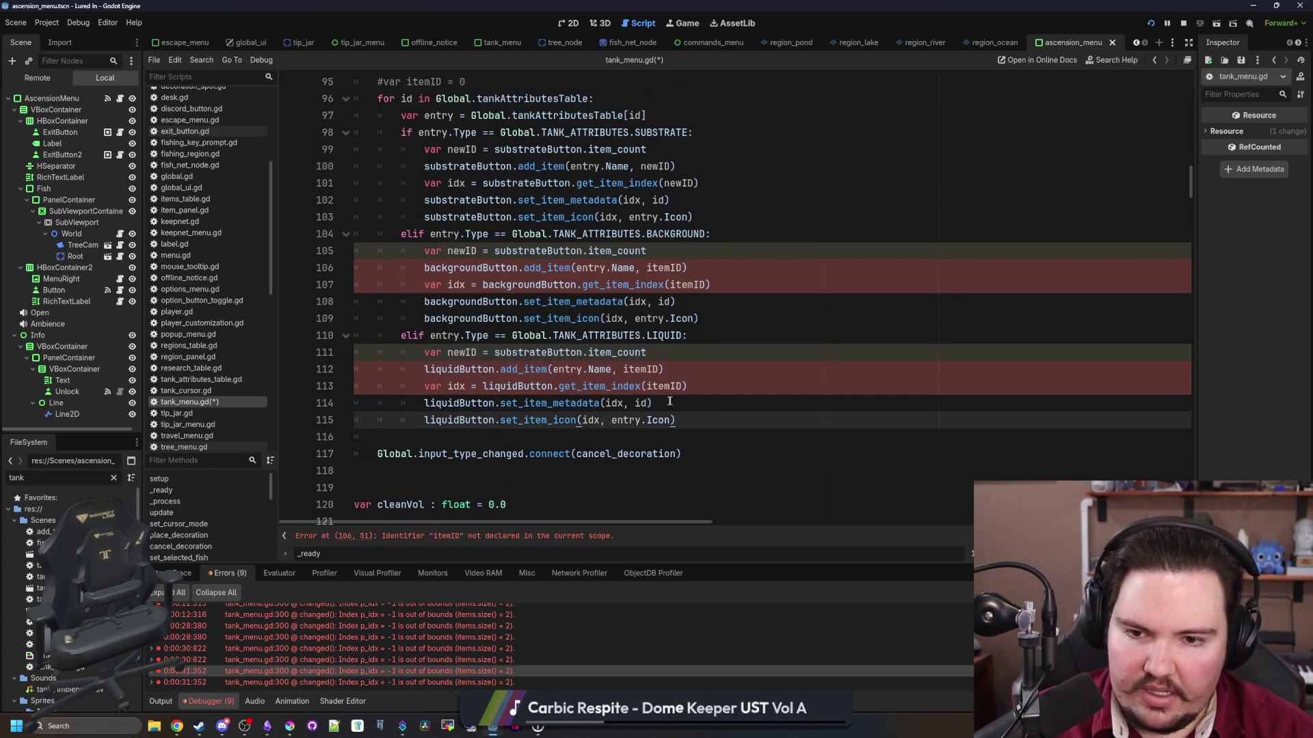
scroll(669, 401, up, 1)
double_click(463, 403)
key(ctrl+c)
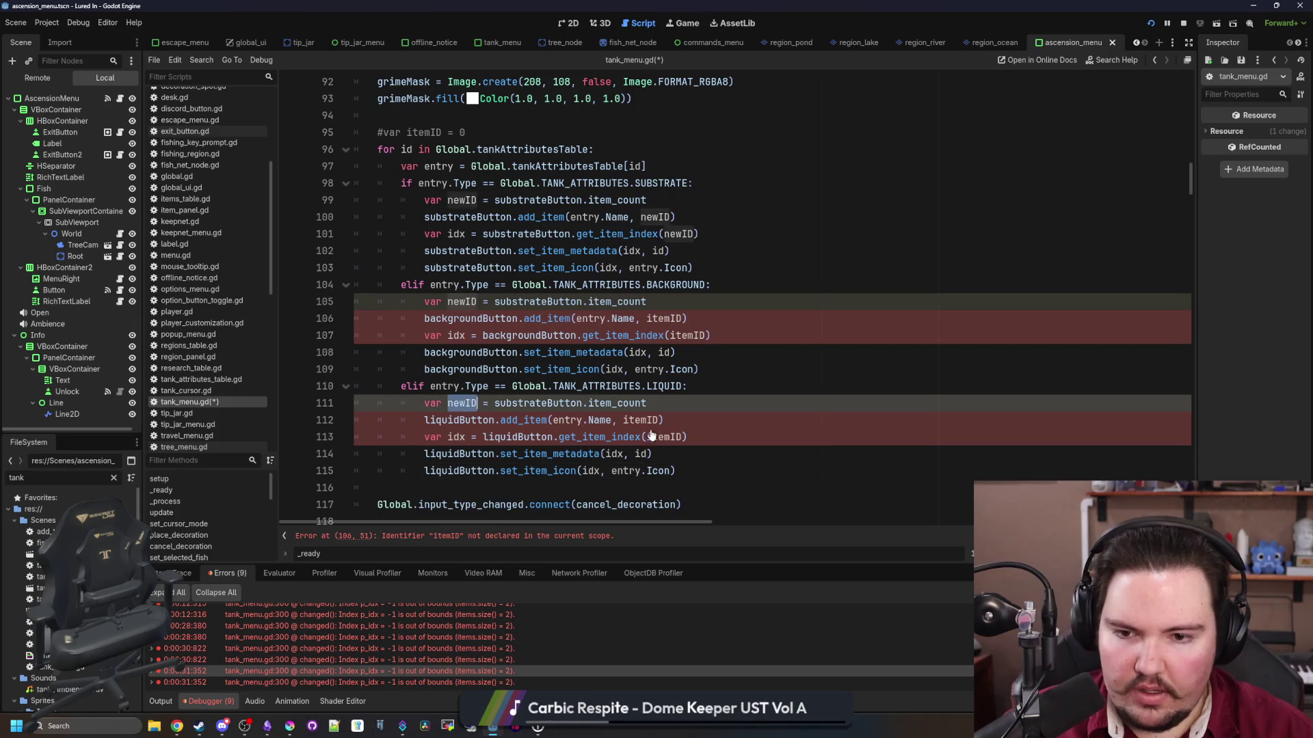
double_click(642, 419)
key(ctrl+v)
double_click(663, 437)
key(ctrl+v)
Step: Replace itemID with newID in the background branch, save the script and run the game
double_click(688, 335)
key(ctrl+v)
double_click(664, 319)
key(ctrl+v)
click(677, 305)
click(696, 267)
key(ctrl+s)
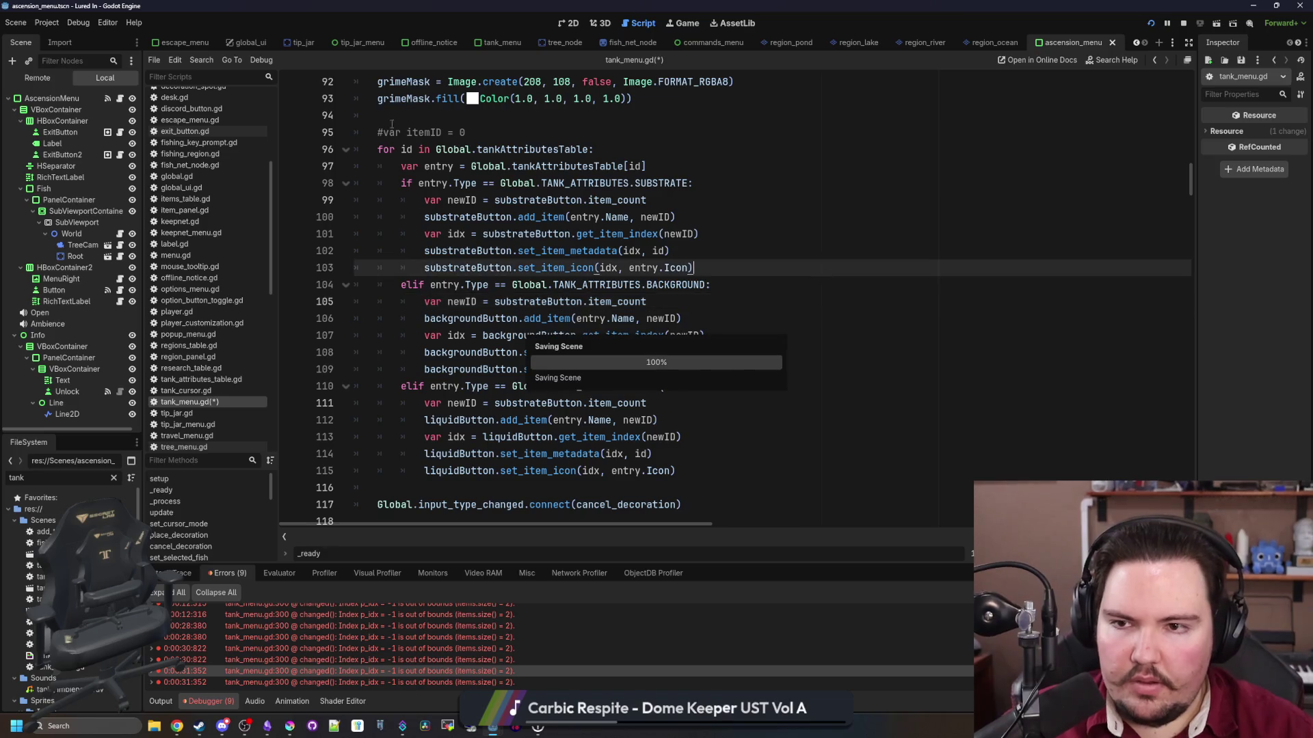
click(464, 121)
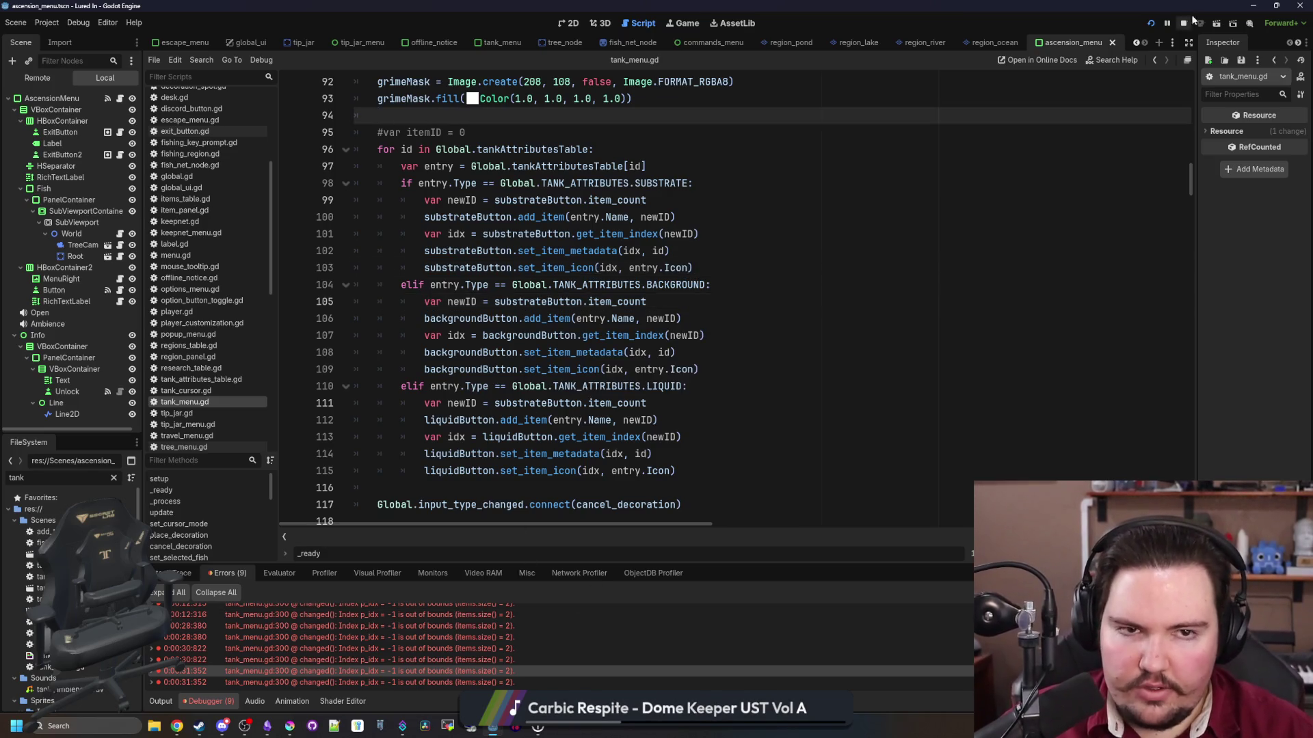
click(1149, 24)
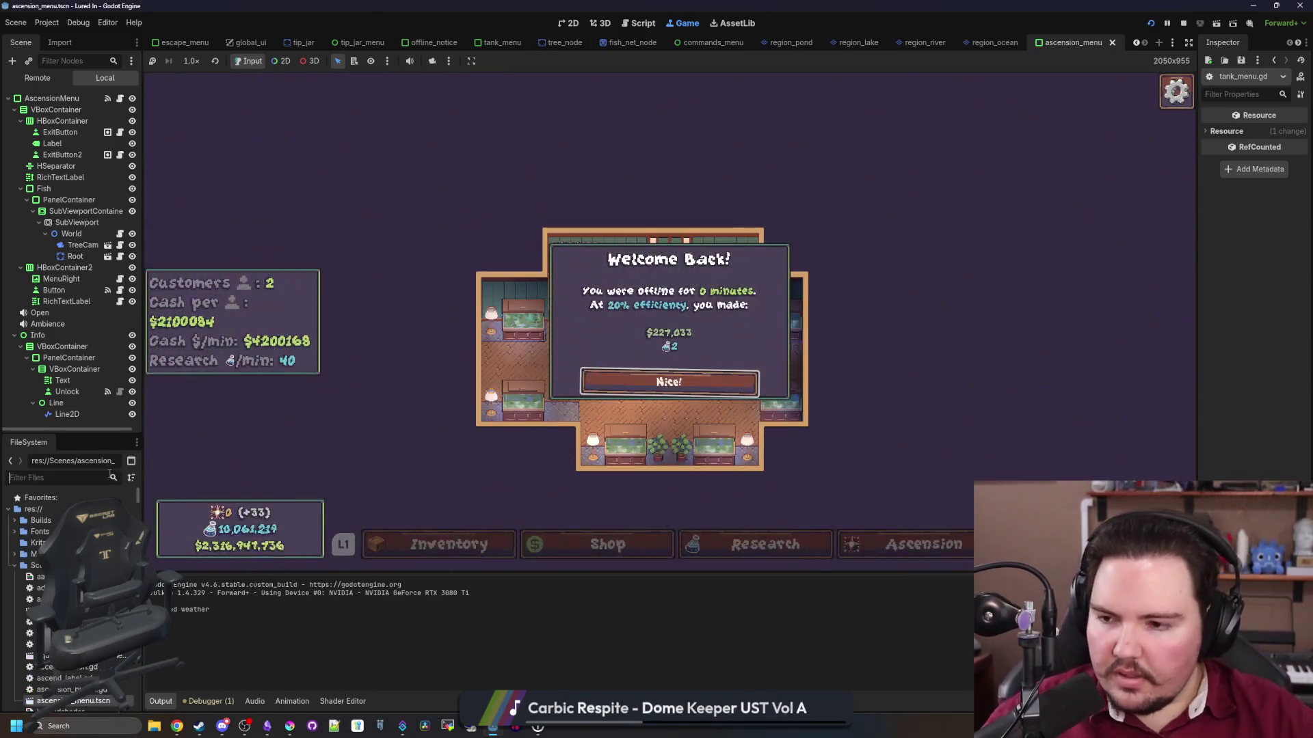
Step: Reopen tank_menu.gd, base liquid and background newID on liquidButton and backgroundButton item counts, save
text(_me)
double_click(44, 532)
click(720, 339)
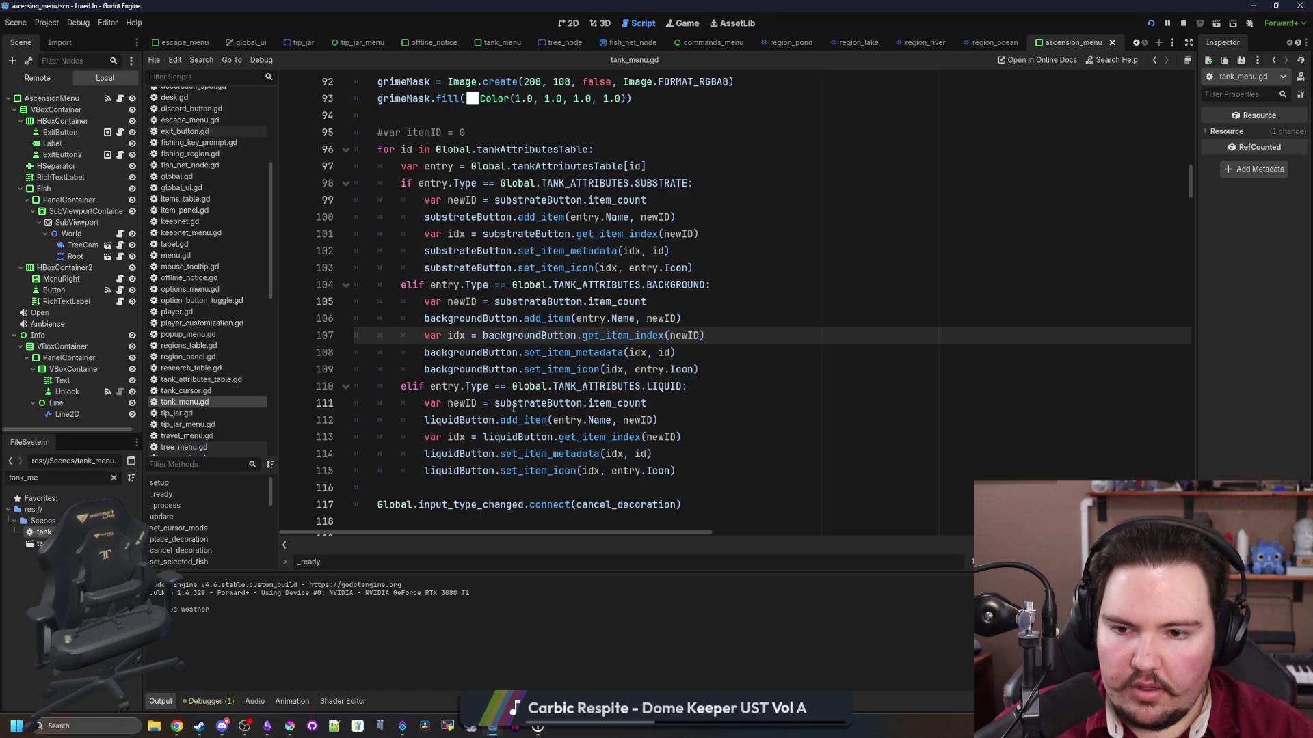
double_click(462, 420)
click(524, 403)
double_click(524, 404)
key(ctrl+v)
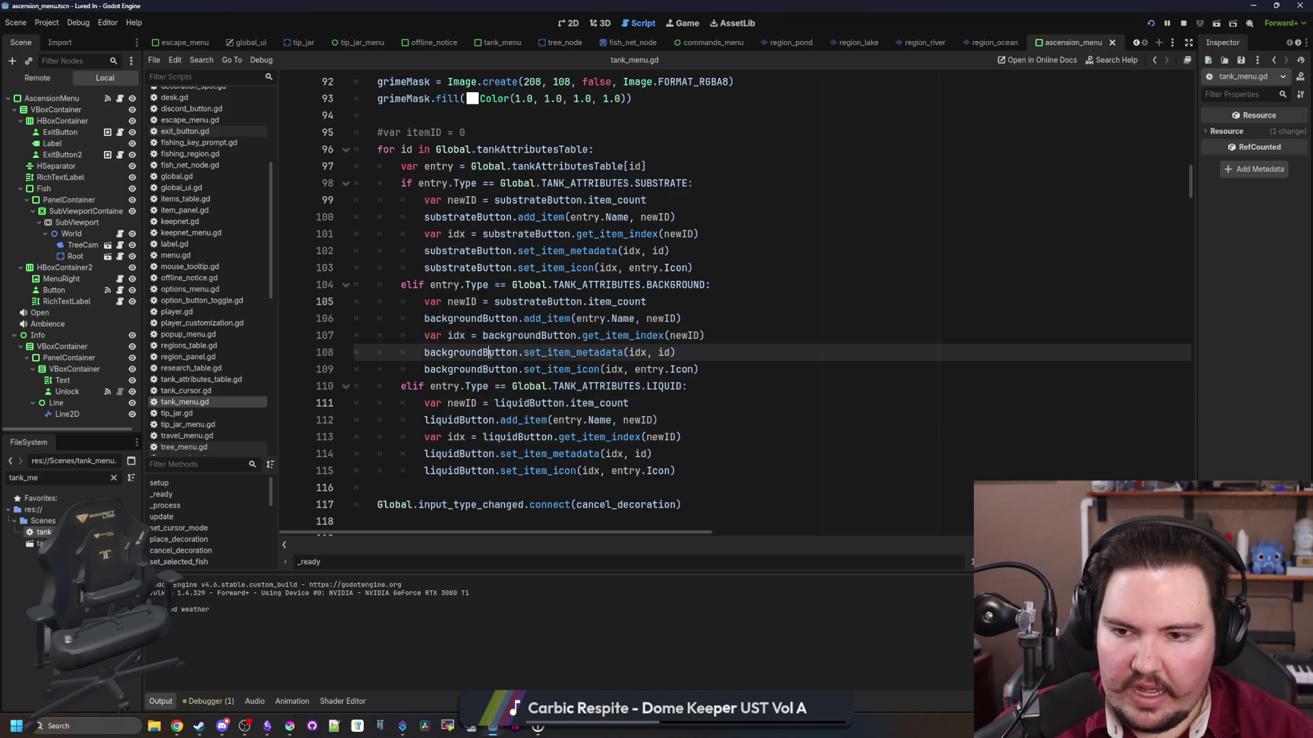
double_click(521, 301)
key(ctrl+v)
key(Up)
key(End)
key(ctrl+s)
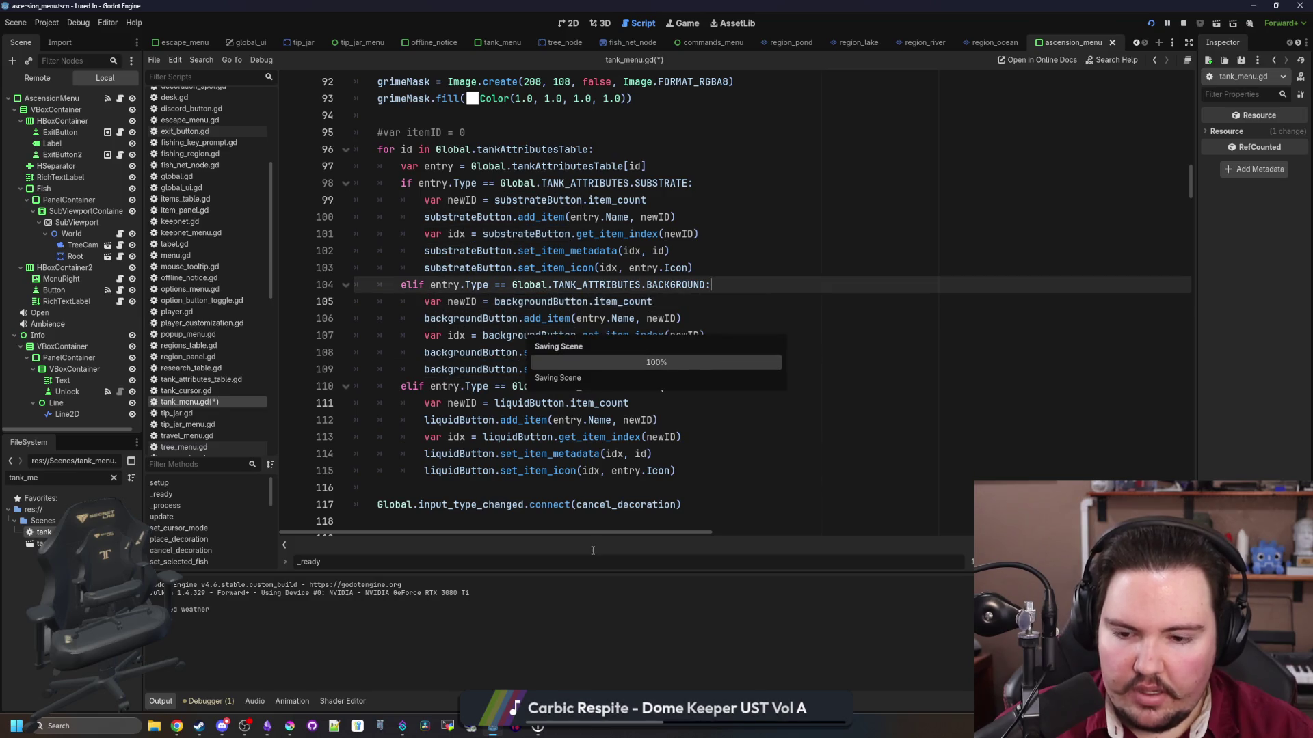
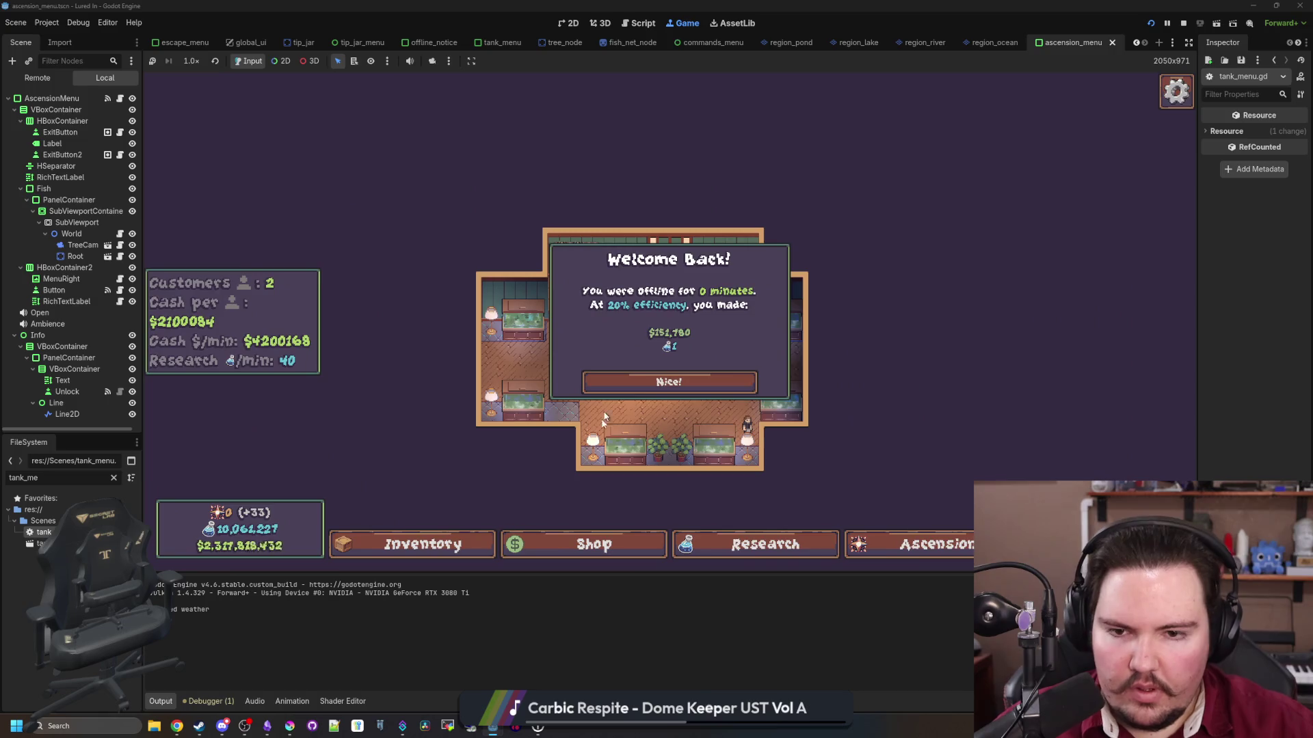
Step: Open Fish Tank 1's Settings, pick Saltwater and decline the warning to keep Freshwater
click(608, 384)
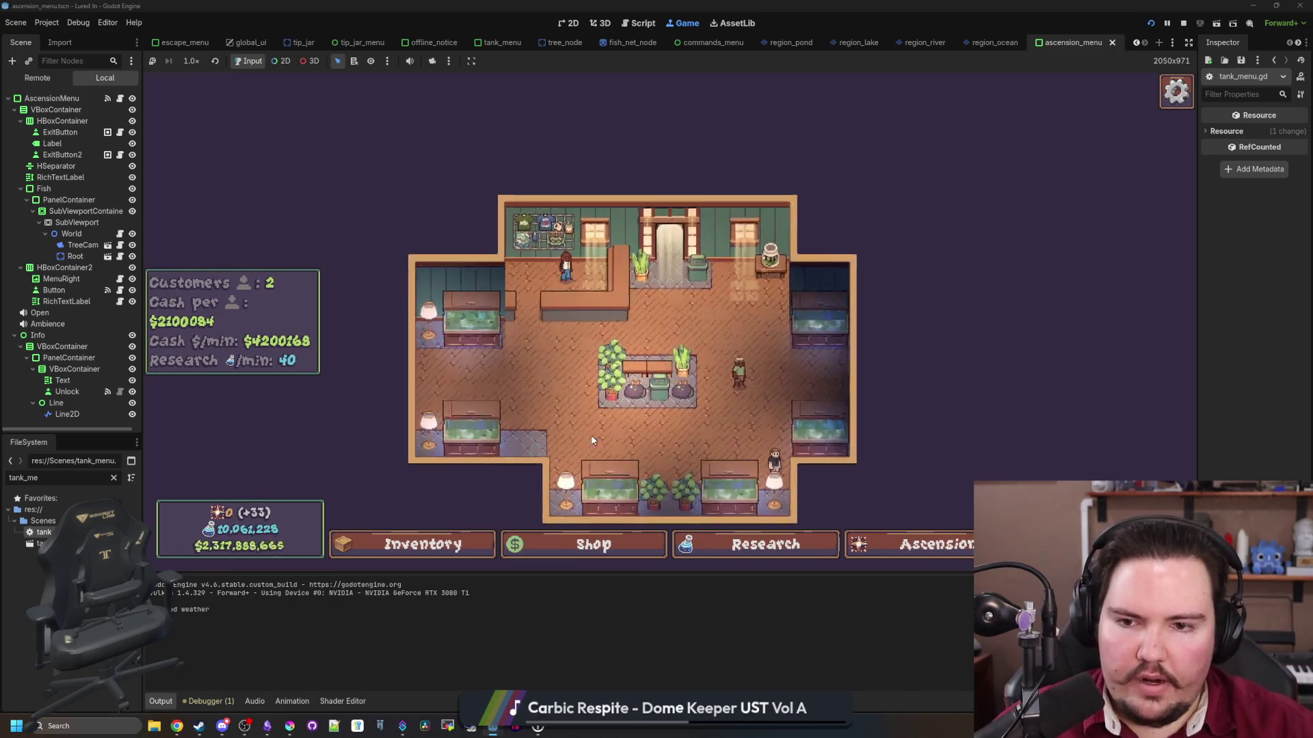
click(476, 256)
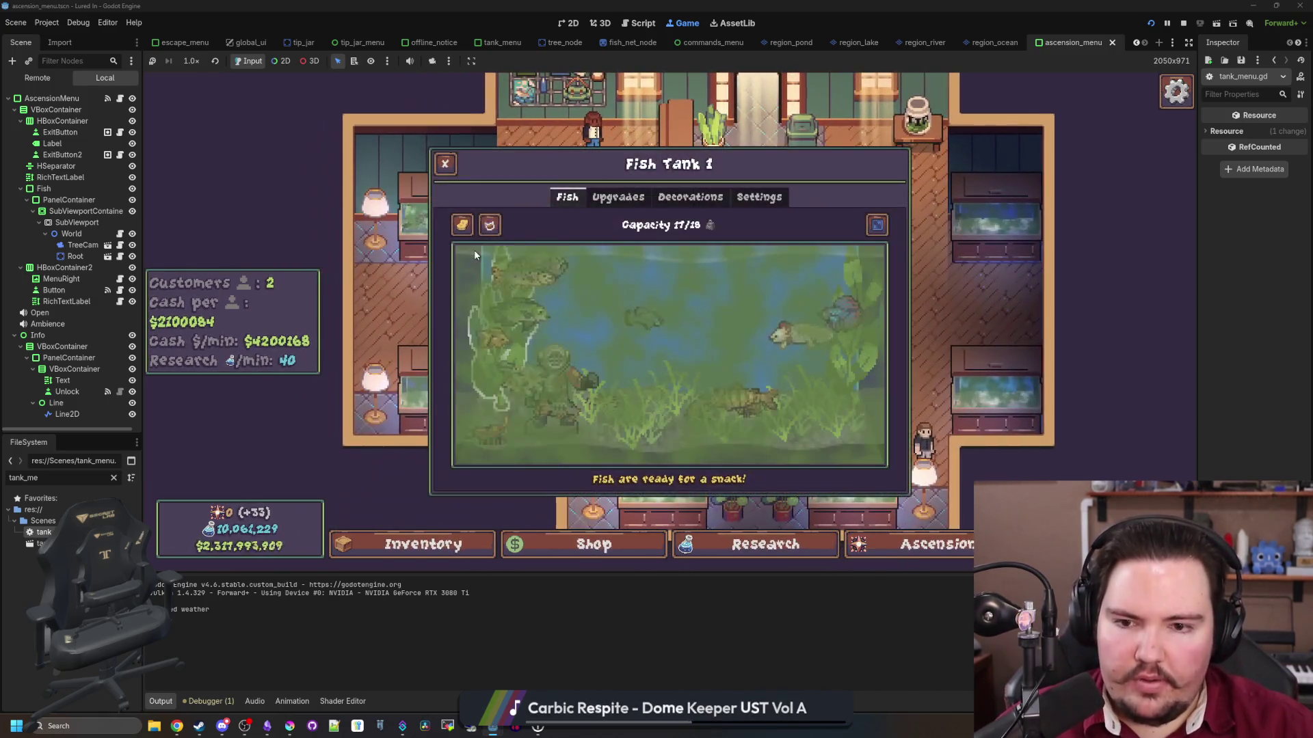
click(757, 197)
click(718, 301)
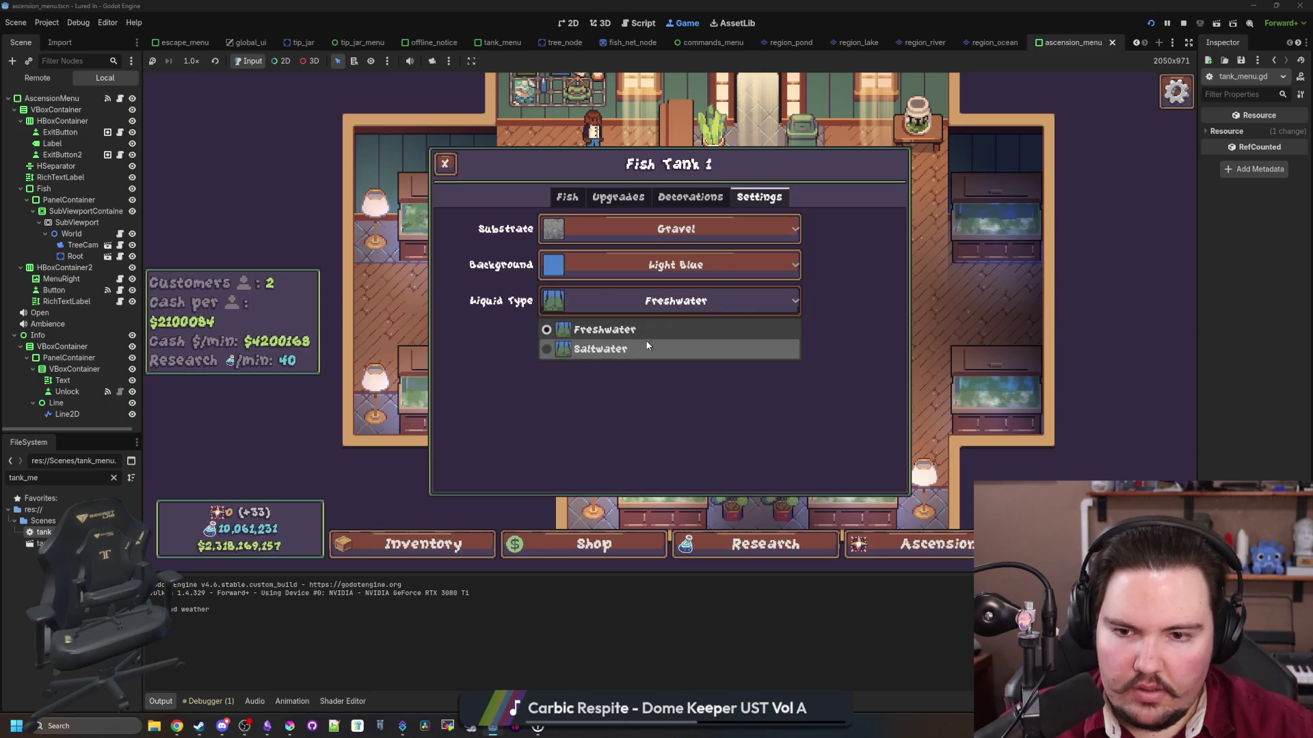
click(647, 347)
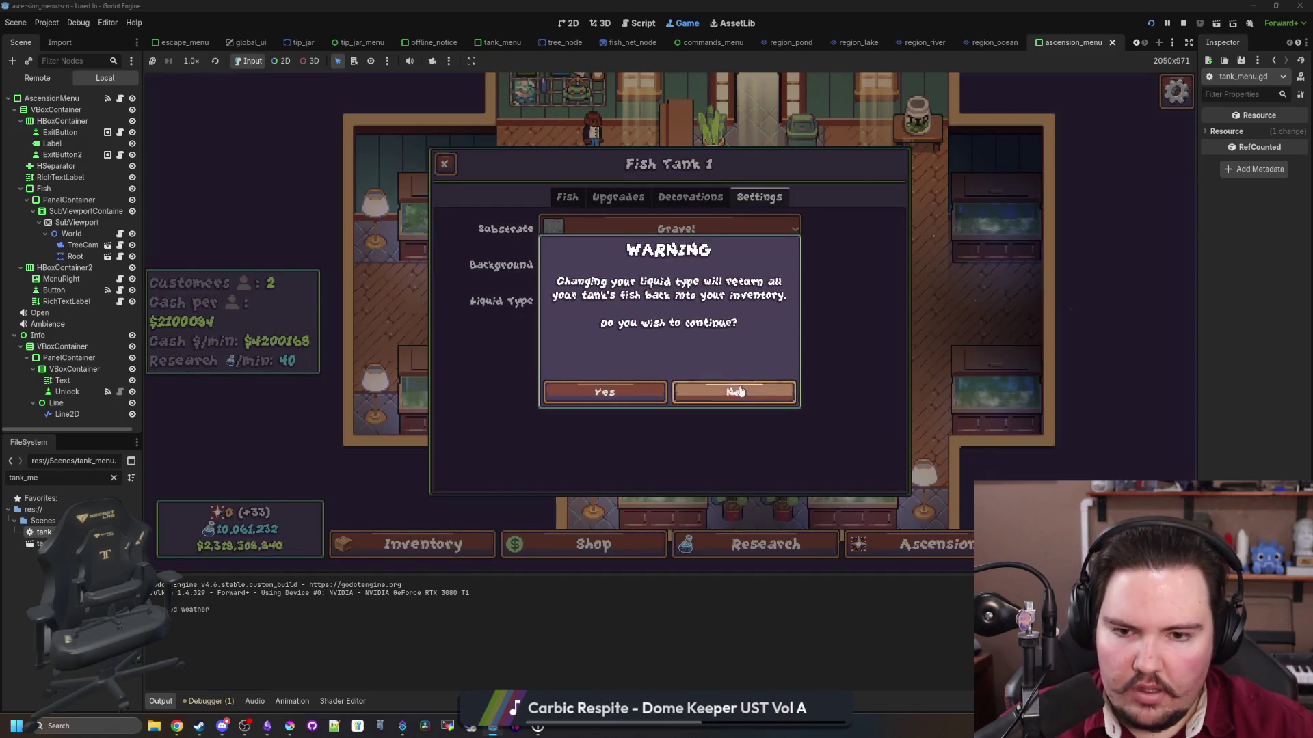
click(745, 391)
Step: Decline Saltwater once more, then accept switching Fish Tank 1's liquid to Saltwater
click(581, 311)
click(644, 348)
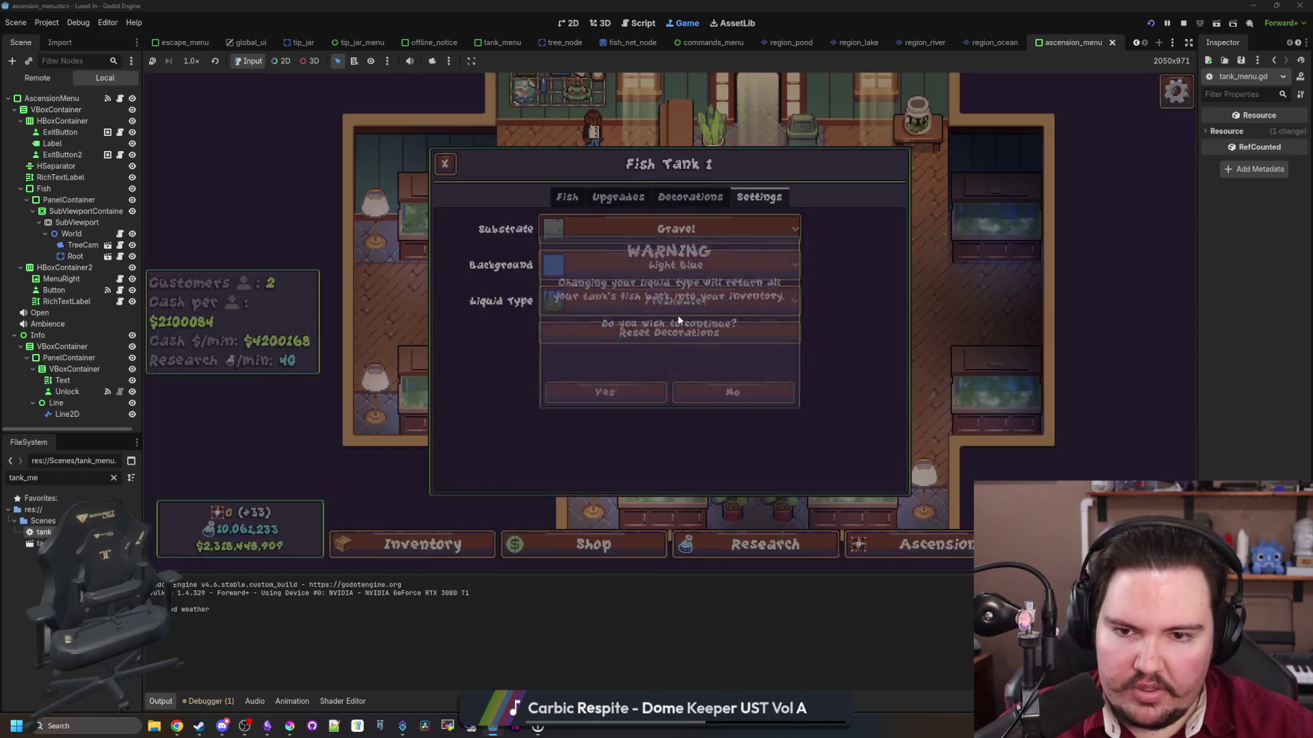
click(715, 390)
click(674, 306)
click(631, 350)
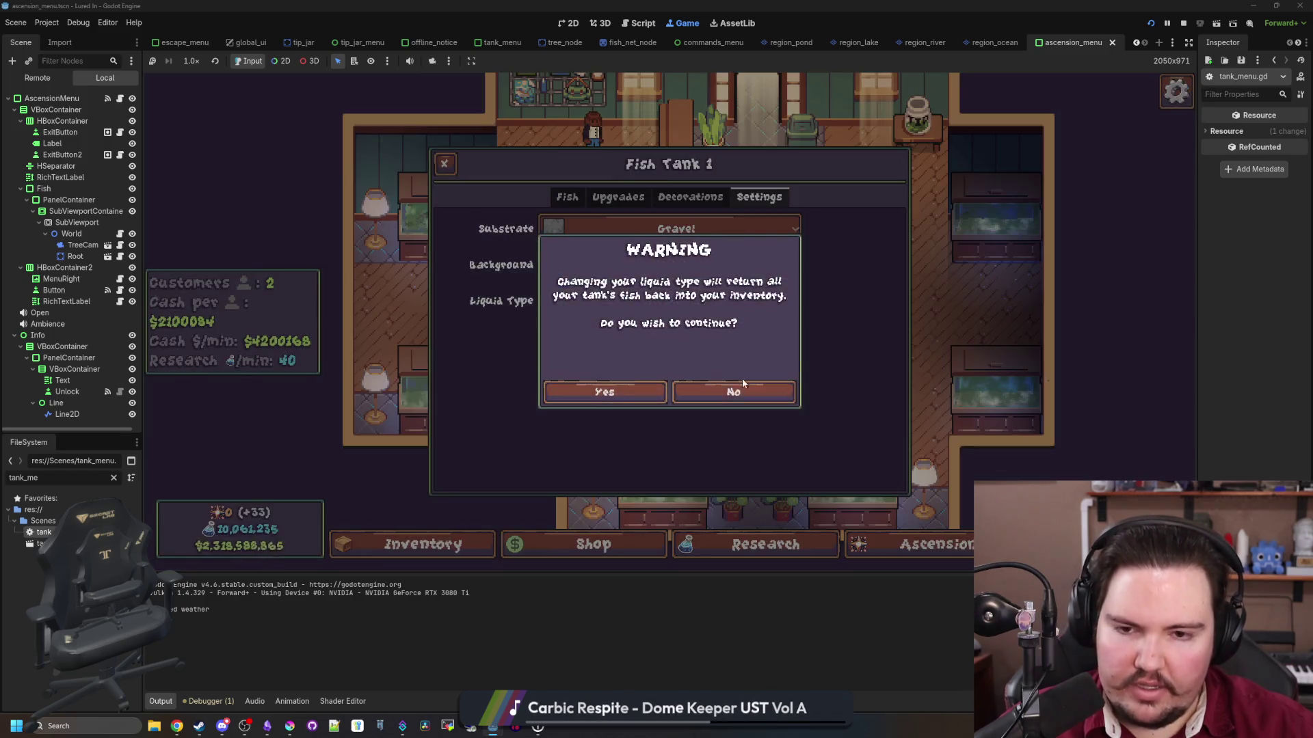
click(633, 393)
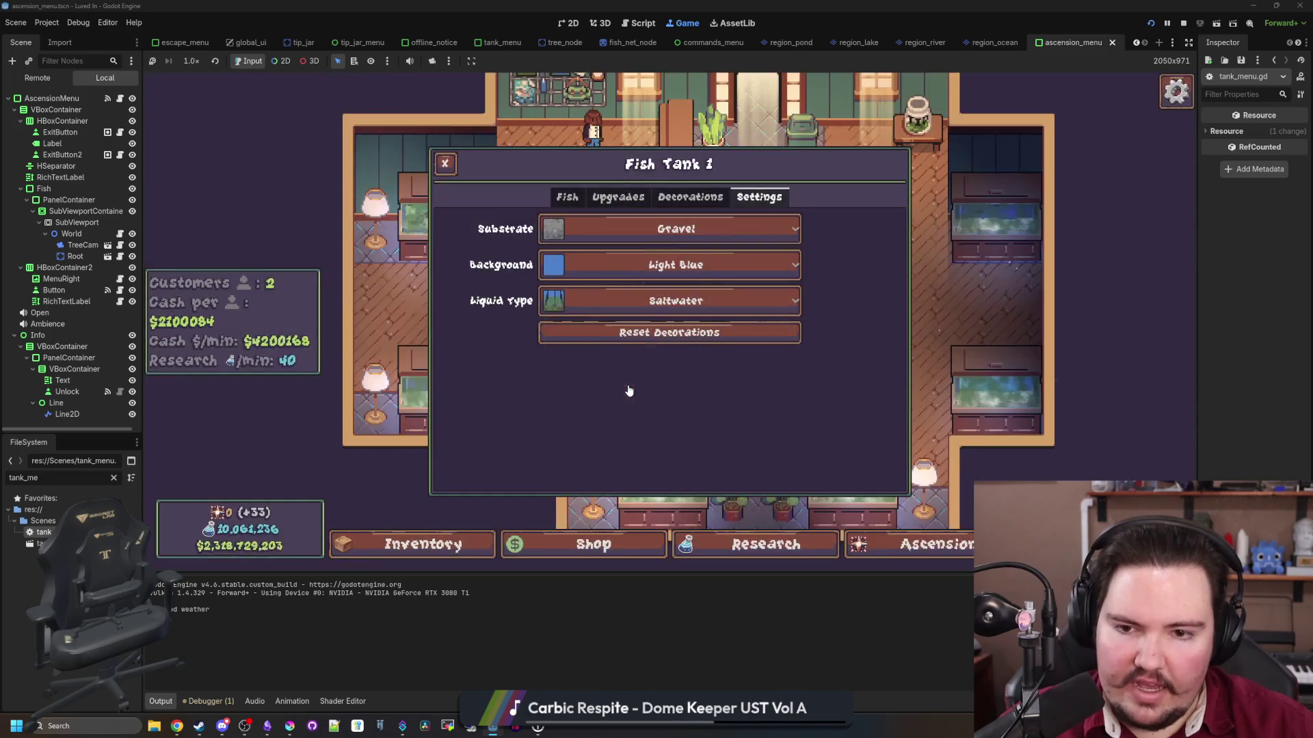
Step: Confirm declining Freshwater keeps Saltwater, then bring up the tank_menu.gd script
click(691, 305)
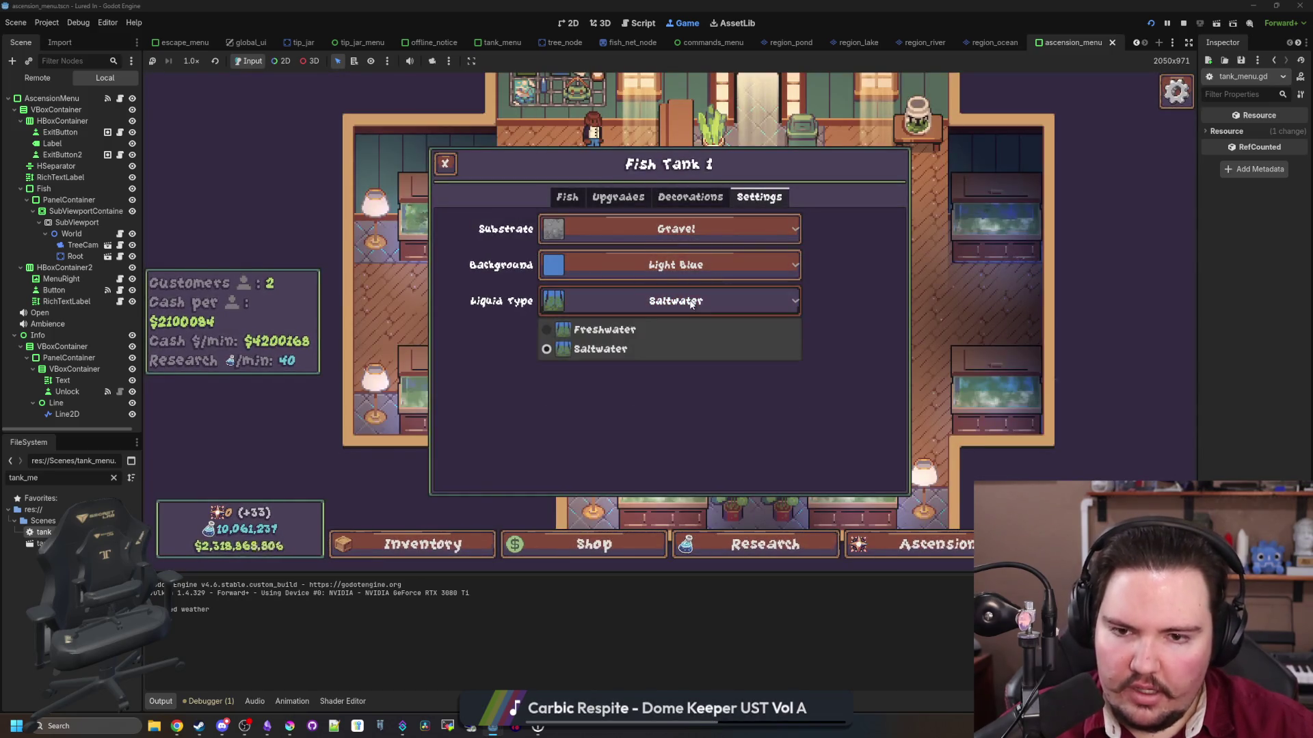
click(644, 333)
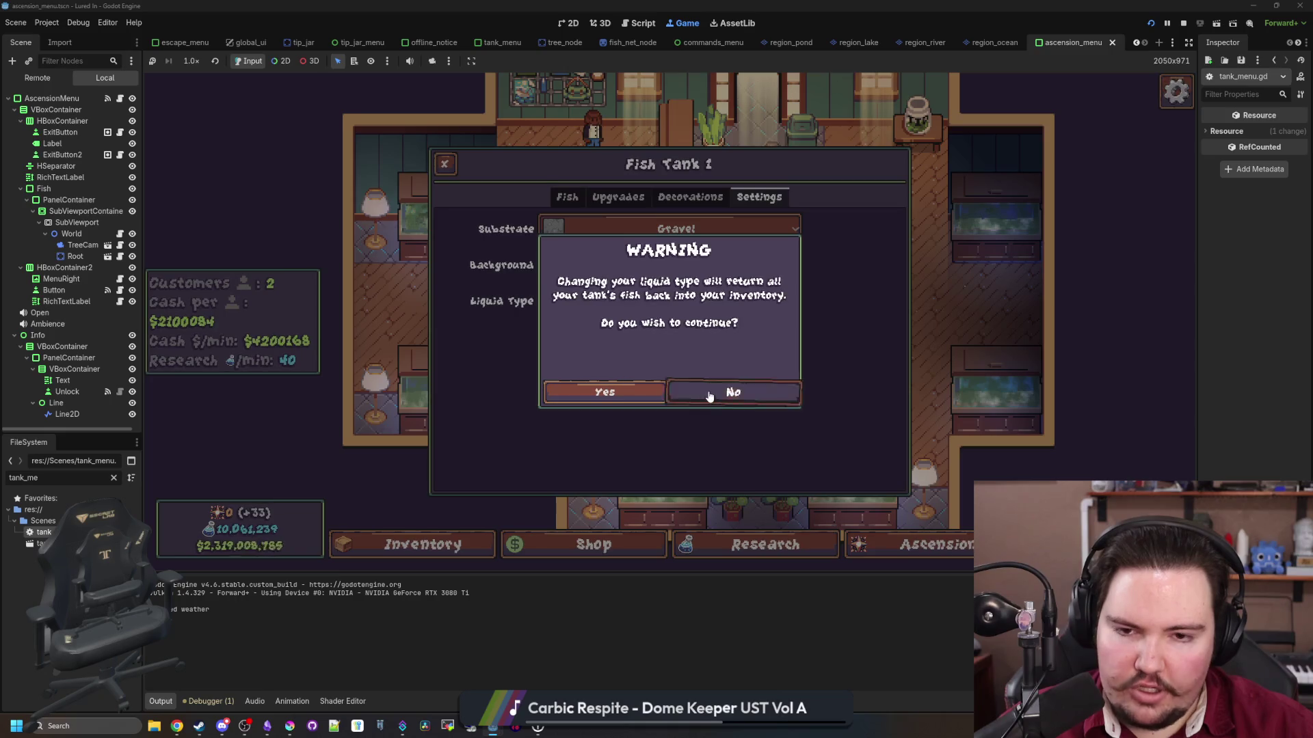
click(706, 391)
click(626, 302)
click(622, 350)
click(632, 393)
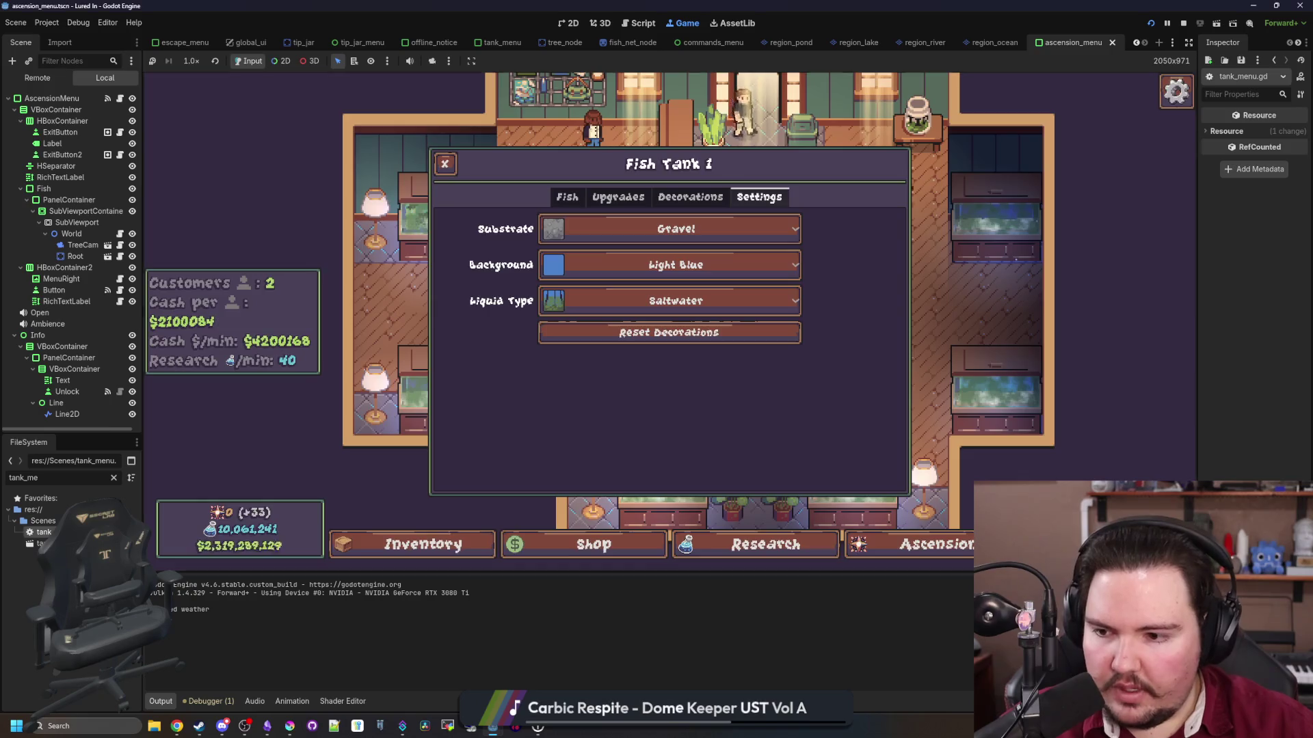
key(ctrl+F3)
scroll(630, 378, down, 13)
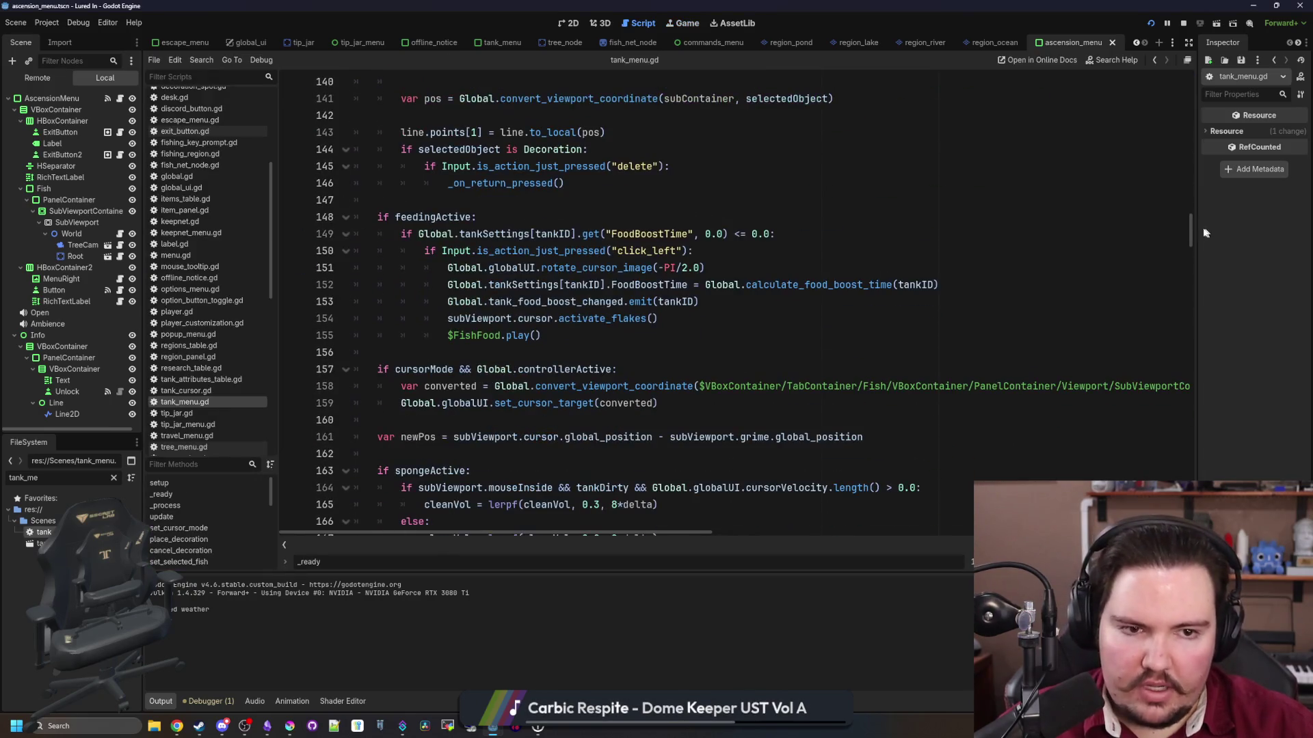
Step: Find where lastIndex is used and start a 'lastIndex' line below the LiquidType assignment
drag(1190, 229, 1193, 479)
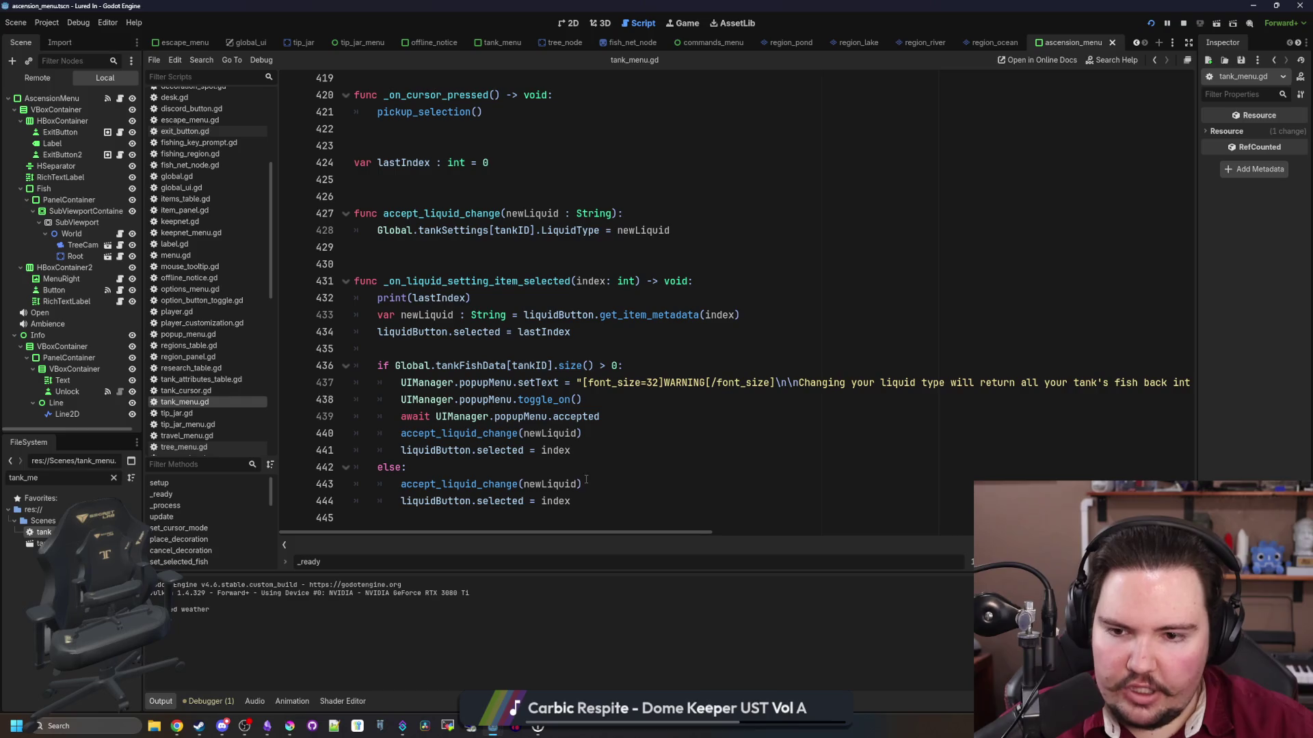
scroll(506, 342, up, 1)
double_click(424, 214)
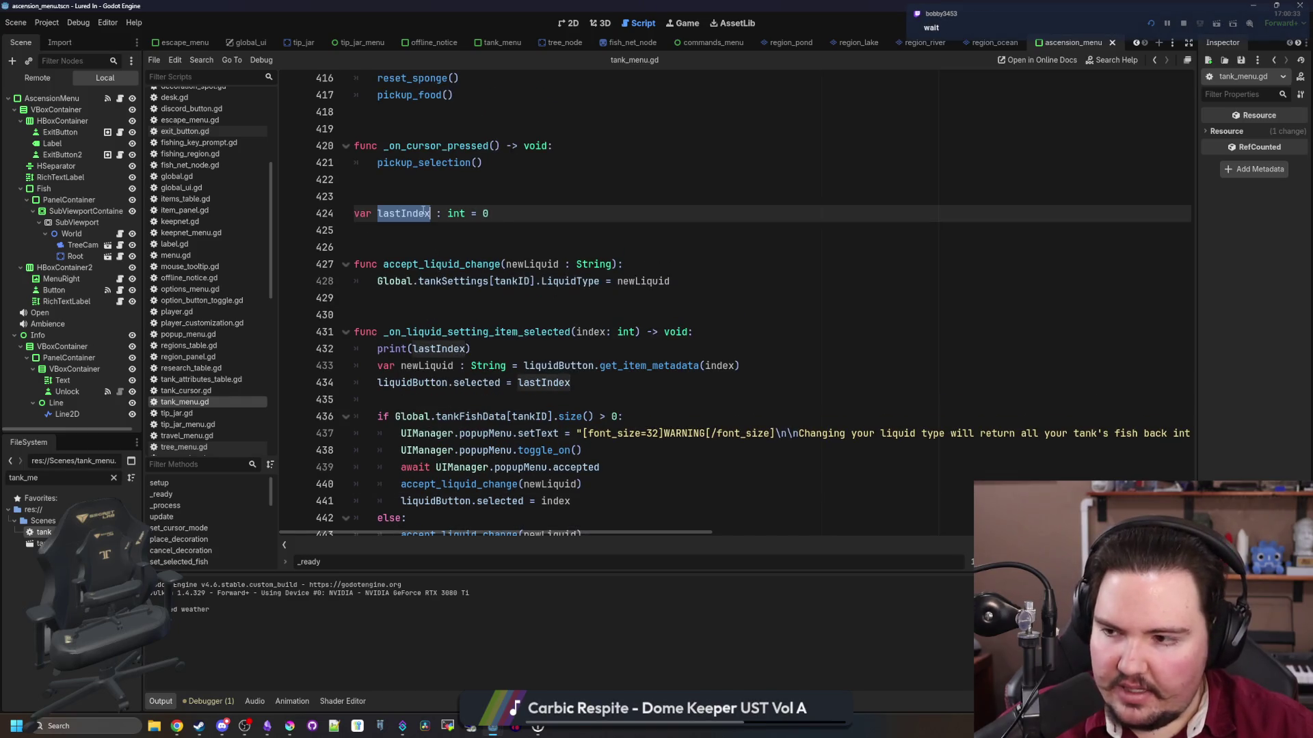
scroll(616, 233, down, 1)
click(721, 235)
key(Return)
text(lastIndex)
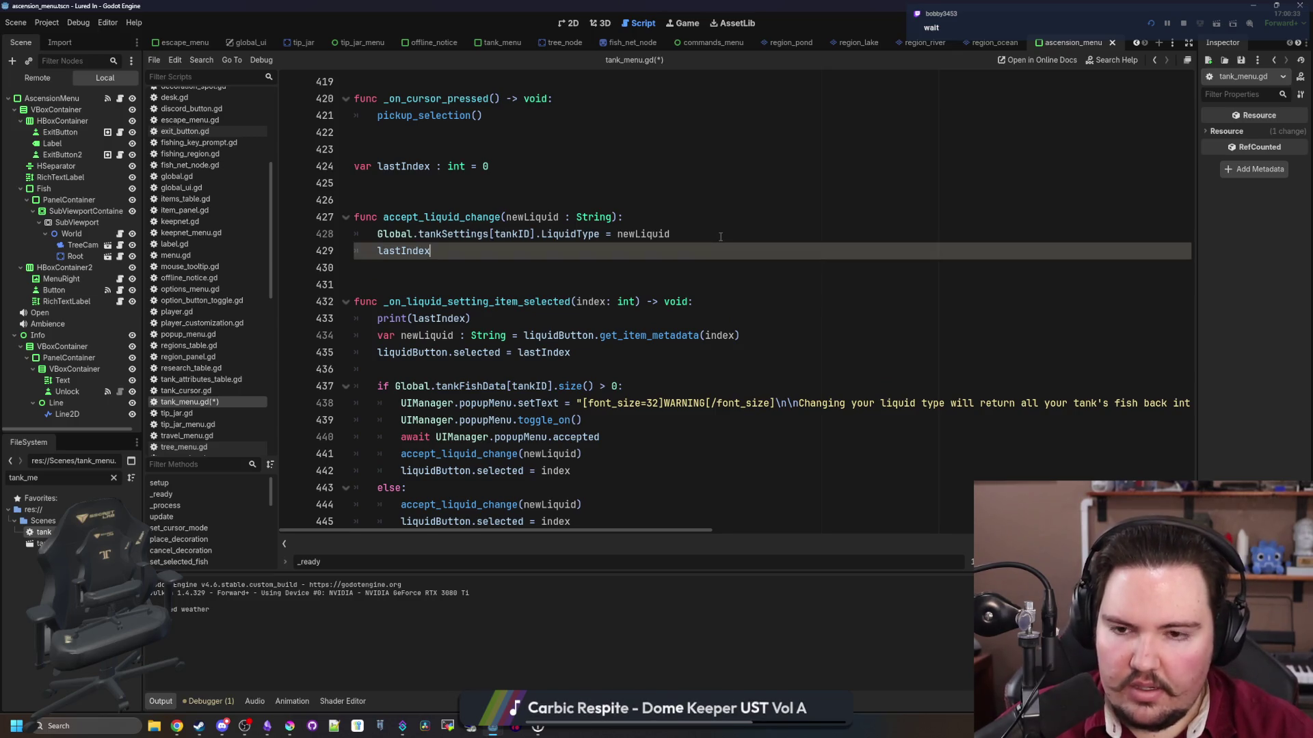
Step: Remove the stray lastIndex line and add 'lastIndex = index' after the confirmed-branch selection line
scroll(670, 300, down, 1)
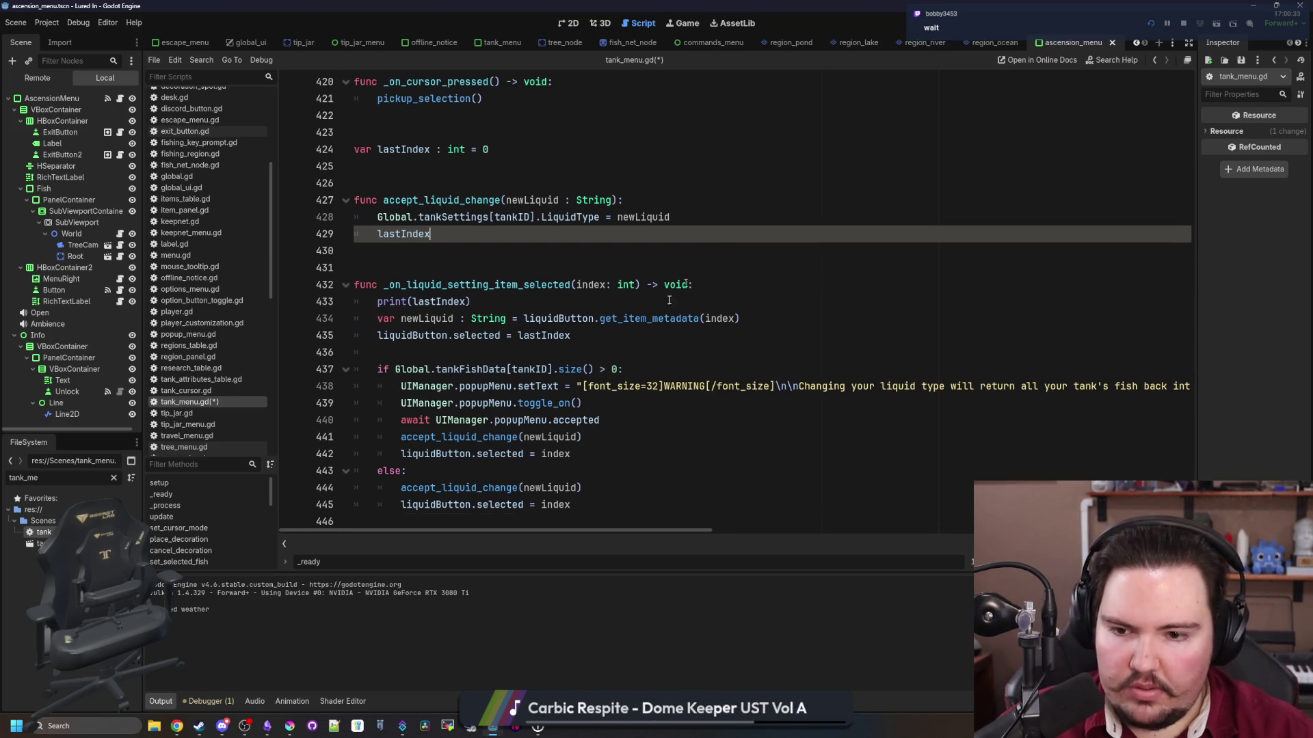
click(527, 472)
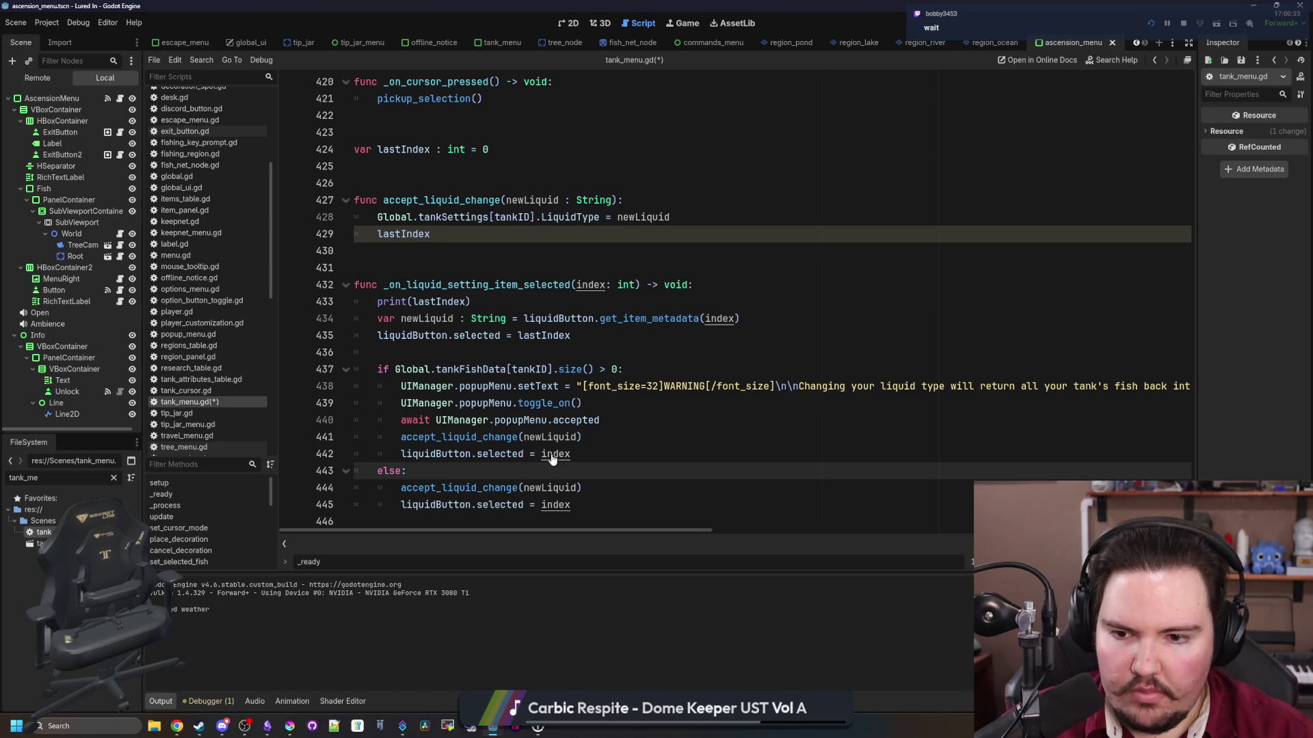
click(578, 437)
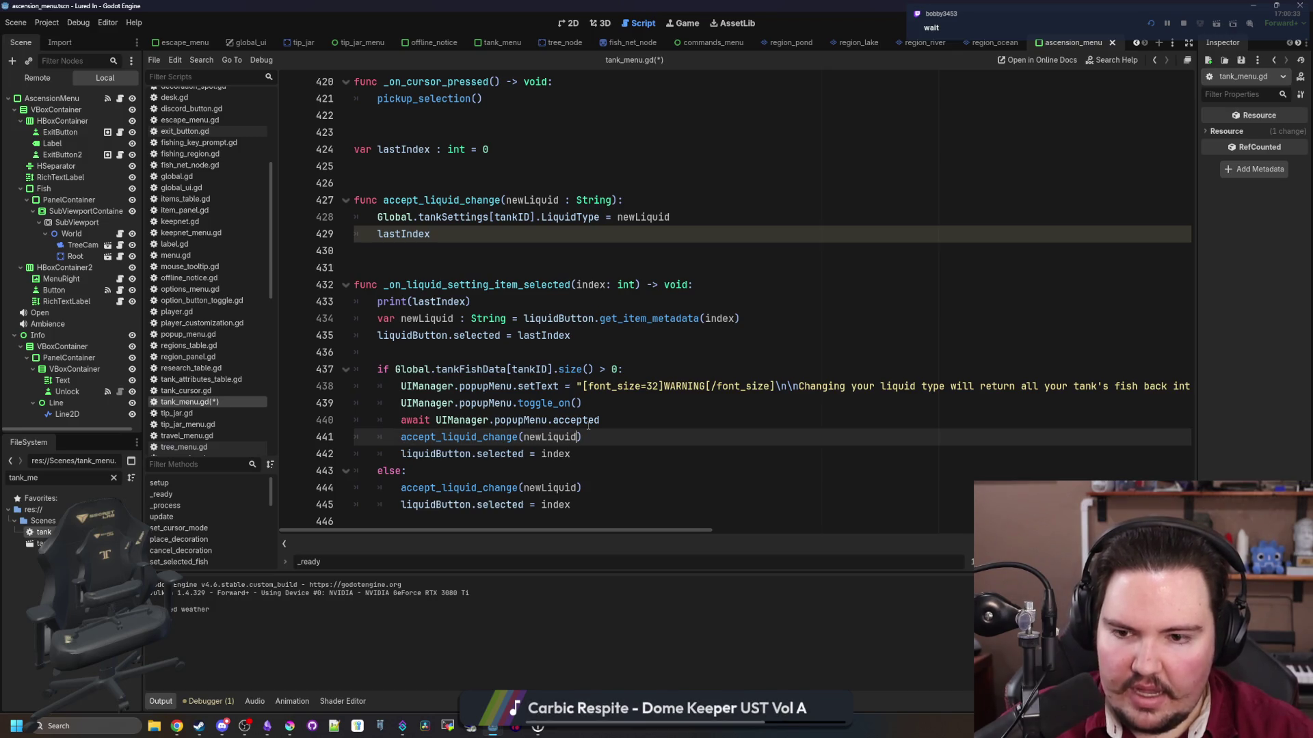
double_click(403, 233)
key(BackSpace)
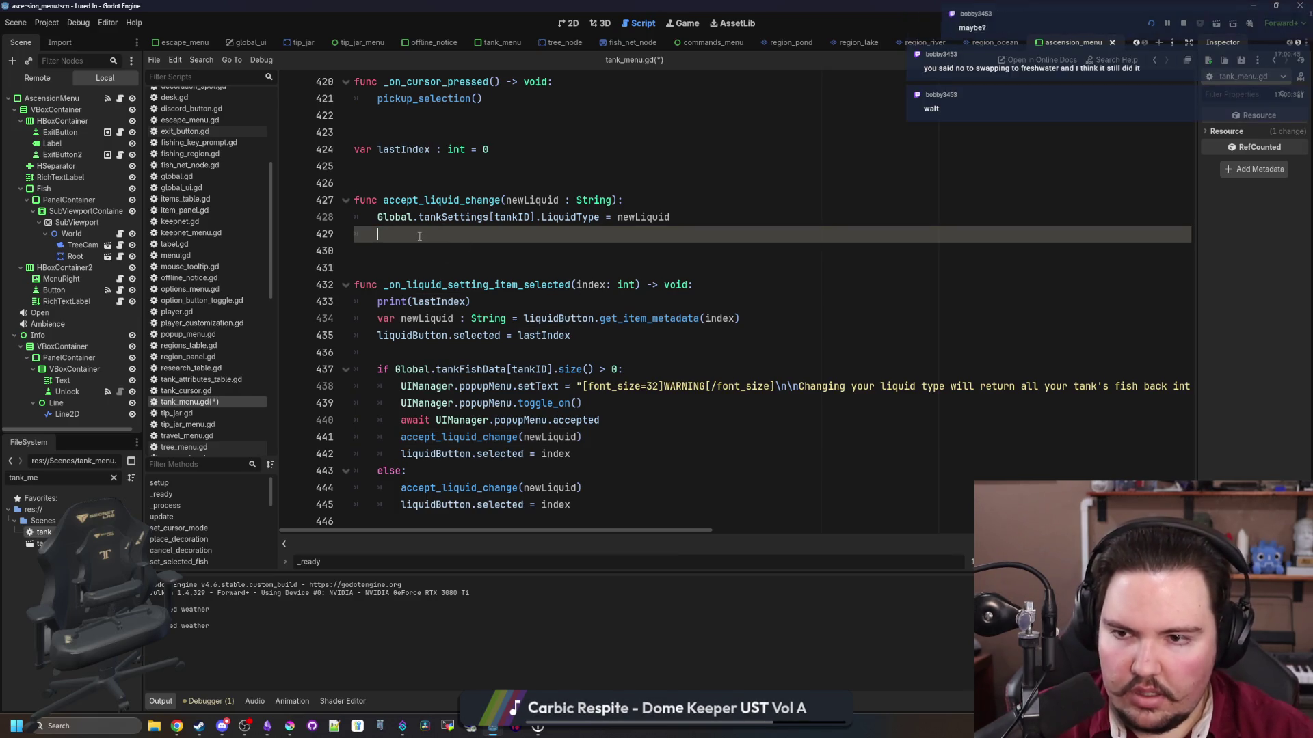
key(BackSpace)
key(BackSpace)
click(603, 437)
key(Return)
text(lastIndex = )
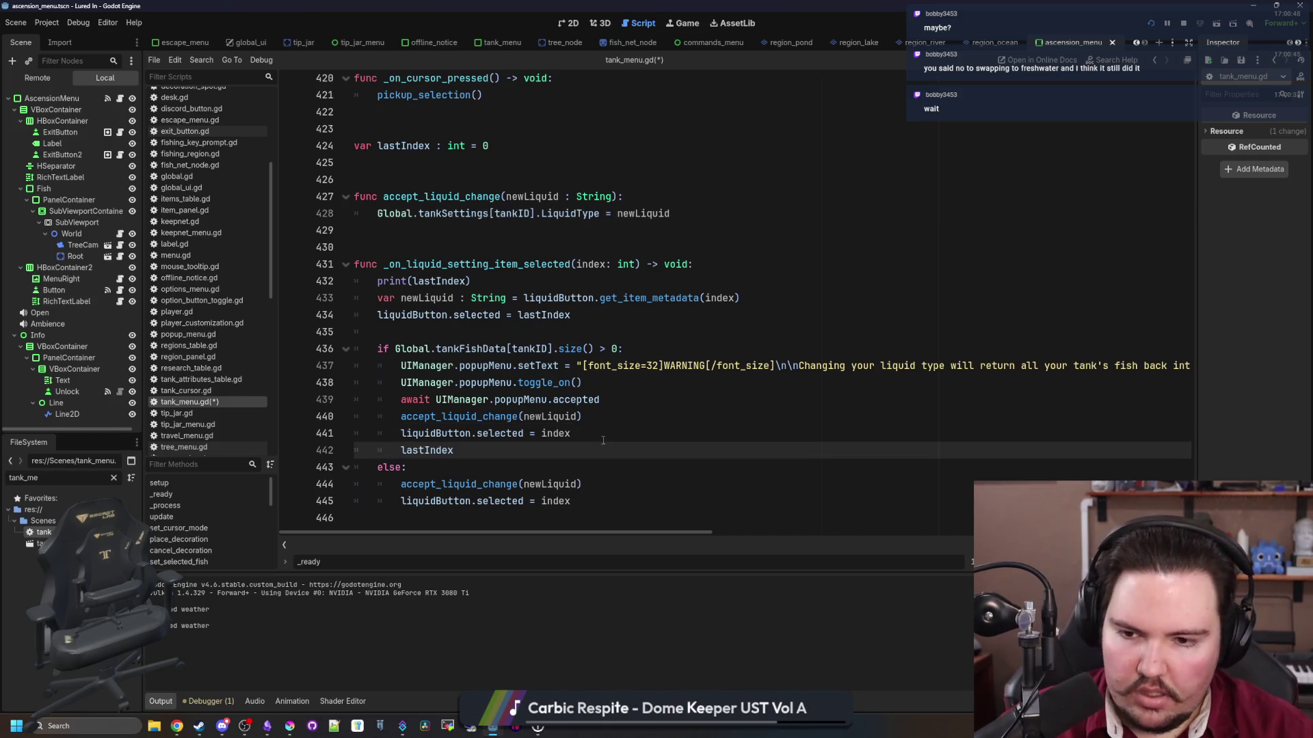
text(index)
Step: Add 'lastIndex = index' in the else branch, save the script and relaunch the game
click(592, 505)
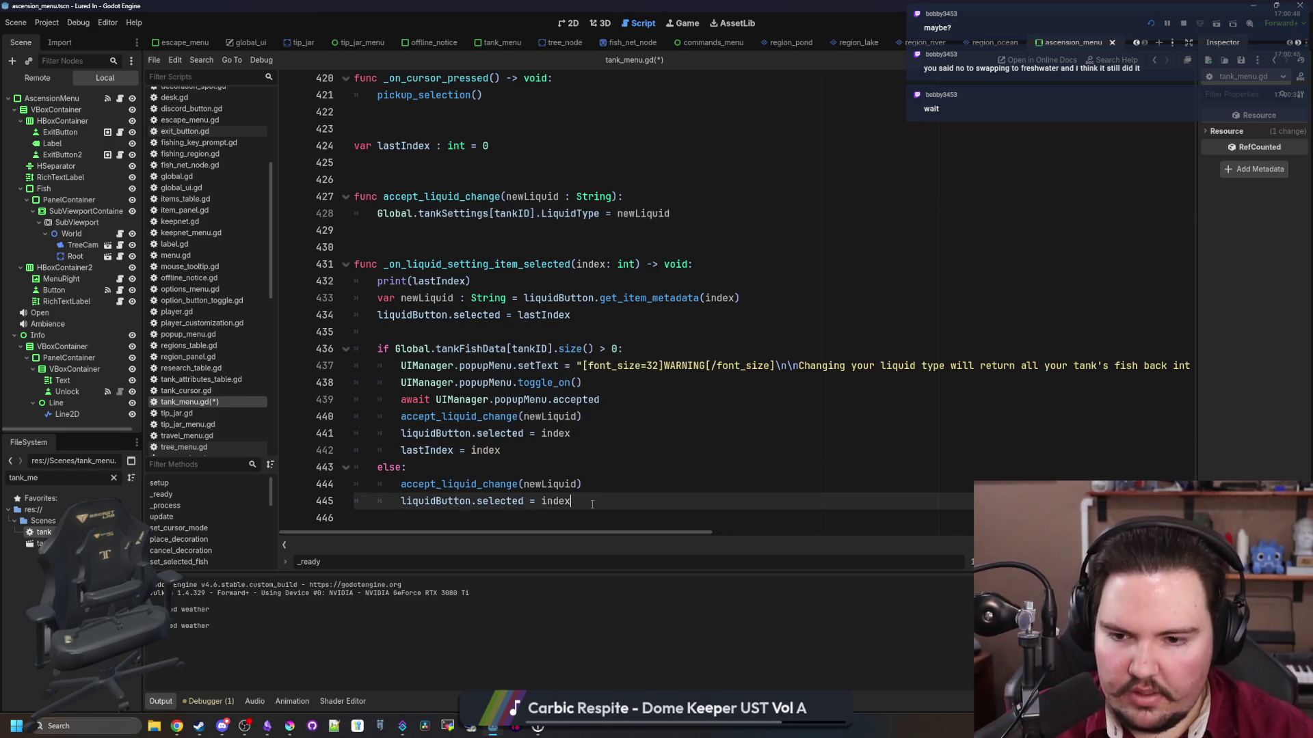
key(Return)
text(ndex)
key(ctrl+s)
key(F5)
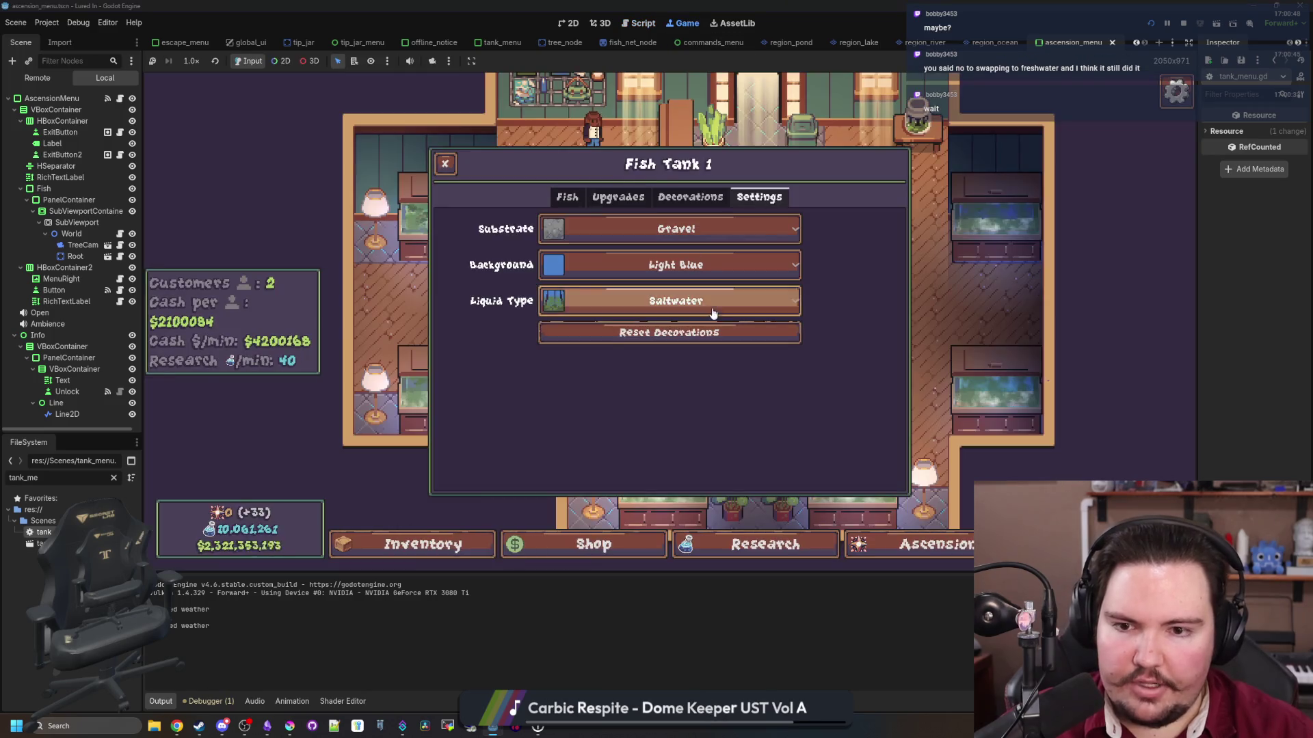
click(714, 313)
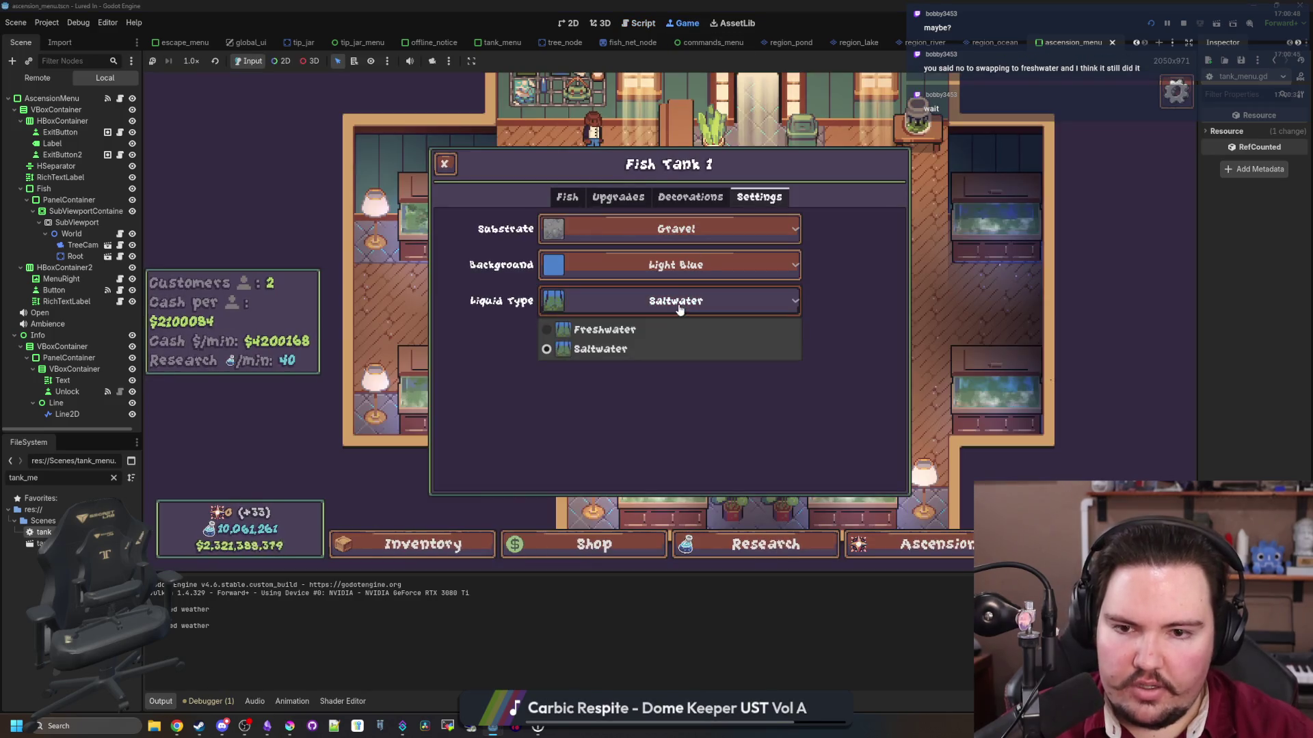
Step: Switch Fish Tank 1 to Freshwater, then decline Saltwater twice to check Freshwater is kept
click(662, 327)
click(691, 393)
click(650, 301)
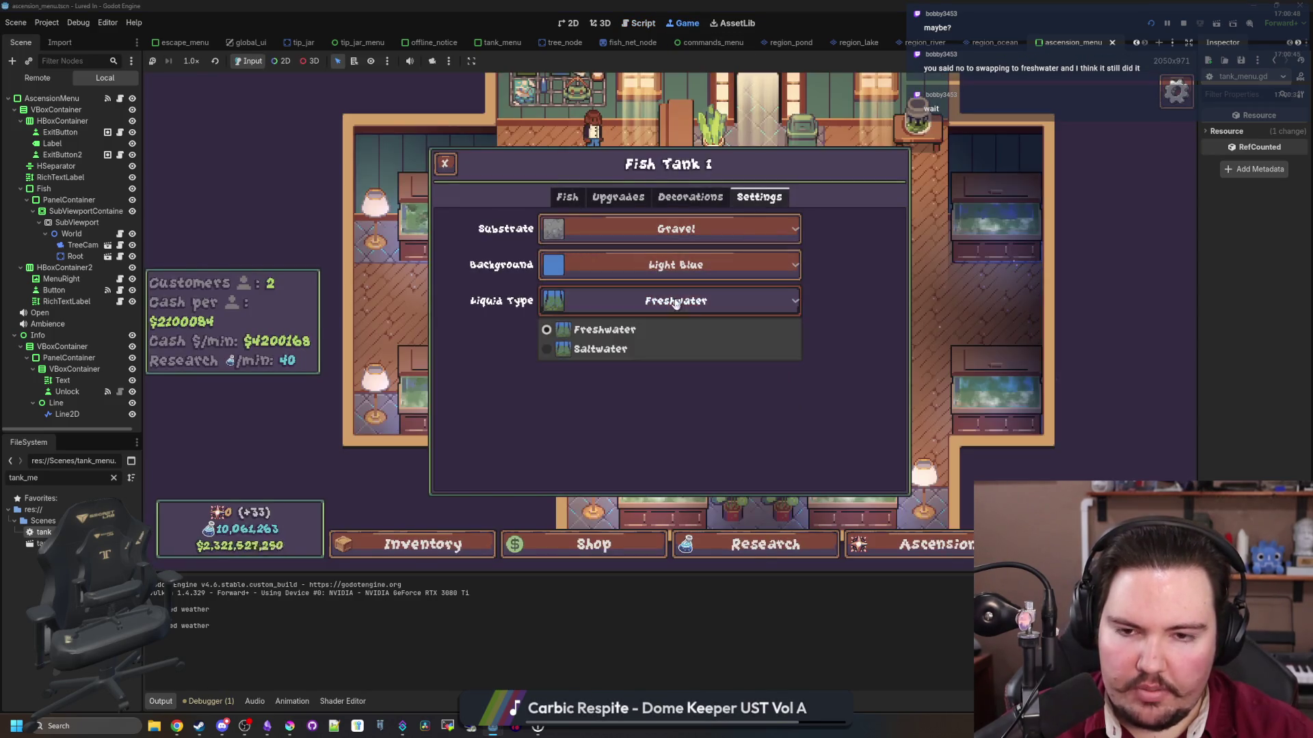
click(630, 345)
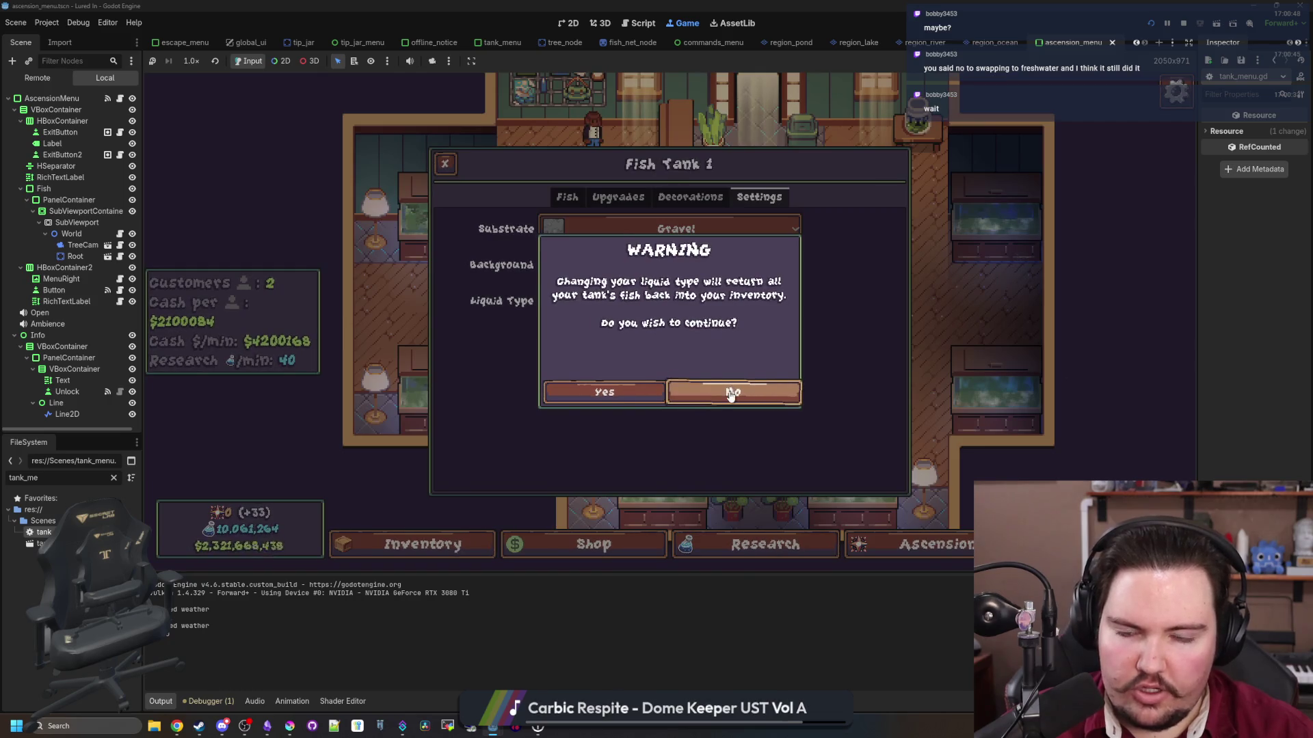
click(601, 400)
click(647, 302)
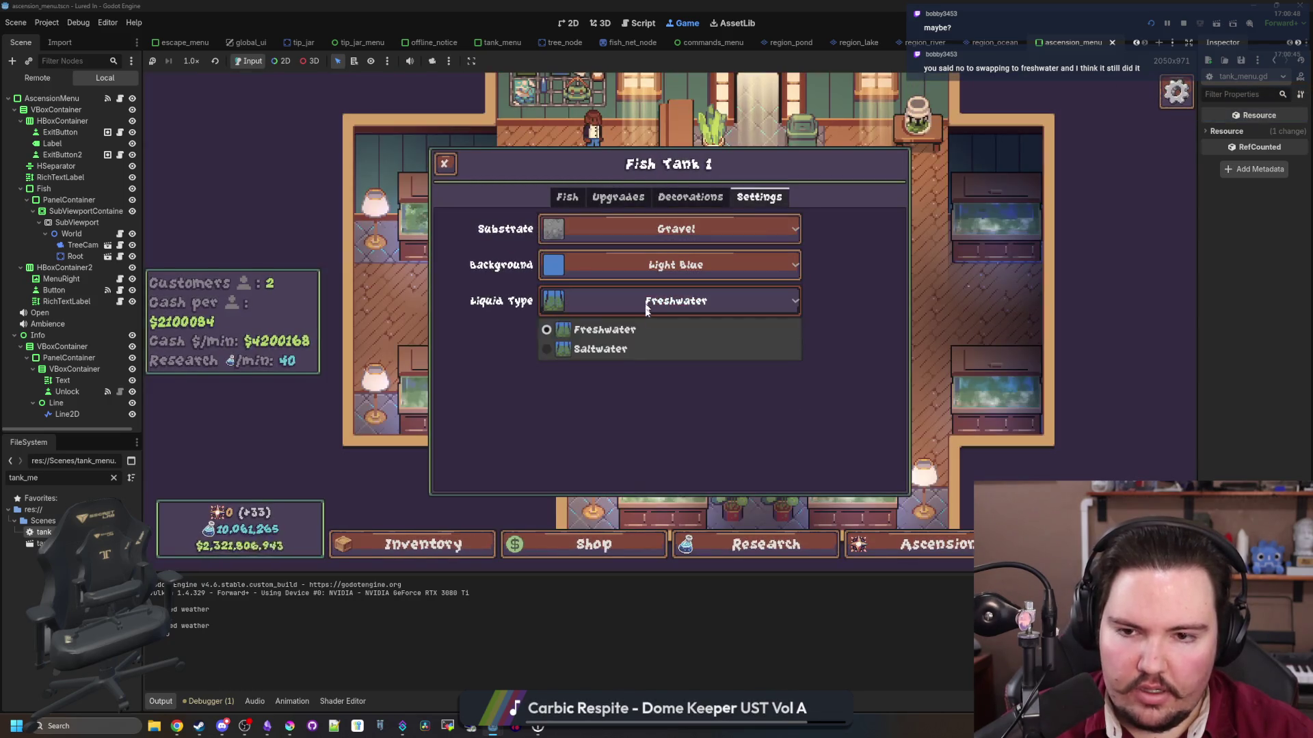
click(625, 355)
click(627, 404)
Step: Decline the Freshwater warning three times, then accept Freshwater for Fish Tank 1
click(649, 301)
click(650, 330)
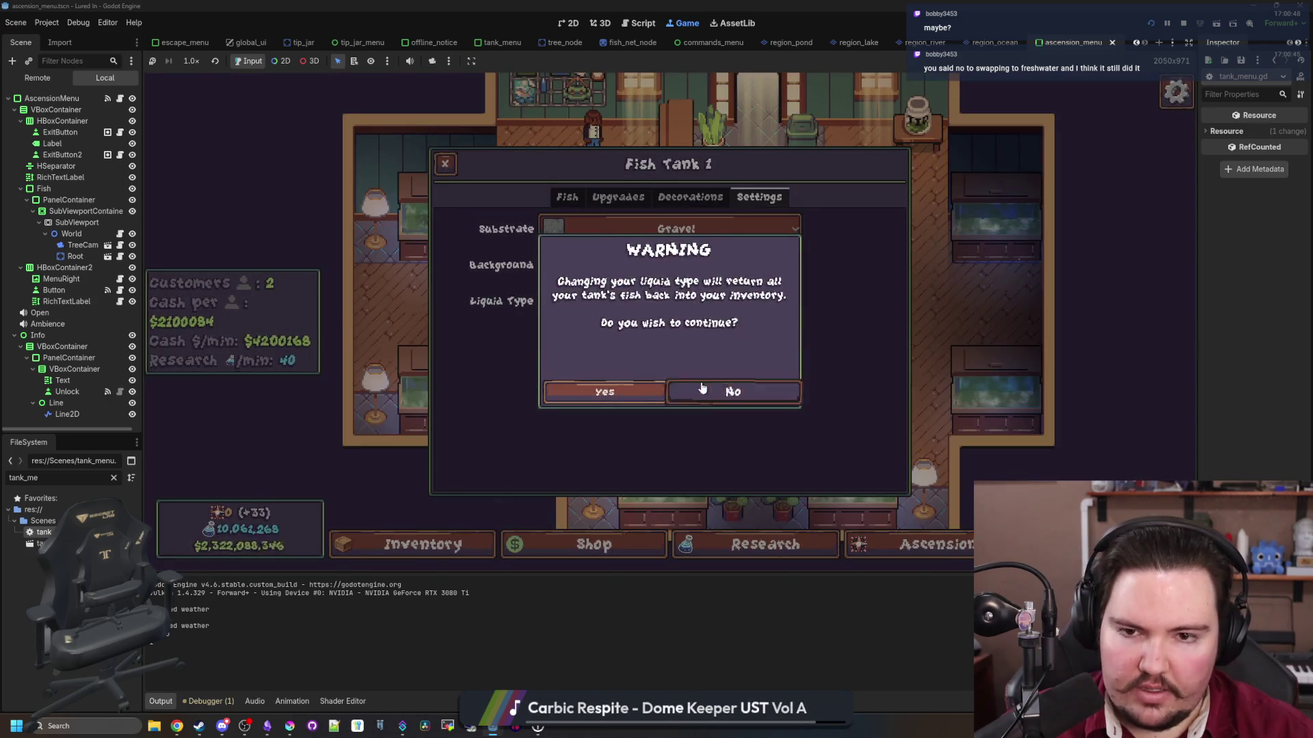
click(704, 388)
click(658, 300)
click(657, 321)
click(718, 390)
click(658, 301)
click(658, 323)
click(718, 389)
click(683, 311)
click(653, 328)
click(606, 390)
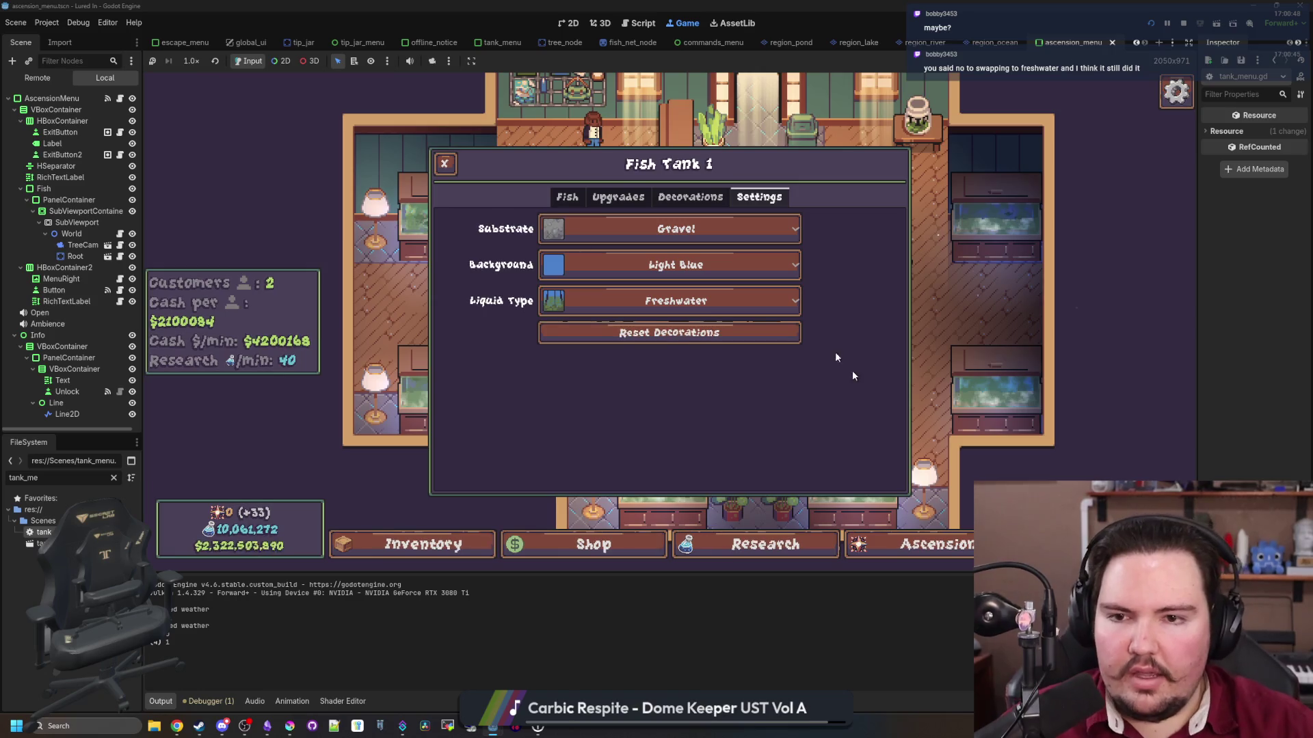
Step: Check Fish Tank 1's fish, then set Fish Tank 4's liquid type to Saltwater
click(567, 197)
key(Escape)
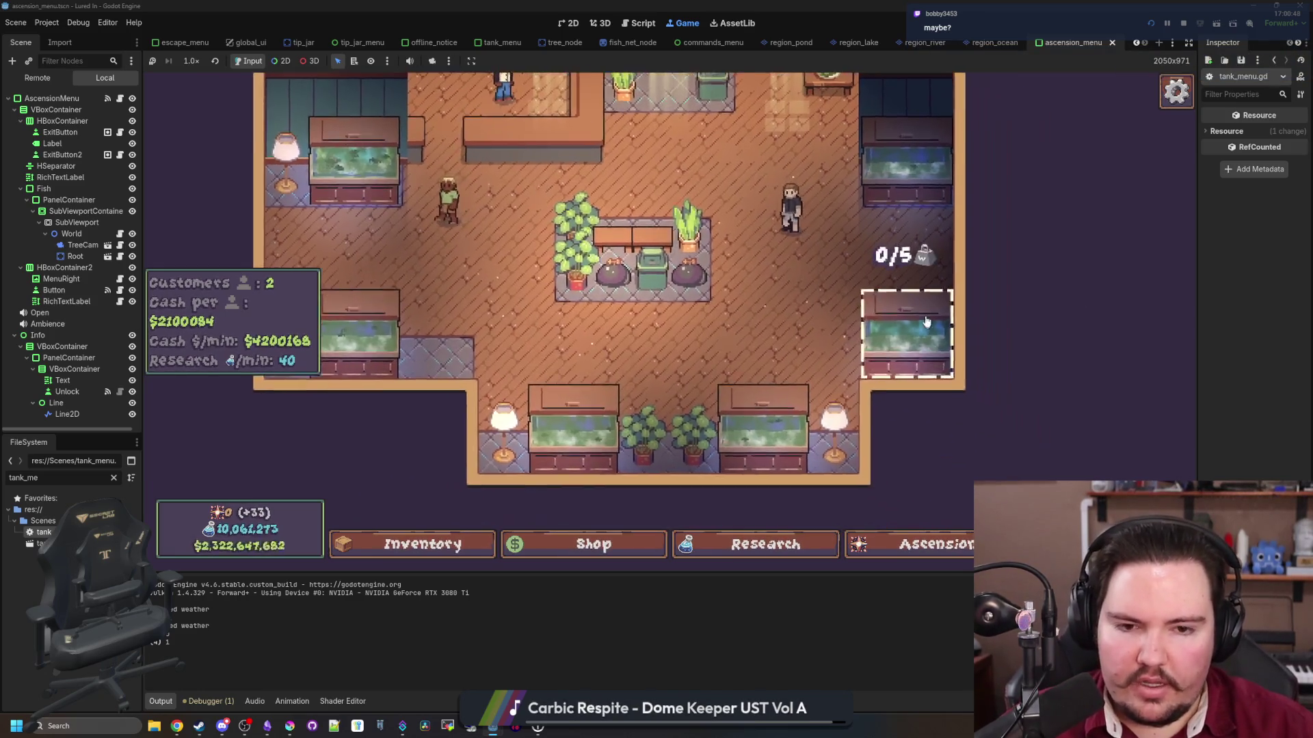
click(834, 345)
click(759, 197)
click(676, 301)
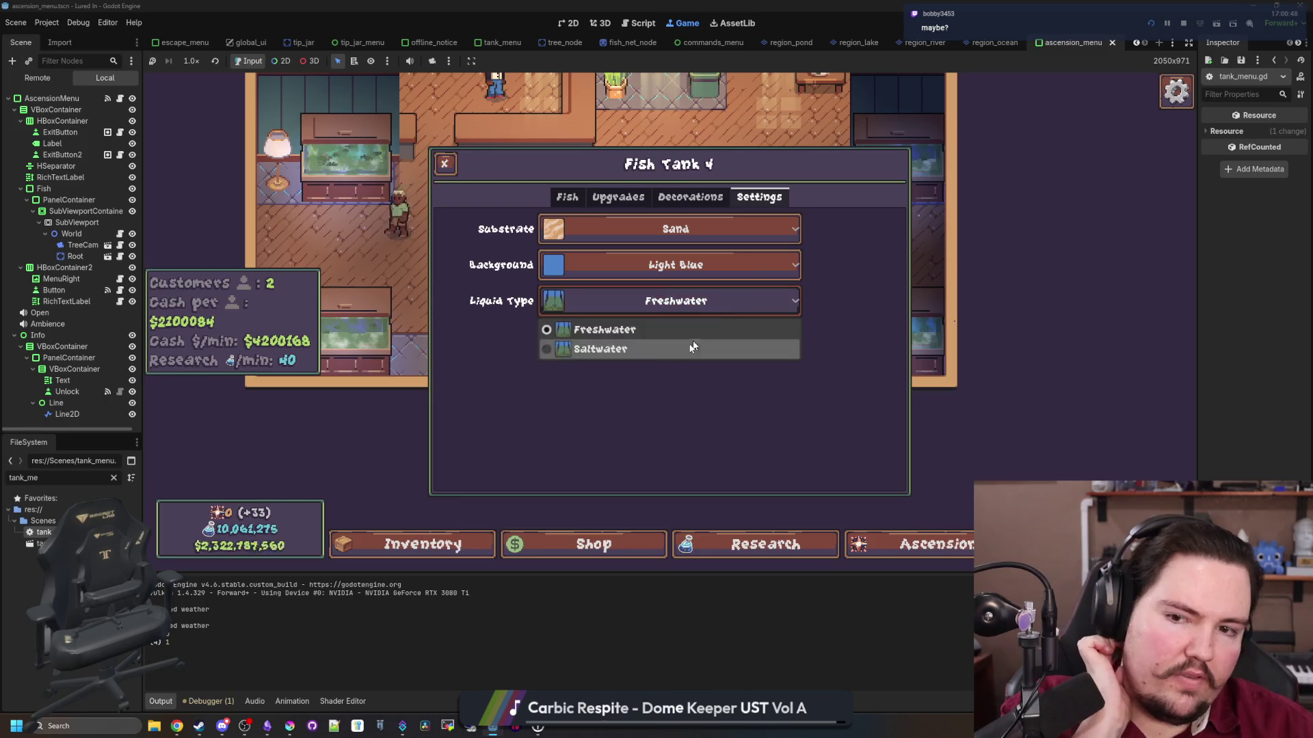
click(656, 349)
Step: Toggle Fish Tank 4's liquid type between Freshwater and Saltwater repeatedly, ending on Saltwater
click(684, 300)
click(635, 330)
click(663, 307)
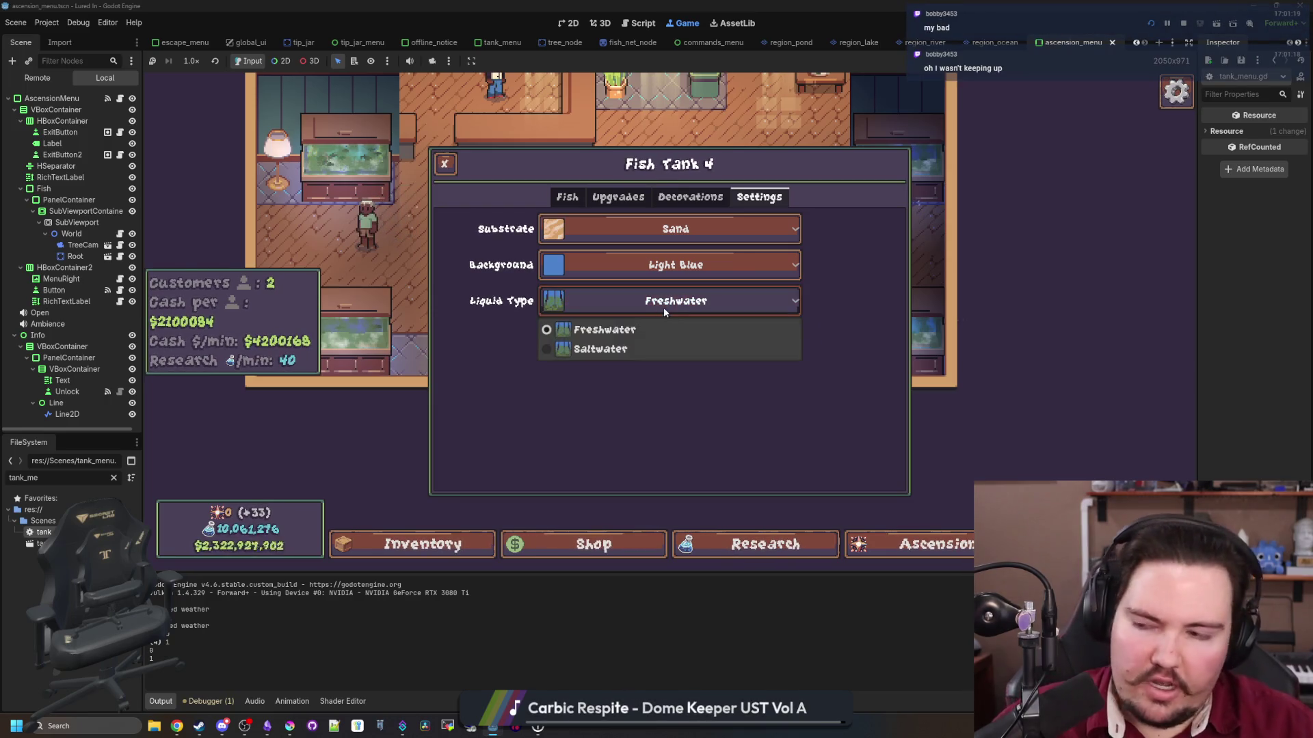
click(656, 349)
click(648, 315)
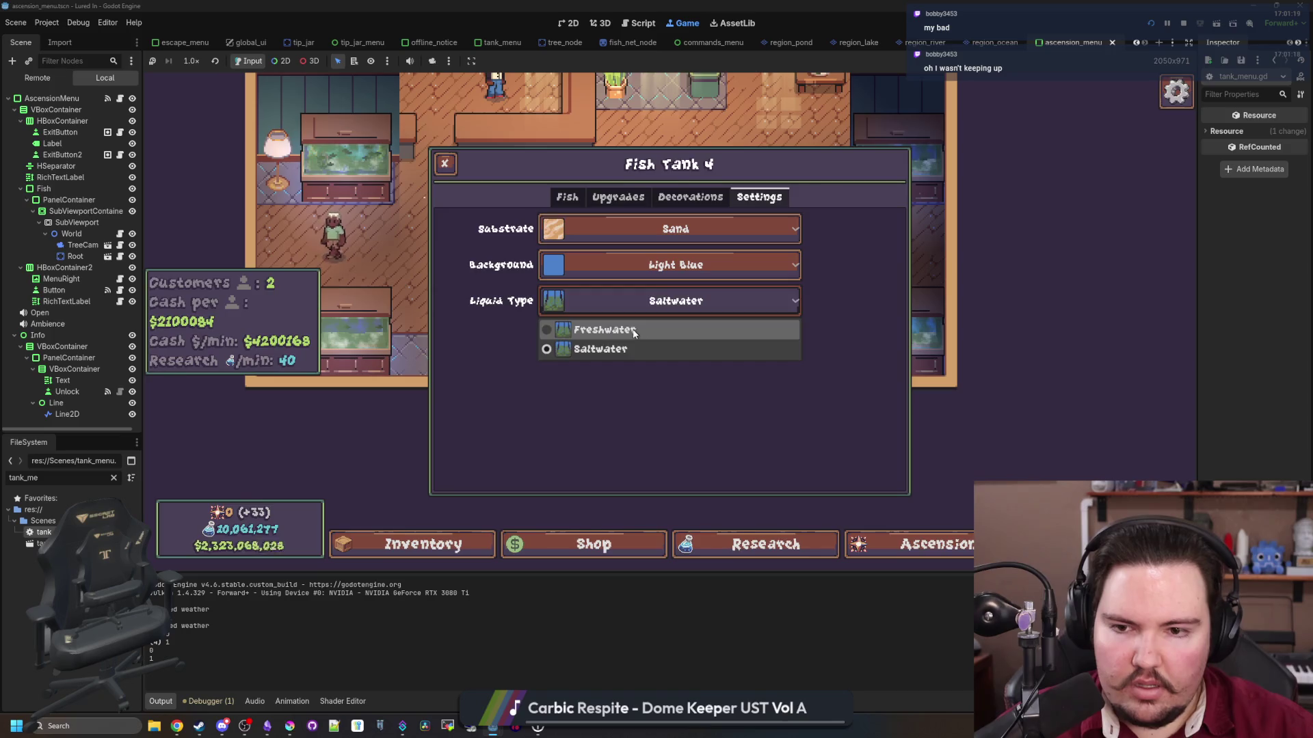
click(616, 330)
click(648, 311)
click(615, 349)
click(649, 308)
click(615, 330)
click(643, 314)
click(607, 350)
click(635, 309)
click(615, 329)
click(639, 309)
click(615, 349)
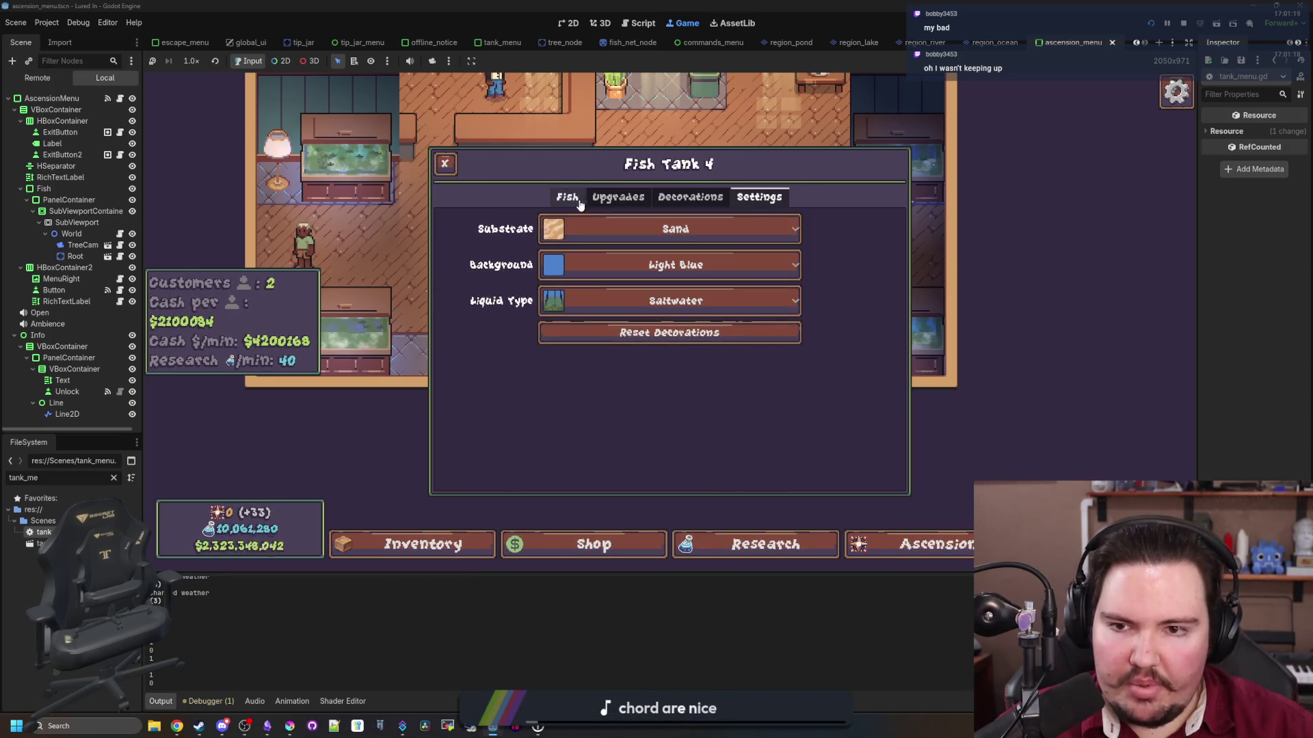
Step: Close Fish Tank 4's window, stop the game, and return to the liquid-change handler
click(569, 198)
click(445, 164)
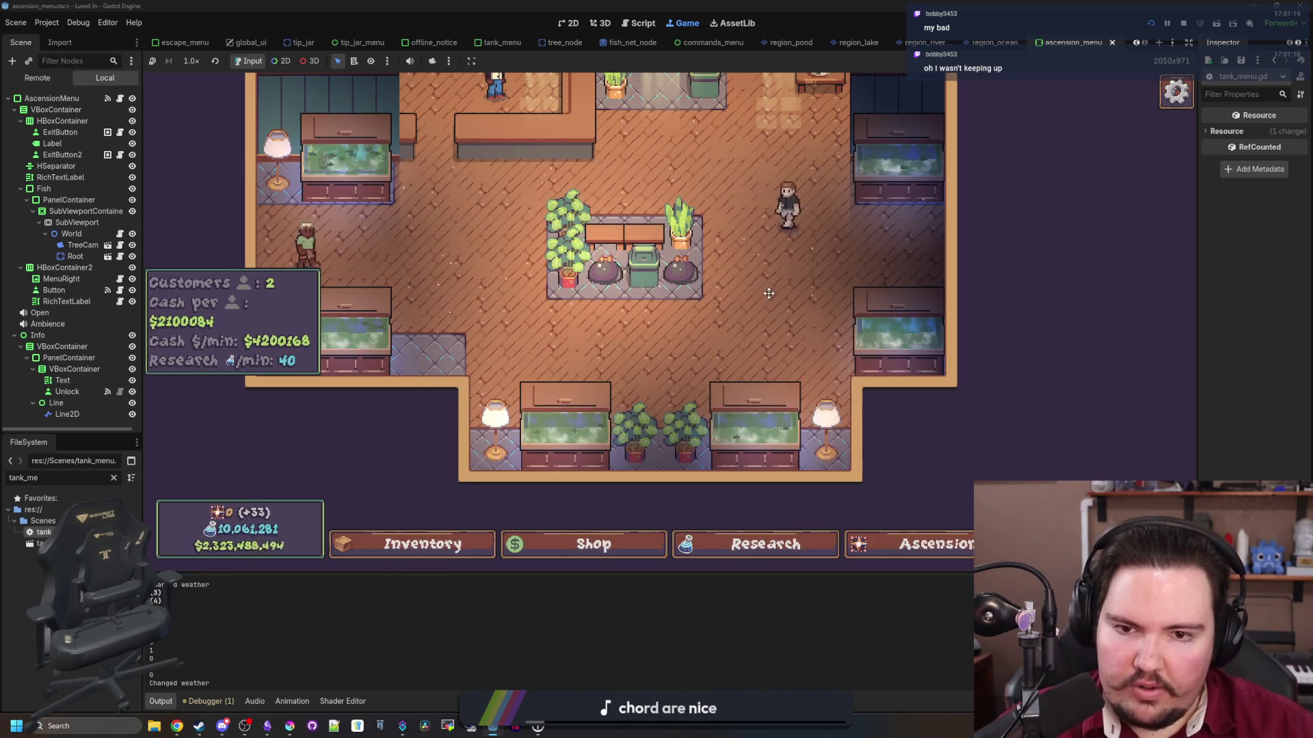
key(F8)
click(595, 335)
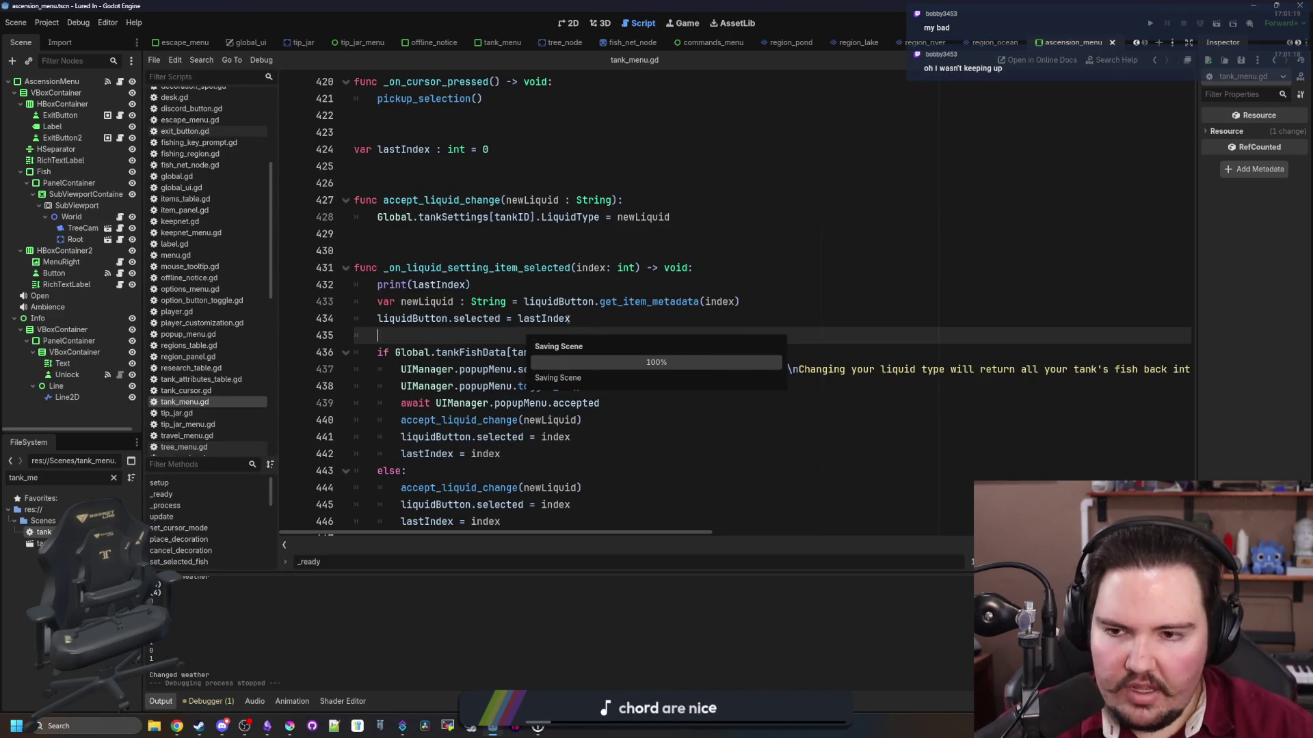
Step: Delete the print(lastIndex) debug line from tank_menu.gd and save the script
triple_click(422, 284)
key(BackSpace)
key(BackSpace)
click(422, 252)
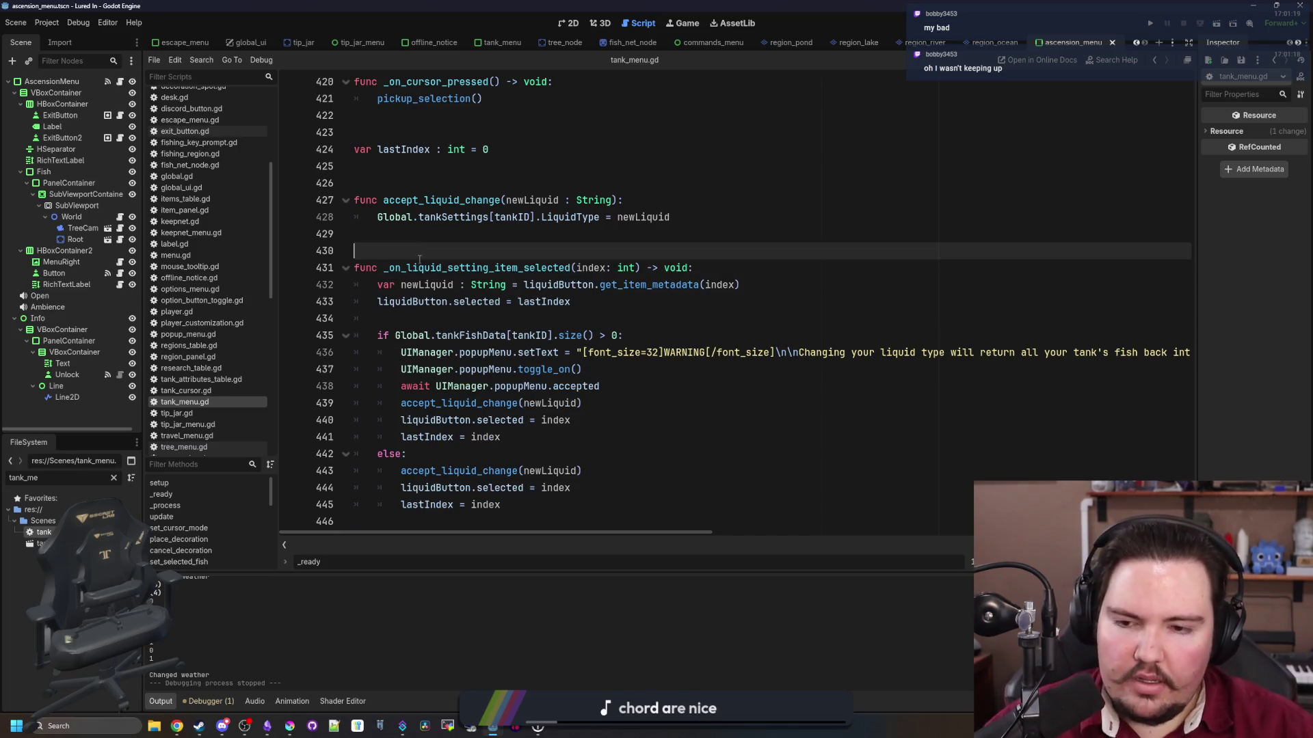
key(ctrl+s)
click(472, 320)
key(ctrl+s)
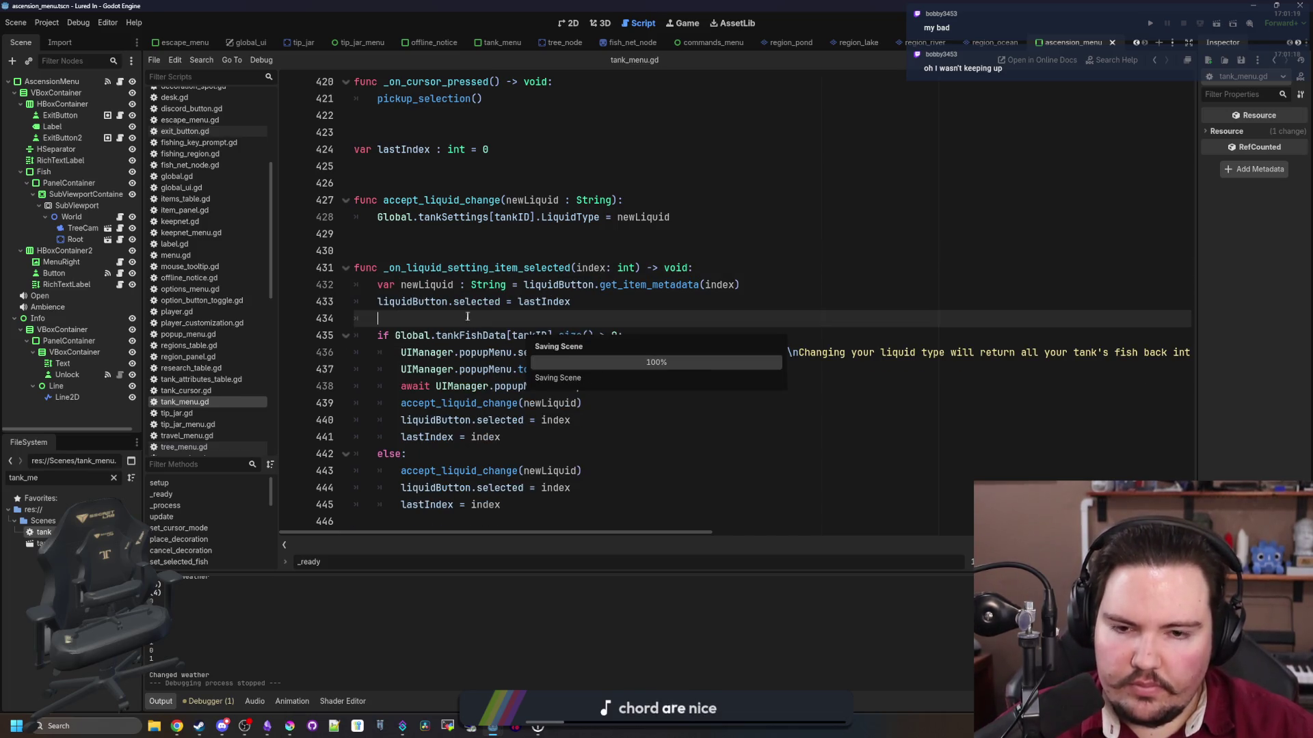
scroll(466, 312, up, 1)
click(467, 308)
scroll(472, 301, up, 3)
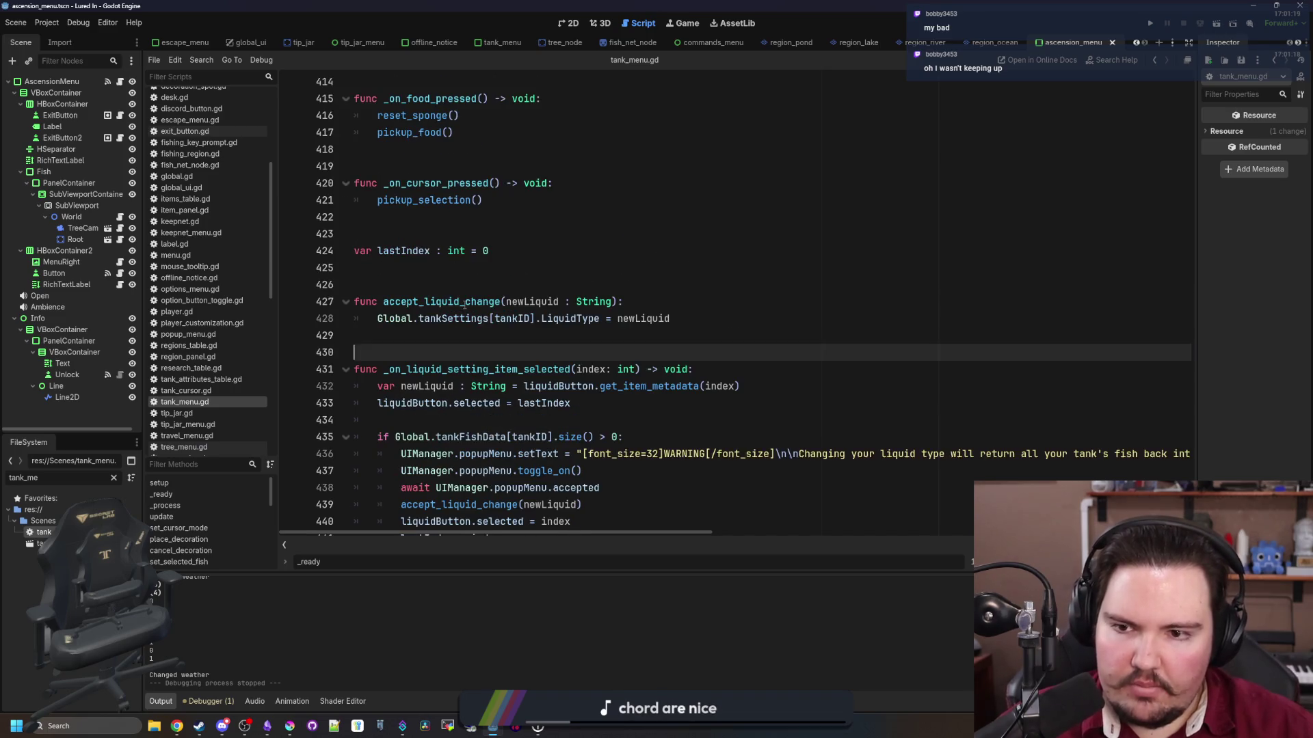
click(503, 274)
key(ctrl+s)
scroll(504, 274, up, 1)
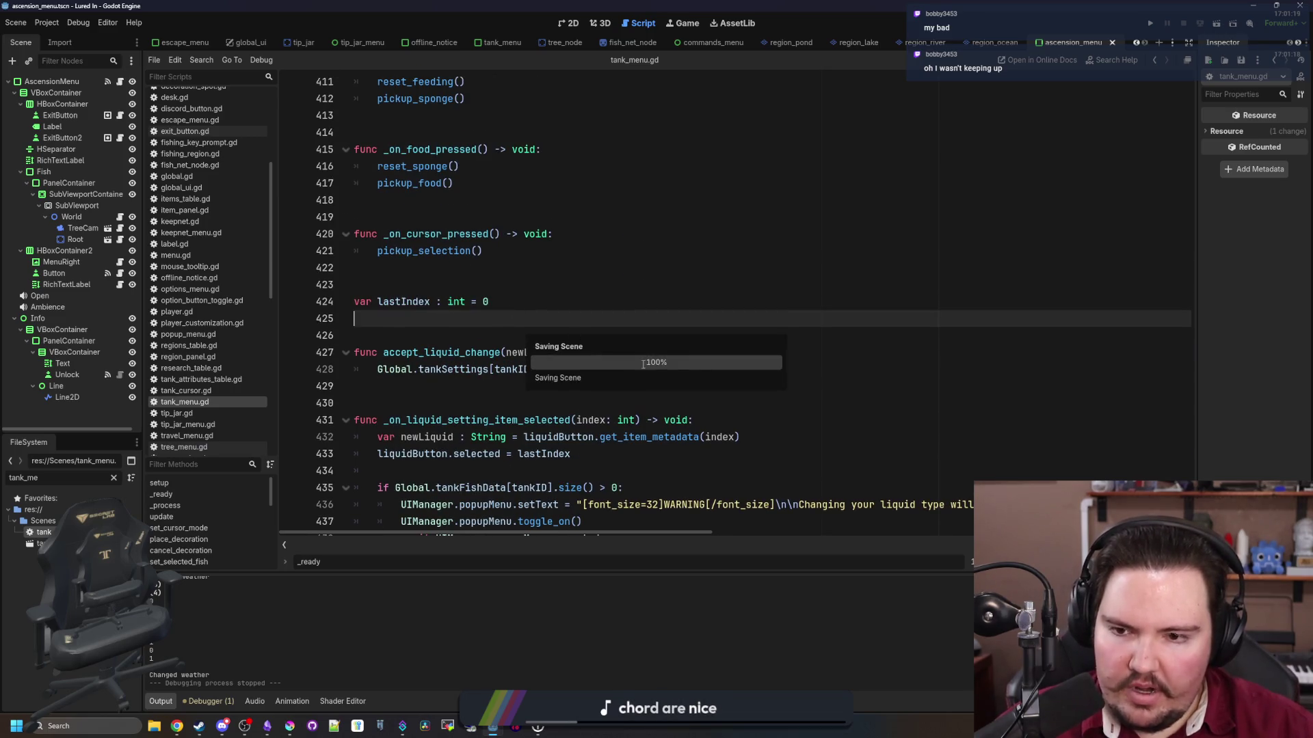
Step: Start a Global.tank line after the LiquidType assignment in accept_liquid_change
click(698, 369)
key(Return)
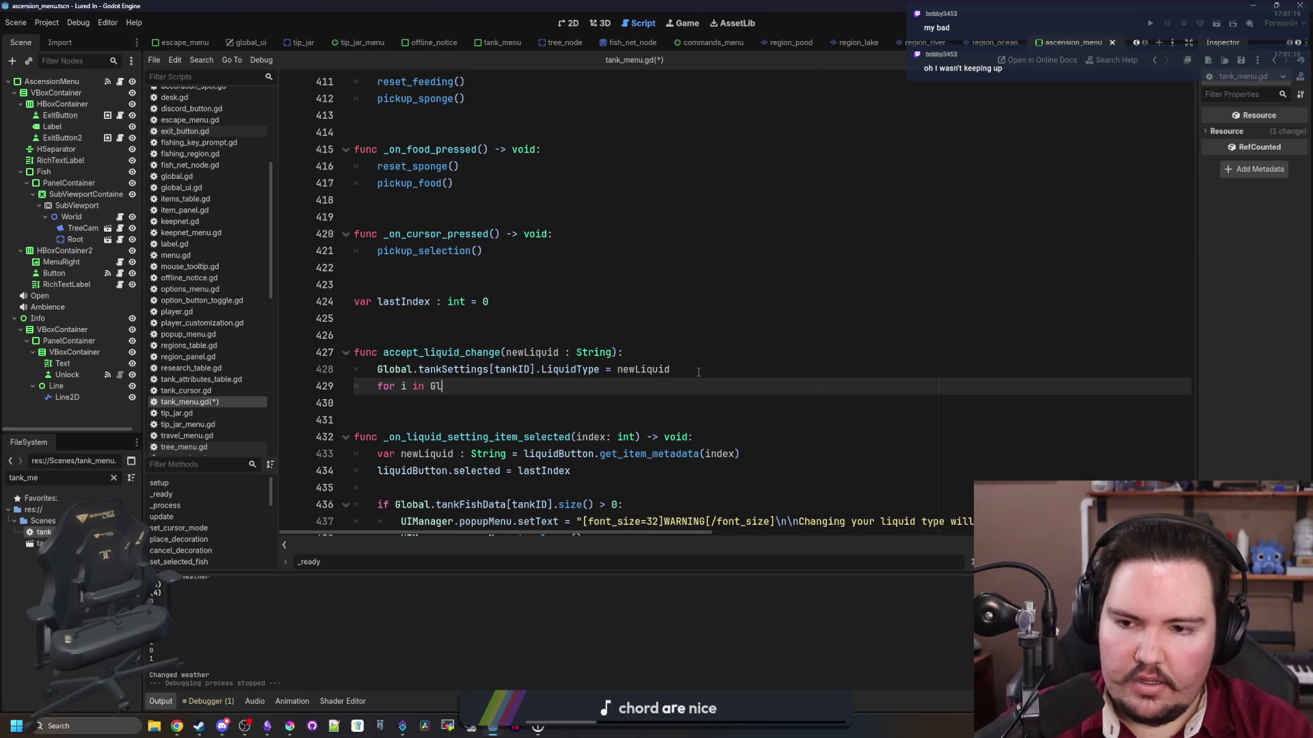
text(.tank)
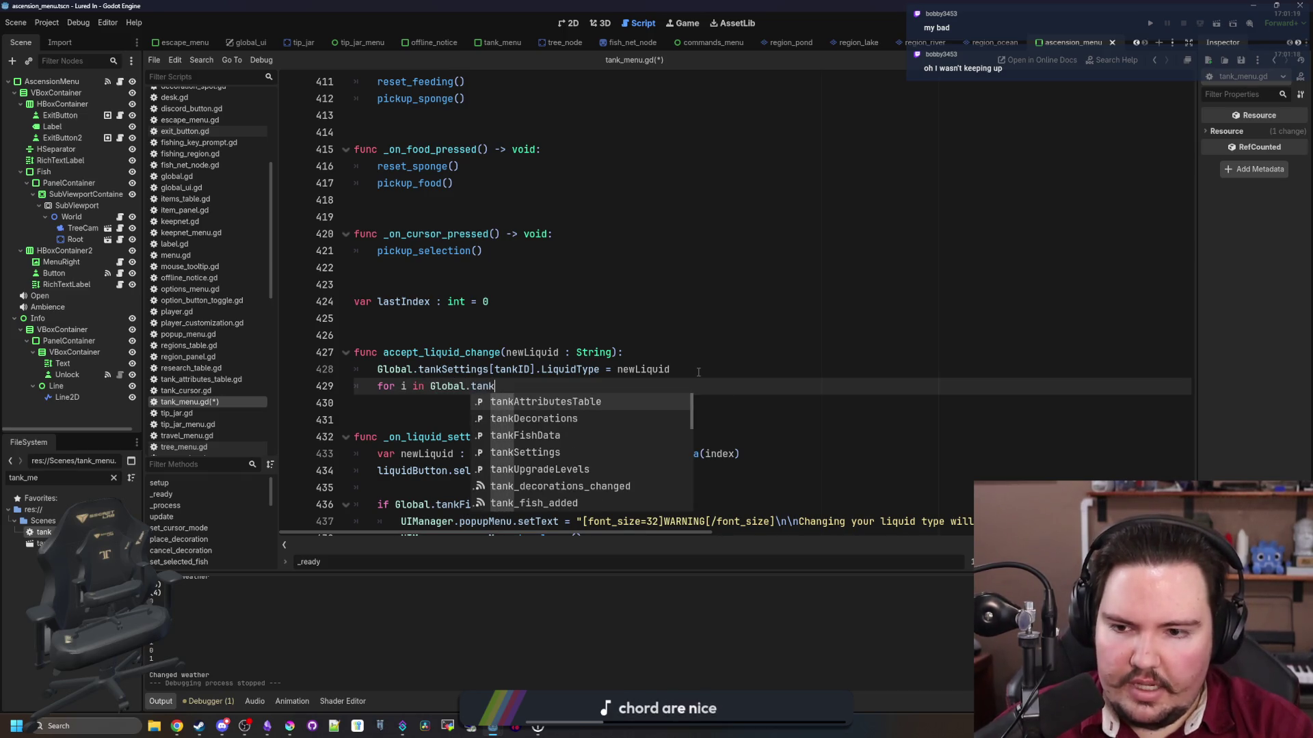
scroll(574, 265, down, 3)
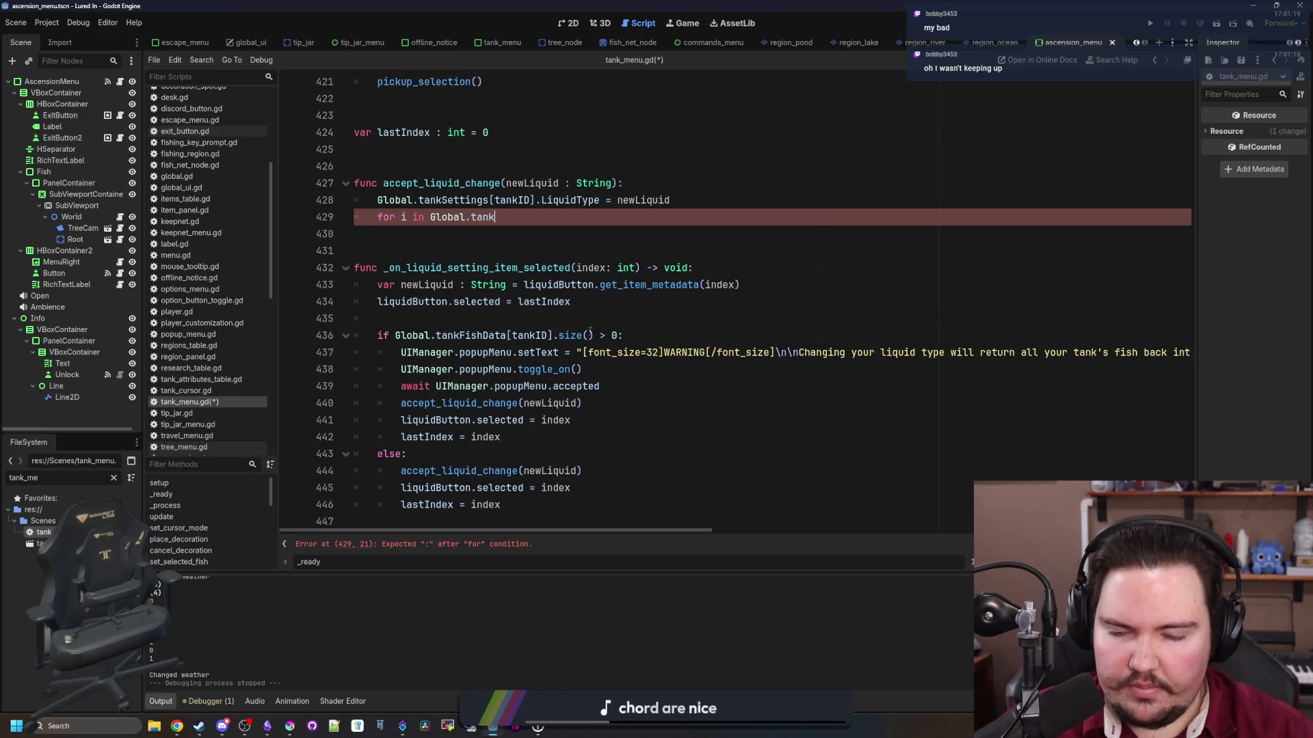
scroll(590, 330, up, 3)
key(ctrl+space)
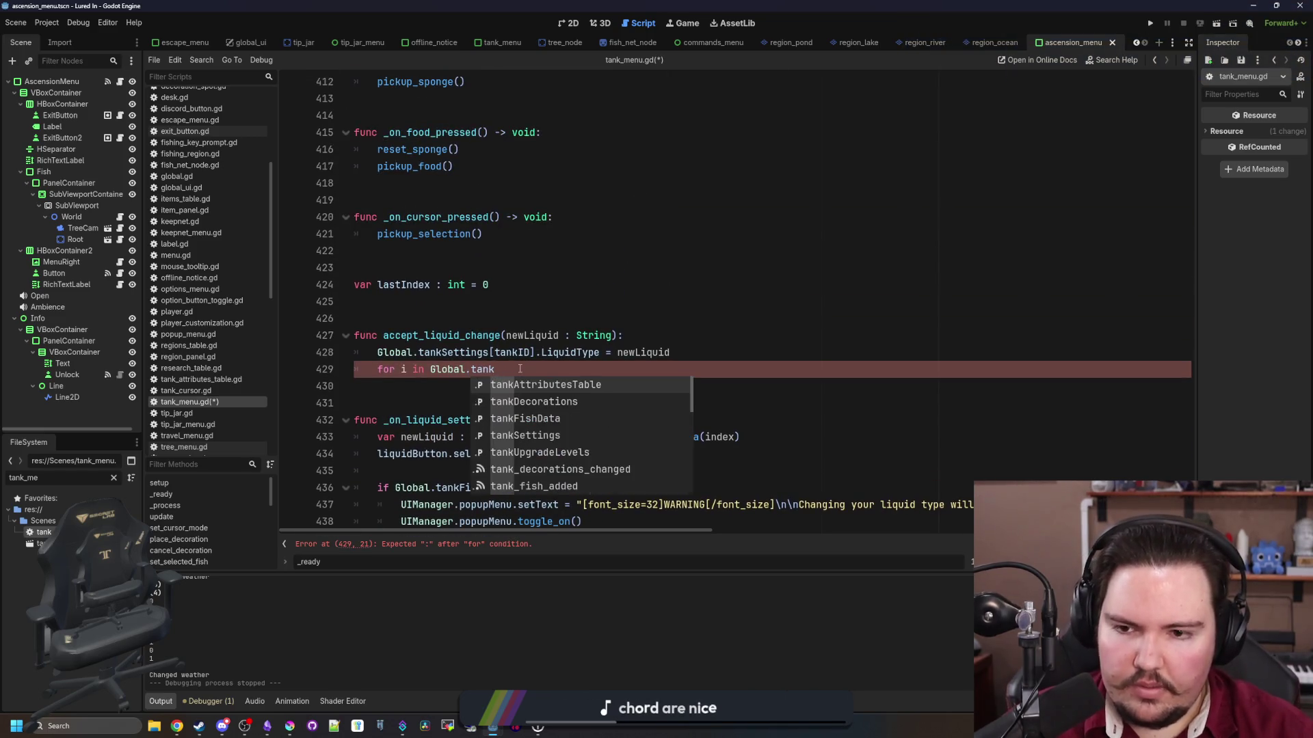
scroll(594, 338, up, 4)
Step: Find the fish-removal code with a 'remove_' search and paste it under the for loop
key(ctrl+f)
text(remove_)
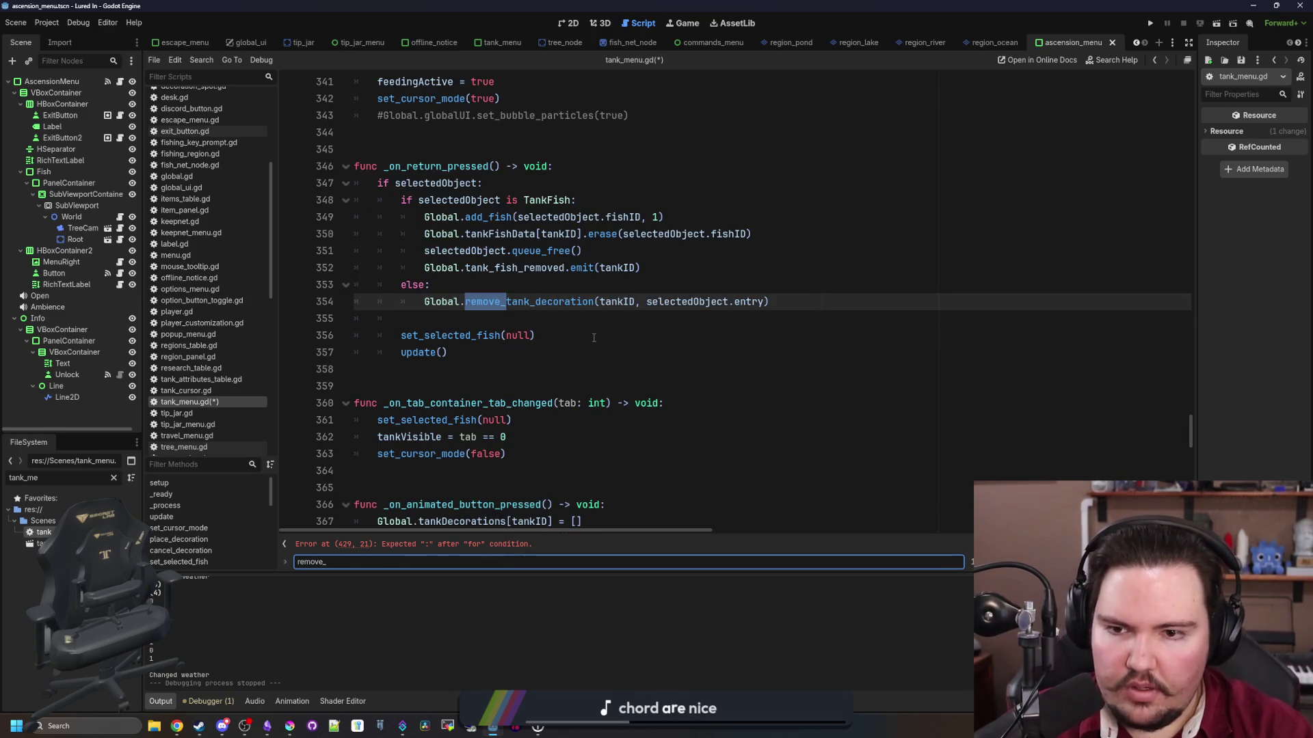
scroll(620, 313, up, 1)
mouse_move(641, 318)
mouse_down()
mouse_move(377, 301)
mouse_move(288, 269)
mouse_up()
key(ctrl+c)
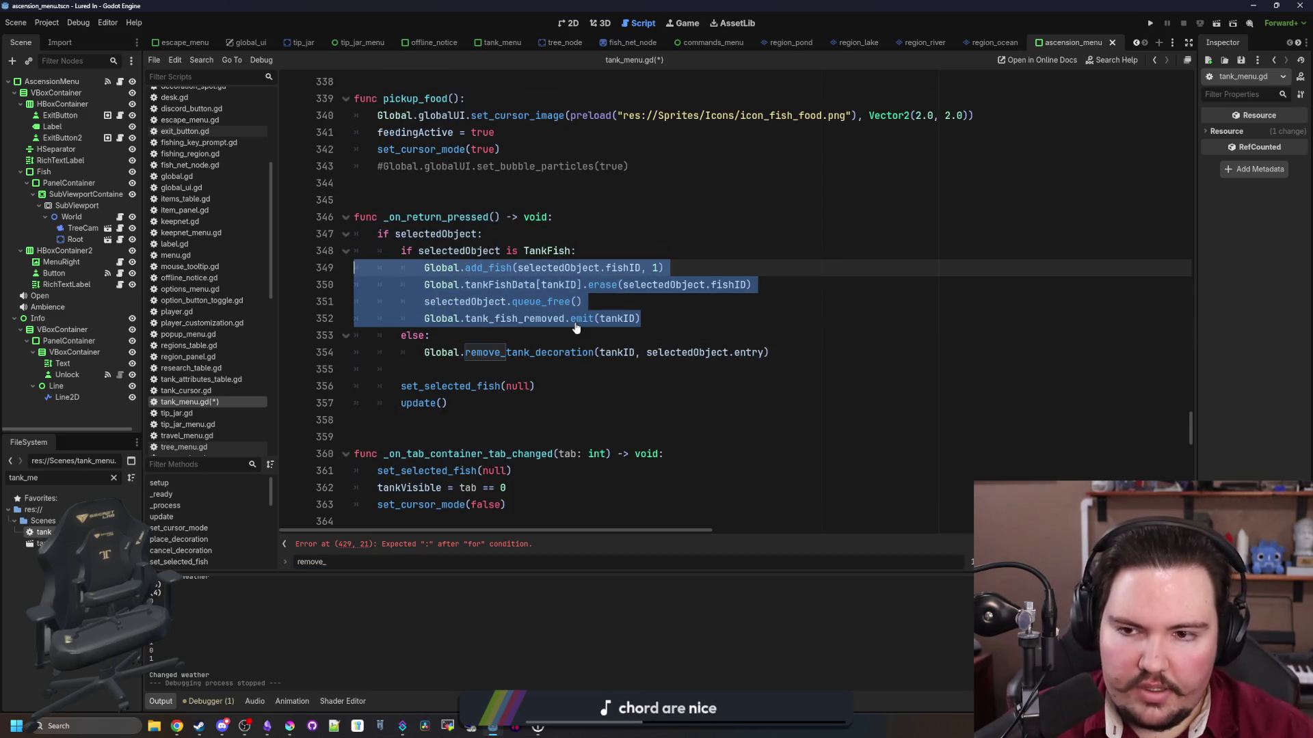
scroll(576, 328, down, 20)
click(490, 233)
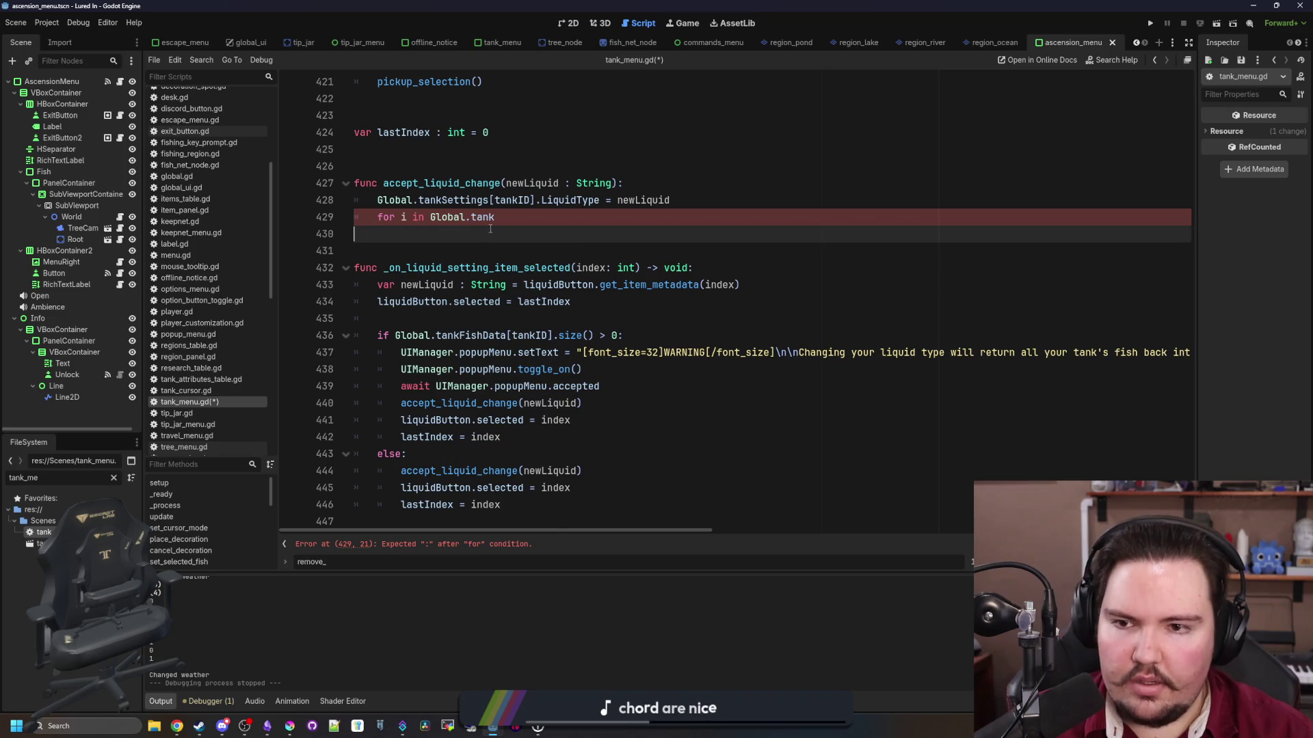
key(ctrl+v)
Step: Outdent the four pasted fish-return lines by one level
scroll(593, 315, up, 1)
mouse_move(662, 335)
mouse_down()
mouse_move(581, 336)
mouse_move(422, 285)
mouse_up()
click(418, 284)
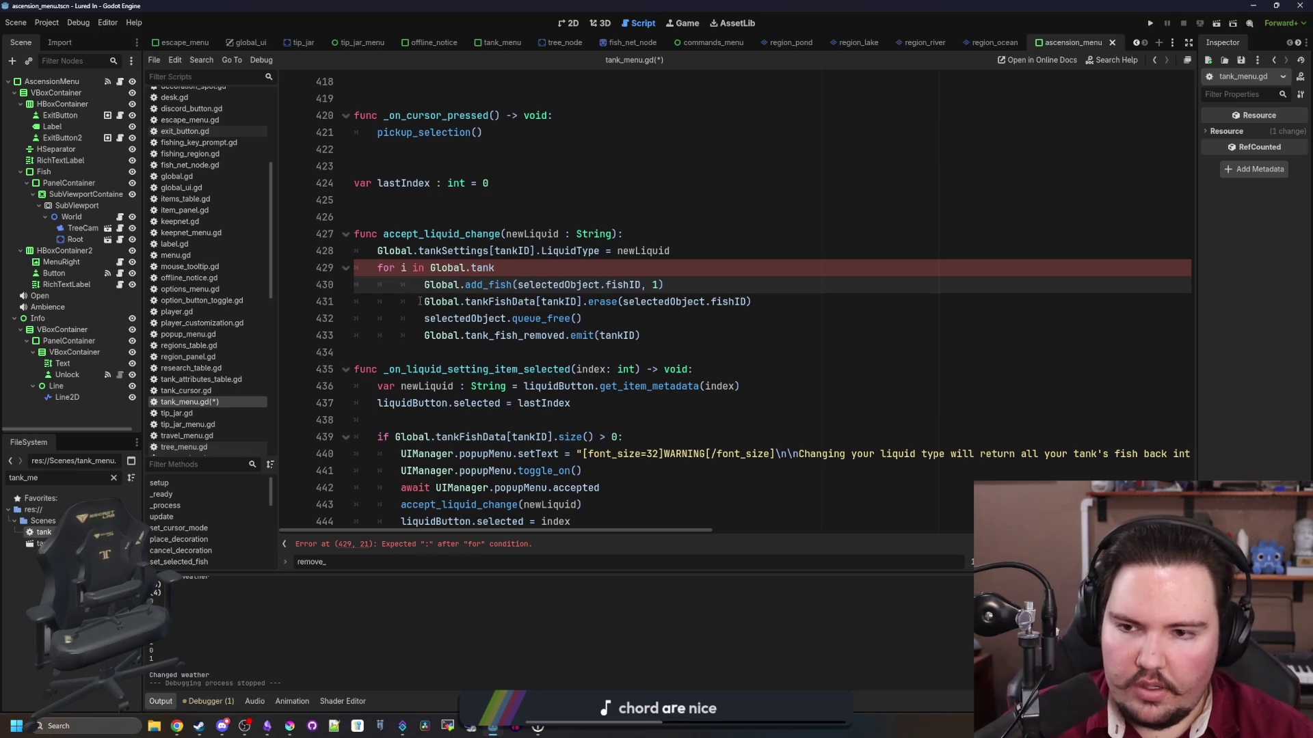
key(shift+Tab)
key(Down)
key(shift+Tab)
key(Down)
key(shift+Tab)
key(Down)
key(shift+Tab)
Step: Add a blank line between the LiquidType assignment and the for loop
scroll(580, 358, up, 1)
click(703, 303)
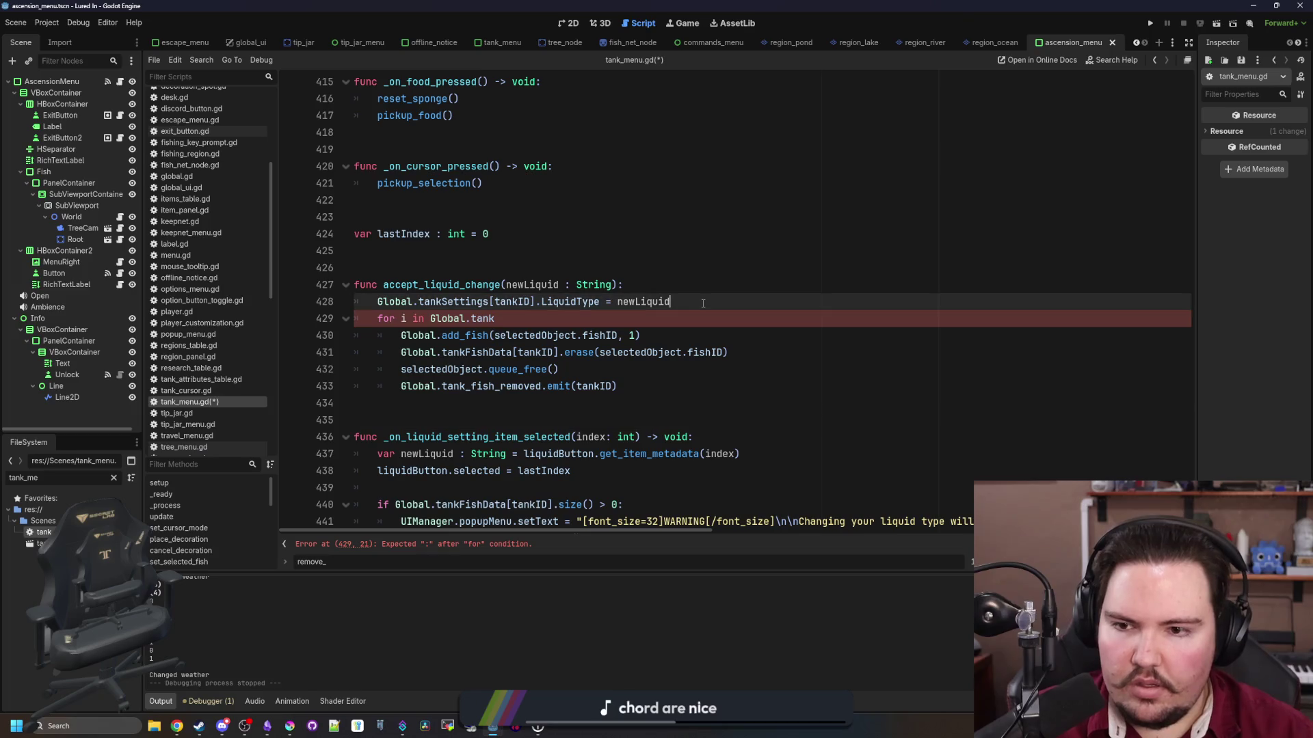
key(Return)
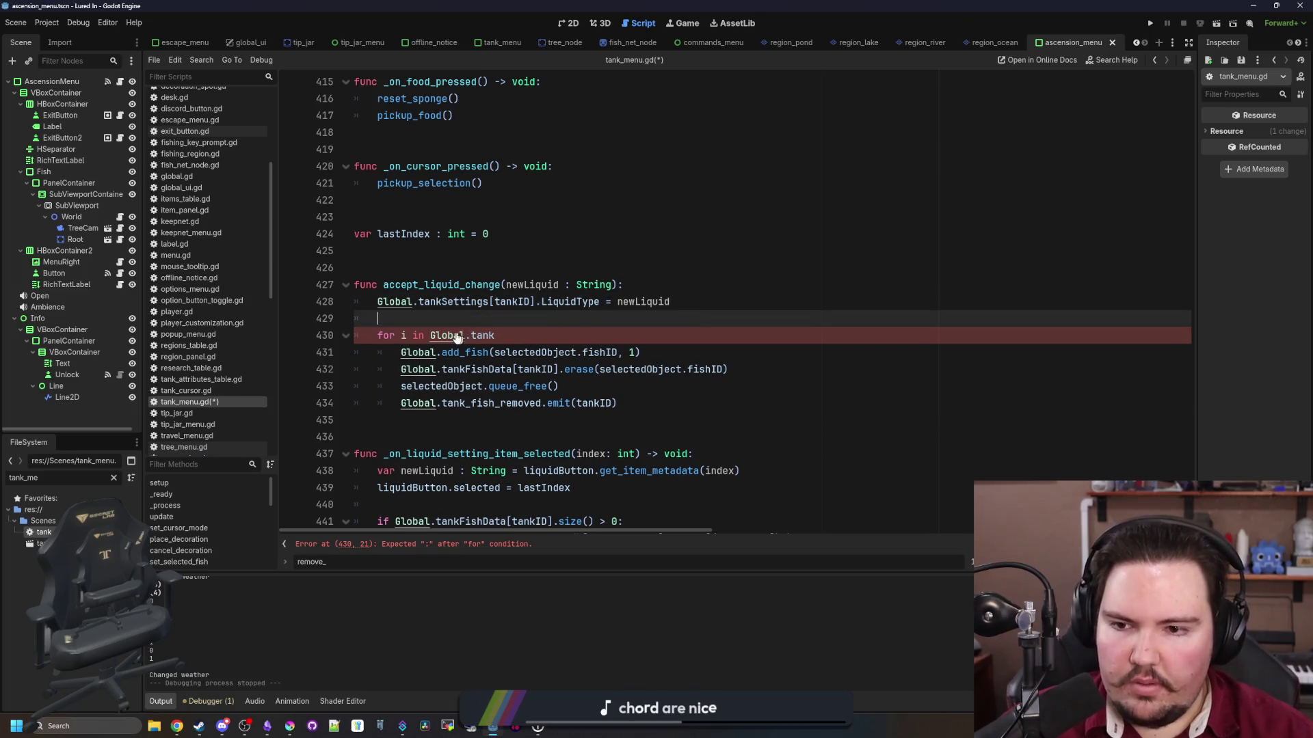
scroll(440, 339, up, 20)
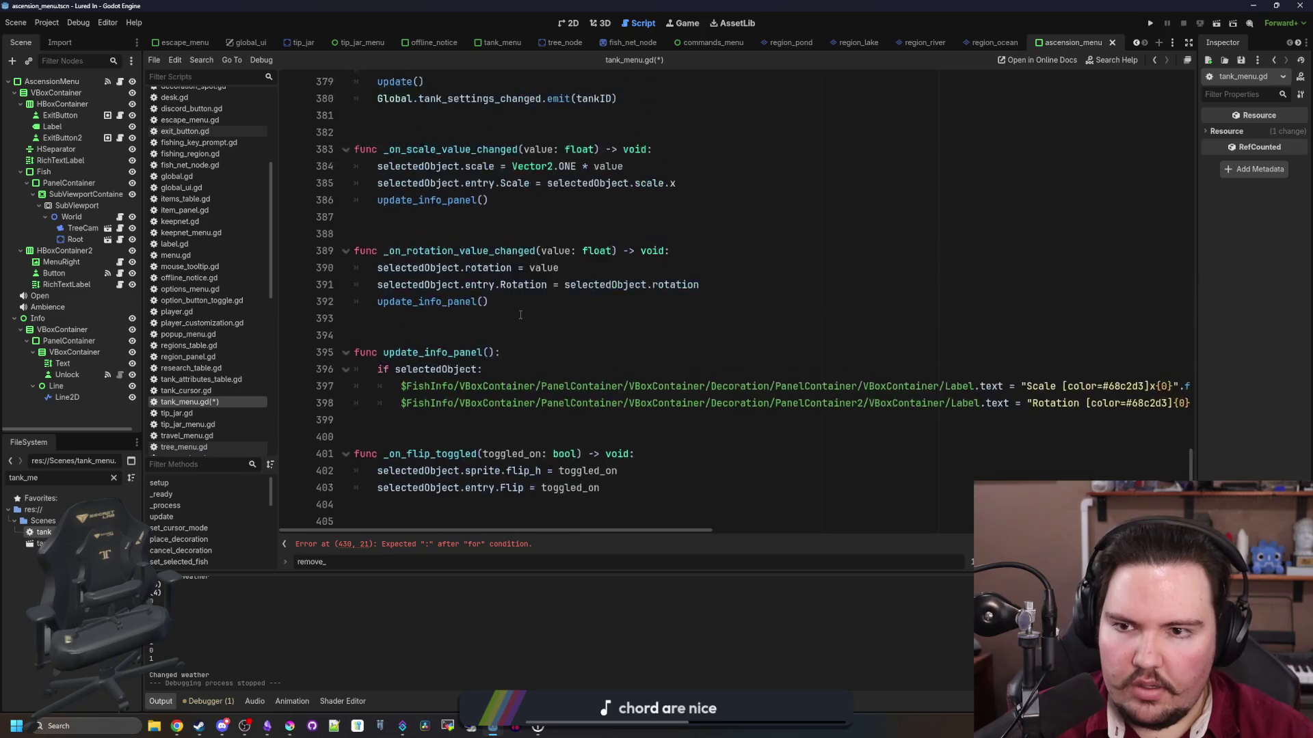
scroll(520, 315, up, 4)
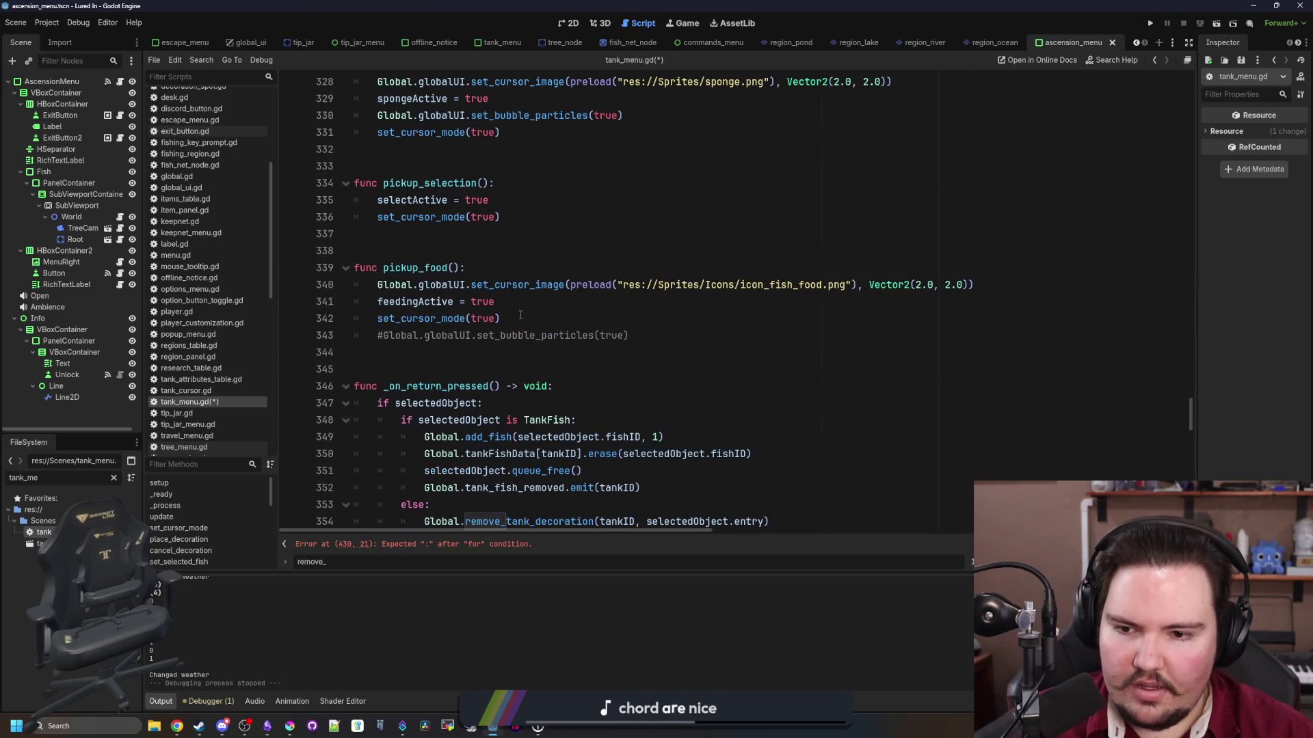
scroll(520, 314, down, 3)
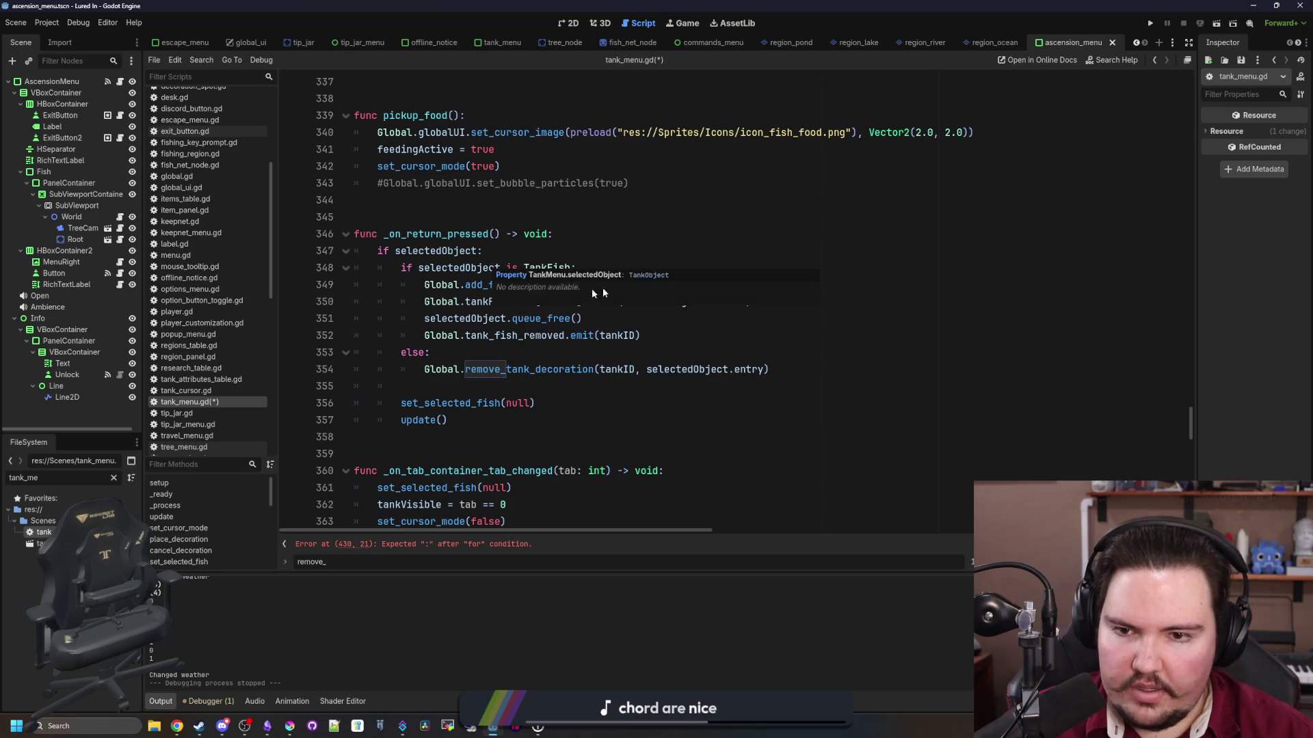
scroll(667, 264, down, 5)
scroll(667, 264, down, 20)
scroll(496, 298, up, 3)
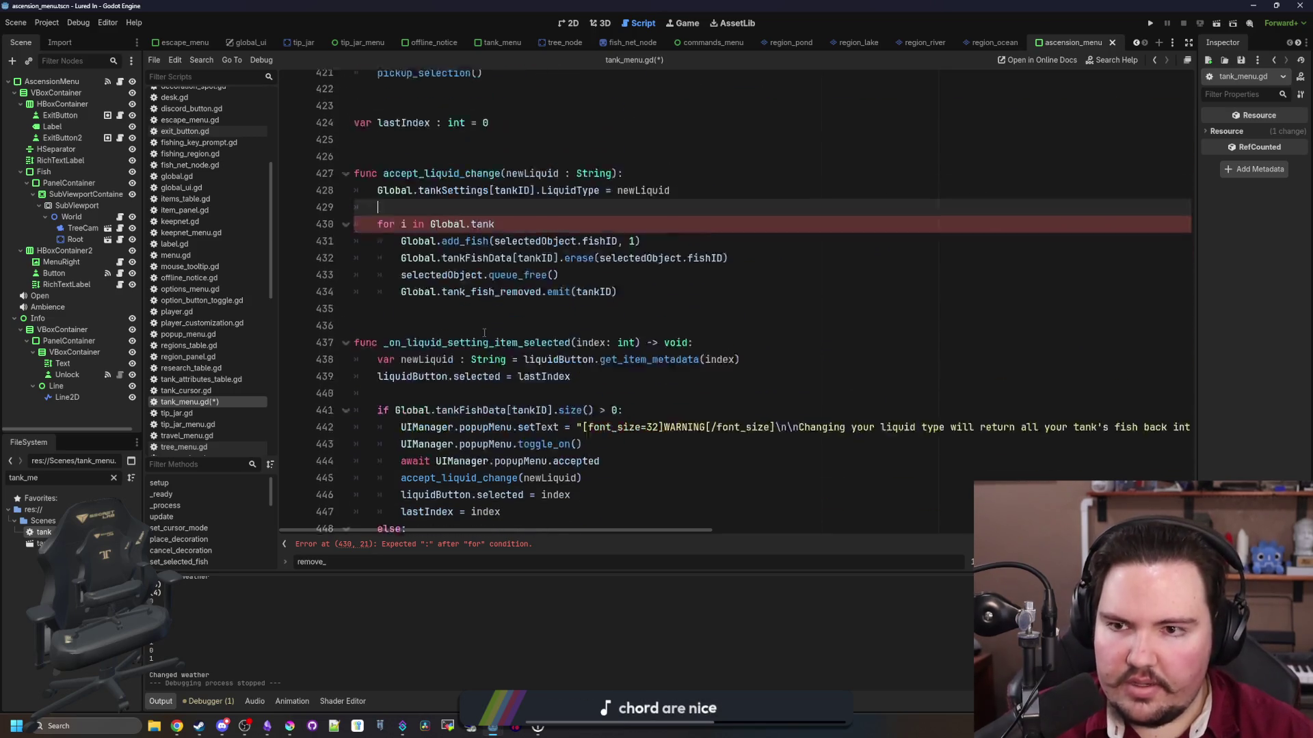
Step: Make the loop iterate over Global.tankFishData[tankID] and open new lines above it
click(513, 302)
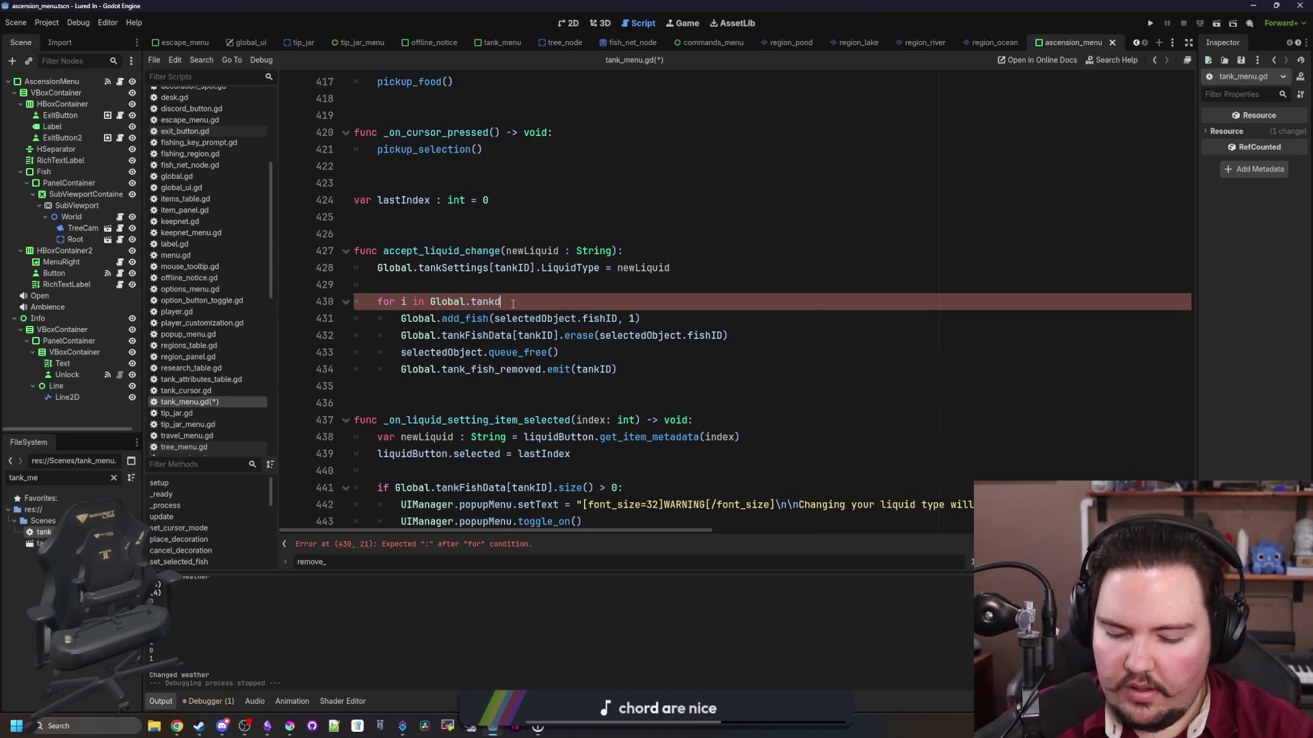
text(f)
key(Return)
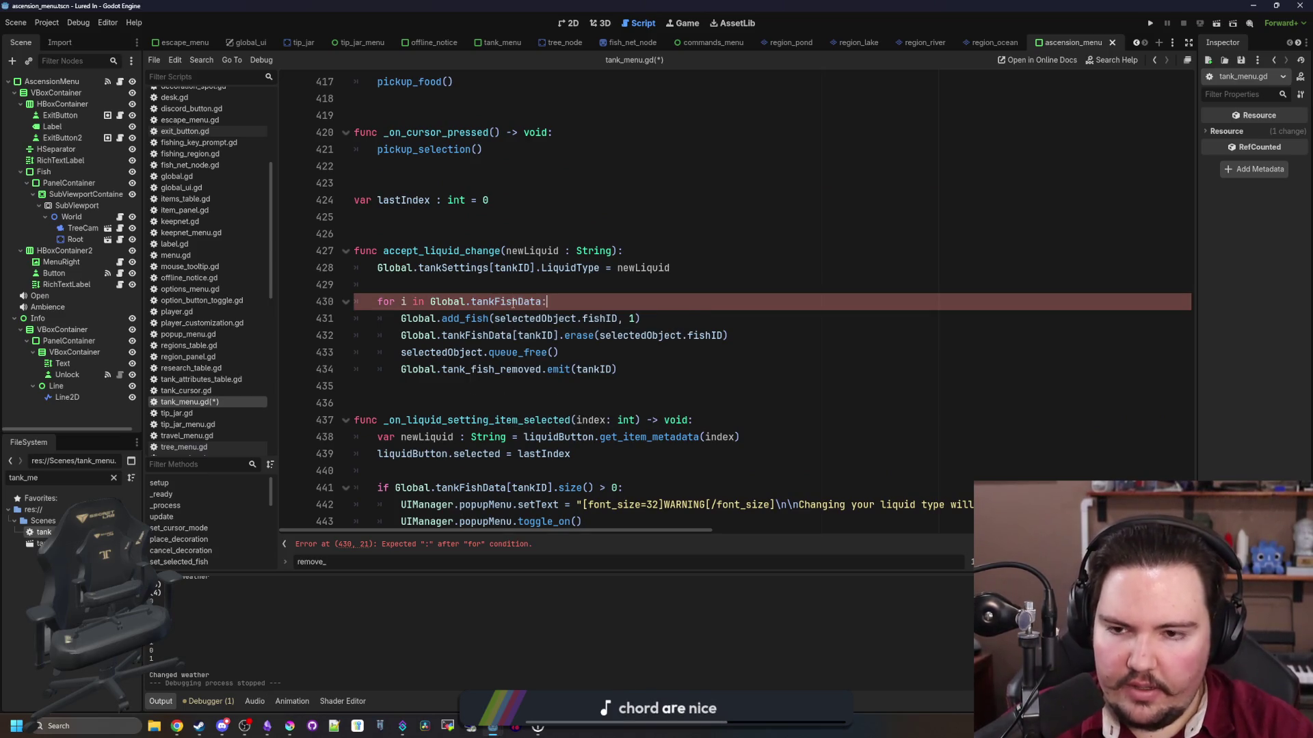
key(BackSpace)
text([tankID]:)
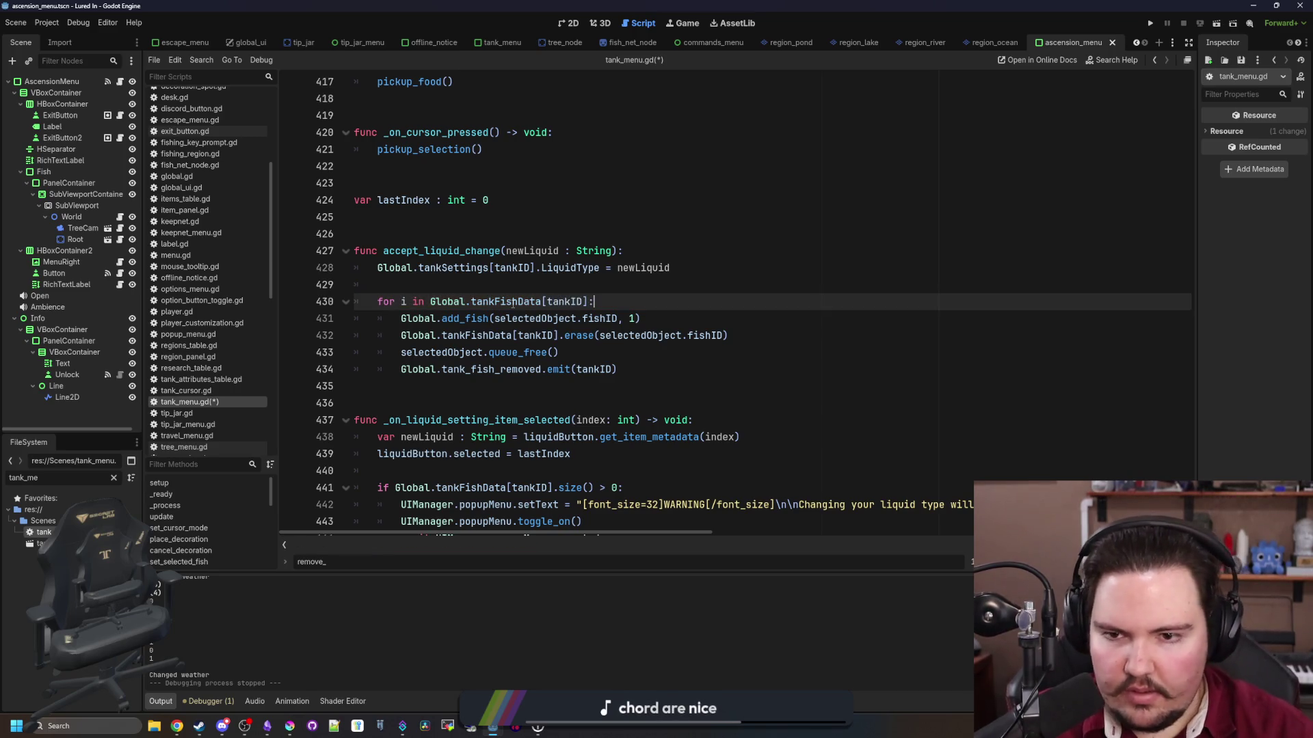
click(592, 346)
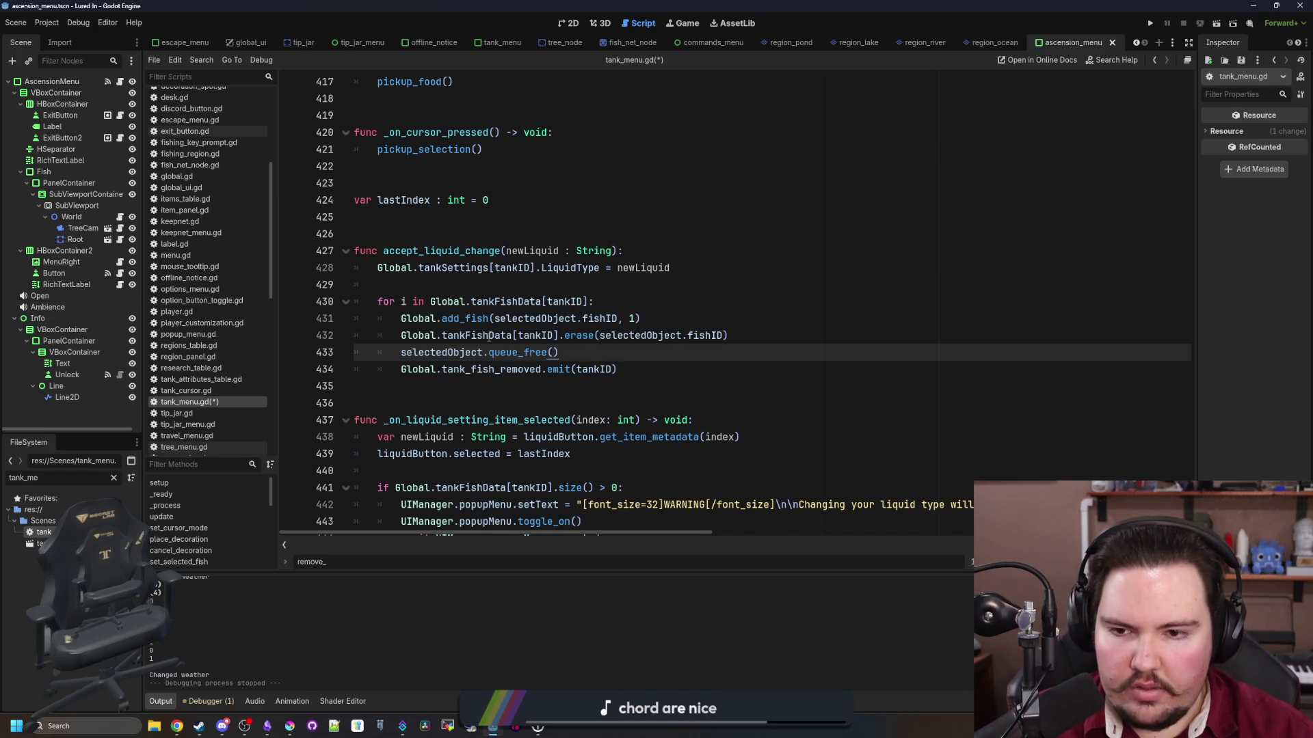
drag(600, 335, 726, 335)
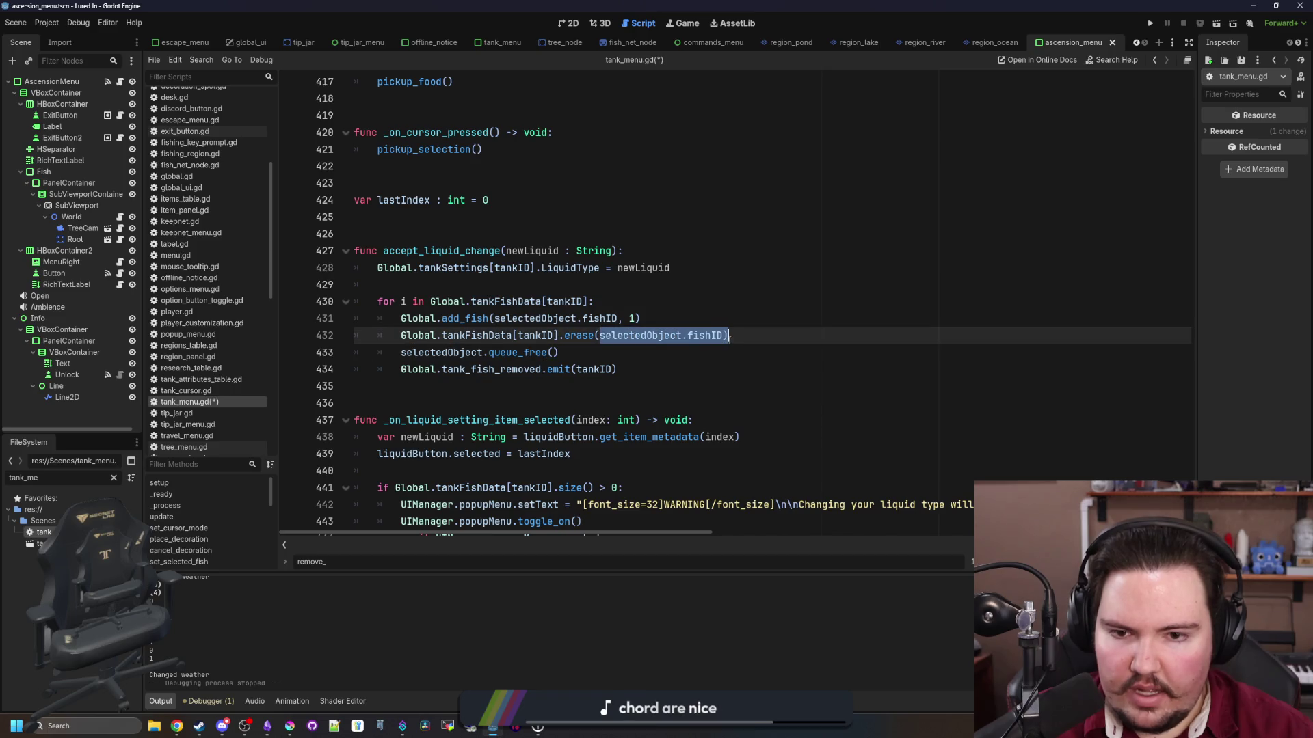
click(709, 322)
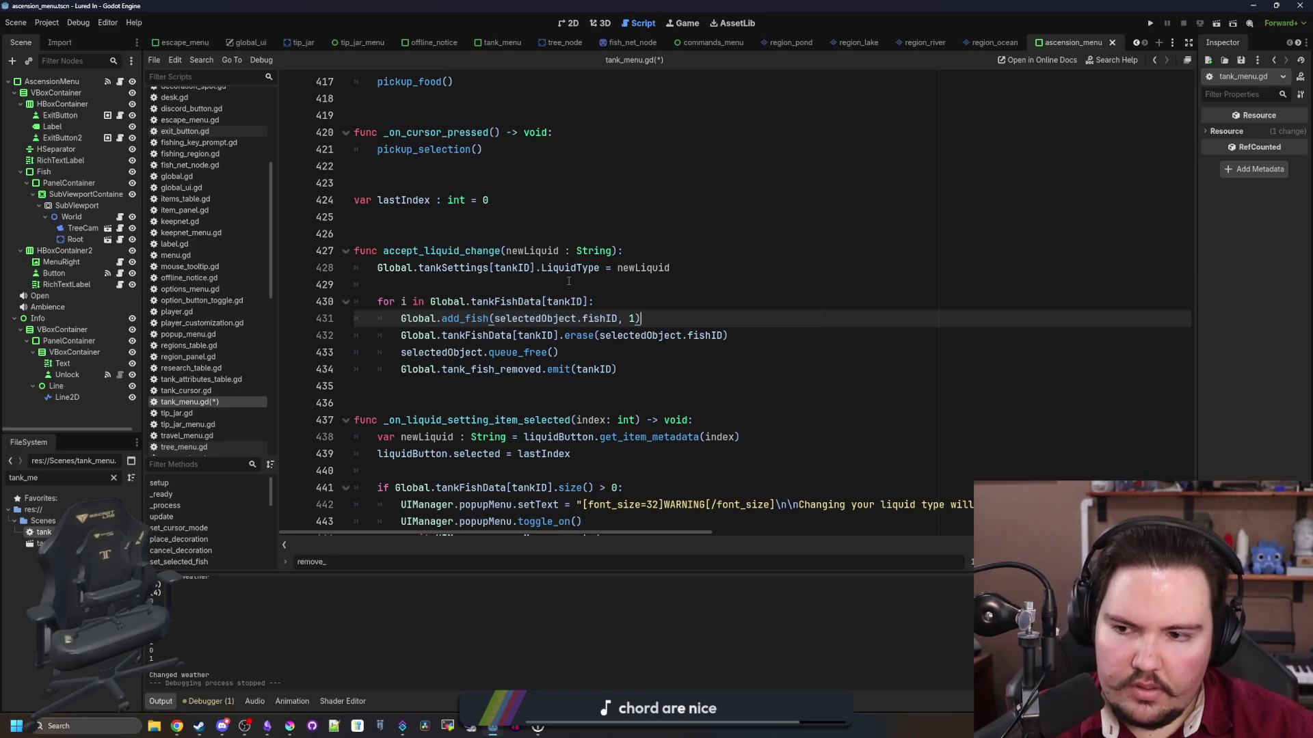
click(605, 304)
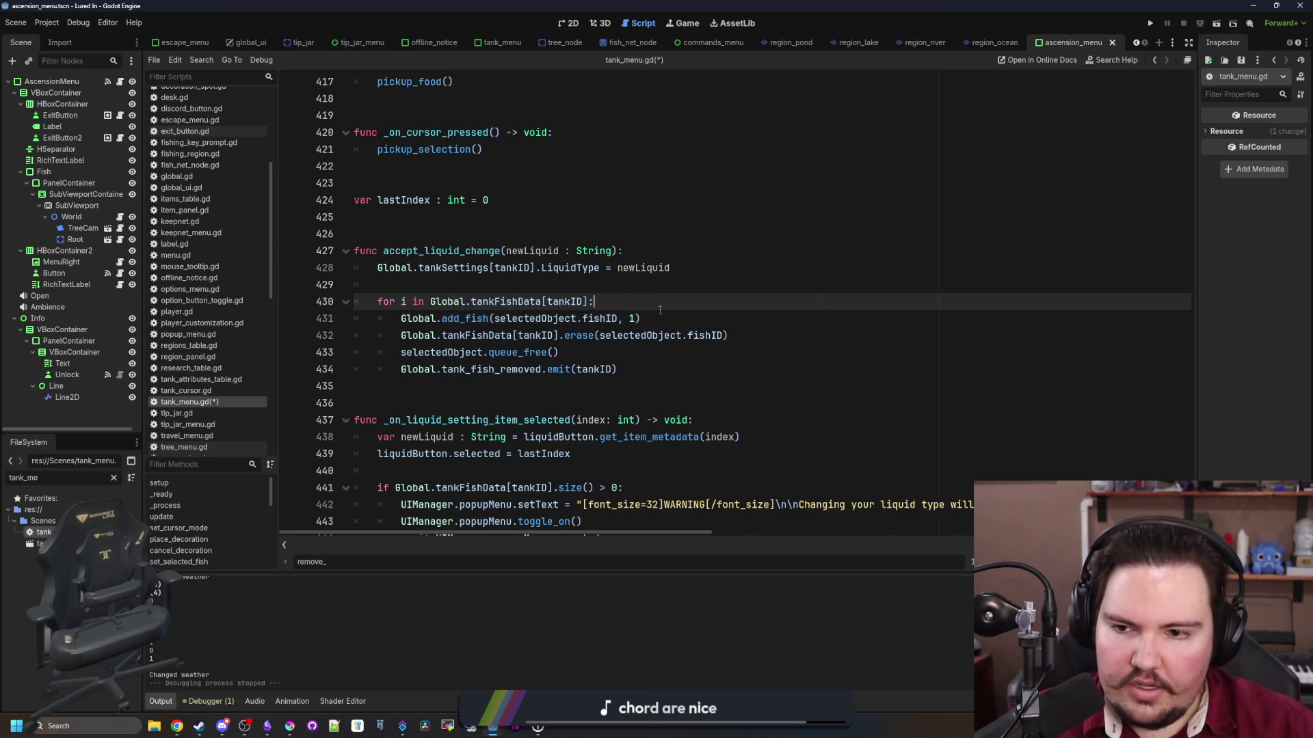
key(ctrl+shift+Return)
key(ctrl+shift+Return)
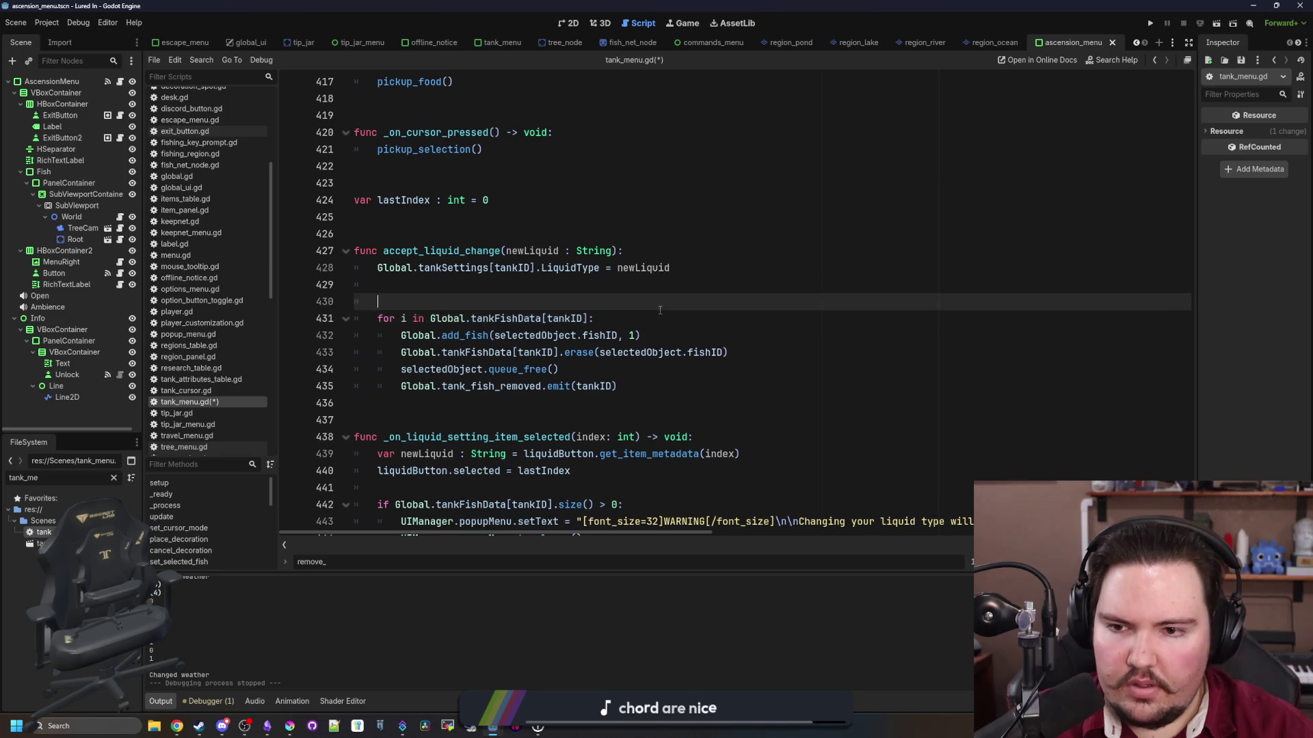
Step: Write a while !is_empty() loop on the tank's fish data that pops each fish with pop_front()
text(while Global.tankFishData]\)
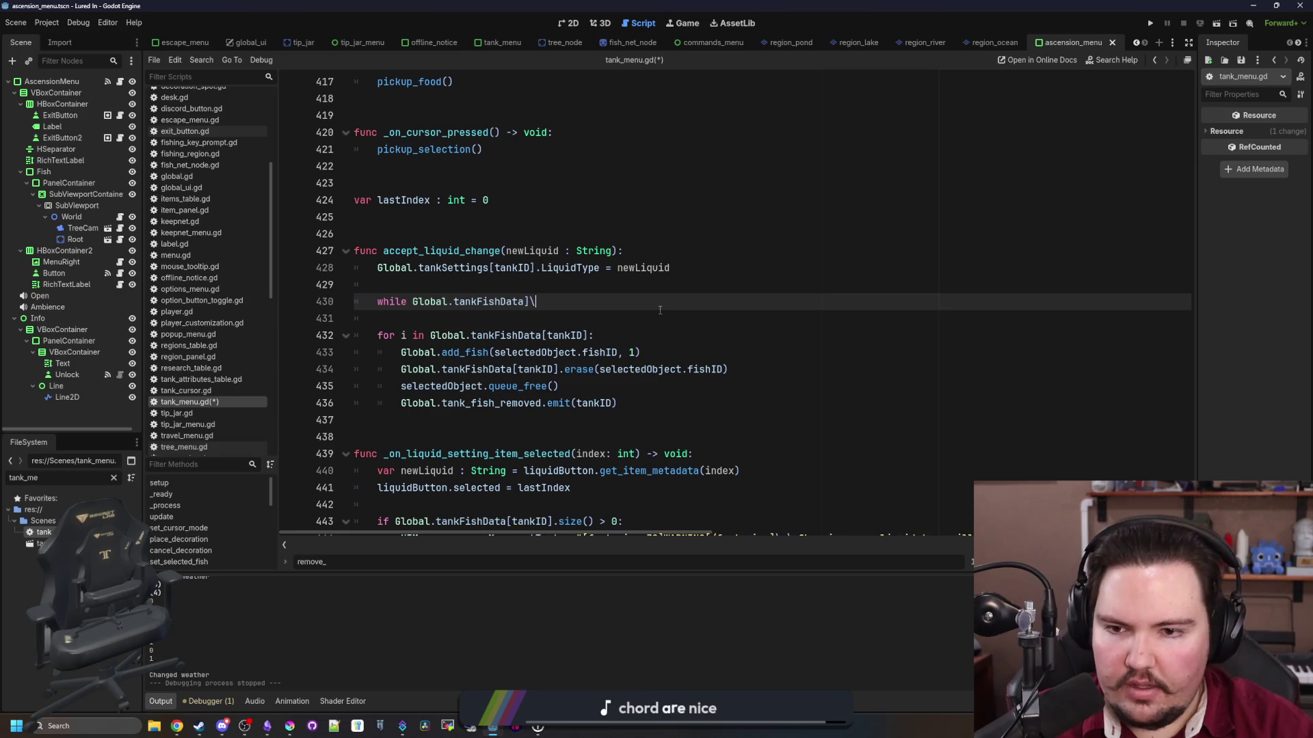
text(tankID)
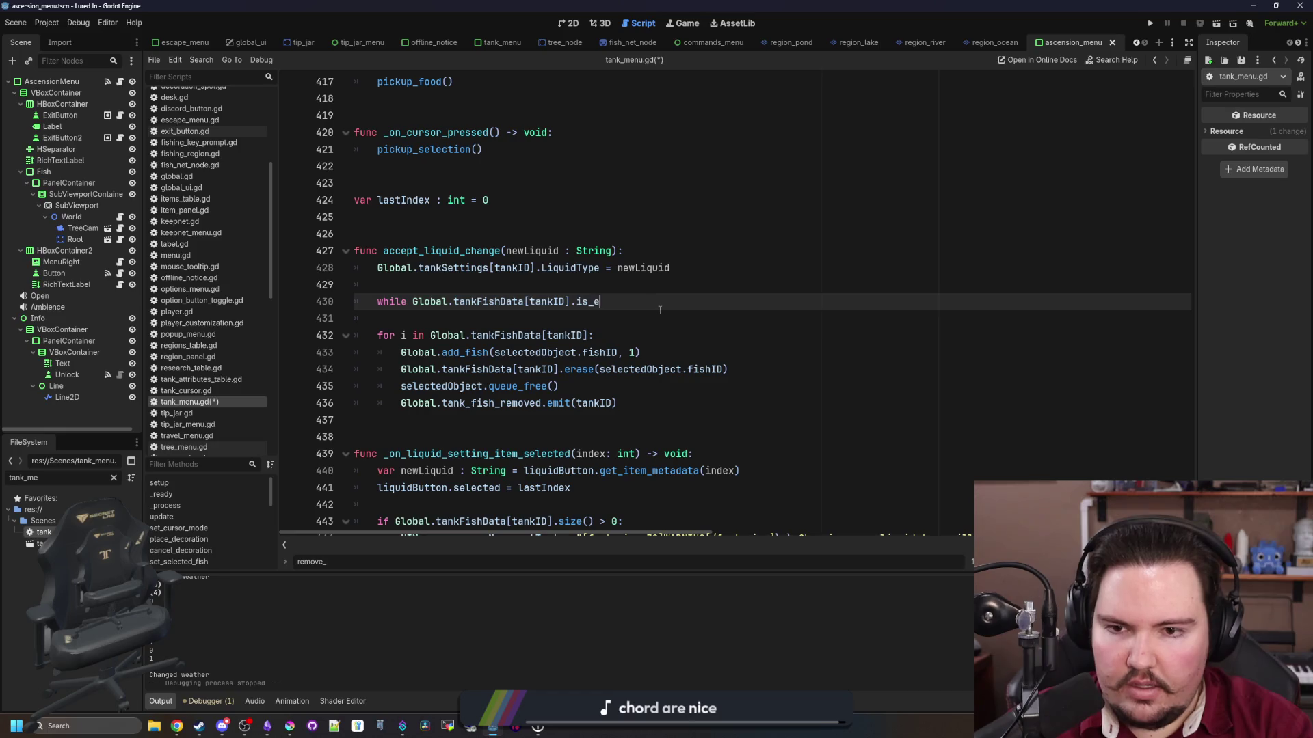
key(Right)
scroll(660, 309, right, 1)
text(!)
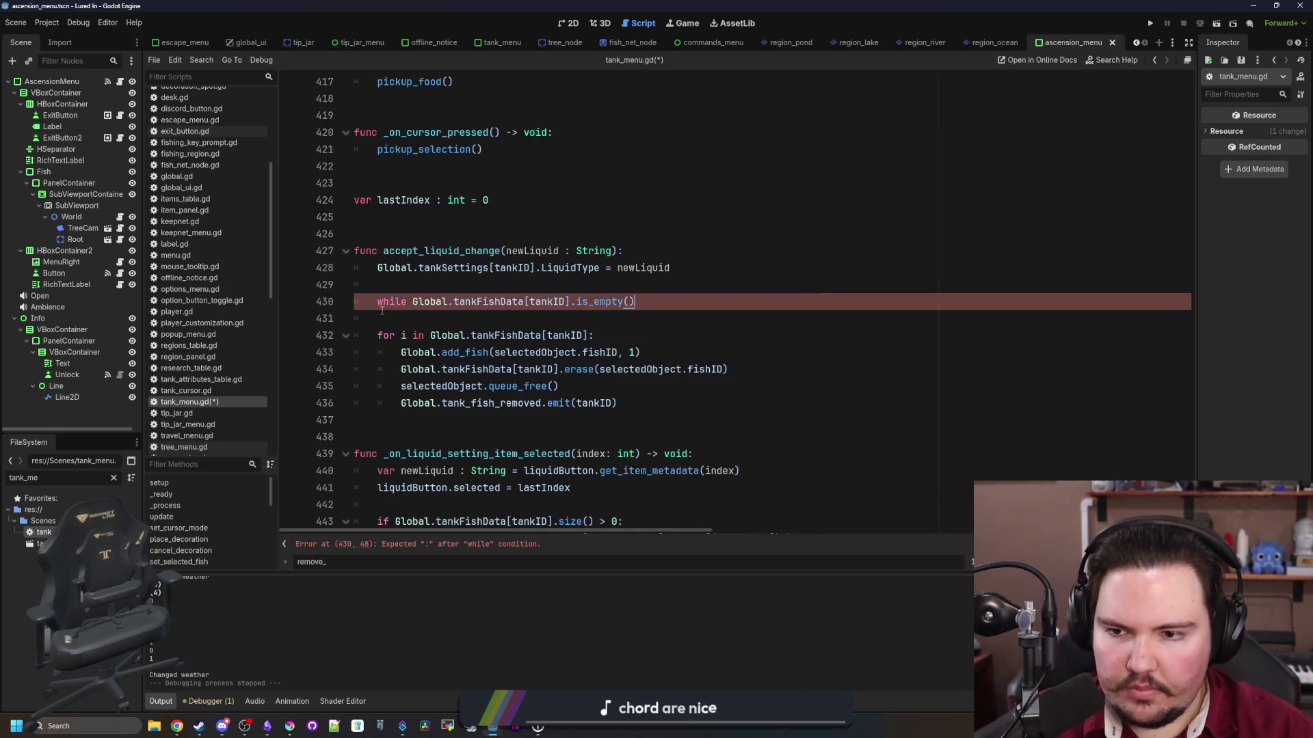
text(:)
key(Return)
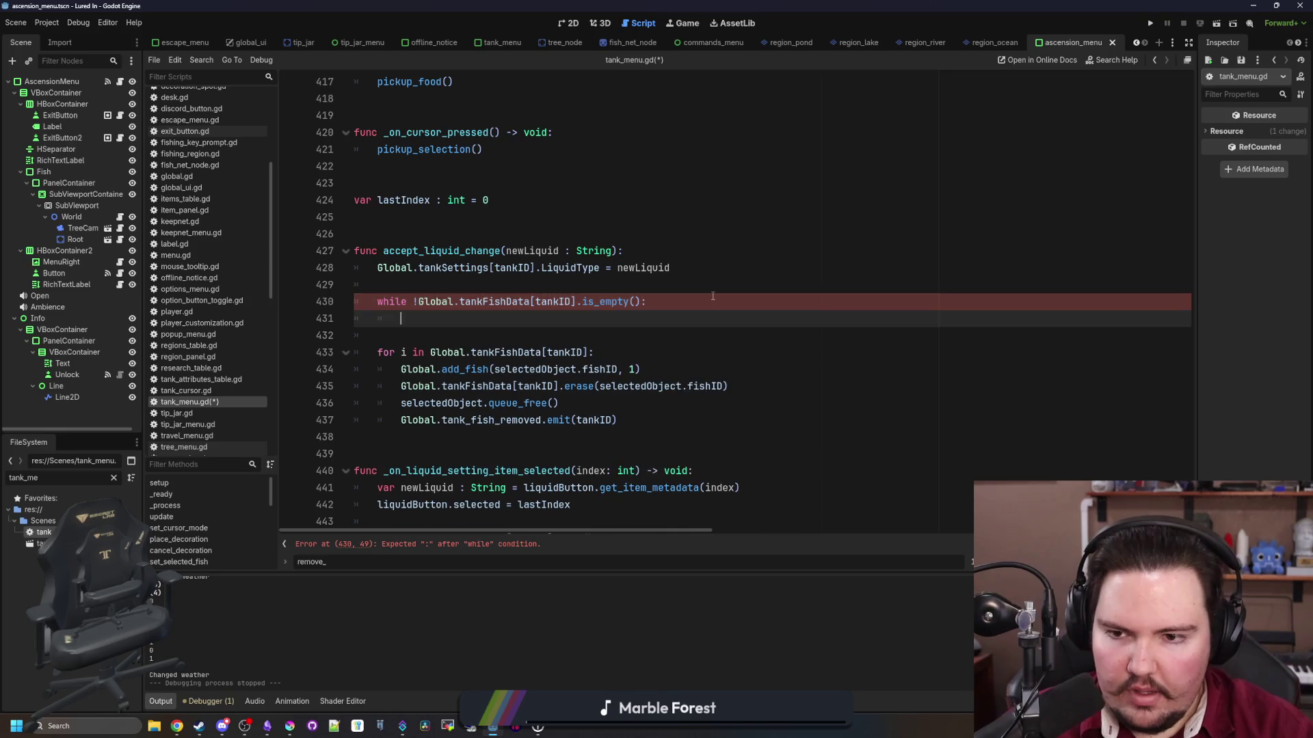
text(Global.tan)
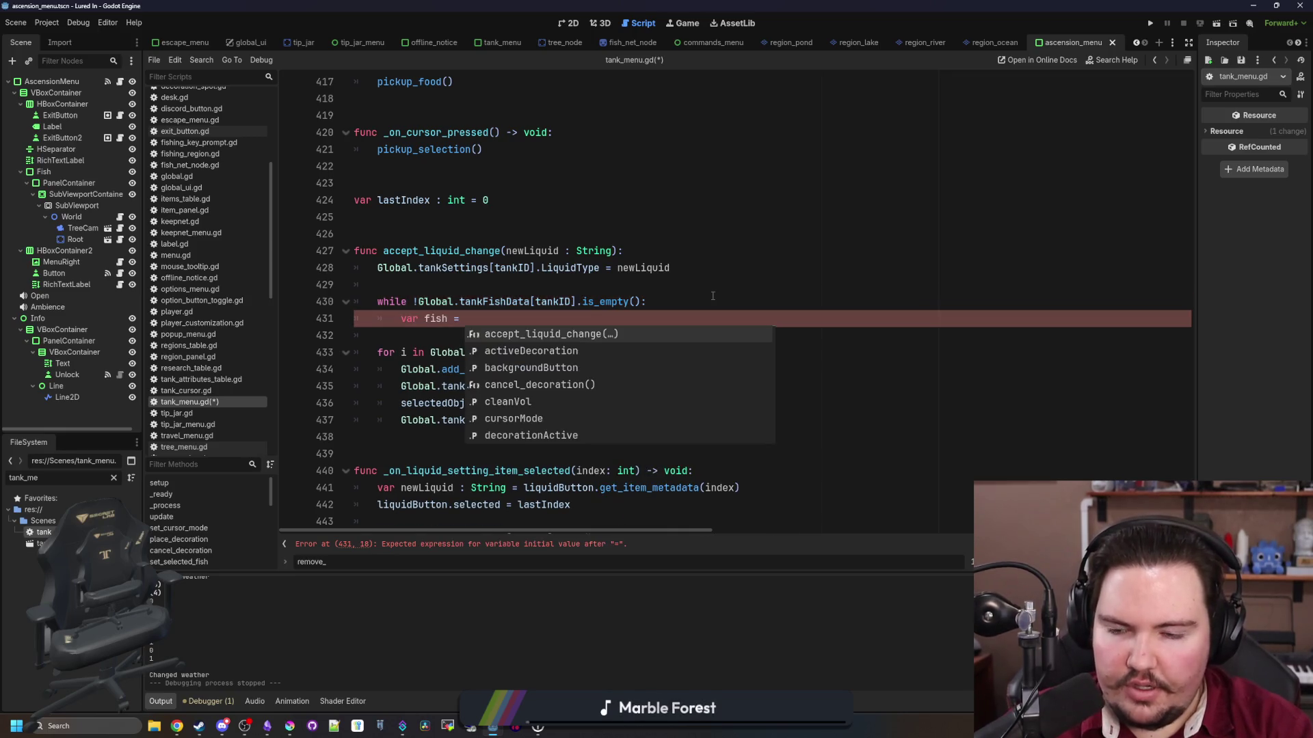
text(kFishData)
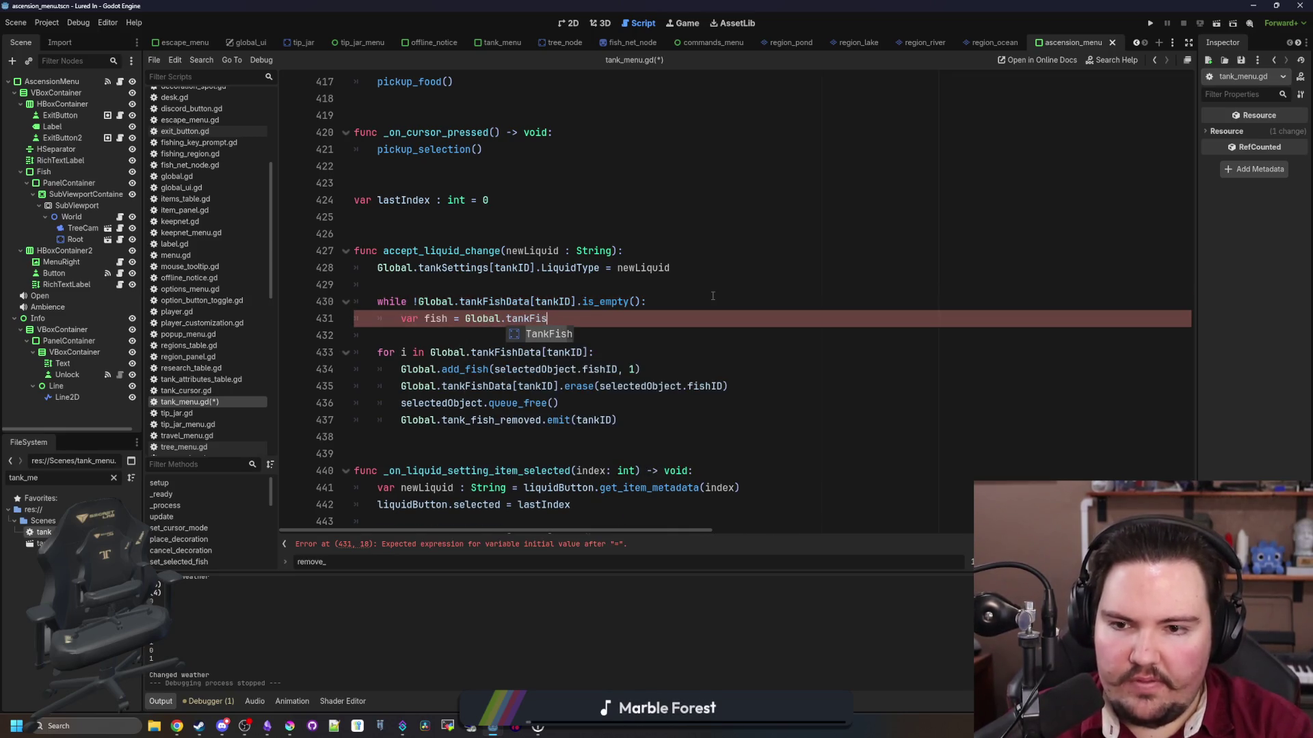
text([tankID])
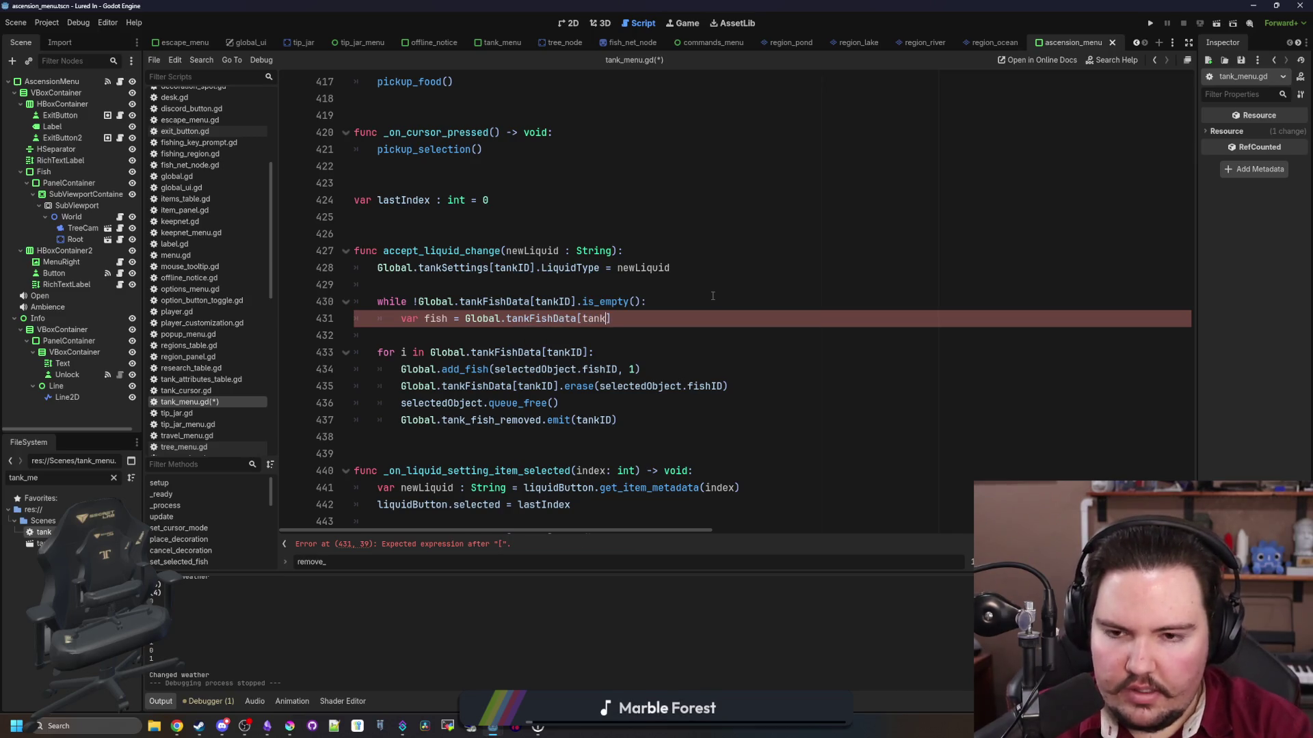
text(.pop)
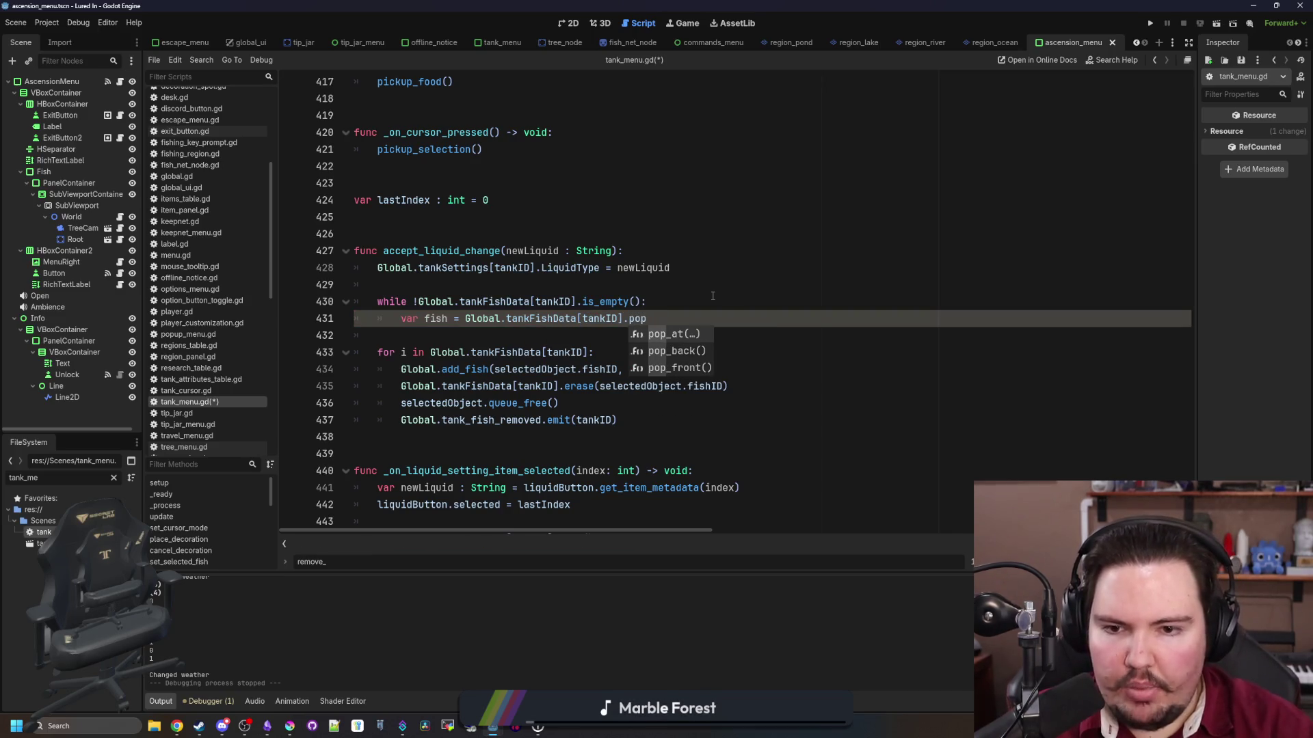
key(Down)
key(Down)
key(Return)
key(Return)
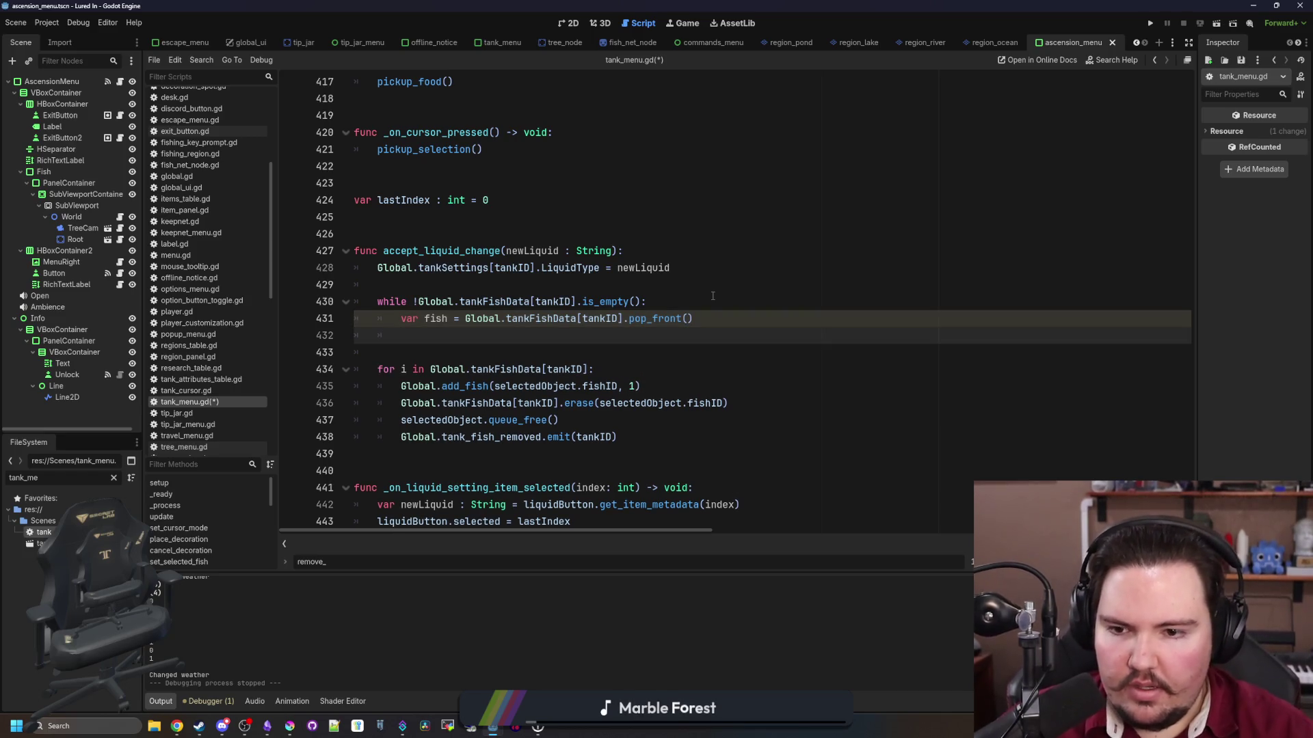
Step: Move the tank_fish_removed emit line into the while loop
drag(715, 404, 402, 386)
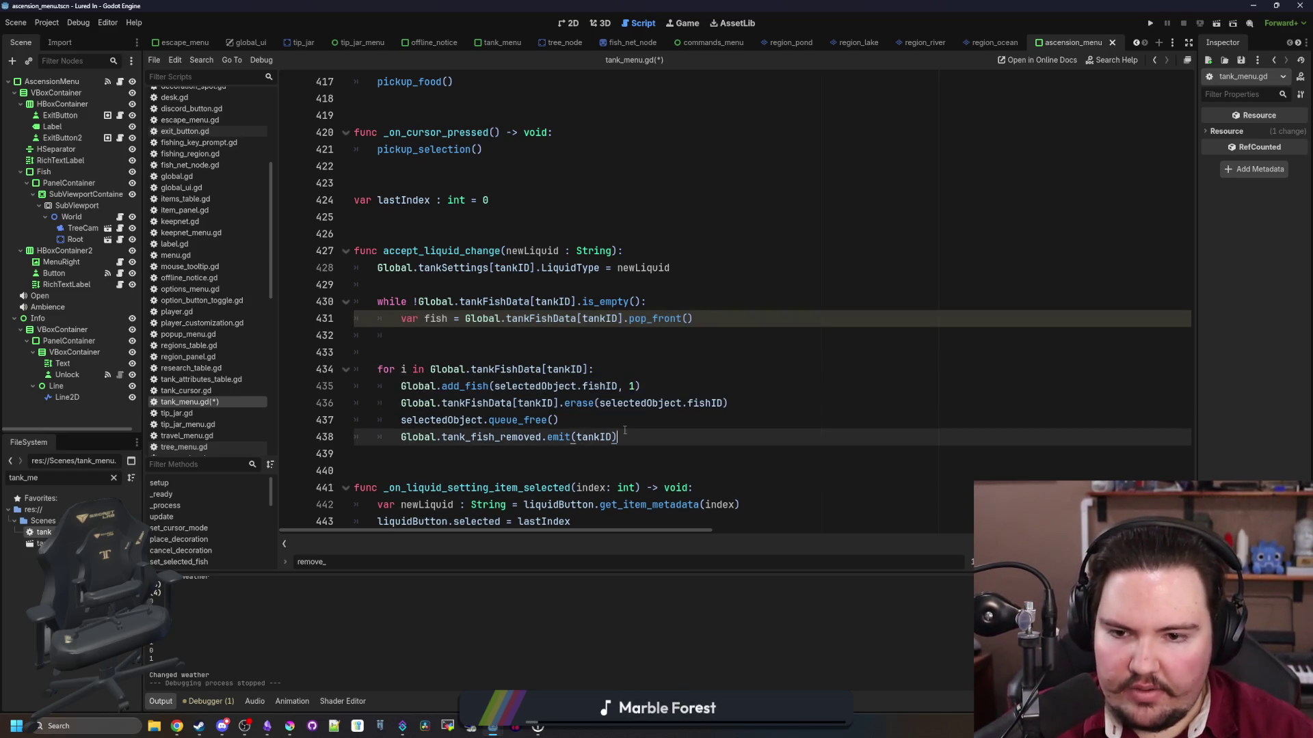
click(555, 423)
shift+click(391, 426)
click(462, 421)
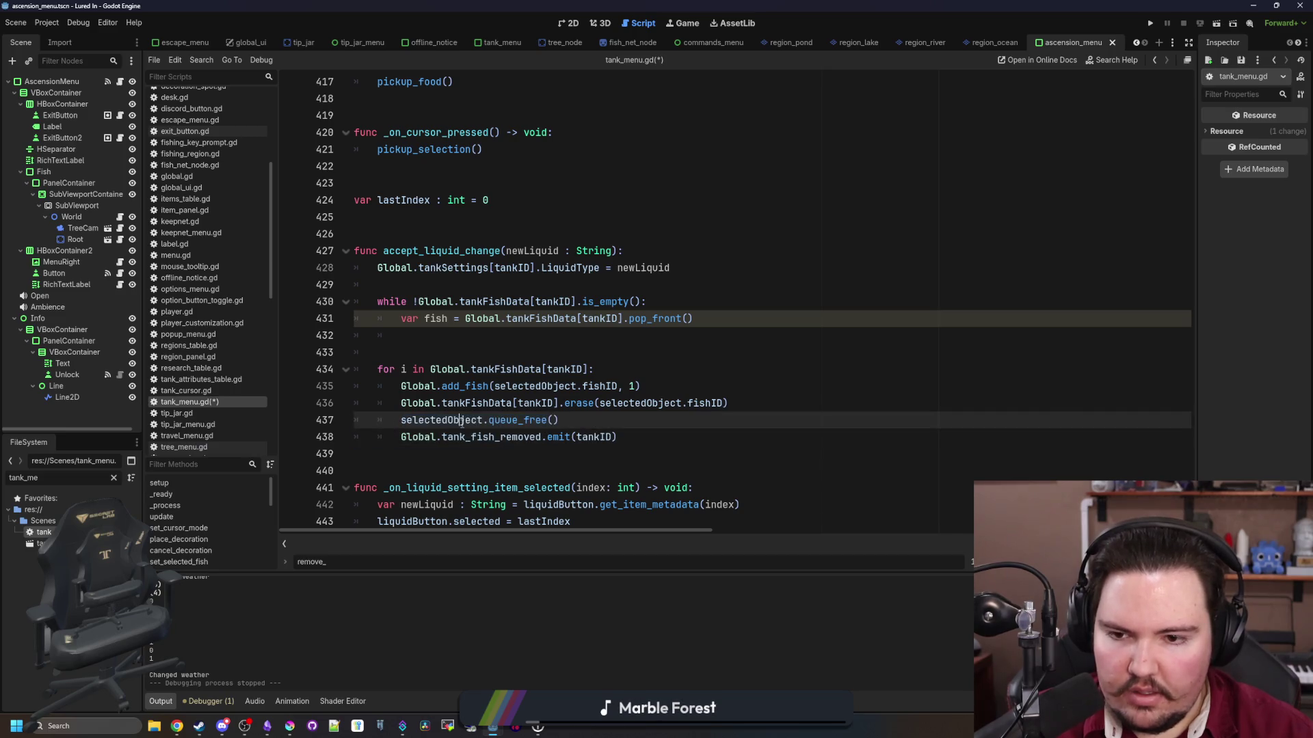
drag(634, 432, 404, 437)
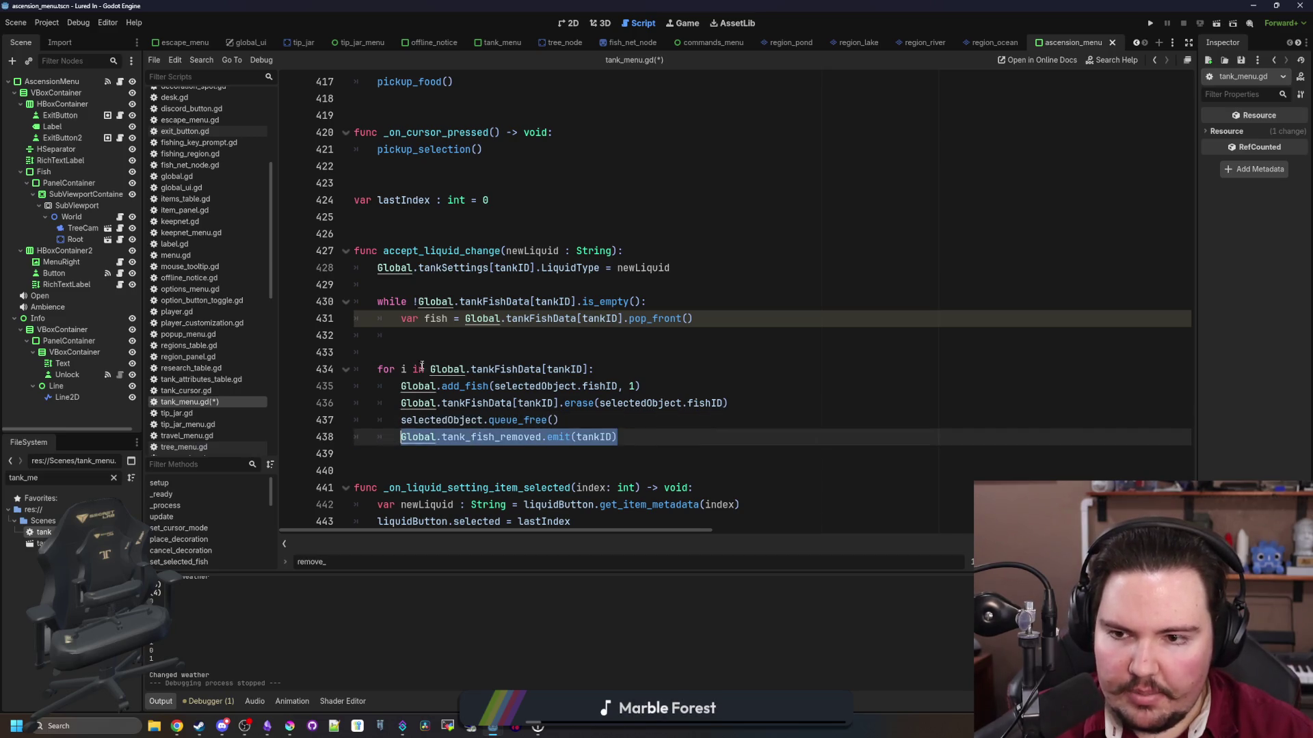
key(ctrl+x)
click(444, 335)
key(ctrl+v)
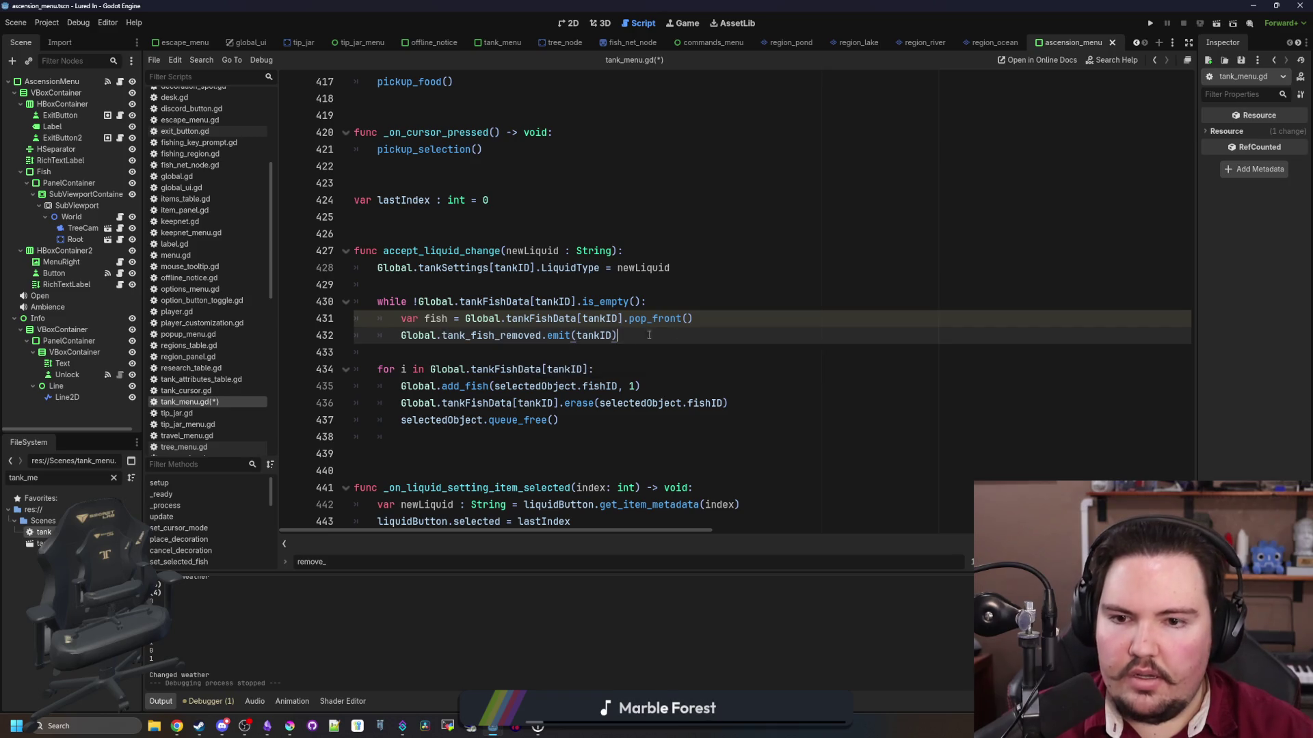
Step: Move the add_fish call into the while loop as add_fish(fish, 1)
drag(641, 386, 402, 387)
key(ctrl+x)
click(714, 318)
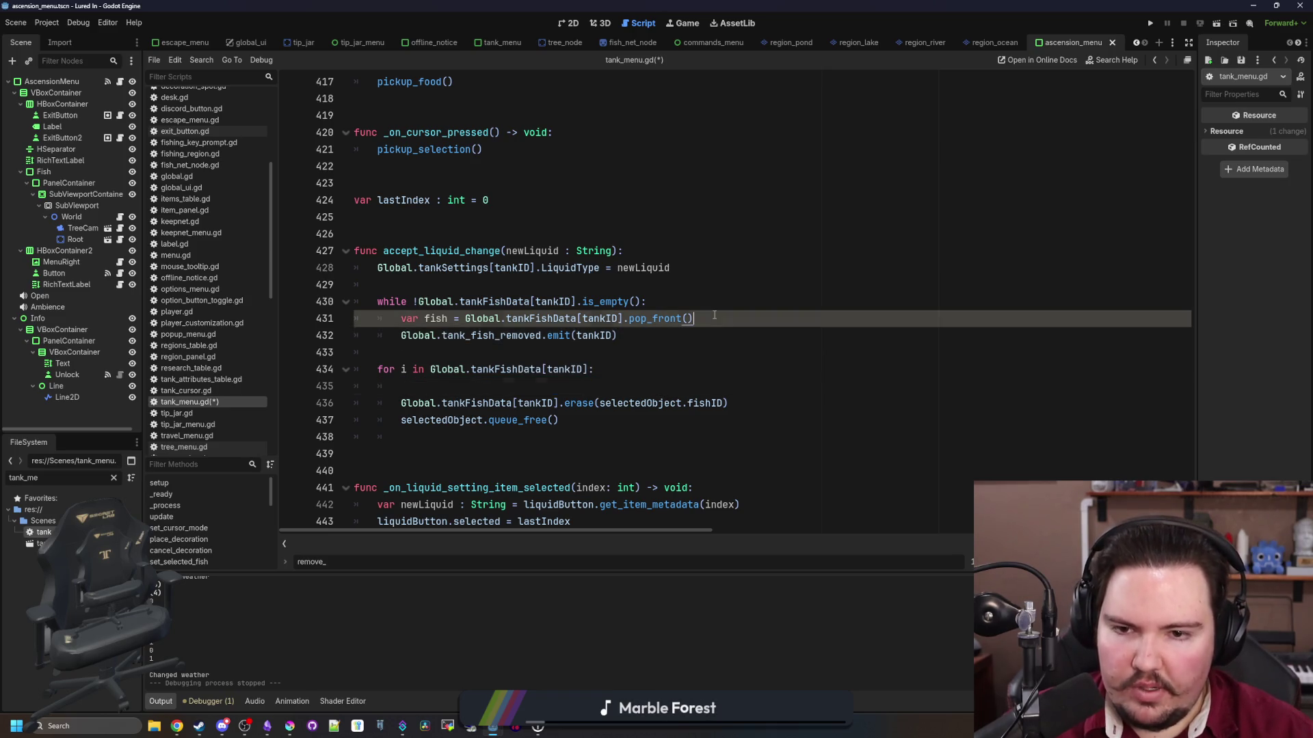
key(Return)
key(ctrl+v)
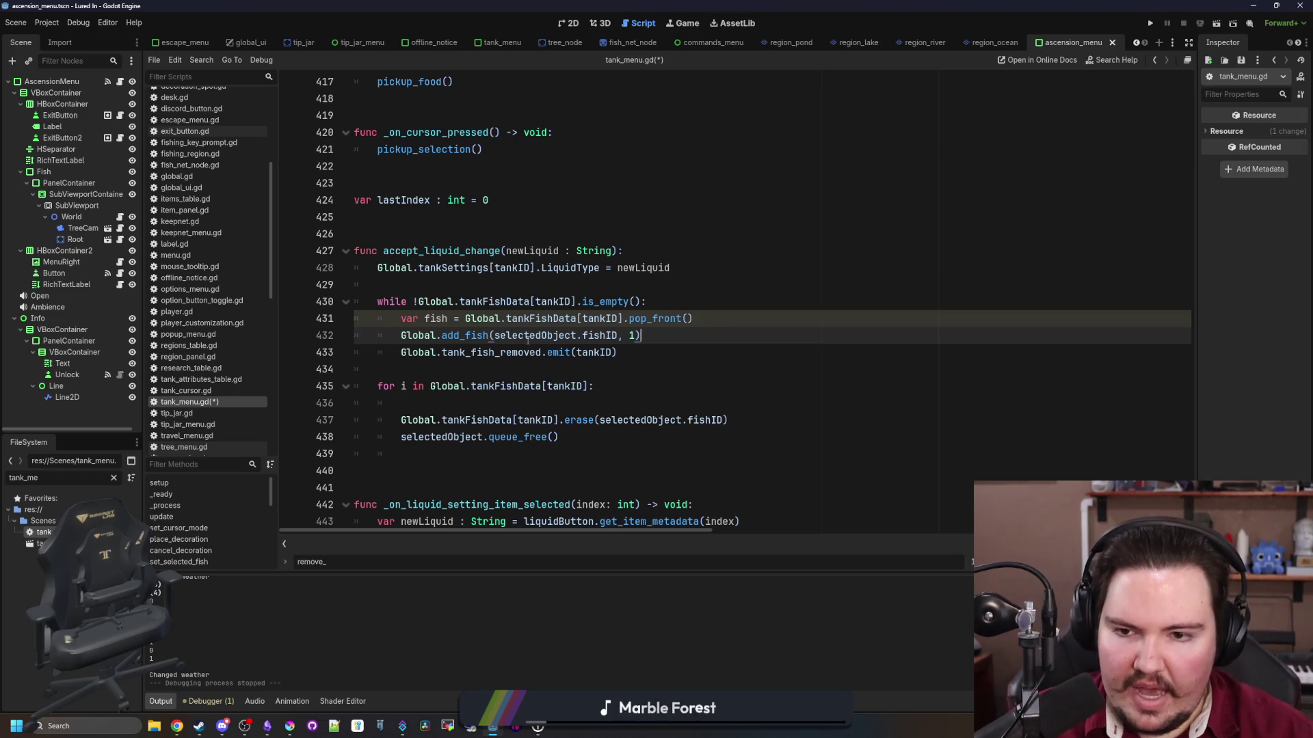
double_click(554, 337)
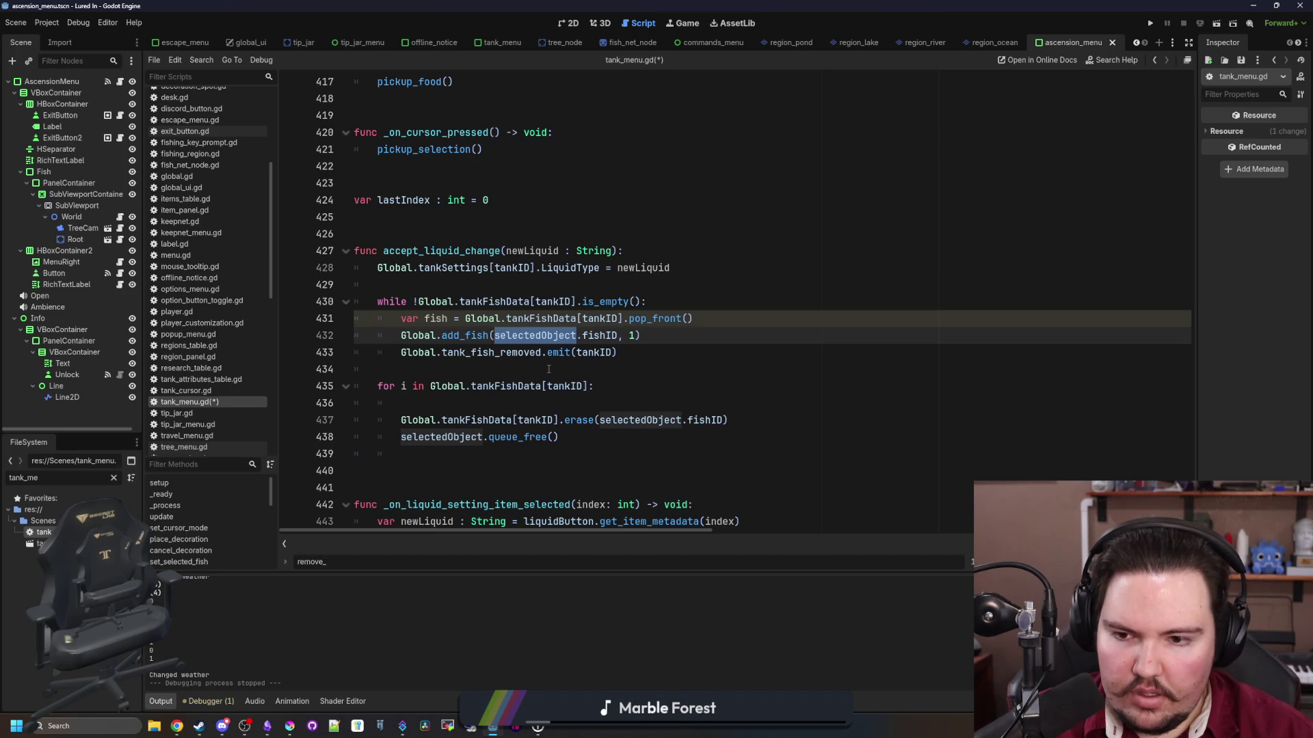
click(548, 369)
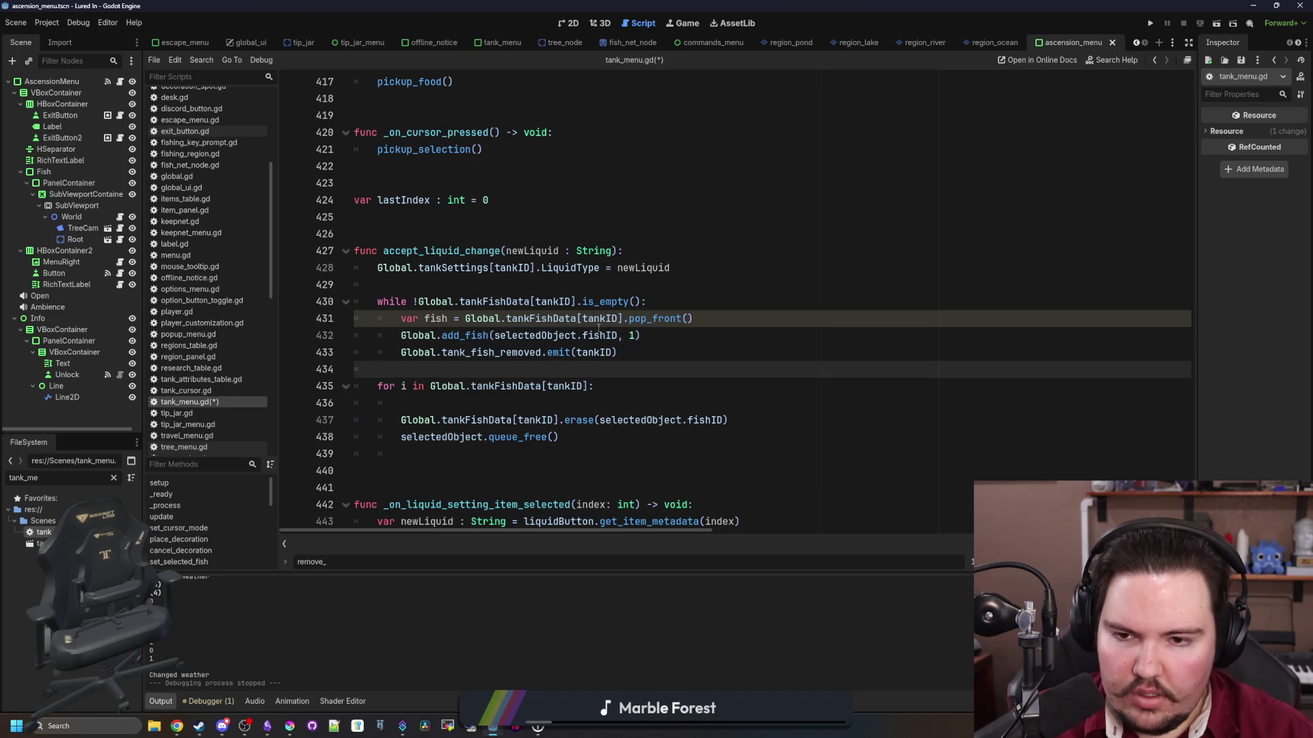
click(582, 336)
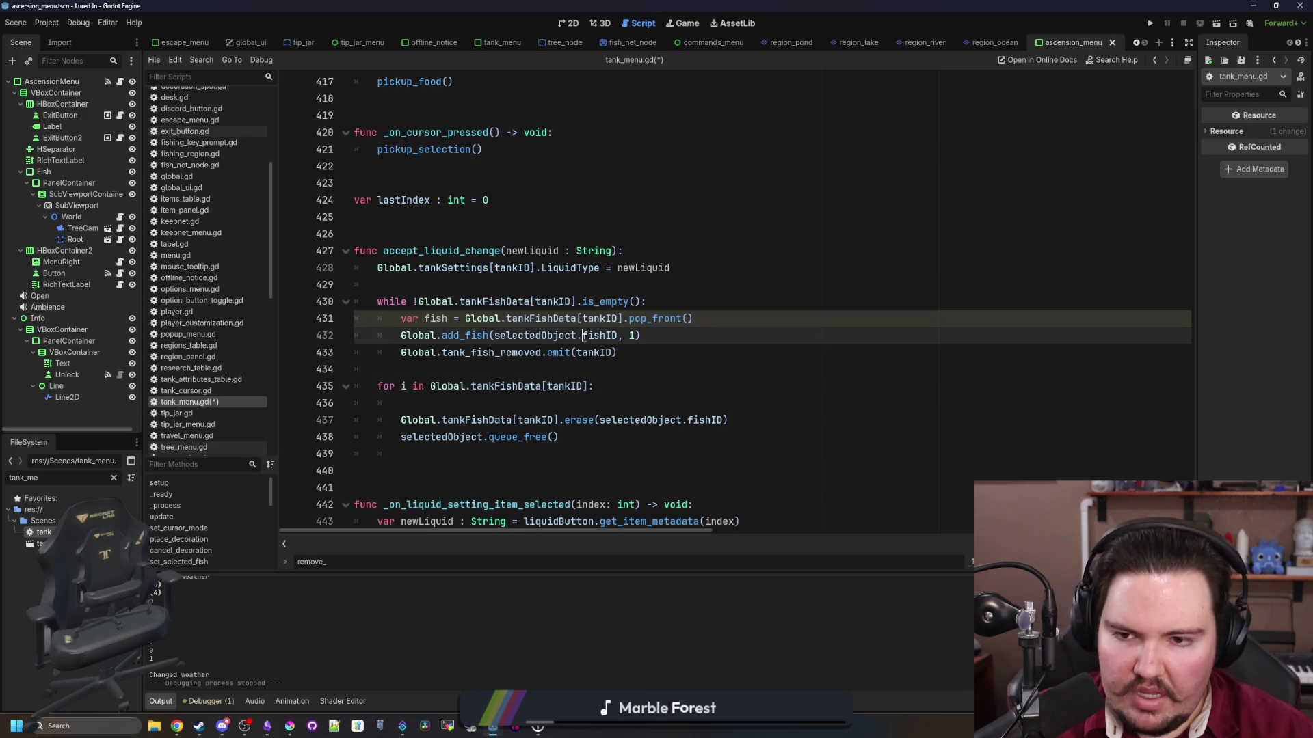
drag(568, 336, 493, 335)
click(595, 336)
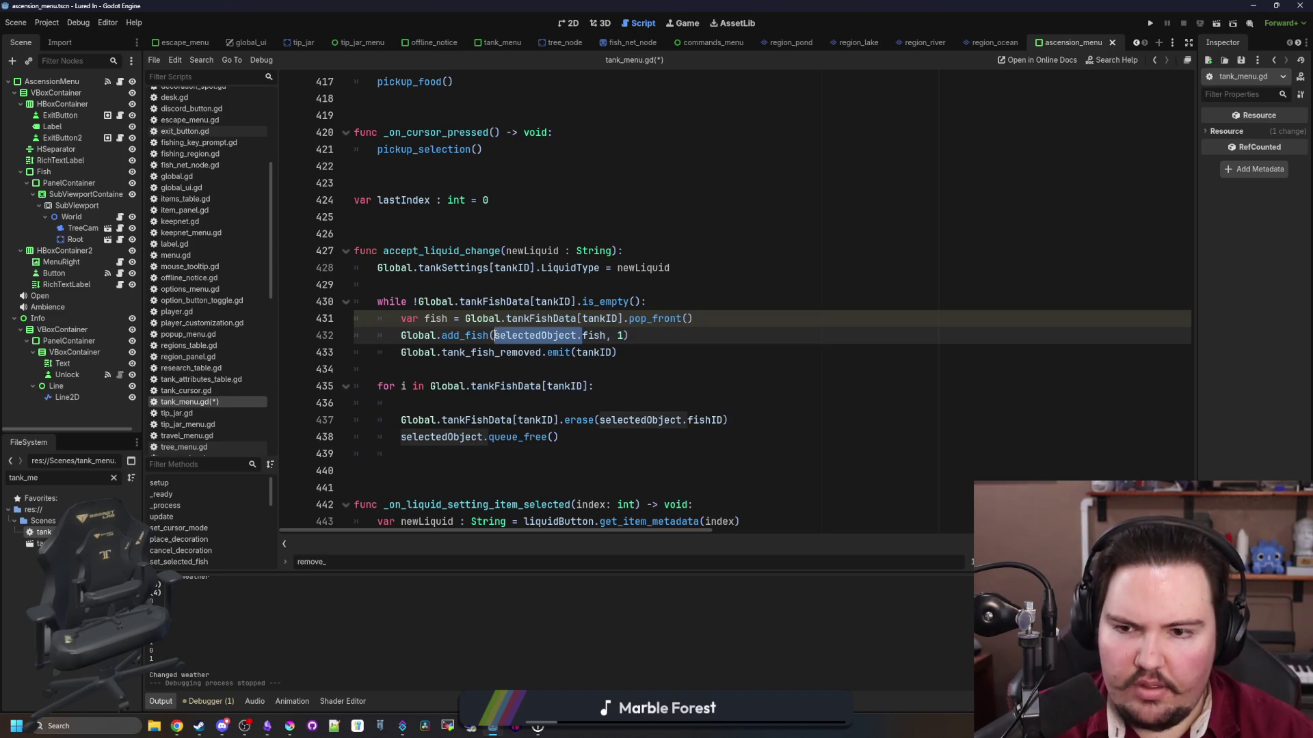
key(BackSpace)
Step: Delete the leftover for loop and indent the blank line under the while loop
click(499, 369)
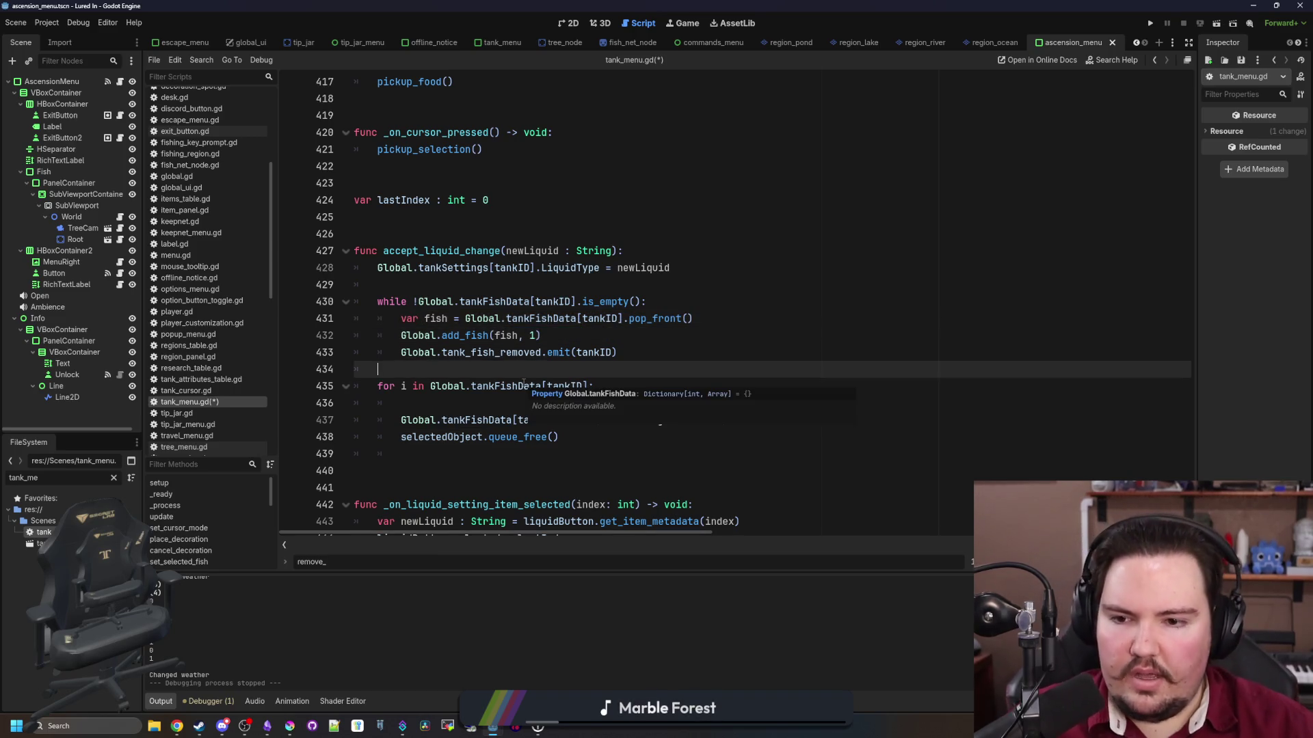
click(485, 453)
drag(609, 437, 340, 383)
key(BackSpace)
key(Tab)
key(Tab)
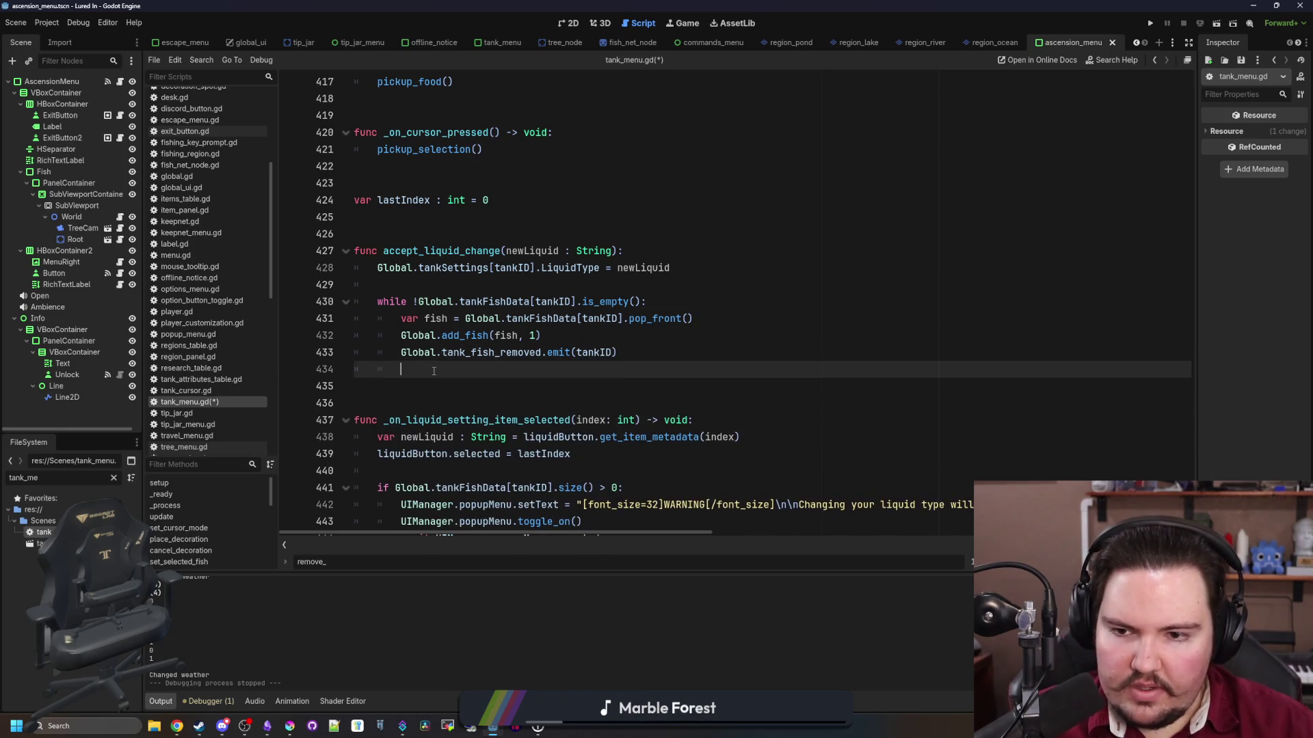
Step: Place the emit call after the while loop, remove the extra blank line, and save
scroll(434, 370, up, 8)
scroll(450, 357, down, 7)
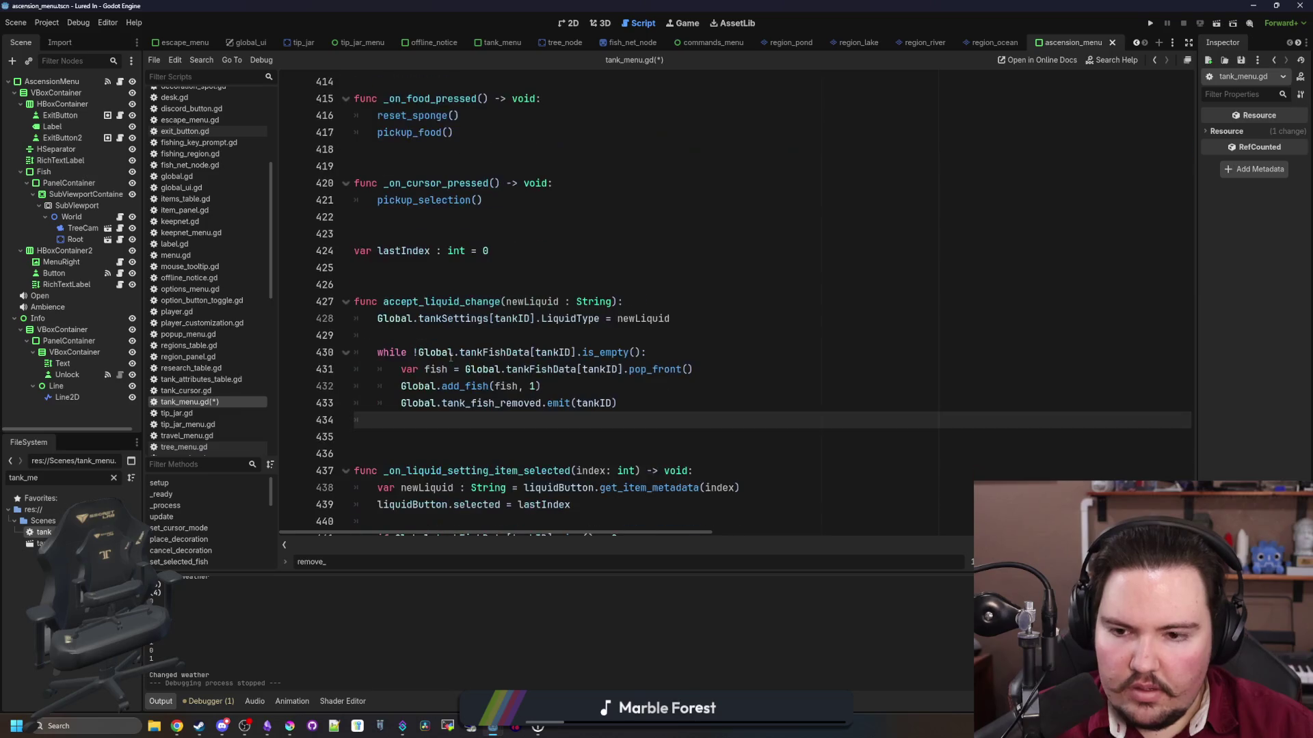
click(396, 402)
key(BackSpace)
key(Down)
key(Delete)
click(595, 387)
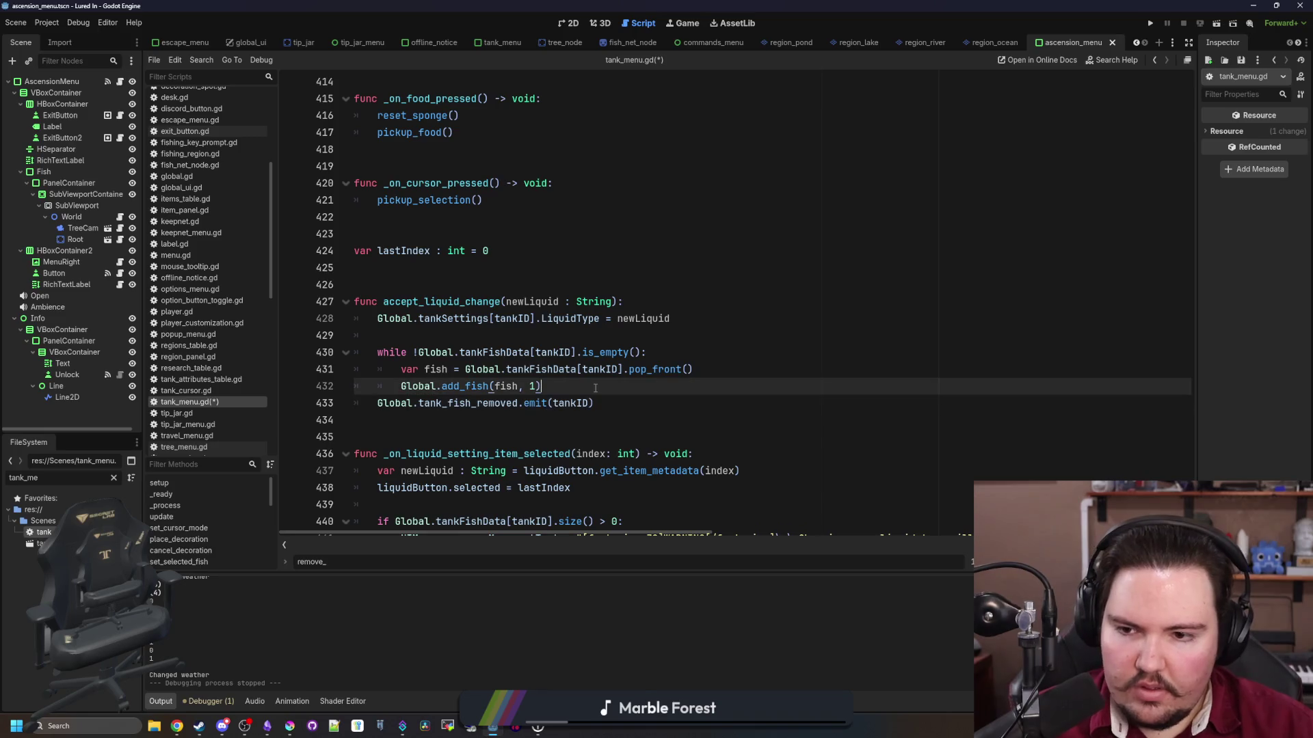
click(427, 337)
key(ctrl+s)
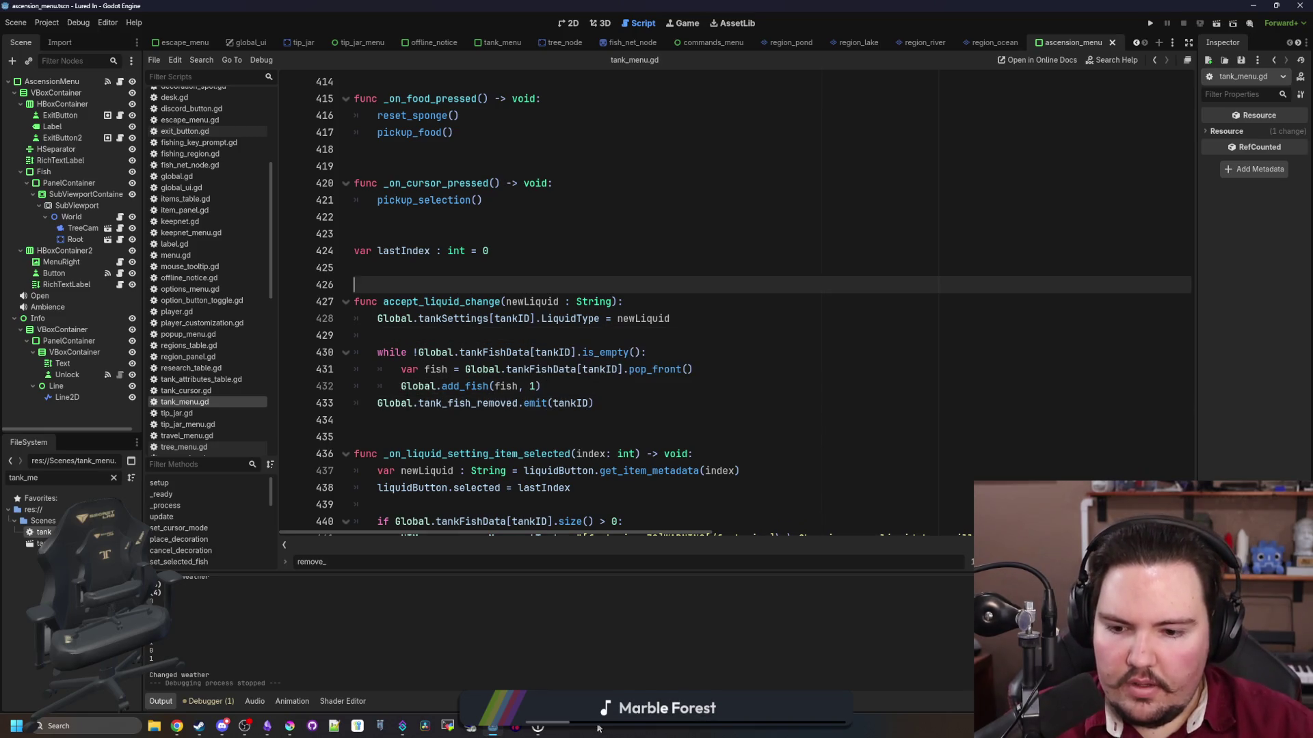
click(684, 22)
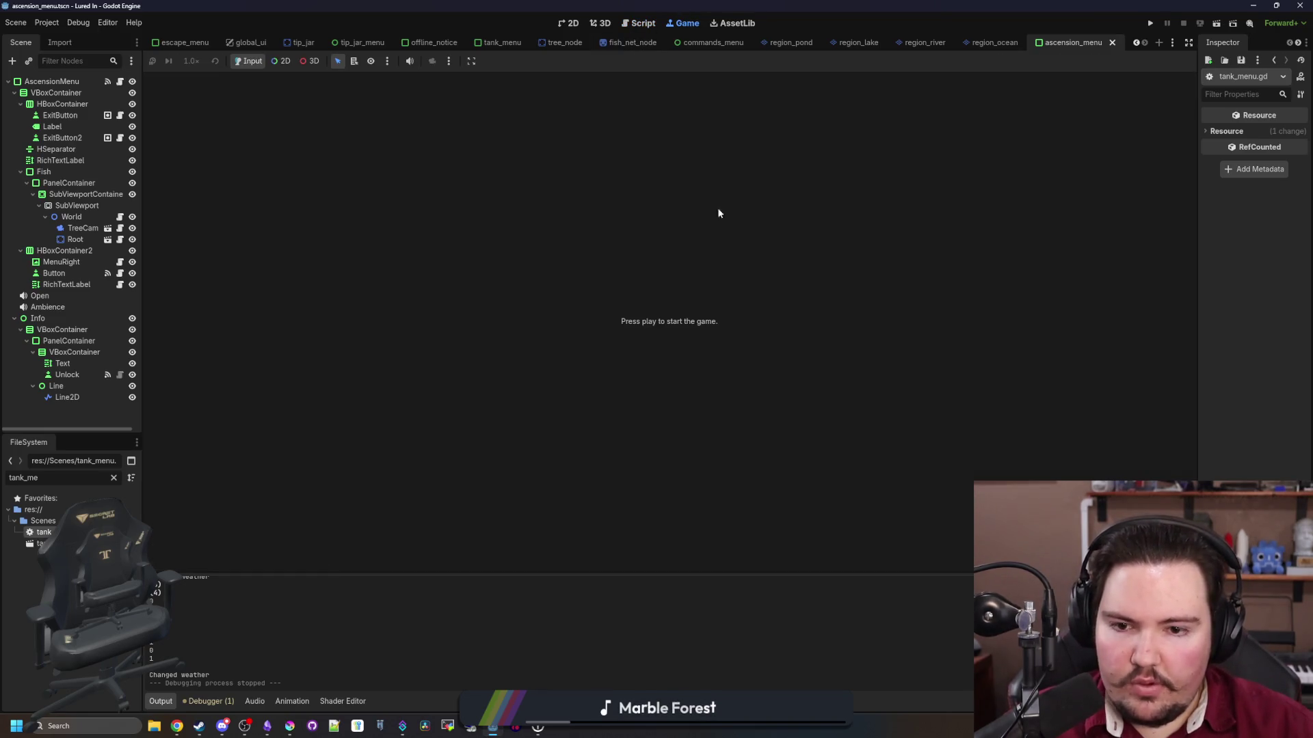
Step: Run the game and move three fish, including a Koi, into Fish Tank 4
click(1149, 21)
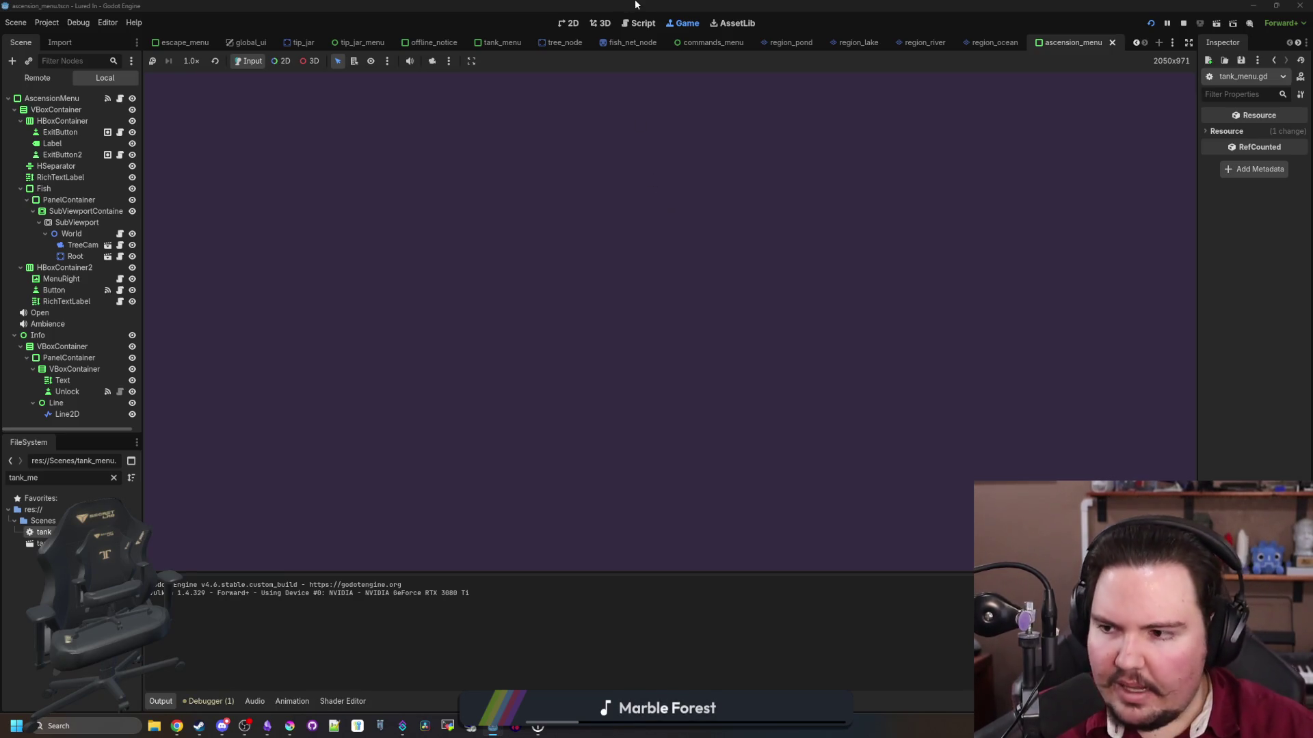
click(670, 381)
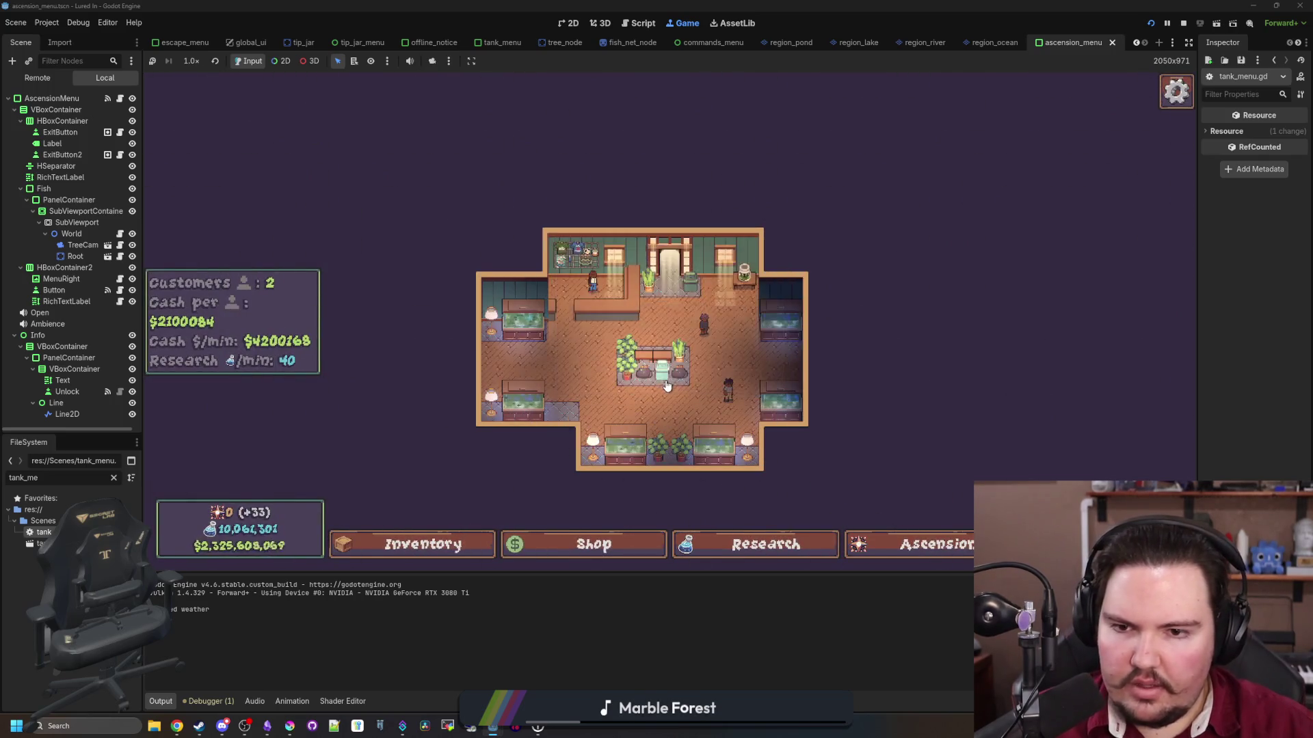
click(888, 451)
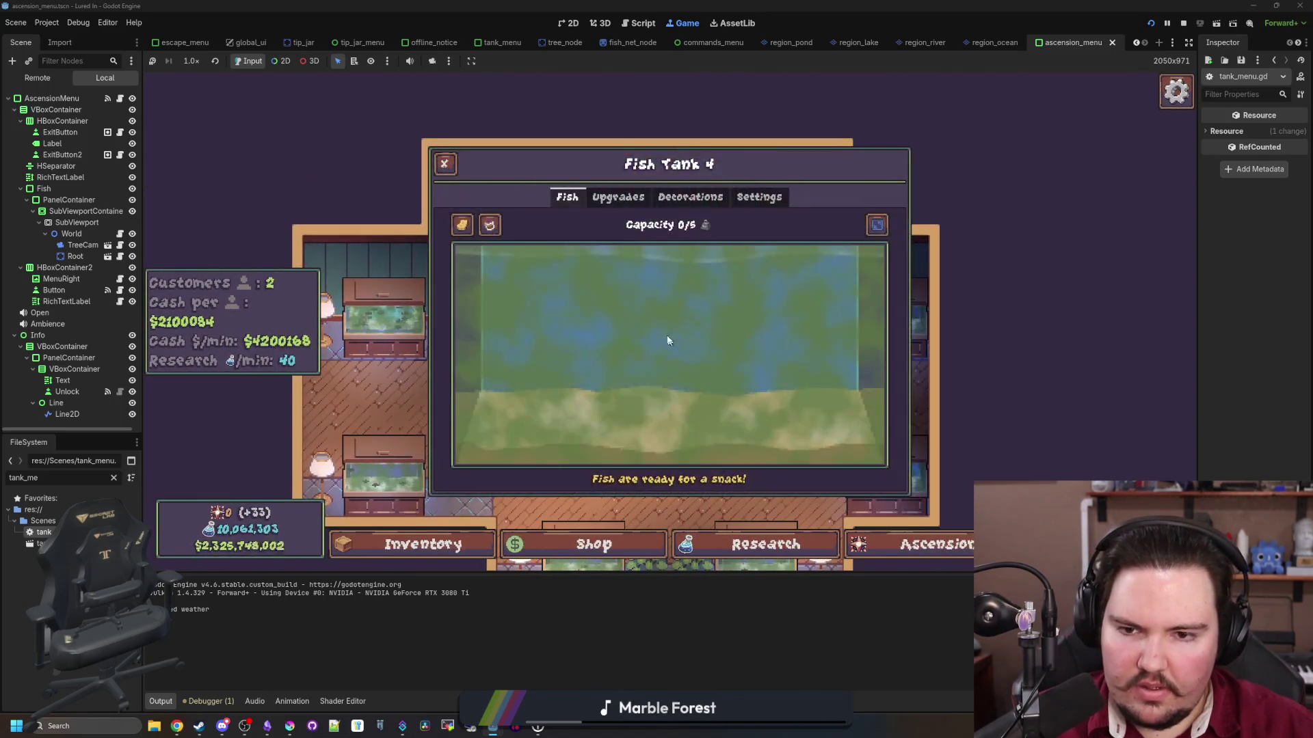
click(417, 544)
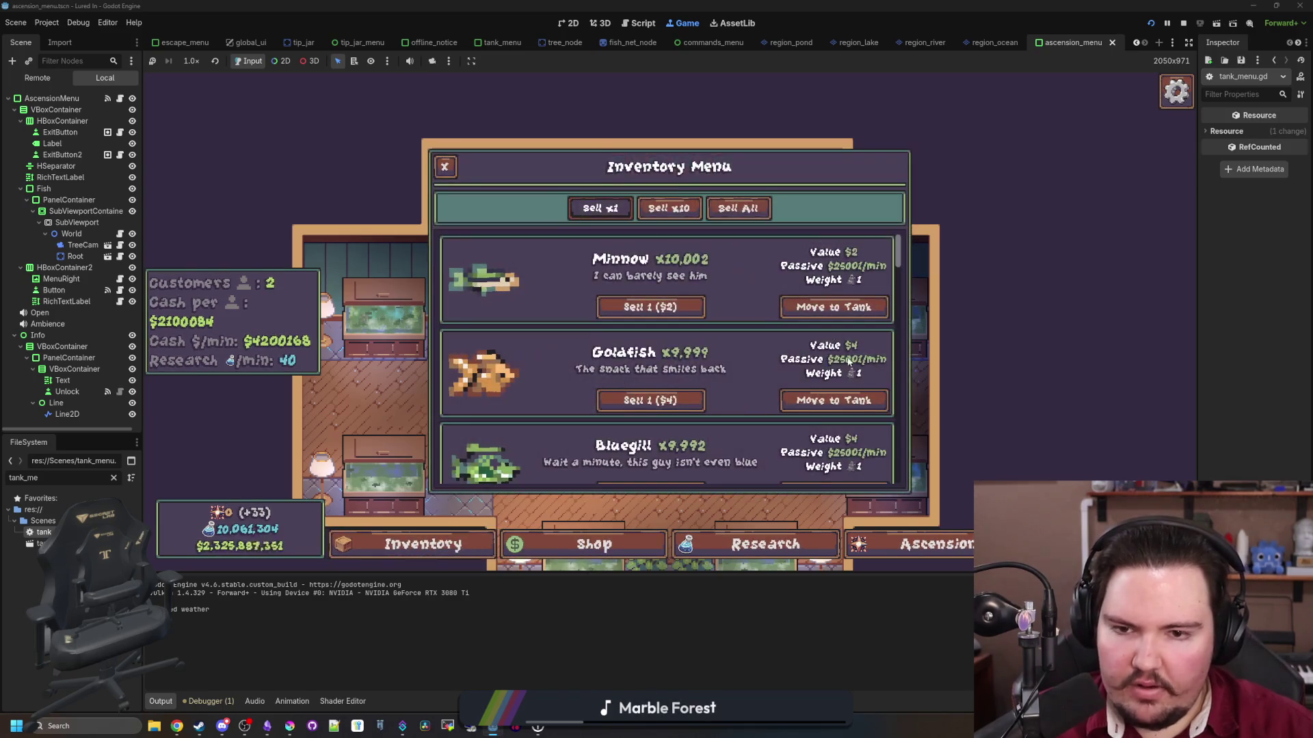
click(835, 305)
click(875, 462)
scroll(834, 411, down, 3)
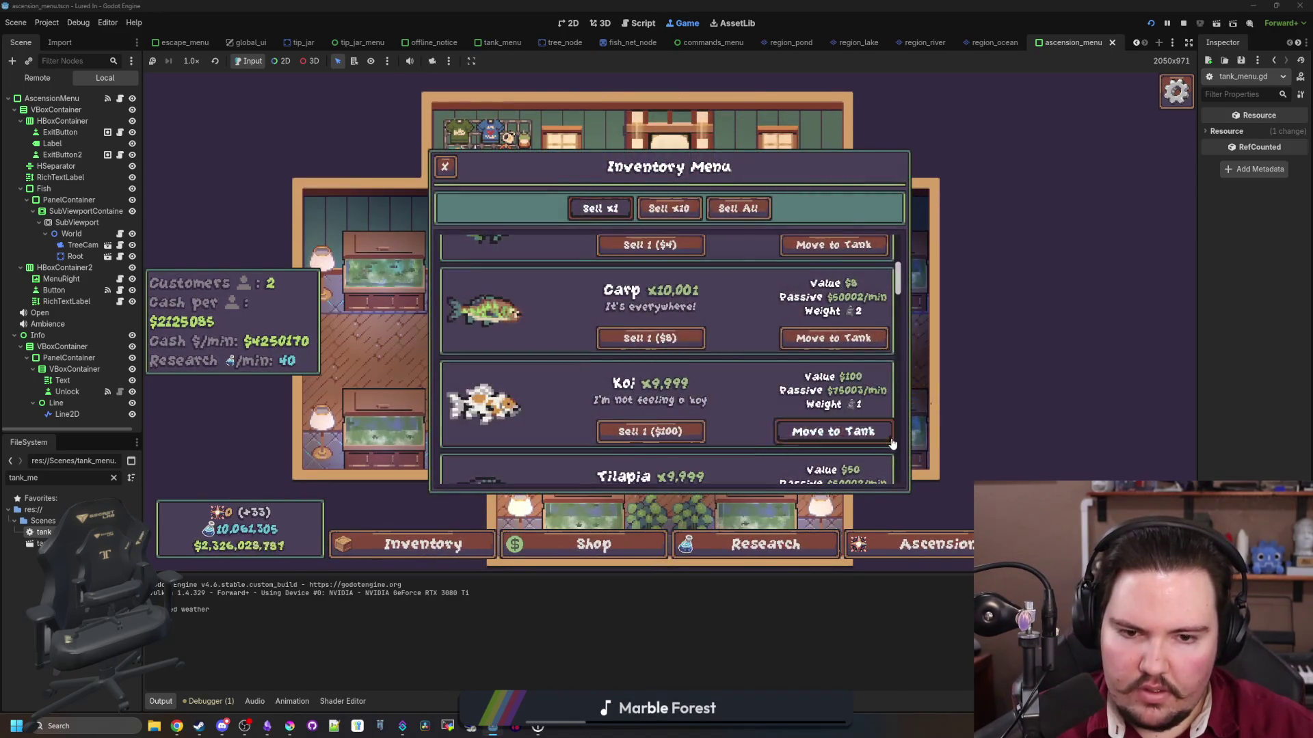
click(918, 450)
click(917, 450)
Step: Switch Fish Tank 4's liquid type to Freshwater, accept the warning, and check its fish
click(759, 197)
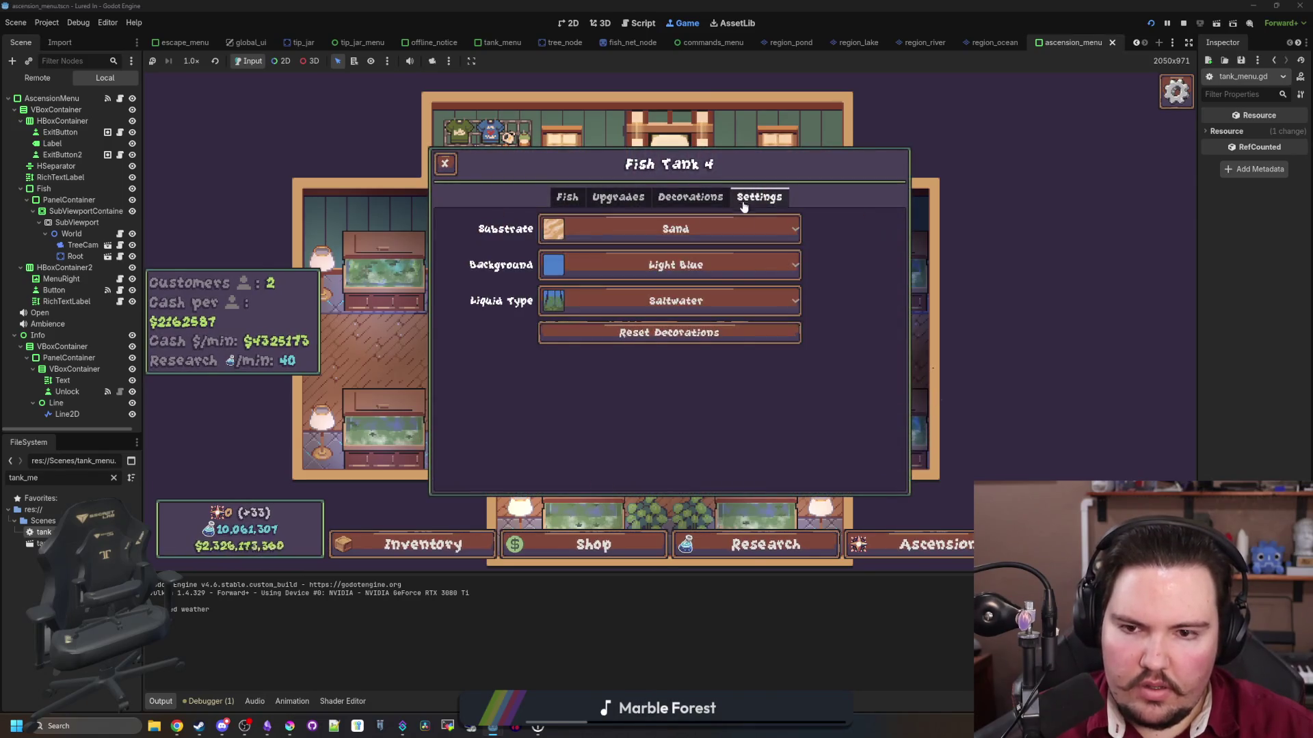
click(677, 301)
click(639, 324)
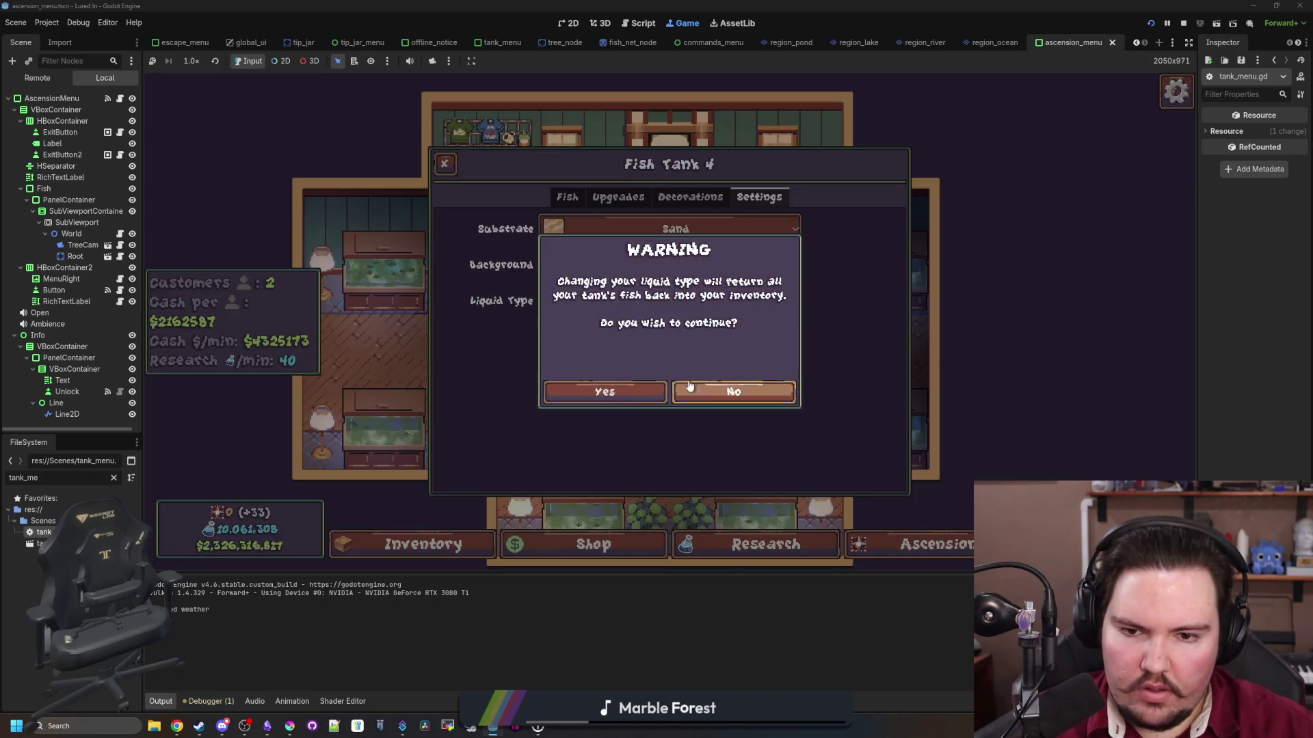
click(641, 400)
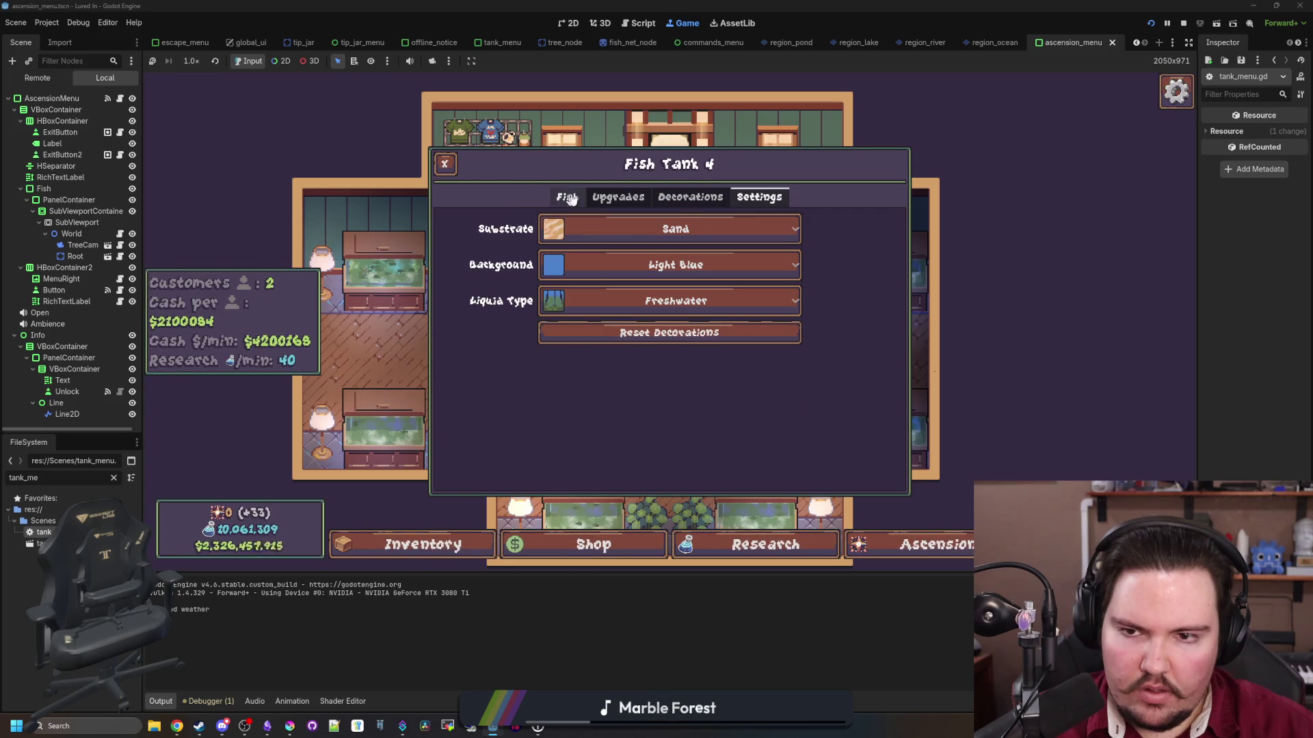
click(572, 198)
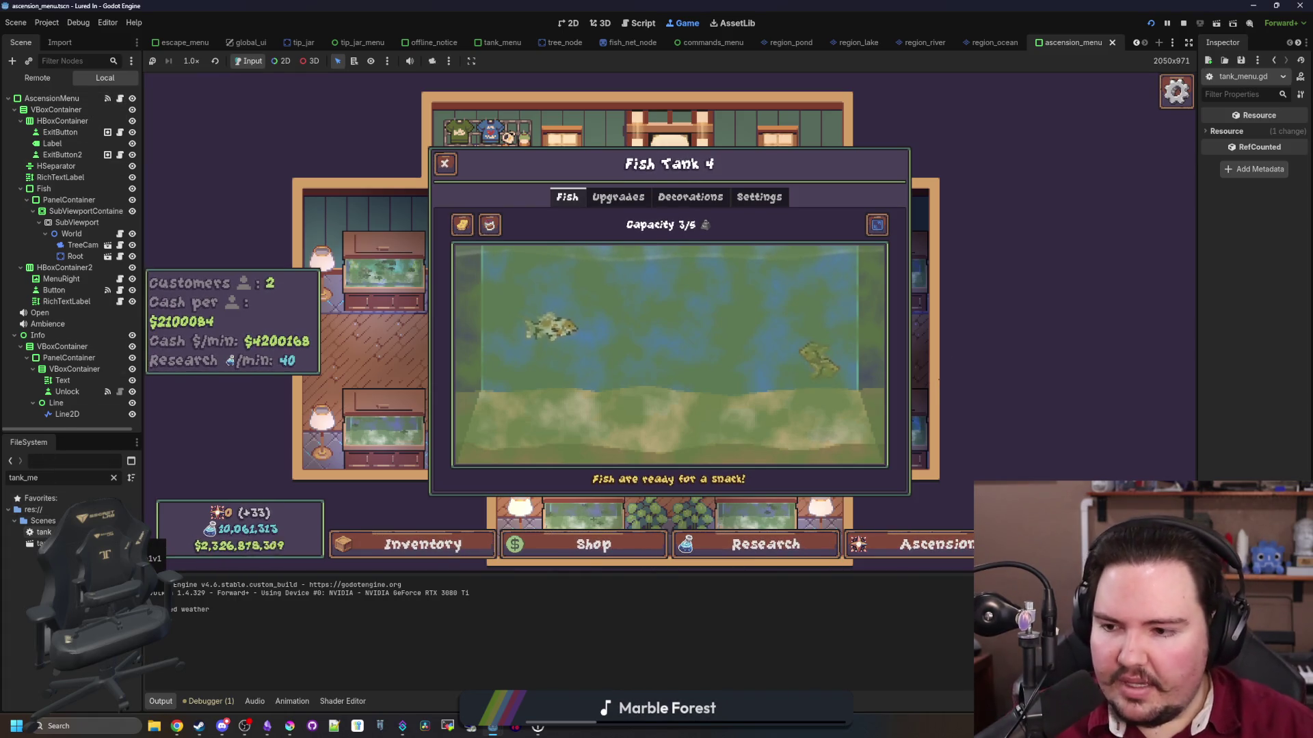
double_click(44, 532)
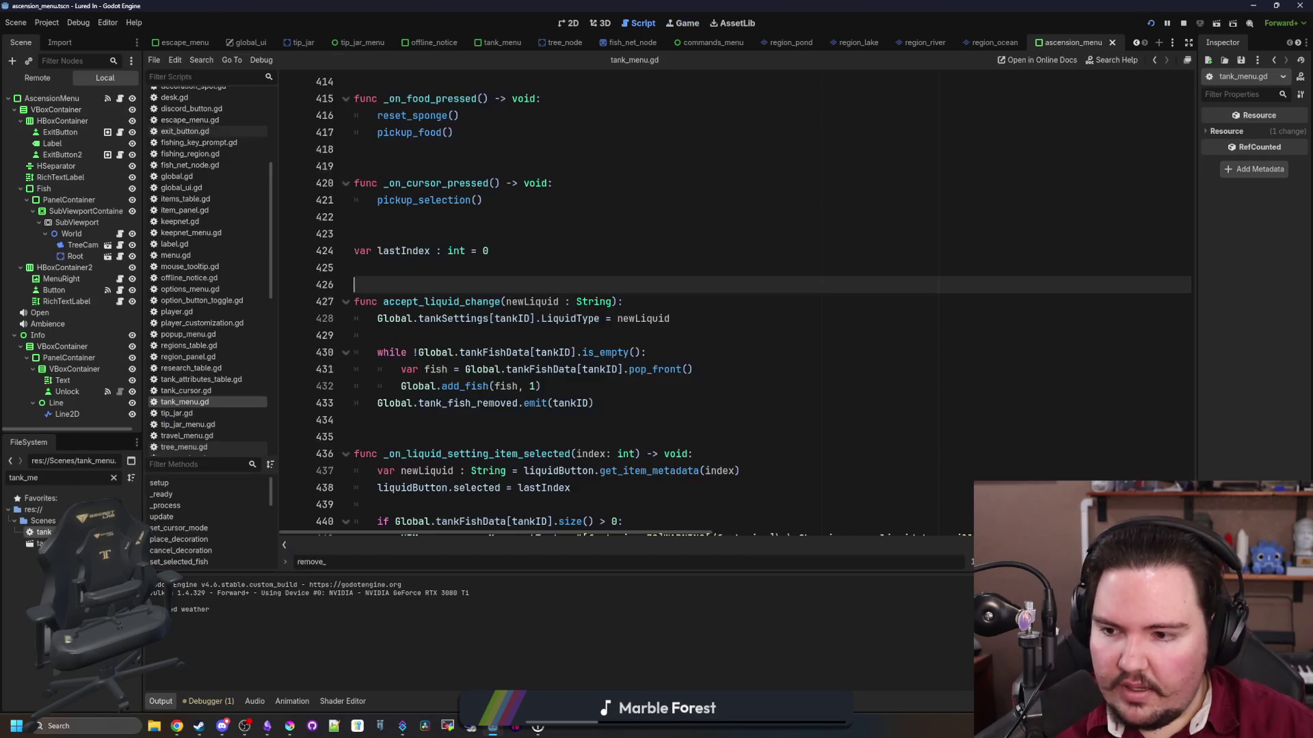
Step: Add a print(fish) line below line 431 inside the while loop and save
scroll(606, 312, down, 4)
scroll(649, 342, up, 5)
click(698, 375)
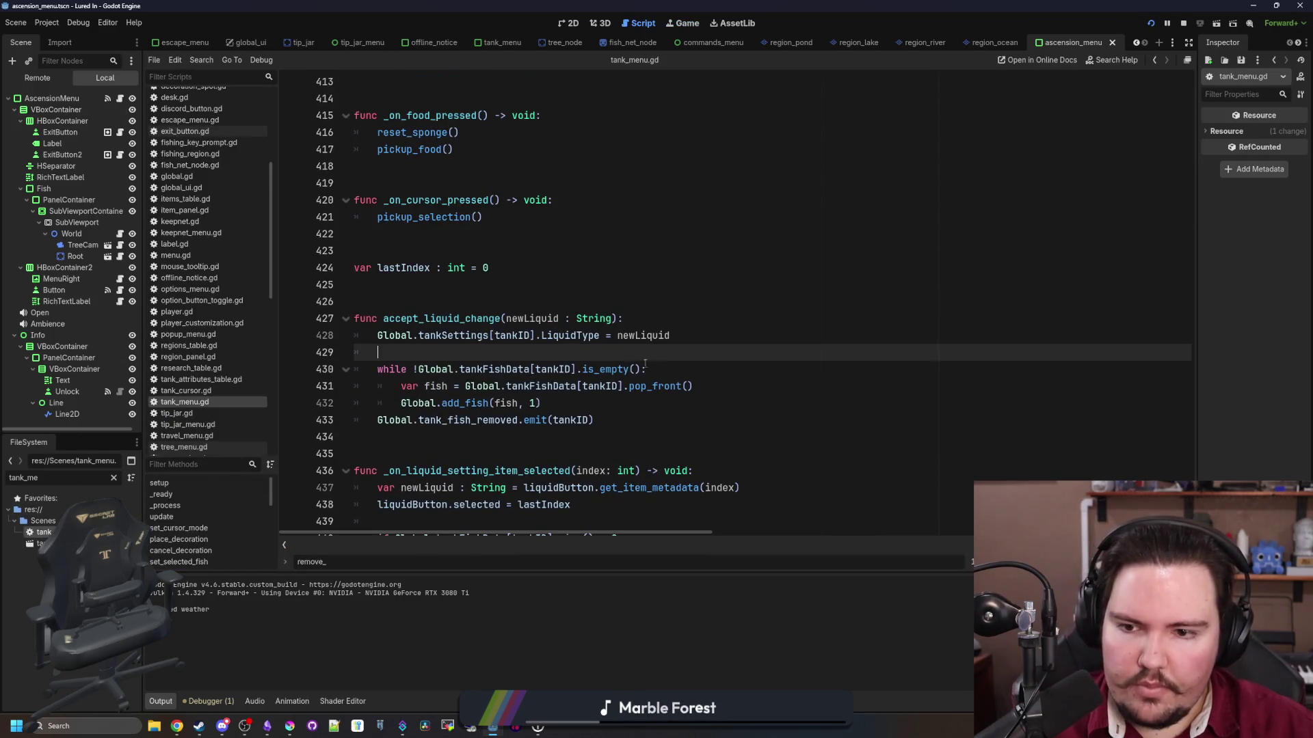
click(703, 380)
key(Return)
text(print(fish)
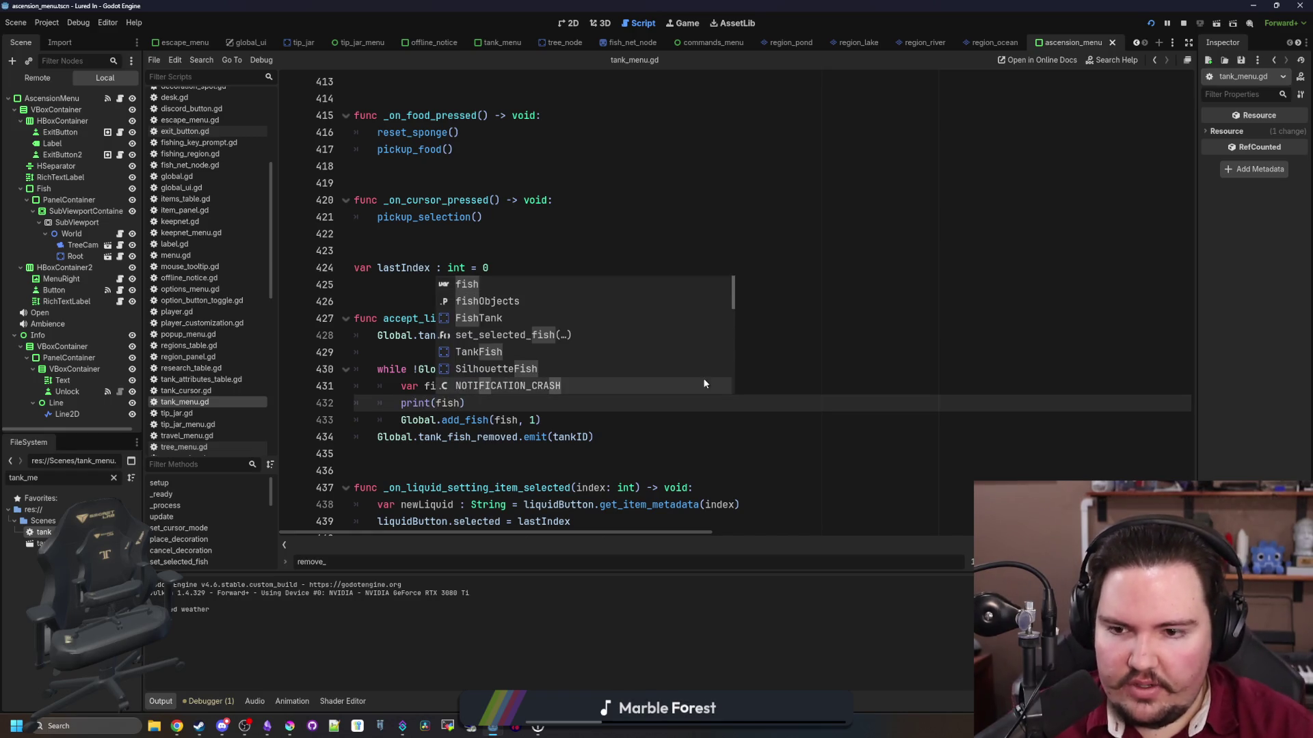
key(ctrl+s)
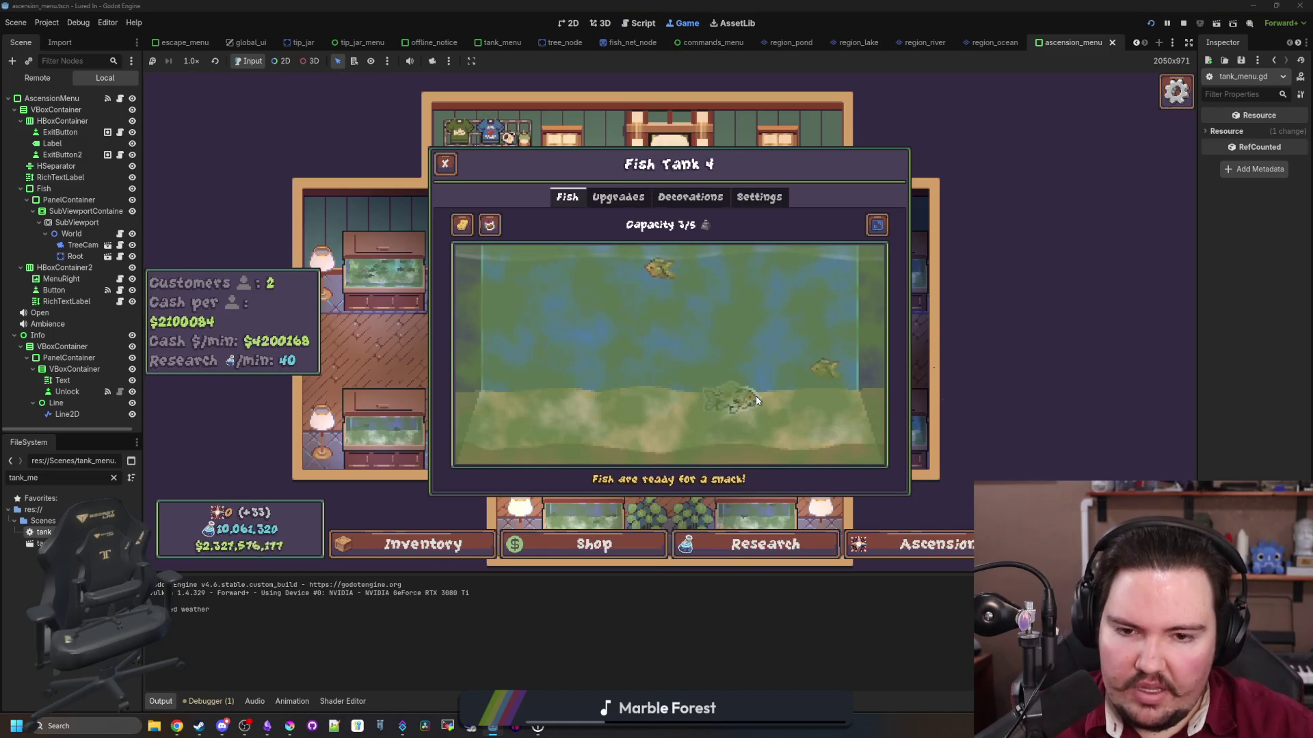
Step: Switch Fish Tank 4 to Saltwater, then back to Freshwater, and inspect its fish
click(759, 197)
click(675, 301)
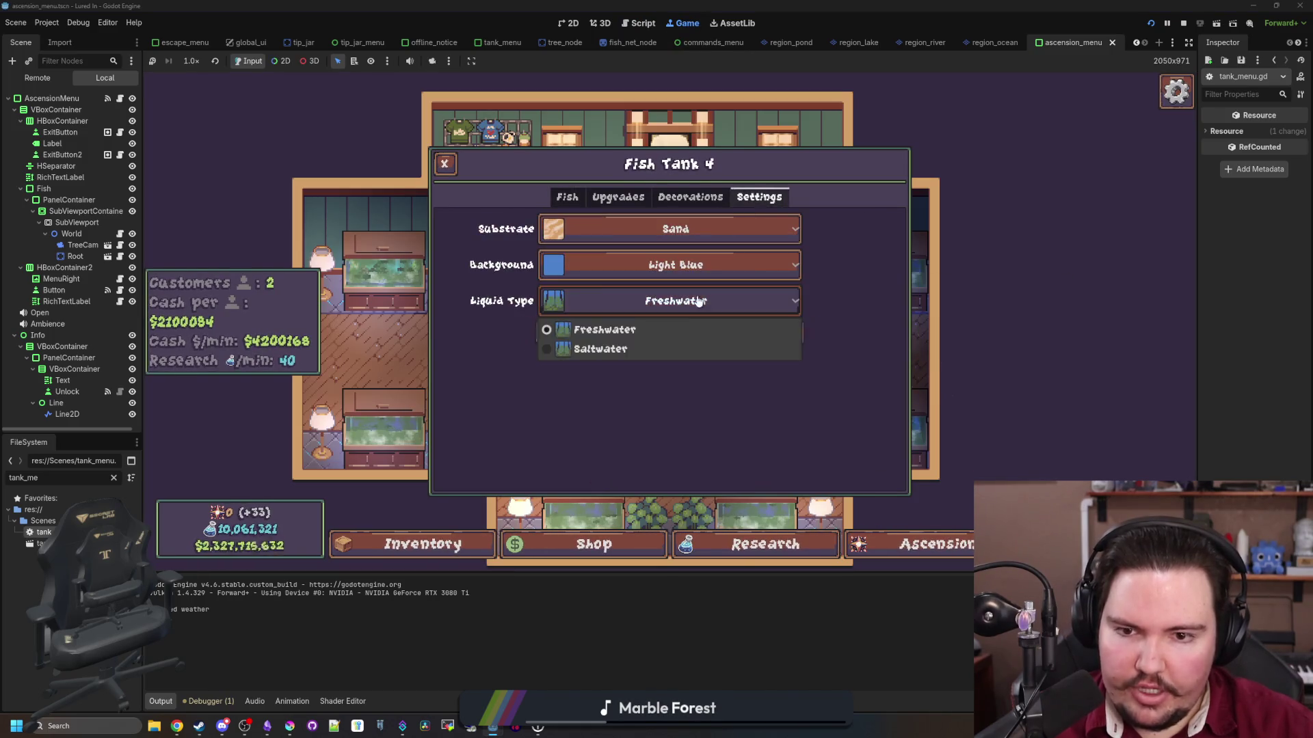
click(658, 348)
click(646, 305)
click(636, 330)
click(567, 197)
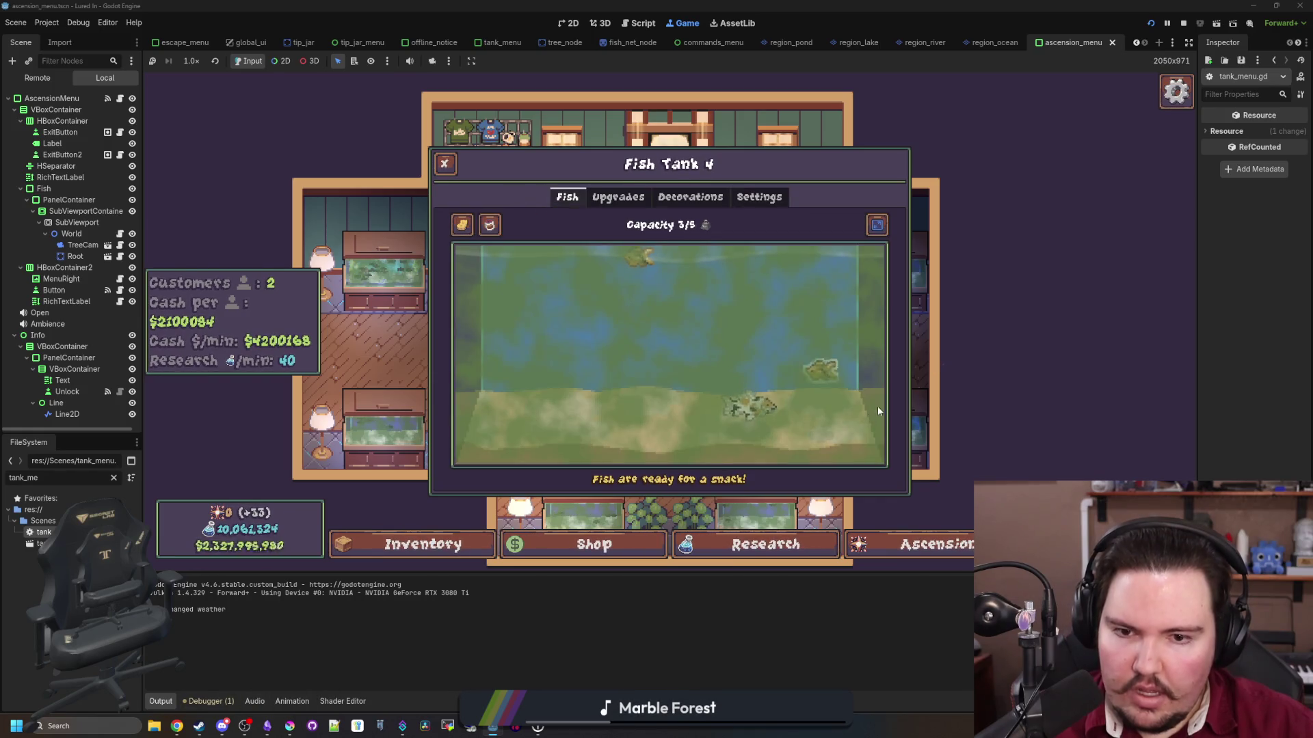
click(759, 197)
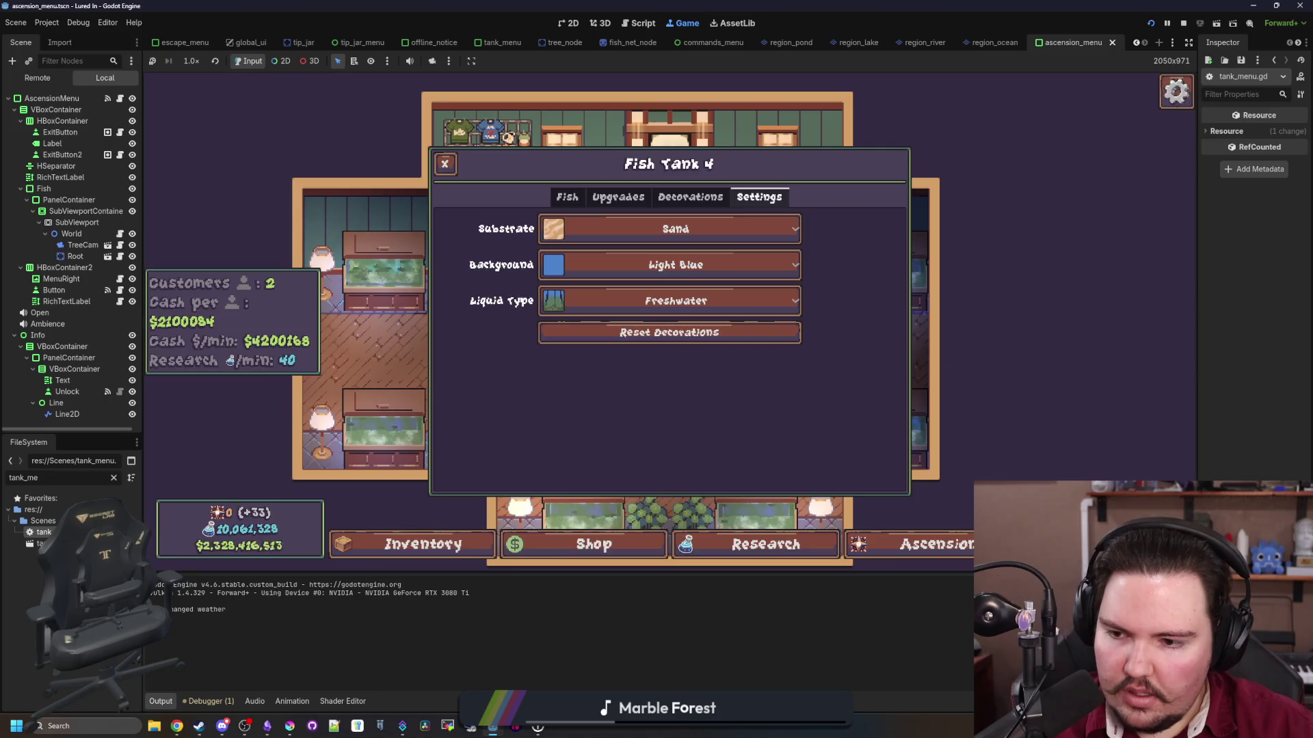
Step: In tank_menu.gd, search the script for 'tank-f' near line 429
key(ctrl+F3)
click(556, 352)
scroll(556, 354, down, 1)
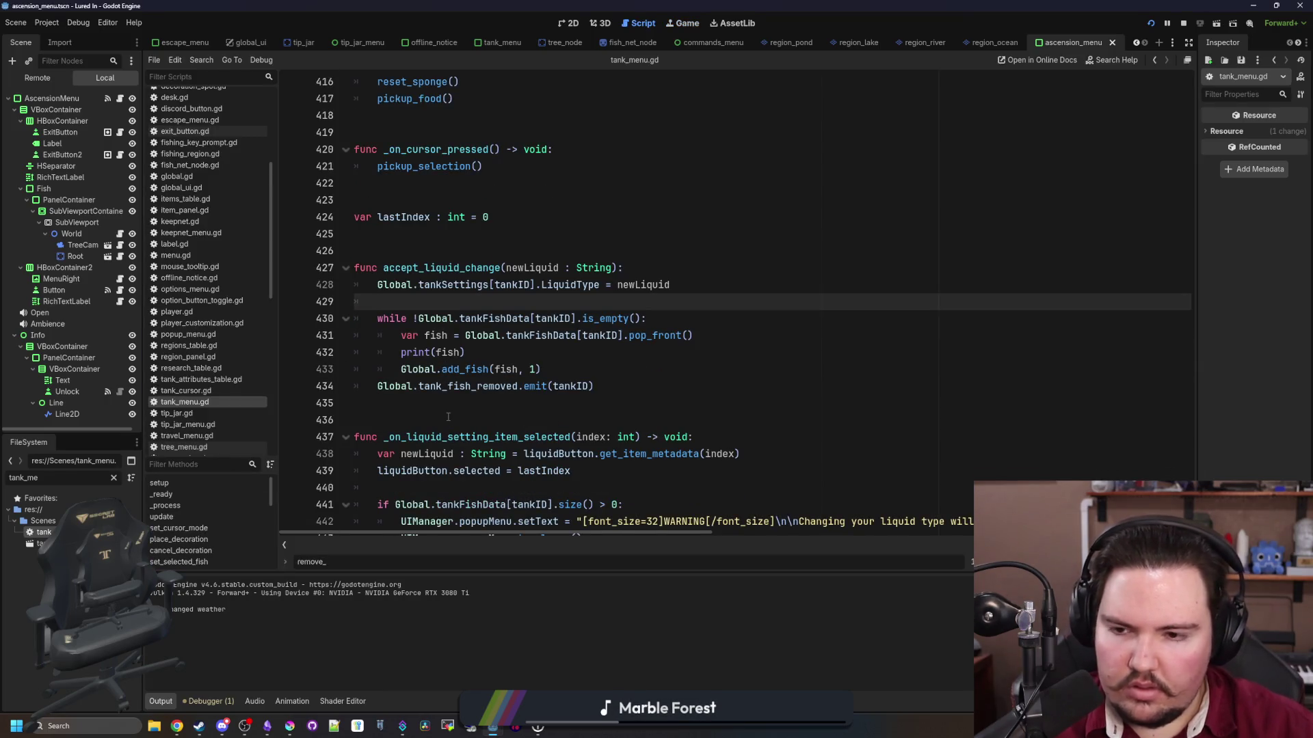
double_click(483, 387)
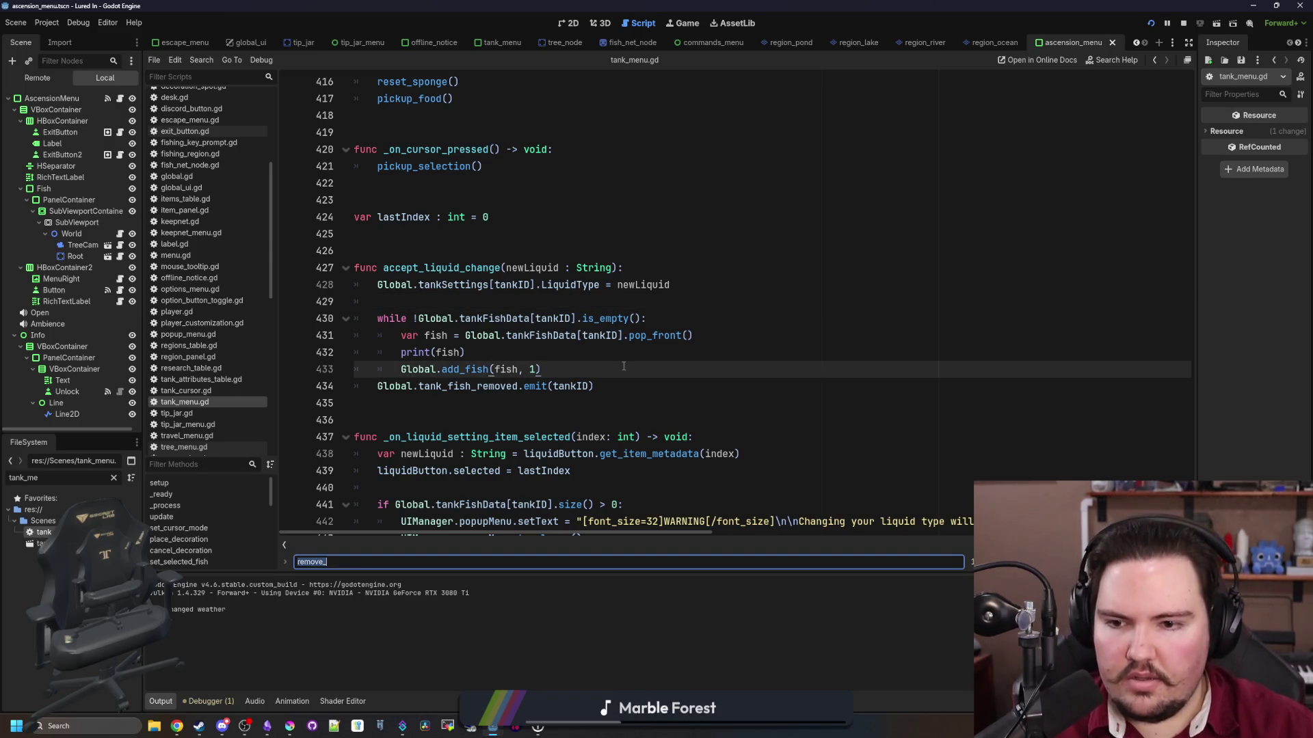
key(ctrl+f)
text(tank-f)
Step: Back in the game, choose Saltwater, accept the warning, then select Freshwater again
key(ctrl+F4)
click(619, 355)
click(635, 400)
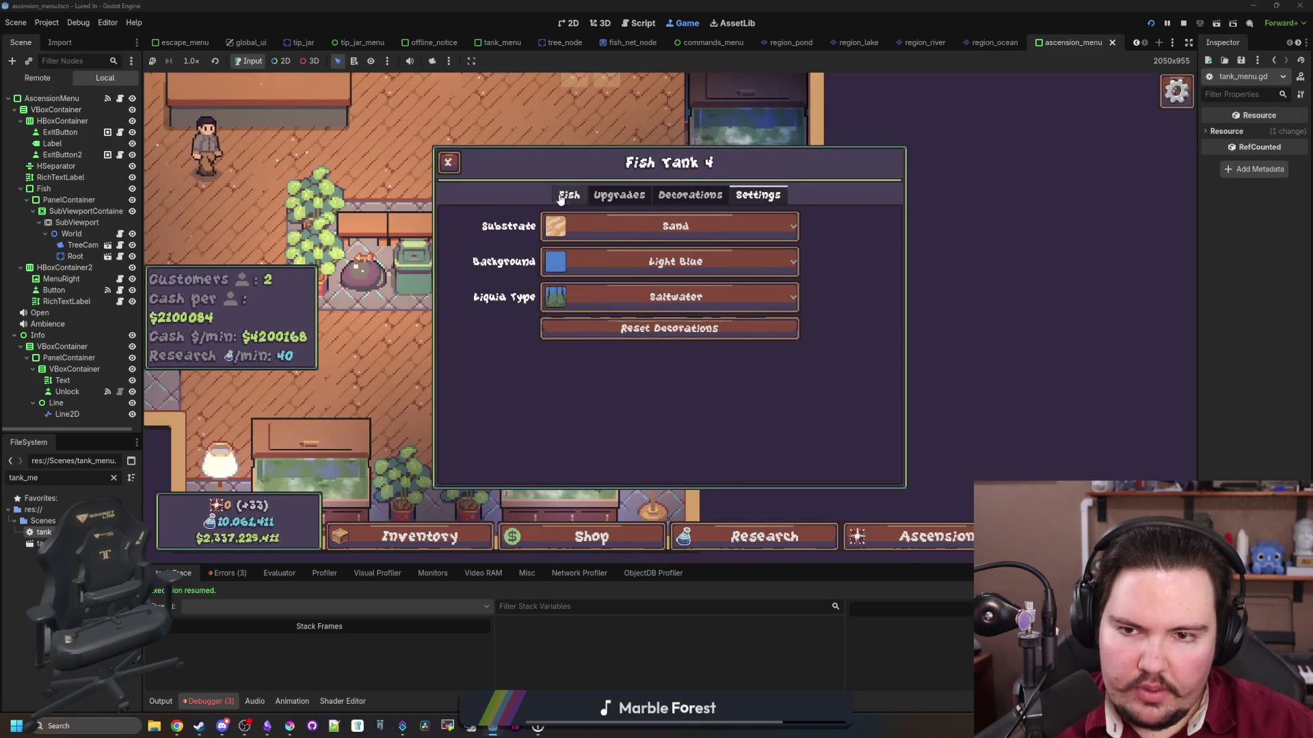
click(662, 306)
click(645, 326)
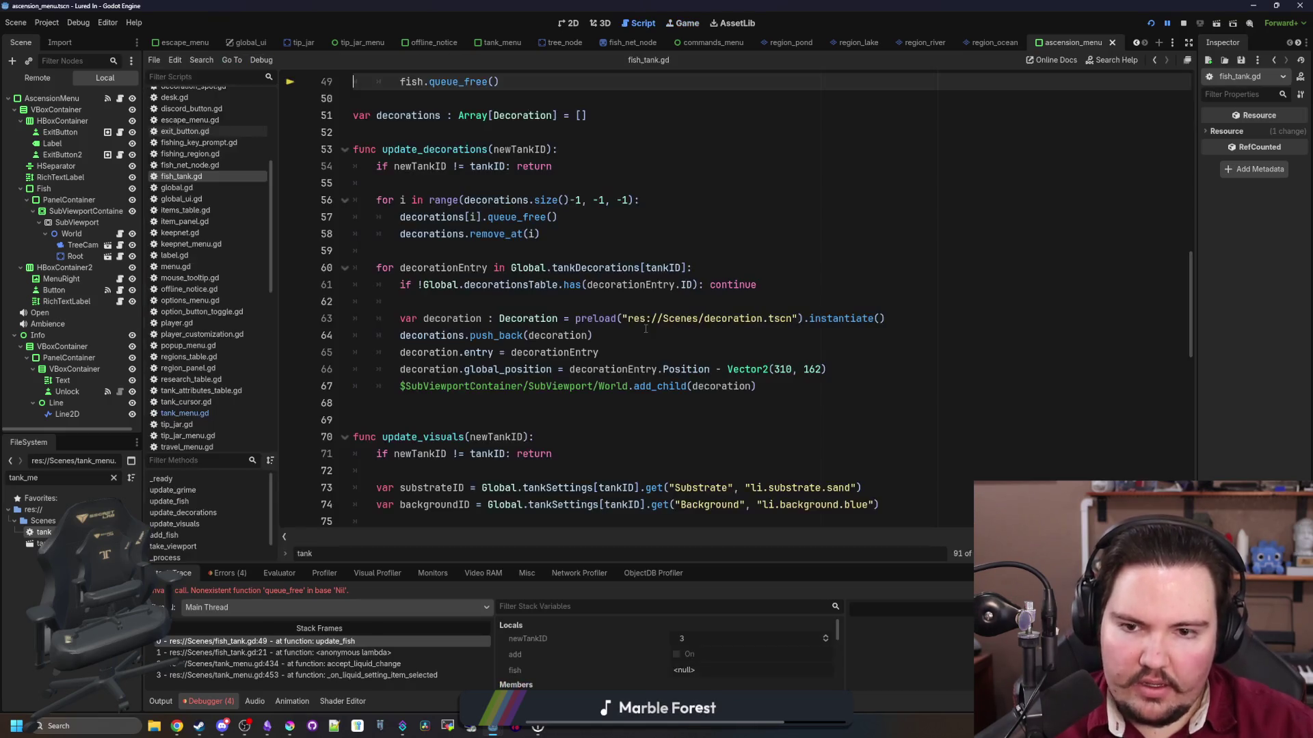
Step: Inspect the call stack frames, from accept_liquid_change at line 434 back to failing line 49
scroll(454, 403, up, 7)
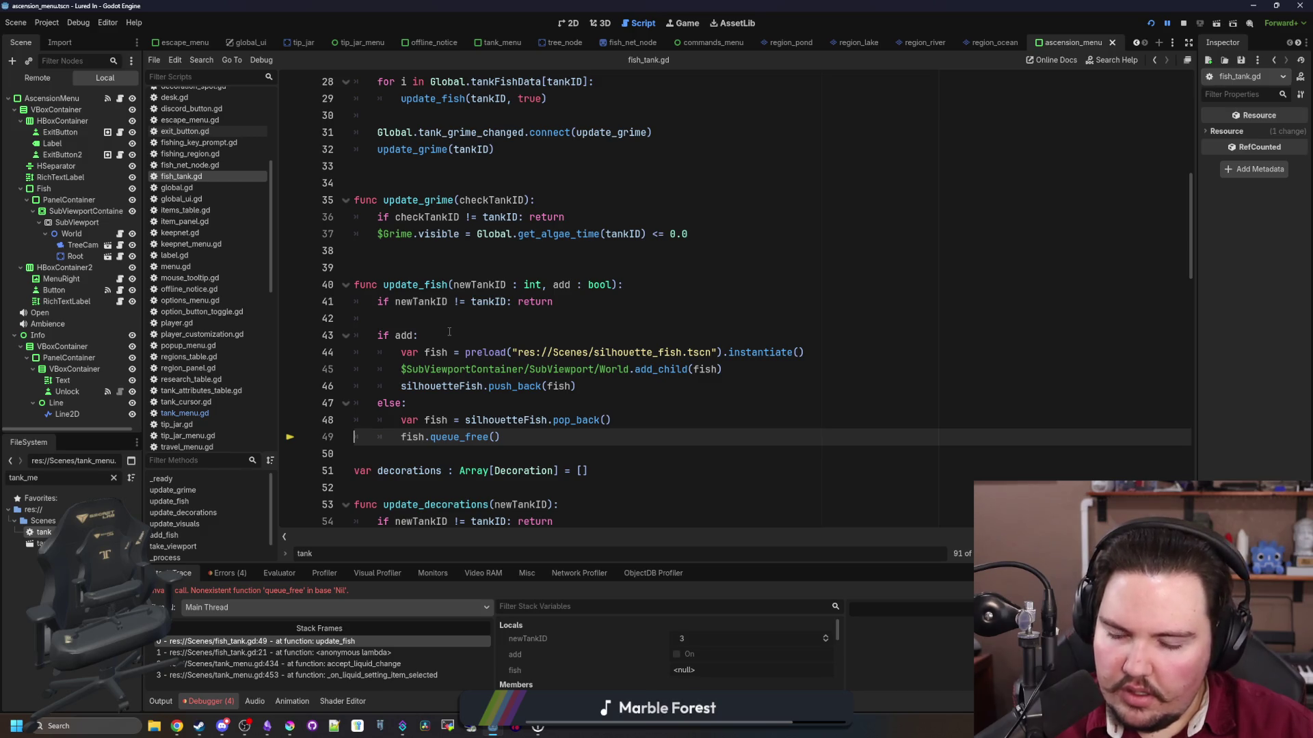
mouse_move(476, 466)
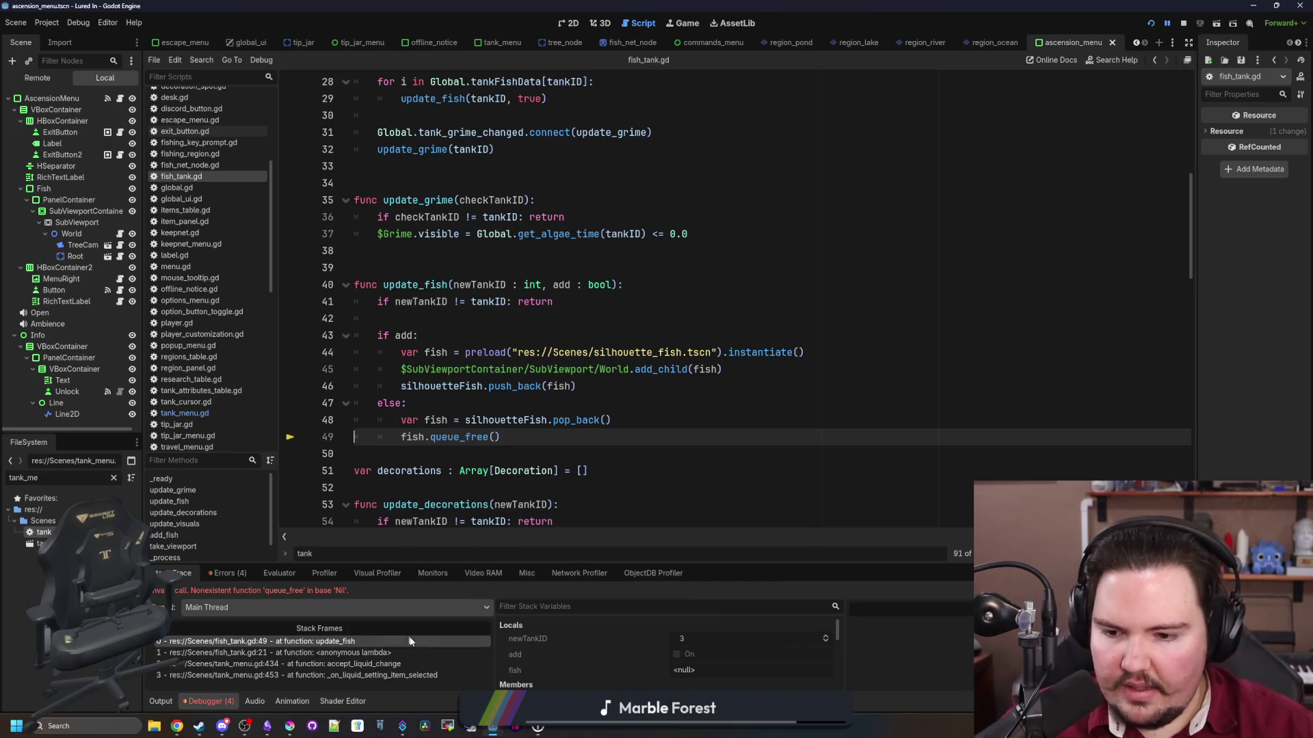
click(397, 667)
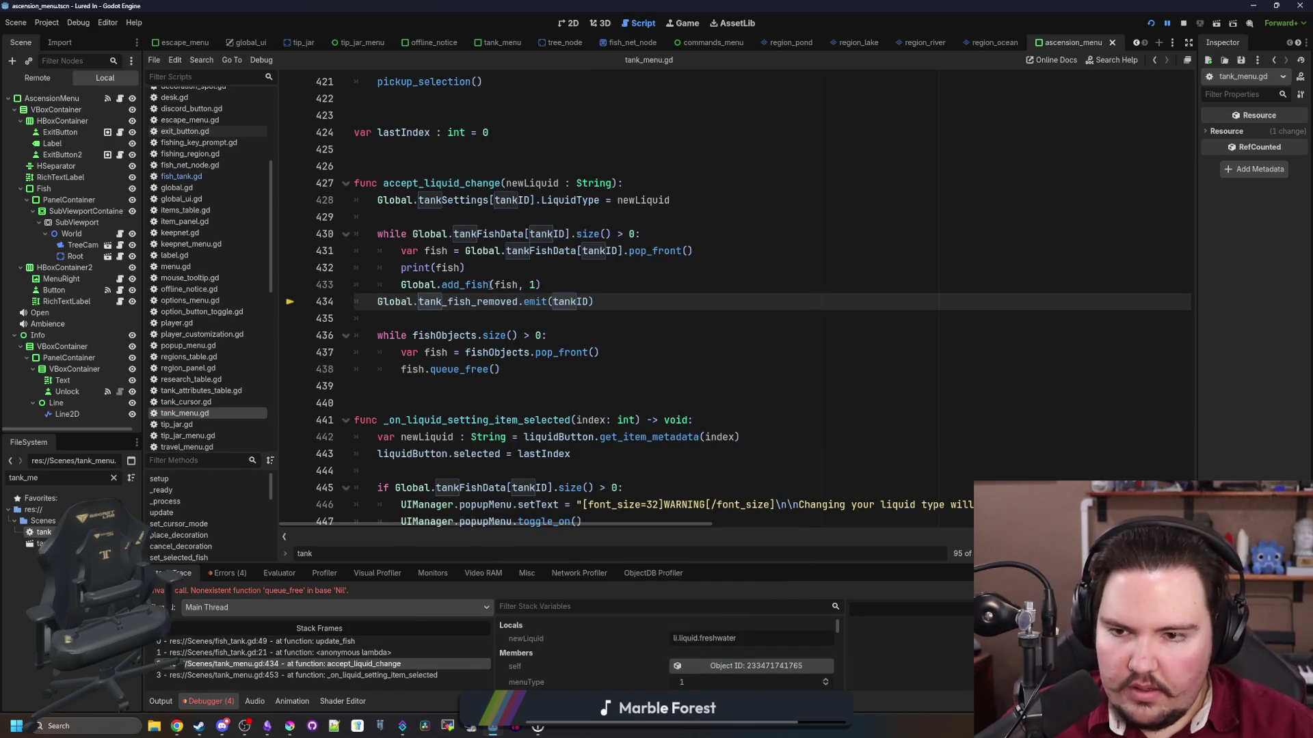
mouse_move(496, 303)
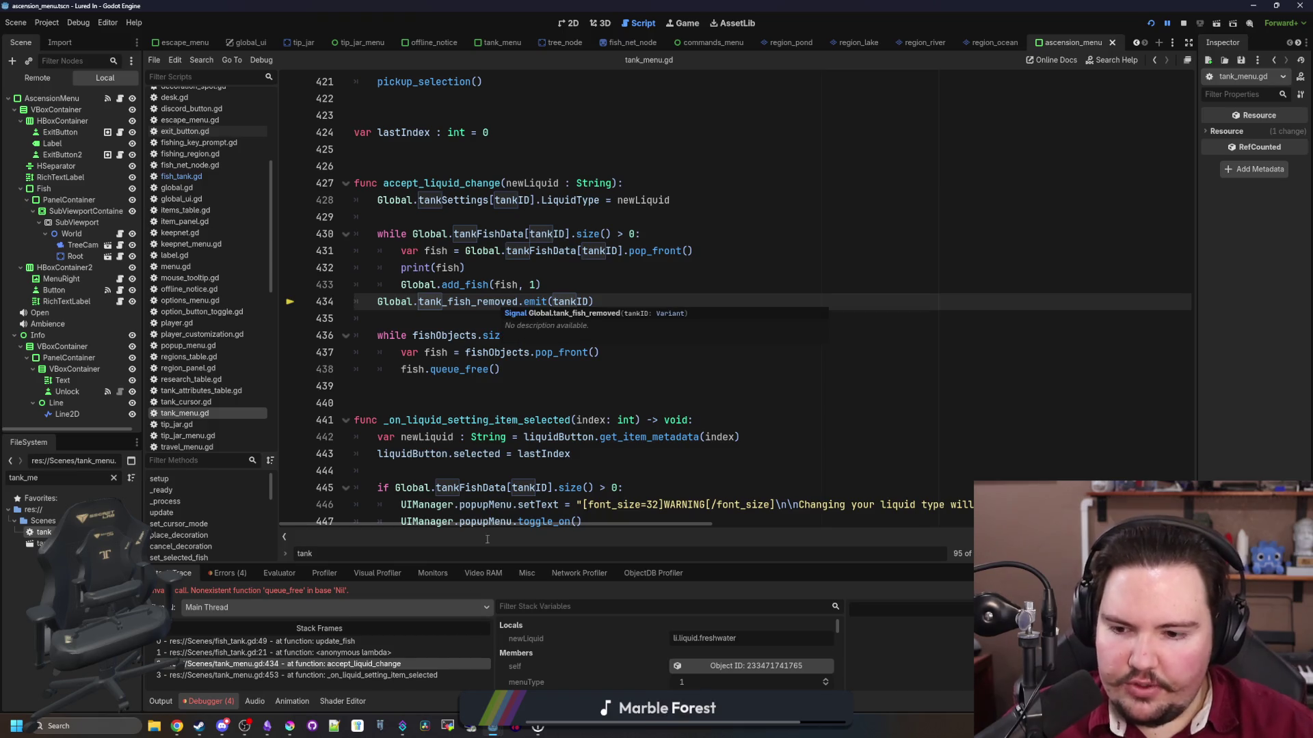
click(369, 654)
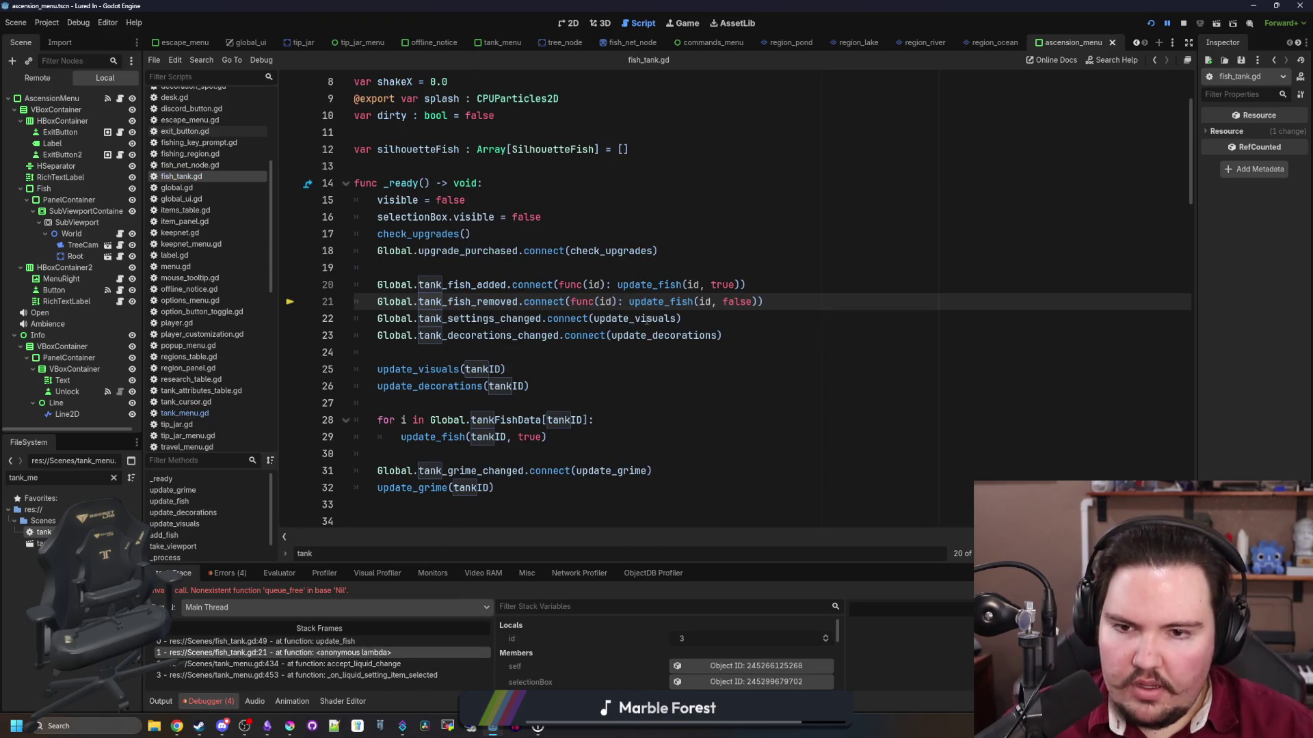
click(331, 643)
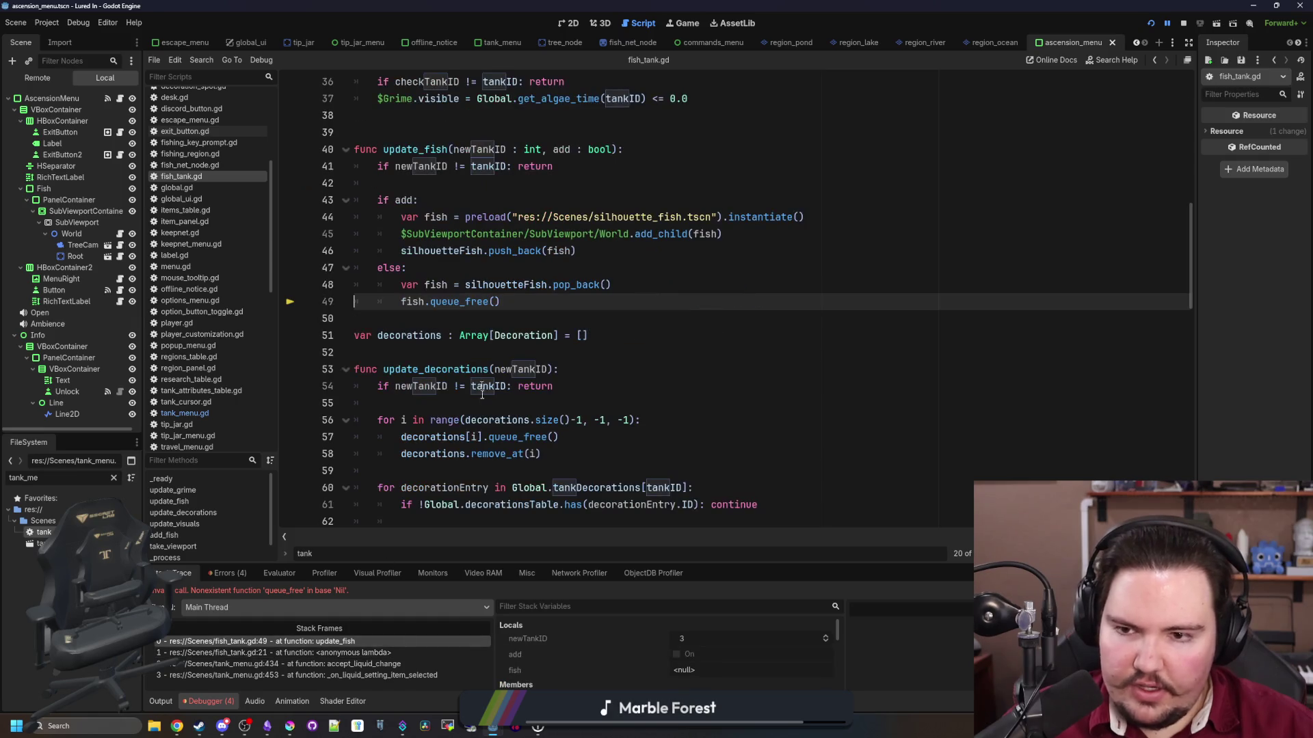
Step: Guard update_fish's queue_free with an 'if fish' check, then resume the paused game
scroll(485, 359, up, 1)
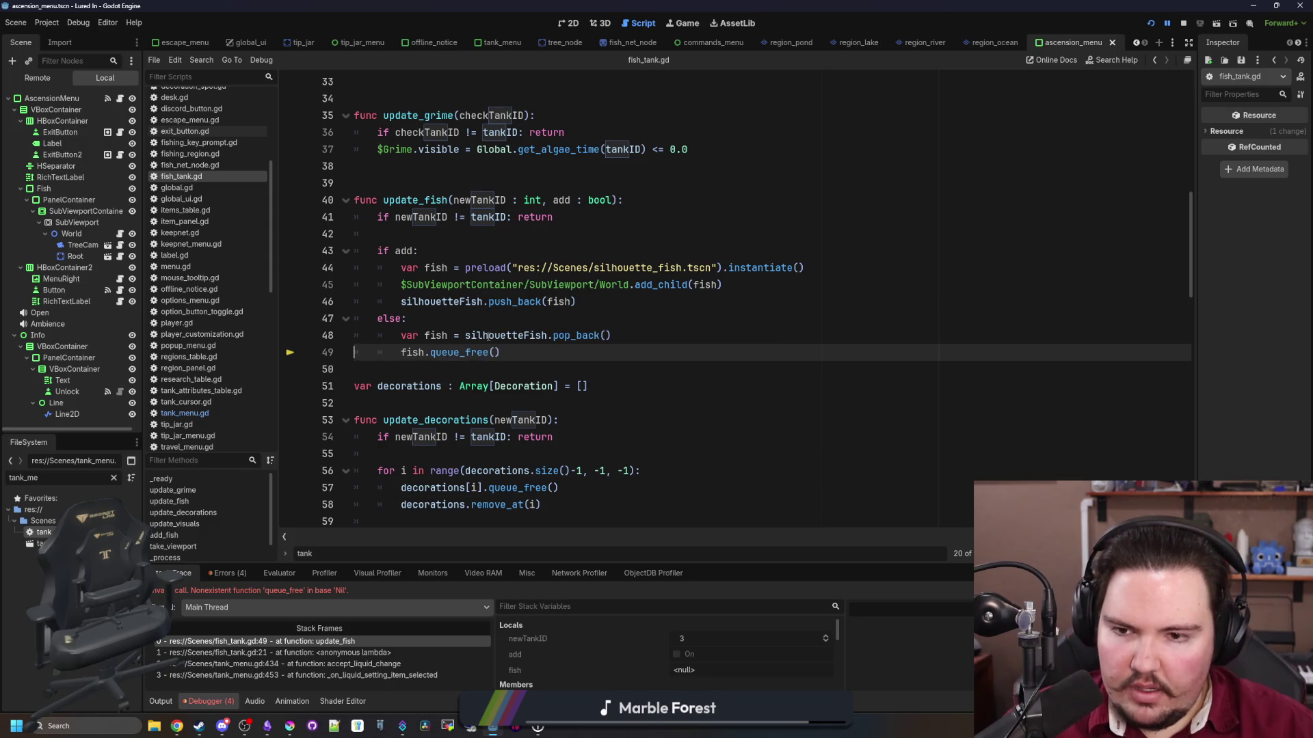
mouse_move(489, 335)
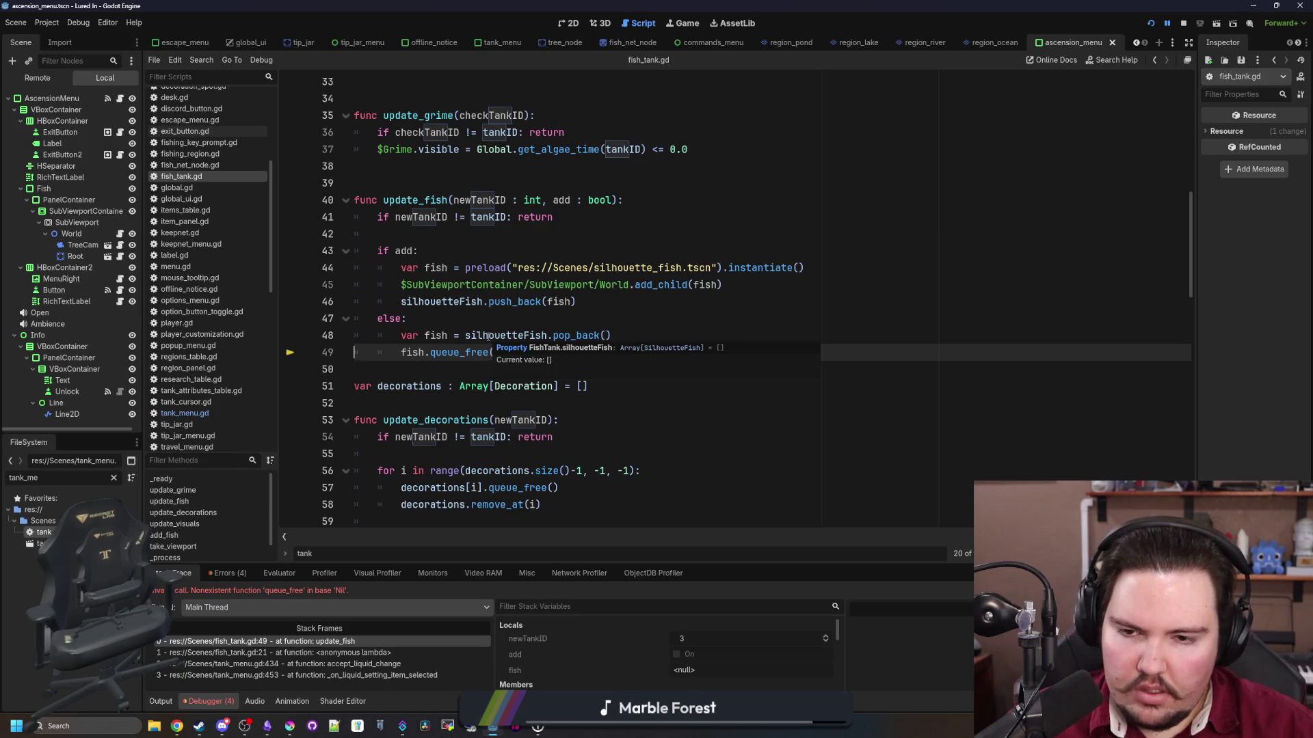
click(648, 331)
key(Return)
text(if fish:)
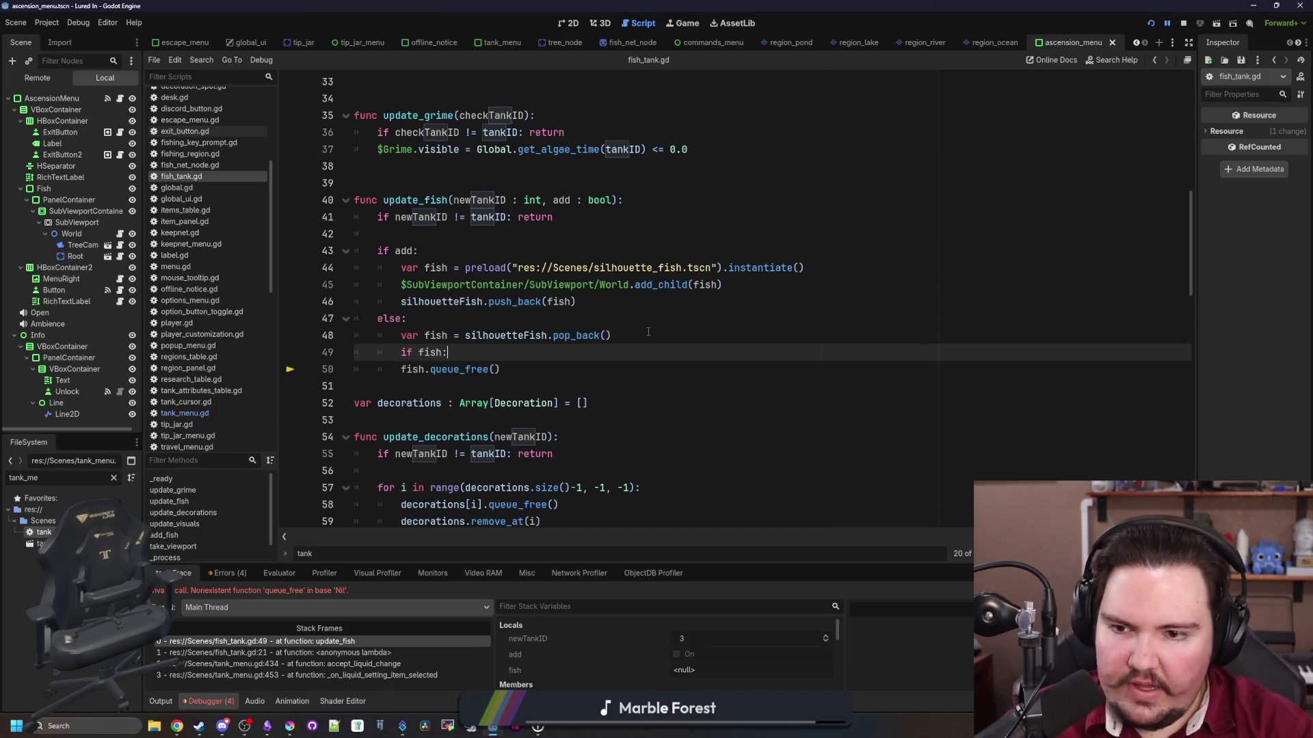
key(Down)
key(Home)
key(Tab)
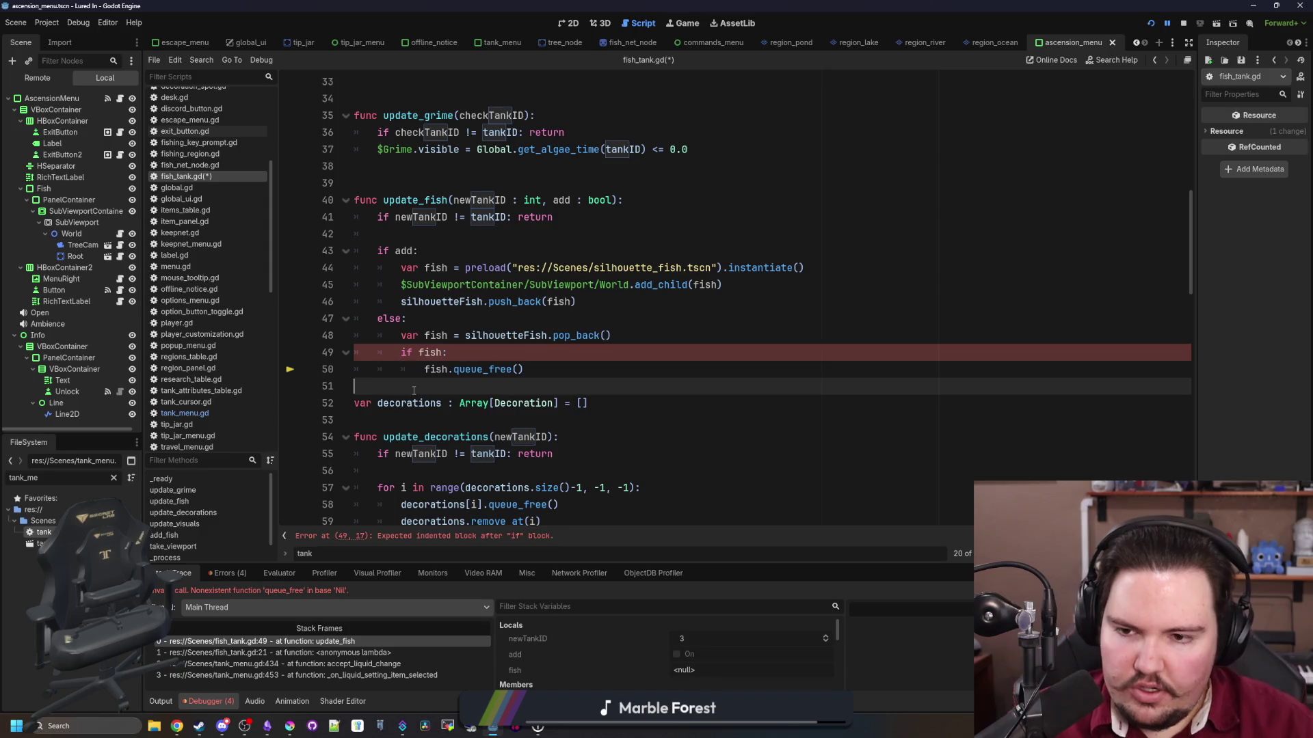
key(Down)
key(F12)
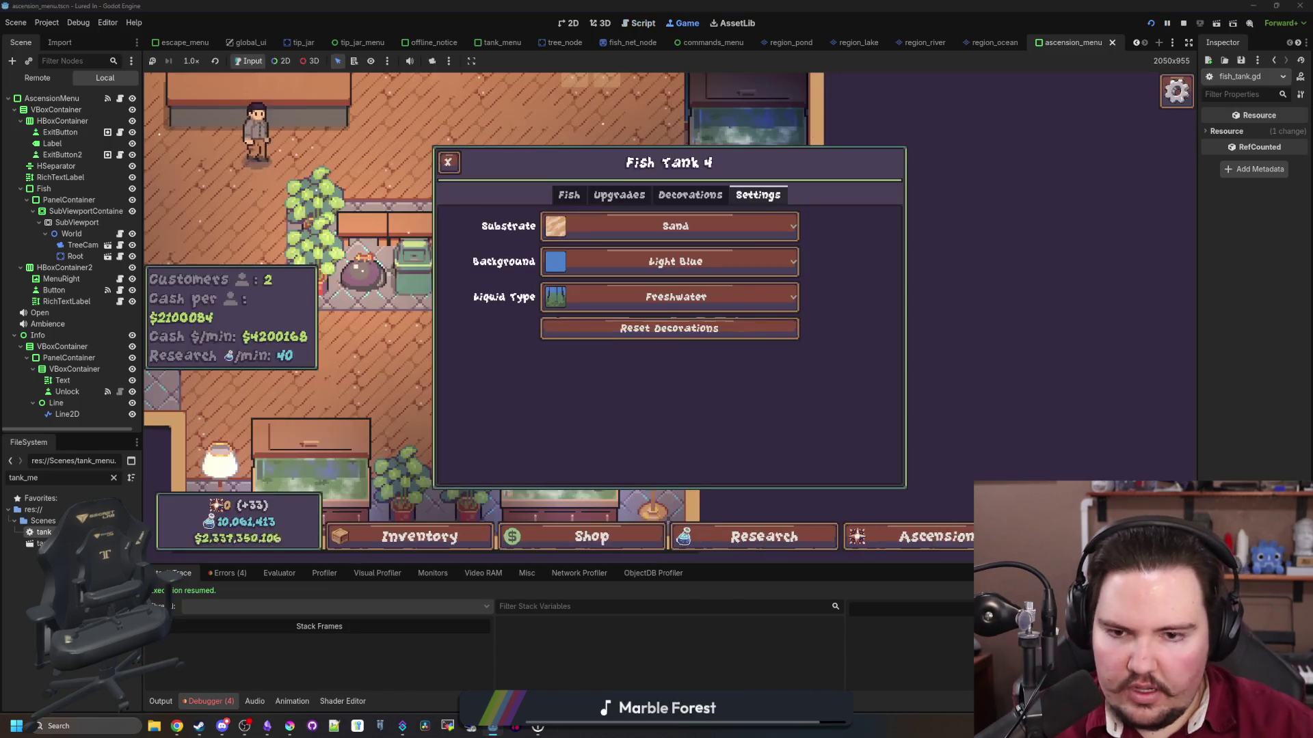
click(728, 358)
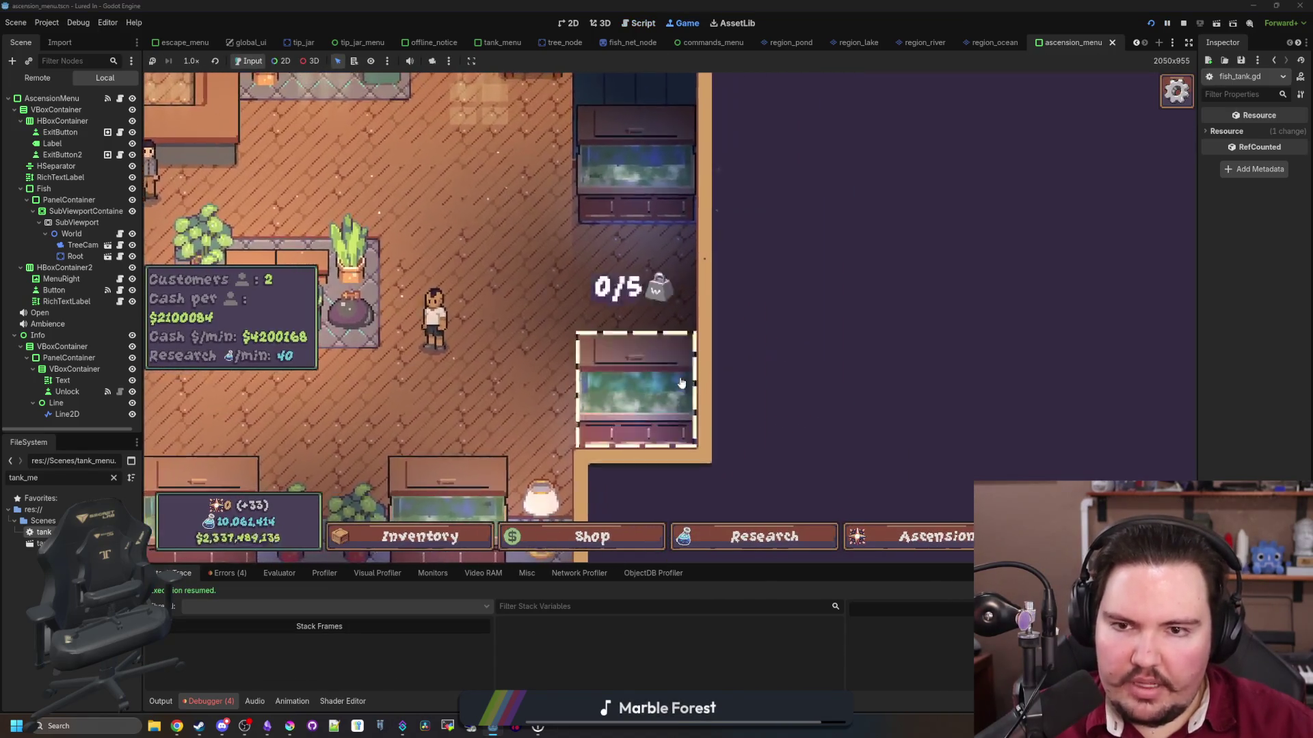
Step: Move a Devils Hole Pupfish from the inventory into Fish Tank 4
click(690, 363)
click(786, 342)
click(882, 349)
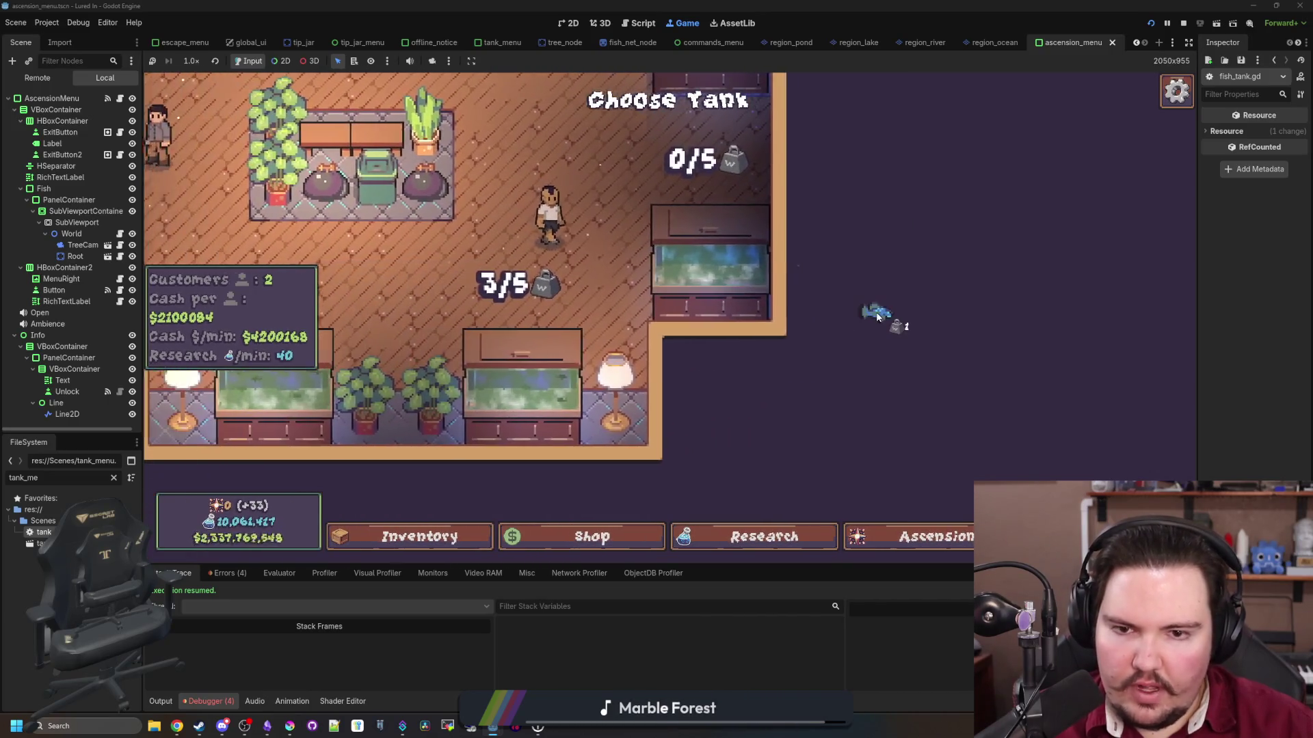
click(1017, 335)
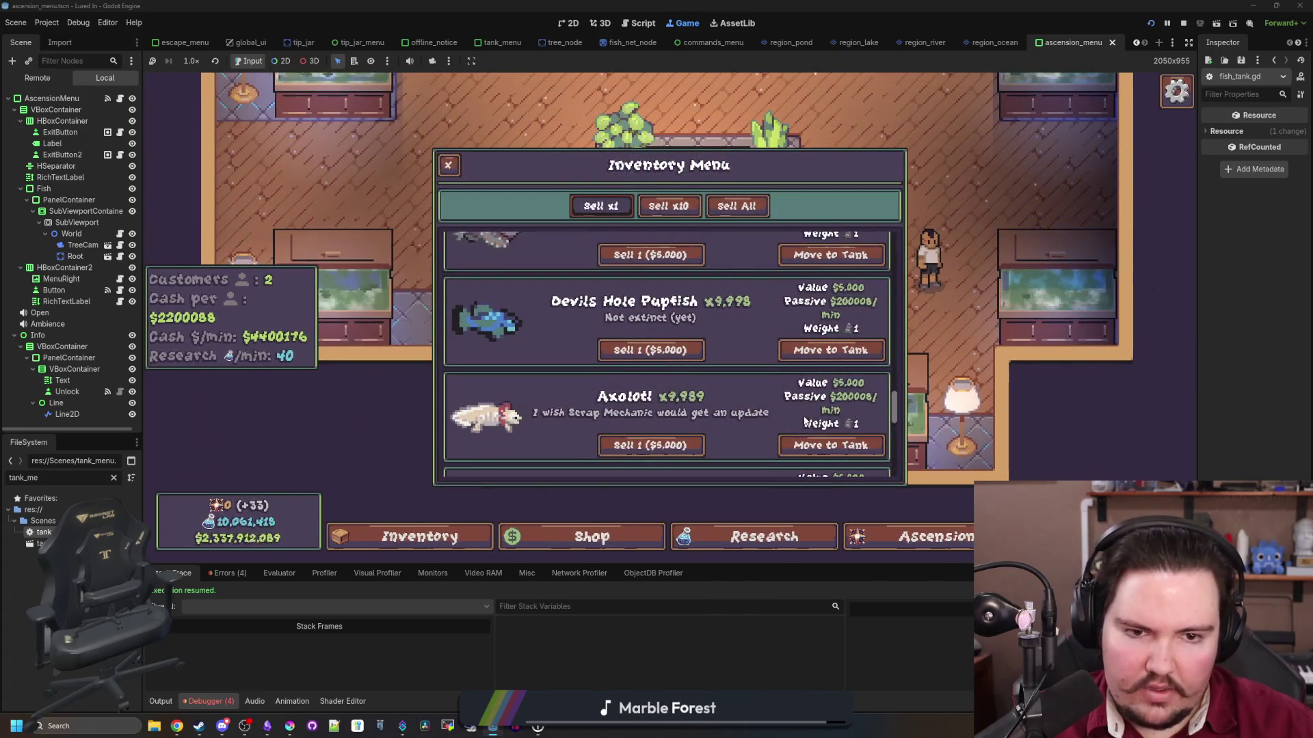
click(450, 167)
Step: Change the tank's liquid to Saltwater, confirm the warning, then switch back to Freshwater
click(1015, 317)
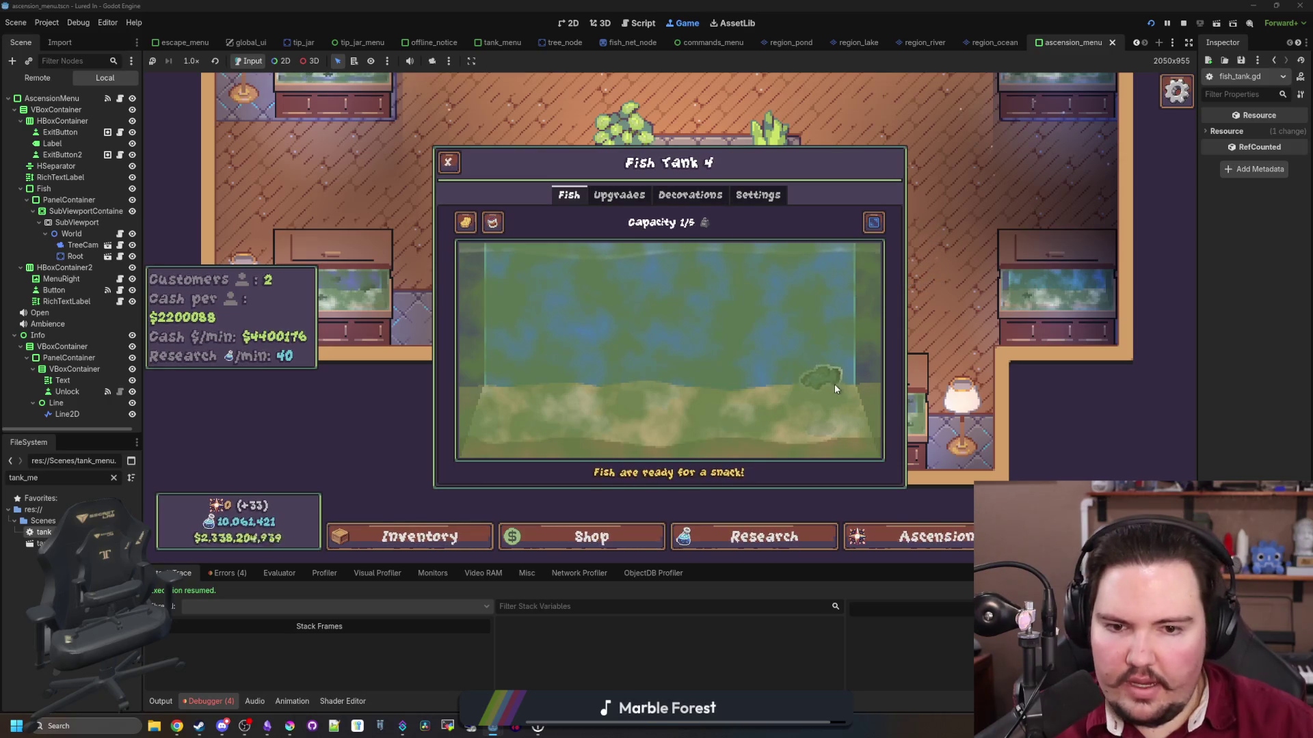
click(758, 195)
click(639, 298)
click(624, 342)
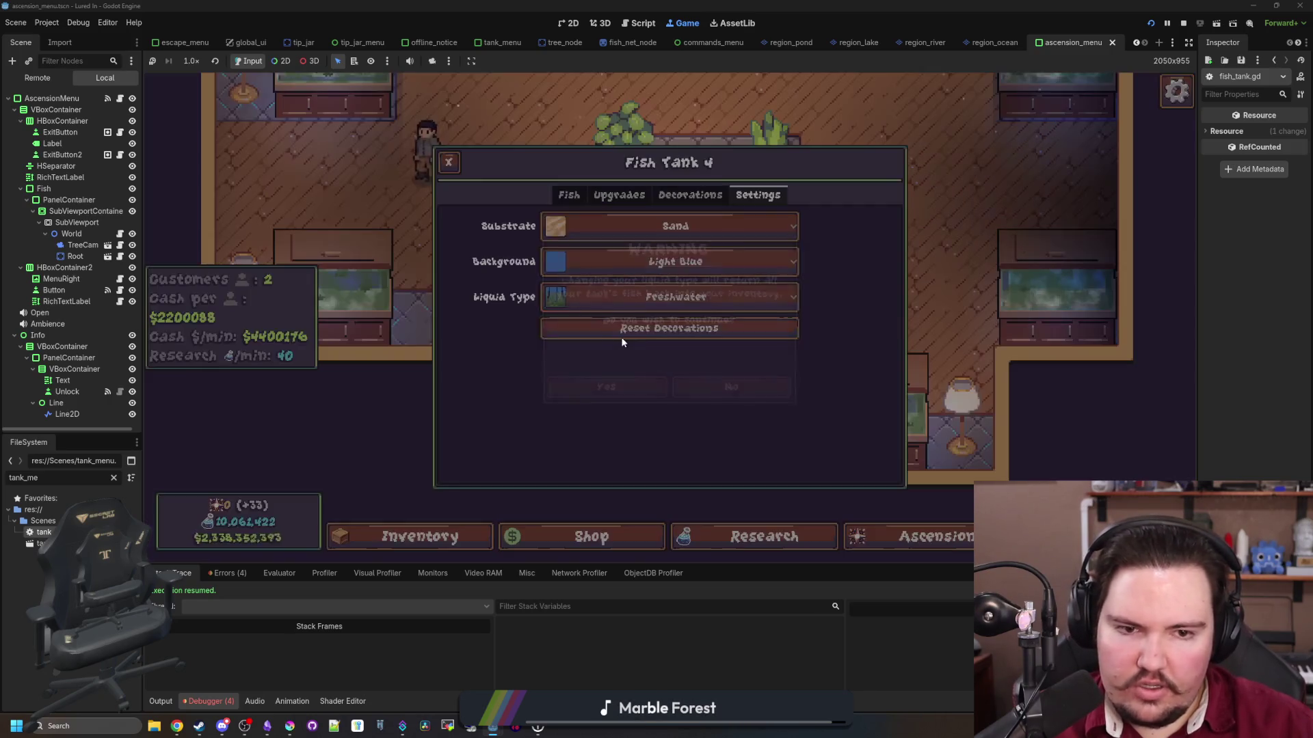
click(620, 384)
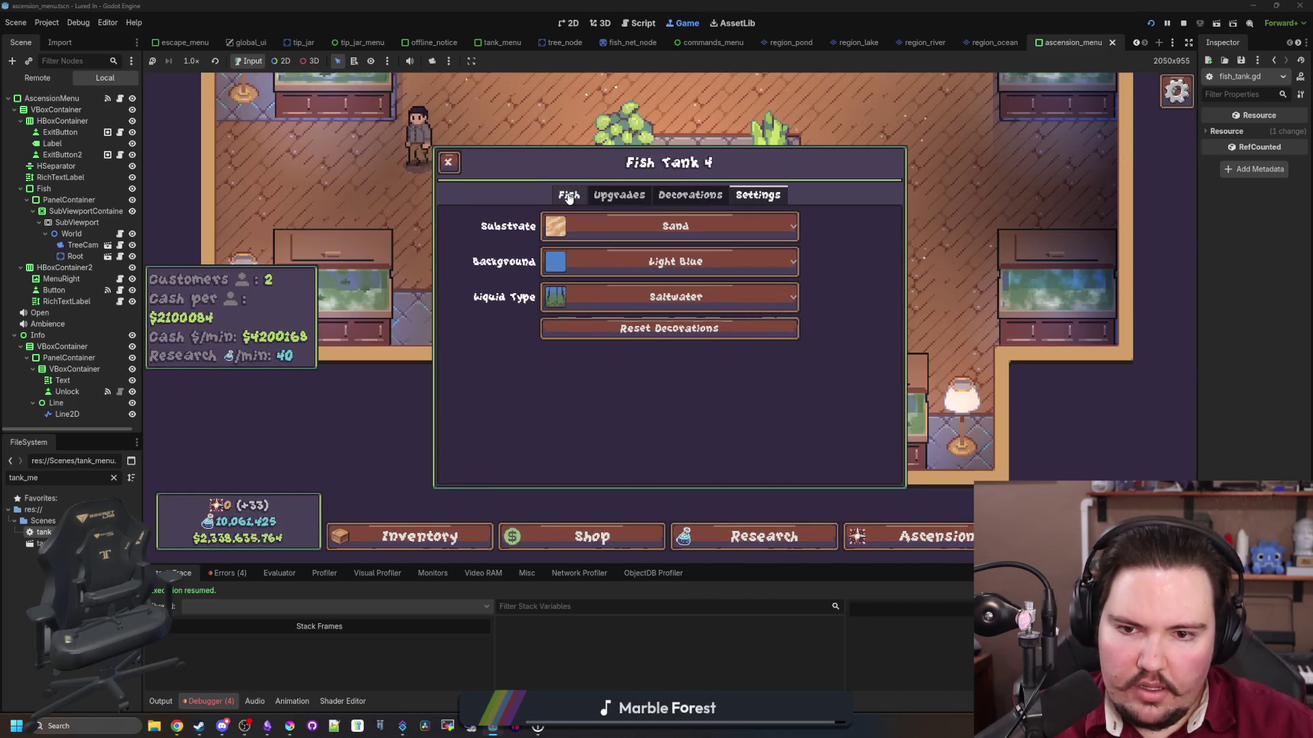
click(639, 297)
click(635, 327)
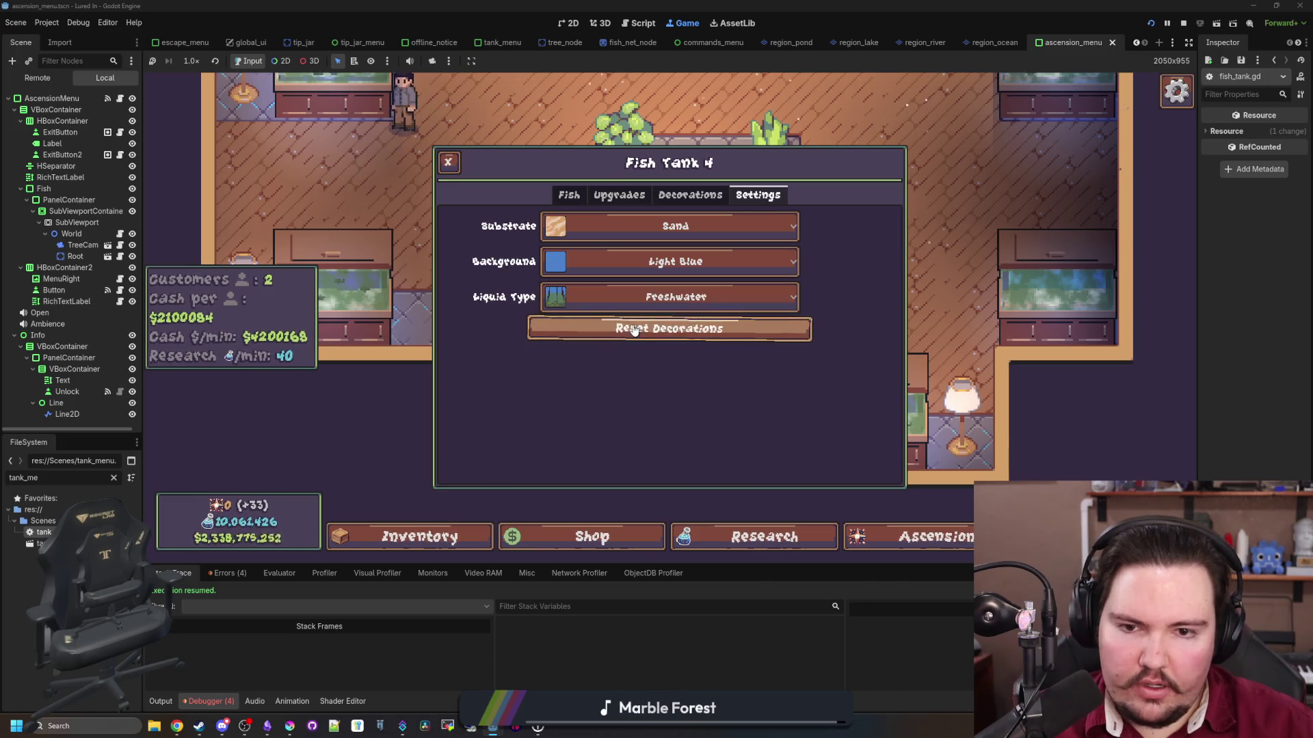
Step: Toggle the liquid type between Saltwater and Freshwater repeatedly, settling on Freshwater
click(635, 300)
click(602, 344)
click(618, 299)
click(604, 326)
click(636, 296)
click(602, 344)
click(636, 297)
click(604, 326)
Step: Remove the pupfish from Fish Tank 4, leaving it at 0/5
click(570, 196)
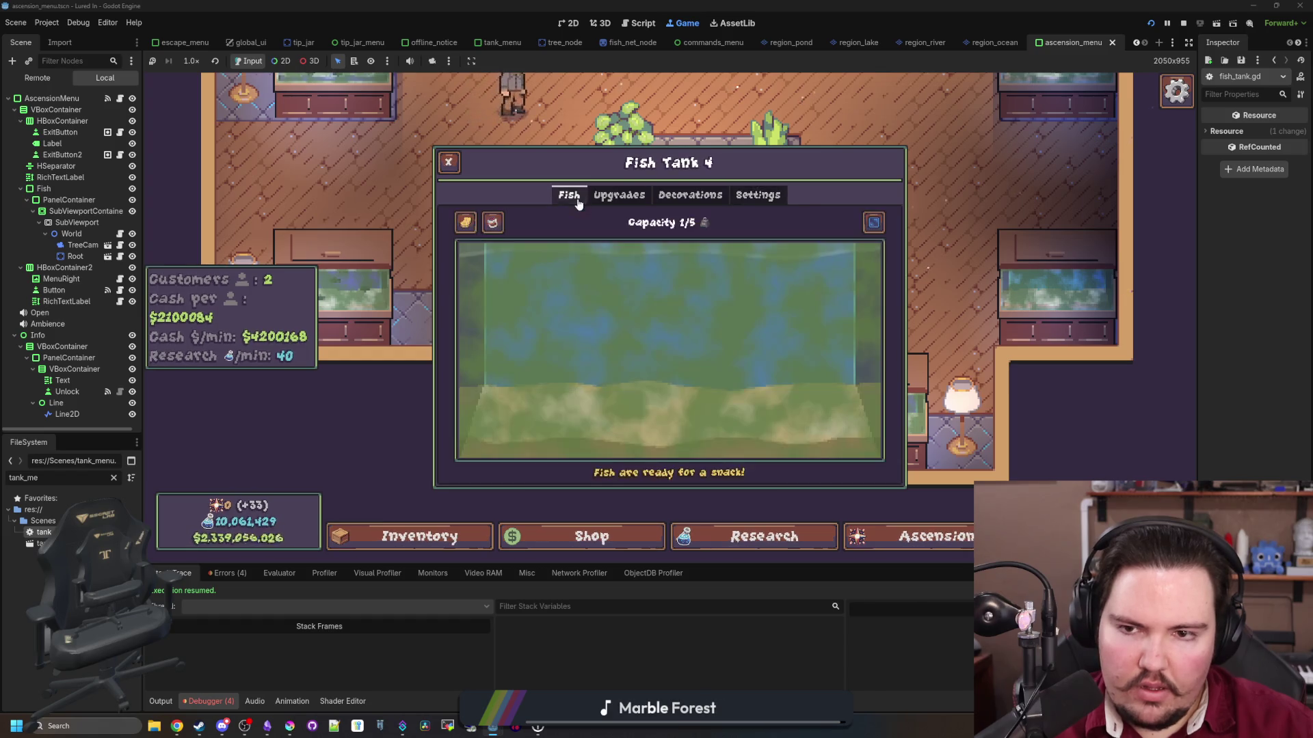
click(491, 220)
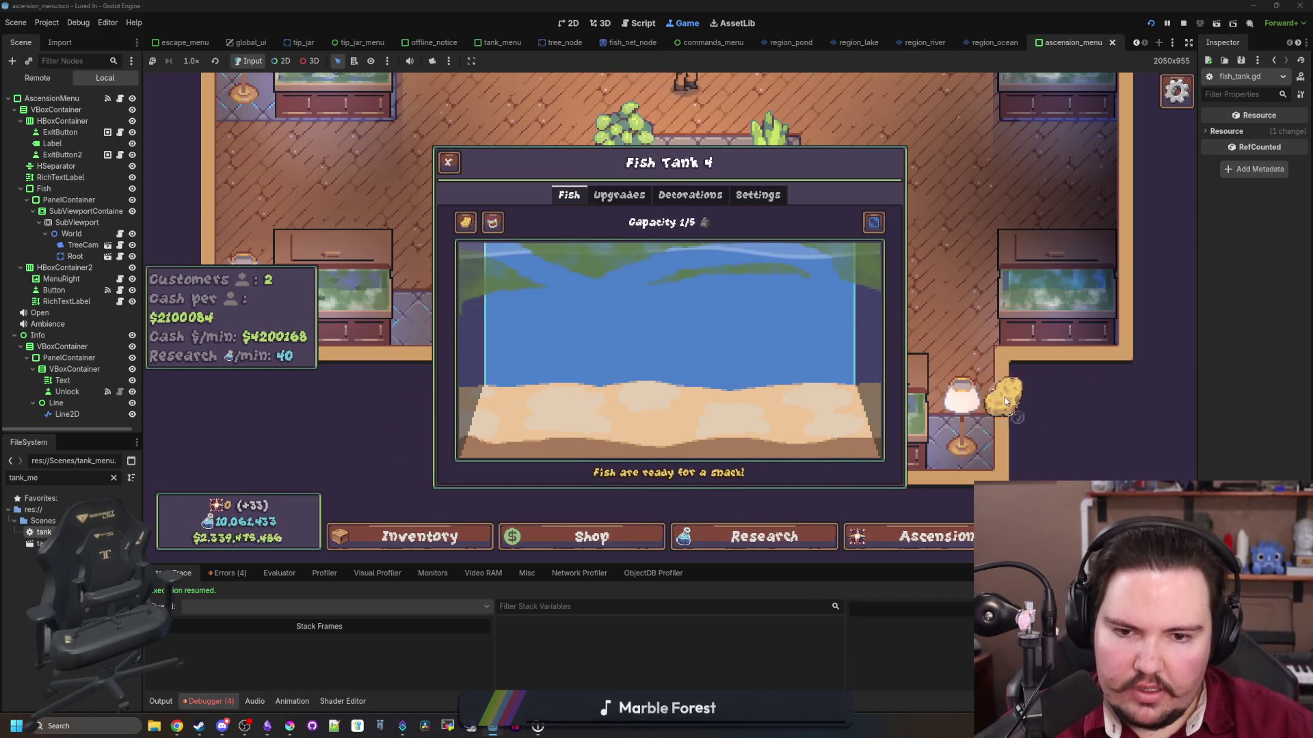
click(465, 223)
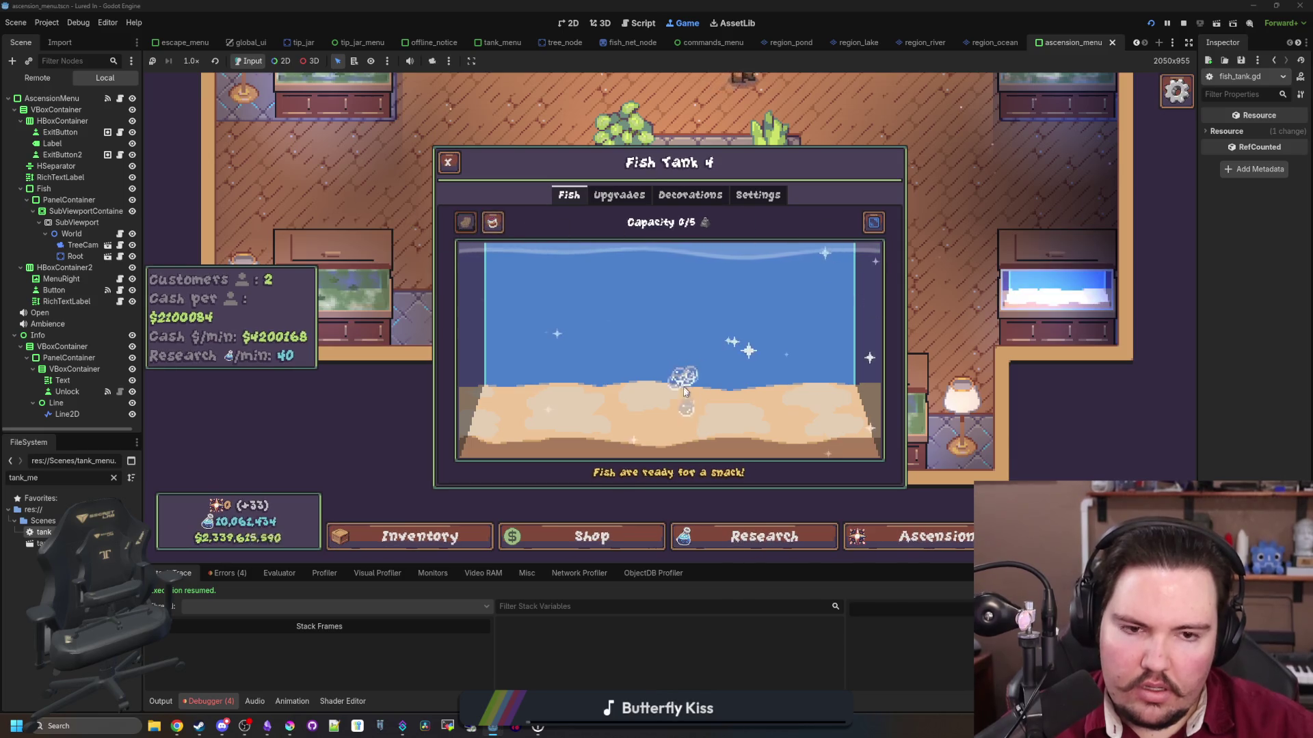
key(Escape)
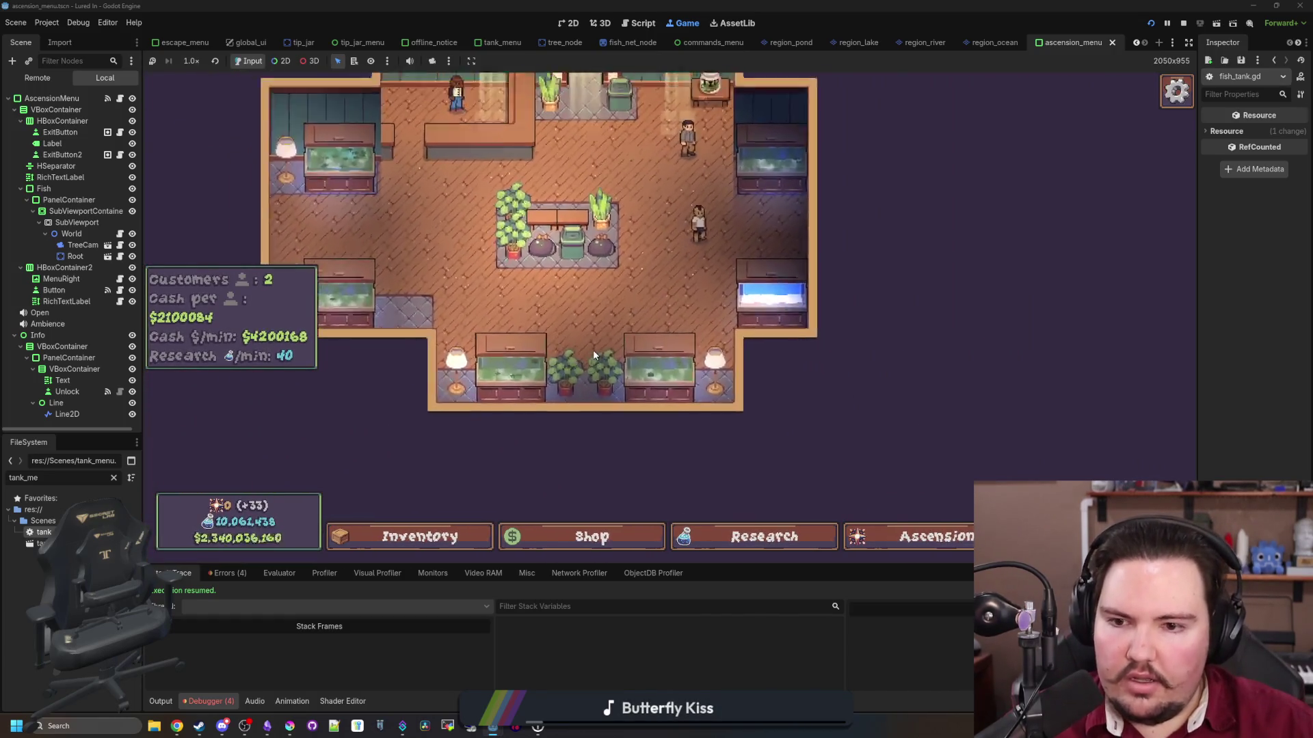
Step: Tidy the desktop by clearing the Steam windows and re-maximizing the Godot editor
scroll(593, 355, up, 3)
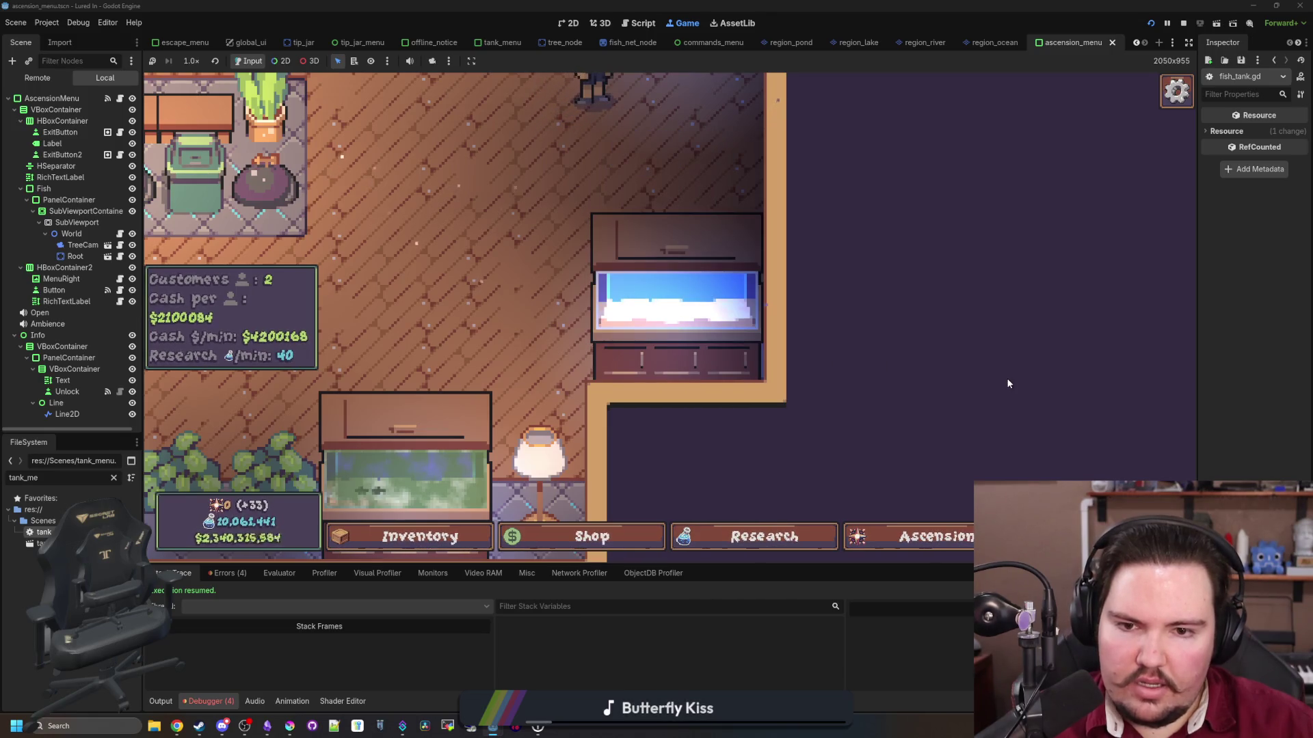
scroll(1007, 384, down, 3)
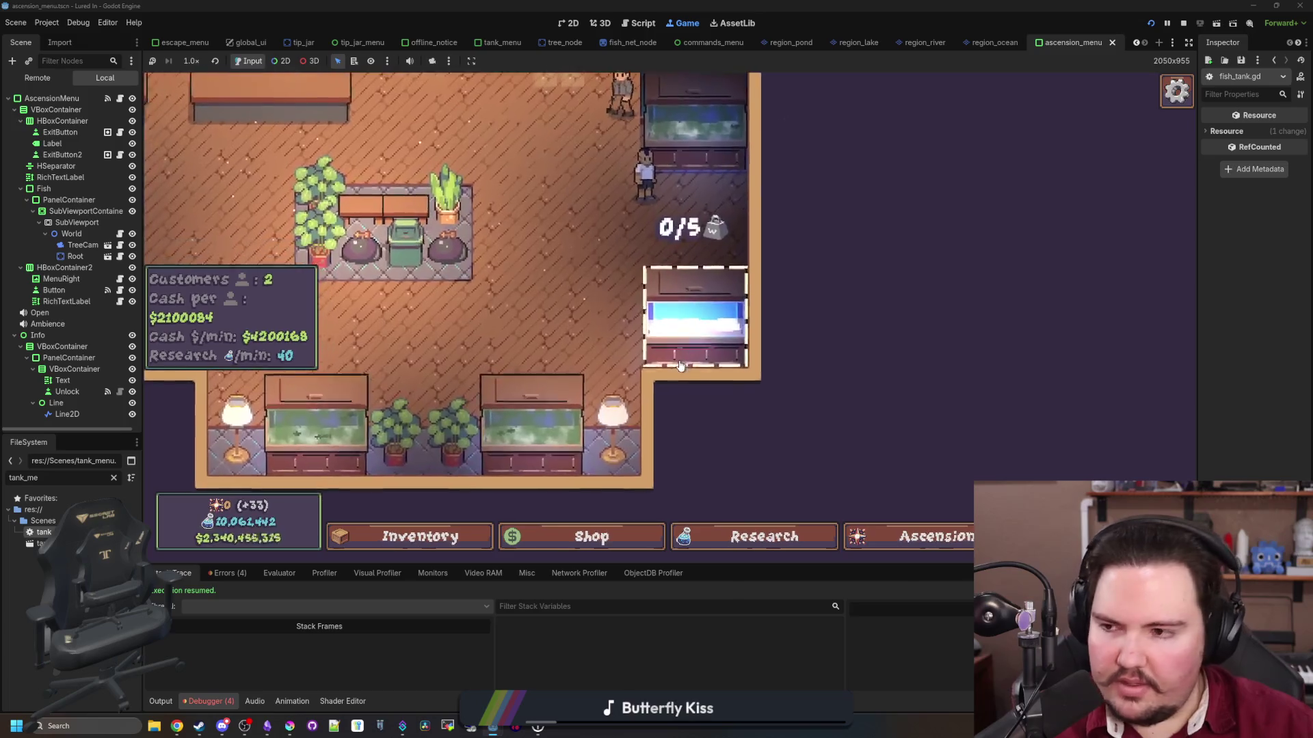
key(super+Down)
drag(1085, 170, 952, 191)
click(967, 171)
mouse_move(670, 380)
mouse_down()
mouse_move(691, 390)
mouse_move(600, 333)
mouse_up()
drag(684, 205, 1312, 205)
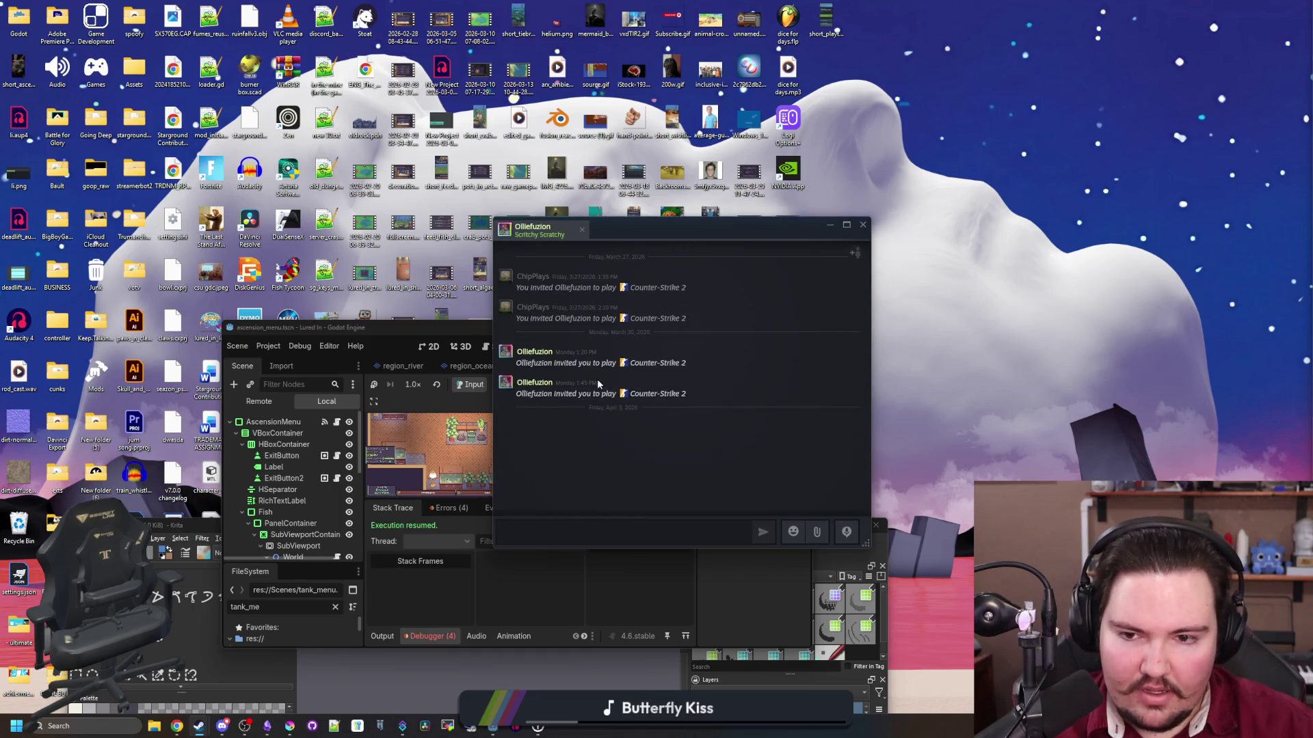
click(863, 225)
double_click(627, 335)
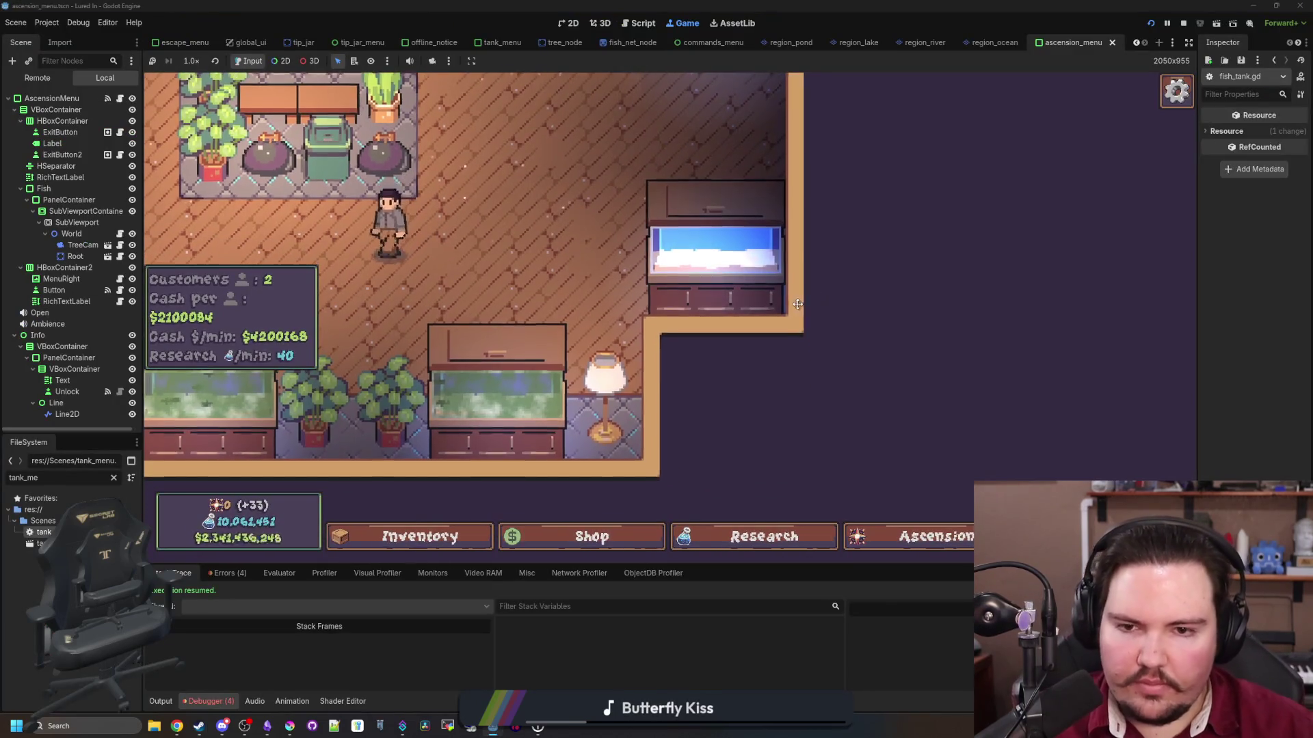
Step: Verify Fish Tank 4 is still empty, stop the game, and return to fish_tank.gd's 'if fish' line
click(721, 287)
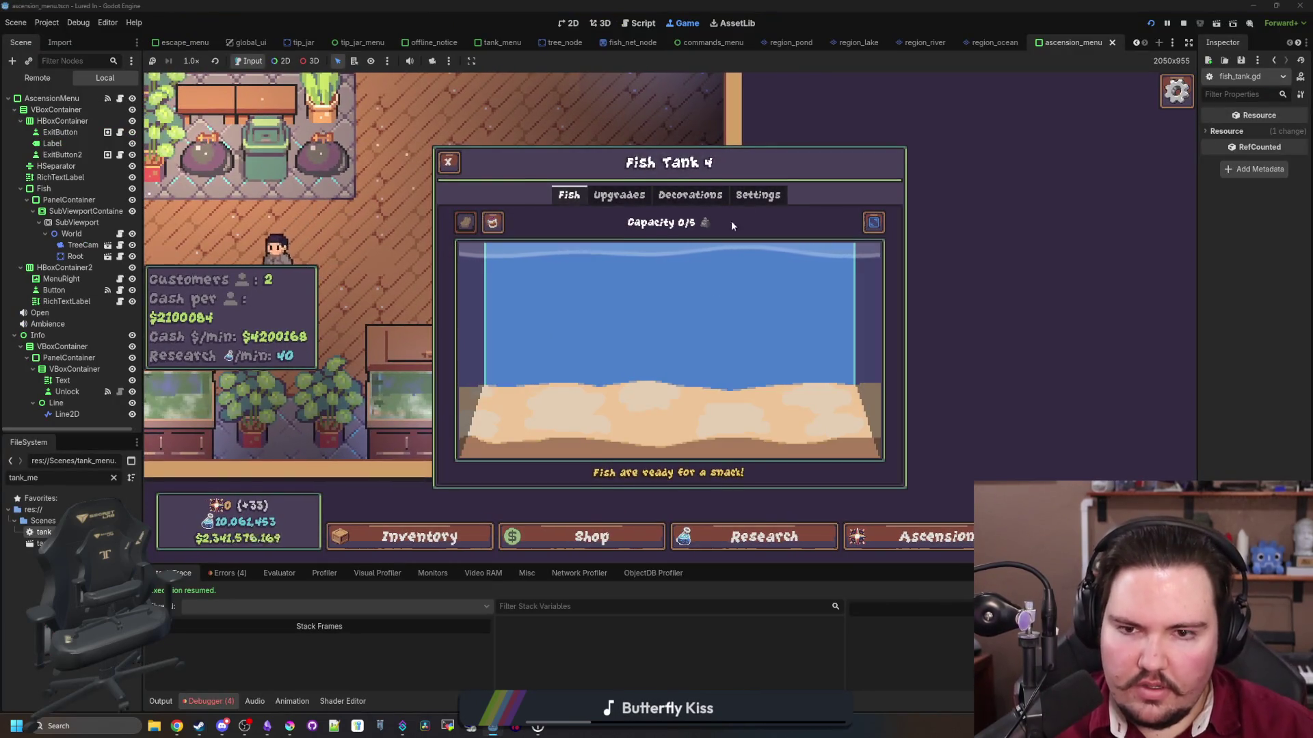
click(756, 195)
click(569, 196)
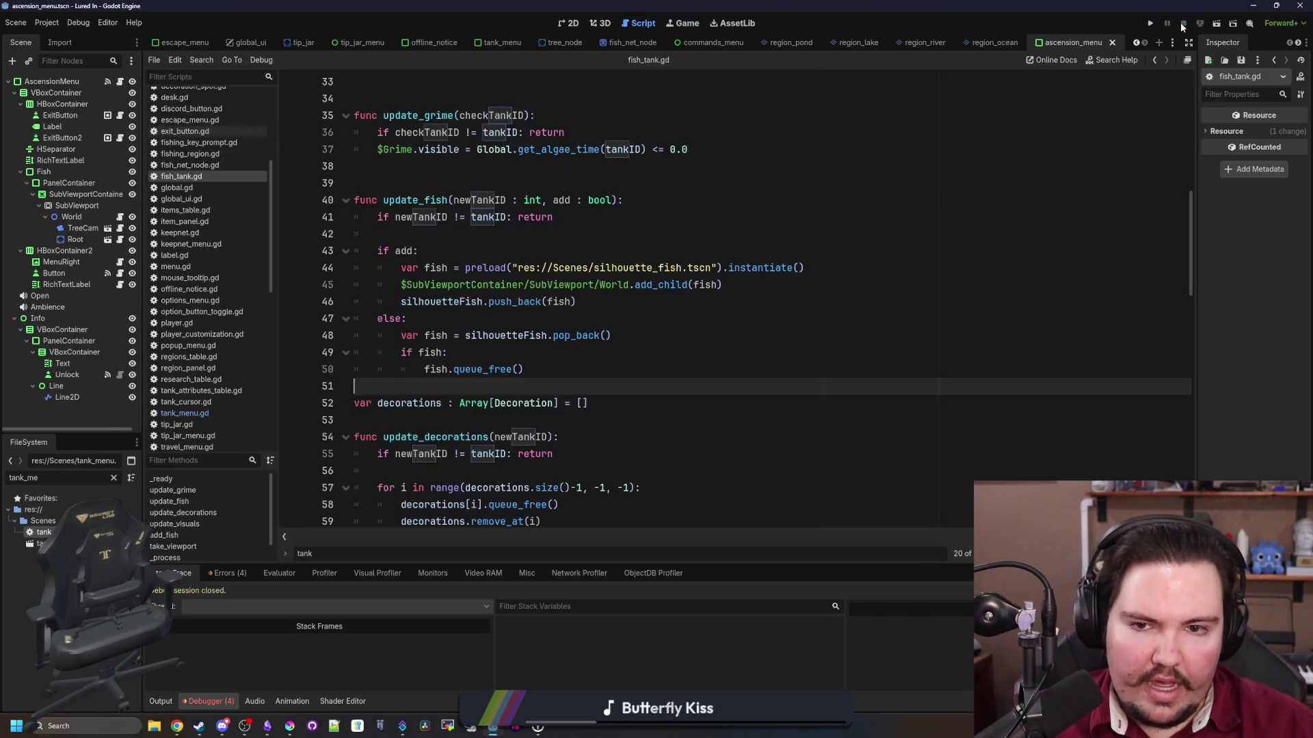
key(F8)
click(520, 359)
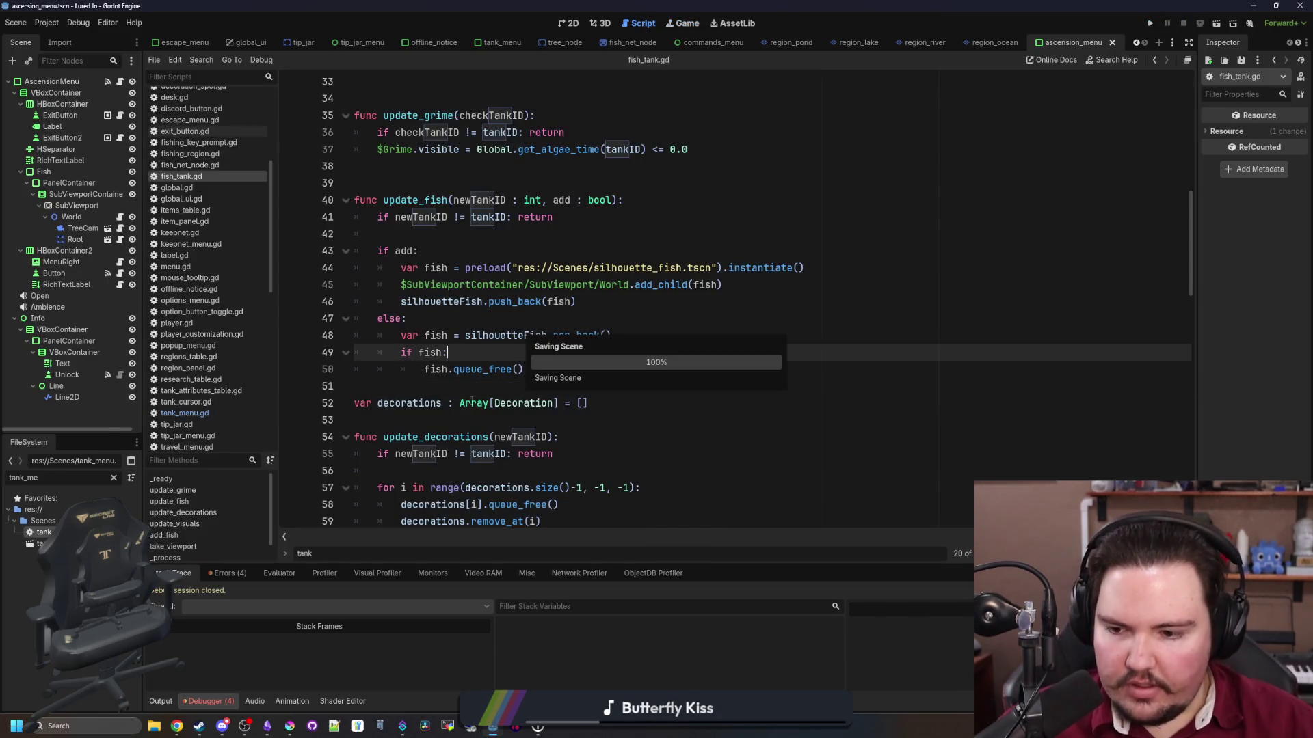
click(291, 725)
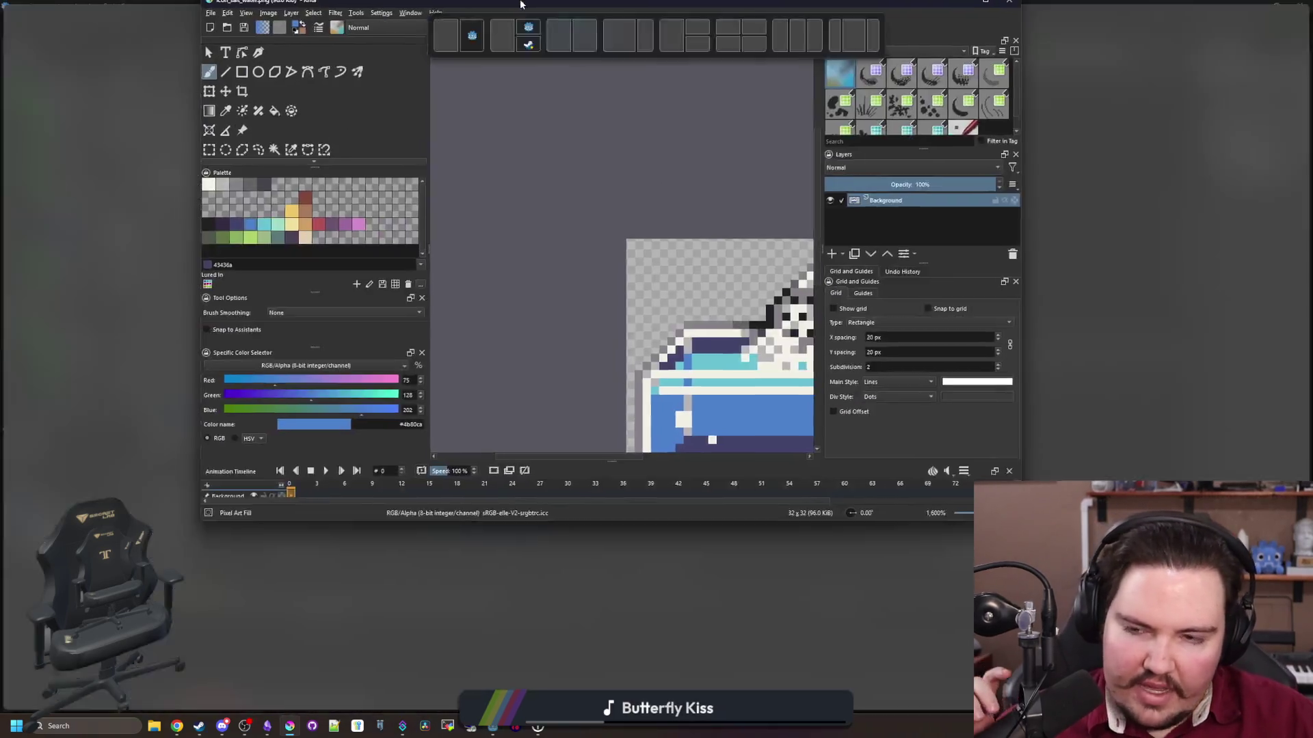
Step: Open the Open Images dialog and browse to the project's Sprites folder
click(8, 19)
key(Escape)
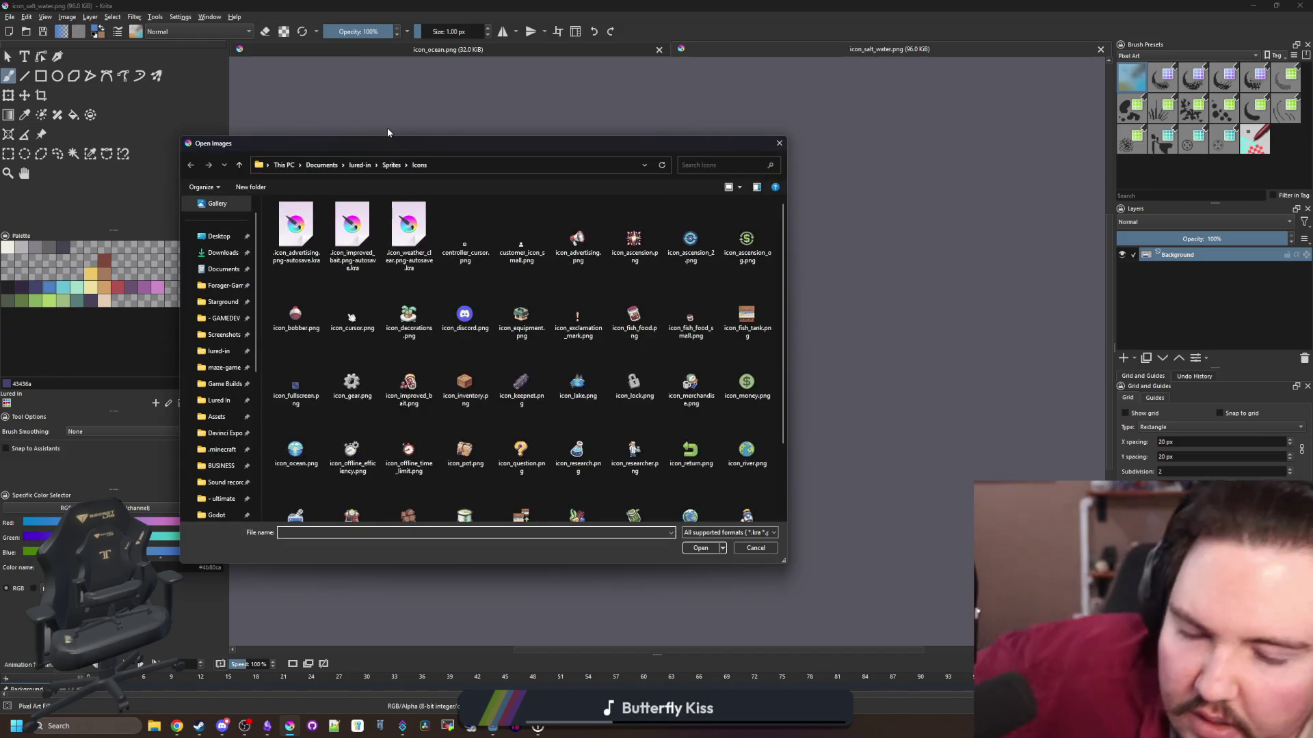
scroll(738, 293, down, 2)
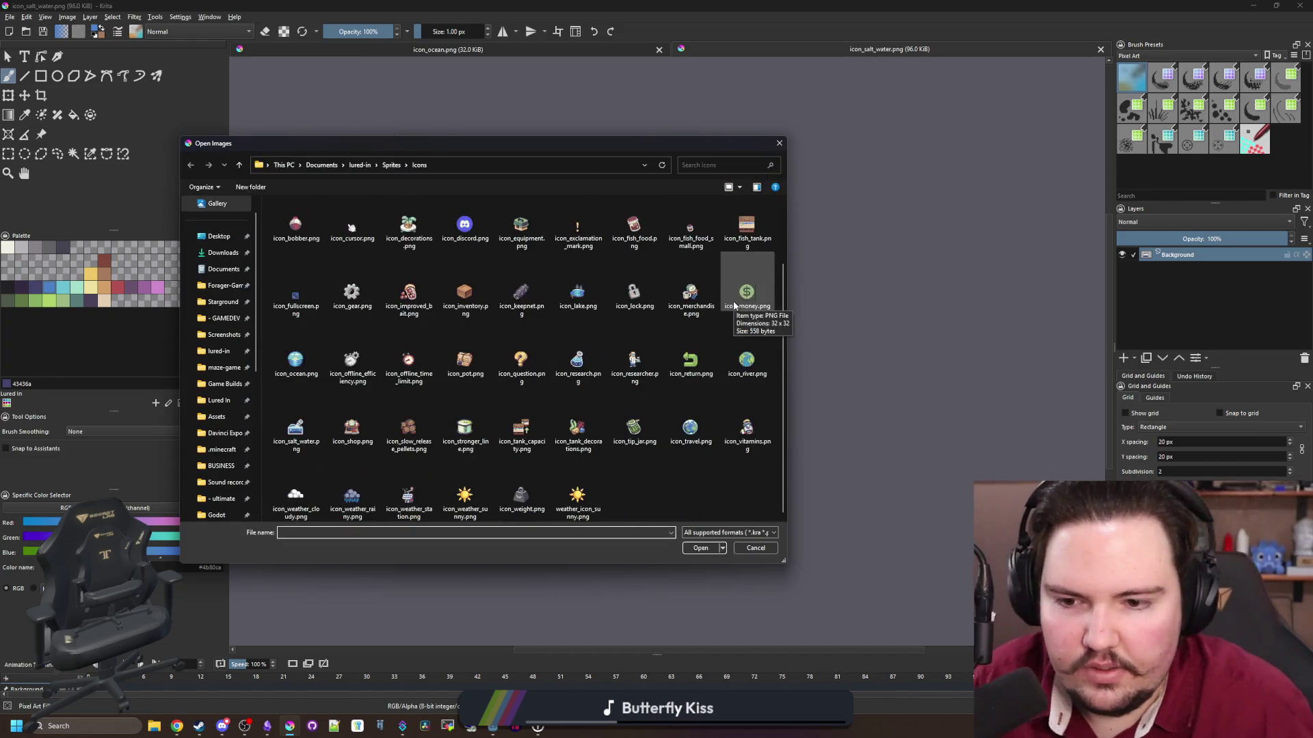
scroll(517, 311, up, 2)
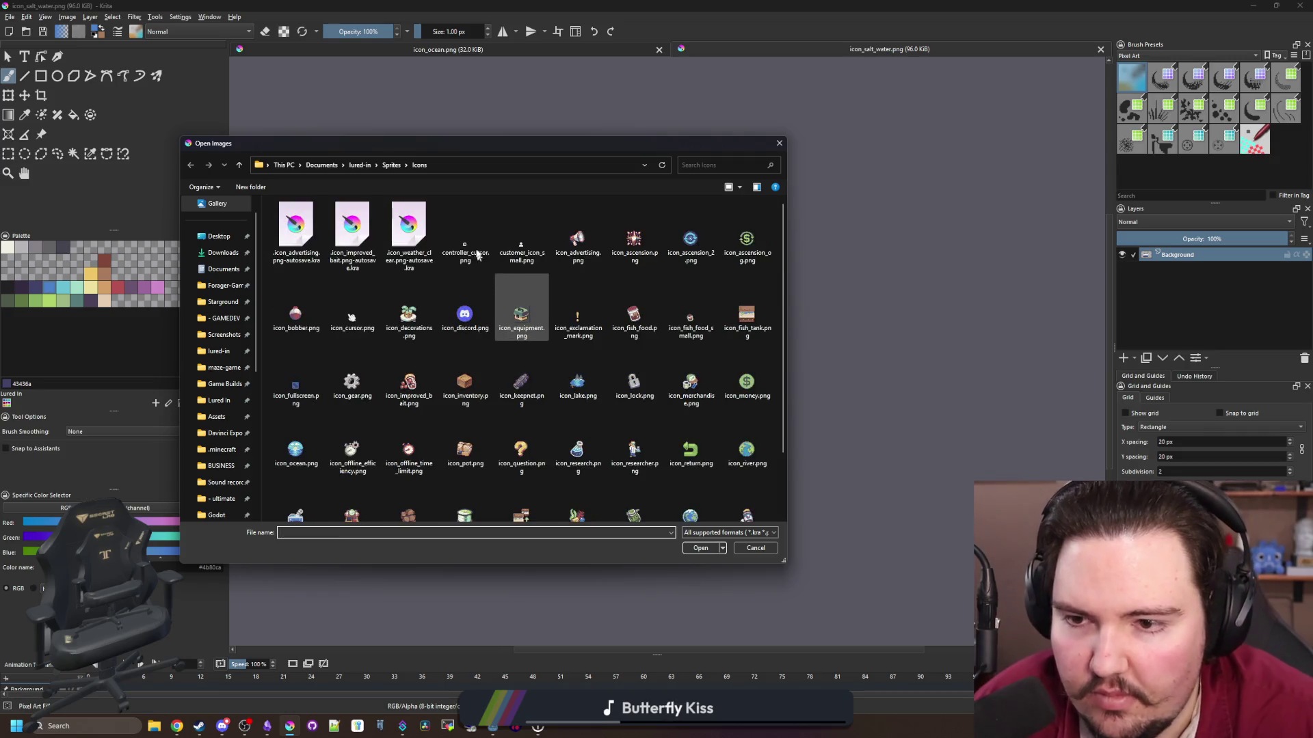
click(390, 167)
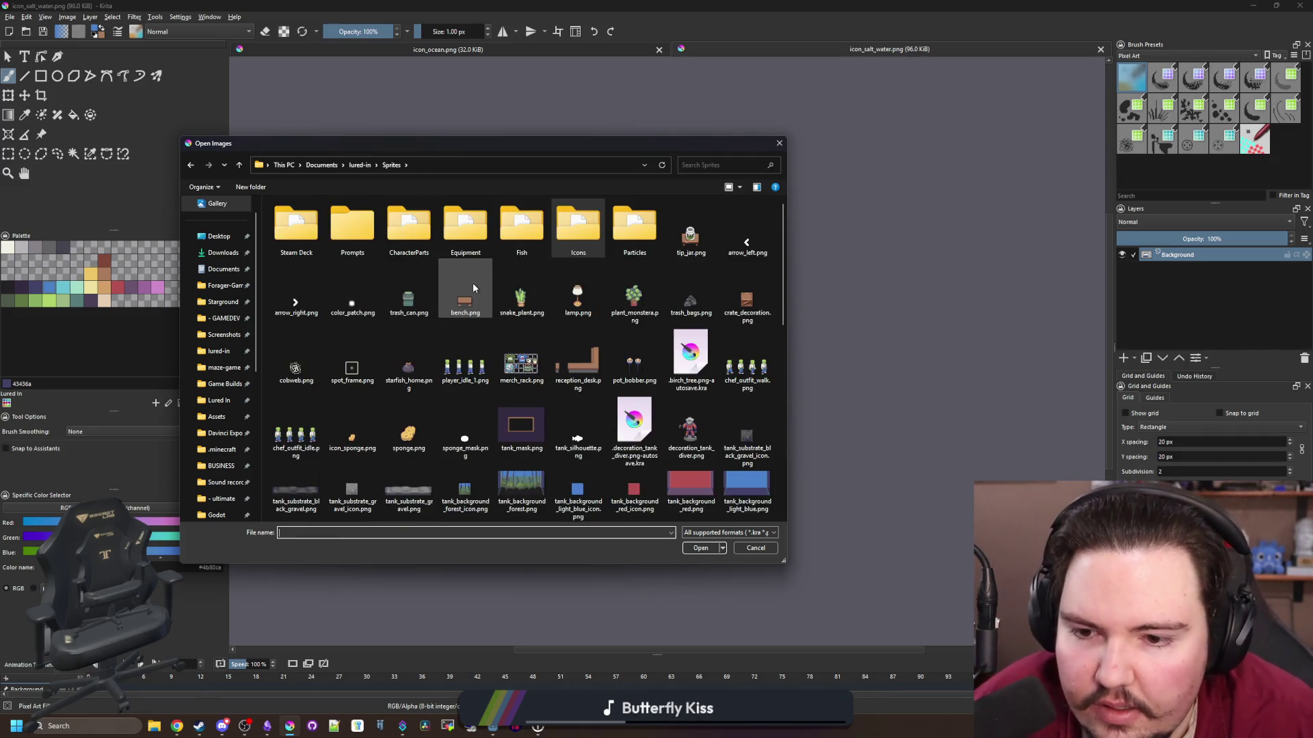
scroll(579, 358, down, 6)
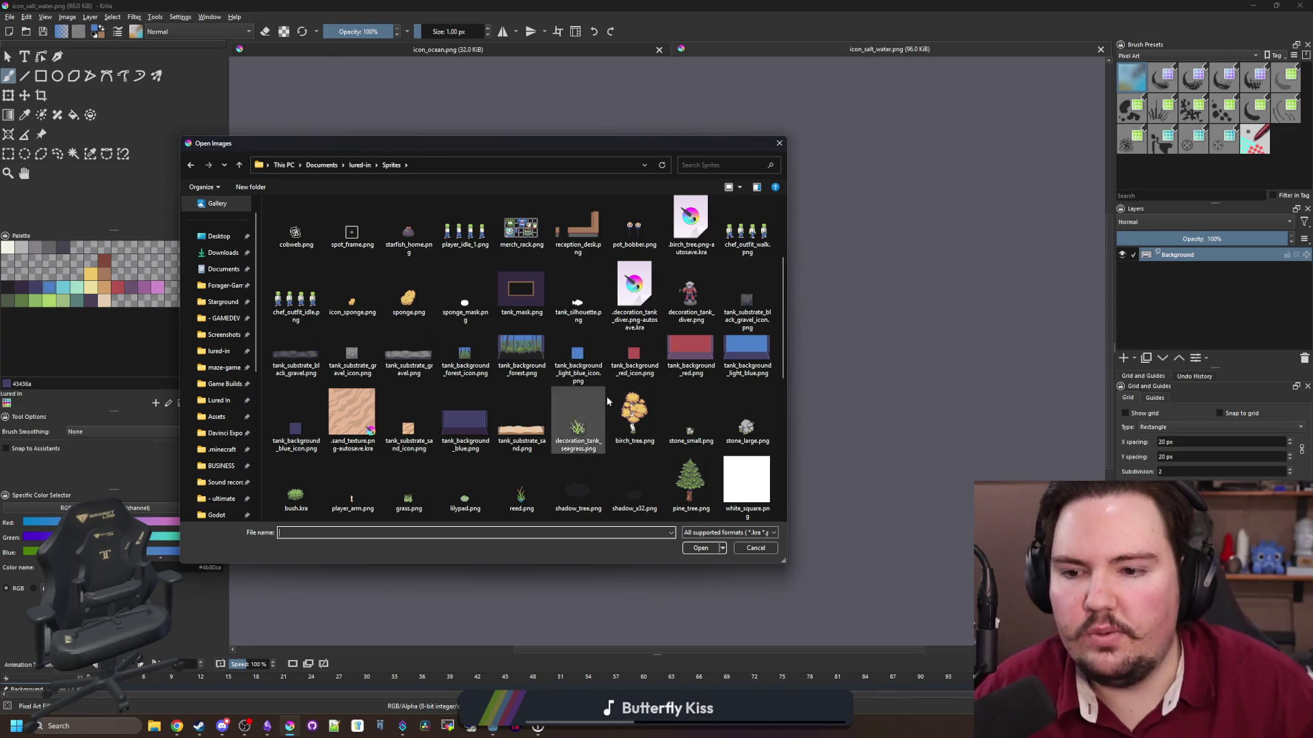
scroll(643, 421, up, 2)
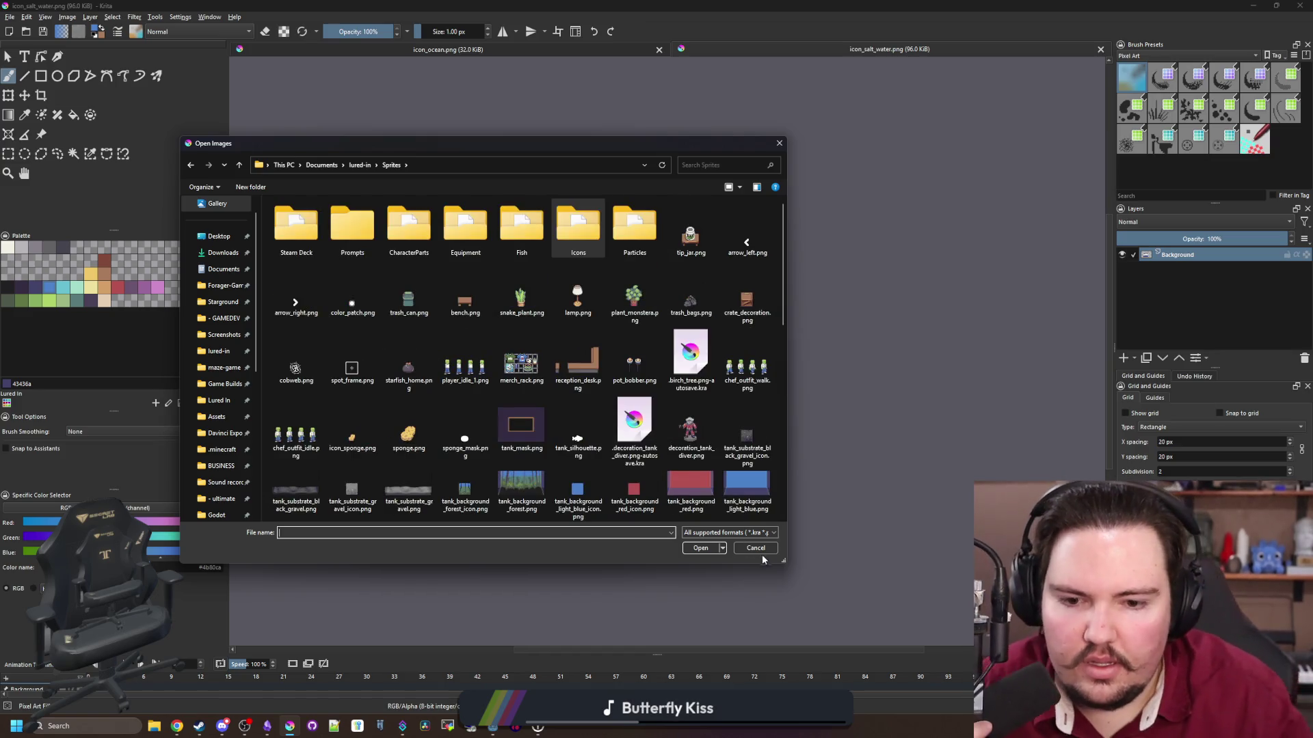